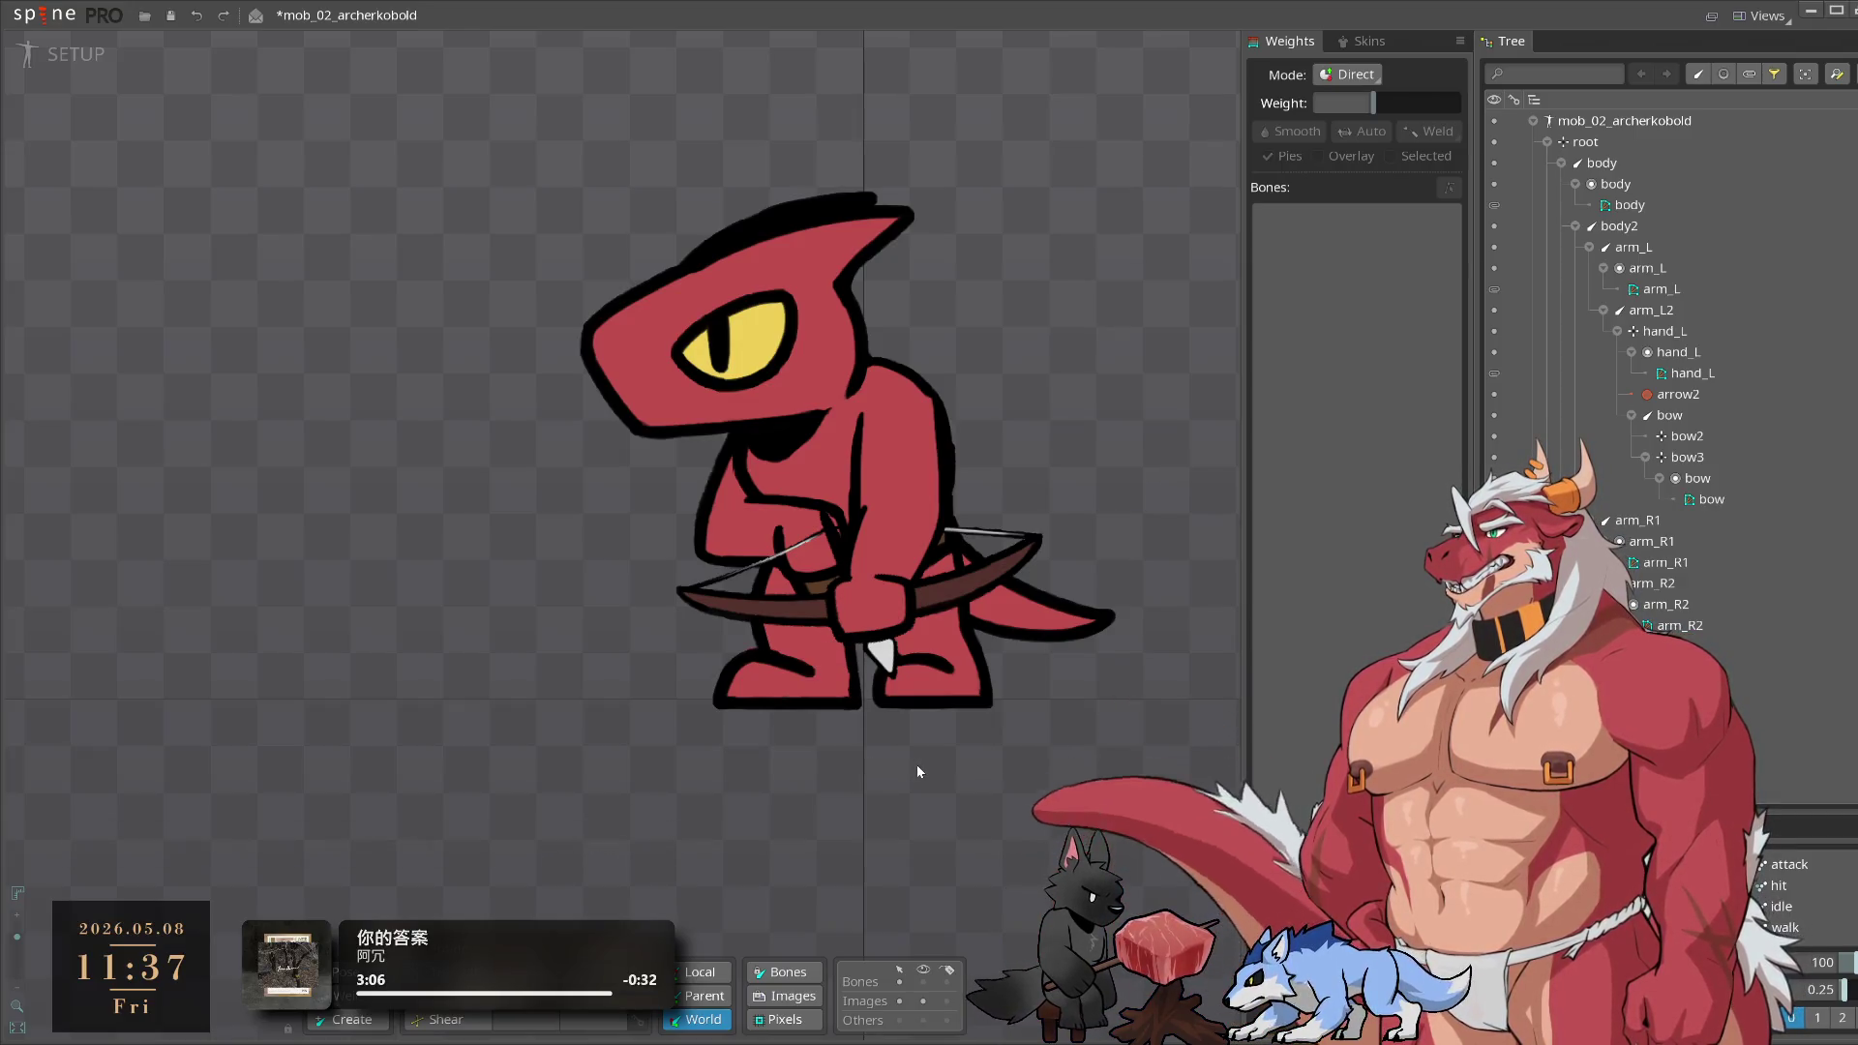
Pan around the kobold archer and save the mob_02_archerkobold project with Ctrl+S
{"action": "left_click_drag", "start_coordinate": [980, 741], "coordinate": [926, 777]}
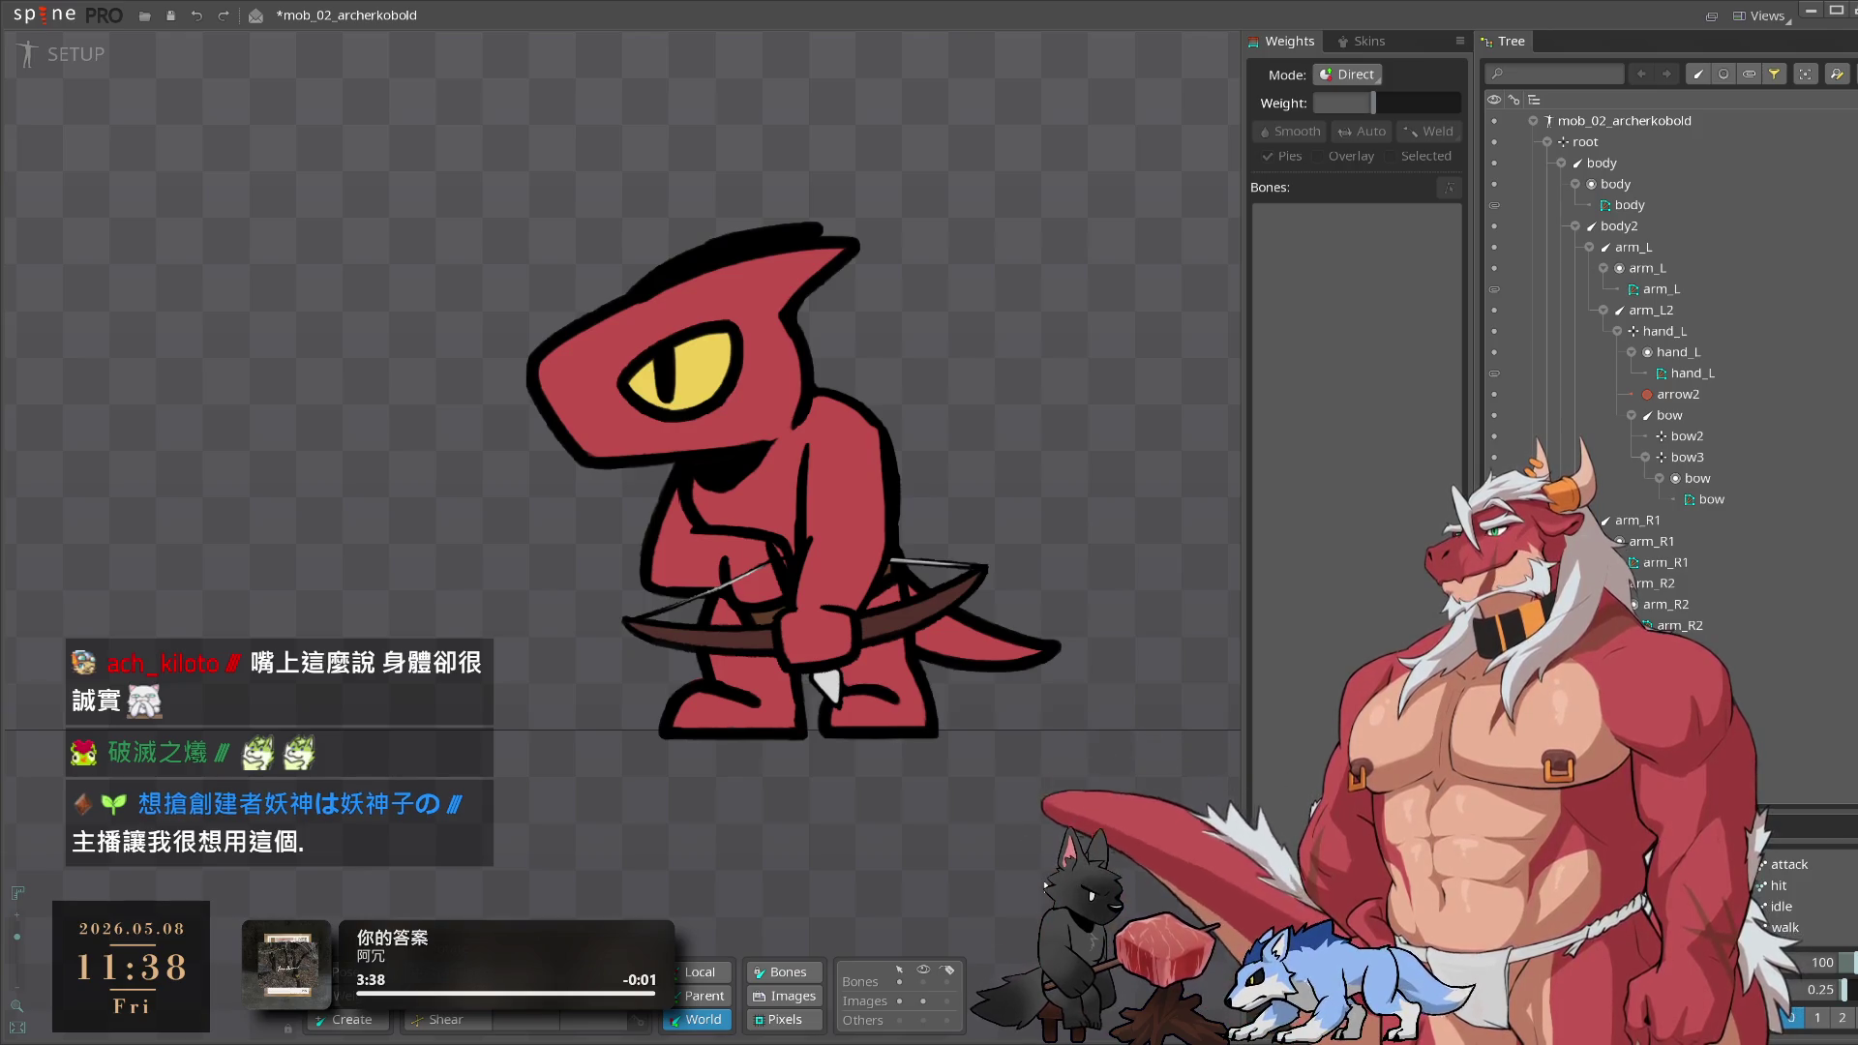
{"action": "left_click_drag", "start_coordinate": [980, 782], "coordinate": [1049, 823]}
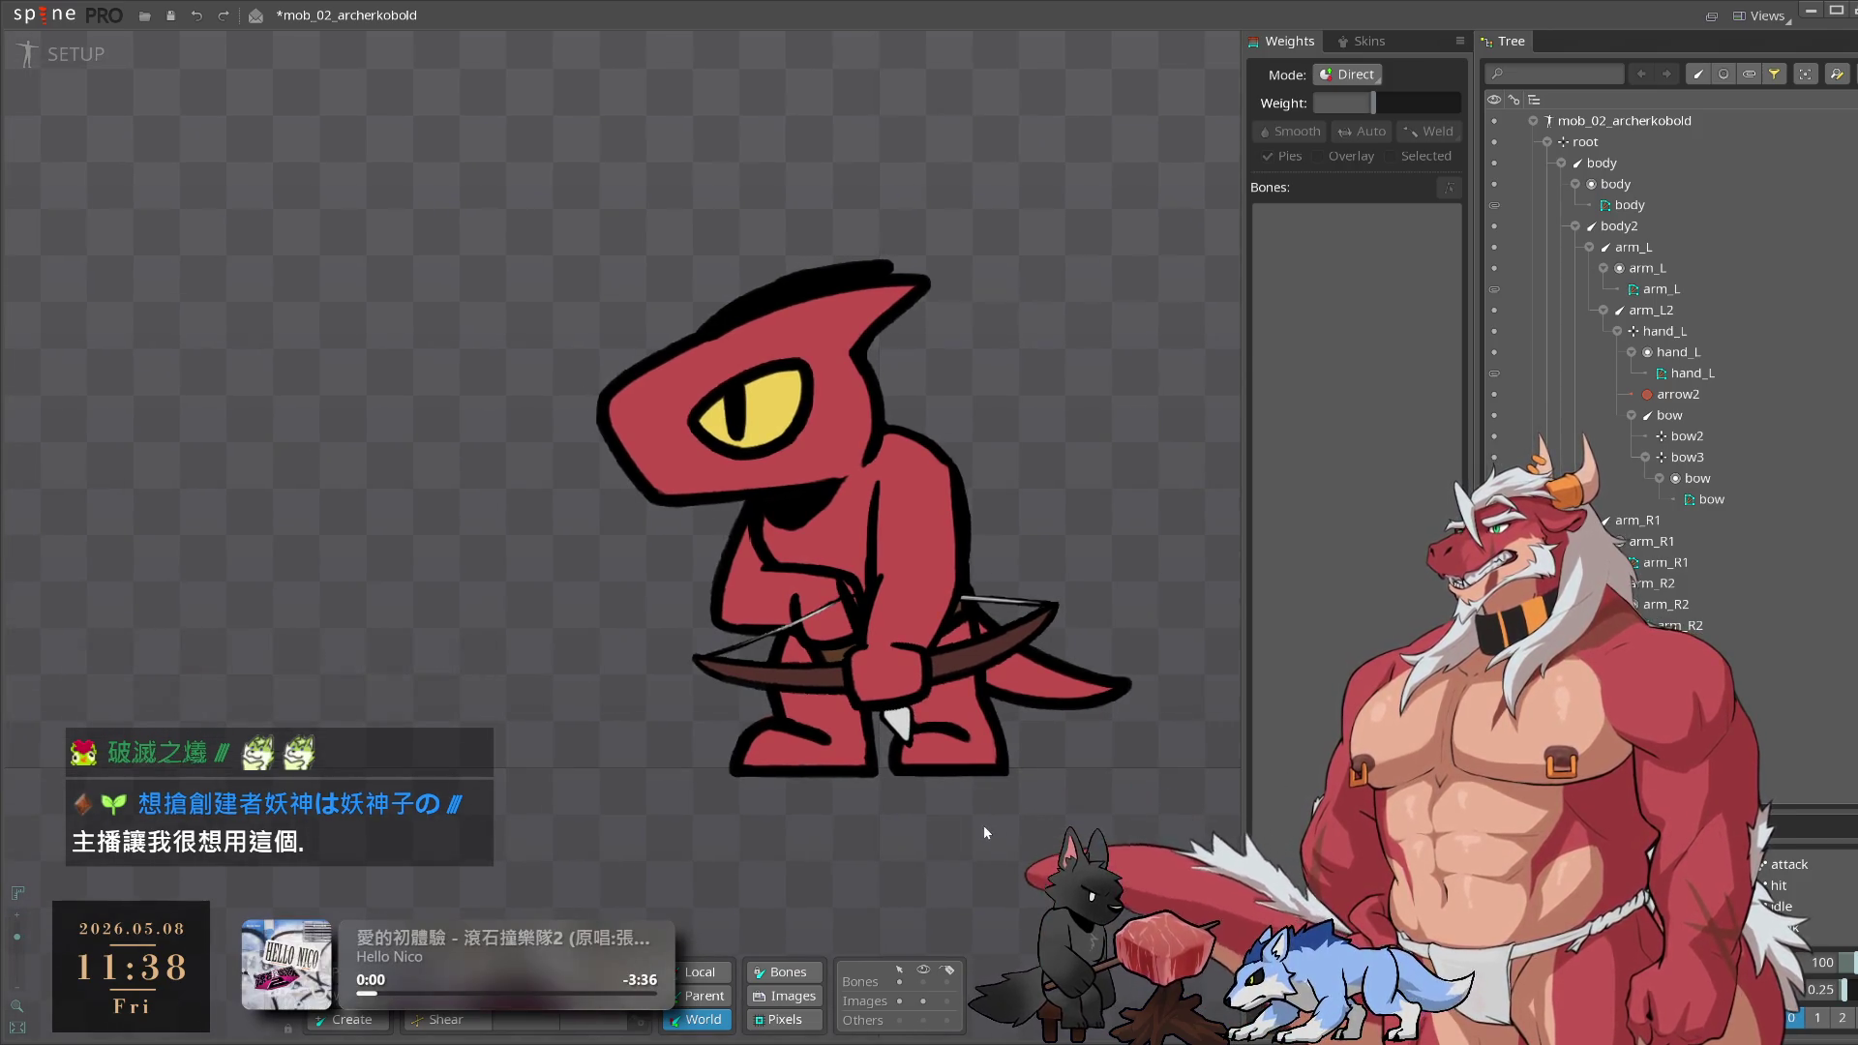
{"action": "scroll", "coordinate": [983, 827], "scroll_direction": "up", "scroll_amount": 2}
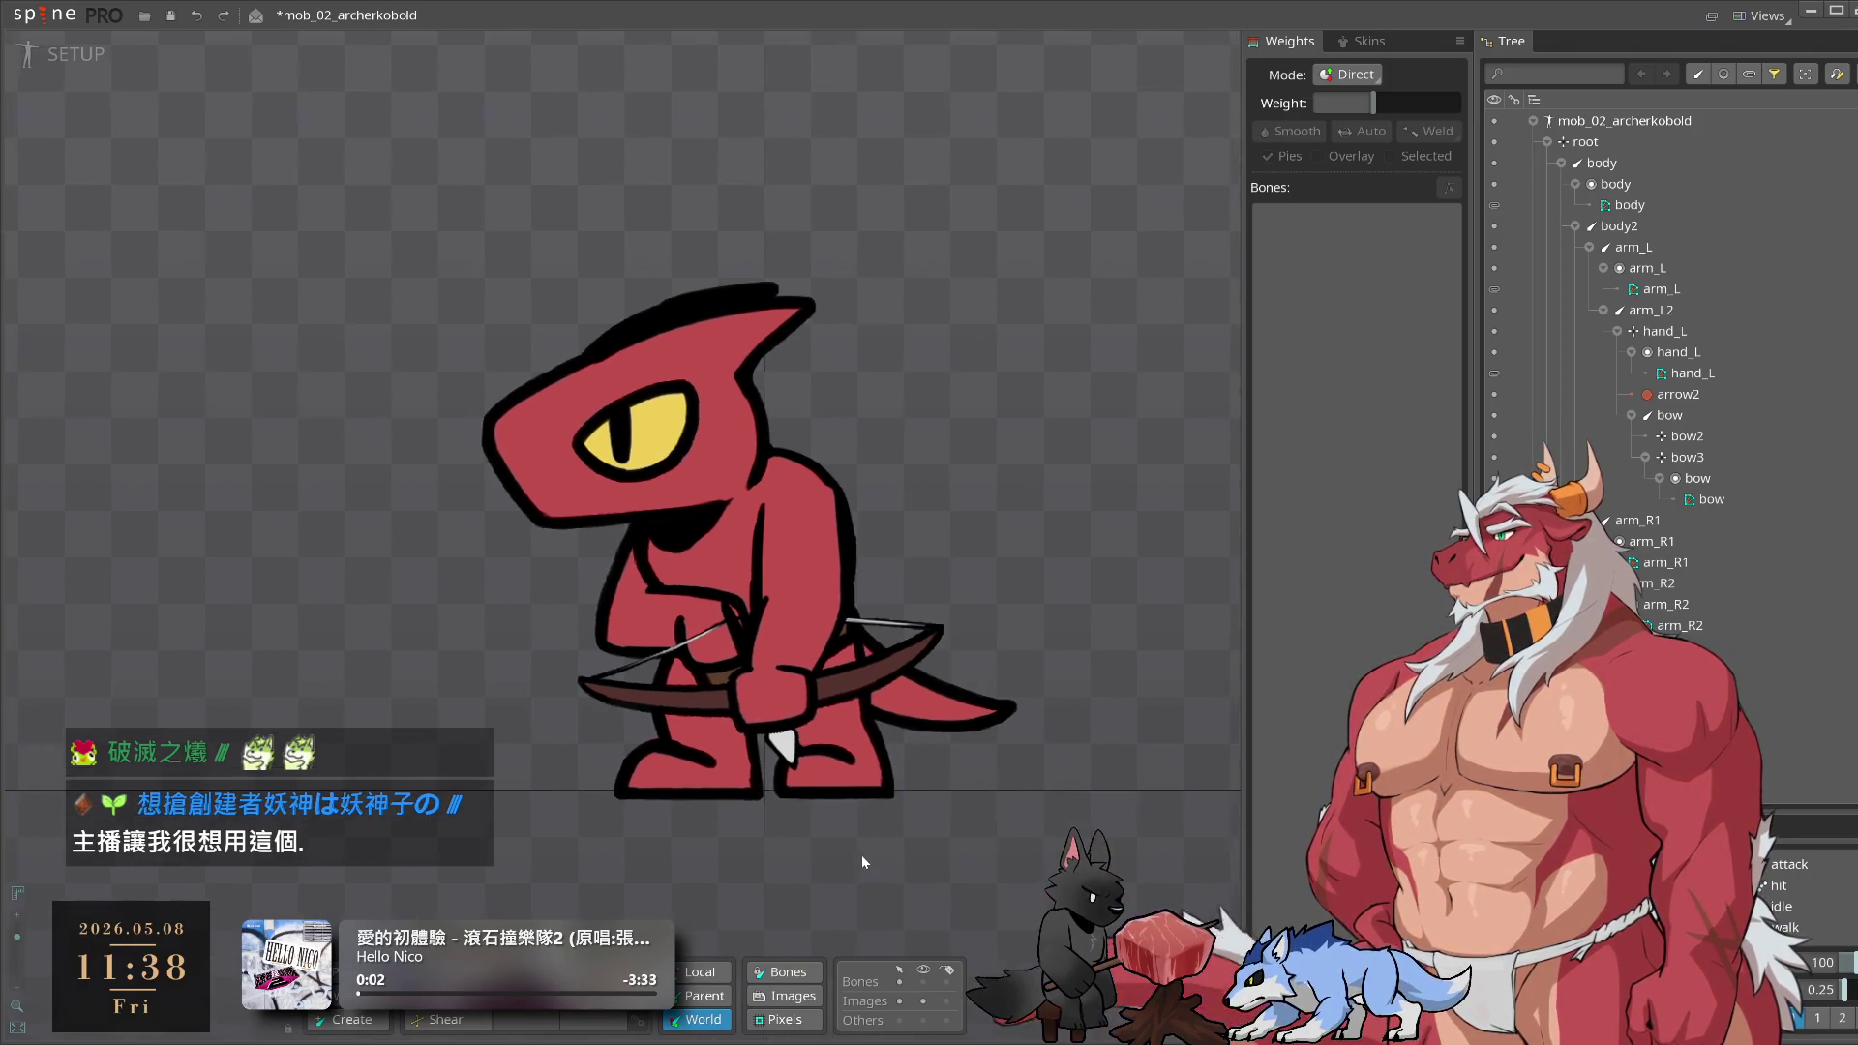
{"action": "key", "text": "ctrl+s"}
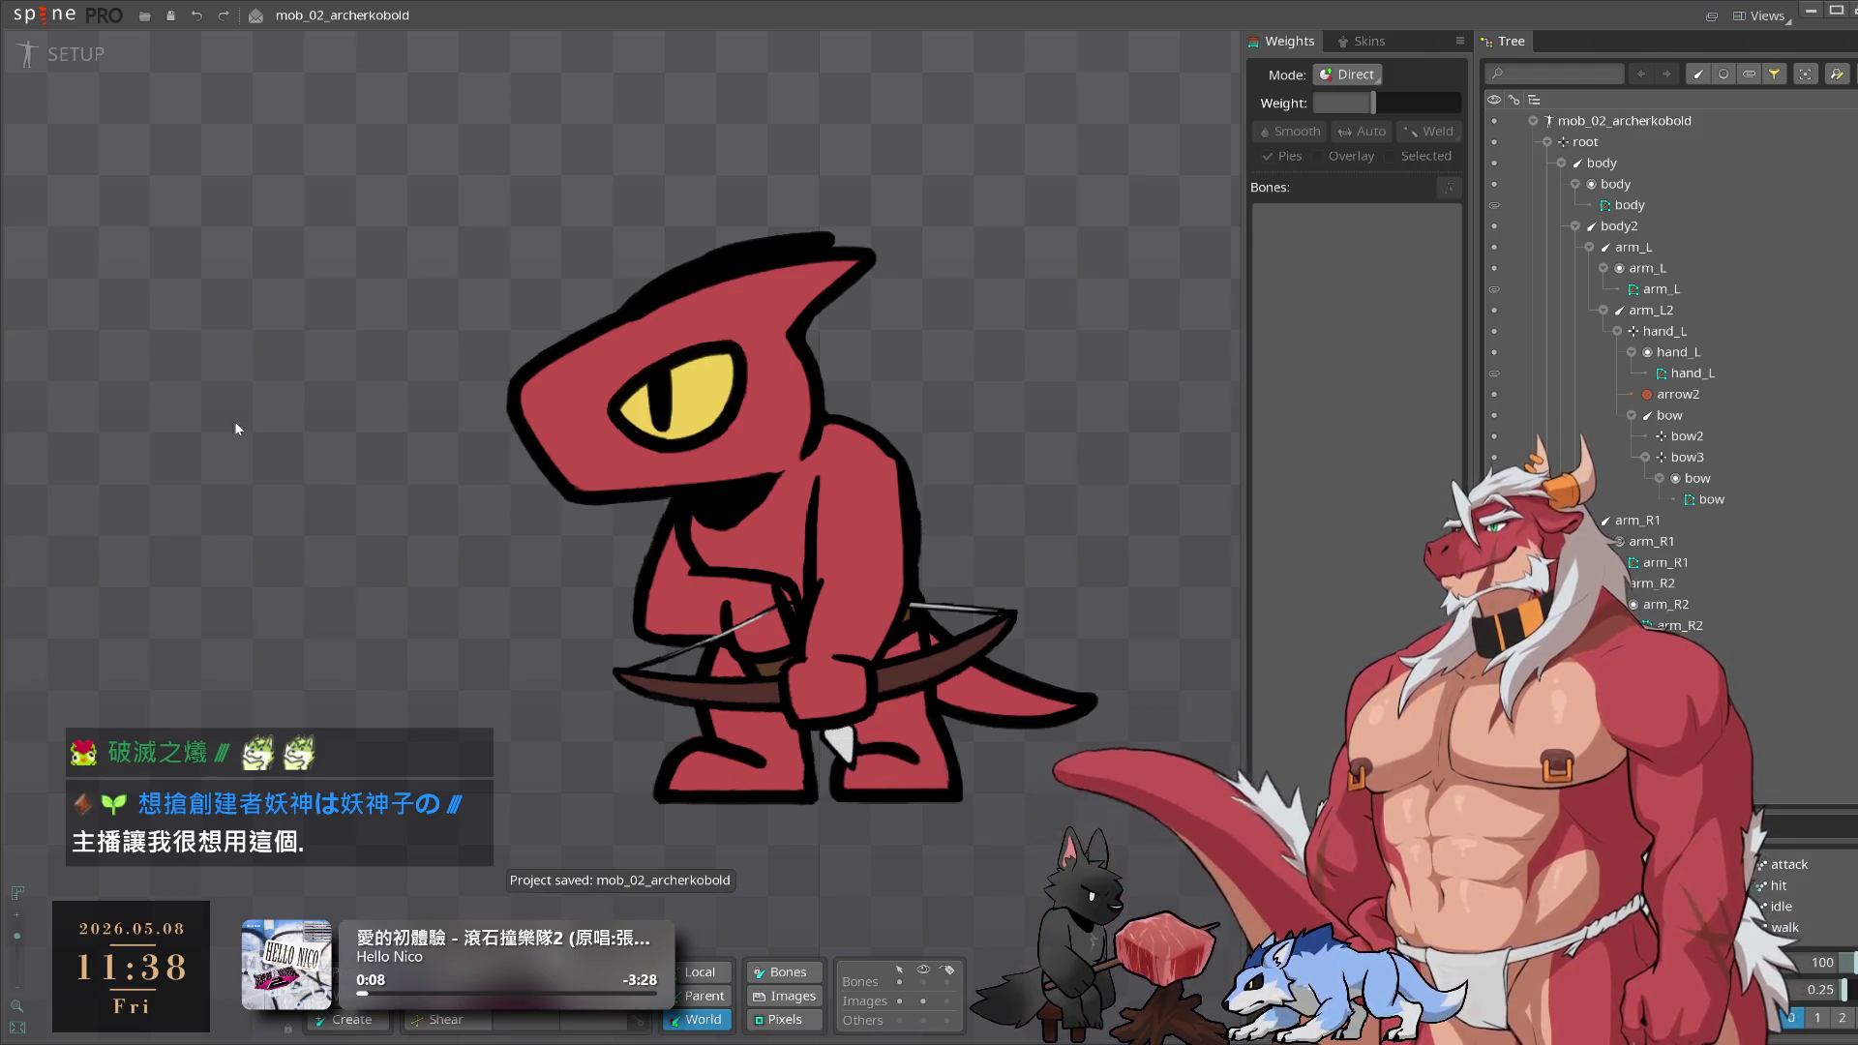
{"action": "left_click", "coordinate": [43, 15]}
{"action": "mouse_move", "coordinate": [138, 97]}
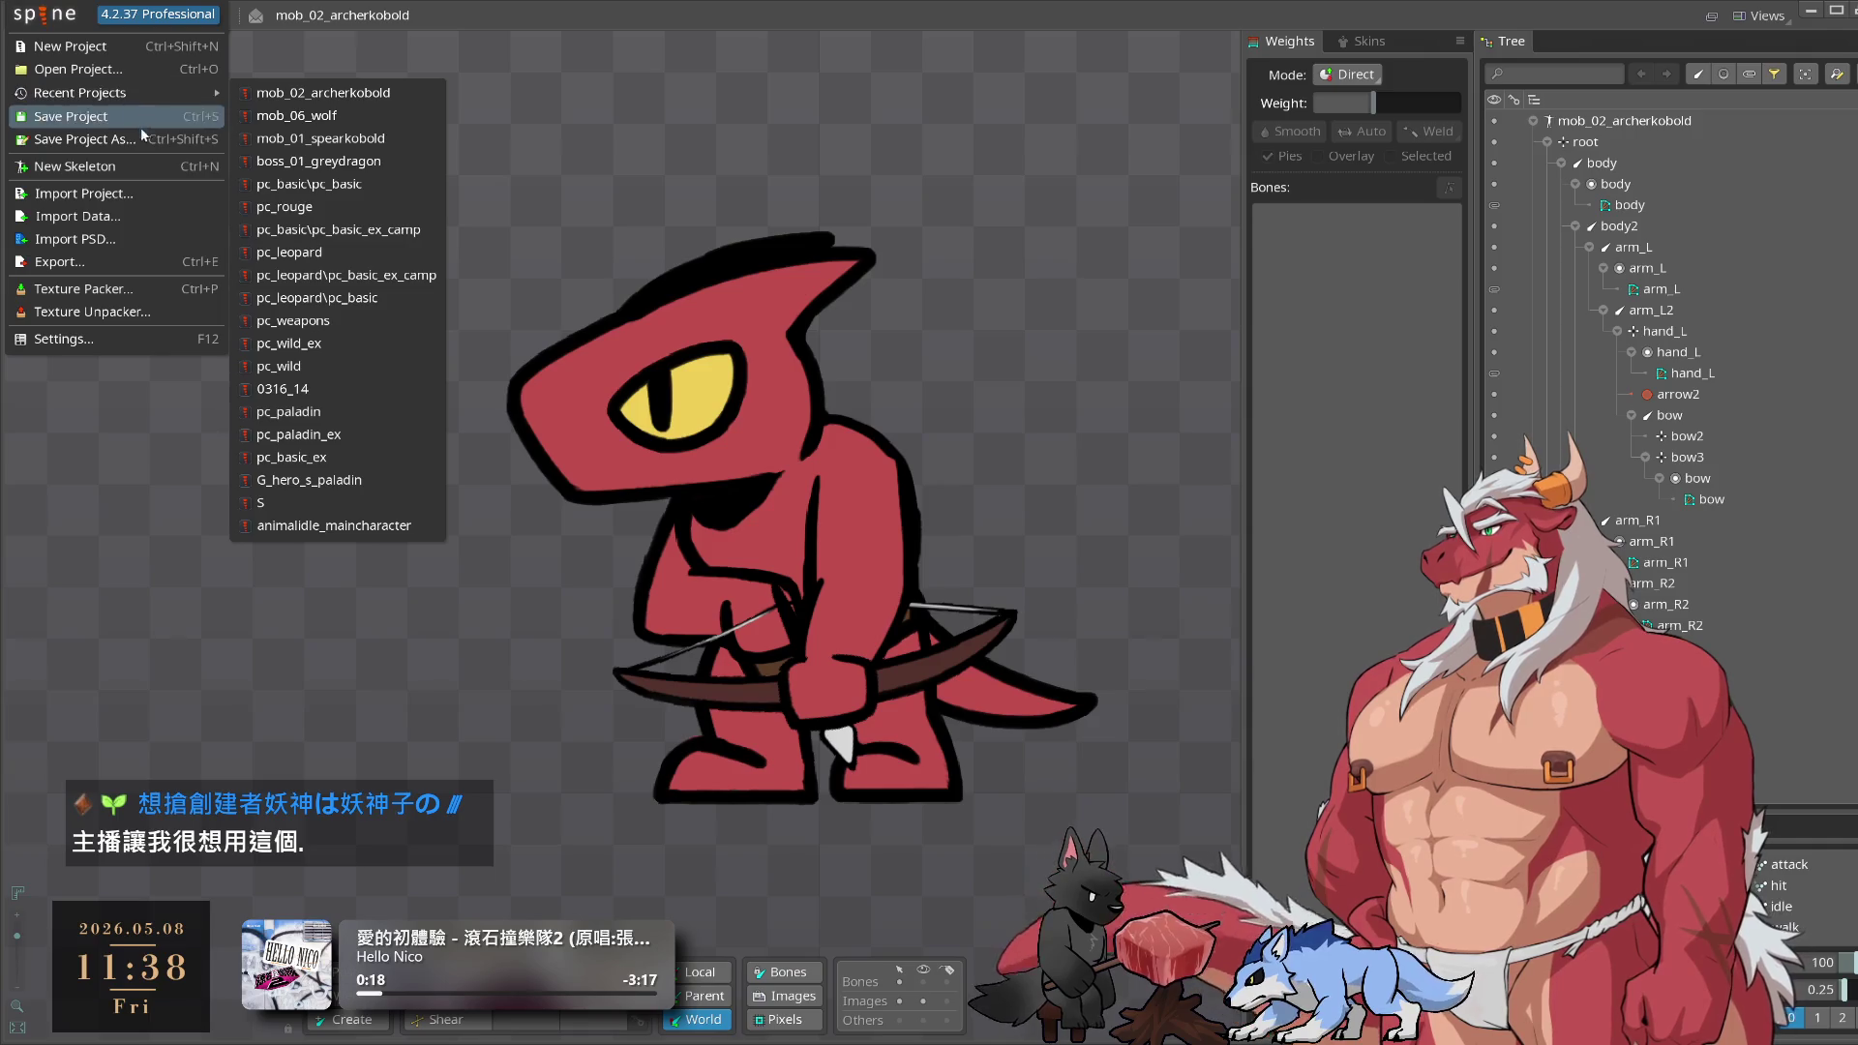
{"action": "left_click", "coordinate": [141, 137]}
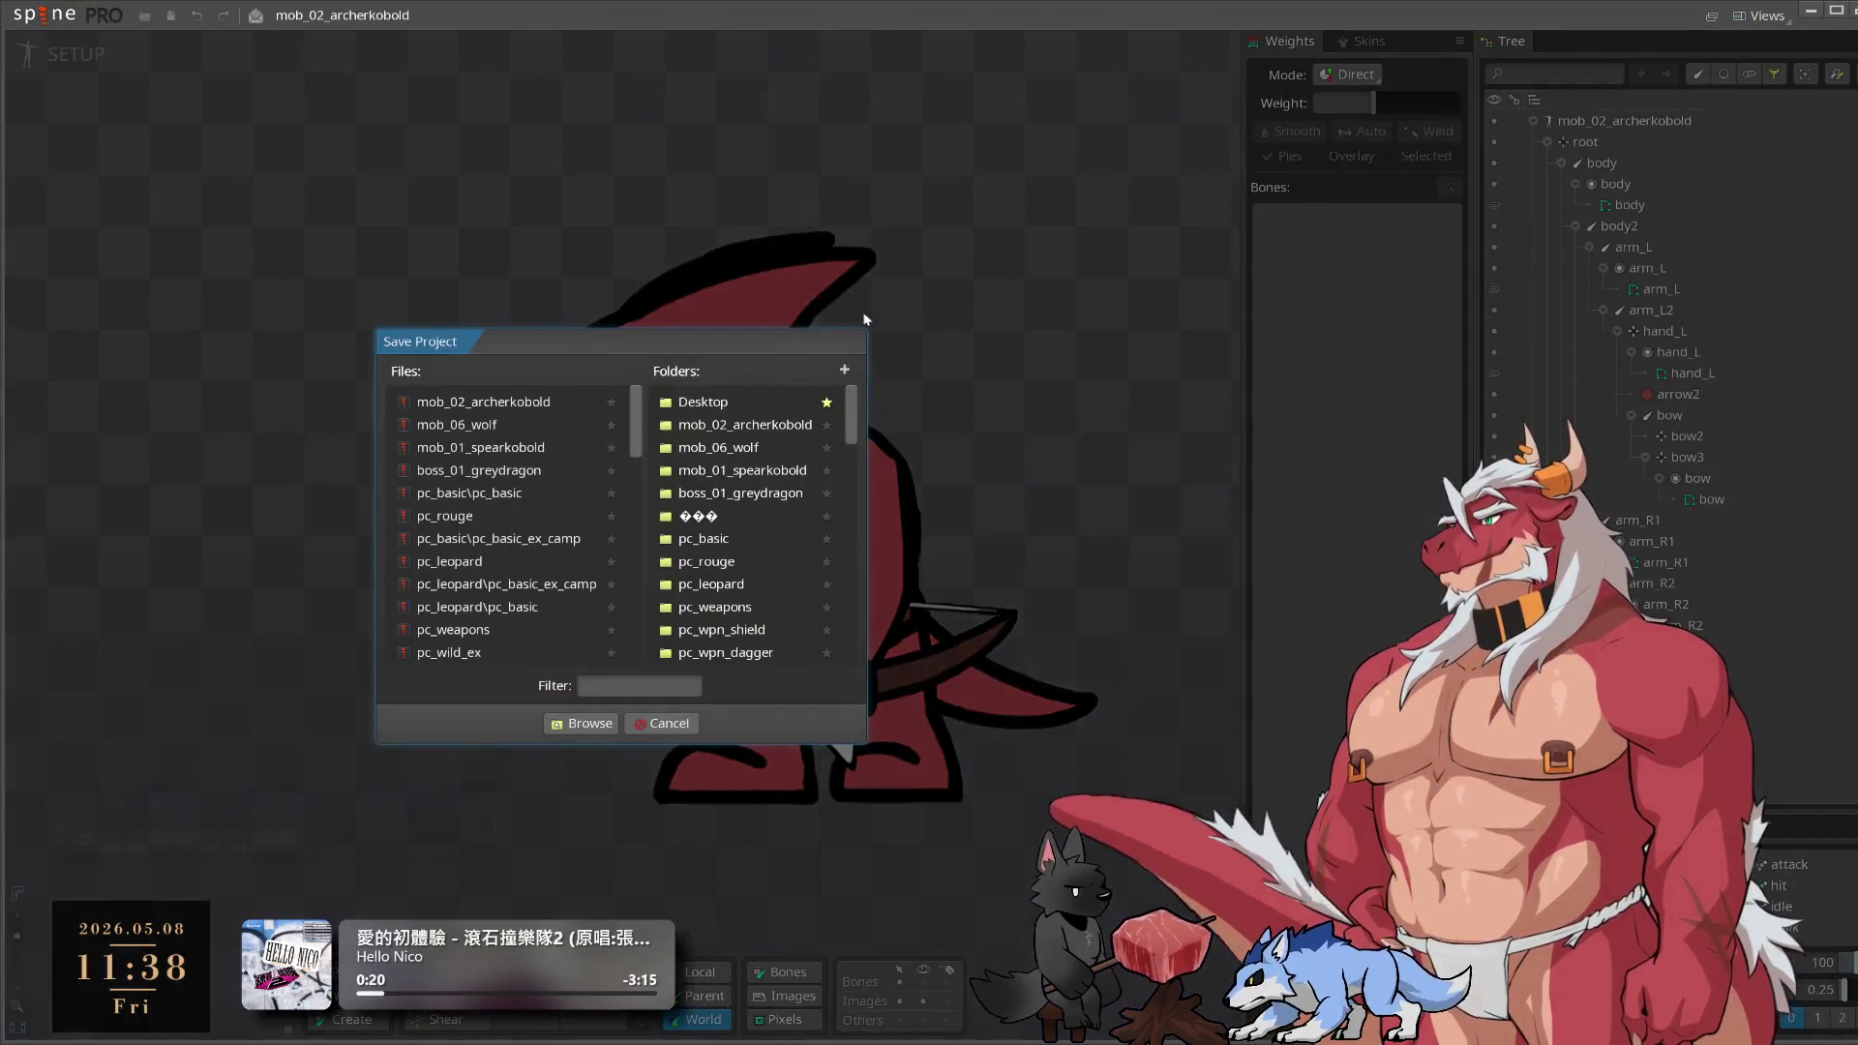
{"action": "left_click", "coordinate": [663, 723]}
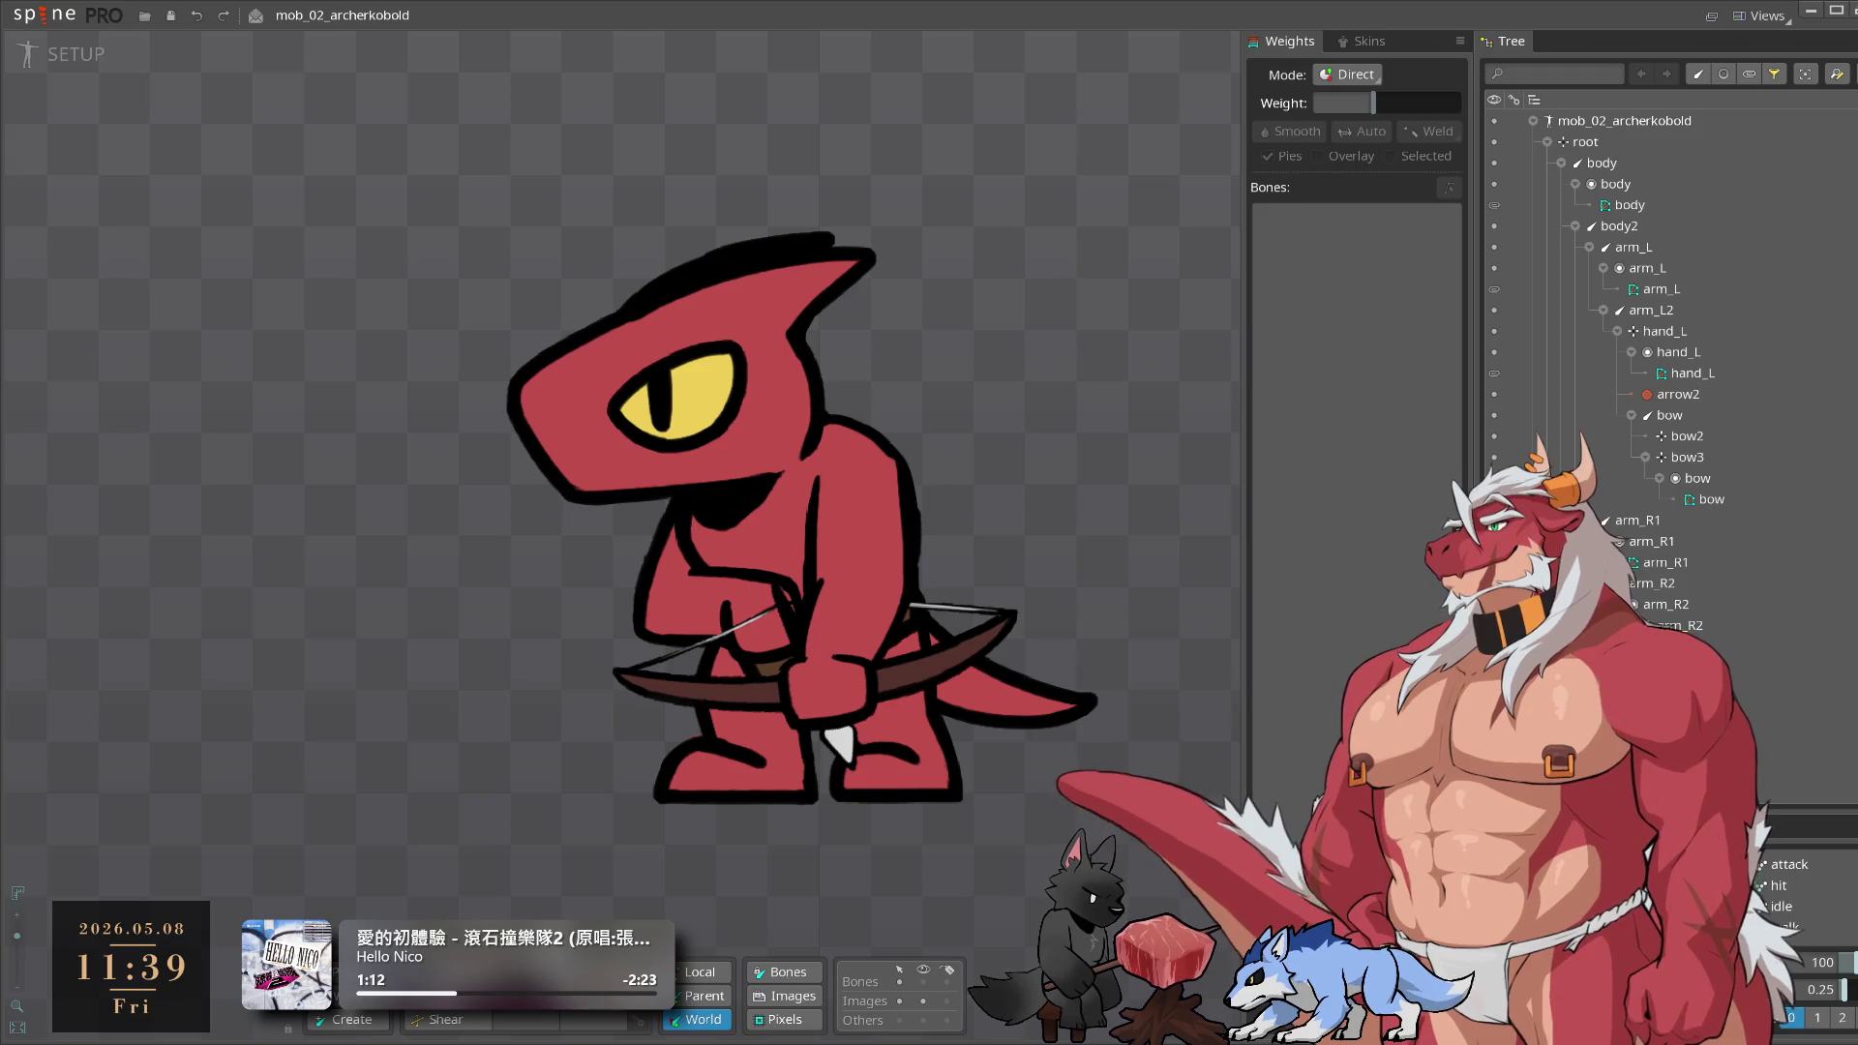
Switch to Photoshop, undo a test red brush stroke, and bring up the M_02.psd document
{"action": "key", "text": "alt+Tab"}
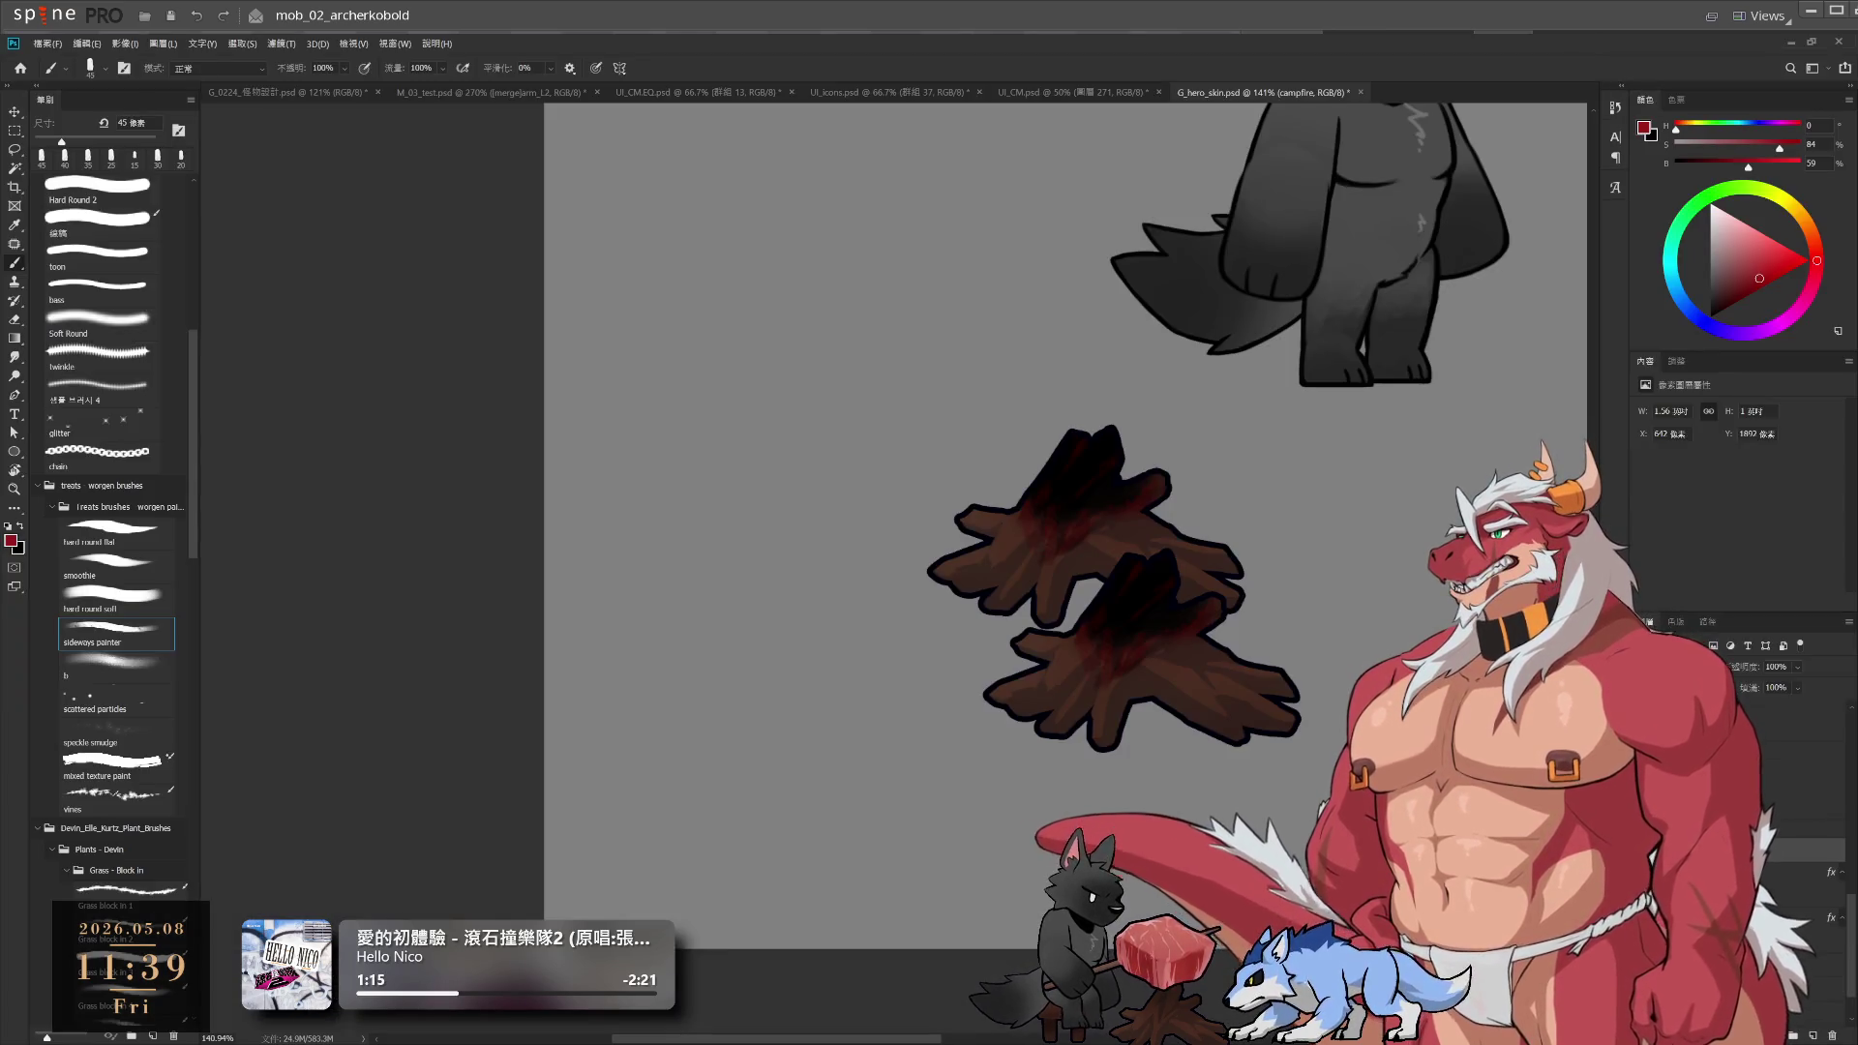
{"action": "left_click_drag", "start_coordinate": [1209, 353], "coordinate": [852, 503]}
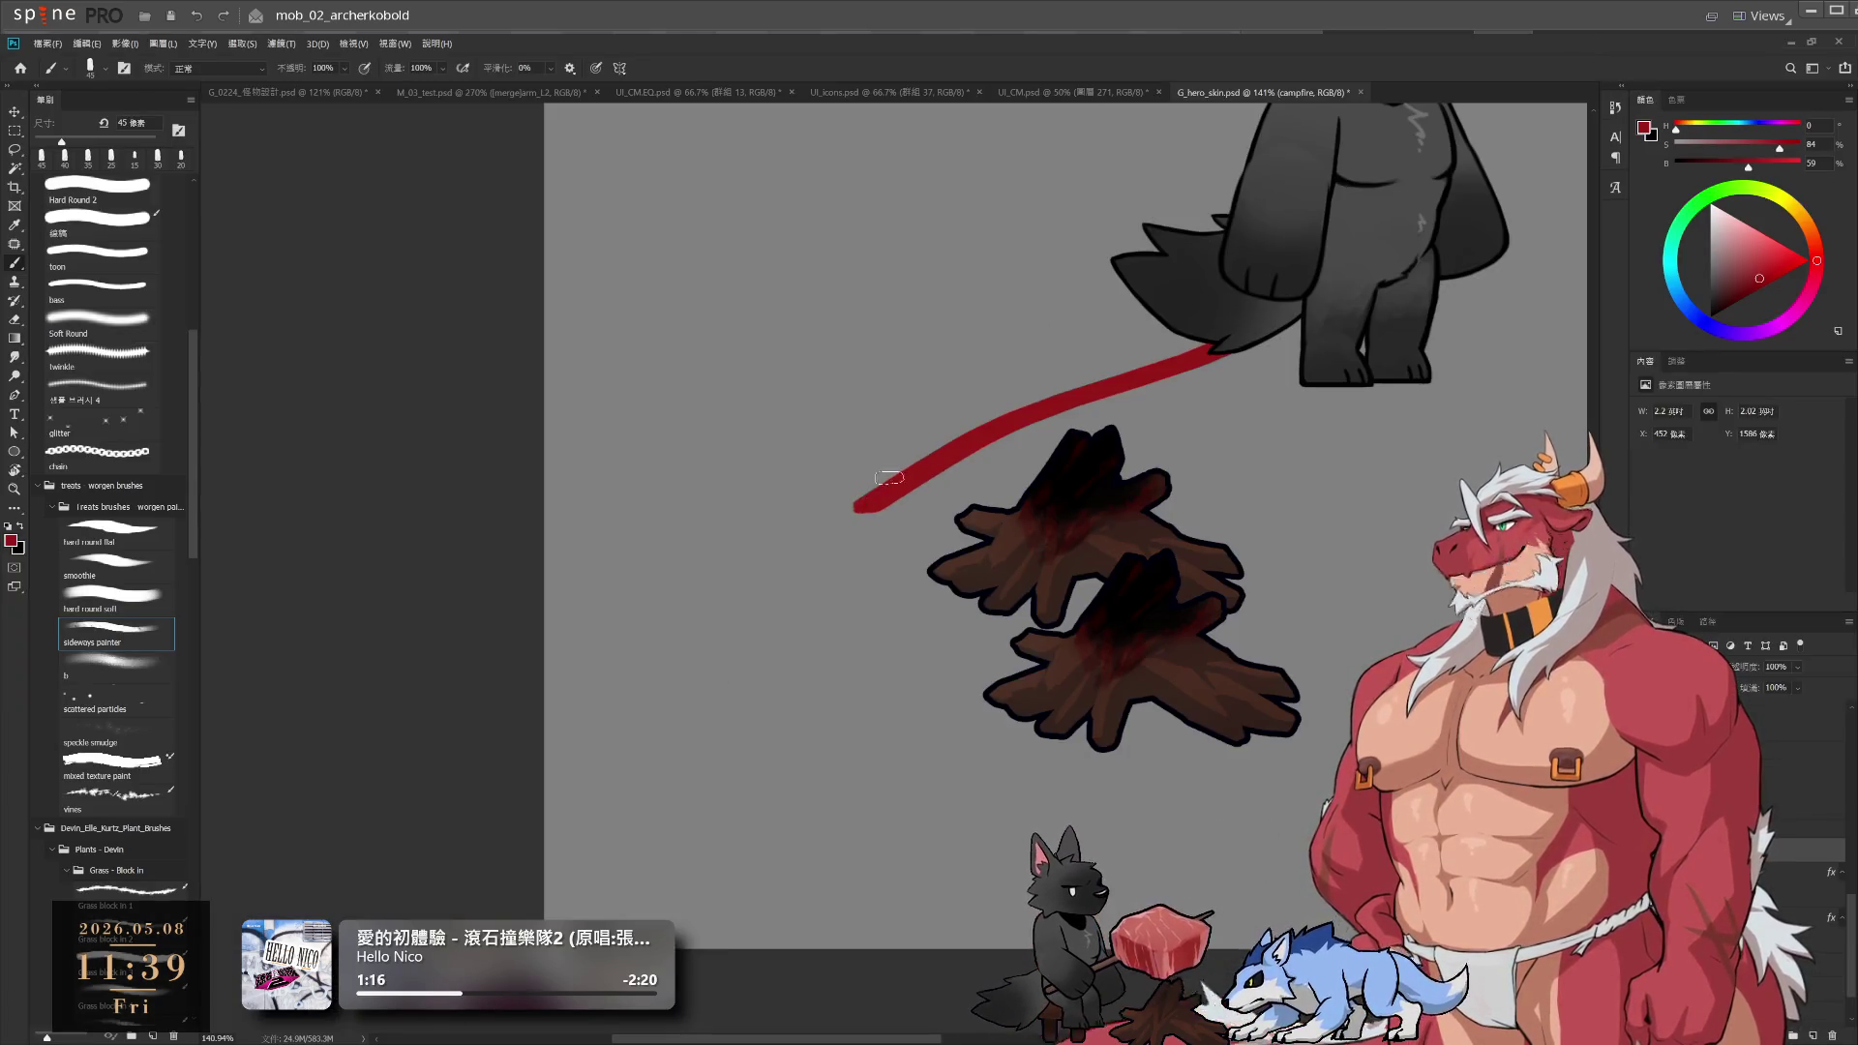
{"action": "key", "text": "ctrl+z"}
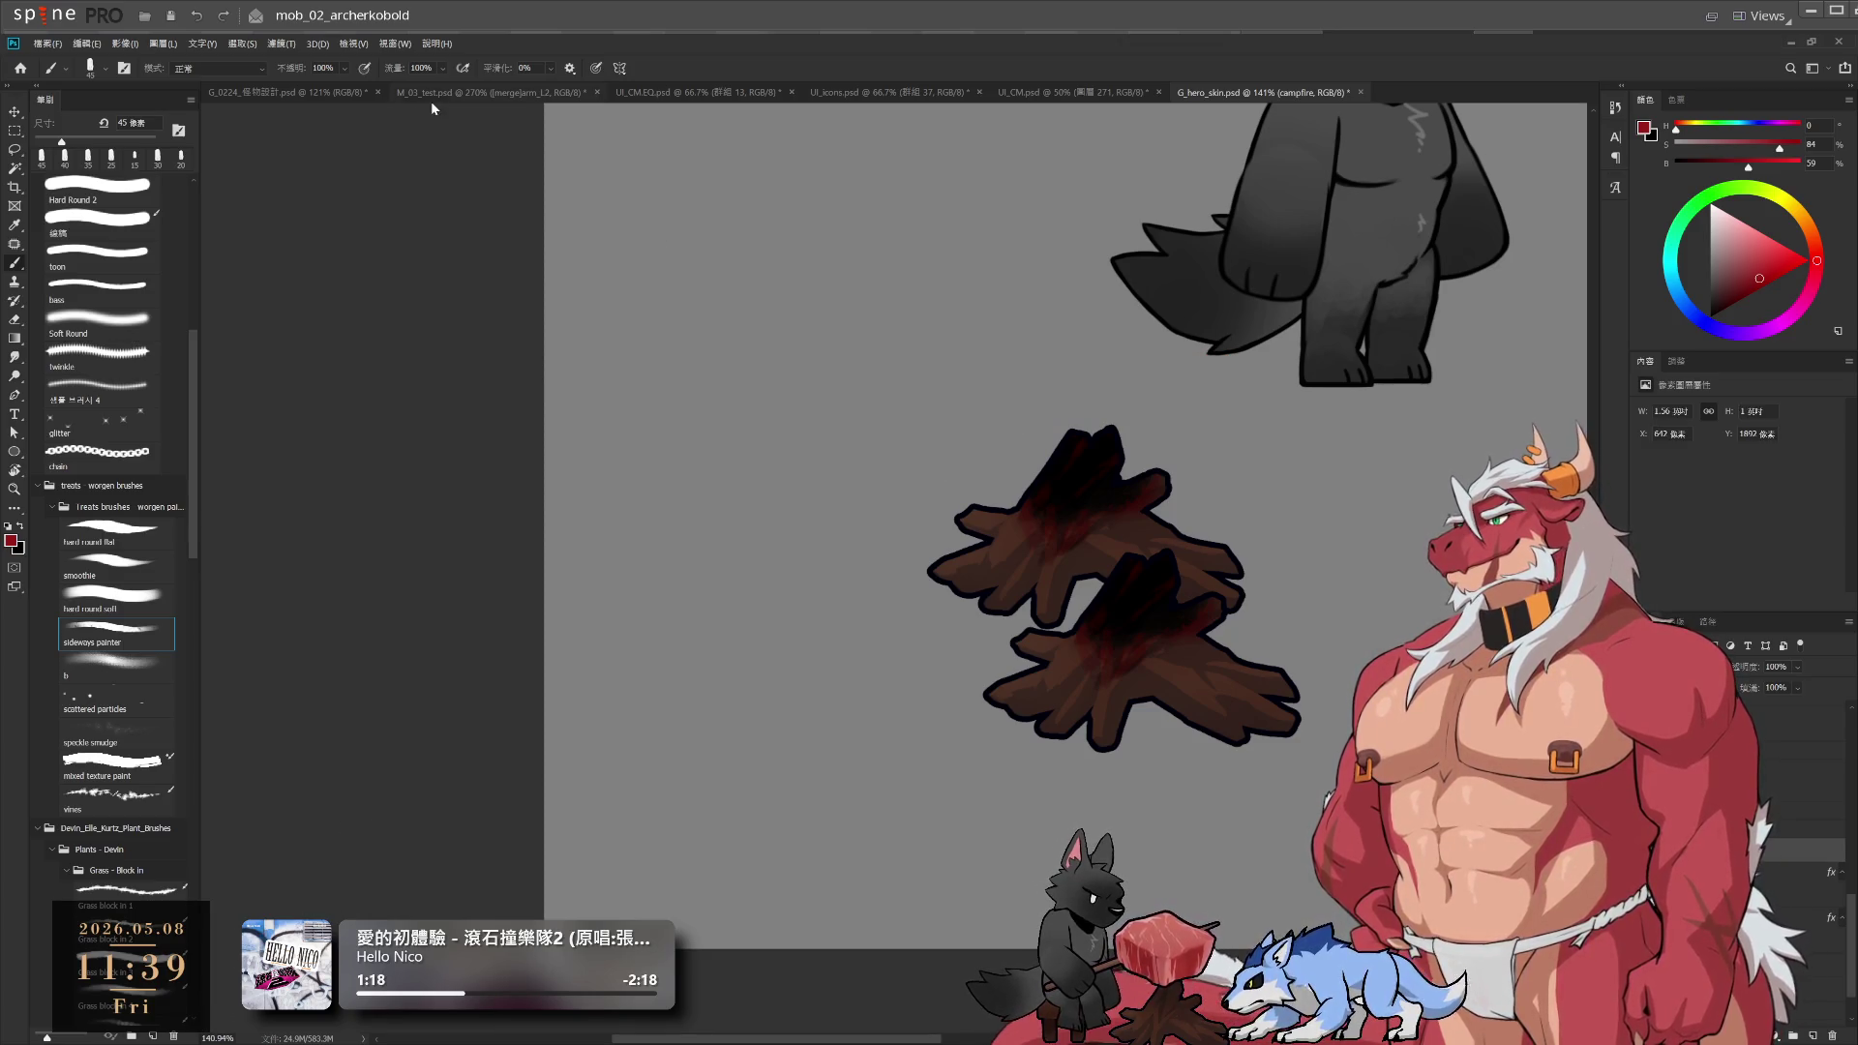
{"action": "left_click", "coordinate": [465, 92]}
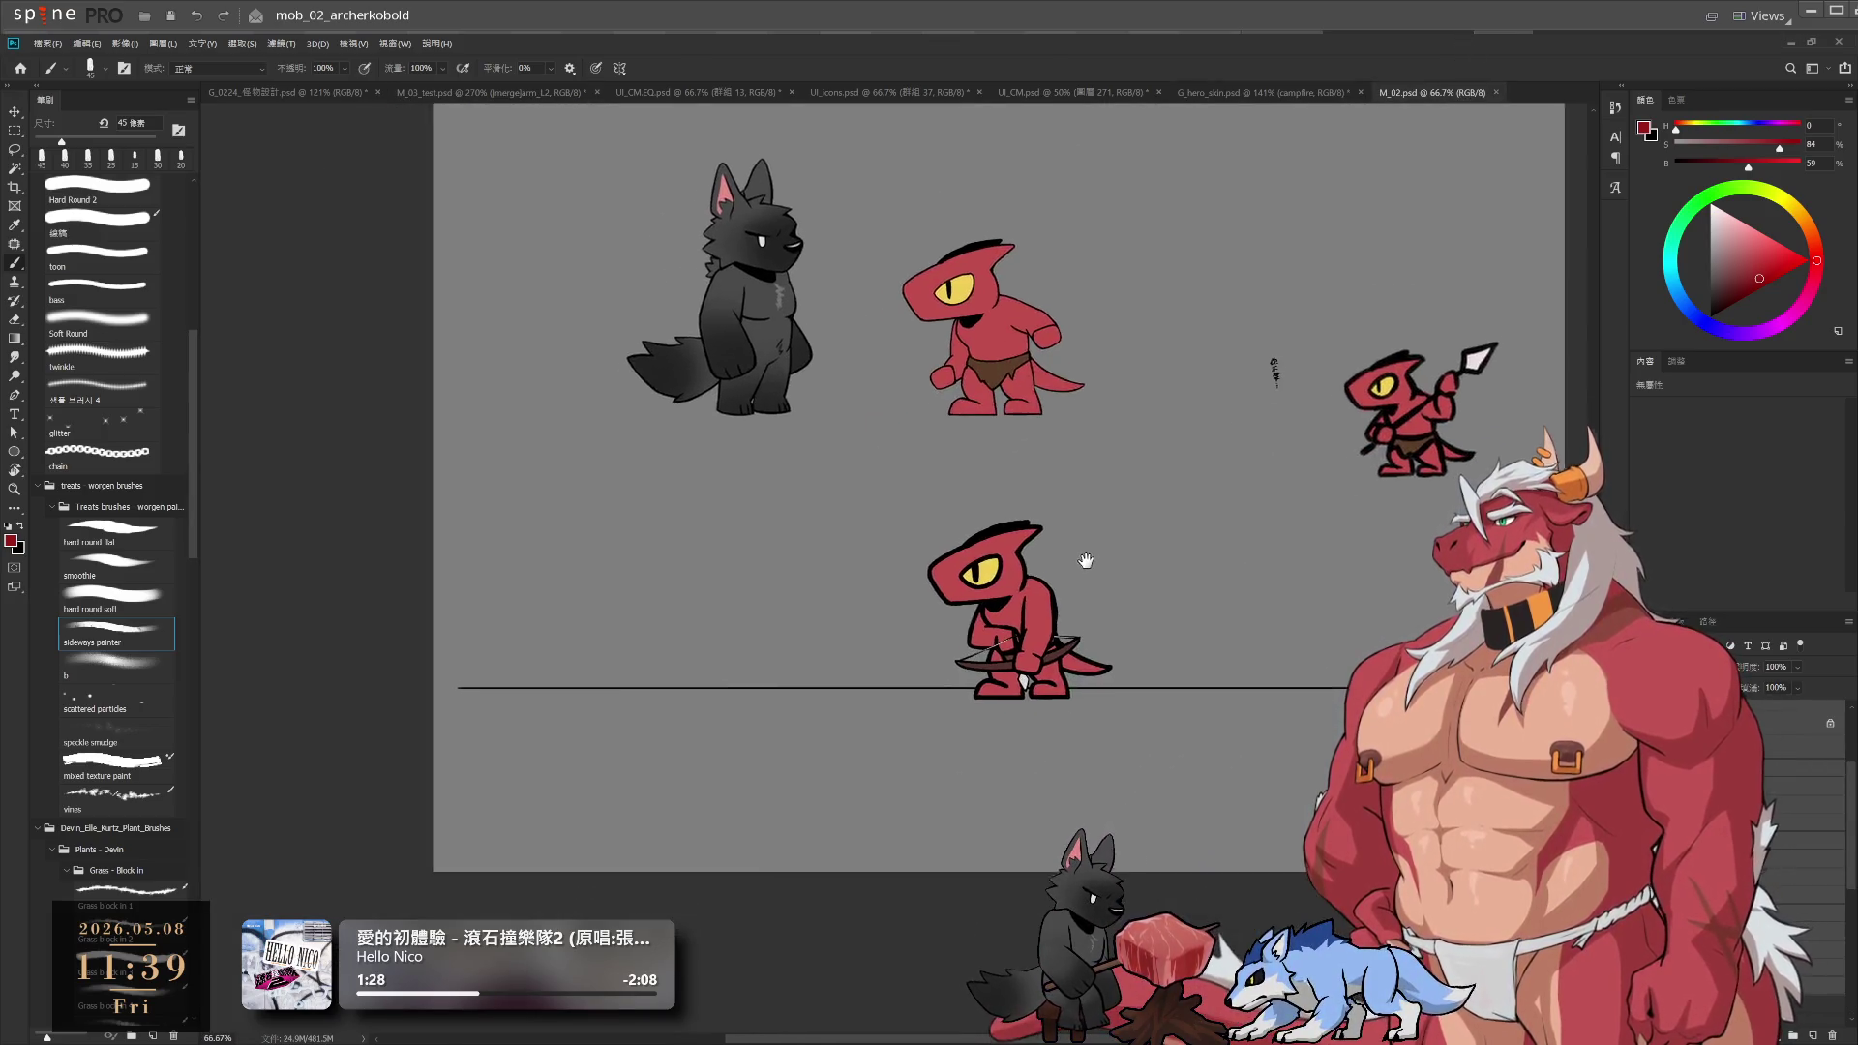
{"action": "scroll", "coordinate": [1021, 770], "scroll_direction": "up", "scroll_amount": 5}
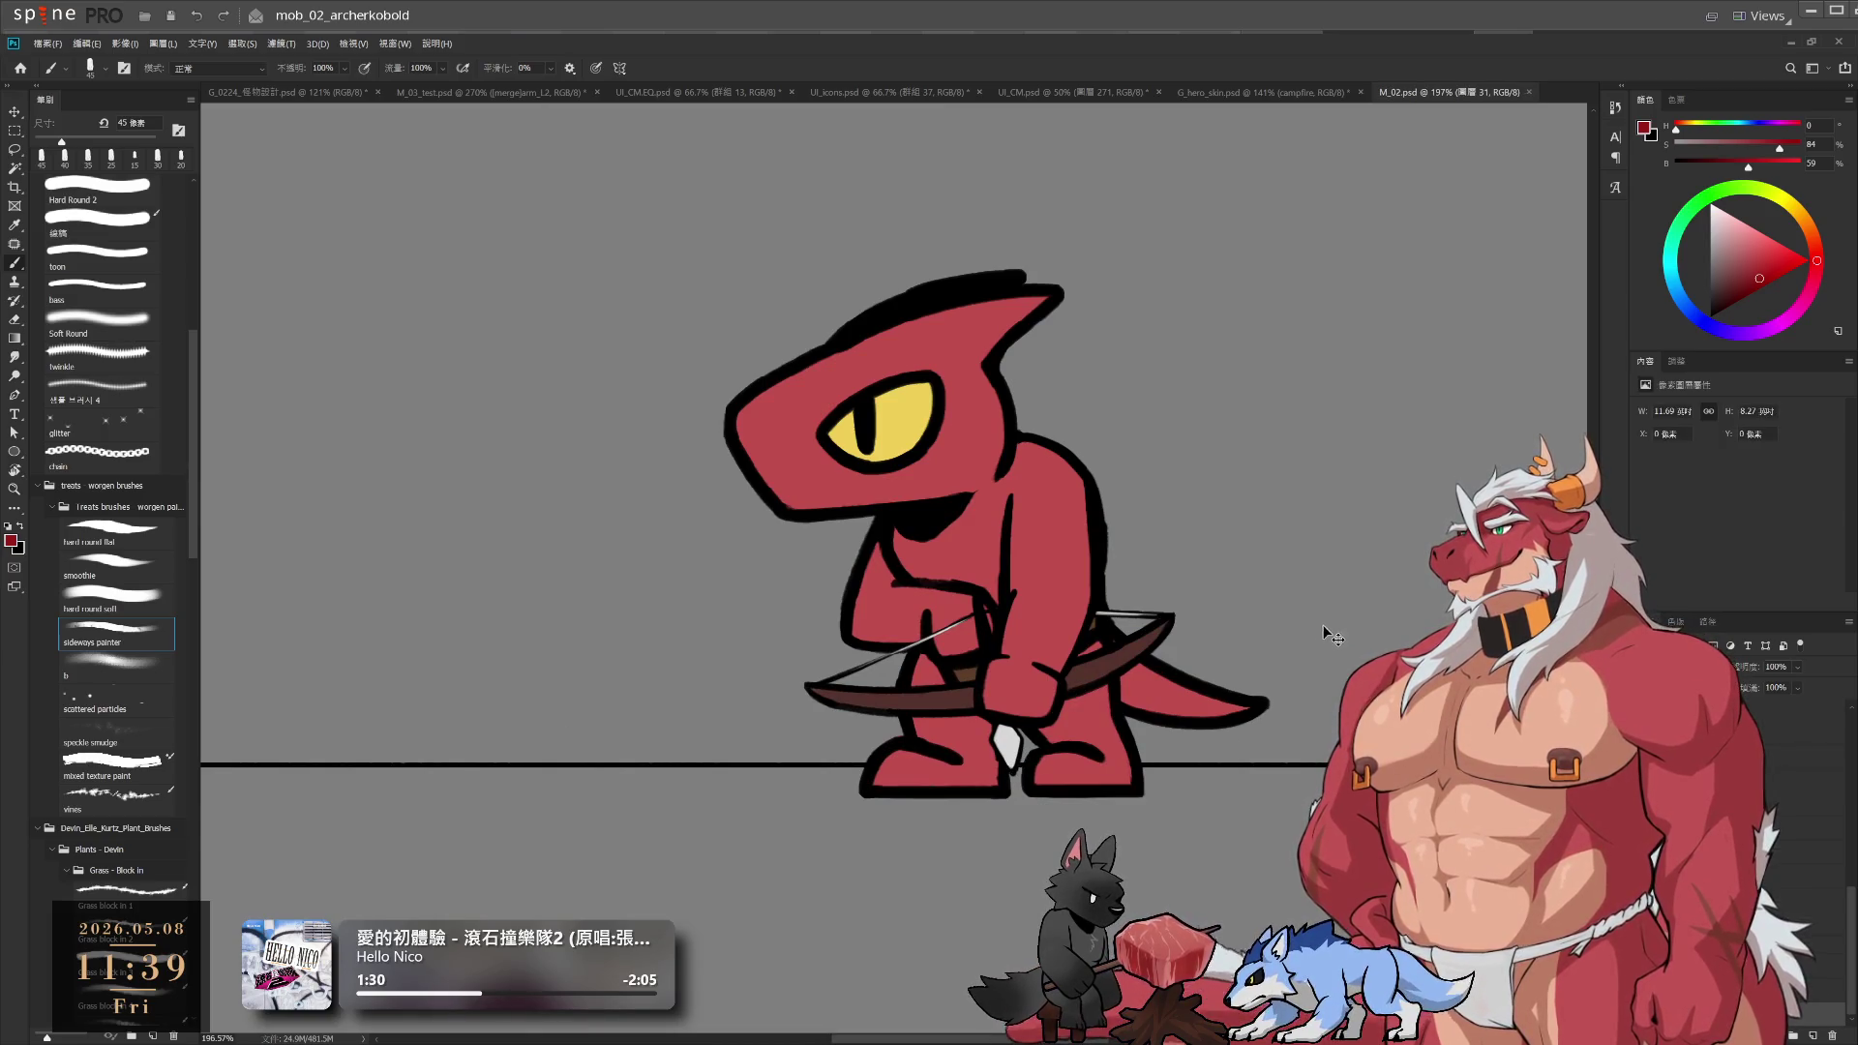
Select the arrow layer, move it beside the archer and rotate it horizontal, point left
{"action": "left_click", "coordinate": [1790, 832]}
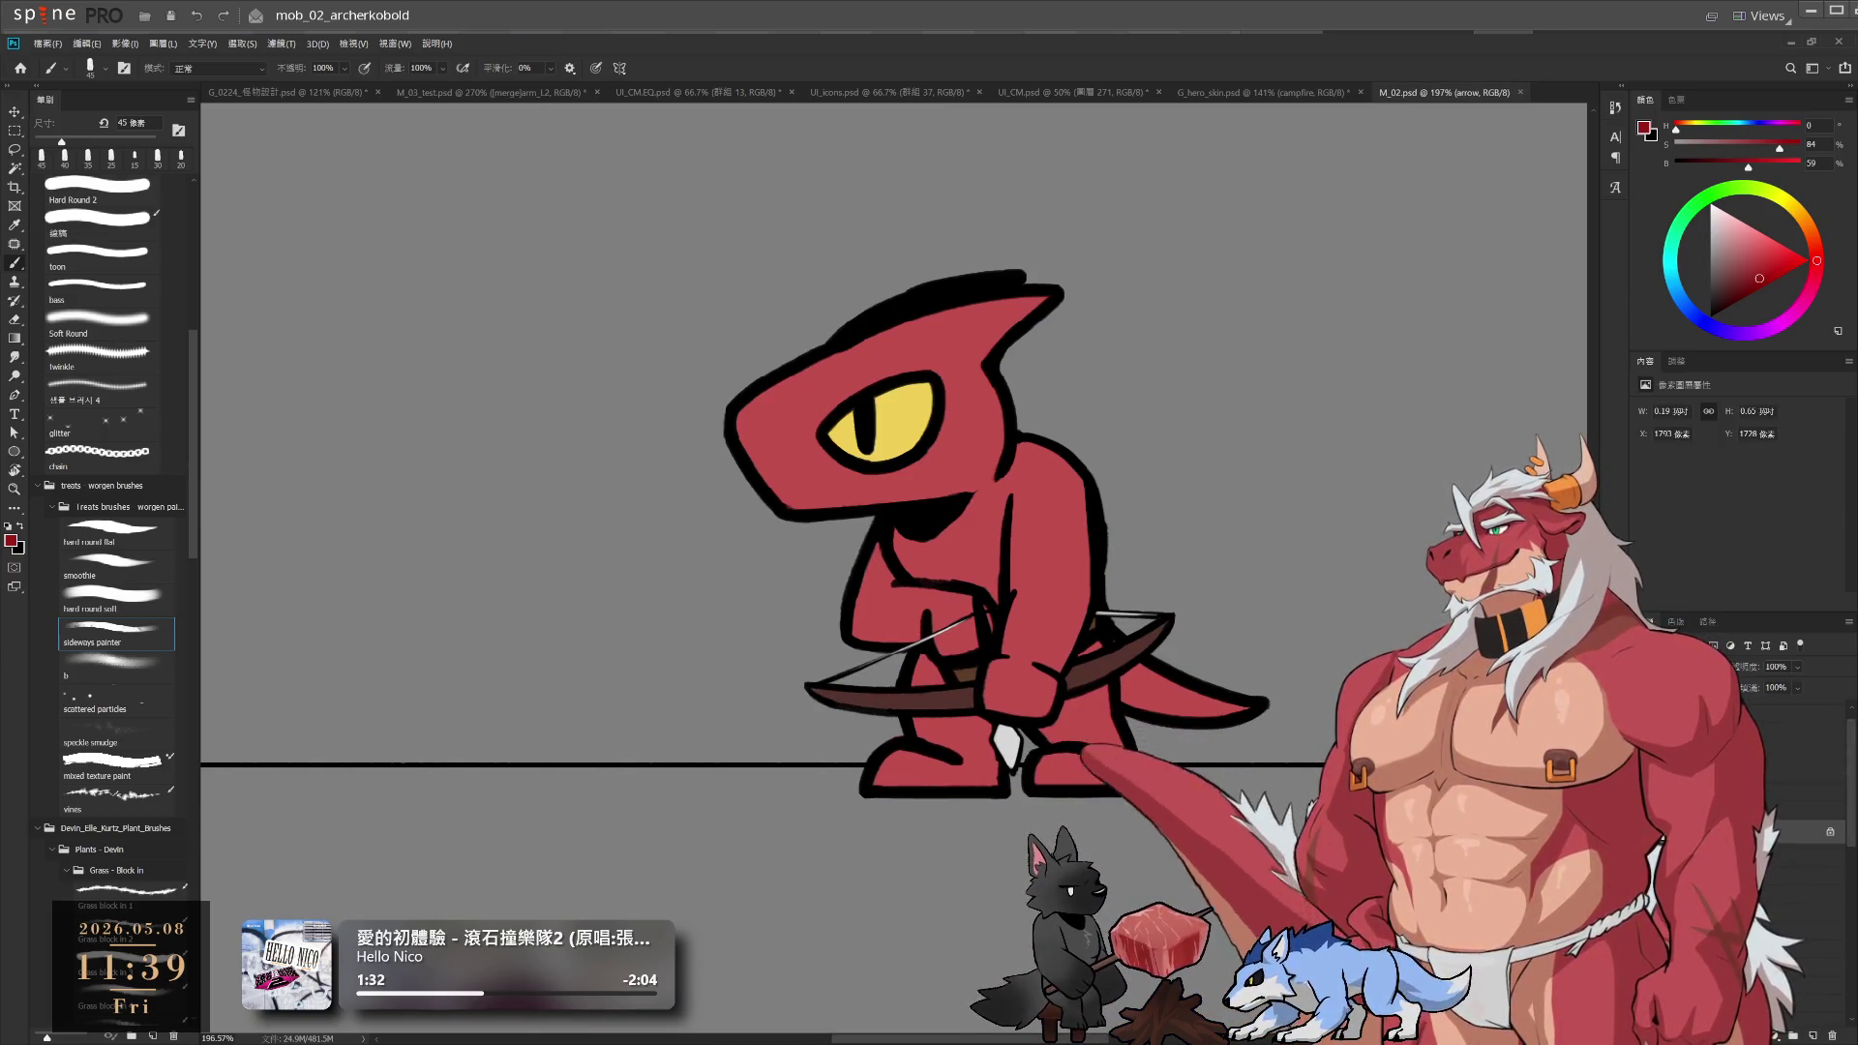
{"action": "left_click_drag", "start_coordinate": [1359, 638], "coordinate": [1095, 676]}
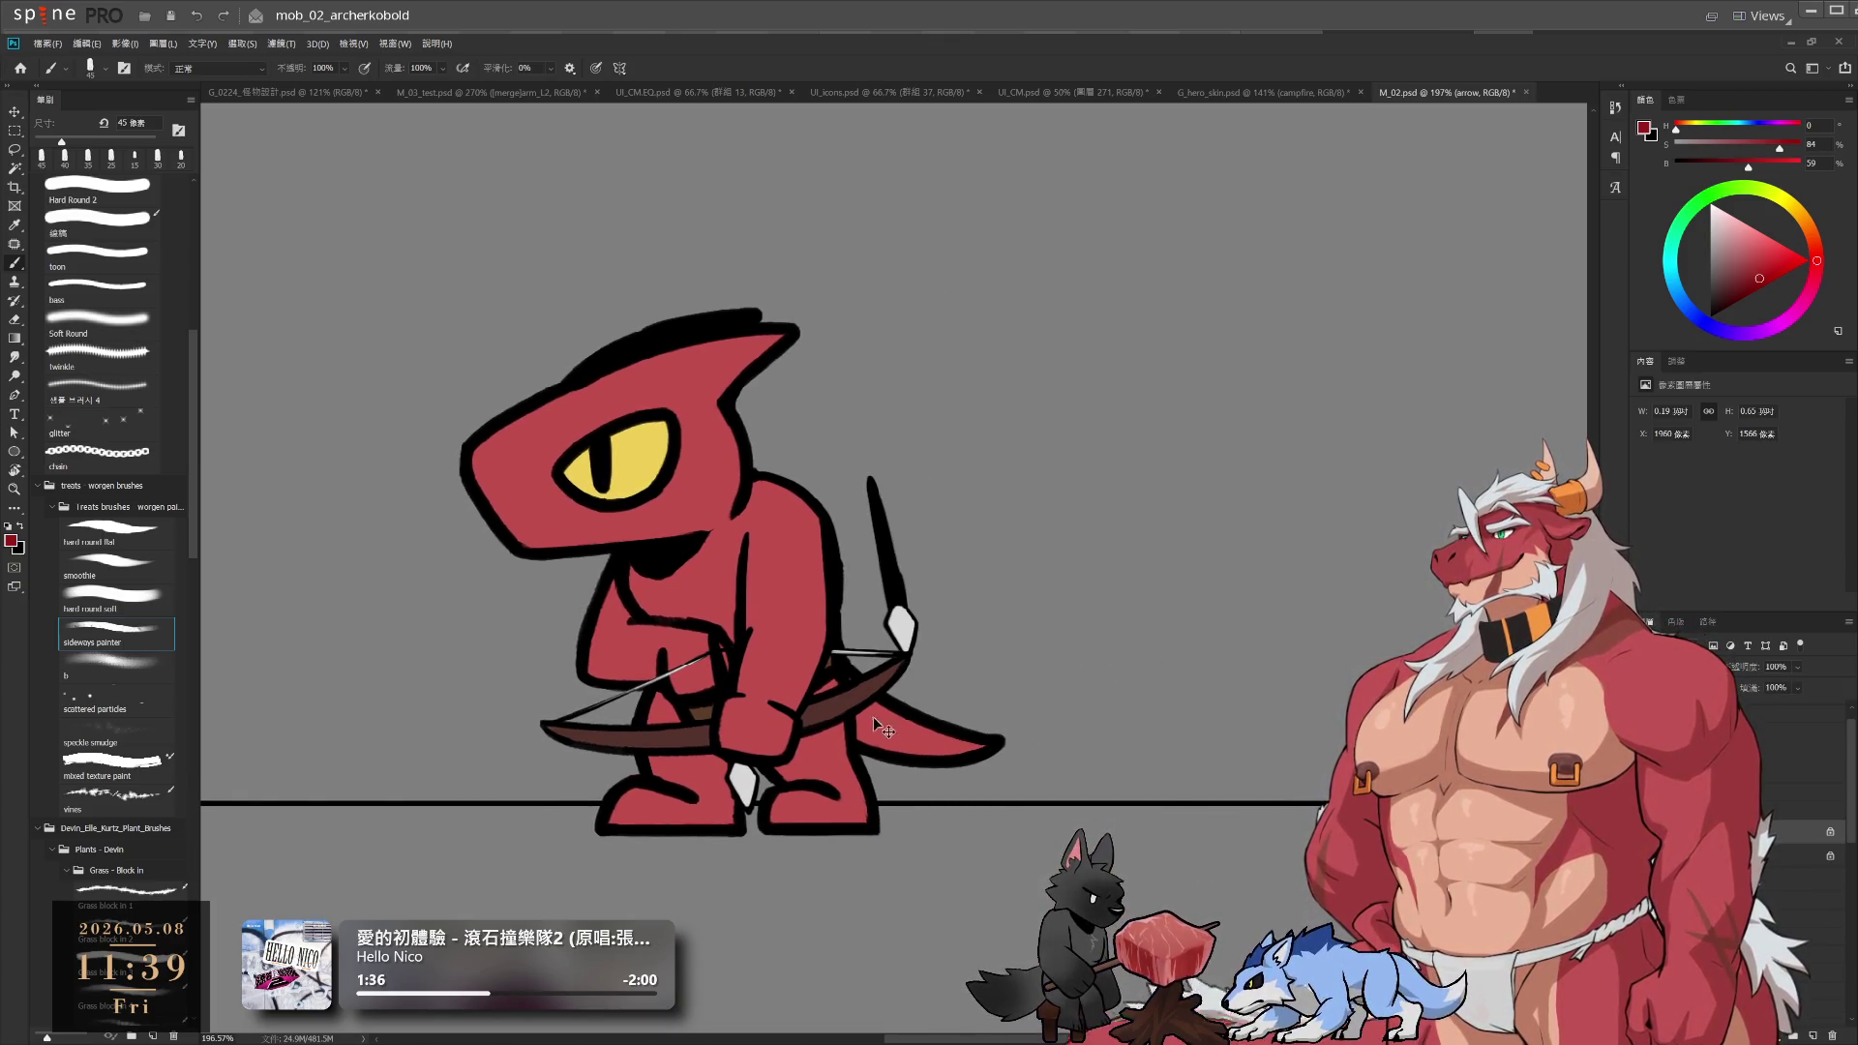
{"action": "key", "text": "ctrl+t"}
{"action": "left_click_drag", "start_coordinate": [895, 546], "coordinate": [1157, 523]}
{"action": "mouse_move", "coordinate": [1261, 475]}
{"action": "left_mouse_down"}
{"action": "mouse_move", "coordinate": [1259, 639]}
{"action": "mouse_move", "coordinate": [1062, 782]}
{"action": "mouse_move", "coordinate": [1393, 678]}
{"action": "mouse_move", "coordinate": [1421, 617]}
{"action": "left_mouse_up"}
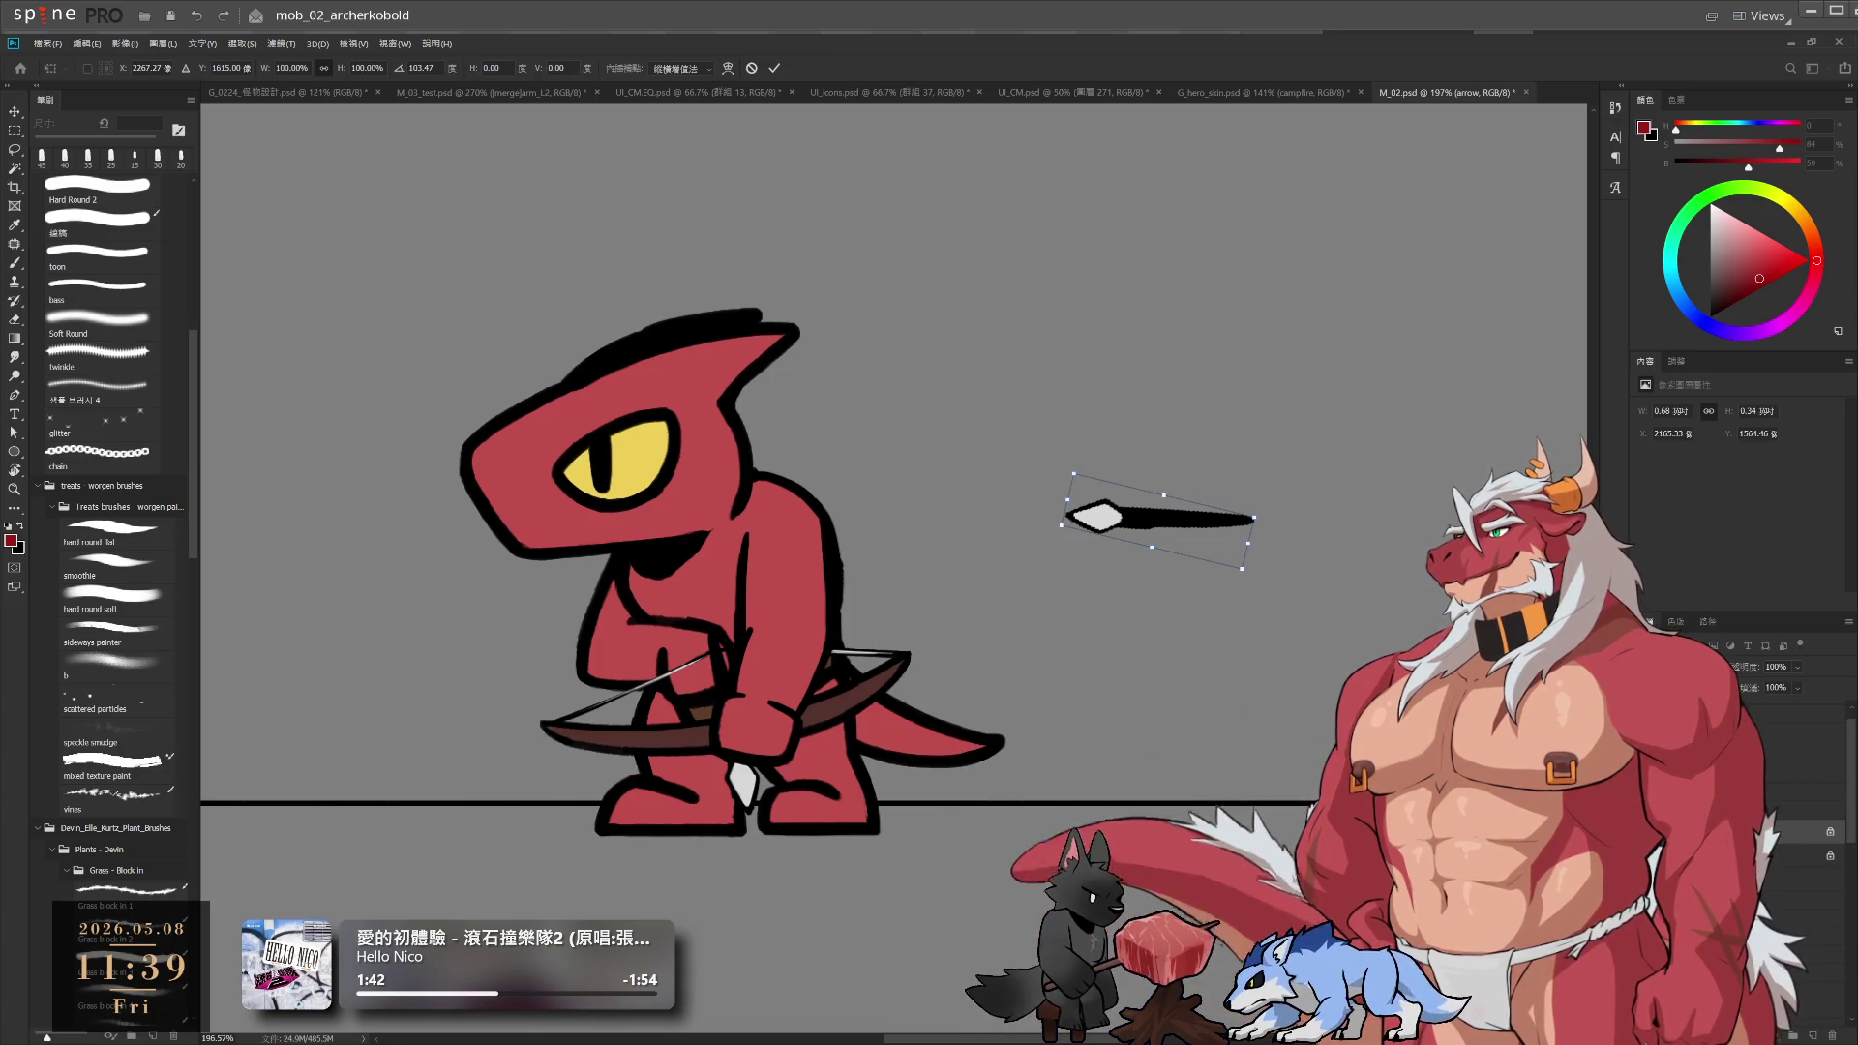
Commit the arrow's placement, then level it and enlarge it slightly
{"action": "key", "text": "Return"}
{"action": "scroll", "coordinate": [1162, 513], "scroll_direction": "up", "scroll_amount": 3}
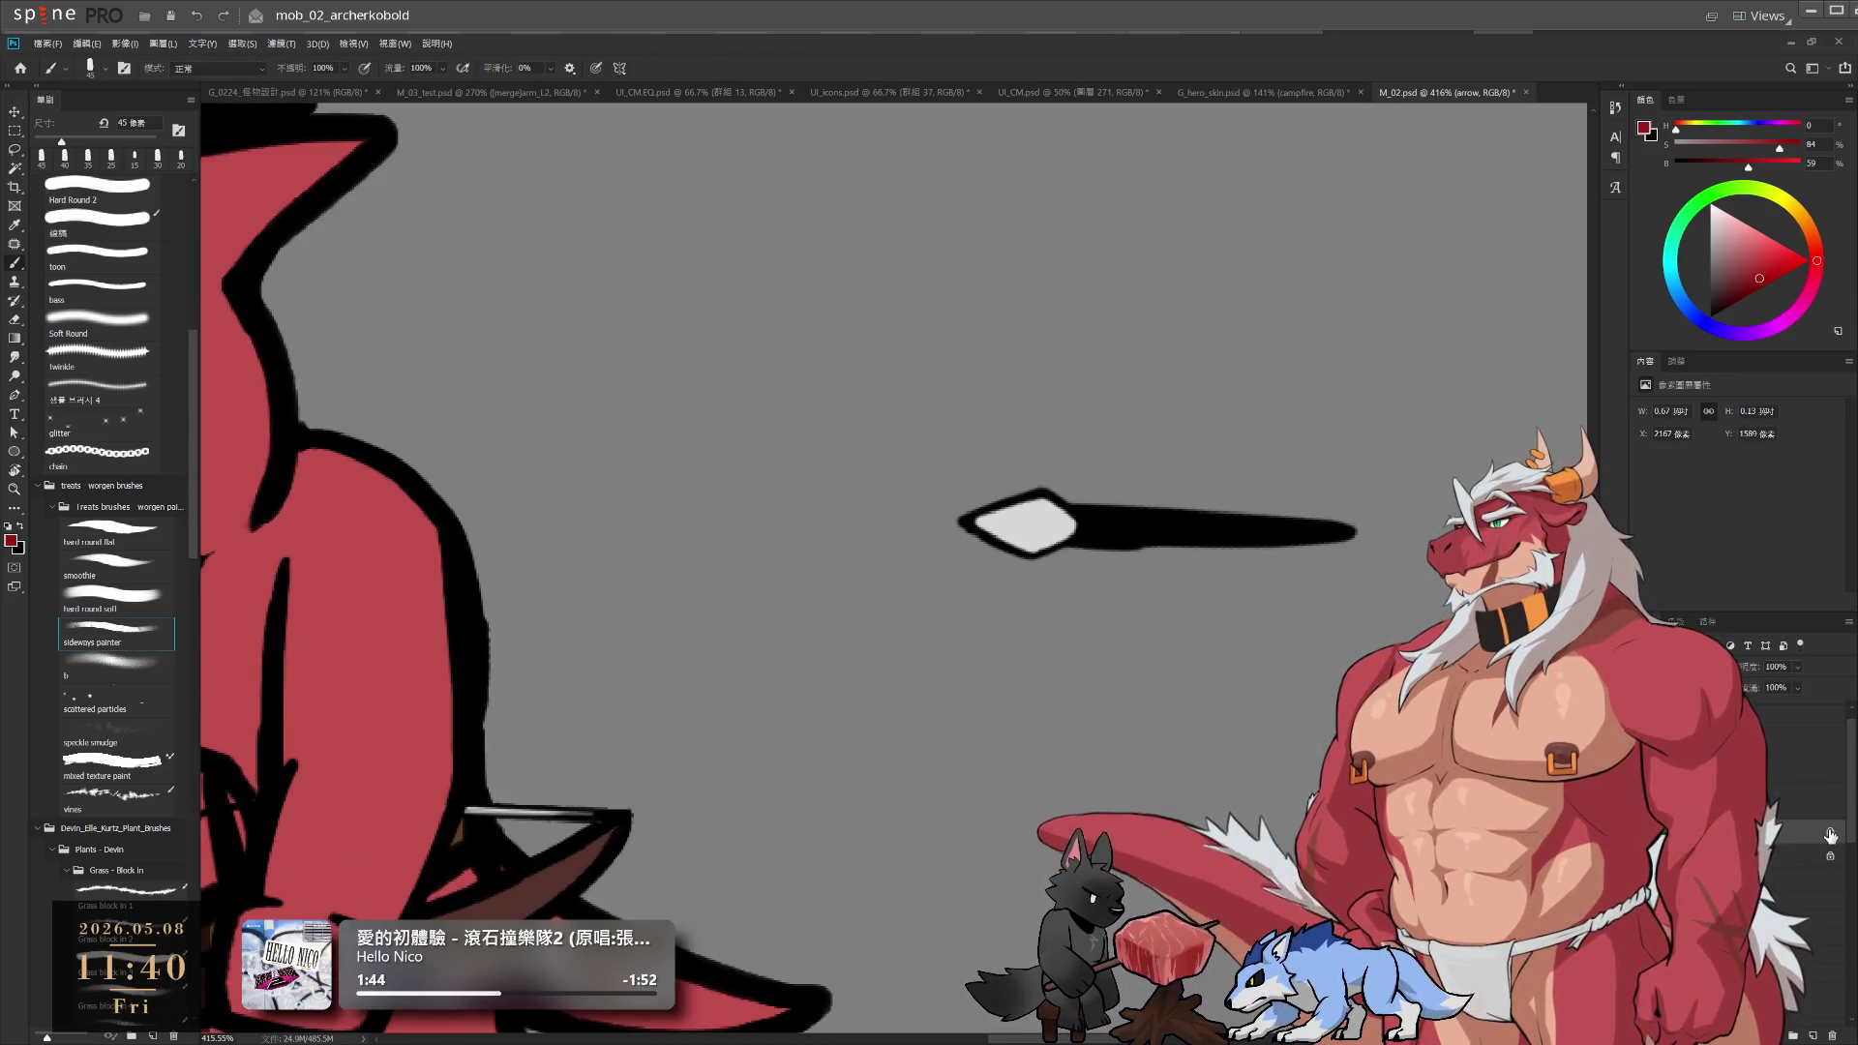
{"action": "left_click_drag", "start_coordinate": [1129, 687], "coordinate": [1095, 731]}
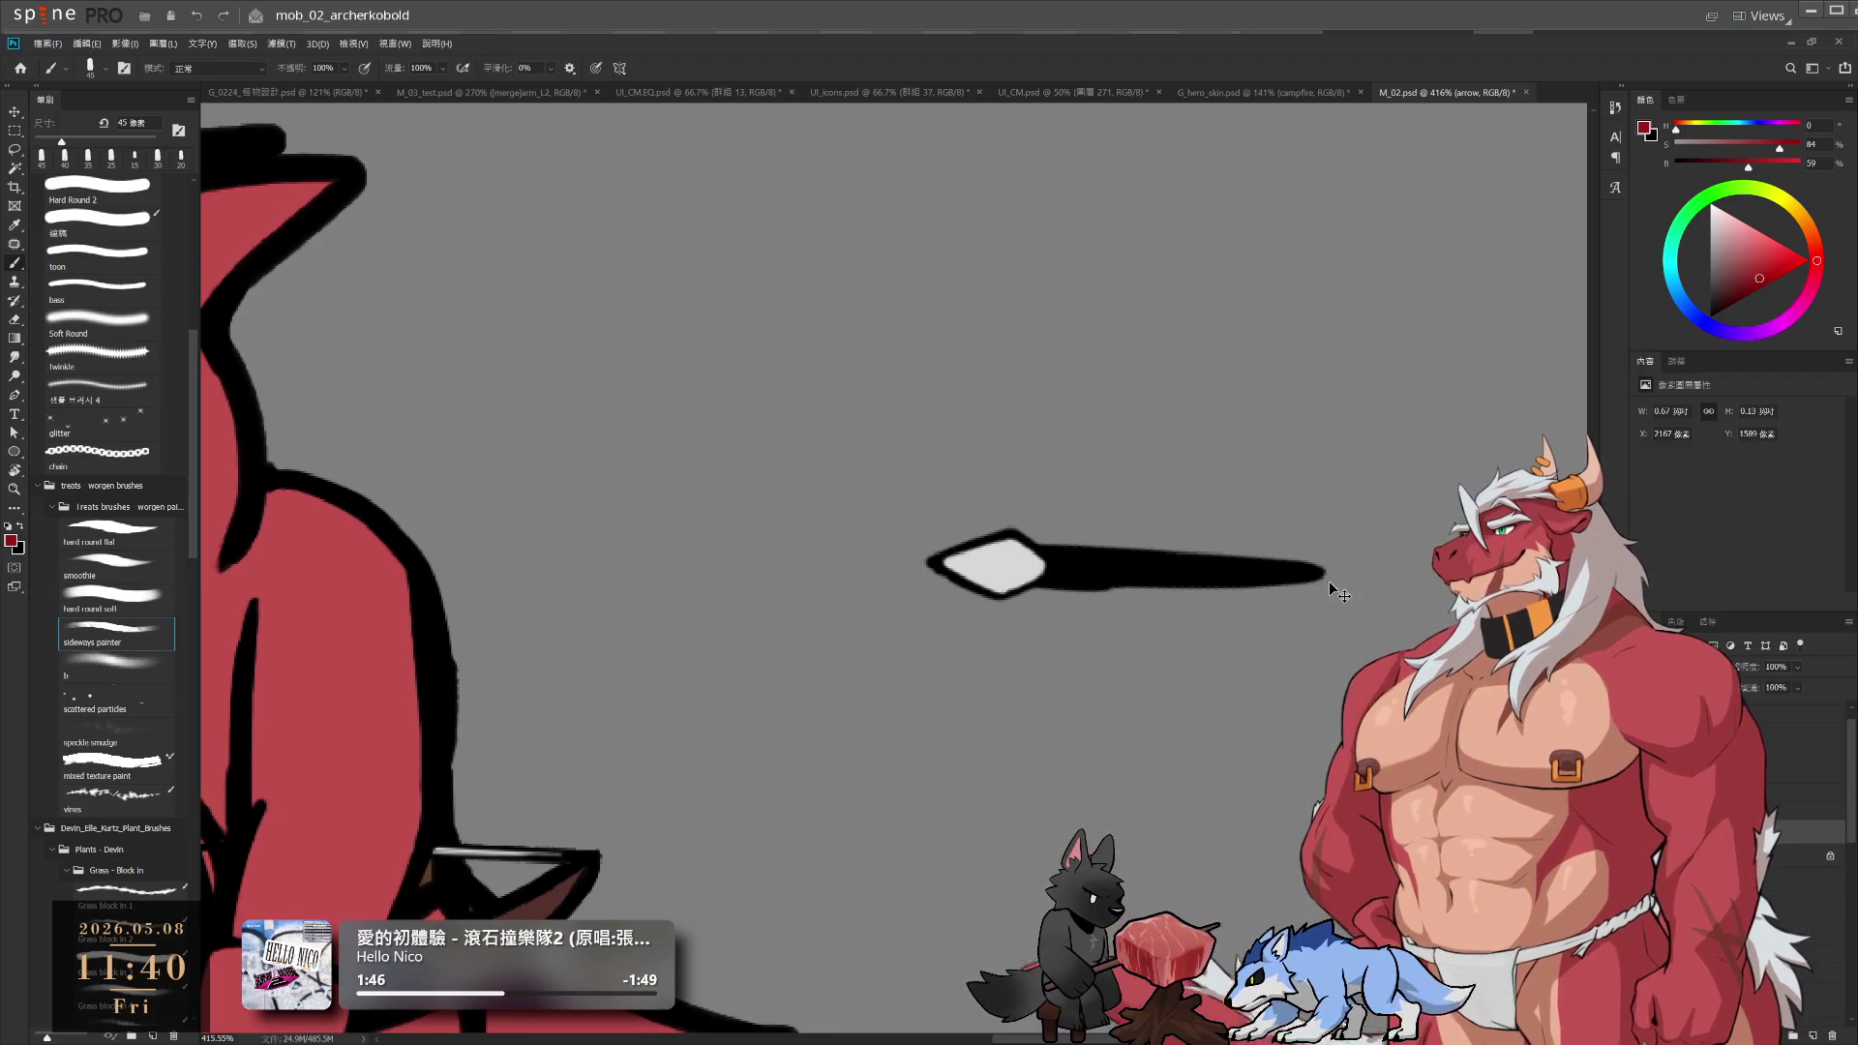
{"action": "key", "text": "ctrl+t"}
{"action": "left_click_drag", "start_coordinate": [1331, 523], "coordinate": [1352, 493]}
{"action": "key", "text": "Return"}
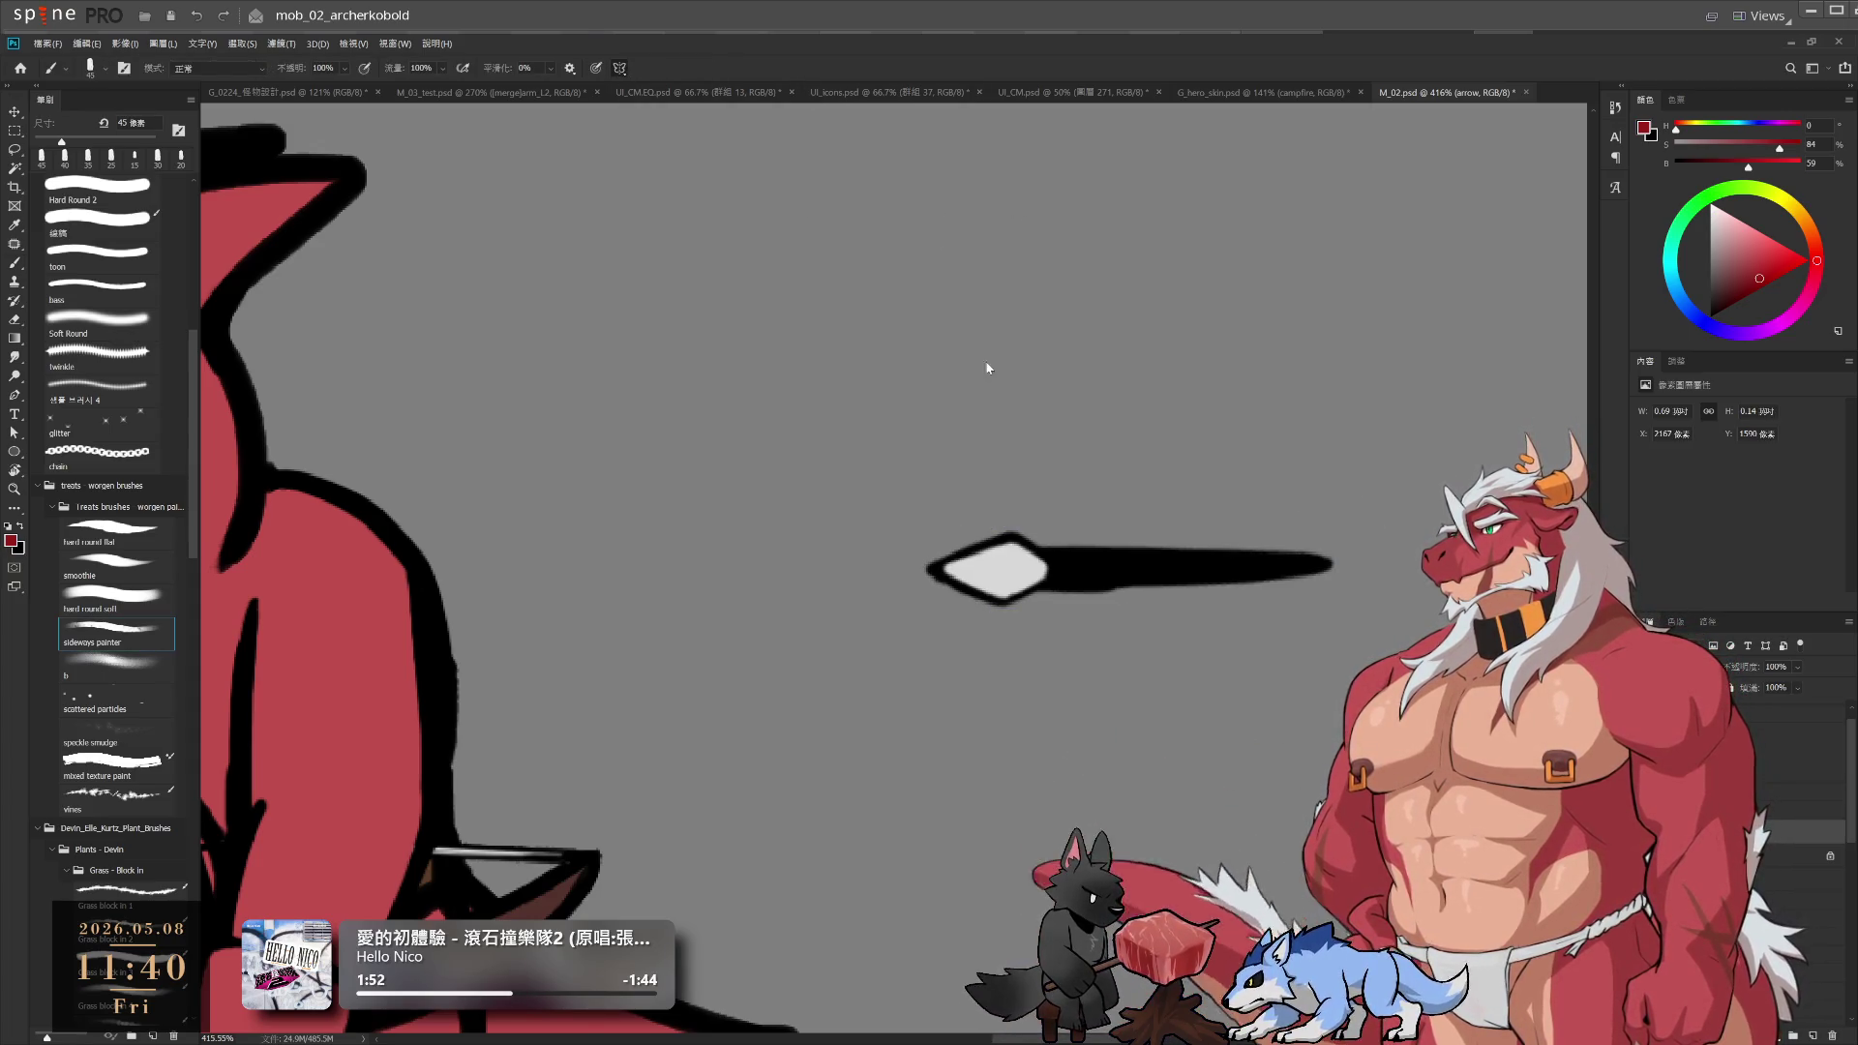
Move the thin line layer down and right until it sits on the arrow's shaft
{"action": "key", "text": "ctrl+t"}
{"action": "scroll", "coordinate": [989, 374], "scroll_direction": "down", "scroll_amount": 10}
{"action": "left_click_drag", "start_coordinate": [950, 371], "coordinate": [1060, 504]}
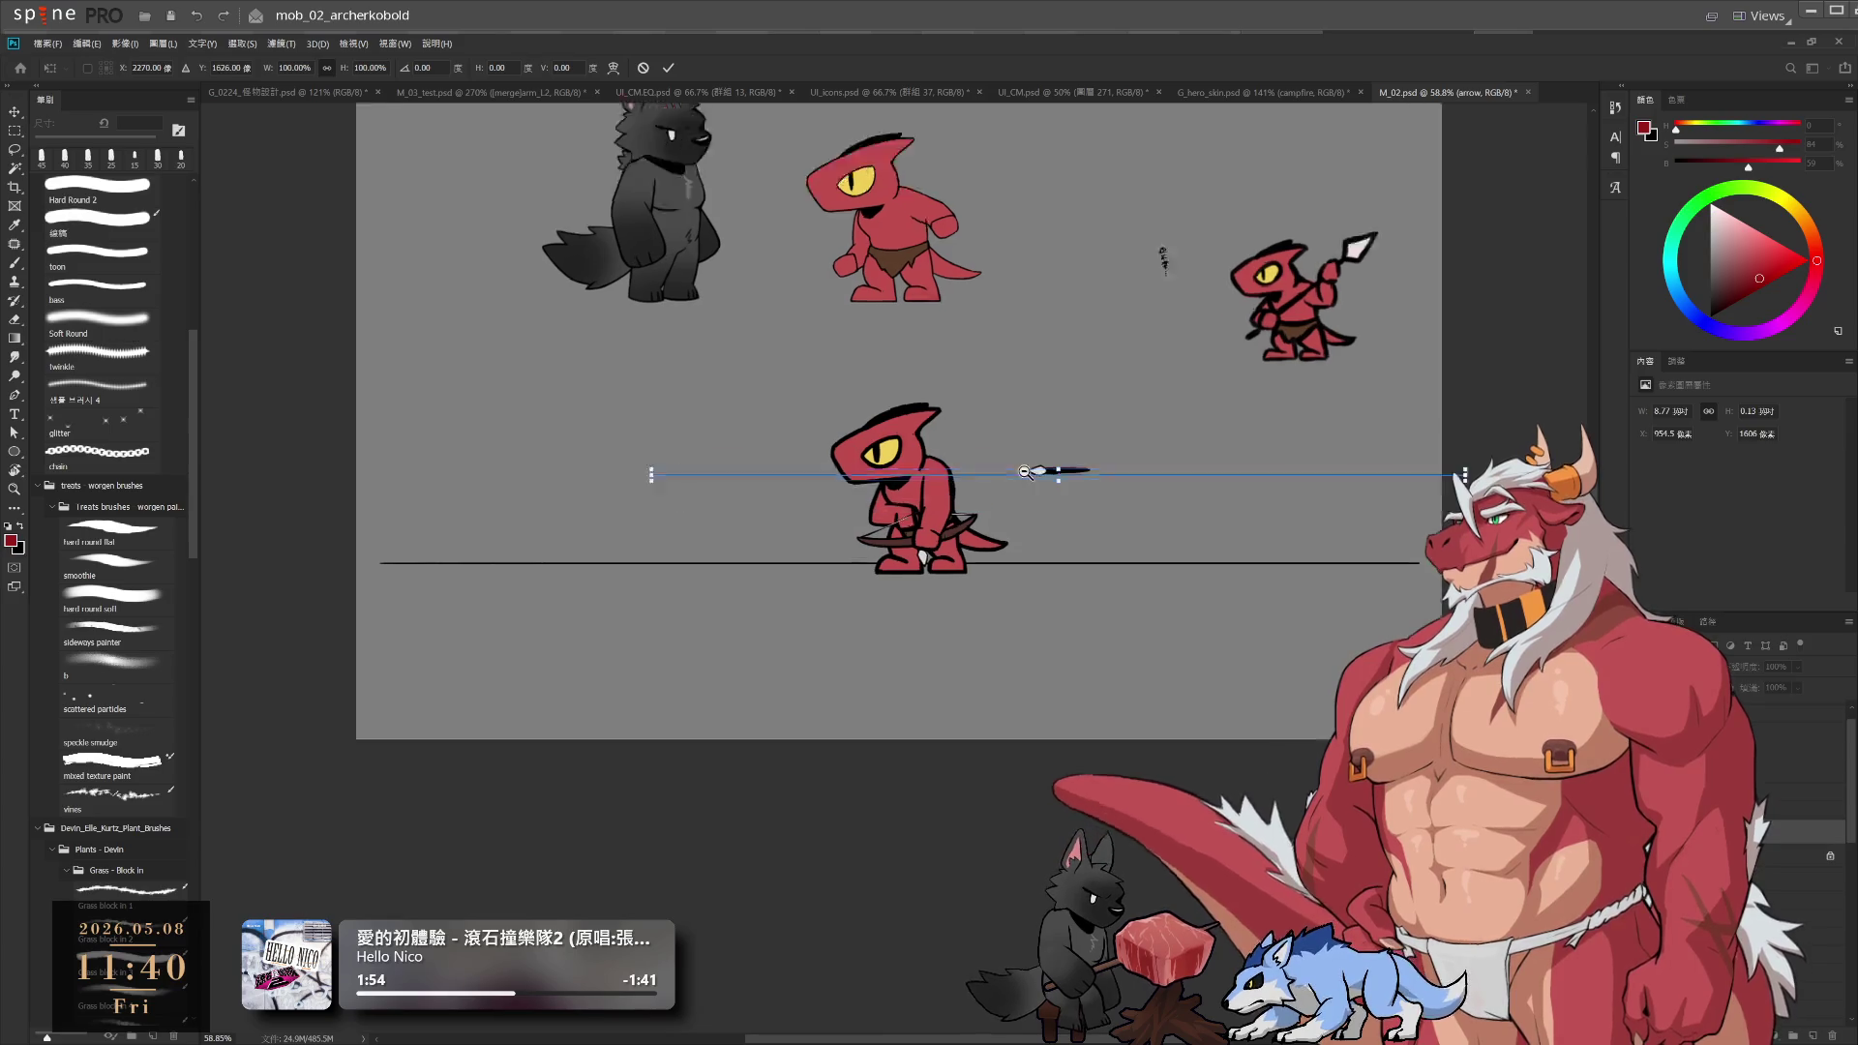
{"action": "scroll", "coordinate": [1199, 564], "scroll_direction": "down", "scroll_amount": 5}
{"action": "scroll", "coordinate": [1198, 565], "scroll_direction": "up", "scroll_amount": 12}
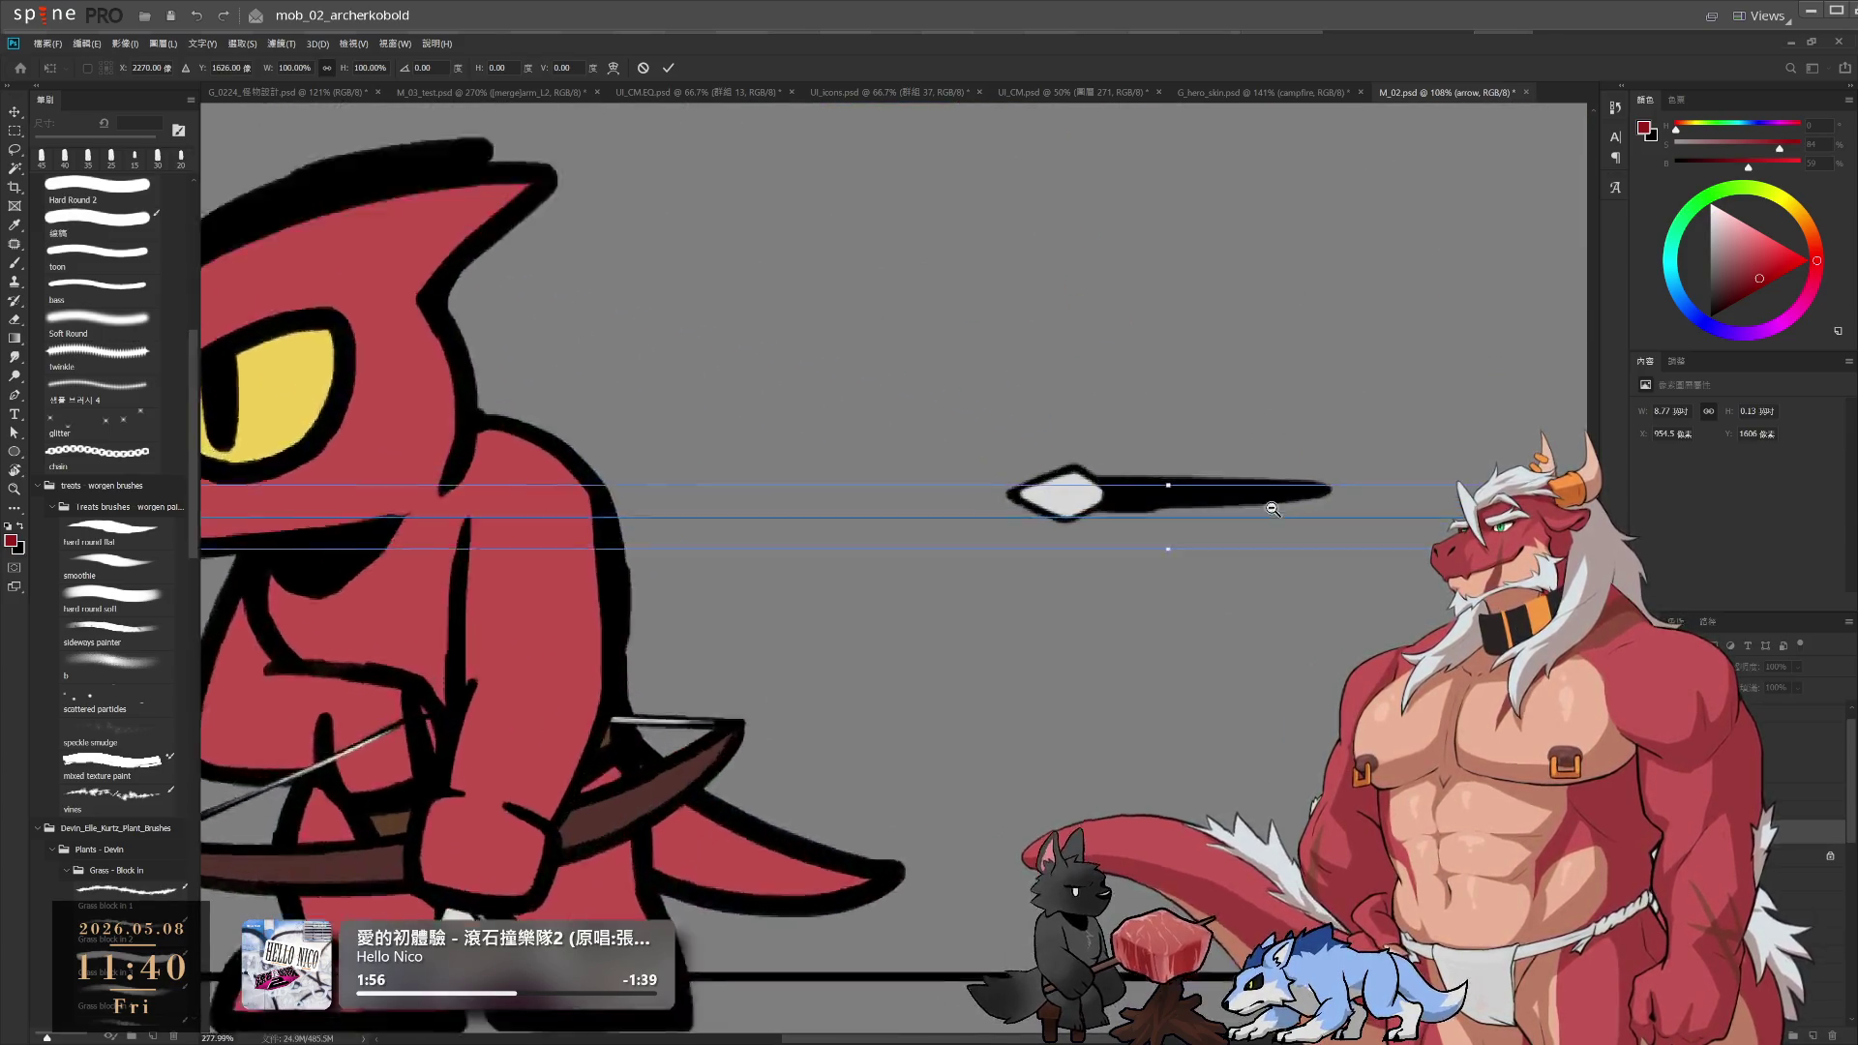
{"action": "left_click_drag", "start_coordinate": [1205, 546], "coordinate": [1205, 511]}
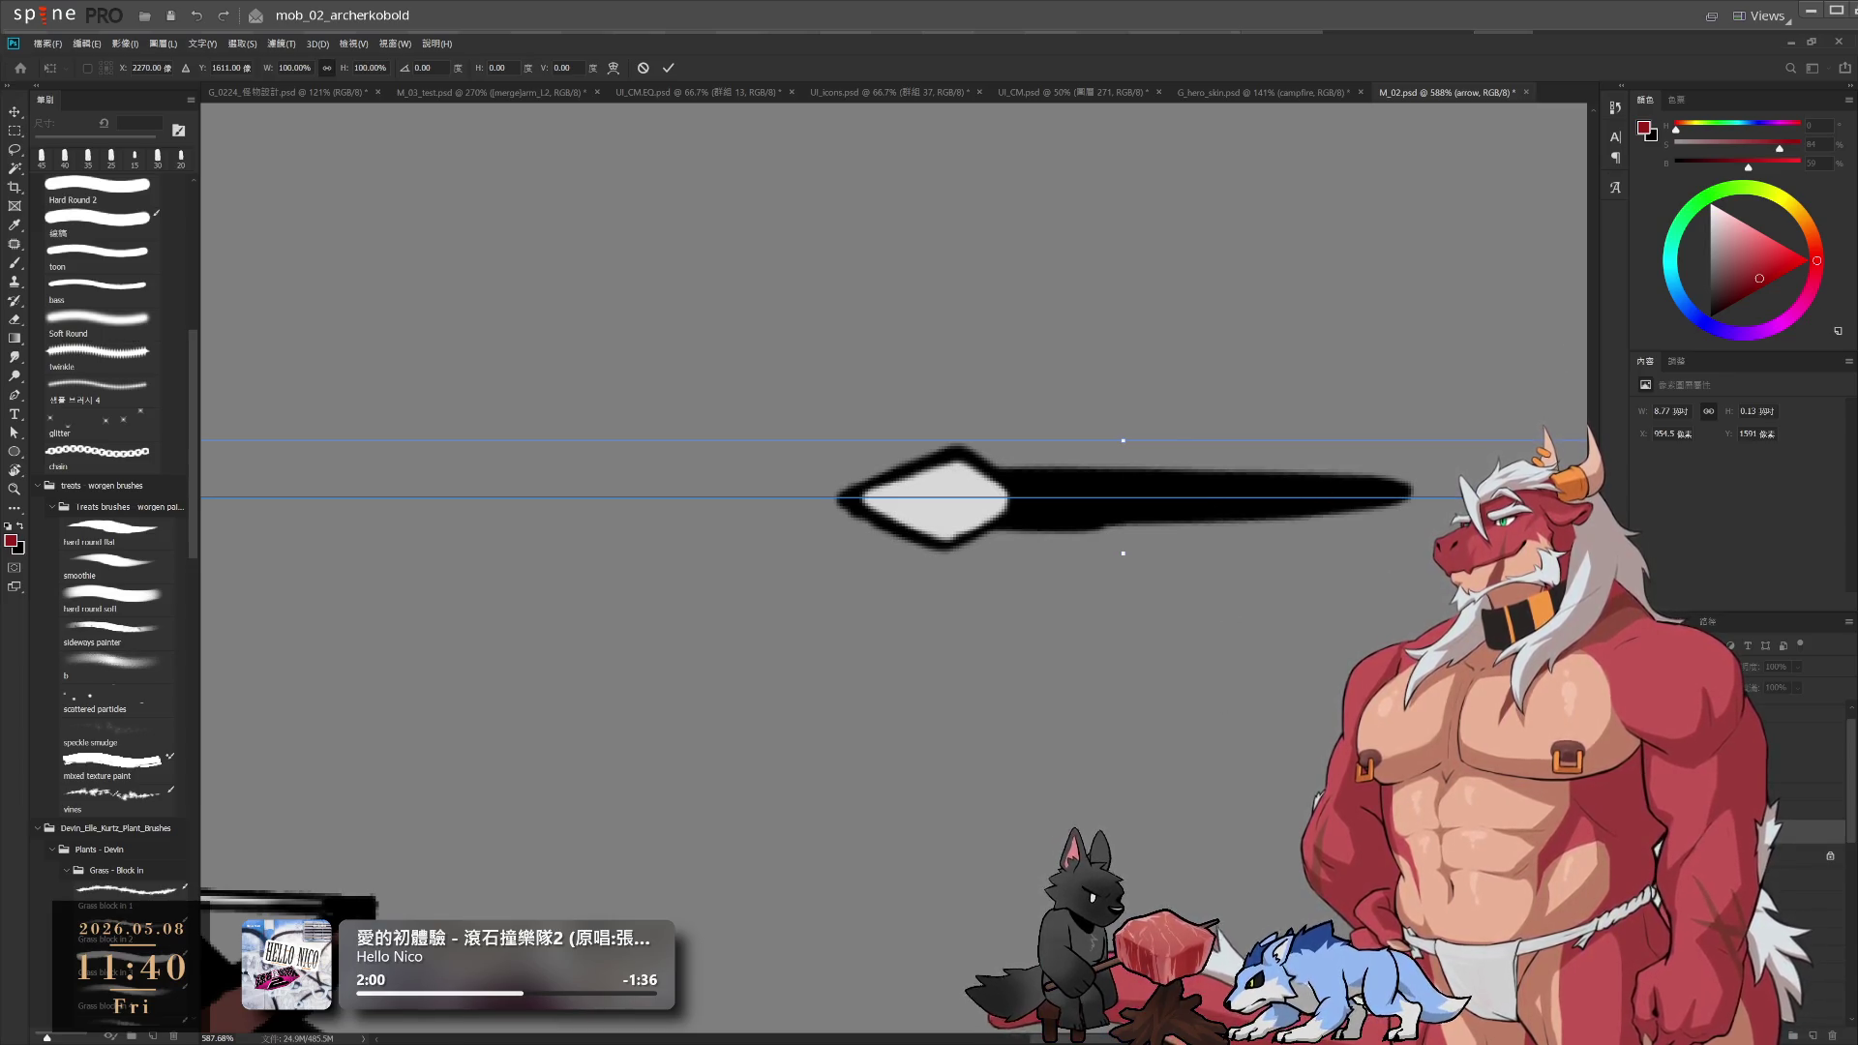
{"action": "key", "text": "Return"}
Return to the brush and rotate the canvas view so the spear stands upright
{"action": "key", "text": "b"}
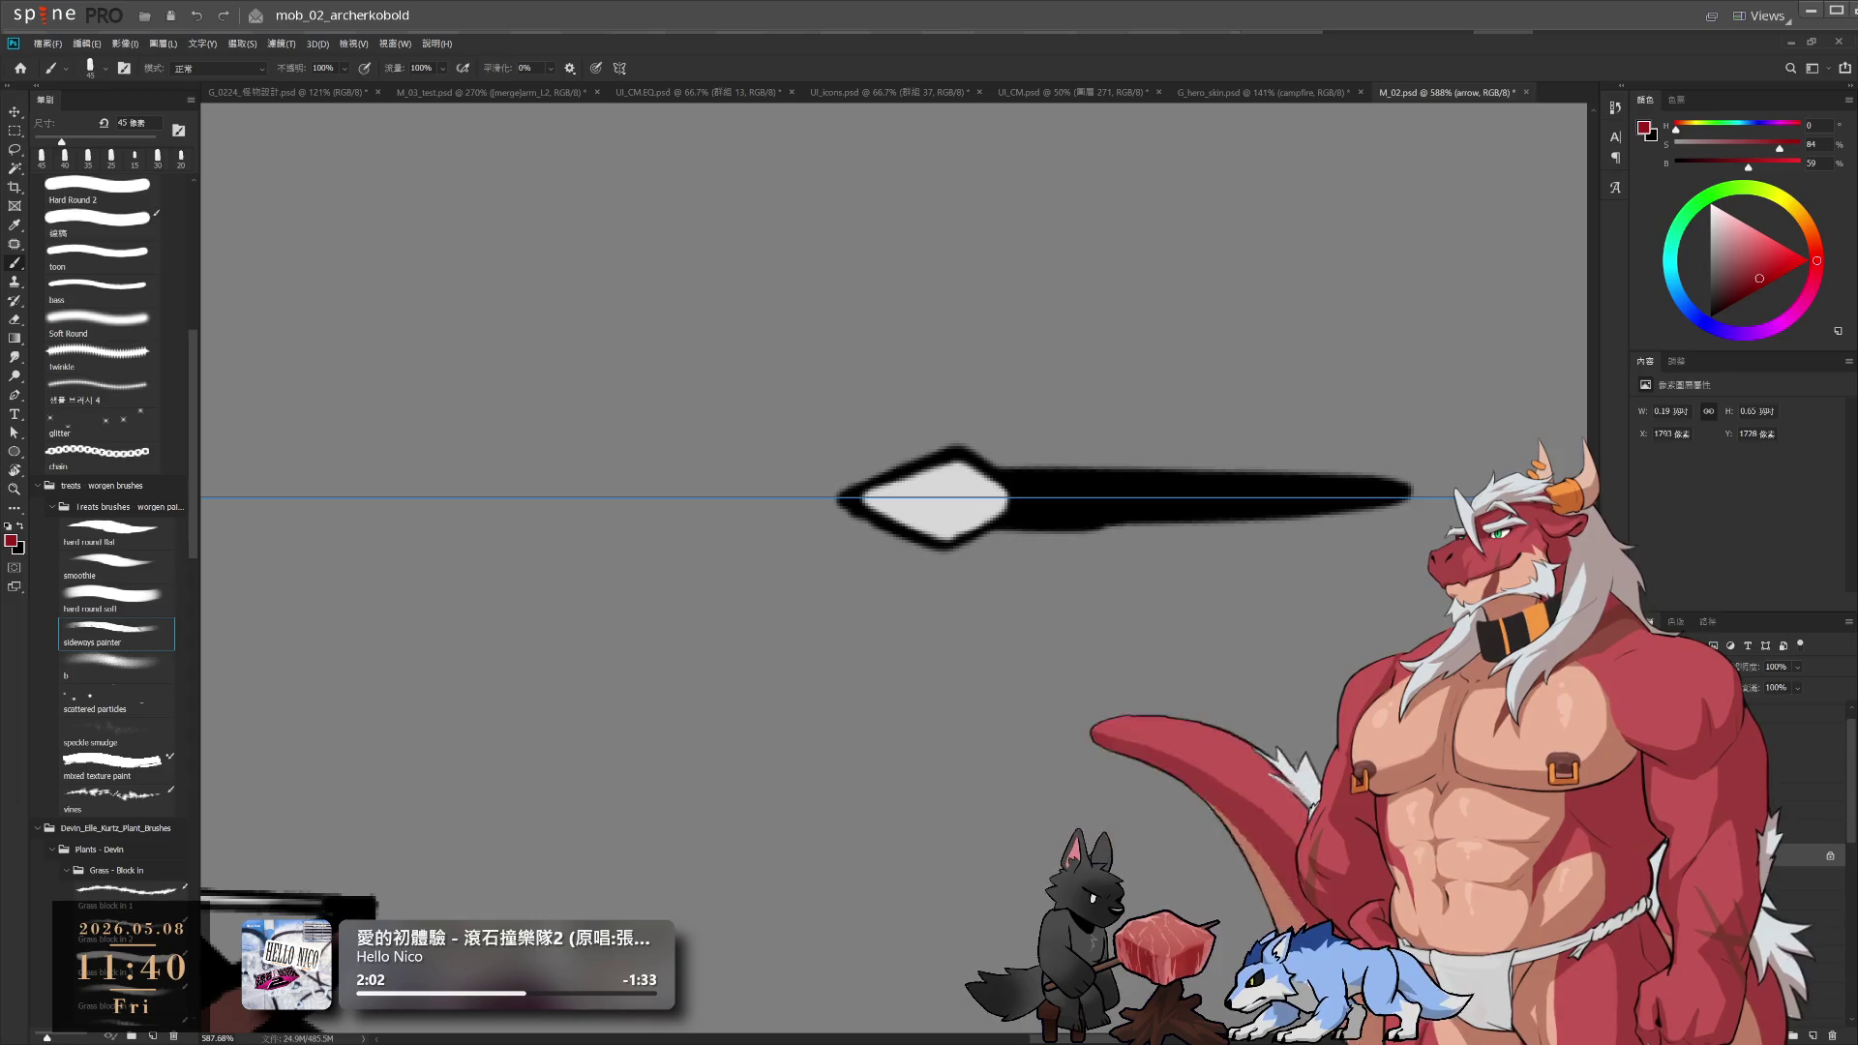
{"action": "key", "text": "r"}
{"action": "mouse_move", "coordinate": [881, 232]}
{"action": "left_mouse_down"}
{"action": "mouse_move", "coordinate": [1248, 455]}
{"action": "mouse_move", "coordinate": [1242, 551]}
{"action": "left_mouse_up"}
Sample the diamond's light grey and pick a 7 px Hard Round brush
{"action": "key", "text": "e"}
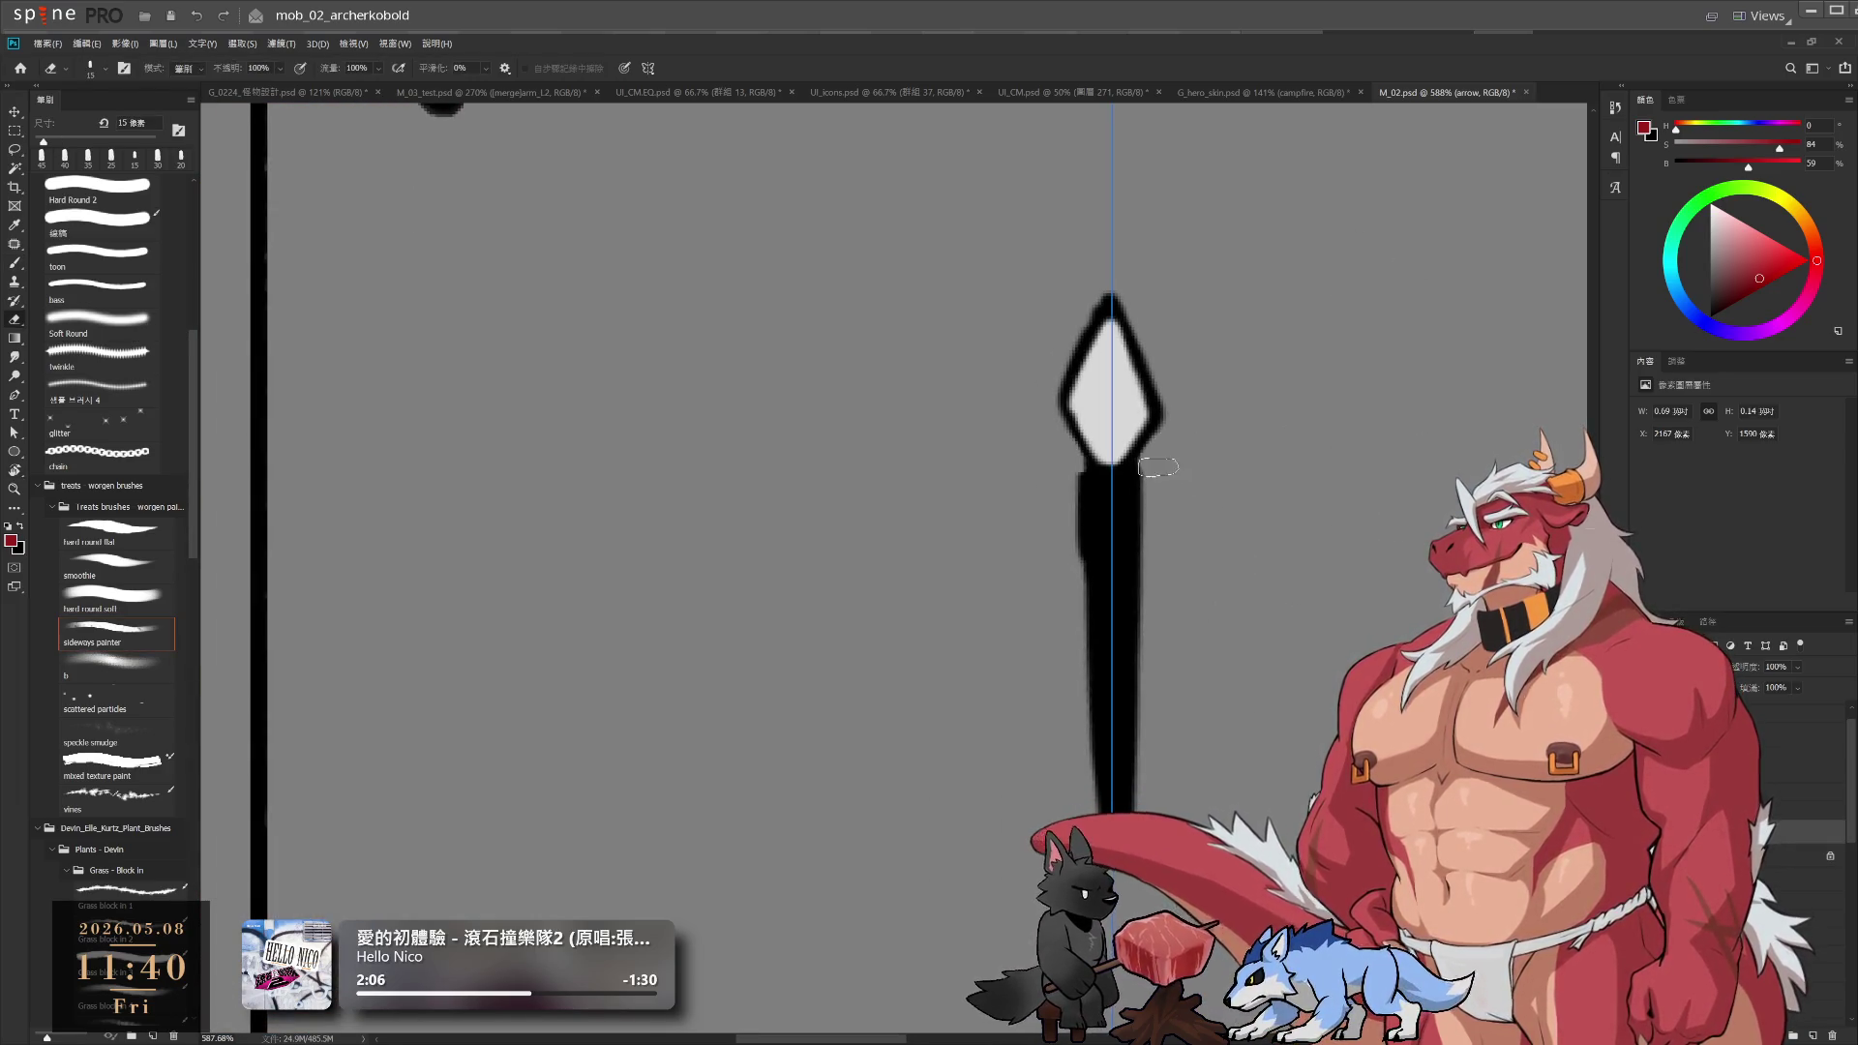
{"action": "key", "text": "bracketleft"}
{"action": "key", "text": "bracketleft"}
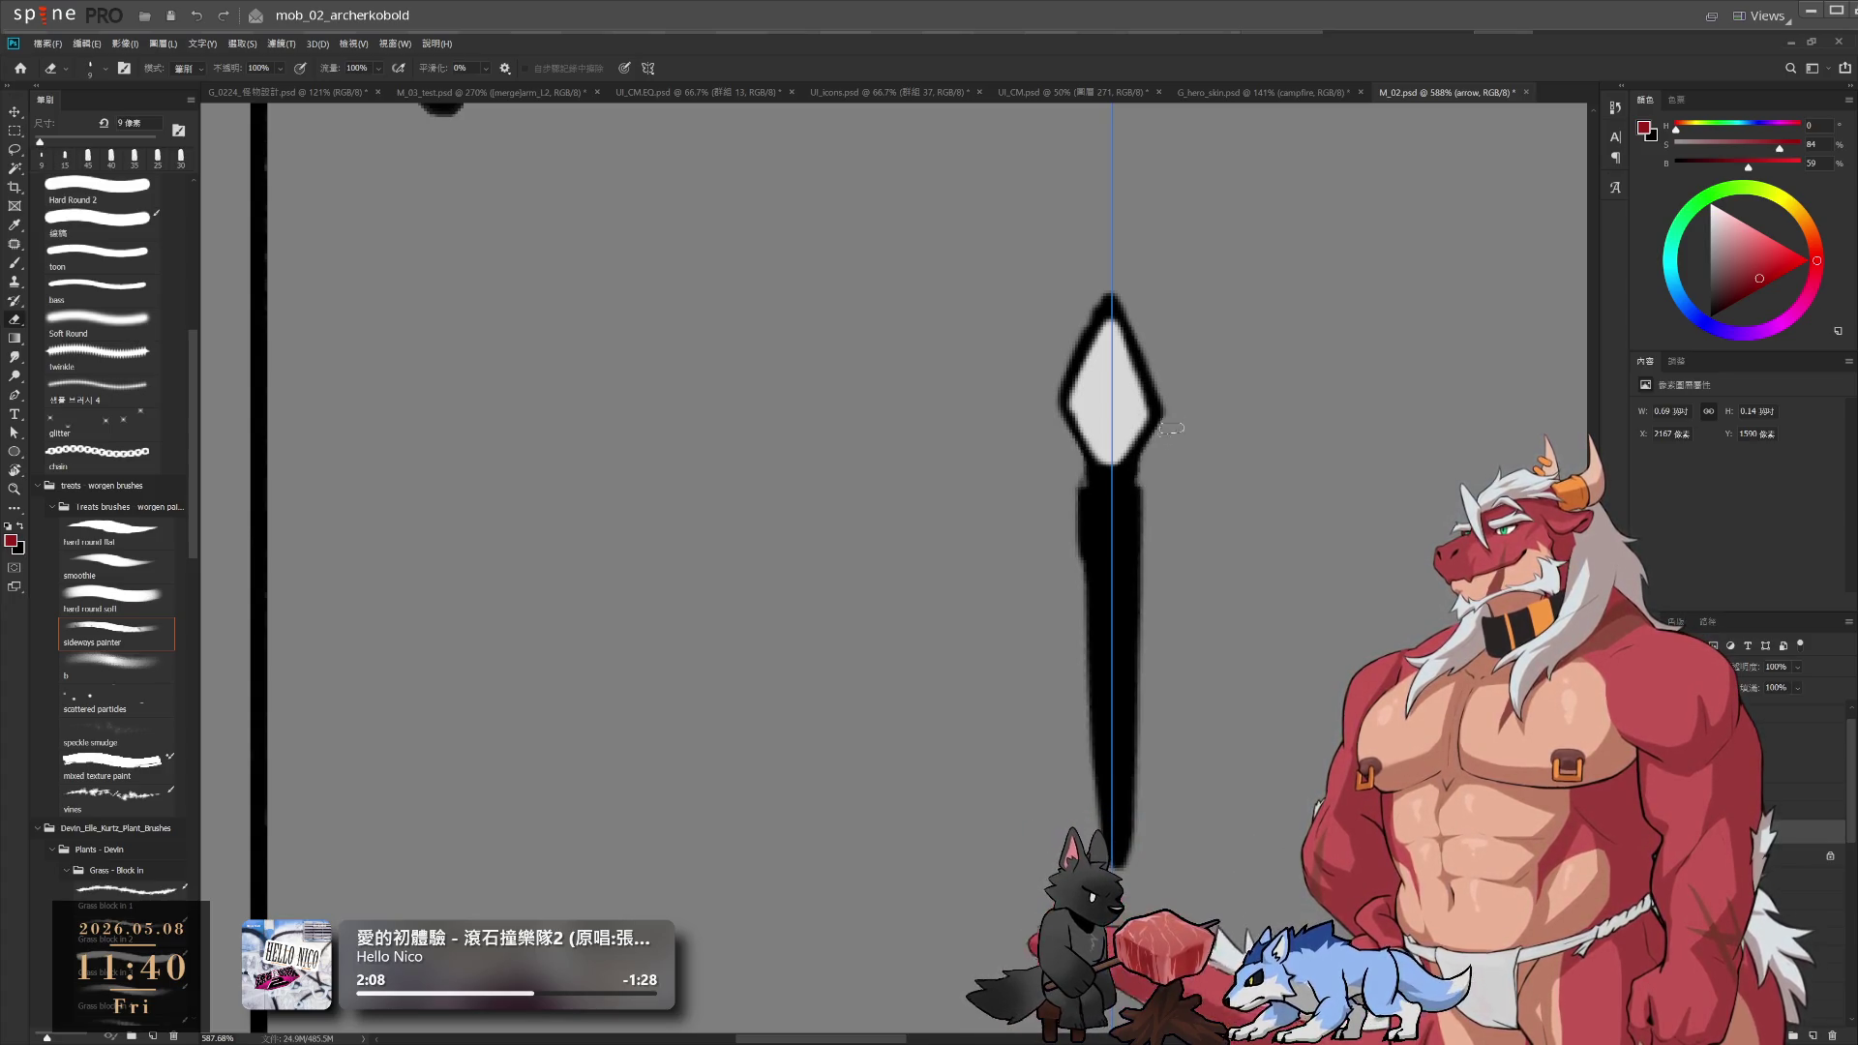
{"action": "key", "text": "b"}
{"action": "left_click", "coordinate": [1131, 389], "text": "alt"}
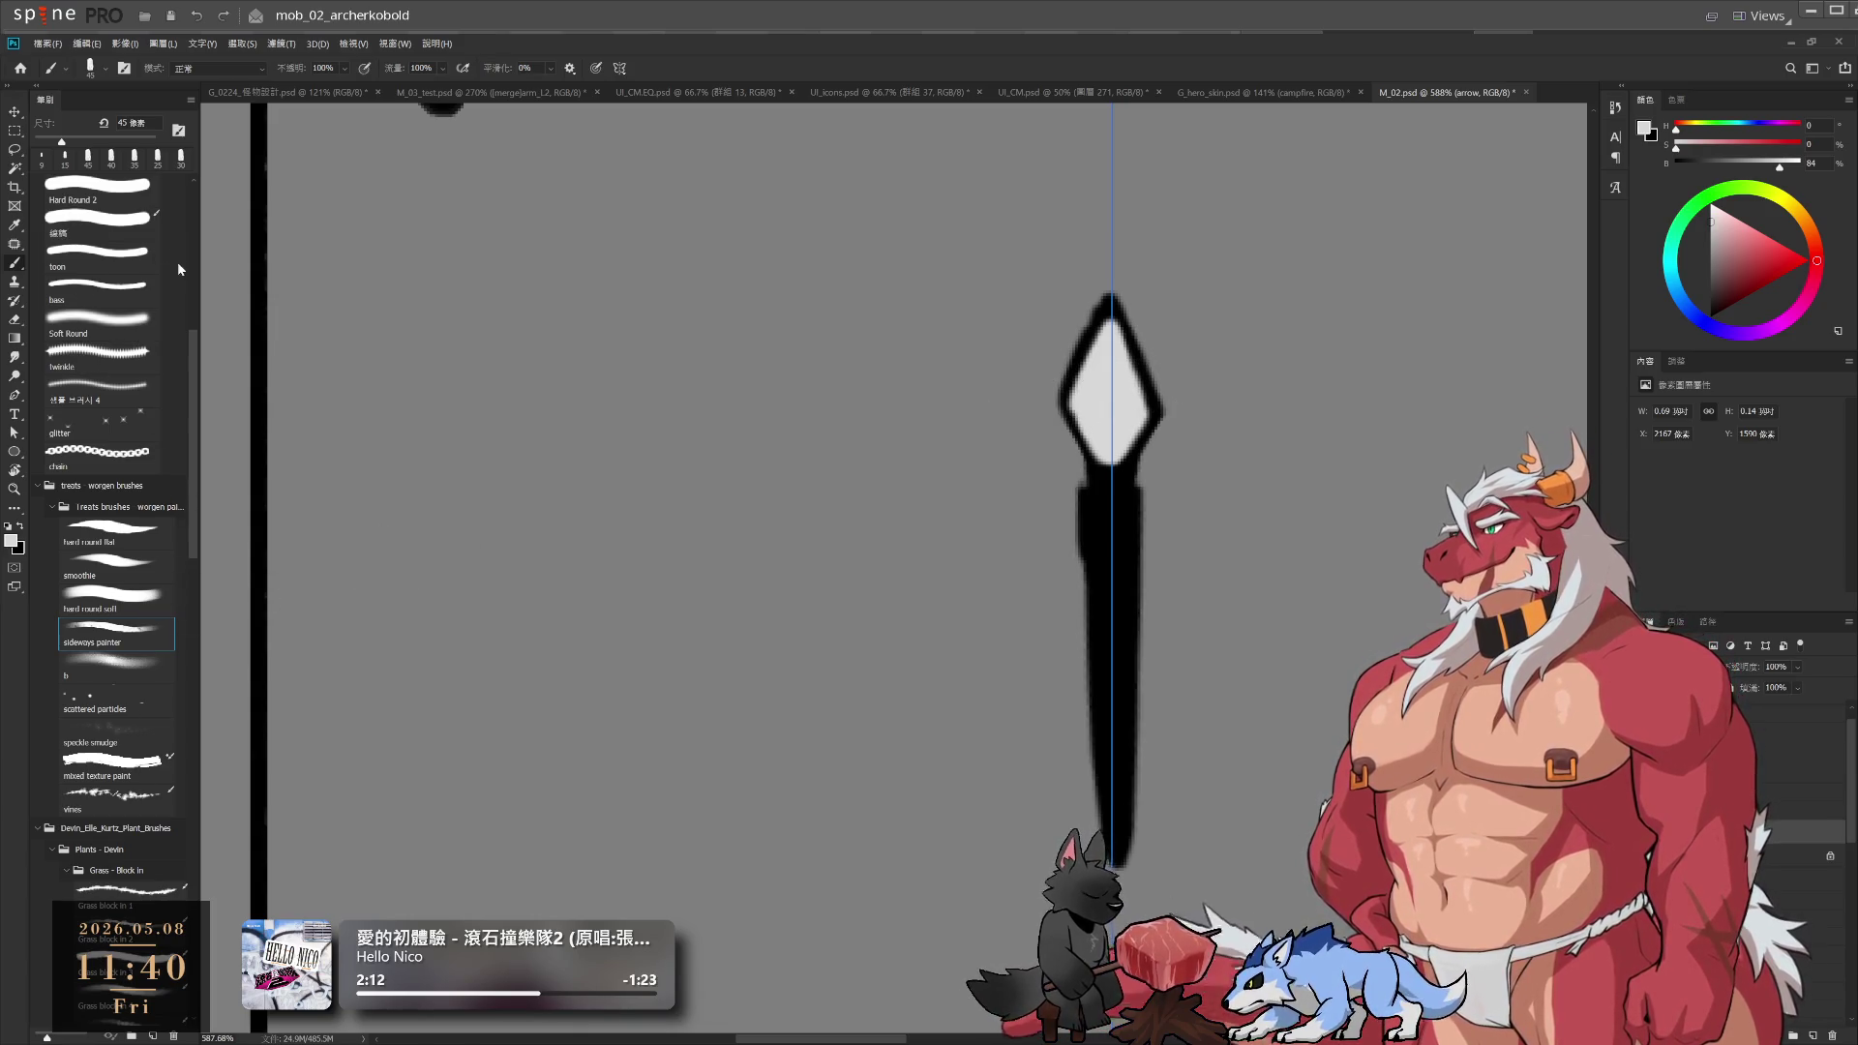
{"action": "scroll", "coordinate": [177, 268], "scroll_direction": "up", "scroll_amount": 5}
{"action": "left_click", "coordinate": [97, 724]}
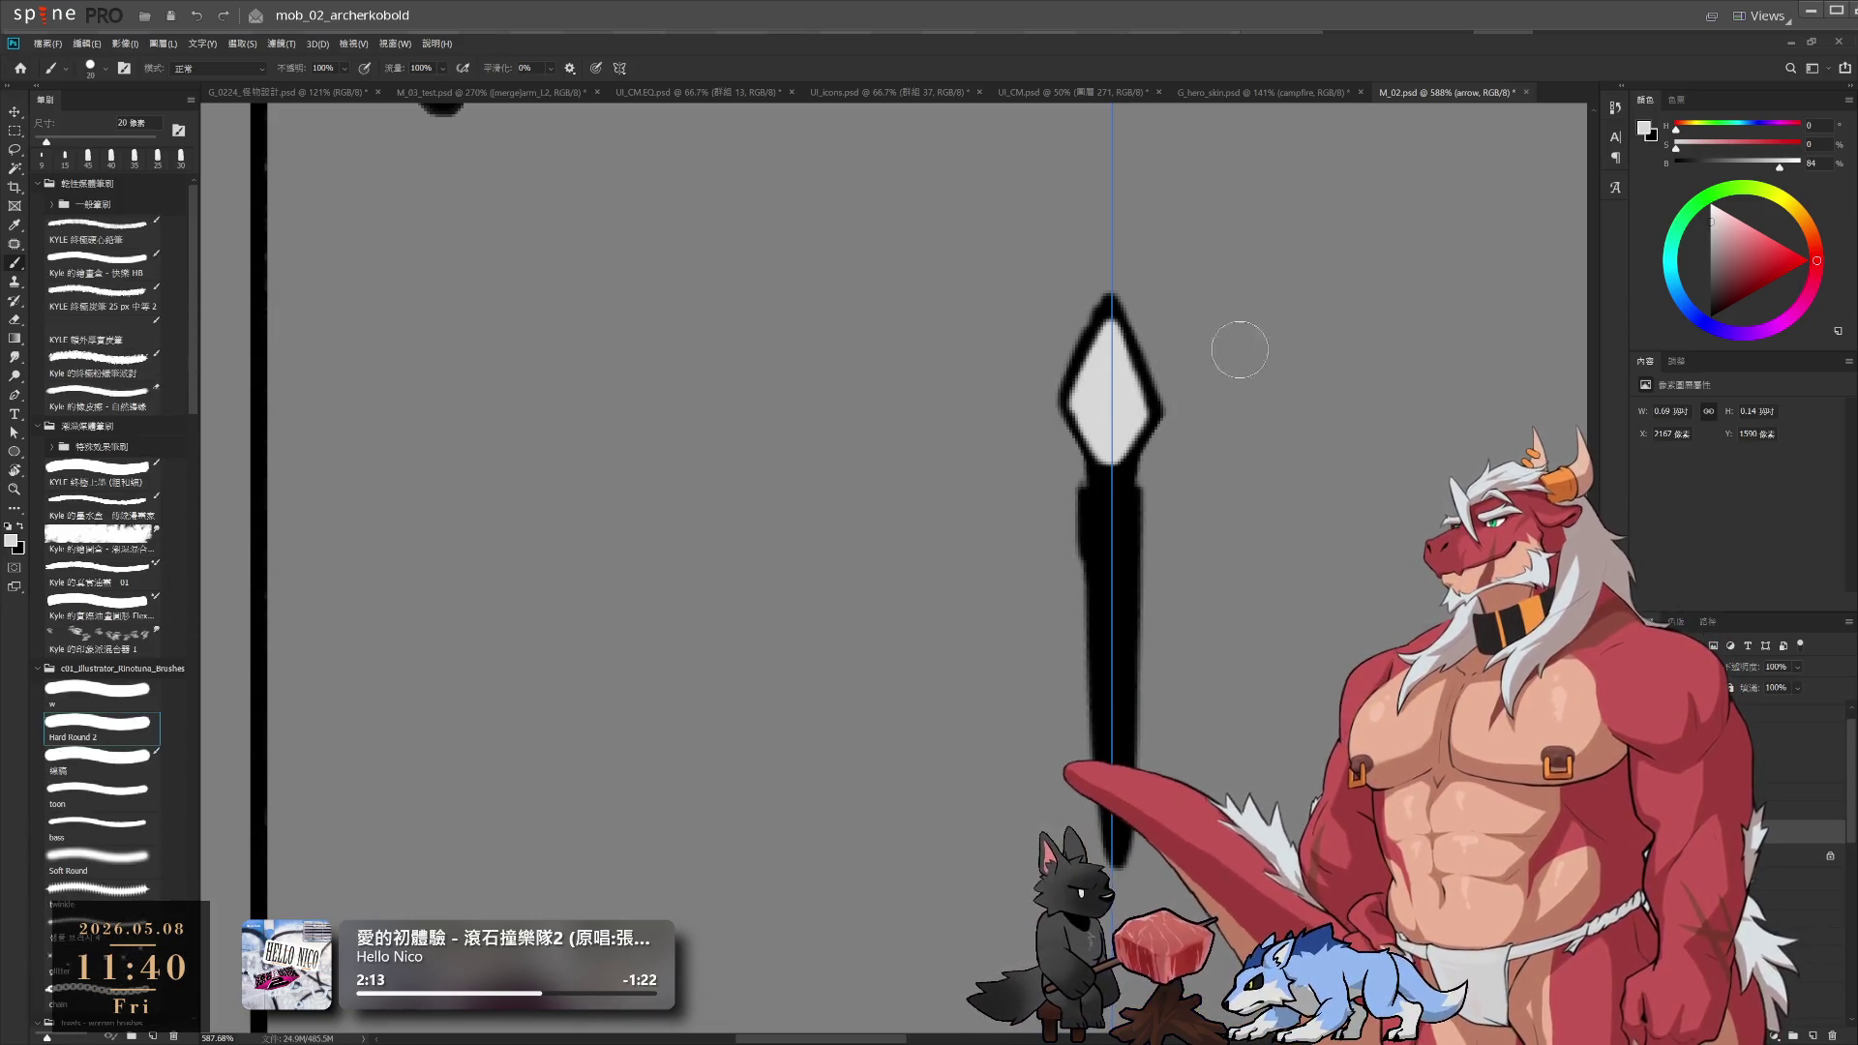
{"action": "key", "text": "bracketleft"}
{"action": "key", "text": "bracketleft"}
{"action": "key", "text": "bracketleft"}
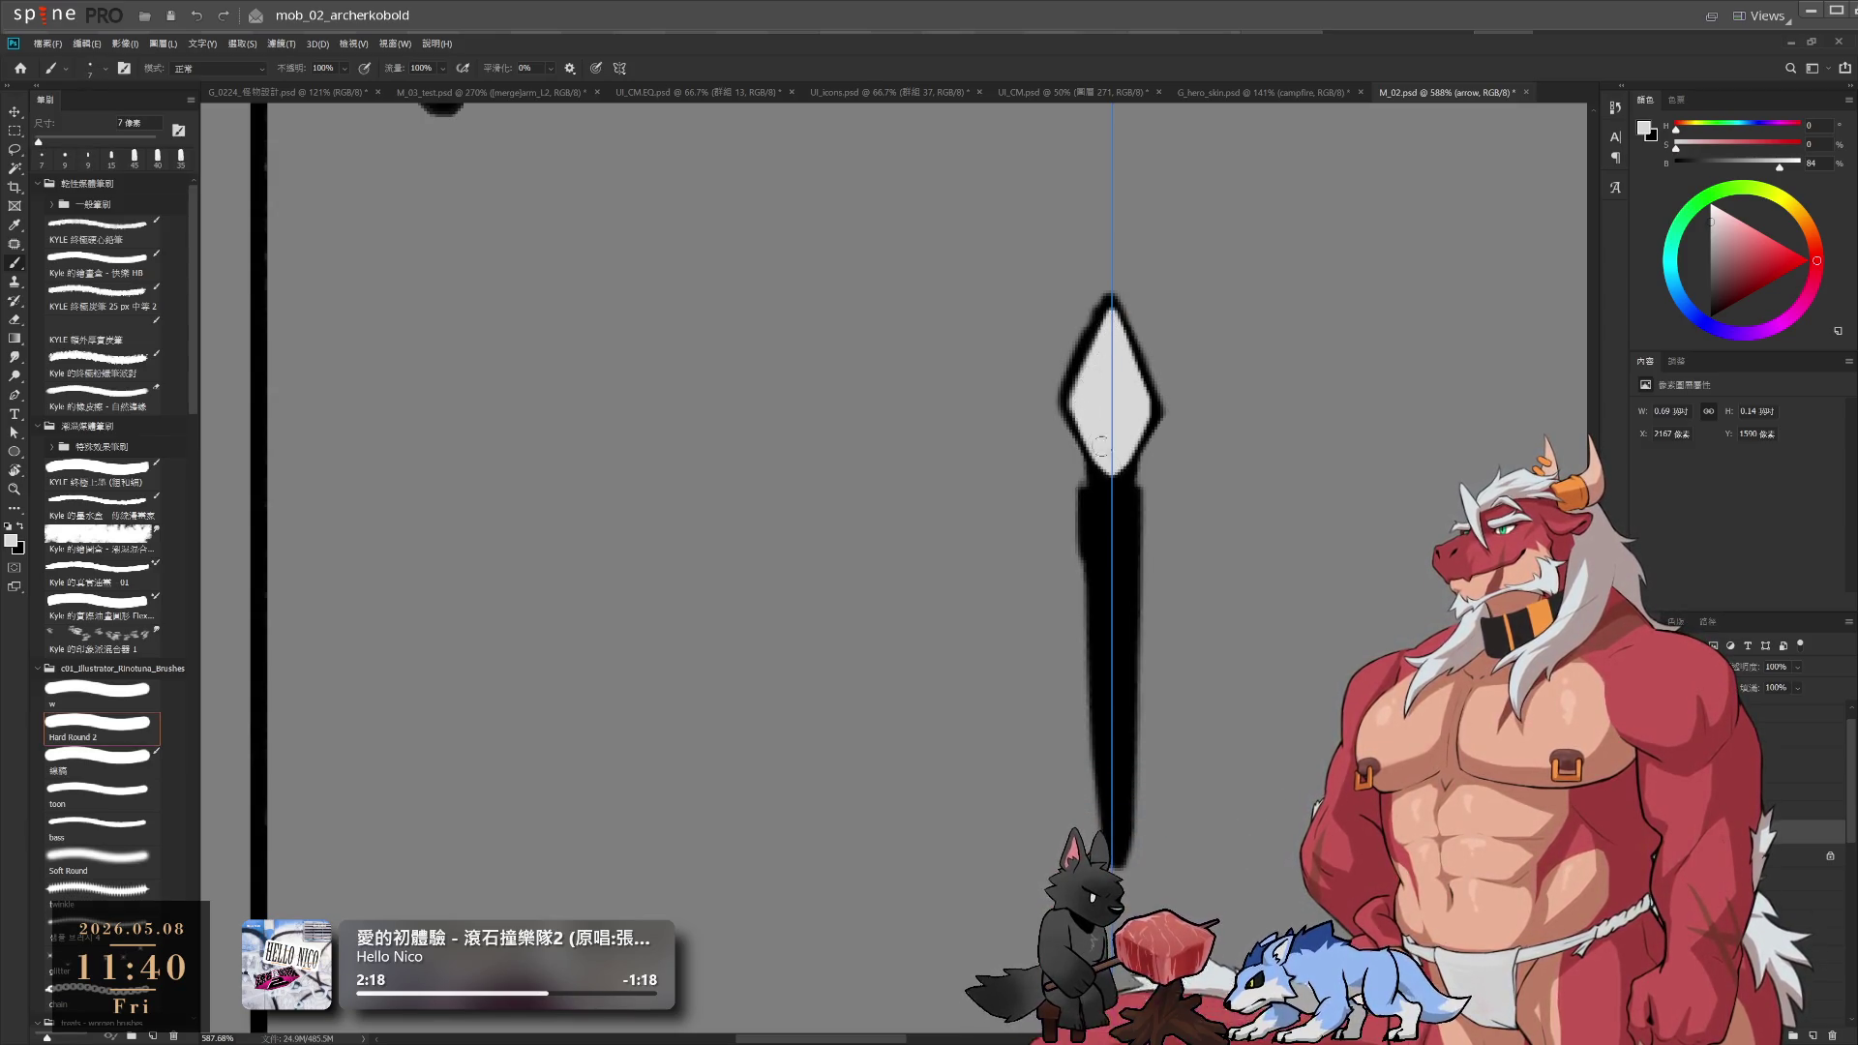
Erase the diamond's uneven outline and redraw it in black with a 5 px brush
{"action": "key", "text": "e"}
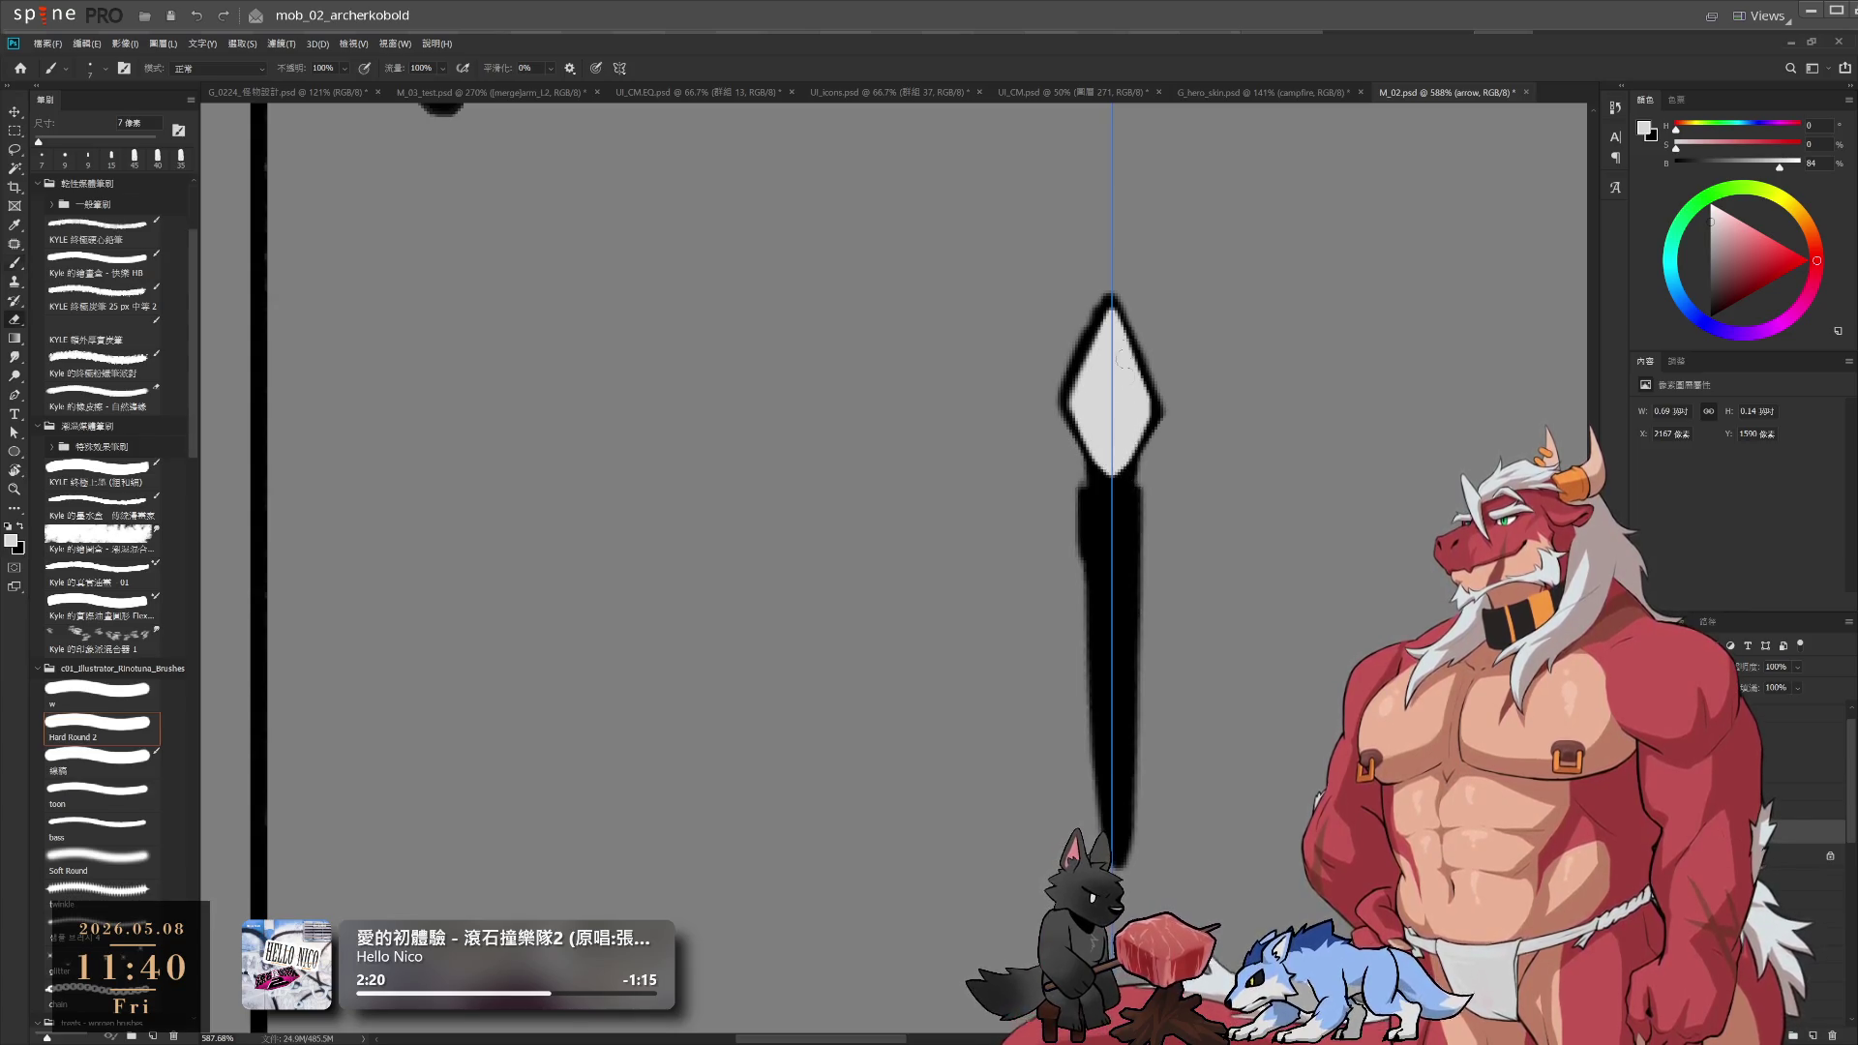
{"action": "left_click_drag", "start_coordinate": [1068, 375], "coordinate": [1058, 427]}
{"action": "key", "text": "b"}
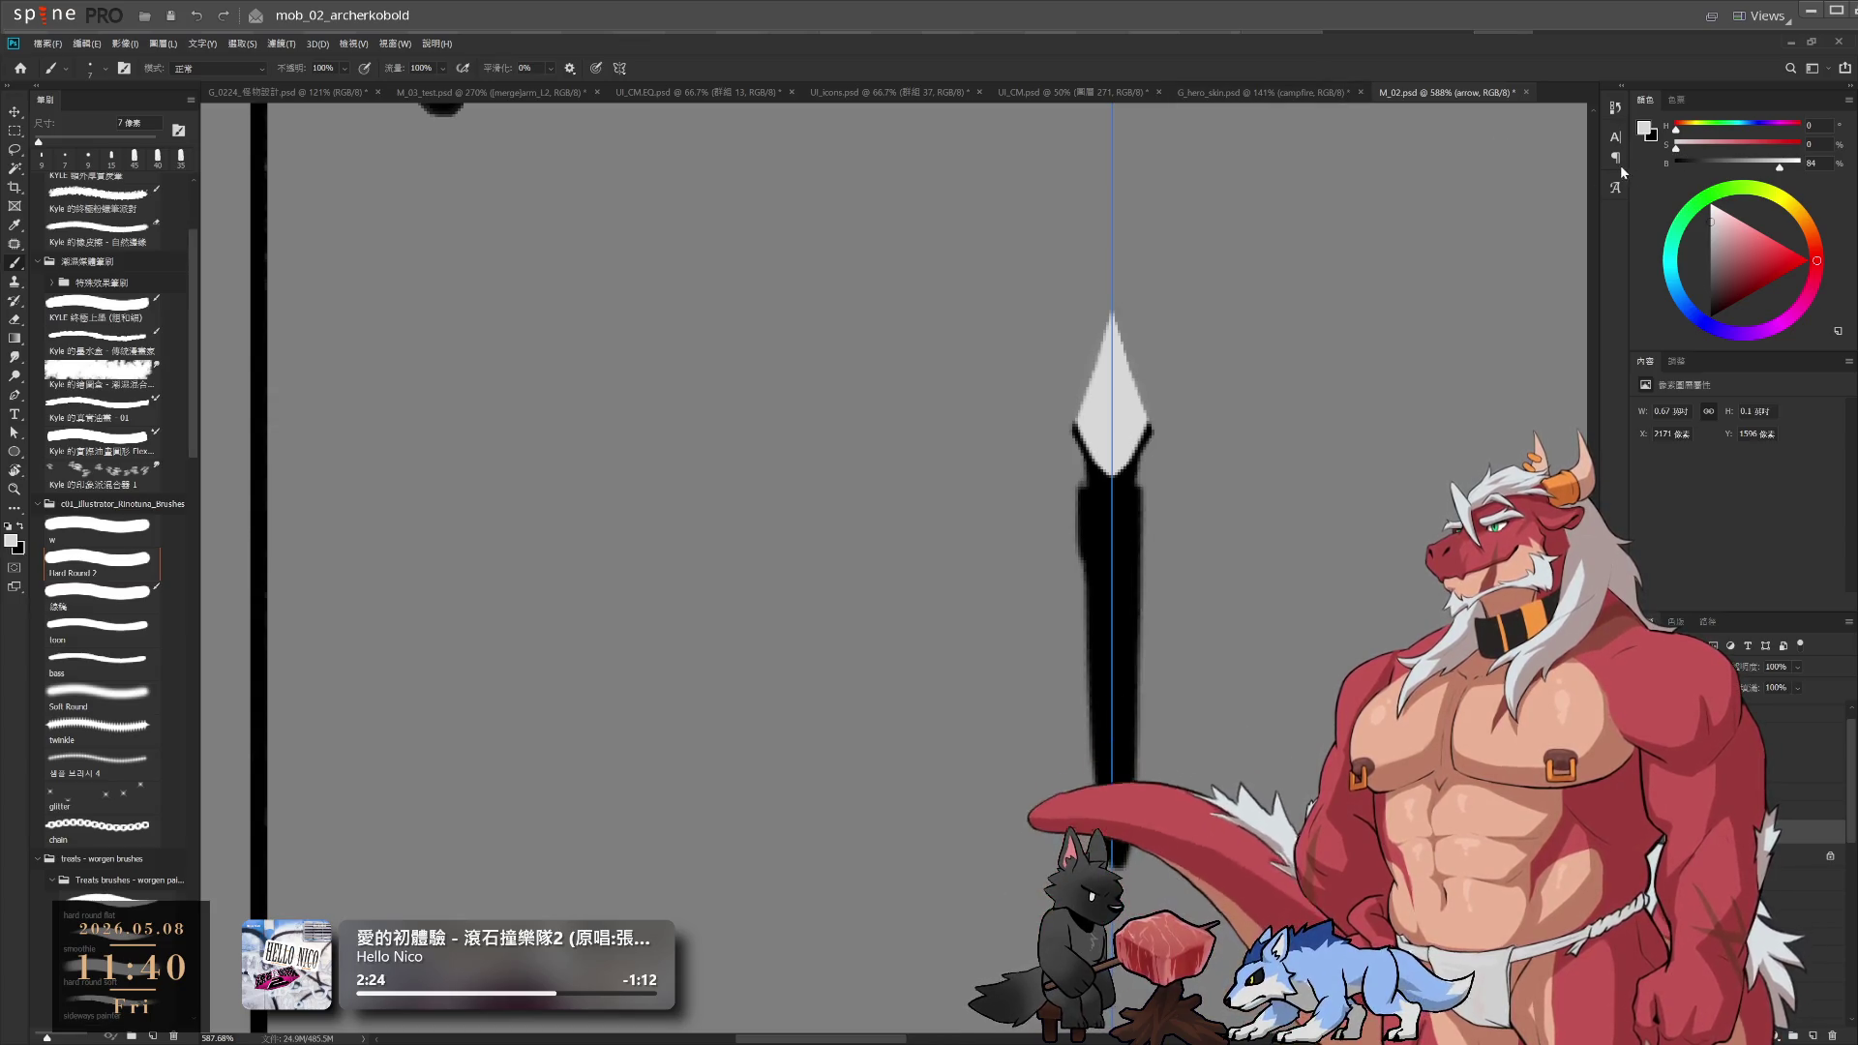
{"action": "key", "text": "x"}
{"action": "key", "text": "["}
{"action": "key", "text": "["}
{"action": "left_click_drag", "start_coordinate": [1113, 298], "coordinate": [1084, 388]}
{"action": "key", "text": "ctrl+z"}
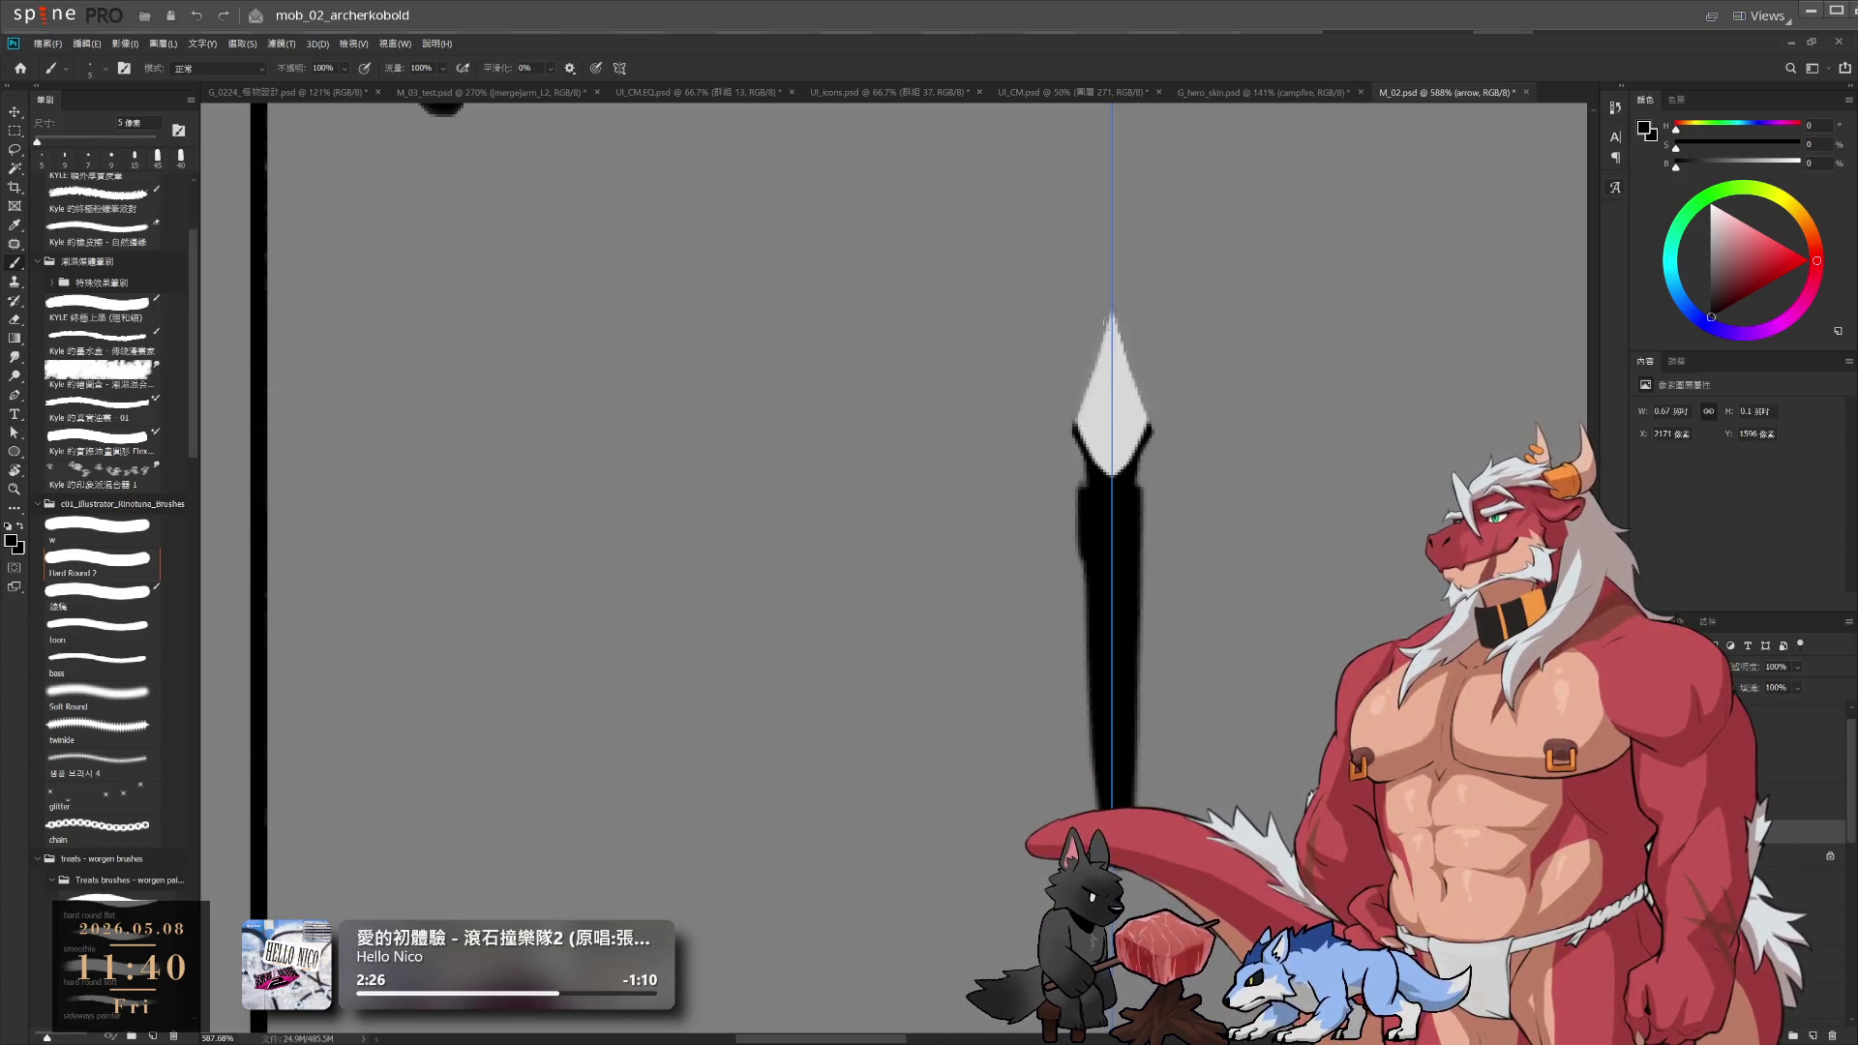
{"action": "key", "text": "ctrl+z"}
{"action": "left_click_drag", "start_coordinate": [1113, 299], "coordinate": [1076, 430]}
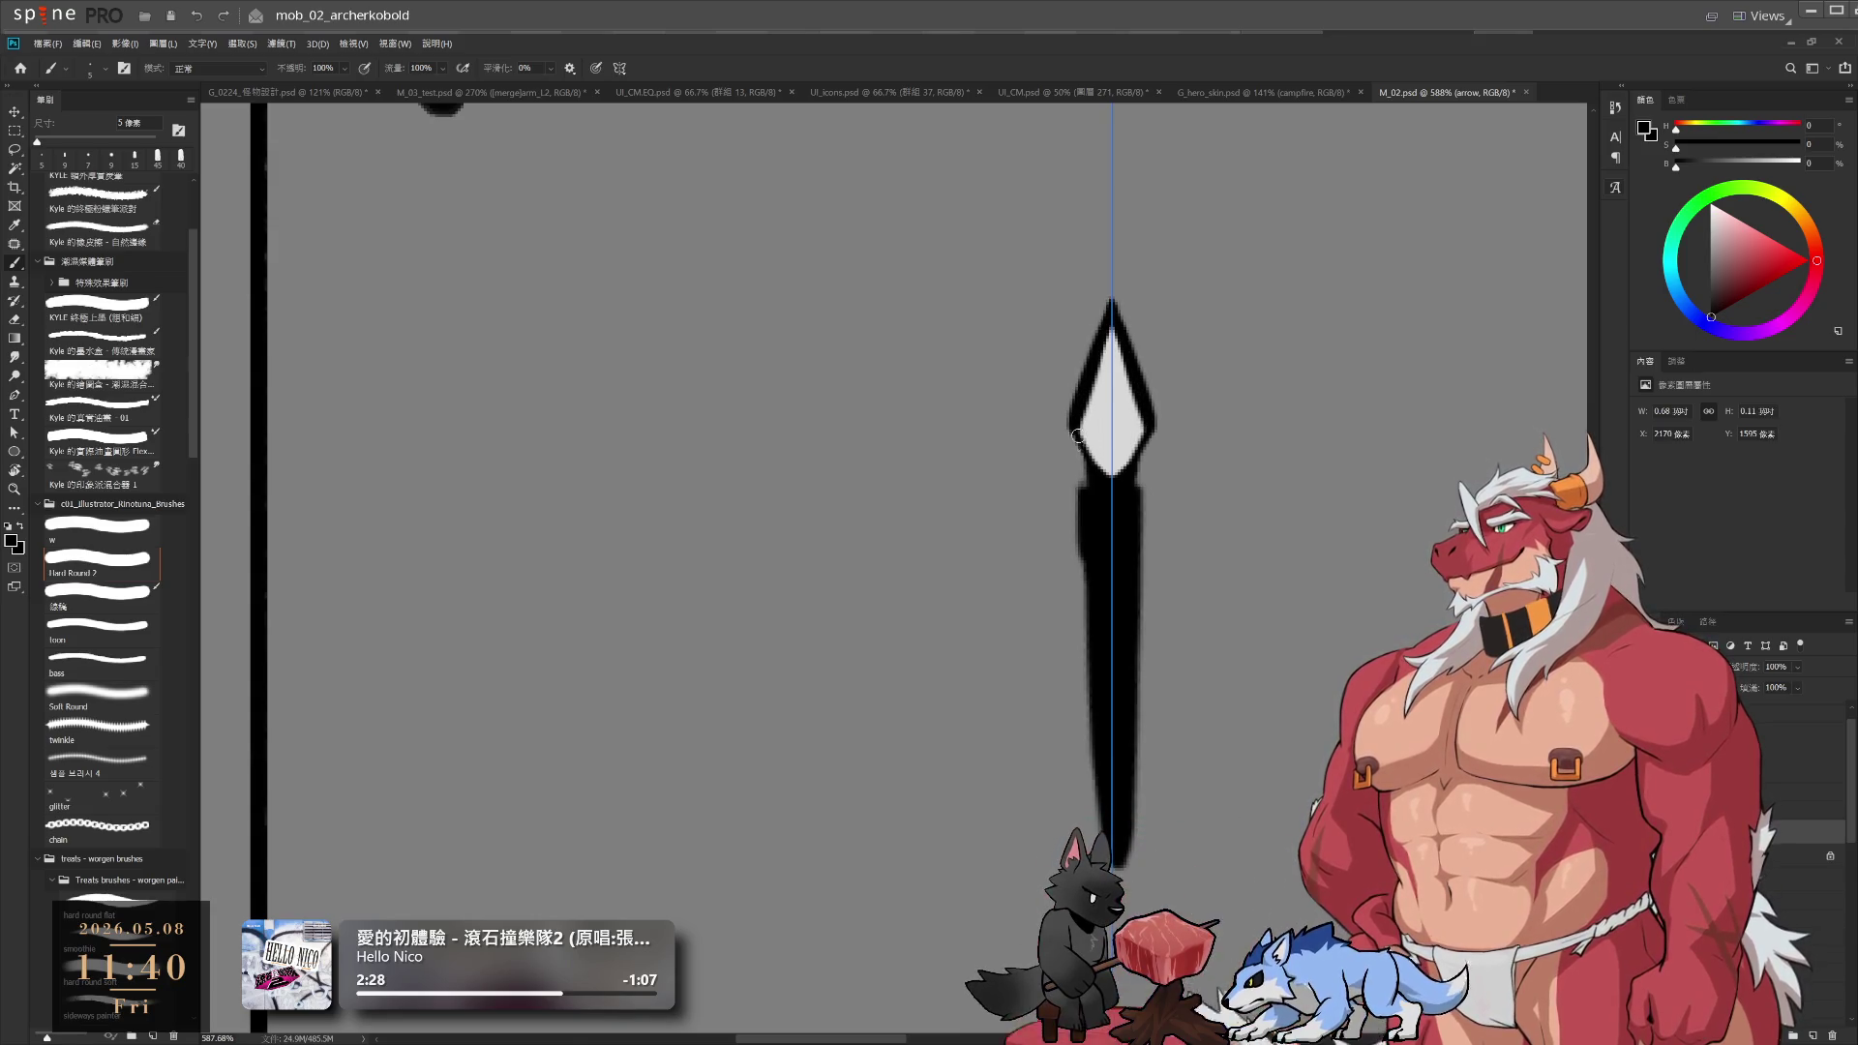
Trim the wide shaft below the arrowhead and repaint both shaft edges in black
{"action": "key", "text": "e"}
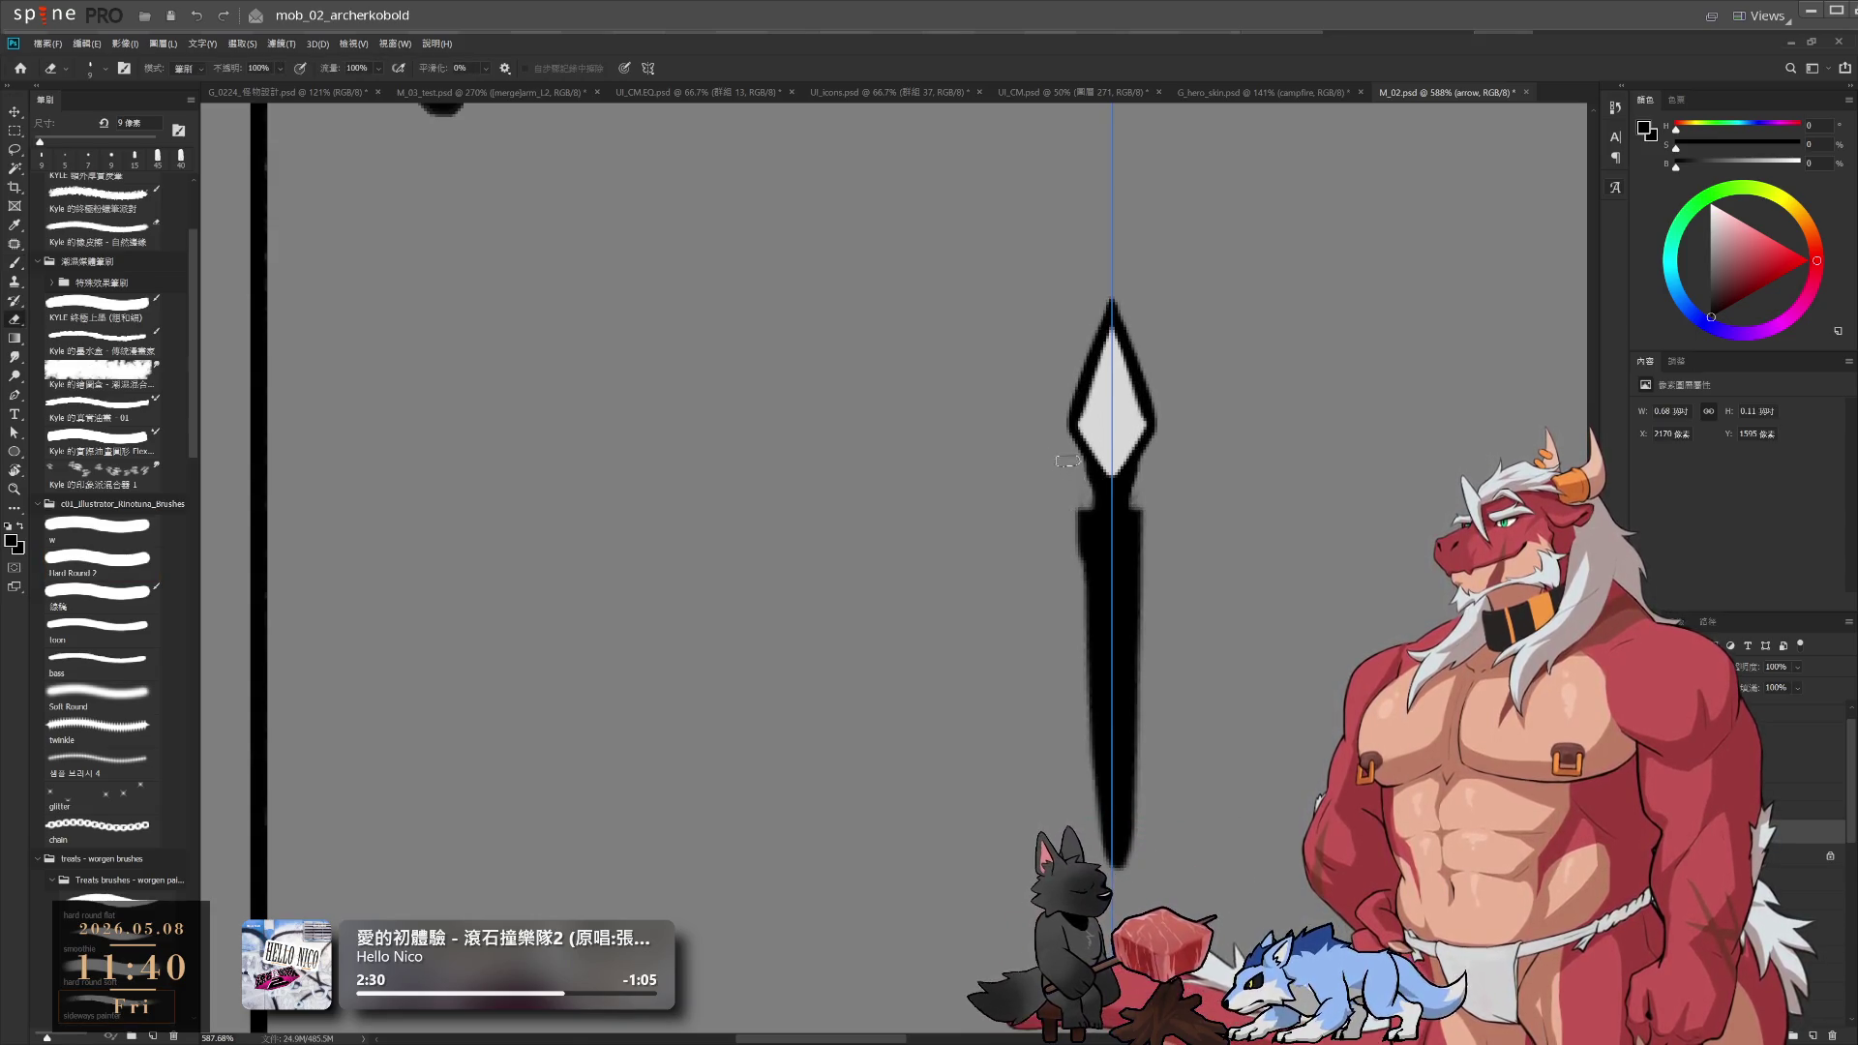
{"action": "left_click_drag", "start_coordinate": [1068, 461], "coordinate": [1092, 743]}
{"action": "key", "text": "b"}
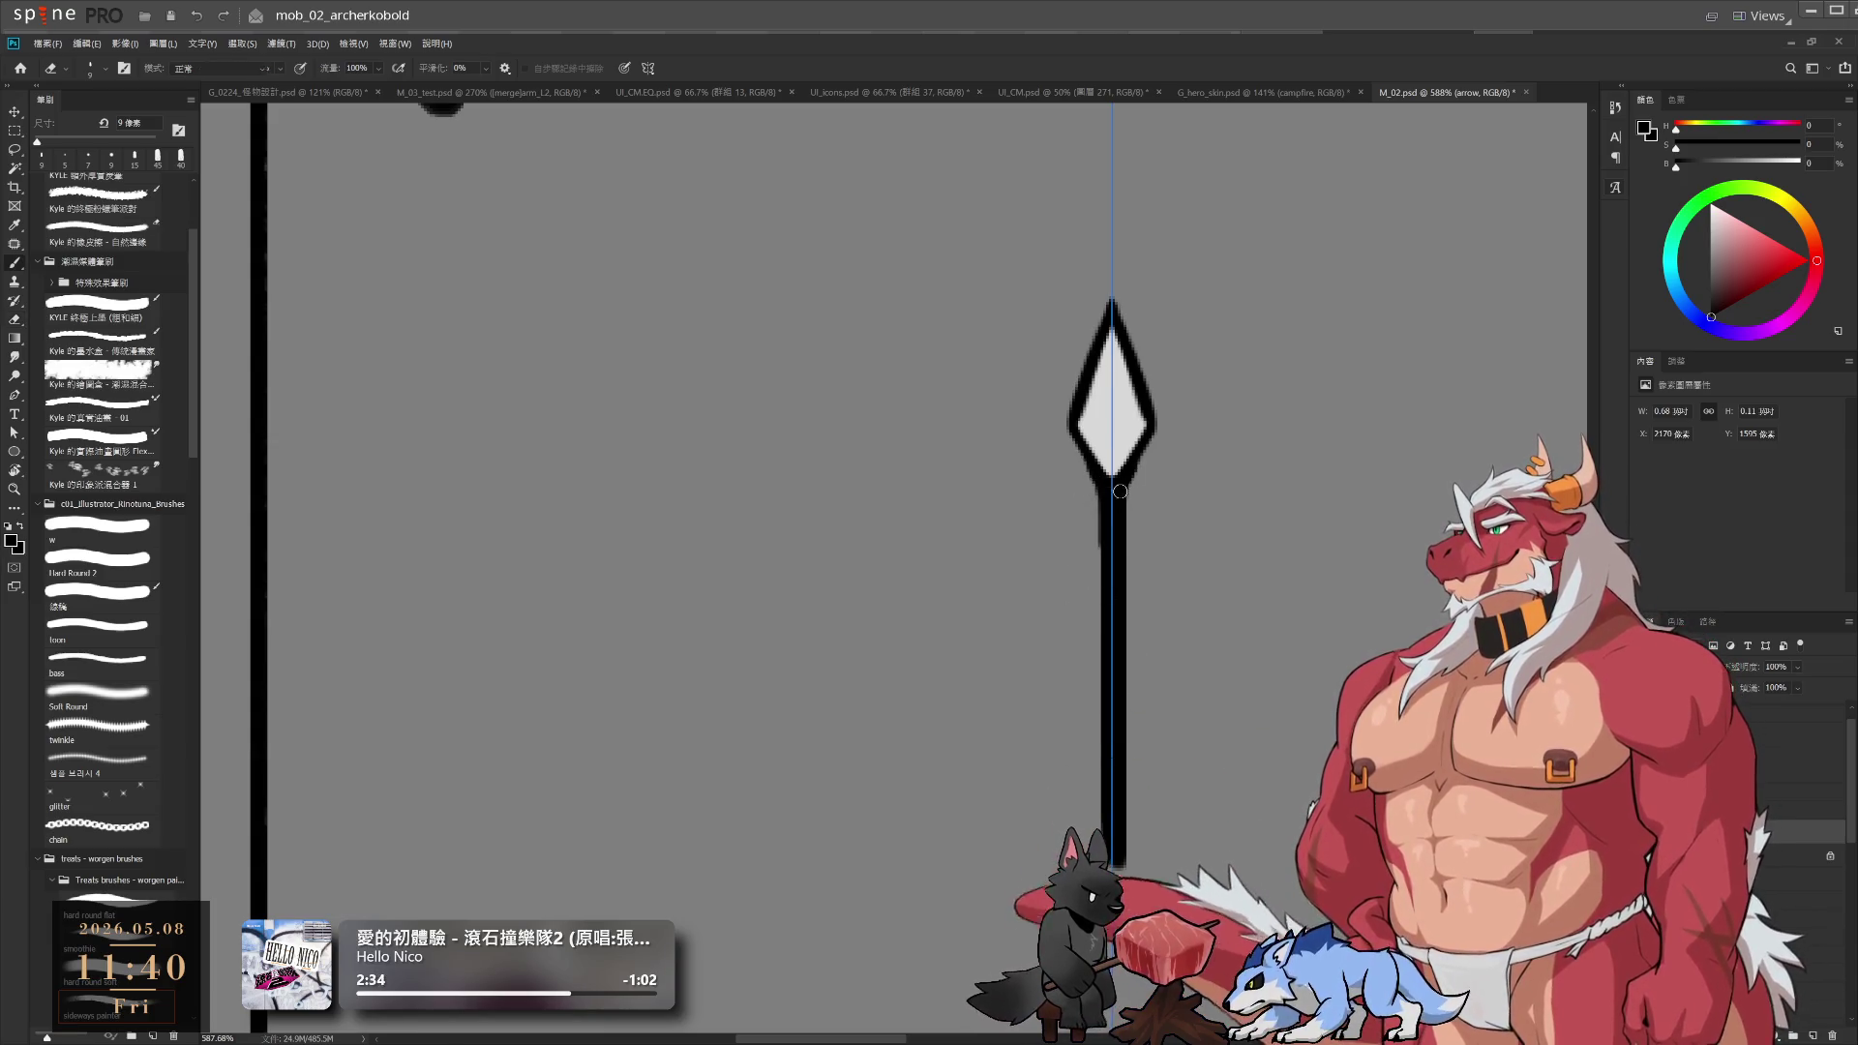
{"action": "key", "text": "b"}
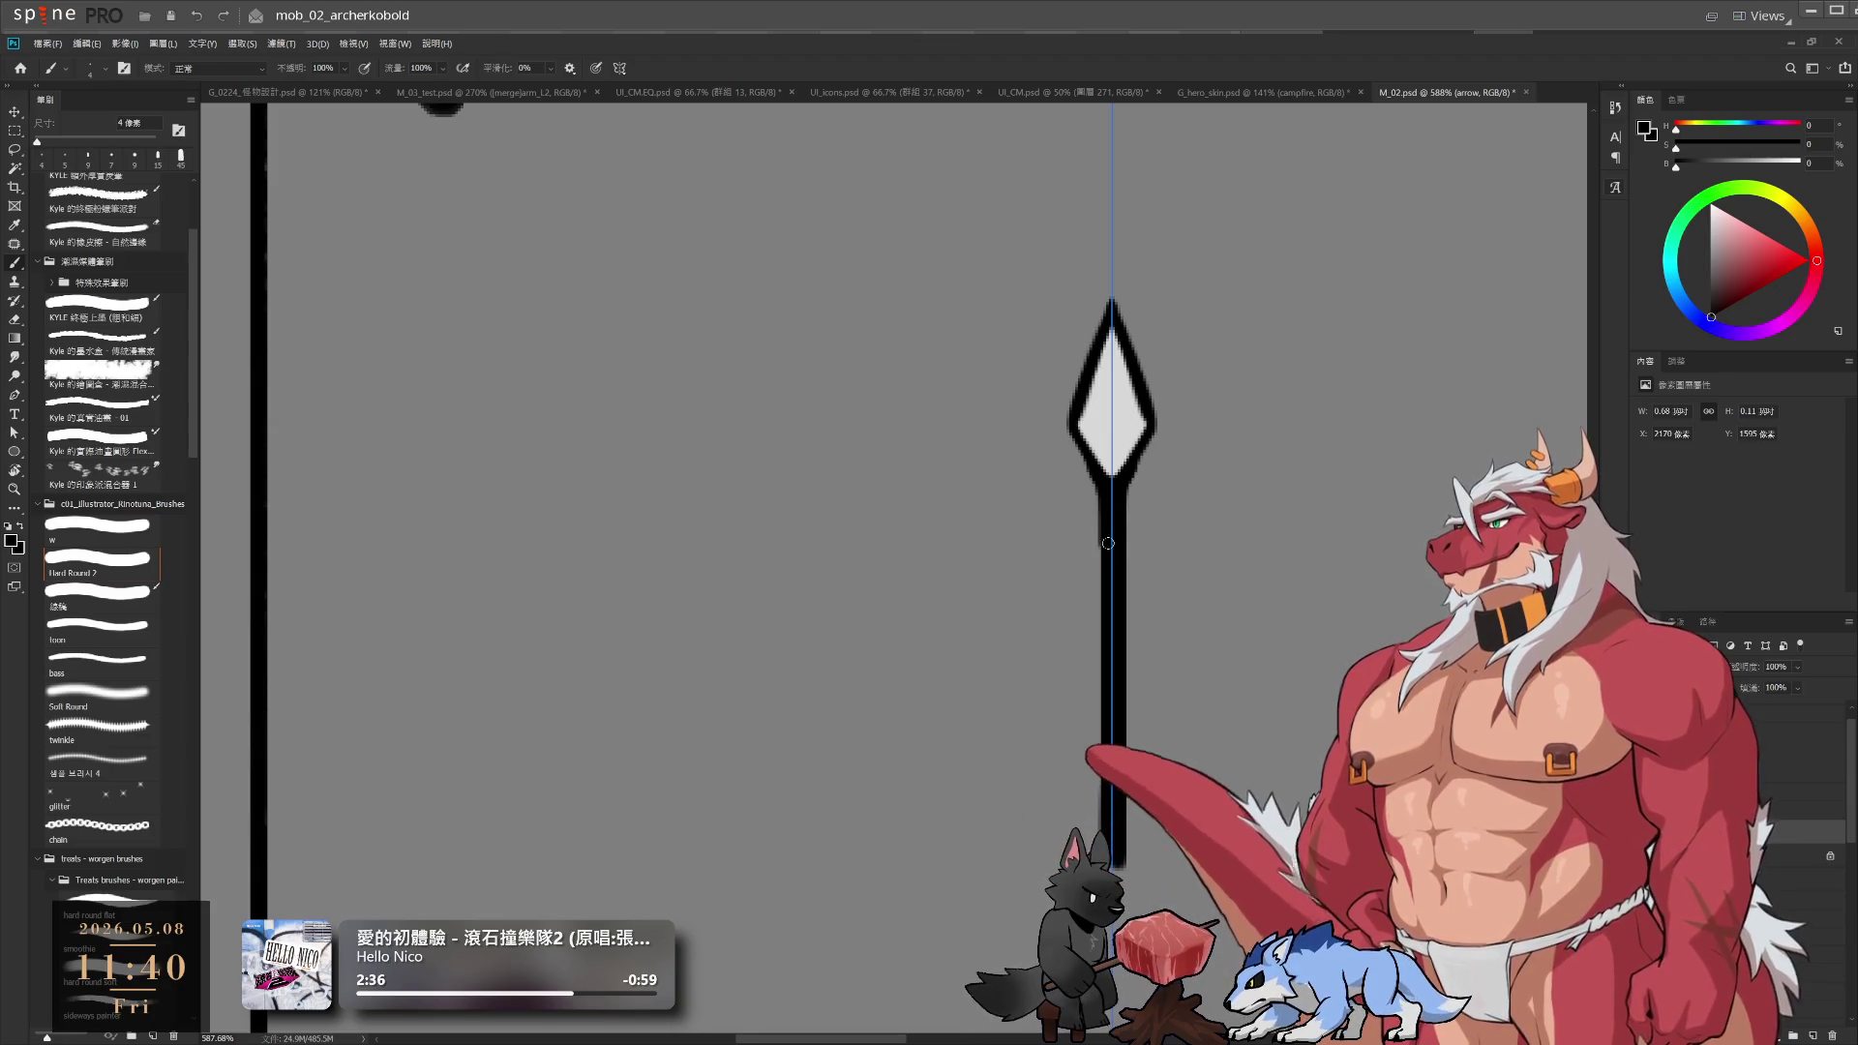
{"action": "scroll", "coordinate": [1097, 541], "scroll_direction": "down", "scroll_amount": 5}
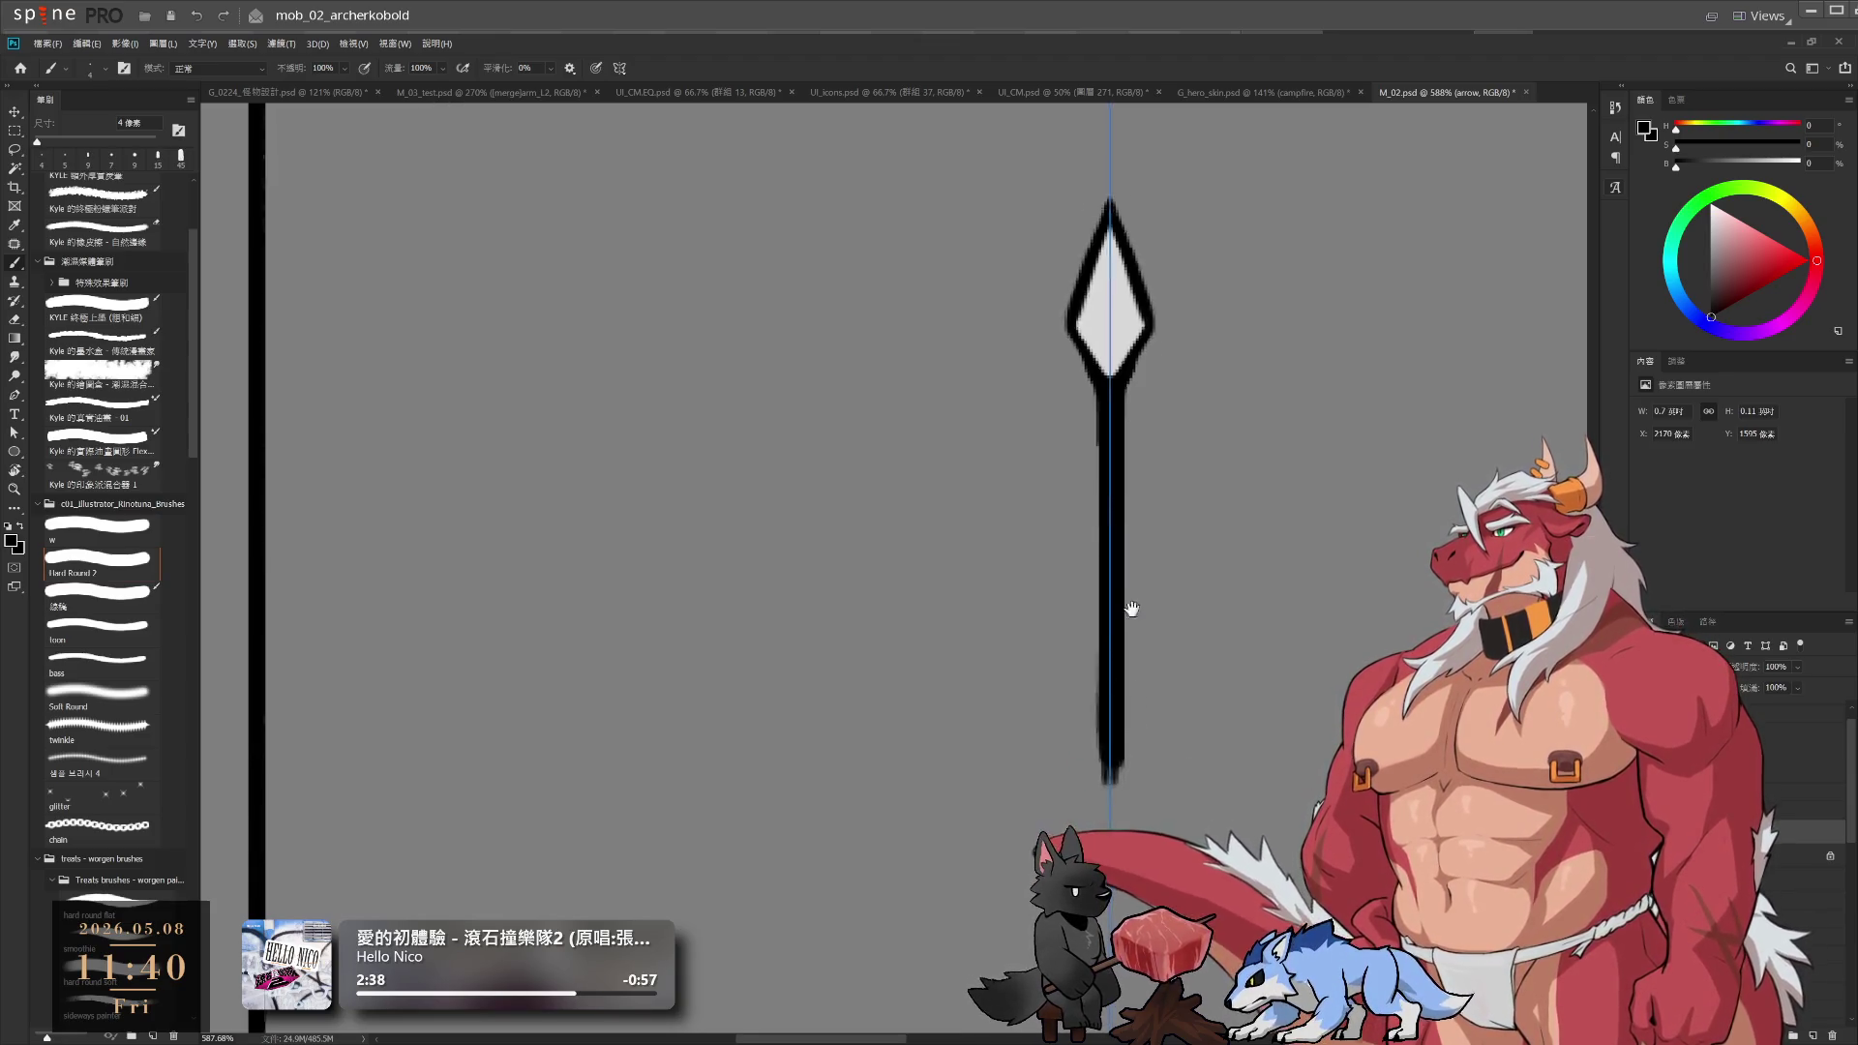
{"action": "scroll", "coordinate": [1096, 541], "scroll_direction": "up", "scroll_amount": 1}
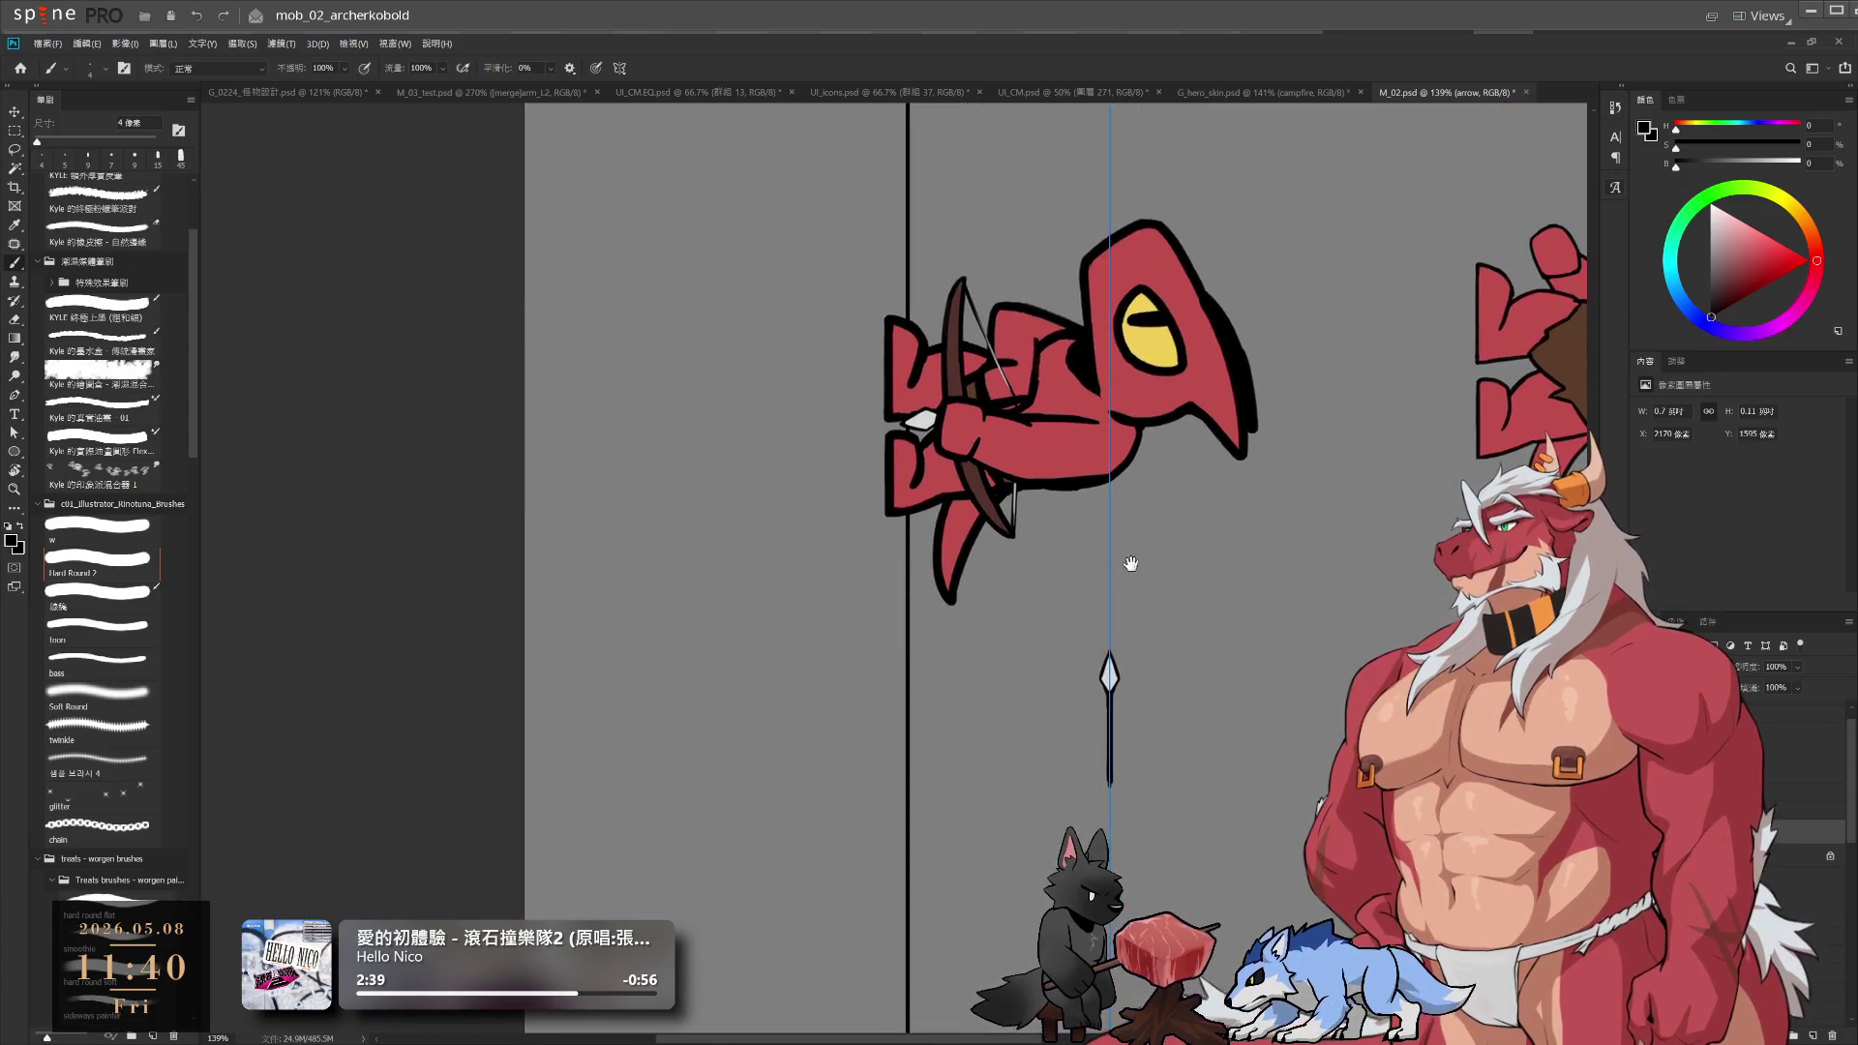
{"action": "scroll", "coordinate": [1138, 724], "scroll_direction": "up", "scroll_amount": 5}
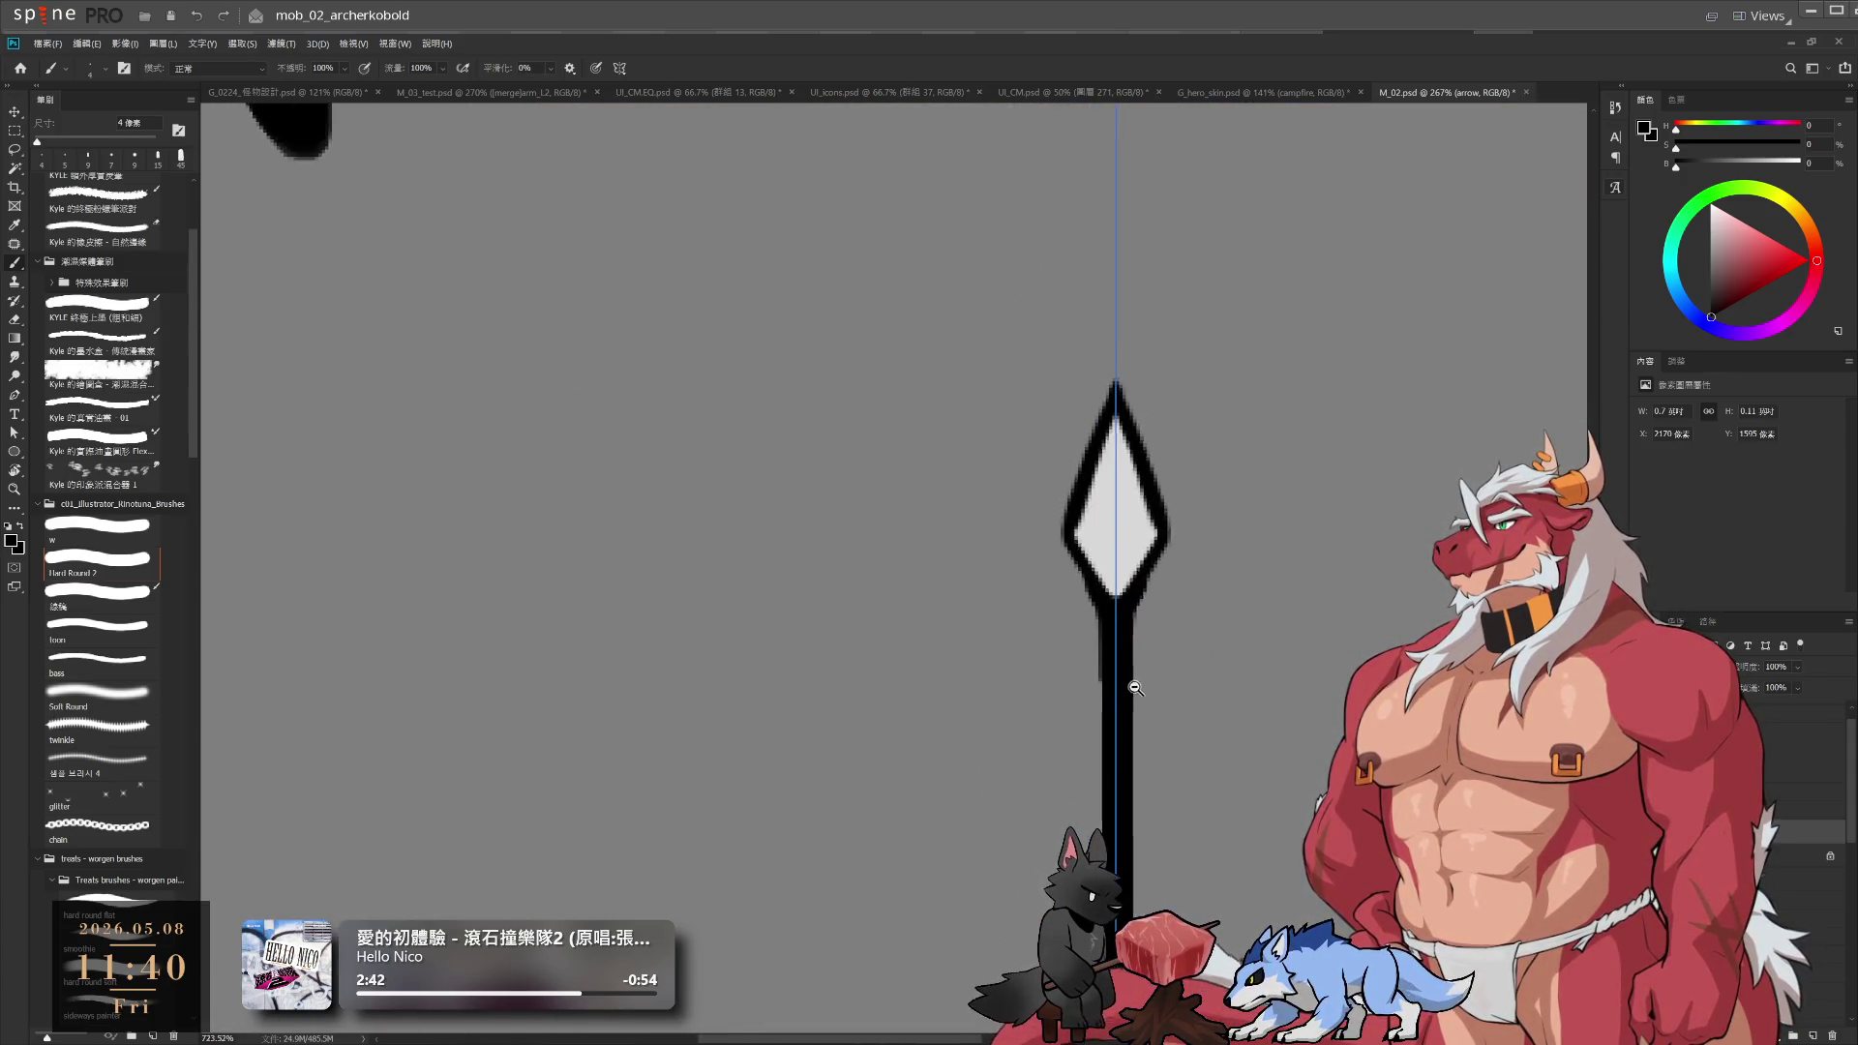
{"action": "left_click_drag", "start_coordinate": [1101, 482], "coordinate": [1100, 572]}
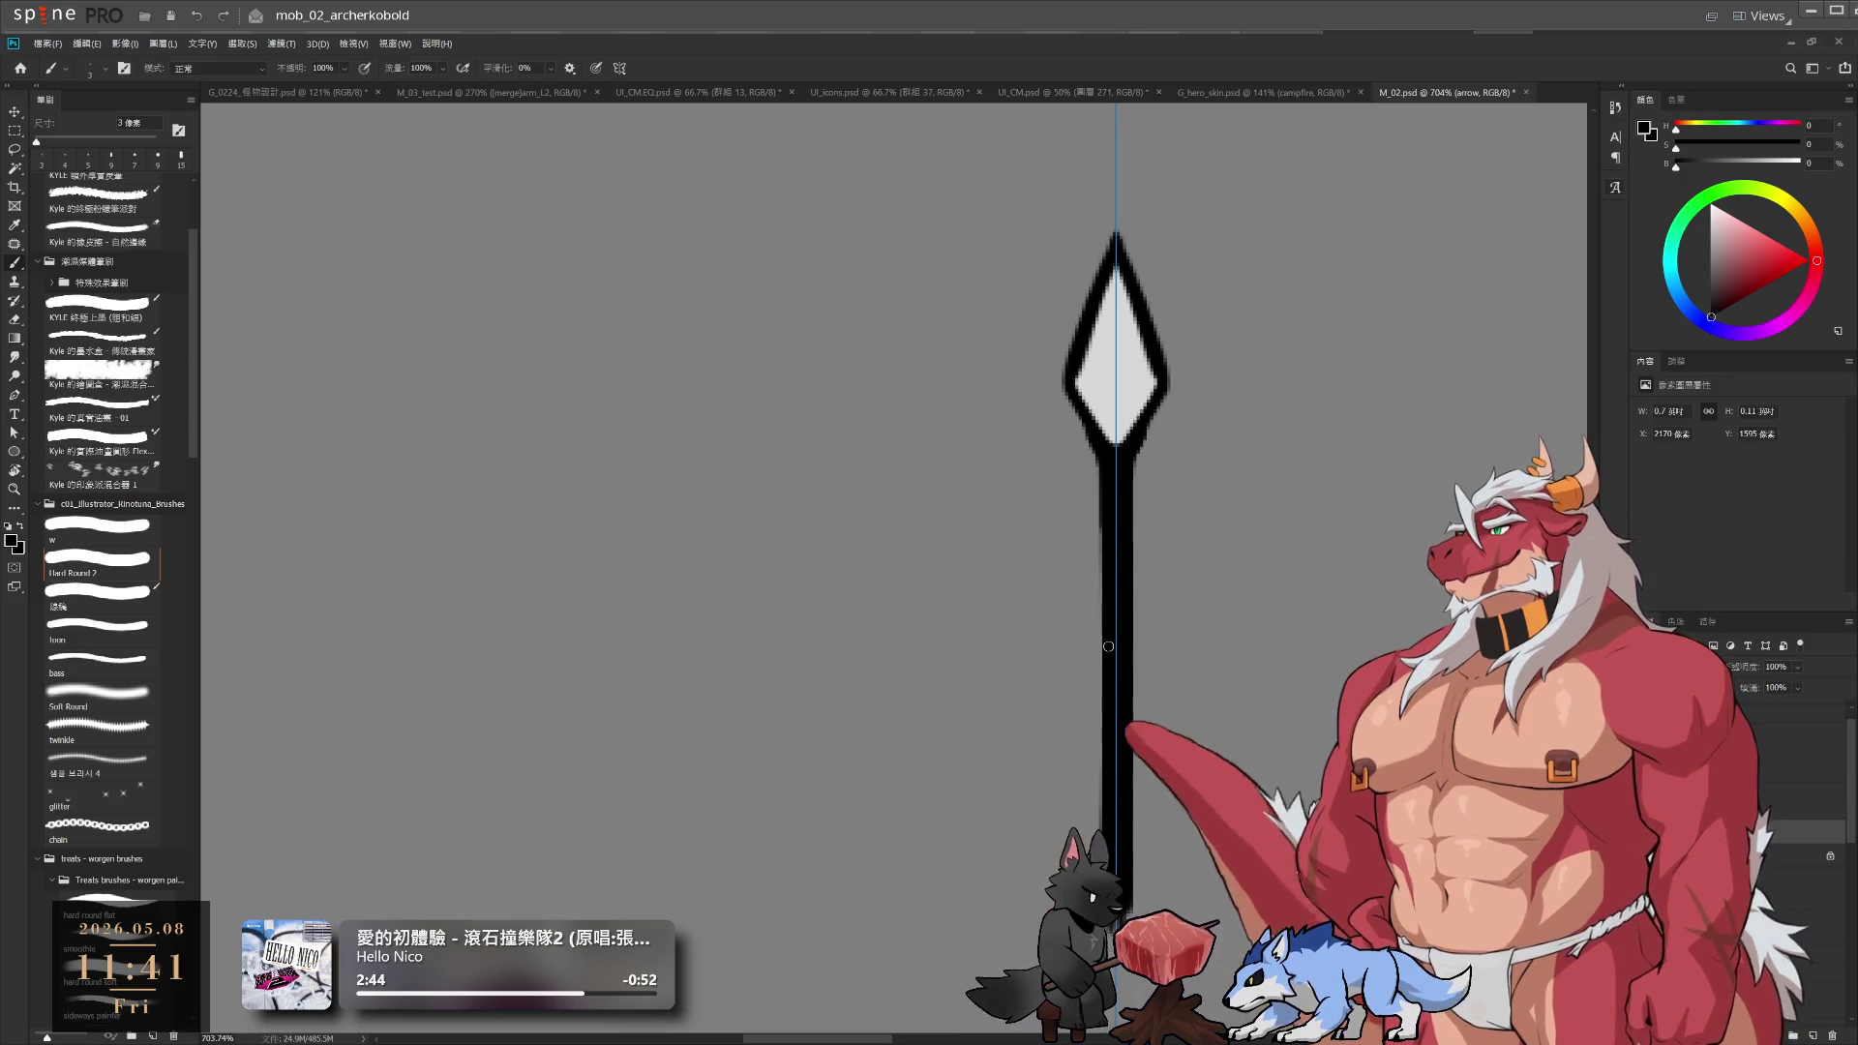
{"action": "key", "text": "bracketright"}
{"action": "left_click_drag", "start_coordinate": [1099, 491], "coordinate": [1099, 697]}
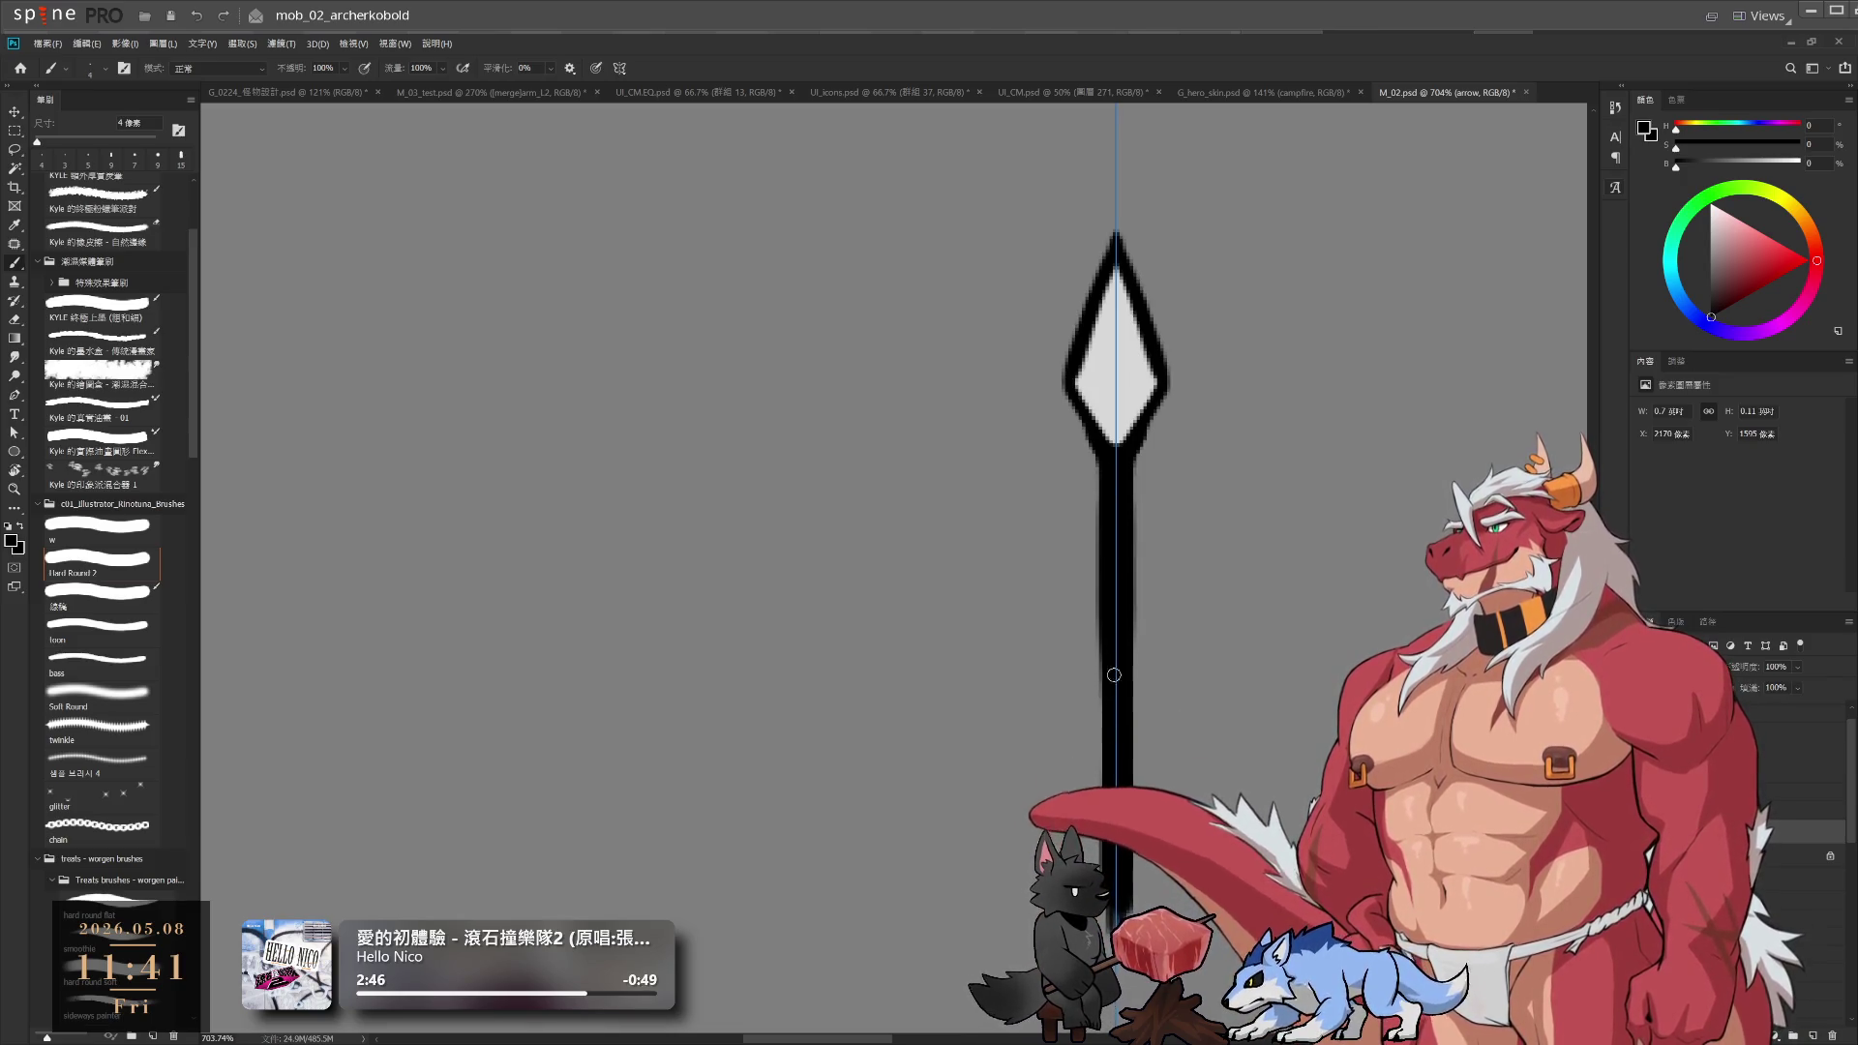
Repaint the shaft's edges at 5 px and even out its lower section
{"action": "key", "text": "e"}
{"action": "key", "text": "ctrl+z"}
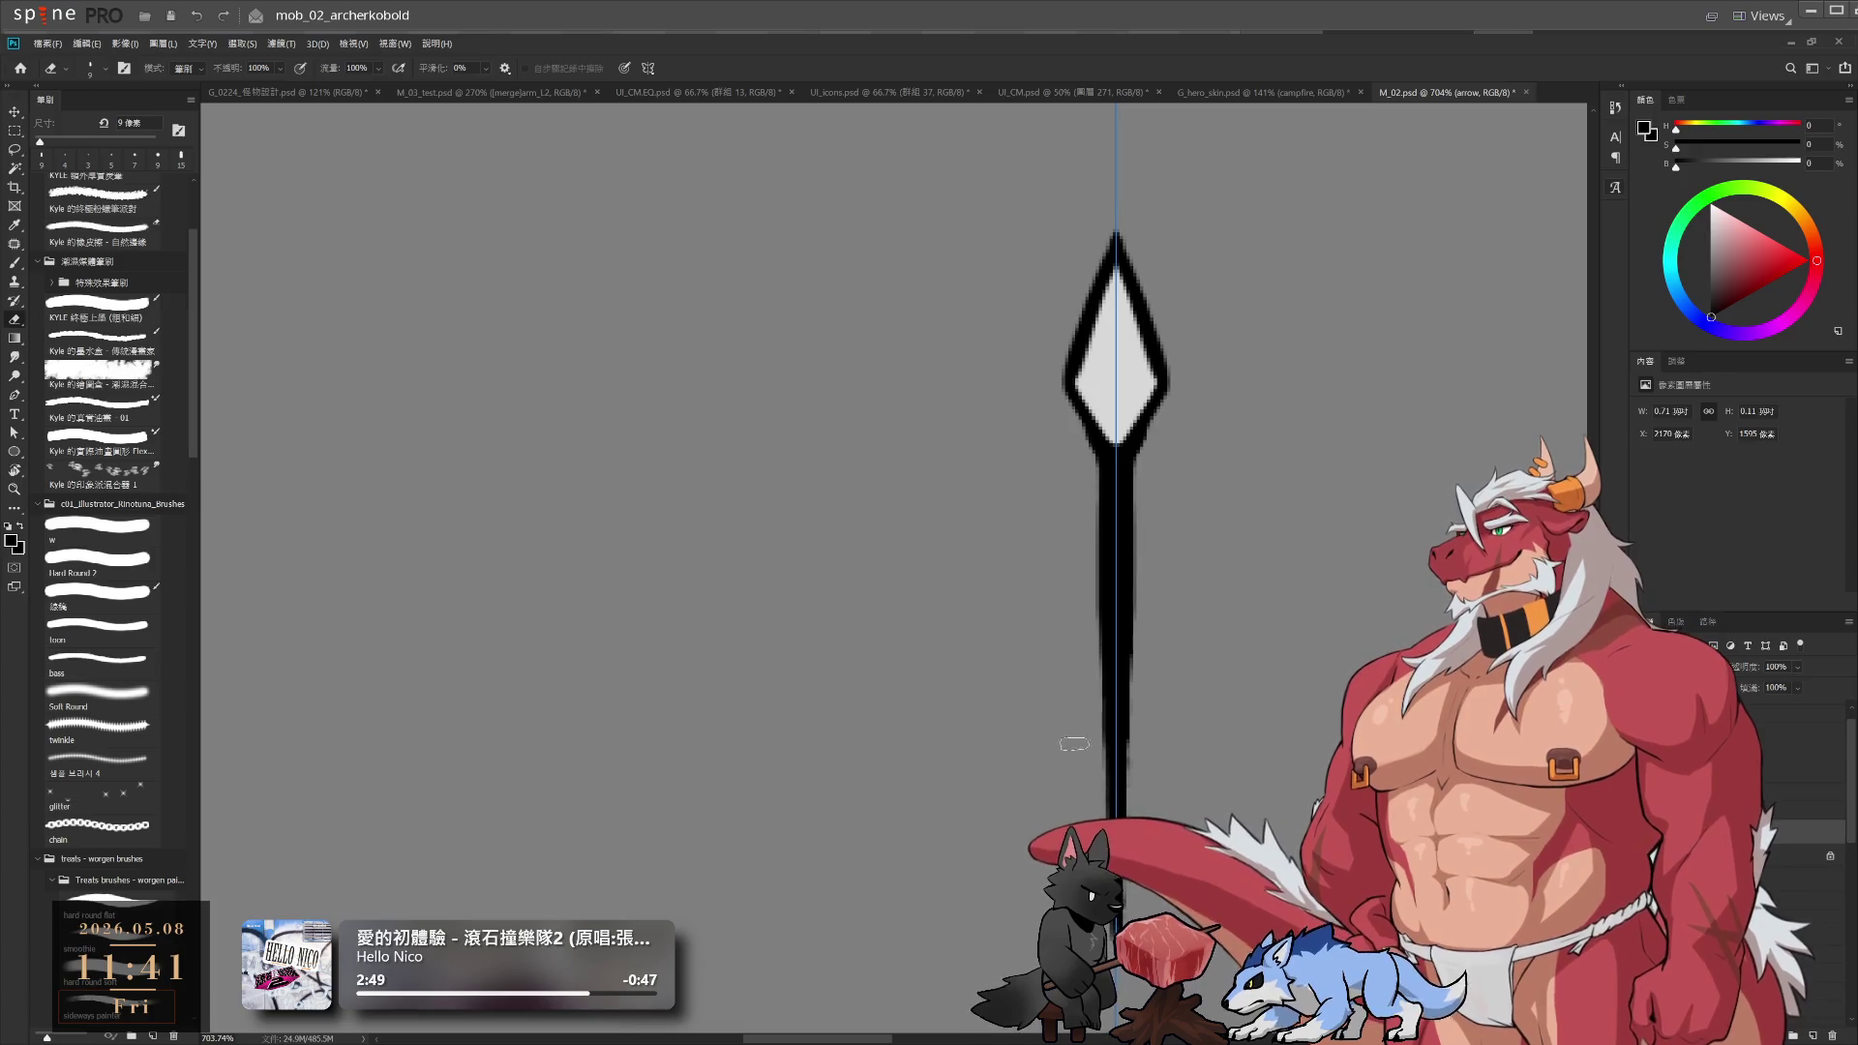
{"action": "scroll", "coordinate": [1110, 629], "scroll_direction": "down", "scroll_amount": 2}
{"action": "key", "text": "b"}
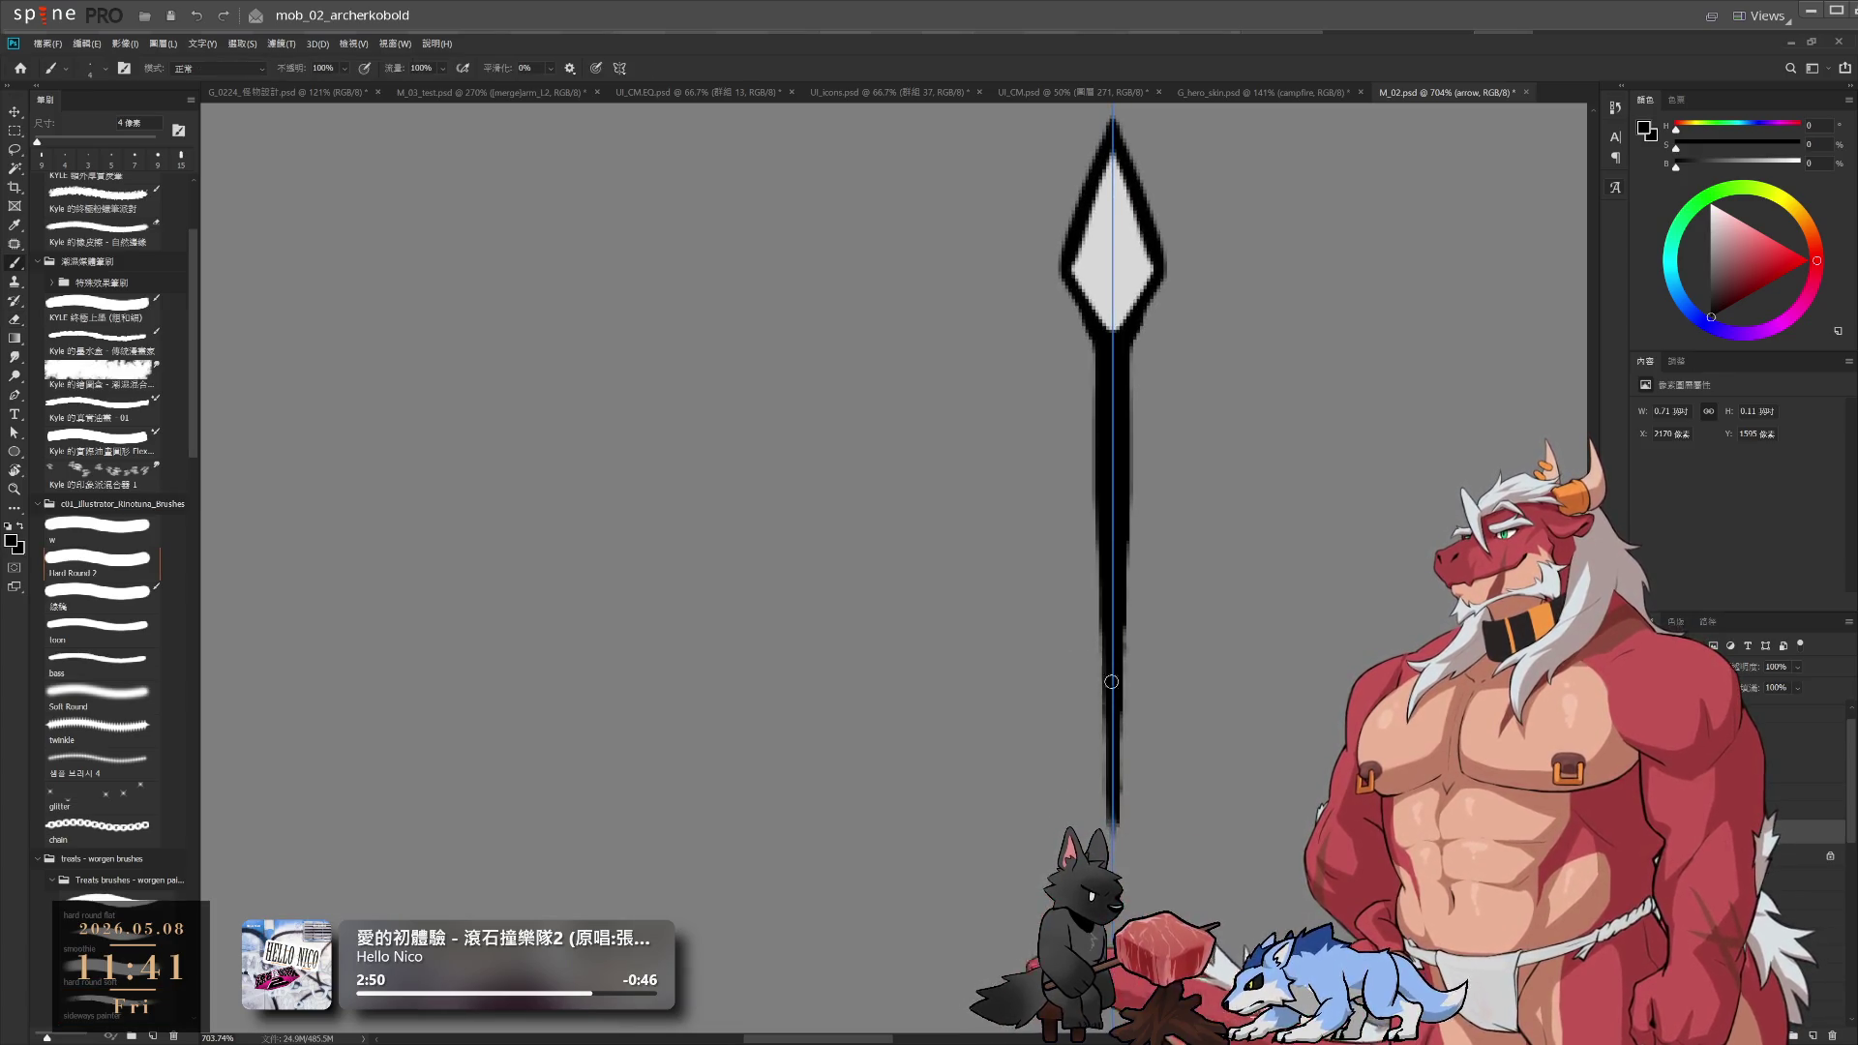
{"action": "left_click_drag", "start_coordinate": [1114, 657], "coordinate": [1113, 691]}
{"action": "left_click_drag", "start_coordinate": [1100, 624], "coordinate": [1100, 697]}
{"action": "left_click_drag", "start_coordinate": [1127, 558], "coordinate": [1126, 697]}
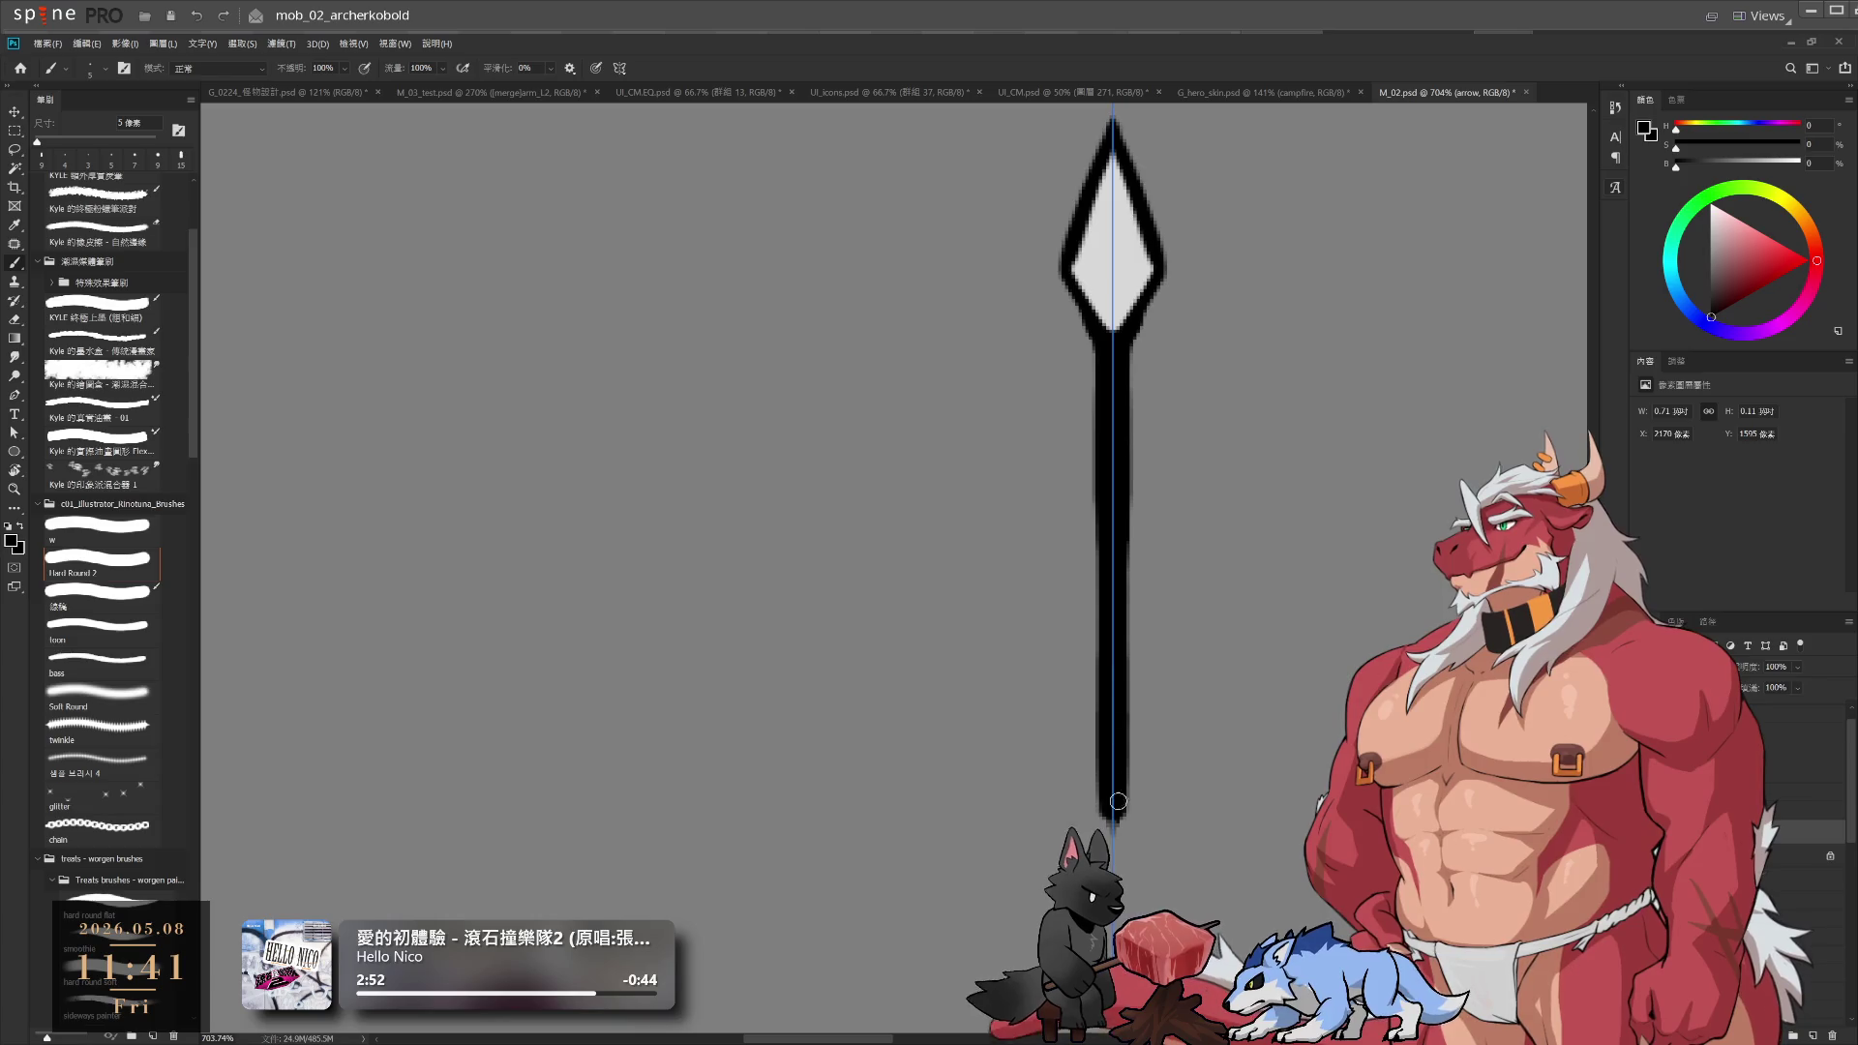
Move the view so the spear sits lower and sample the diamond's light grey again
{"action": "scroll", "coordinate": [1062, 593], "scroll_direction": "down", "scroll_amount": 3}
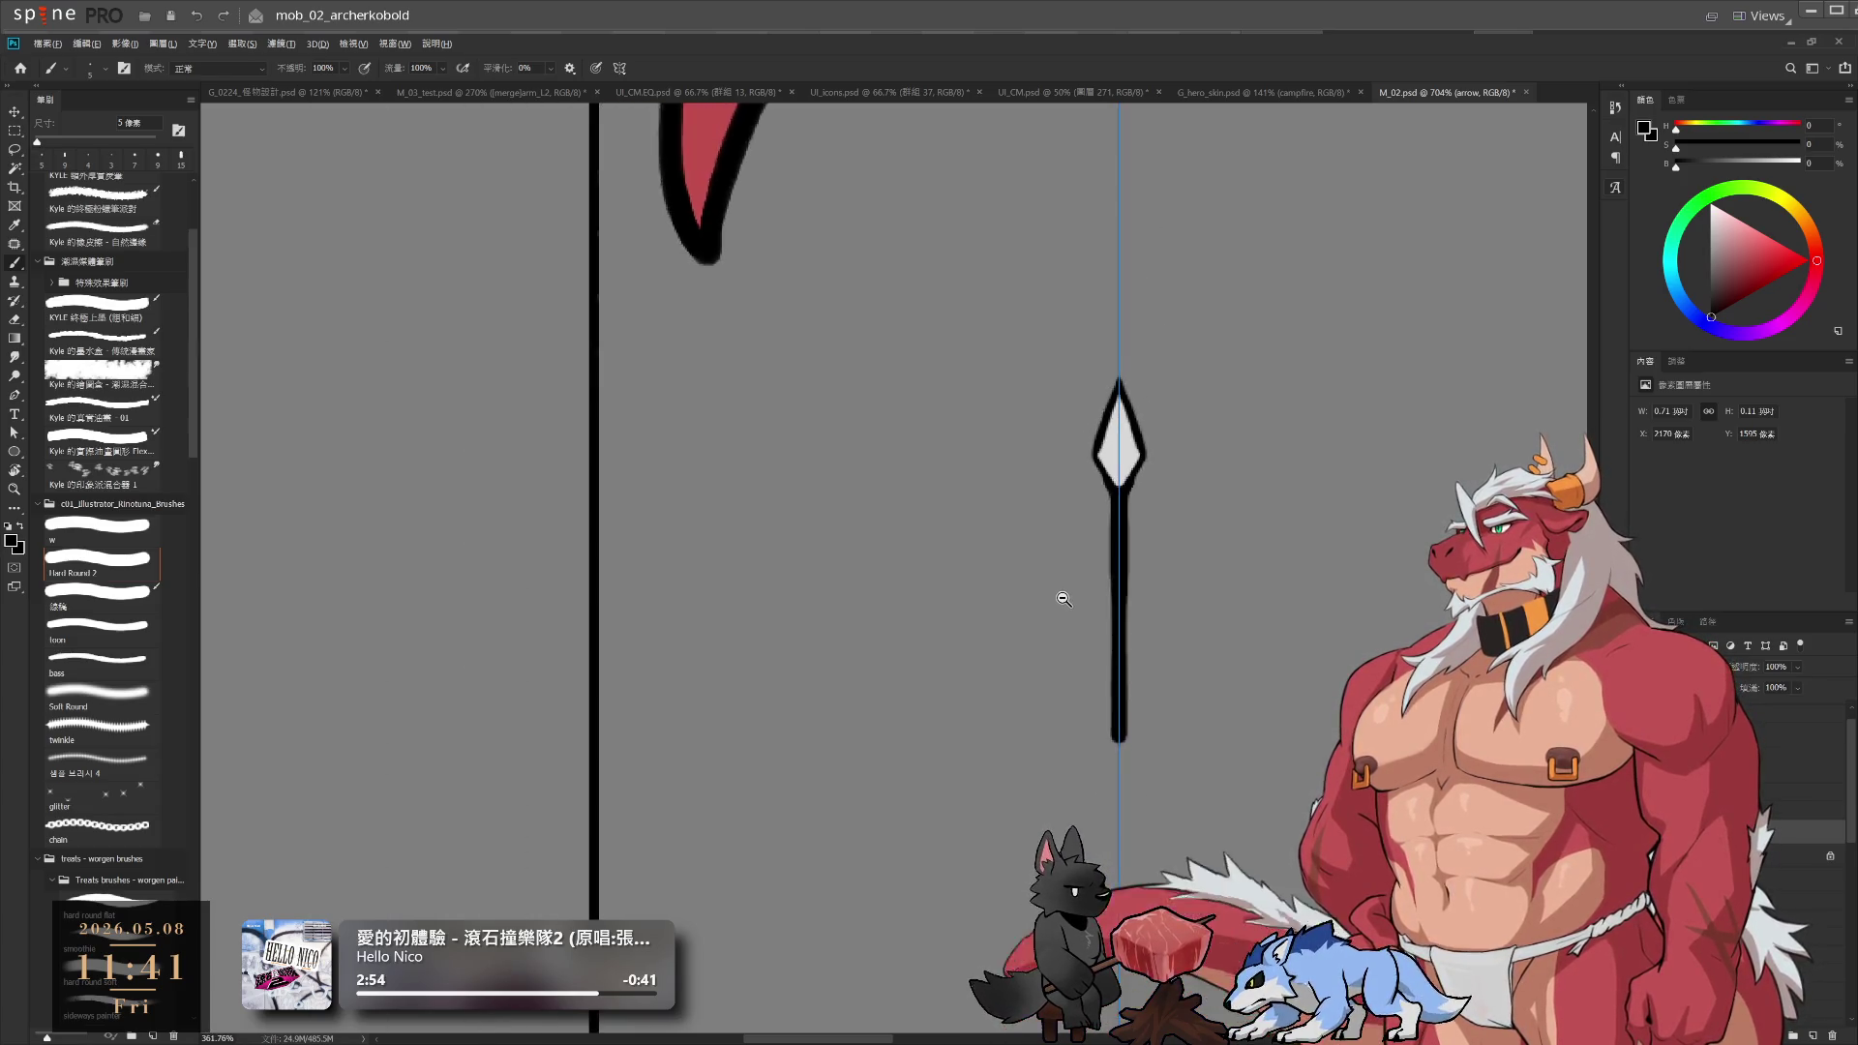
{"action": "scroll", "coordinate": [1084, 586], "scroll_direction": "up", "scroll_amount": 3}
{"action": "left_click_drag", "start_coordinate": [1106, 447], "coordinate": [1097, 651]}
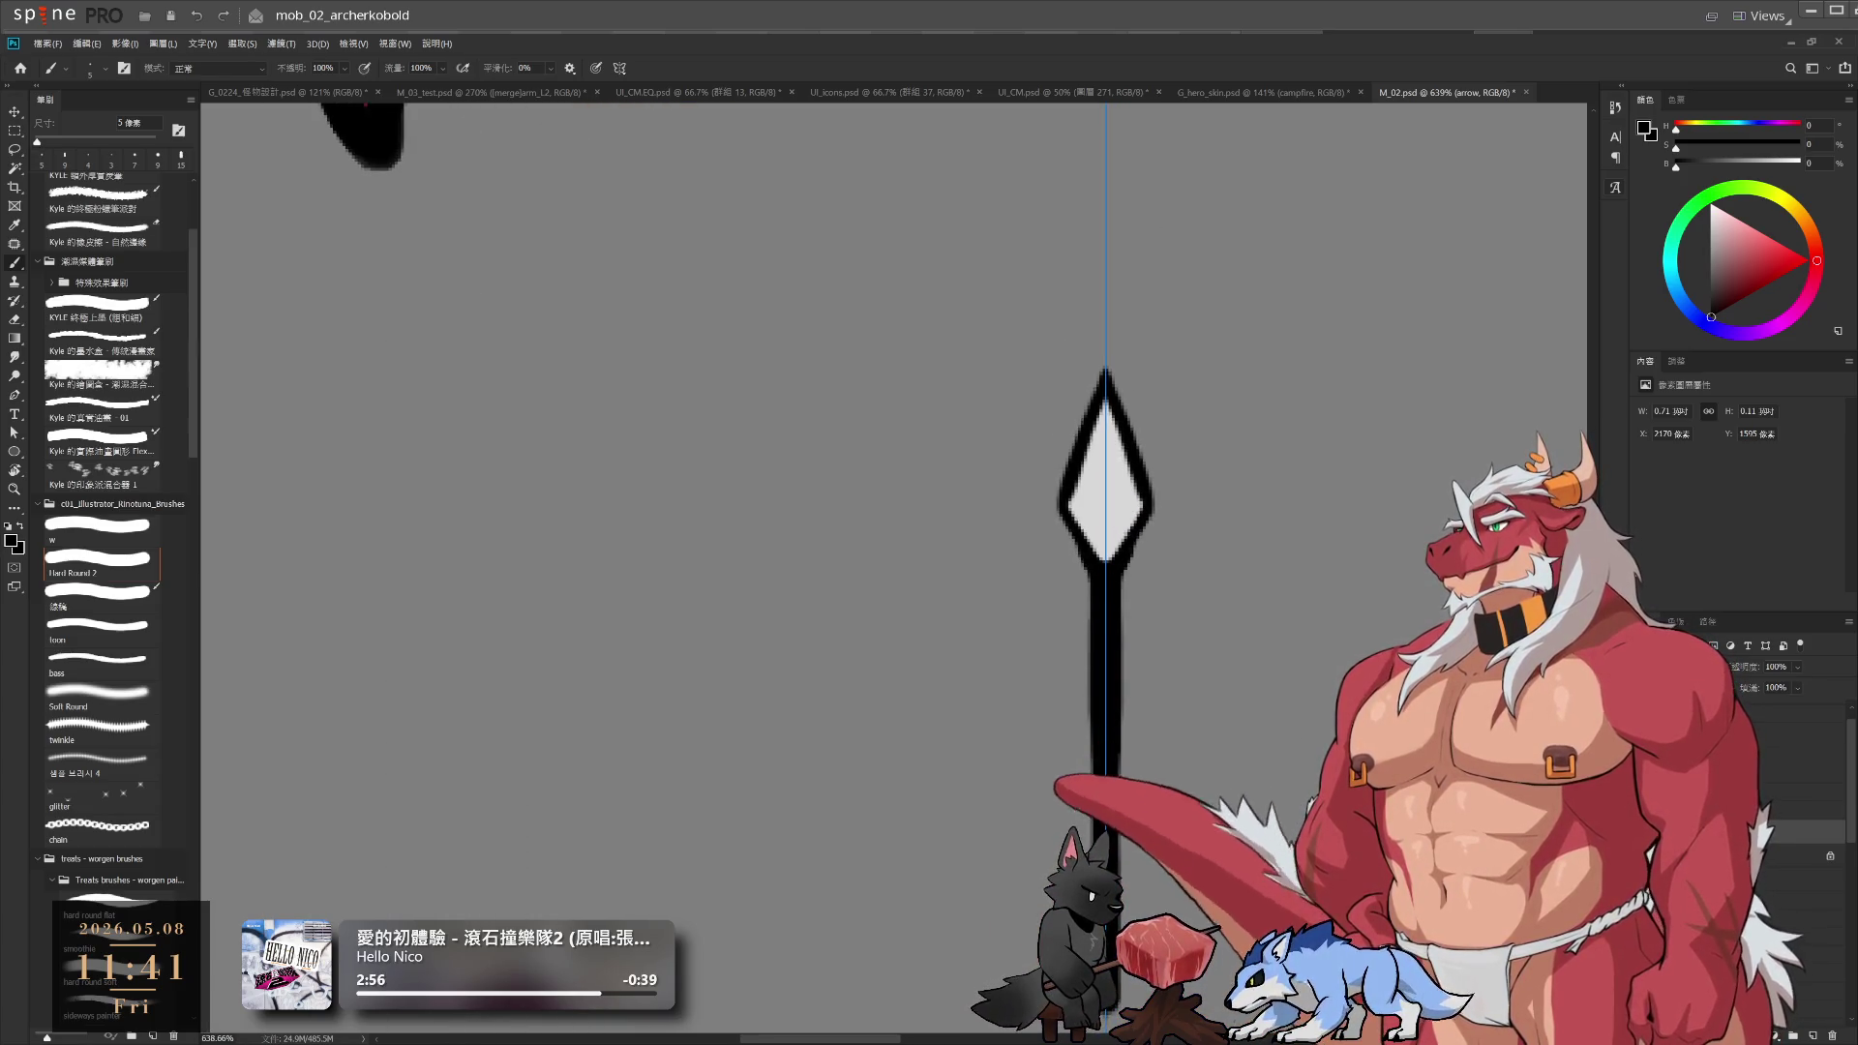
{"action": "scroll", "coordinate": [1157, 581], "scroll_direction": "up", "scroll_amount": 3}
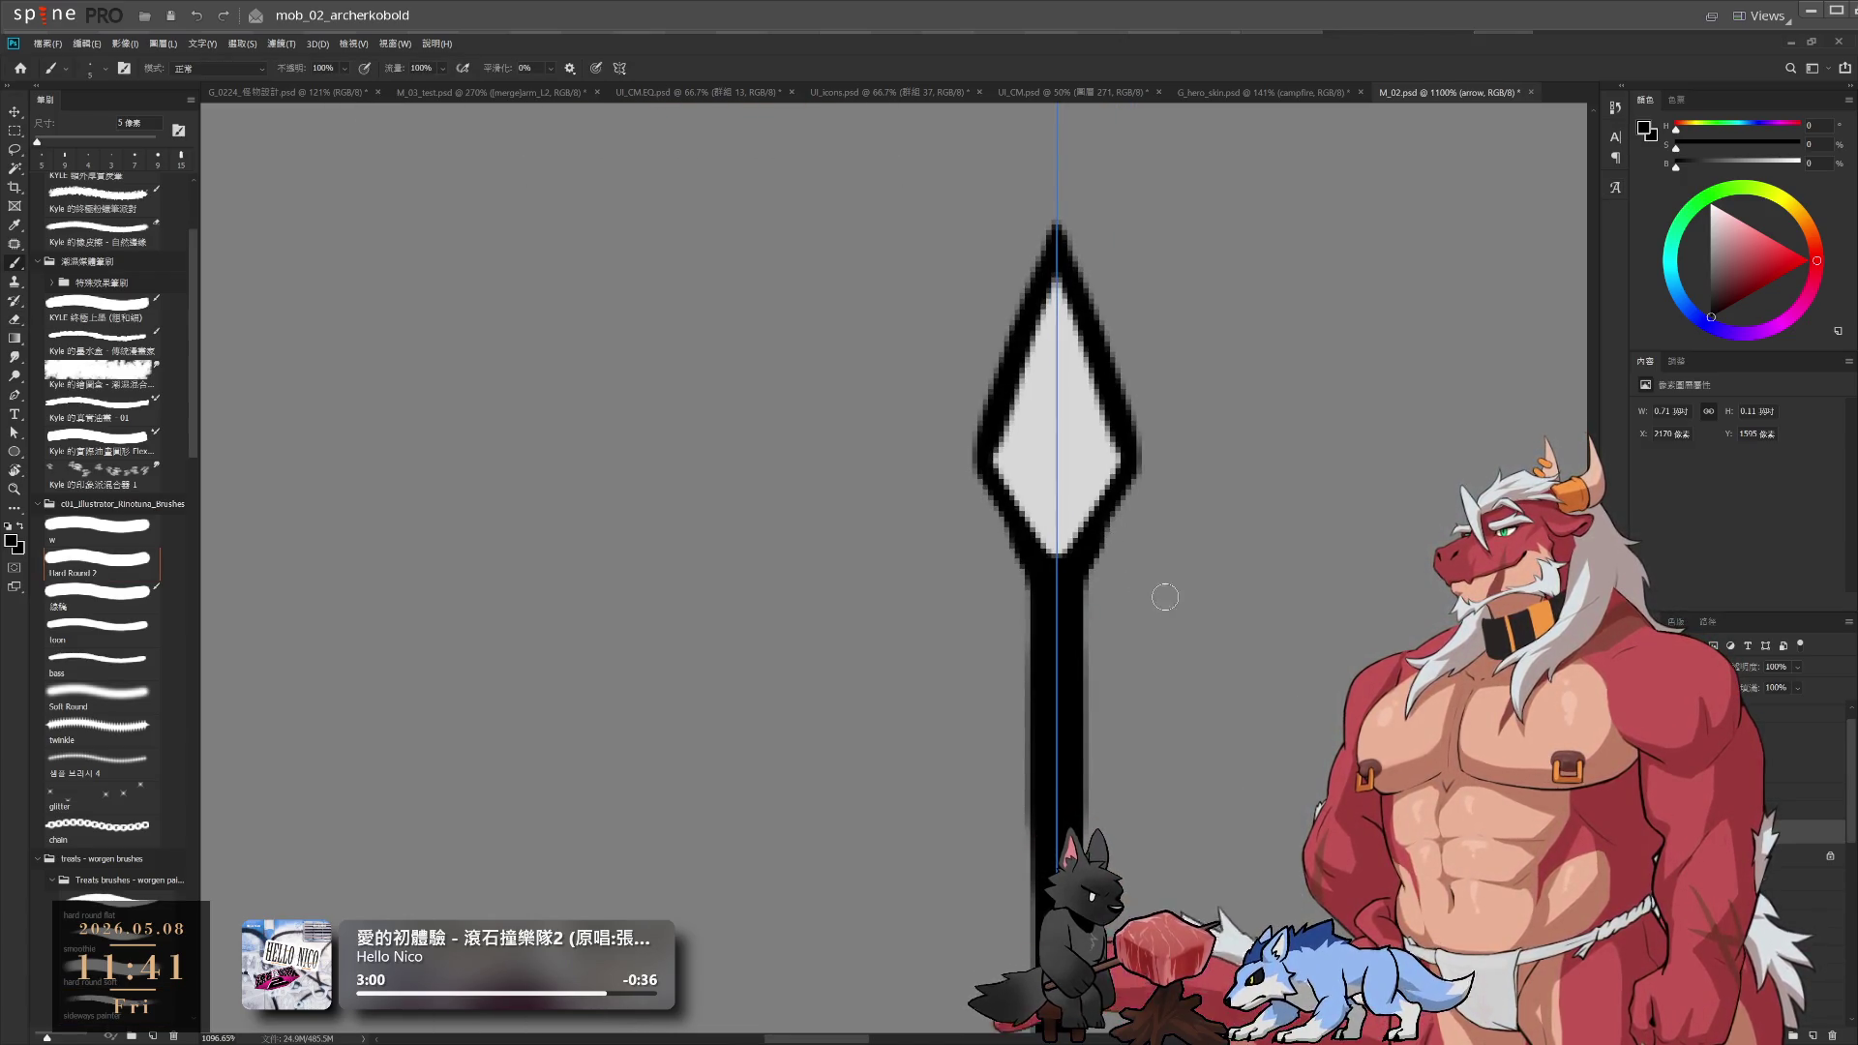
{"action": "key", "text": "l"}
{"action": "scroll", "coordinate": [1169, 608], "scroll_direction": "down", "scroll_amount": 4}
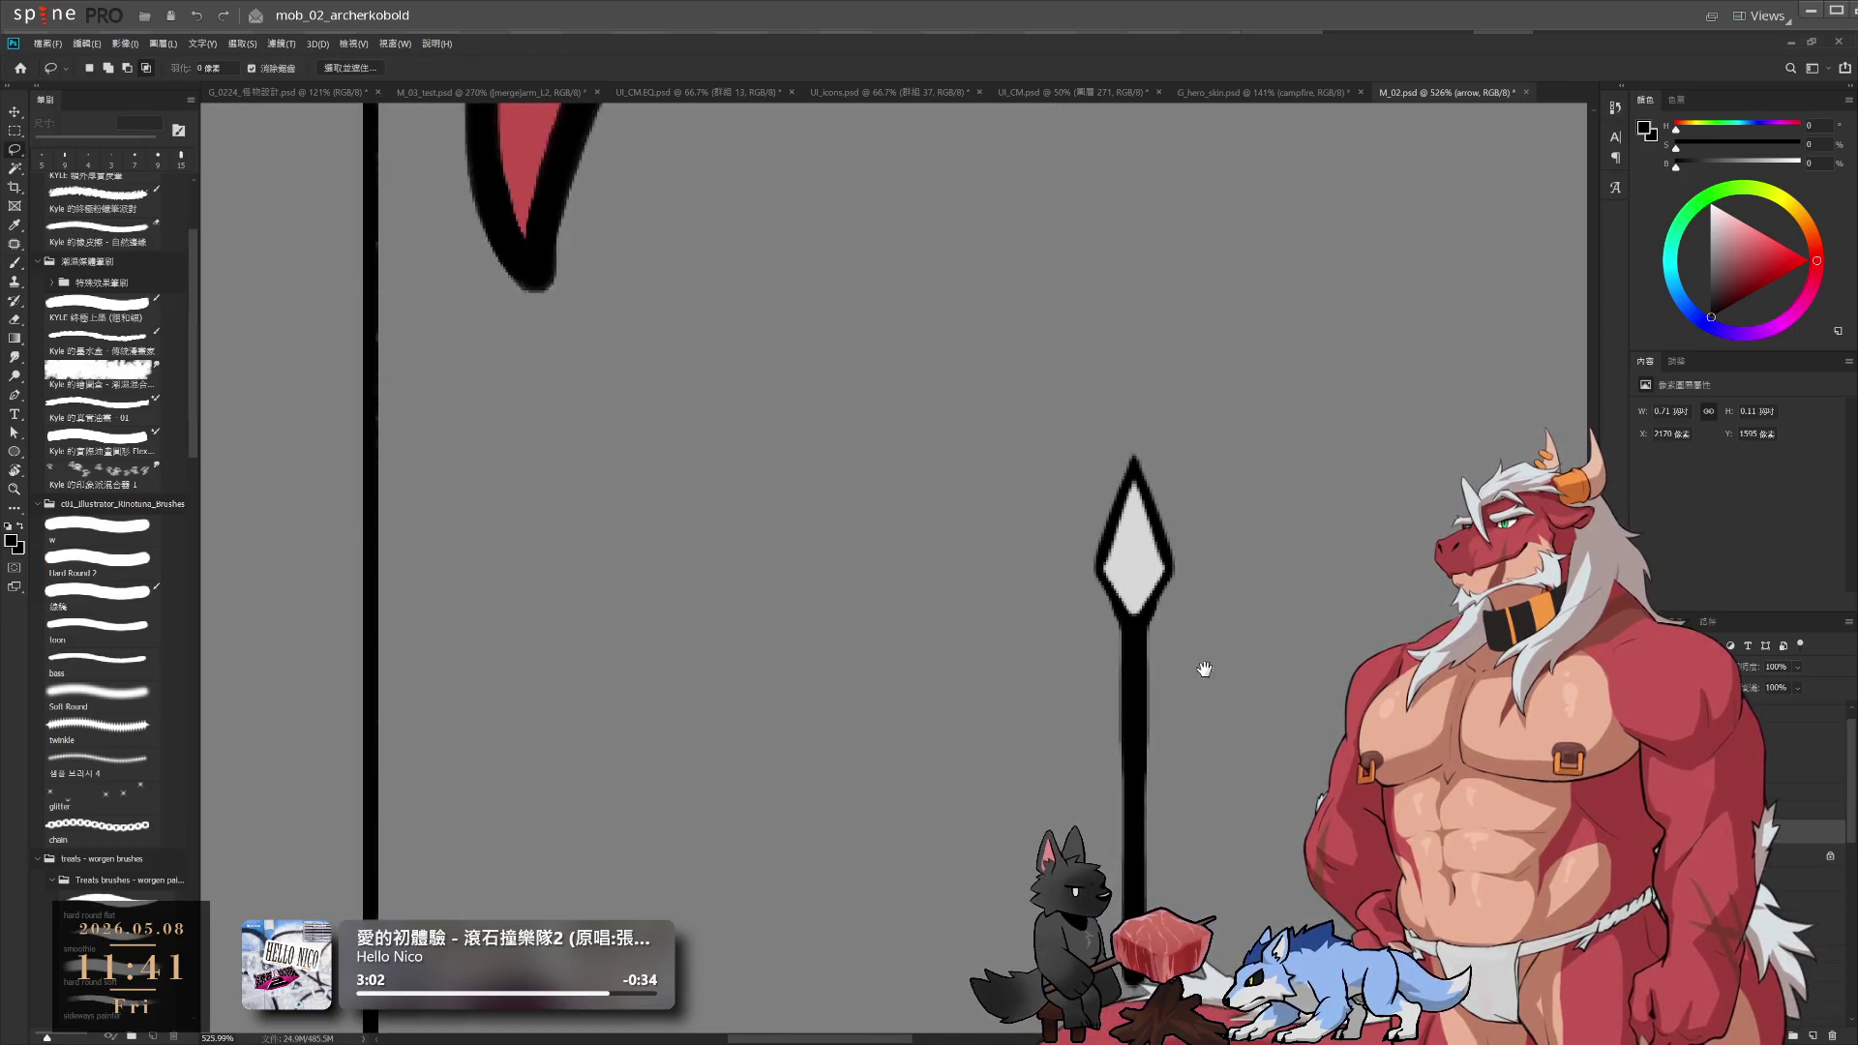
{"action": "scroll", "coordinate": [1061, 387], "scroll_direction": "up", "scroll_amount": 3}
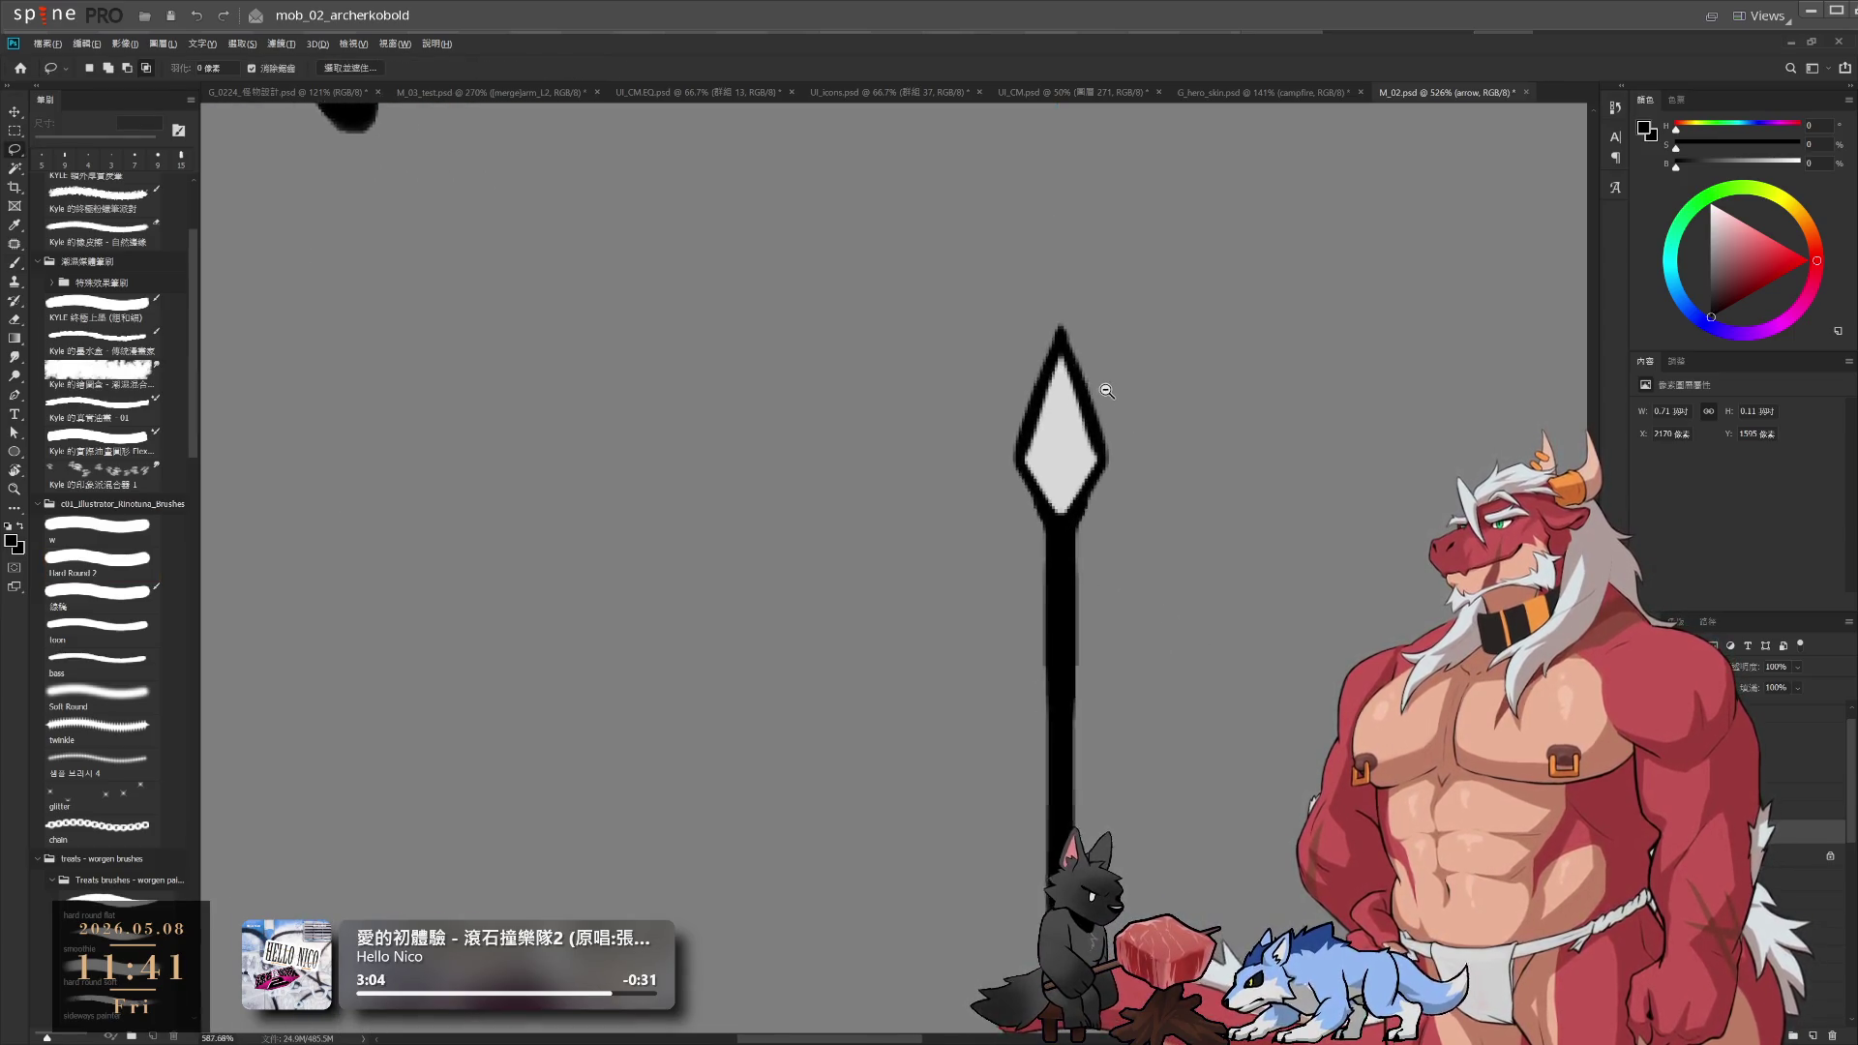
{"action": "key", "text": "b"}
{"action": "left_click", "coordinate": [1035, 501], "text": "alt"}
Paint light grey along the diamond's inner edges with a small brush
{"action": "key", "text": "bracketleft"}
{"action": "key", "text": "bracketleft"}
{"action": "left_click_drag", "start_coordinate": [1028, 523], "coordinate": [1060, 350]}
{"action": "key", "text": "bracketright"}
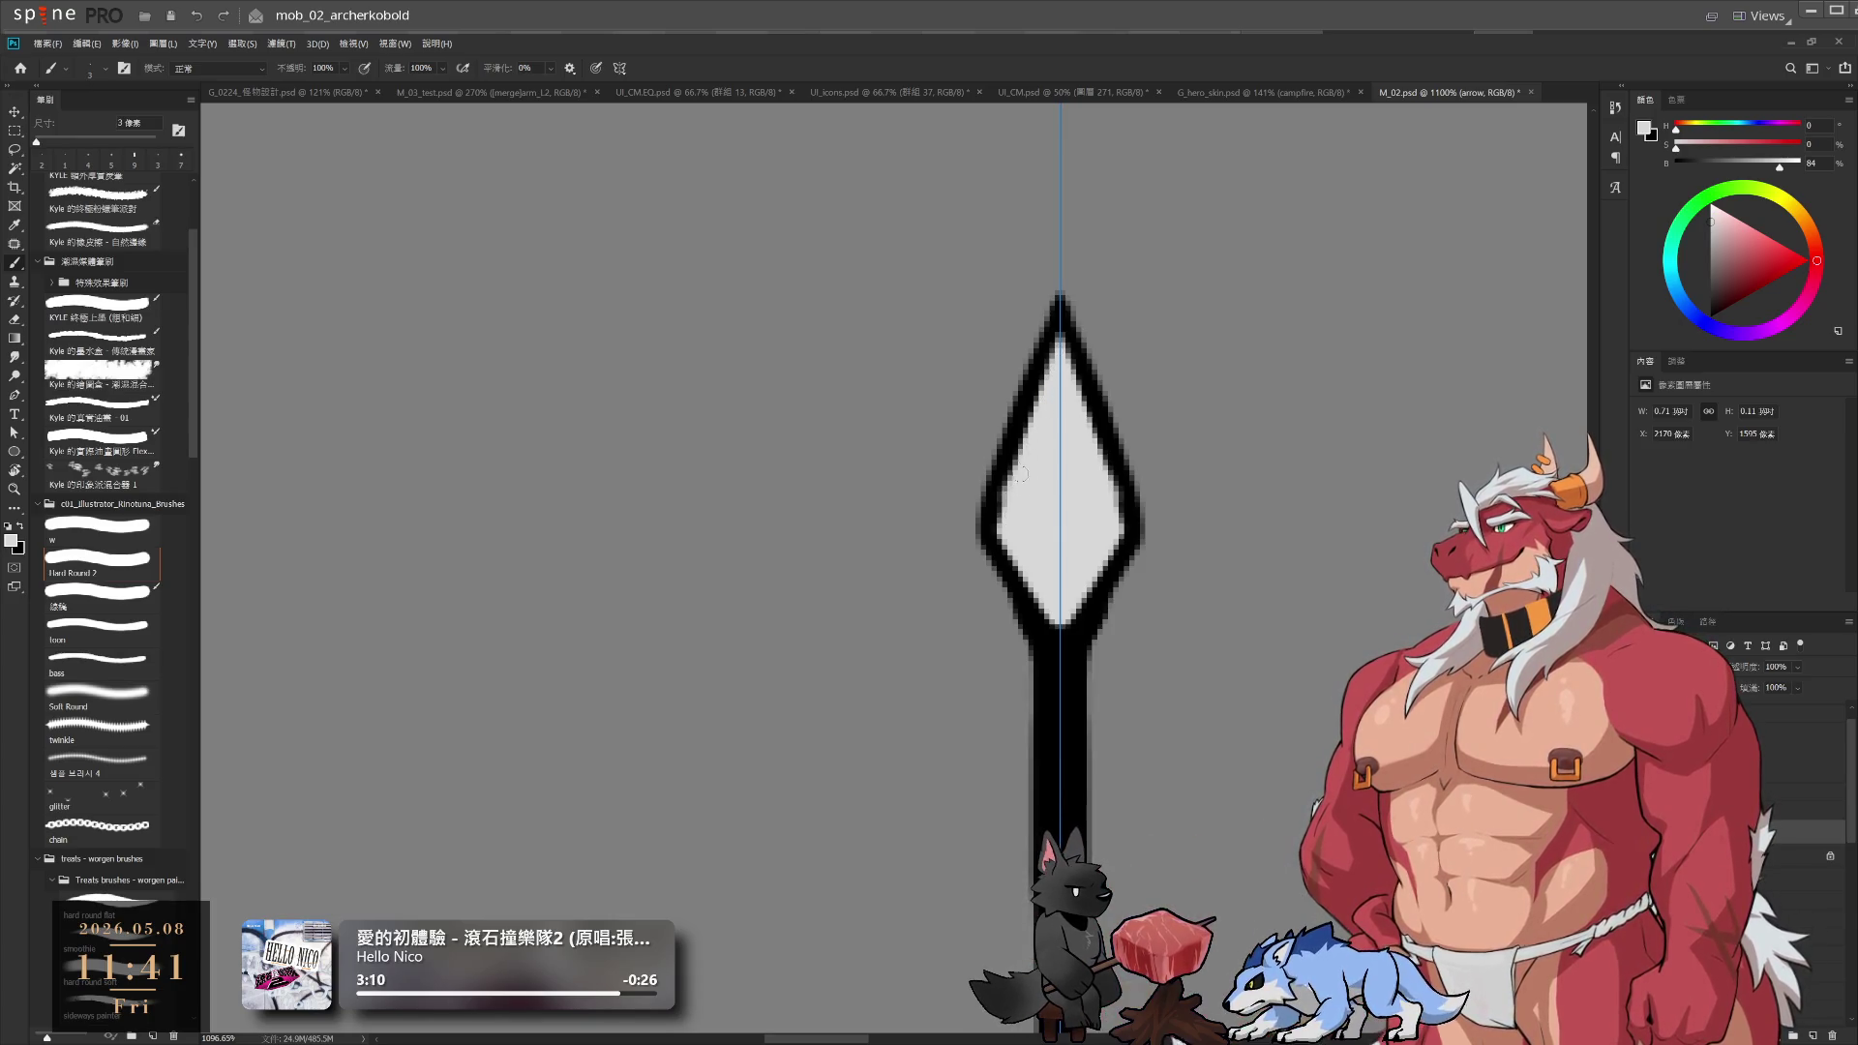
{"action": "left_click_drag", "start_coordinate": [1021, 474], "coordinate": [1007, 529]}
Sharpen the diamond's black outline at its widest points and lower edges with a 1 px brush
{"action": "key", "text": "x"}
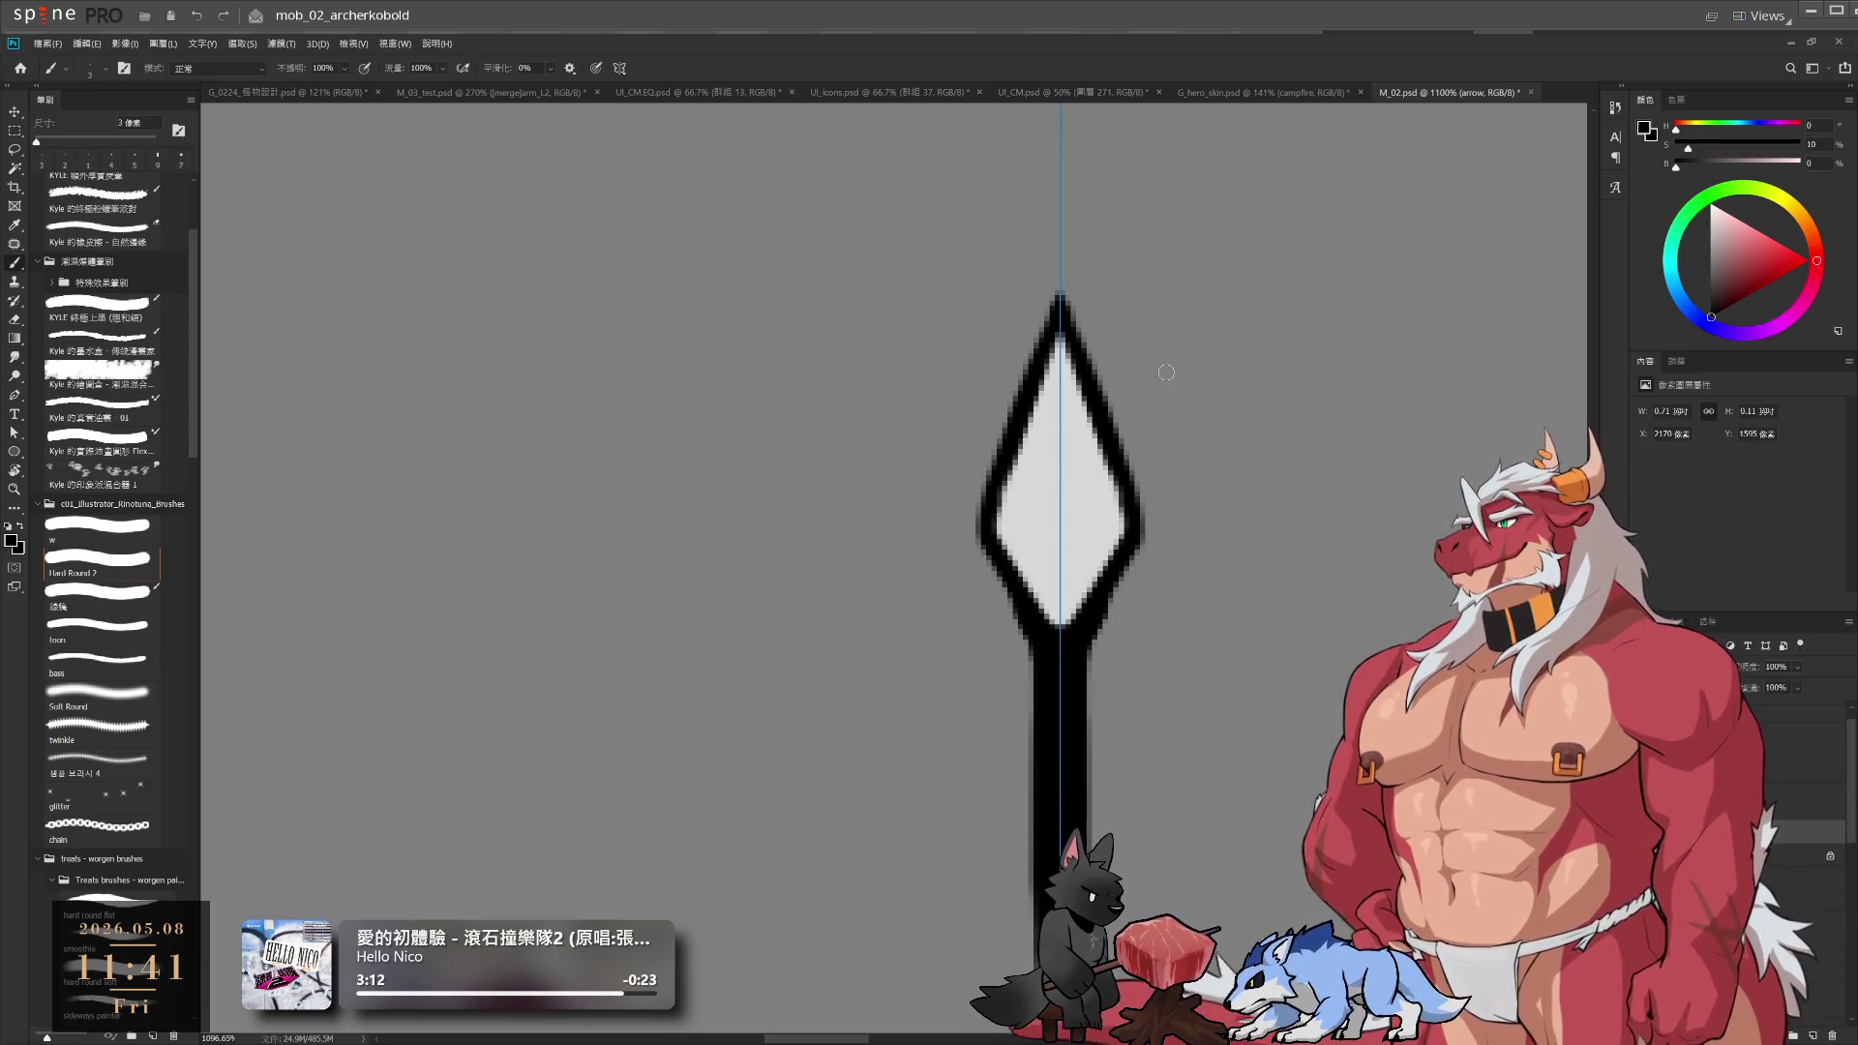
{"action": "key", "text": "bracketleft"}
{"action": "key", "text": "bracketleft"}
{"action": "left_click_drag", "start_coordinate": [976, 507], "coordinate": [980, 539]}
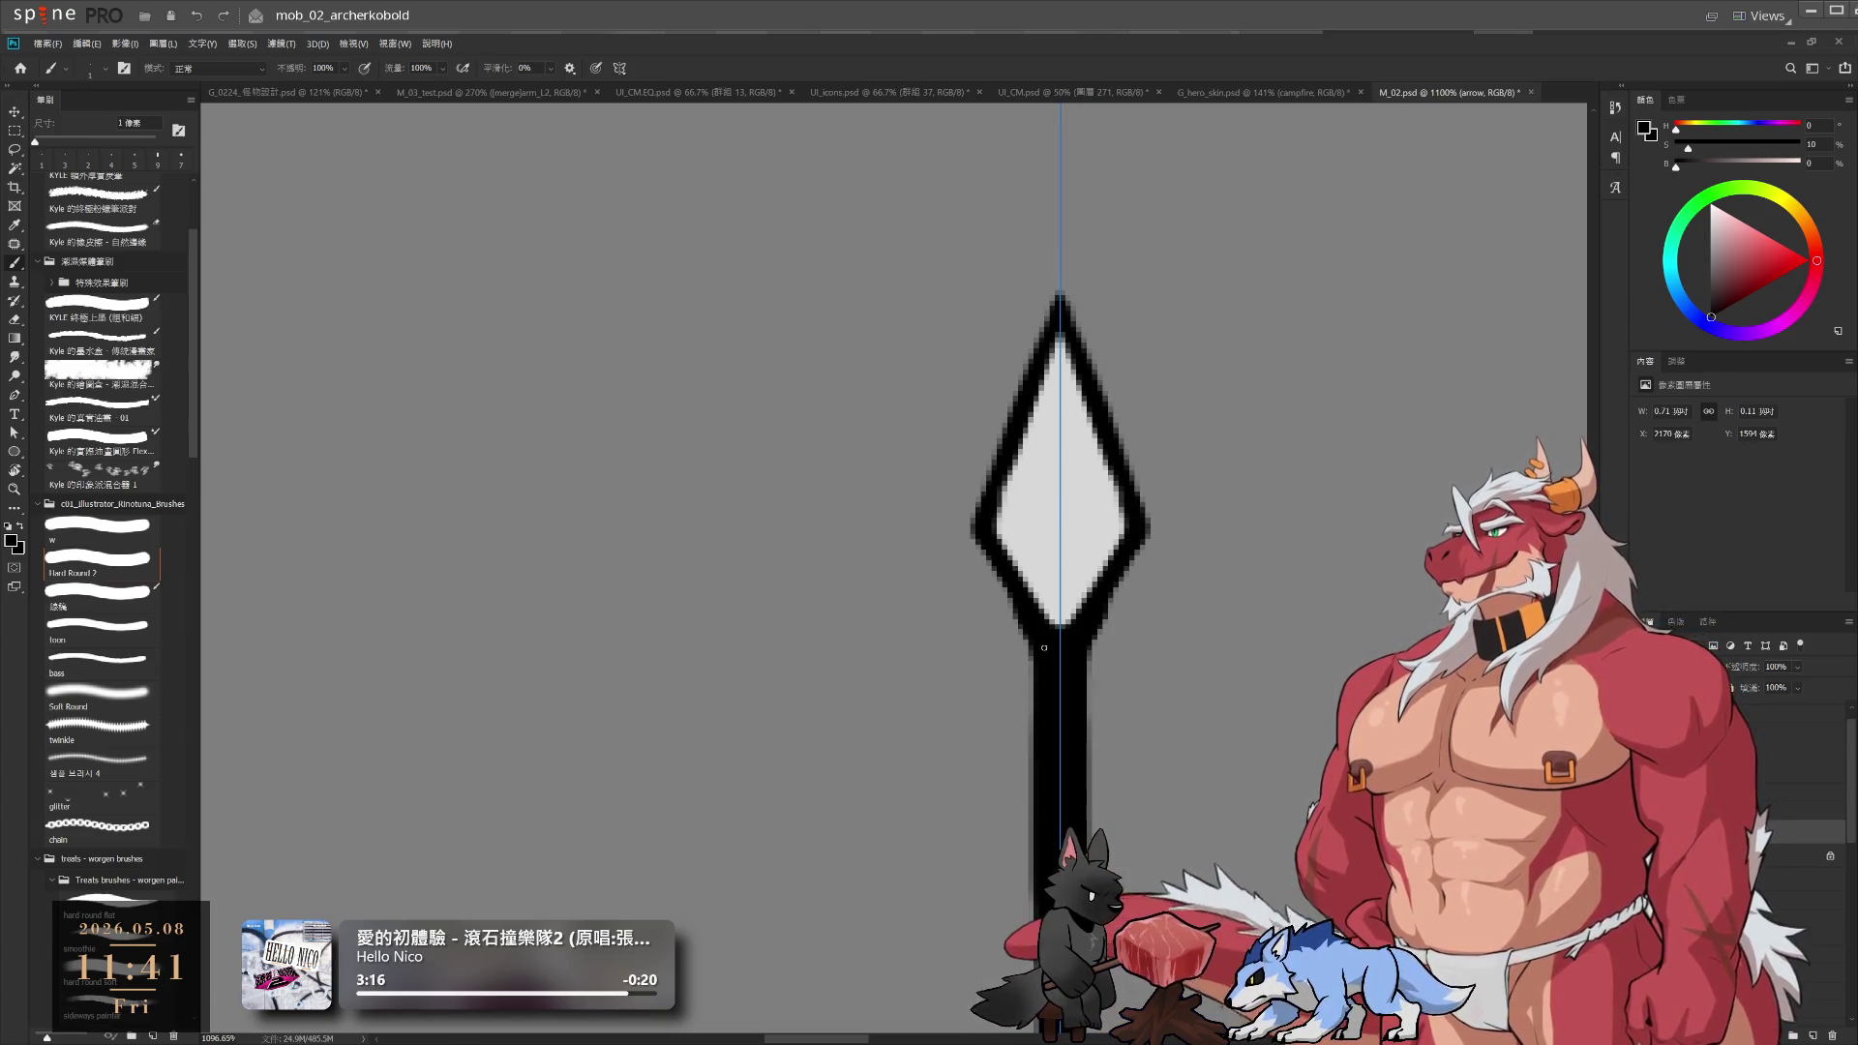
{"action": "left_click_drag", "start_coordinate": [1001, 579], "coordinate": [1019, 619]}
{"action": "key", "text": "bracketright"}
Extend the diamond's light grey tip further down with a 2 px brush
{"action": "scroll", "coordinate": [1038, 677], "scroll_direction": "down", "scroll_amount": 3}
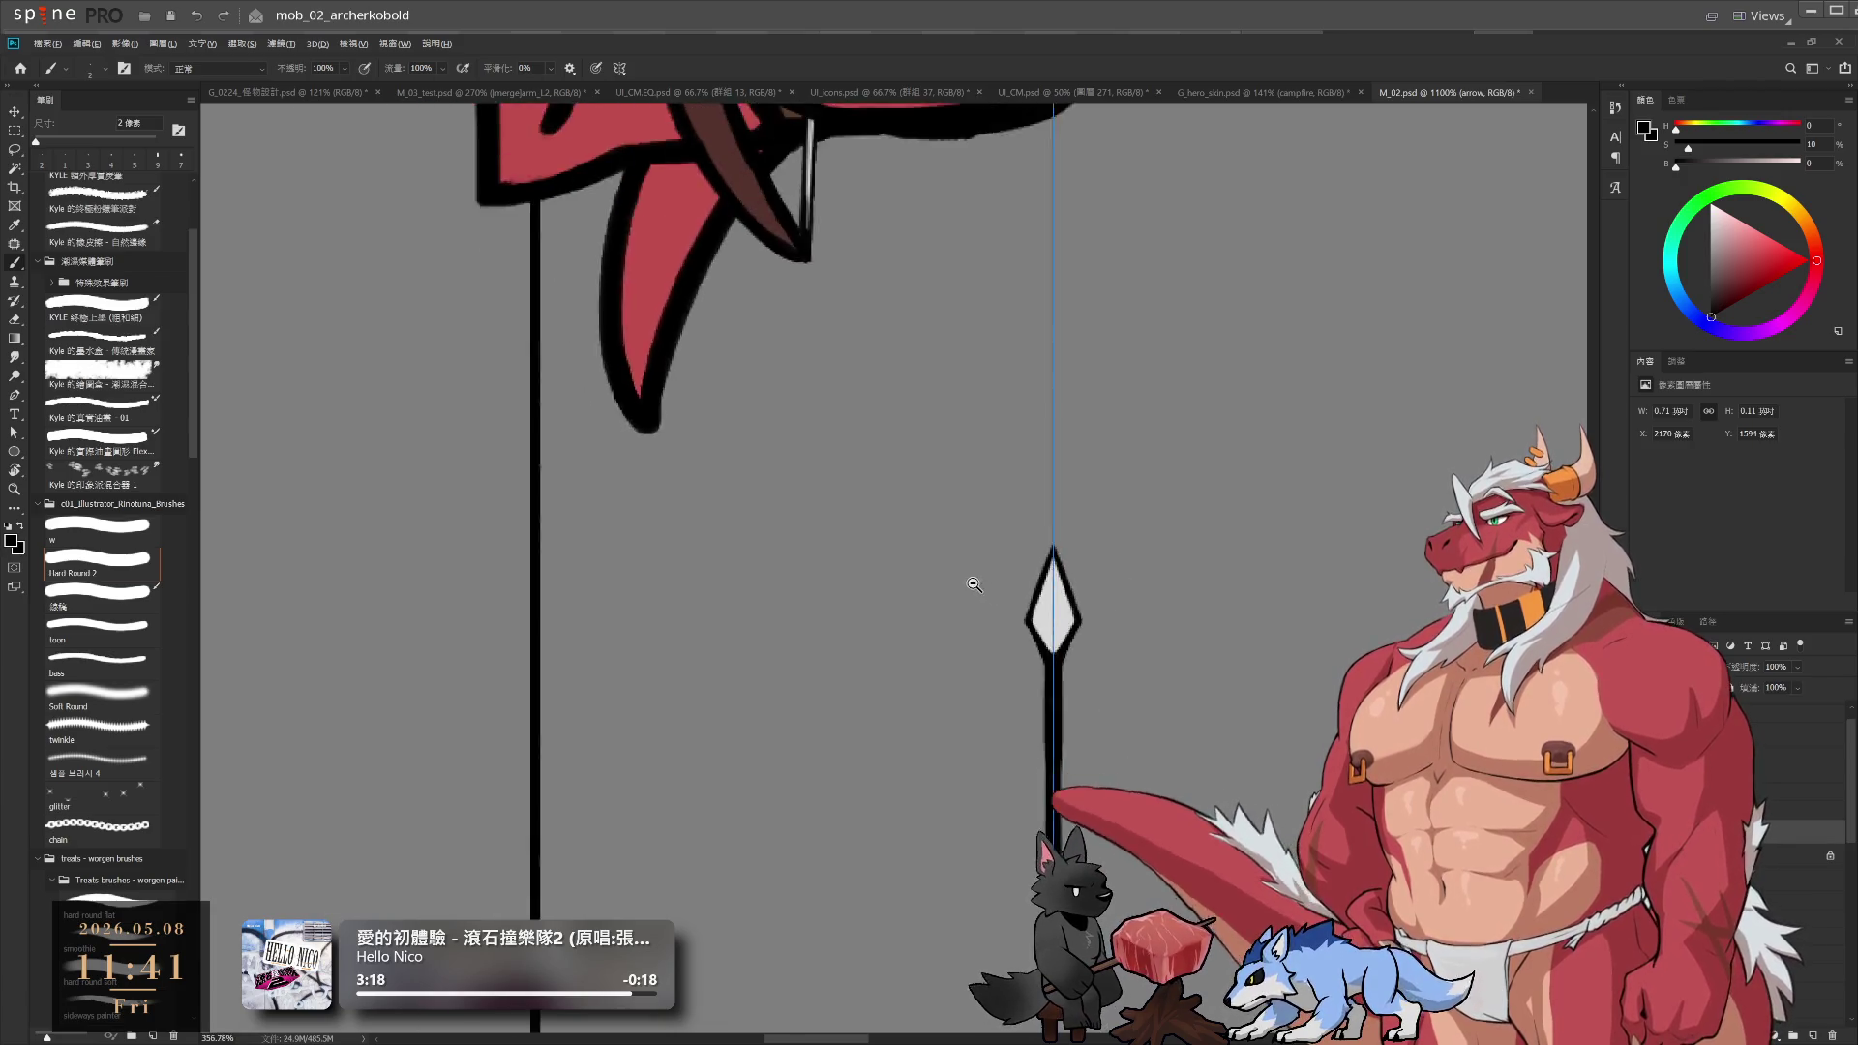
{"action": "scroll", "coordinate": [1045, 668], "scroll_direction": "up", "scroll_amount": 5}
{"action": "scroll", "coordinate": [1067, 675], "scroll_direction": "down", "scroll_amount": 2}
{"action": "left_click", "coordinate": [1065, 562], "text": "alt"}
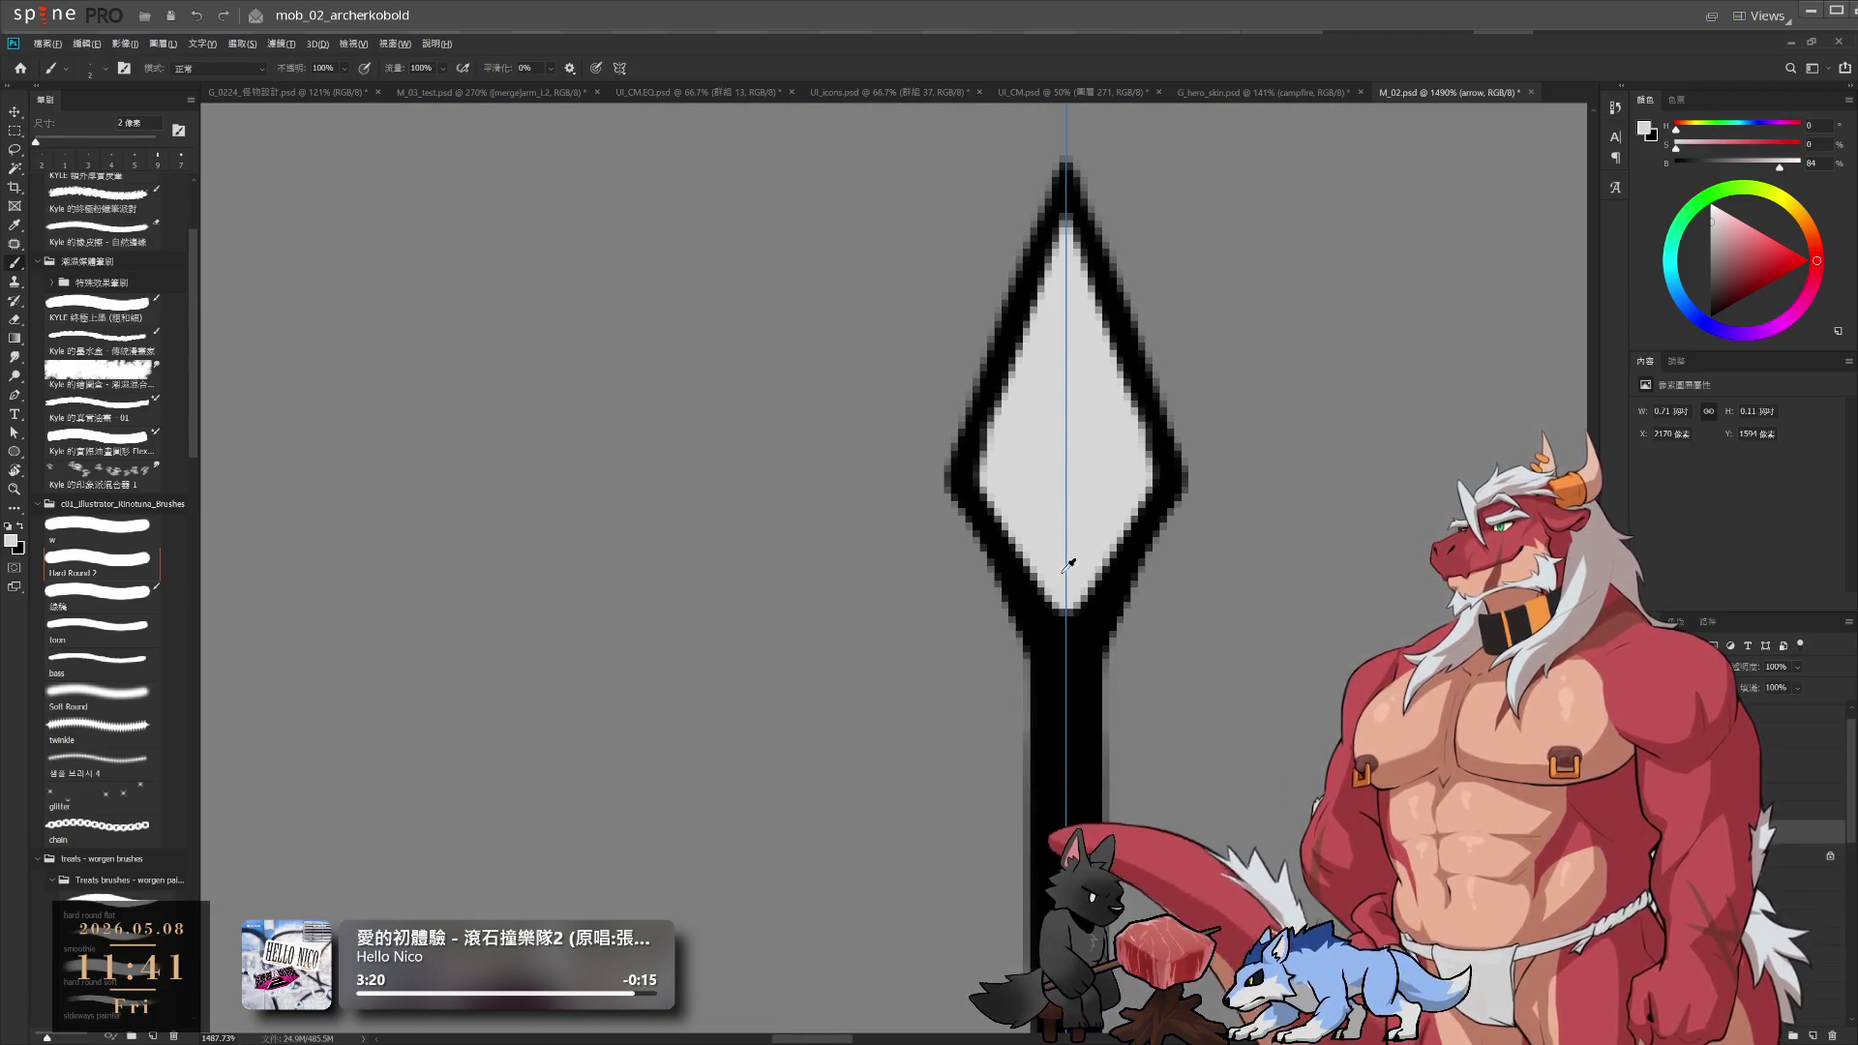
{"action": "key", "text": "bracketright"}
{"action": "key", "text": "bracketleft"}
{"action": "left_click", "coordinate": [1066, 617]}
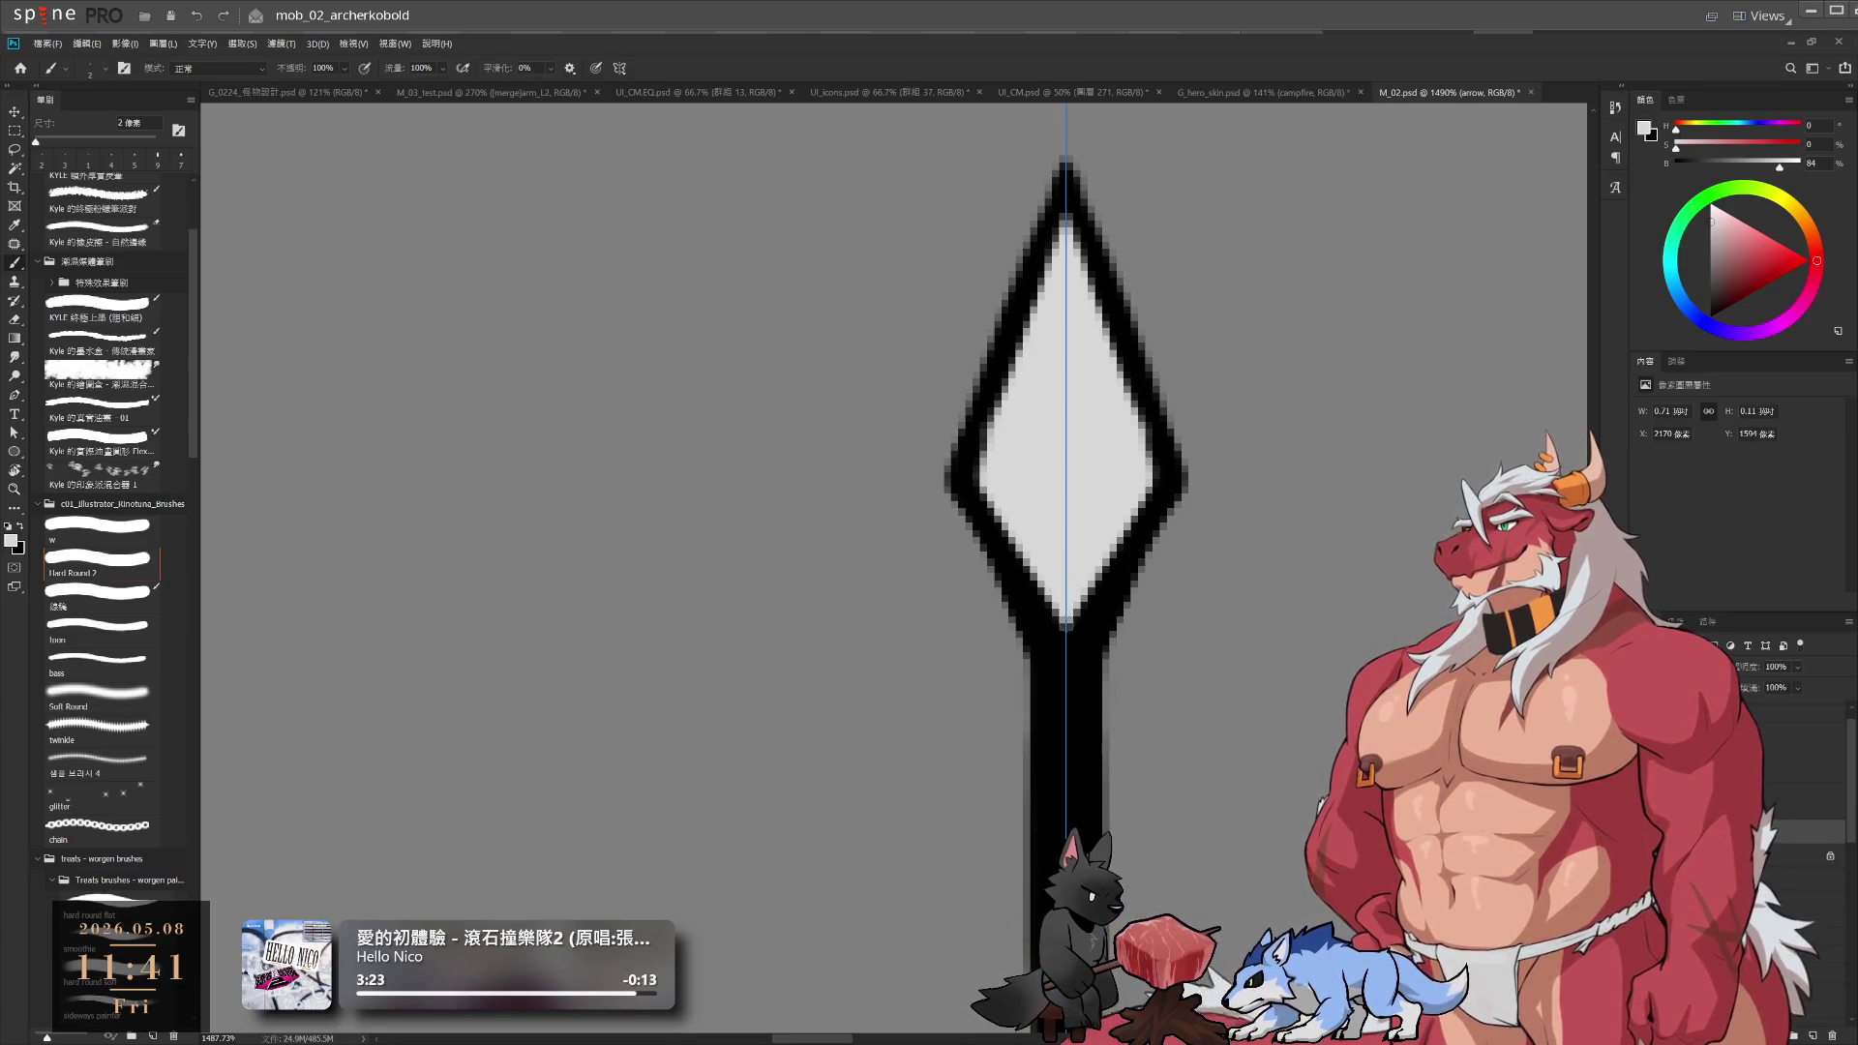
{"action": "left_click_drag", "start_coordinate": [1066, 625], "coordinate": [1066, 645]}
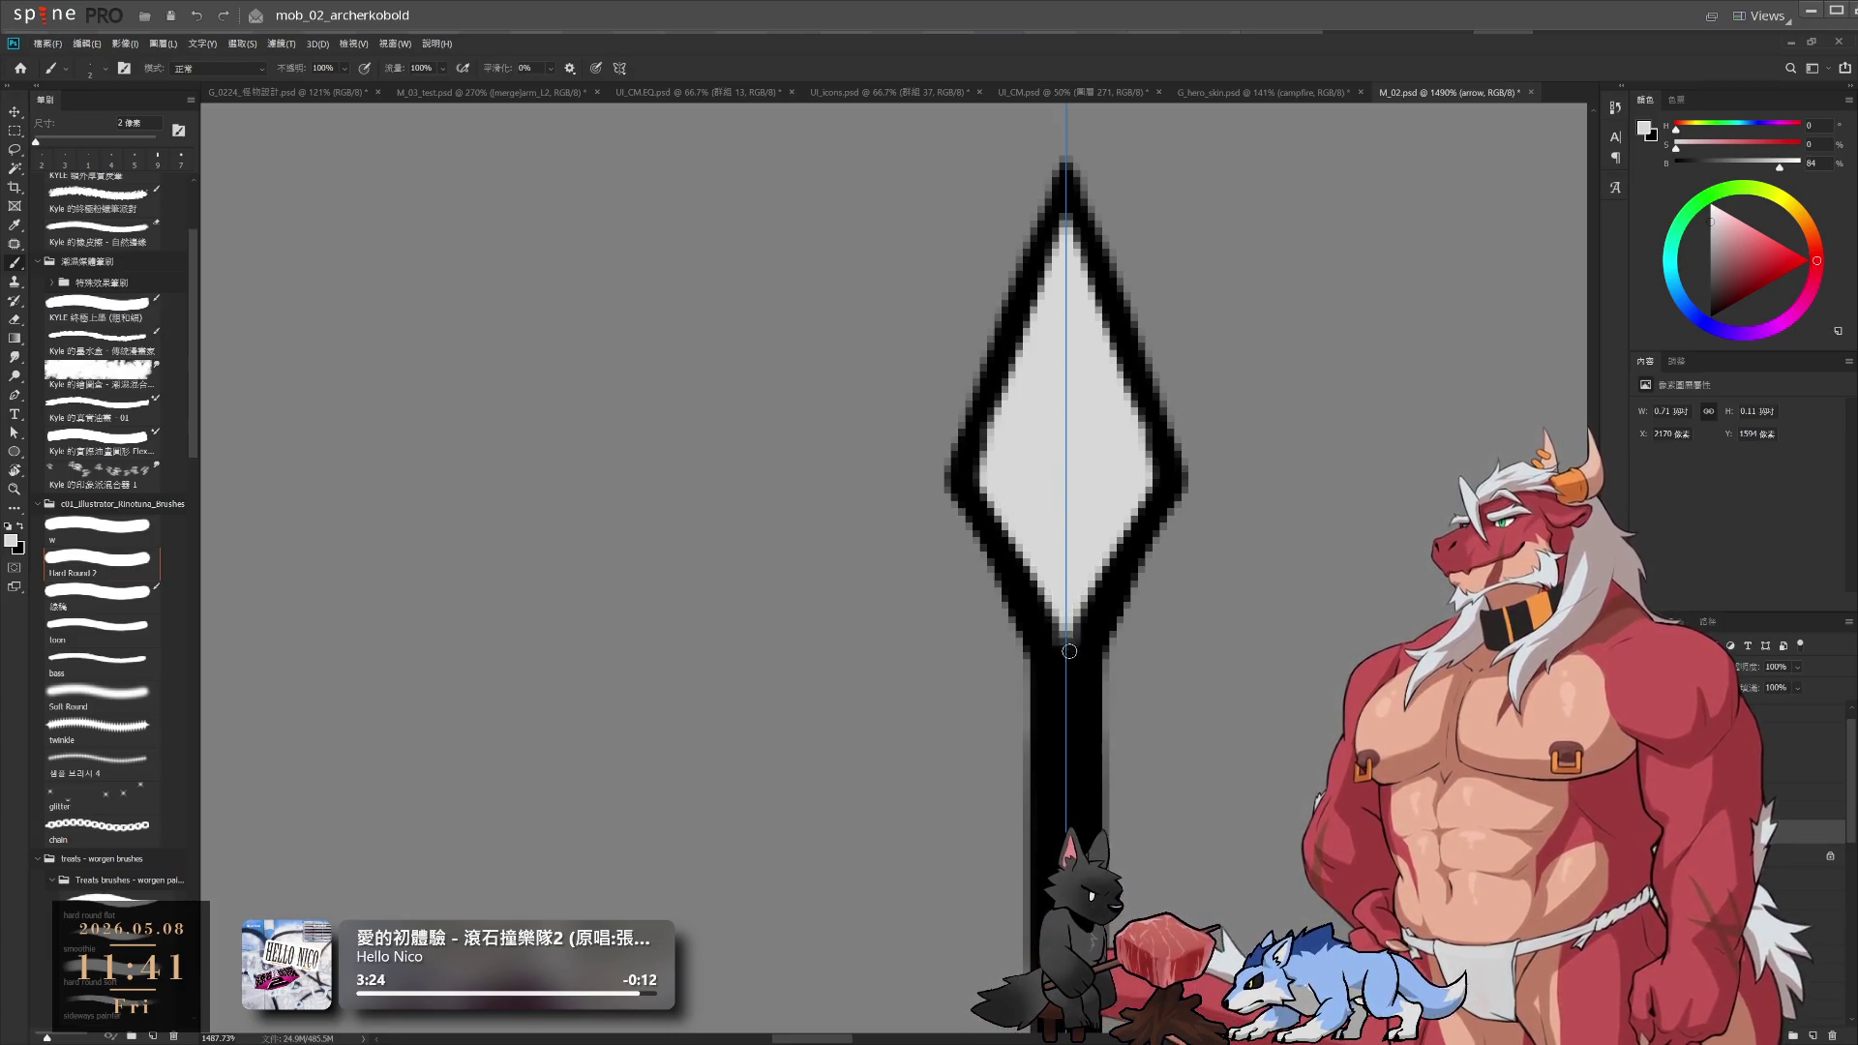
{"action": "left_click", "coordinate": [1067, 658], "text": "alt"}
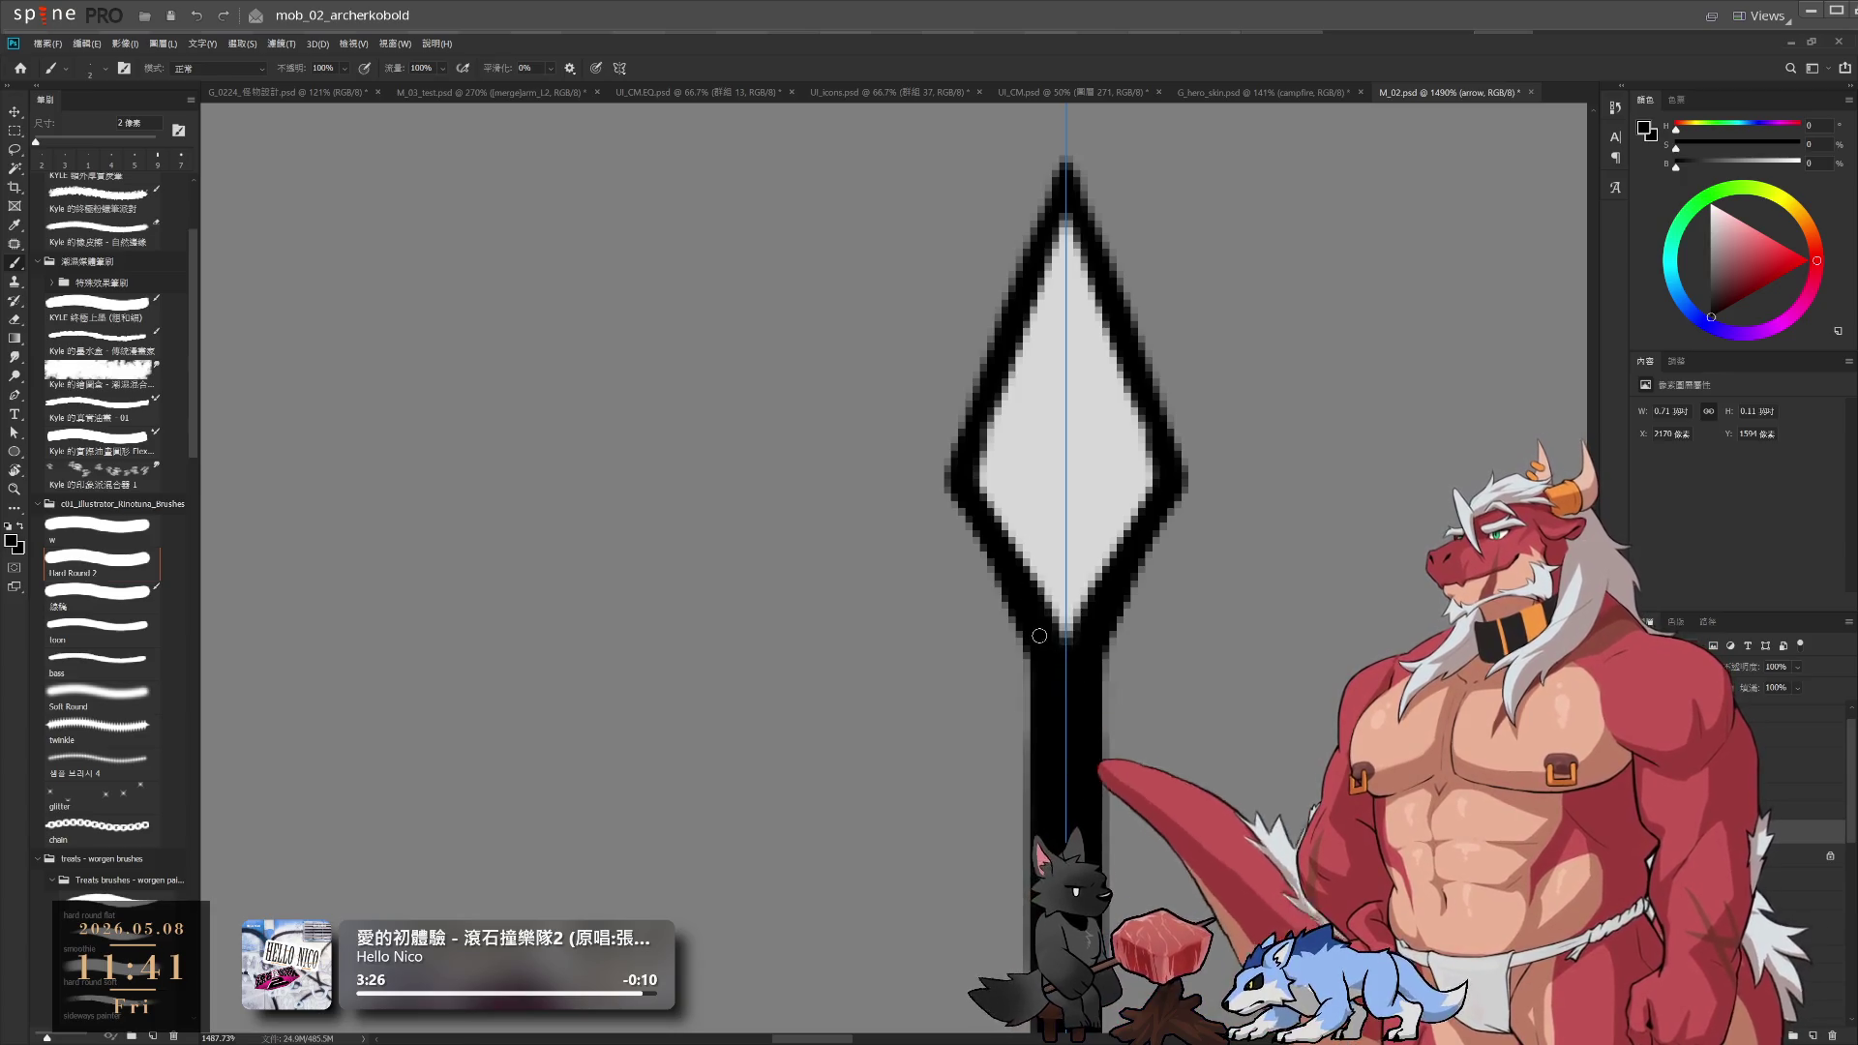
Erase along both edges of the arrow shaft to slim it, then turn the view horizontal
{"action": "scroll", "coordinate": [1063, 674], "scroll_direction": "down", "scroll_amount": 5}
{"action": "scroll", "coordinate": [1036, 705], "scroll_direction": "up", "scroll_amount": 3}
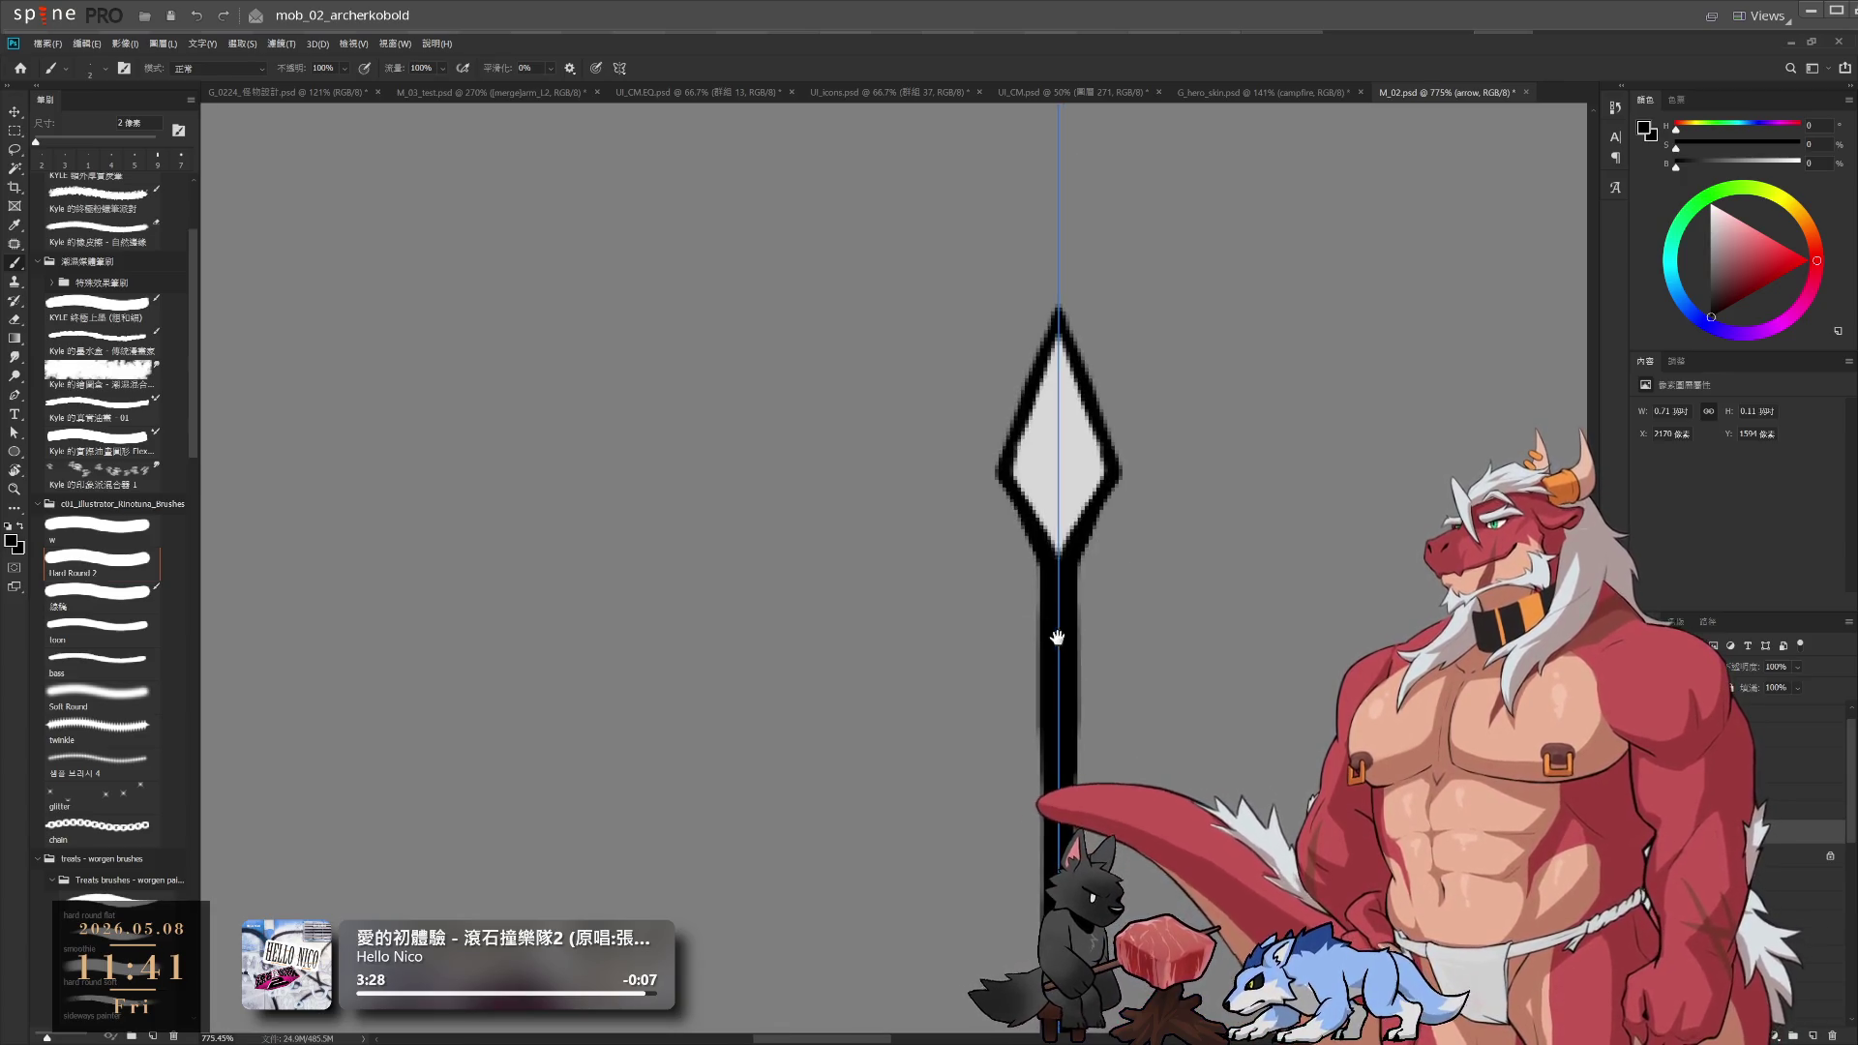
{"action": "key", "text": "e"}
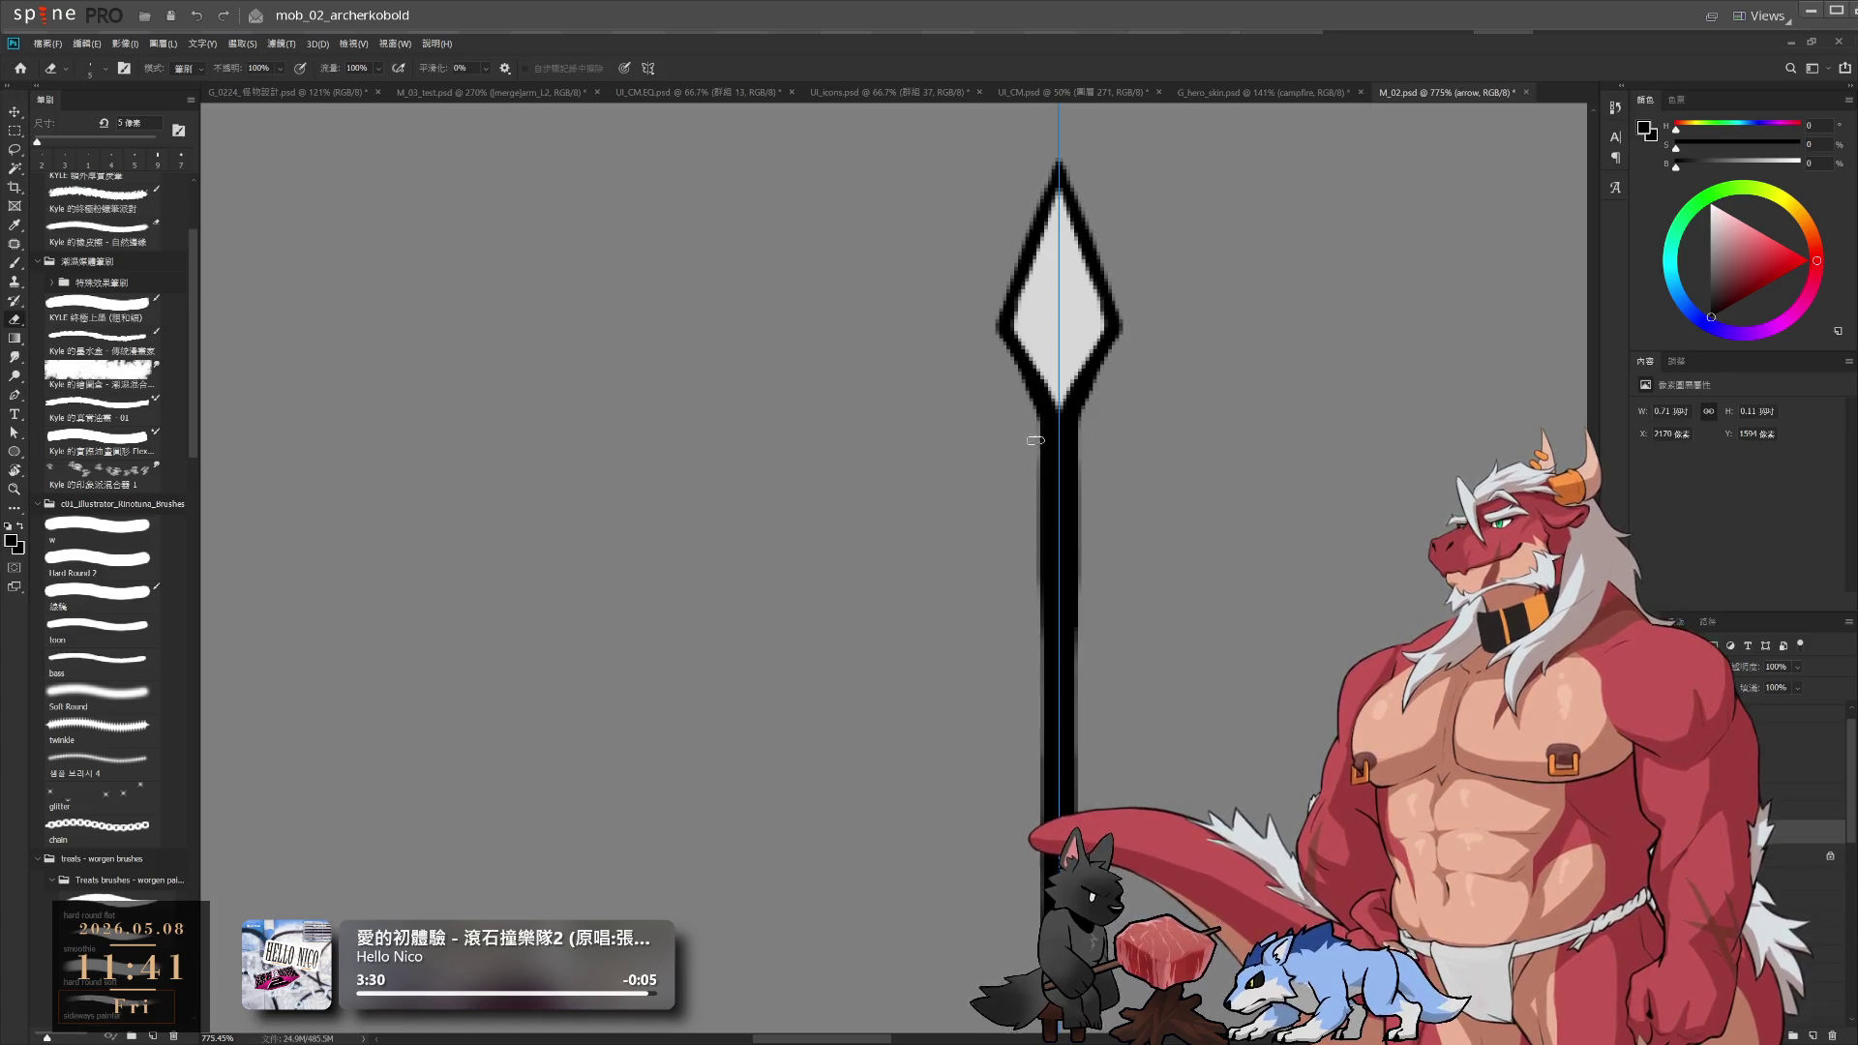
{"action": "mouse_move", "coordinate": [1034, 426]}
{"action": "left_mouse_down"}
{"action": "mouse_move", "coordinate": [1040, 740]}
{"action": "mouse_move", "coordinate": [1041, 600]}
{"action": "left_mouse_up"}
{"action": "key", "text": "ctrl+z"}
{"action": "key", "text": "bracketleft"}
{"action": "key", "text": "bracketleft"}
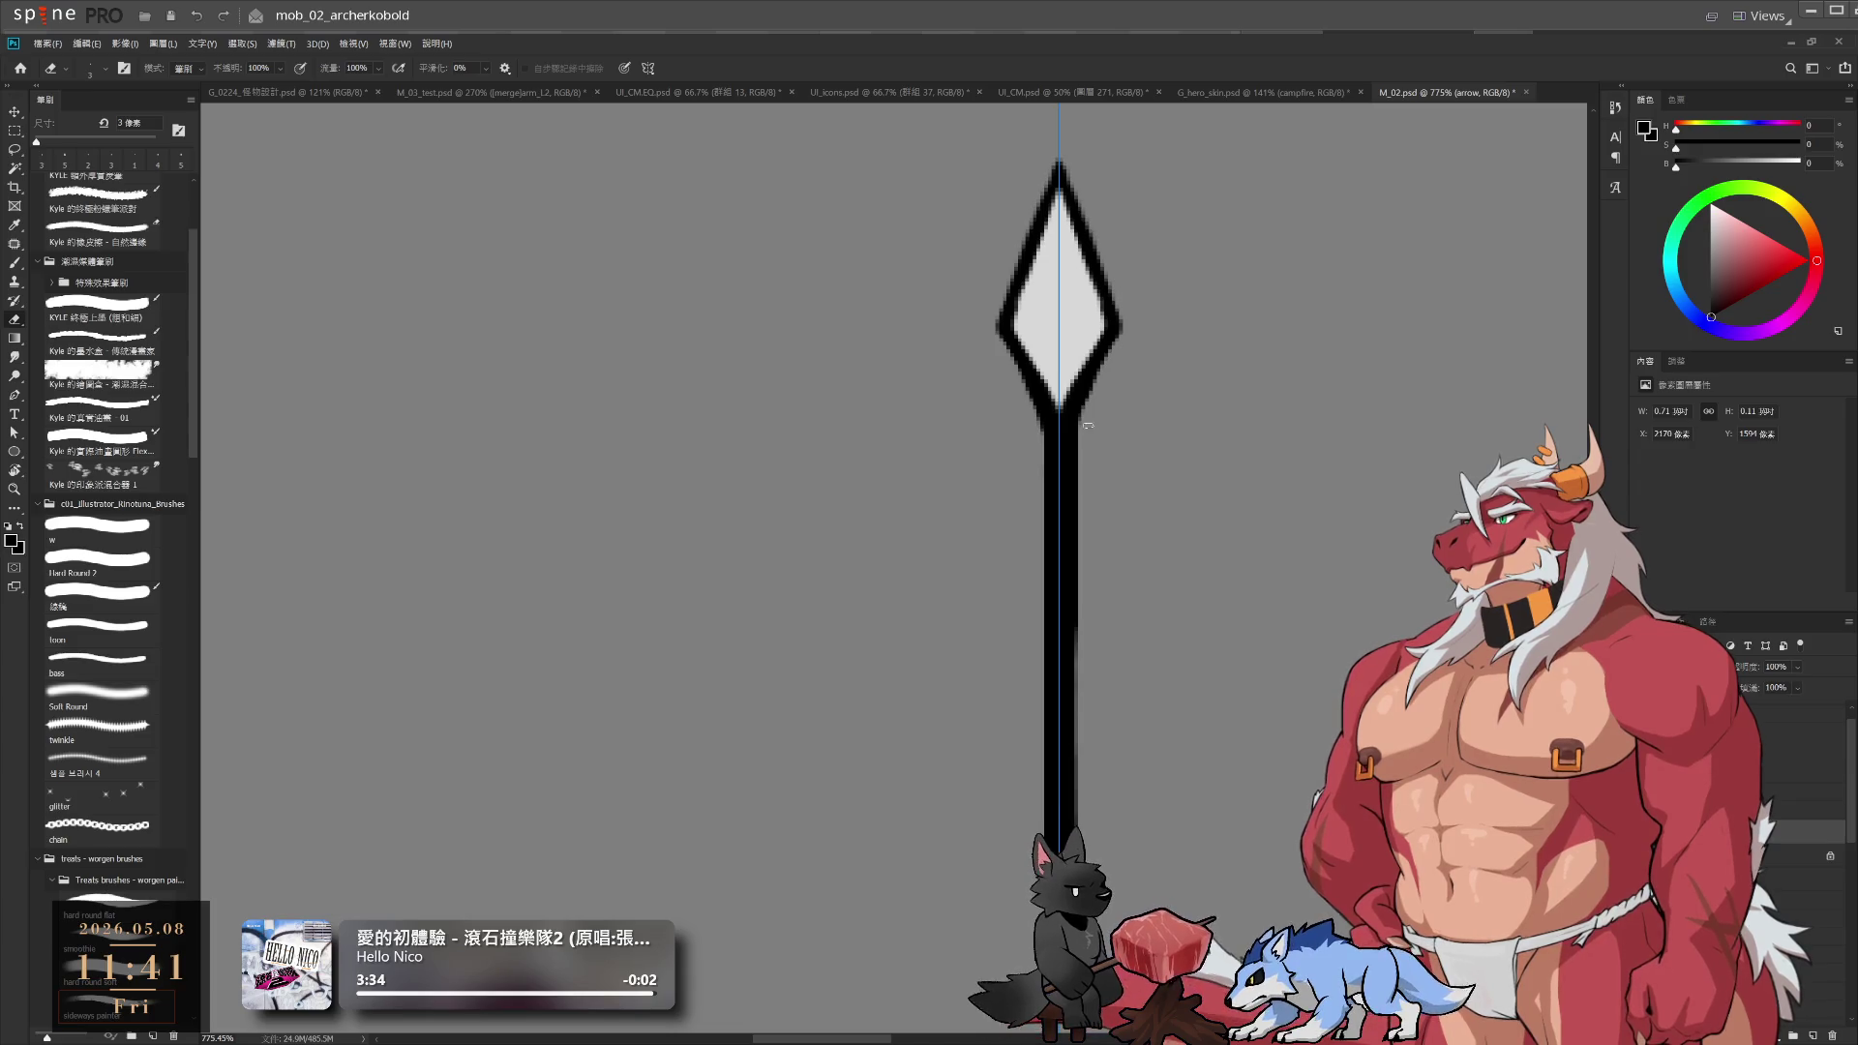
{"action": "mouse_move", "coordinate": [1077, 427]}
{"action": "left_mouse_down"}
{"action": "mouse_move", "coordinate": [1077, 744]}
{"action": "mouse_move", "coordinate": [1078, 476]}
{"action": "left_mouse_up"}
{"action": "mouse_move", "coordinate": [1140, 721]}
{"action": "left_mouse_down"}
{"action": "mouse_move", "coordinate": [1120, 593]}
{"action": "mouse_move", "coordinate": [1158, 614]}
{"action": "mouse_move", "coordinate": [1071, 345]}
{"action": "mouse_move", "coordinate": [846, 319]}
{"action": "mouse_move", "coordinate": [847, 291]}
{"action": "mouse_move", "coordinate": [834, 327]}
{"action": "mouse_move", "coordinate": [966, 426]}
{"action": "left_mouse_up"}
{"action": "key", "text": "r"}
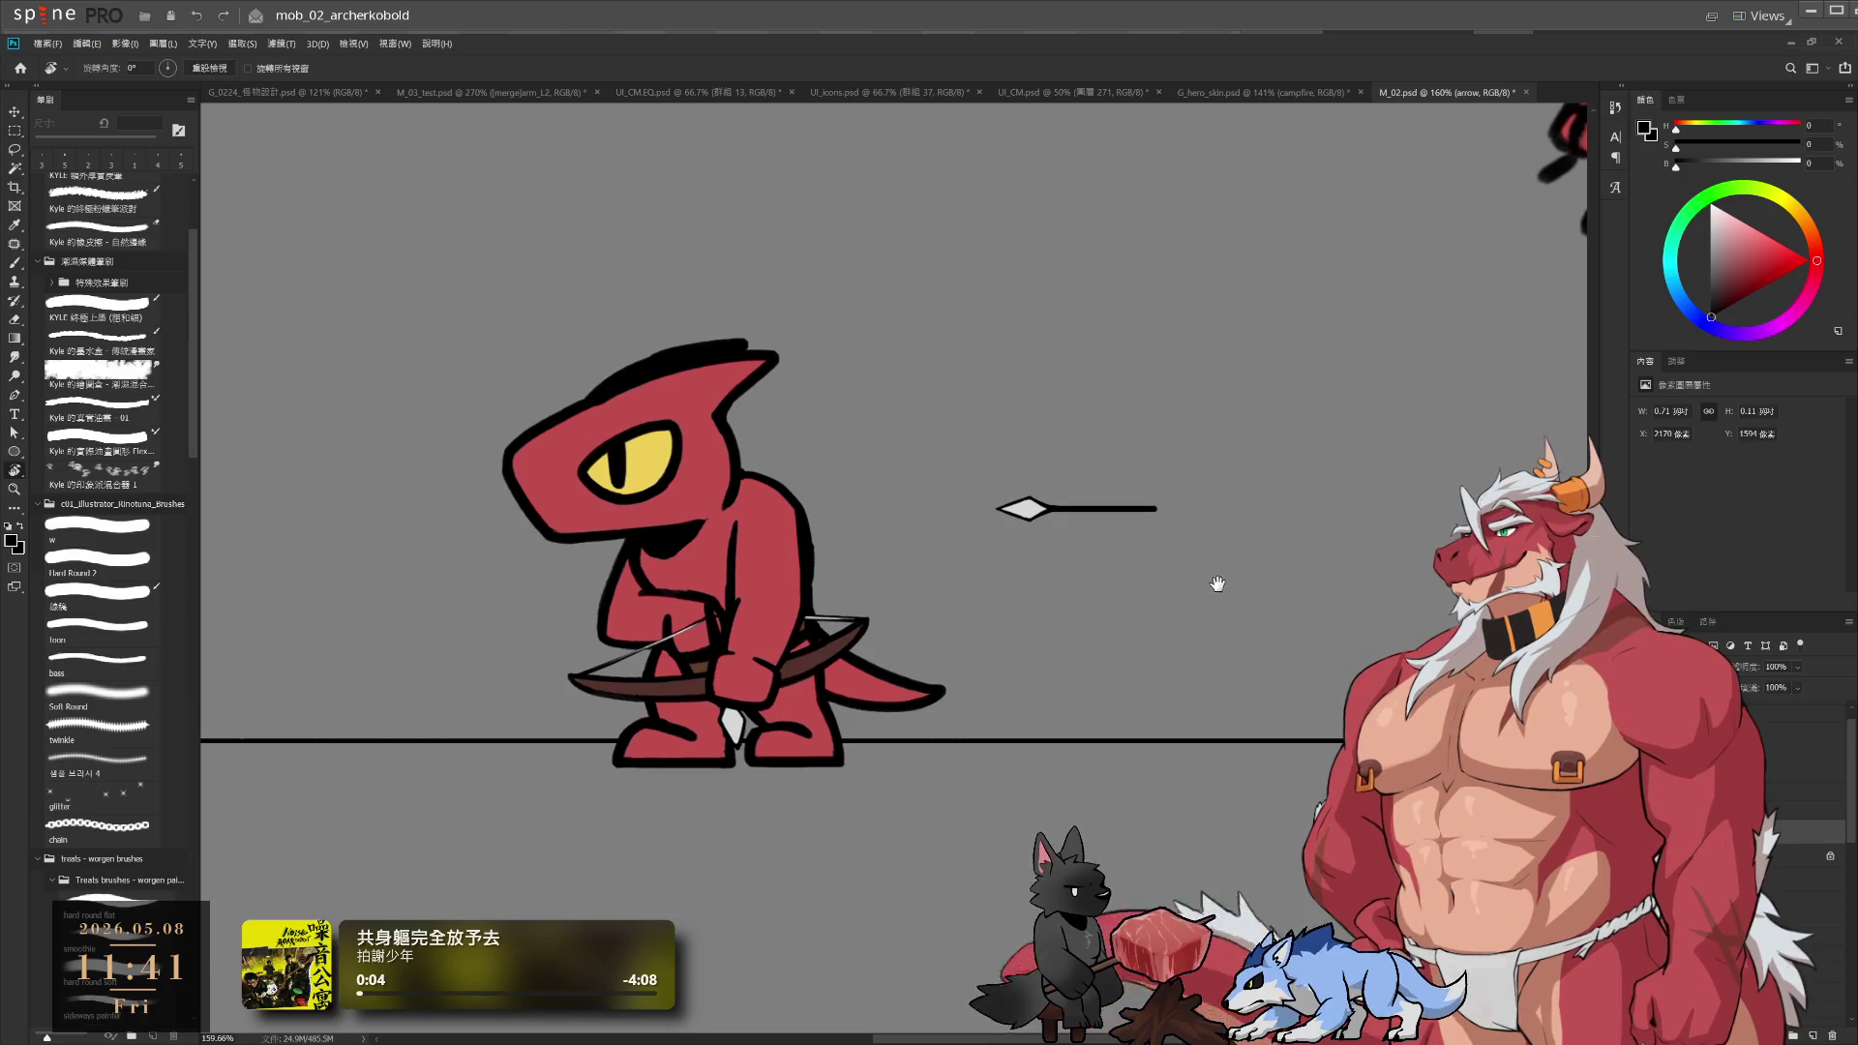
{"action": "scroll", "coordinate": [1195, 528], "scroll_direction": "up", "scroll_amount": 3}
{"action": "mouse_move", "coordinate": [997, 515]}
{"action": "left_mouse_down"}
{"action": "mouse_move", "coordinate": [1165, 352]}
{"action": "mouse_move", "coordinate": [892, 551]}
{"action": "mouse_move", "coordinate": [996, 578]}
{"action": "left_mouse_up"}
{"action": "key", "text": "e"}
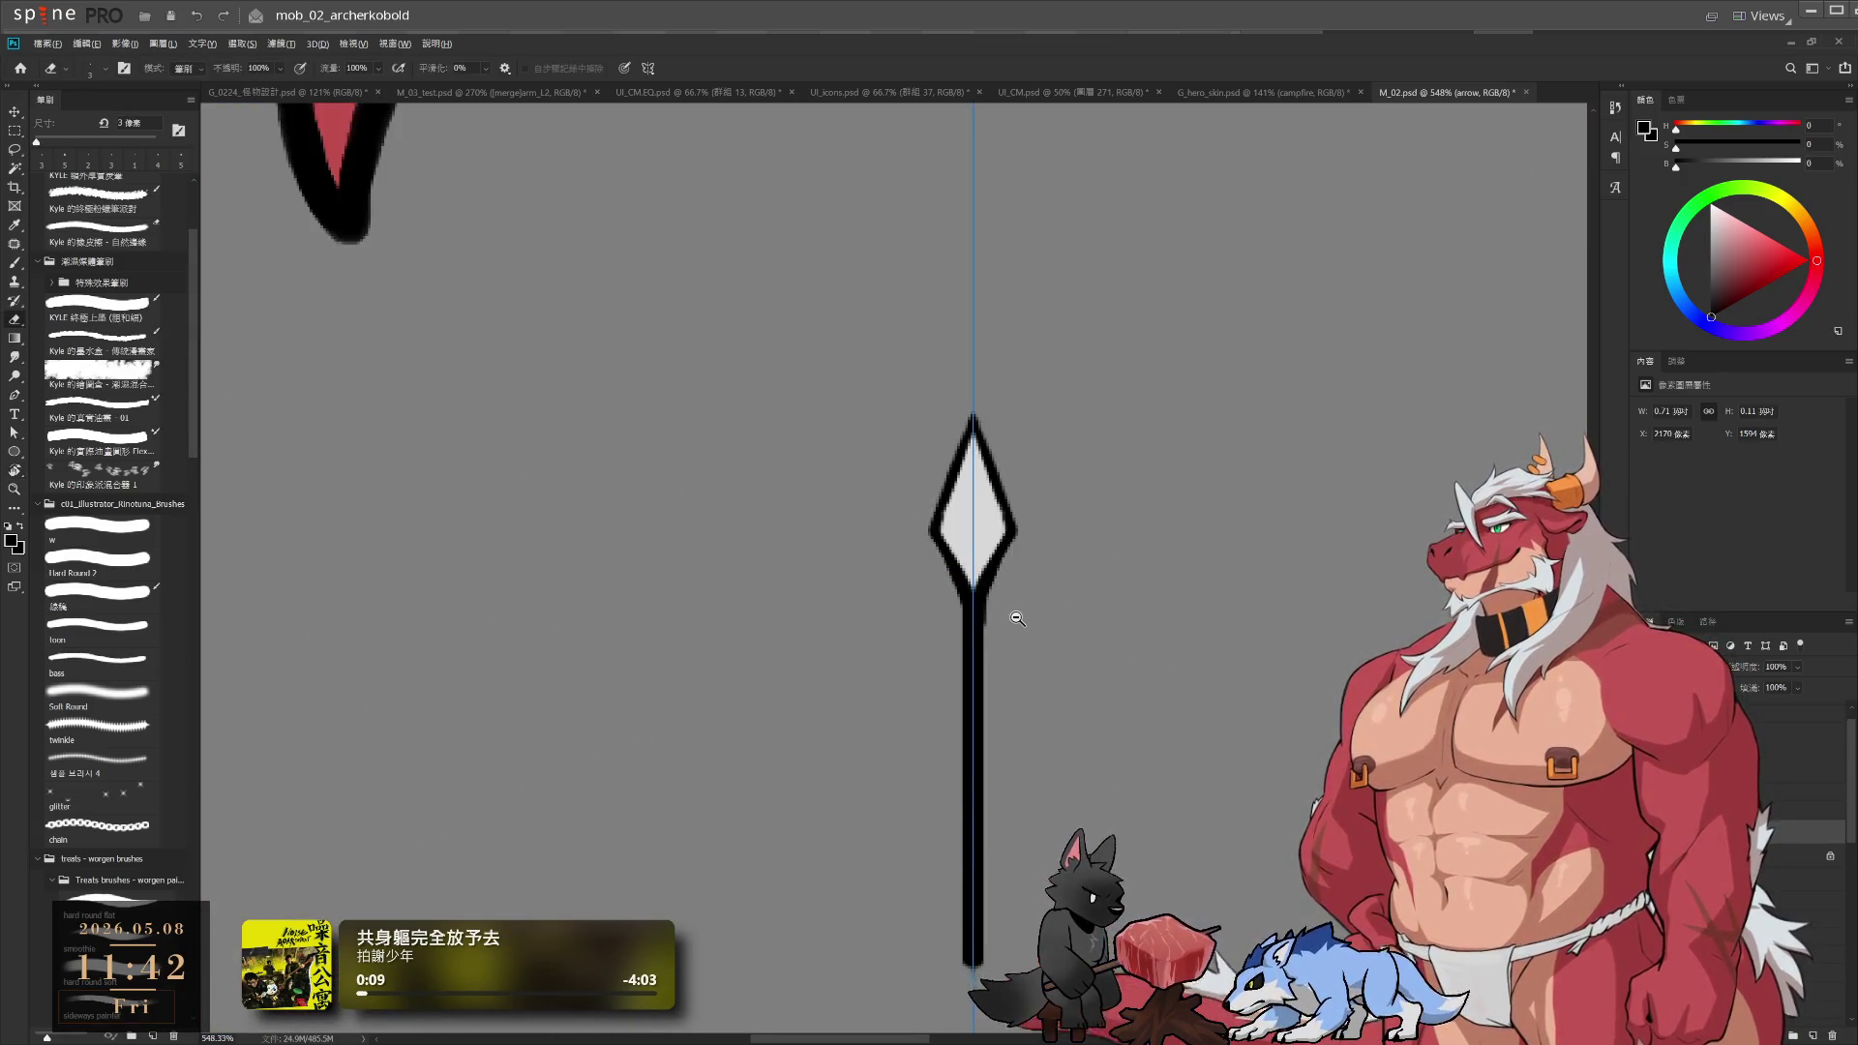
{"action": "scroll", "coordinate": [1007, 610], "scroll_direction": "up", "scroll_amount": 1}
{"action": "scroll", "coordinate": [997, 611], "scroll_direction": "up", "scroll_amount": 5}
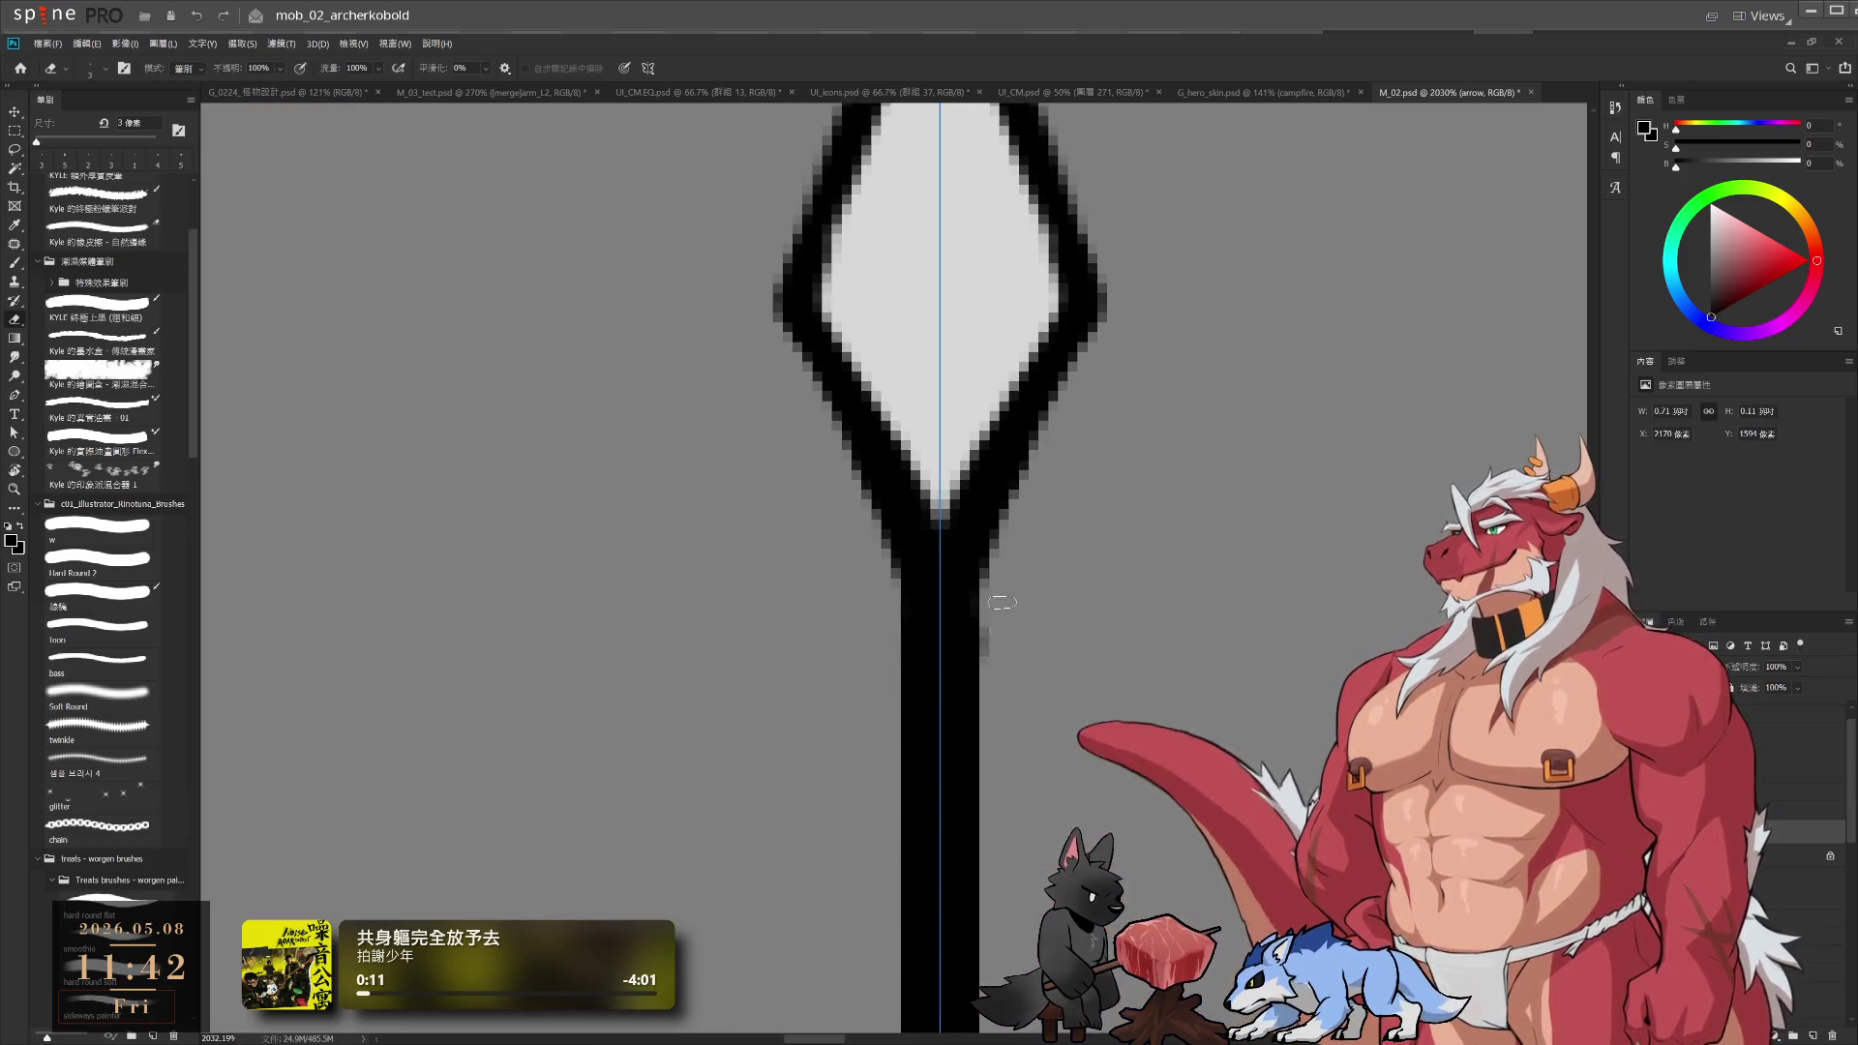
{"action": "scroll", "coordinate": [996, 635], "scroll_direction": "down", "scroll_amount": 5}
{"action": "scroll", "coordinate": [950, 605], "scroll_direction": "up", "scroll_amount": 3}
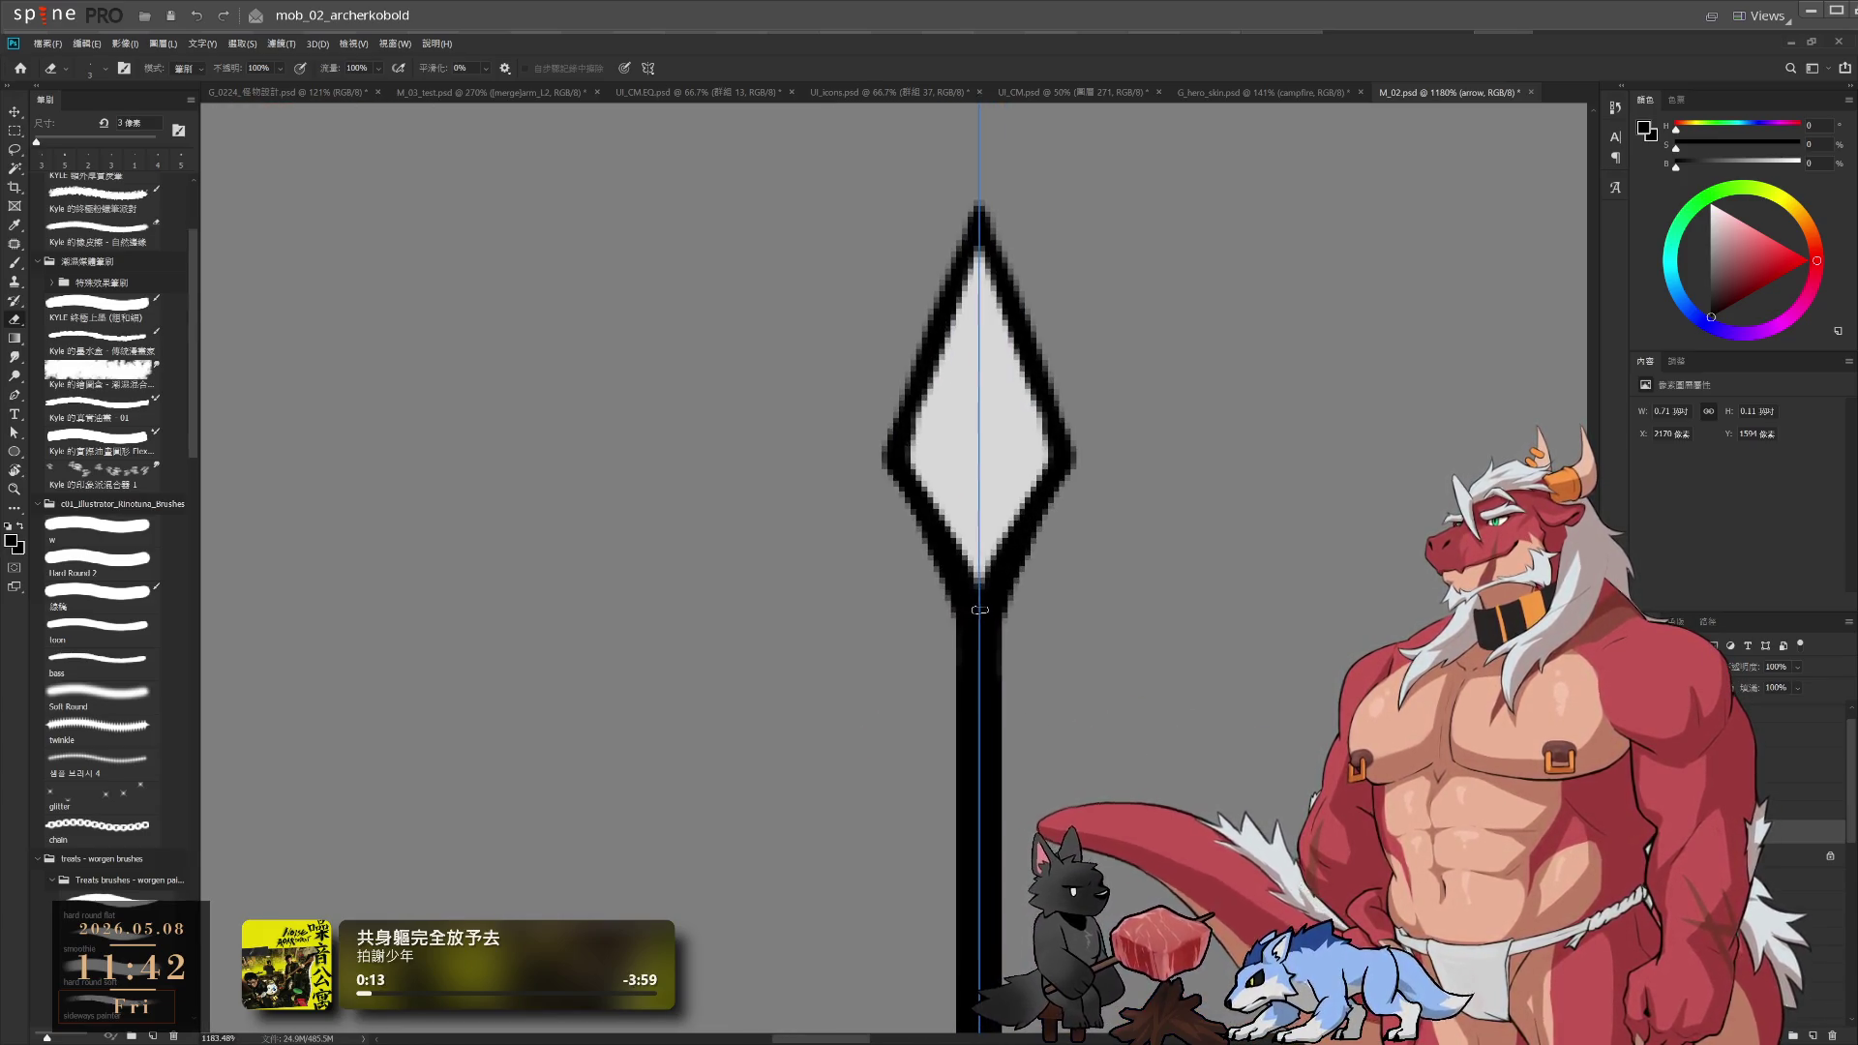
{"action": "key", "text": "b"}
{"action": "key", "text": "bracketleft"}
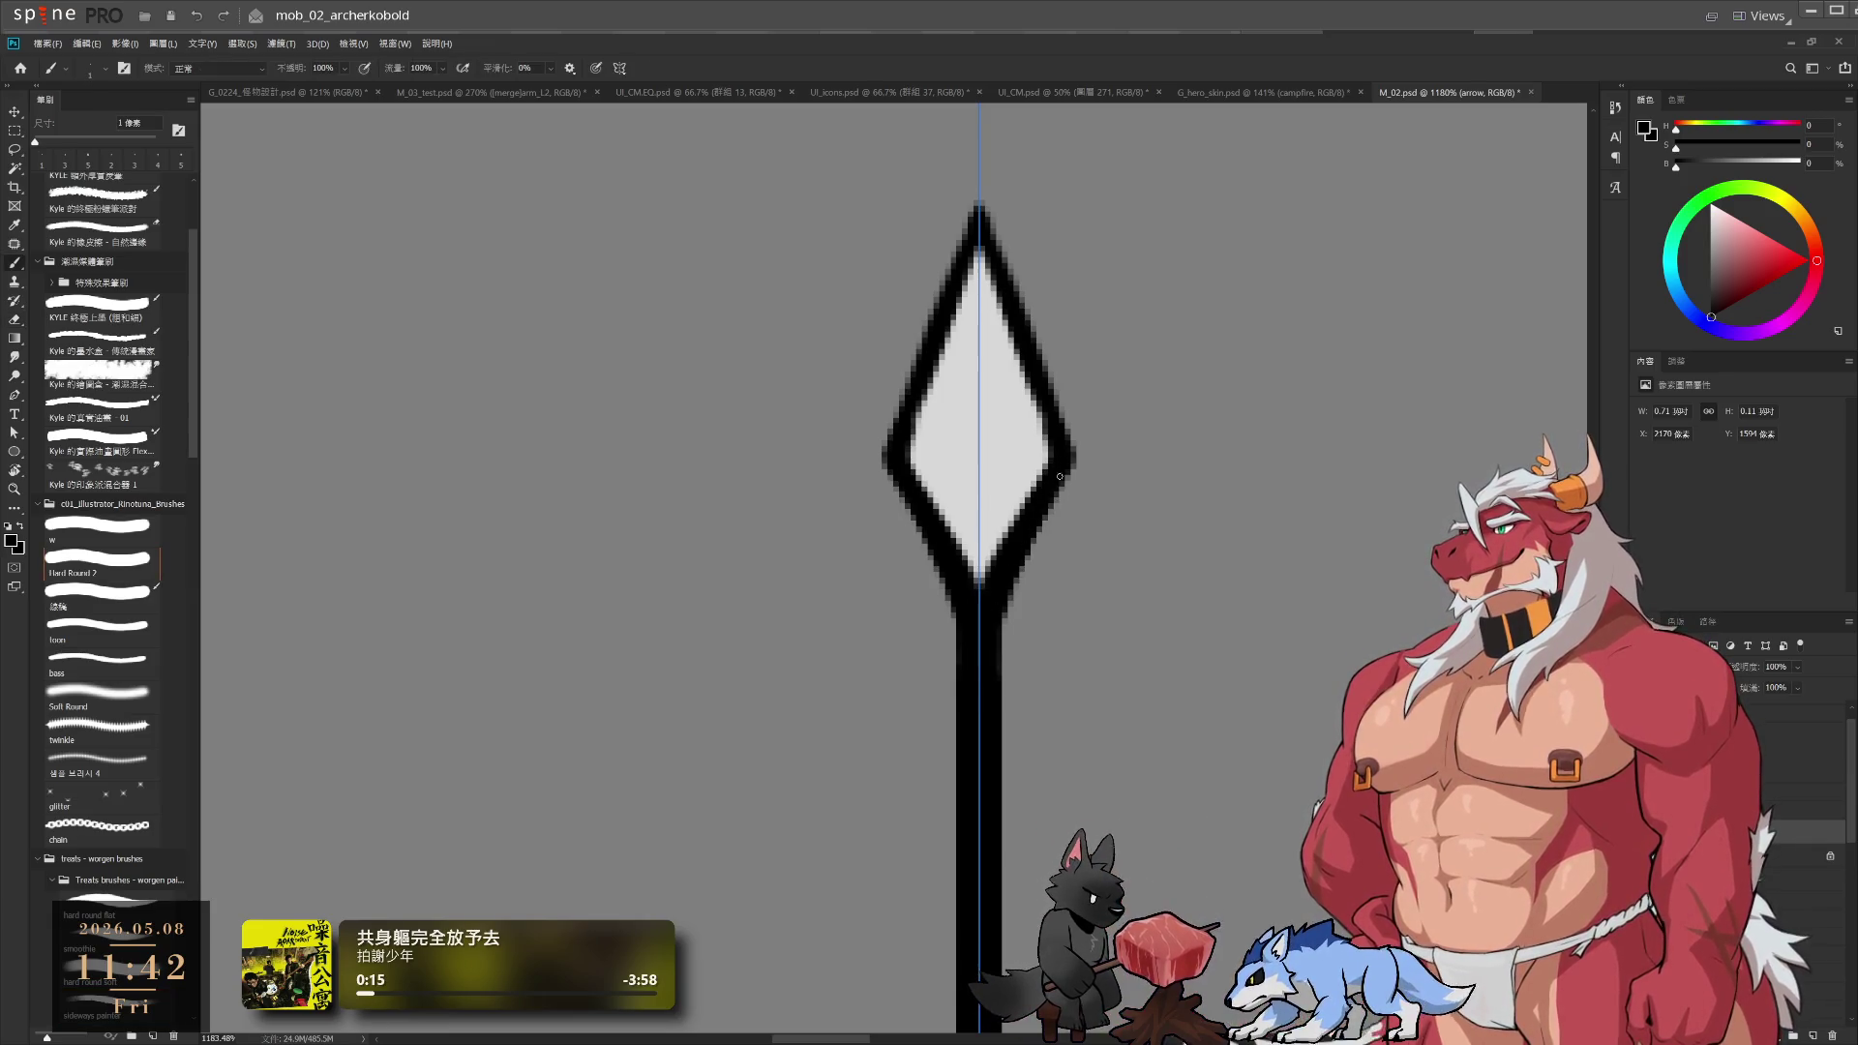
{"action": "scroll", "coordinate": [1039, 599], "scroll_direction": "down", "scroll_amount": 4}
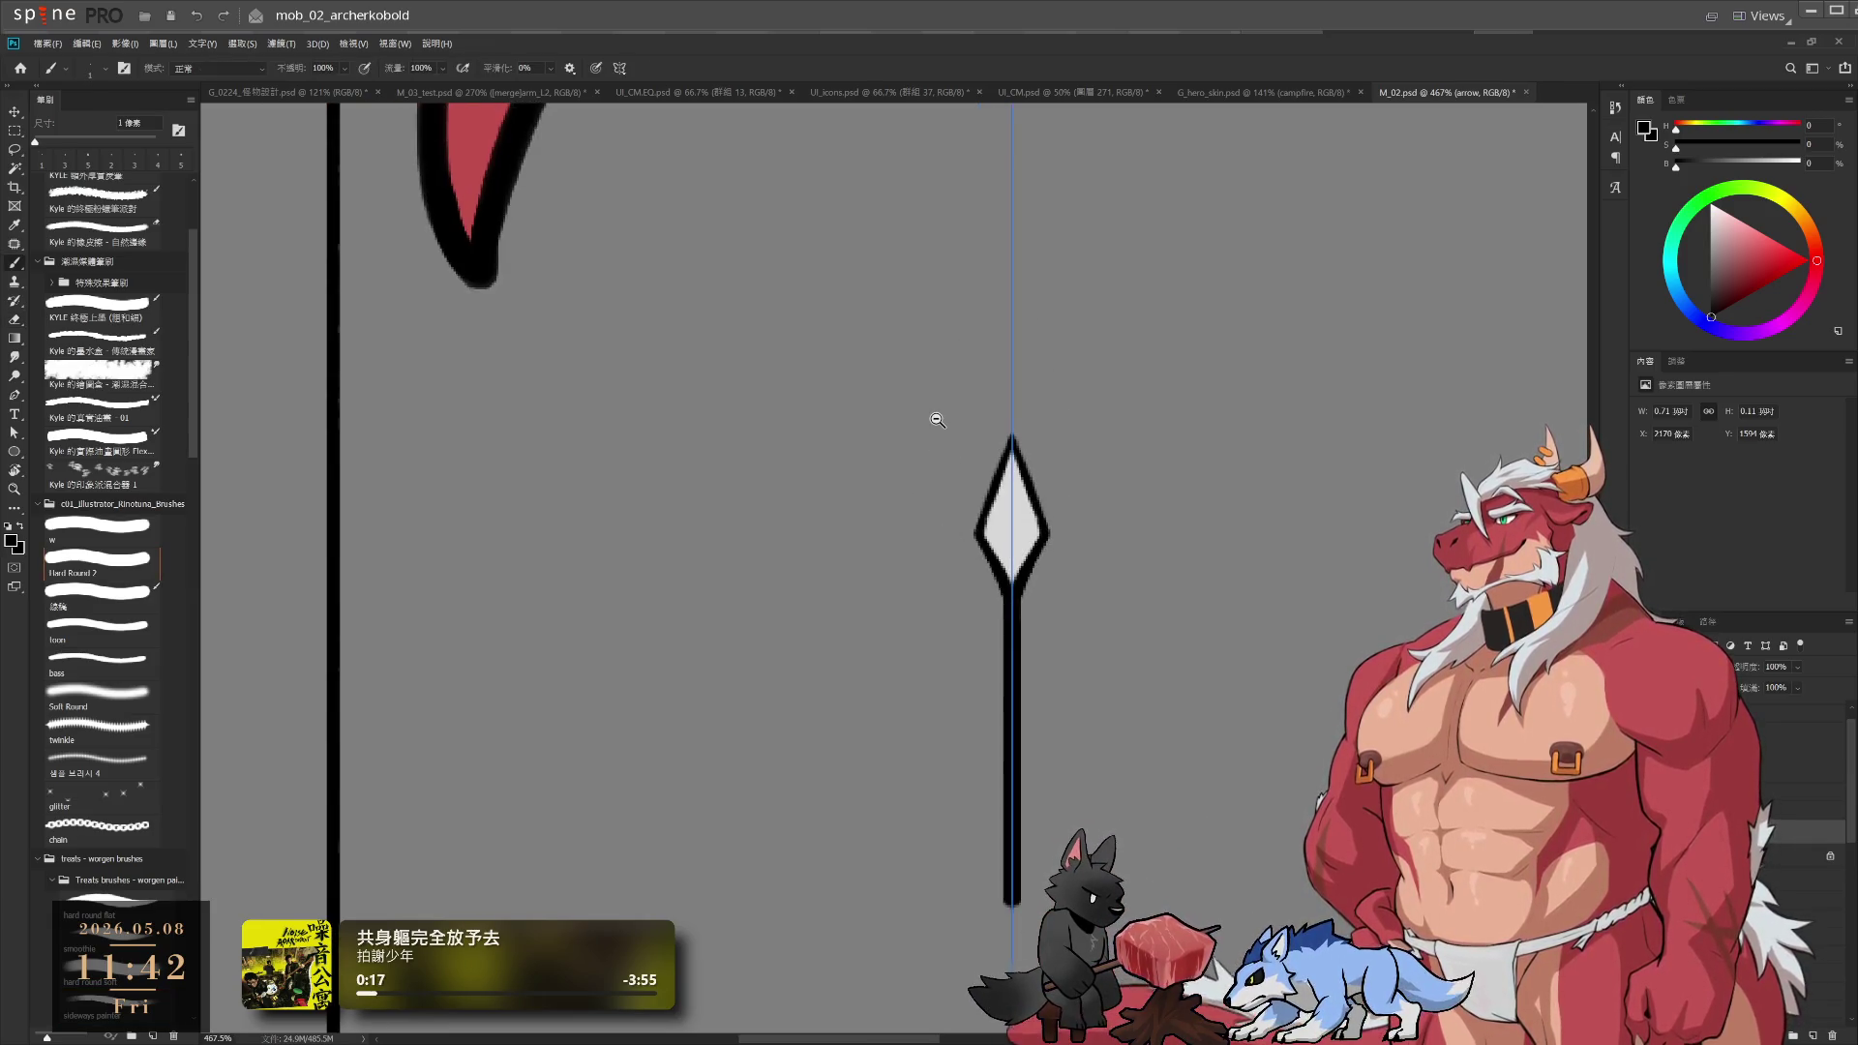
{"action": "scroll", "coordinate": [1120, 507], "scroll_direction": "down", "scroll_amount": 3}
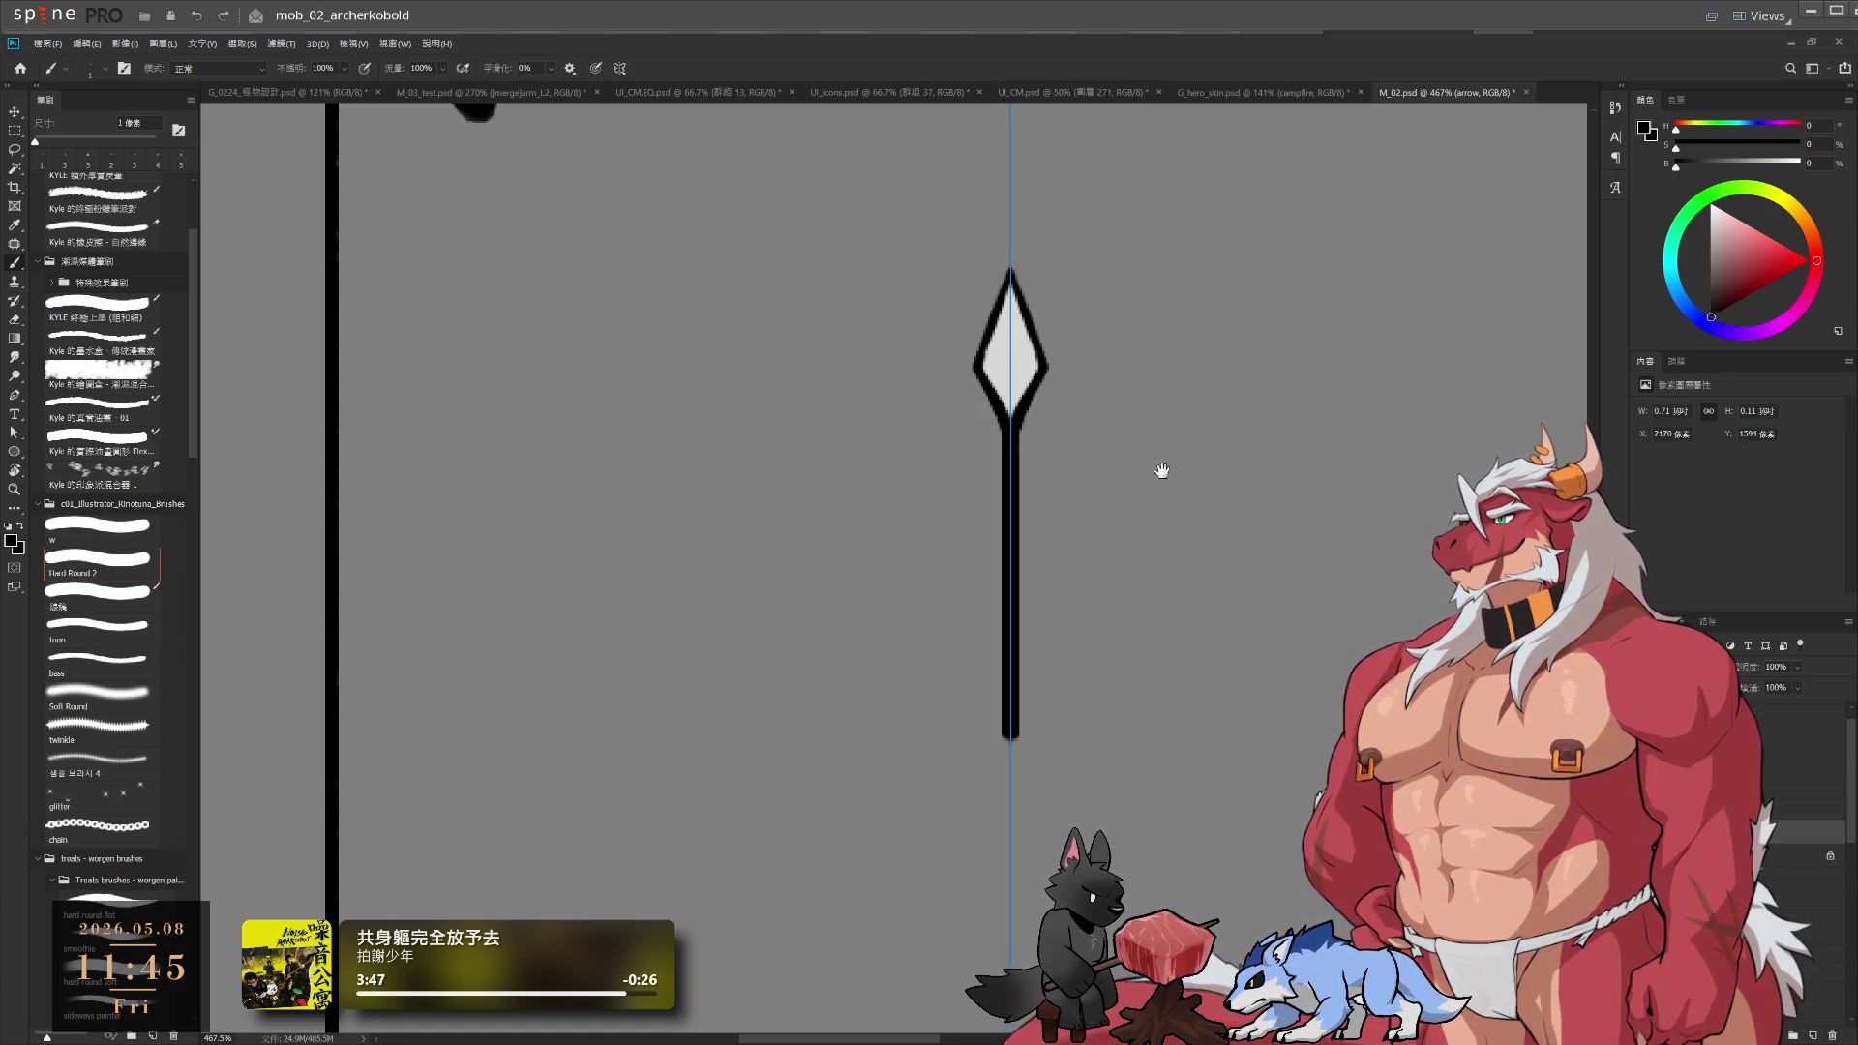
{"action": "scroll", "coordinate": [1162, 469], "scroll_direction": "down", "scroll_amount": 5}
{"action": "key", "text": "r"}
{"action": "mouse_move", "coordinate": [1161, 468]}
{"action": "left_mouse_down"}
{"action": "mouse_move", "coordinate": [1023, 288]}
{"action": "mouse_move", "coordinate": [821, 340]}
{"action": "mouse_move", "coordinate": [926, 498]}
{"action": "left_mouse_up"}
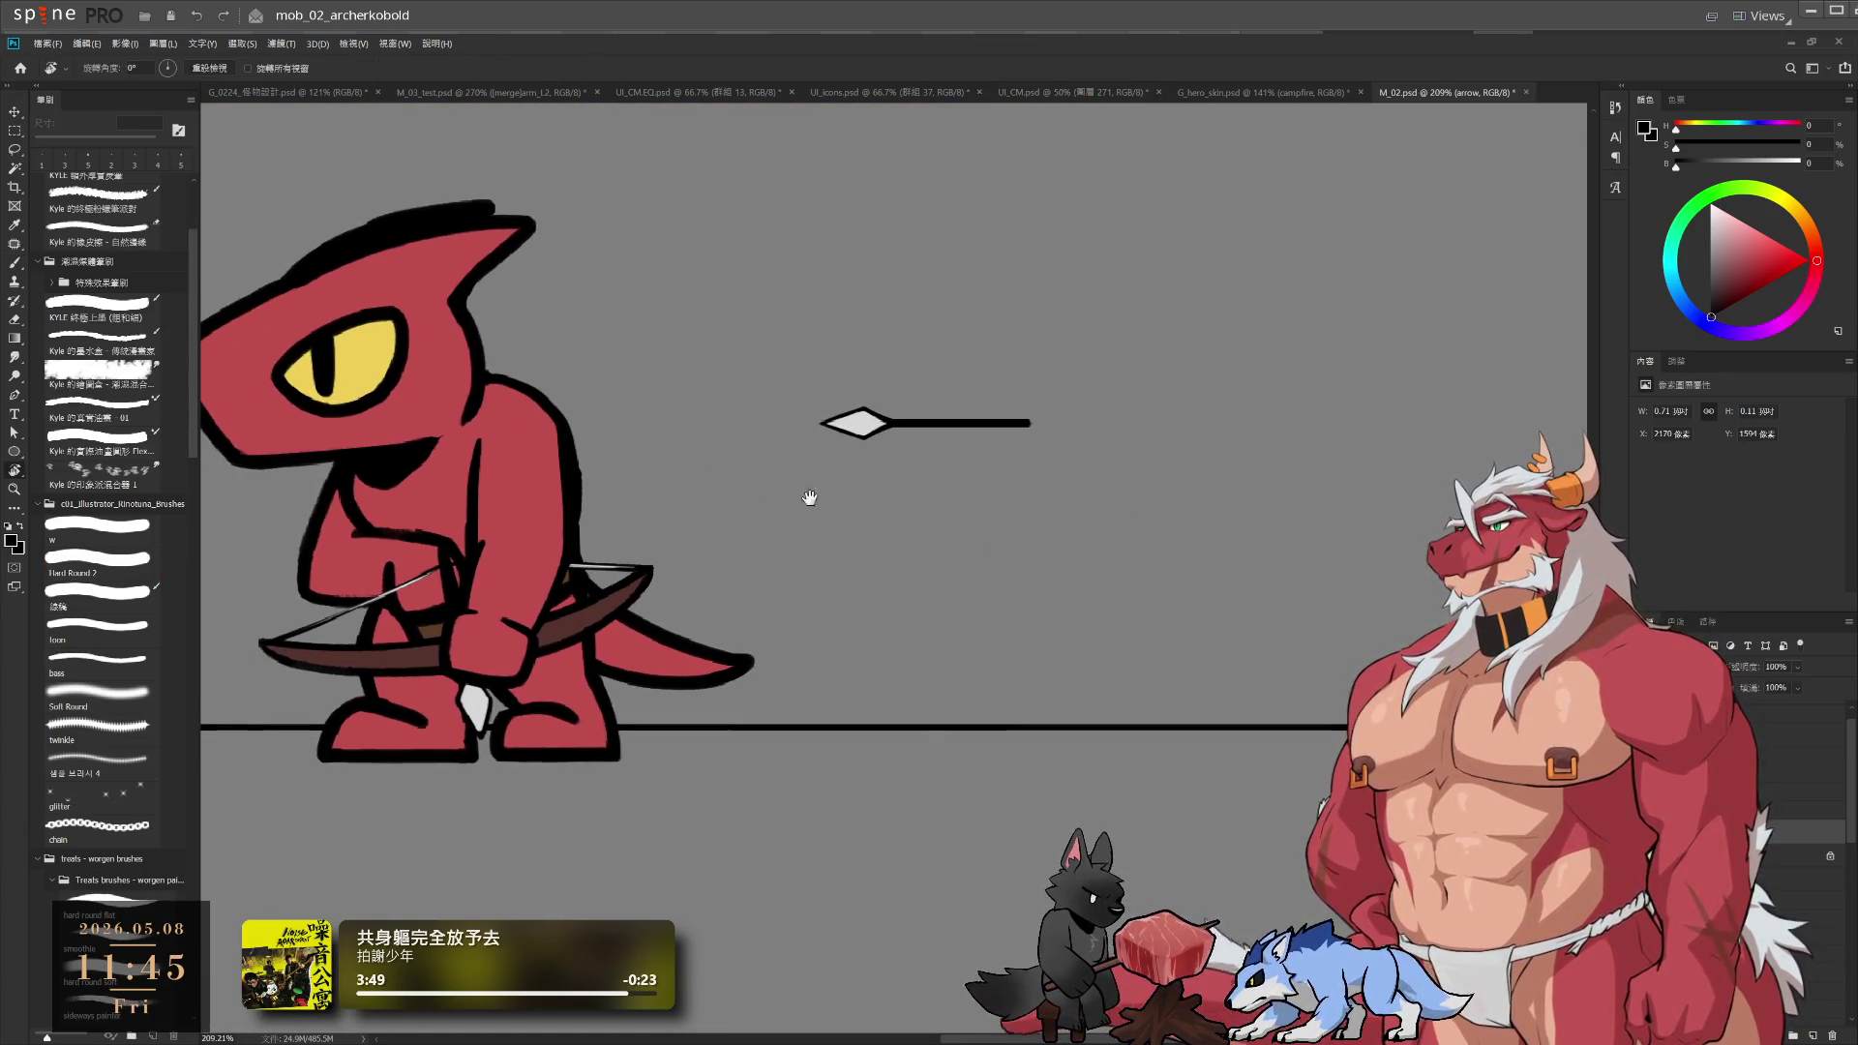
{"action": "key", "text": "alt+Tab"}
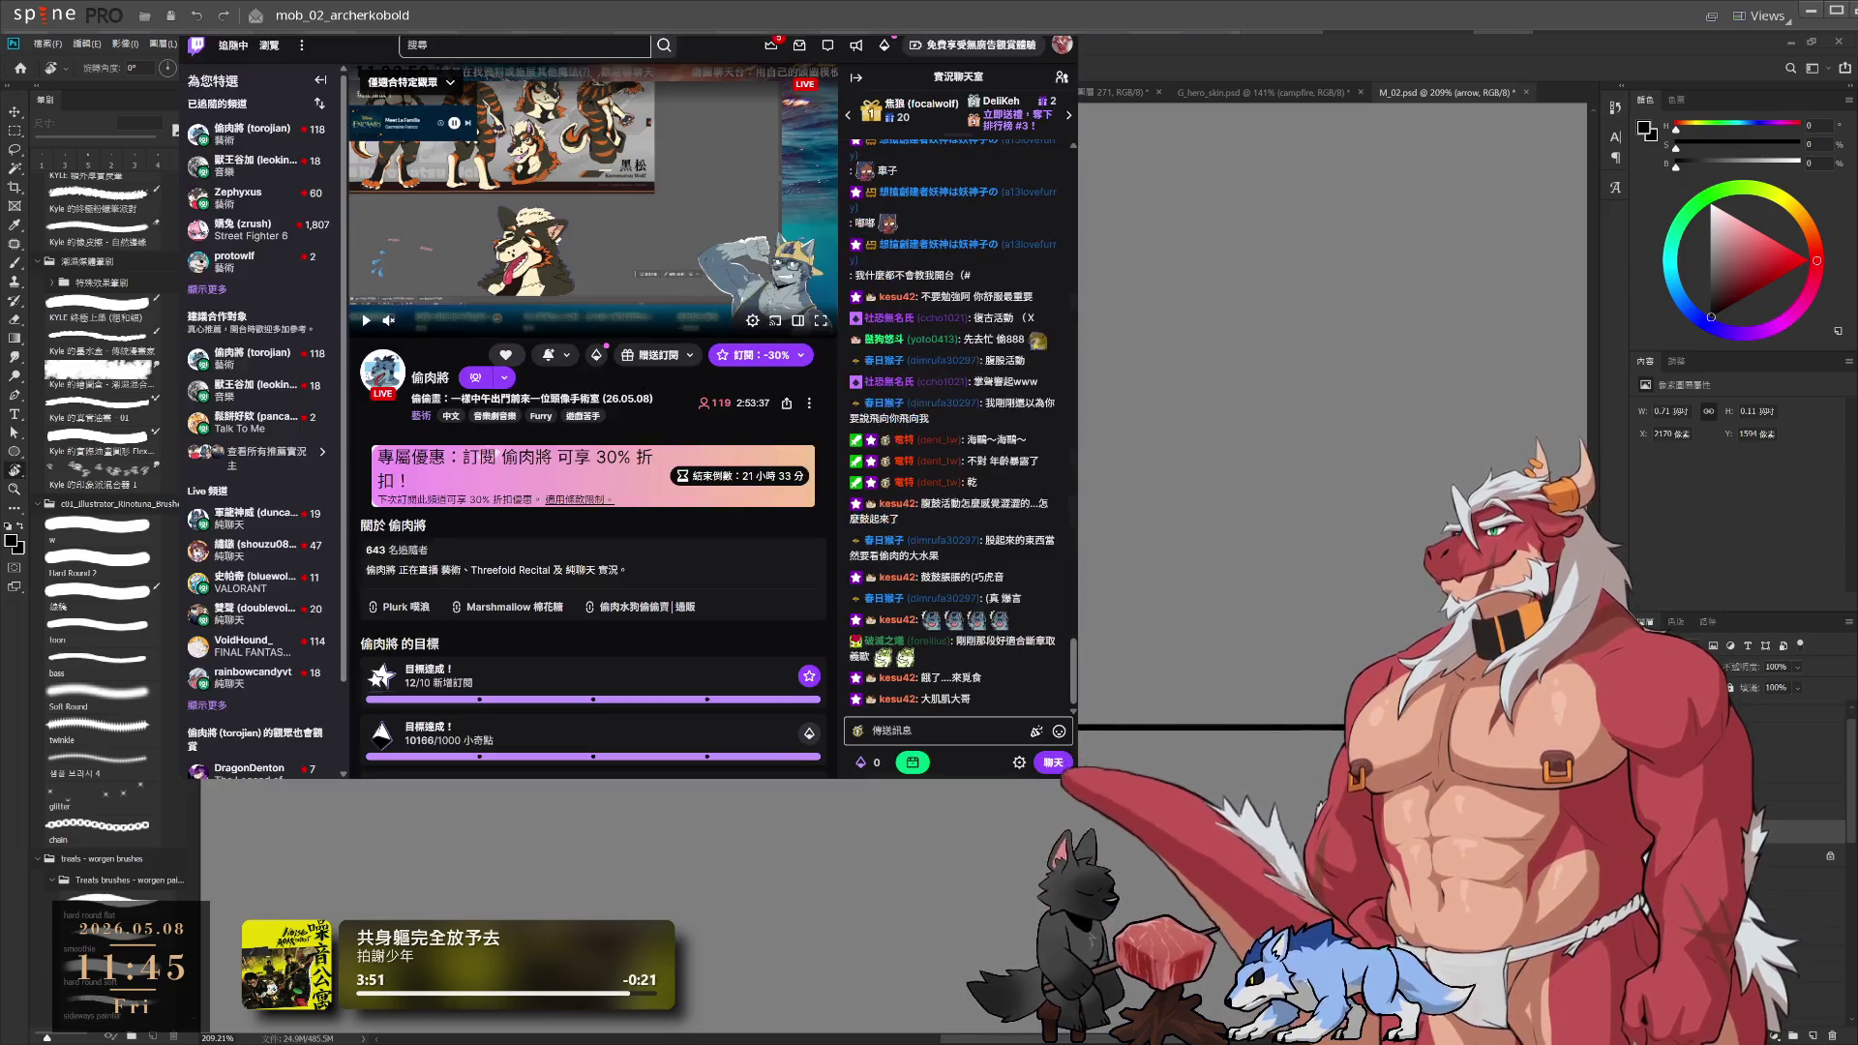
{"action": "key", "text": "alt+Tab"}
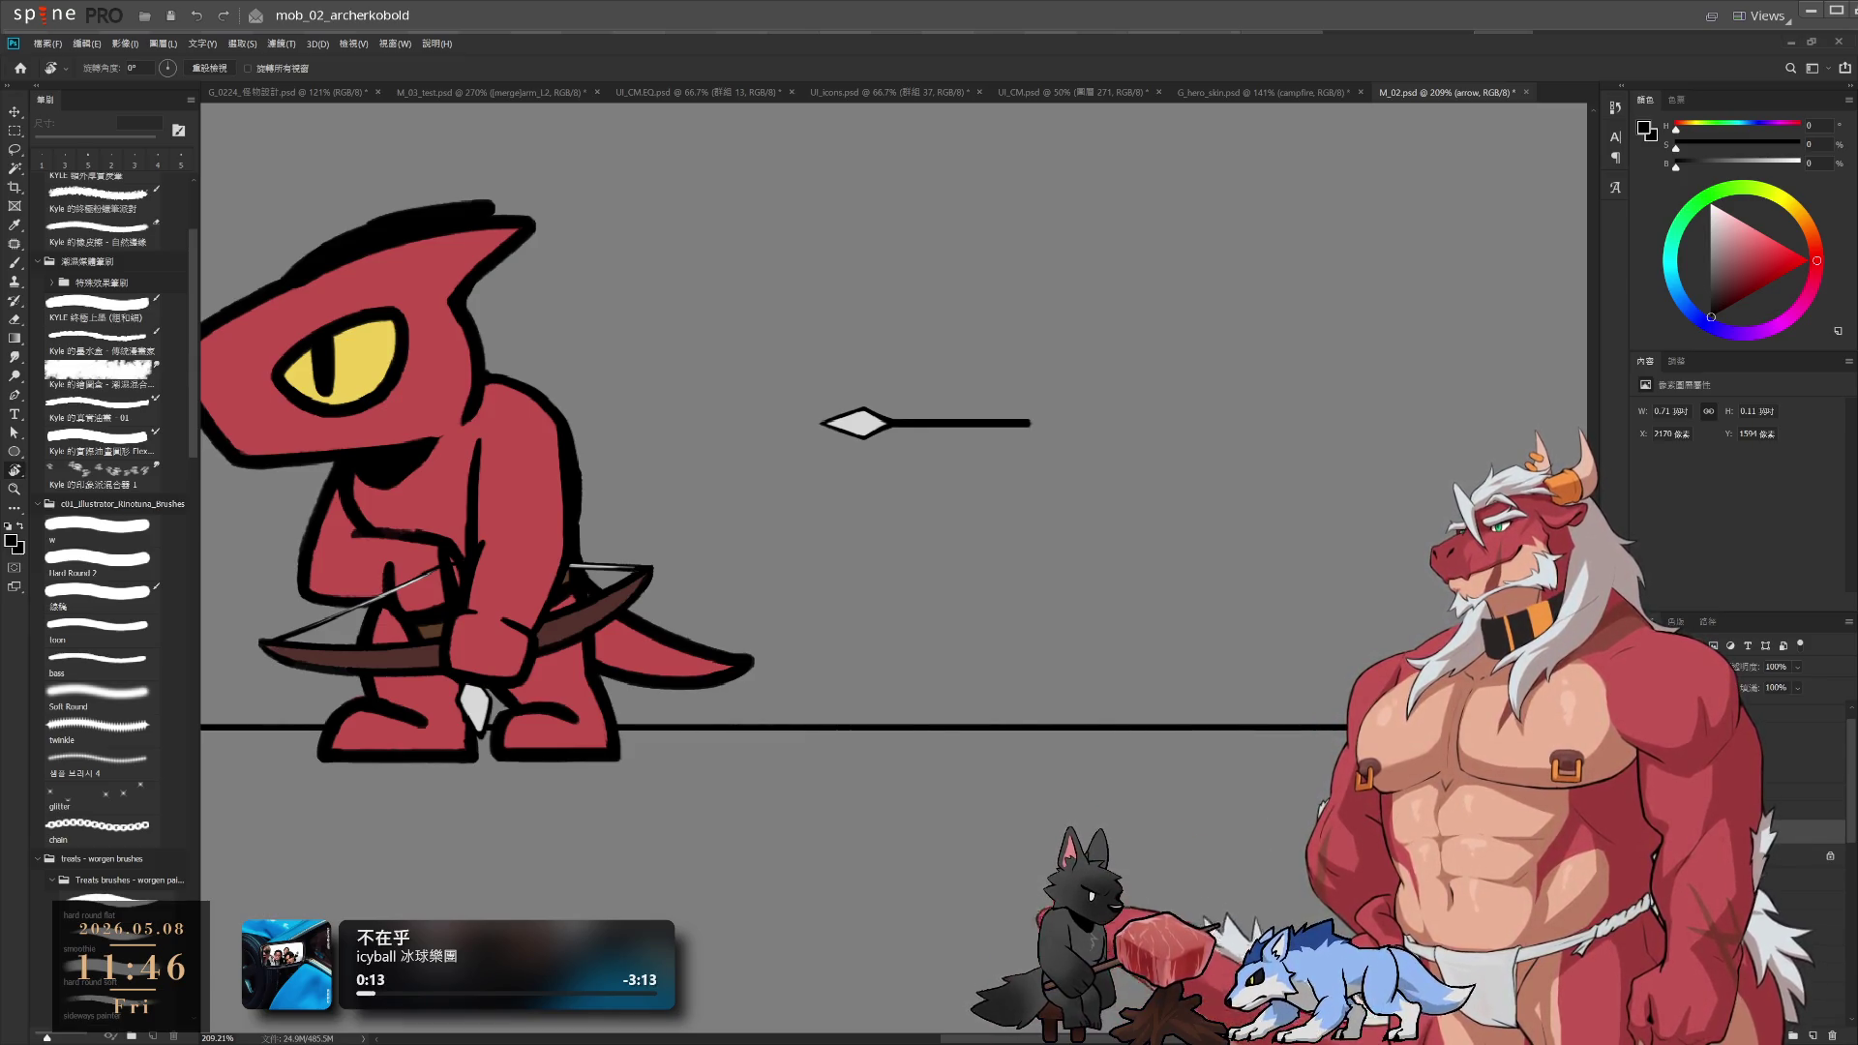
Recentre the kobold archer in view and select the fx_arrow layer
{"action": "scroll", "coordinate": [880, 586], "scroll_direction": "down", "scroll_amount": 2}
{"action": "scroll", "coordinate": [880, 587], "scroll_direction": "up", "scroll_amount": 1}
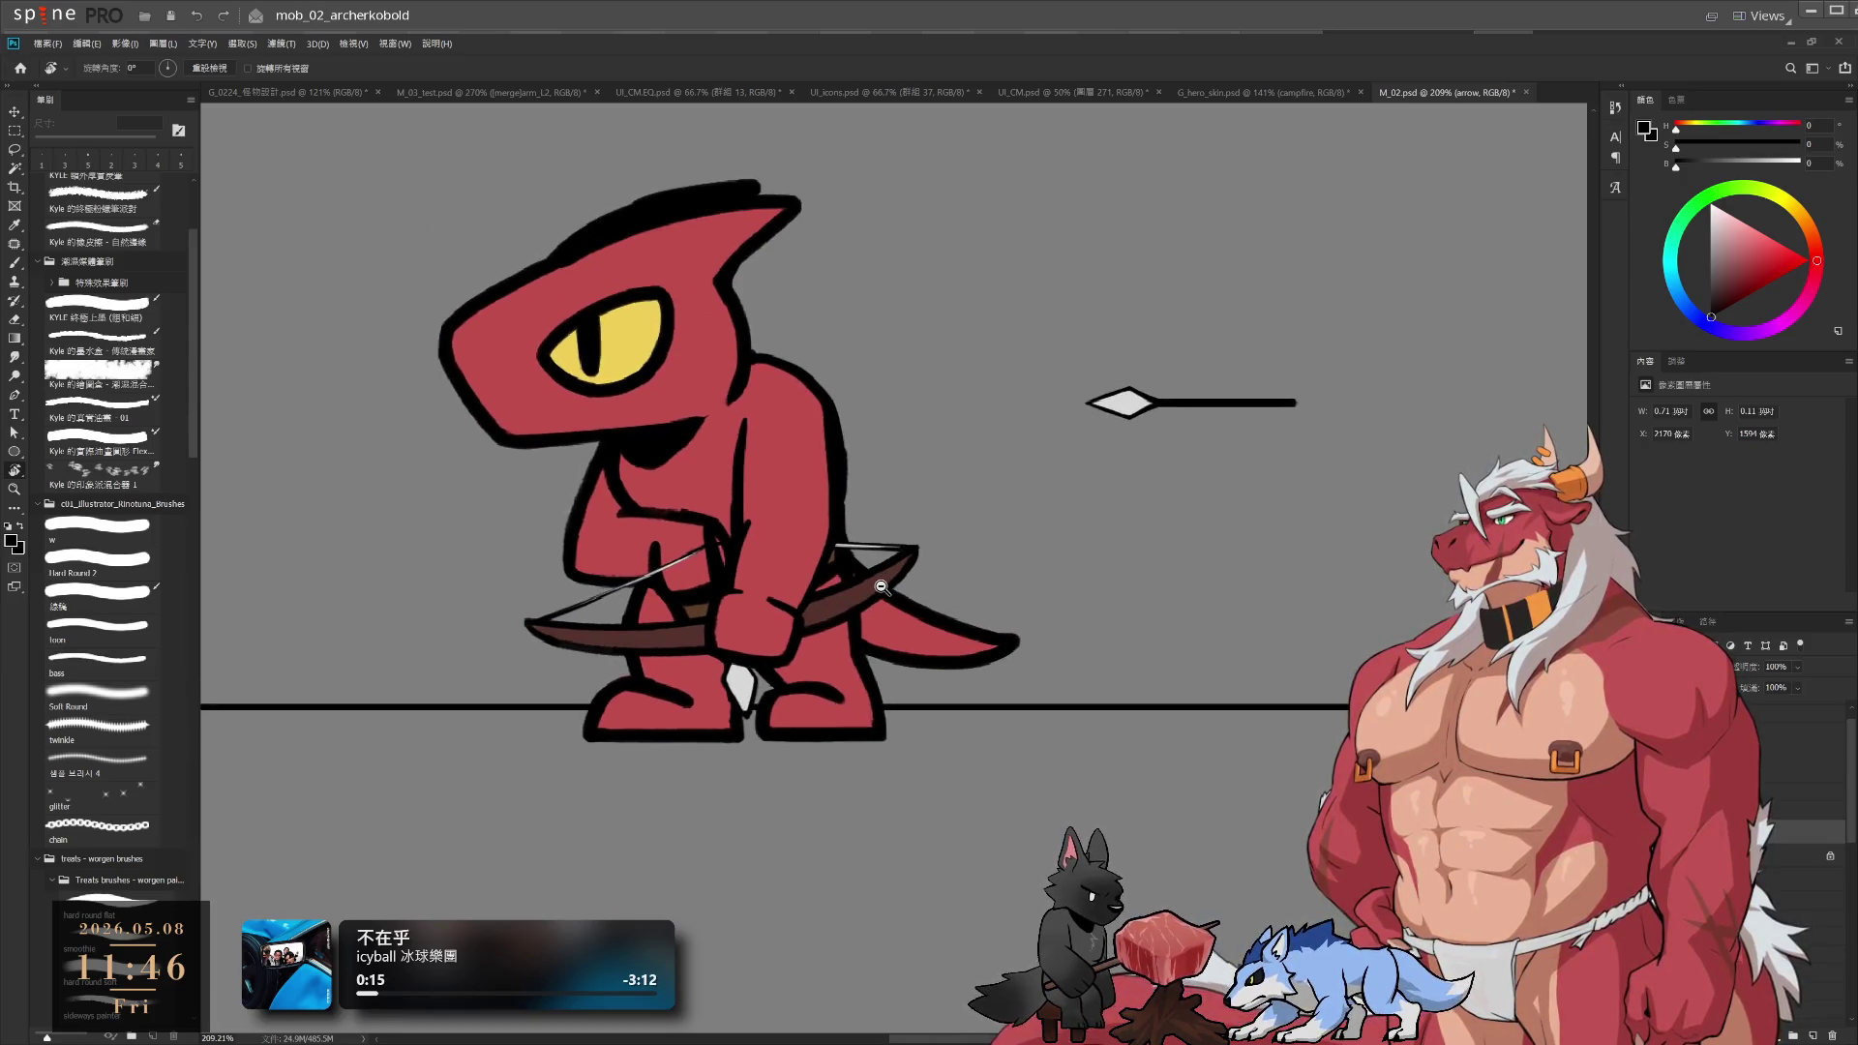
{"action": "left_click_drag", "start_coordinate": [868, 528], "coordinate": [863, 622]}
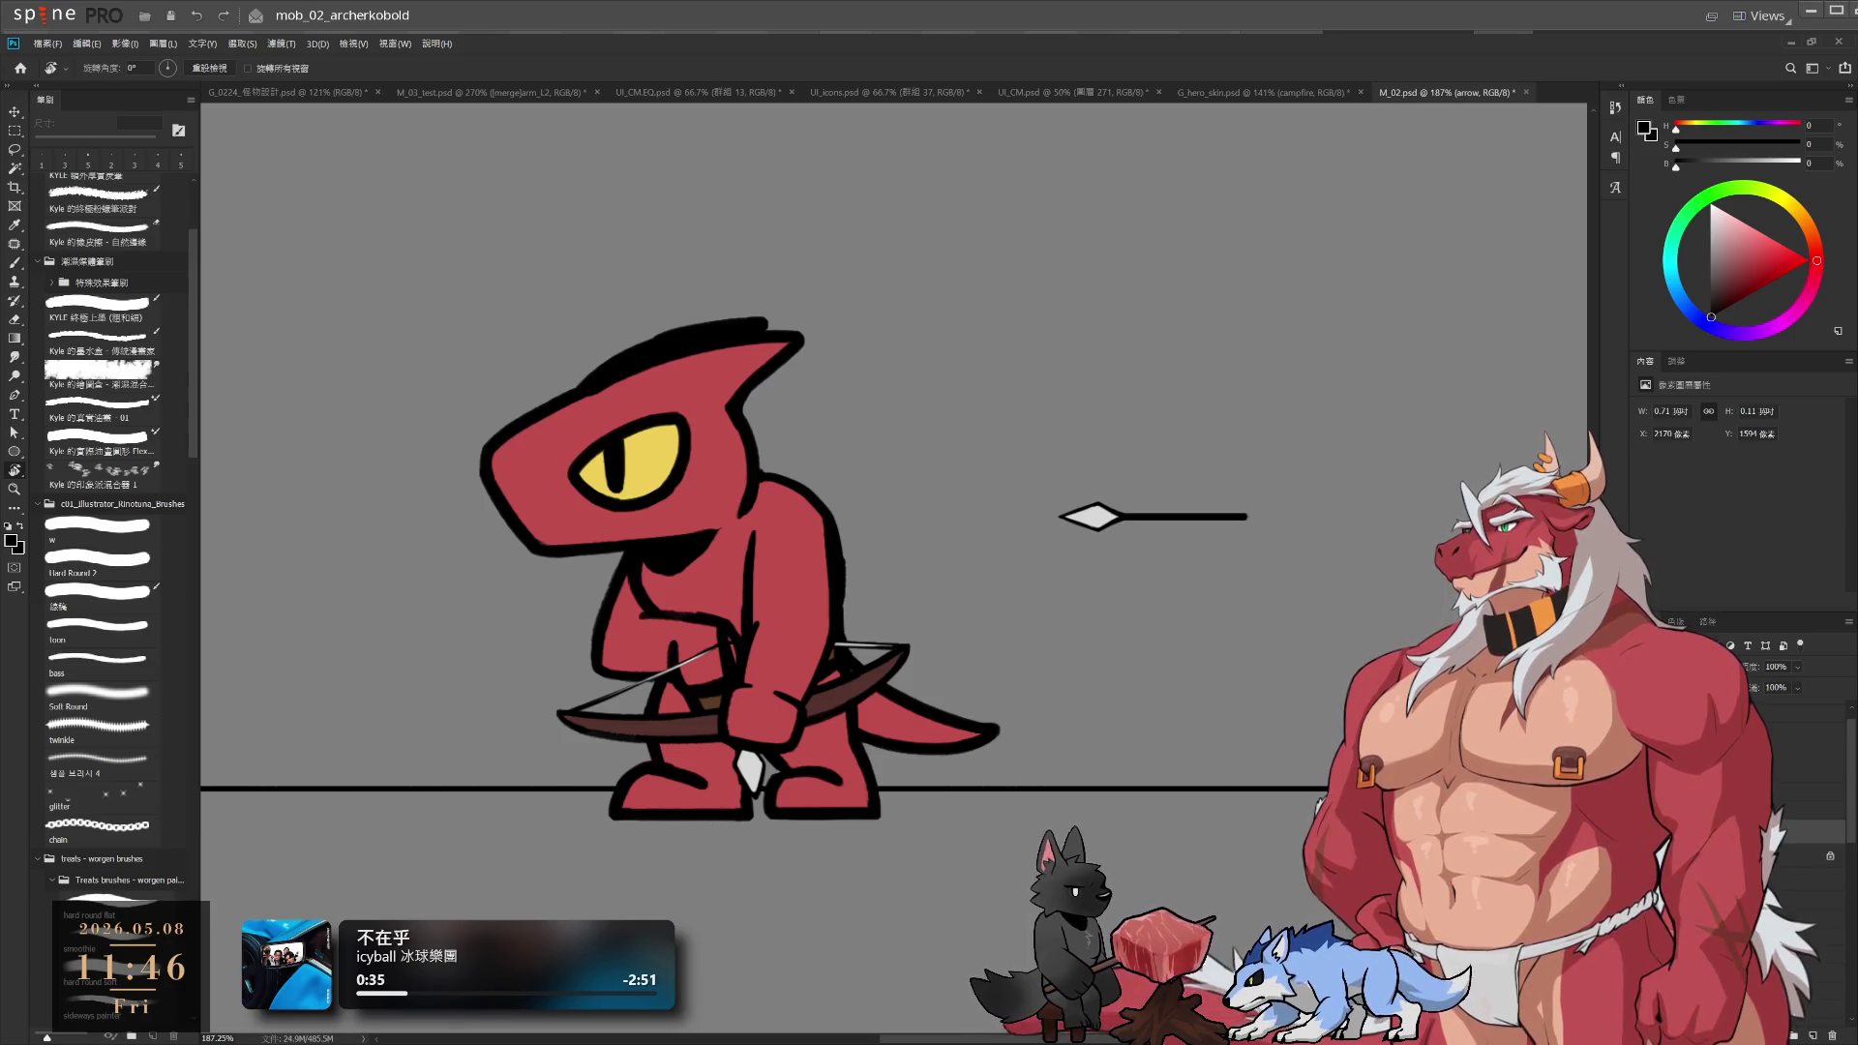
{"action": "left_click", "coordinate": [1825, 847]}
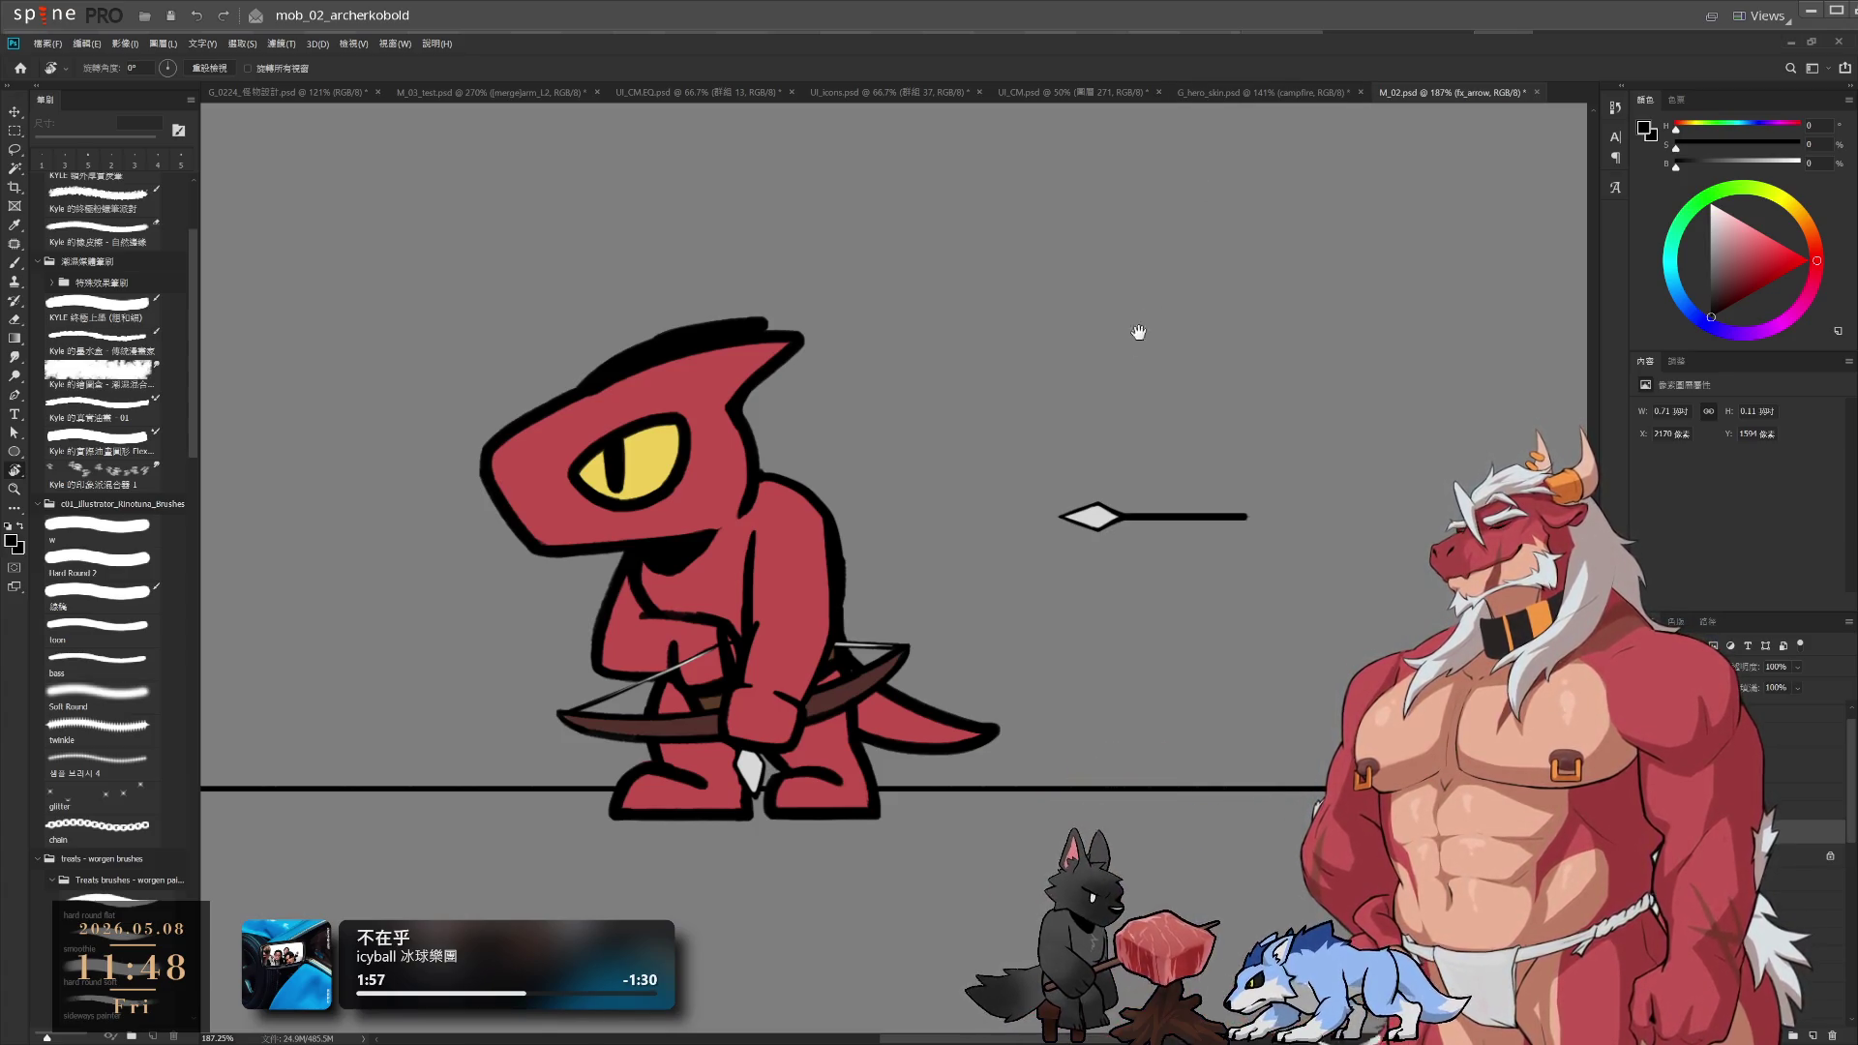
{"action": "scroll", "coordinate": [978, 439], "scroll_direction": "down", "scroll_amount": 3}
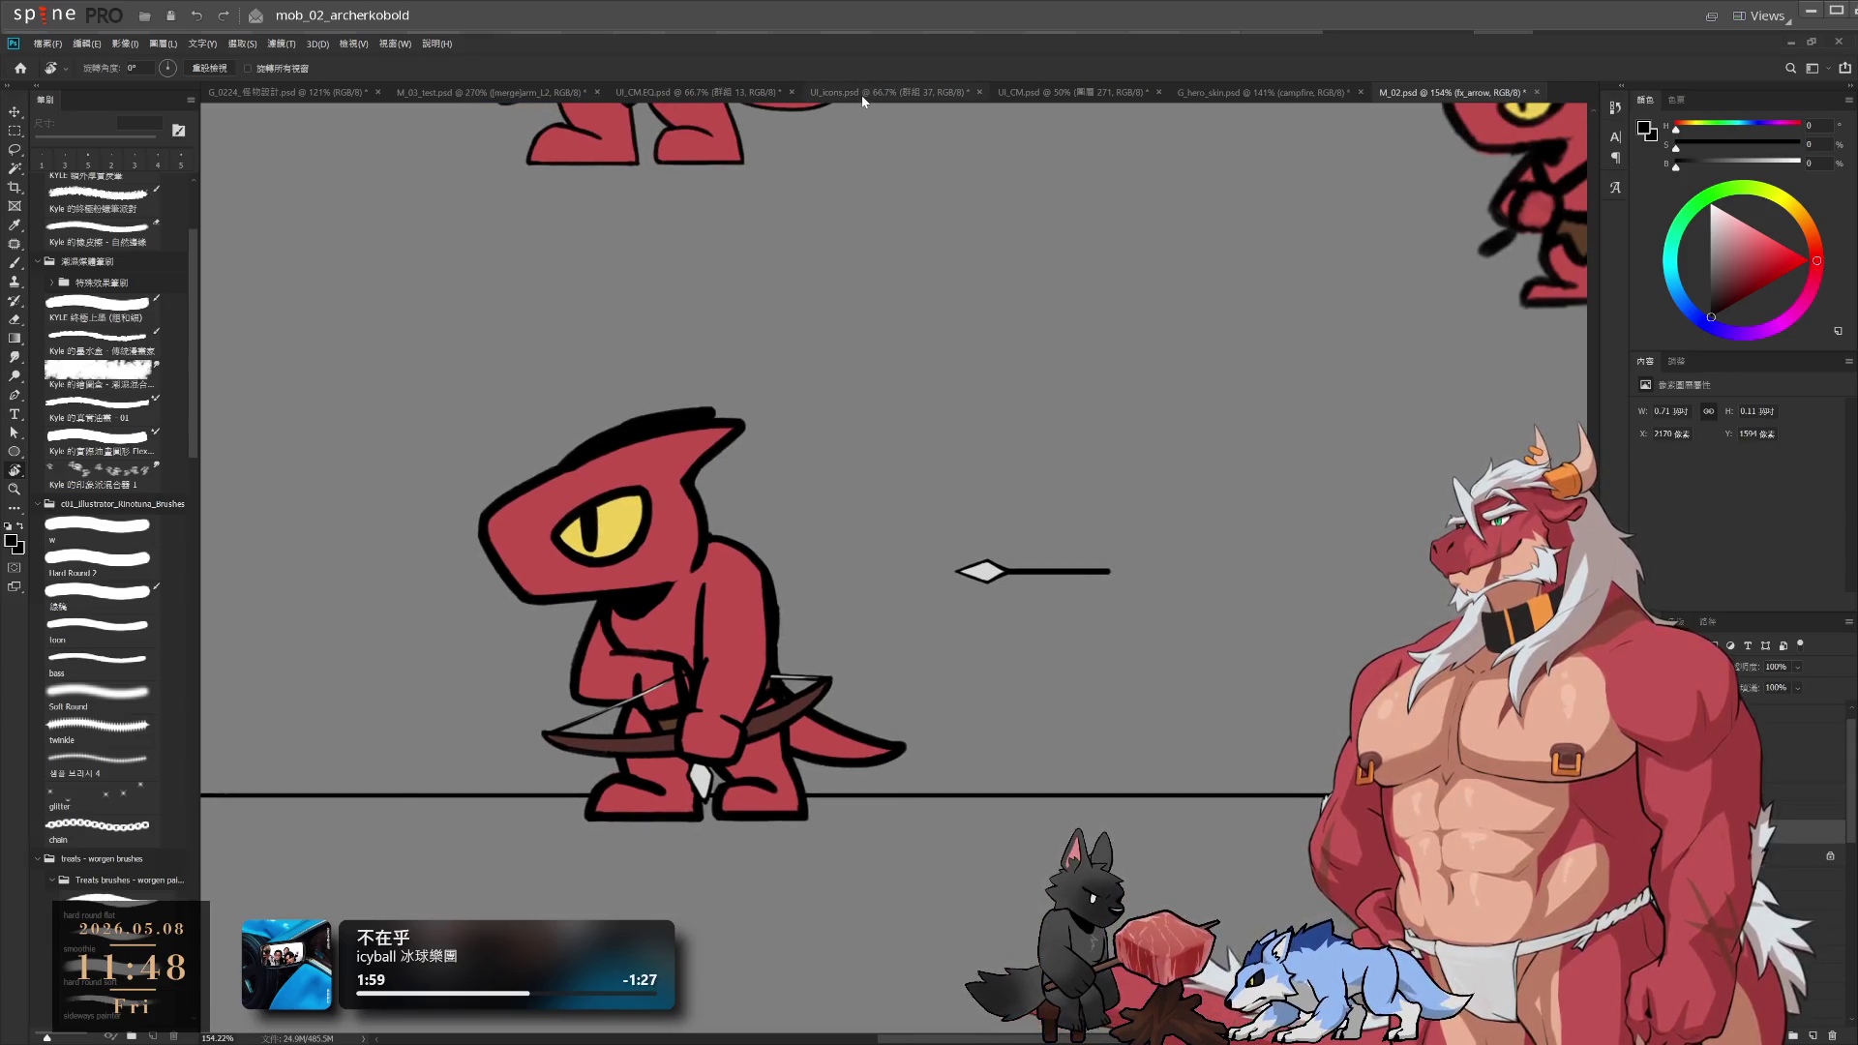
Switch to the UI_icons.psd document and pan the icon sheet into view
{"action": "left_click", "coordinate": [862, 95]}
{"action": "scroll", "coordinate": [836, 397], "scroll_direction": "up", "scroll_amount": 3}
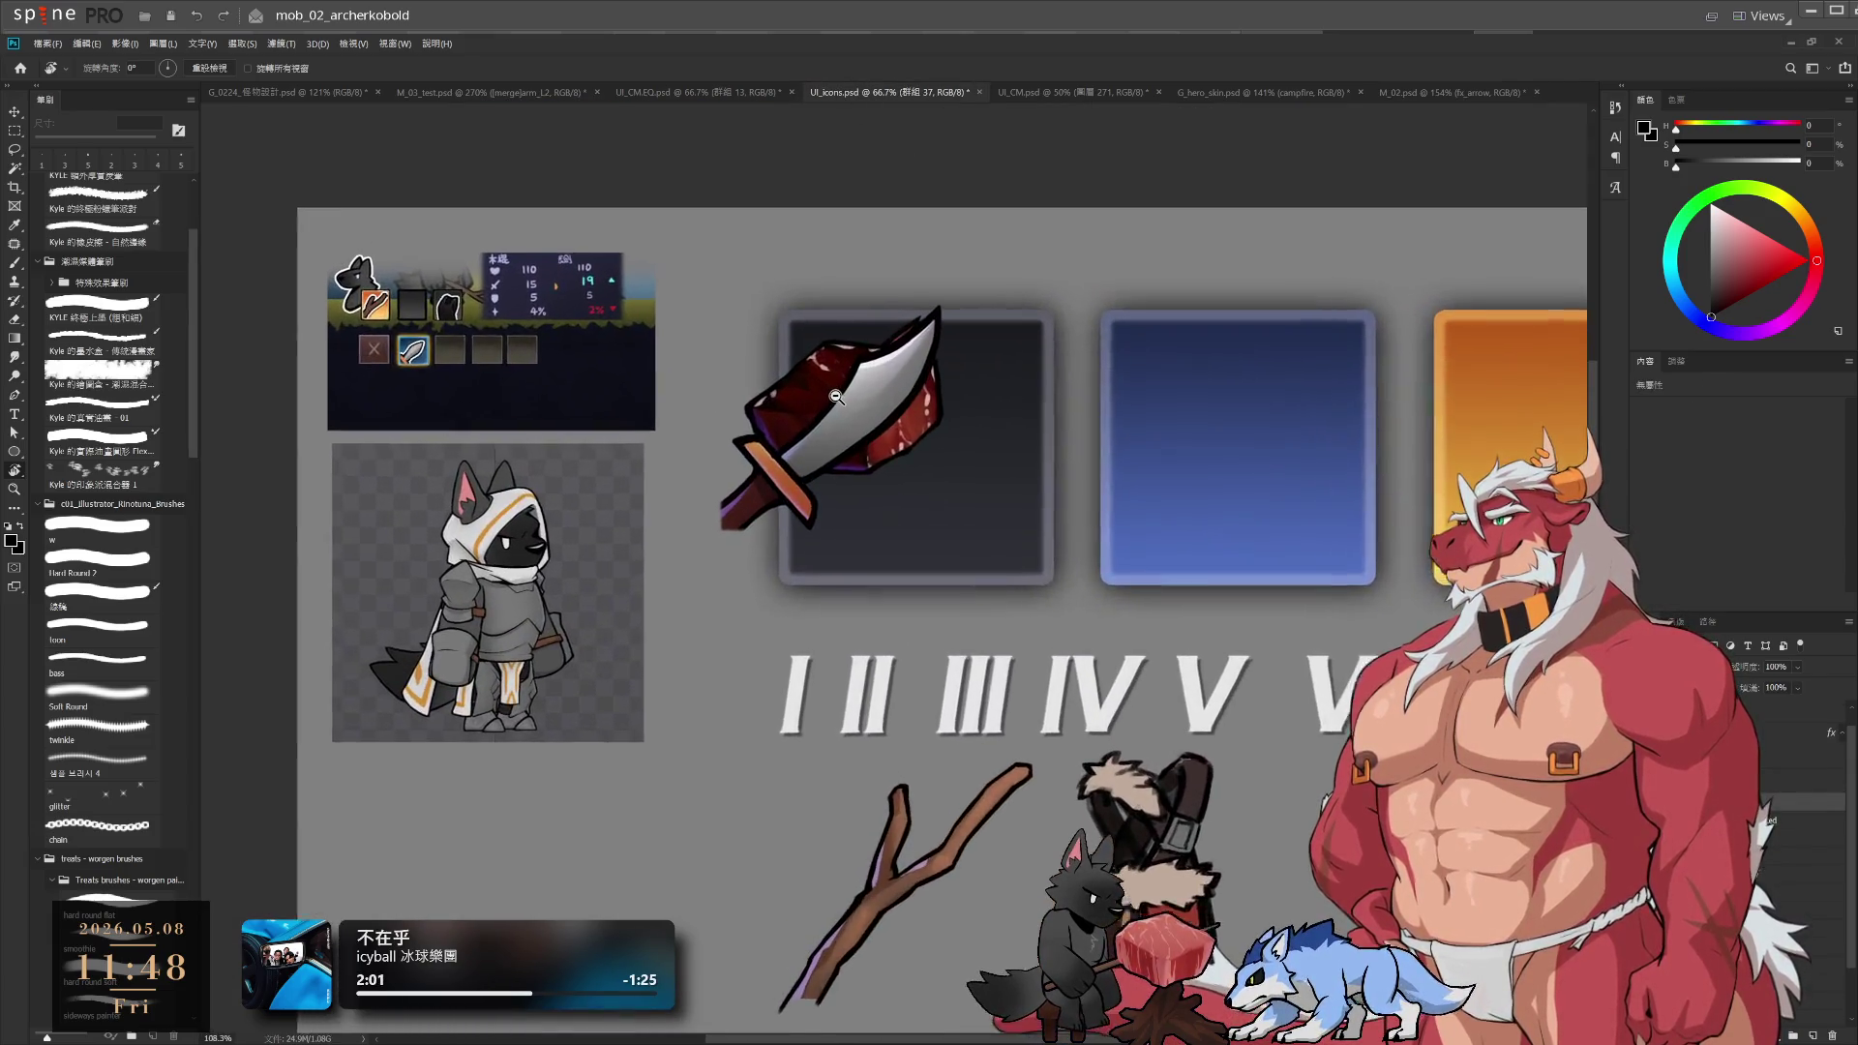
{"action": "scroll", "coordinate": [836, 397], "scroll_direction": "down", "scroll_amount": 2}
{"action": "scroll", "coordinate": [854, 455], "scroll_direction": "right", "scroll_amount": 2}
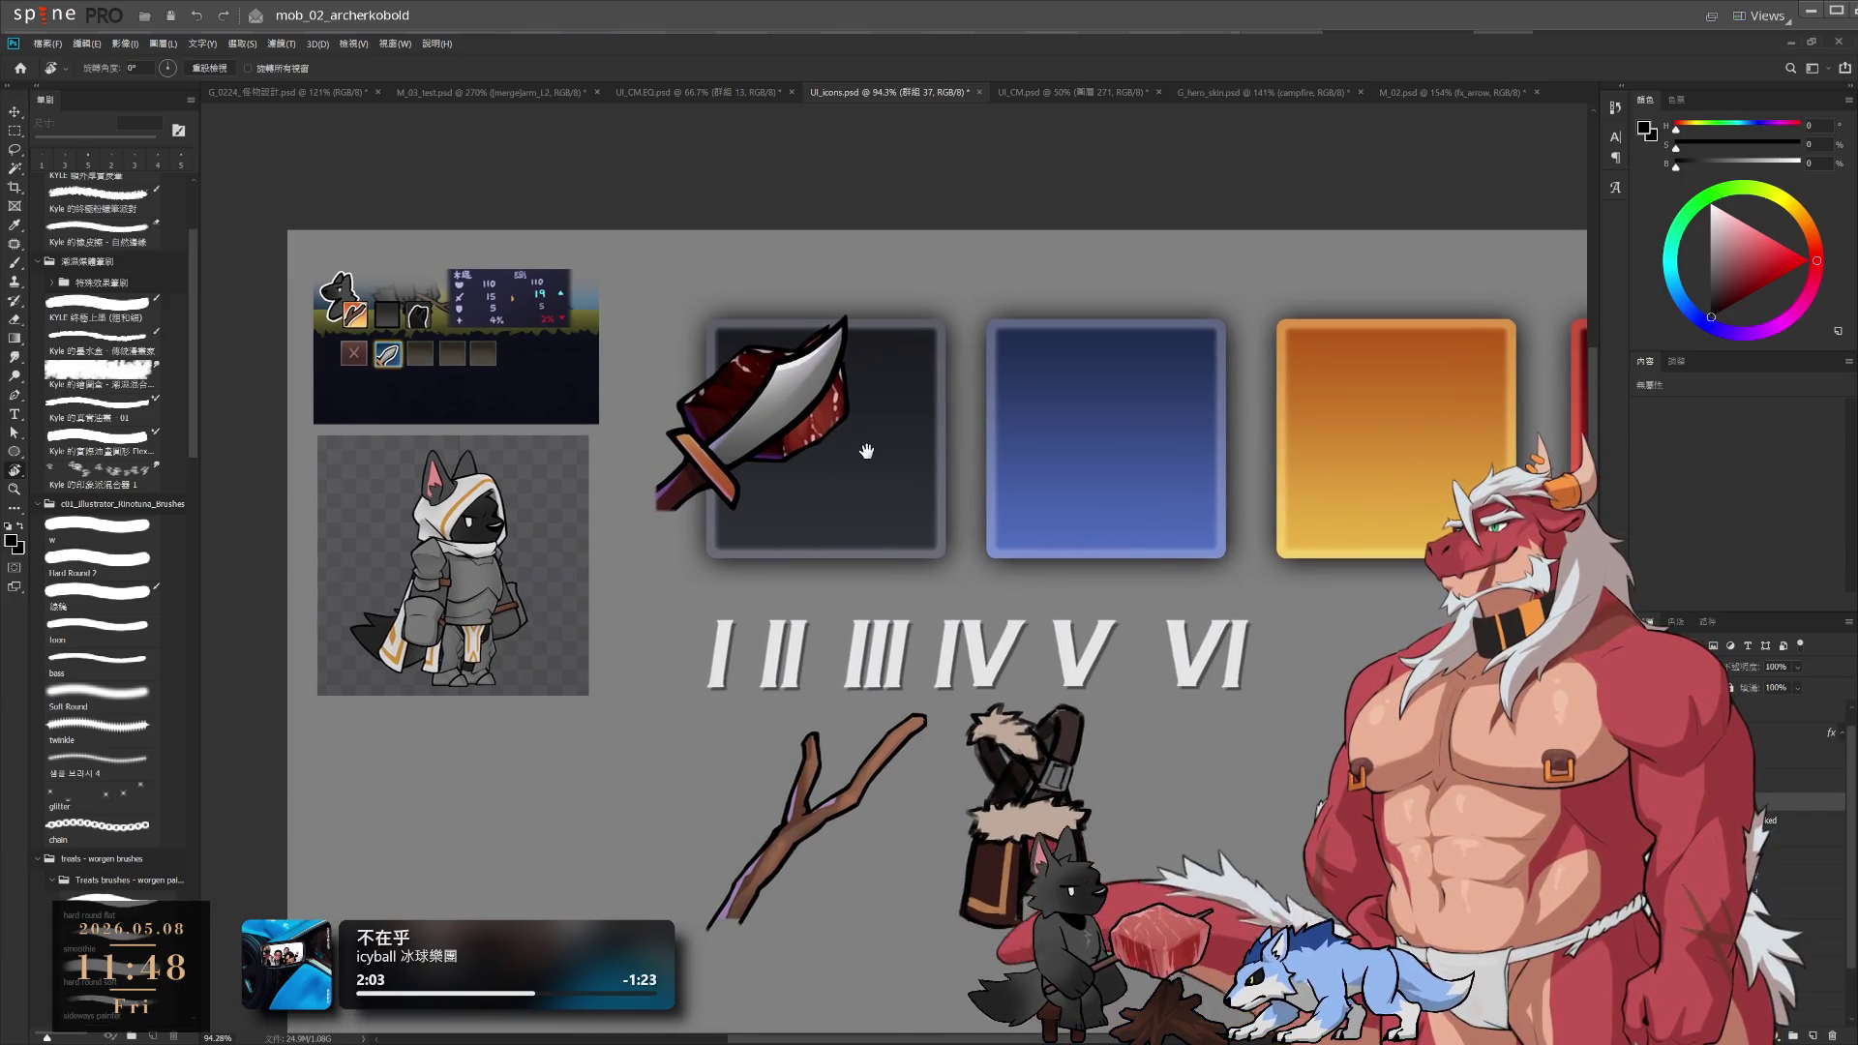
{"action": "left_click_drag", "start_coordinate": [923, 430], "coordinate": [1087, 484]}
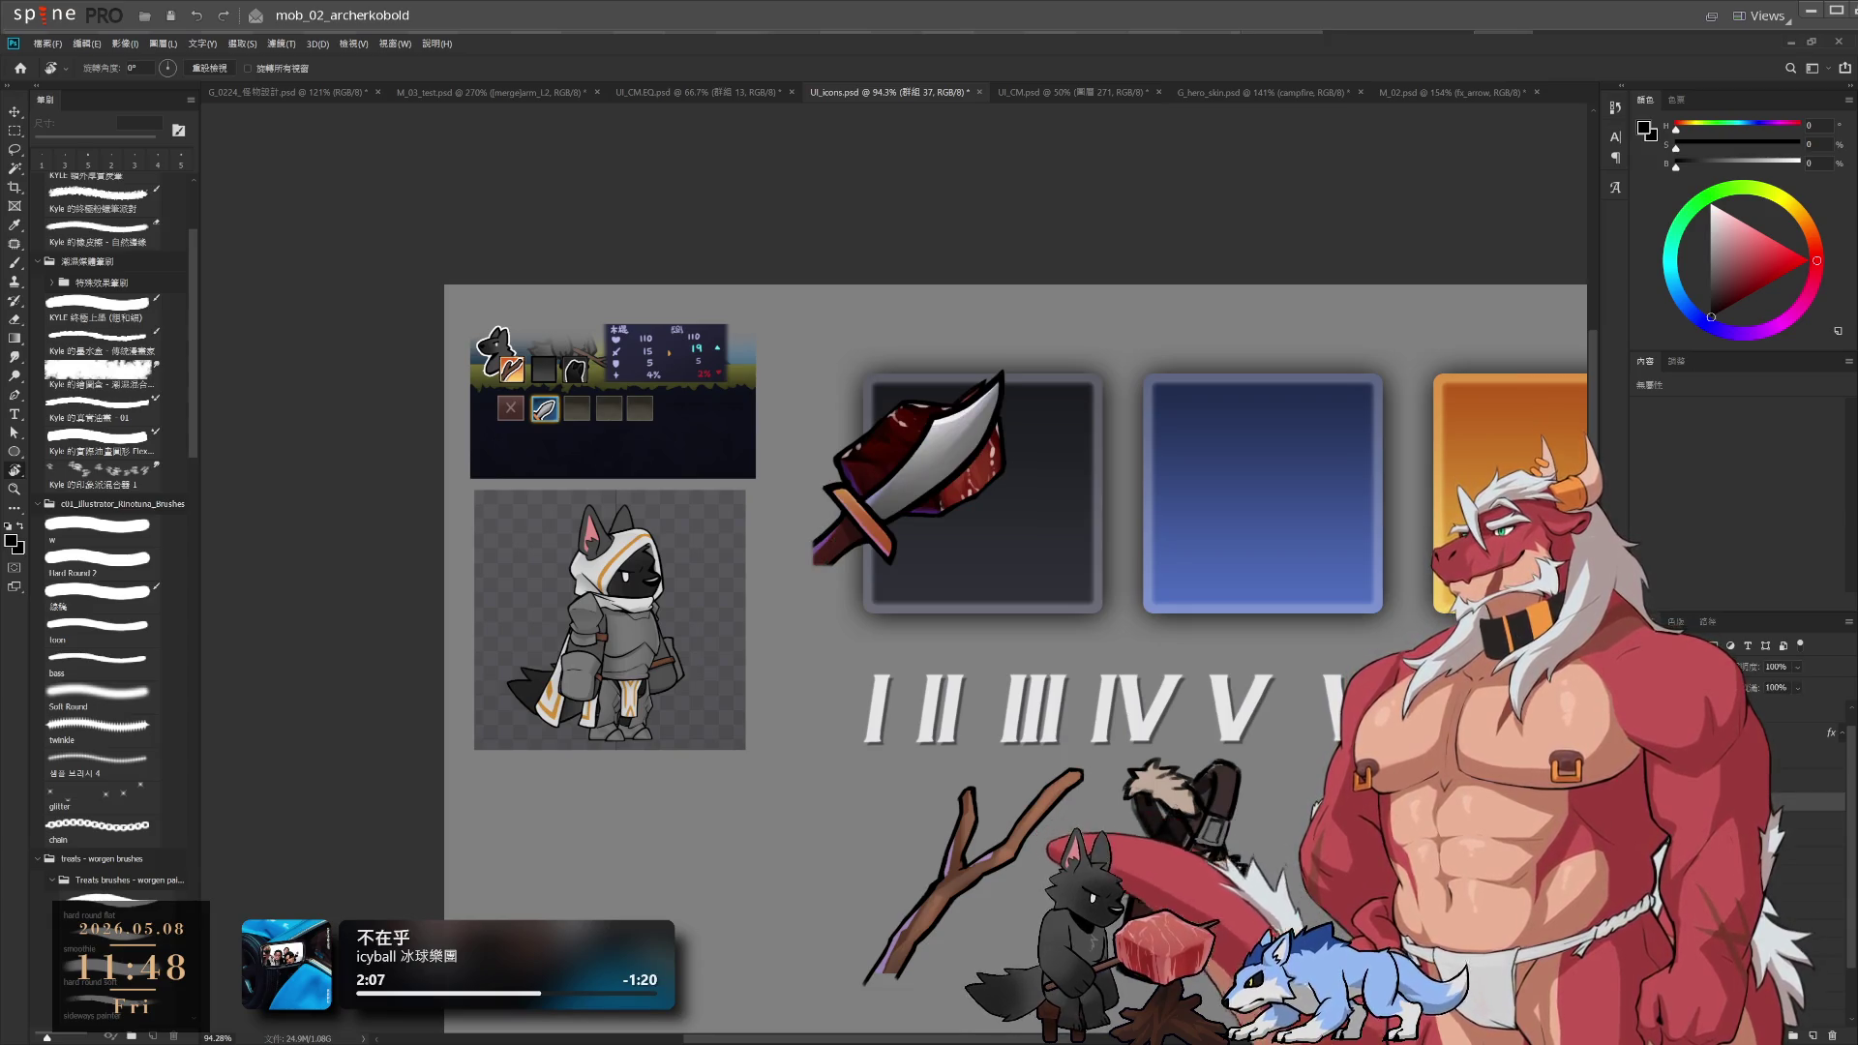
In the 道具 group, hide the sword and toggle the cooked and raw meat layers
{"action": "key", "text": "alt+]"}
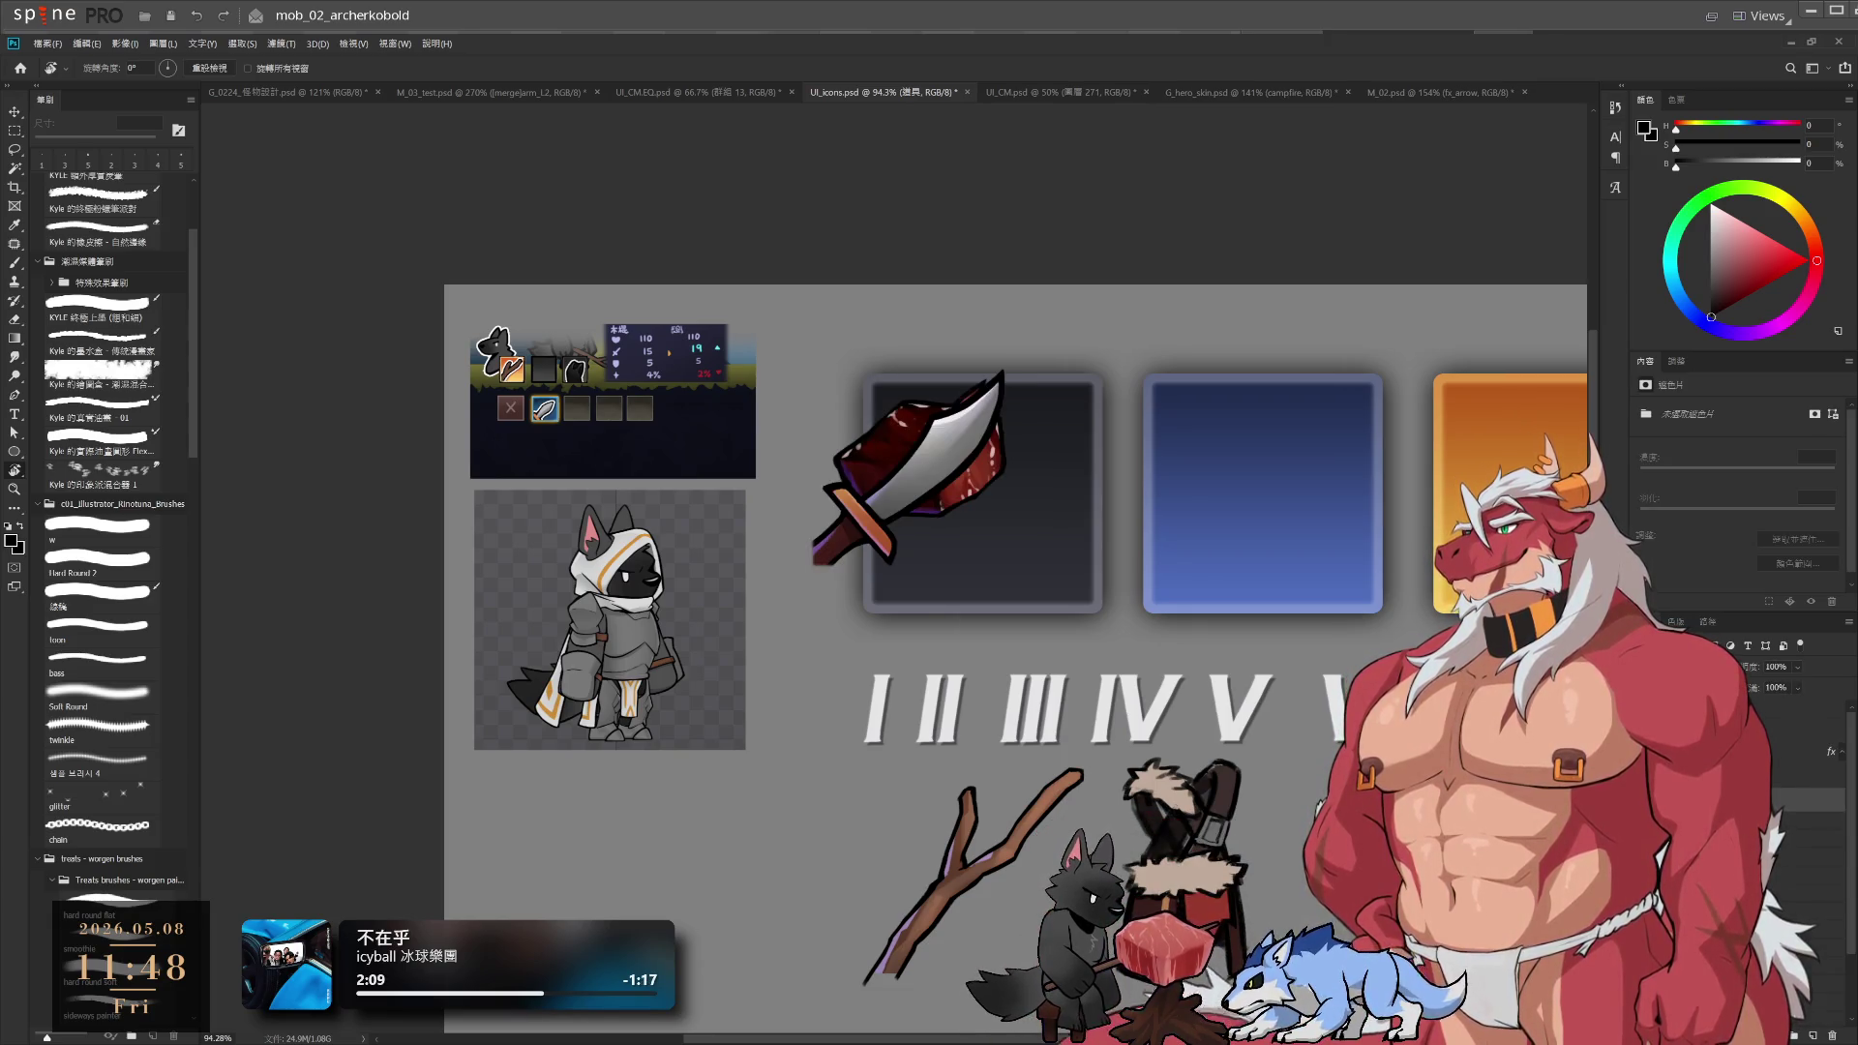
{"action": "key", "text": "ctrl+comma"}
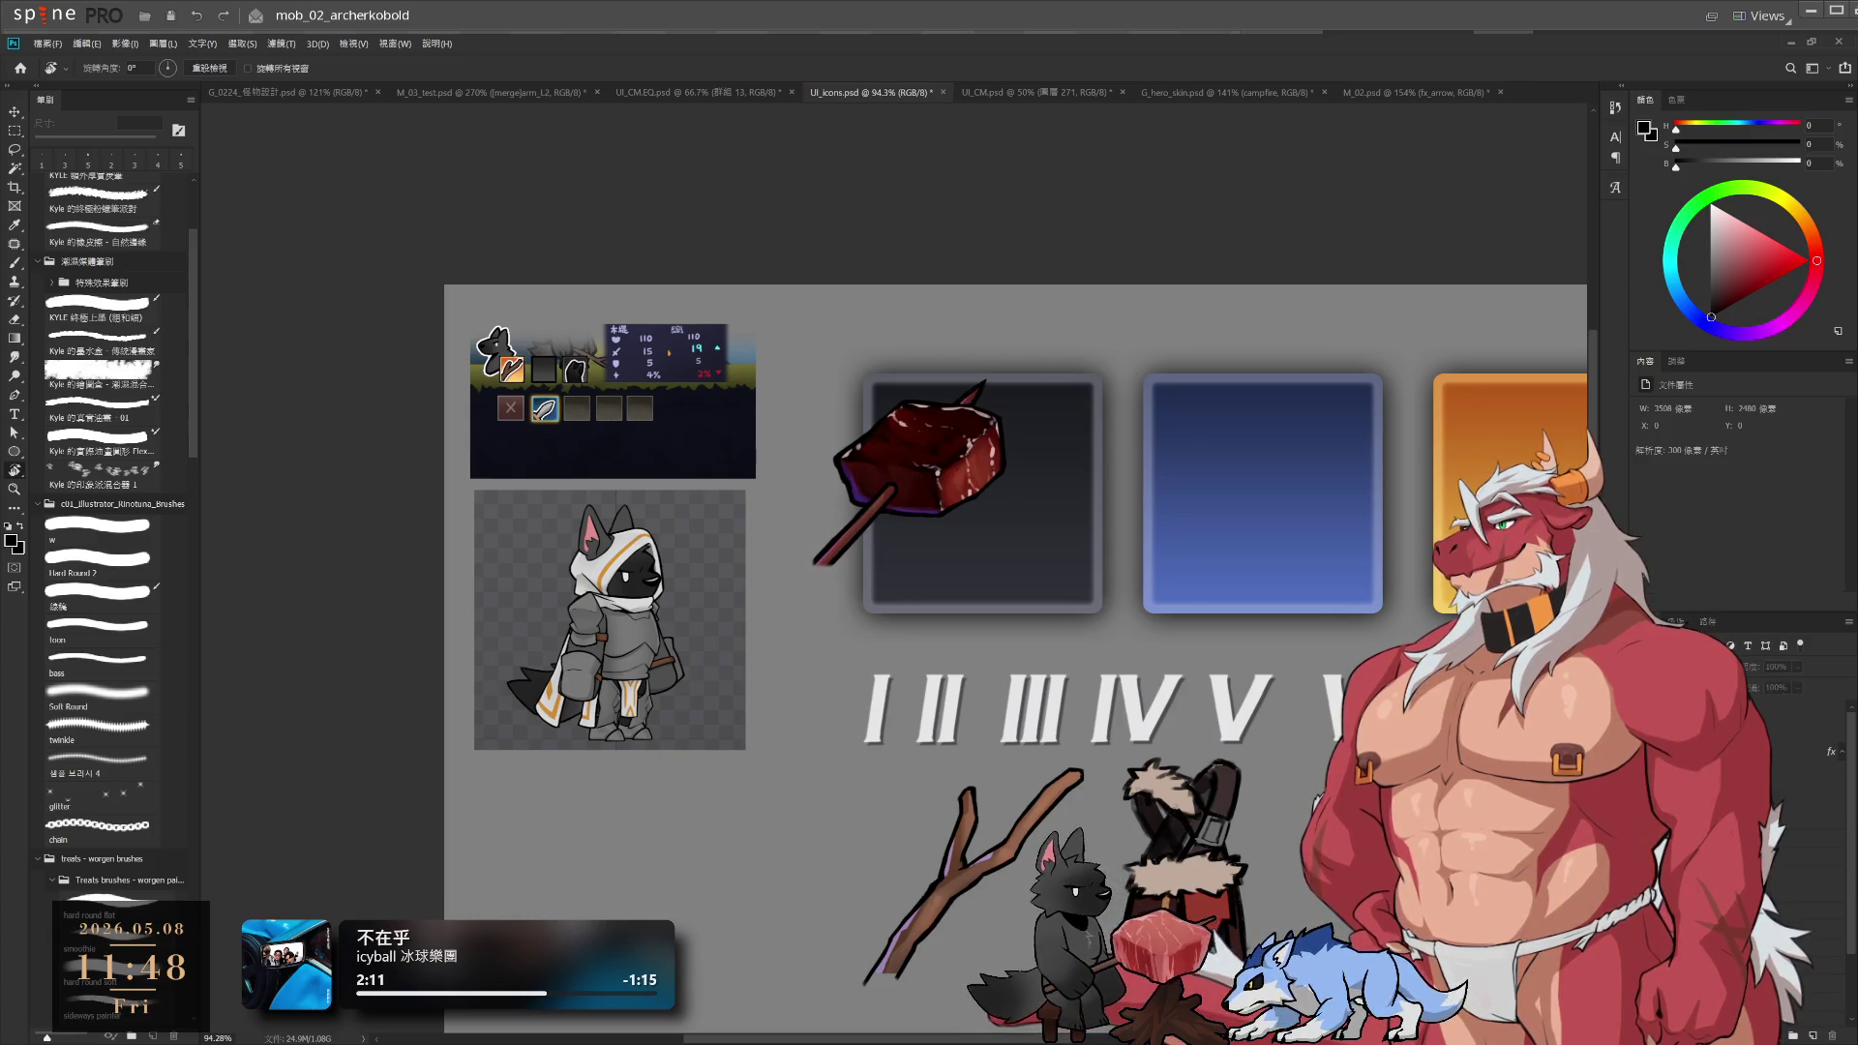
{"action": "key", "text": "alt+["}
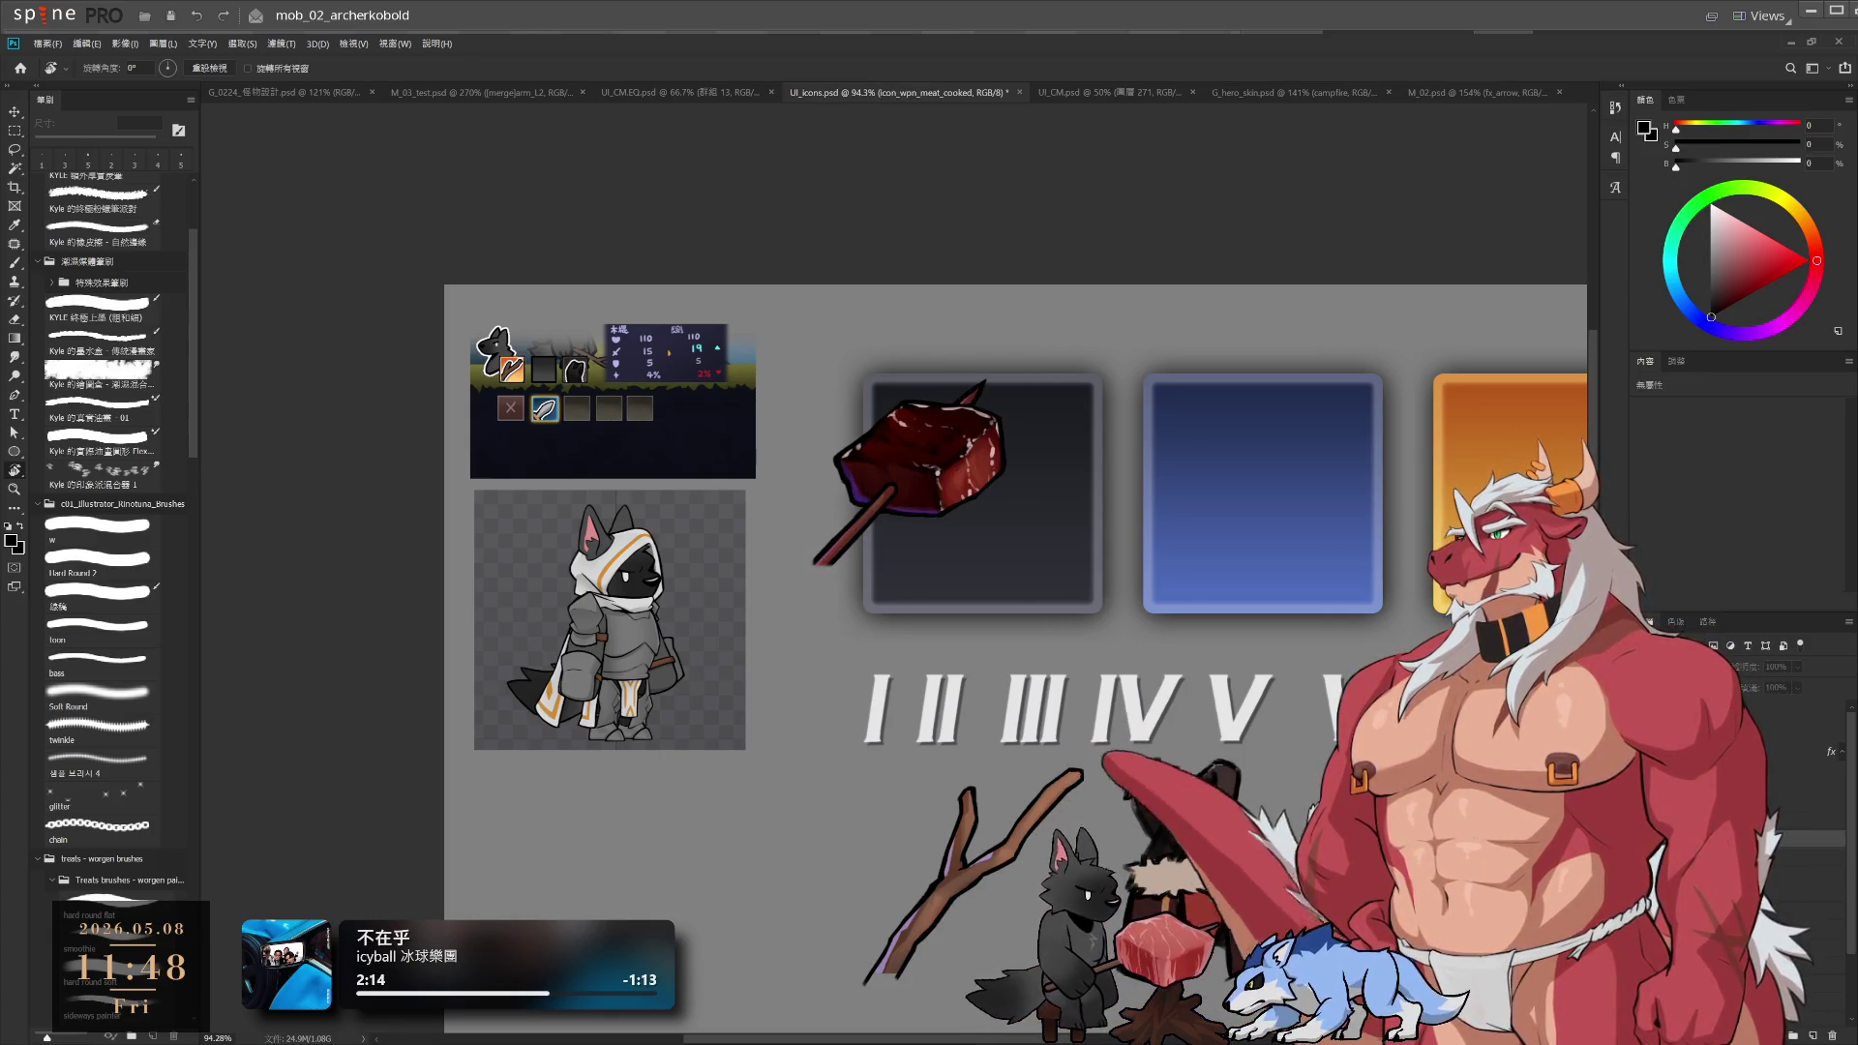
{"action": "key", "text": "ctrl+comma"}
{"action": "key", "text": "ctrl+comma"}
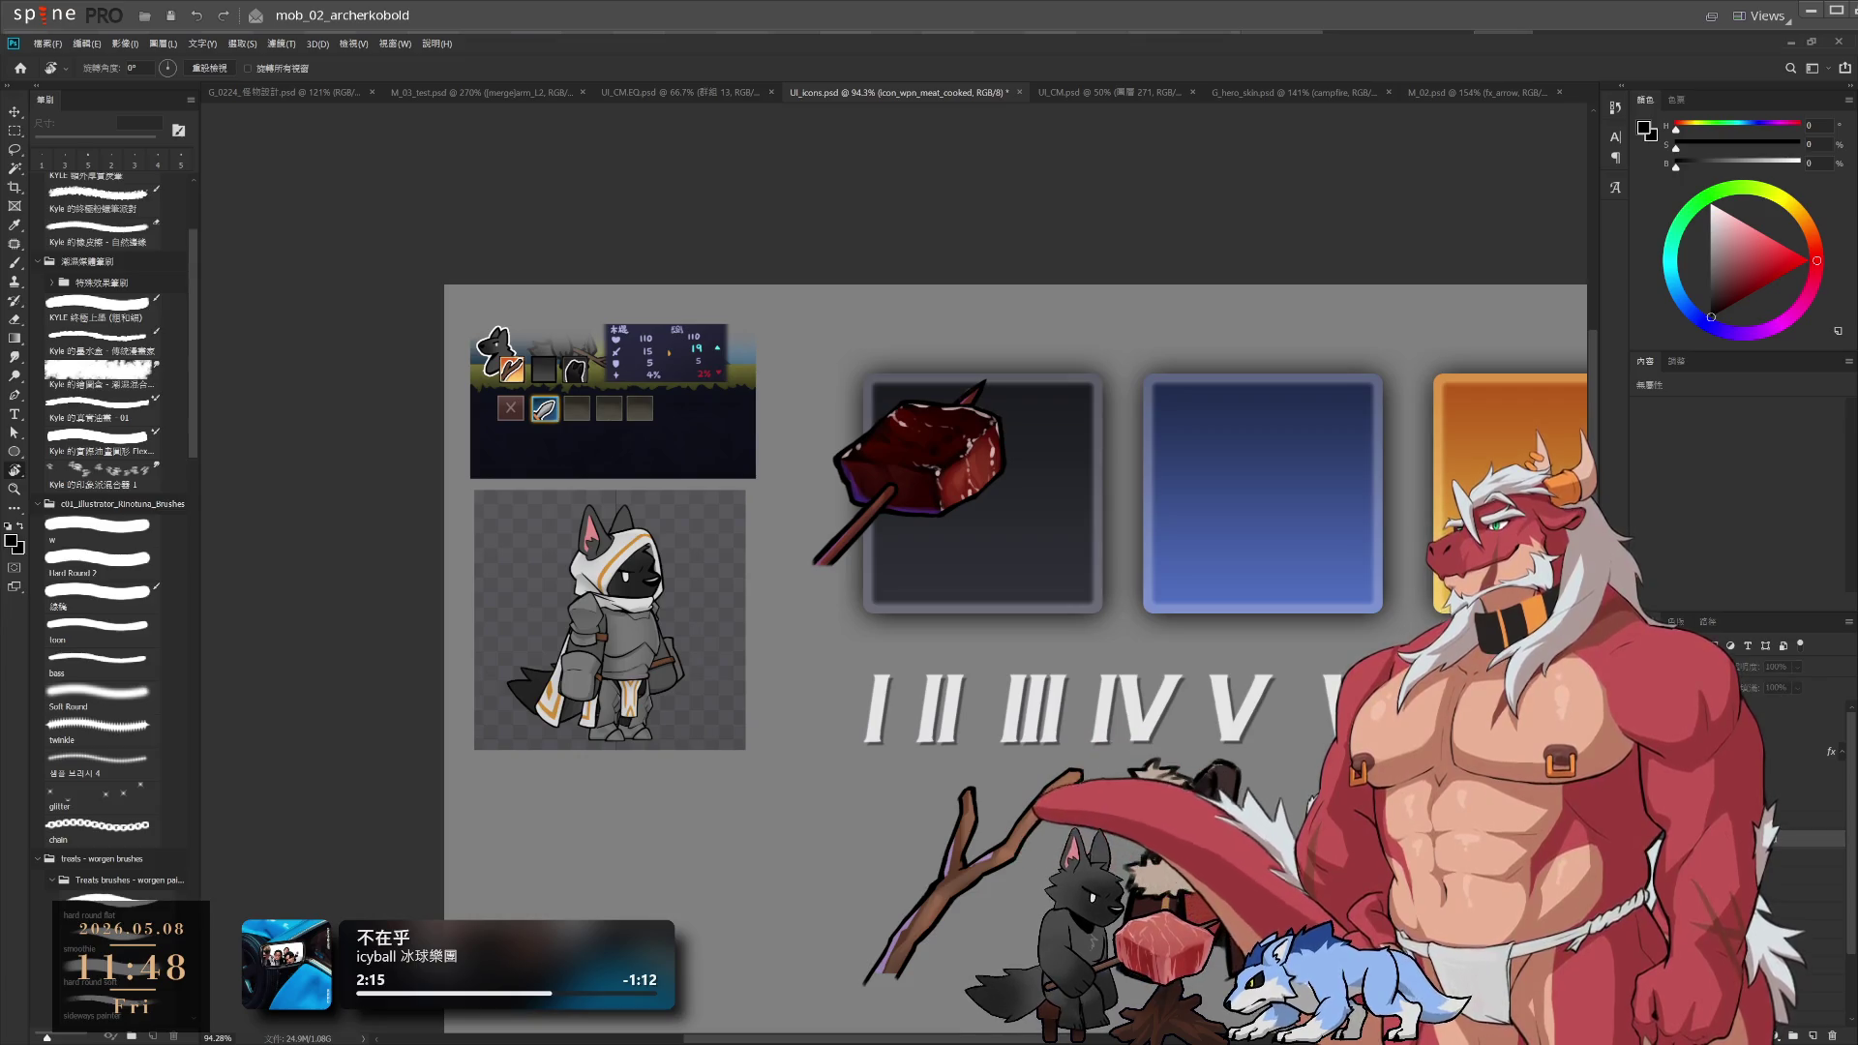
{"action": "key", "text": "ctrl+comma"}
{"action": "key", "text": "ctrl+comma"}
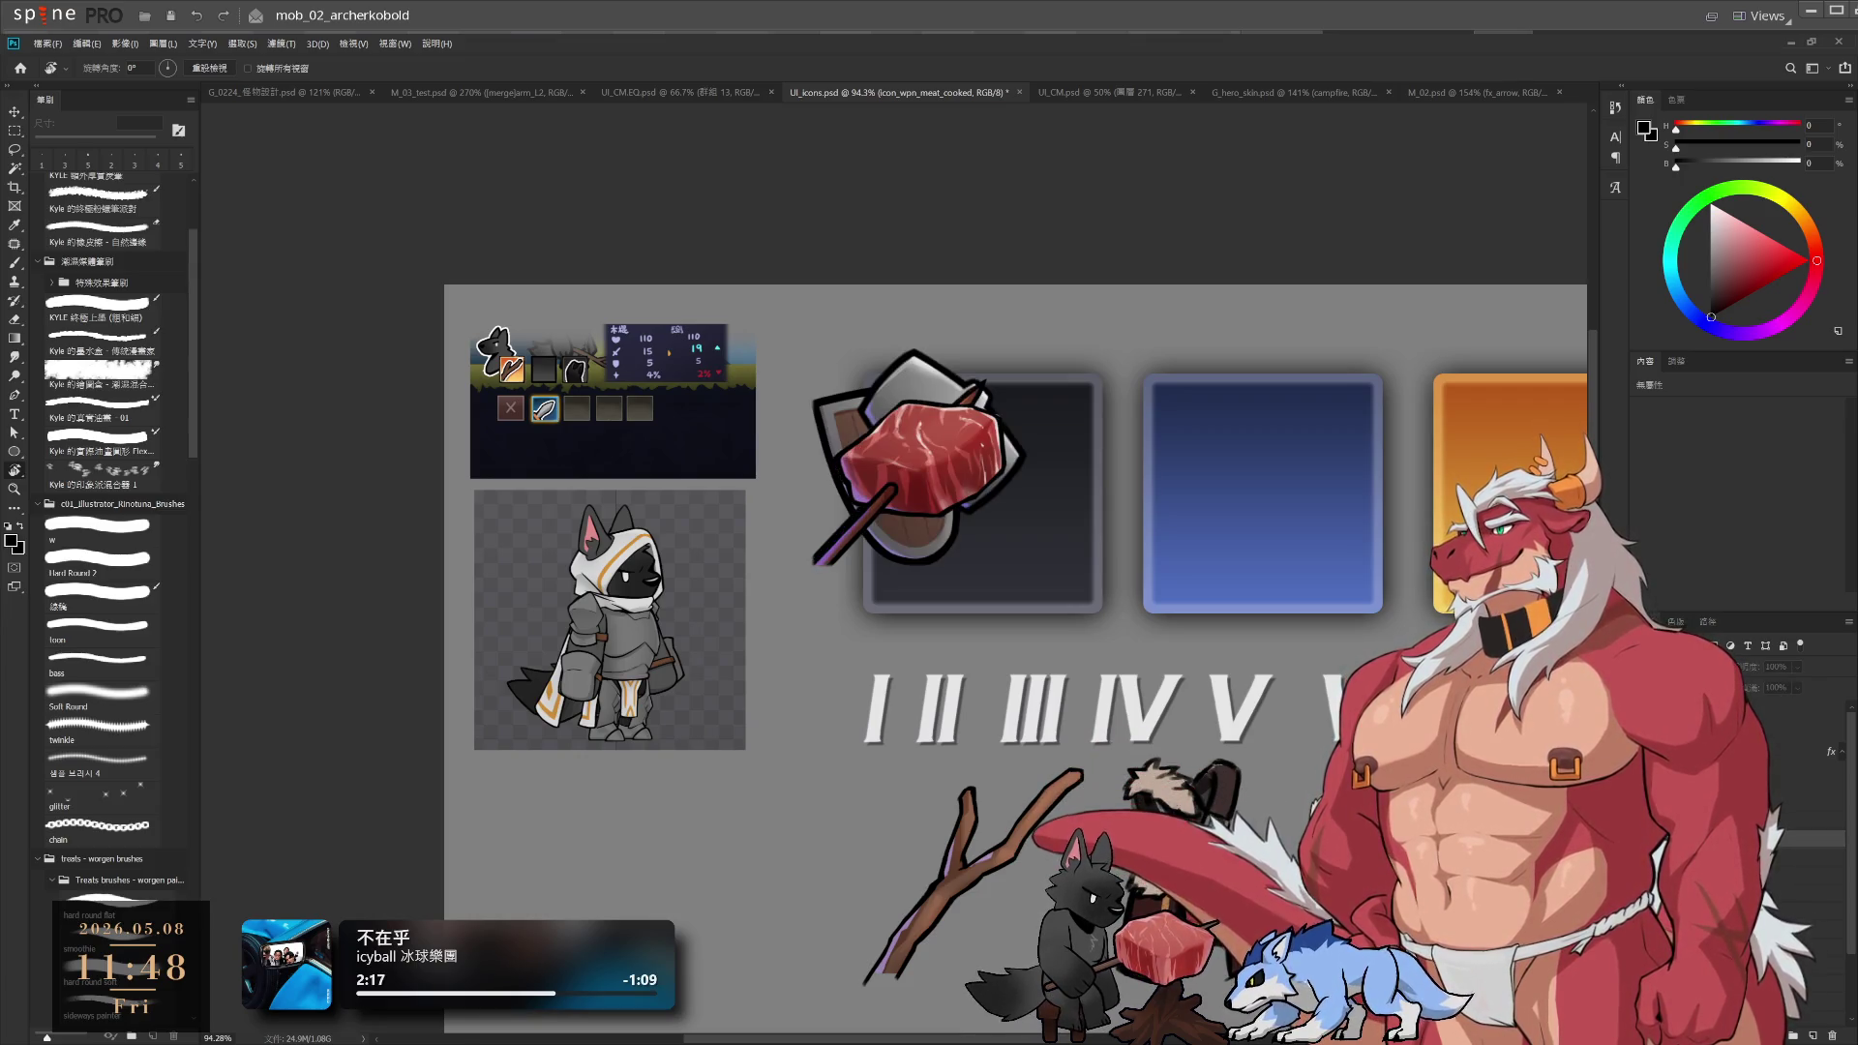
{"action": "key", "text": "ctrl+comma"}
{"action": "mouse_move", "coordinate": [901, 497]}
{"action": "left_mouse_down"}
{"action": "mouse_move", "coordinate": [970, 532]}
{"action": "mouse_move", "coordinate": [890, 498]}
{"action": "mouse_move", "coordinate": [997, 592]}
{"action": "left_mouse_up"}
{"action": "left_click_drag", "start_coordinate": [1239, 673], "coordinate": [1216, 652]}
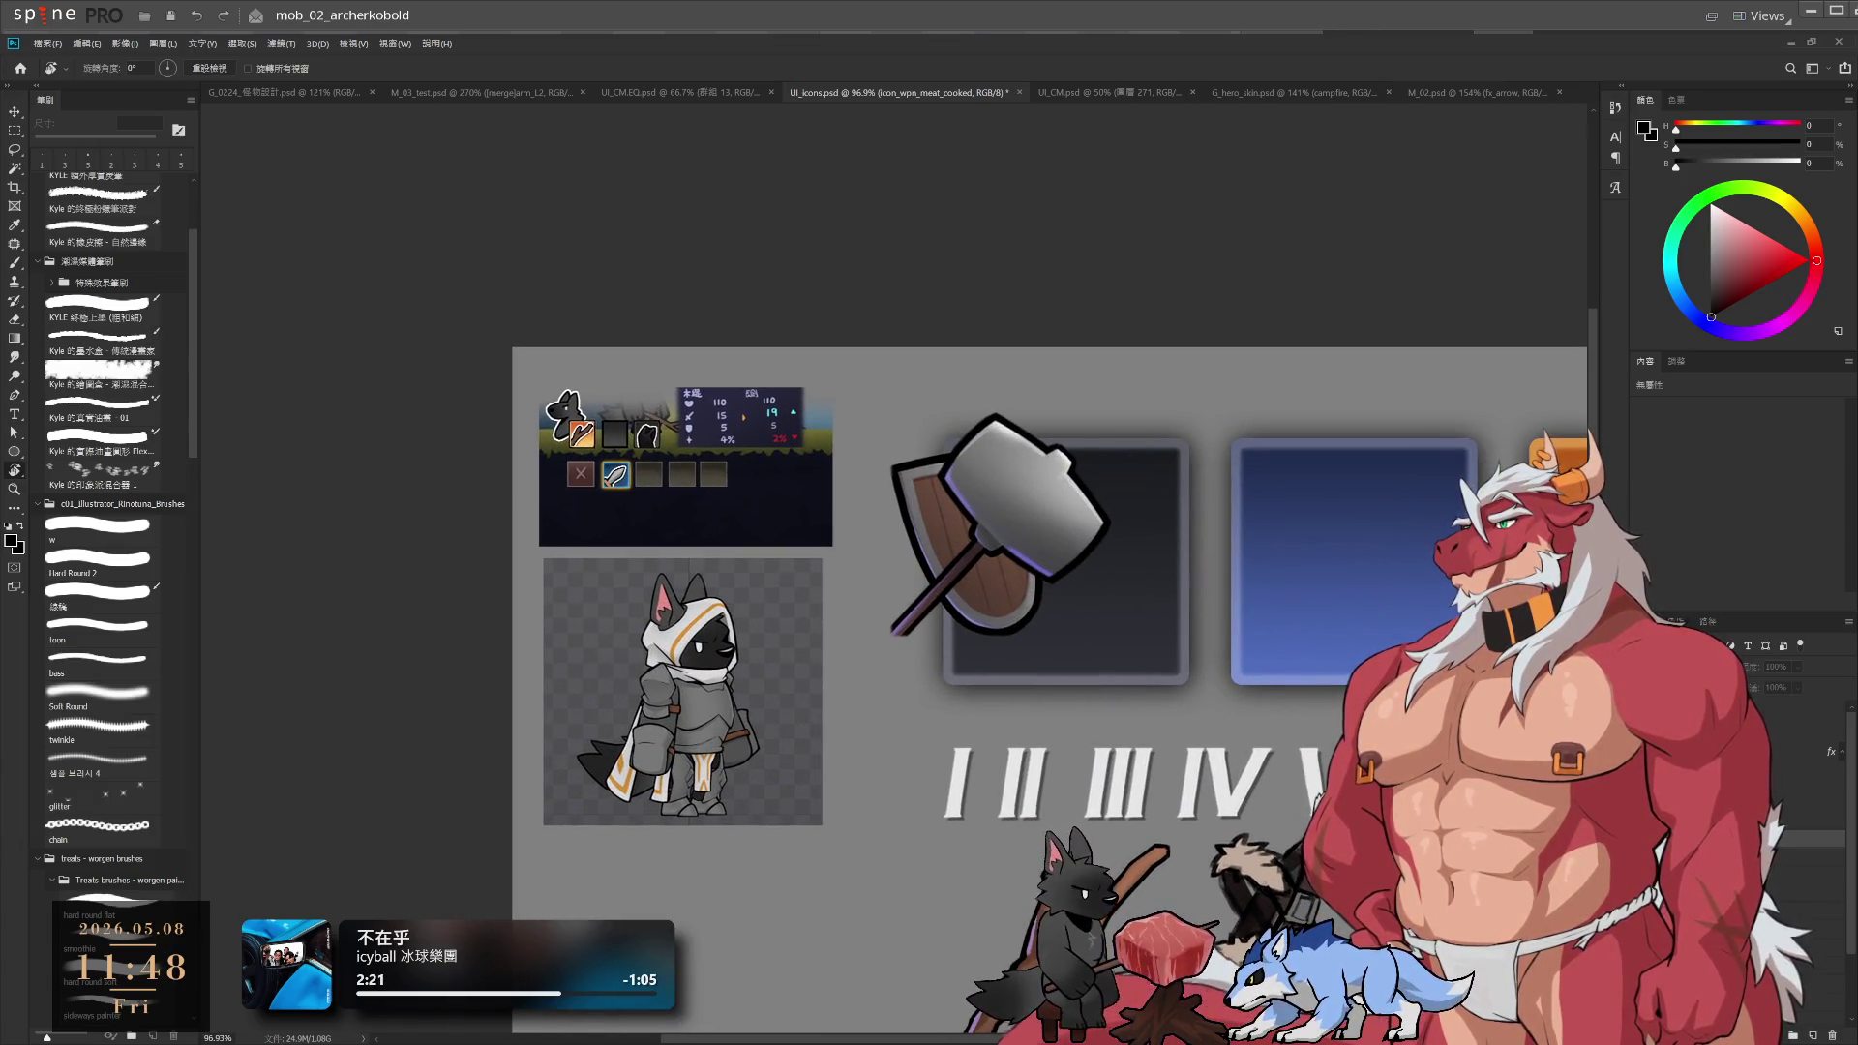
Cycle visibility through the stacked slot icons until the meat on the shield shows
{"action": "key", "text": "ctrl+comma"}
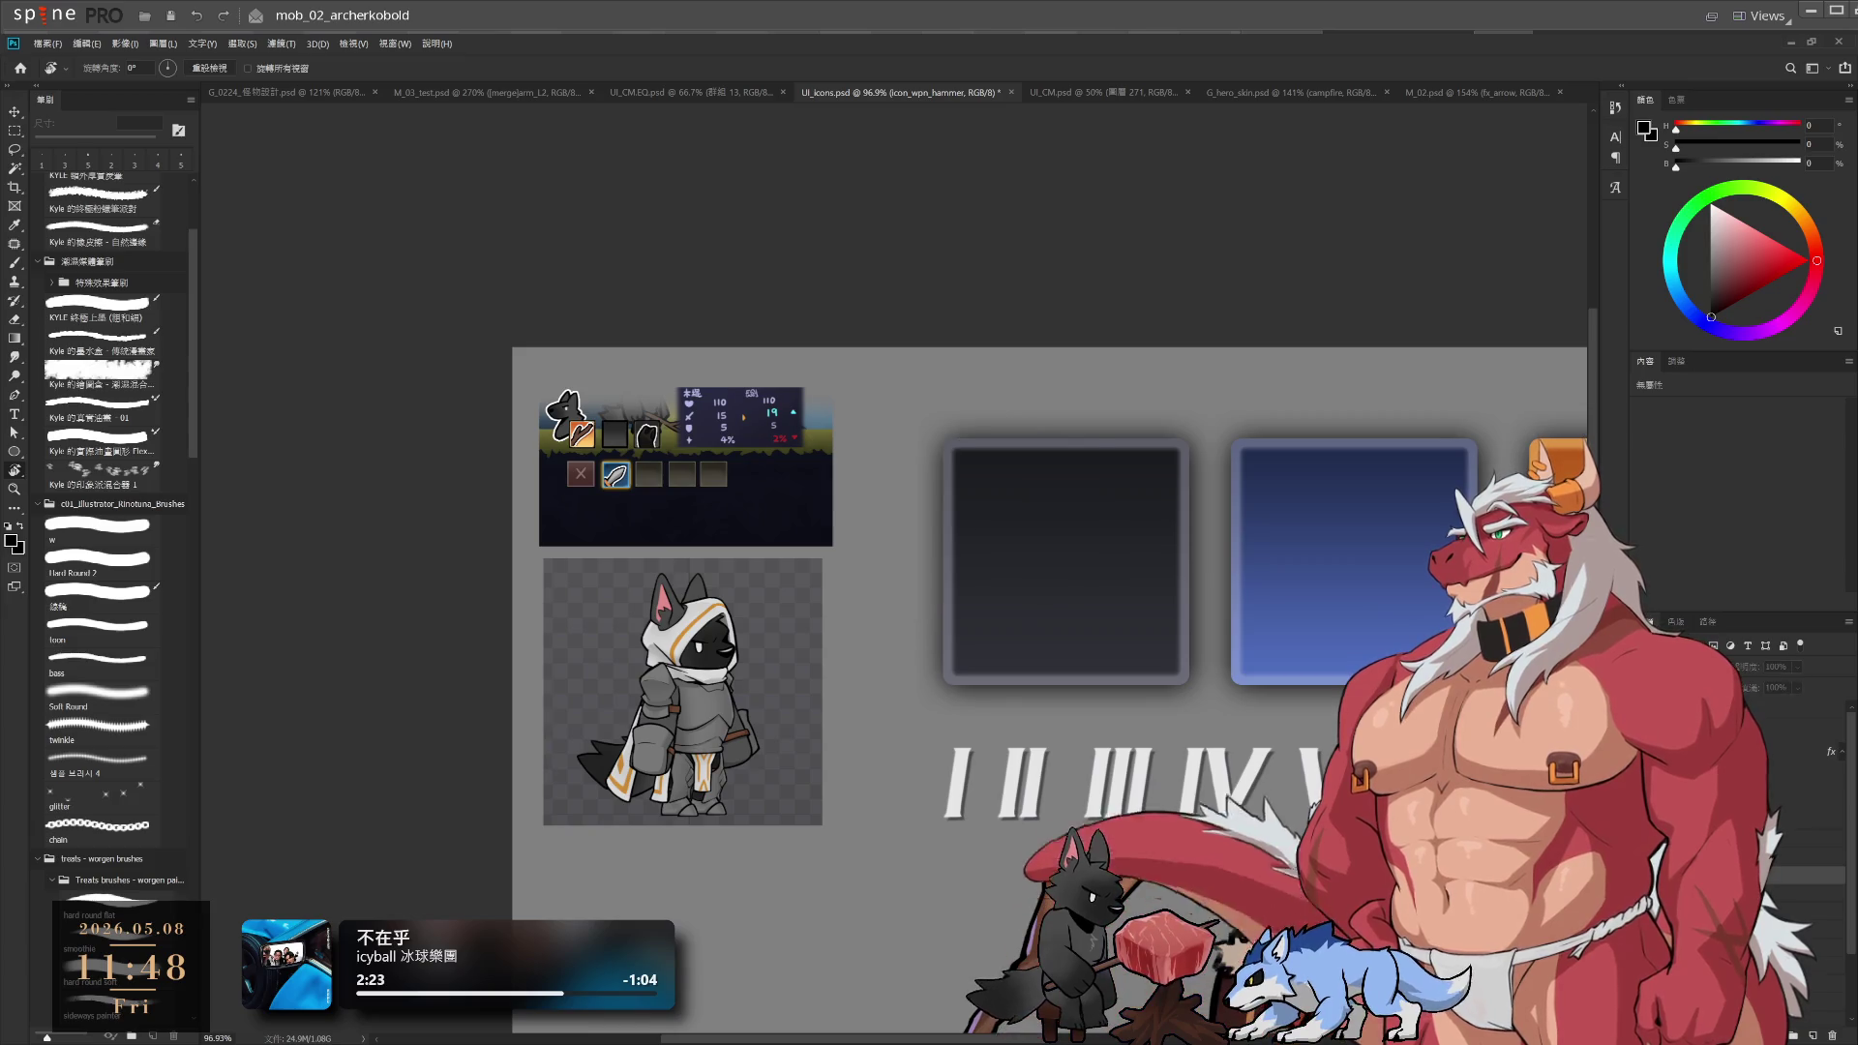
{"action": "key", "text": "alt+bracketleft"}
{"action": "key", "text": "ctrl+comma"}
{"action": "key", "text": "ctrl+comma"}
{"action": "key", "text": "alt+bracketleft"}
{"action": "key", "text": "ctrl+comma"}
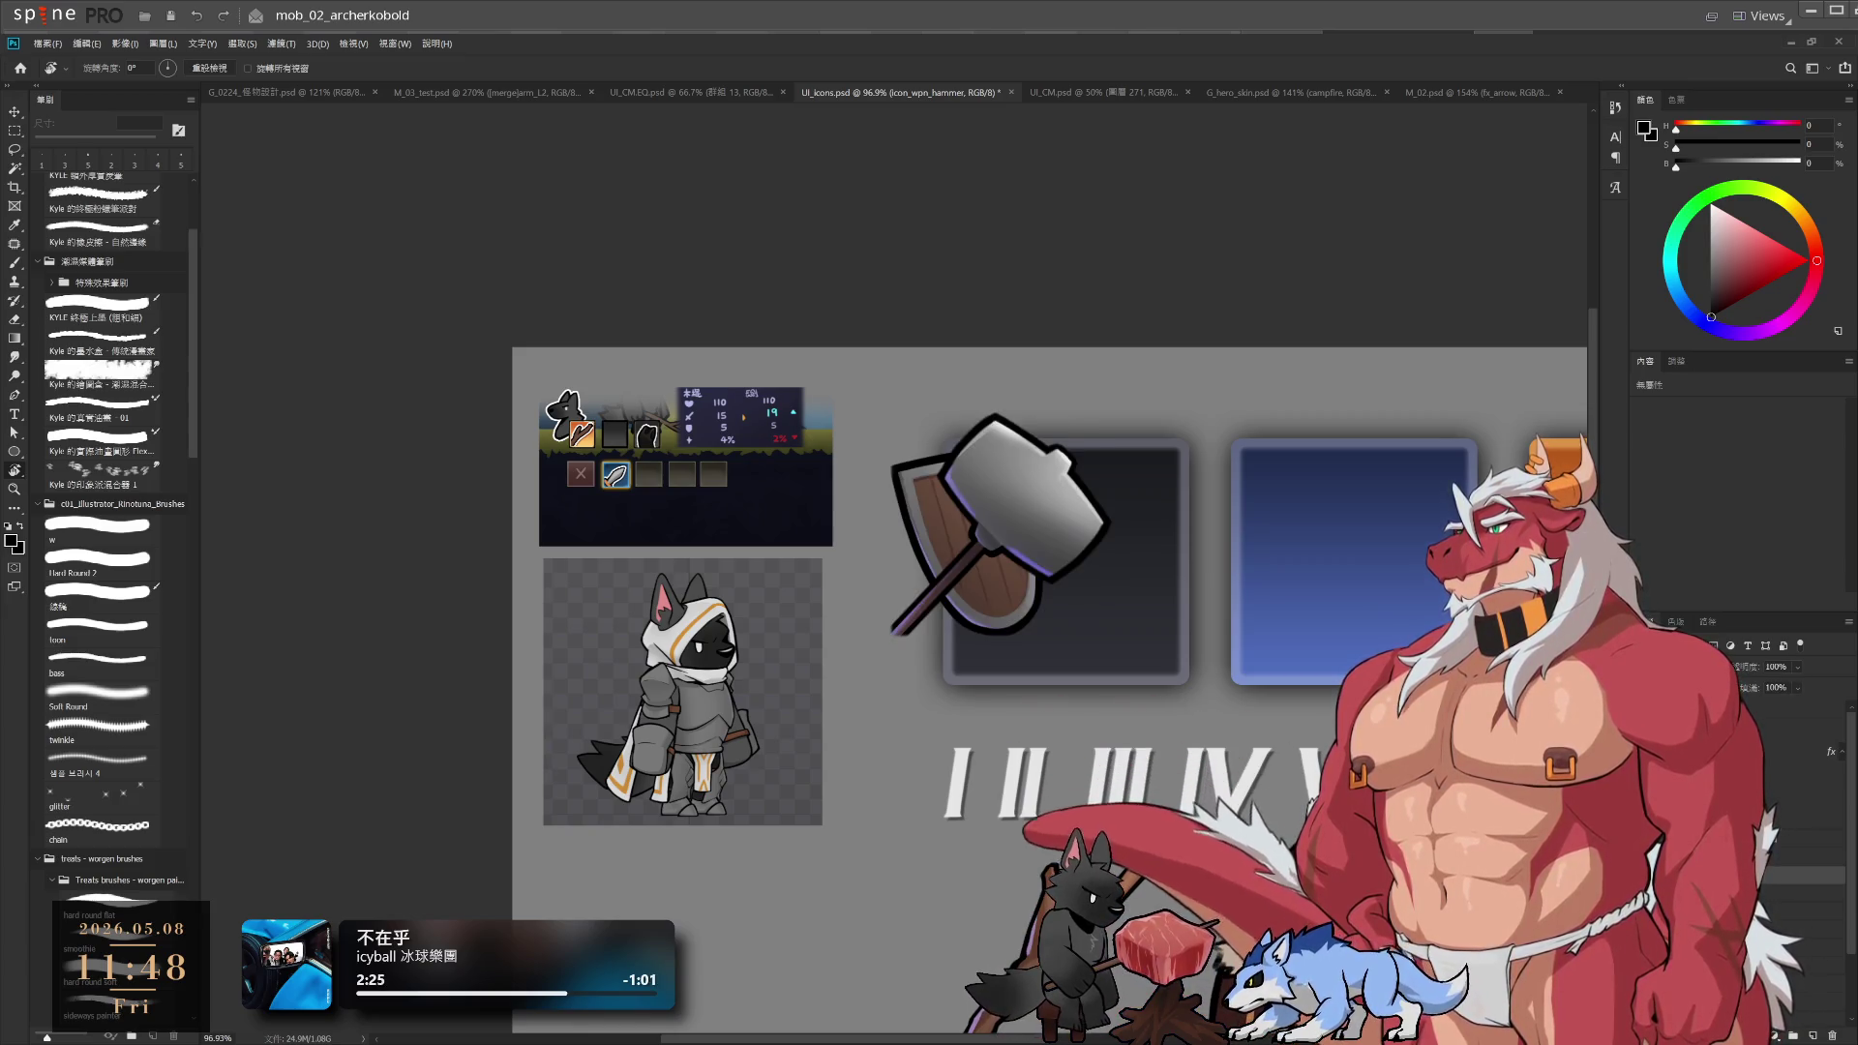
{"action": "key", "text": "ctrl+comma"}
{"action": "key", "text": "alt+bracketleft"}
{"action": "key", "text": "ctrl+comma"}
{"action": "key", "text": "ctrl+comma"}
{"action": "key", "text": "alt+bracketleft"}
{"action": "key", "text": "ctrl+comma"}
{"action": "key", "text": "ctrl+comma"}
{"action": "key", "text": "alt+bracketleft"}
{"action": "key", "text": "ctrl+comma"}
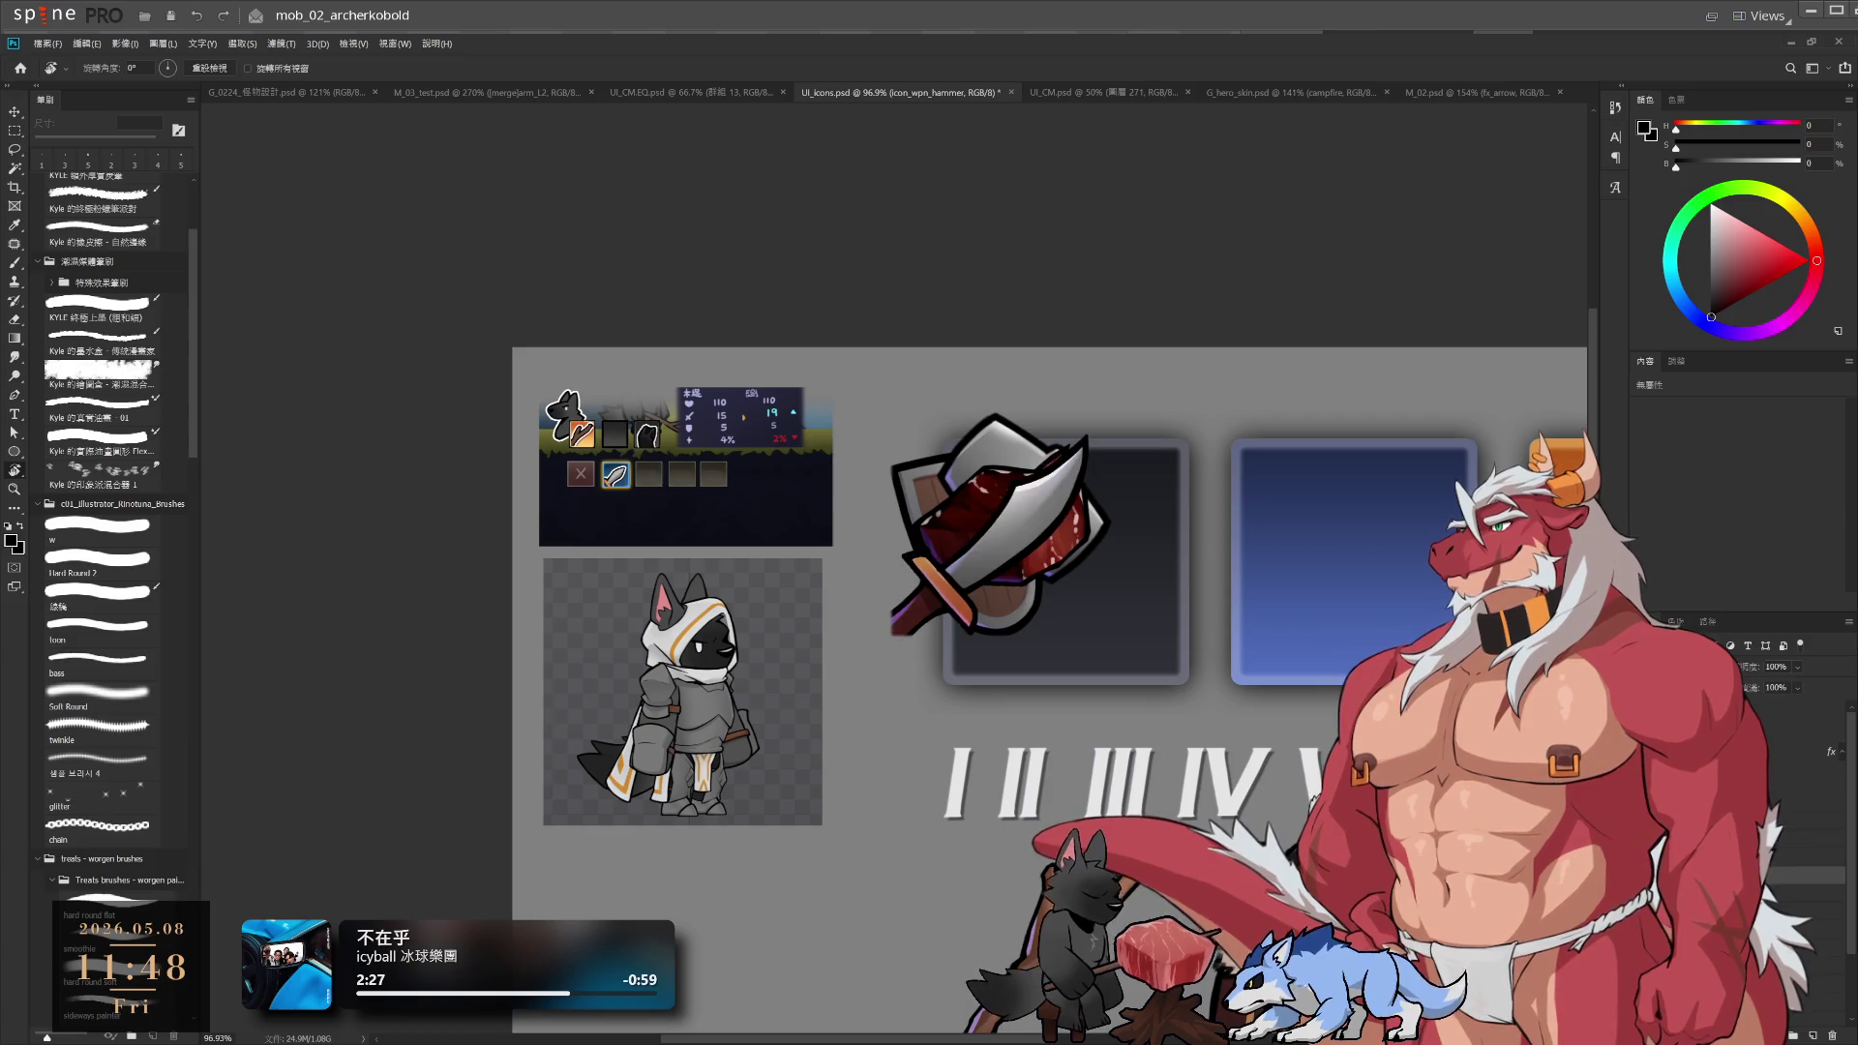
Show the meat chunk on a stick in 群組 37, then reselect the 道具 layer
{"action": "key", "text": "alt+bracketleft"}
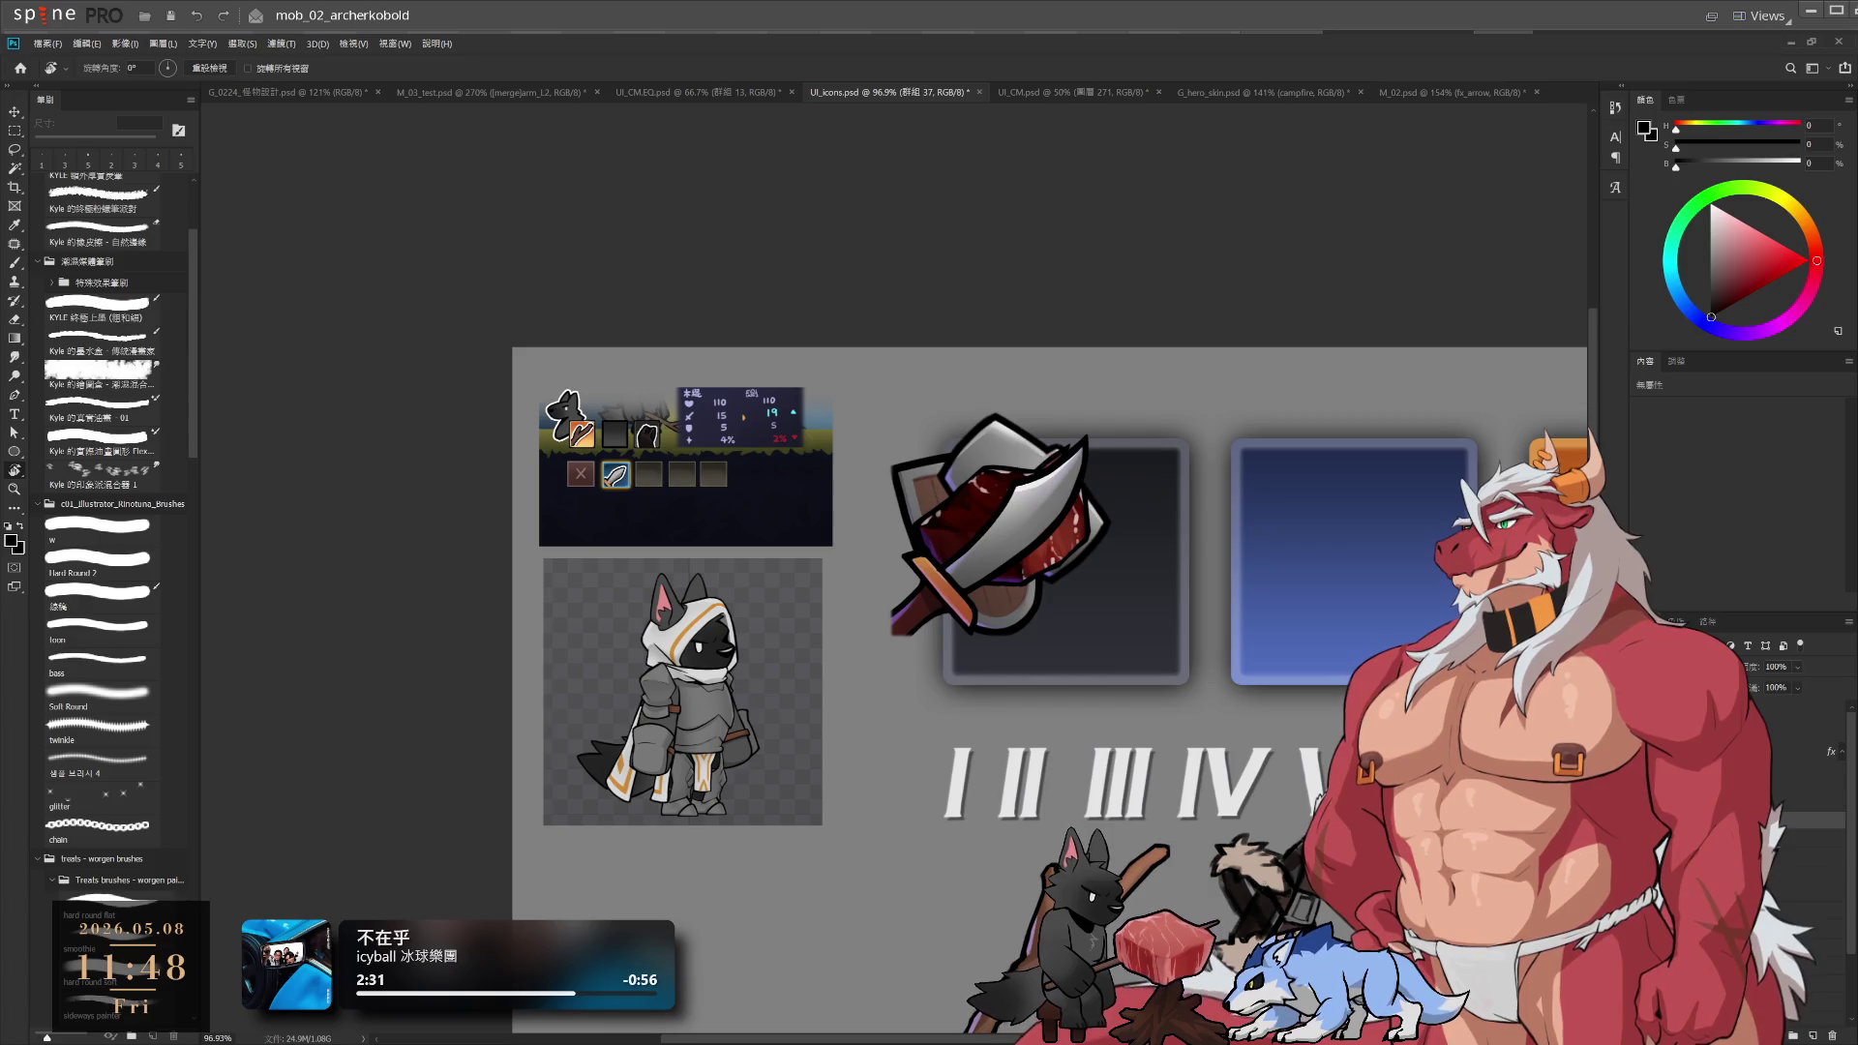
{"action": "key", "text": "ctrl+comma"}
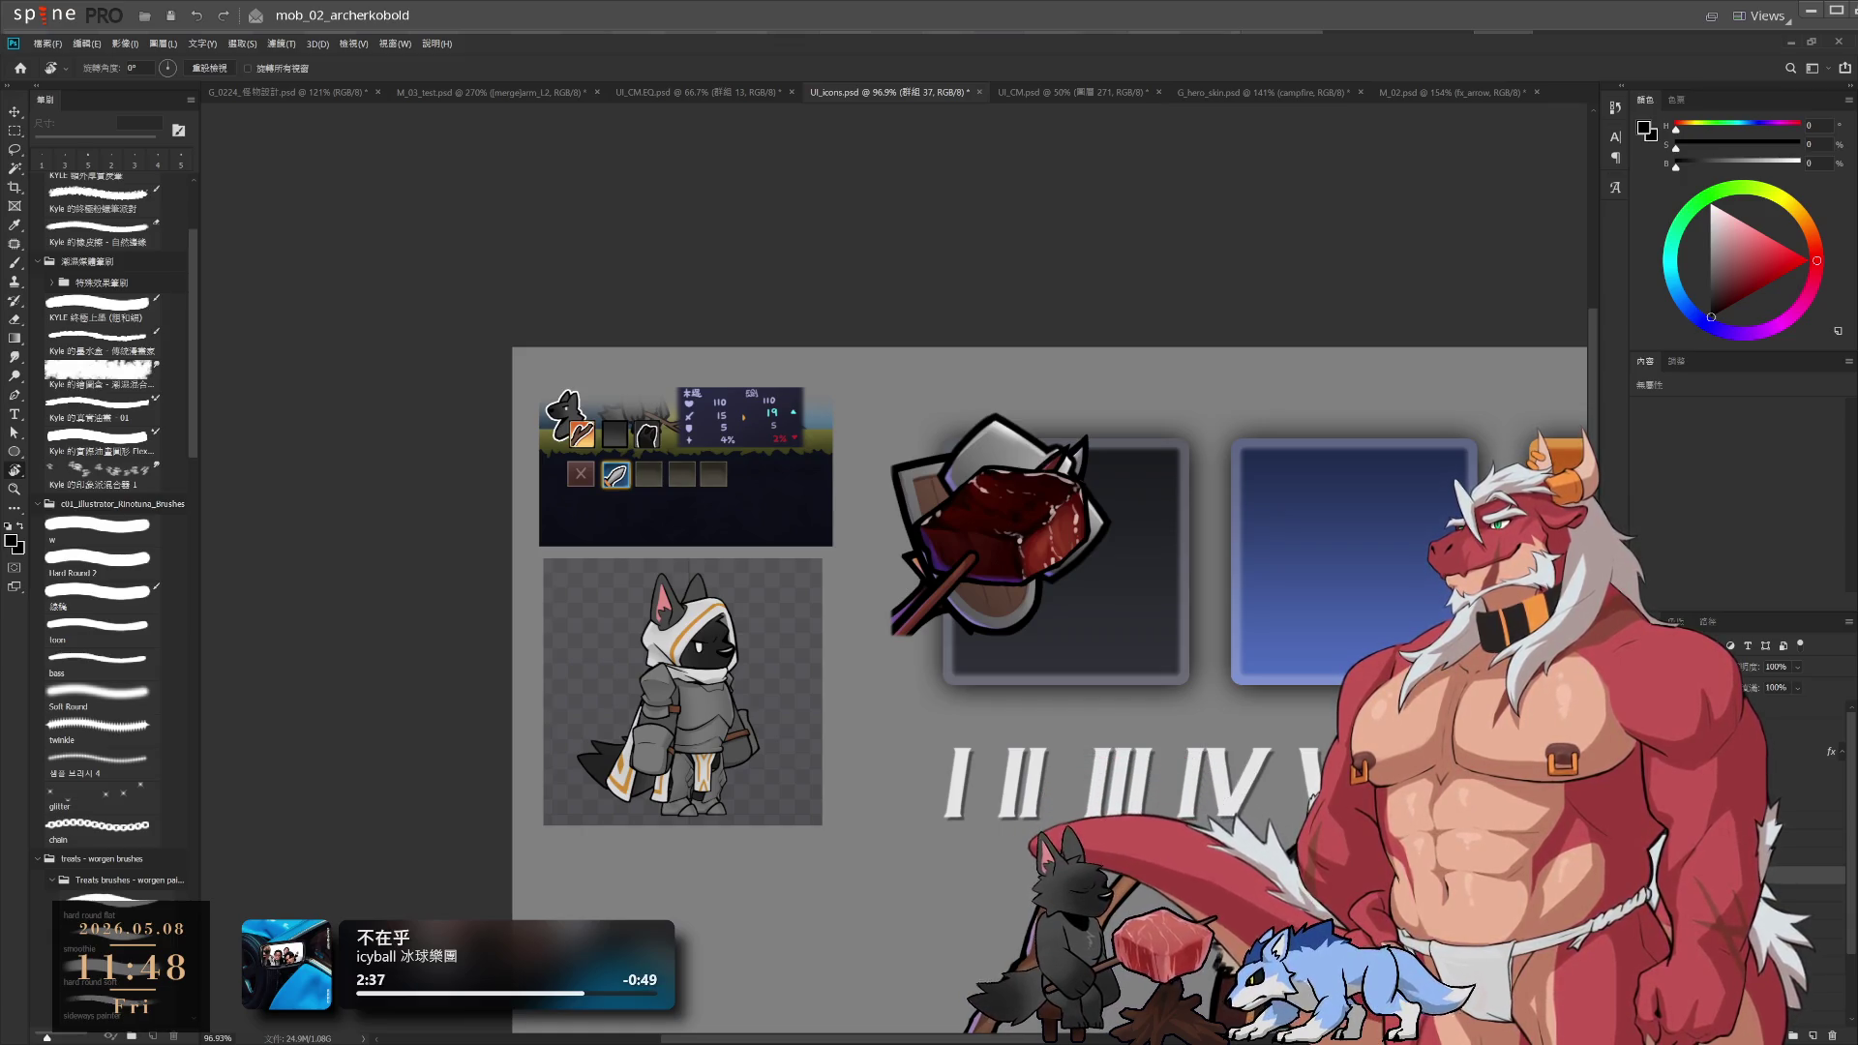
{"action": "key", "text": "alt+bracketleft"}
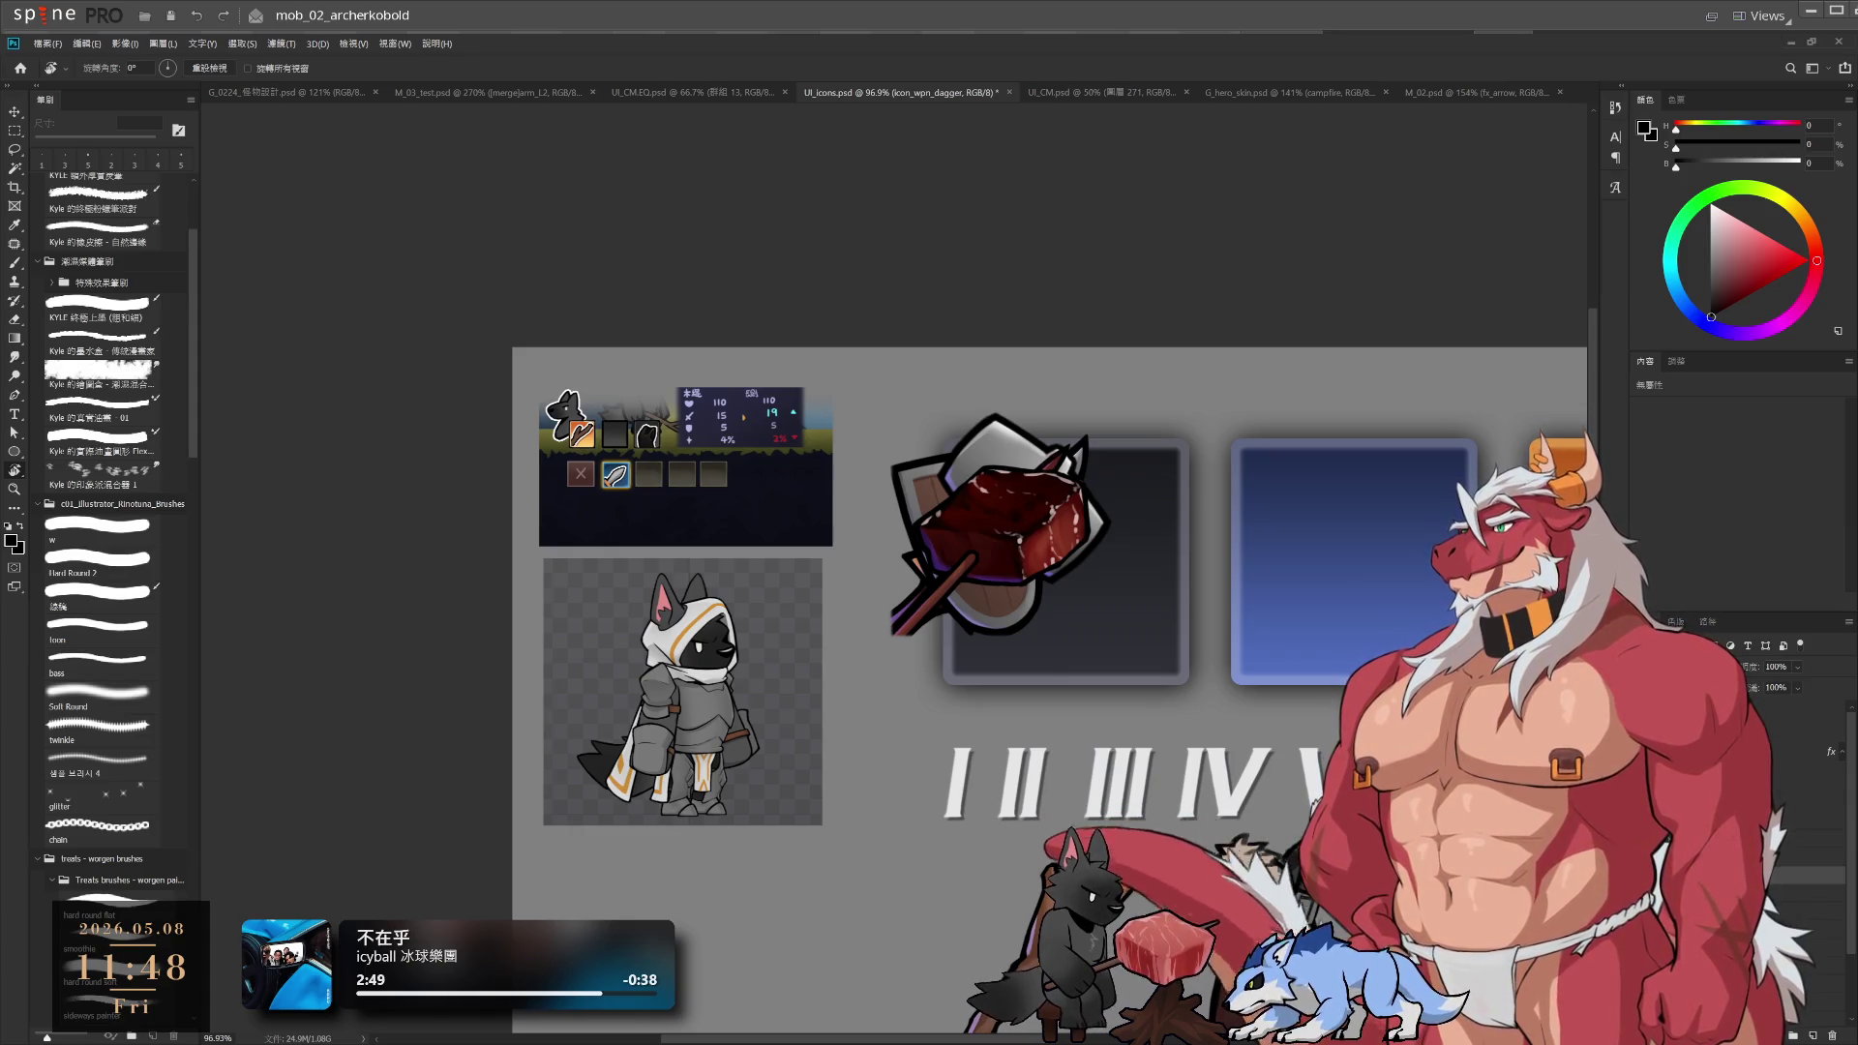
{"action": "key", "text": "alt+bracketright"}
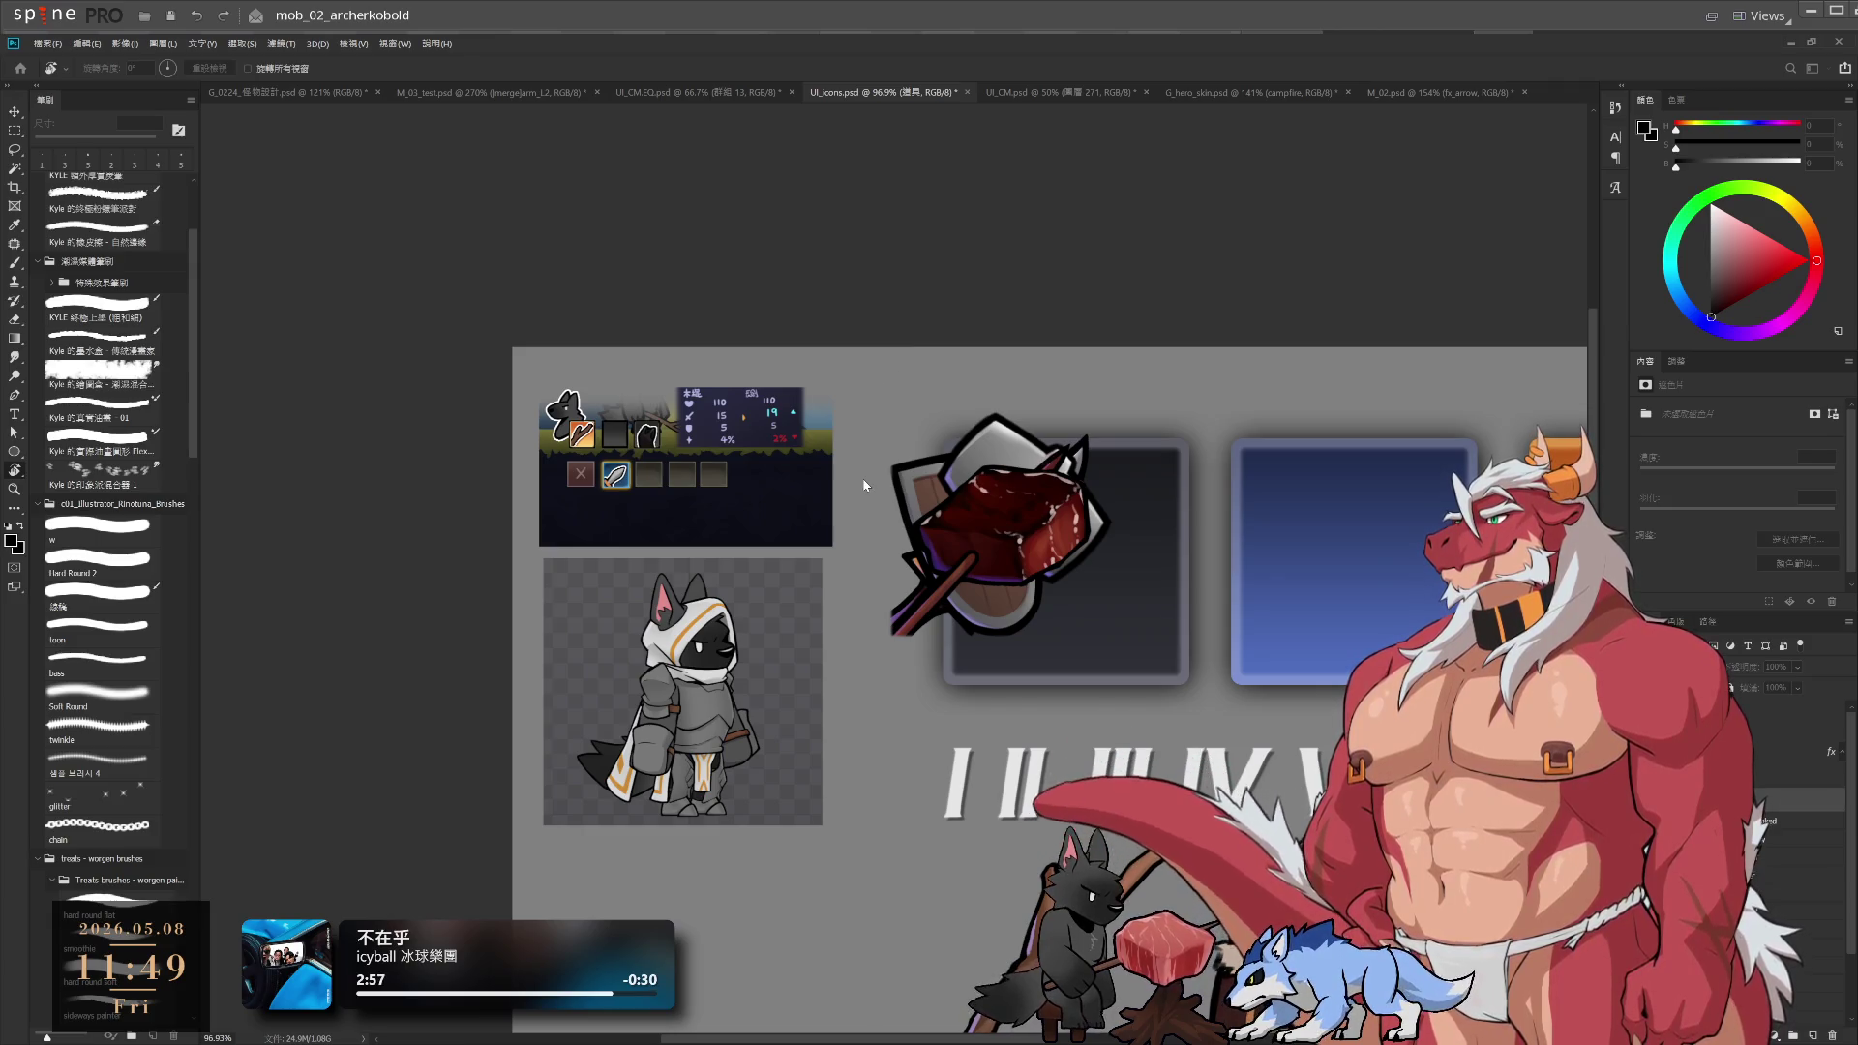
Zoom out to about 97% and switch between the layer masks and the dagger layer
{"action": "key", "text": "F2"}
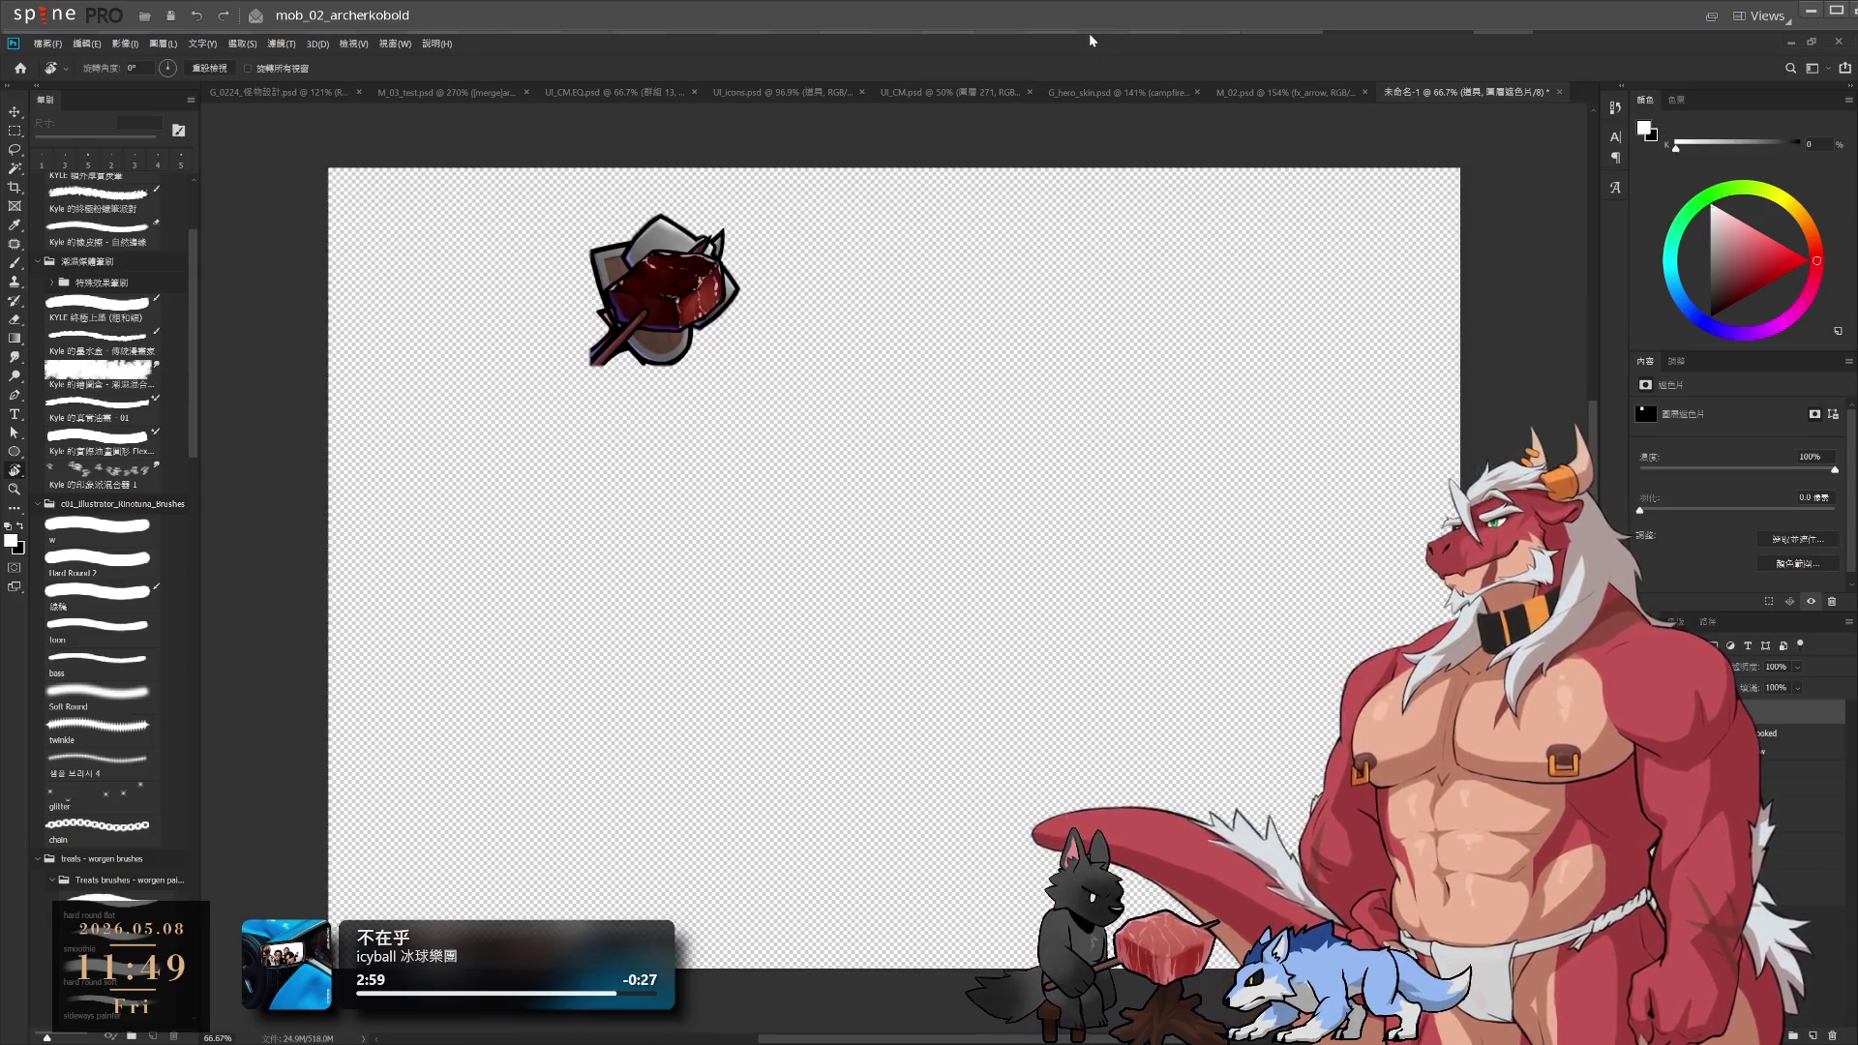
{"action": "mouse_move", "coordinate": [685, 308]}
{"action": "left_mouse_down"}
{"action": "mouse_move", "coordinate": [1033, 543]}
{"action": "mouse_move", "coordinate": [1024, 600]}
{"action": "left_mouse_up"}
{"action": "scroll", "coordinate": [1034, 543], "scroll_direction": "up", "scroll_amount": 6}
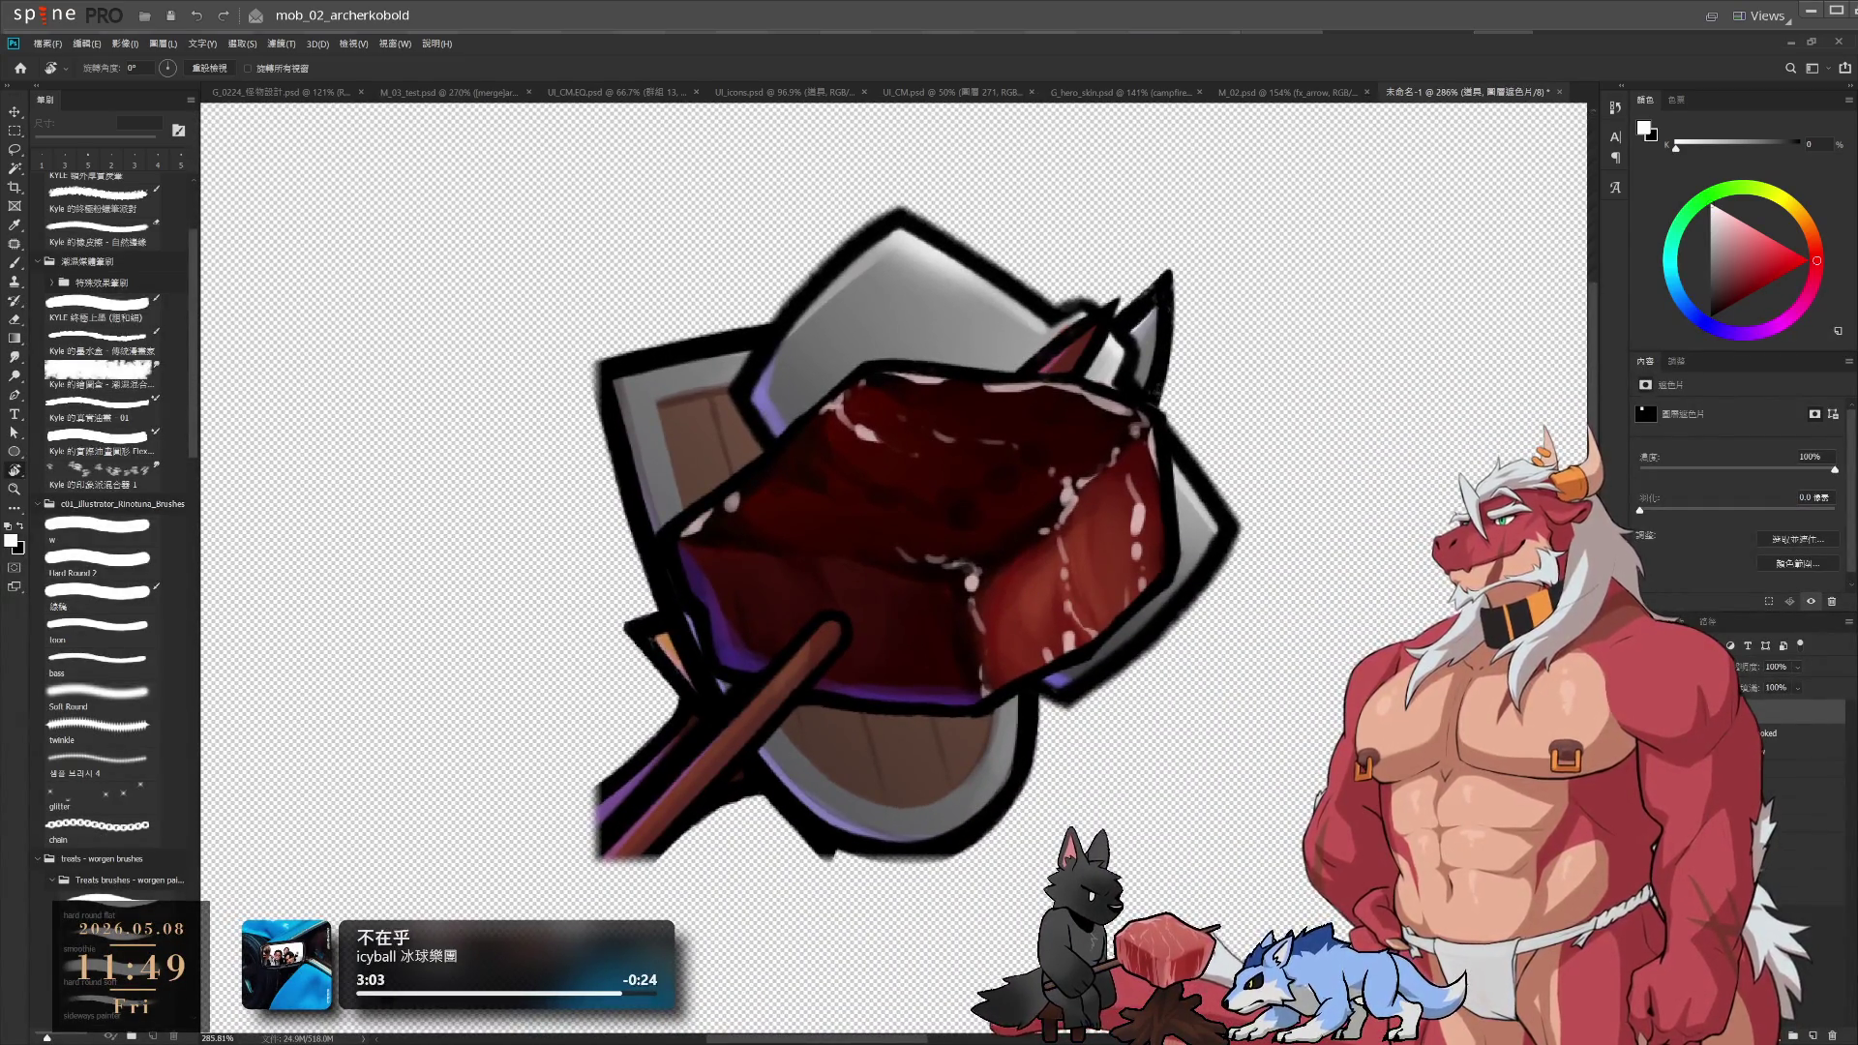
{"action": "left_click", "coordinate": [1819, 851]}
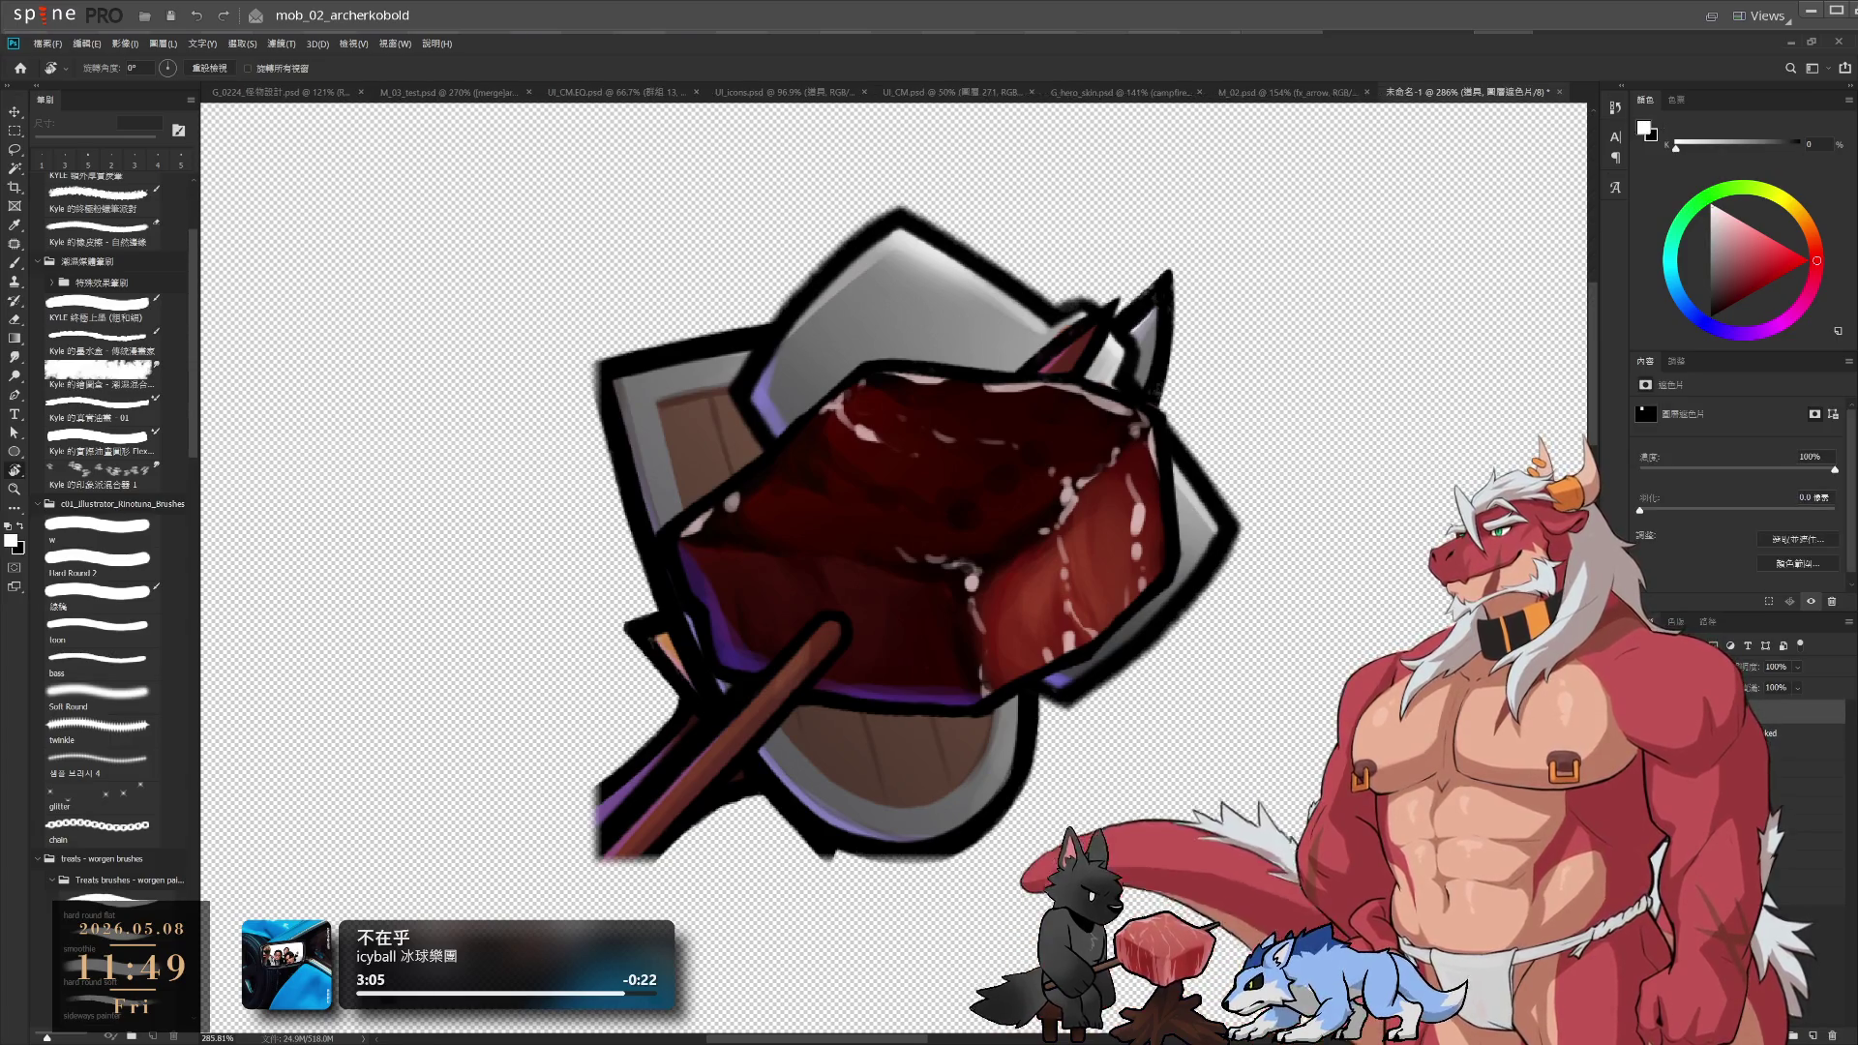
{"action": "left_click", "coordinate": [1754, 717]}
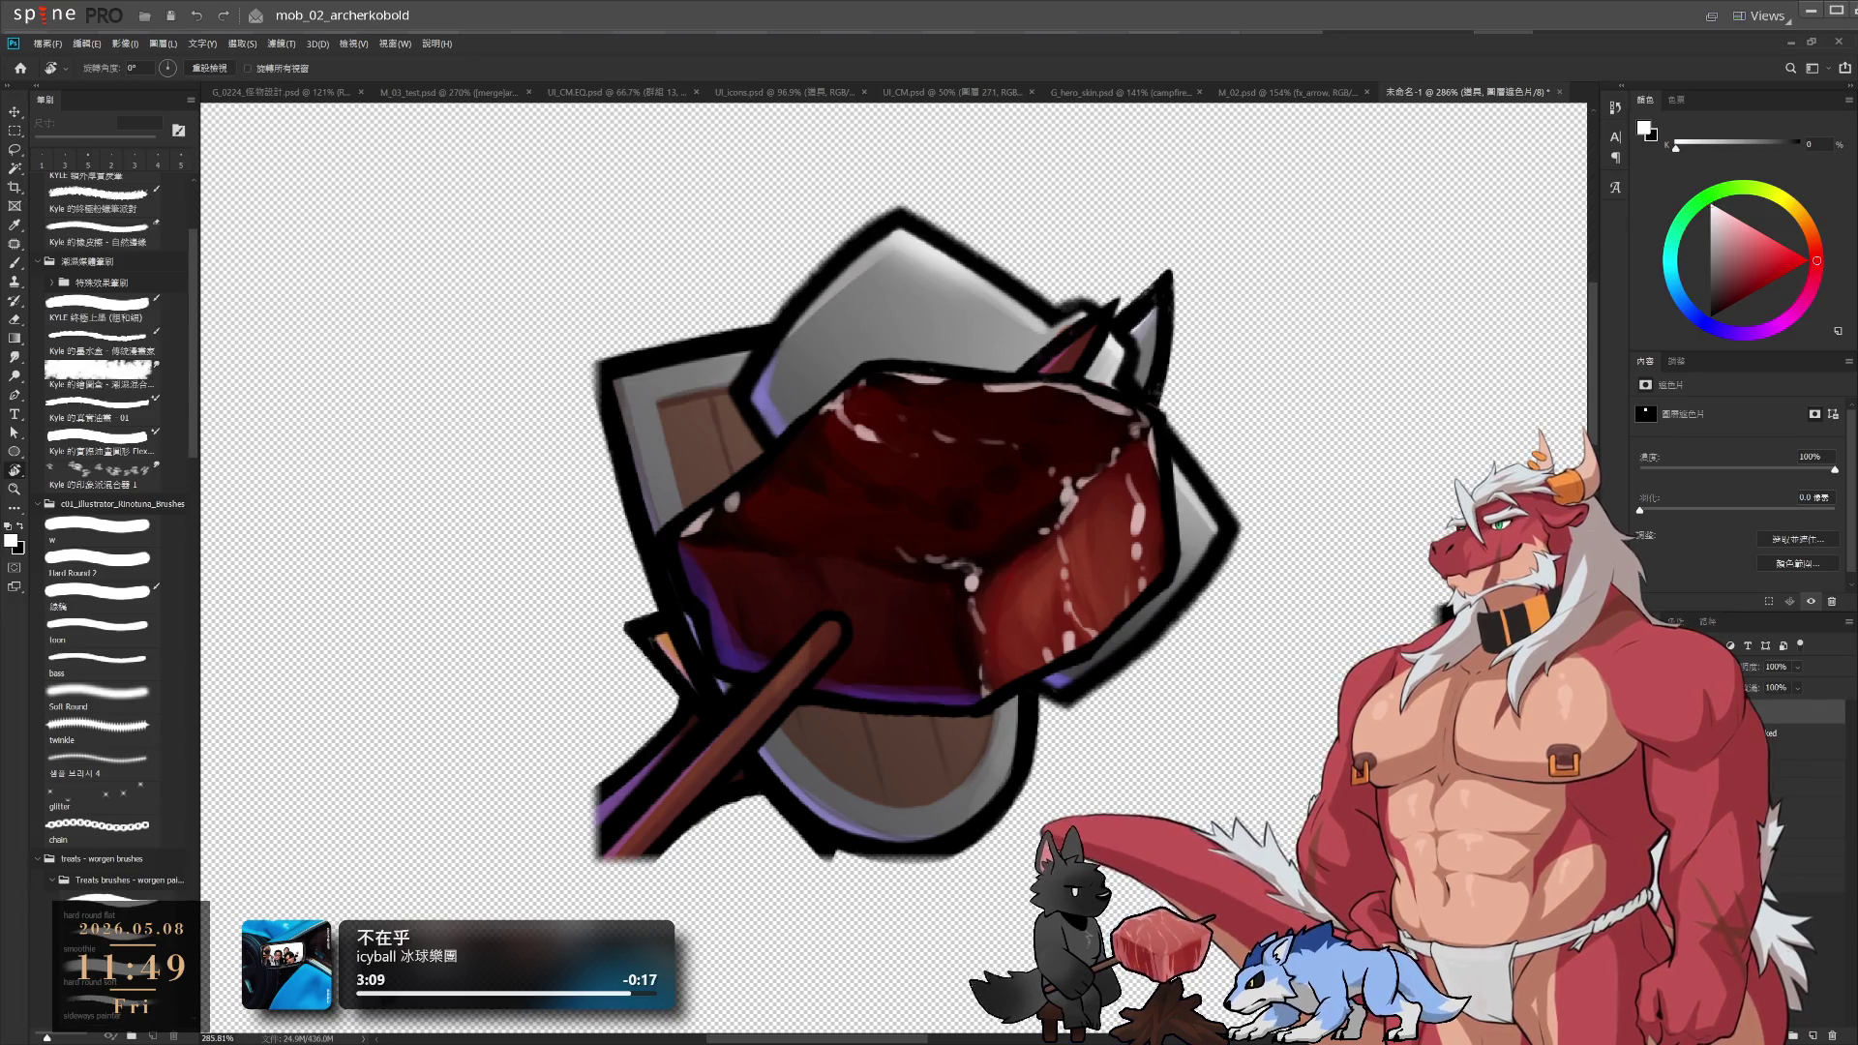
{"action": "left_click", "coordinate": [1791, 833]}
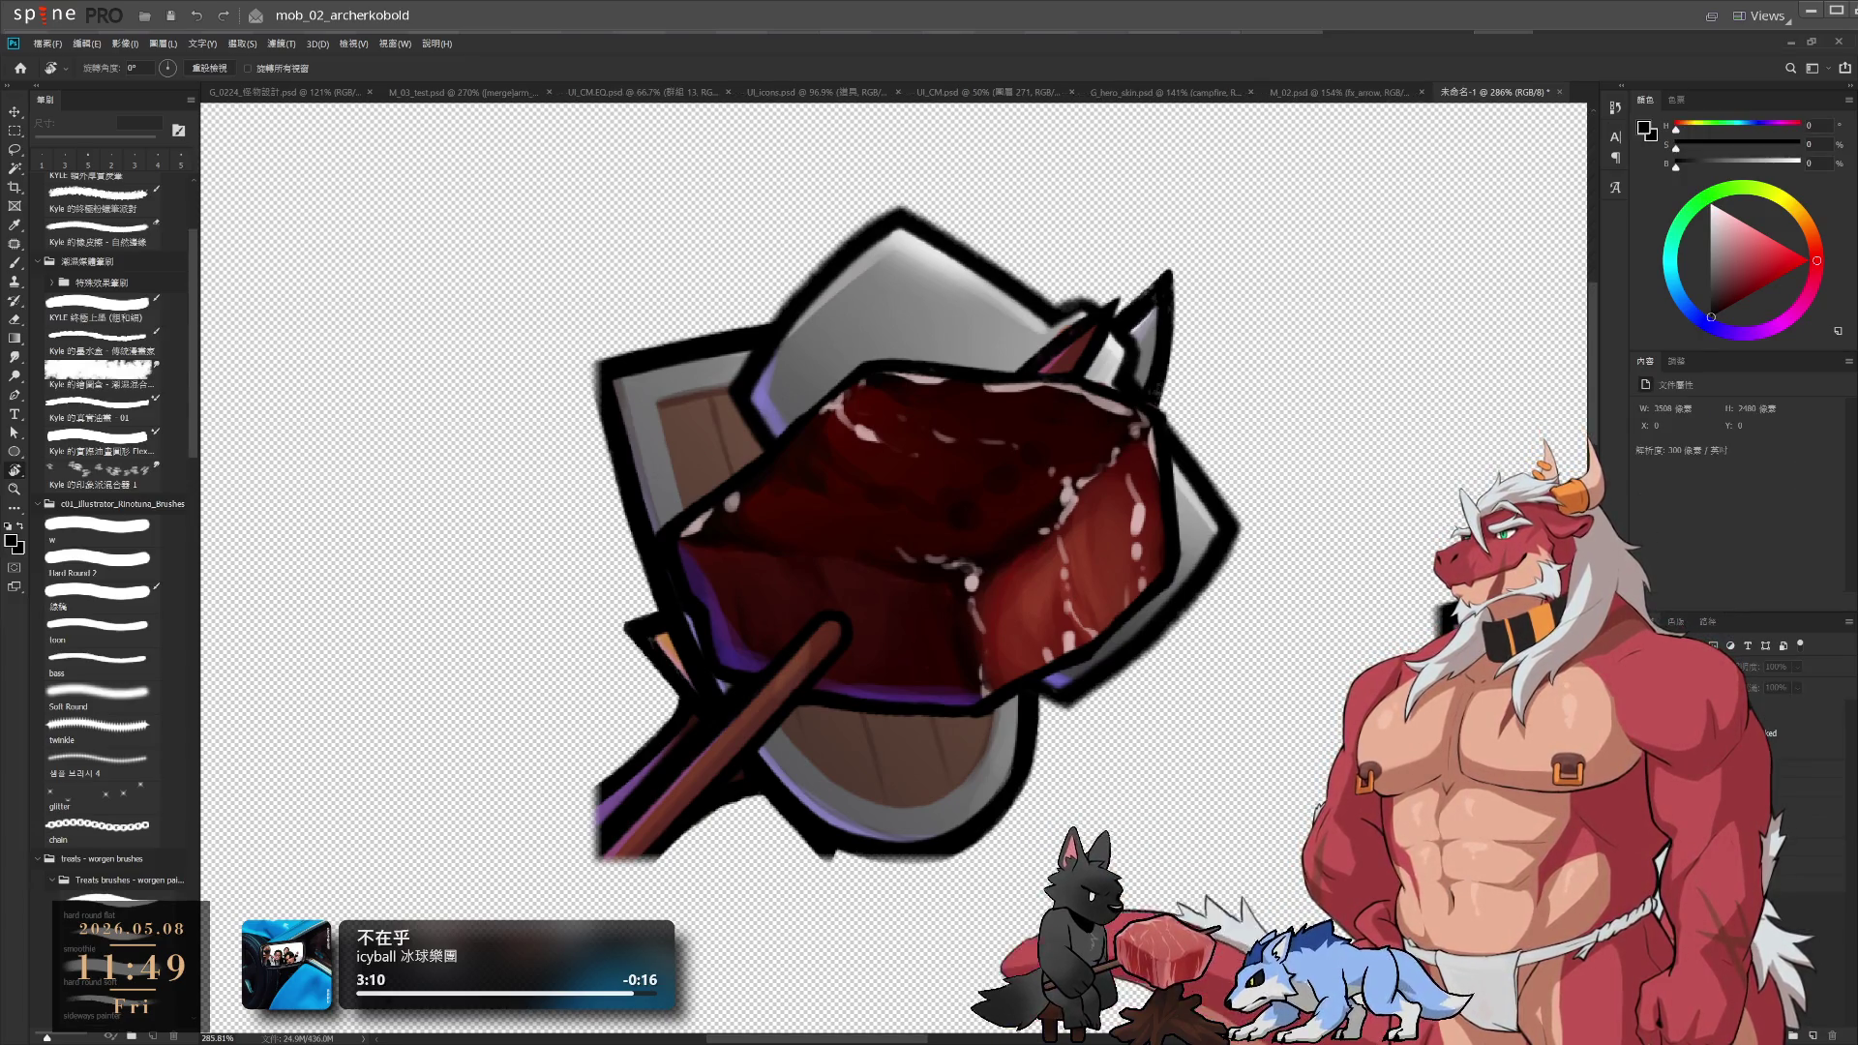
{"action": "left_click", "coordinate": [1791, 787]}
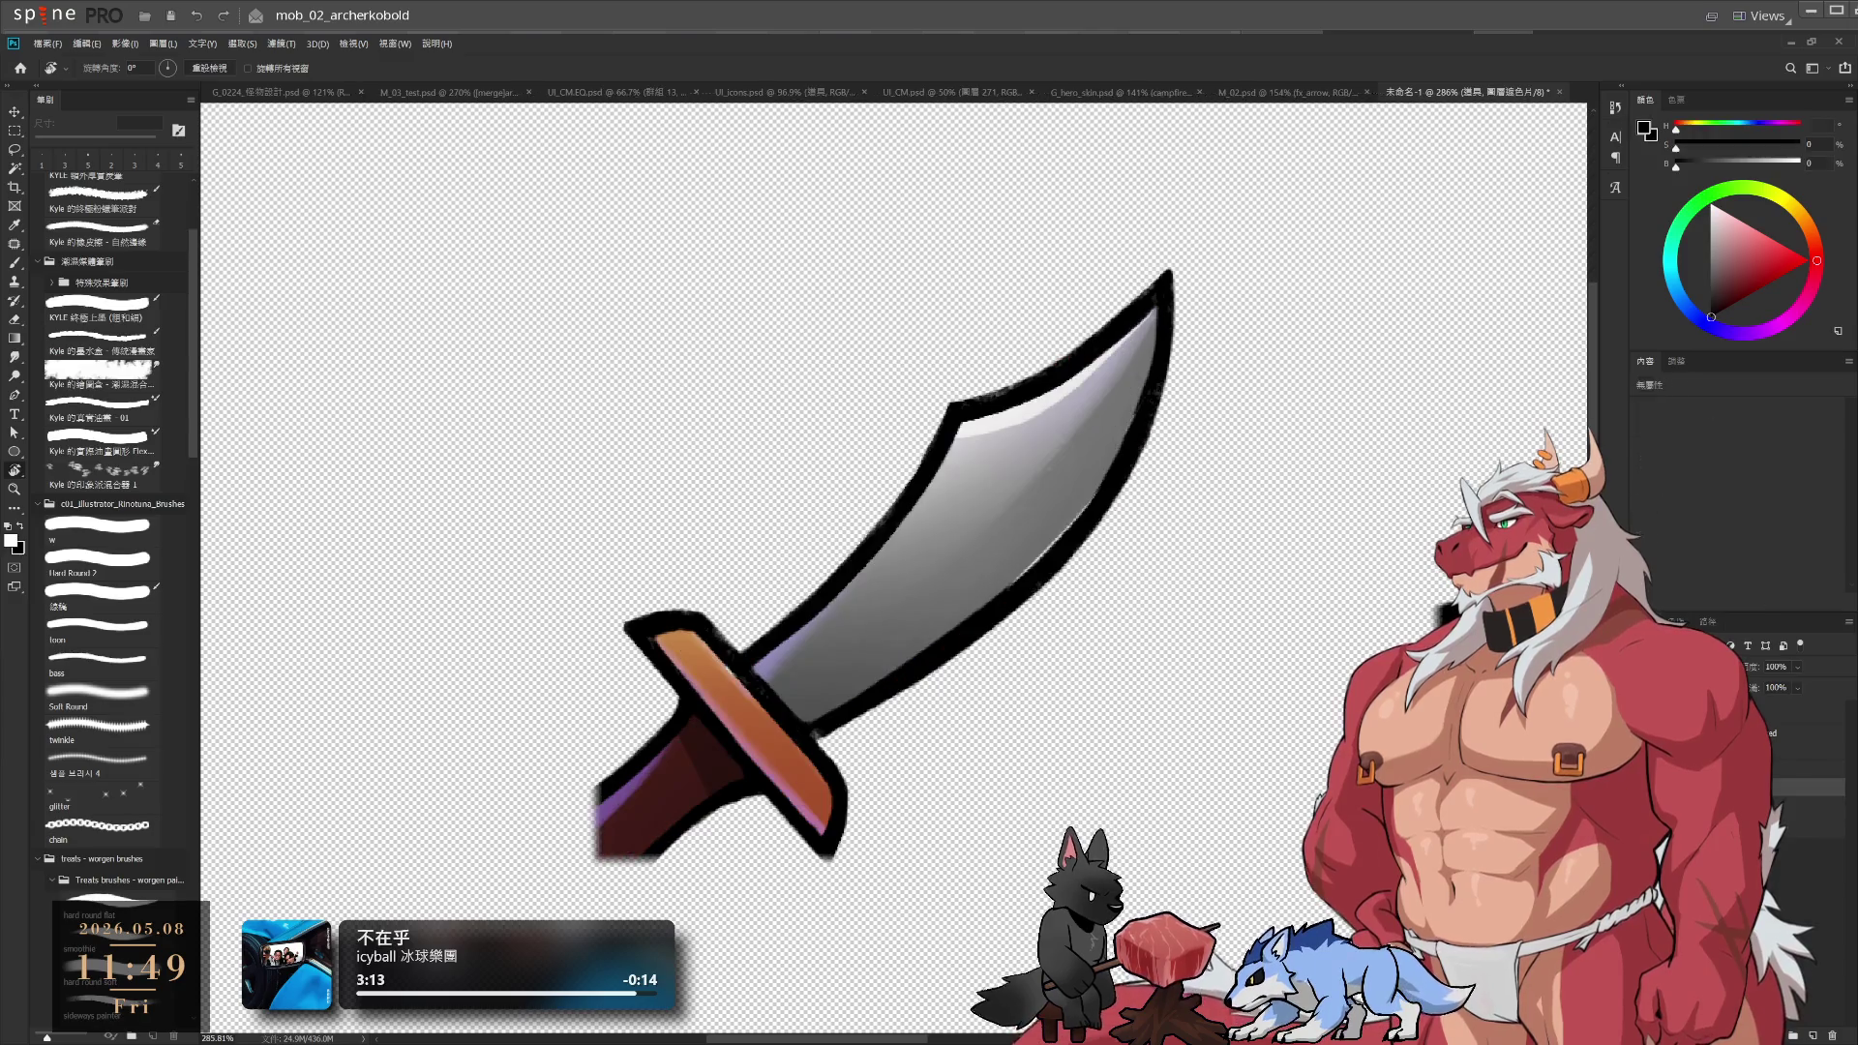
{"action": "left_click", "coordinate": [1718, 713]}
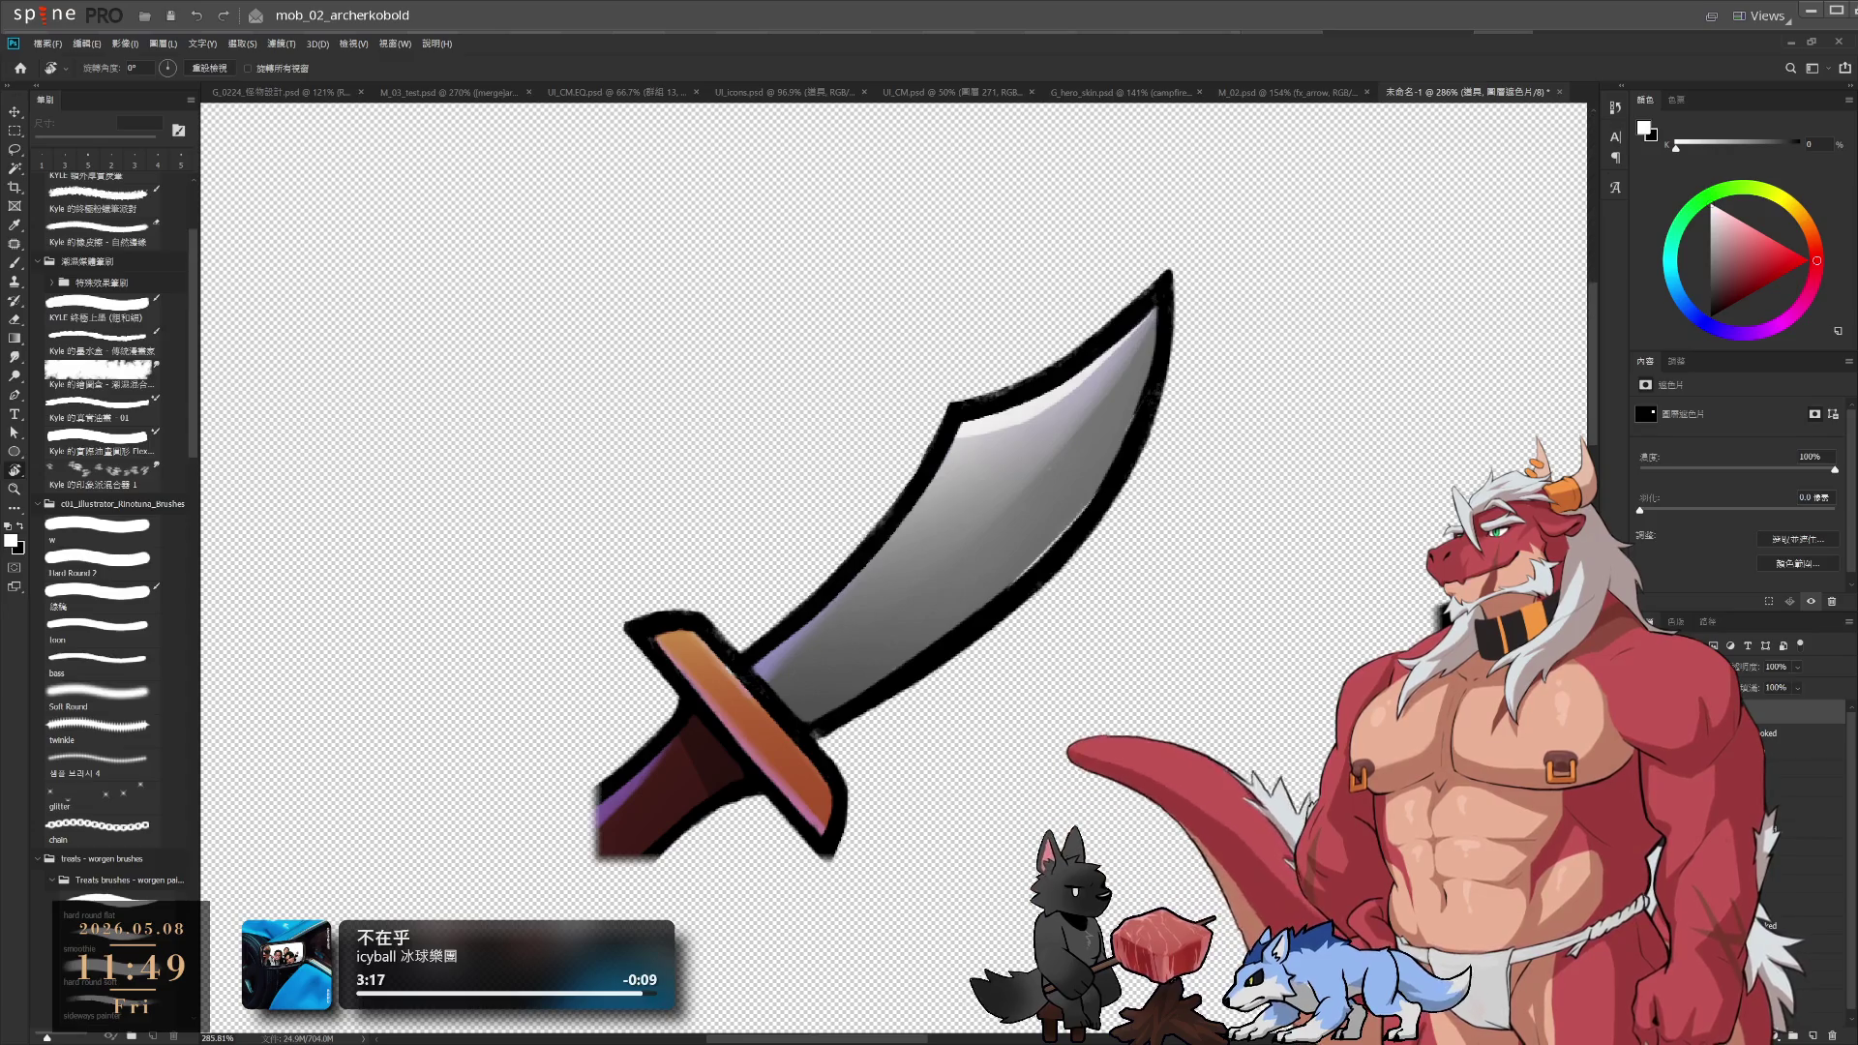
Cycle through neighbouring layers such as 圖層 220, icon_wpn_dagger and the 道具 mask
{"action": "key", "text": "alt+bracketleft"}
{"action": "key", "text": "alt+bracketleft"}
{"action": "key", "text": "alt+bracketleft"}
{"action": "key", "text": "alt+bracketleft"}
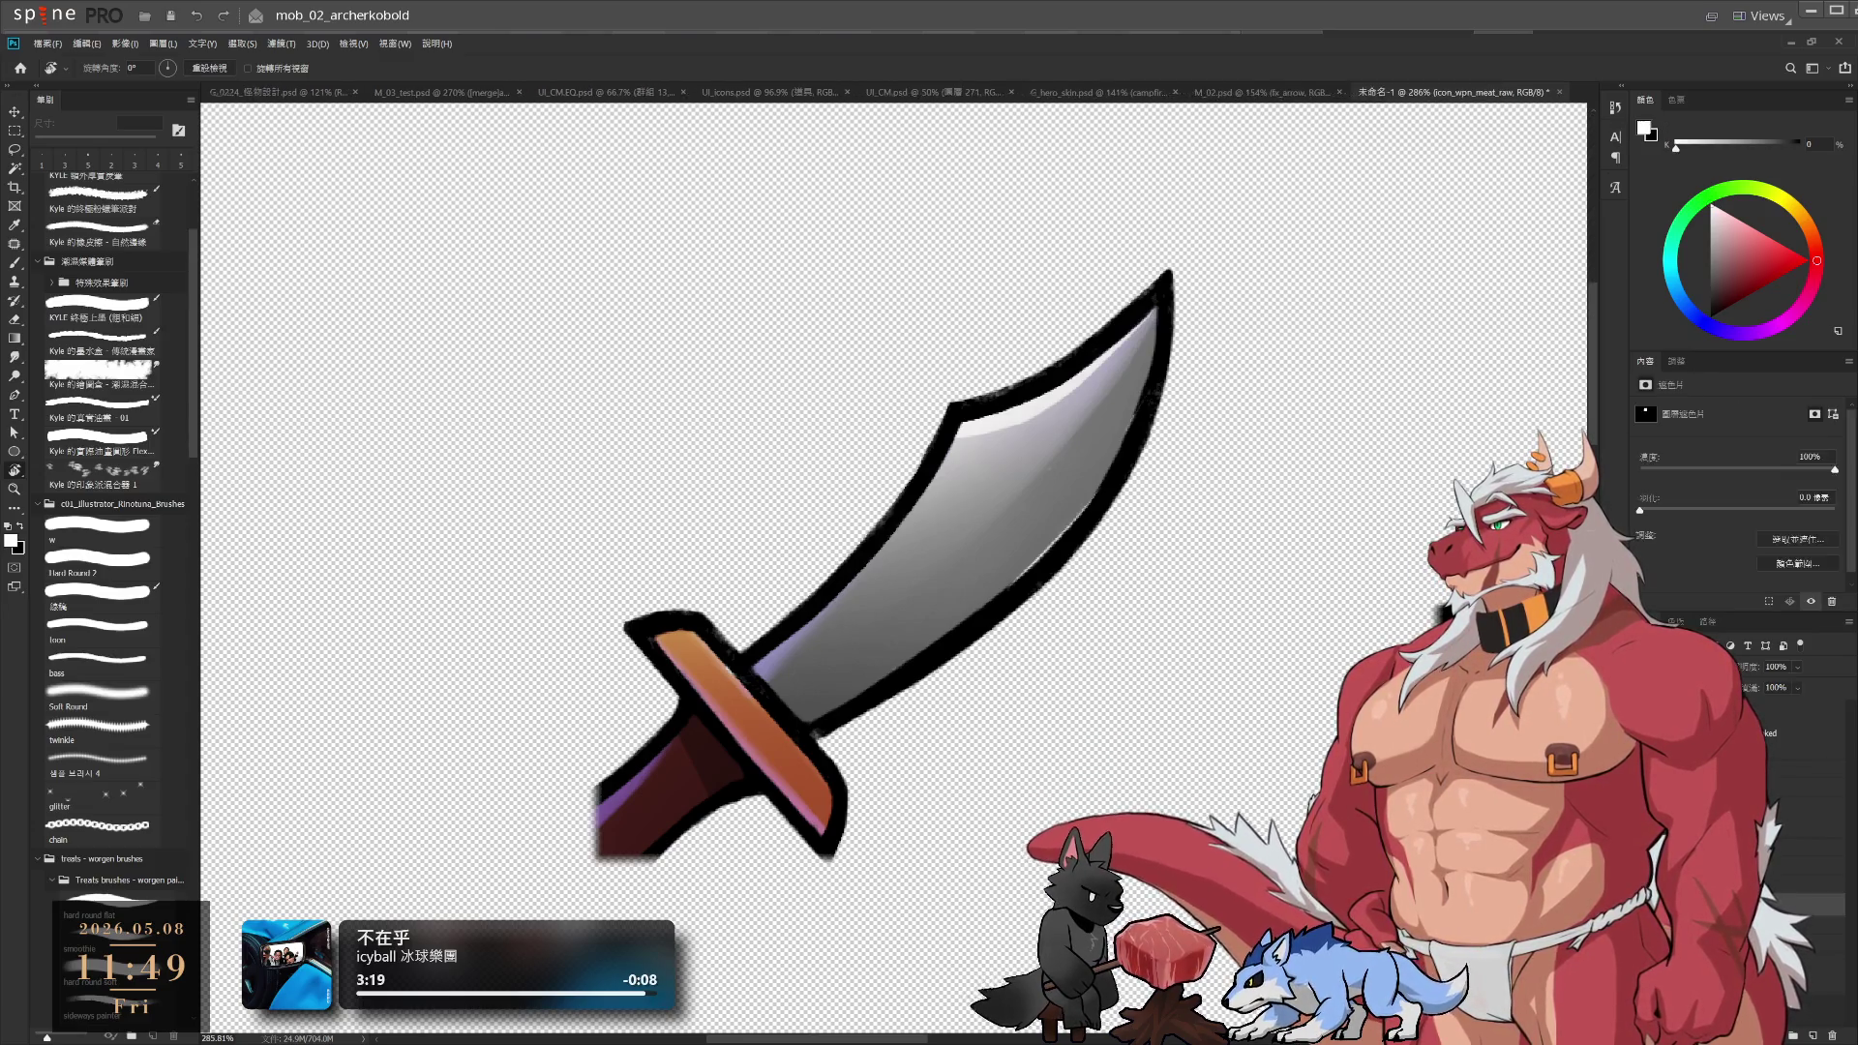
{"action": "key", "text": "alt+bracketleft"}
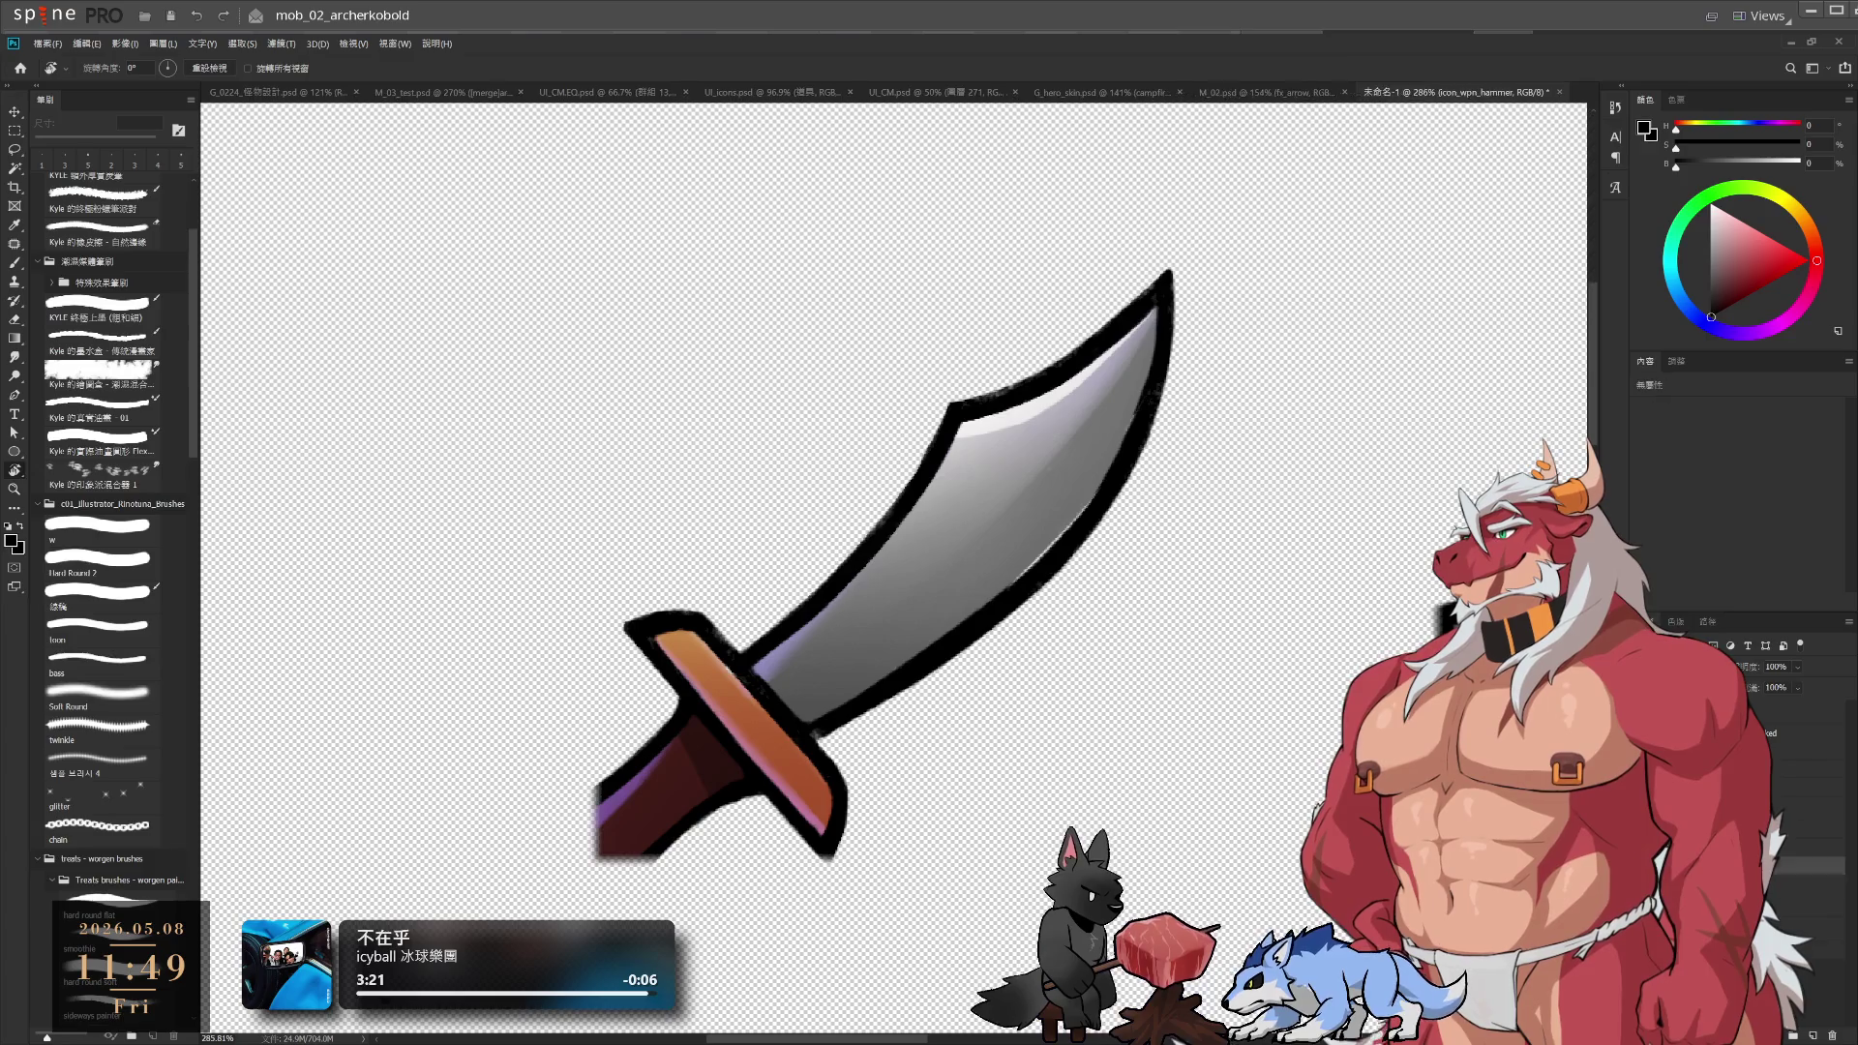
{"action": "key", "text": "alt+bracketleft"}
{"action": "key", "text": "alt+bracketleft"}
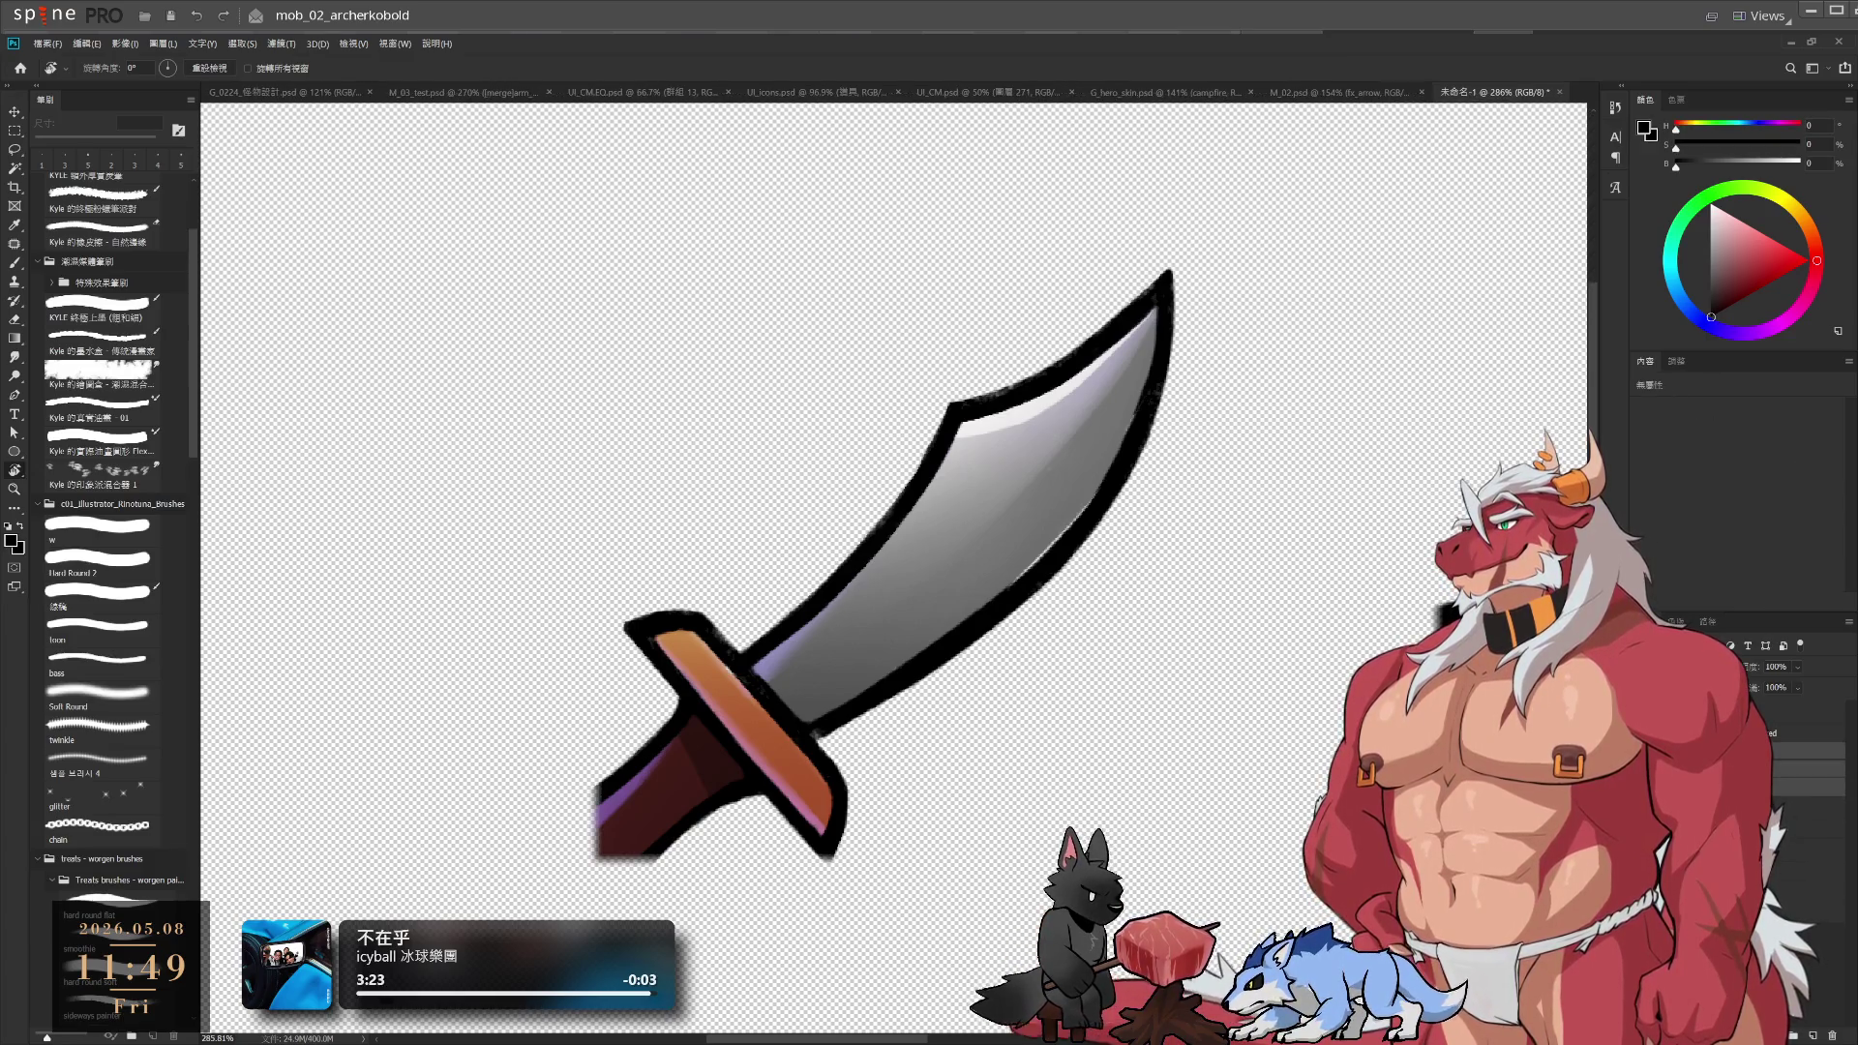
{"action": "scroll", "coordinate": [1250, 704], "scroll_direction": "down", "scroll_amount": 5}
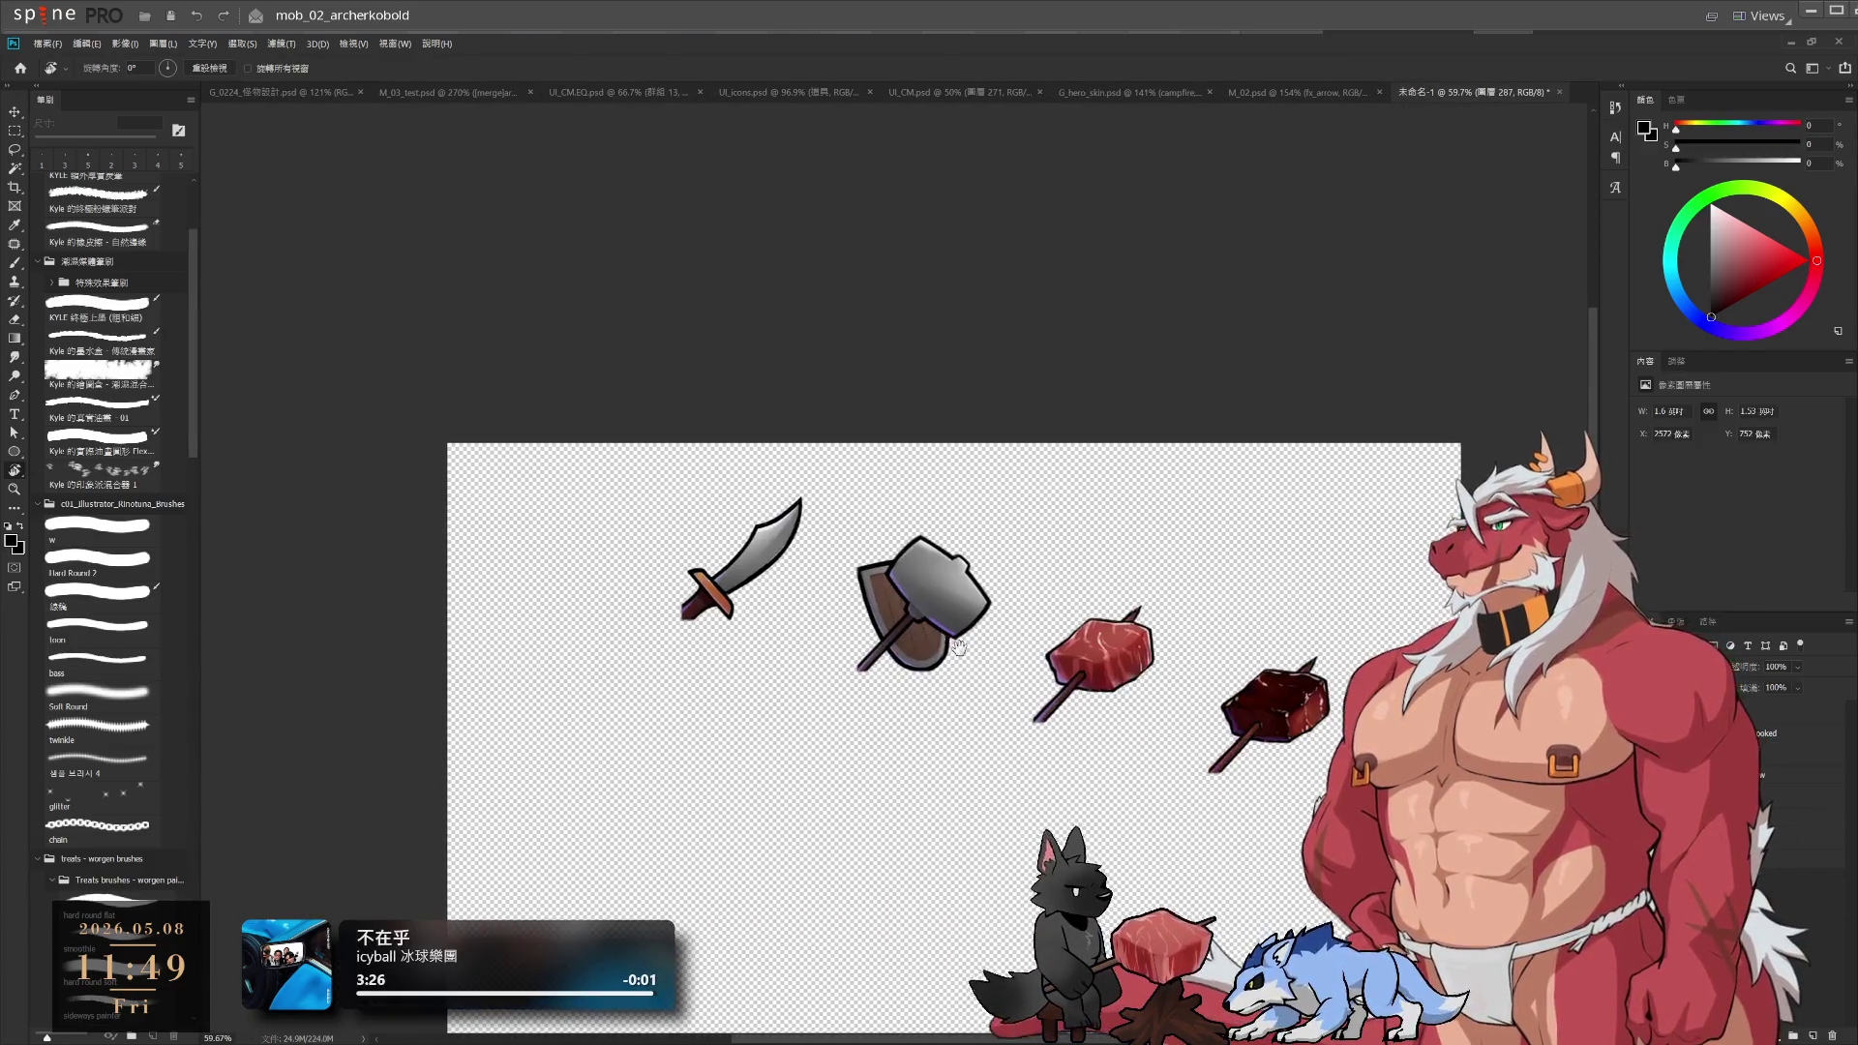
{"action": "scroll", "coordinate": [1127, 634], "scroll_direction": "up", "scroll_amount": 2}
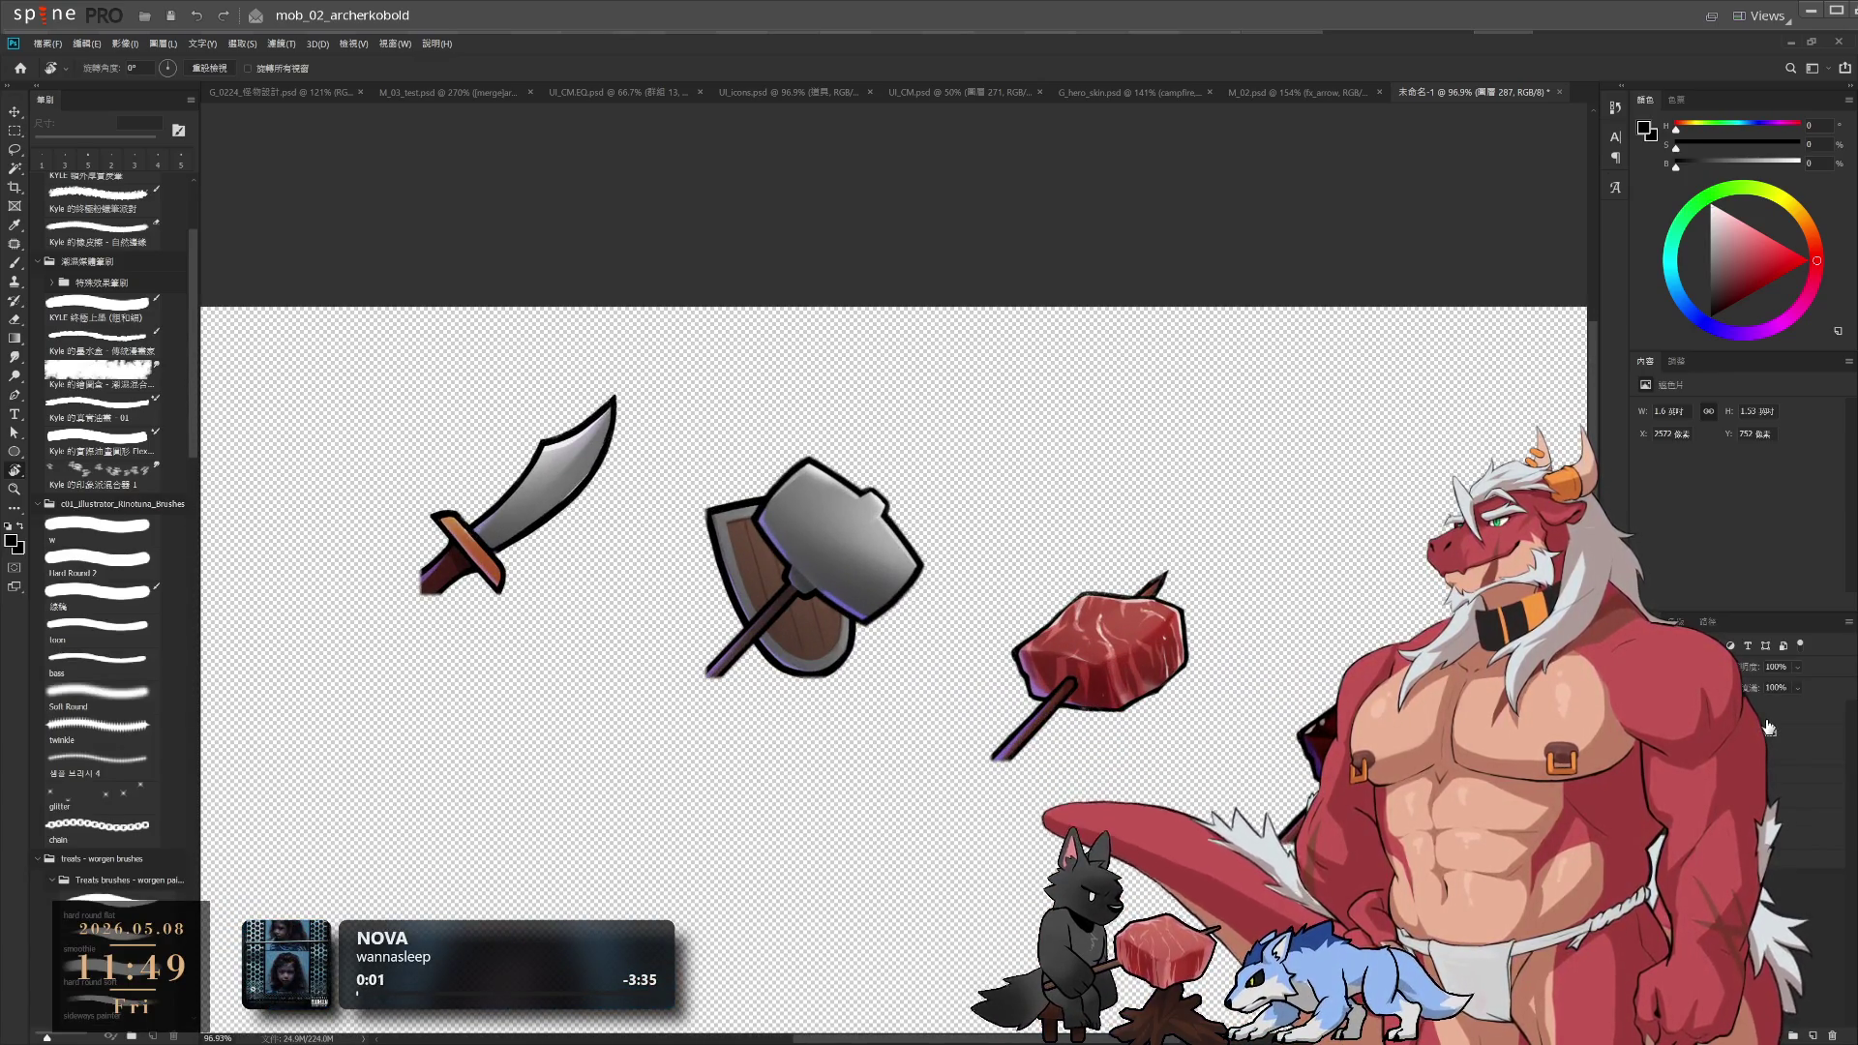
{"action": "left_click", "coordinate": [1768, 726]}
{"action": "left_click", "coordinate": [1768, 823]}
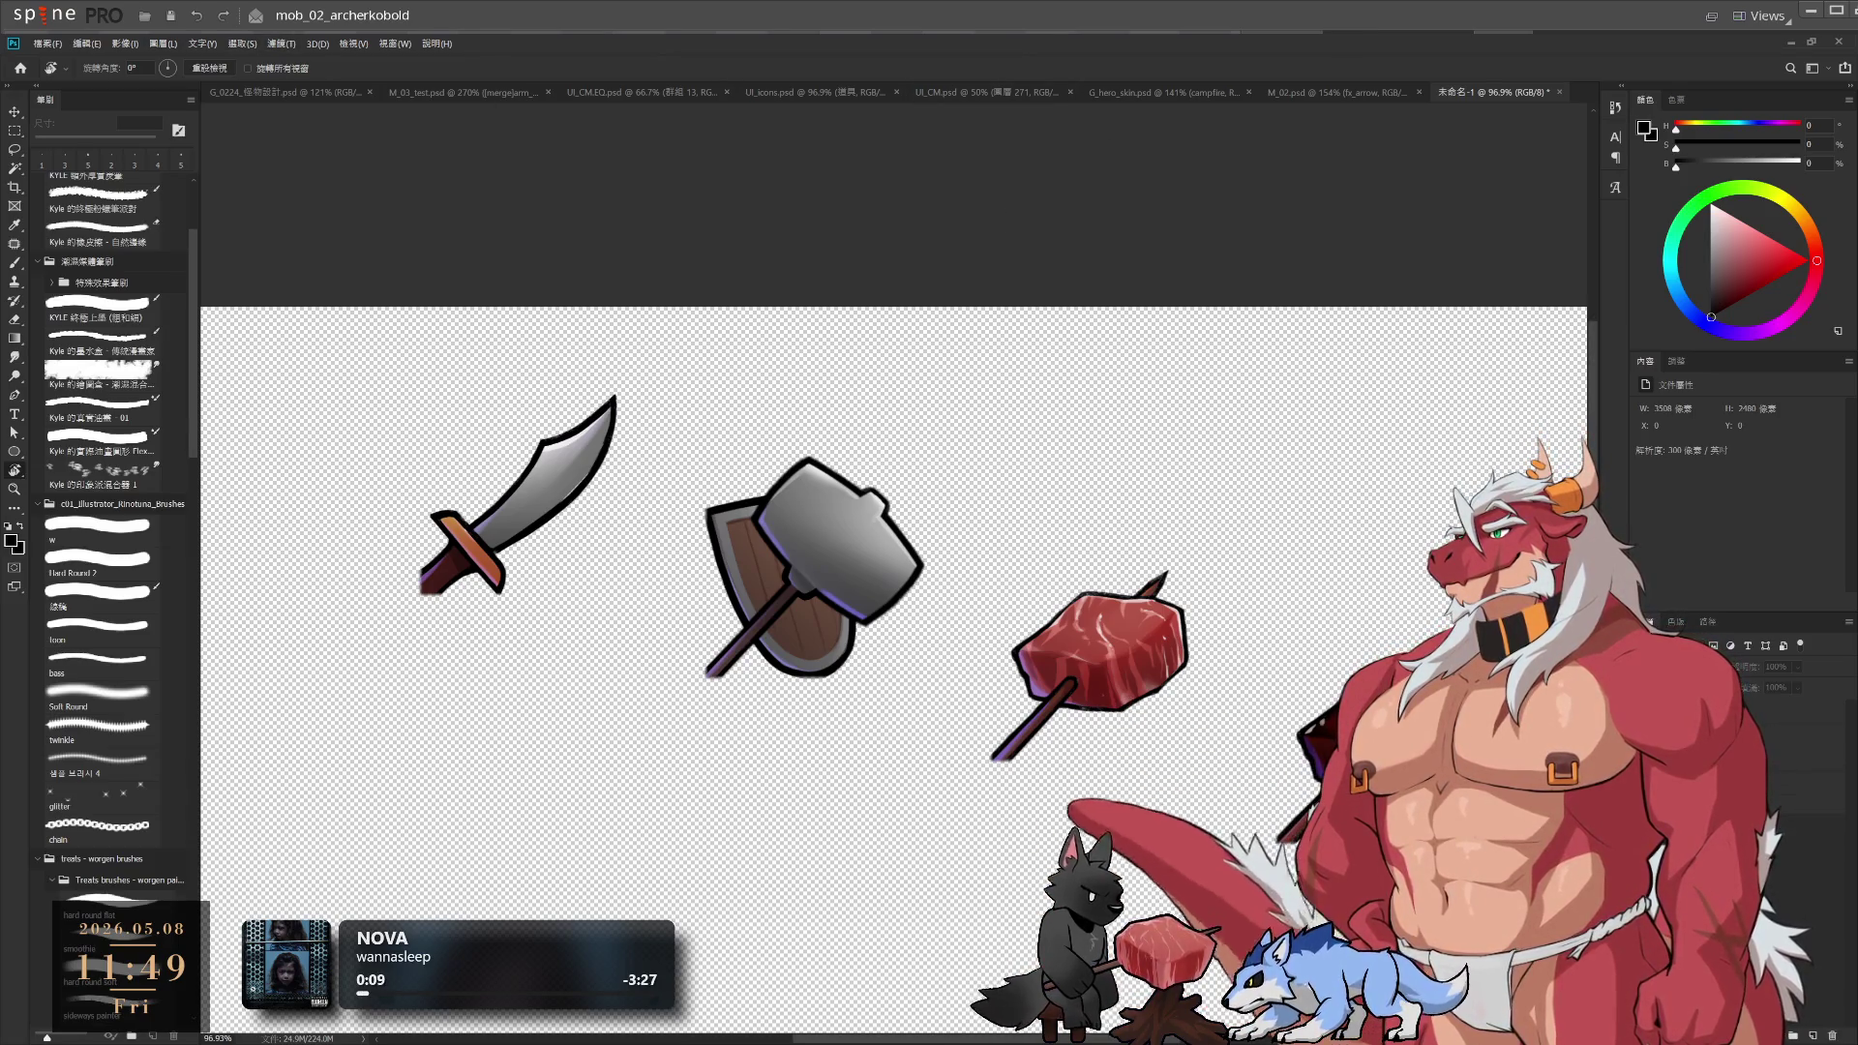
{"action": "left_click", "coordinate": [1779, 738]}
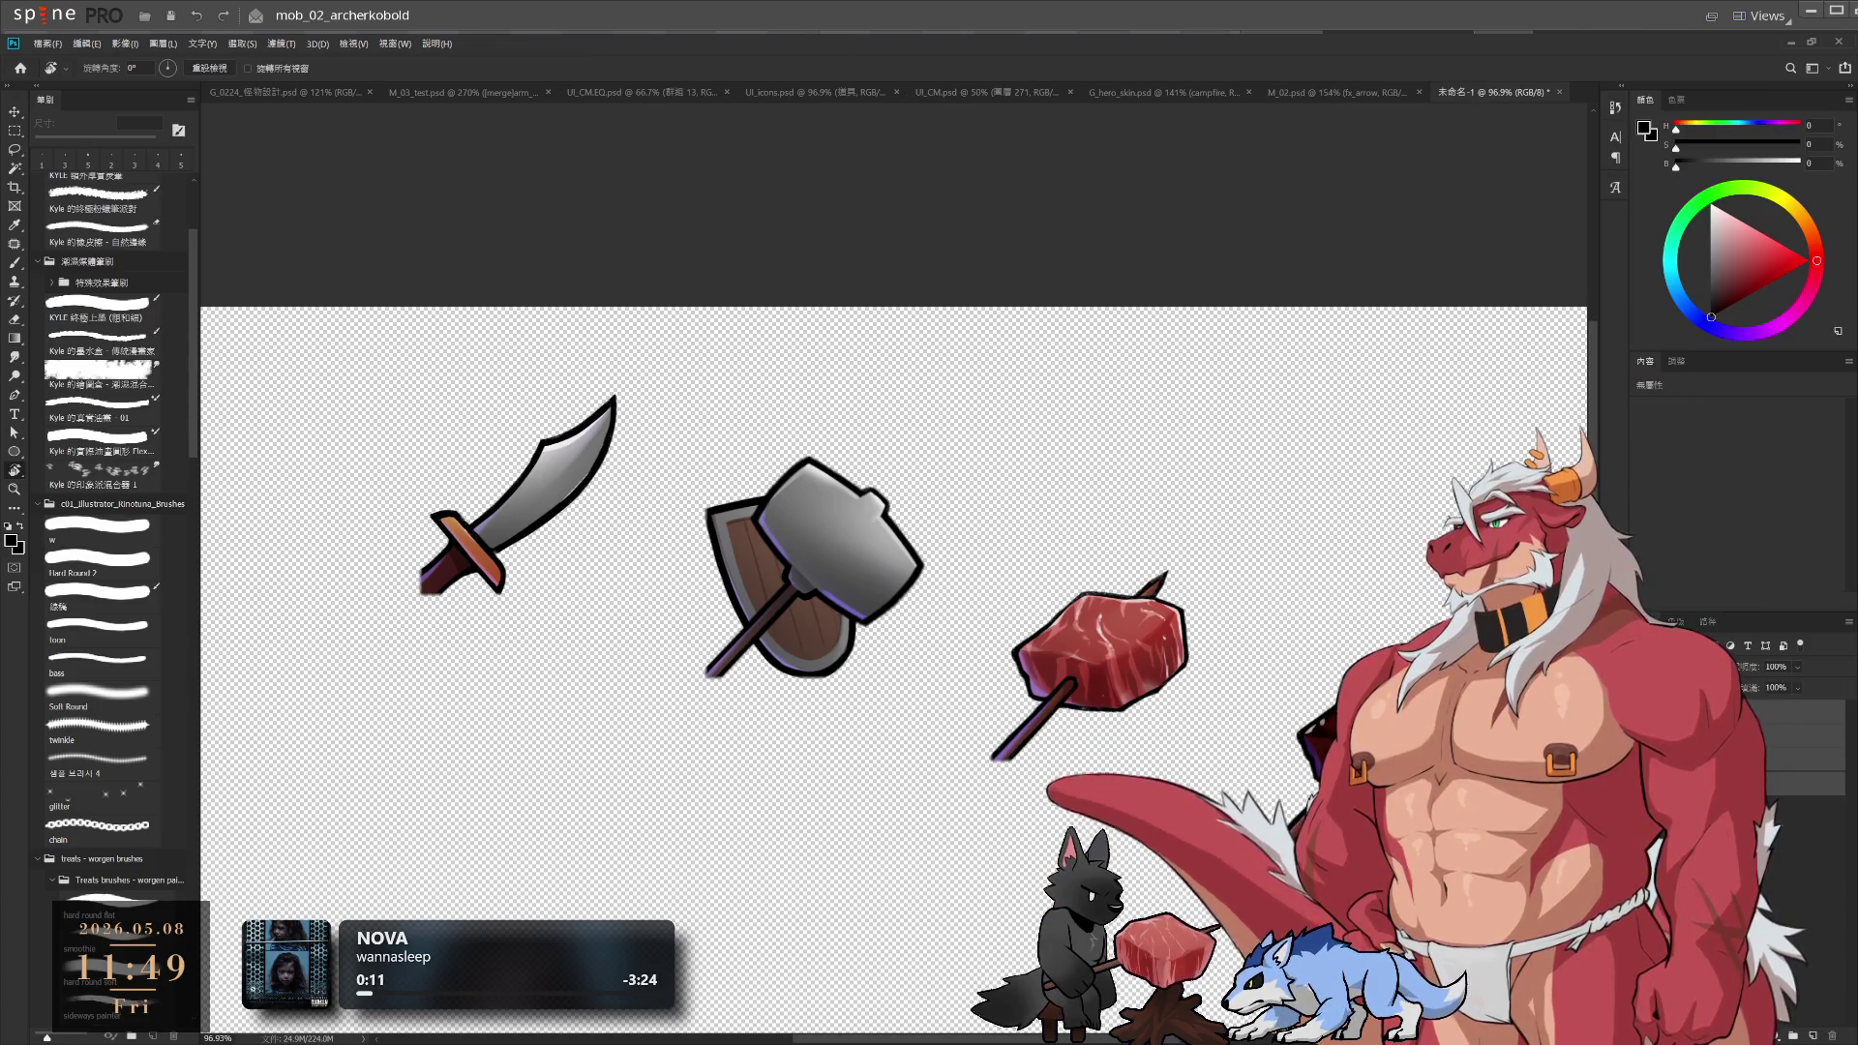
{"action": "left_click", "coordinate": [1779, 737], "text": "ctrl"}
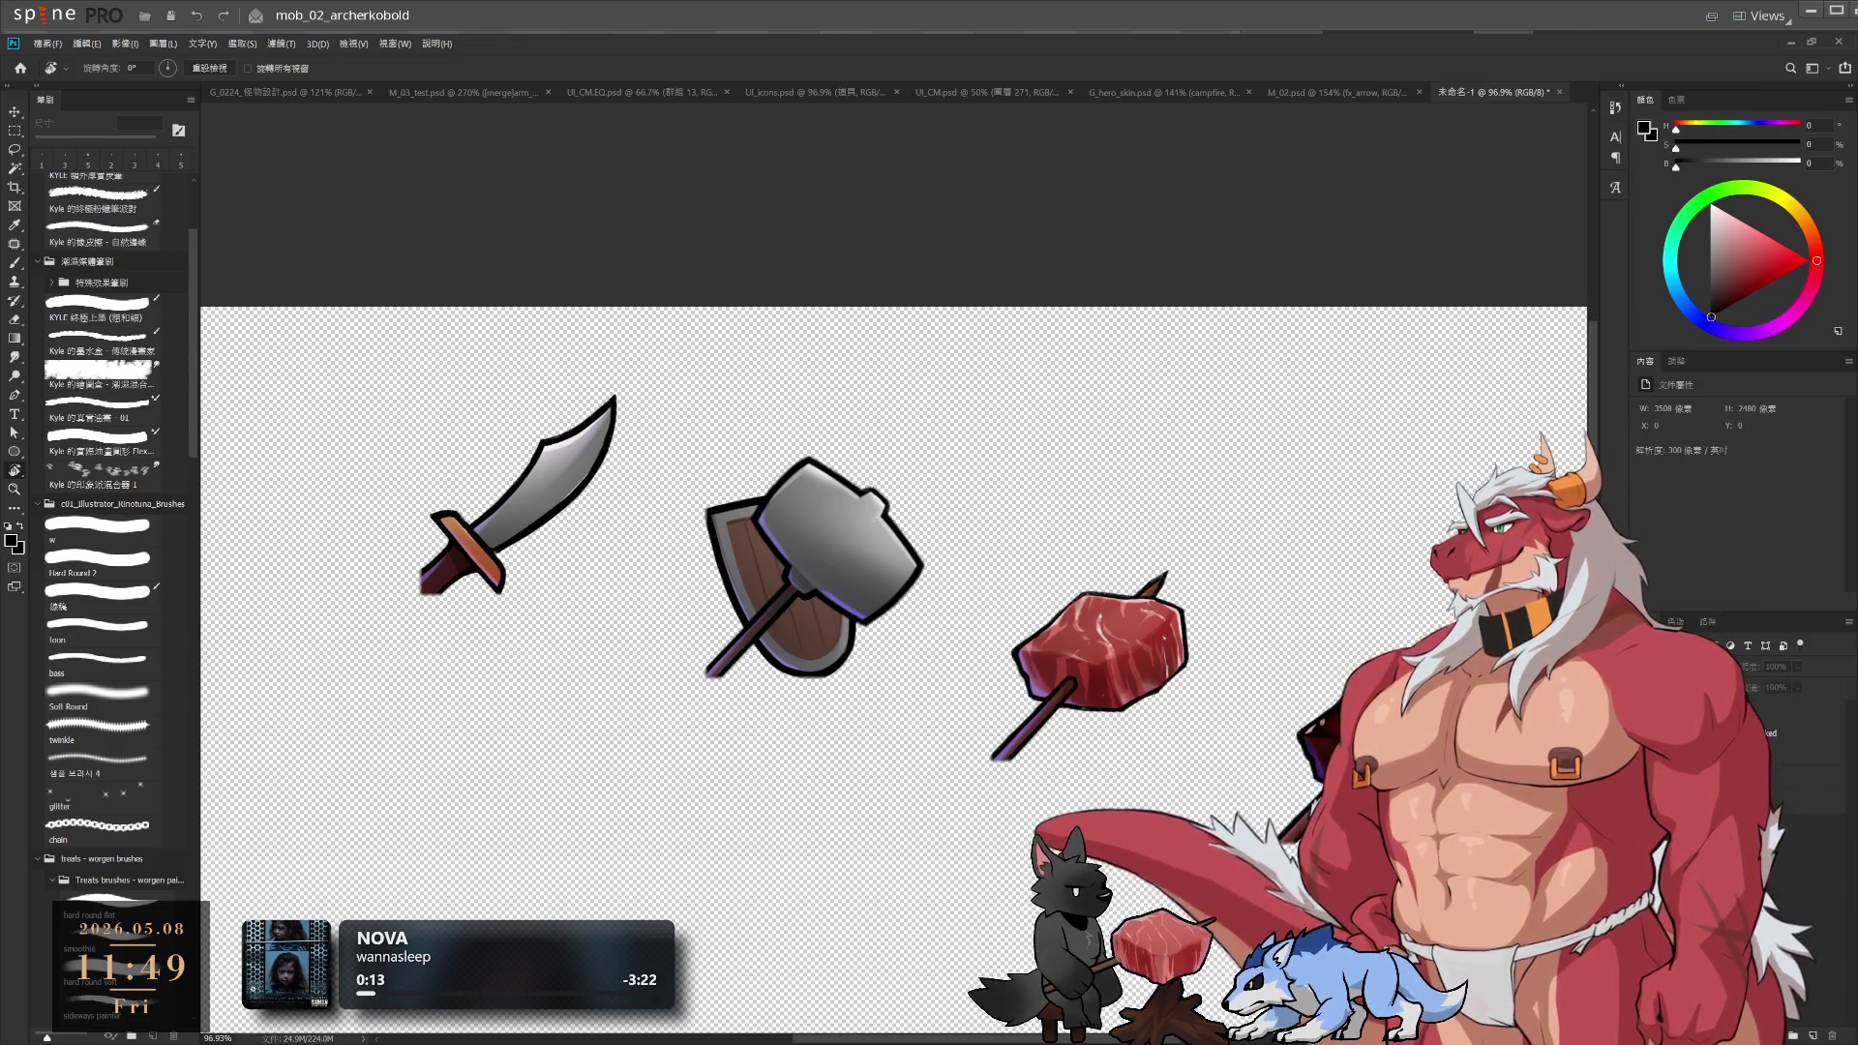
Delete then restore the hammer-and-shield layer, and pan to reveal the cooked meat
{"action": "left_click", "coordinate": [1781, 711]}
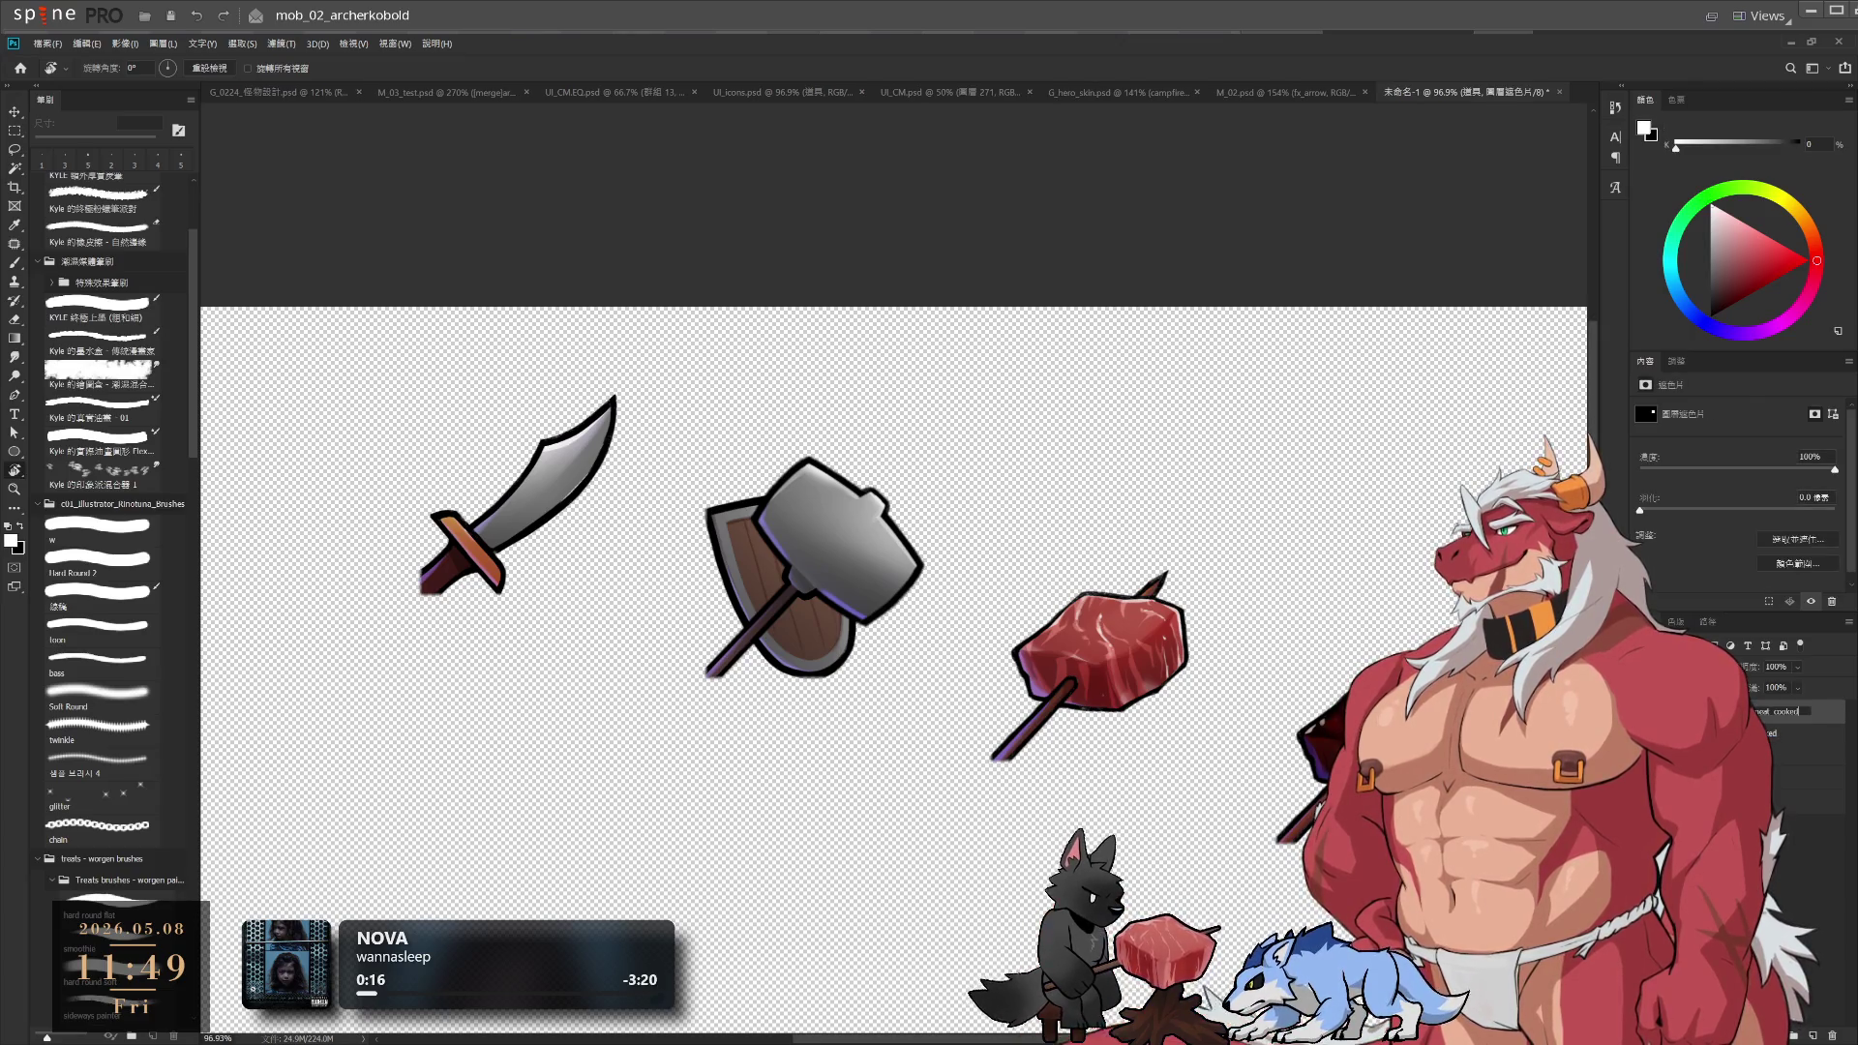
{"action": "left_click", "coordinate": [1800, 754]}
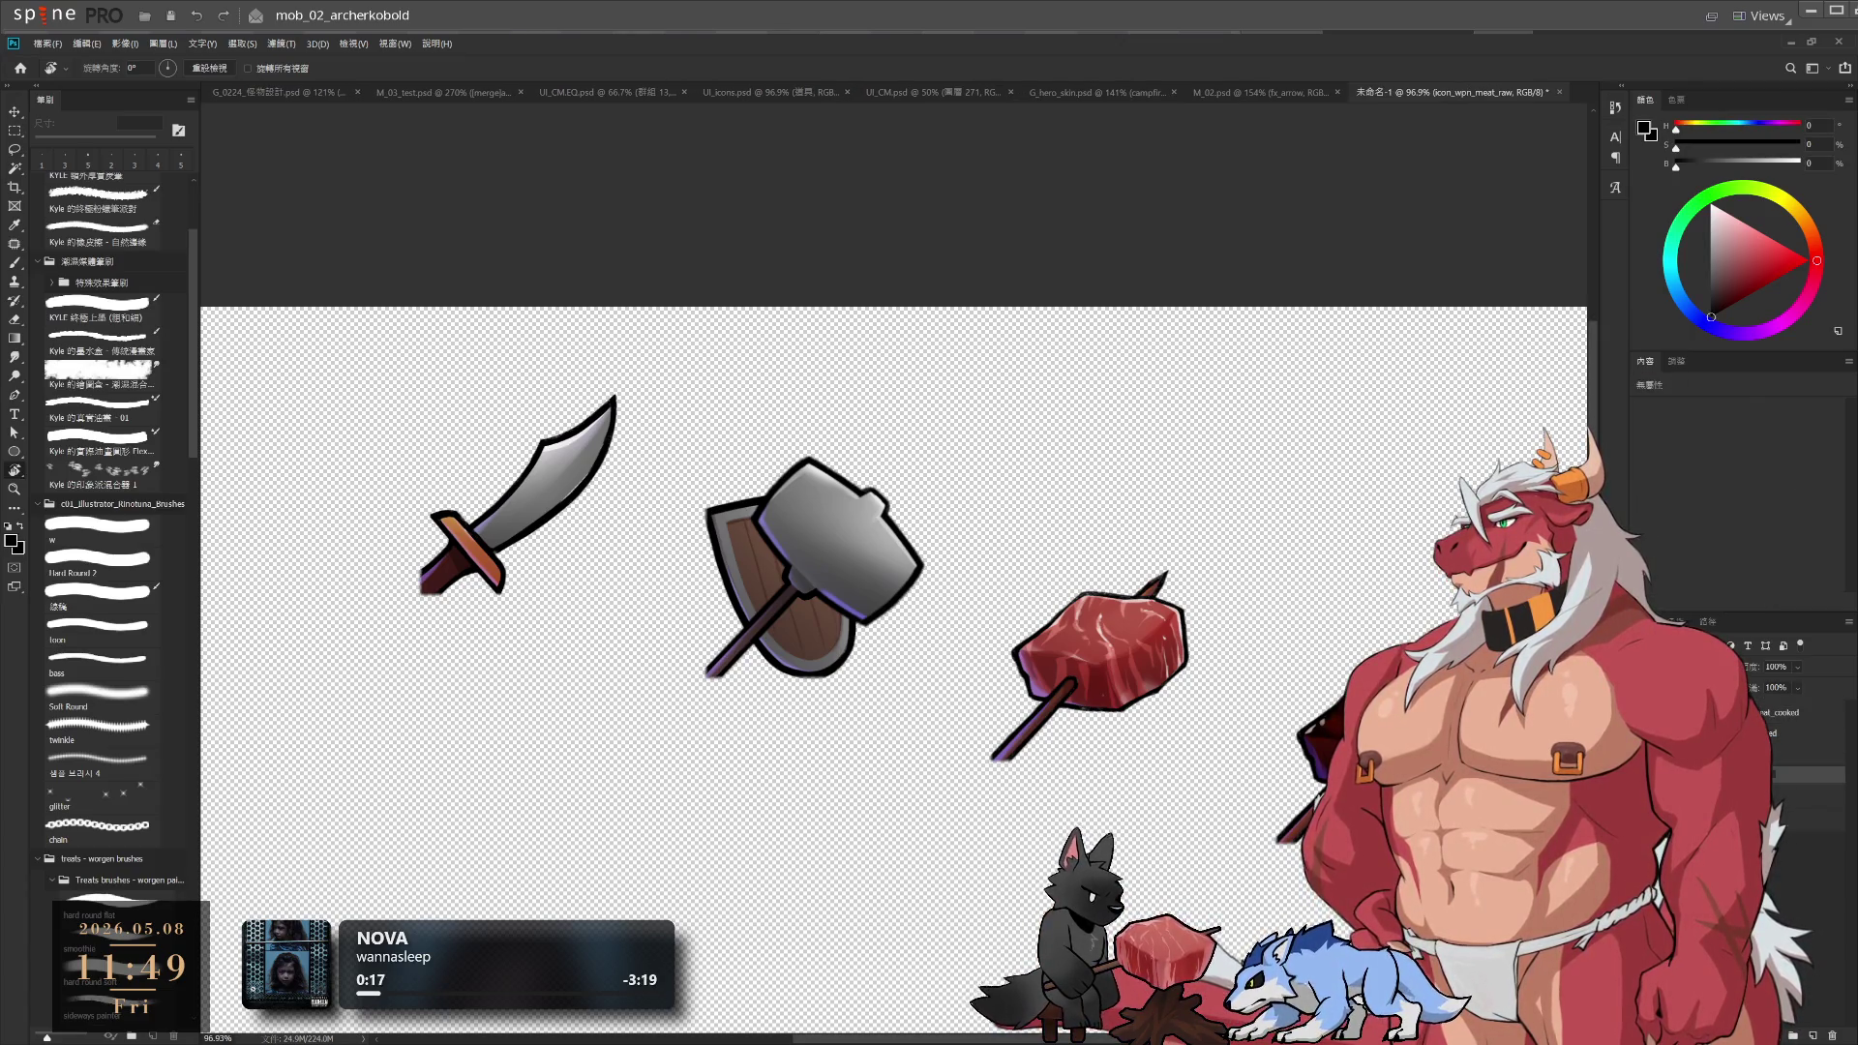
{"action": "left_click", "coordinate": [1800, 795]}
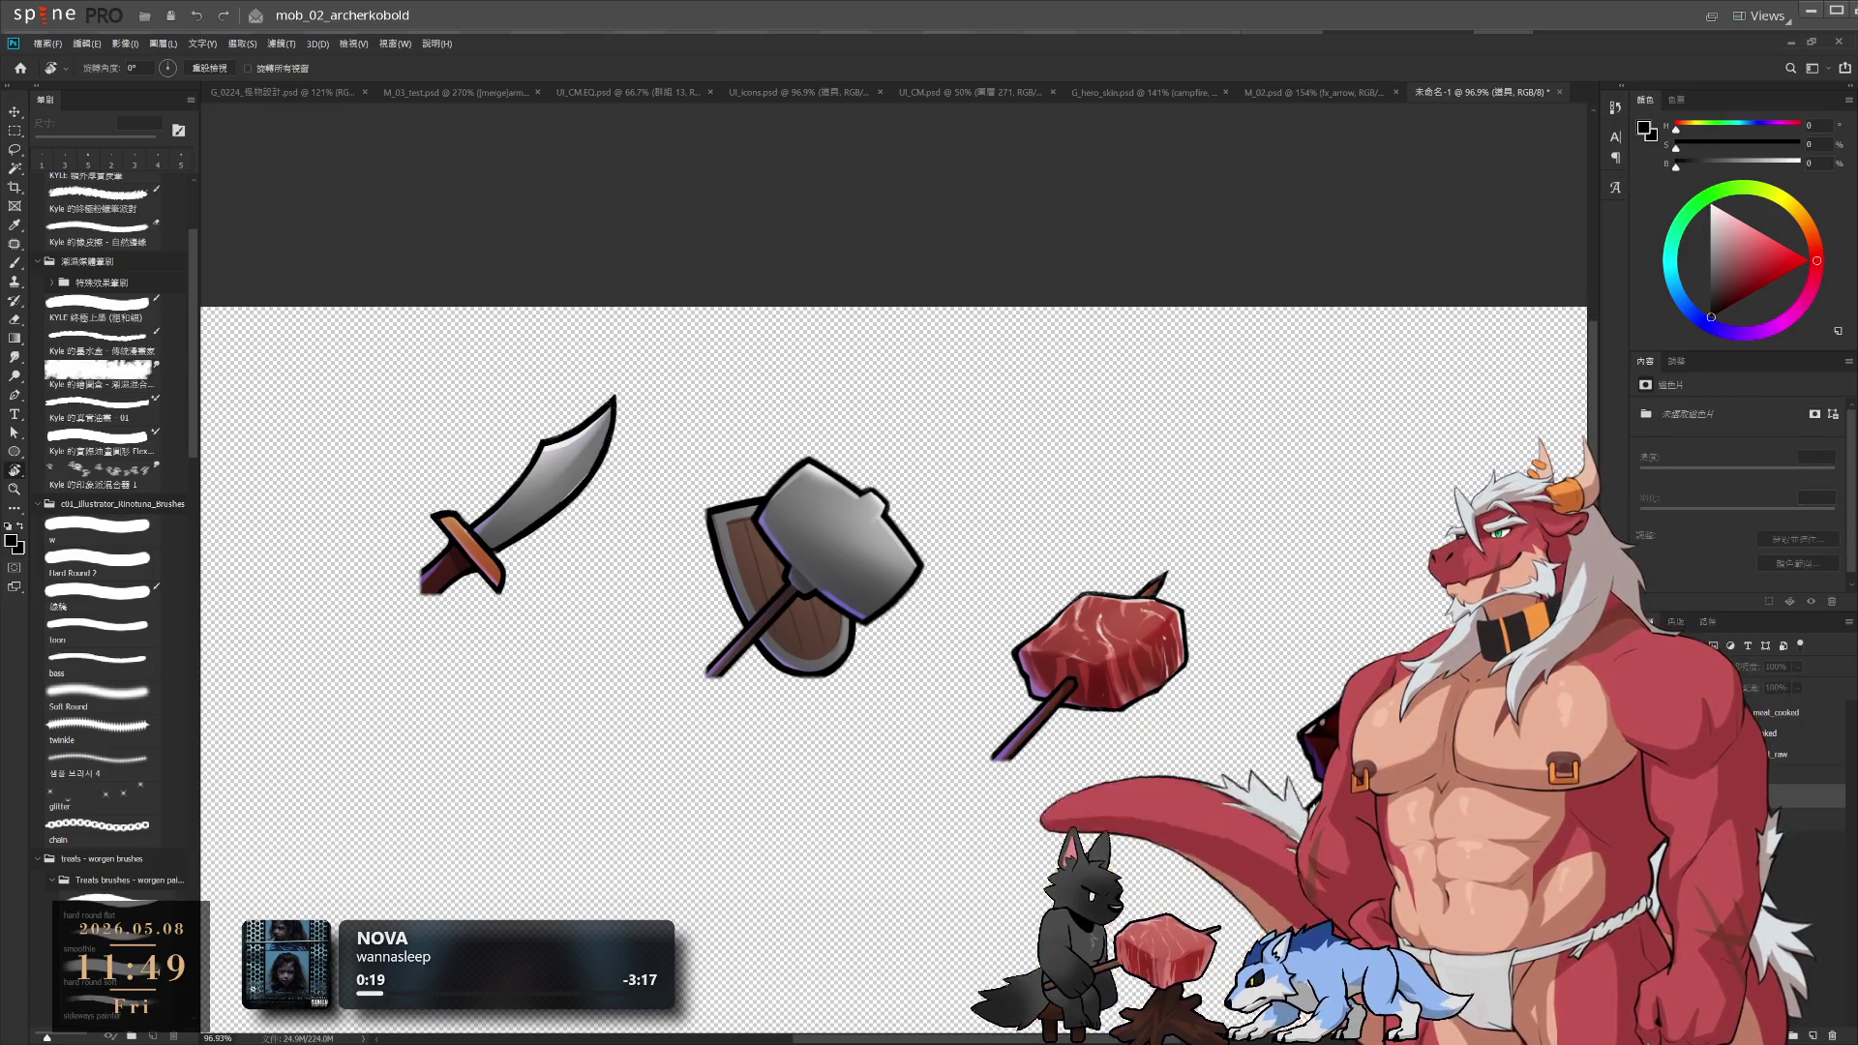
{"action": "key", "text": "Delete"}
{"action": "key", "text": "ctrl+z"}
{"action": "key", "text": "ctrl+z"}
{"action": "key", "text": "ctrl+z"}
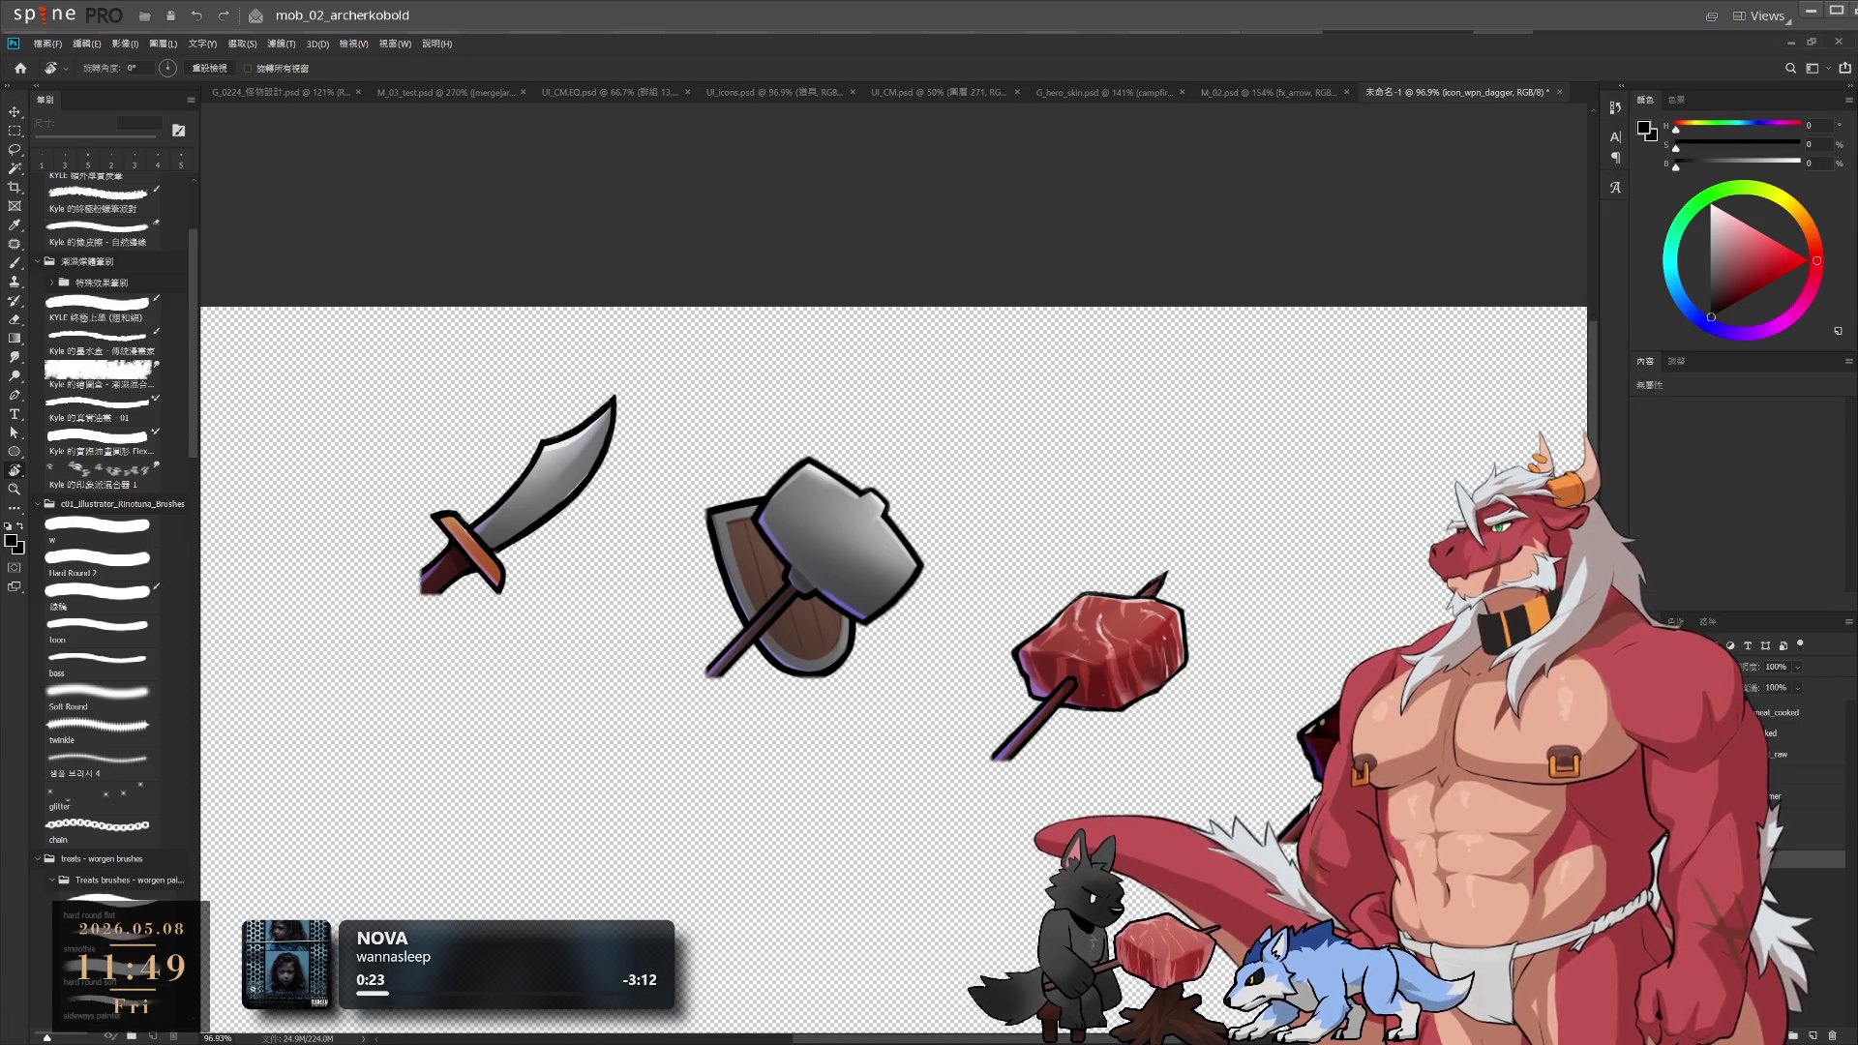
{"action": "key", "text": "ctrl+z"}
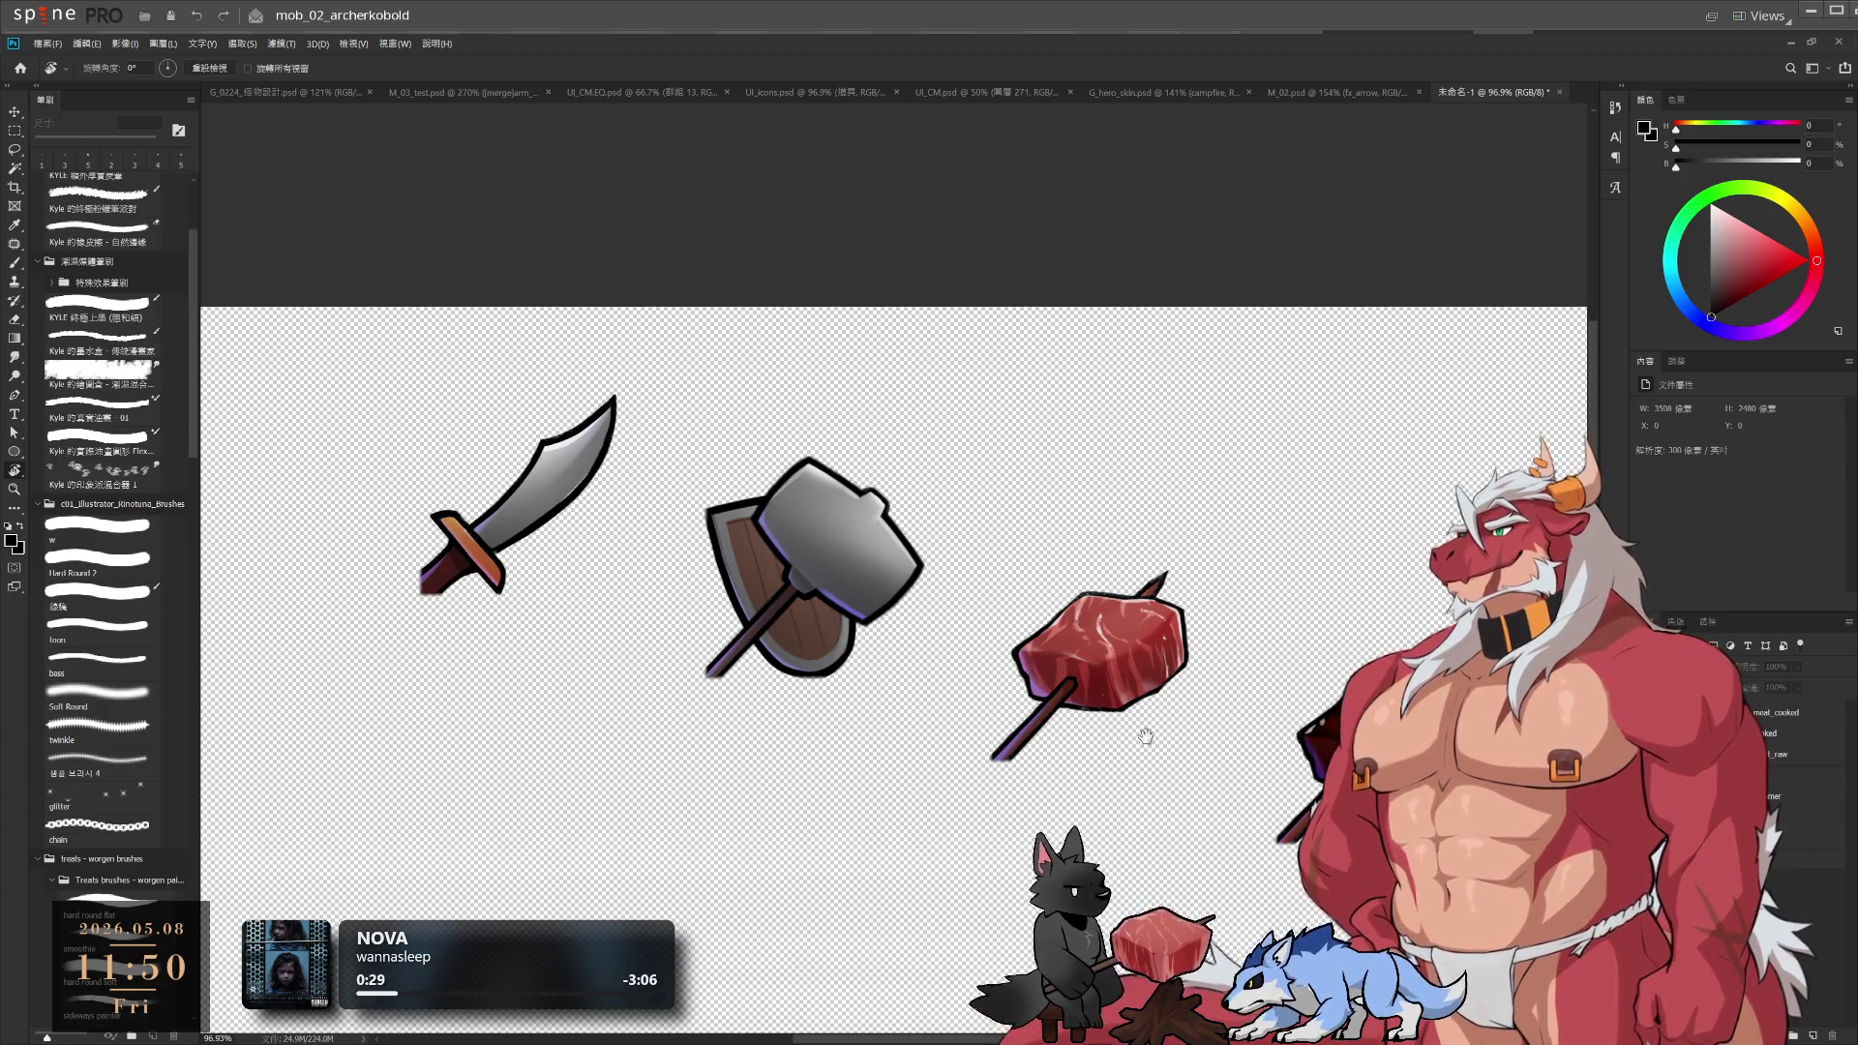
{"action": "left_click_drag", "start_coordinate": [1142, 736], "coordinate": [1019, 663]}
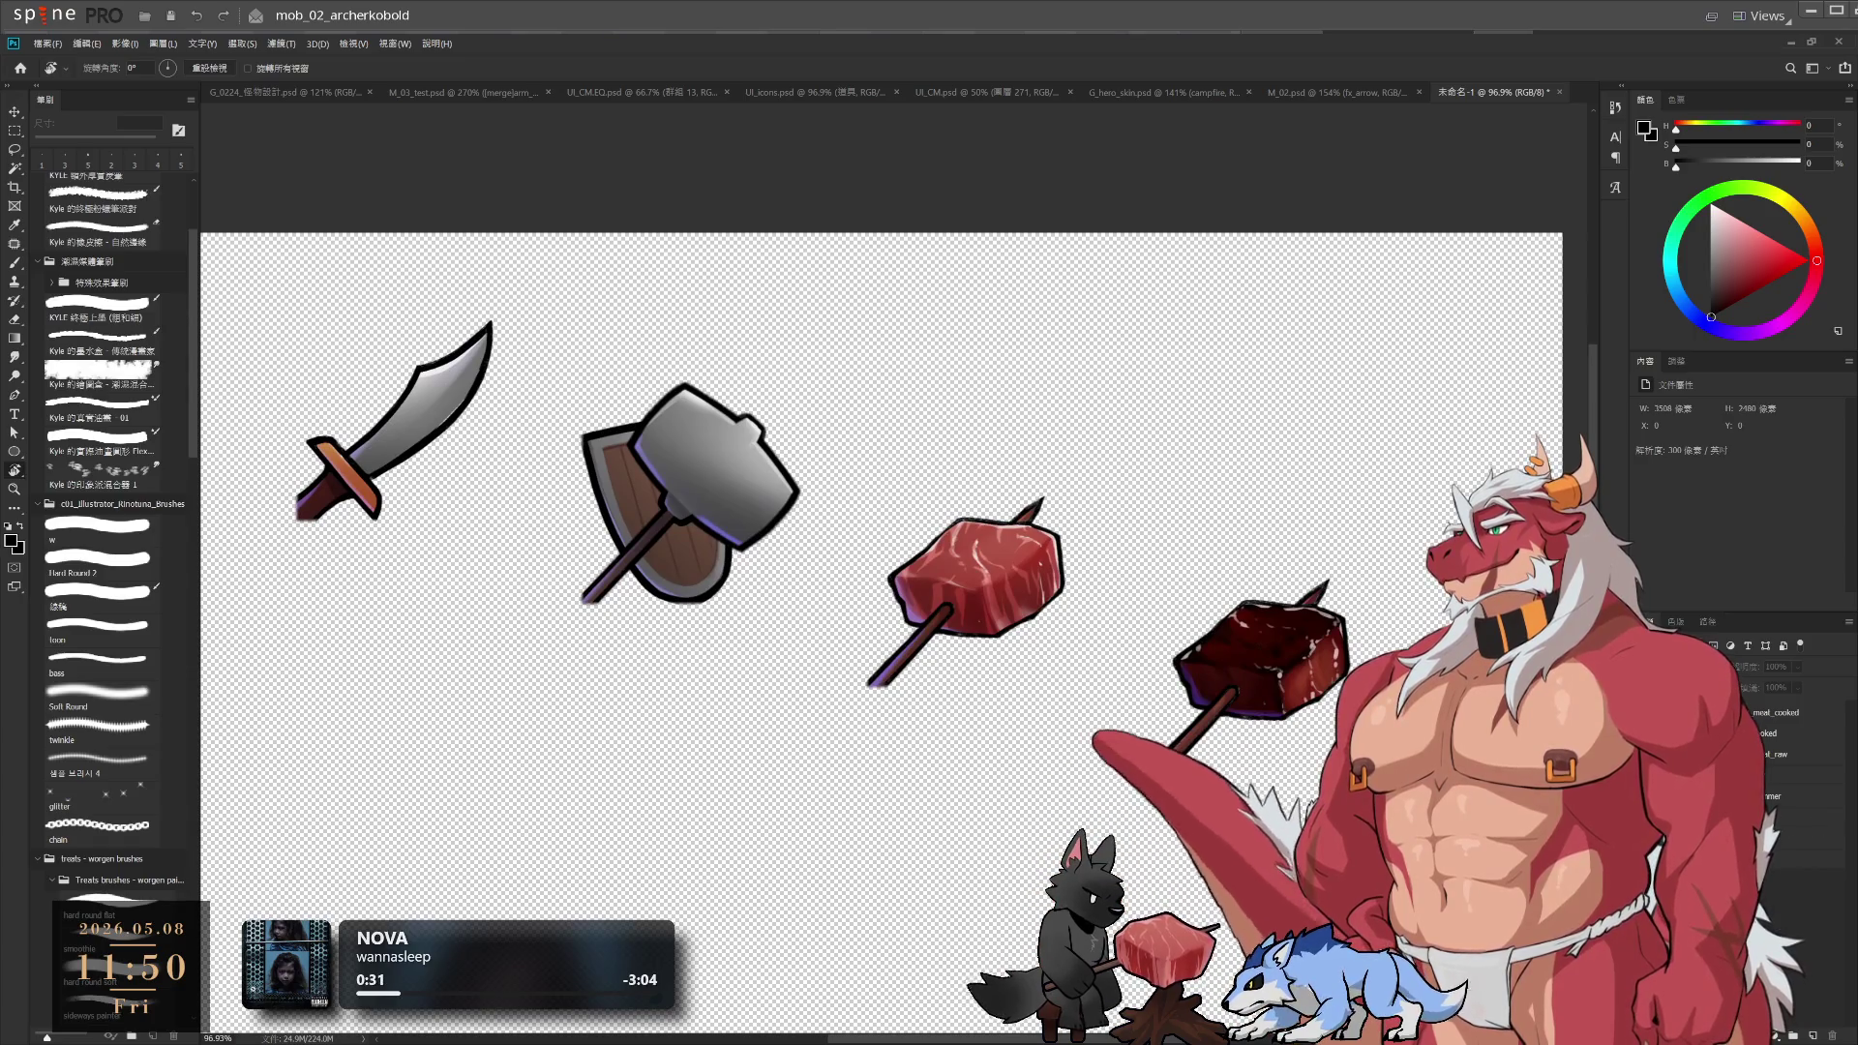
{"action": "key", "text": "ctrl+alt+a"}
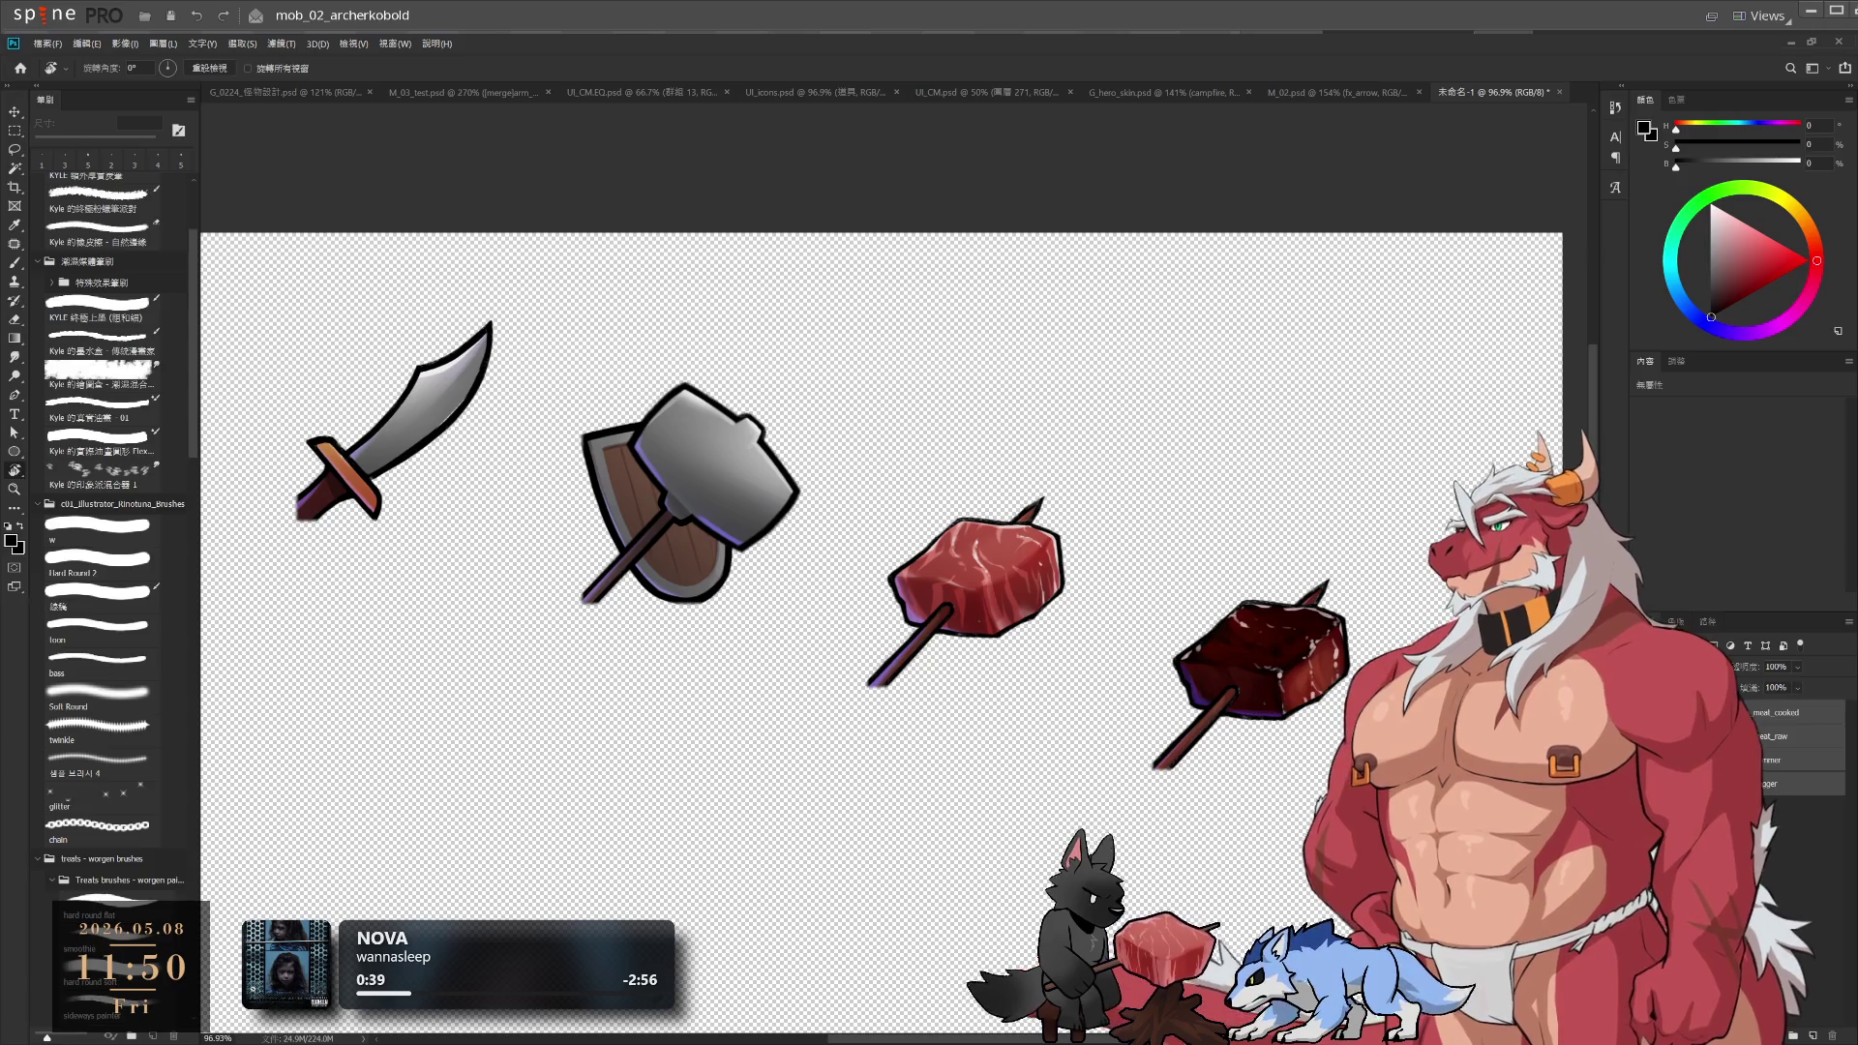
{"action": "key", "text": "ctrl+backslash"}
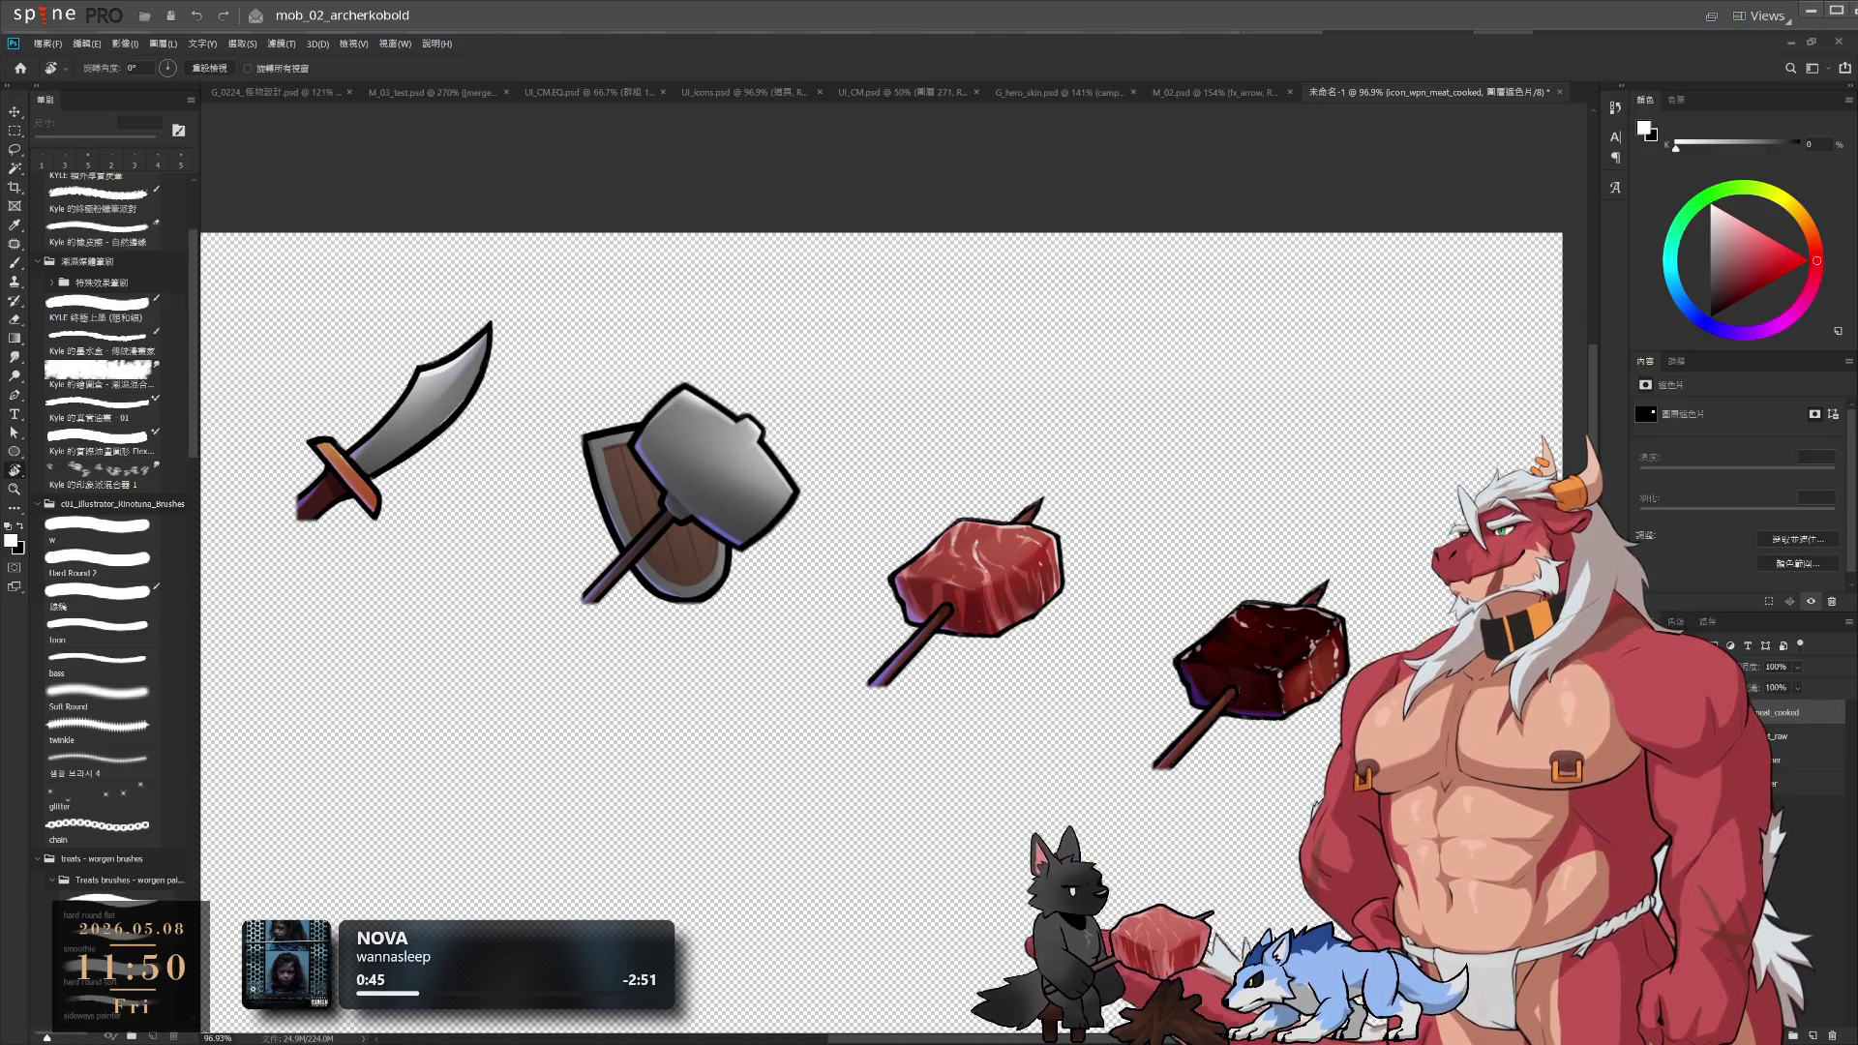
{"action": "key", "text": "ctrl+2"}
{"action": "key", "text": "alt+bracketleft"}
{"action": "key", "text": "alt+bracketleft"}
{"action": "key", "text": "alt+bracketleft"}
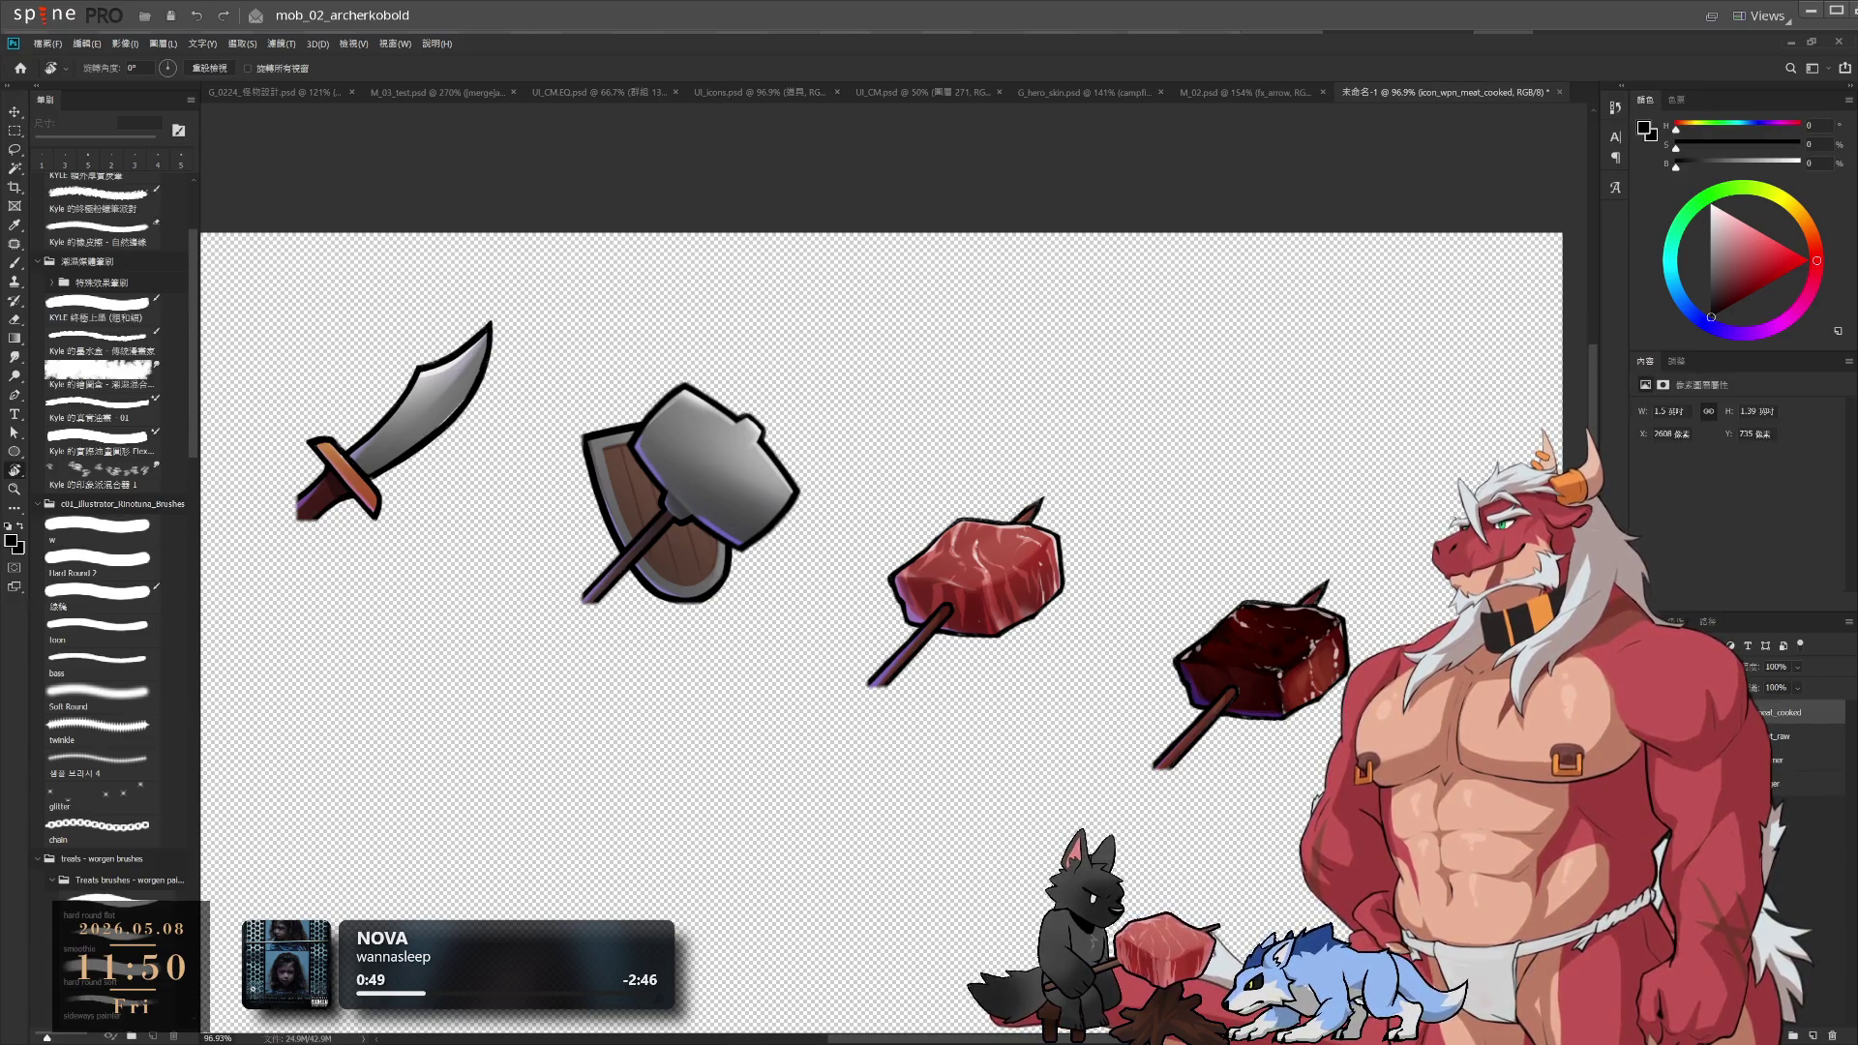
{"action": "key", "text": "ctrl+2"}
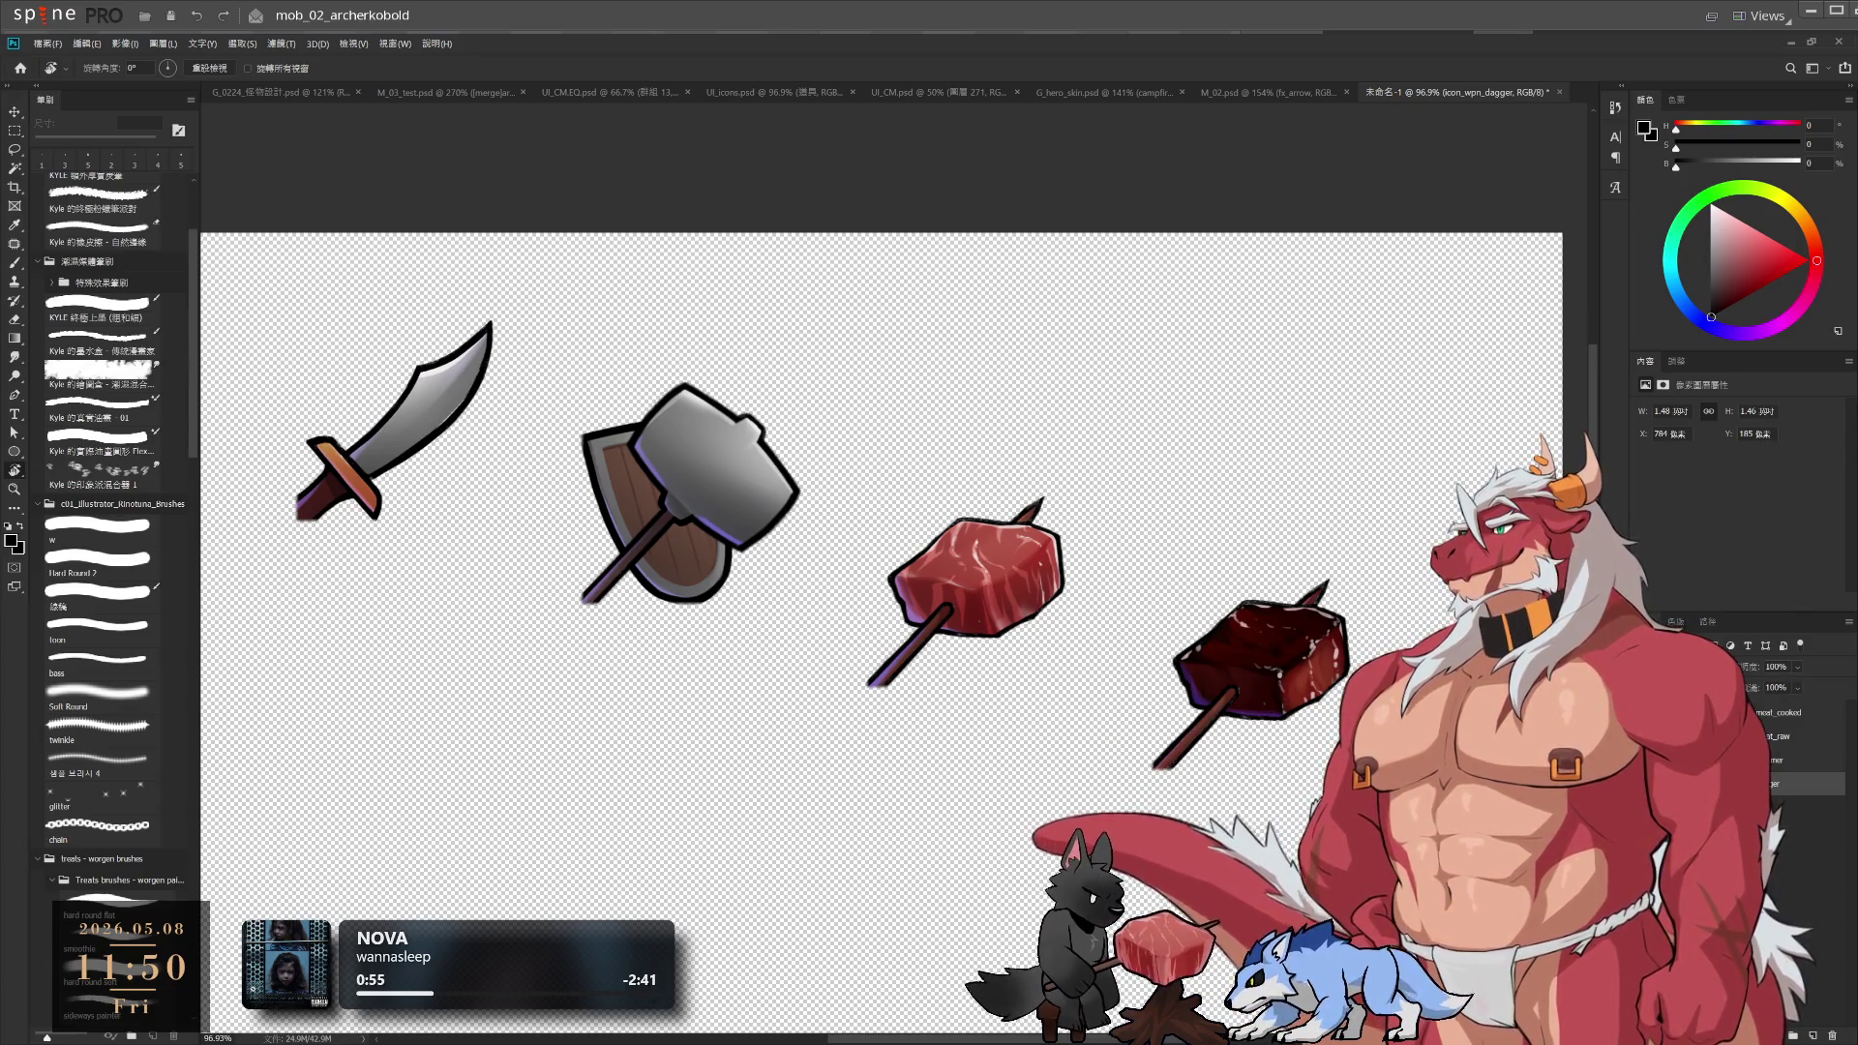
{"action": "left_click", "coordinate": [1781, 712]}
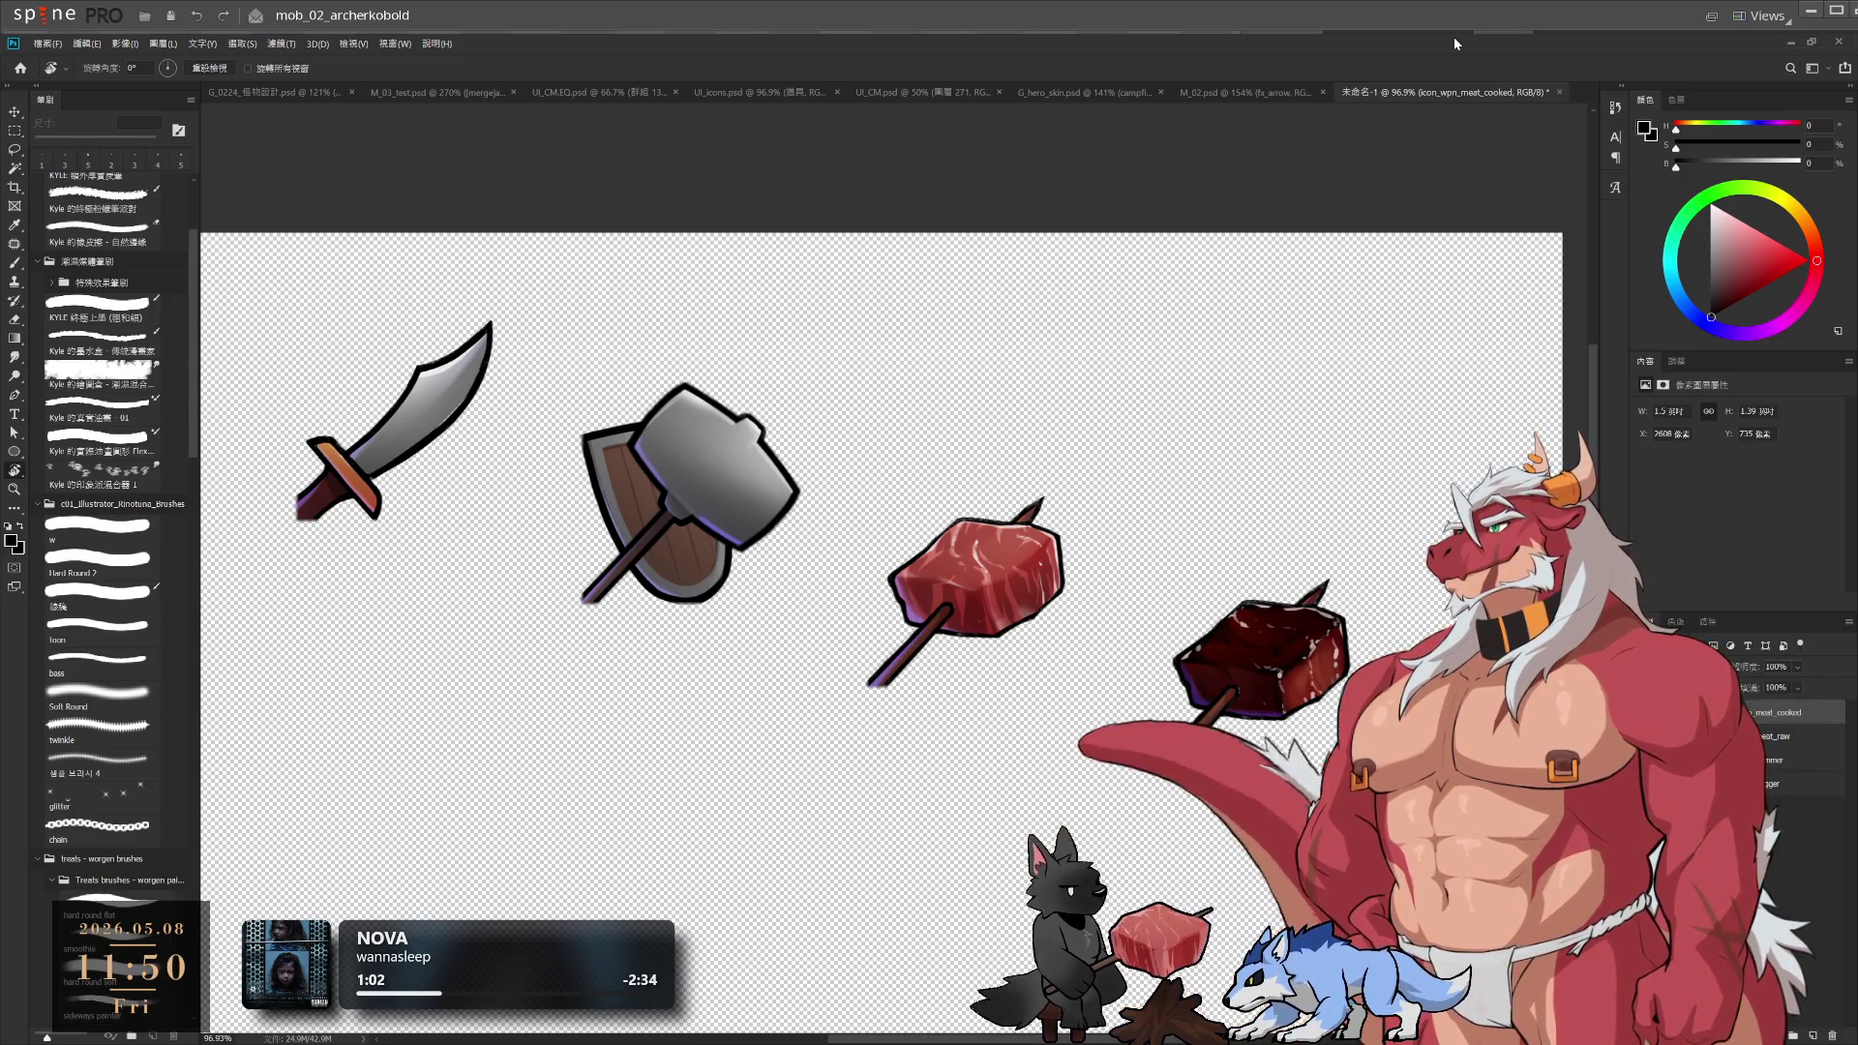
{"action": "key", "text": "ctrl+g"}
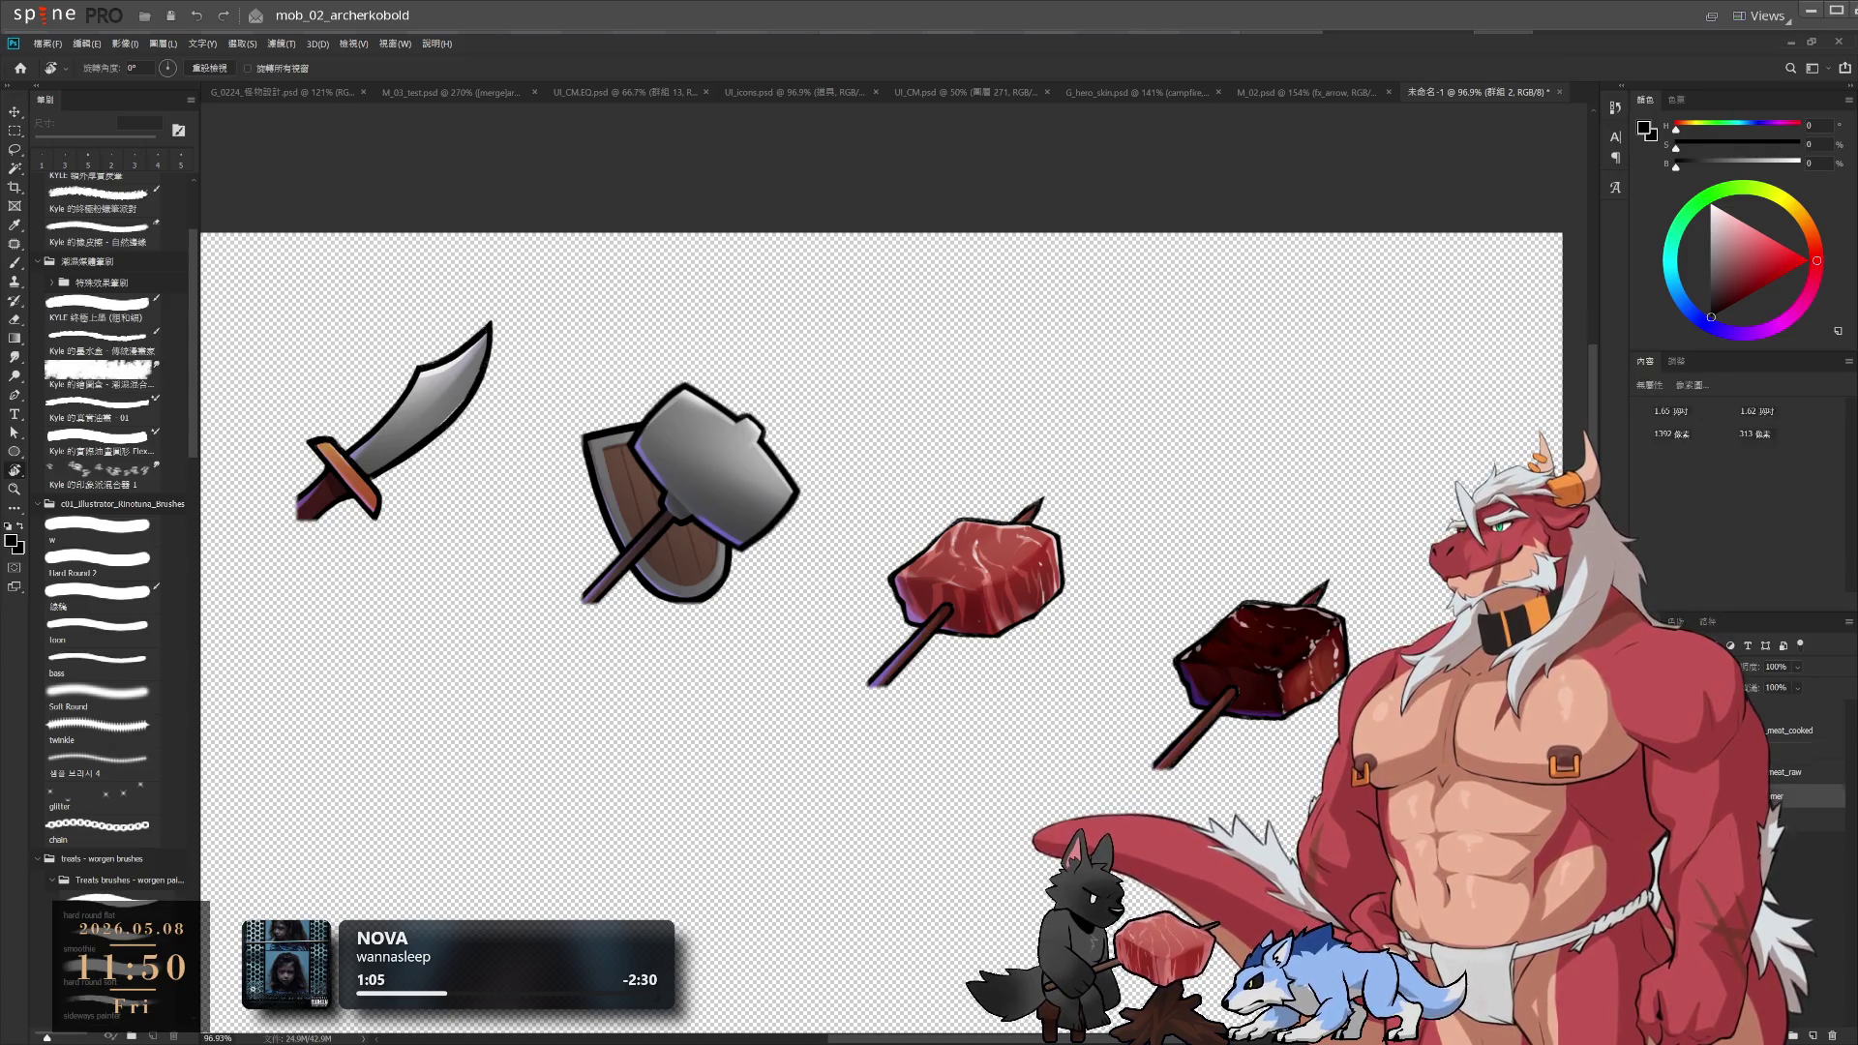
{"action": "key", "text": "ctrl+g"}
{"action": "key", "text": "ctrl+z"}
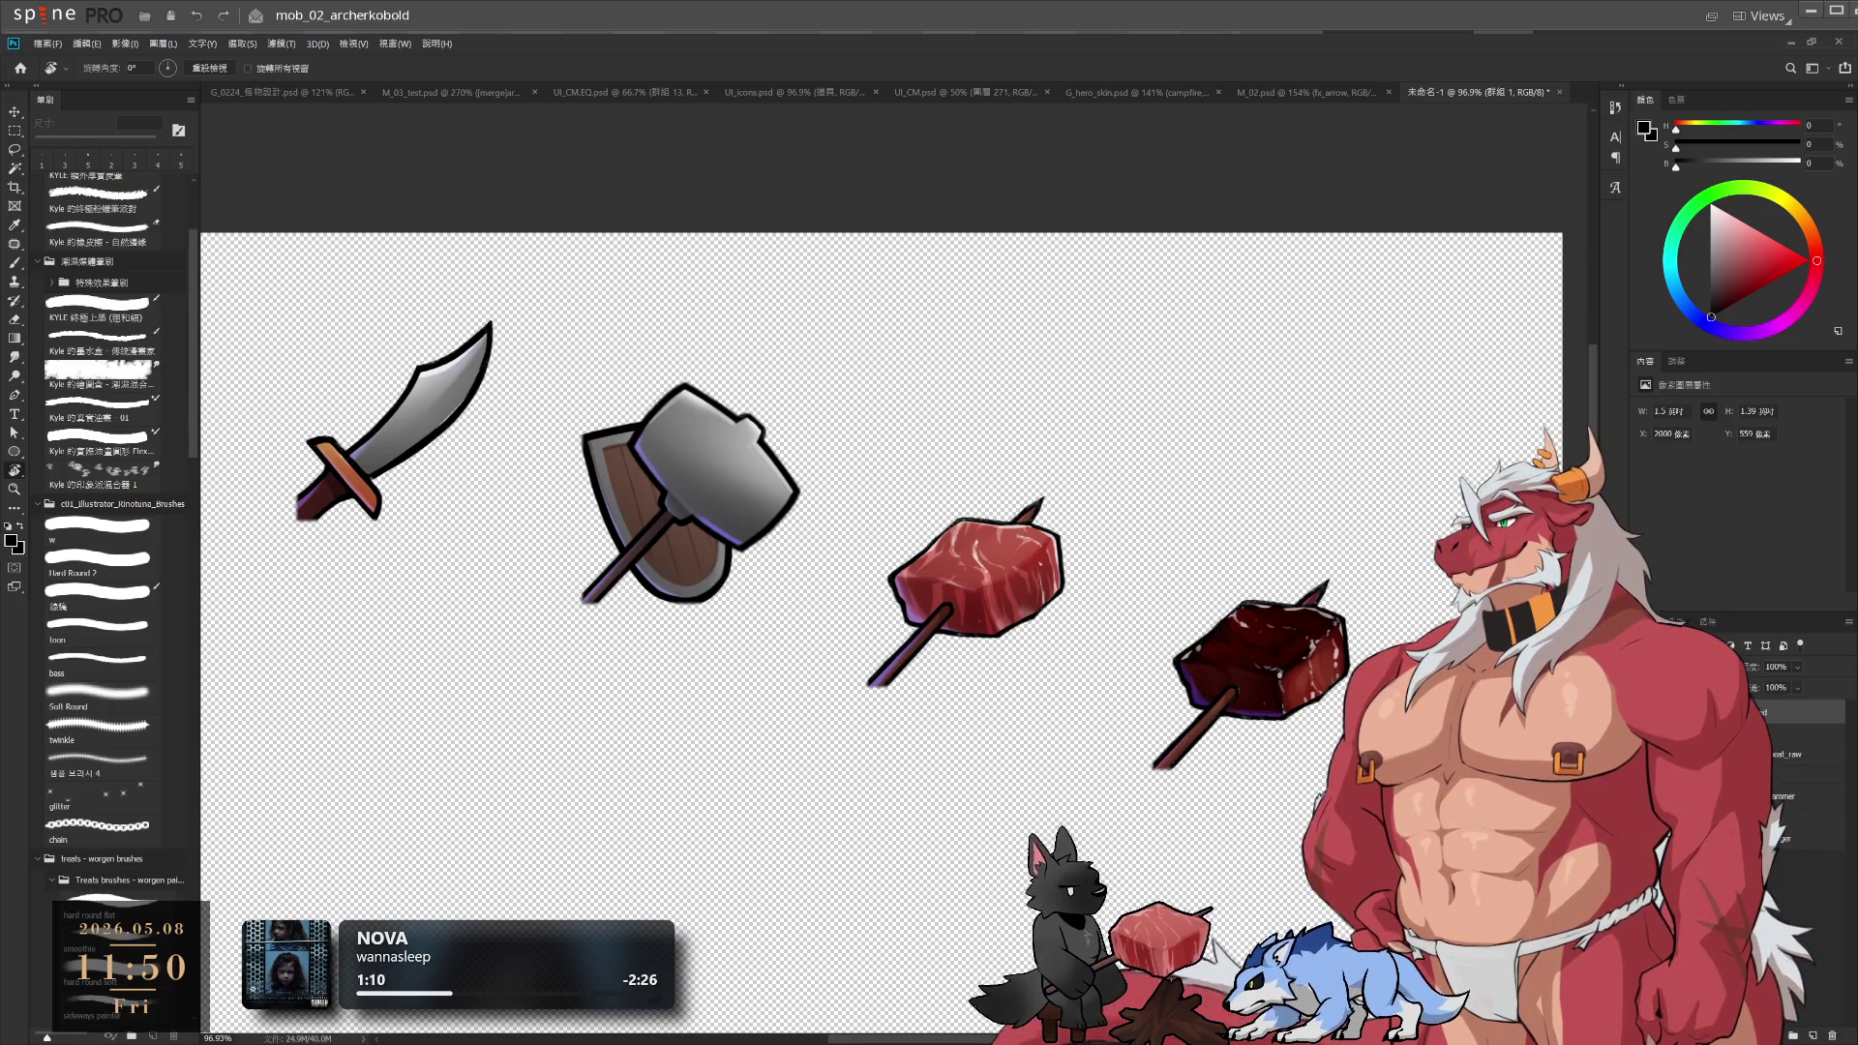
{"action": "left_click", "coordinate": [1801, 735]}
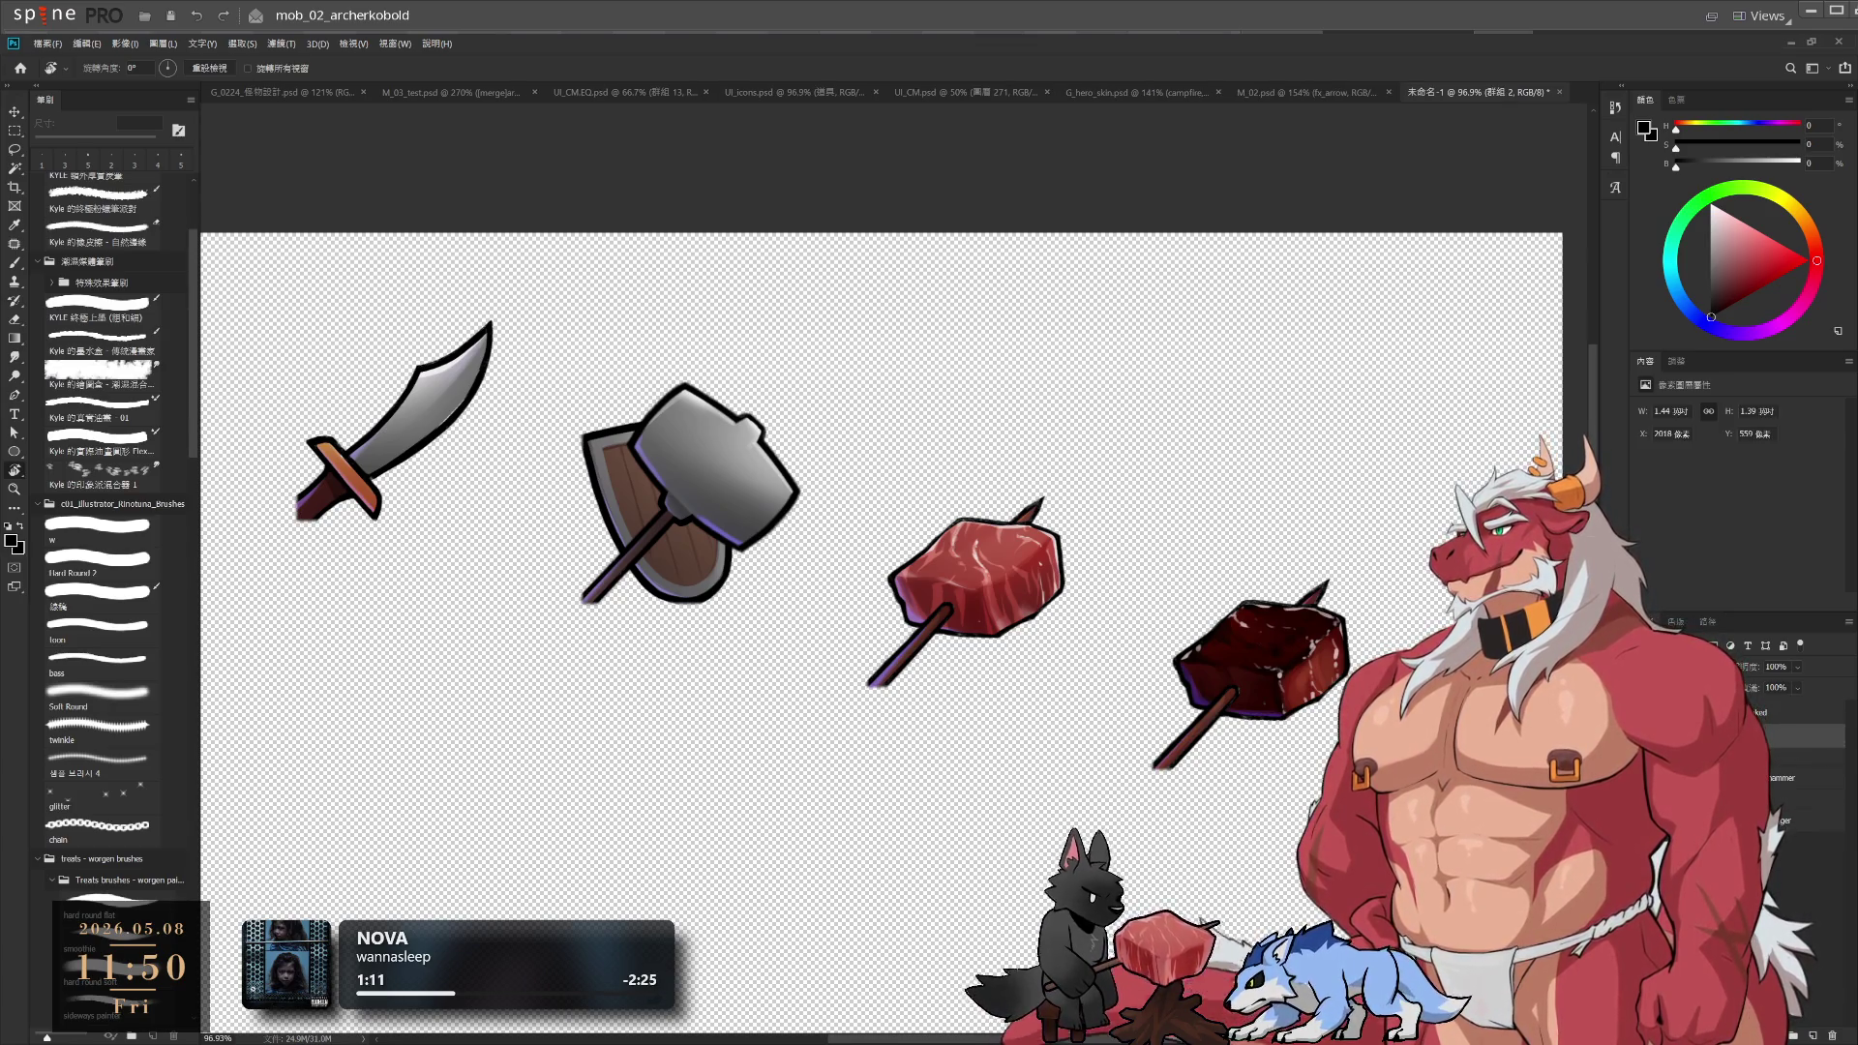
{"action": "left_click", "coordinate": [1800, 756]}
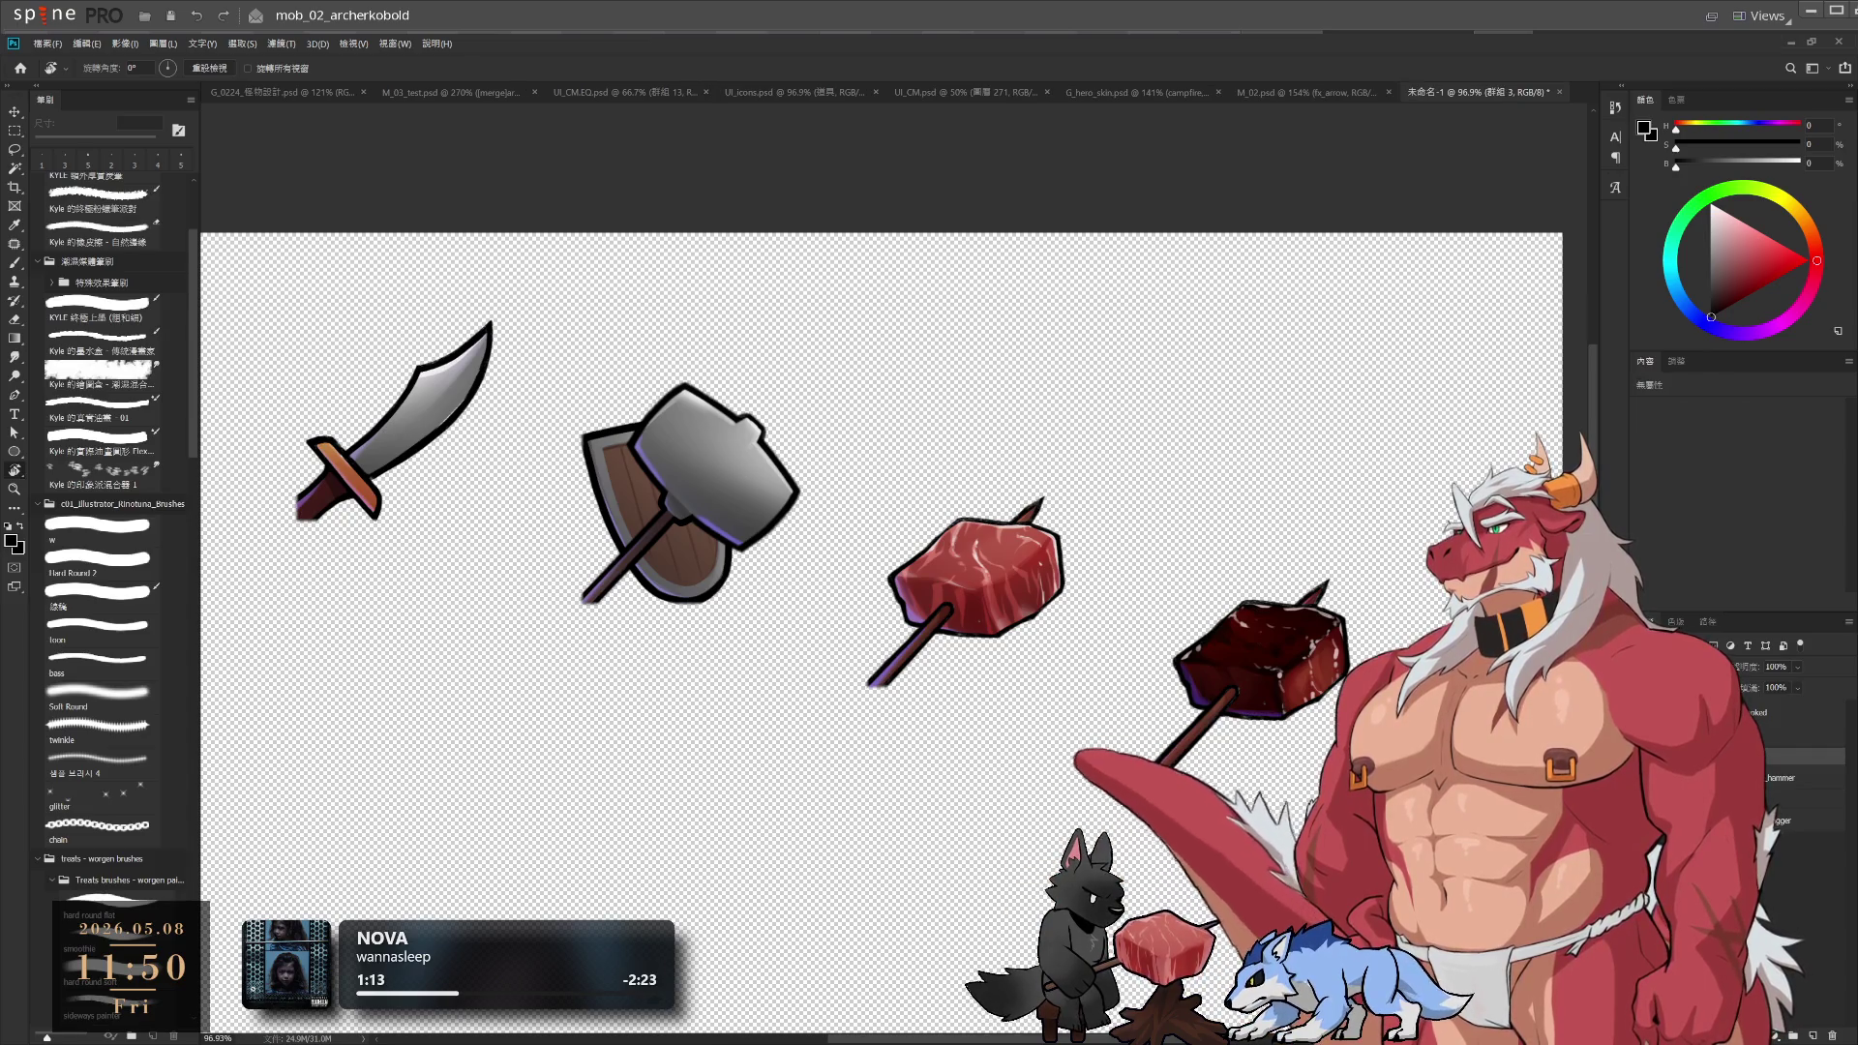
{"action": "left_click", "coordinate": [1801, 760]}
{"action": "left_click", "coordinate": [1800, 770]}
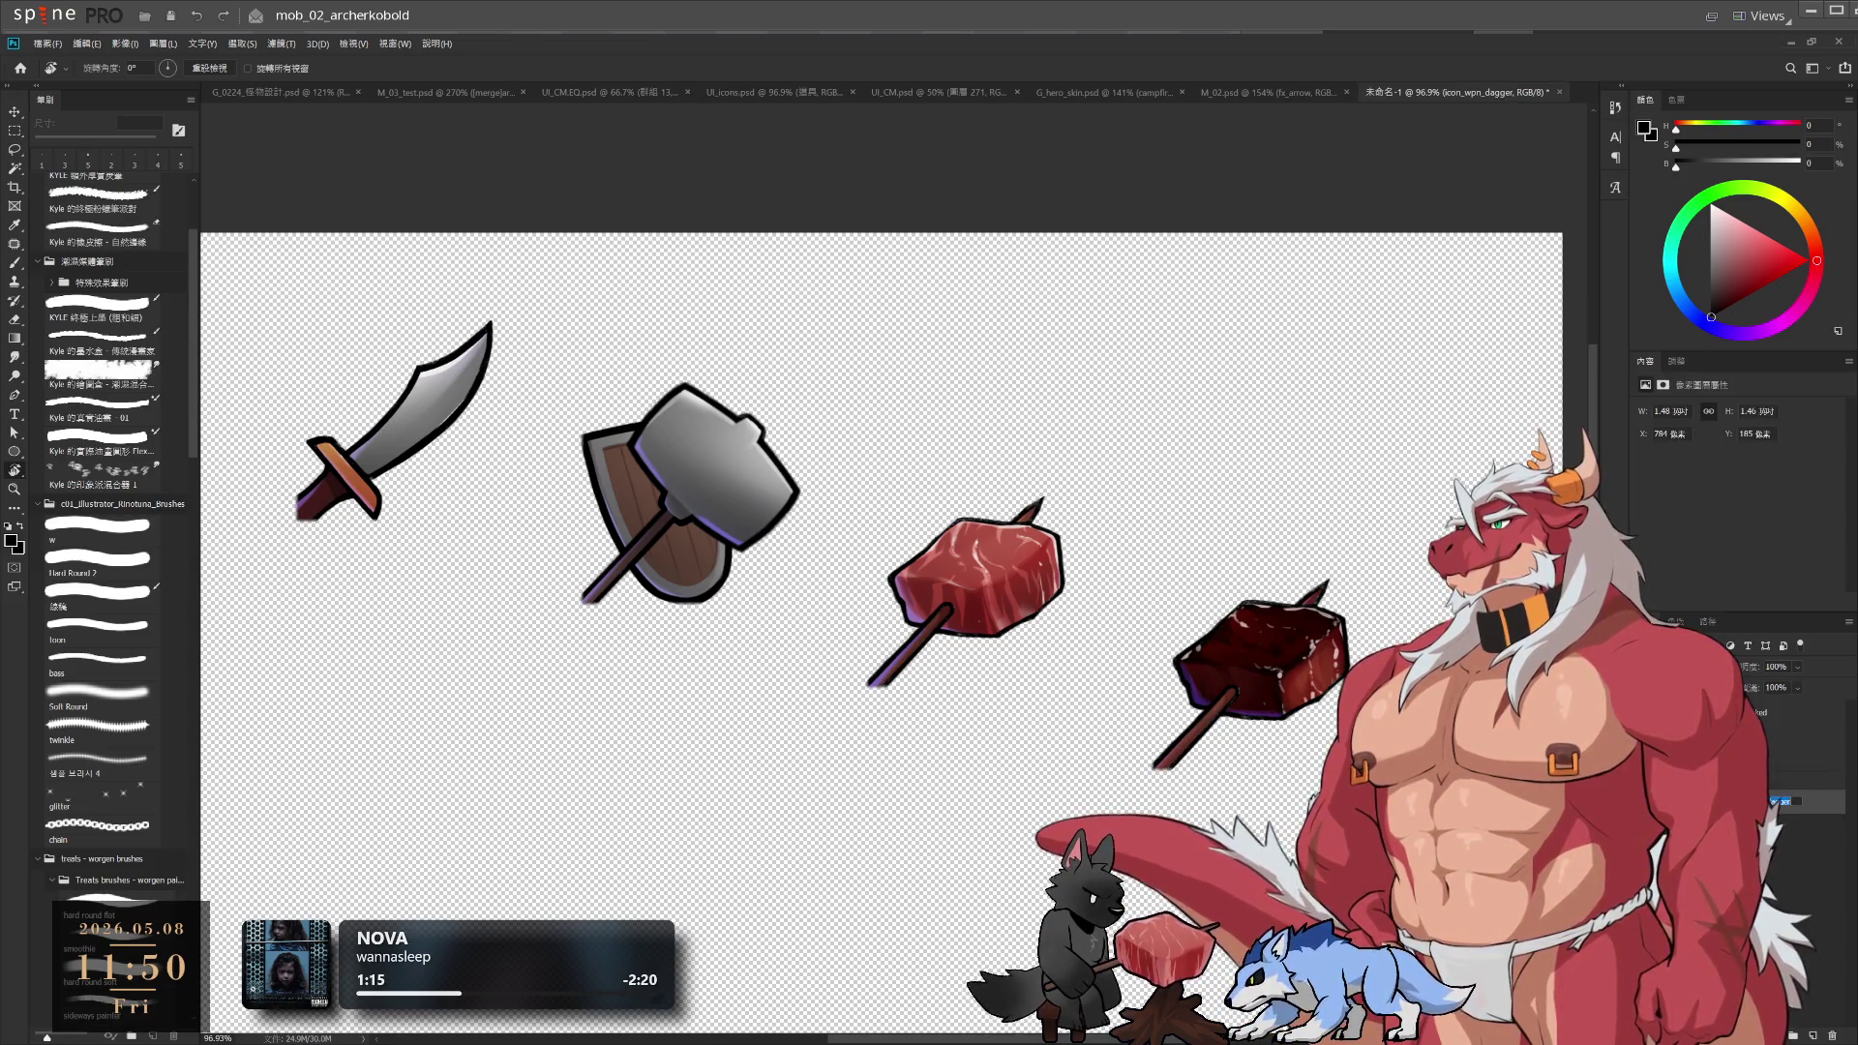
{"action": "left_click", "coordinate": [1800, 780]}
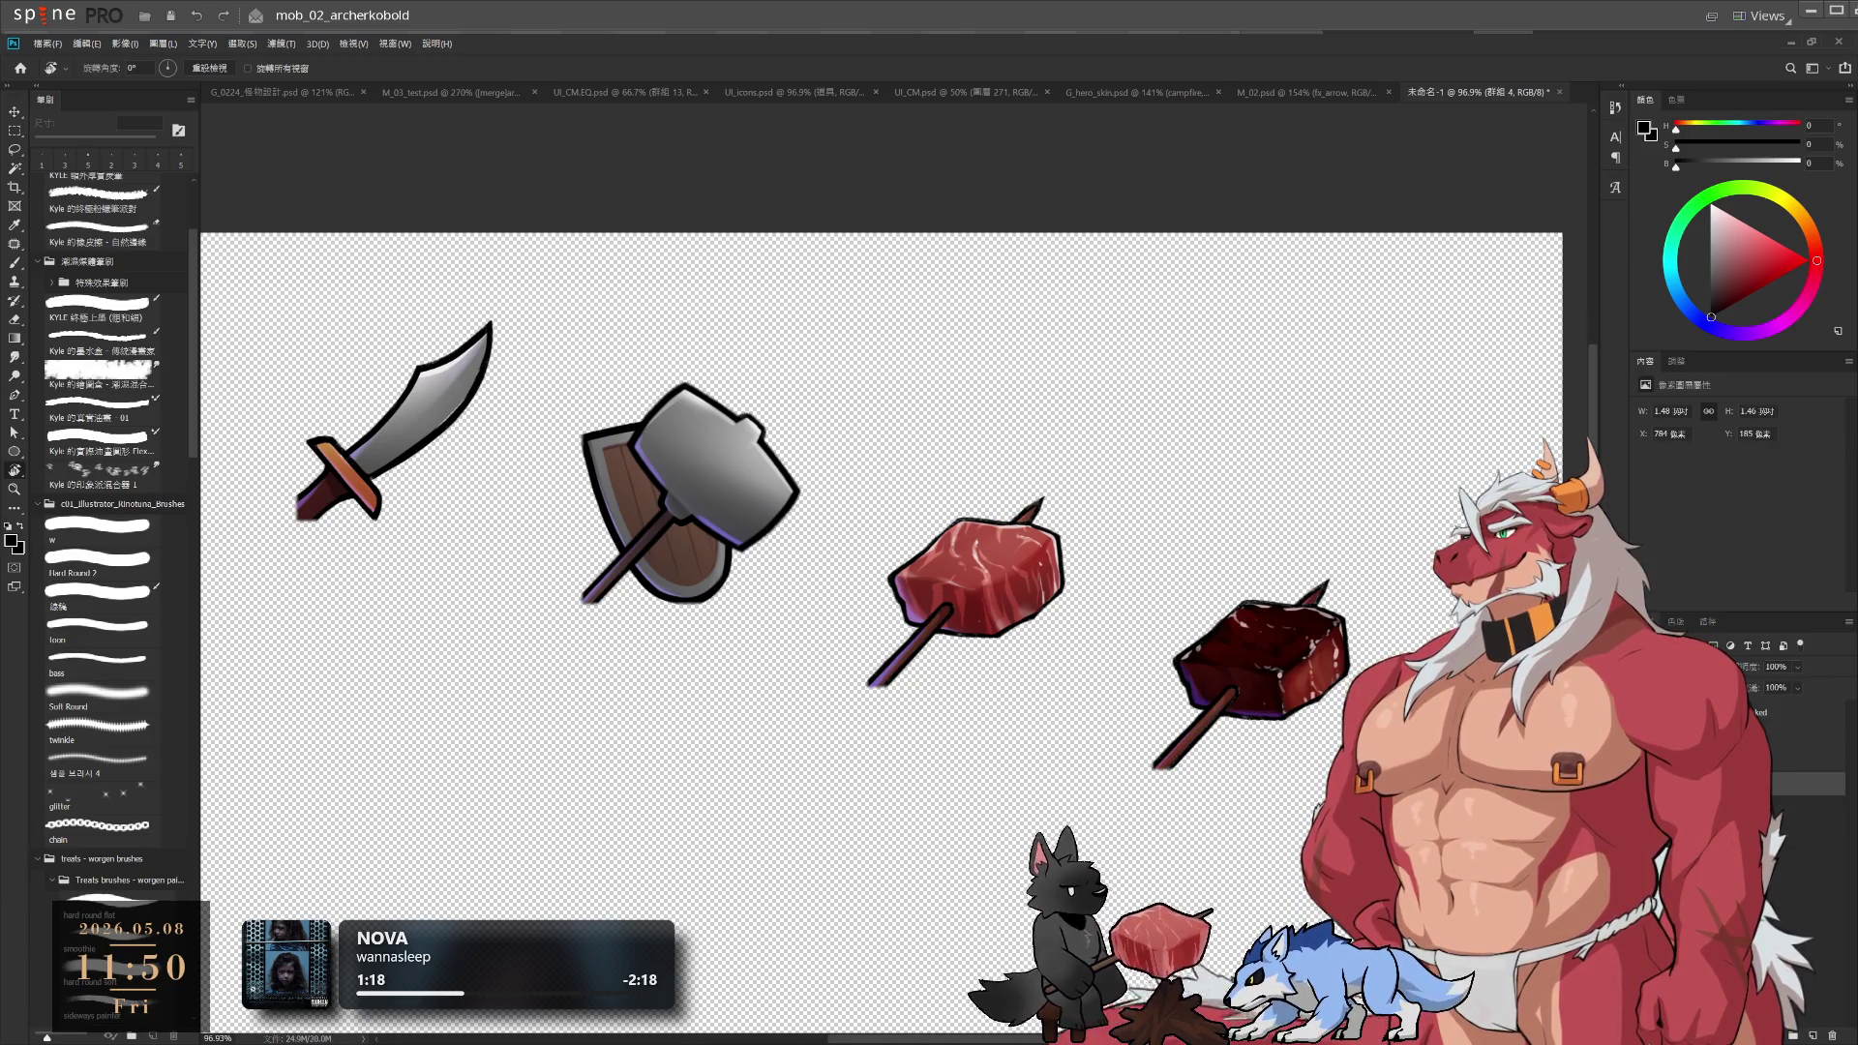
{"action": "left_click", "coordinate": [1800, 803]}
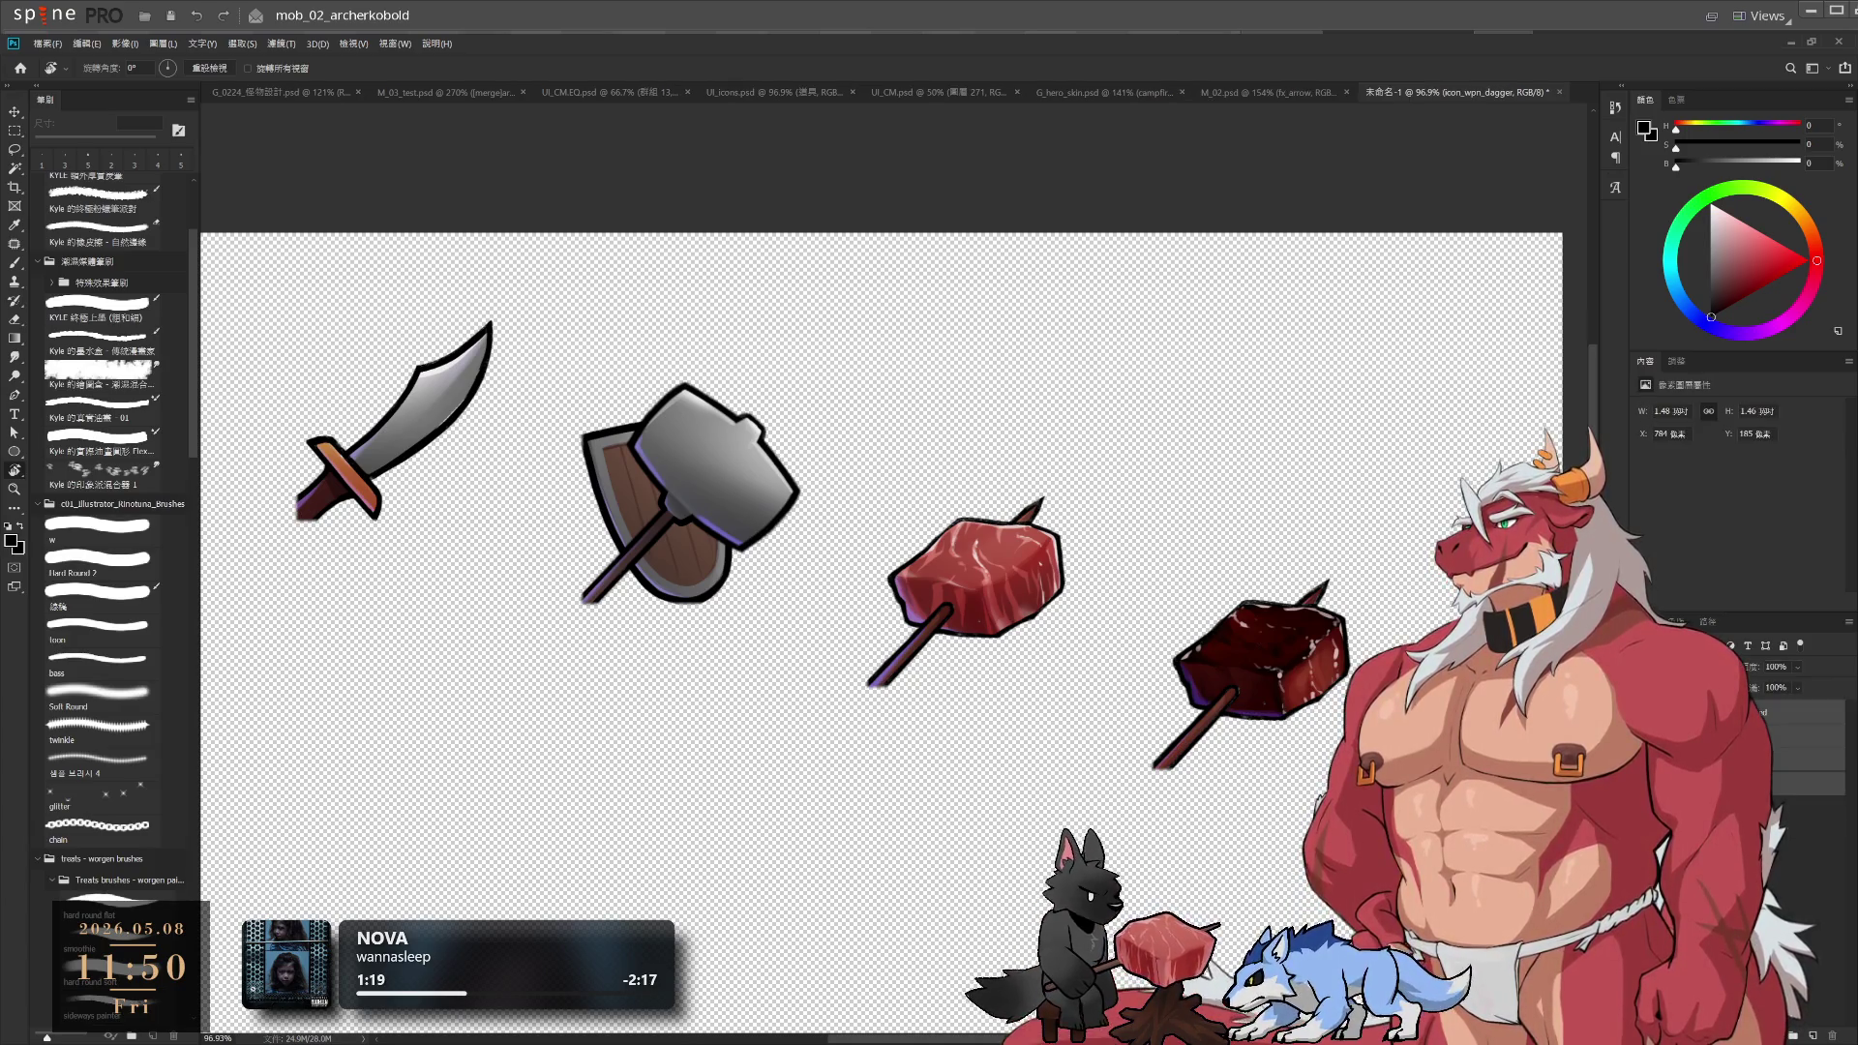
{"action": "left_click_drag", "start_coordinate": [1280, 726], "coordinate": [1333, 734]}
{"action": "scroll", "coordinate": [1333, 734], "scroll_direction": "down", "scroll_amount": 5}
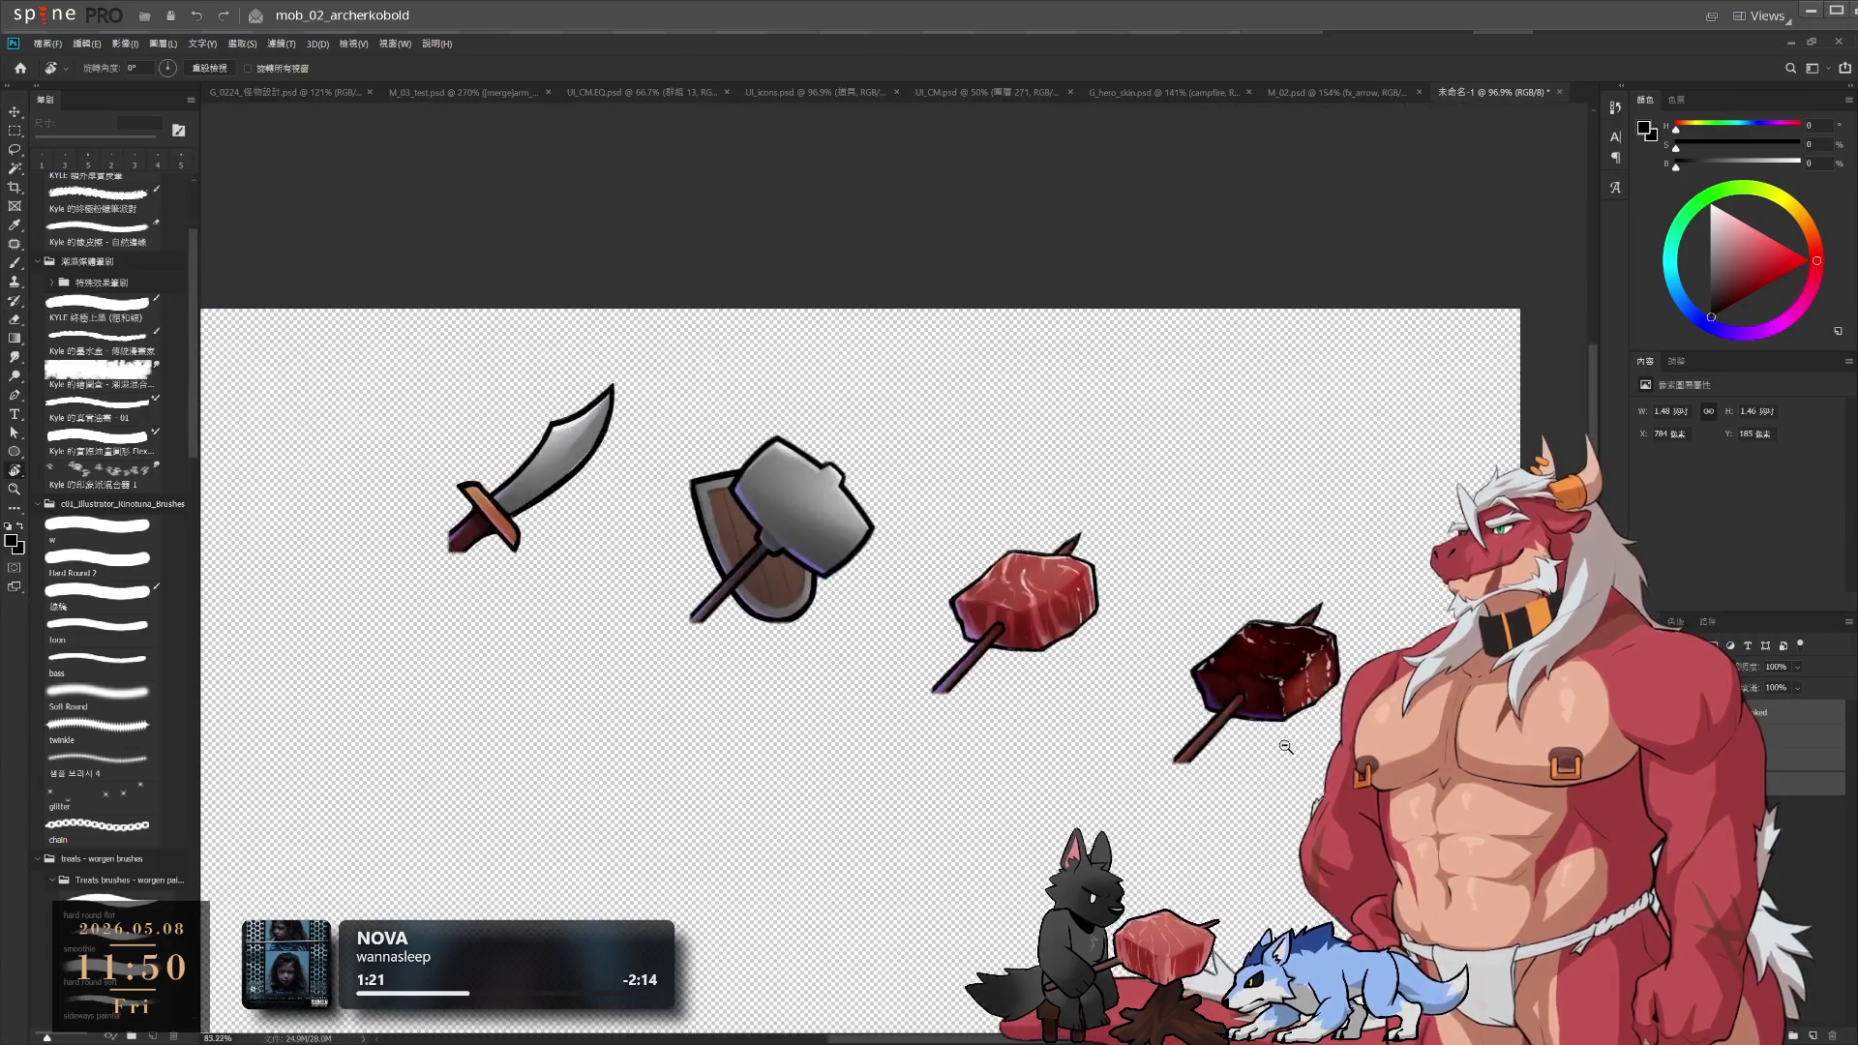
Pan across the weapon icons to bring the meat skewer into view, then zoom out
{"action": "scroll", "coordinate": [1142, 740], "scroll_direction": "up", "scroll_amount": 4}
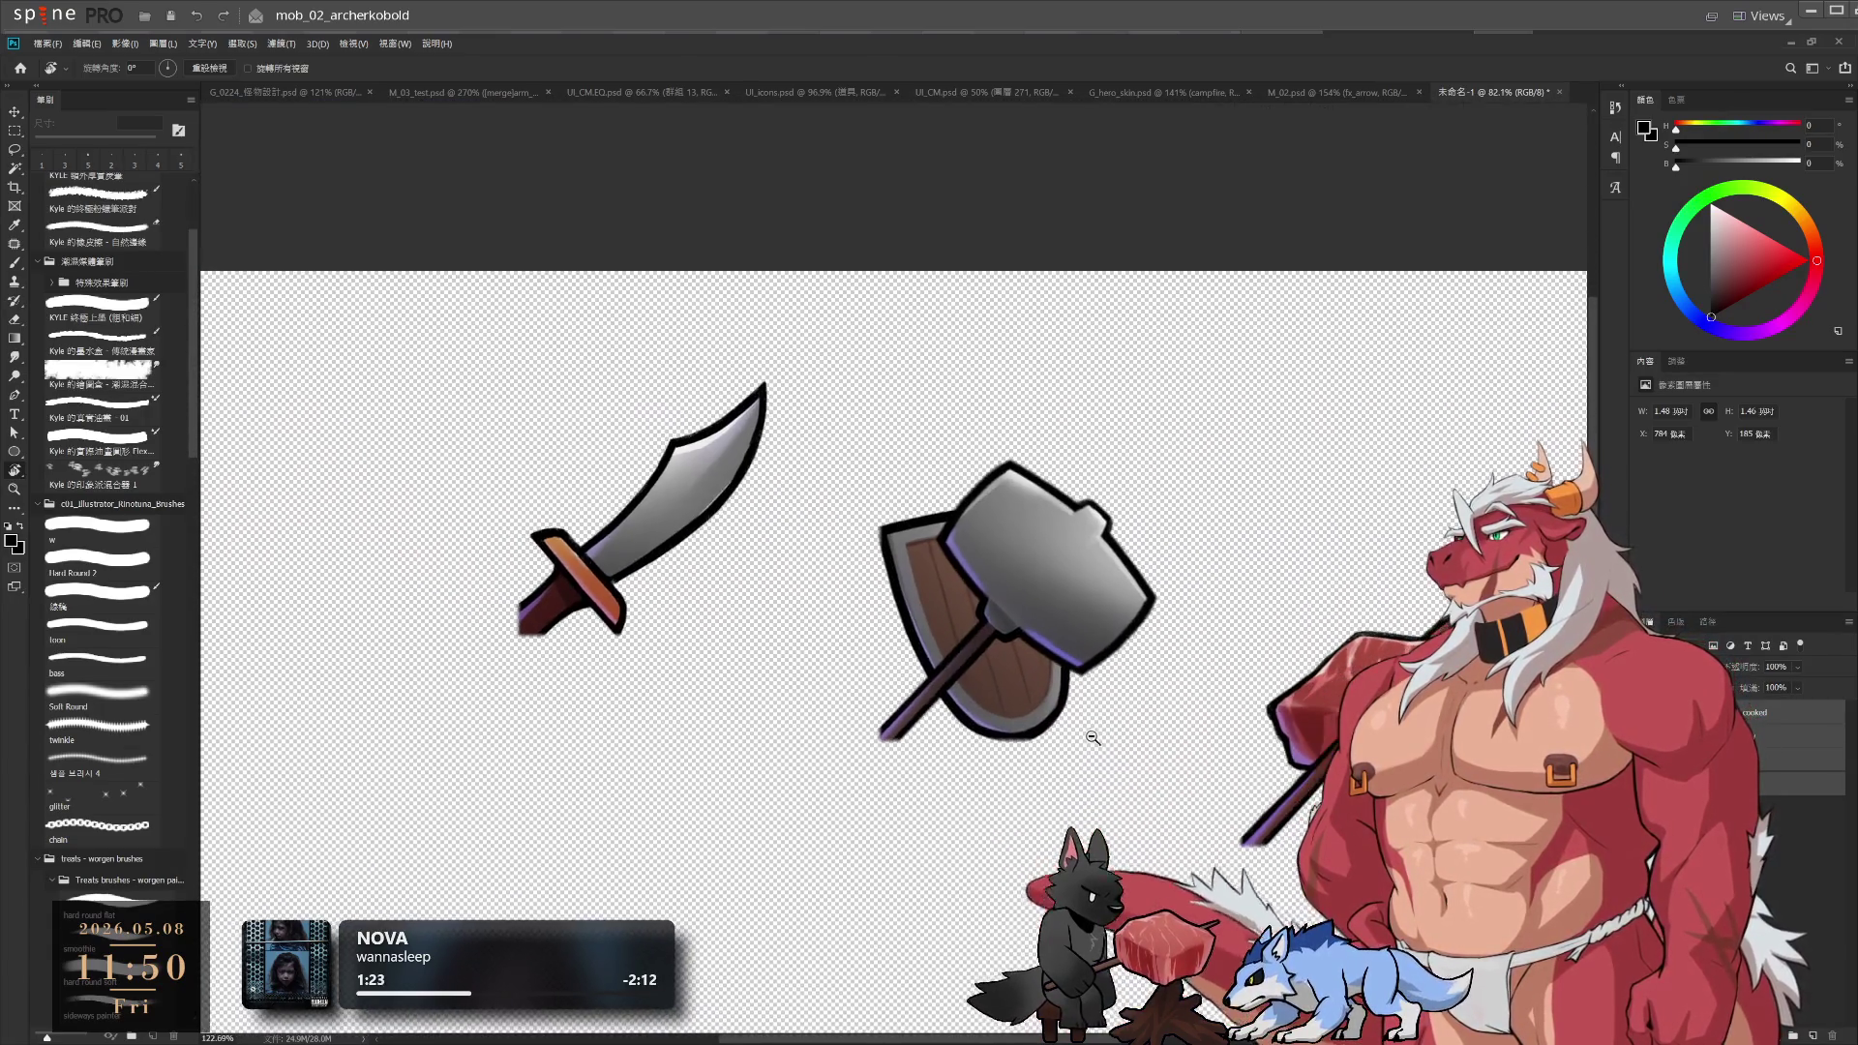
{"action": "left_click_drag", "start_coordinate": [1093, 738], "coordinate": [836, 660]}
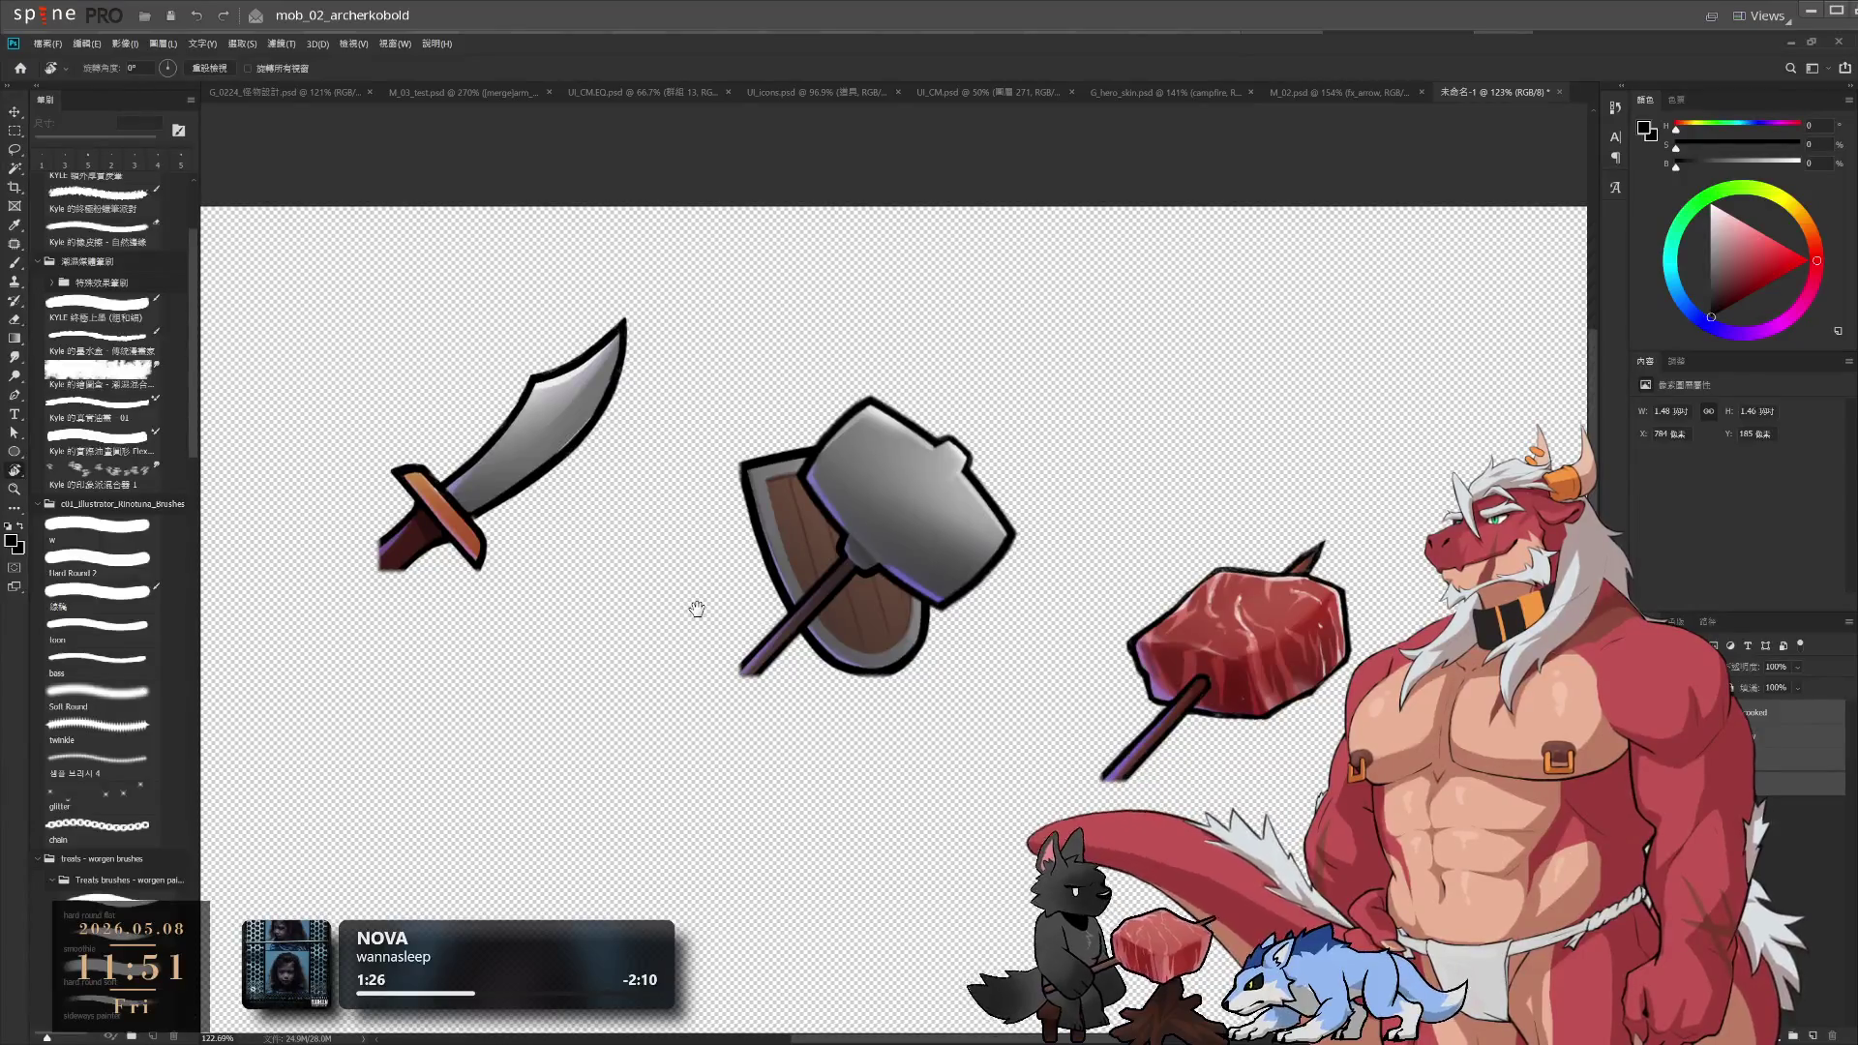
{"action": "left_click_drag", "start_coordinate": [697, 608], "coordinate": [610, 607]}
{"action": "scroll", "coordinate": [886, 569], "scroll_direction": "down", "scroll_amount": 1}
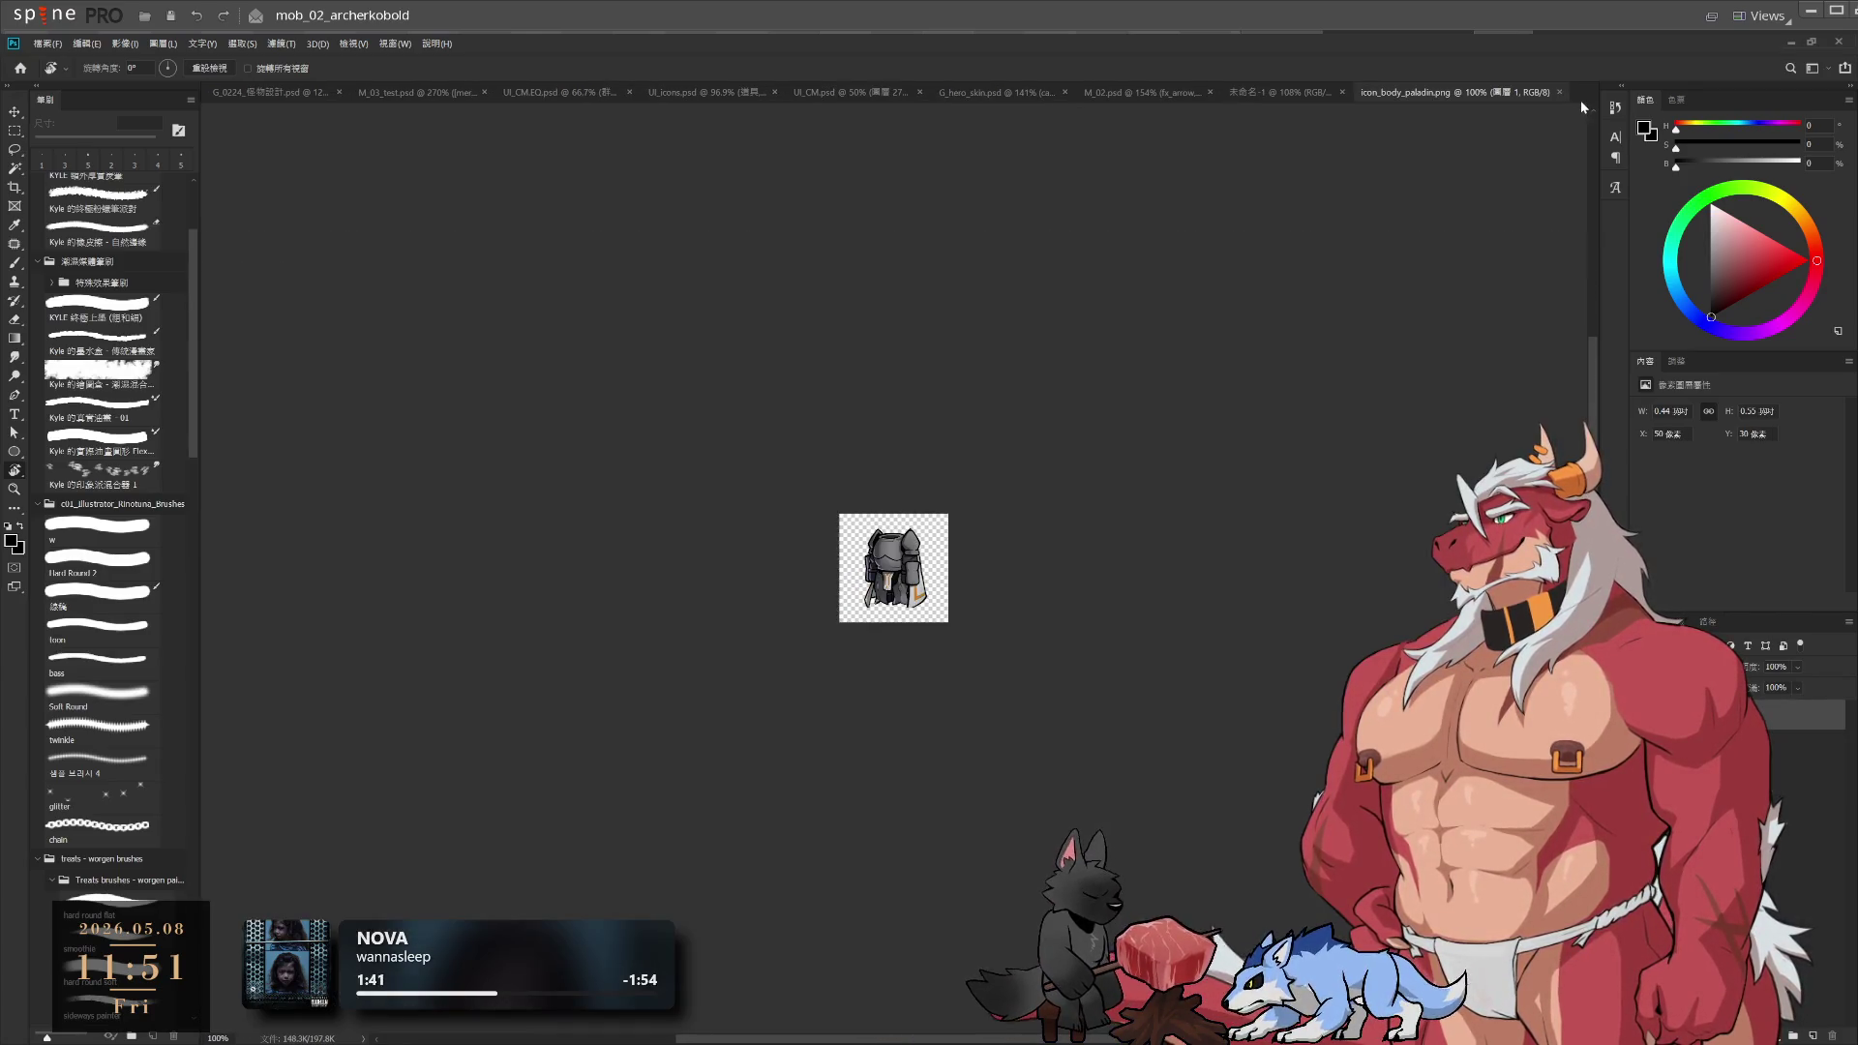
Fit the armor icon to the window, glance at M_02.psd, then return to 未命名-1 zoomed out
{"action": "key", "text": "ctrl+0"}
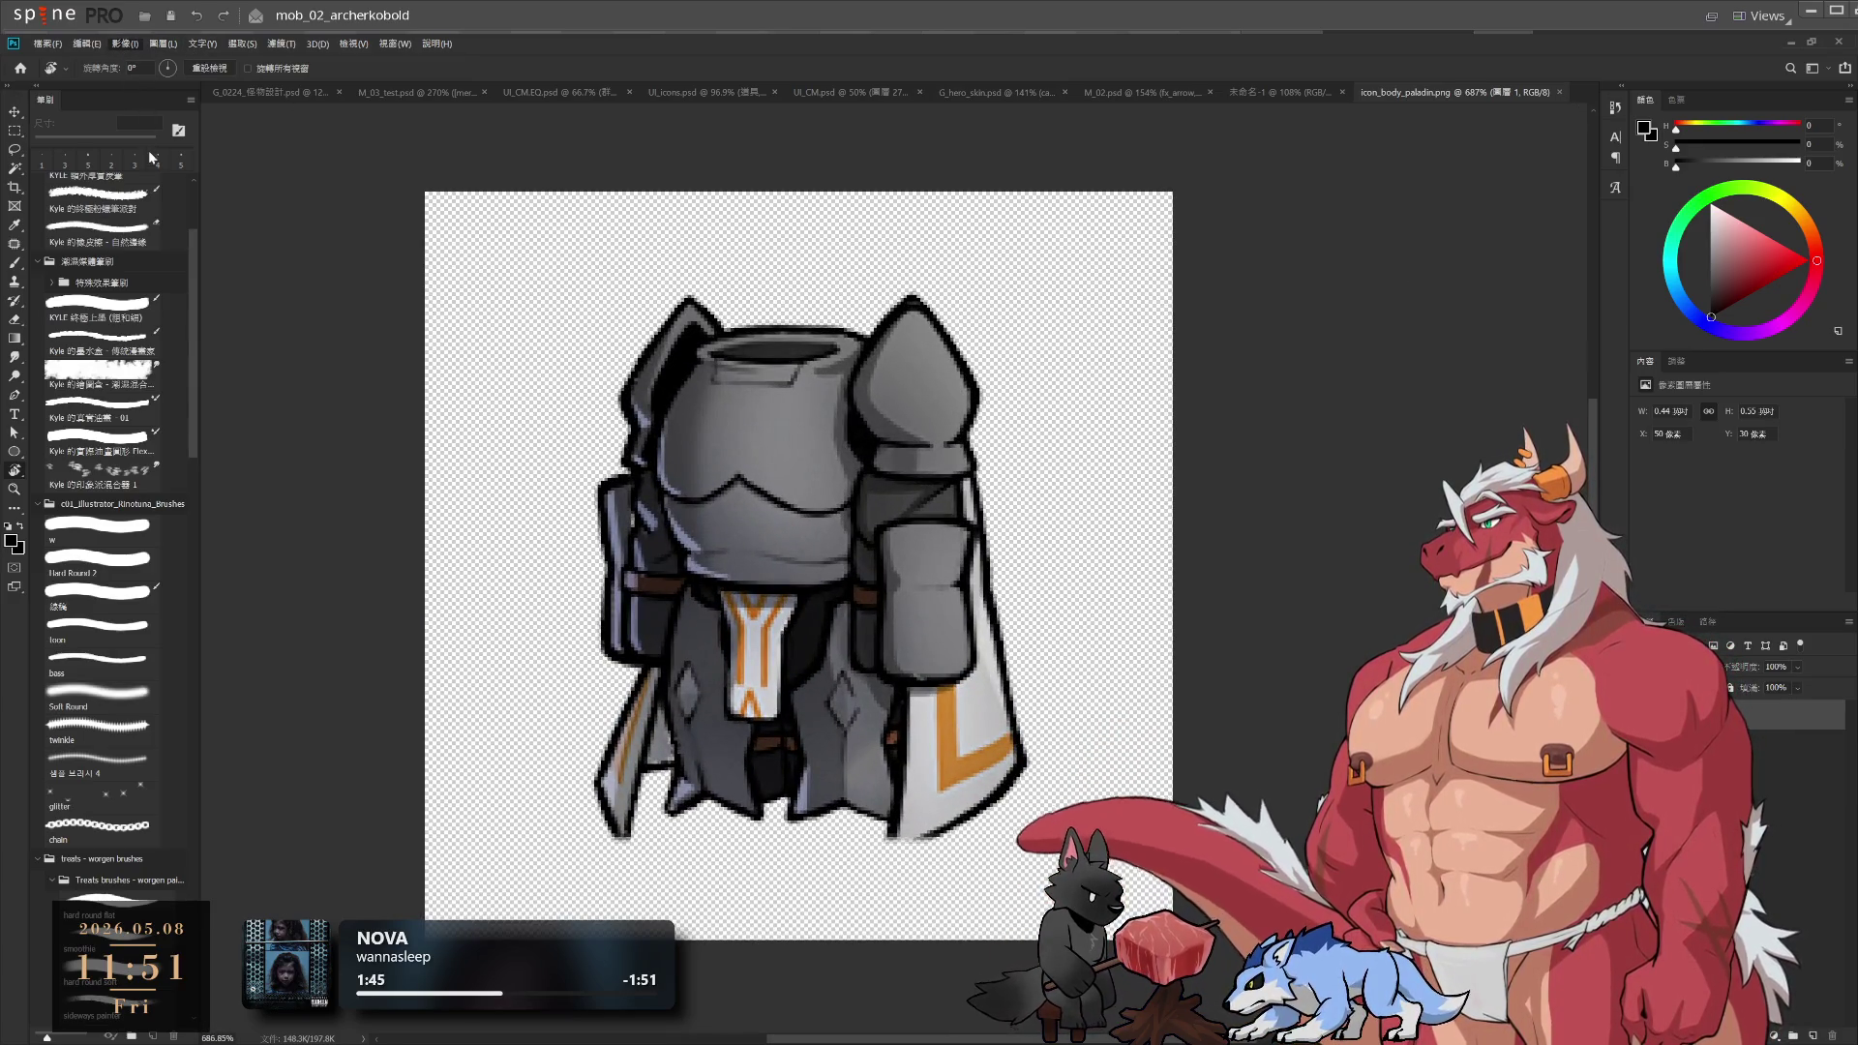
{"action": "key", "text": "h"}
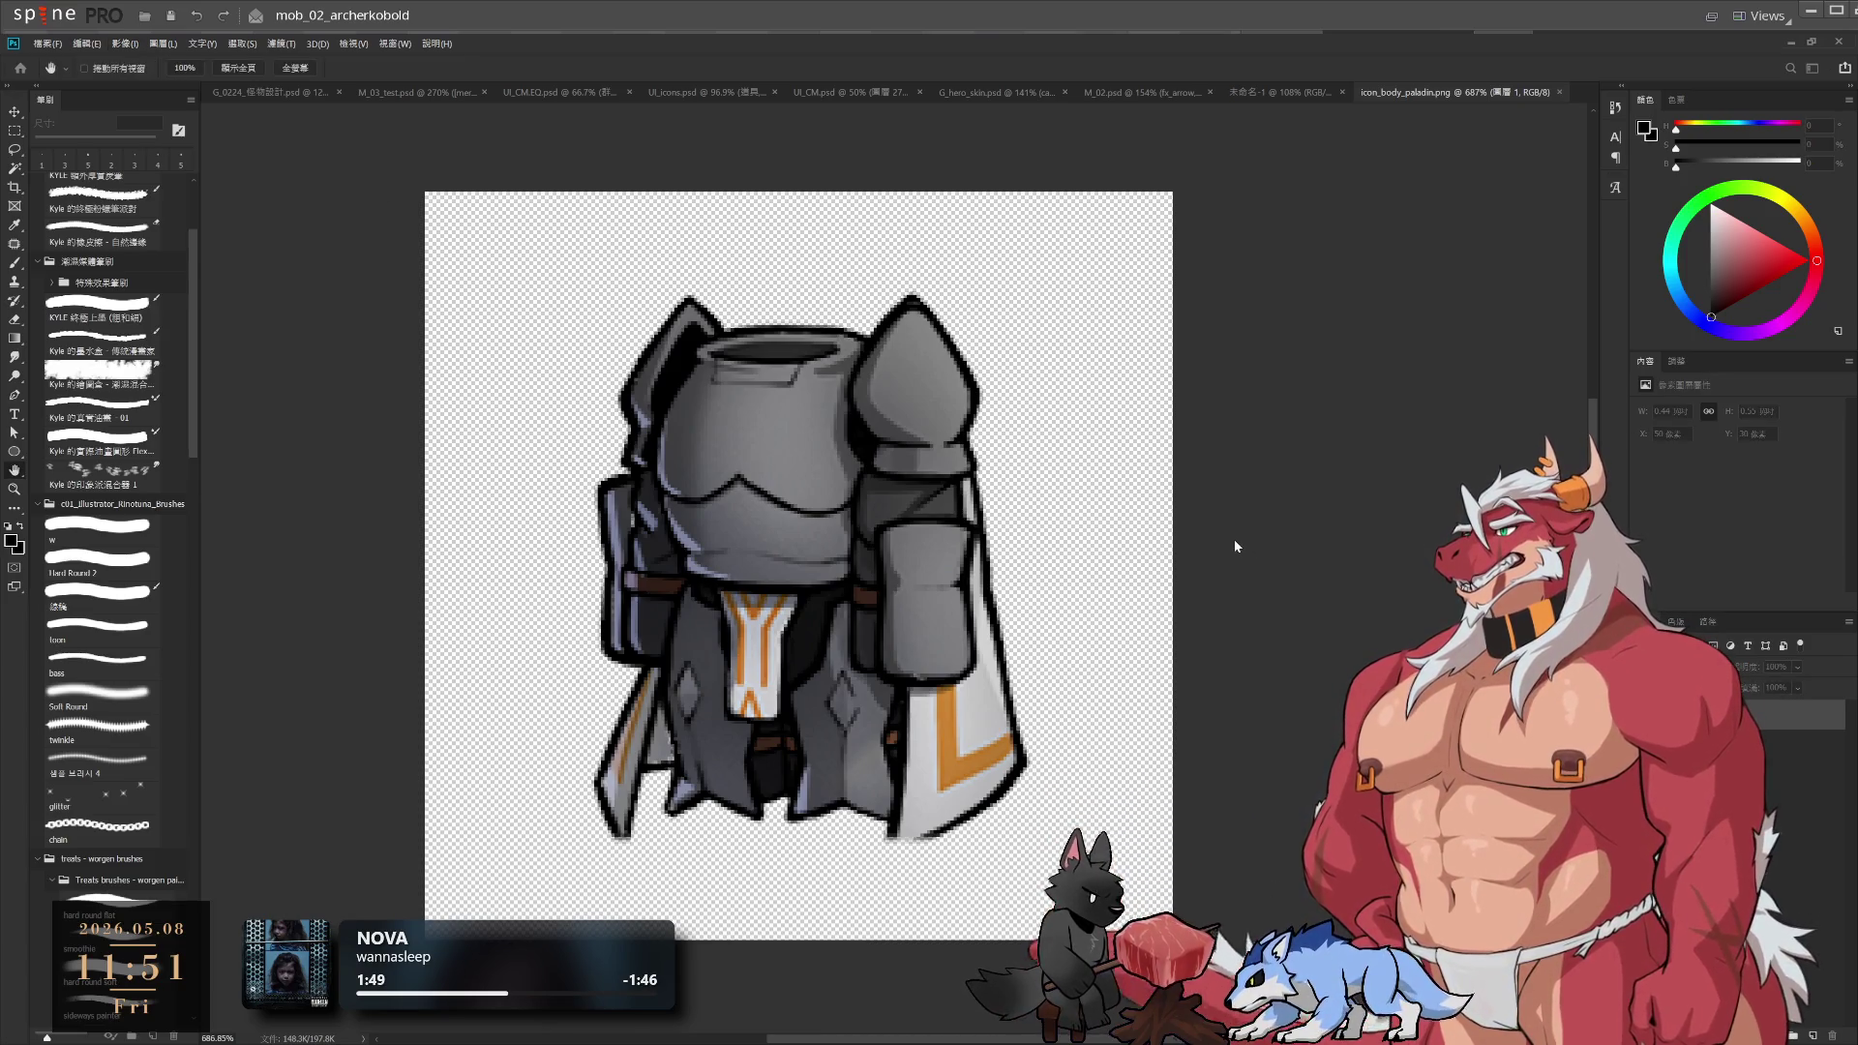
{"action": "key", "text": "r"}
{"action": "left_click", "coordinate": [1103, 92]}
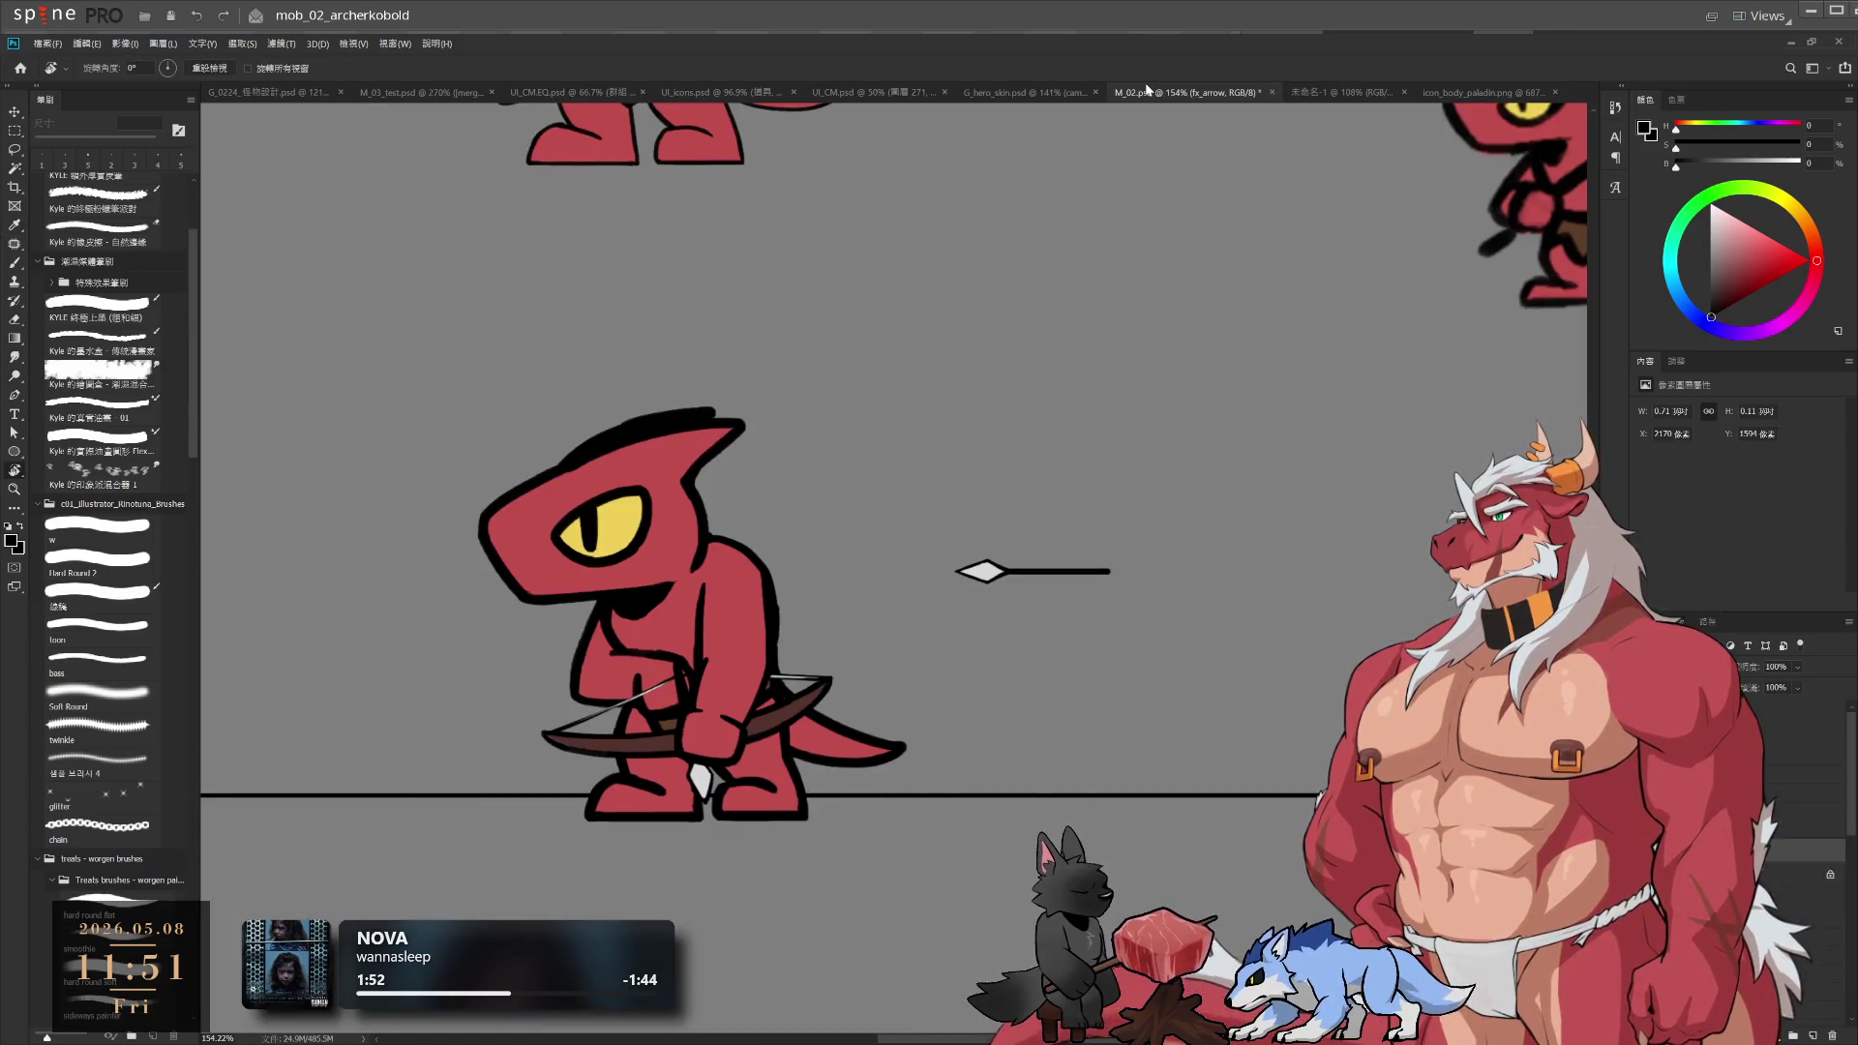
{"action": "left_click", "coordinate": [1478, 93]}
{"action": "left_click", "coordinate": [1092, 89]}
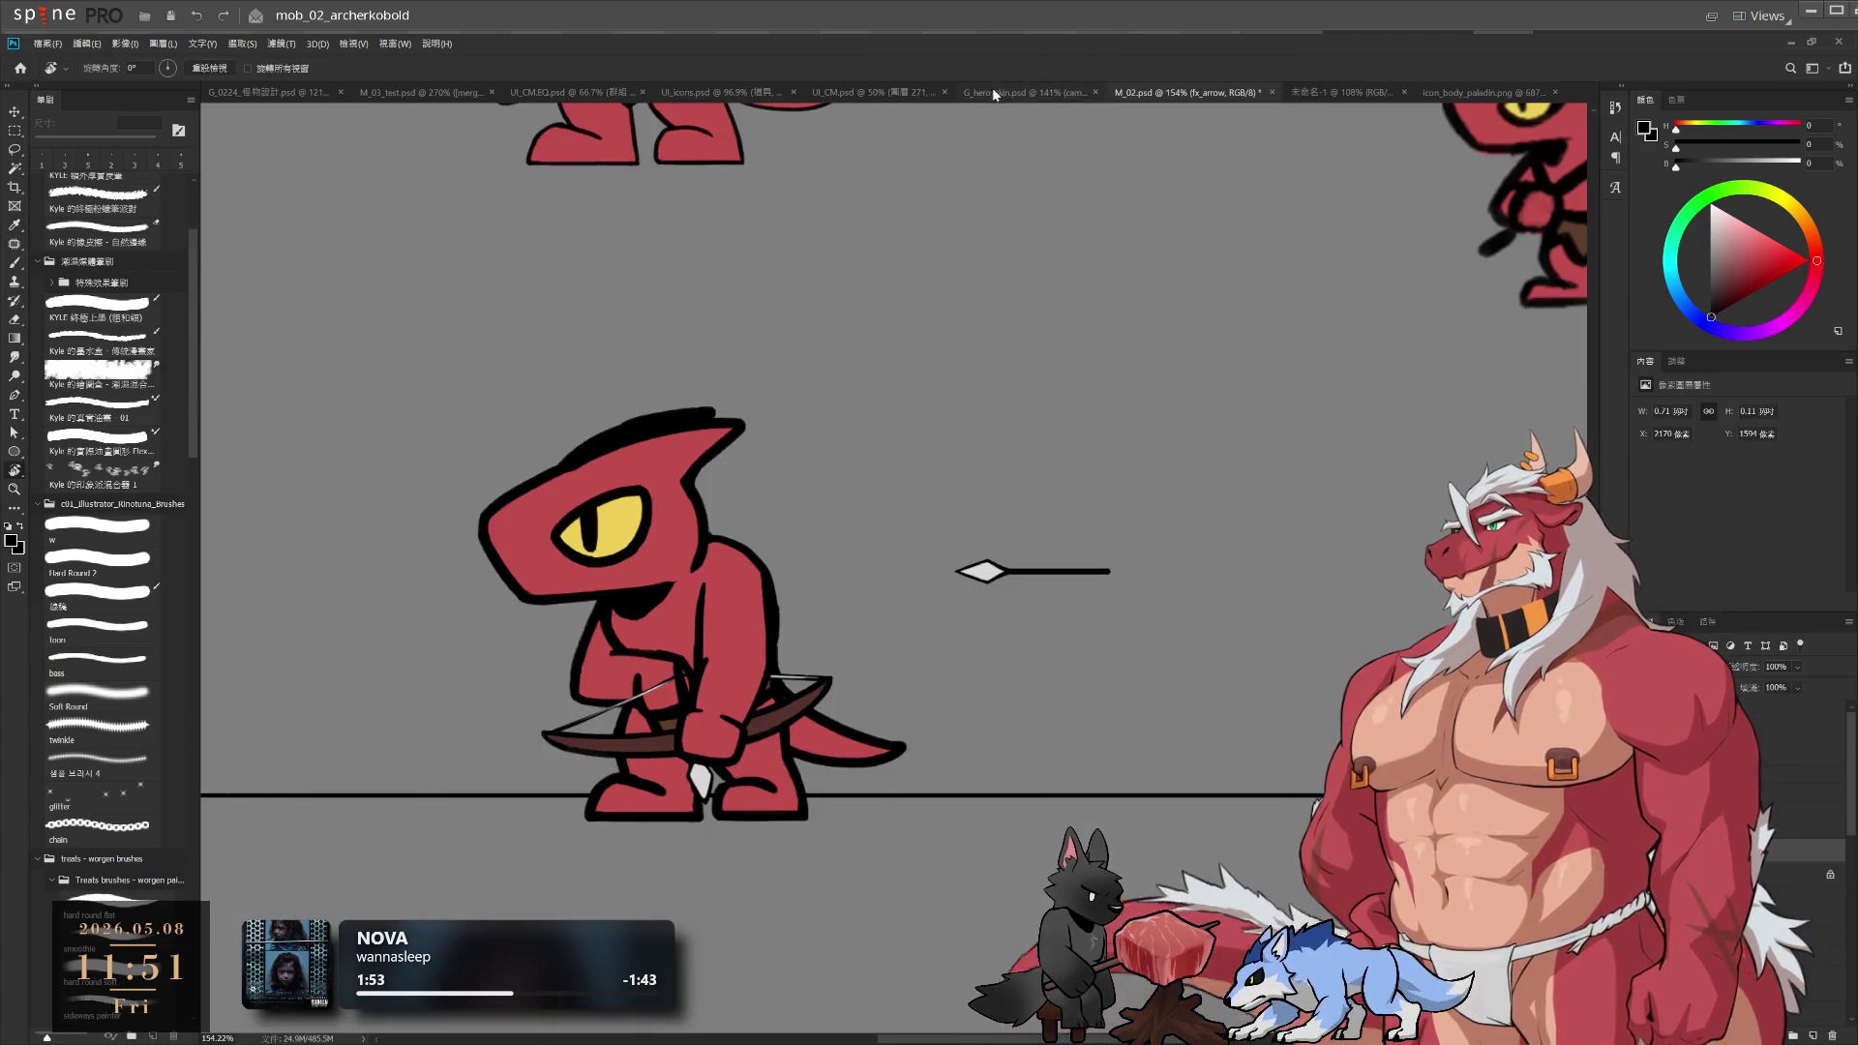
{"action": "left_click", "coordinate": [1316, 94]}
{"action": "scroll", "coordinate": [1174, 261], "scroll_direction": "down", "scroll_amount": 2}
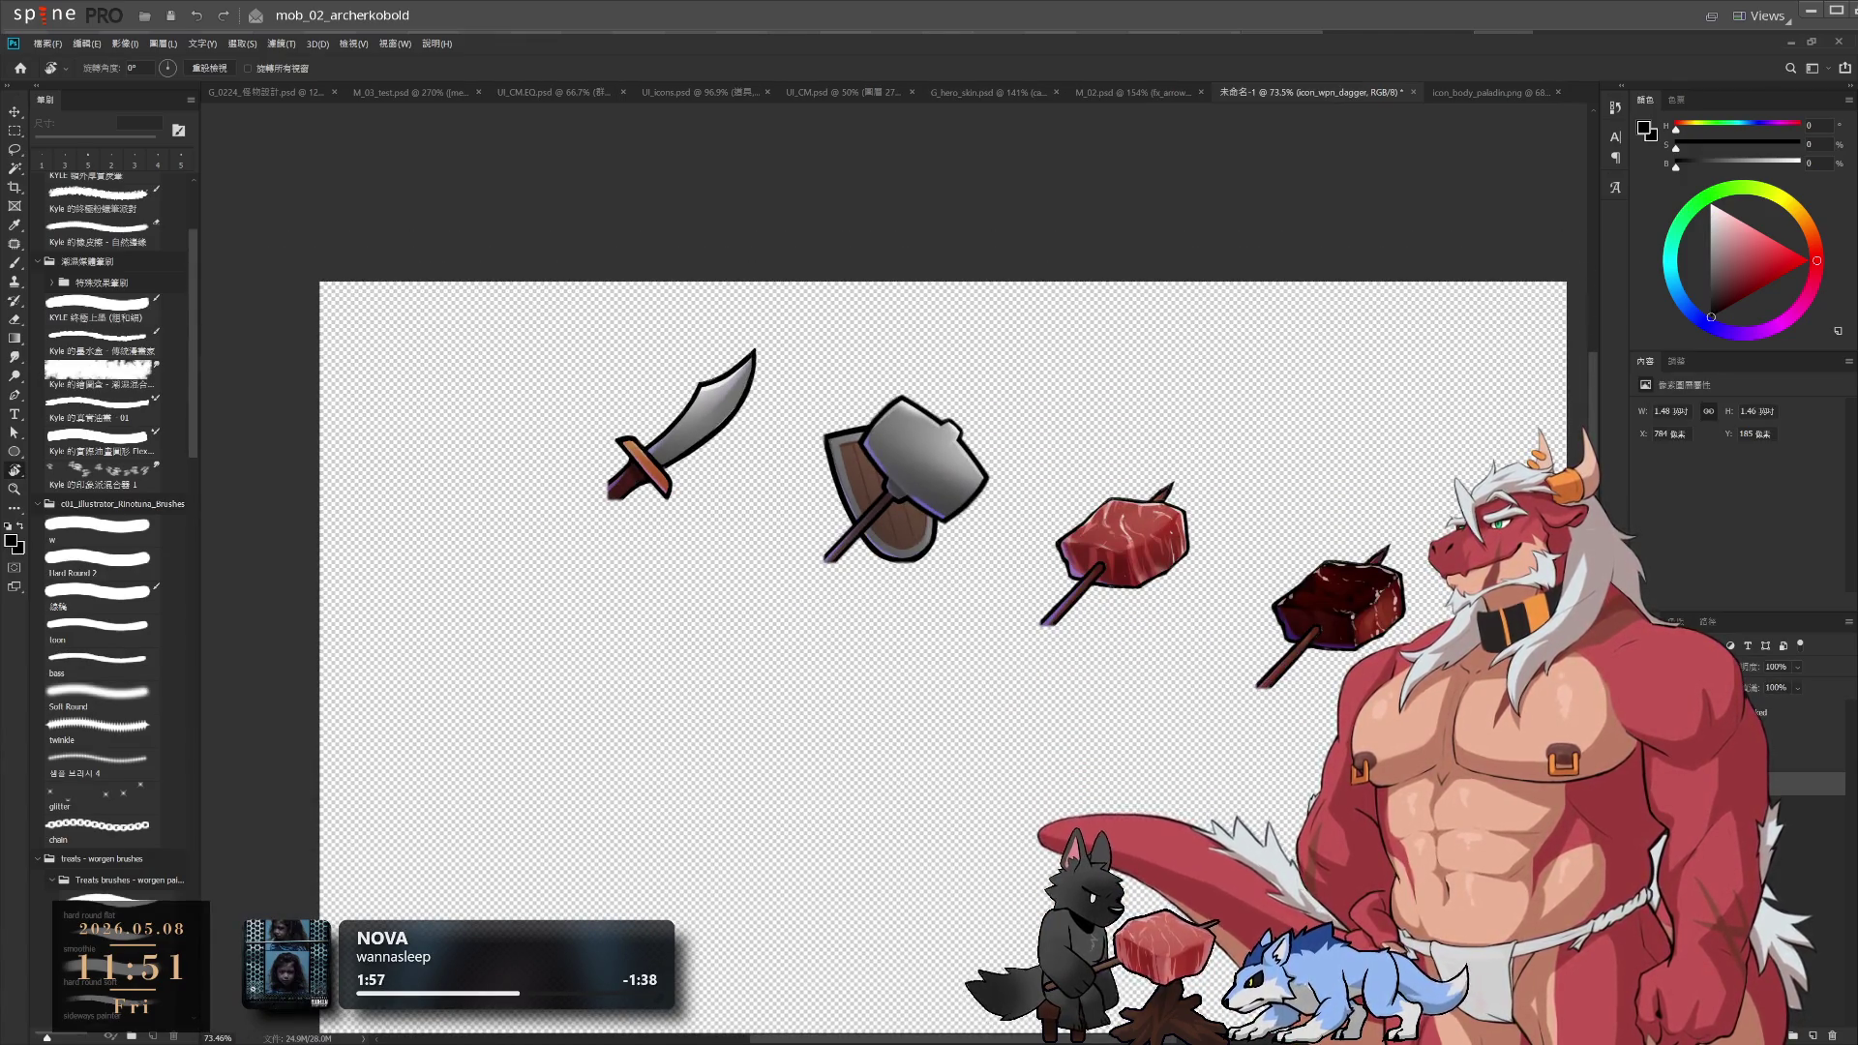
Stack the cooked meat skewer over the hammer-and-shield icon and align it
{"action": "scroll", "coordinate": [1113, 571], "scroll_direction": "up", "scroll_amount": 3}
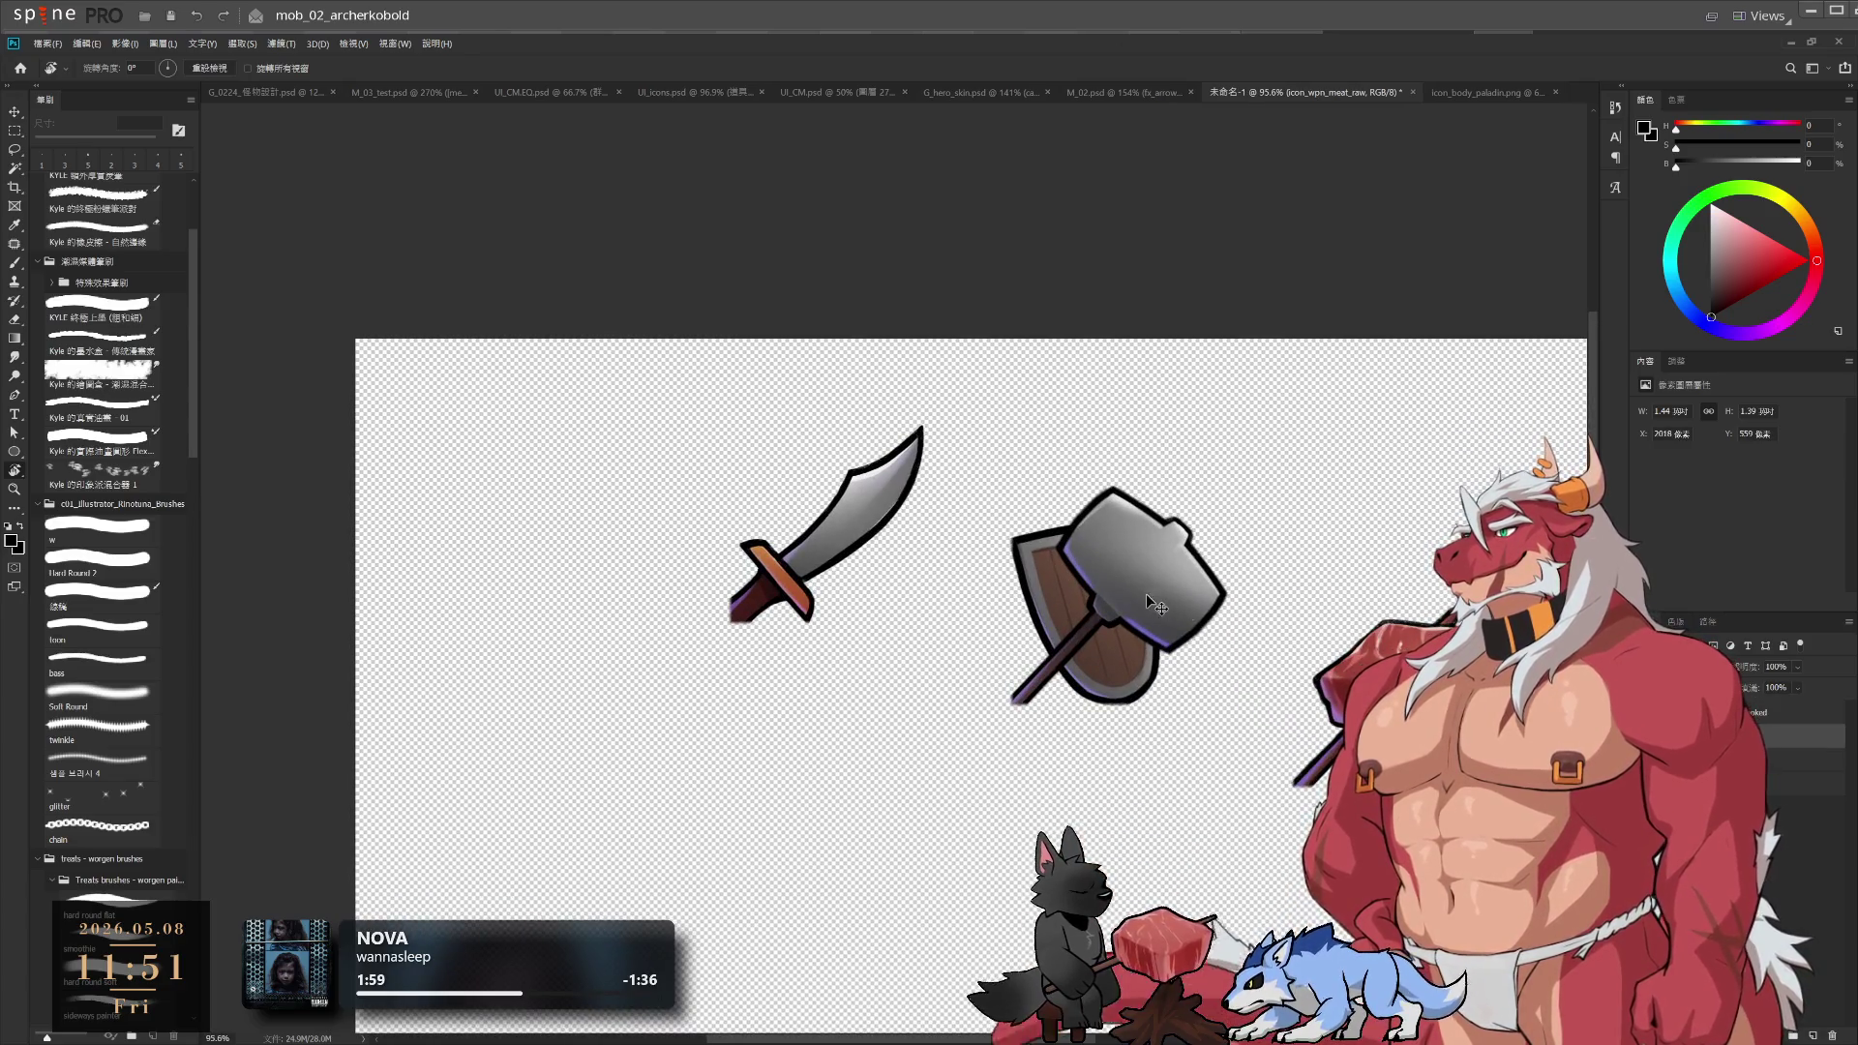
{"action": "mouse_move", "coordinate": [1152, 602]}
{"action": "left_mouse_down"}
{"action": "mouse_move", "coordinate": [864, 506]}
{"action": "mouse_move", "coordinate": [869, 520]}
{"action": "left_mouse_up"}
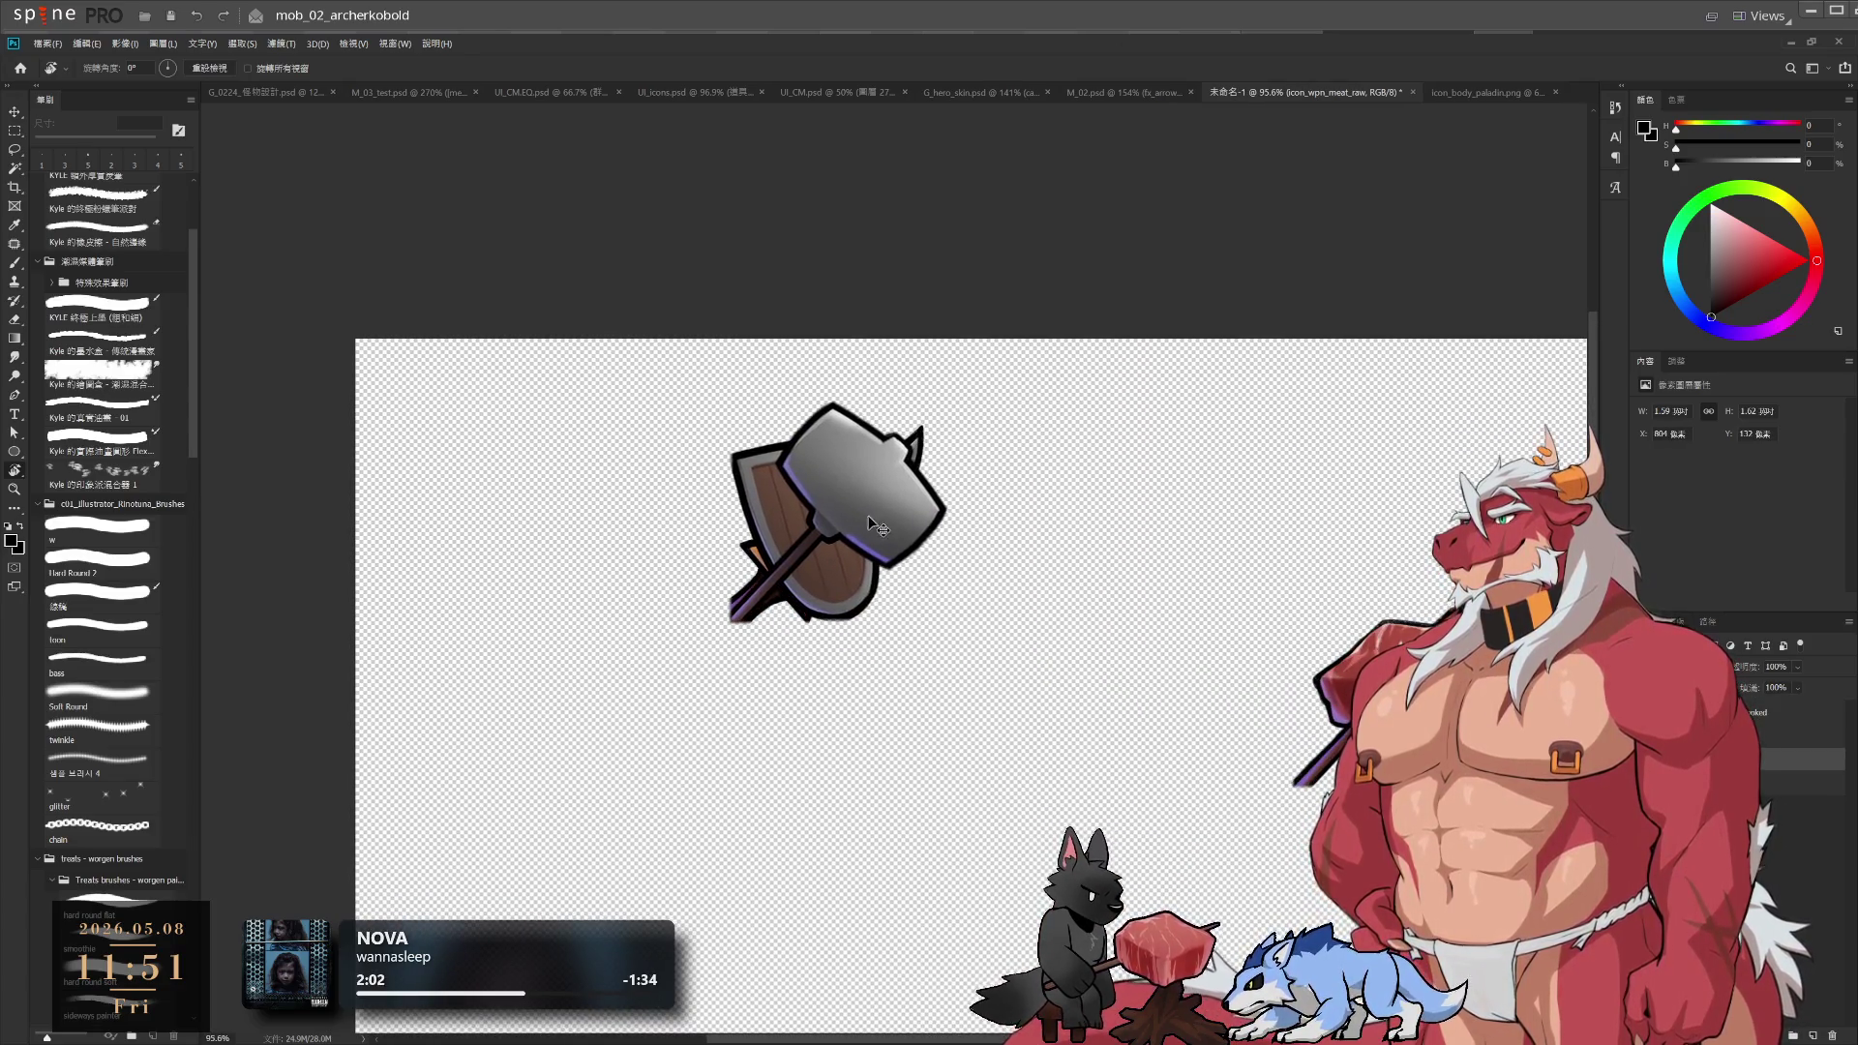
{"action": "left_click", "coordinate": [868, 515]}
{"action": "key", "text": "ctrl+bracketleft"}
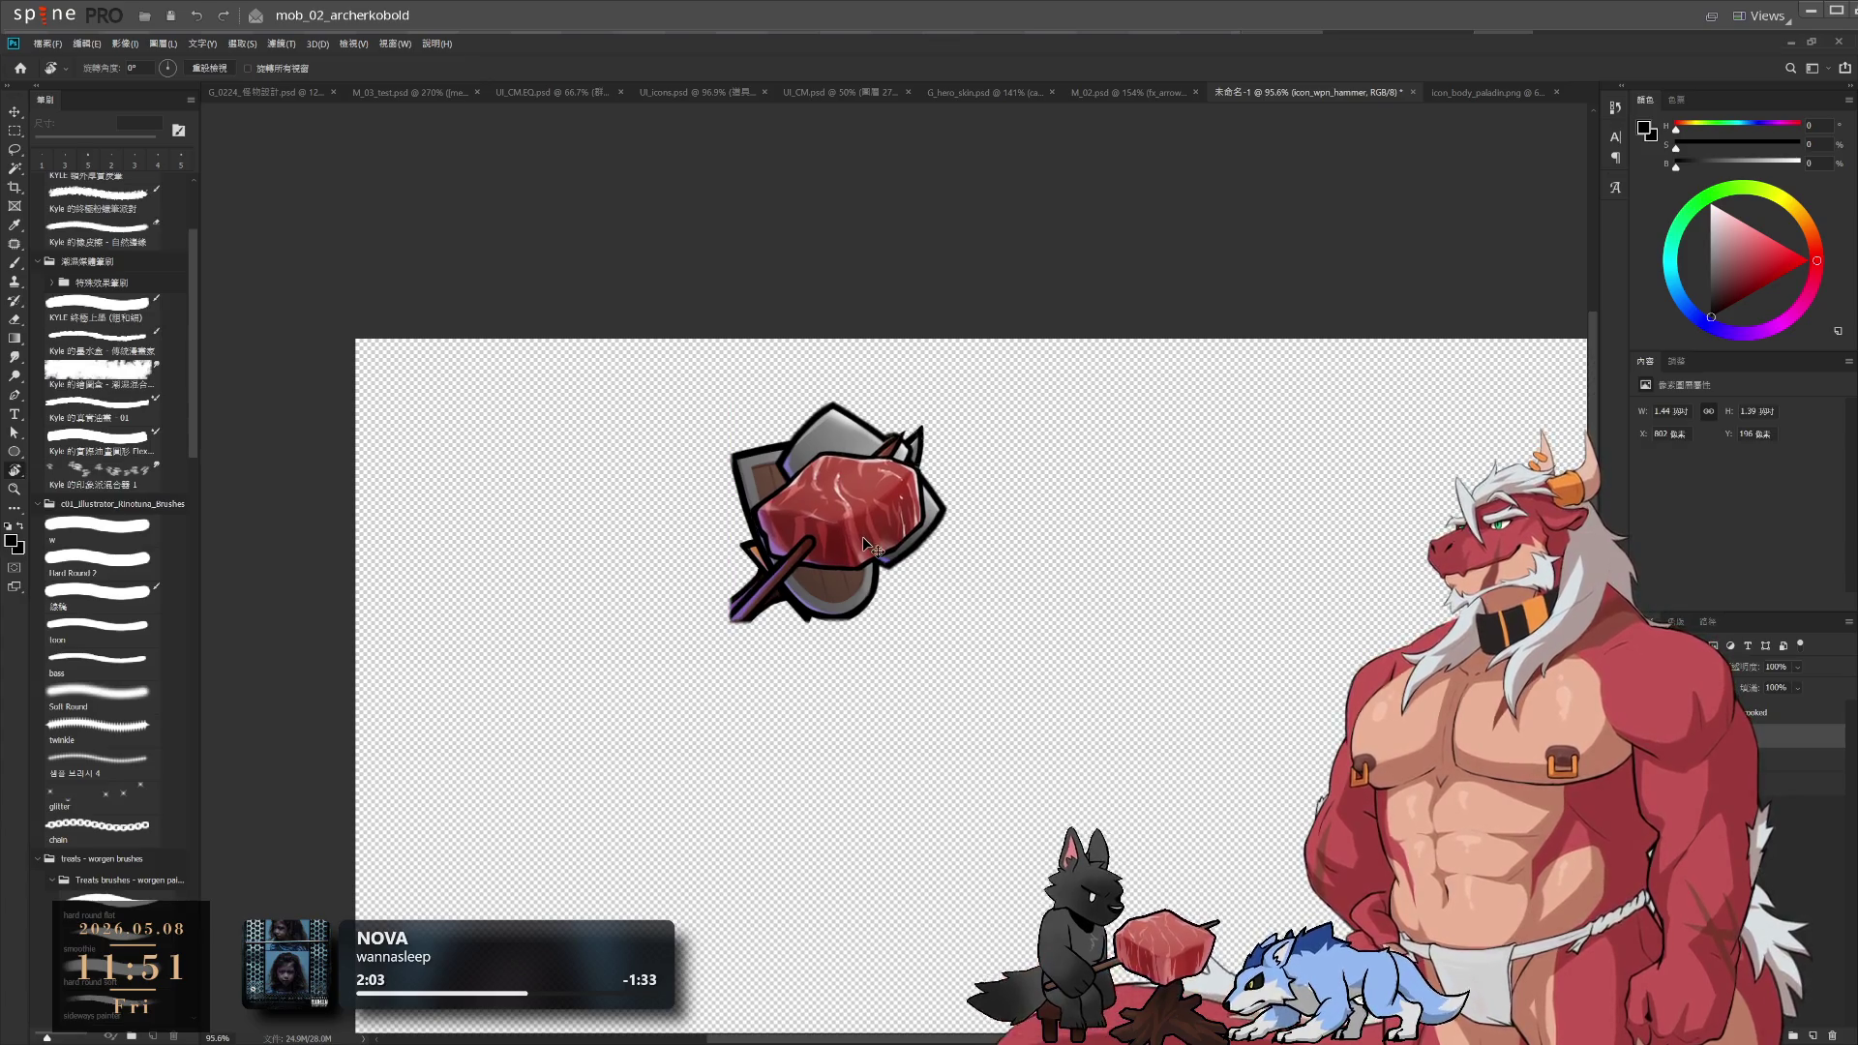
{"action": "left_click", "coordinate": [862, 536]}
{"action": "scroll", "coordinate": [863, 536], "scroll_direction": "up", "scroll_amount": 1}
{"action": "scroll", "coordinate": [628, 511], "scroll_direction": "up", "scroll_amount": 5}
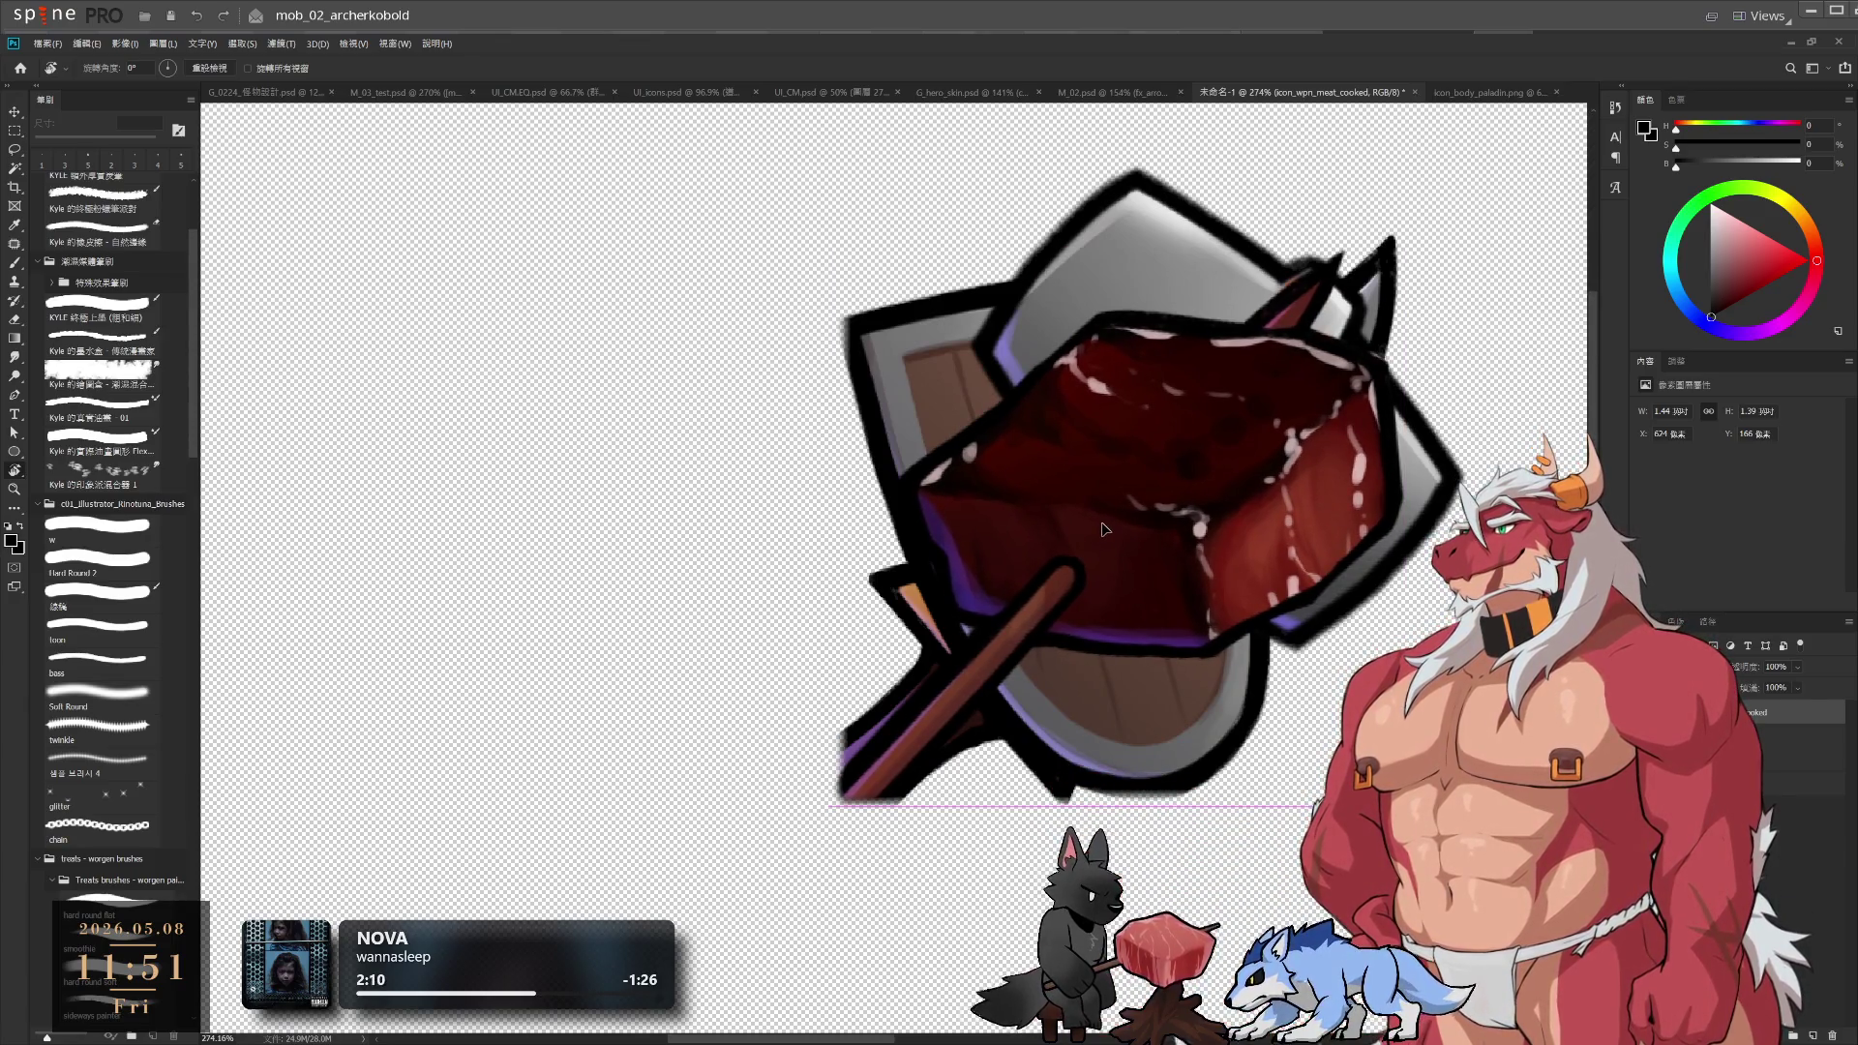
{"action": "left_click_drag", "start_coordinate": [1106, 529], "coordinate": [1105, 529]}
{"action": "scroll", "coordinate": [1102, 518], "scroll_direction": "down", "scroll_amount": 3}
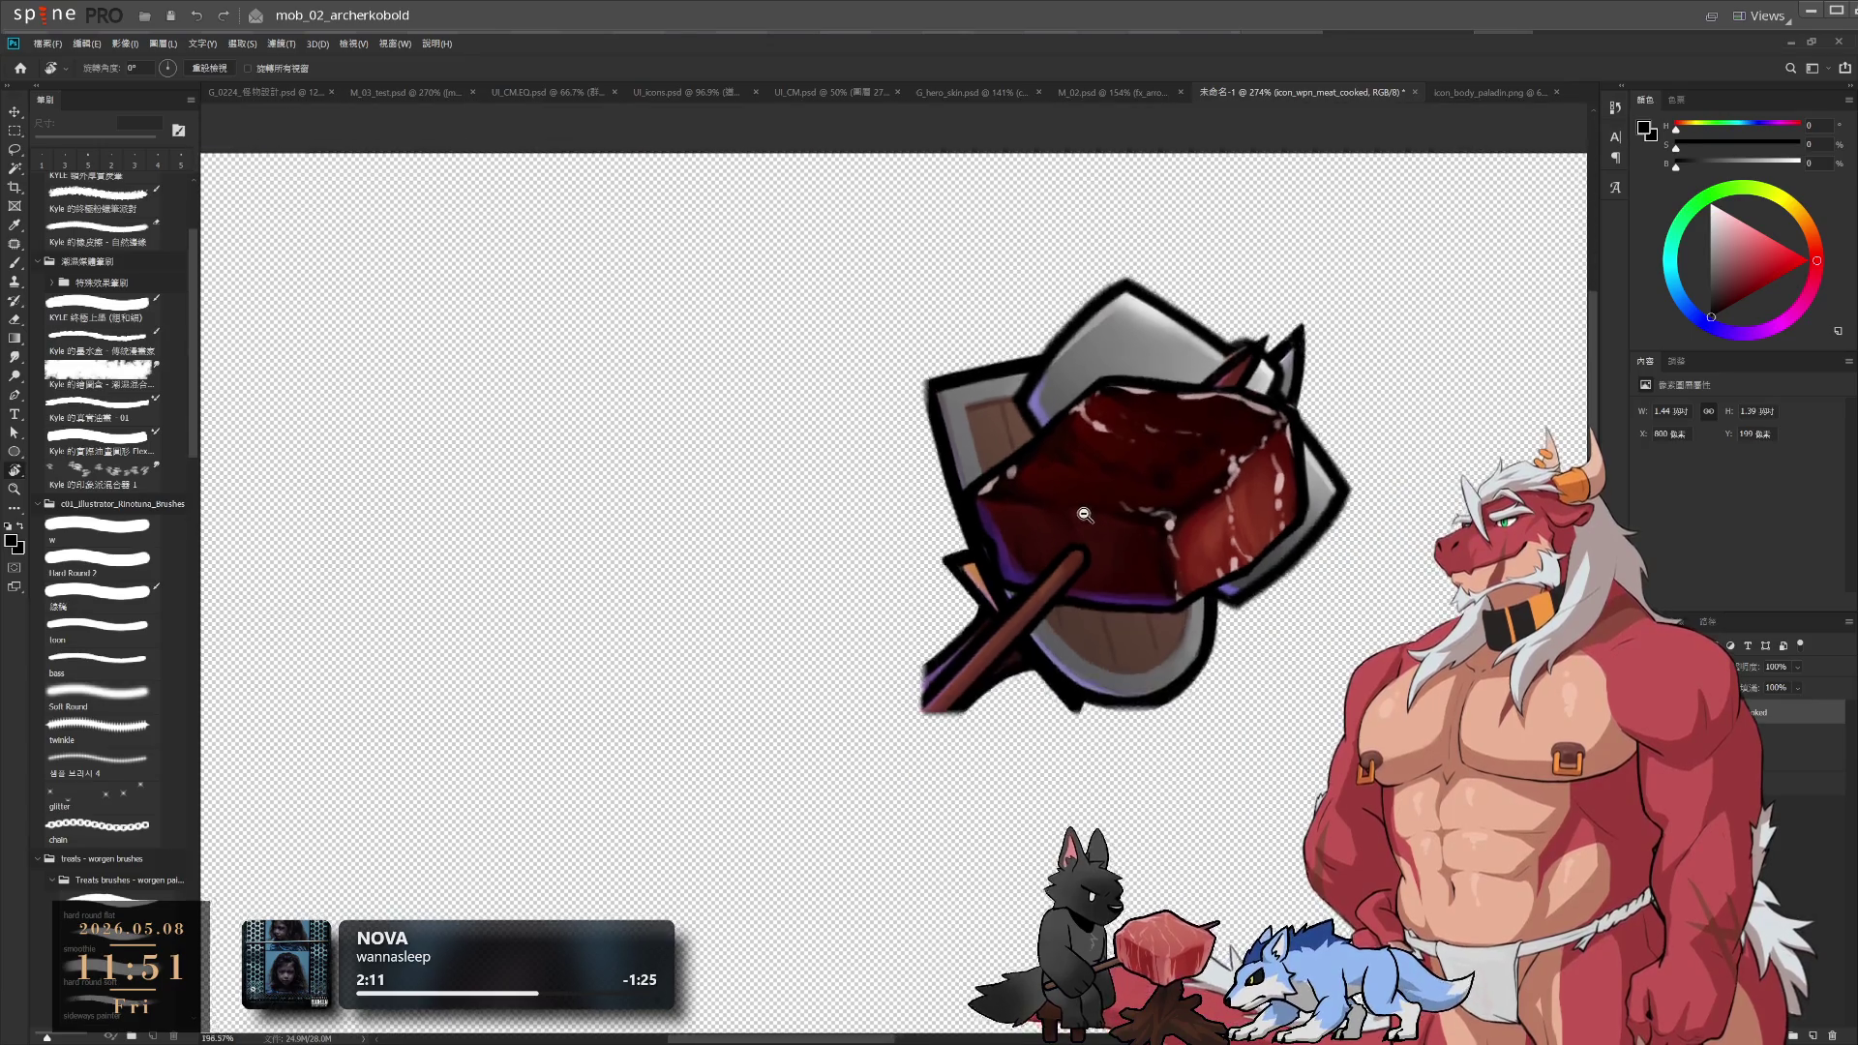
{"action": "scroll", "coordinate": [1103, 523], "scroll_direction": "right", "scroll_amount": 3}
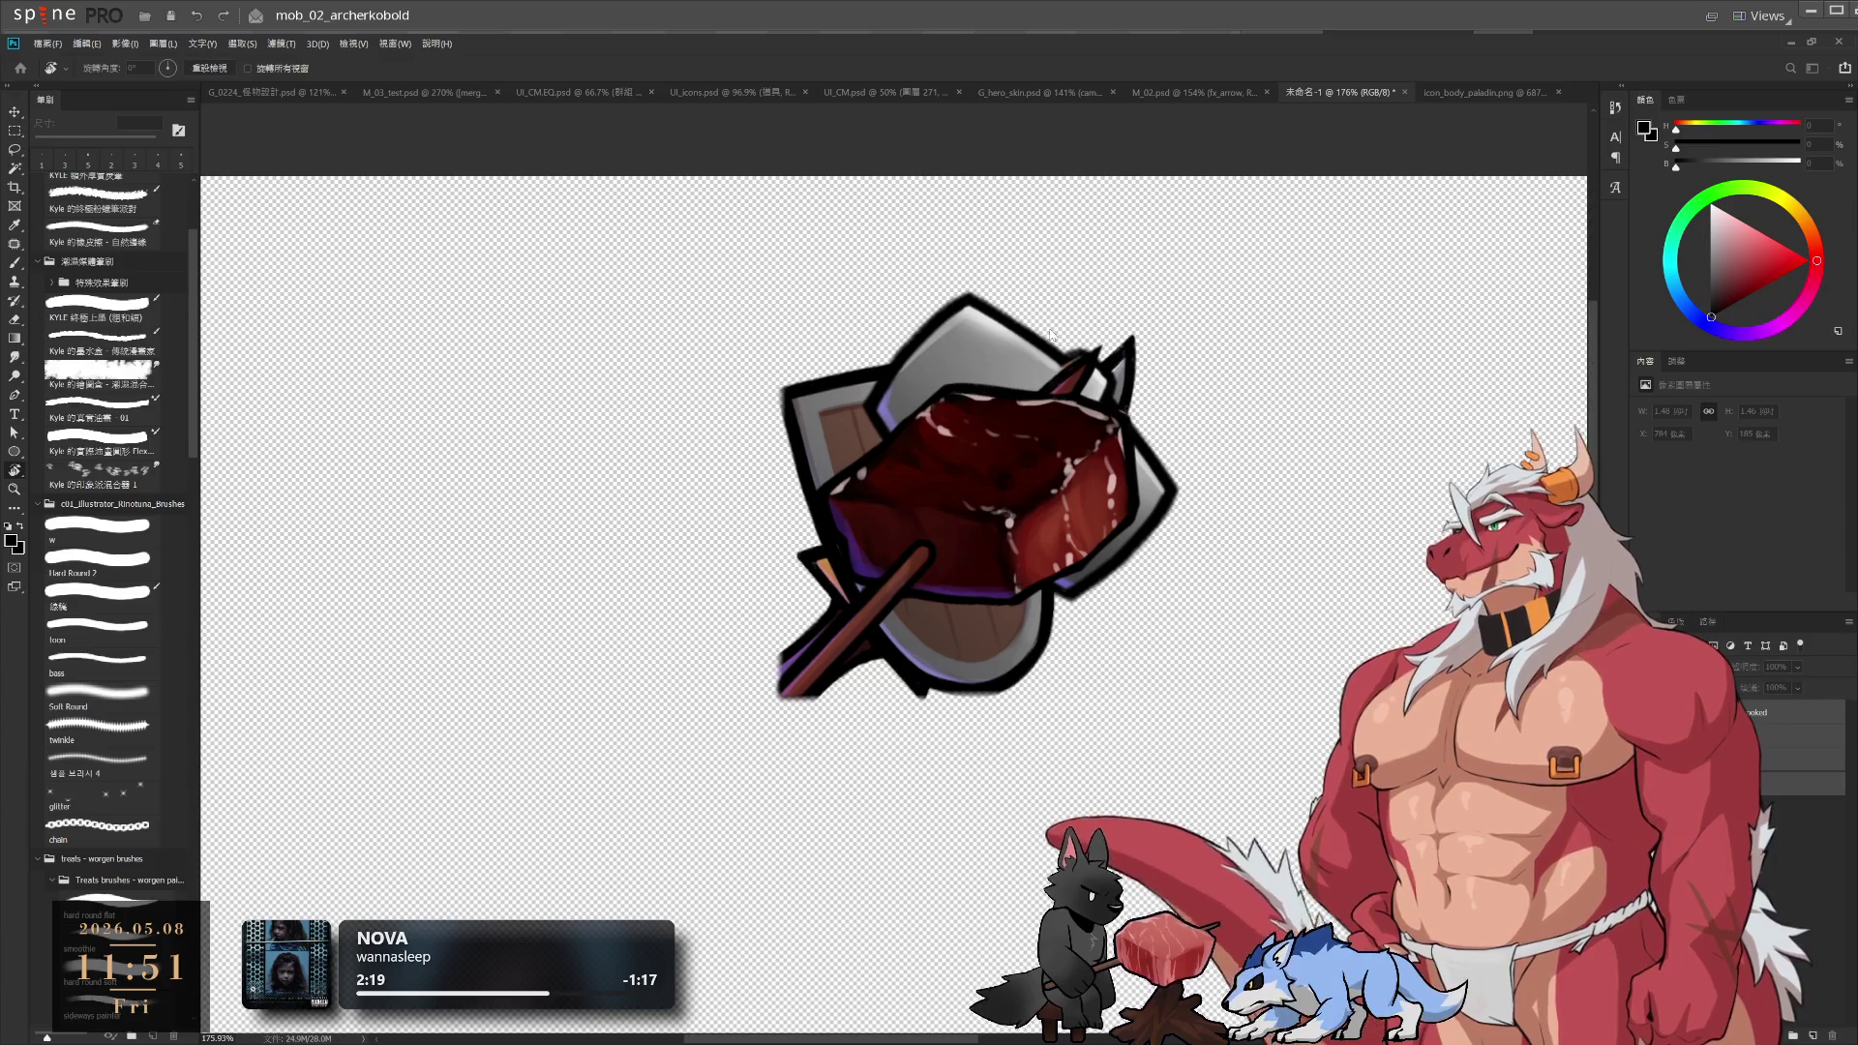
In icon_body_paladin.png, scale the meat-and-shield artwork to about 36% and centre it
{"action": "left_click", "coordinate": [1467, 95]}
{"action": "key", "text": "ctrl+t"}
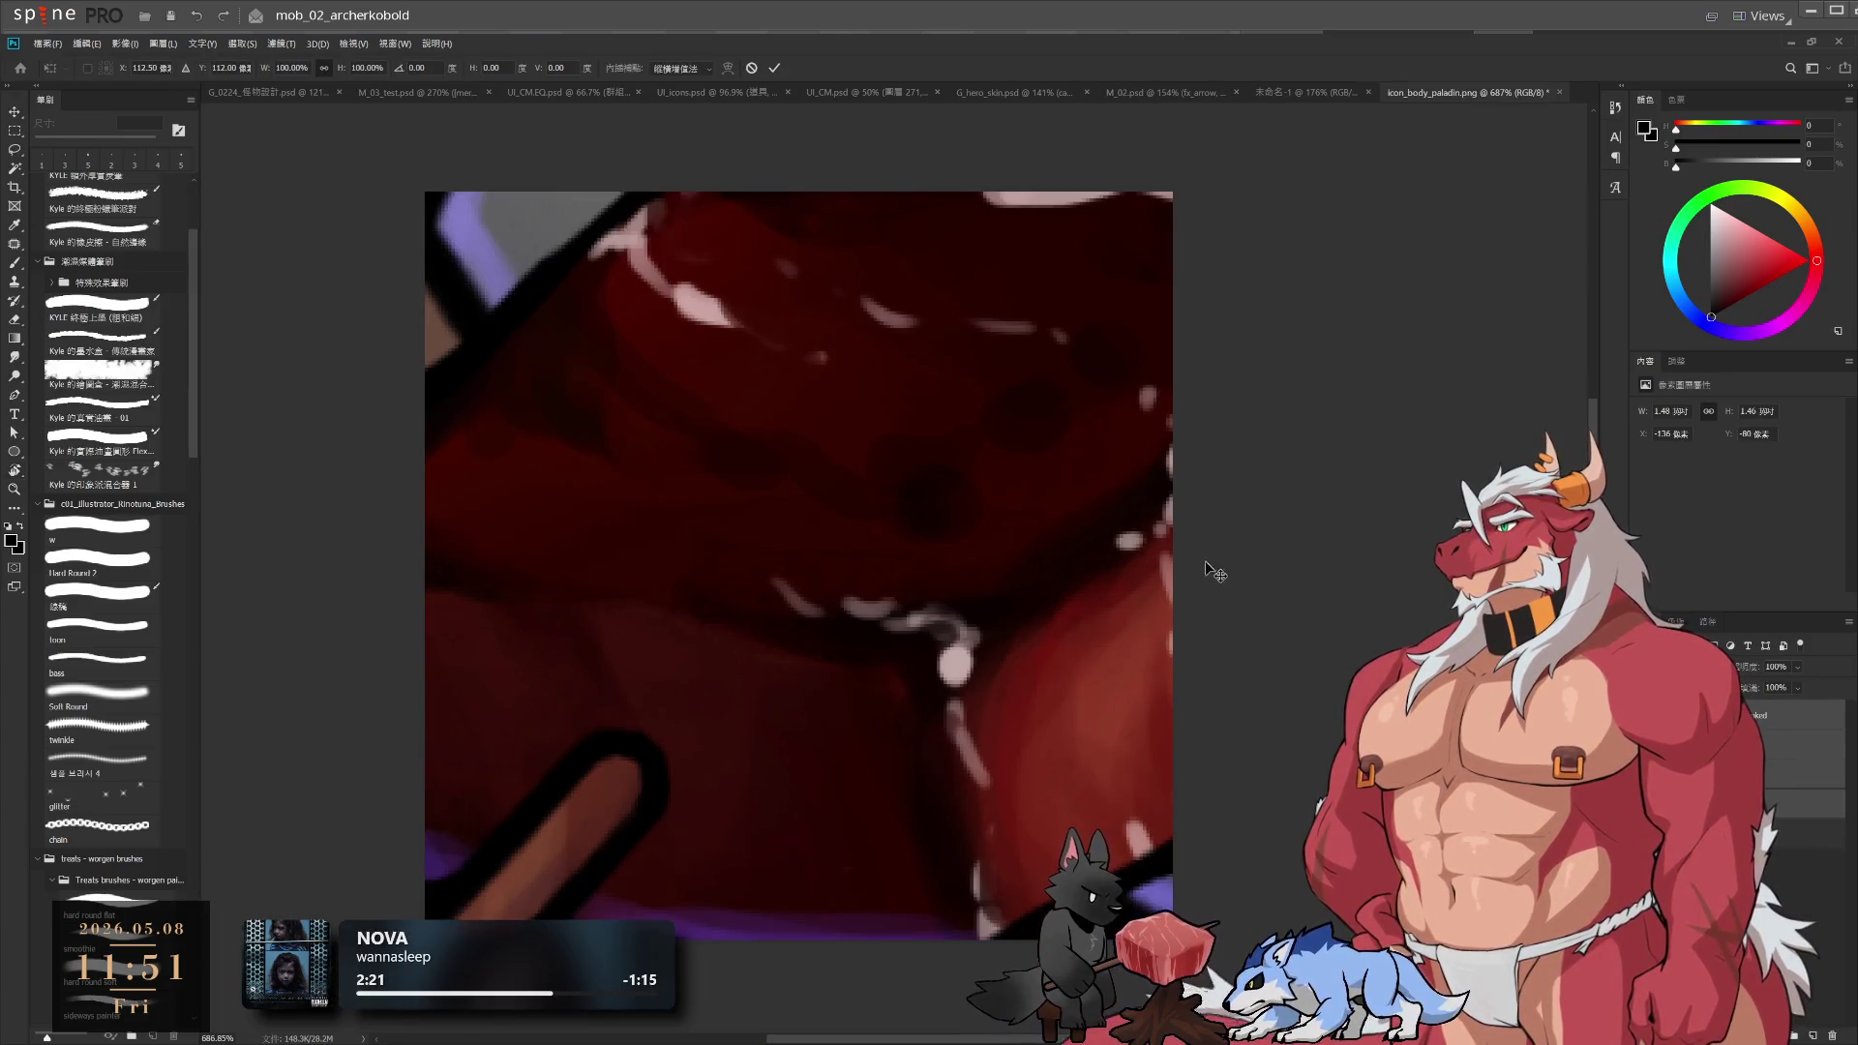
{"action": "scroll", "coordinate": [1218, 534], "scroll_direction": "down", "scroll_amount": 5}
{"action": "mouse_move", "coordinate": [1326, 536]}
{"action": "left_mouse_down"}
{"action": "mouse_move", "coordinate": [1049, 555]}
{"action": "mouse_move", "coordinate": [1307, 505]}
{"action": "mouse_move", "coordinate": [1261, 503]}
{"action": "mouse_move", "coordinate": [1275, 410]}
{"action": "left_mouse_up"}
{"action": "scroll", "coordinate": [1050, 555], "scroll_direction": "up", "scroll_amount": 5}
{"action": "left_click_drag", "start_coordinate": [1225, 218], "coordinate": [1225, 232]}
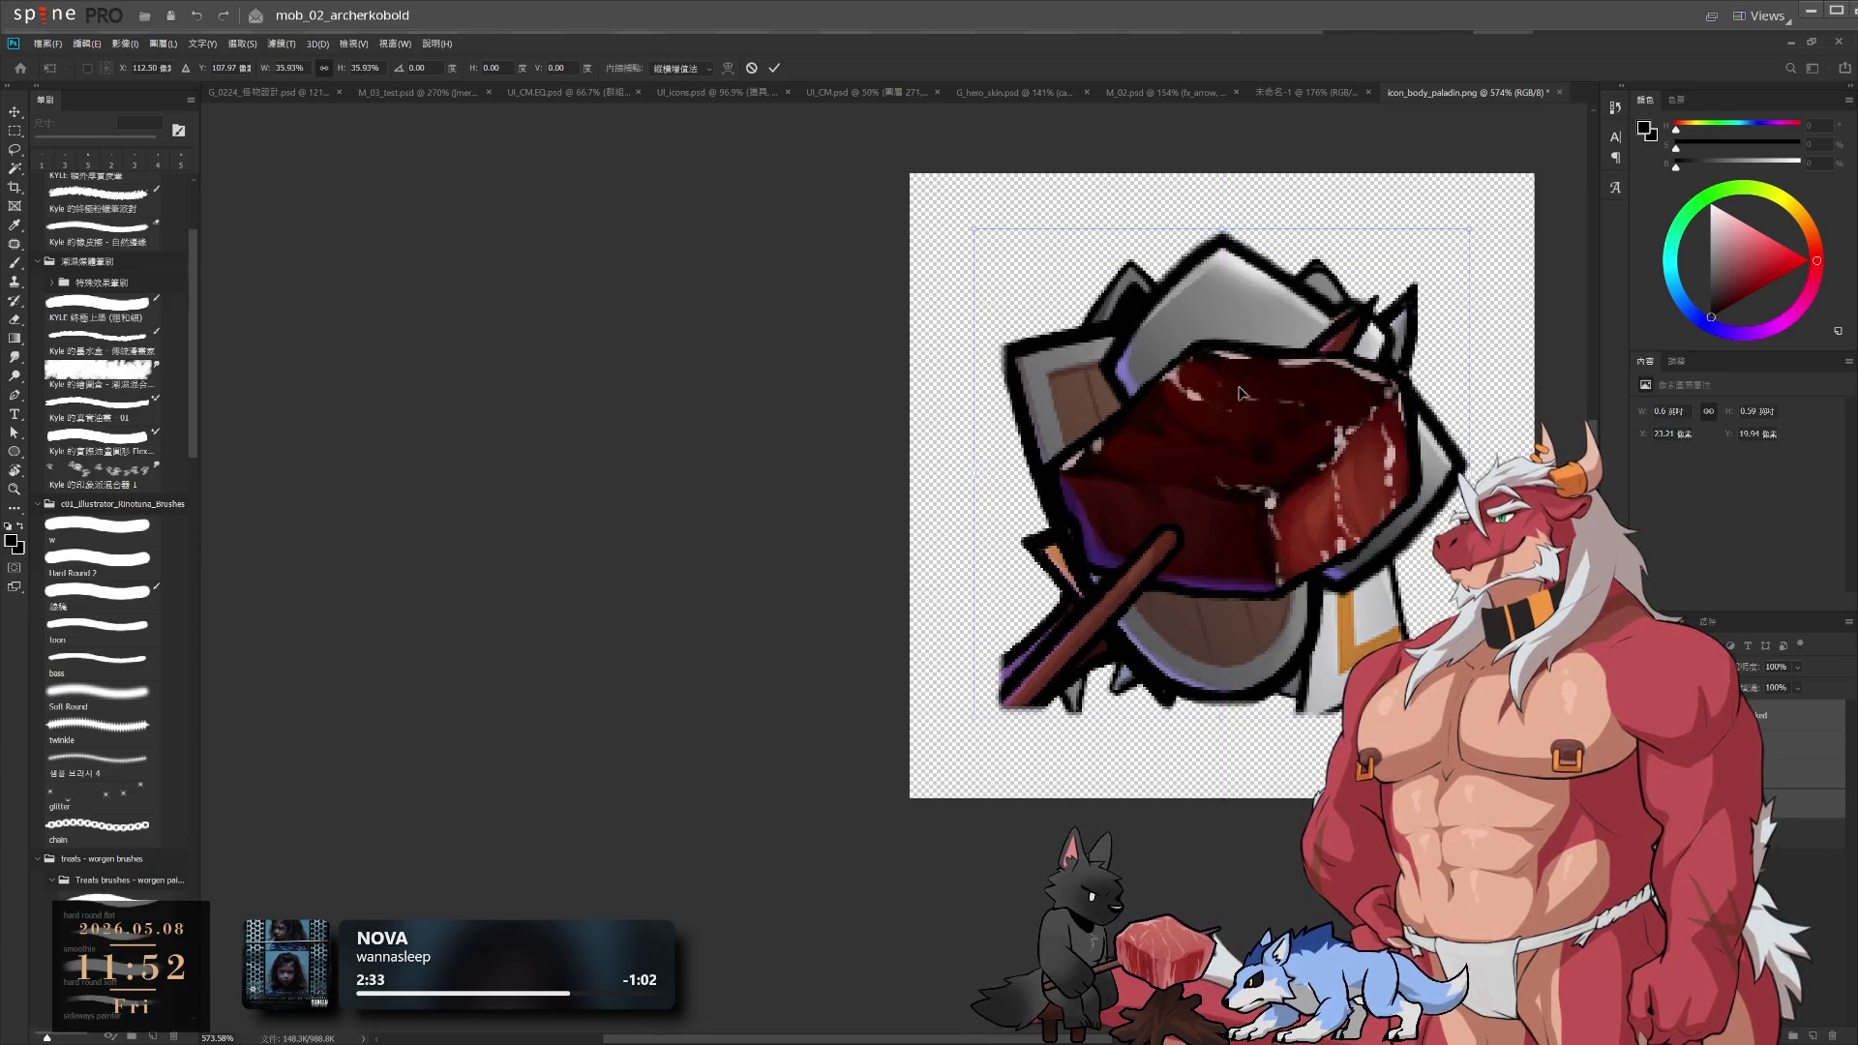
{"action": "left_click_drag", "start_coordinate": [1240, 392], "coordinate": [1242, 394]}
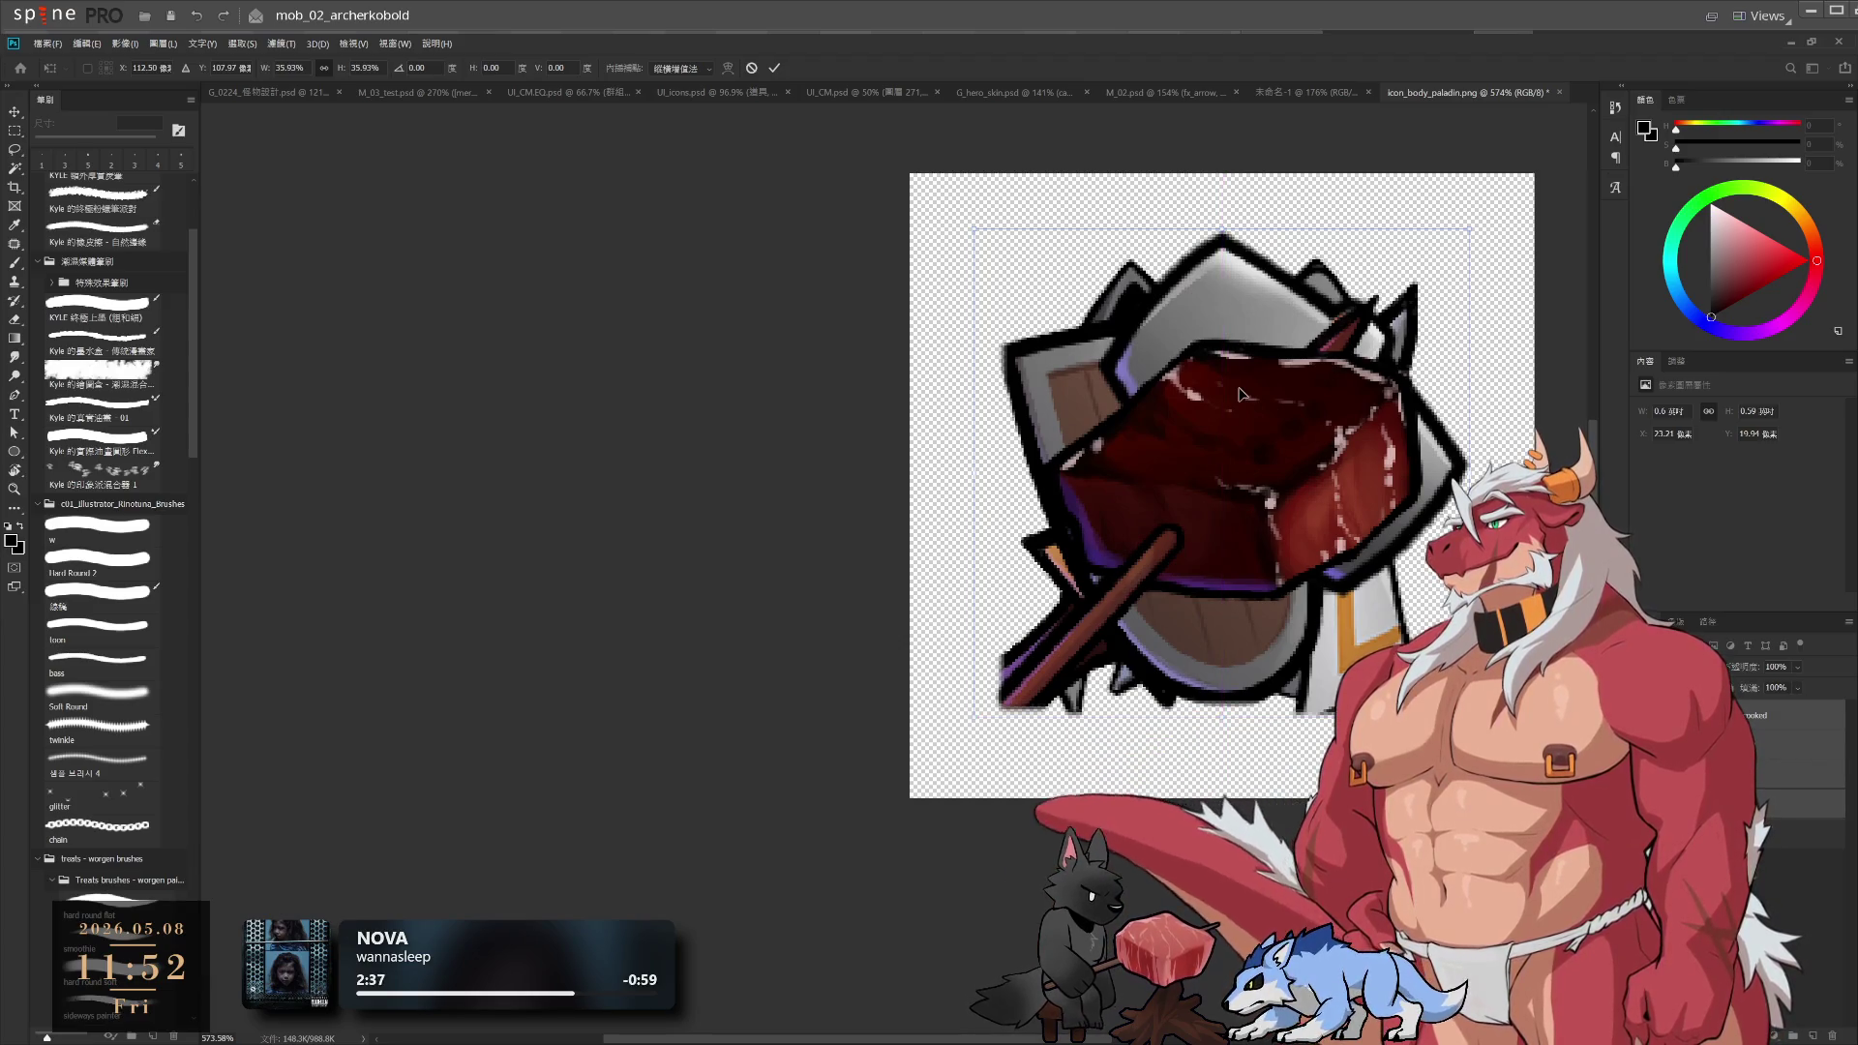
{"action": "scroll", "coordinate": [1350, 474], "scroll_direction": "down", "scroll_amount": 3}
{"action": "scroll", "coordinate": [1350, 474], "scroll_direction": "up", "scroll_amount": 2}
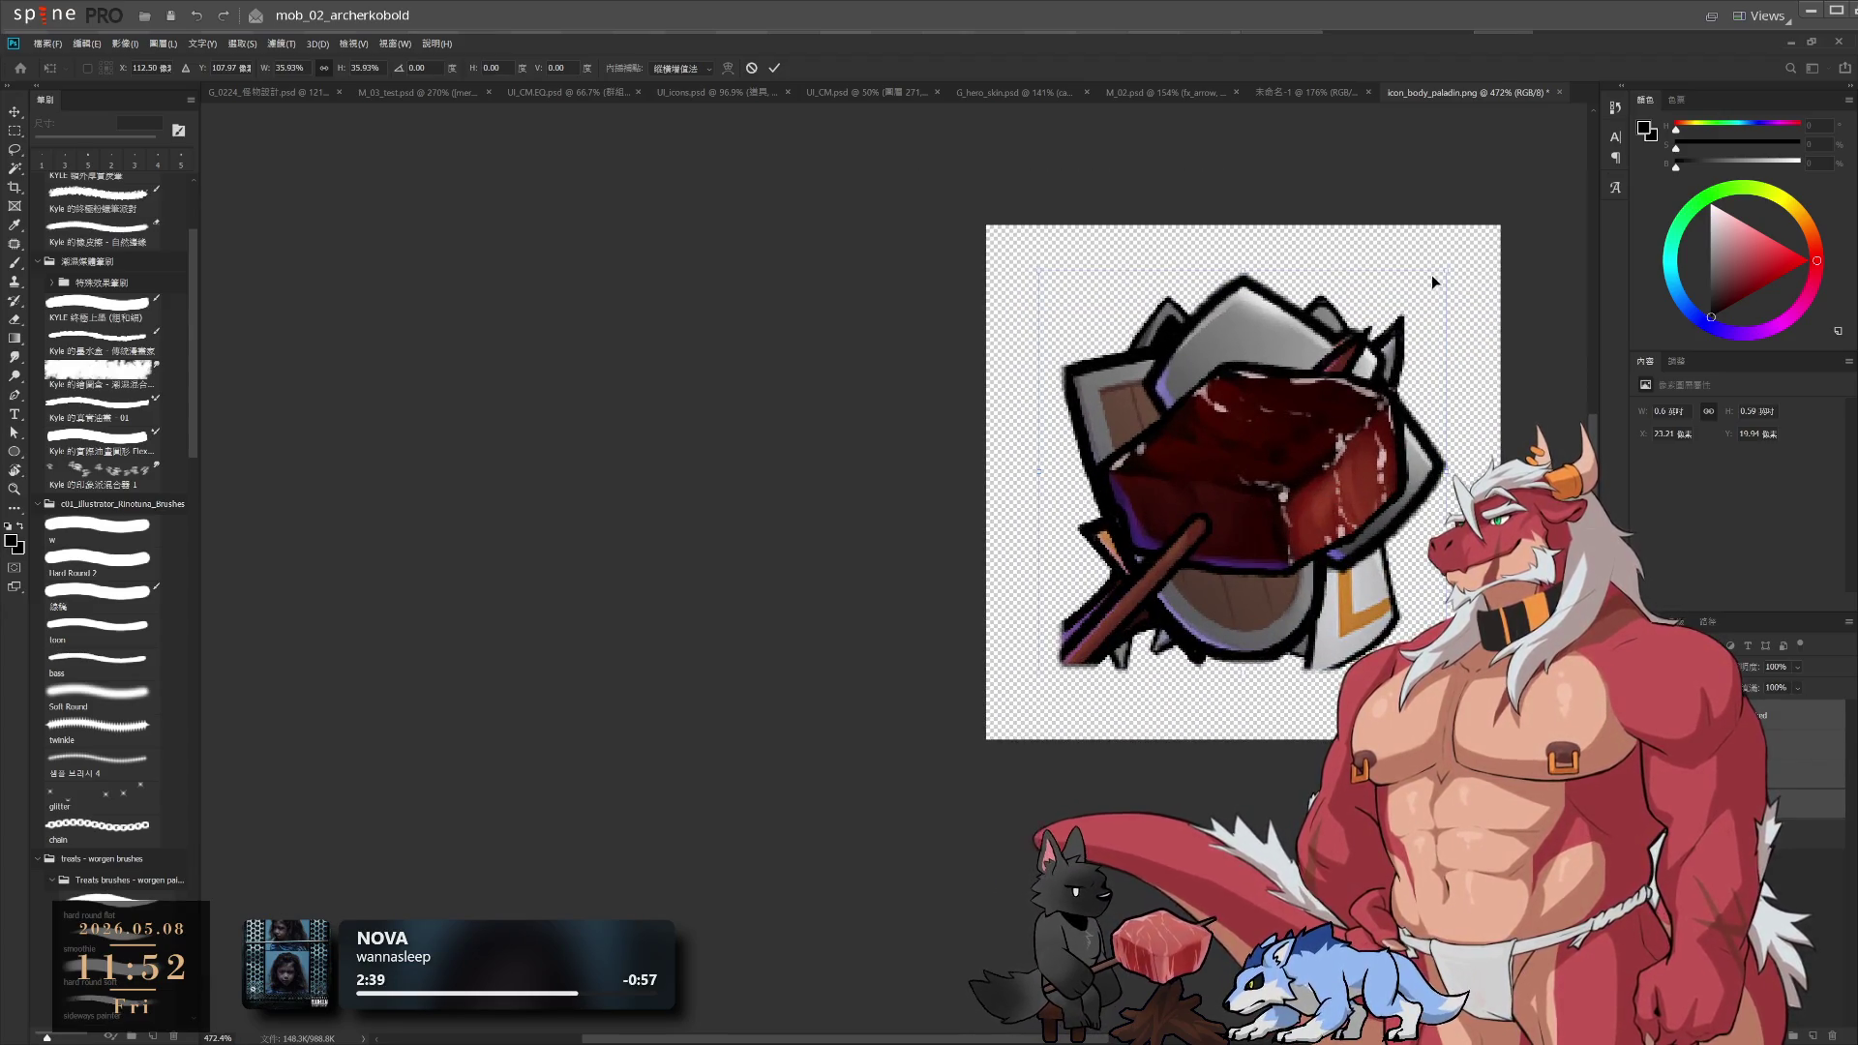
Commit the resize, then undo and redo to compare the meat, shield and armor versions
{"action": "key", "text": "Return"}
{"action": "key", "text": "r"}
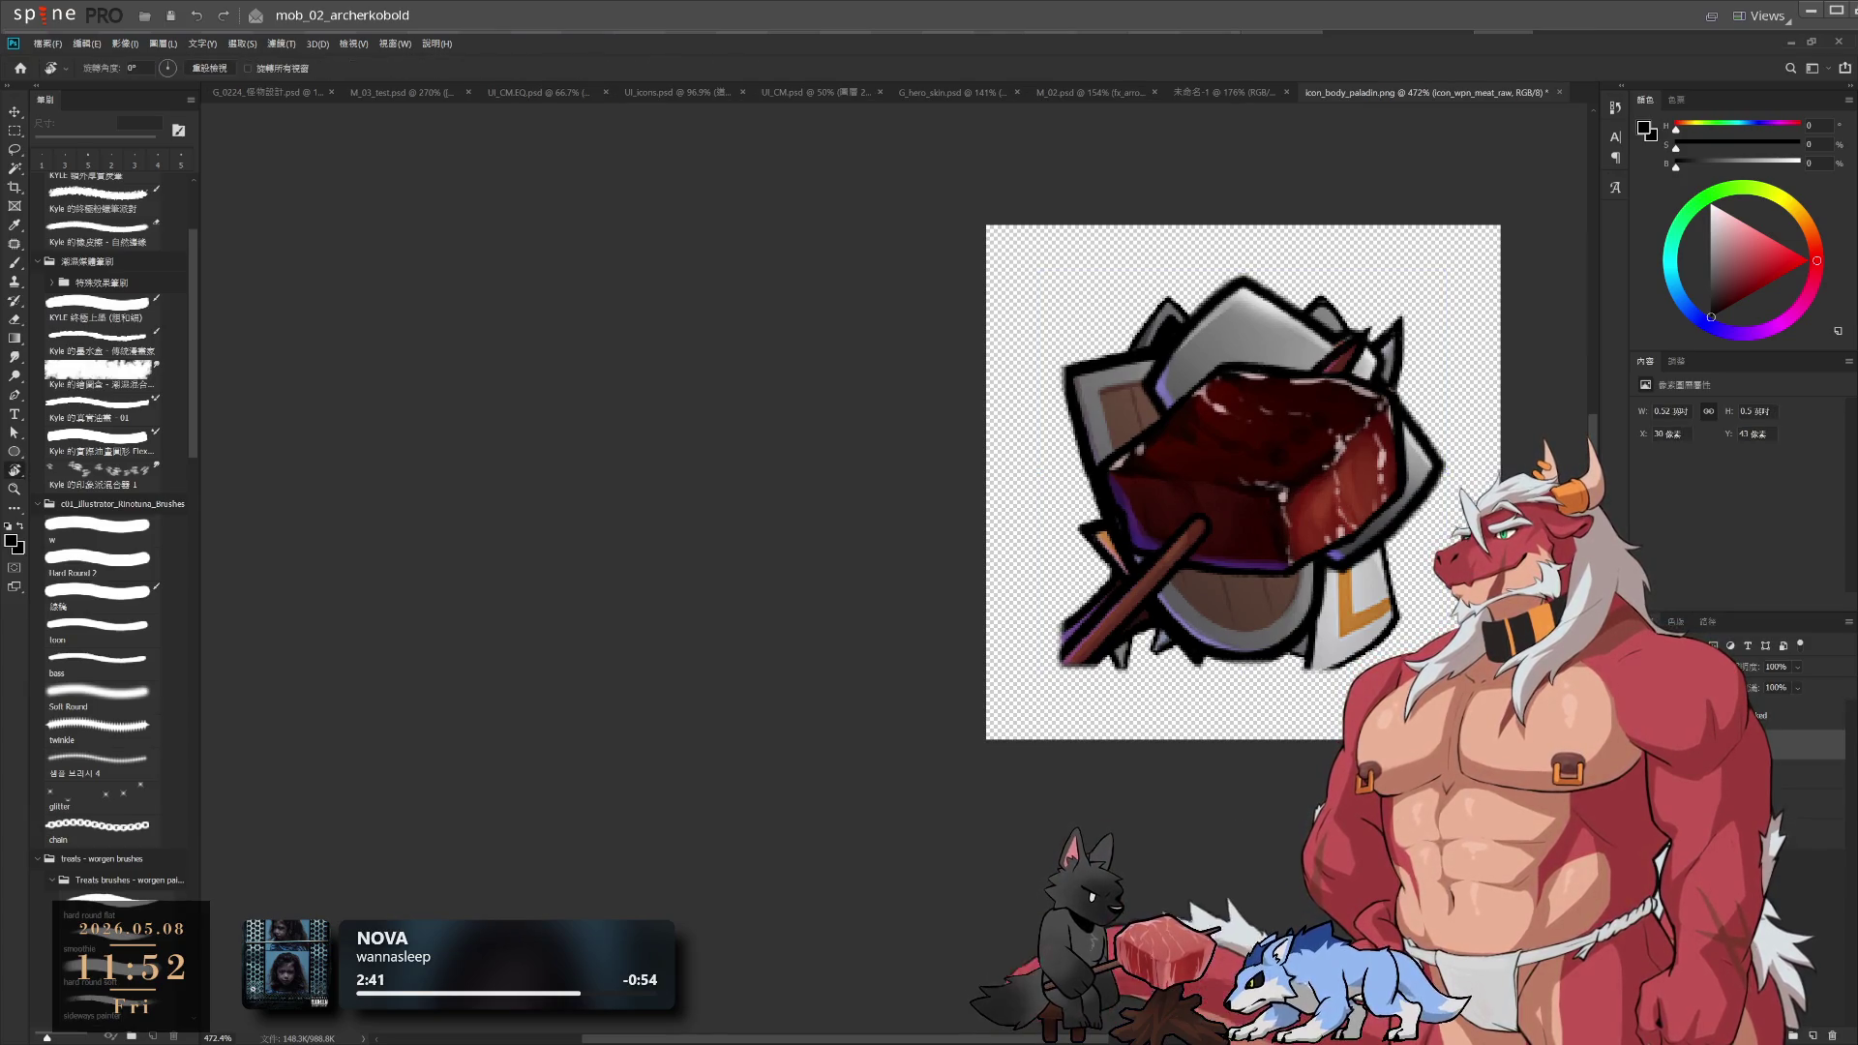
{"action": "key", "text": "ctrl+z"}
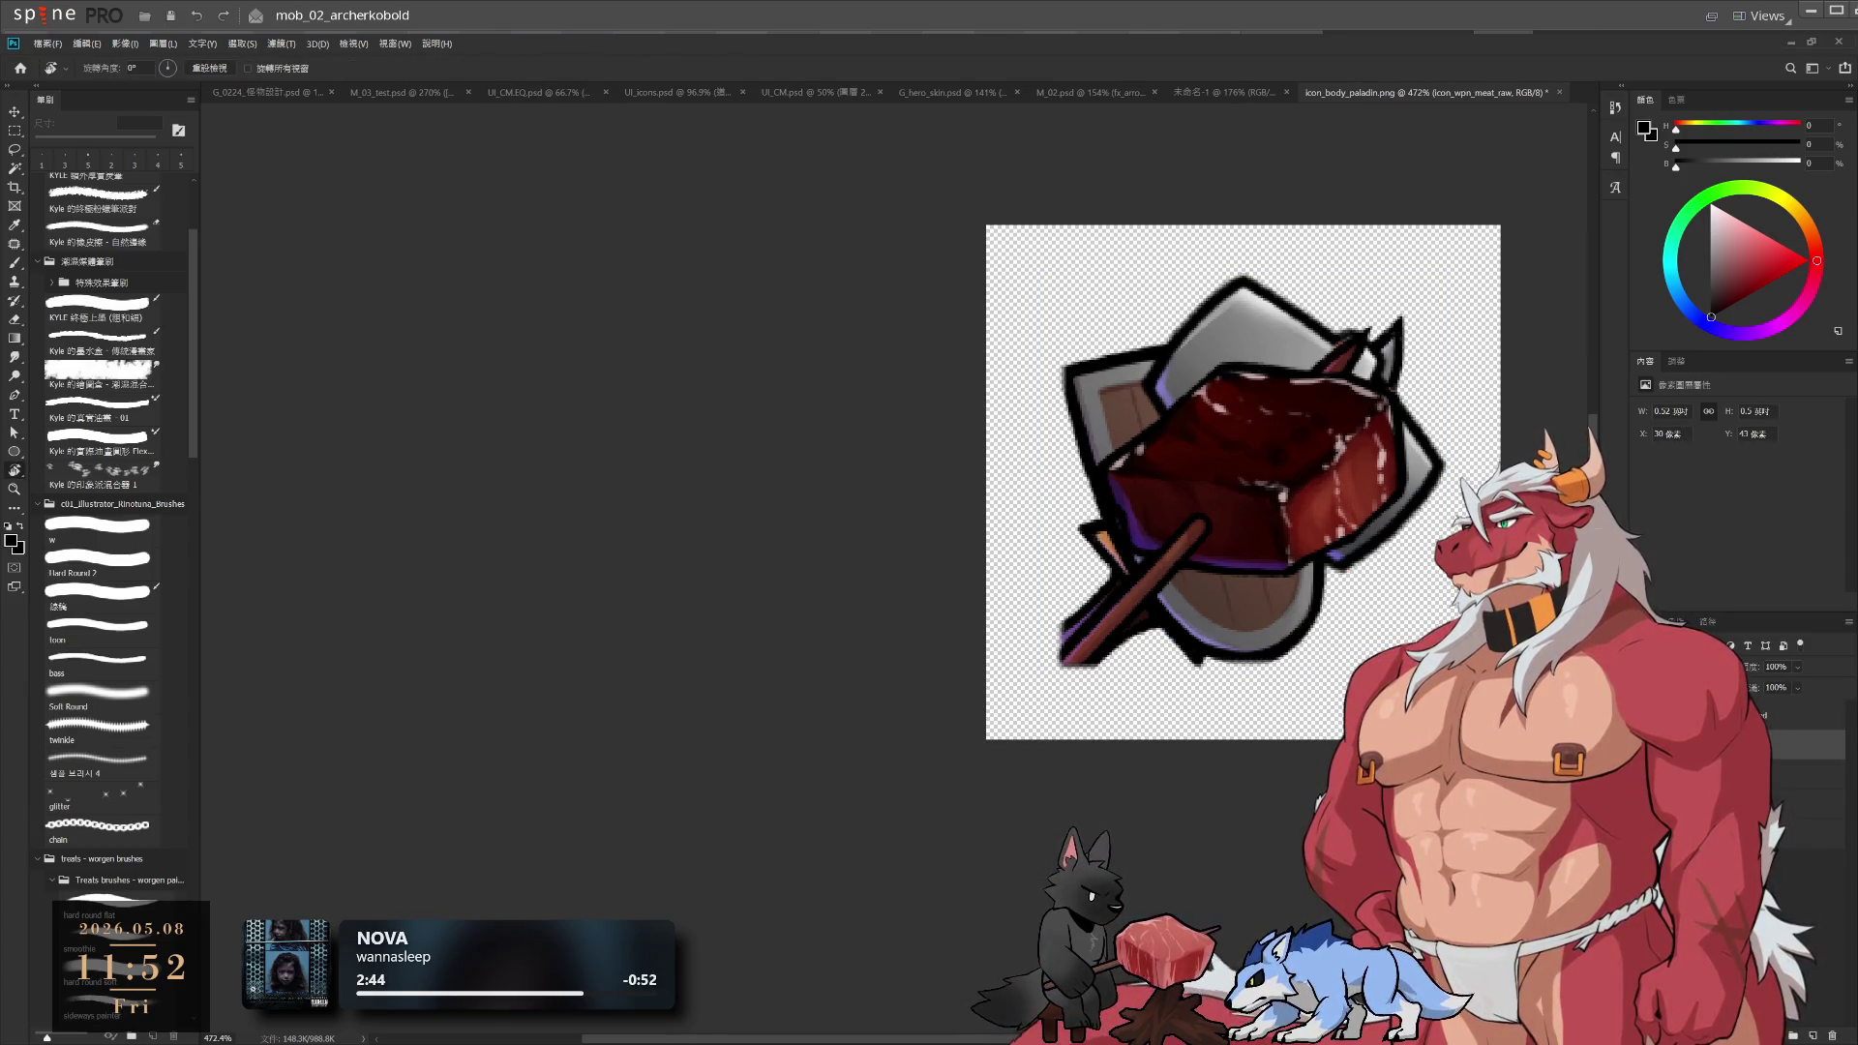
{"action": "key", "text": "ctrl+z"}
{"action": "key", "text": "ctrl+z"}
{"action": "key", "text": "ctrl+shift+z"}
{"action": "key", "text": "ctrl+shift+z"}
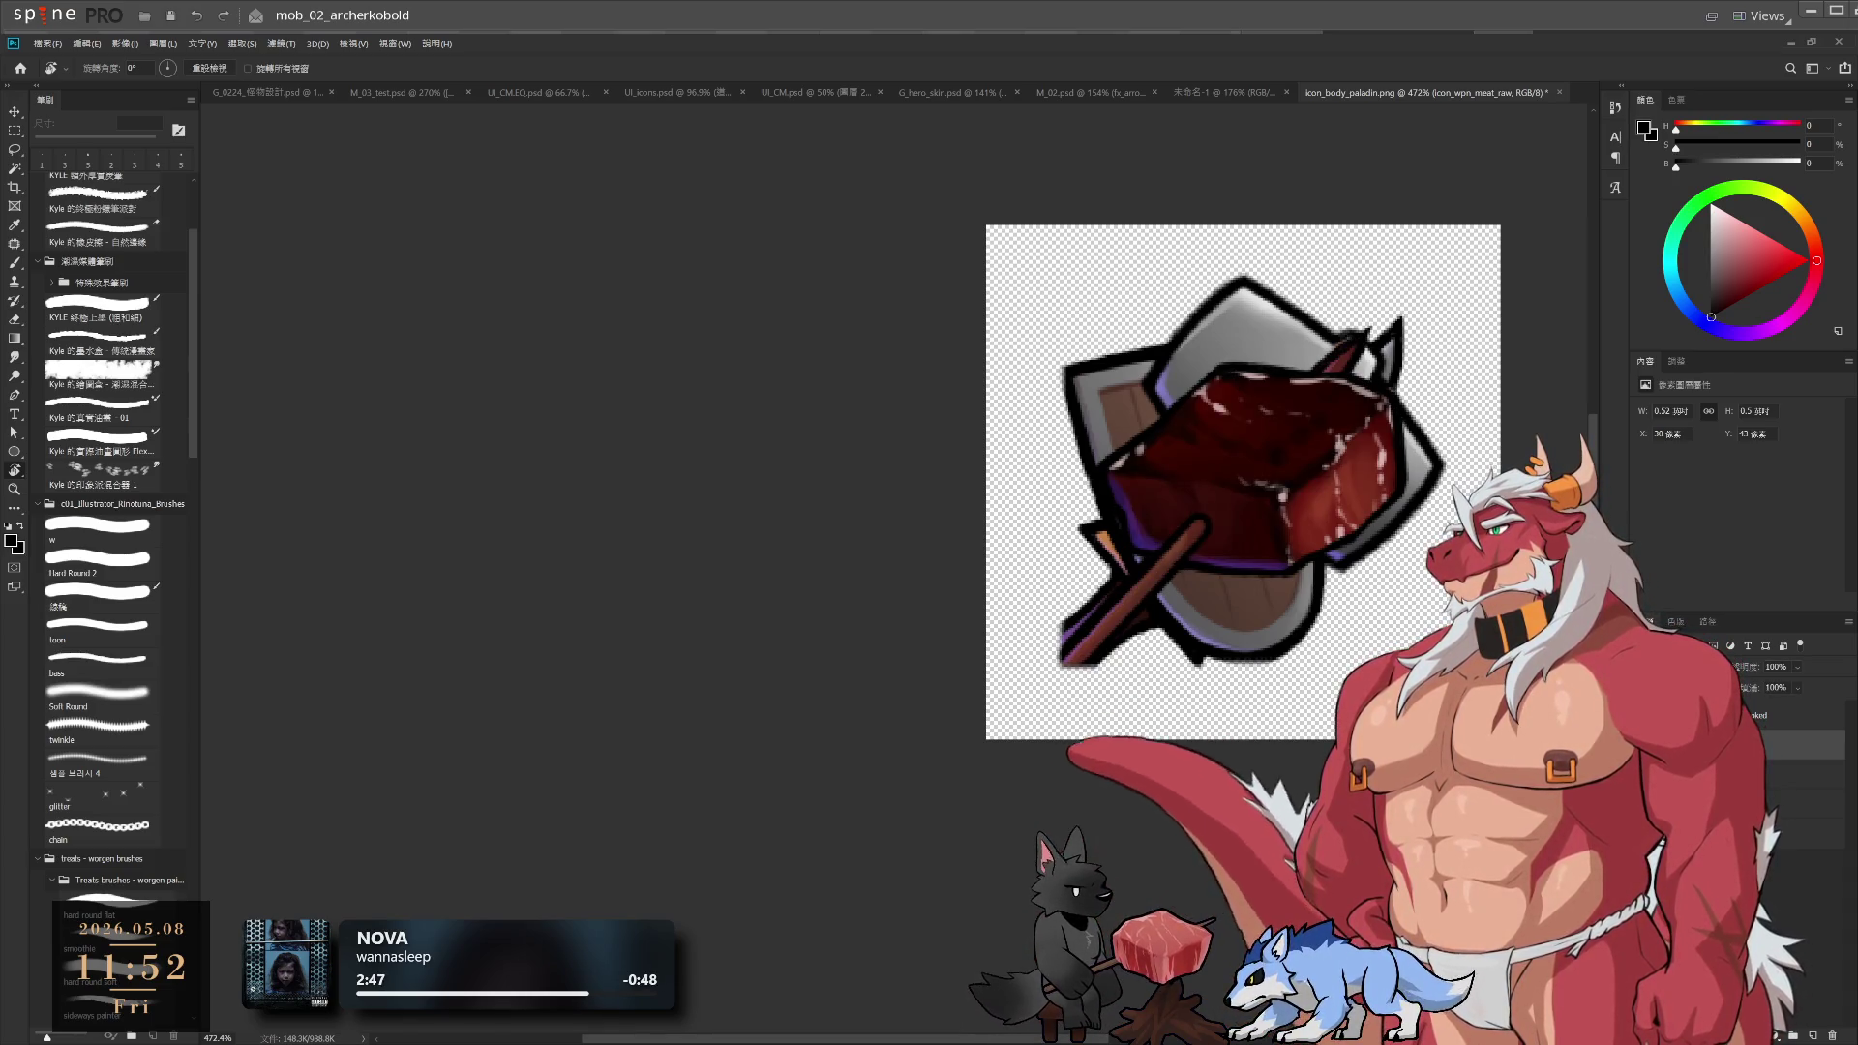
{"action": "key", "text": "ctrl+z"}
{"action": "key", "text": "ctrl+z"}
{"action": "key", "text": "ctrl+z"}
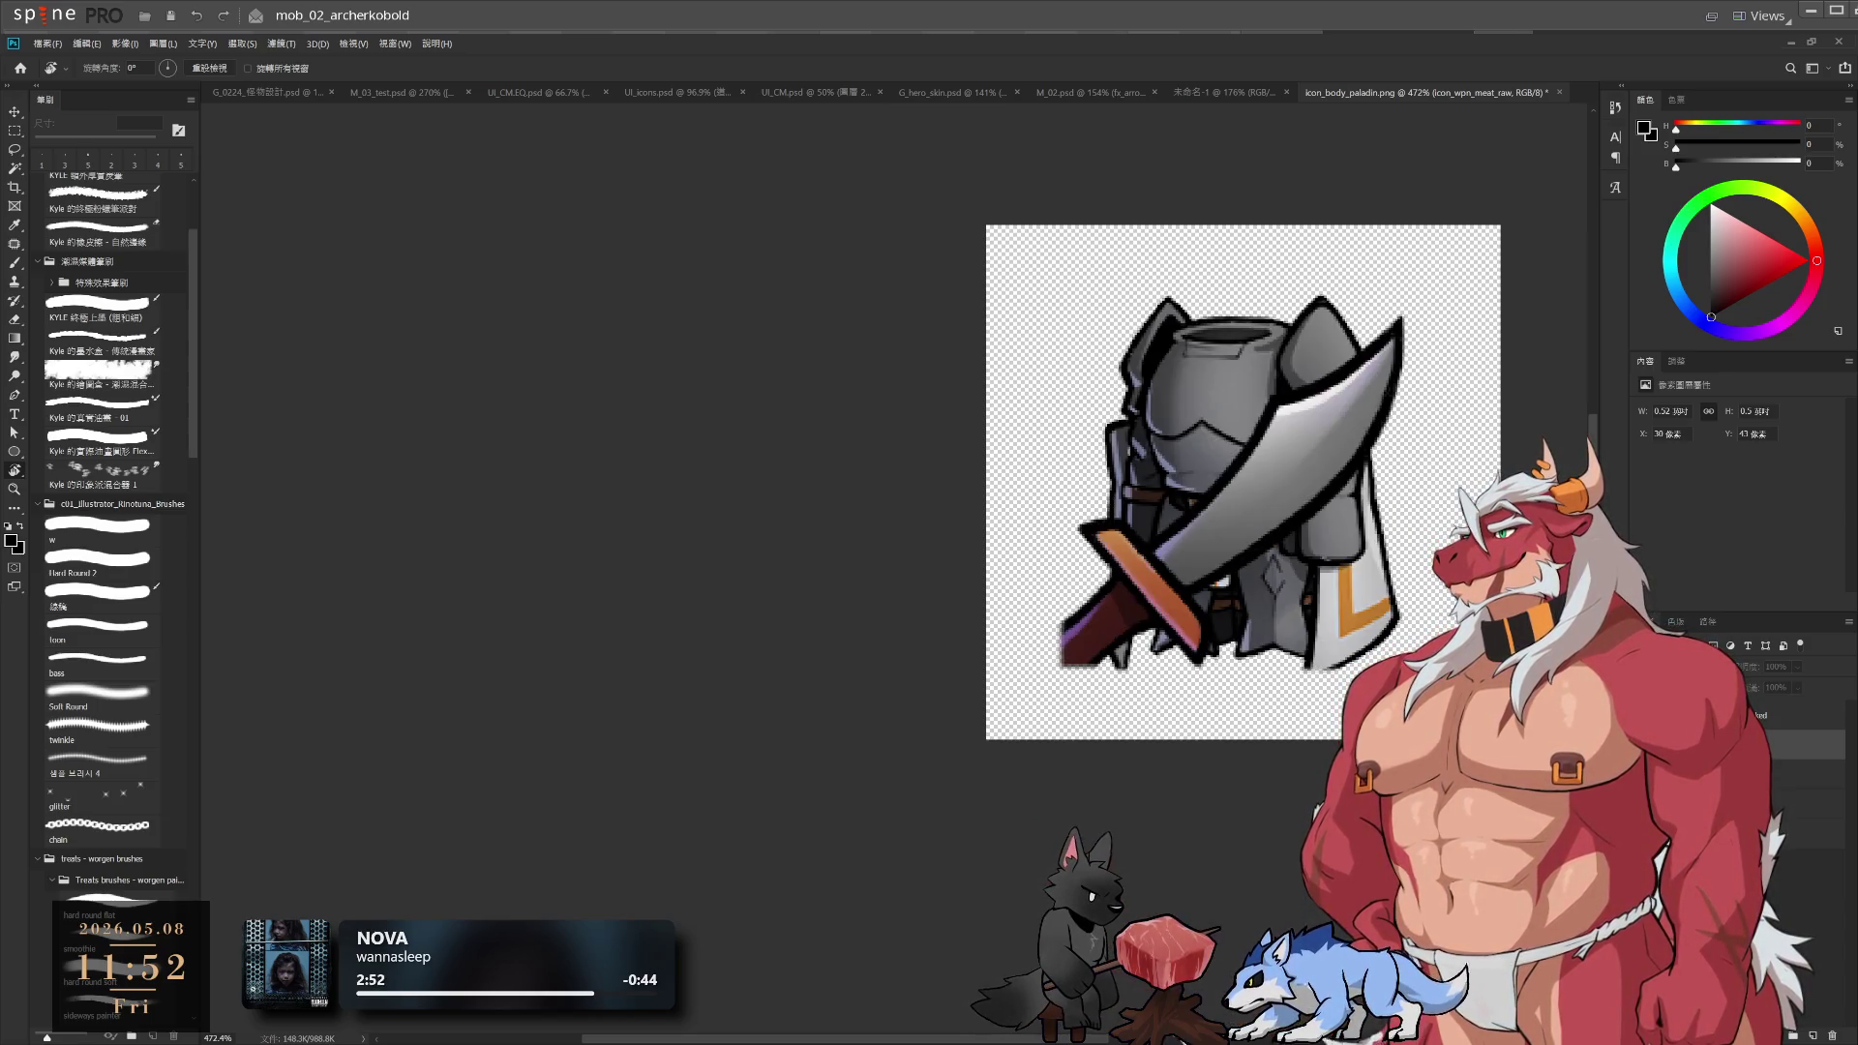
{"action": "key", "text": "ctrl+z"}
Flip between the armor, empty-canvas and alternate meat icon versions
{"action": "key", "text": "ctrl+z"}
{"action": "key", "text": "ctrl+shift+z"}
{"action": "key", "text": "ctrl+z"}
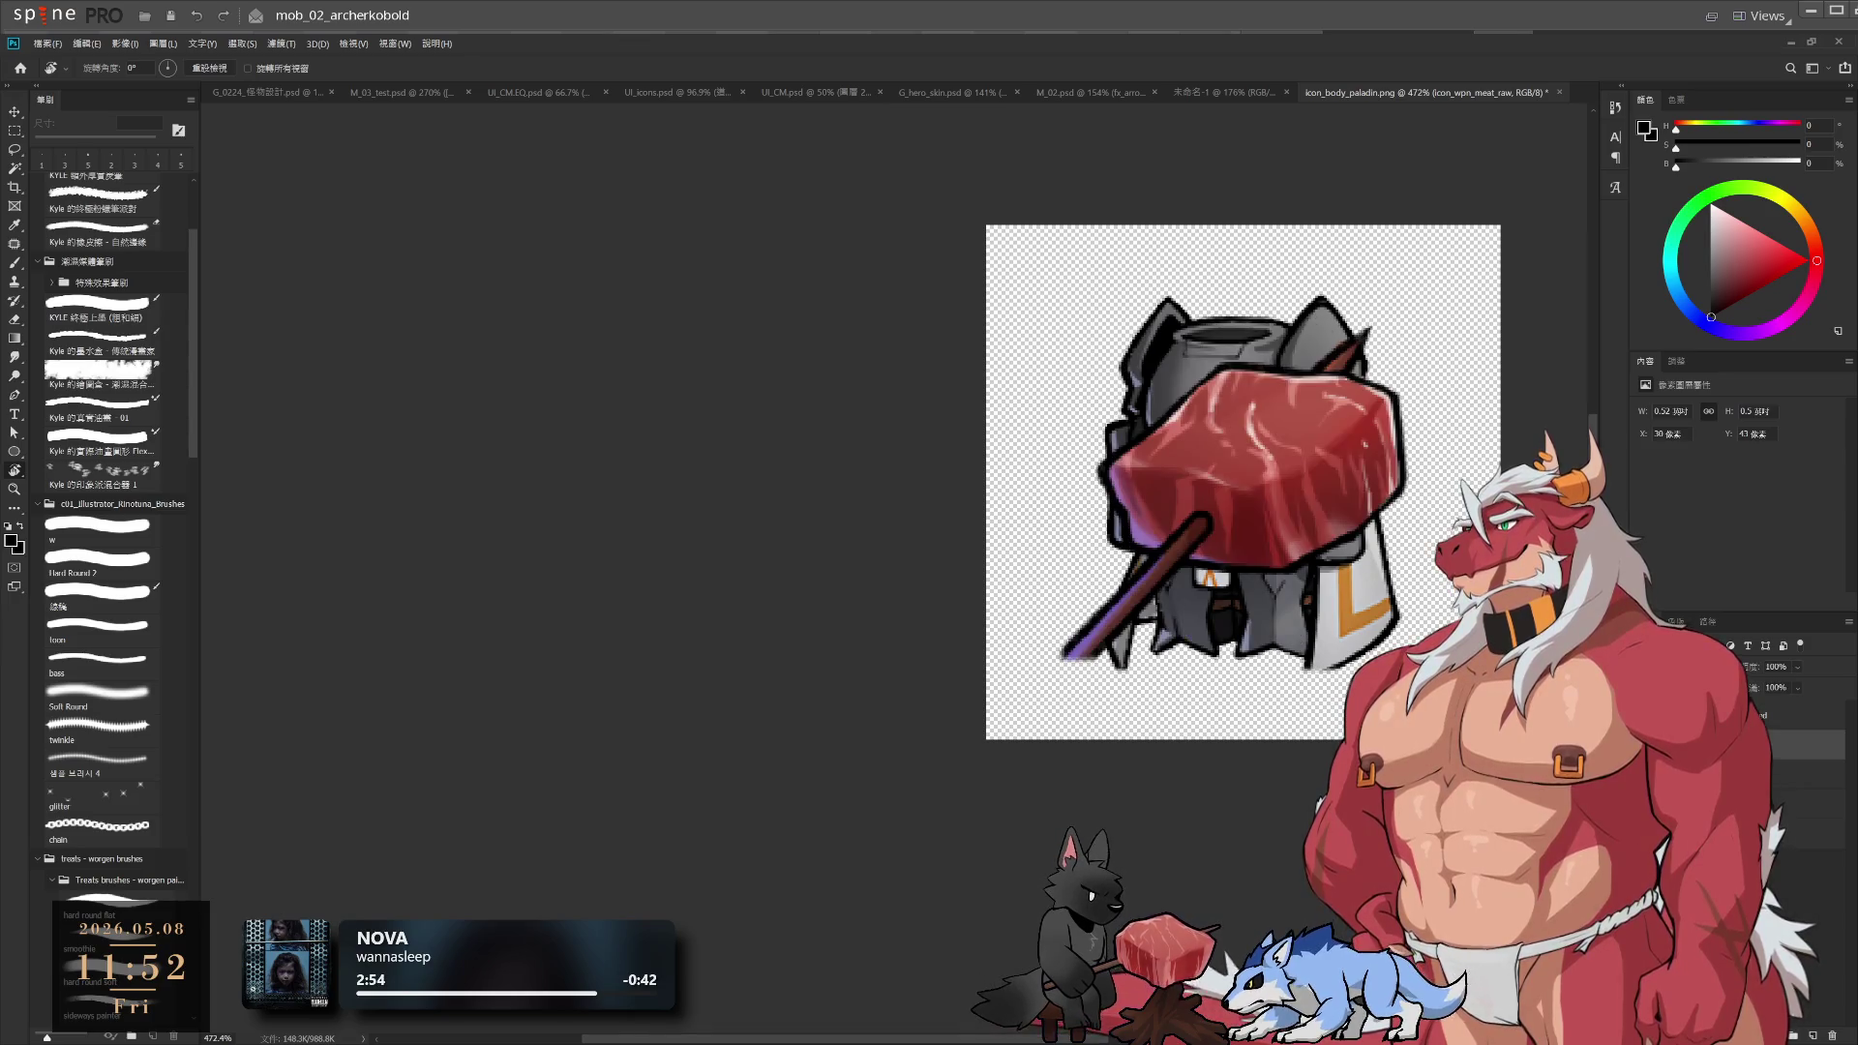
{"action": "key", "text": "ctrl+shift+z"}
{"action": "key", "text": "ctrl+z"}
{"action": "left_click_drag", "start_coordinate": [1240, 675], "coordinate": [1129, 697]}
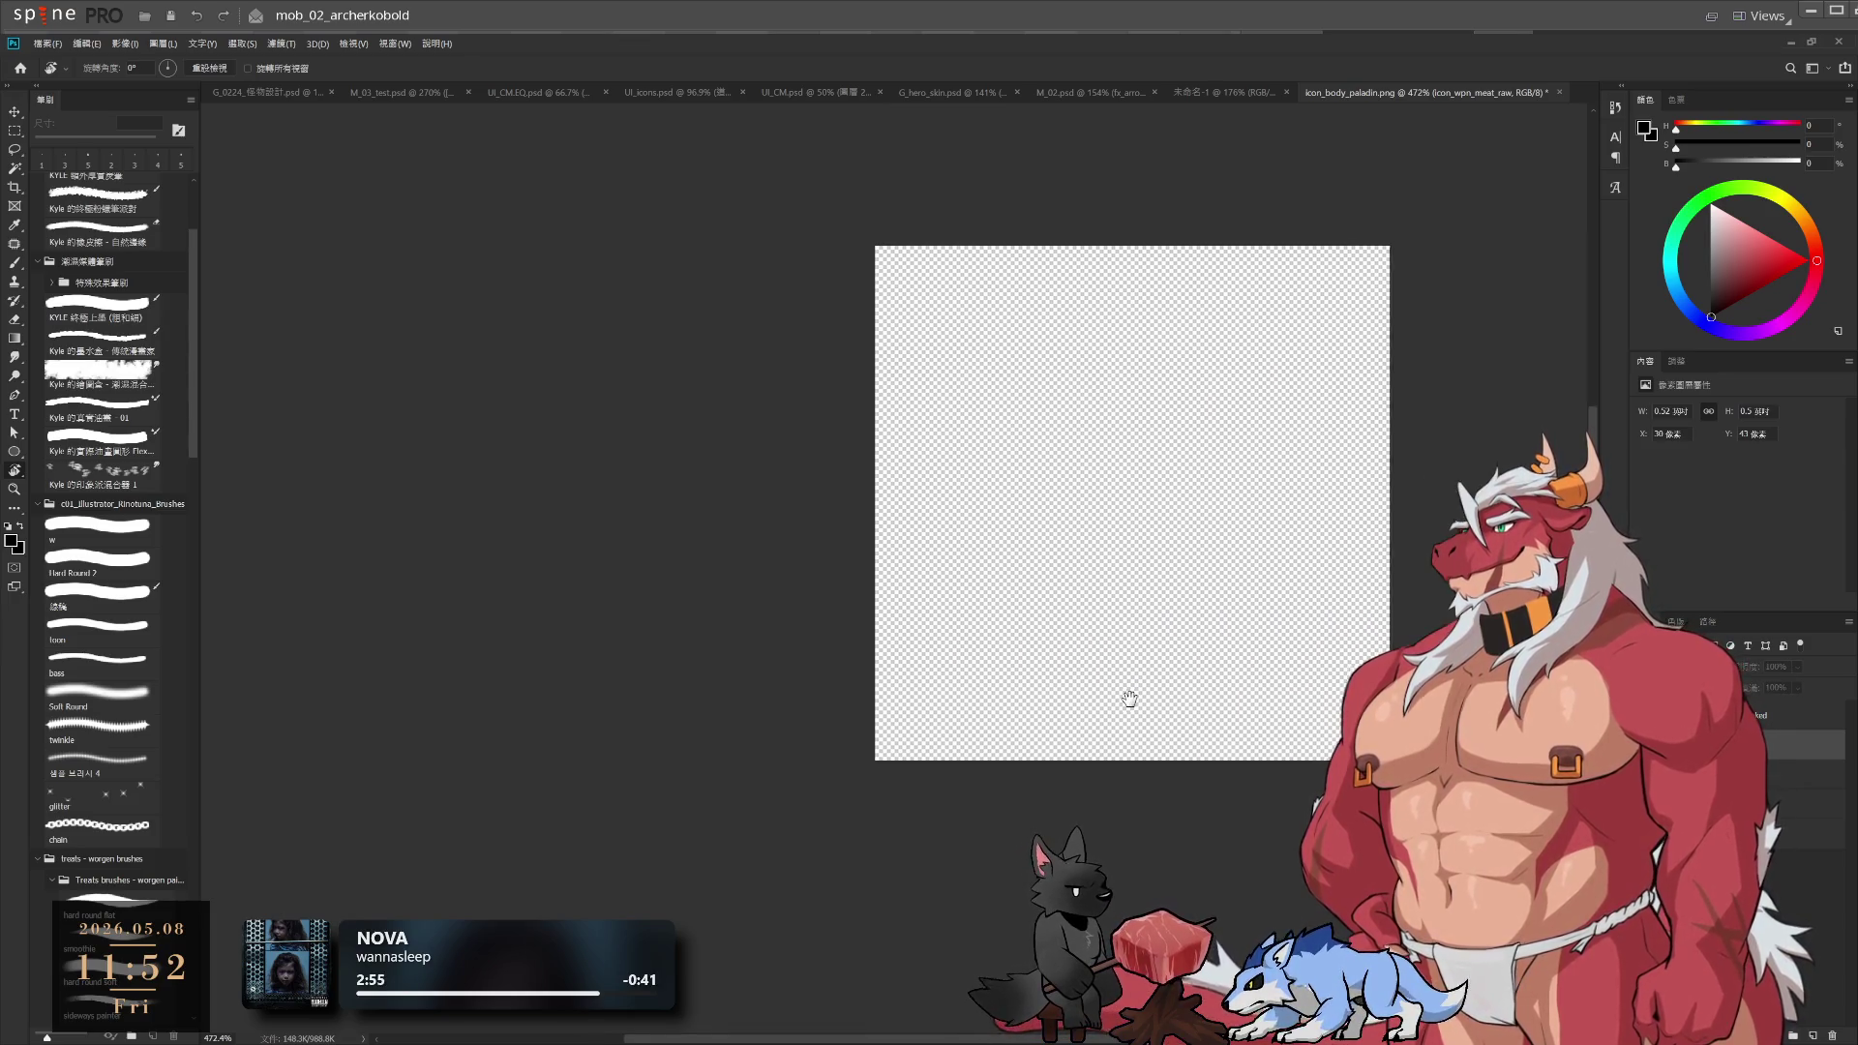
{"action": "key", "text": "ctrl+z"}
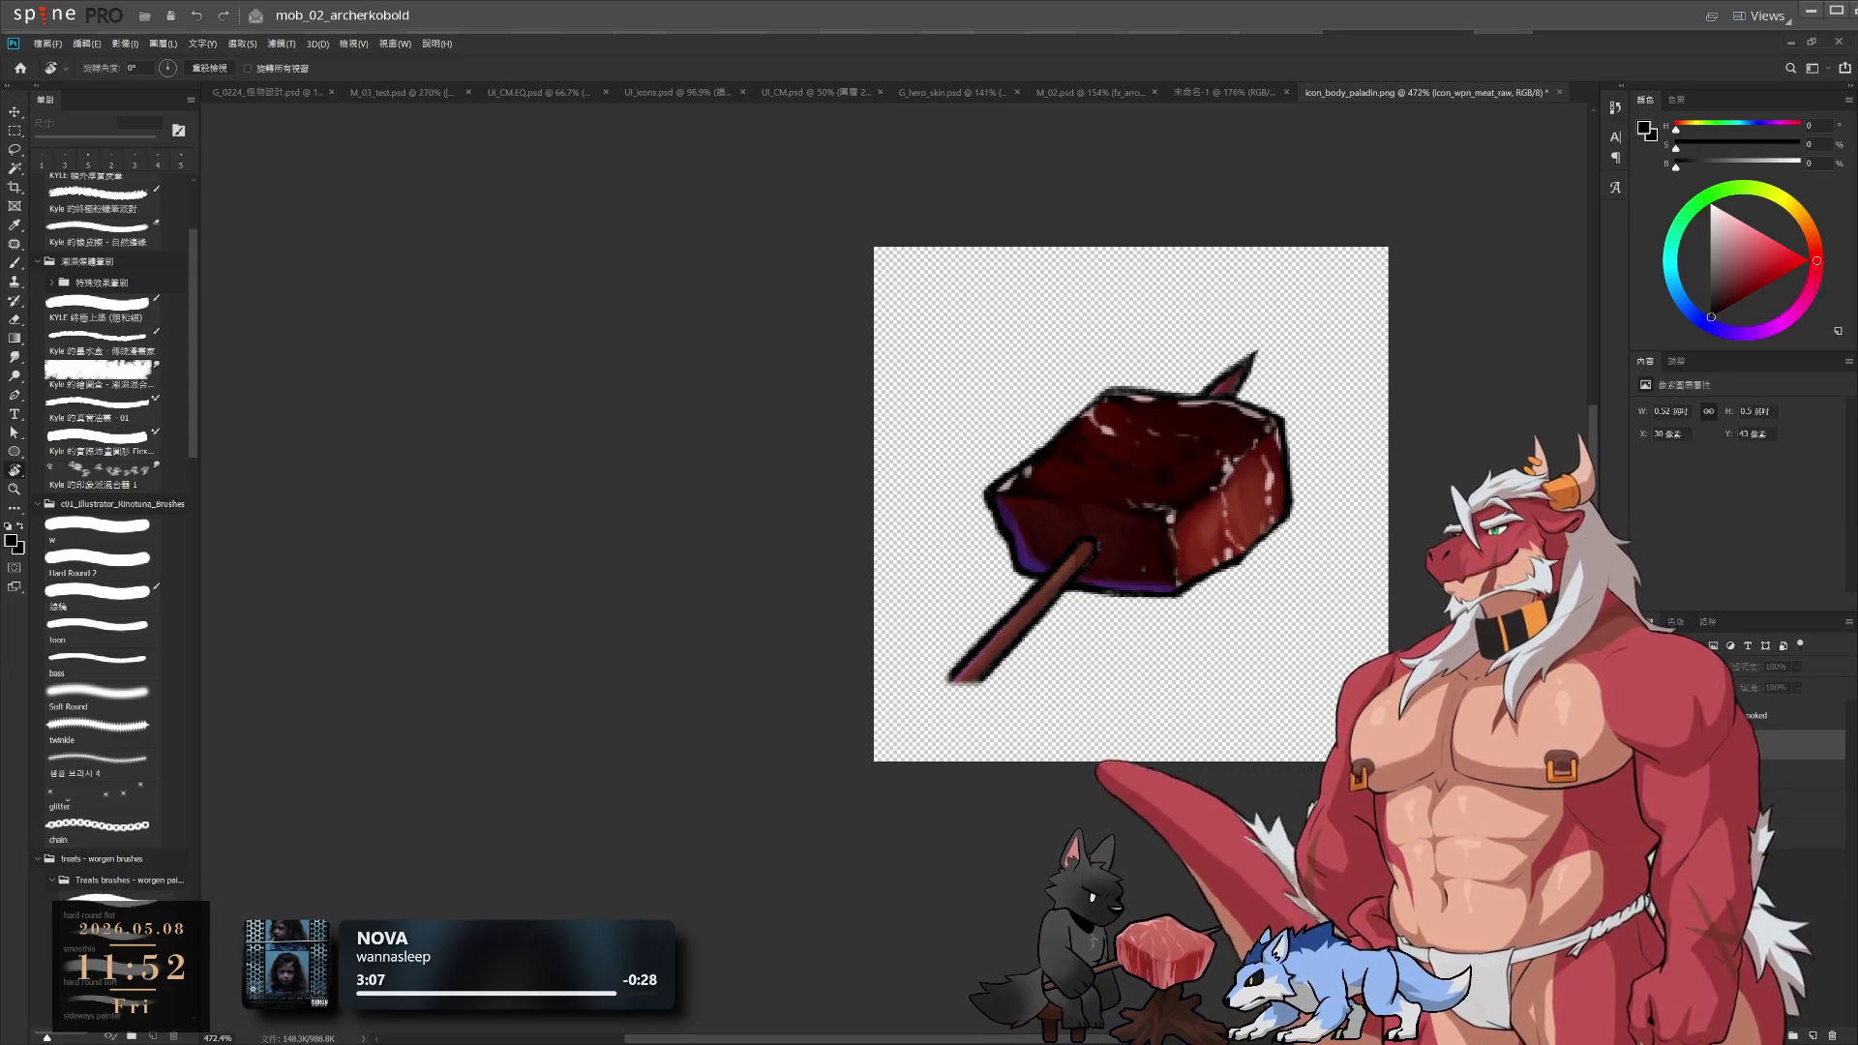
{"action": "key", "text": "ctrl+z"}
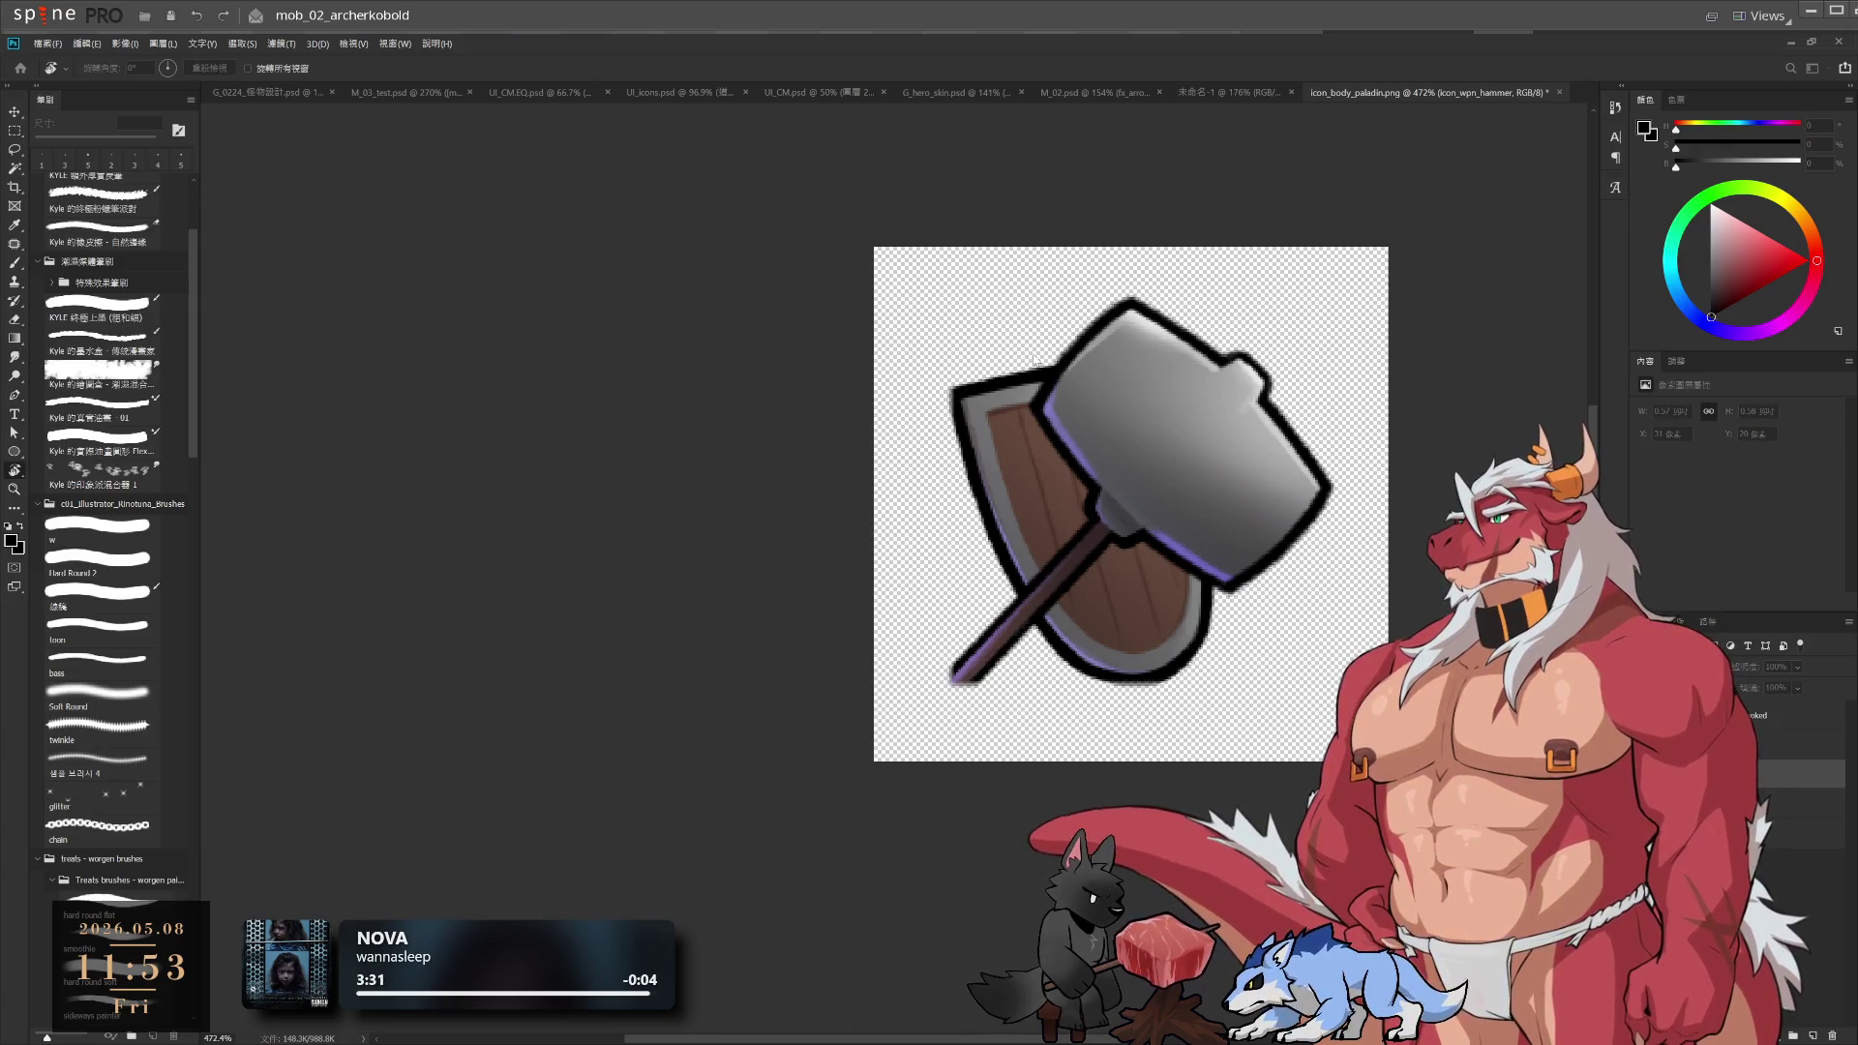
Hide the hammer layer and make the dagger icon the active, visible layer
{"action": "key", "text": "ctrl+comma"}
{"action": "key", "text": "alt+bracketleft"}
{"action": "key", "text": "ctrl+comma"}
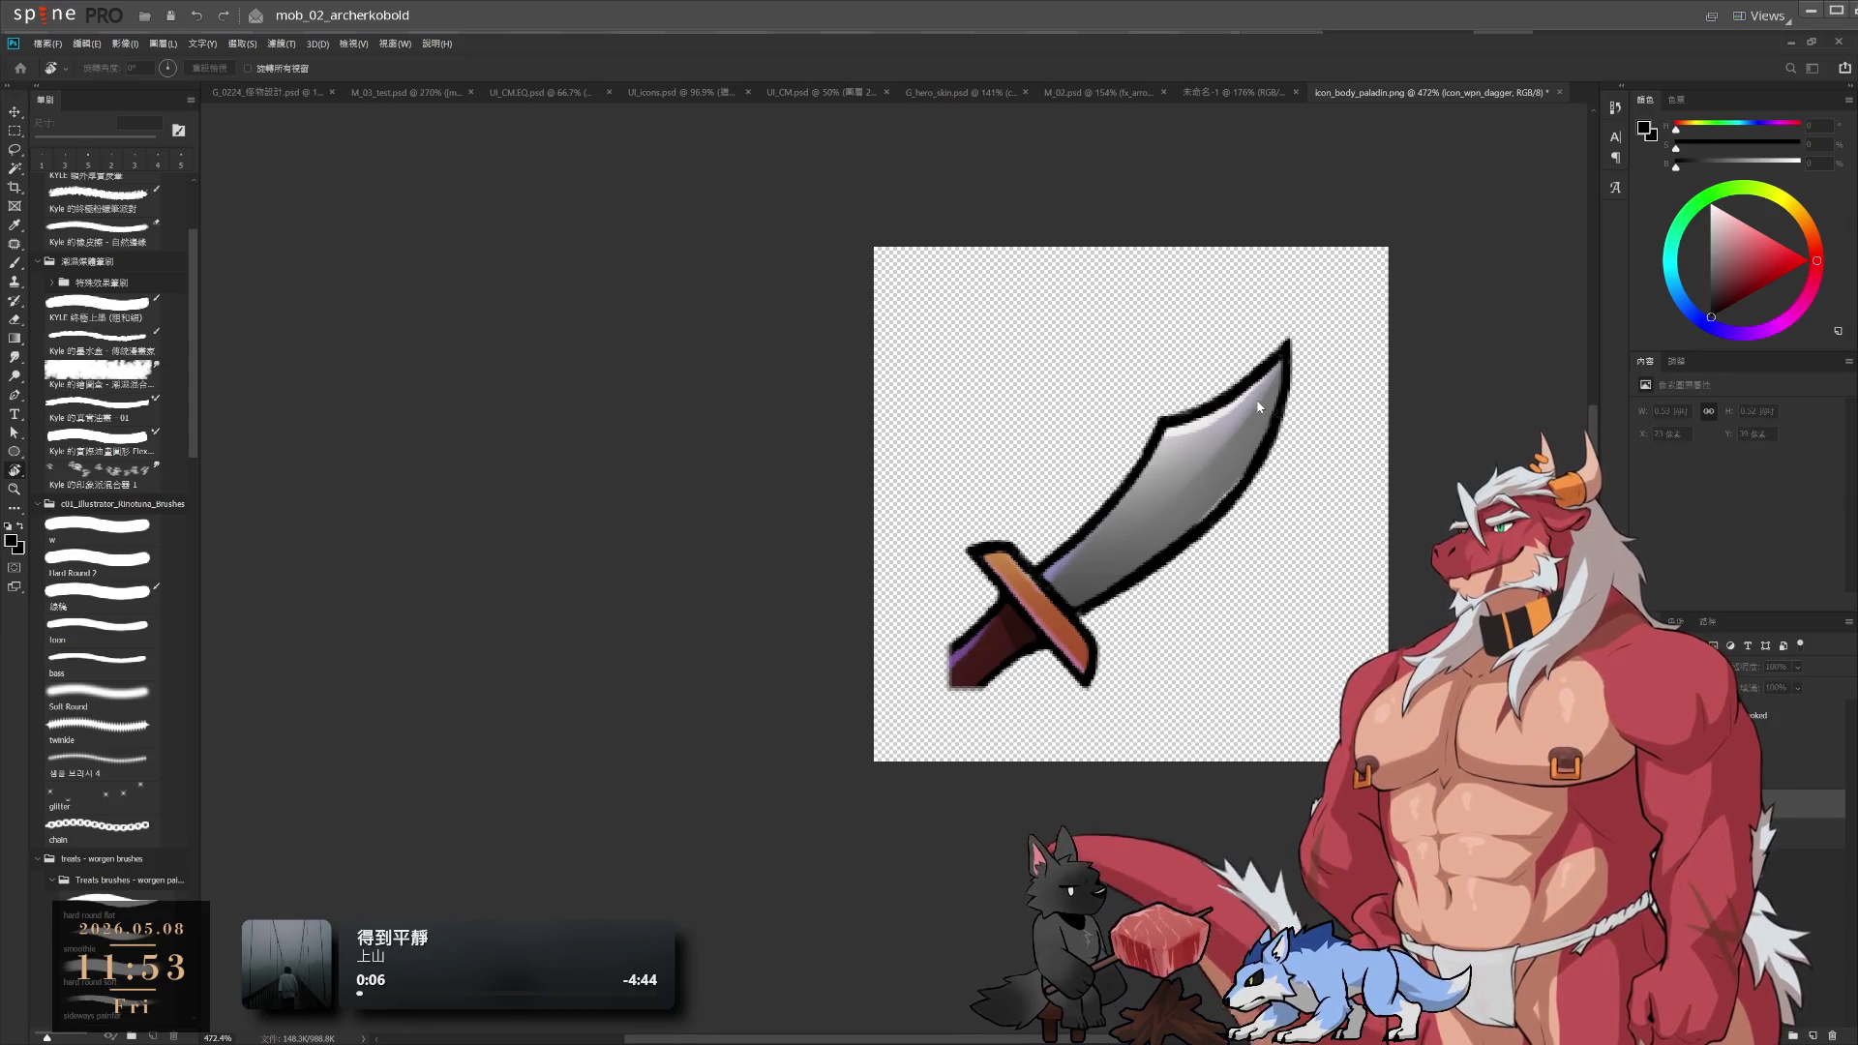
Refocus the image window and pick another icon layer in the Layers panel
{"action": "left_click", "coordinate": [1201, 346]}
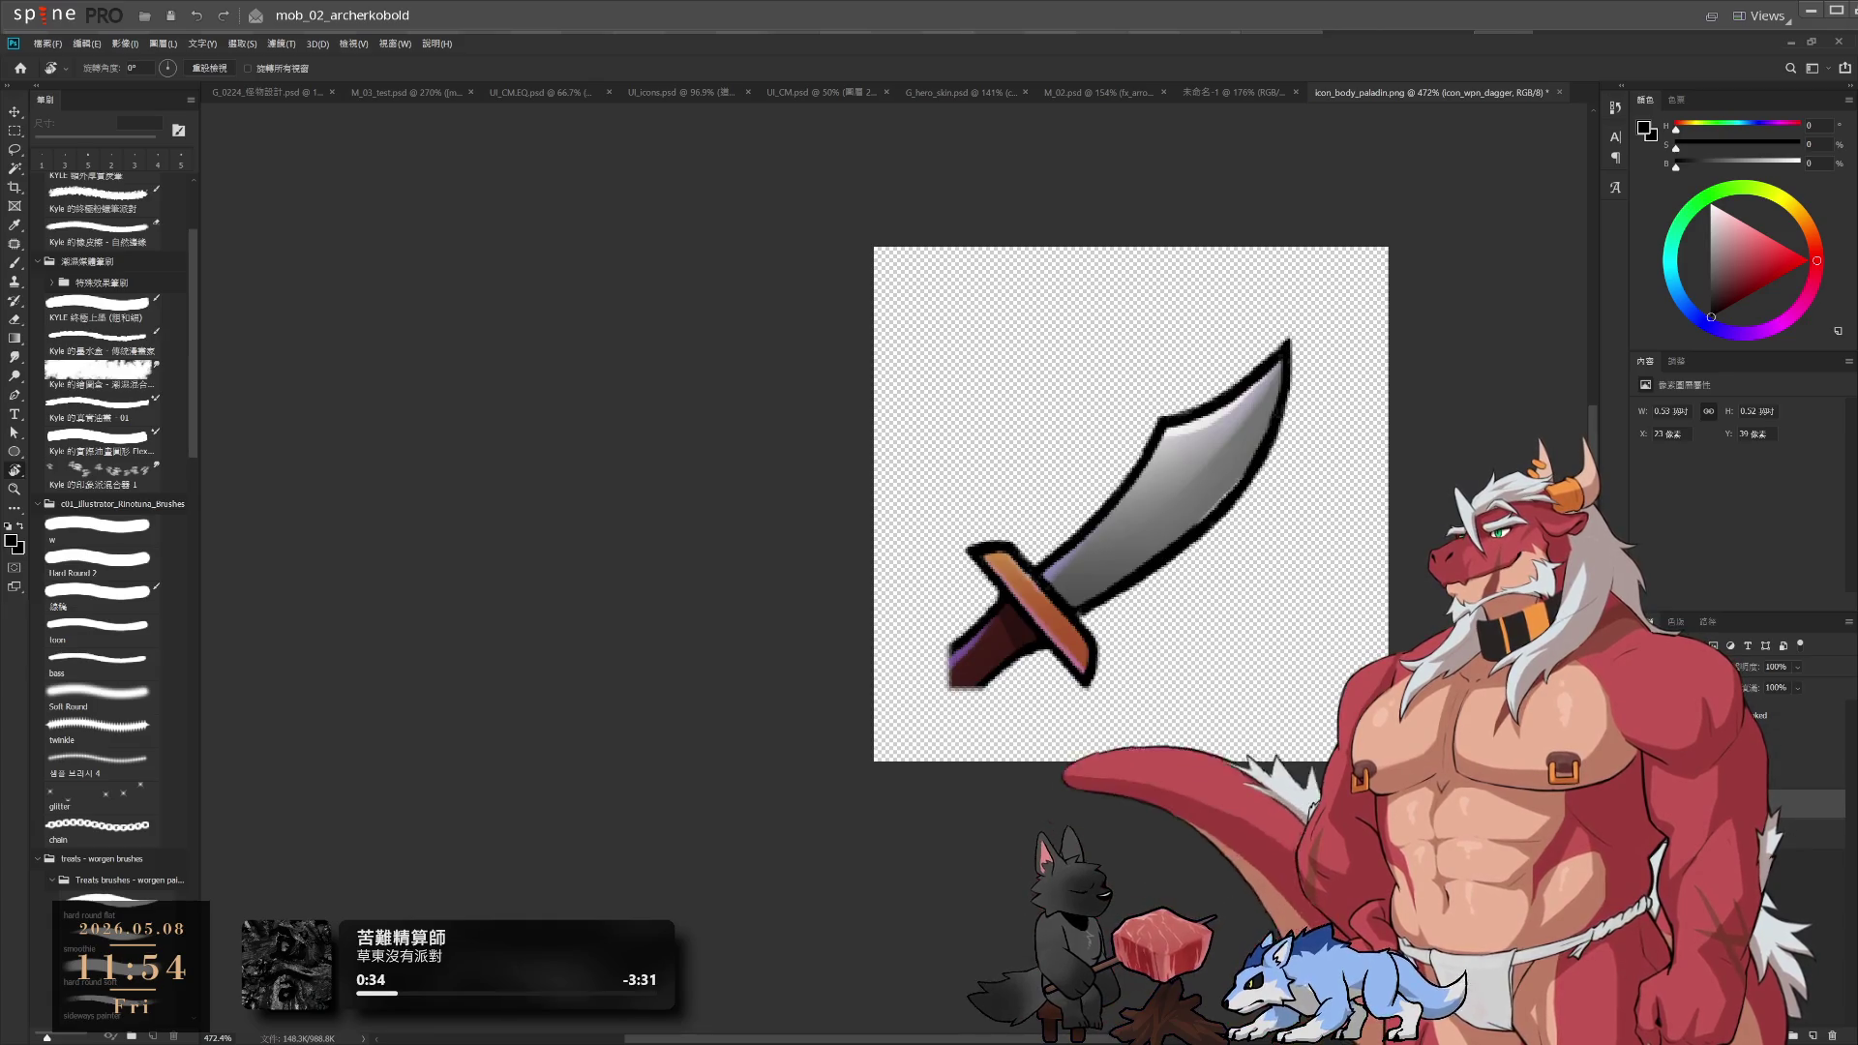
{"action": "left_click", "coordinate": [1800, 721]}
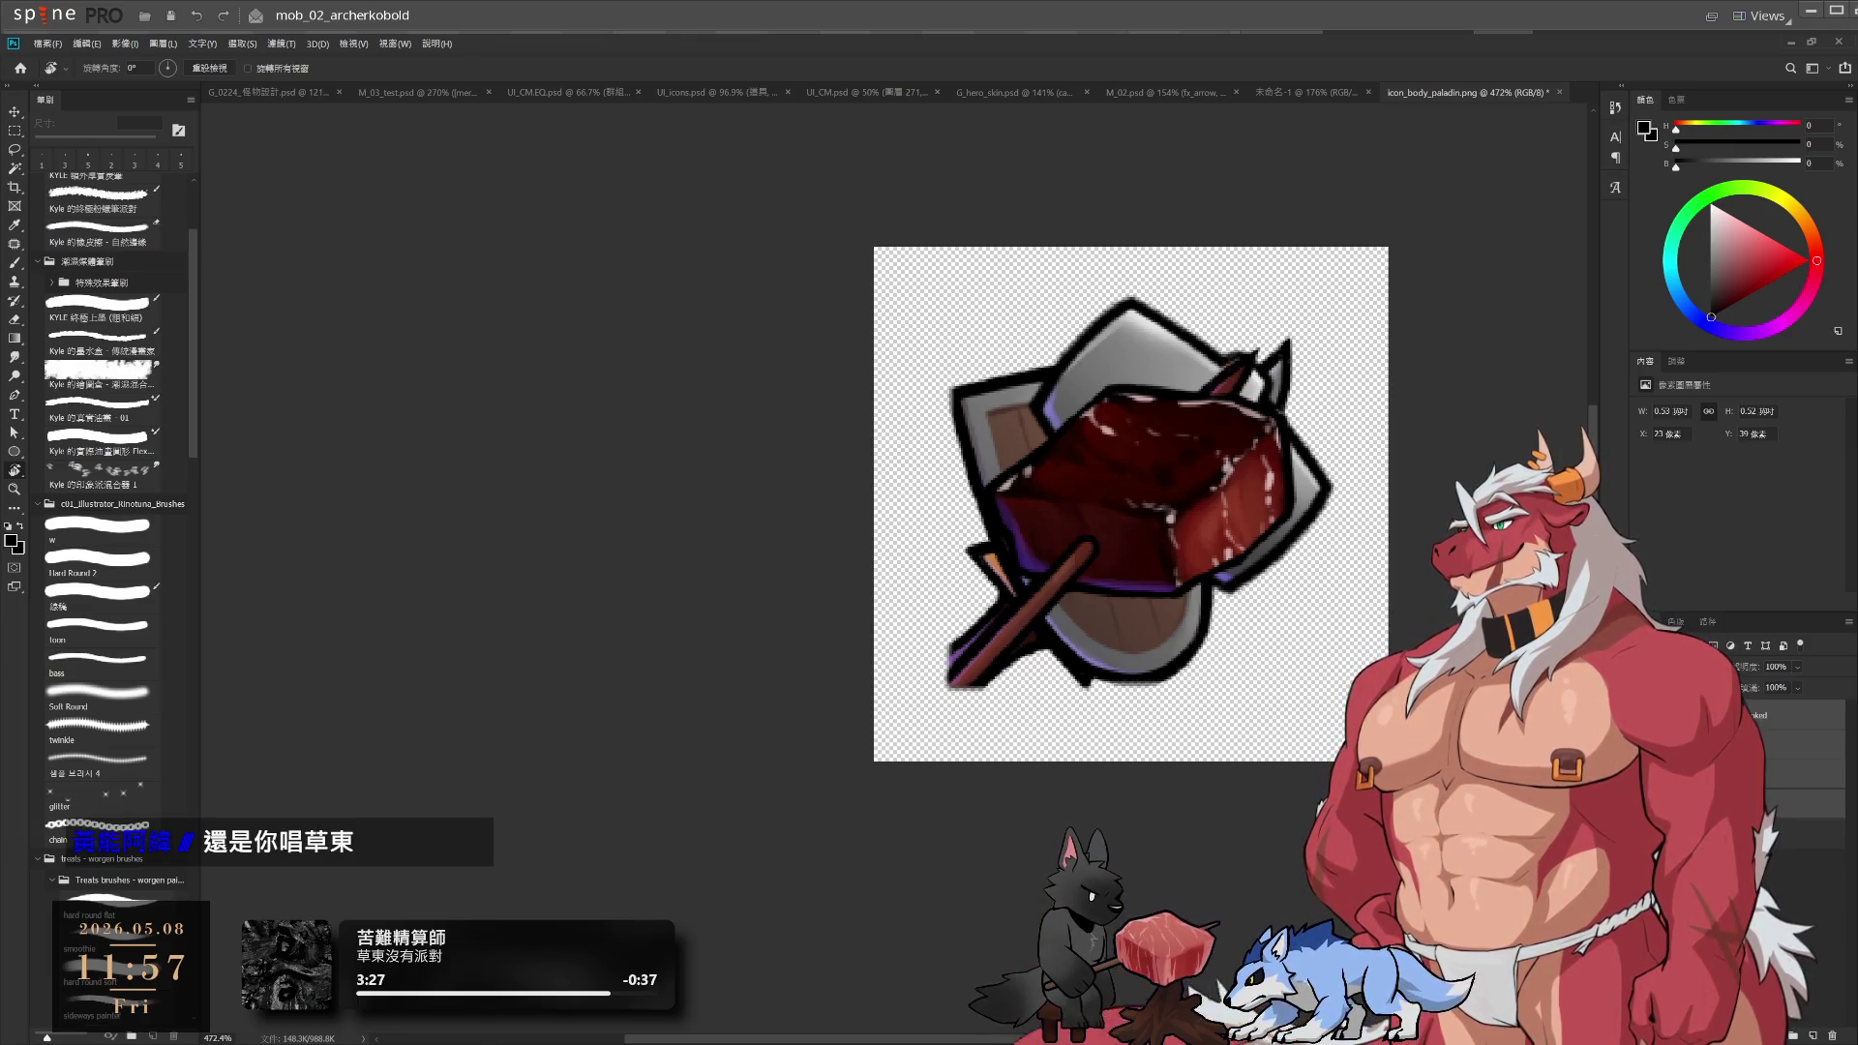
Zoom in and pan across the enlarged raw-meat-over-shield icon
{"action": "scroll", "coordinate": [1179, 526], "scroll_direction": "up", "scroll_amount": 4}
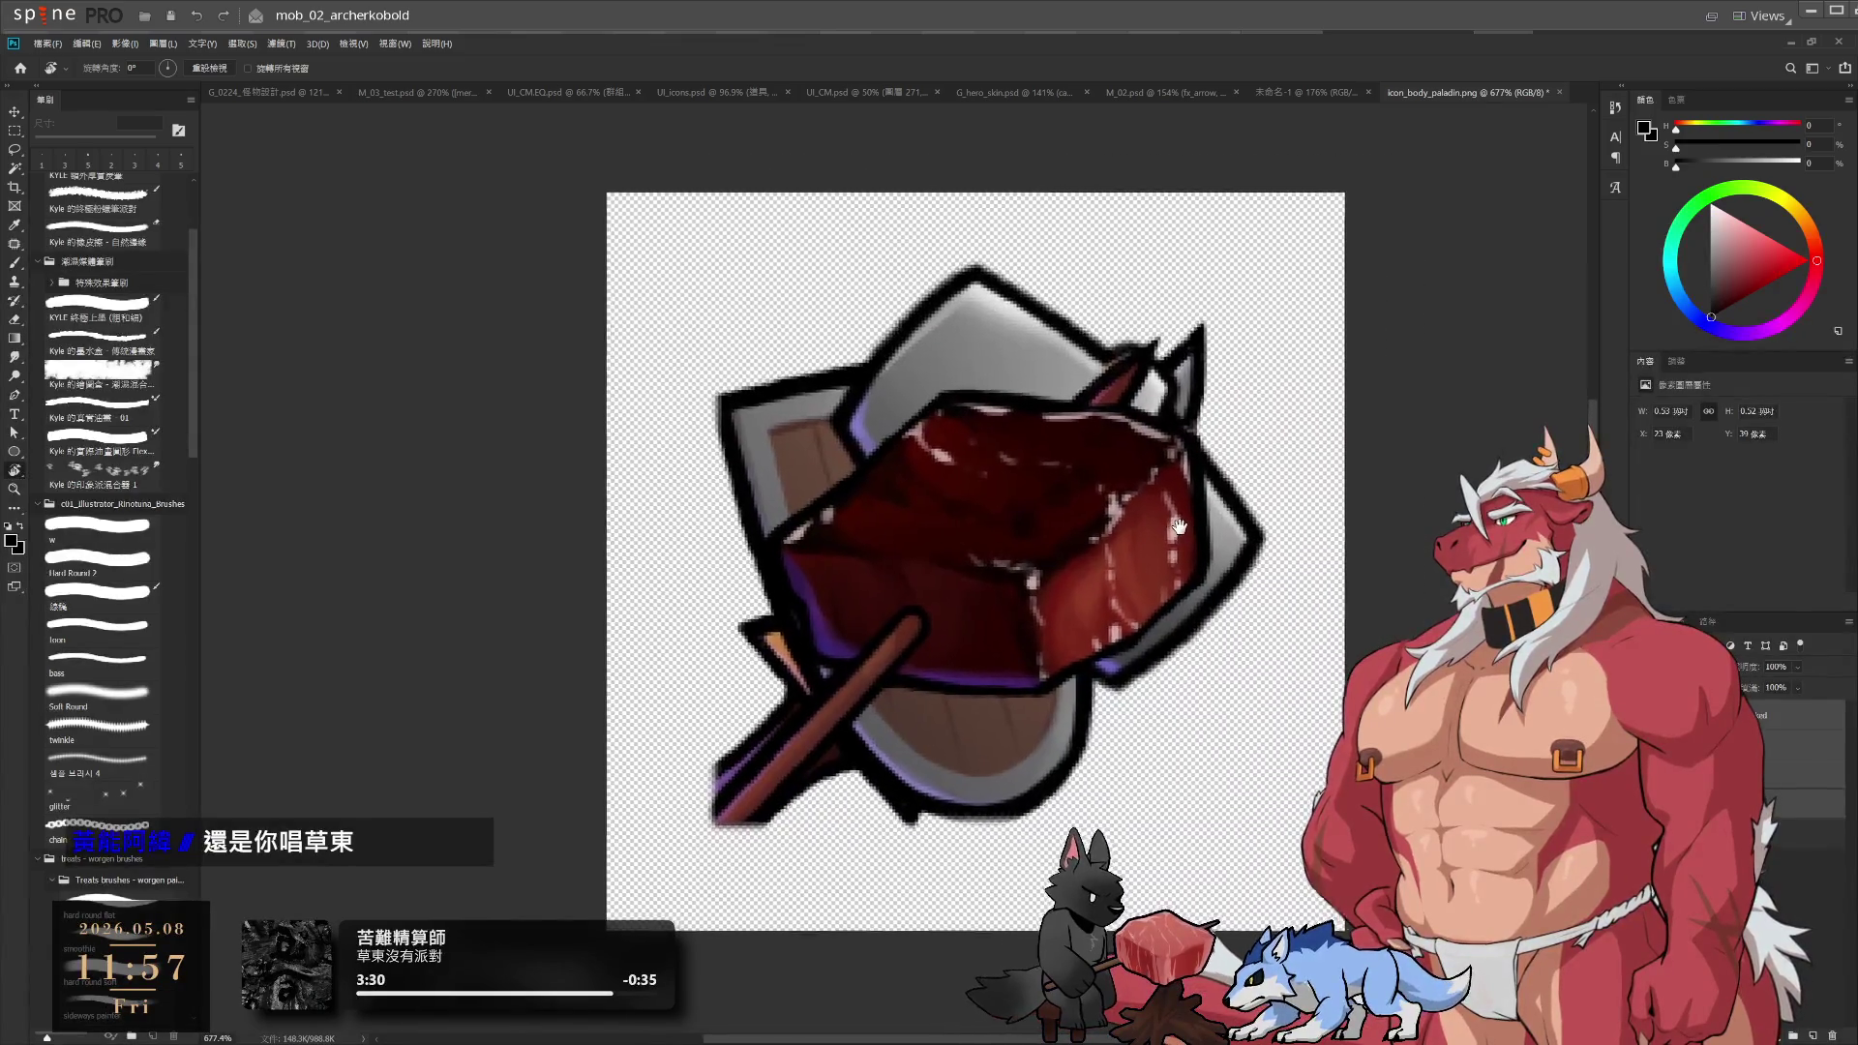
{"action": "left_click_drag", "start_coordinate": [1179, 527], "coordinate": [1178, 527]}
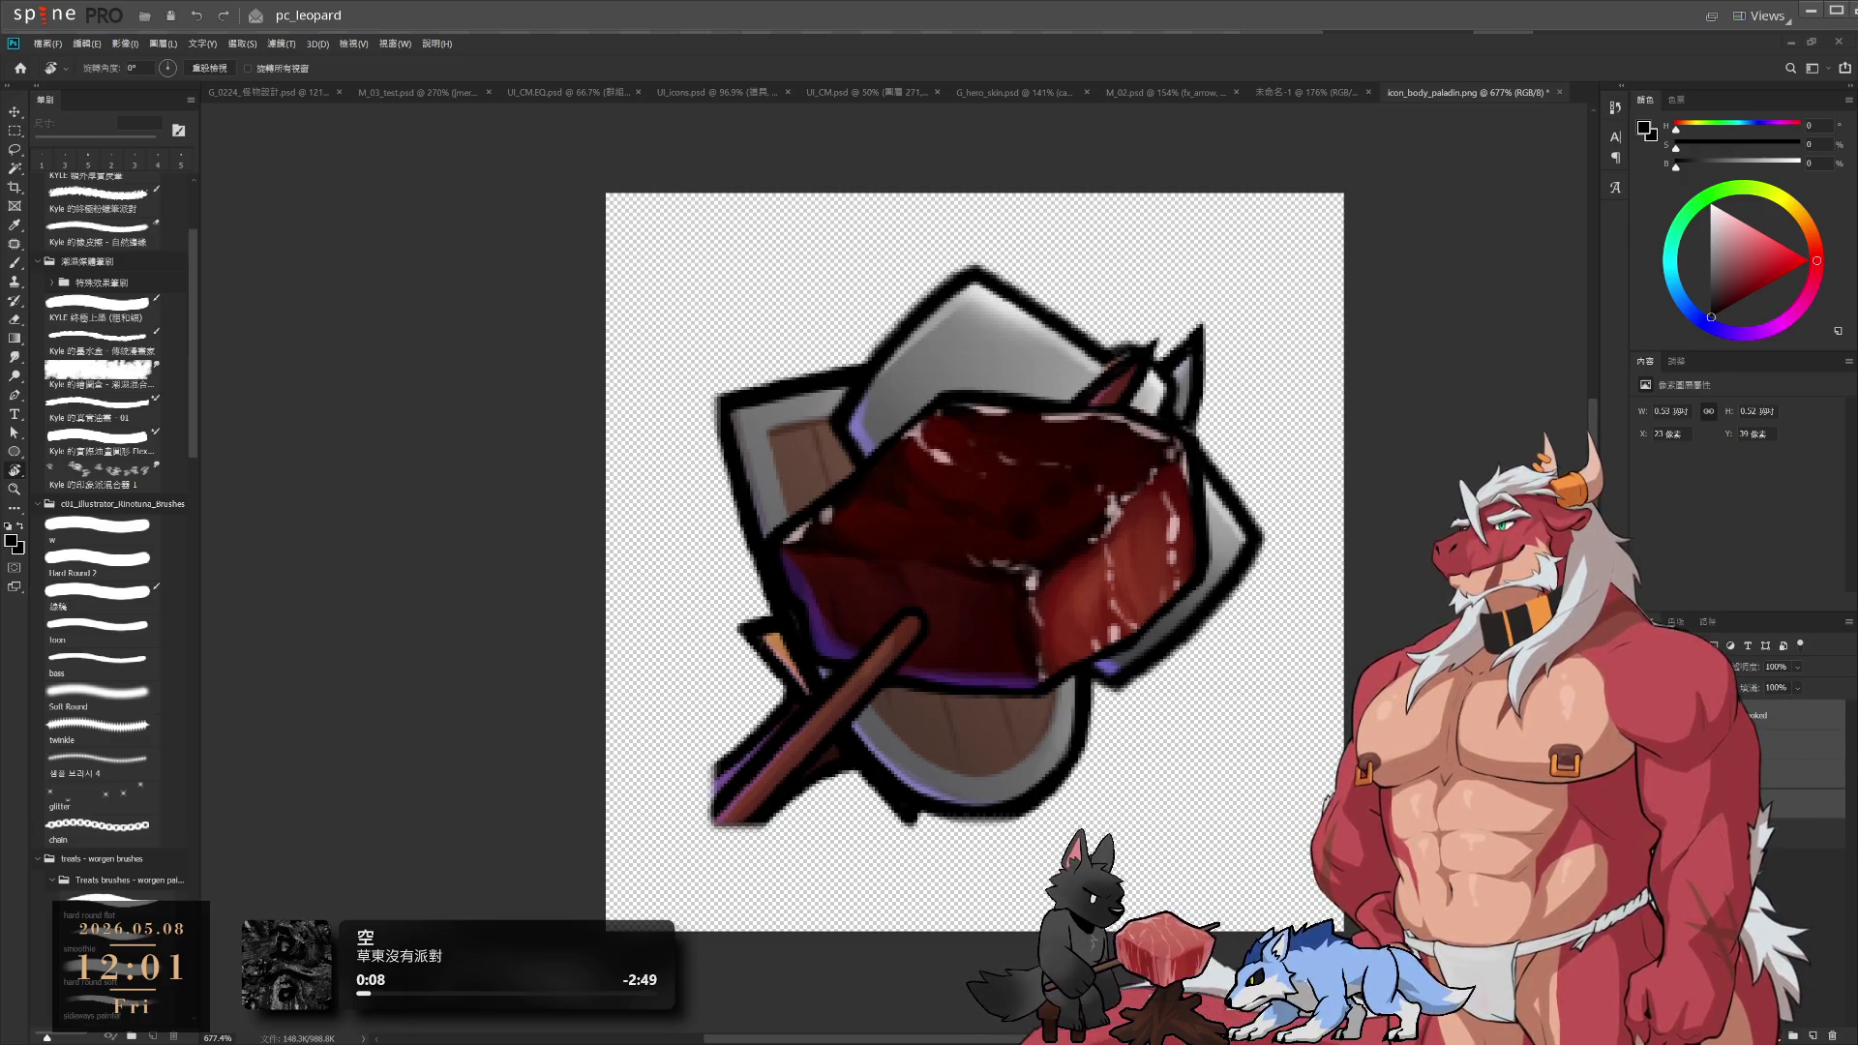
Back in Spine, try the blue and pink skins, then make normal the active skin
{"action": "left_click", "coordinate": [1789, 40]}
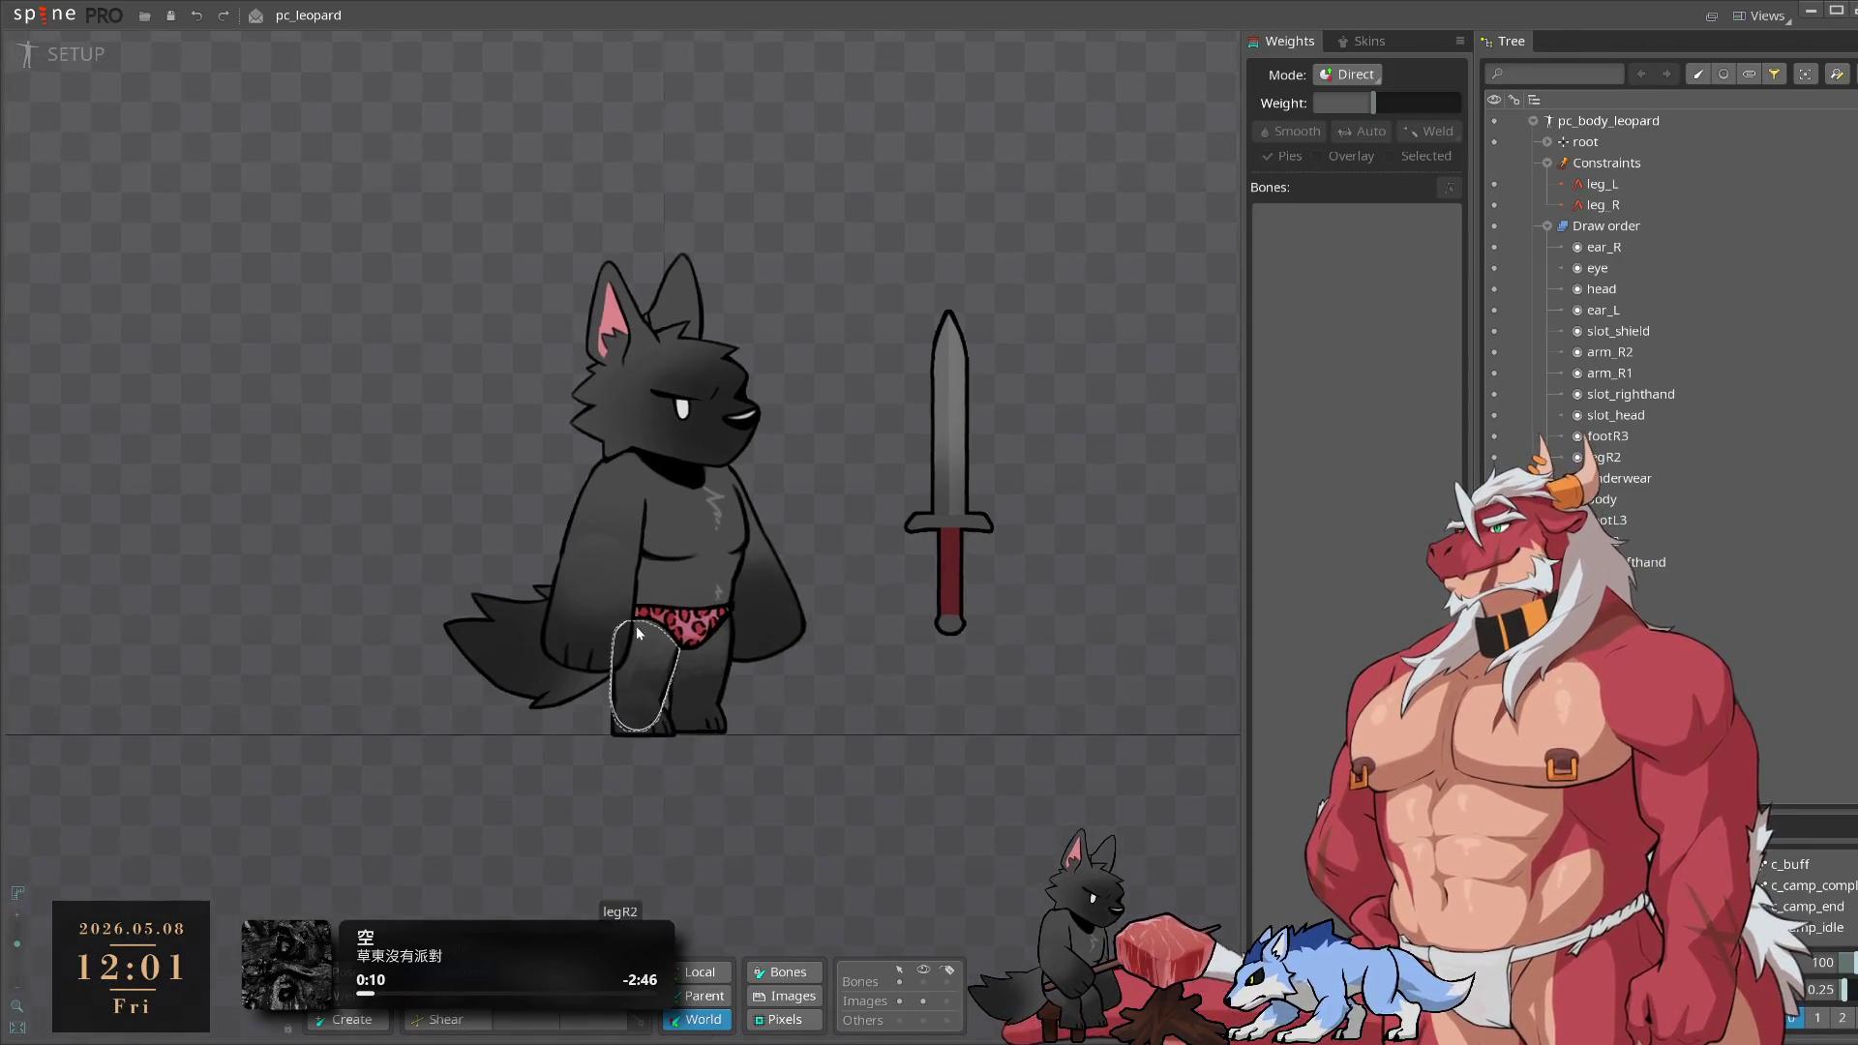
{"action": "scroll", "coordinate": [924, 583], "scroll_direction": "up", "scroll_amount": 2}
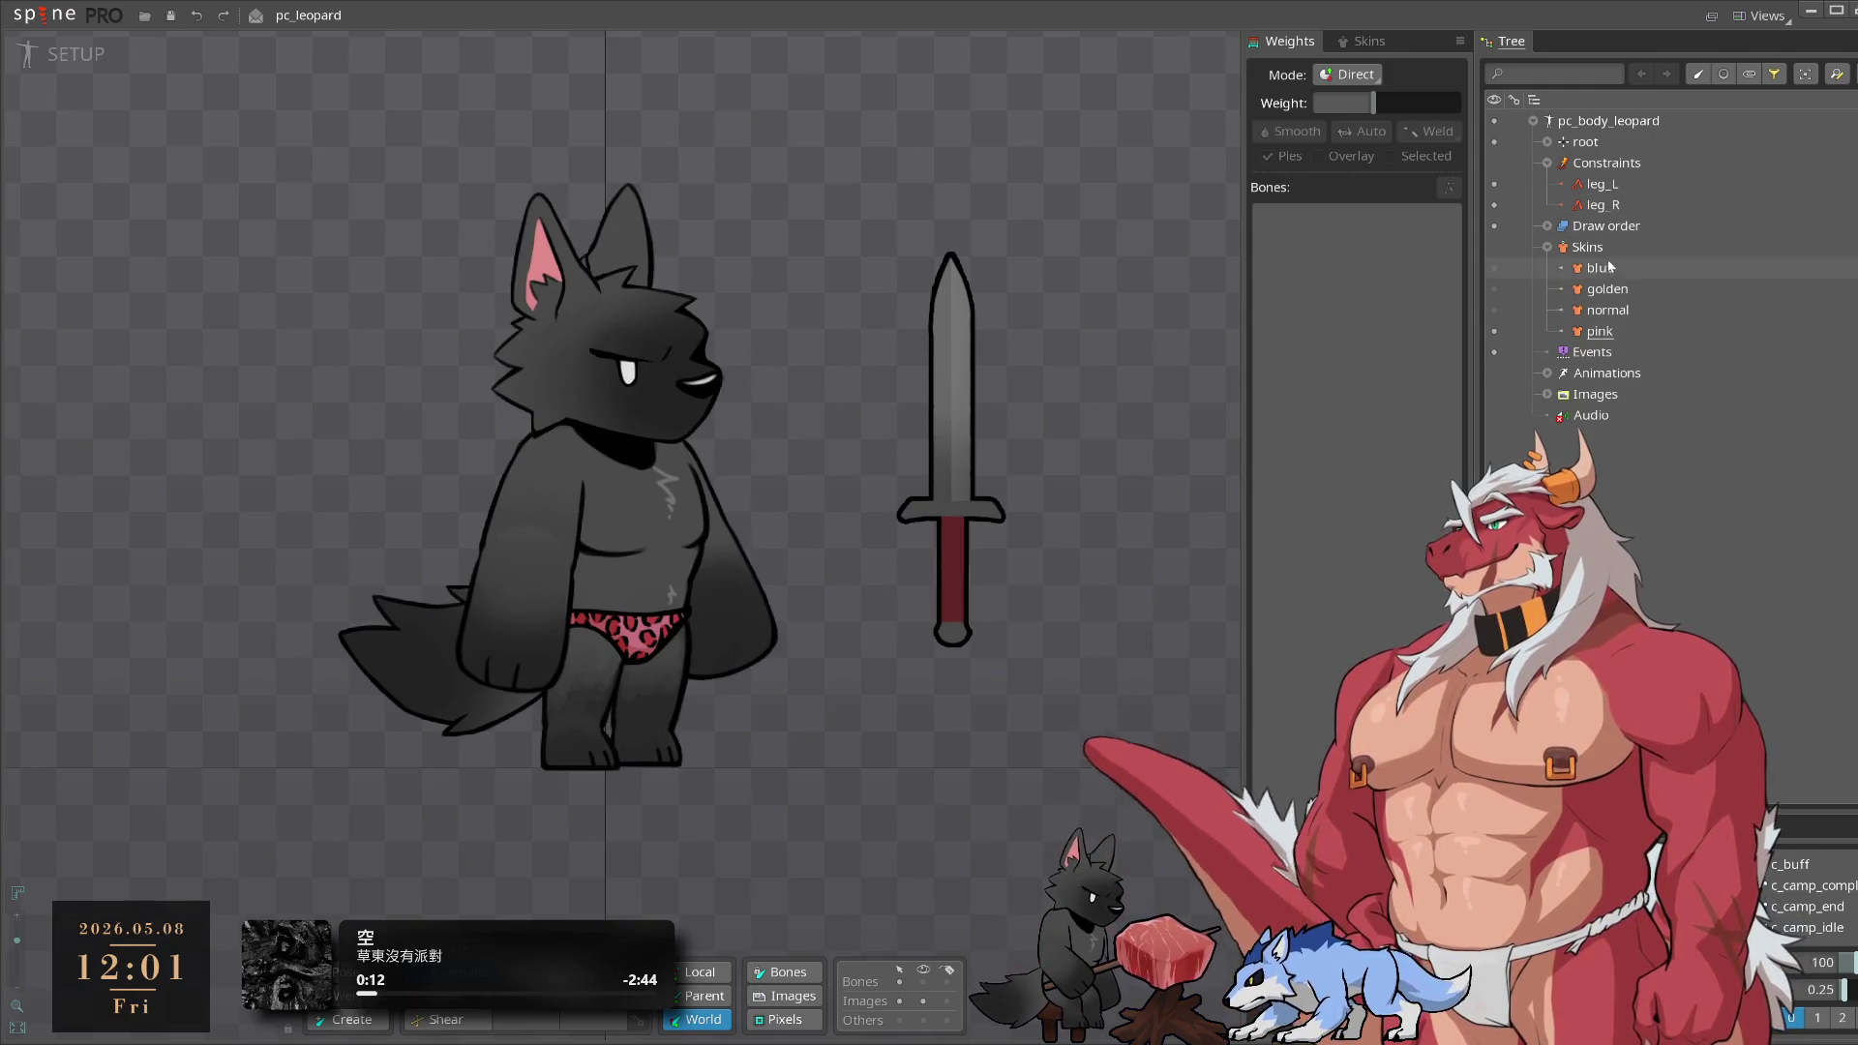
{"action": "left_click", "coordinate": [1494, 269]}
{"action": "left_click", "coordinate": [1494, 309]}
{"action": "left_click", "coordinate": [1495, 331]}
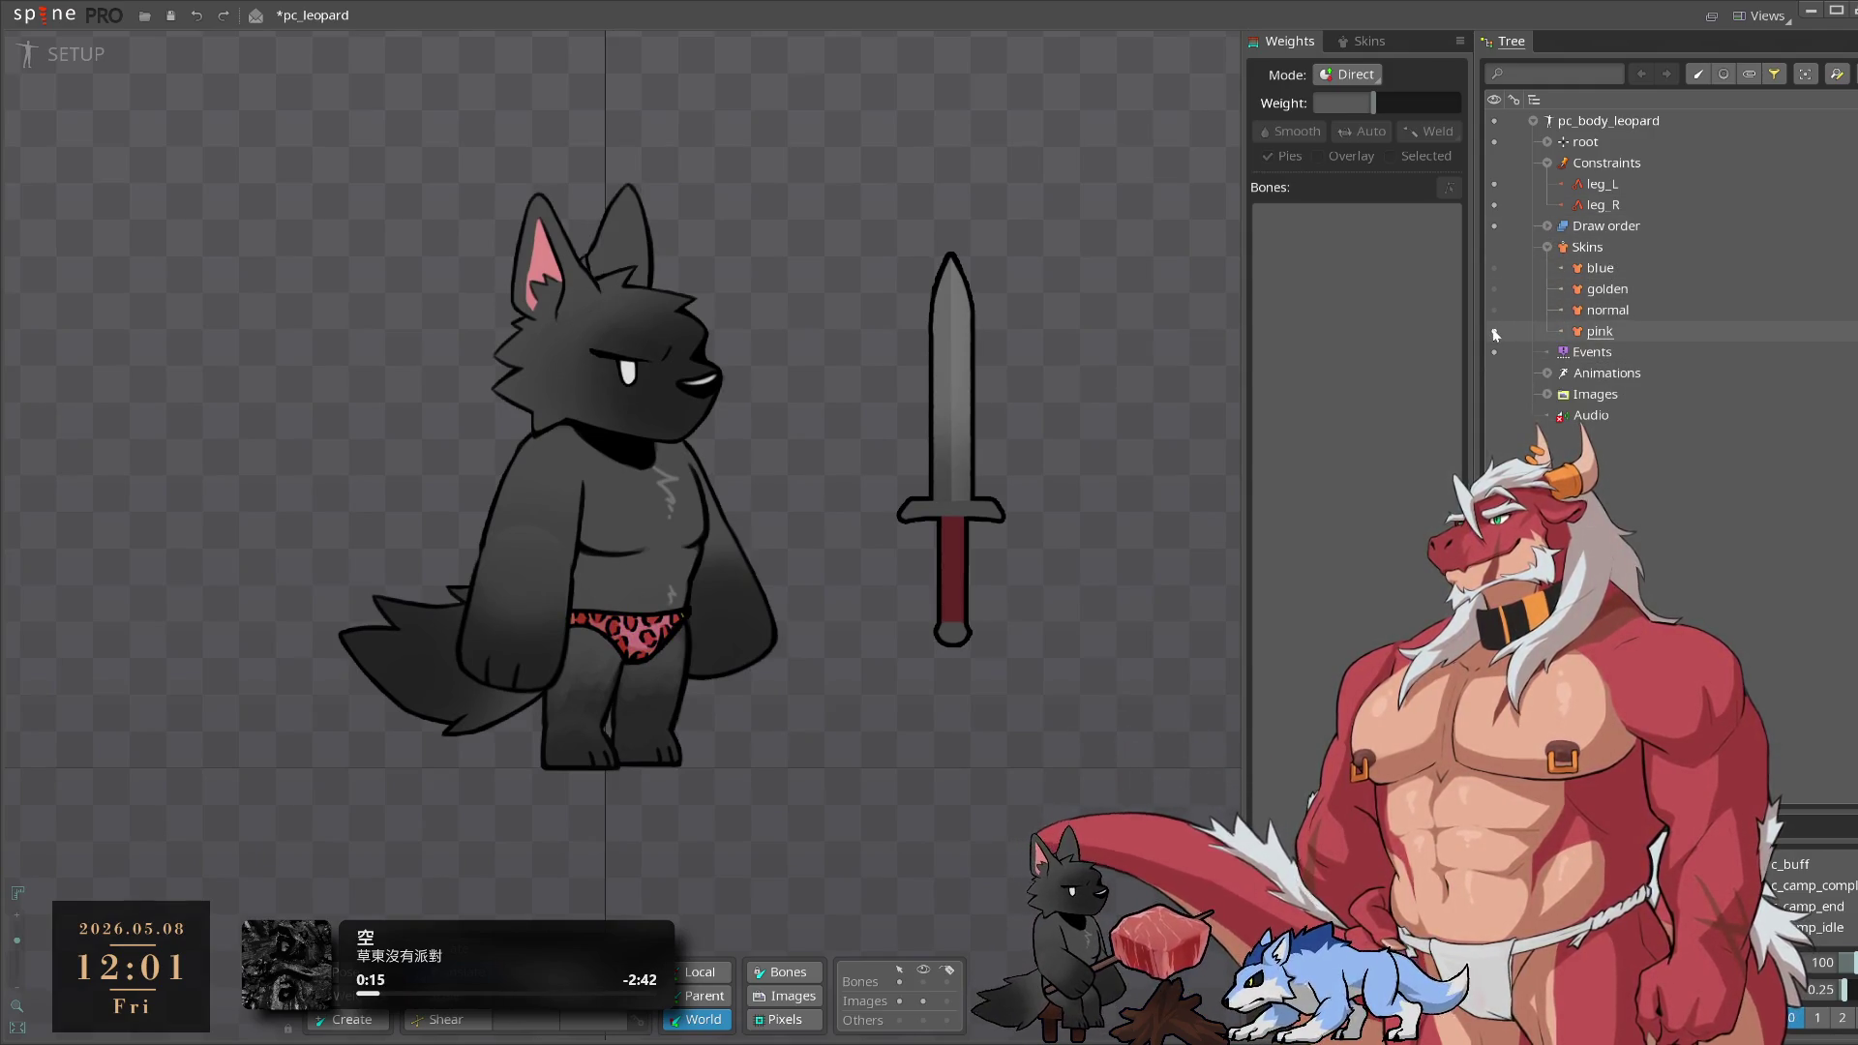
{"action": "left_click", "coordinate": [1630, 312]}
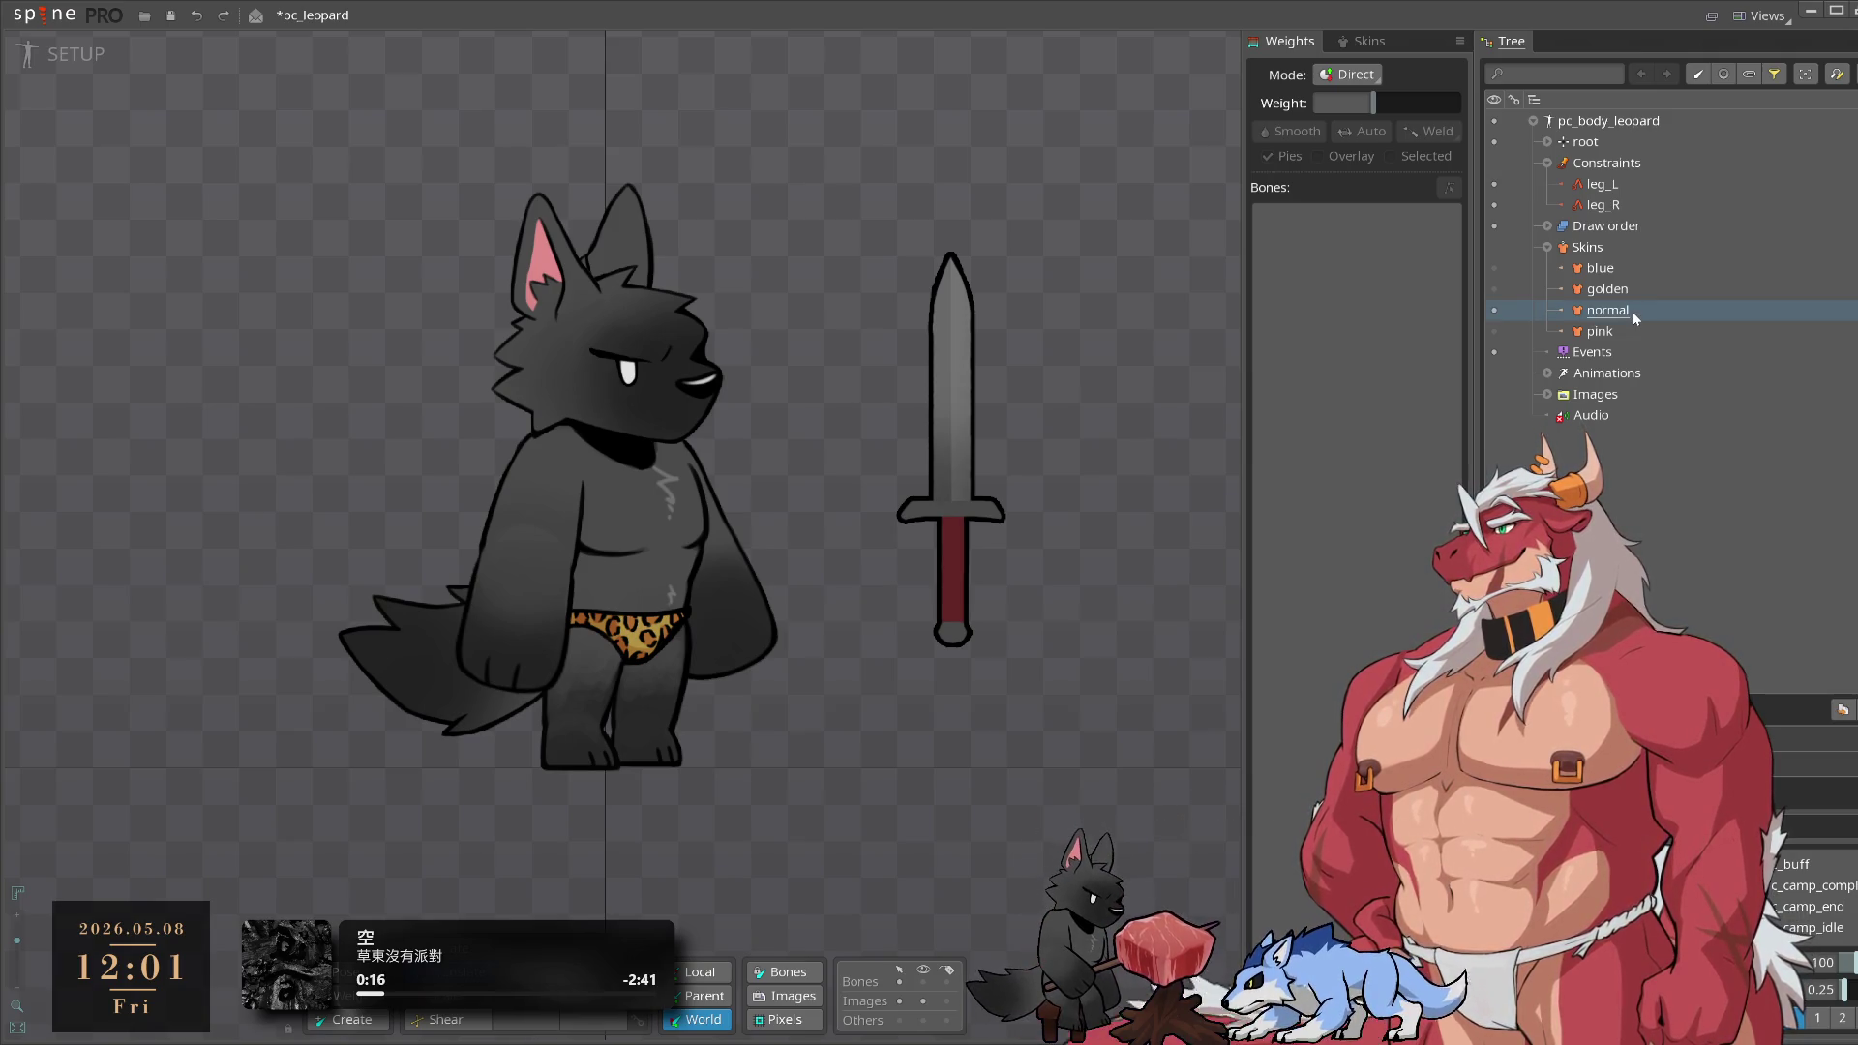
Expand and collapse the draw-order slot list, then select the sword on the canvas
{"action": "left_click", "coordinate": [1548, 226]}
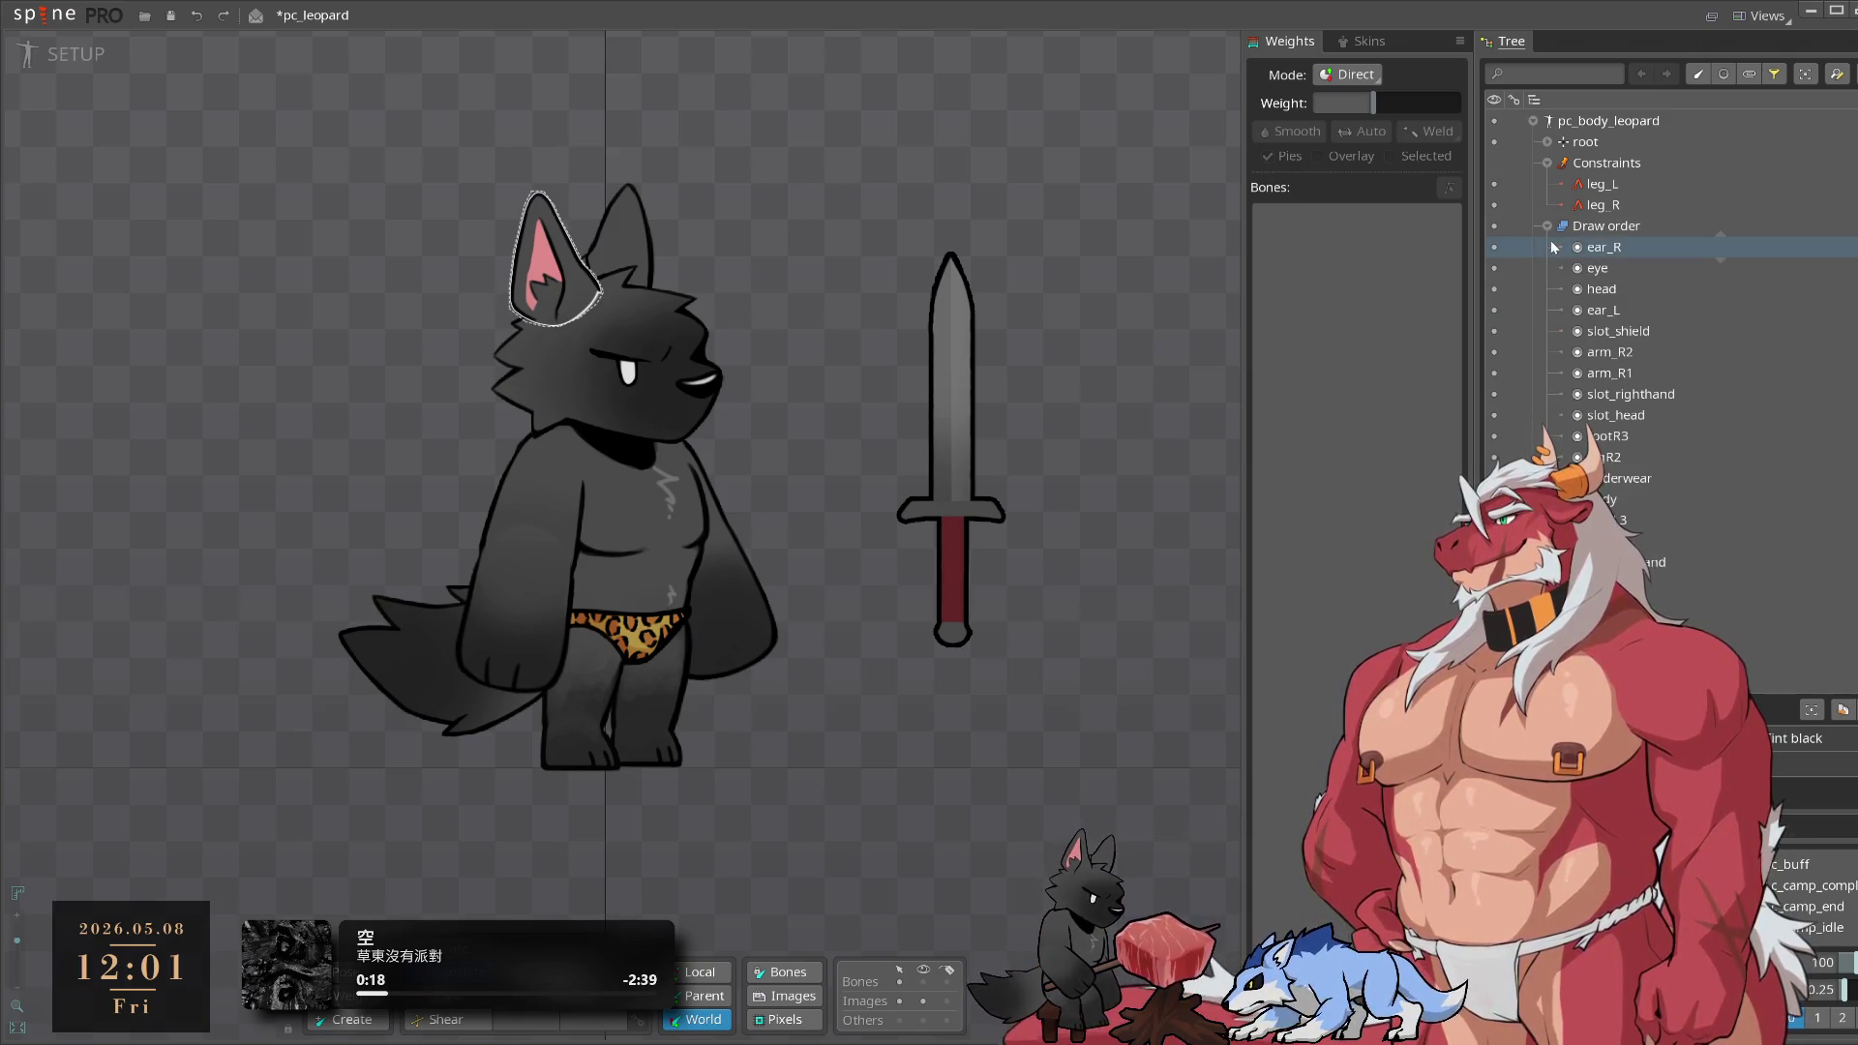
{"action": "left_click", "coordinate": [1548, 226]}
{"action": "left_click", "coordinate": [968, 361]}
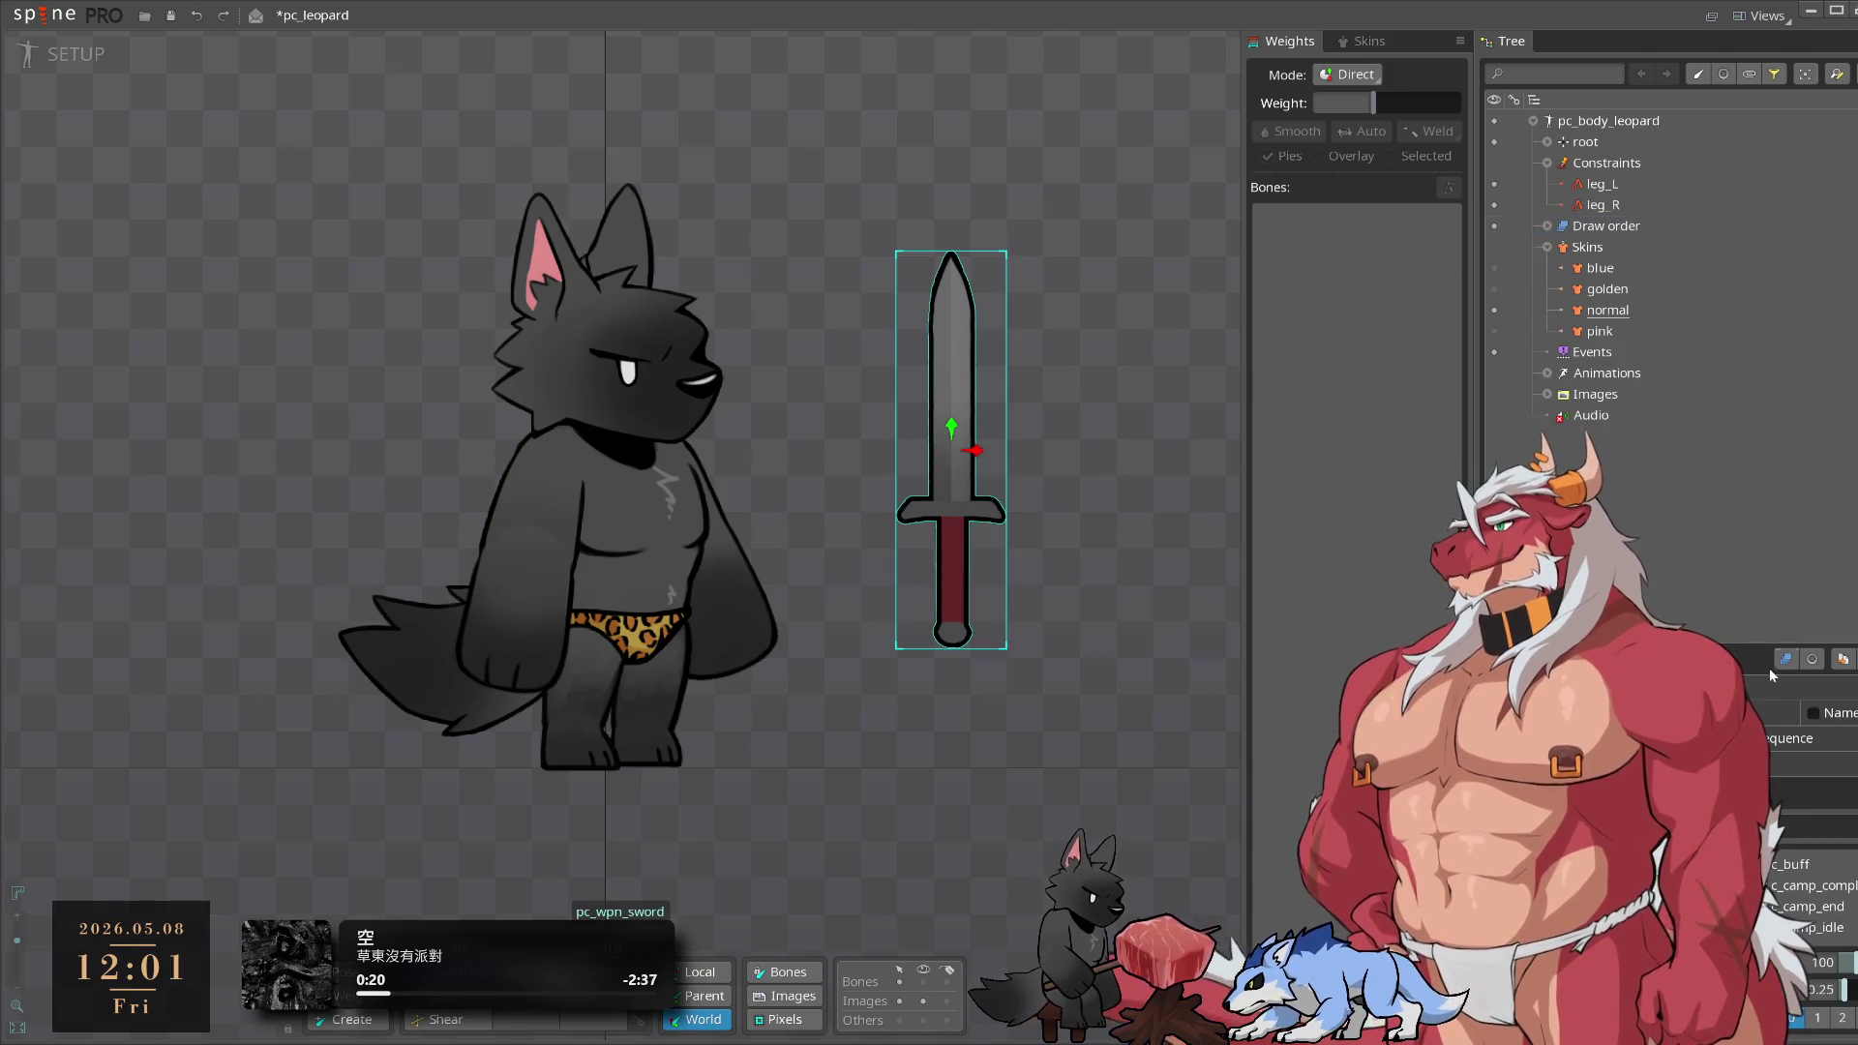
Delete the pc_wpn_sword attachment from the tree and confirm with Yes
{"action": "key", "text": "Delete"}
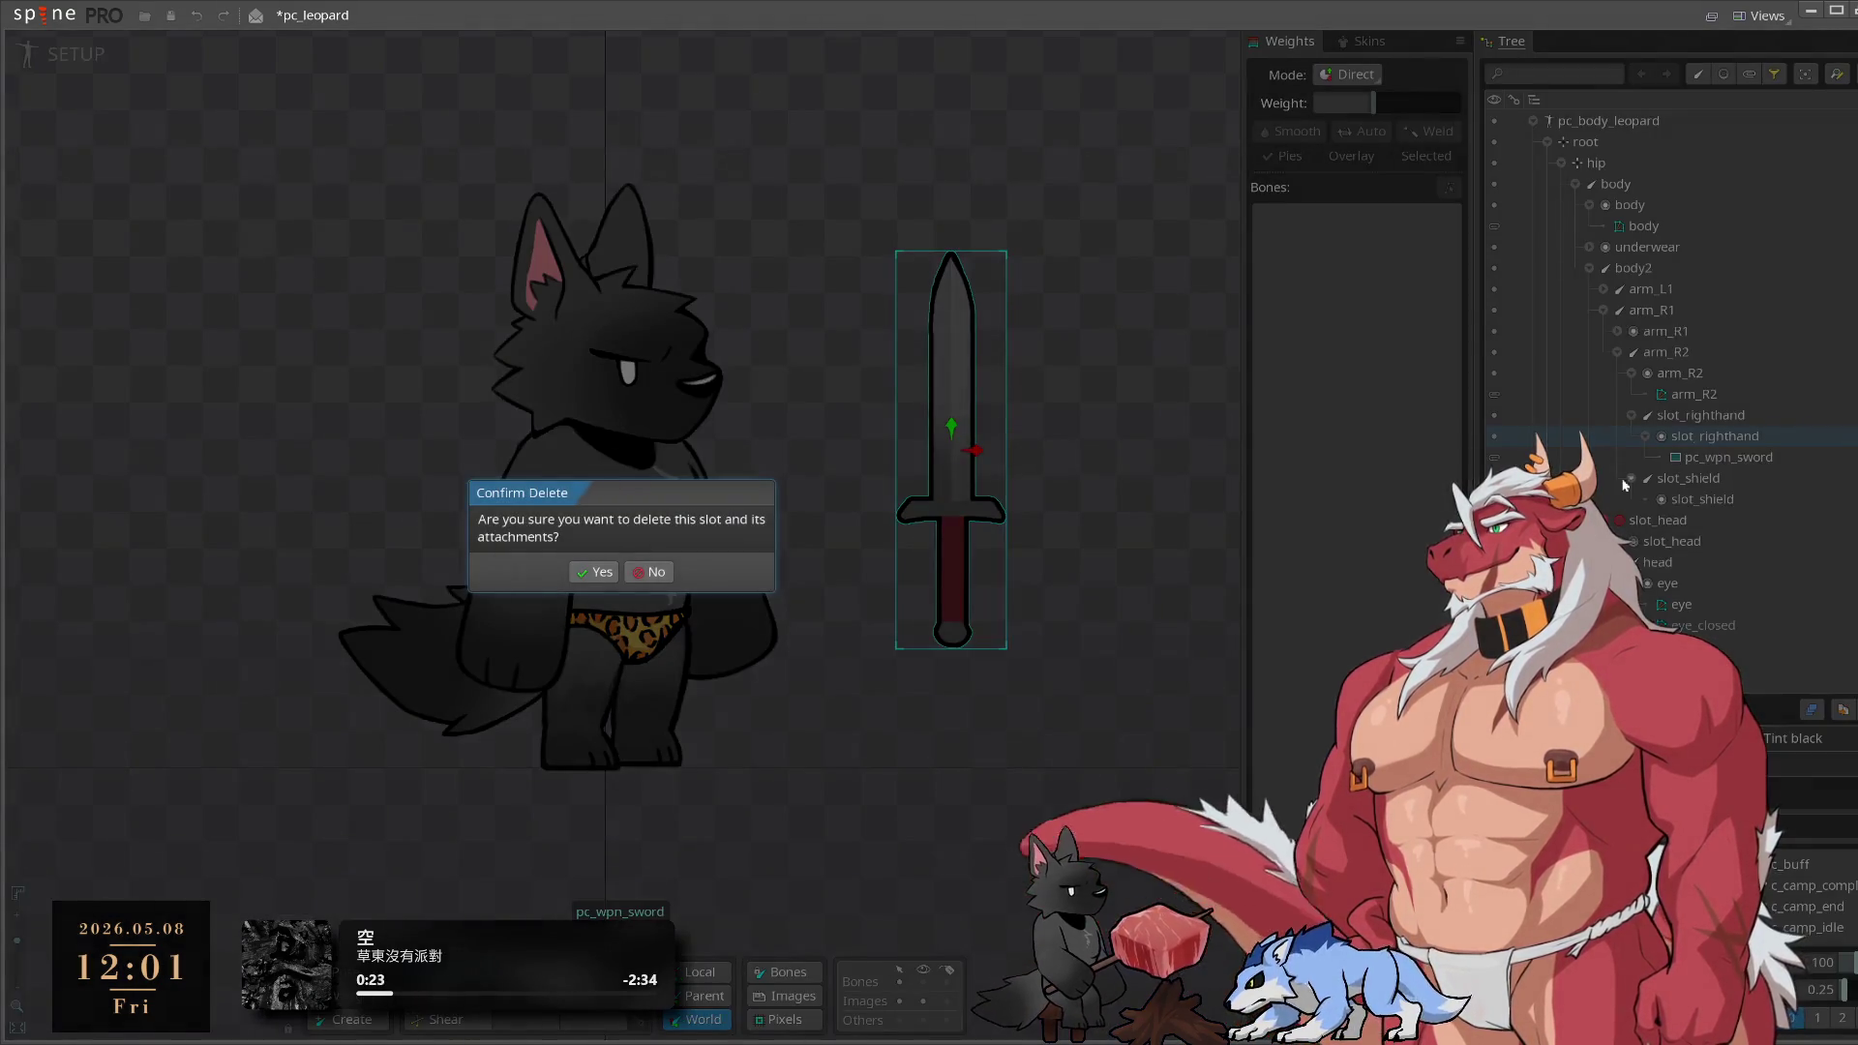
{"action": "key", "text": "Escape"}
{"action": "left_click", "coordinate": [1720, 457]}
{"action": "key", "text": "Delete"}
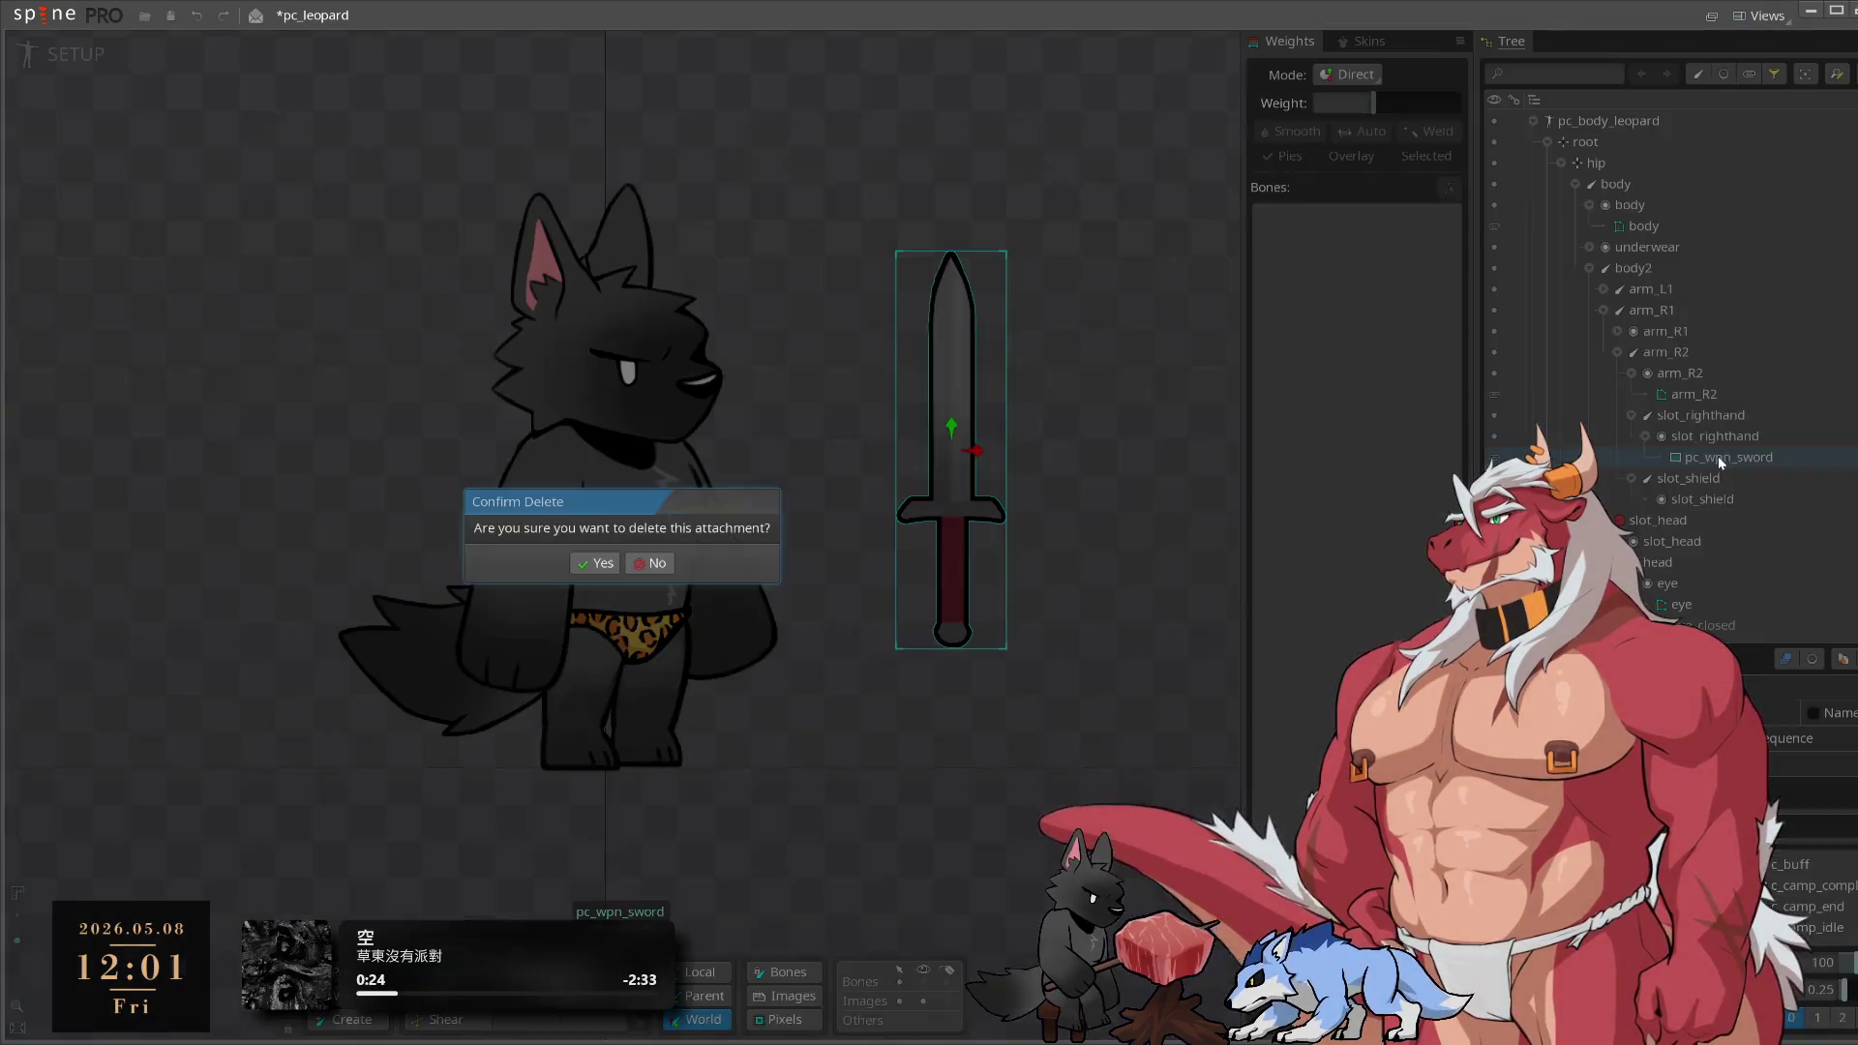
{"action": "left_click", "coordinate": [651, 567]}
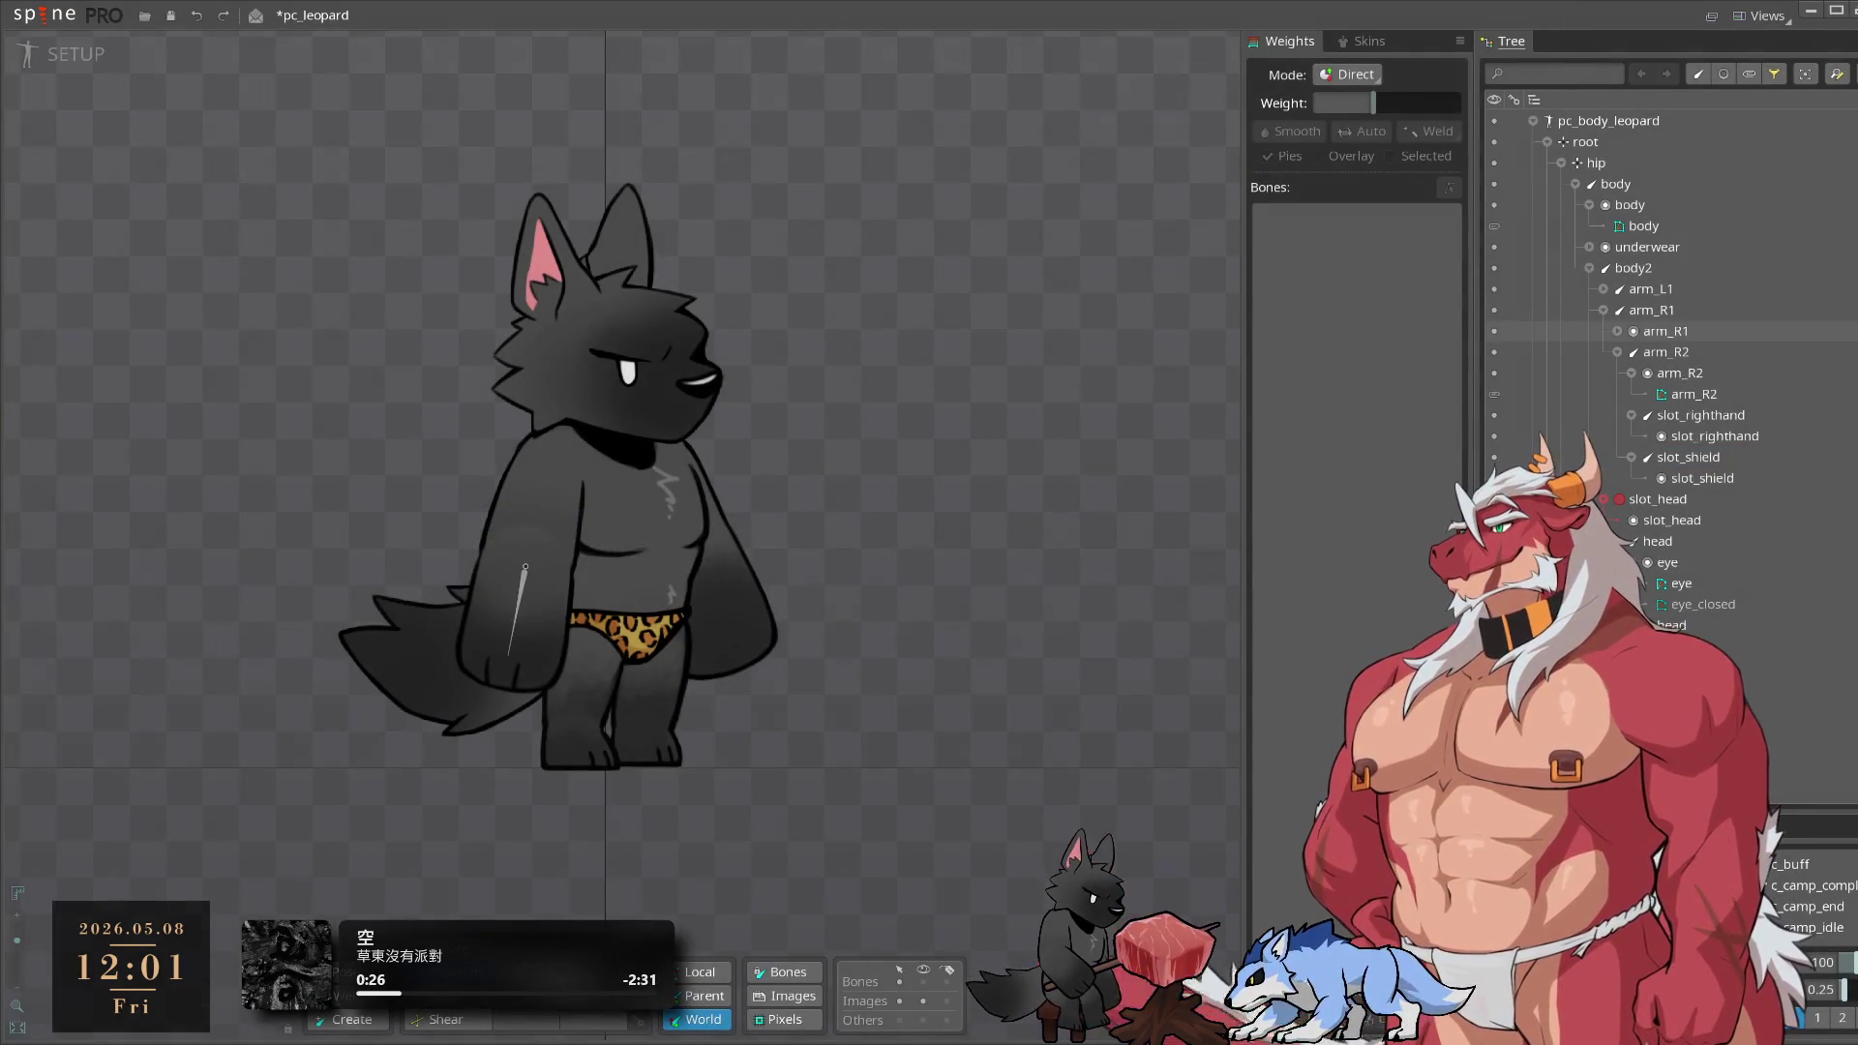
Recentre the wolf in the view and collapse the hip, leg_L and leg_R branches
{"action": "left_click_drag", "start_coordinate": [1007, 380], "coordinate": [970, 385]}
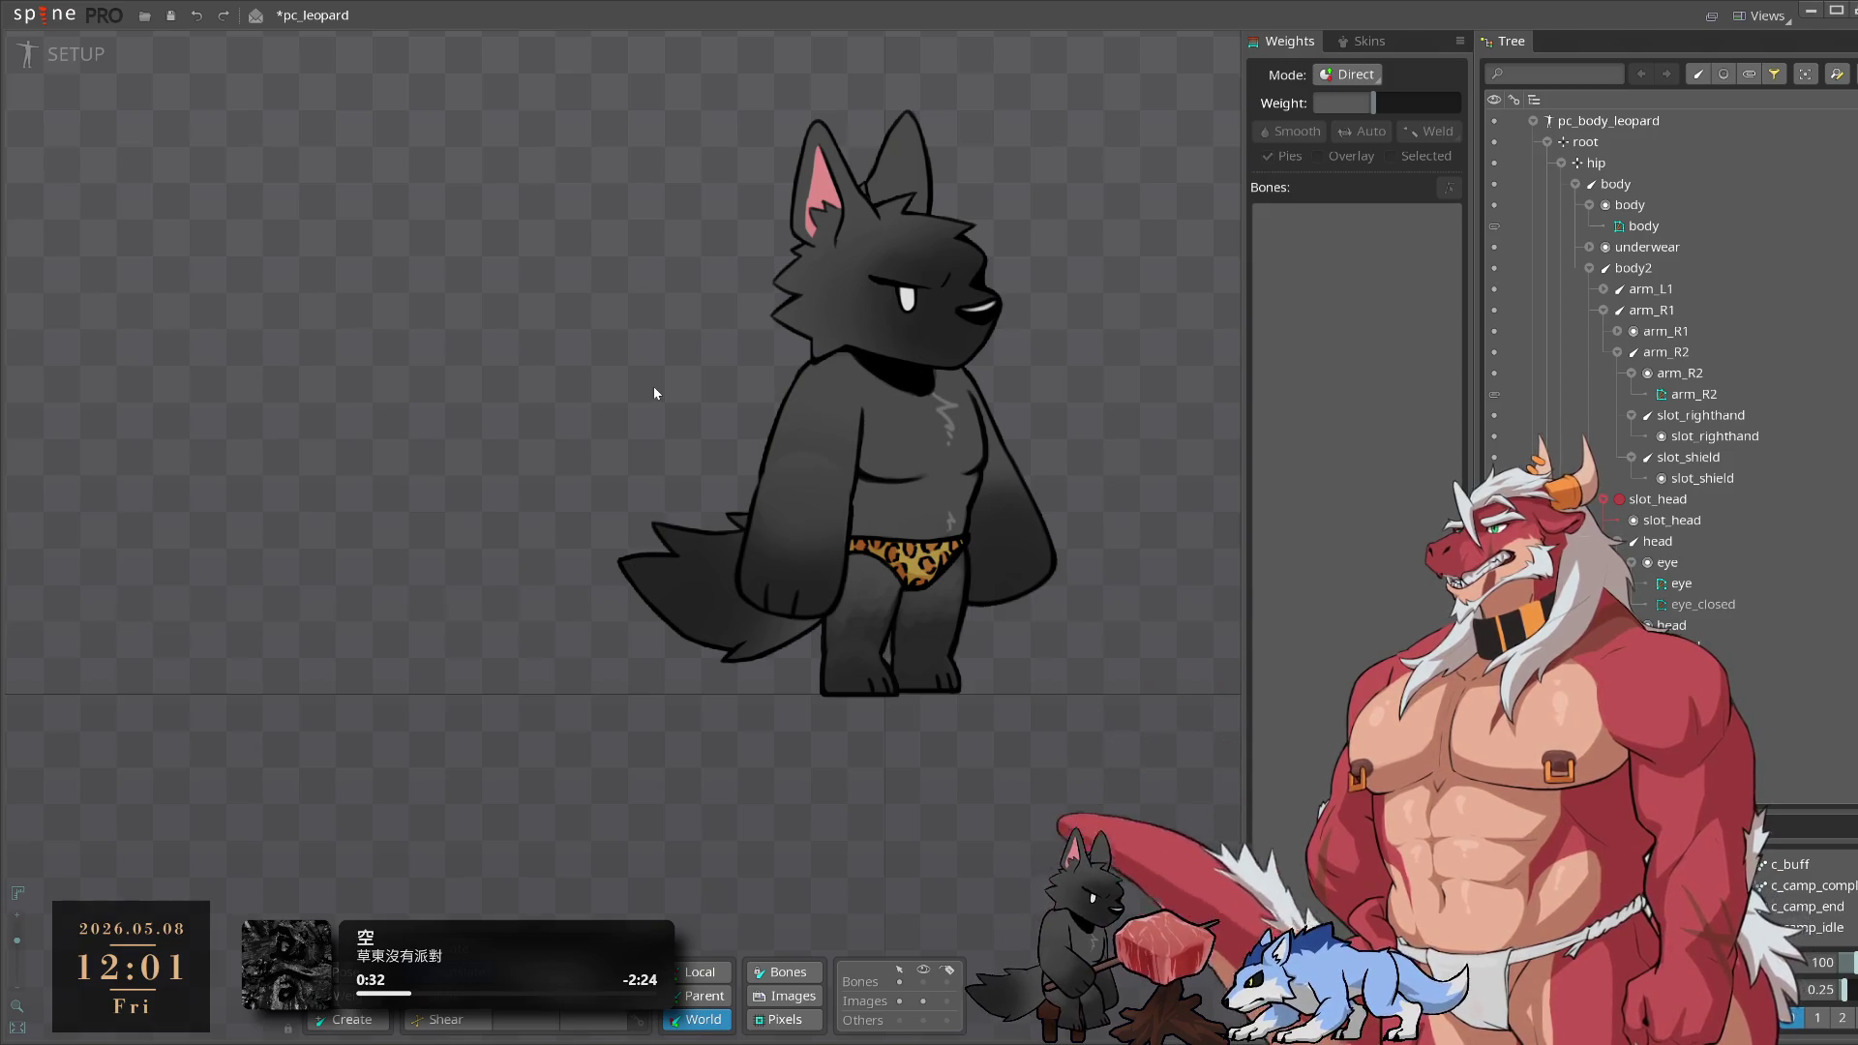
{"action": "left_click_drag", "start_coordinate": [650, 395], "coordinate": [594, 403]}
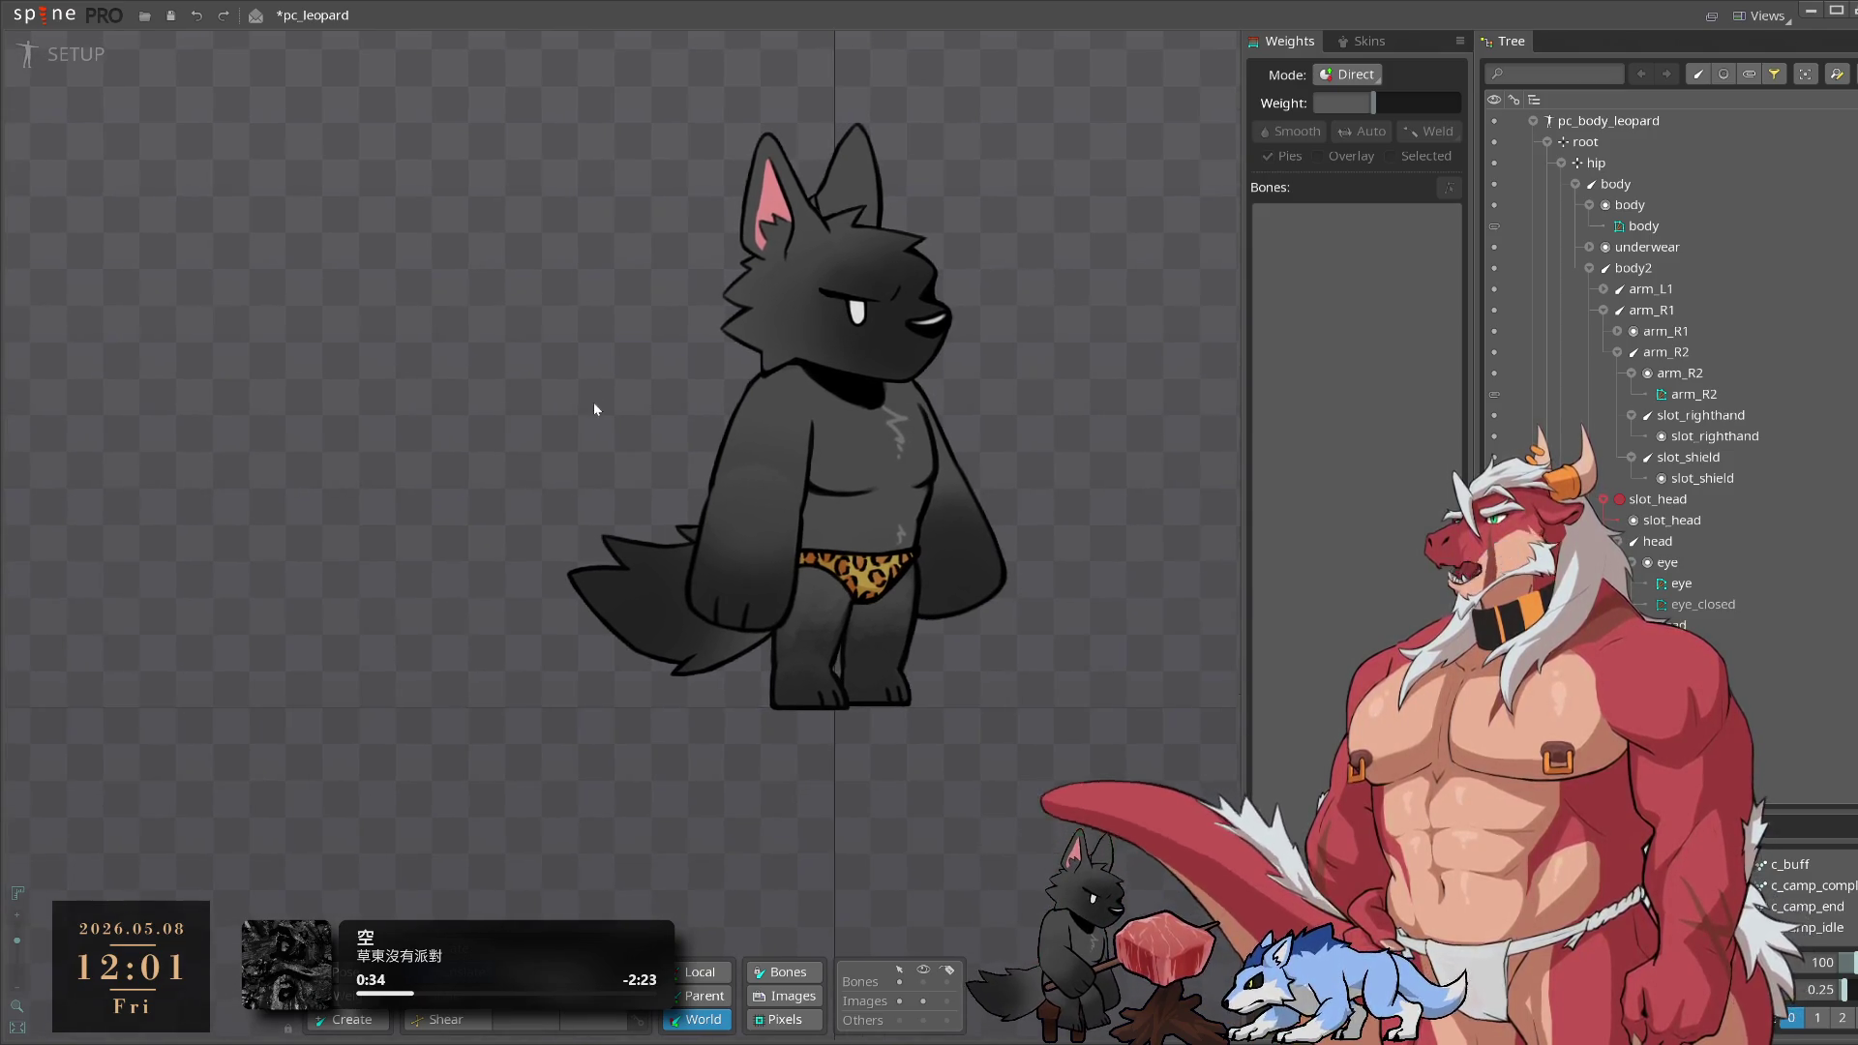
{"action": "left_click", "coordinate": [1561, 163]}
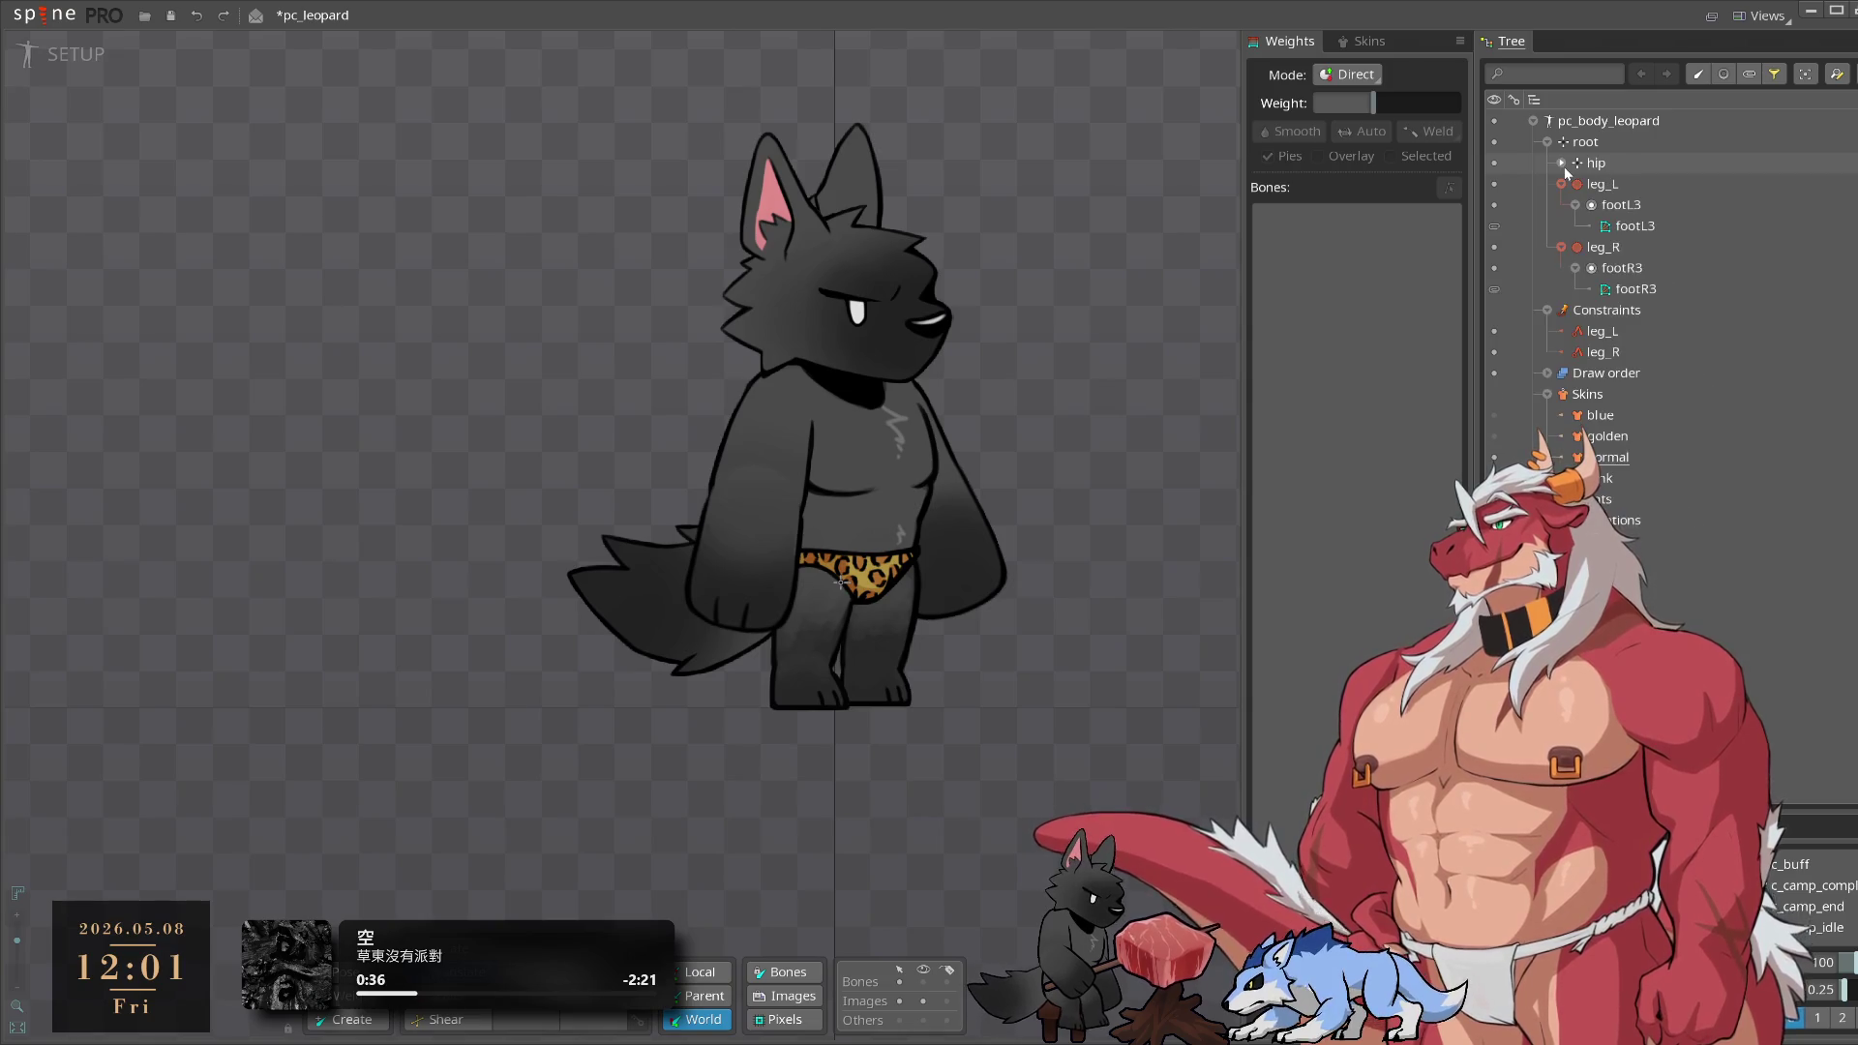
{"action": "left_click", "coordinate": [1561, 184]}
{"action": "left_click", "coordinate": [1561, 205]}
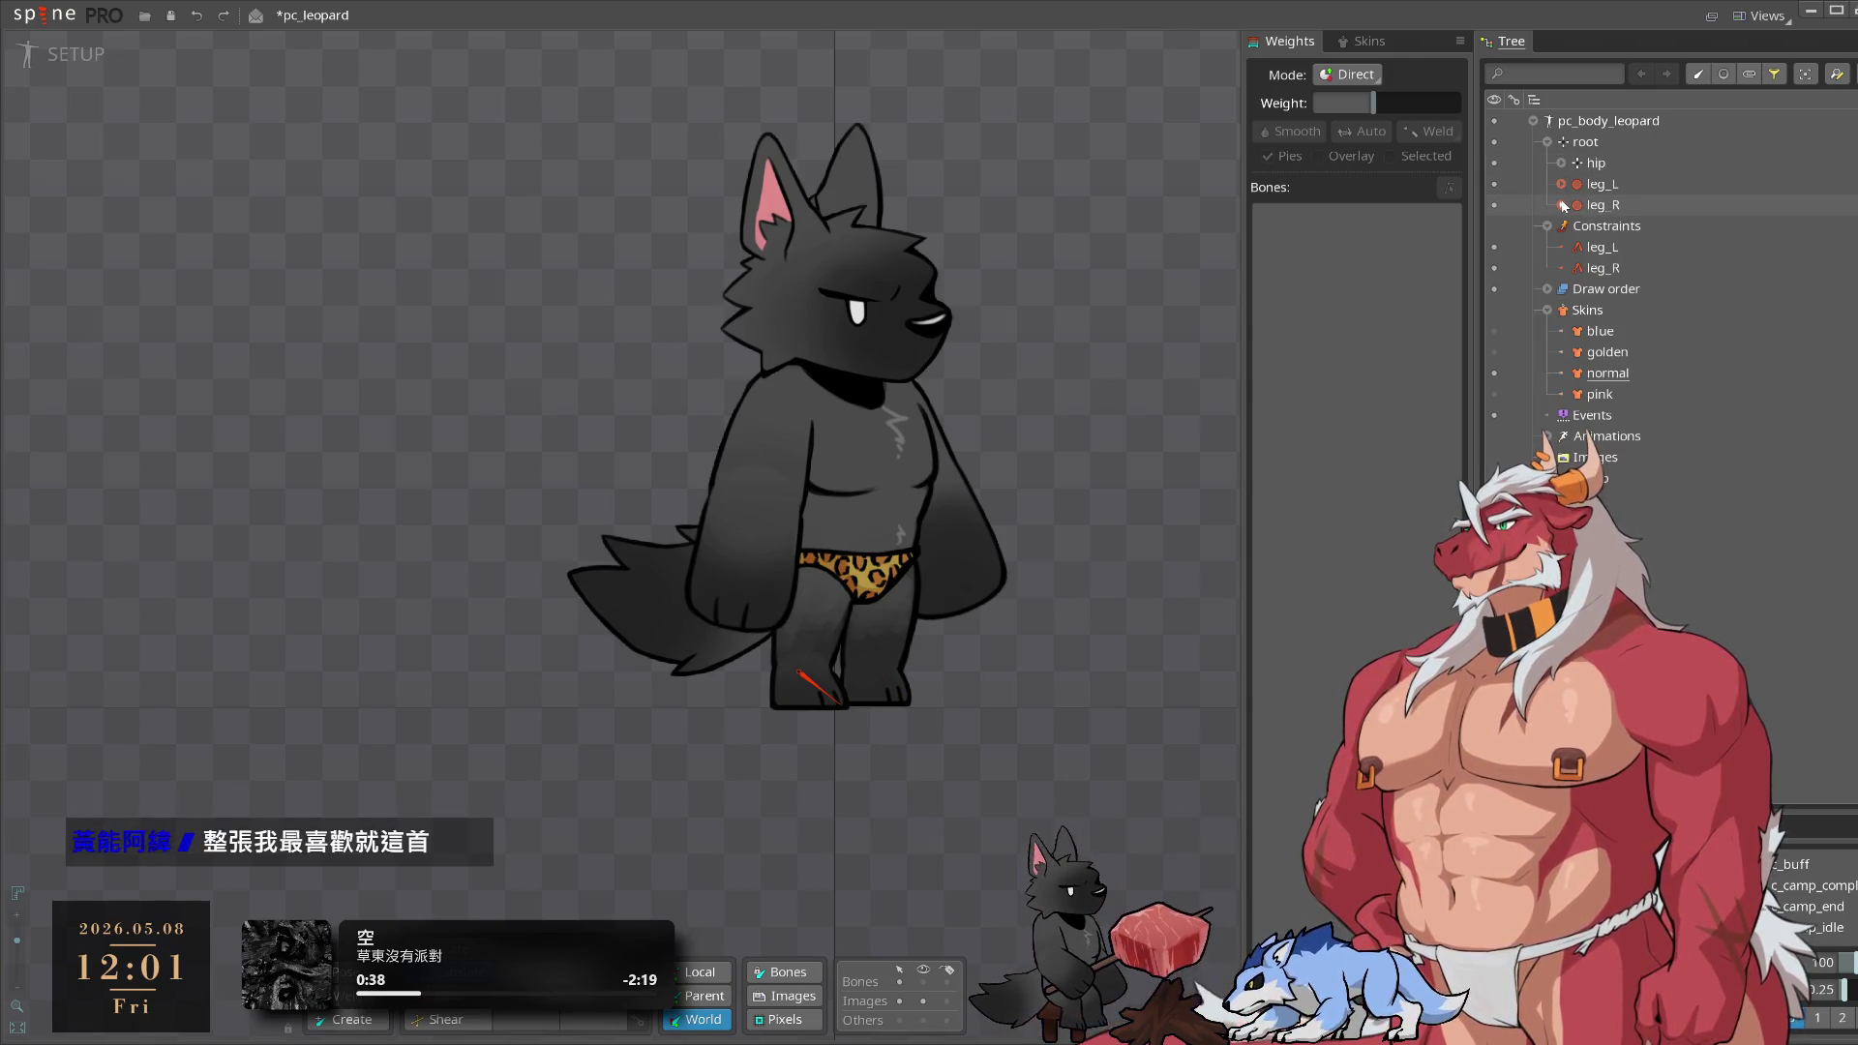
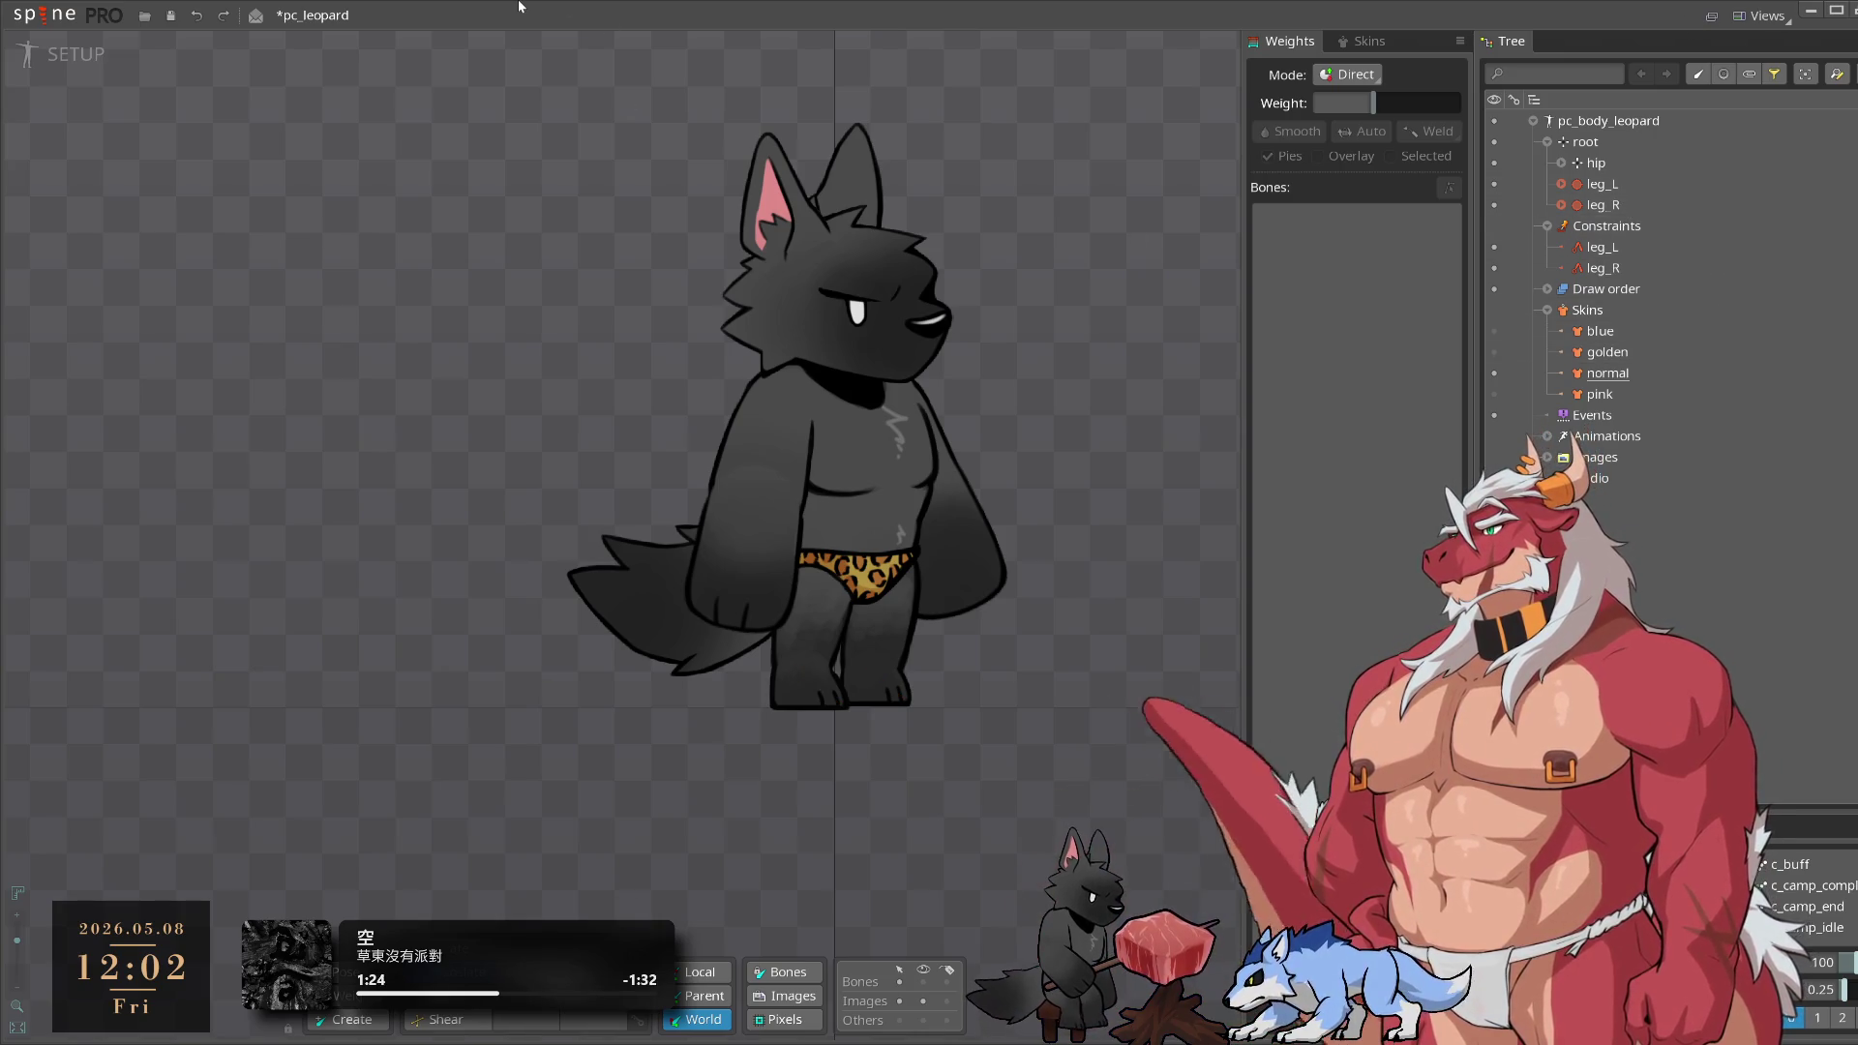
Save the project and duplicate the pc_body_leopard skeleton with Ctrl+D
{"action": "key", "text": "ctrl+s"}
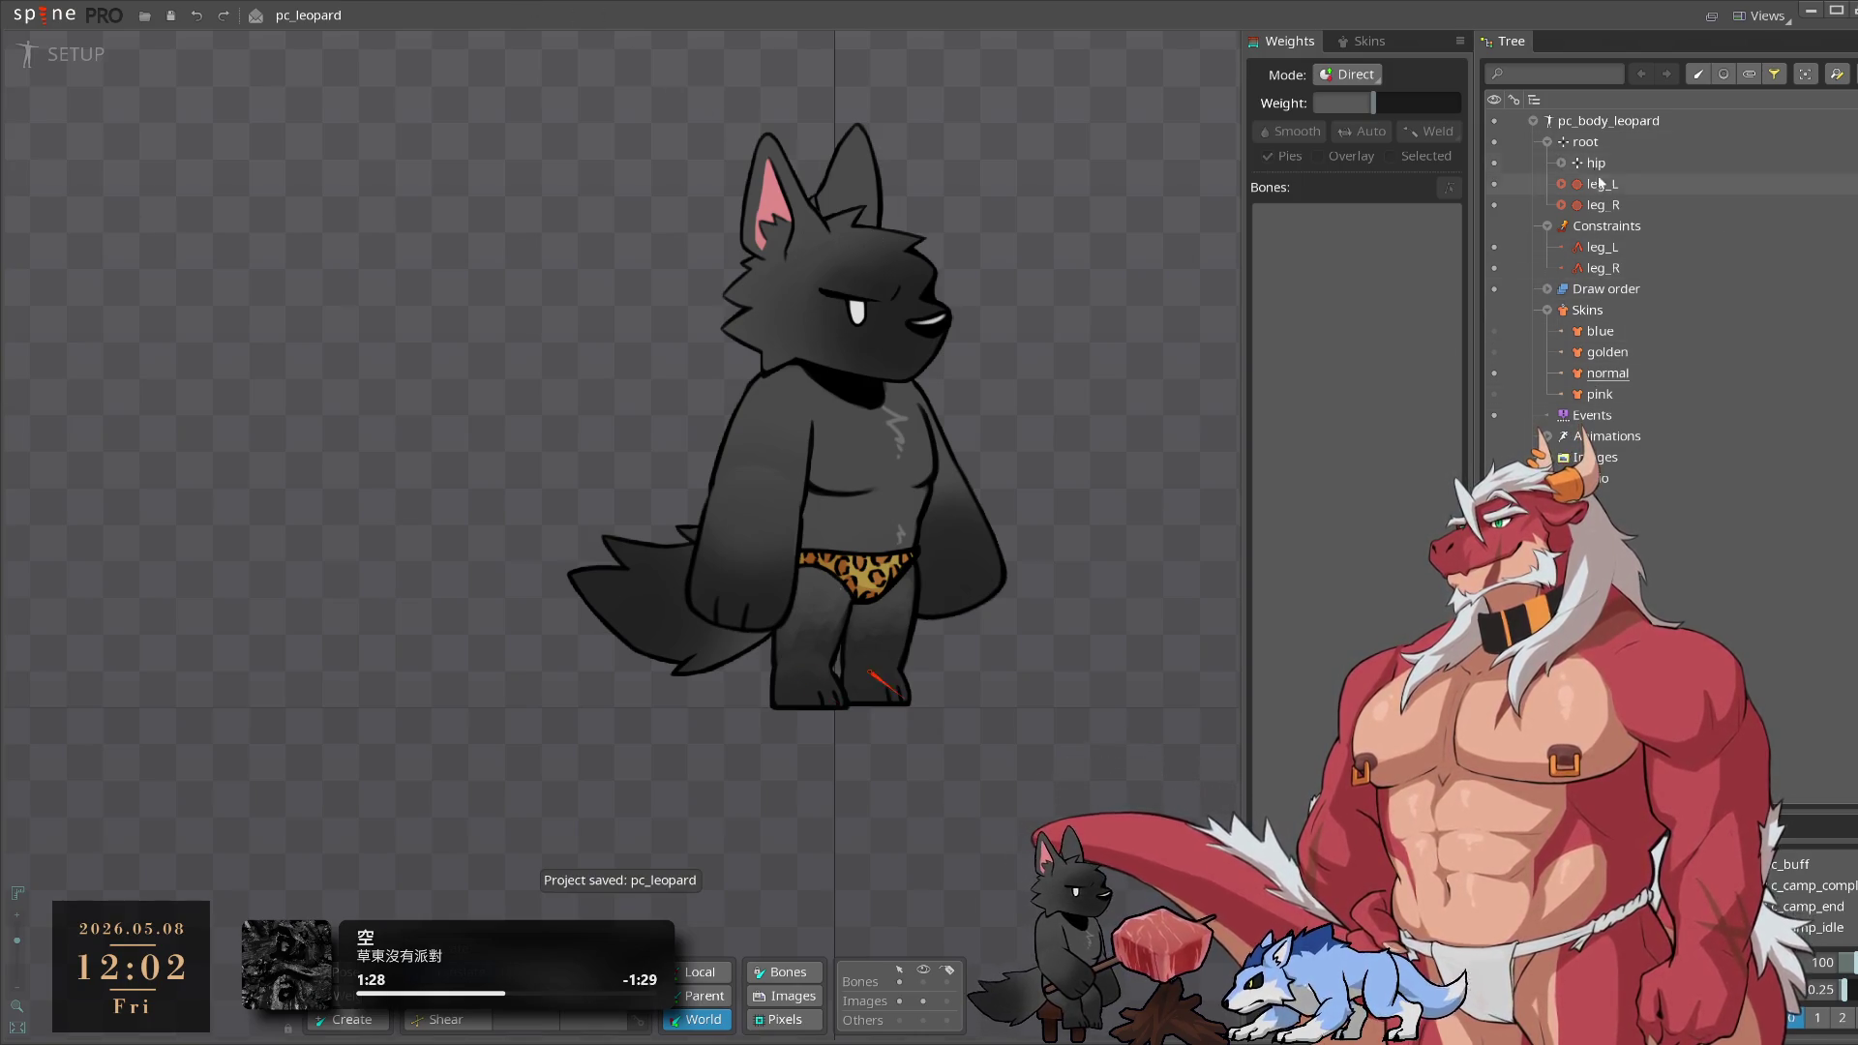
{"action": "left_click", "coordinate": [1536, 124]}
{"action": "left_click", "coordinate": [1536, 124]}
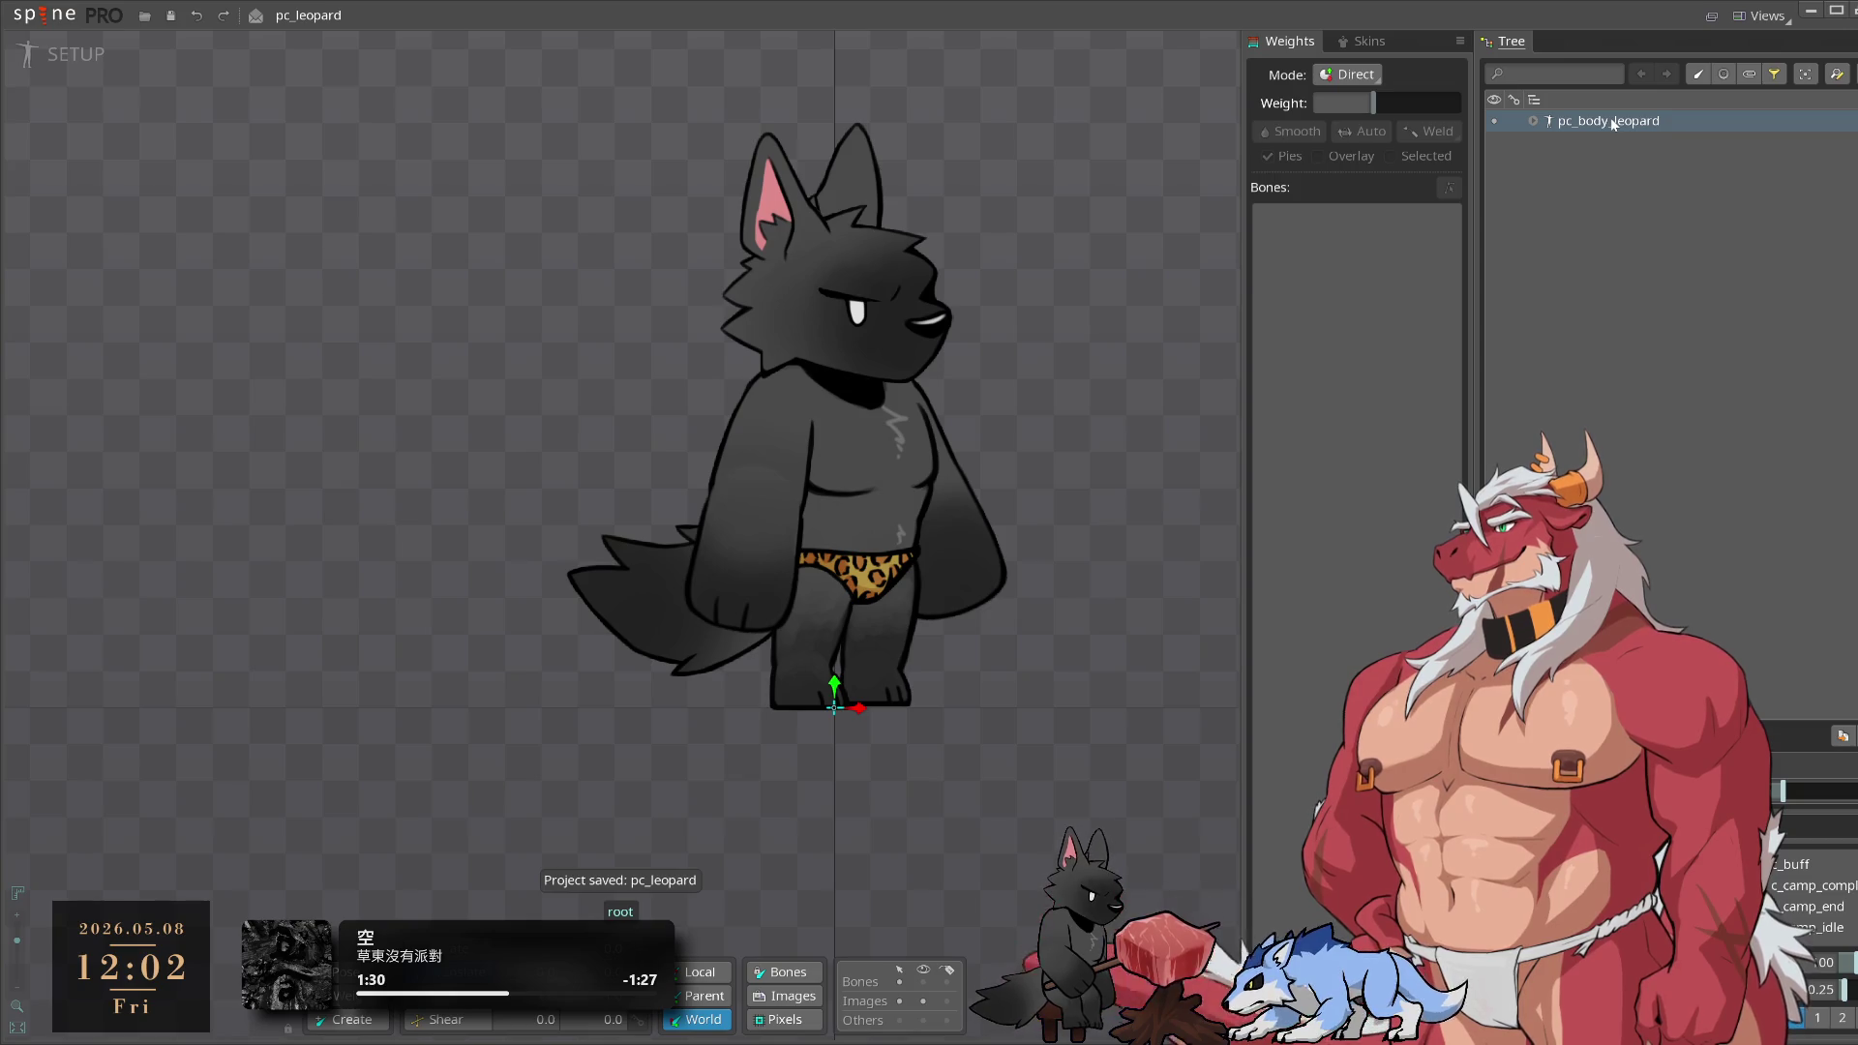
{"action": "double_click", "coordinate": [1603, 125]}
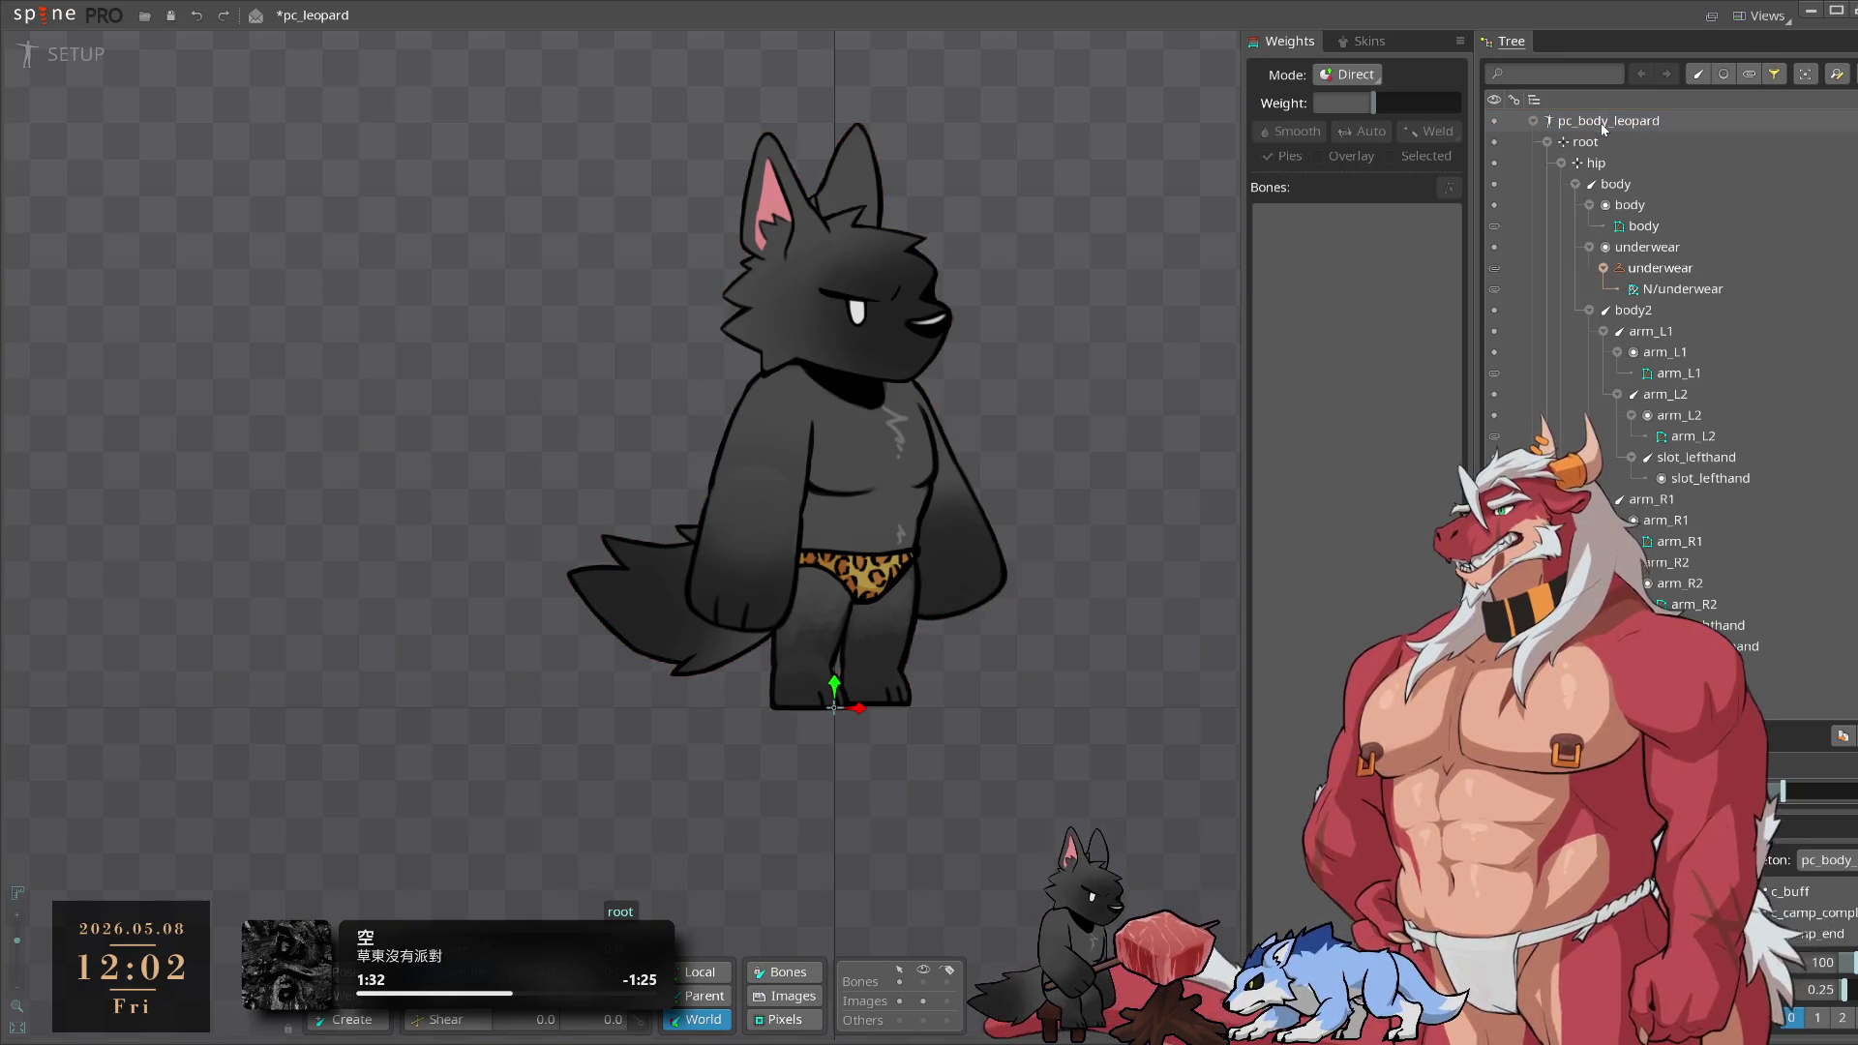
{"action": "left_click", "coordinate": [1533, 123]}
{"action": "left_click", "coordinate": [1533, 124]}
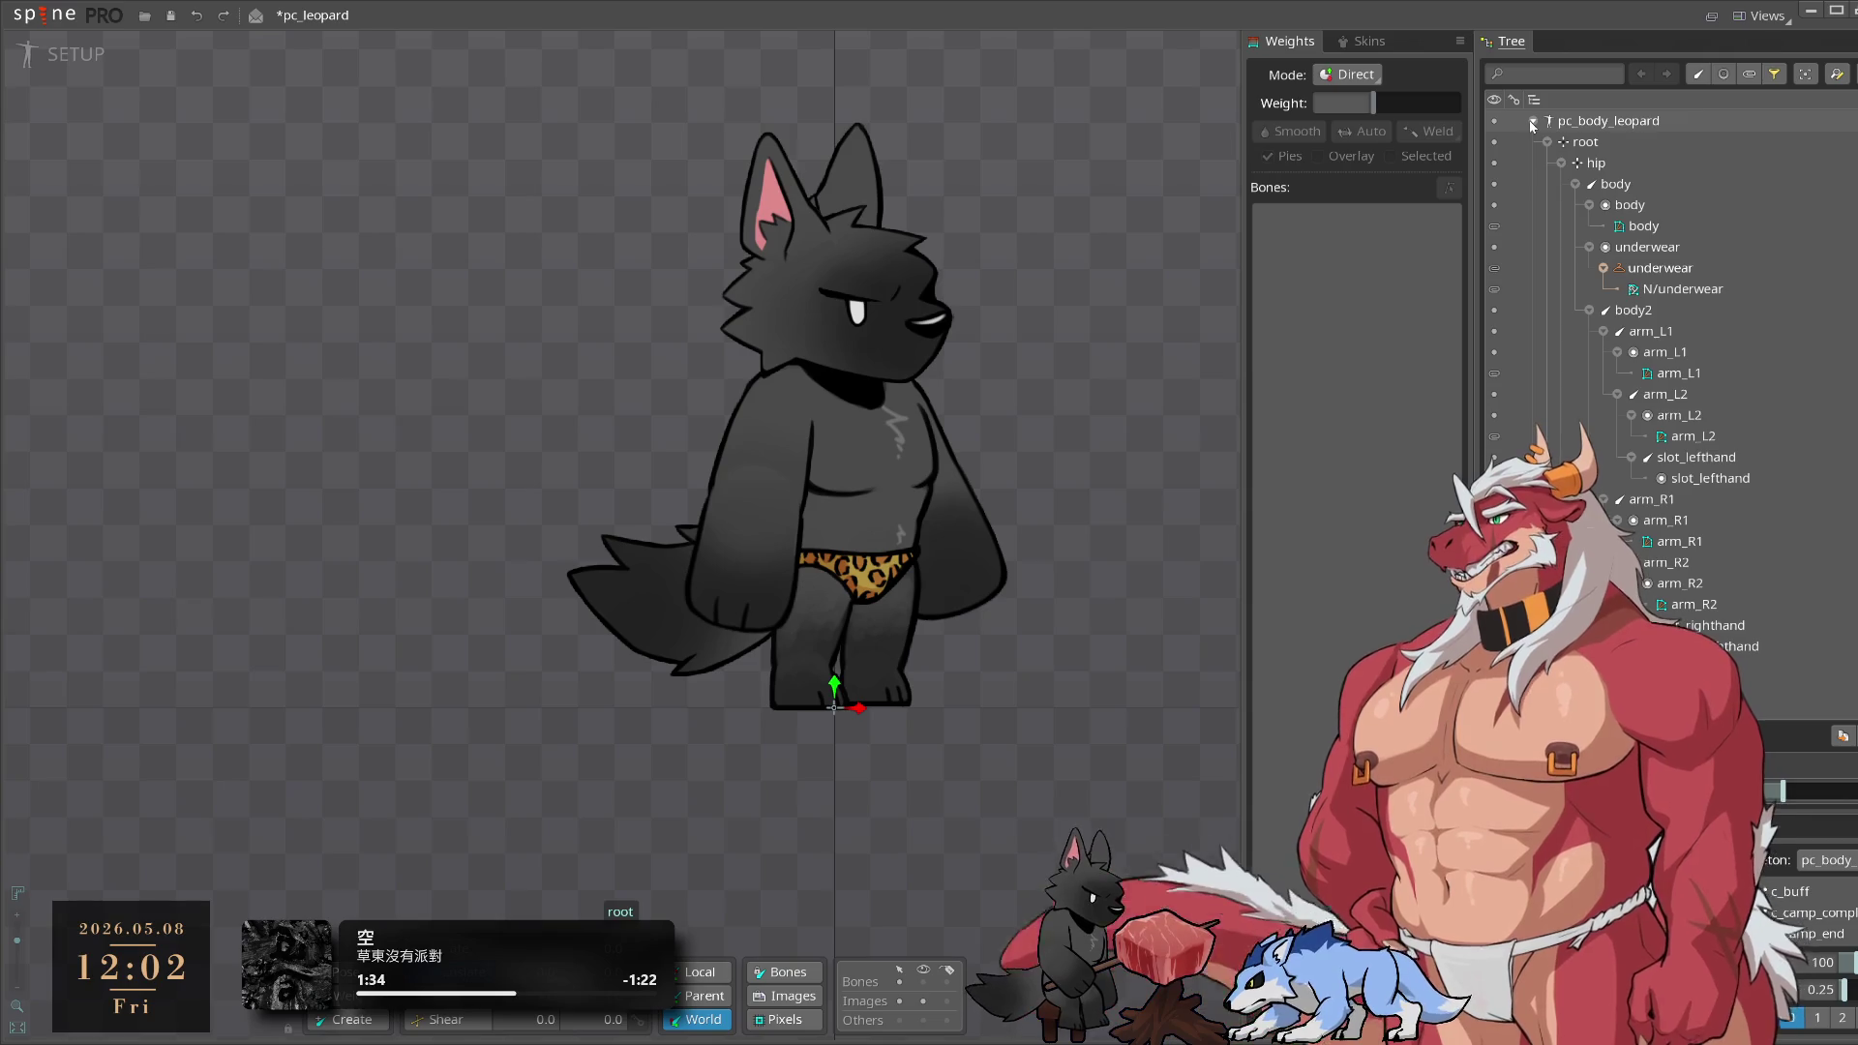
{"action": "key", "text": "ctrl+d"}
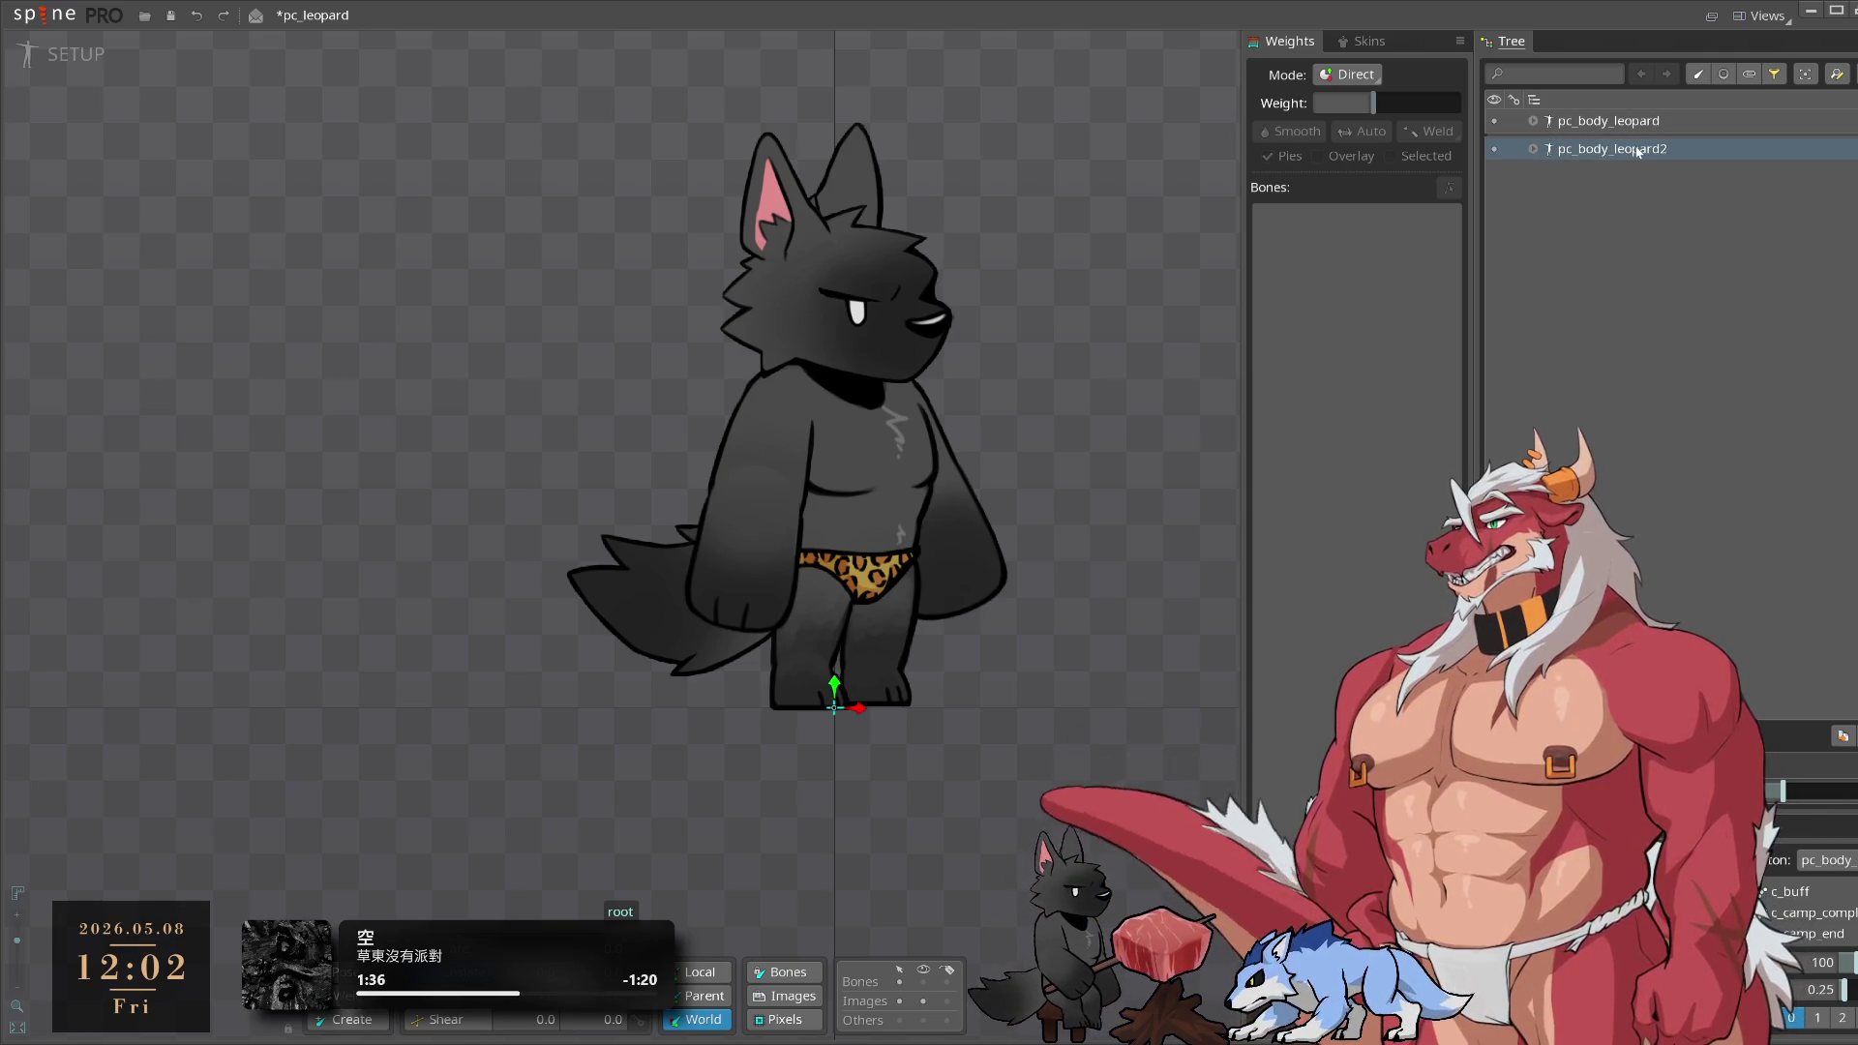
Rename the copy to pc_head_leopard and drag it above pc_body_leopard
{"action": "double_click", "coordinate": [1635, 150]}
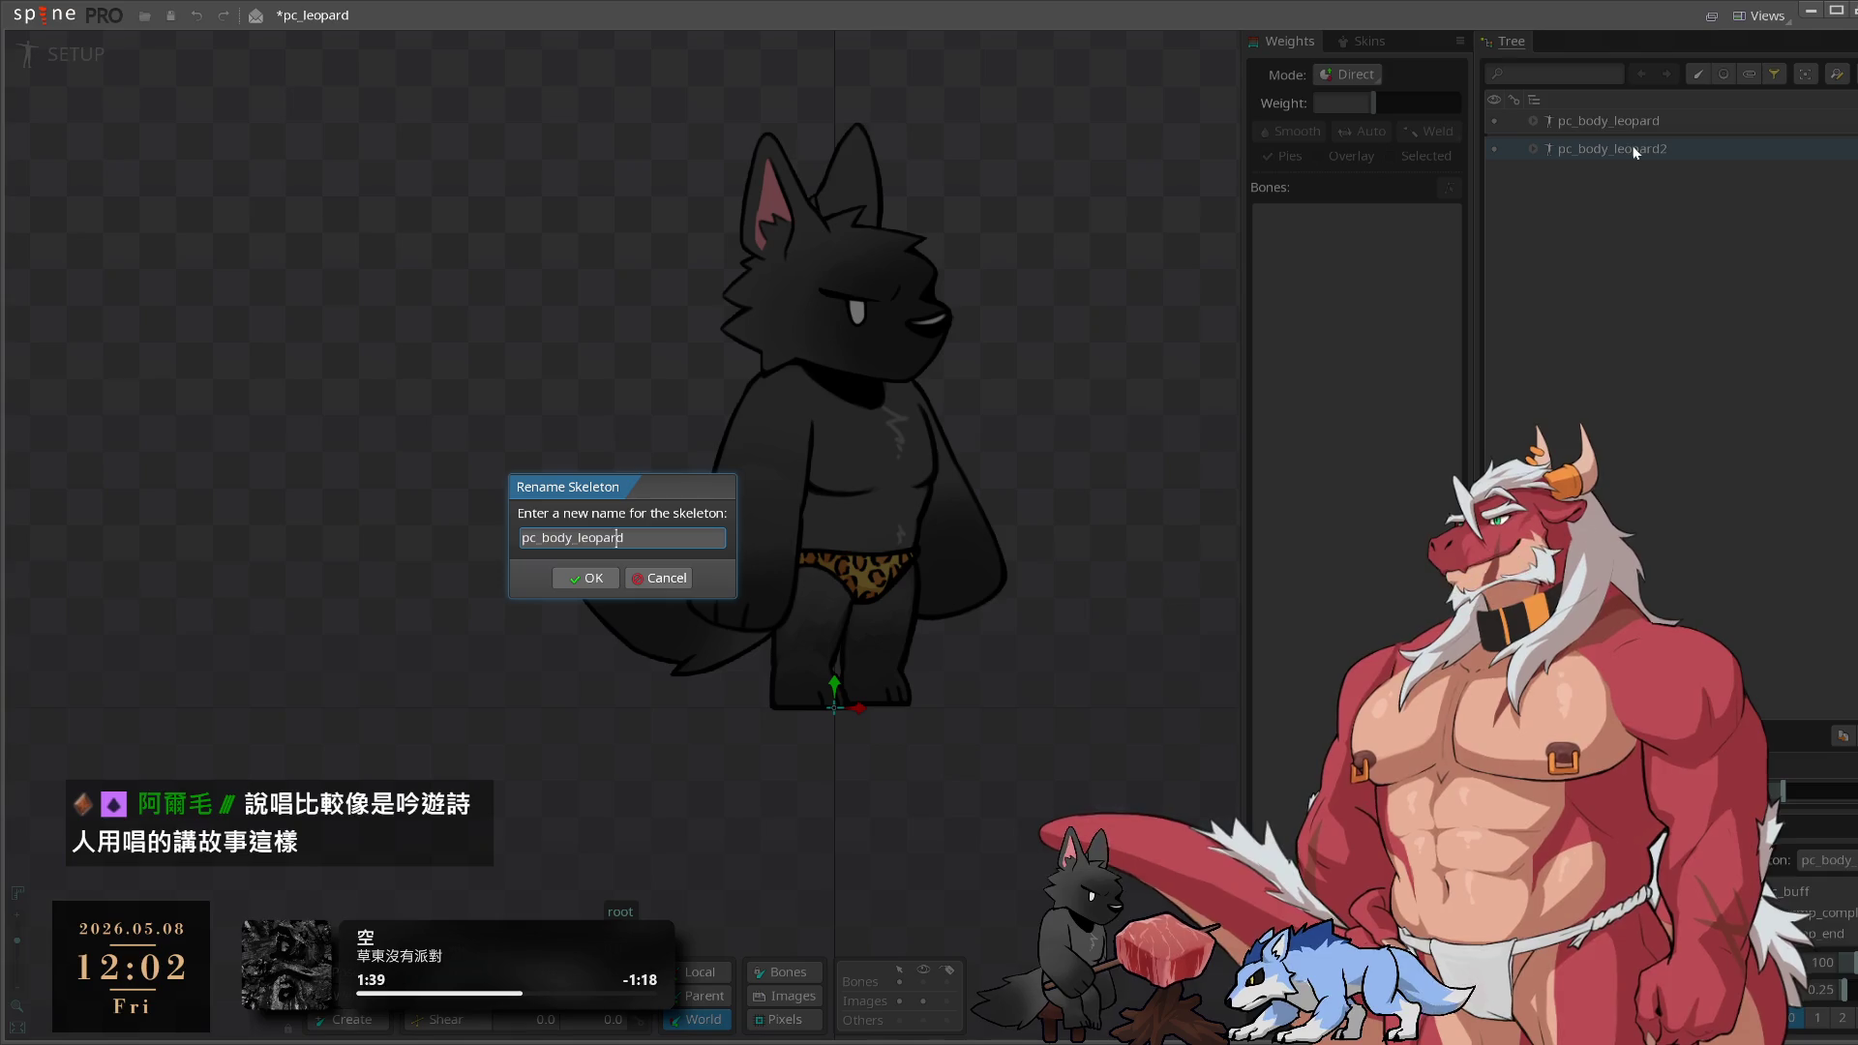
{"action": "key", "text": "Left"}
{"action": "key", "text": "Left"}
{"action": "key", "text": "Left"}
{"action": "key", "text": "BackSpace"}
{"action": "key", "text": "BackSpace"}
{"action": "key", "text": "BackSpace"}
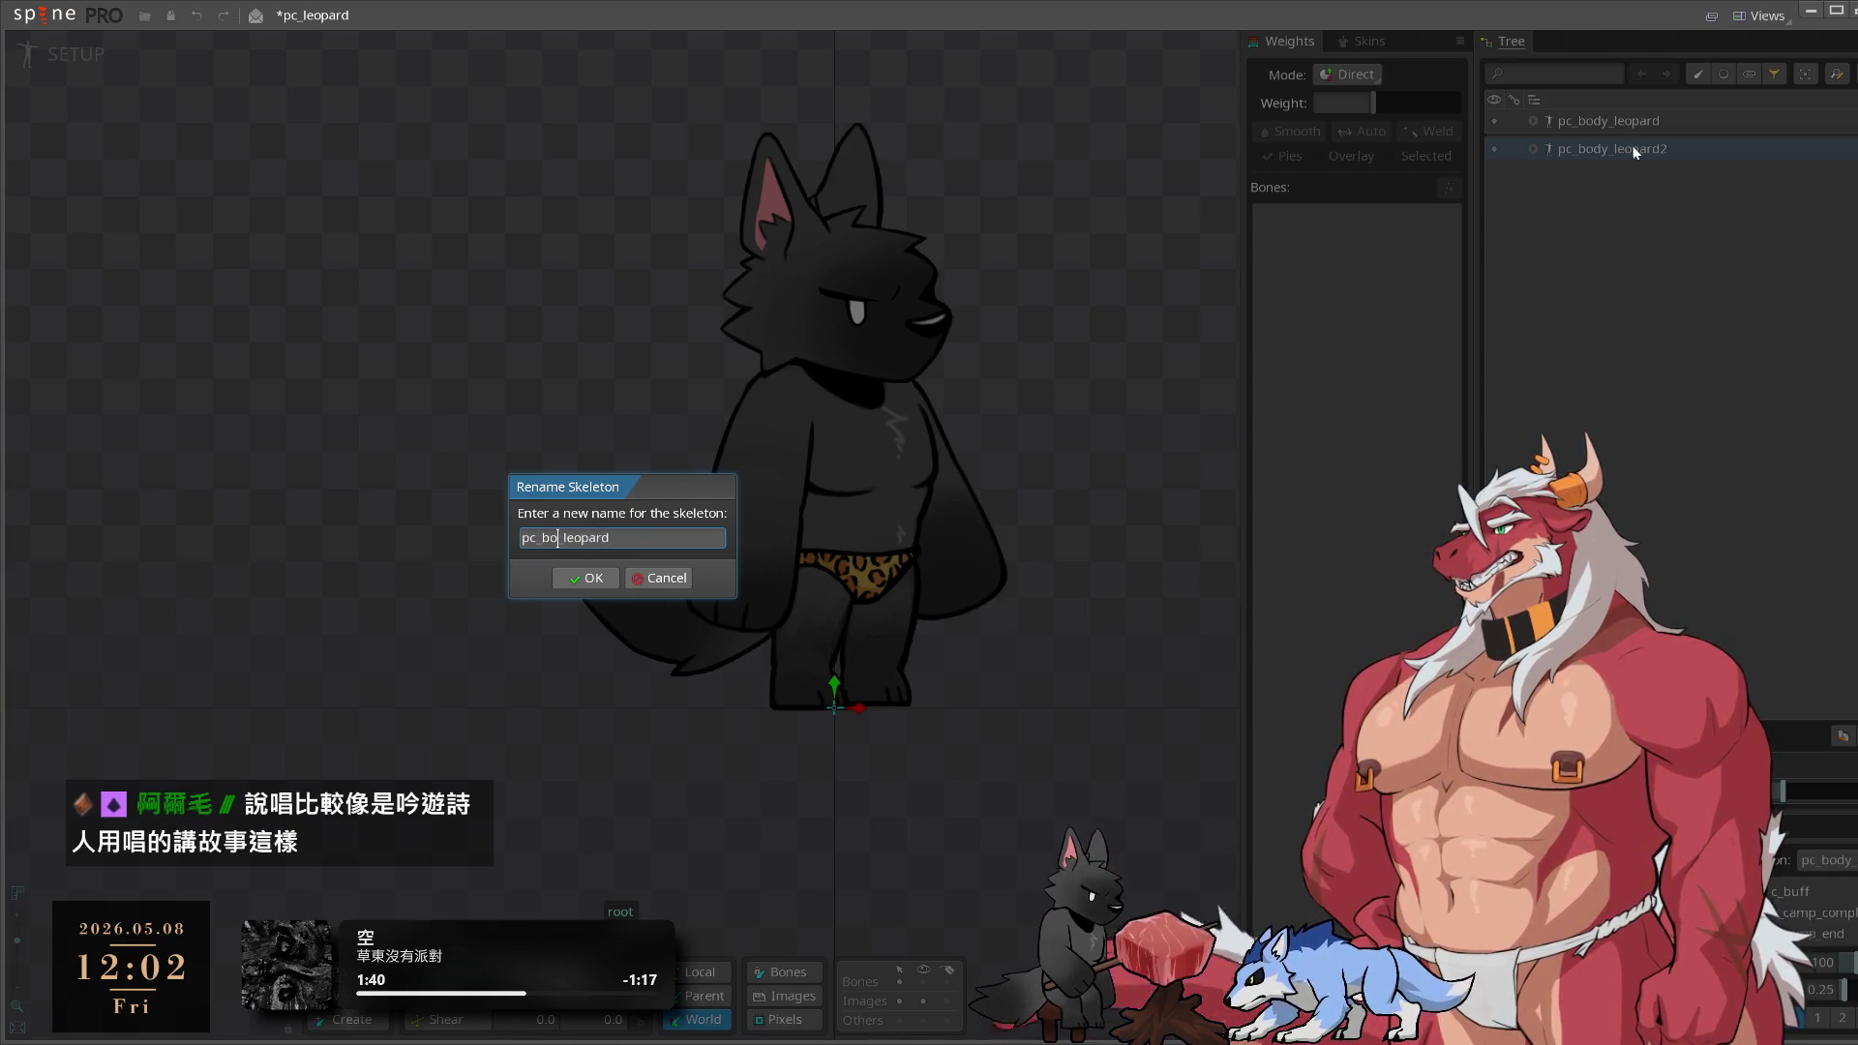
{"action": "type", "text": "head"}
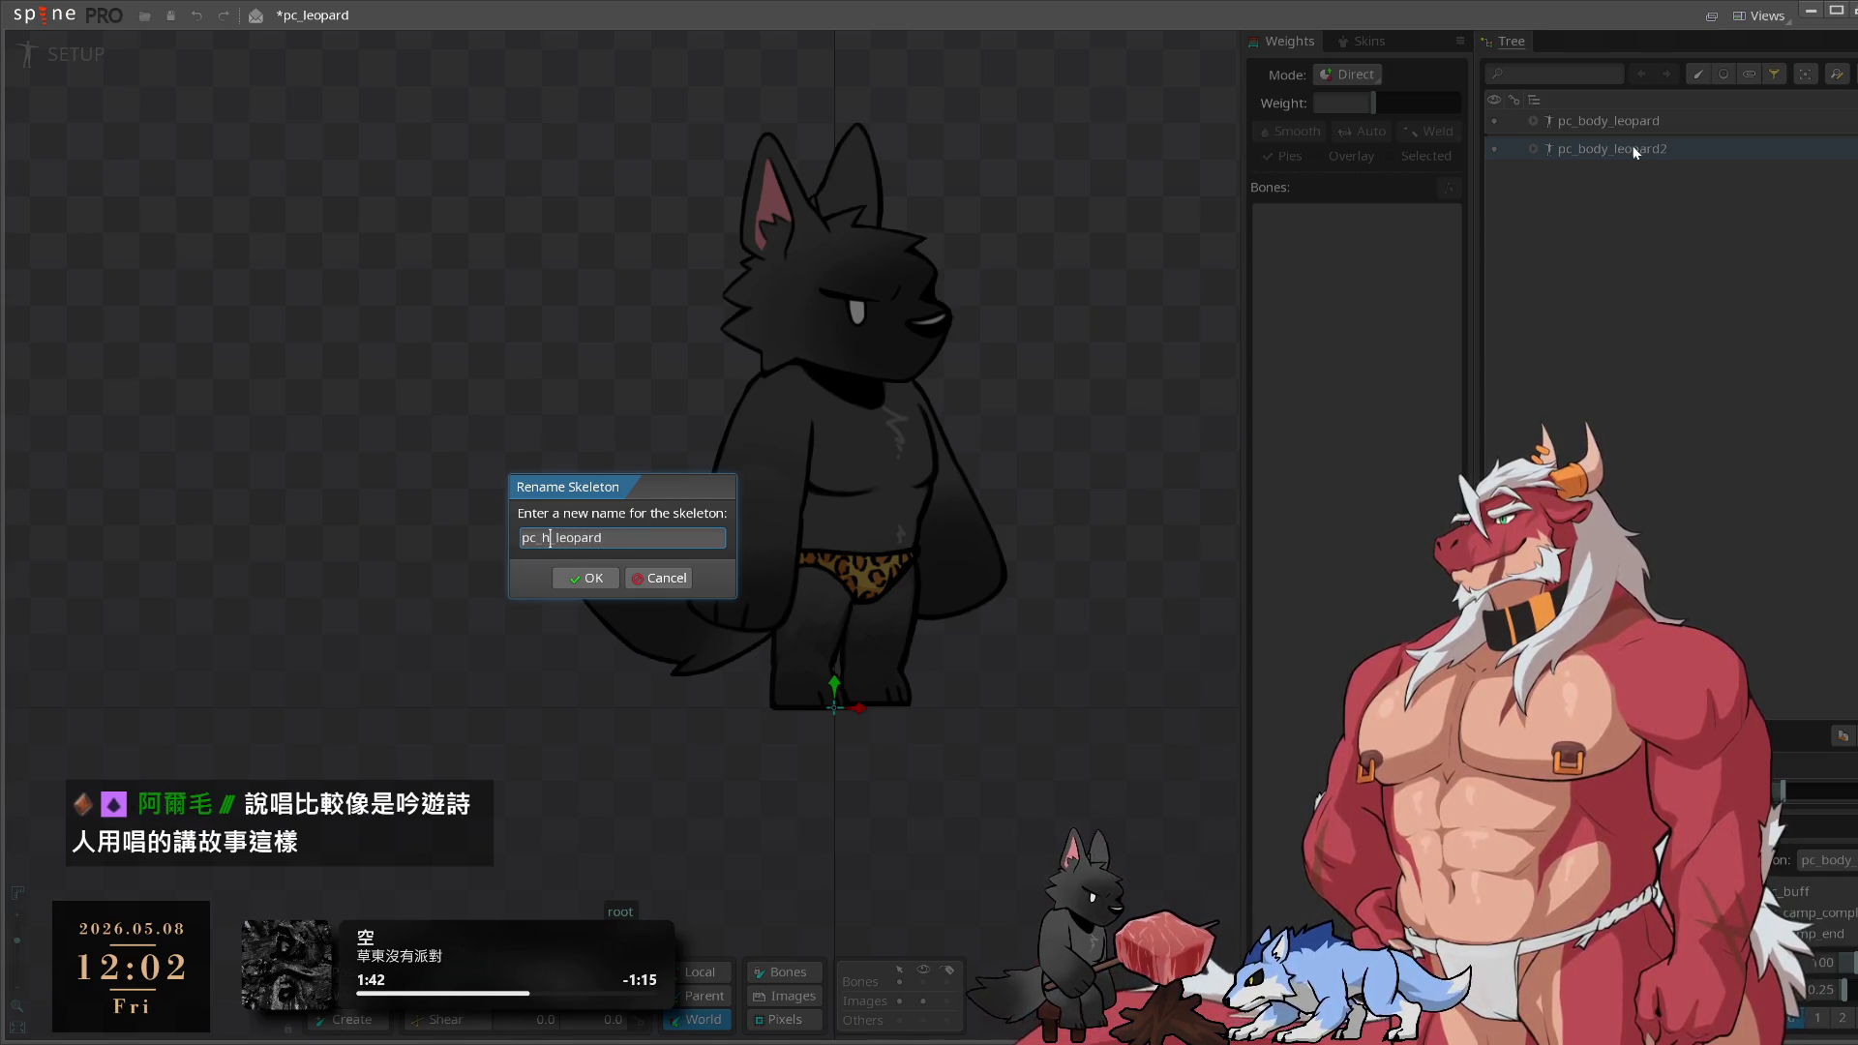
{"action": "key", "text": "Return"}
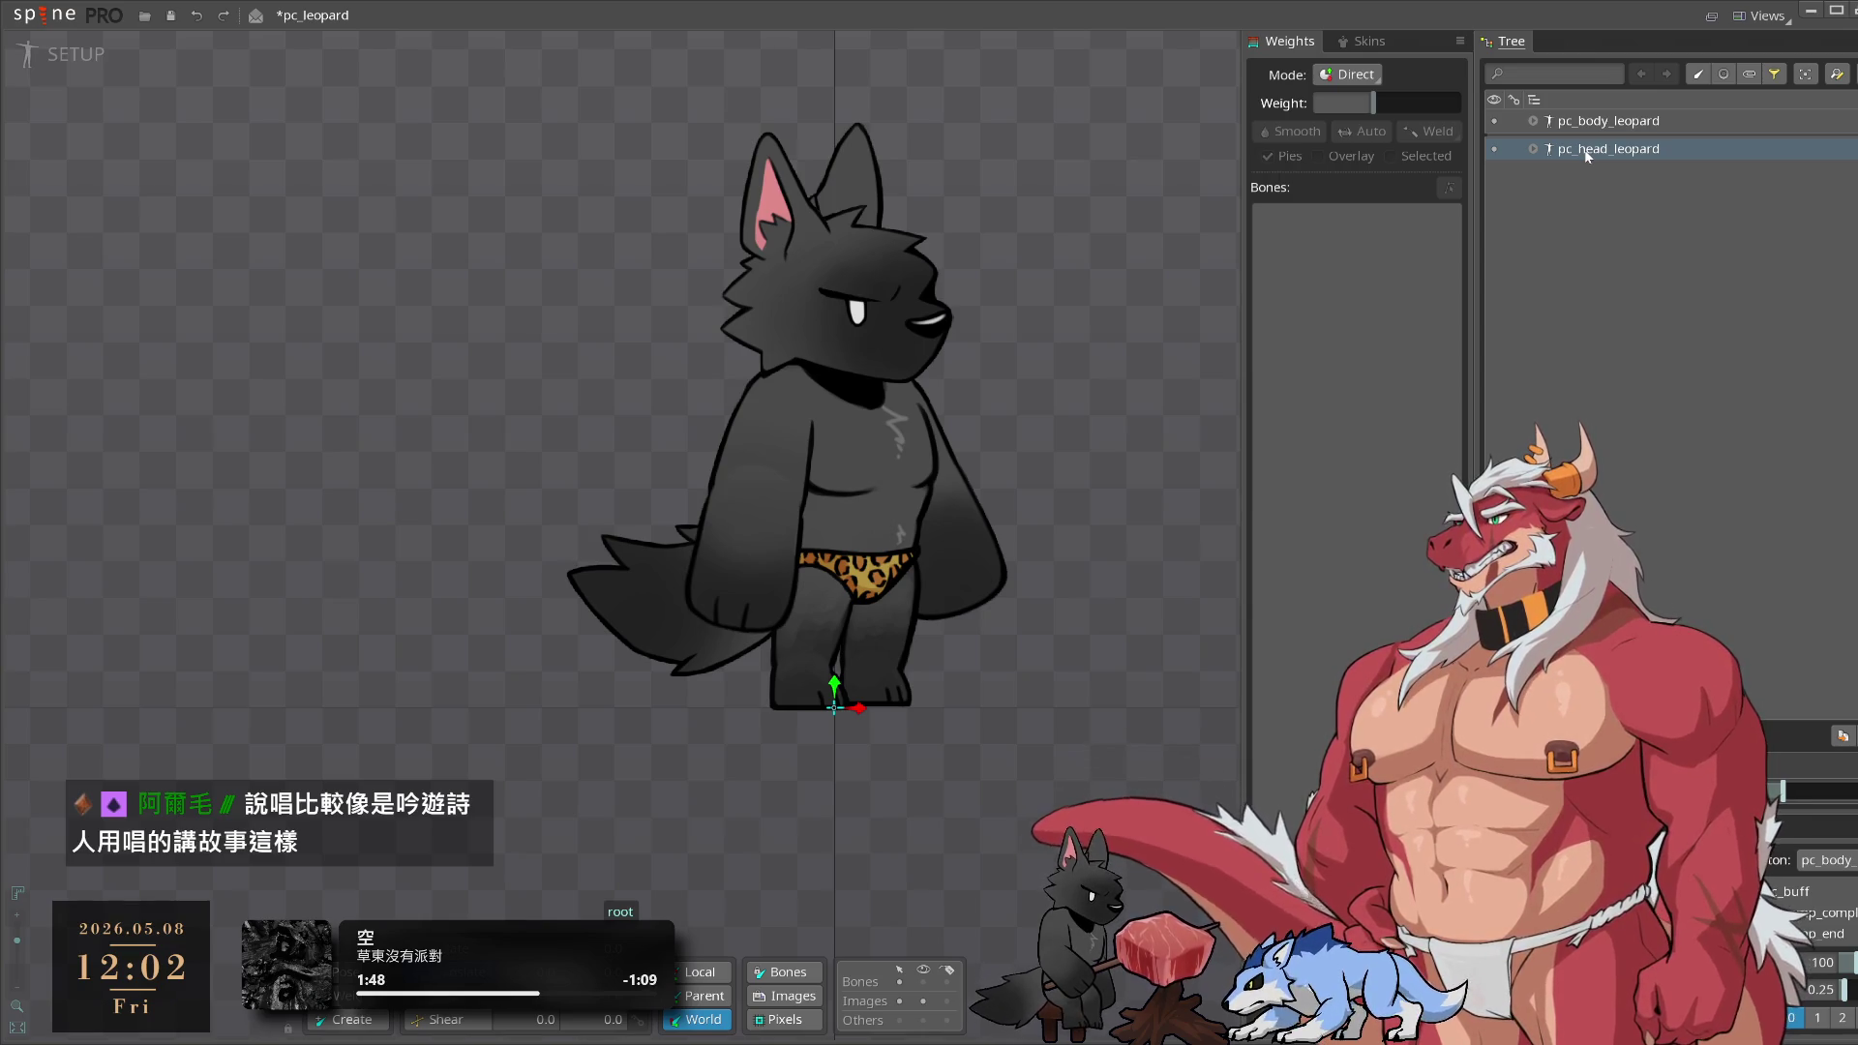
{"action": "left_click_drag", "start_coordinate": [1588, 152], "coordinate": [1597, 114]}
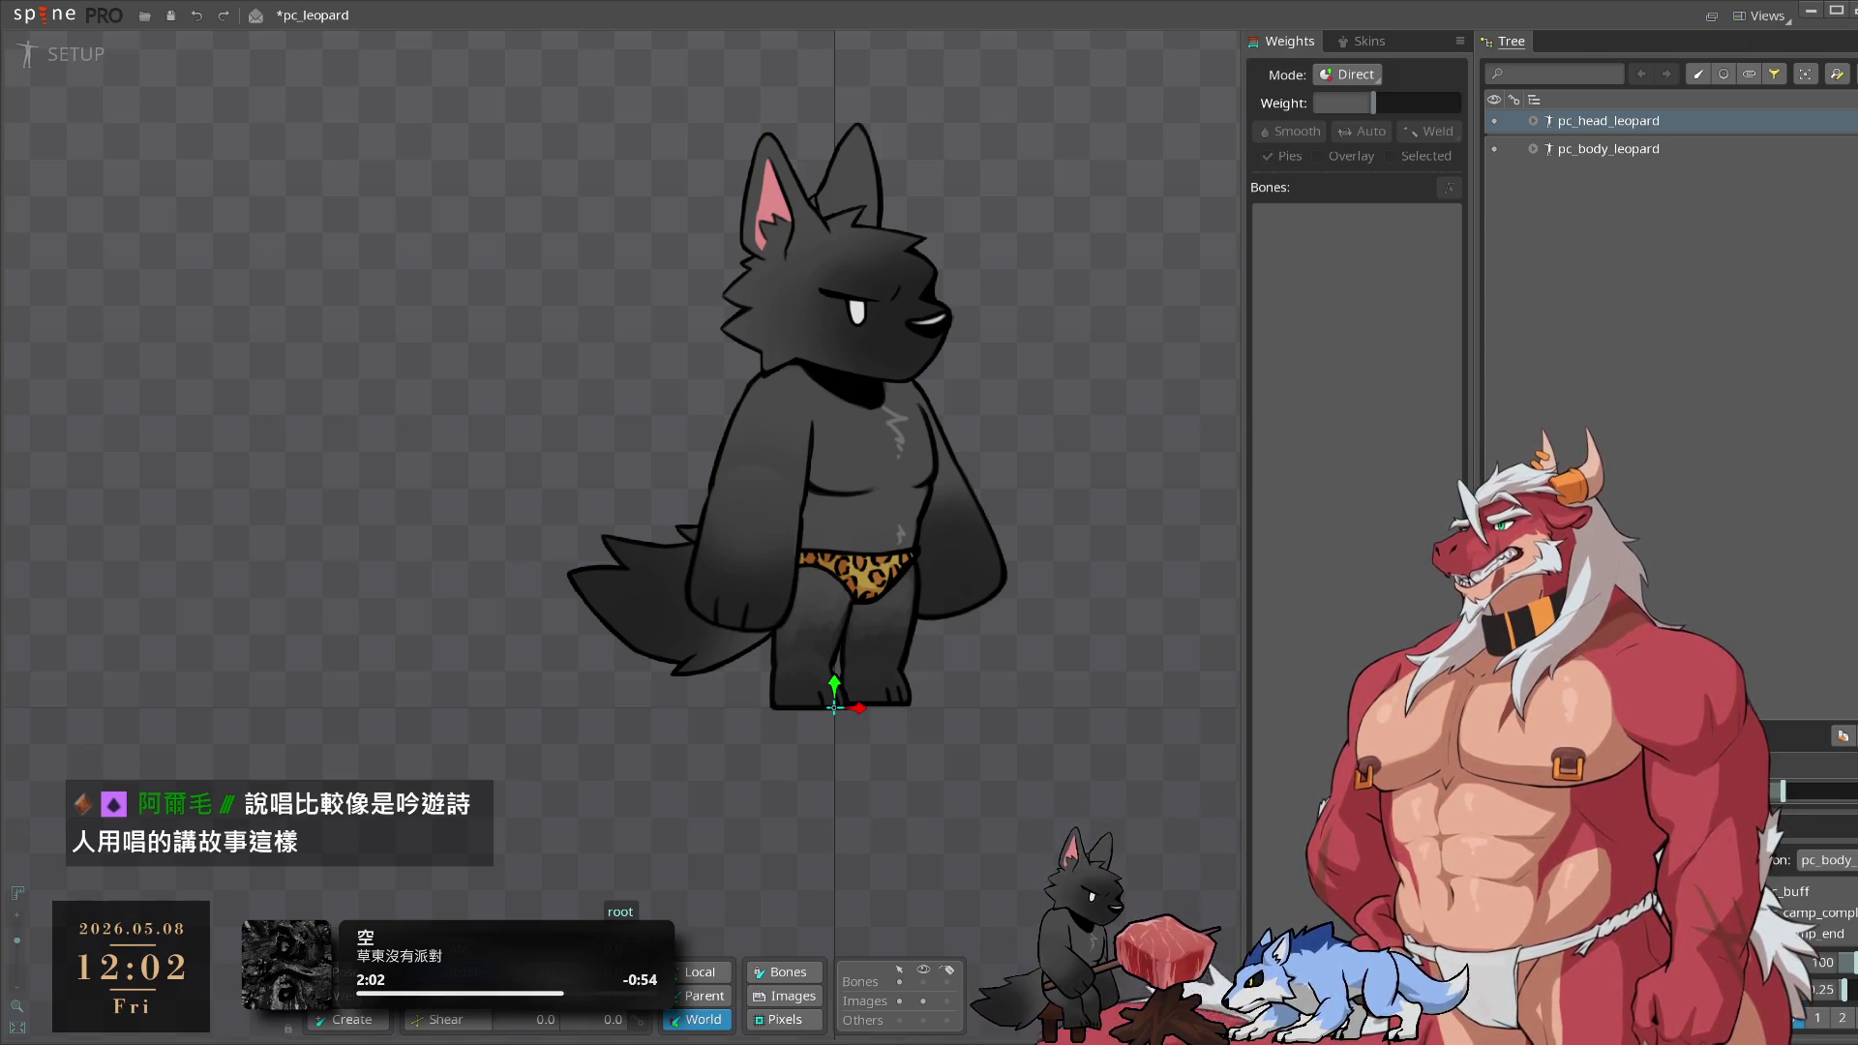
Expand pc_head_leopard's tree and inspect its root, hip, leg_L and leg_R bones
{"action": "left_click", "coordinate": [1602, 148]}
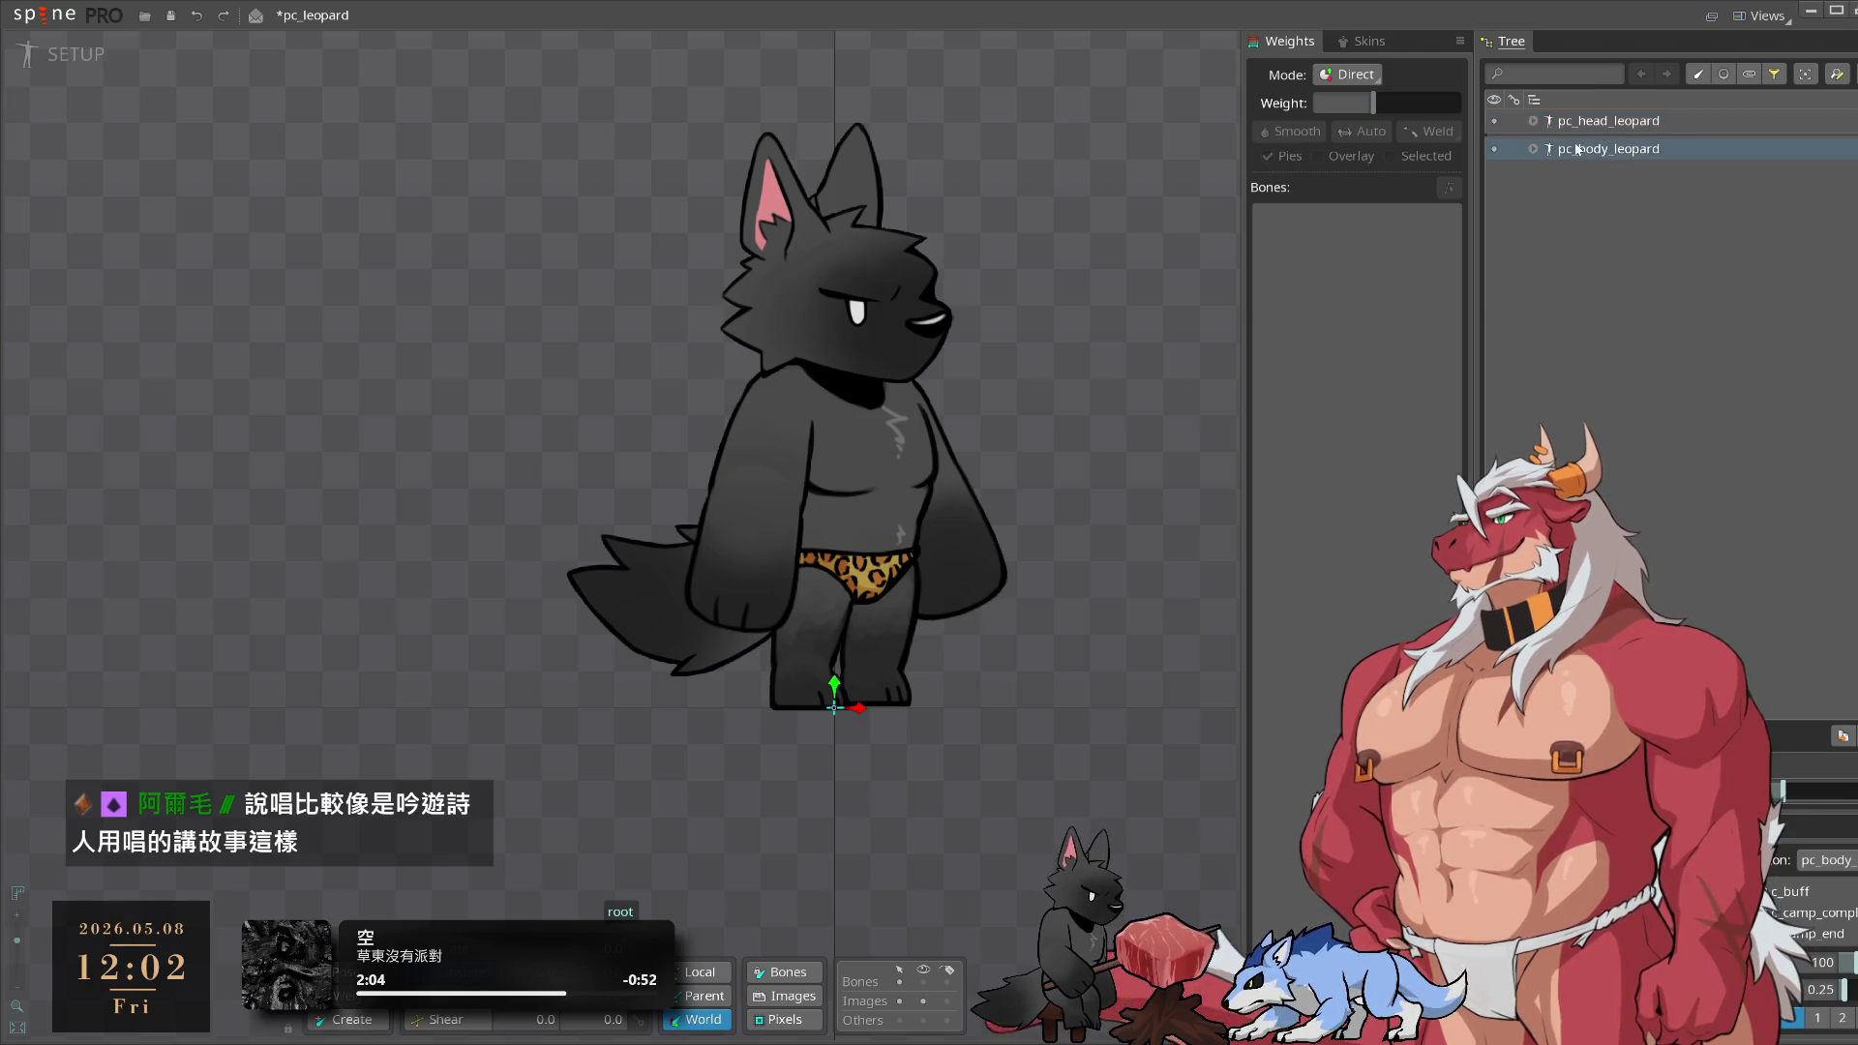
{"action": "left_click", "coordinate": [1533, 121]}
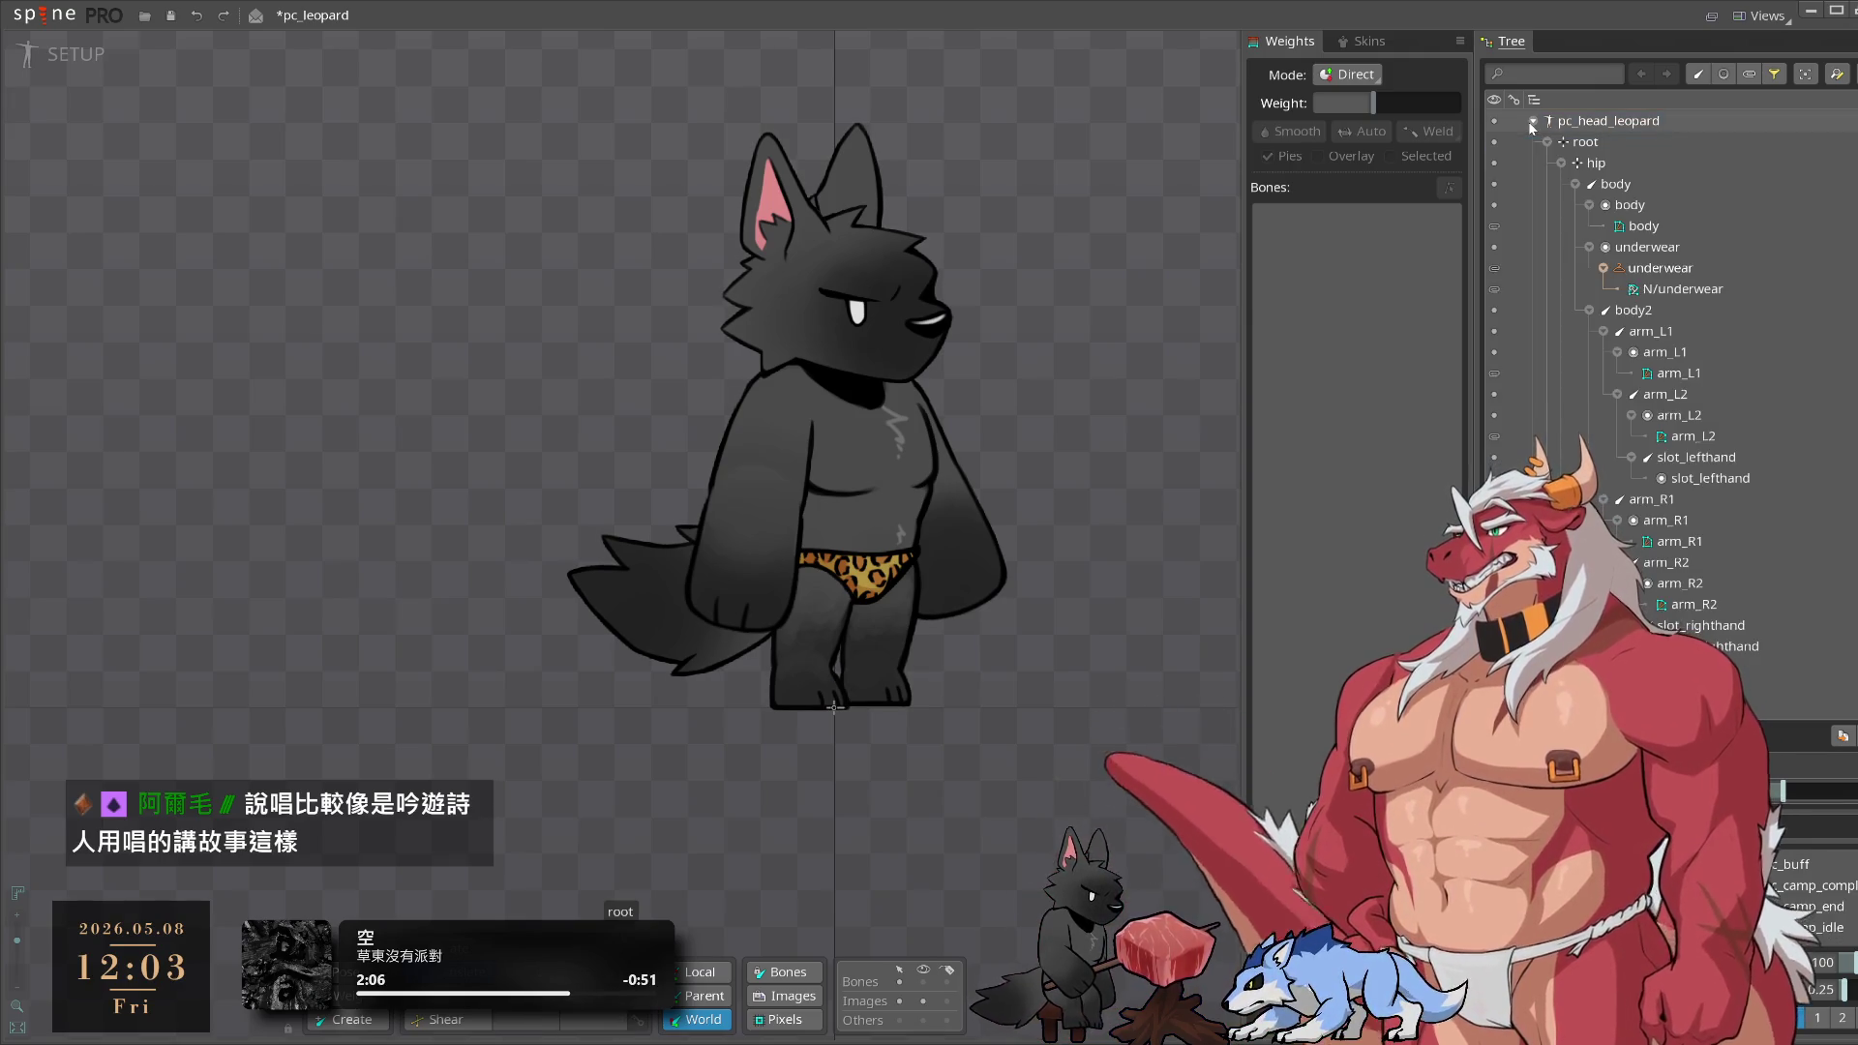
{"action": "left_click", "coordinate": [1561, 163]}
{"action": "left_click", "coordinate": [1561, 184]}
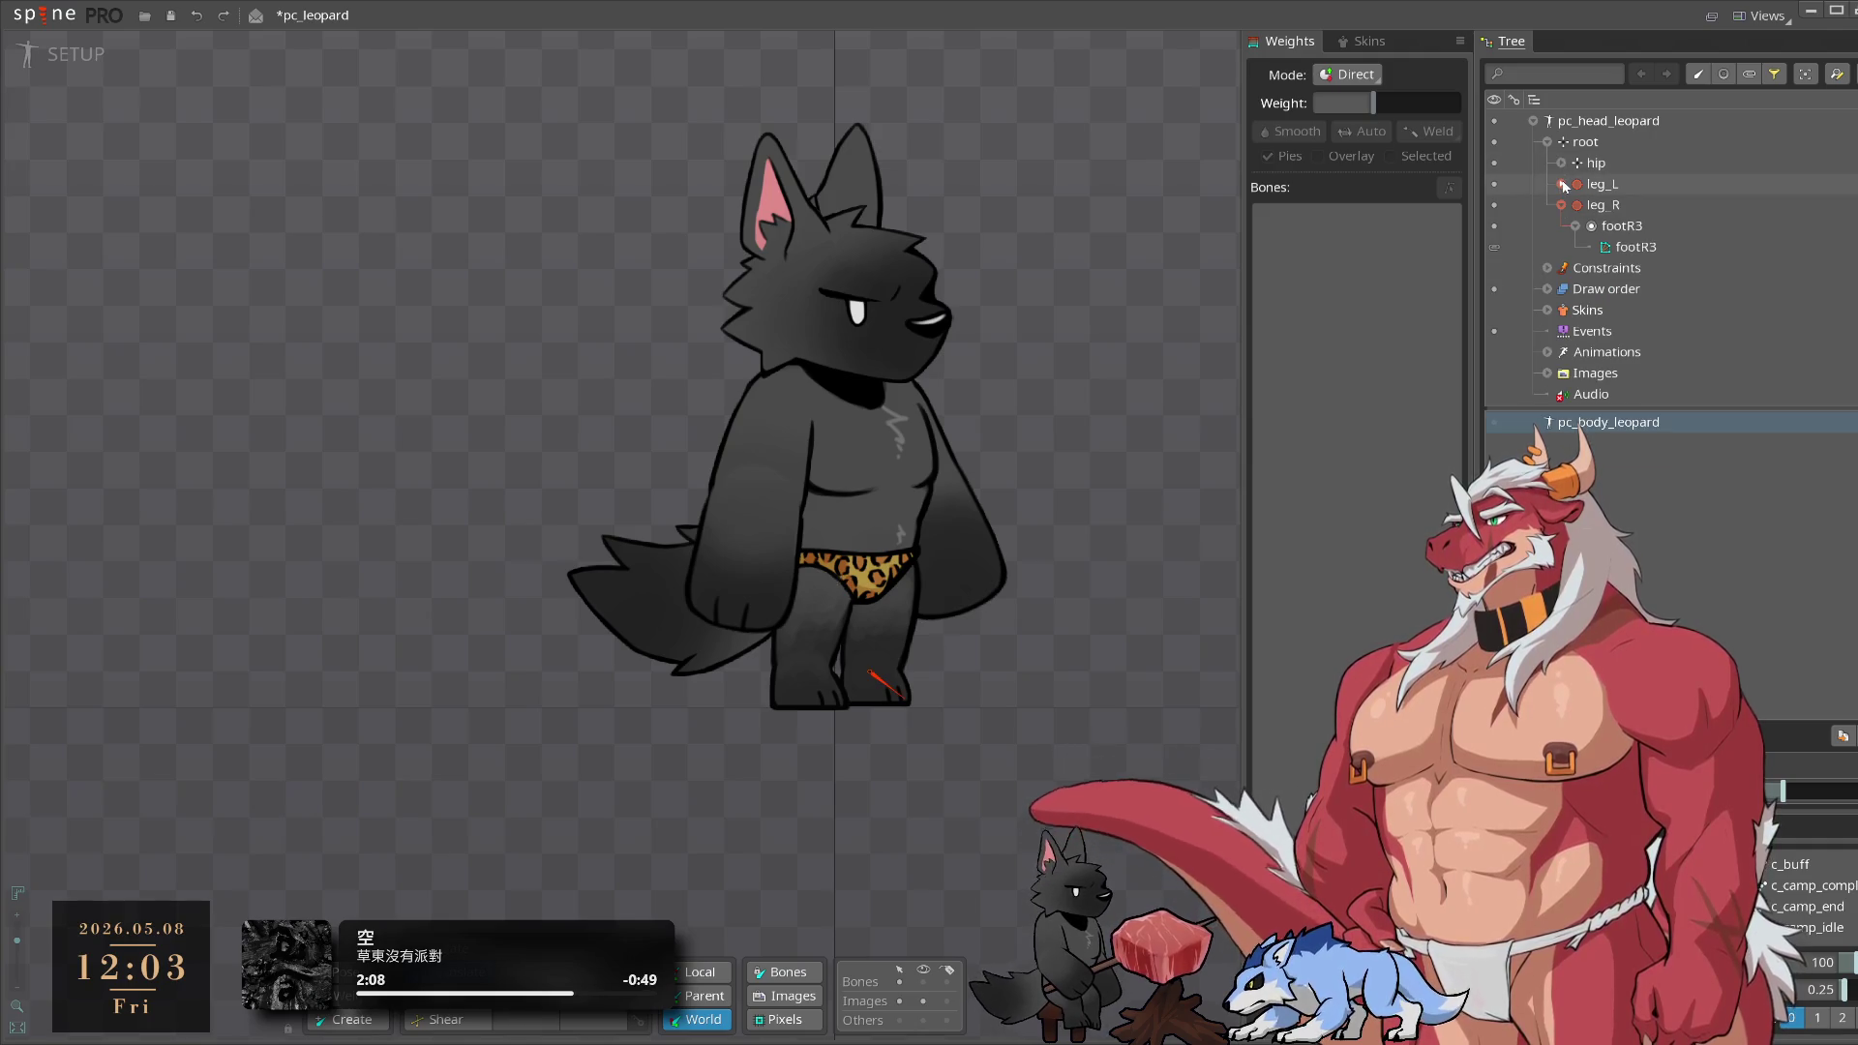
{"action": "left_click", "coordinate": [1606, 121]}
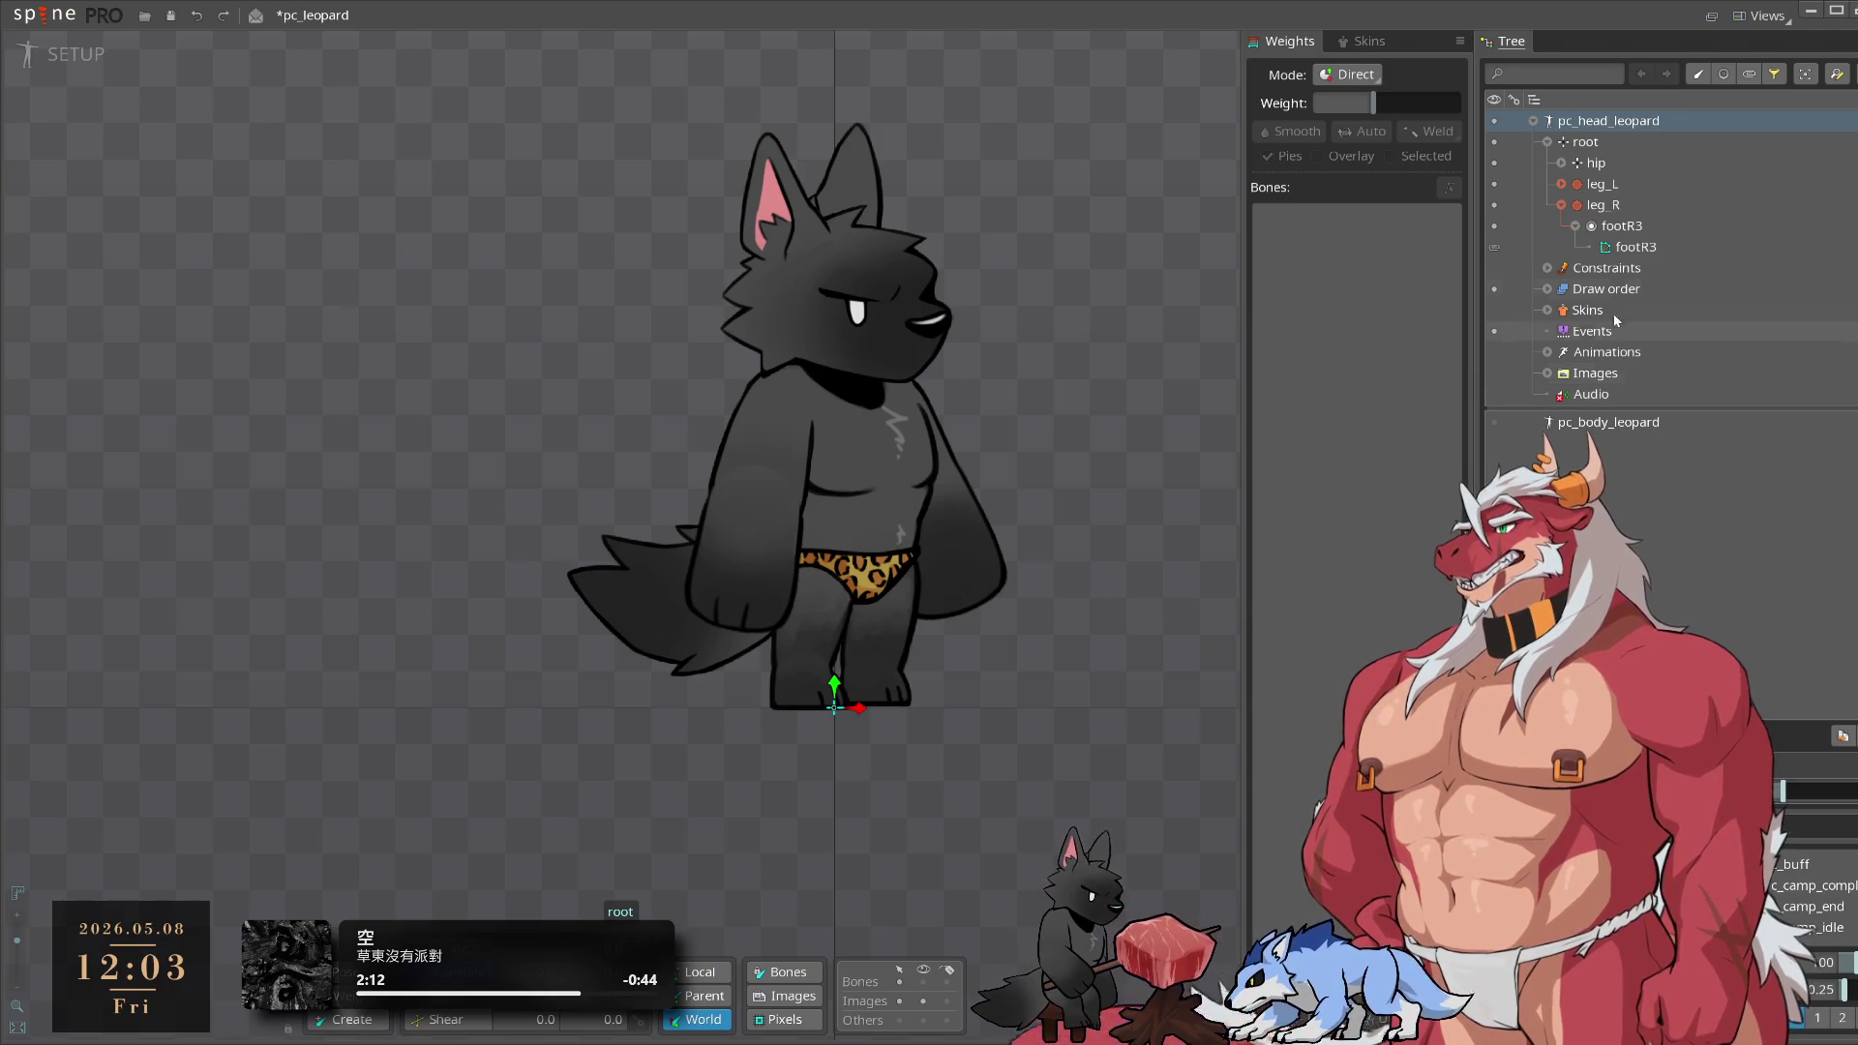
{"action": "left_click", "coordinate": [1546, 143]}
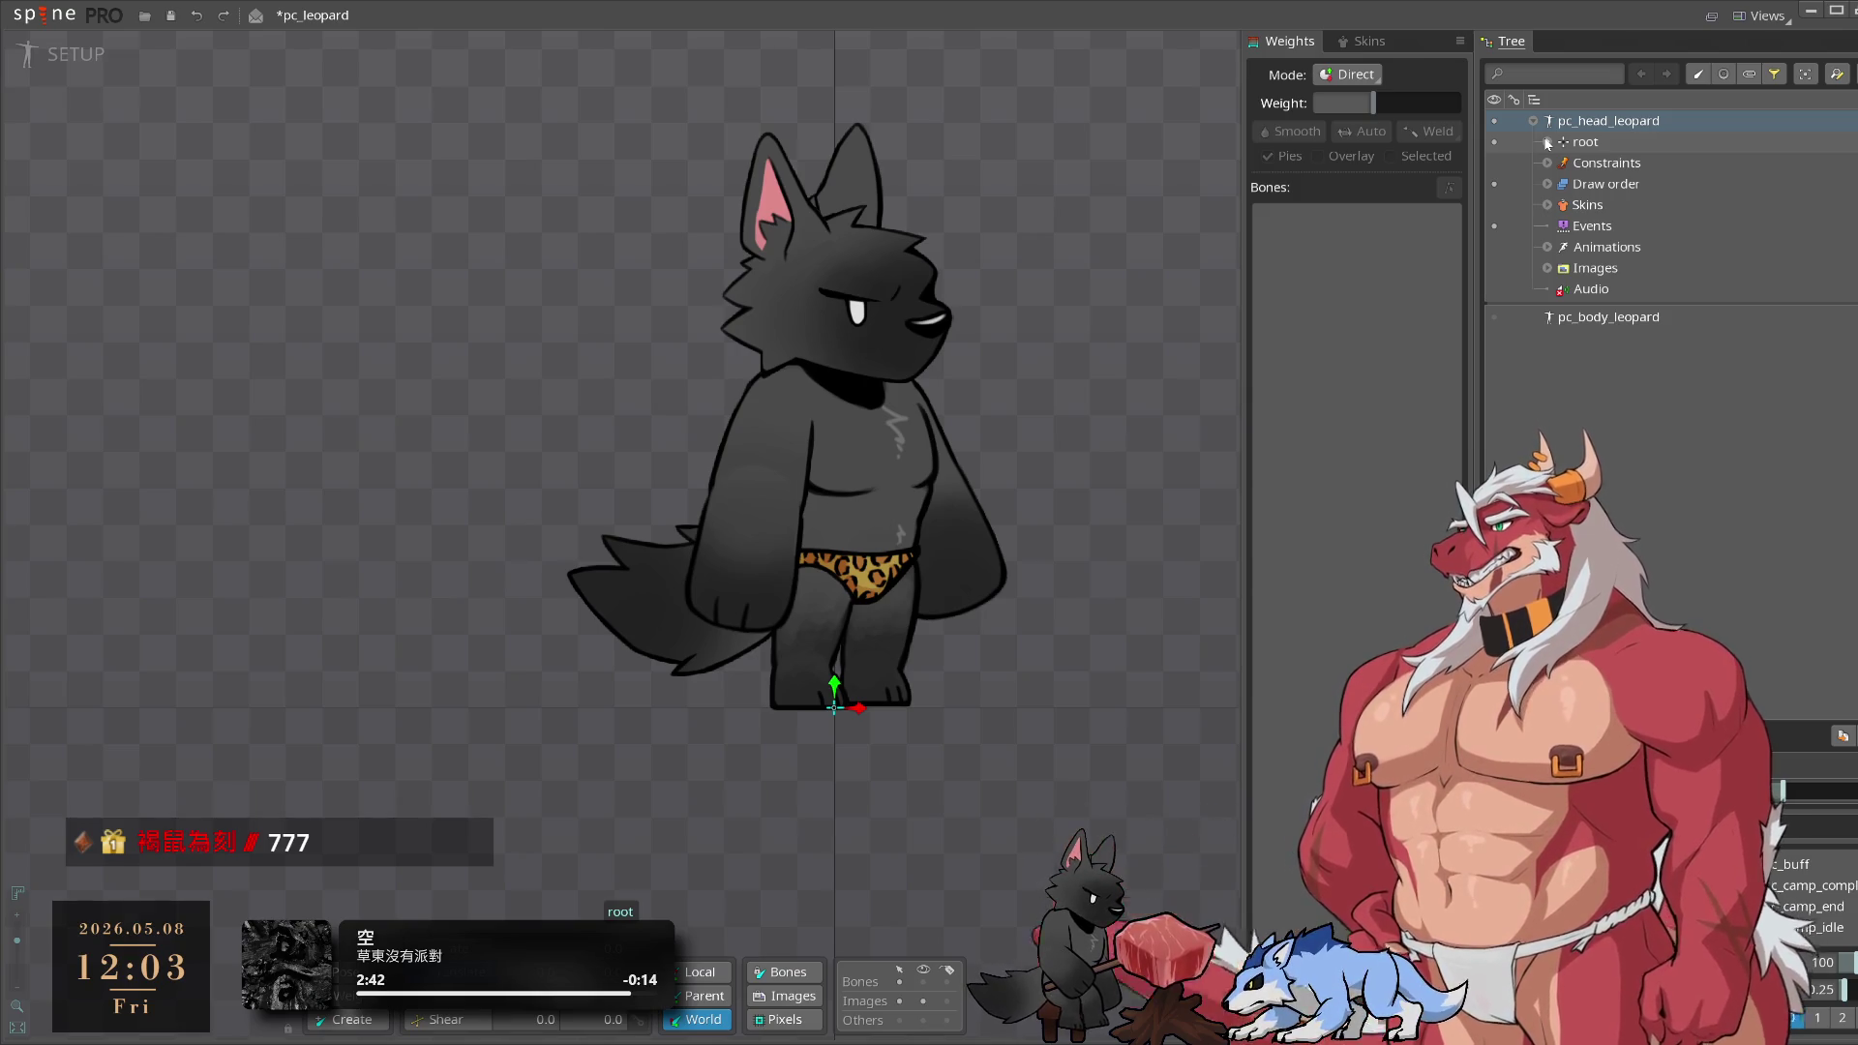
{"action": "left_click", "coordinate": [1547, 142]}
{"action": "left_click", "coordinate": [1561, 205]}
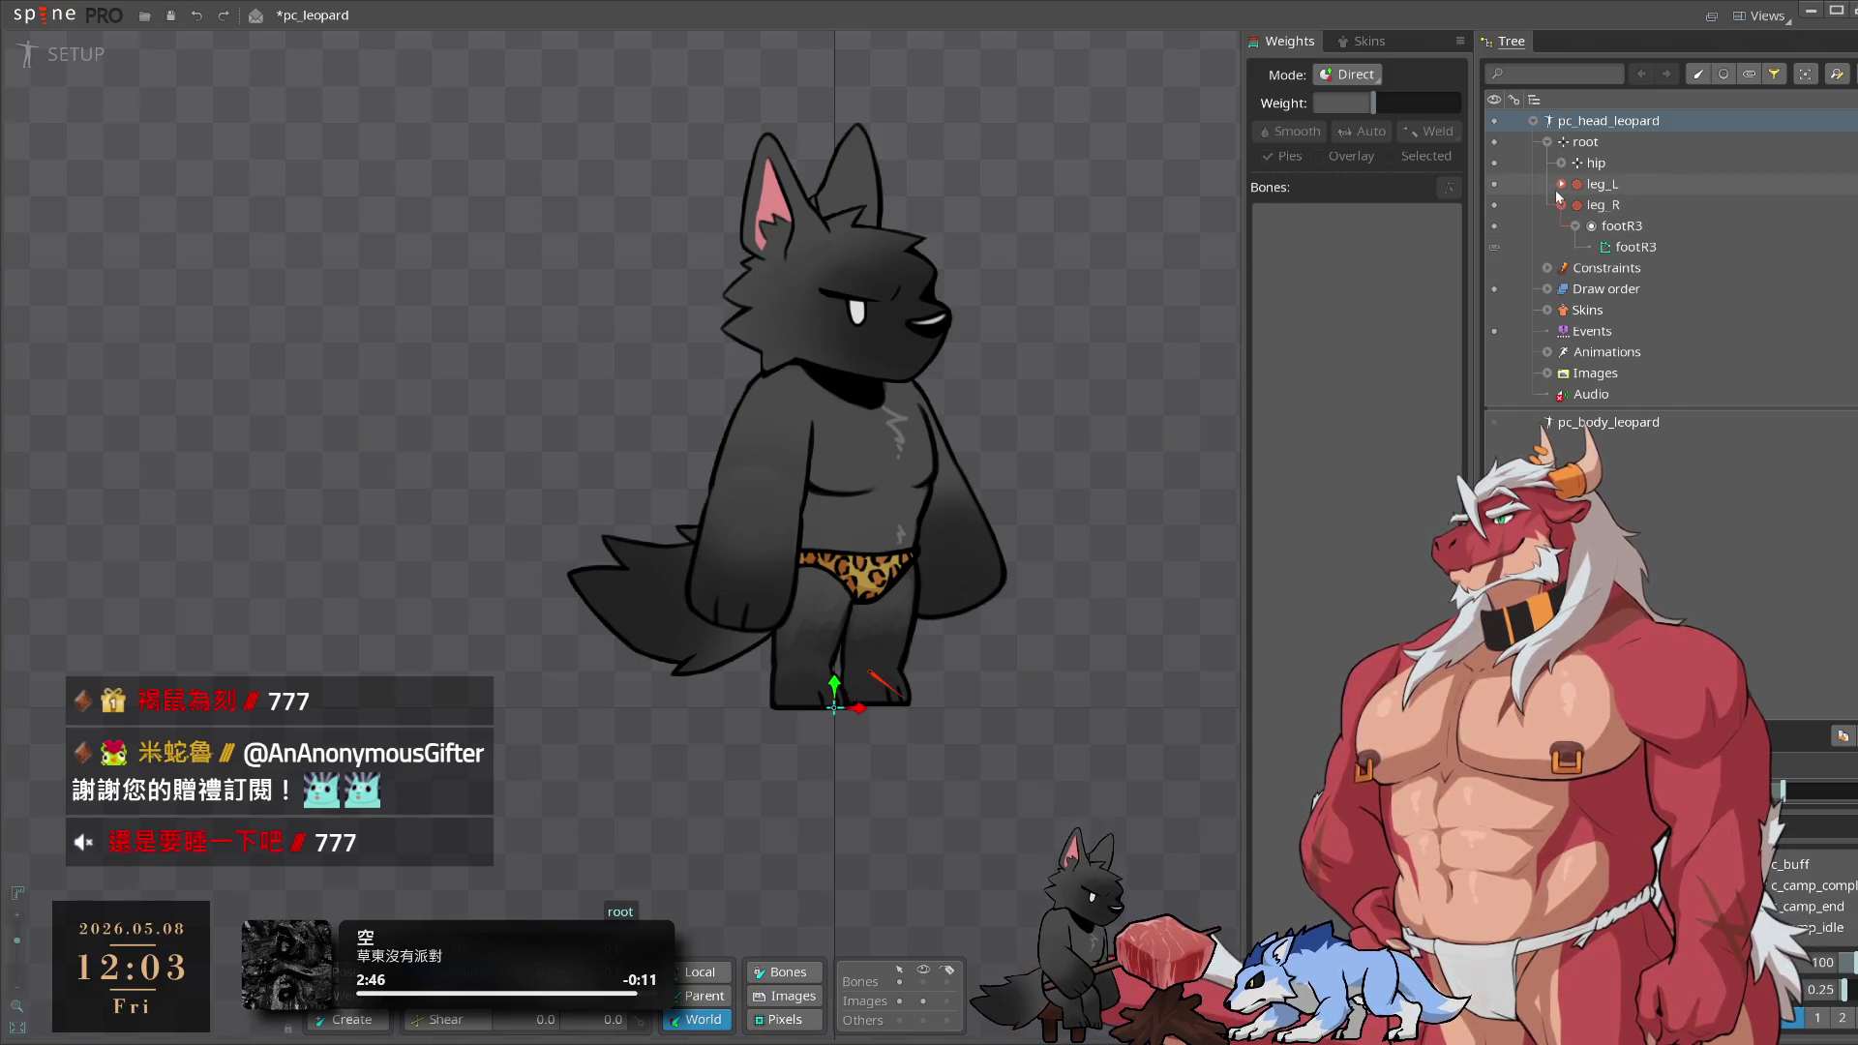
{"action": "left_click", "coordinate": [1560, 205]}
{"action": "left_click", "coordinate": [1571, 164]}
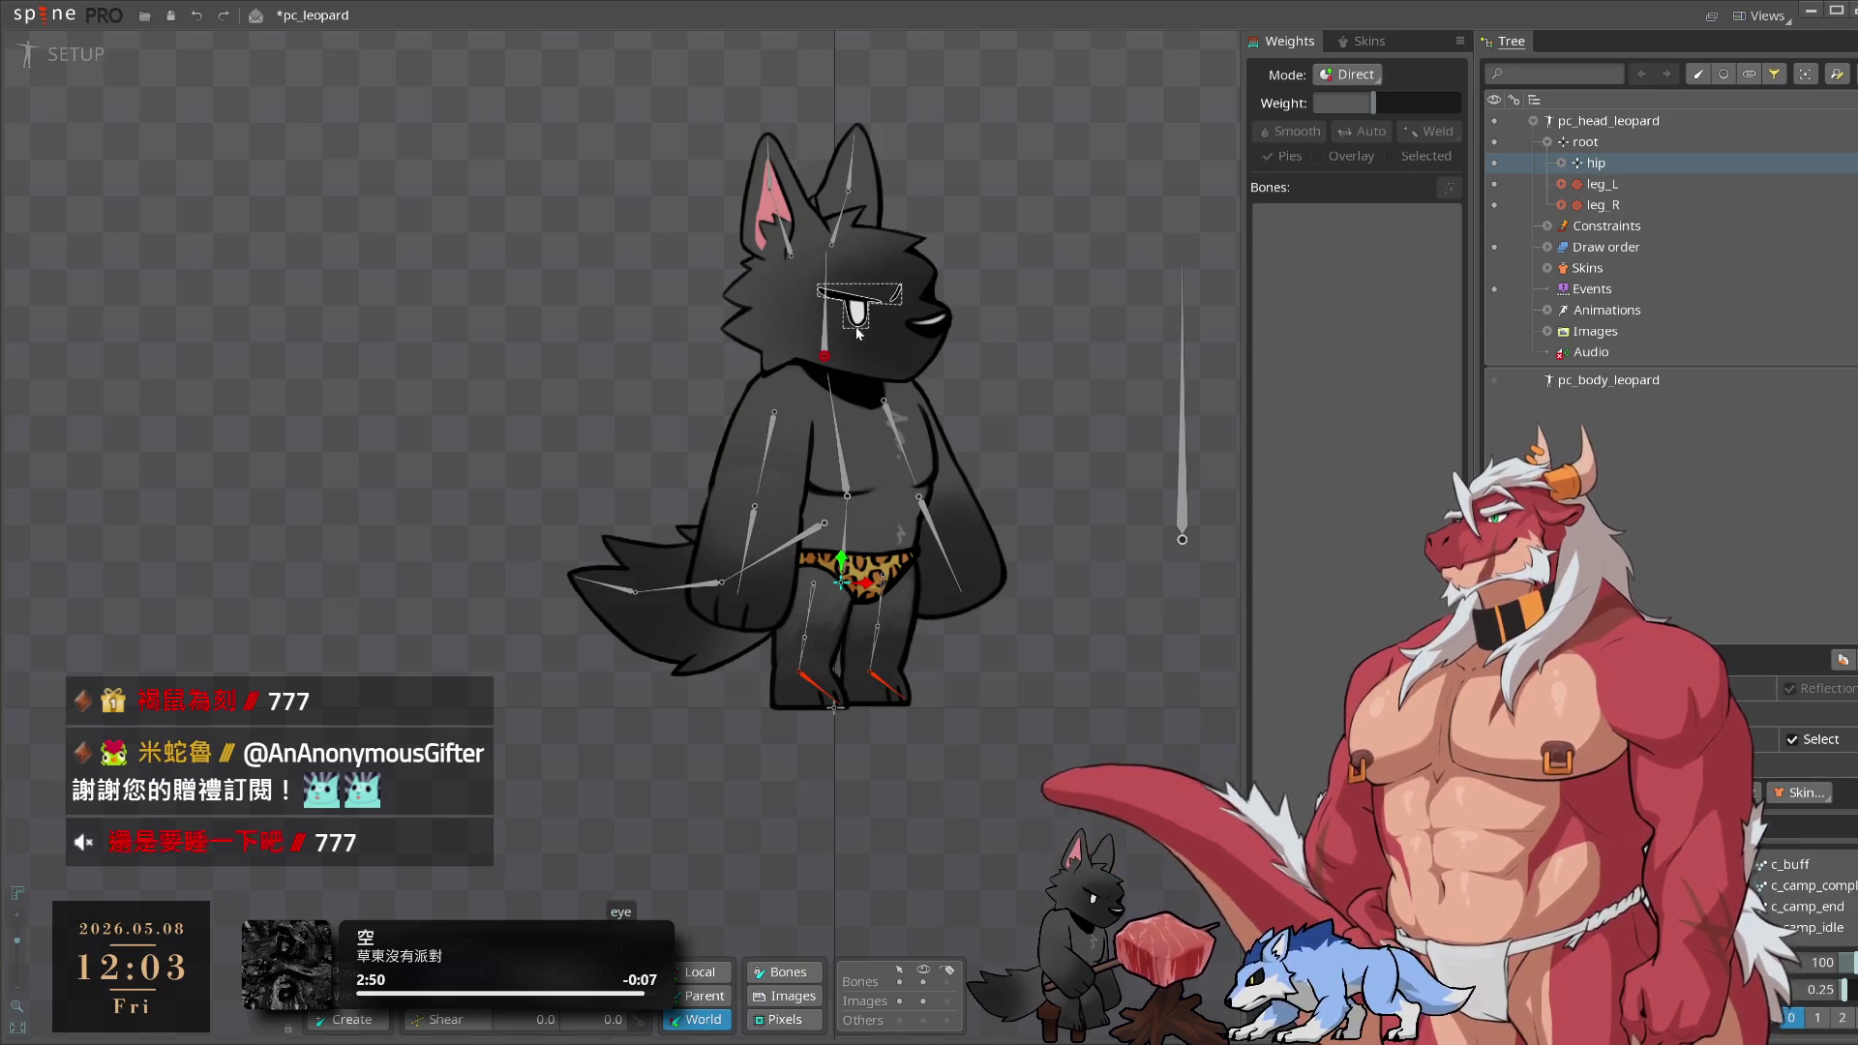
Reparent the head bone to root
{"action": "left_click", "coordinate": [823, 339]}
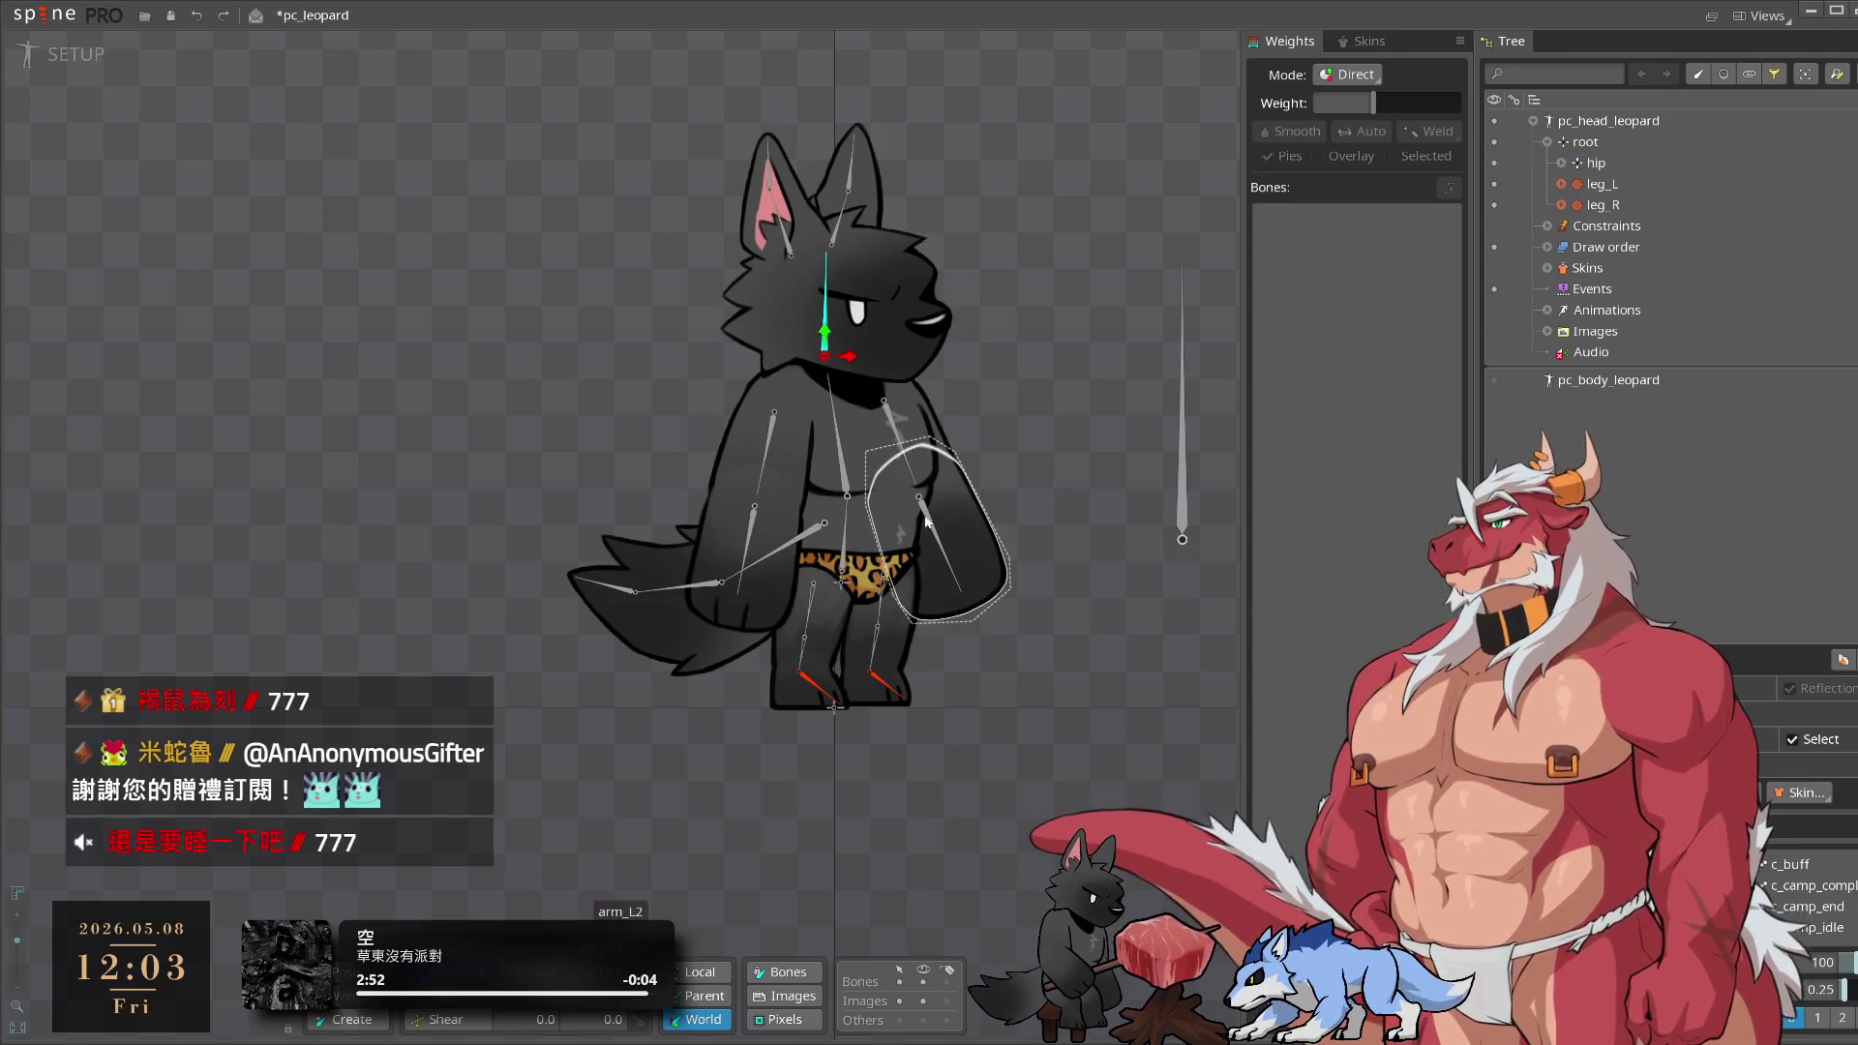
{"action": "key", "text": "p"}
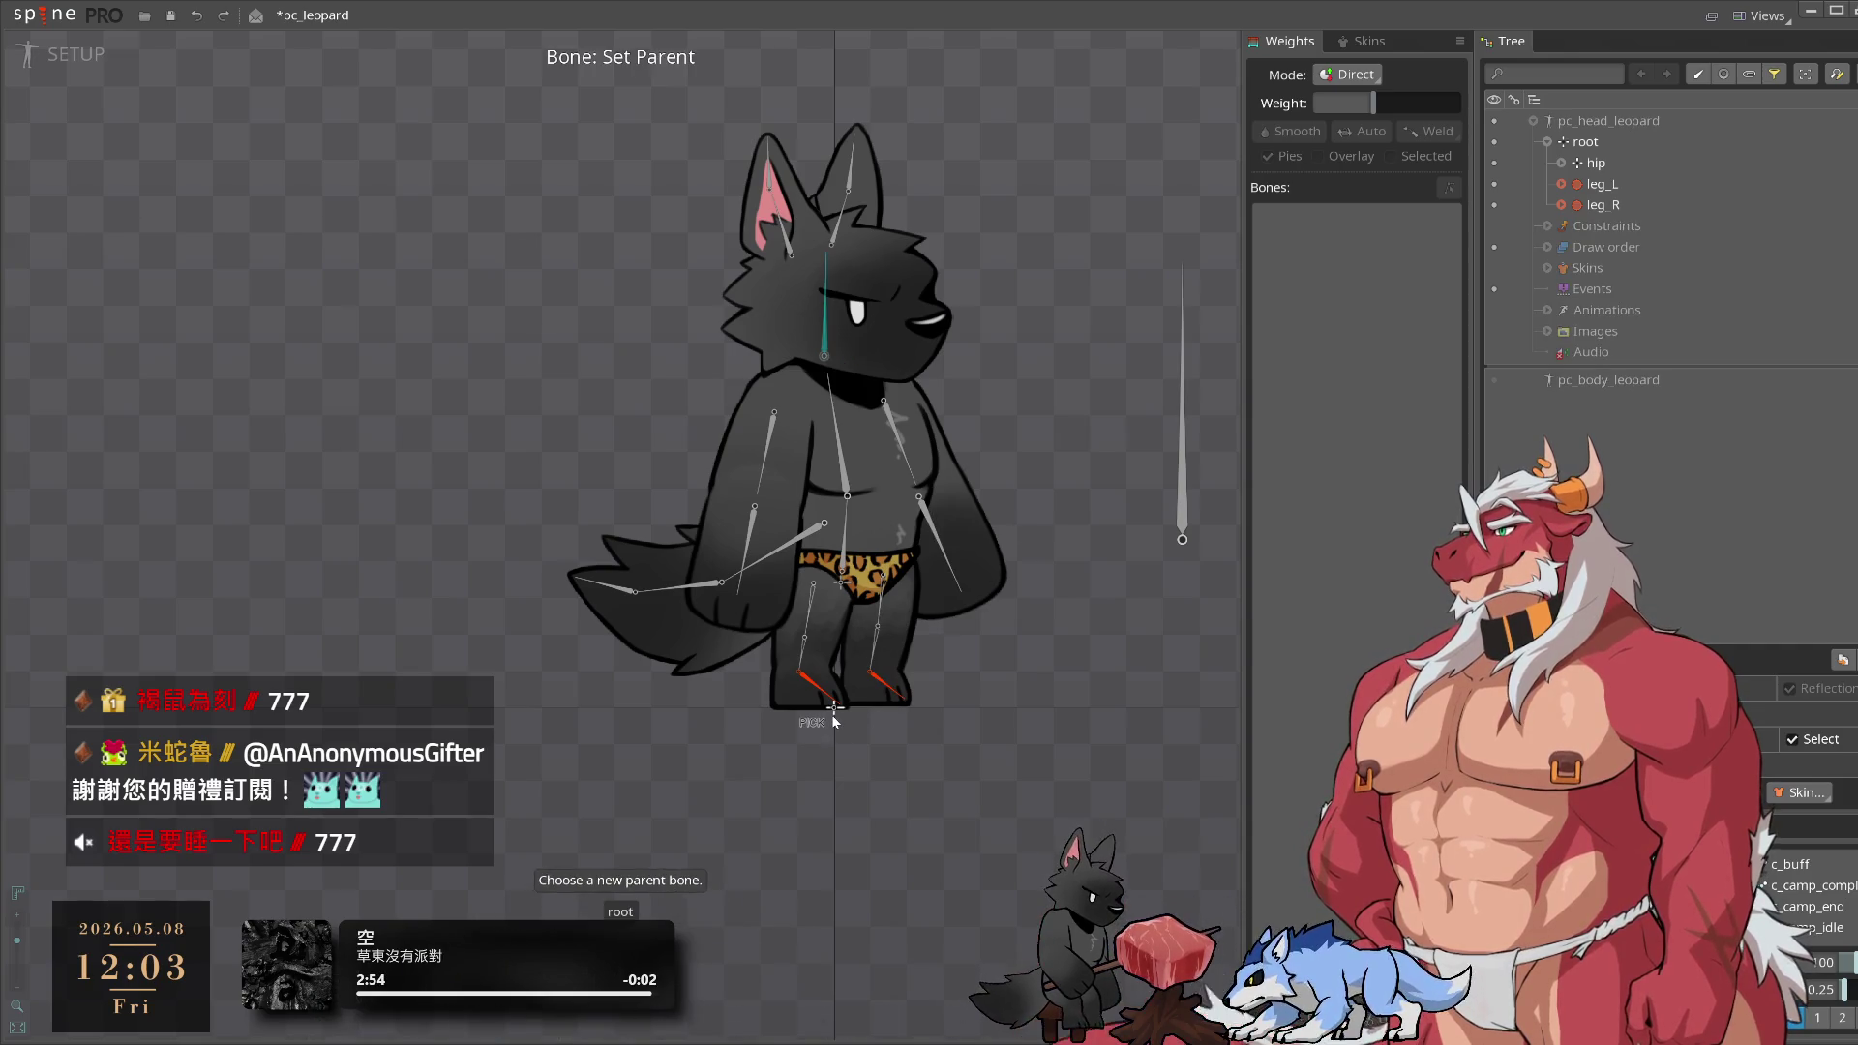
{"action": "key", "text": "Escape"}
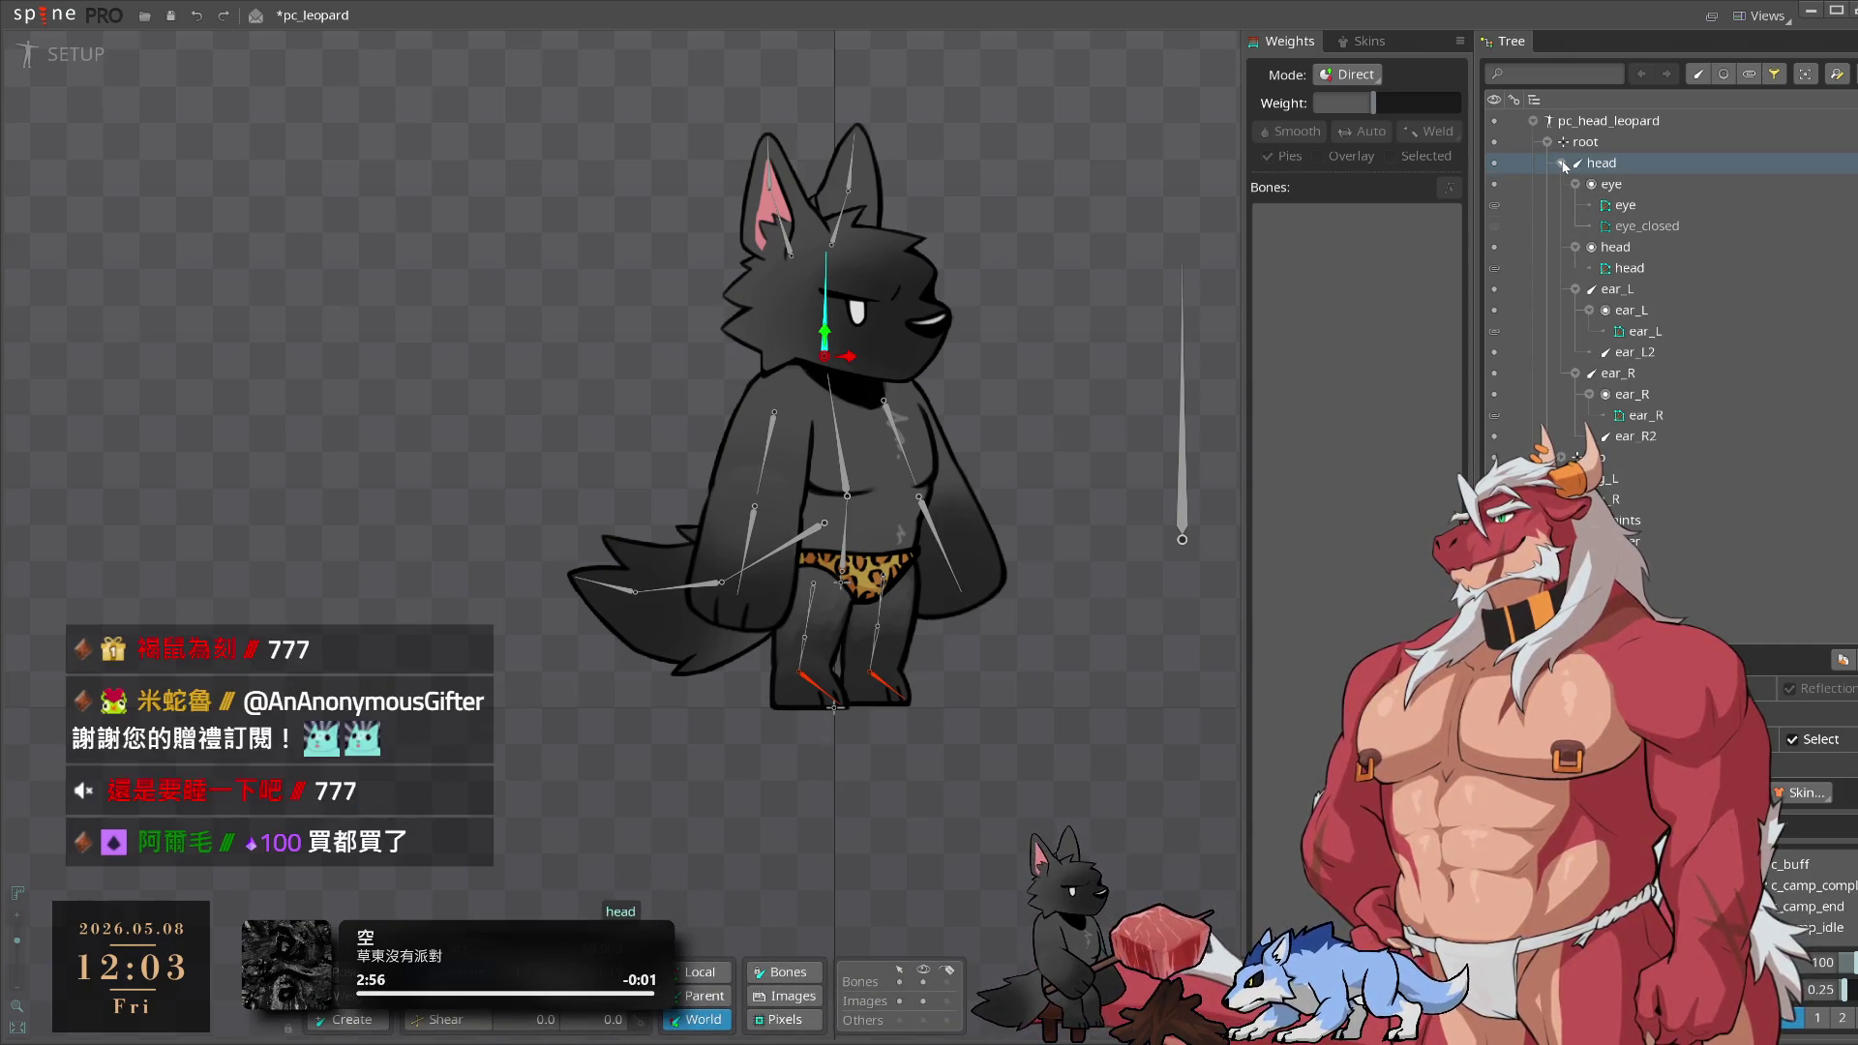
Delete the hip, leg_L and leg_R bones and their children
{"action": "left_click", "coordinate": [1562, 163]}
{"action": "left_click", "coordinate": [1593, 184]}
{"action": "left_click", "coordinate": [1613, 224], "text": "shift"}
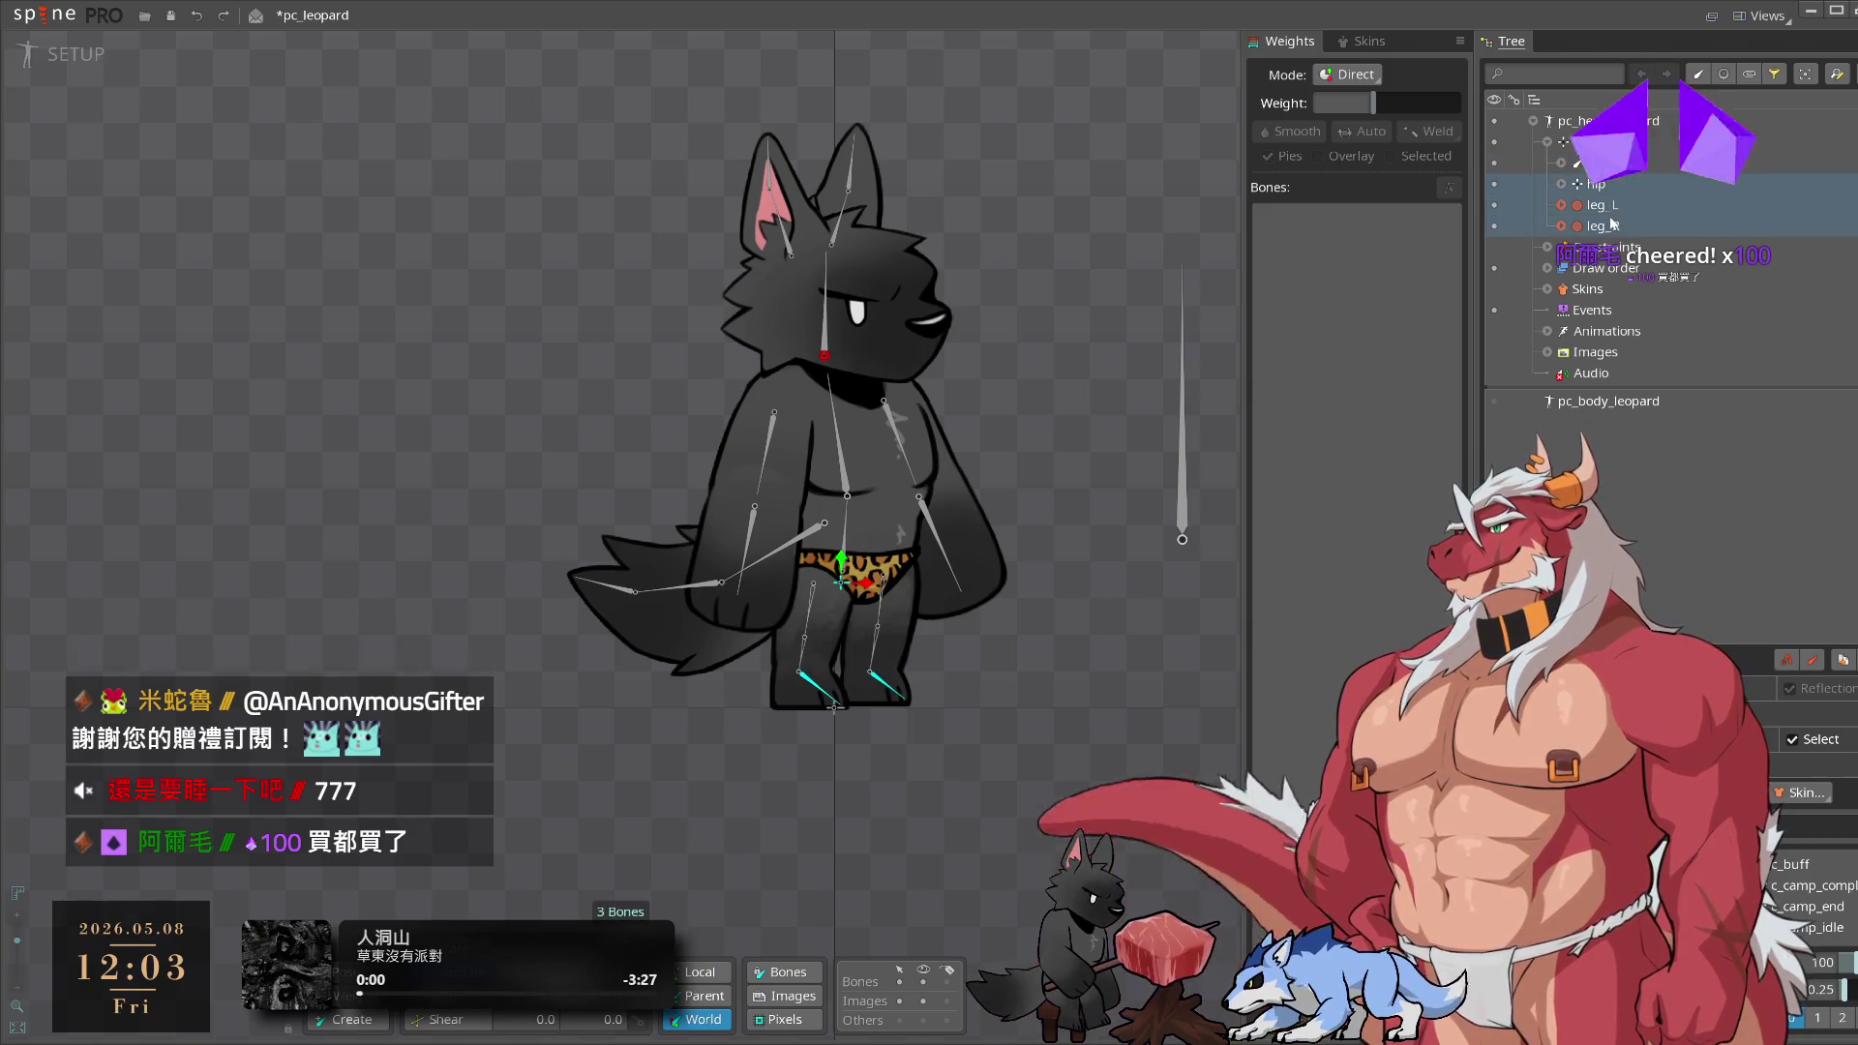
{"action": "key", "text": "Delete"}
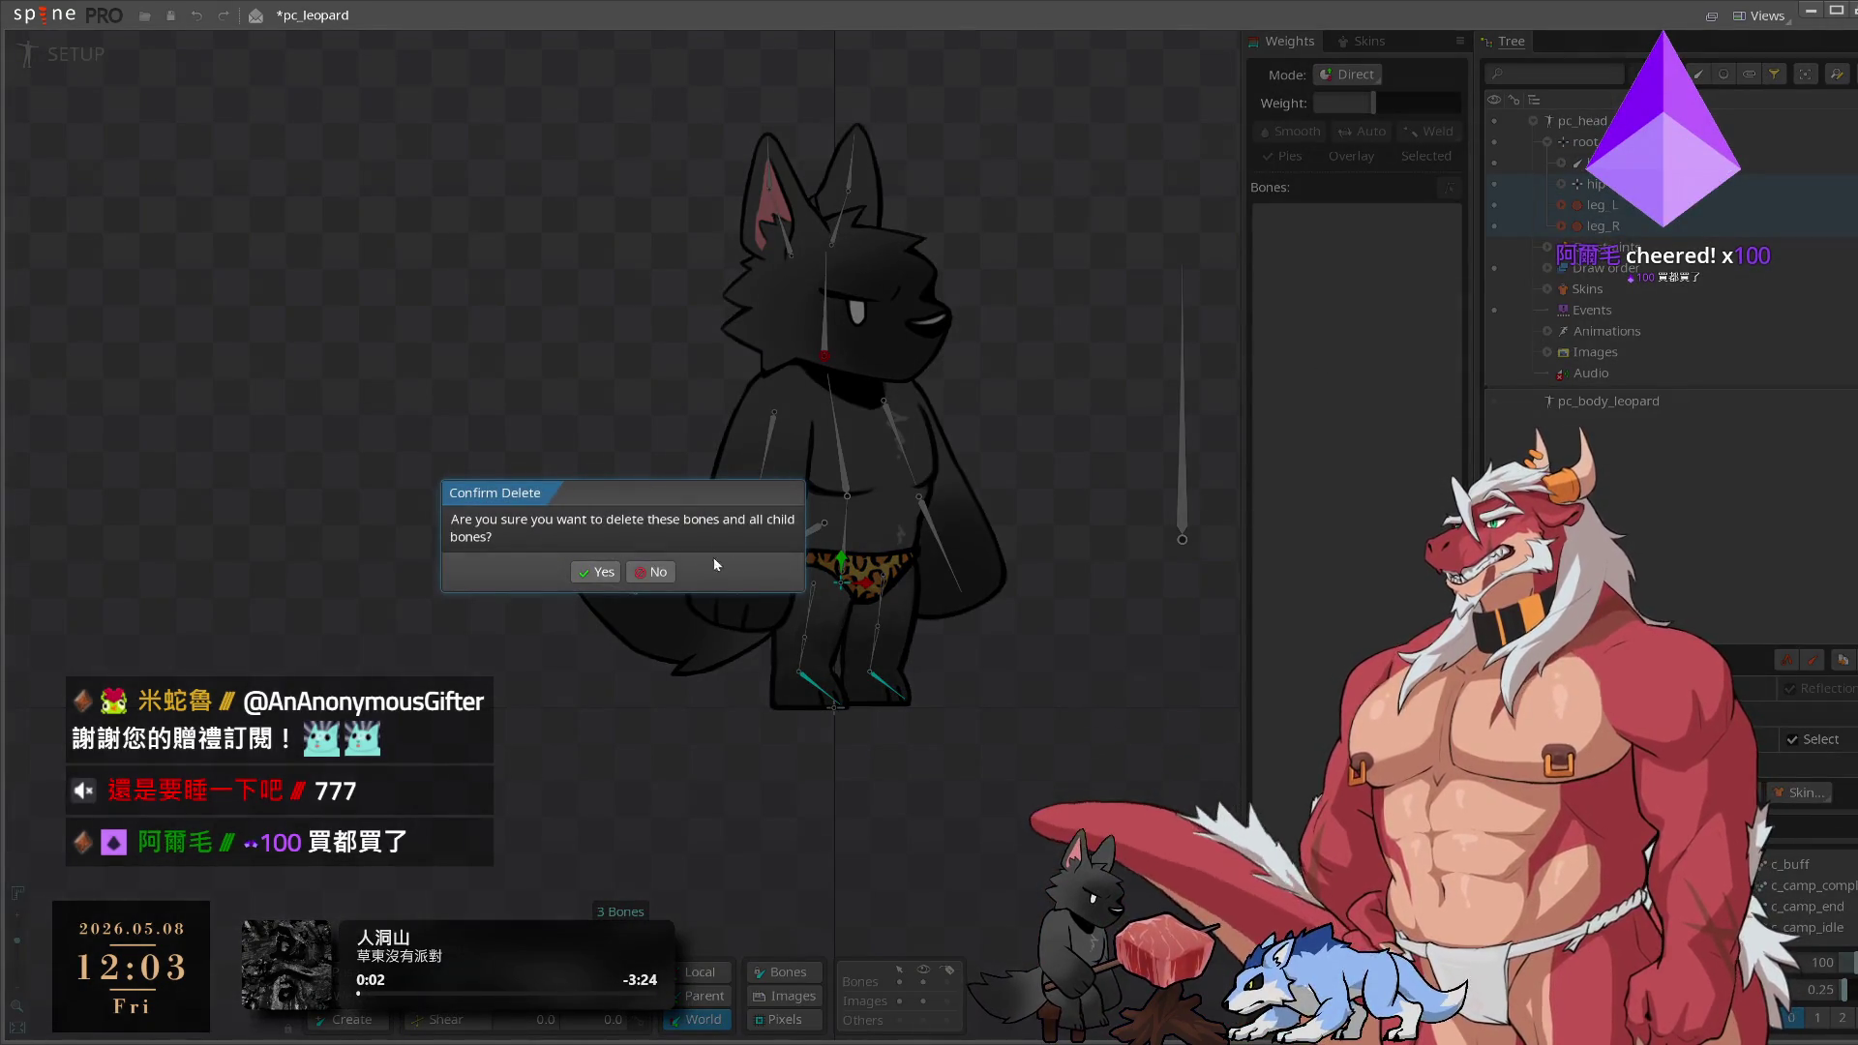
{"action": "left_click", "coordinate": [595, 572]}
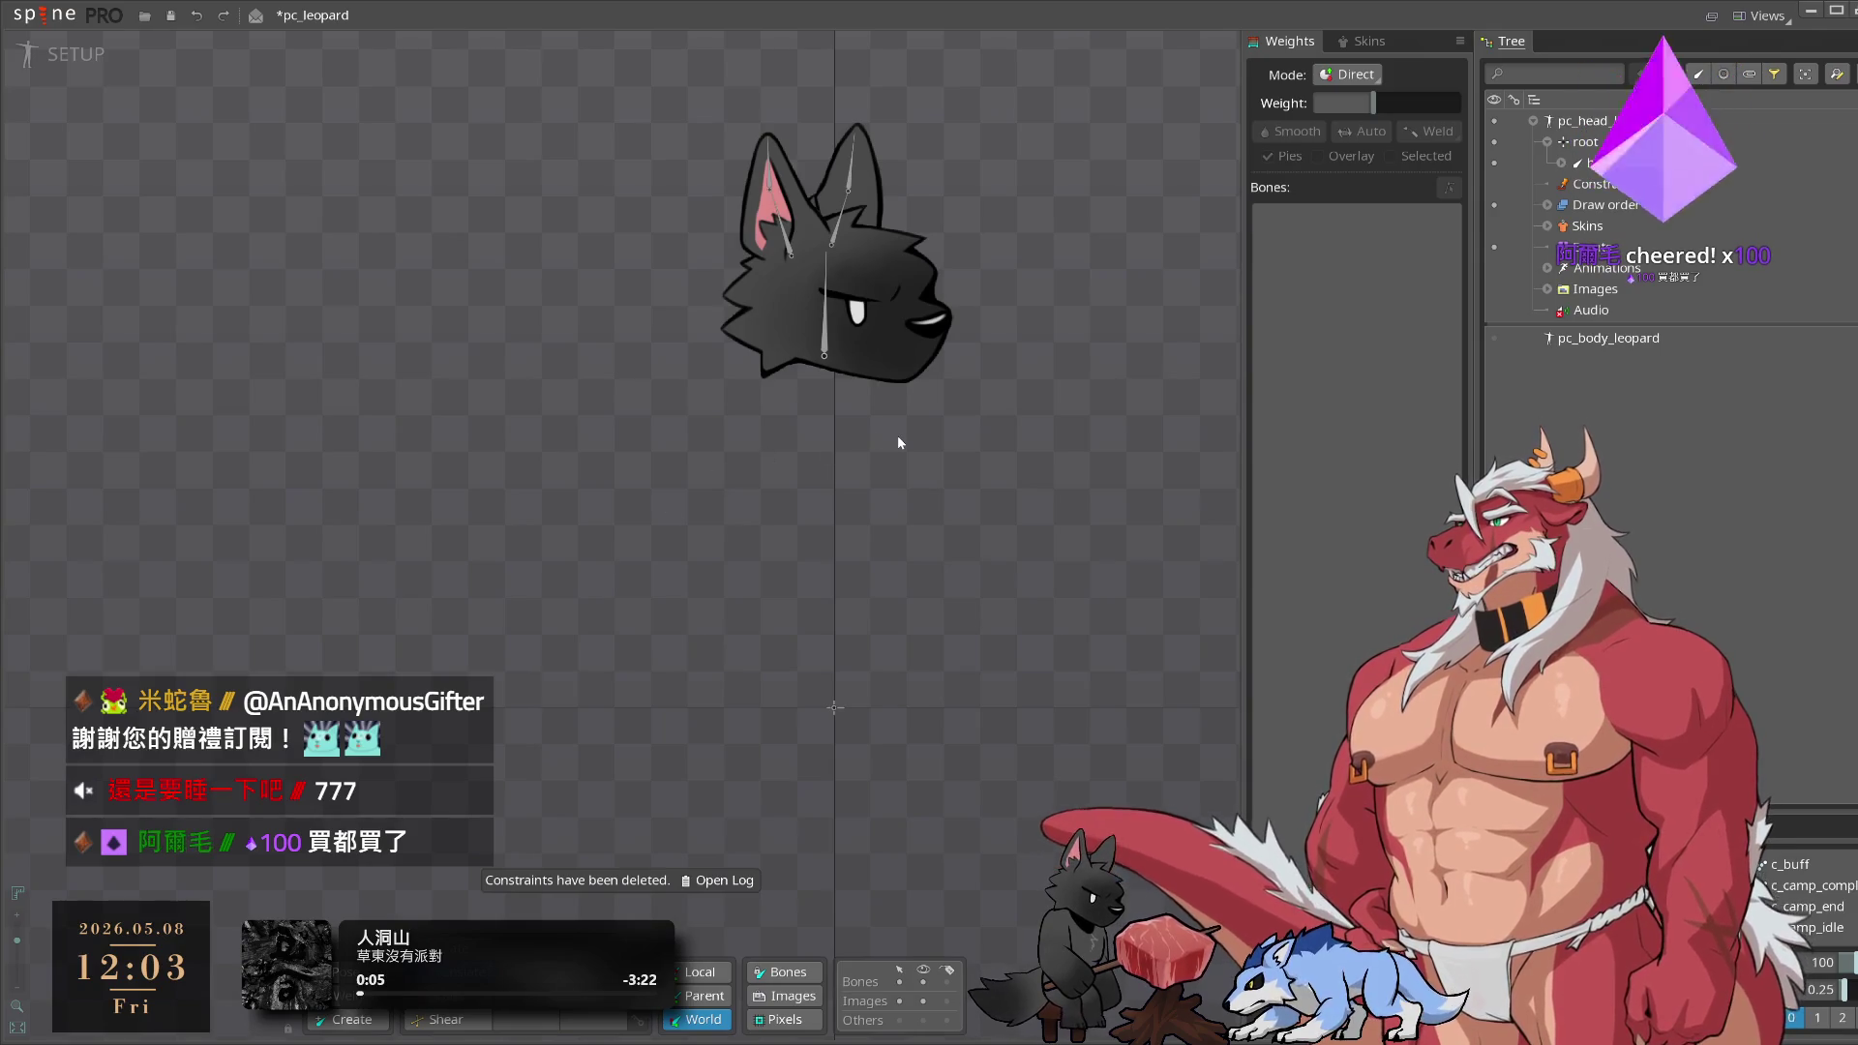
Move the head bone down onto the root origin, then deselect it
{"action": "left_click", "coordinate": [832, 353]}
{"action": "left_click", "coordinate": [828, 348]}
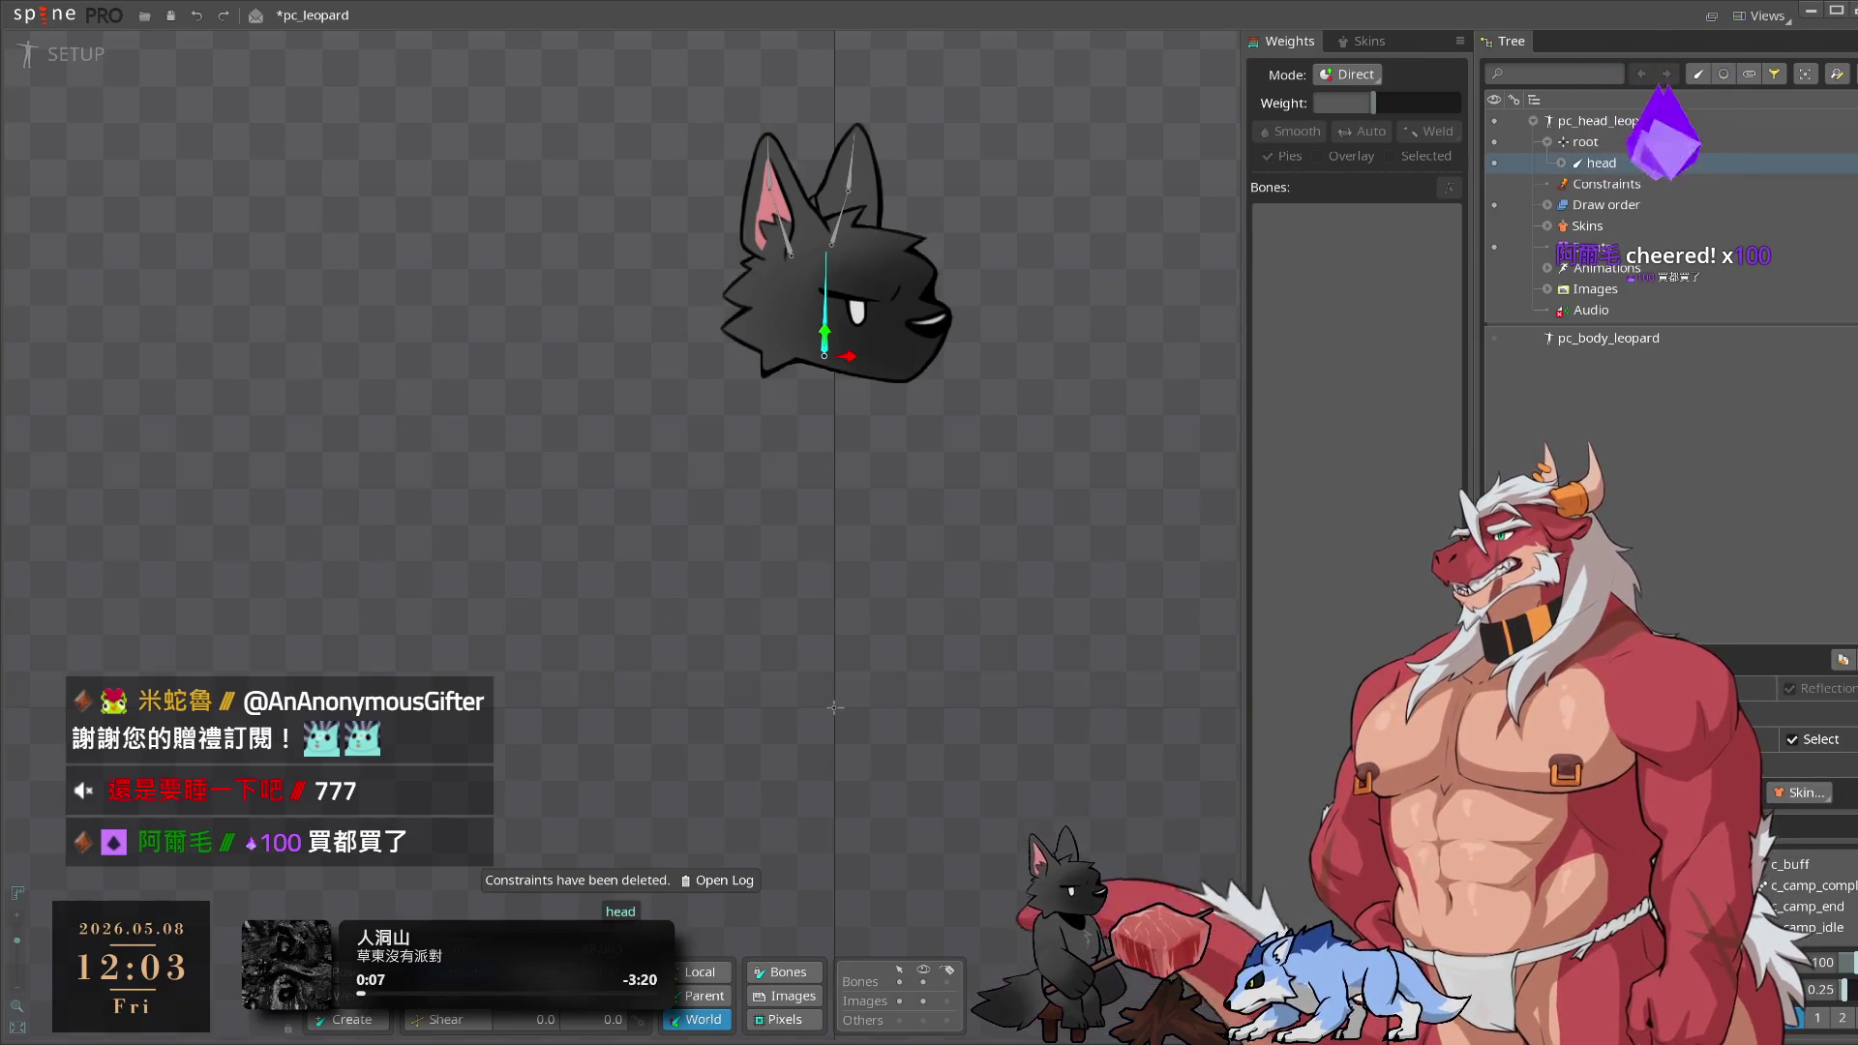
{"action": "left_click_drag", "start_coordinate": [824, 355], "coordinate": [834, 707]}
{"action": "left_click", "coordinate": [1038, 790]}
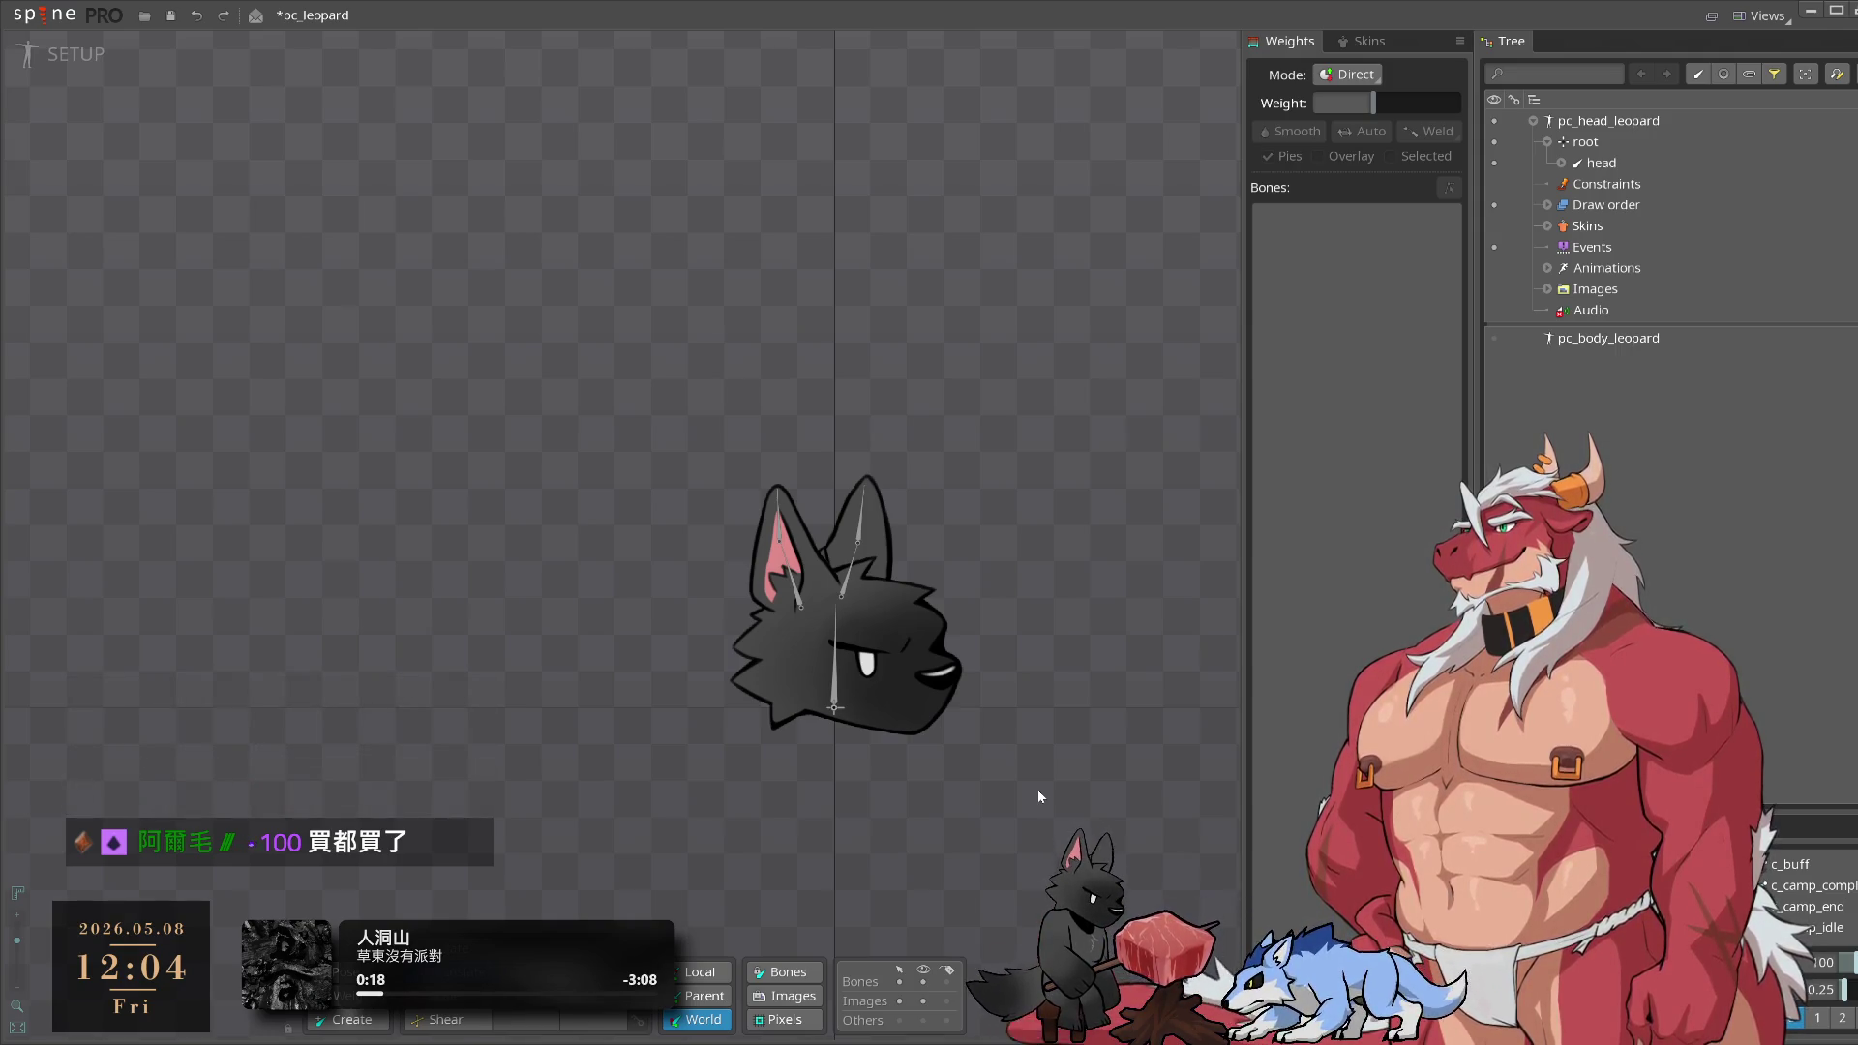
{"action": "mouse_move", "coordinate": [787, 332]}
{"action": "left_mouse_down"}
{"action": "mouse_move", "coordinate": [938, 349]}
{"action": "mouse_move", "coordinate": [938, 328]}
{"action": "mouse_move", "coordinate": [926, 479]}
{"action": "left_mouse_up"}
{"action": "scroll", "coordinate": [926, 479], "scroll_direction": "up", "scroll_amount": 2}
{"action": "mouse_move", "coordinate": [991, 664]}
{"action": "left_mouse_down"}
{"action": "mouse_move", "coordinate": [949, 614]}
{"action": "mouse_move", "coordinate": [1041, 670]}
{"action": "left_mouse_up"}
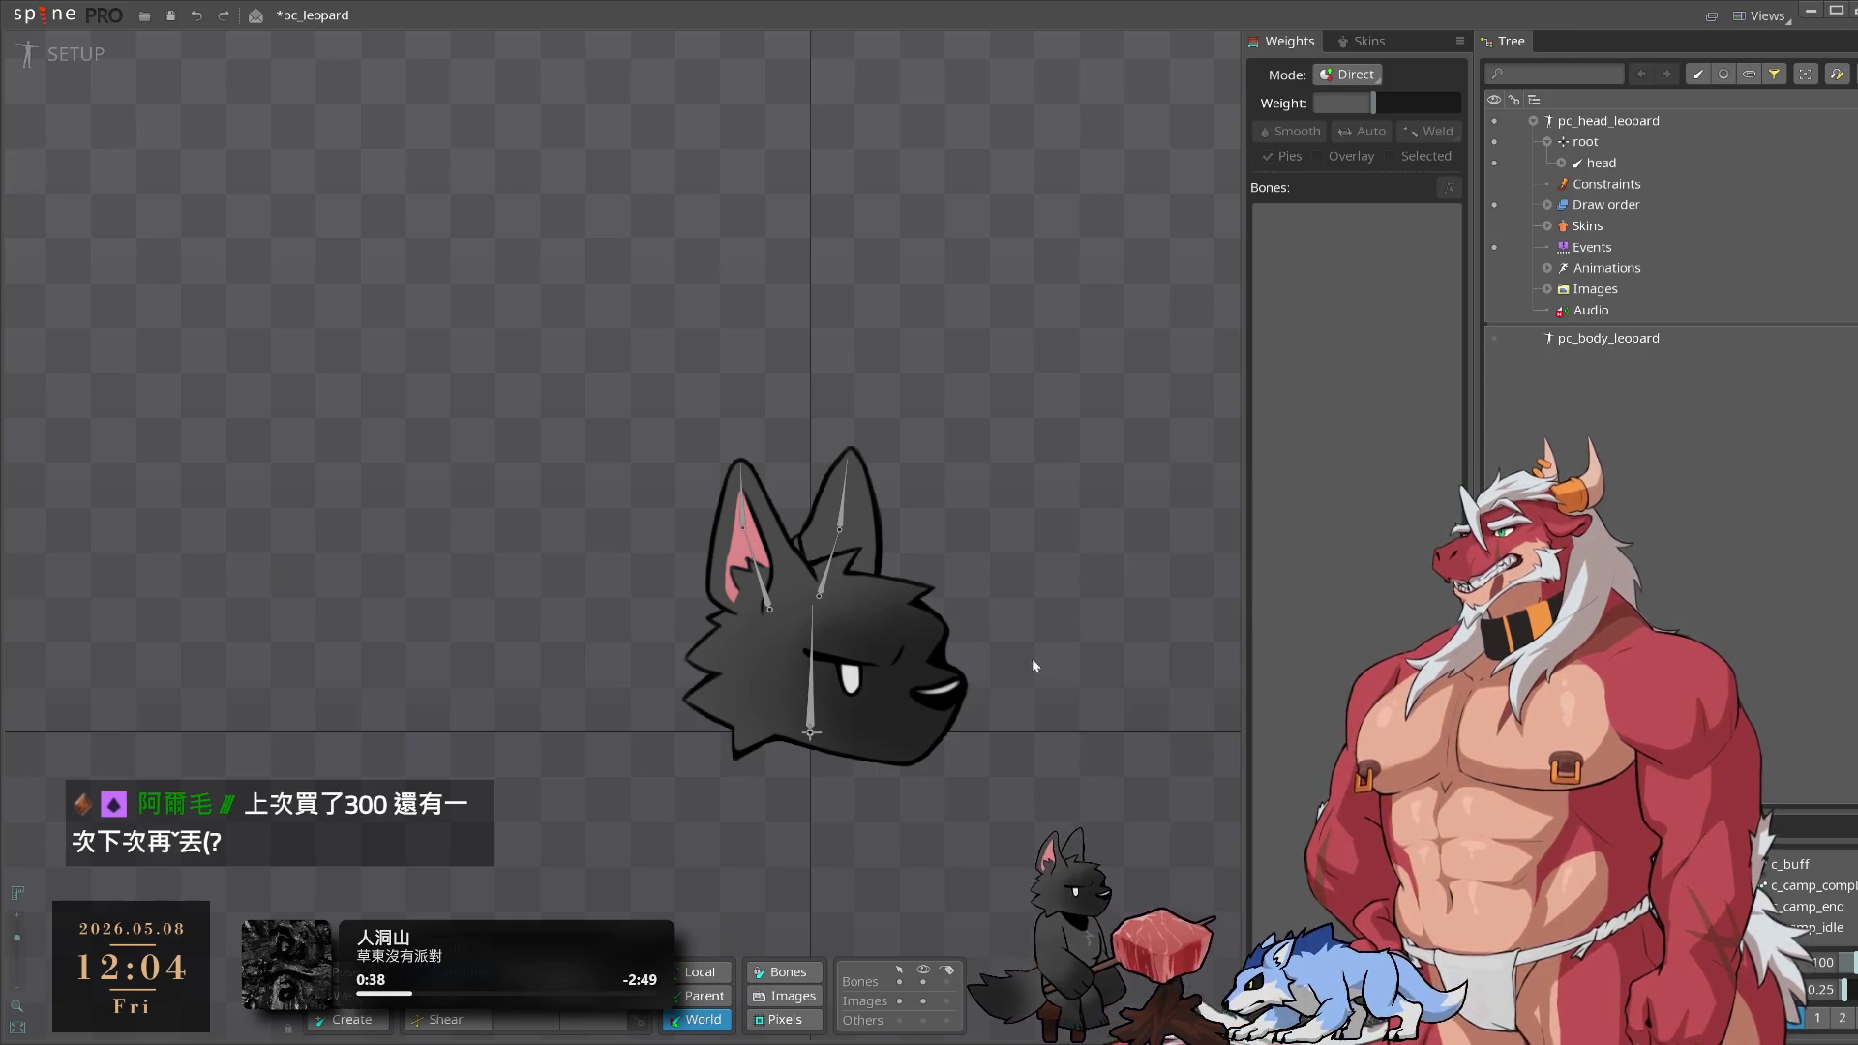
{"action": "left_click", "coordinate": [1534, 121]}
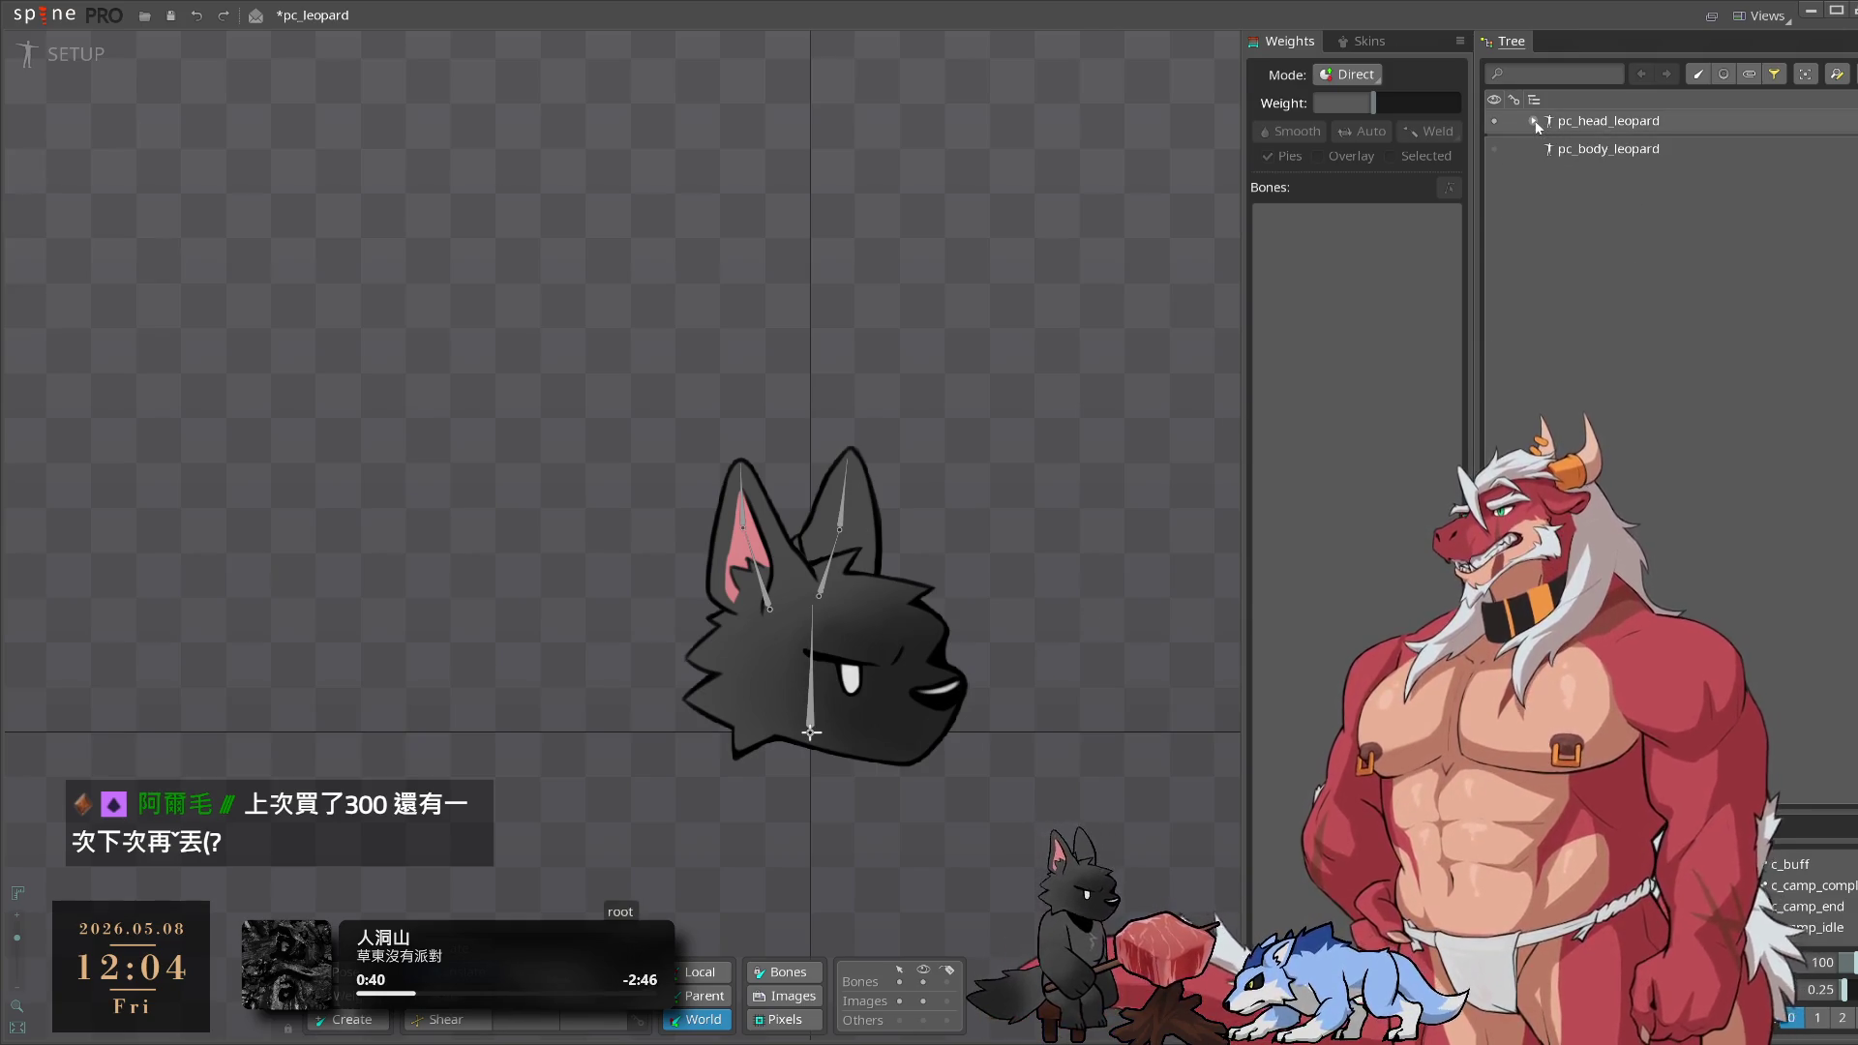
Show only the body skeleton and delete its head bone with all children
{"action": "left_click", "coordinate": [1494, 121]}
{"action": "left_click", "coordinate": [1495, 148]}
{"action": "left_click", "coordinate": [1533, 148]}
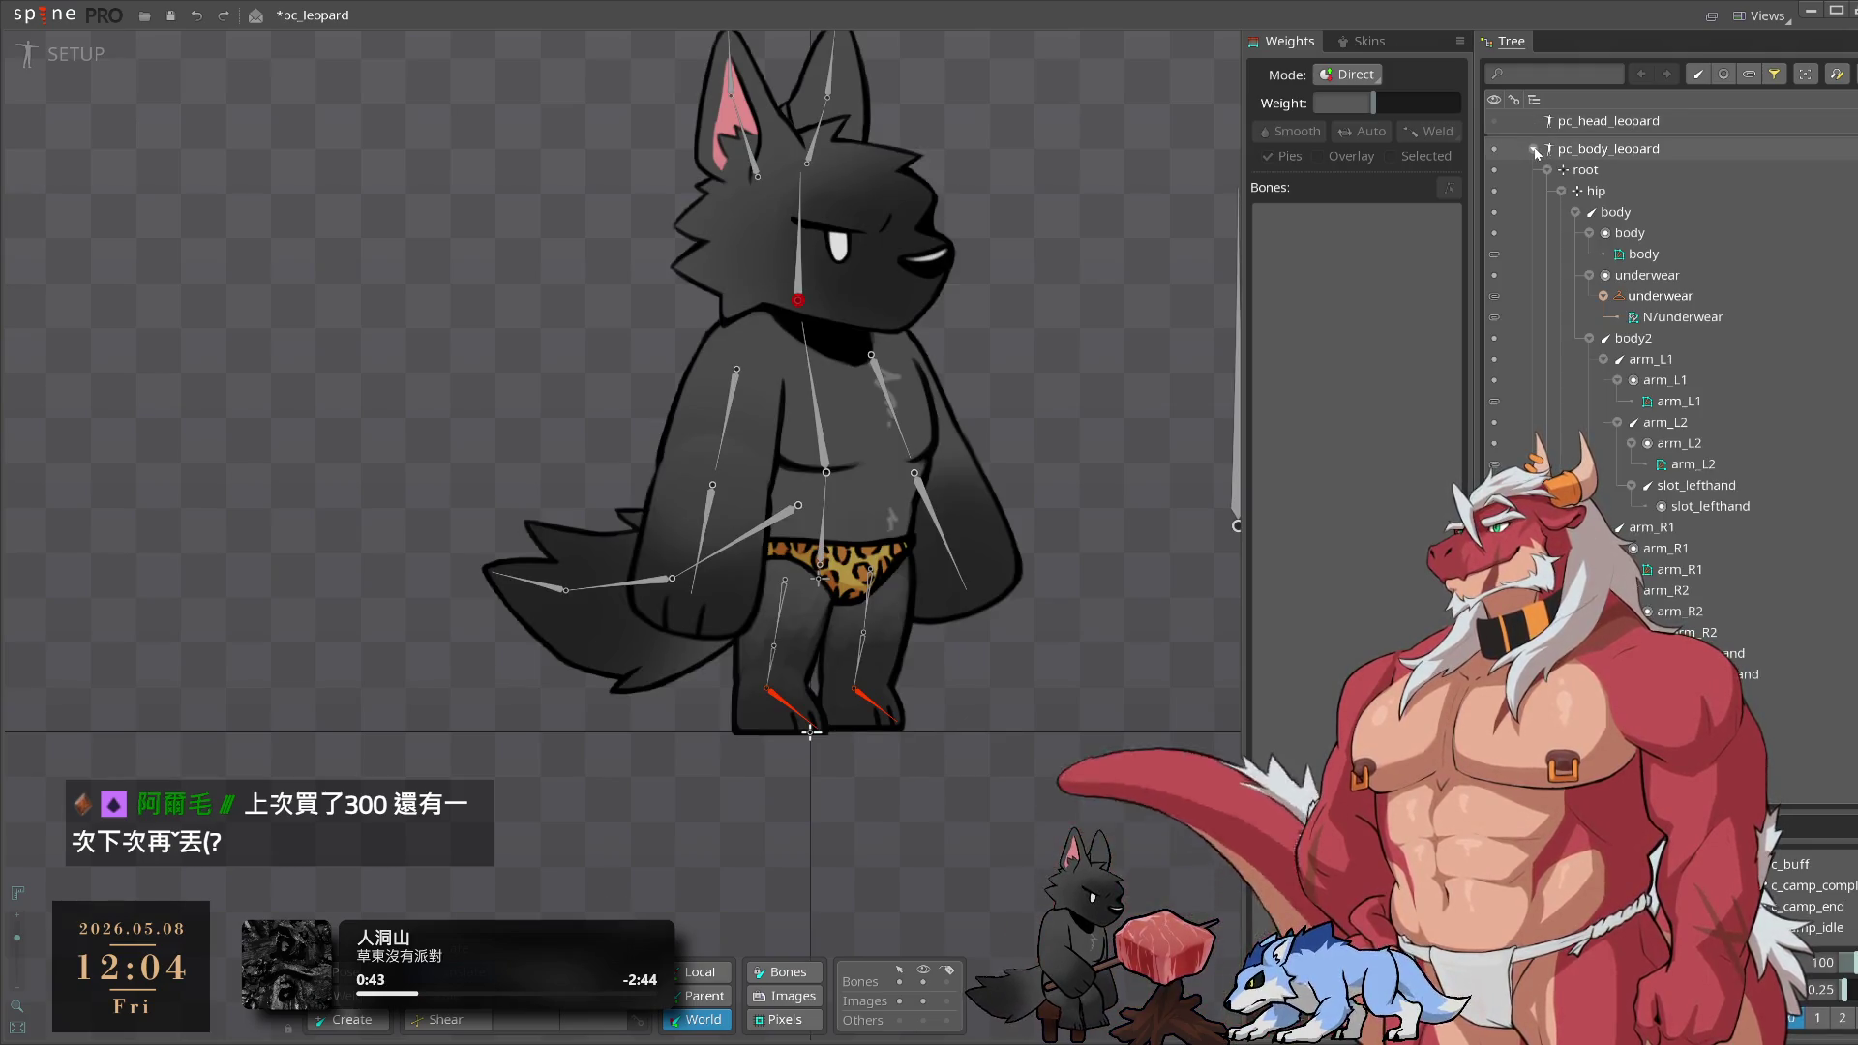
{"action": "left_click", "coordinate": [799, 276]}
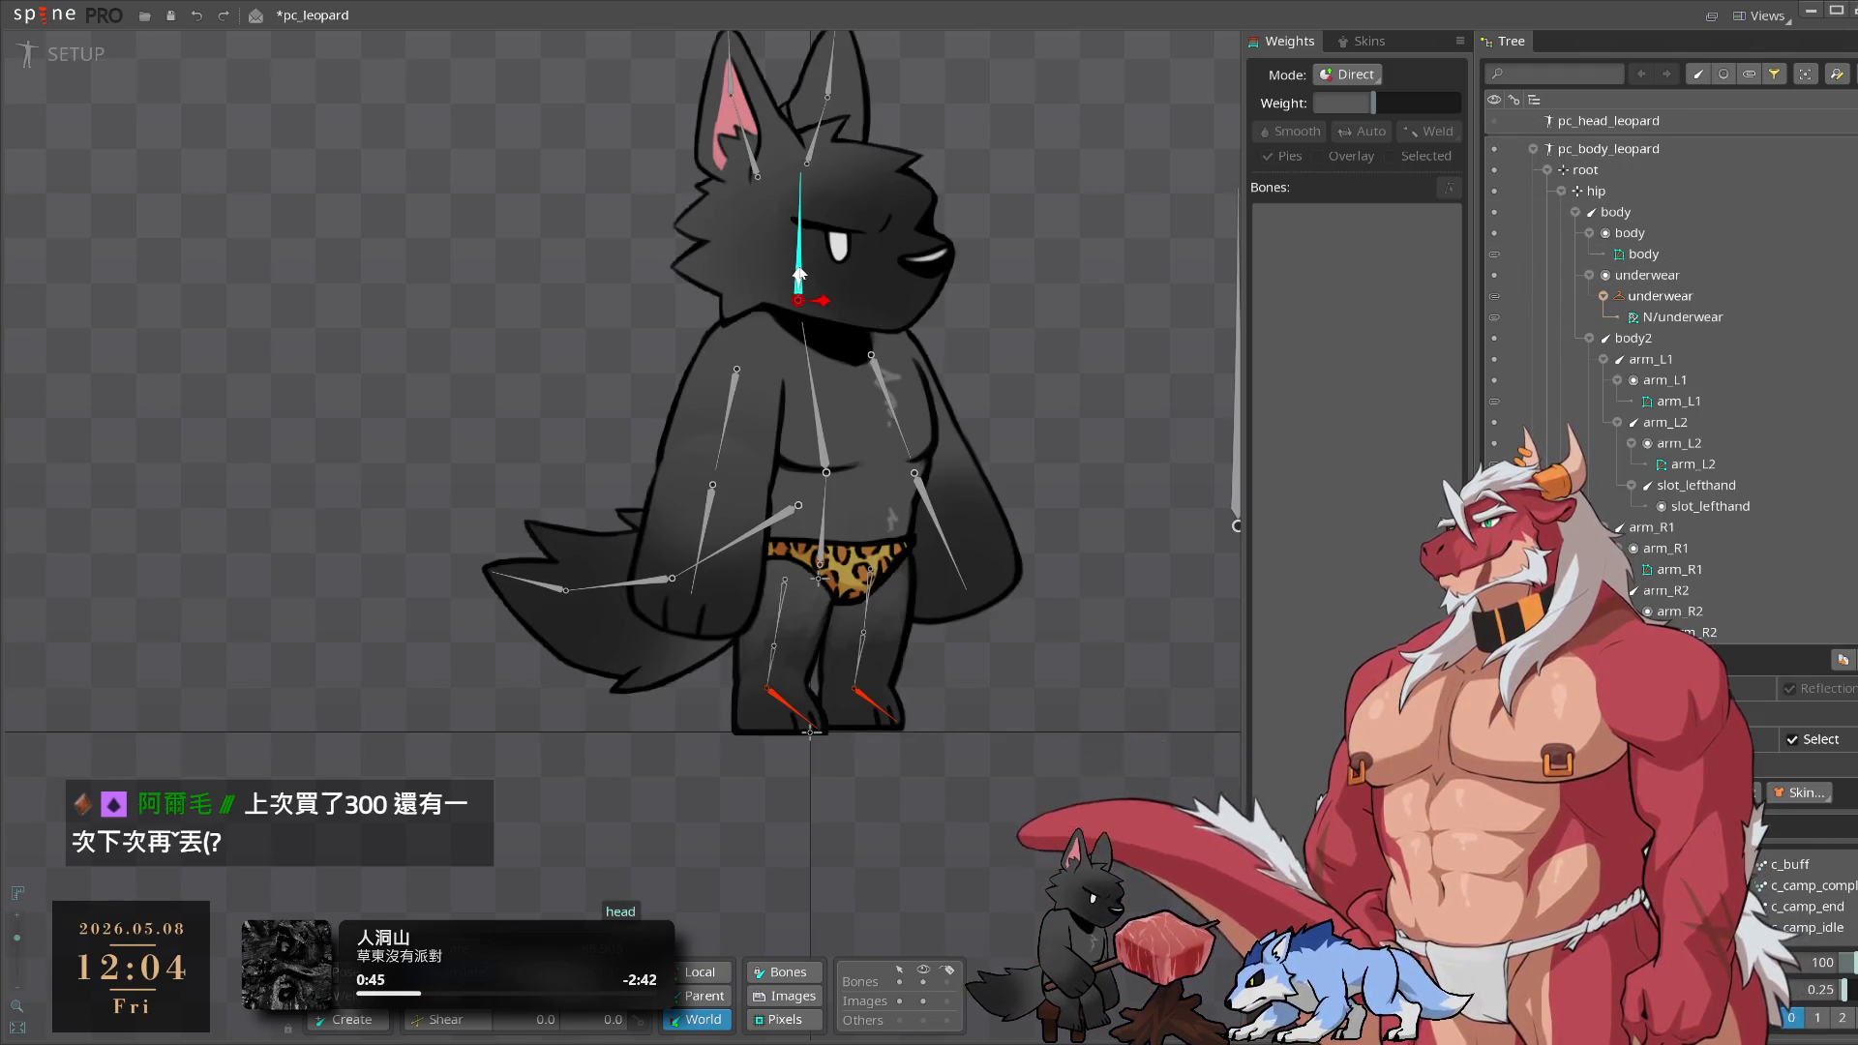
{"action": "key", "text": "Delete"}
{"action": "left_click", "coordinate": [607, 573]}
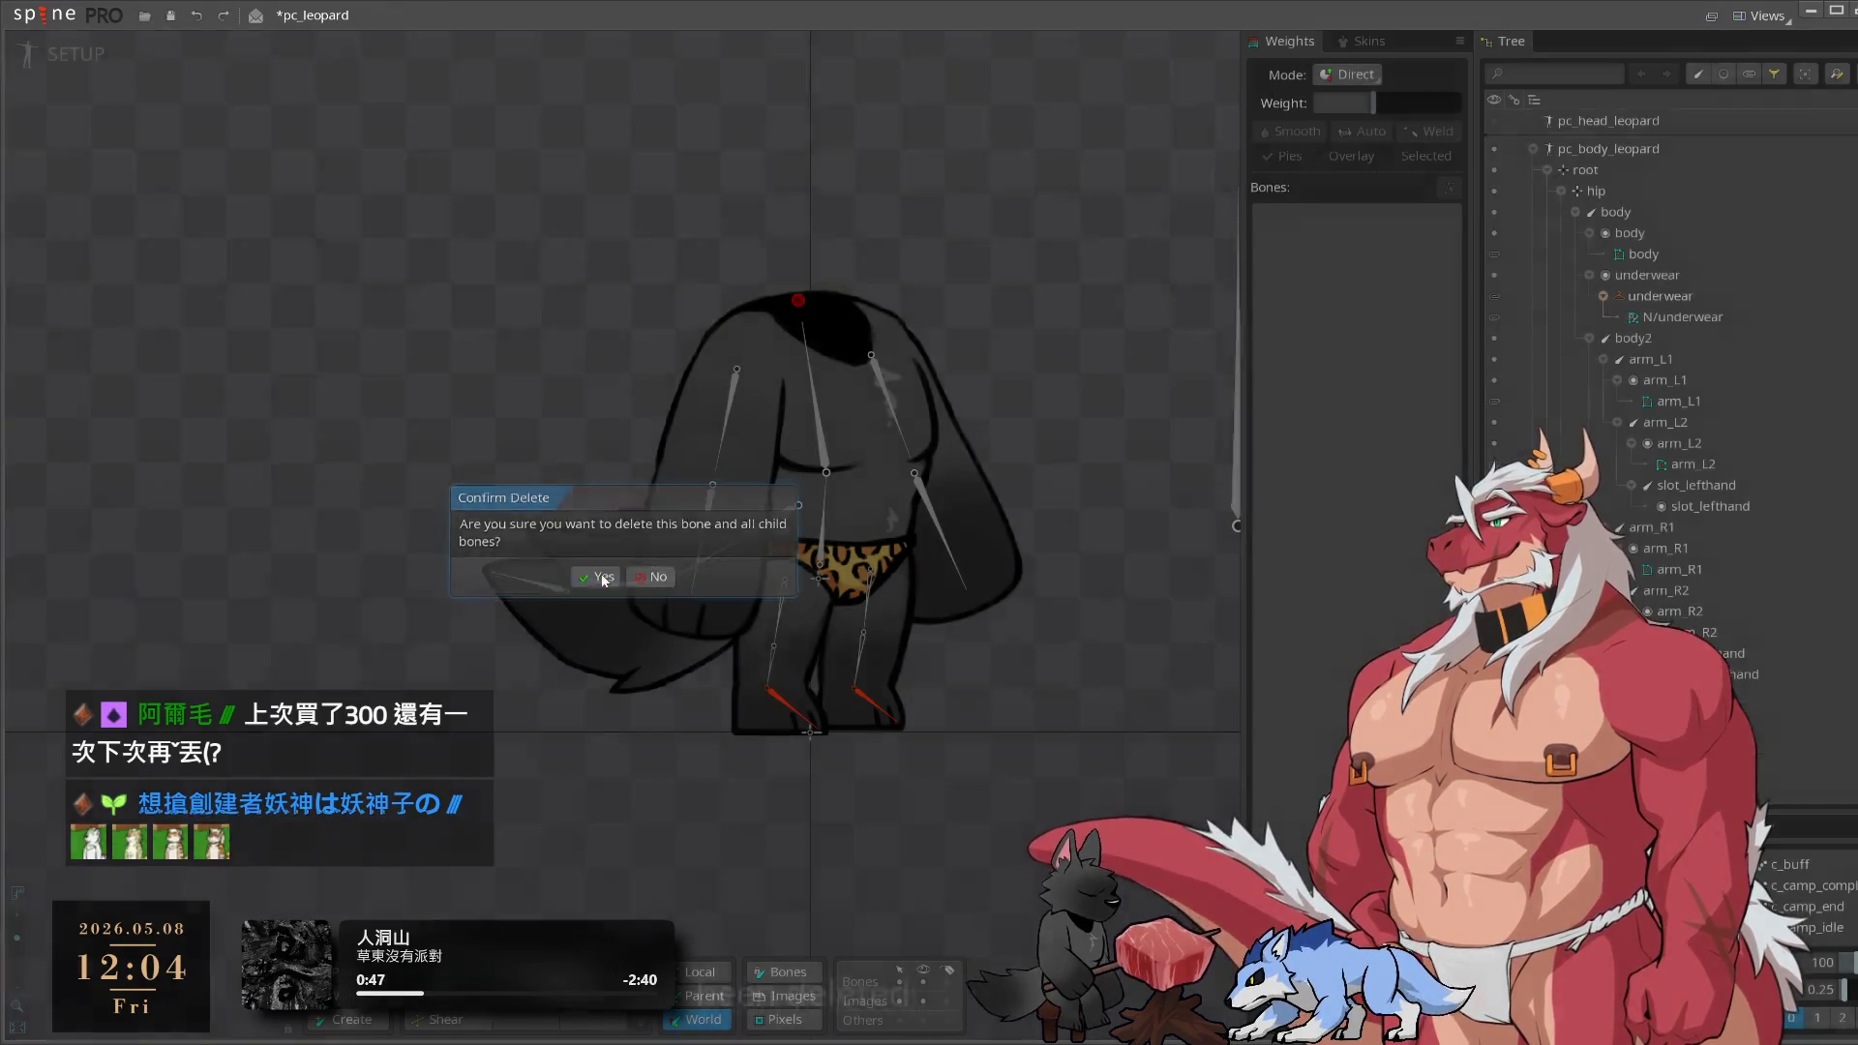
{"action": "mouse_move", "coordinate": [1036, 306]}
{"action": "left_mouse_down"}
{"action": "mouse_move", "coordinate": [926, 334]}
{"action": "mouse_move", "coordinate": [652, 335]}
{"action": "left_mouse_up"}
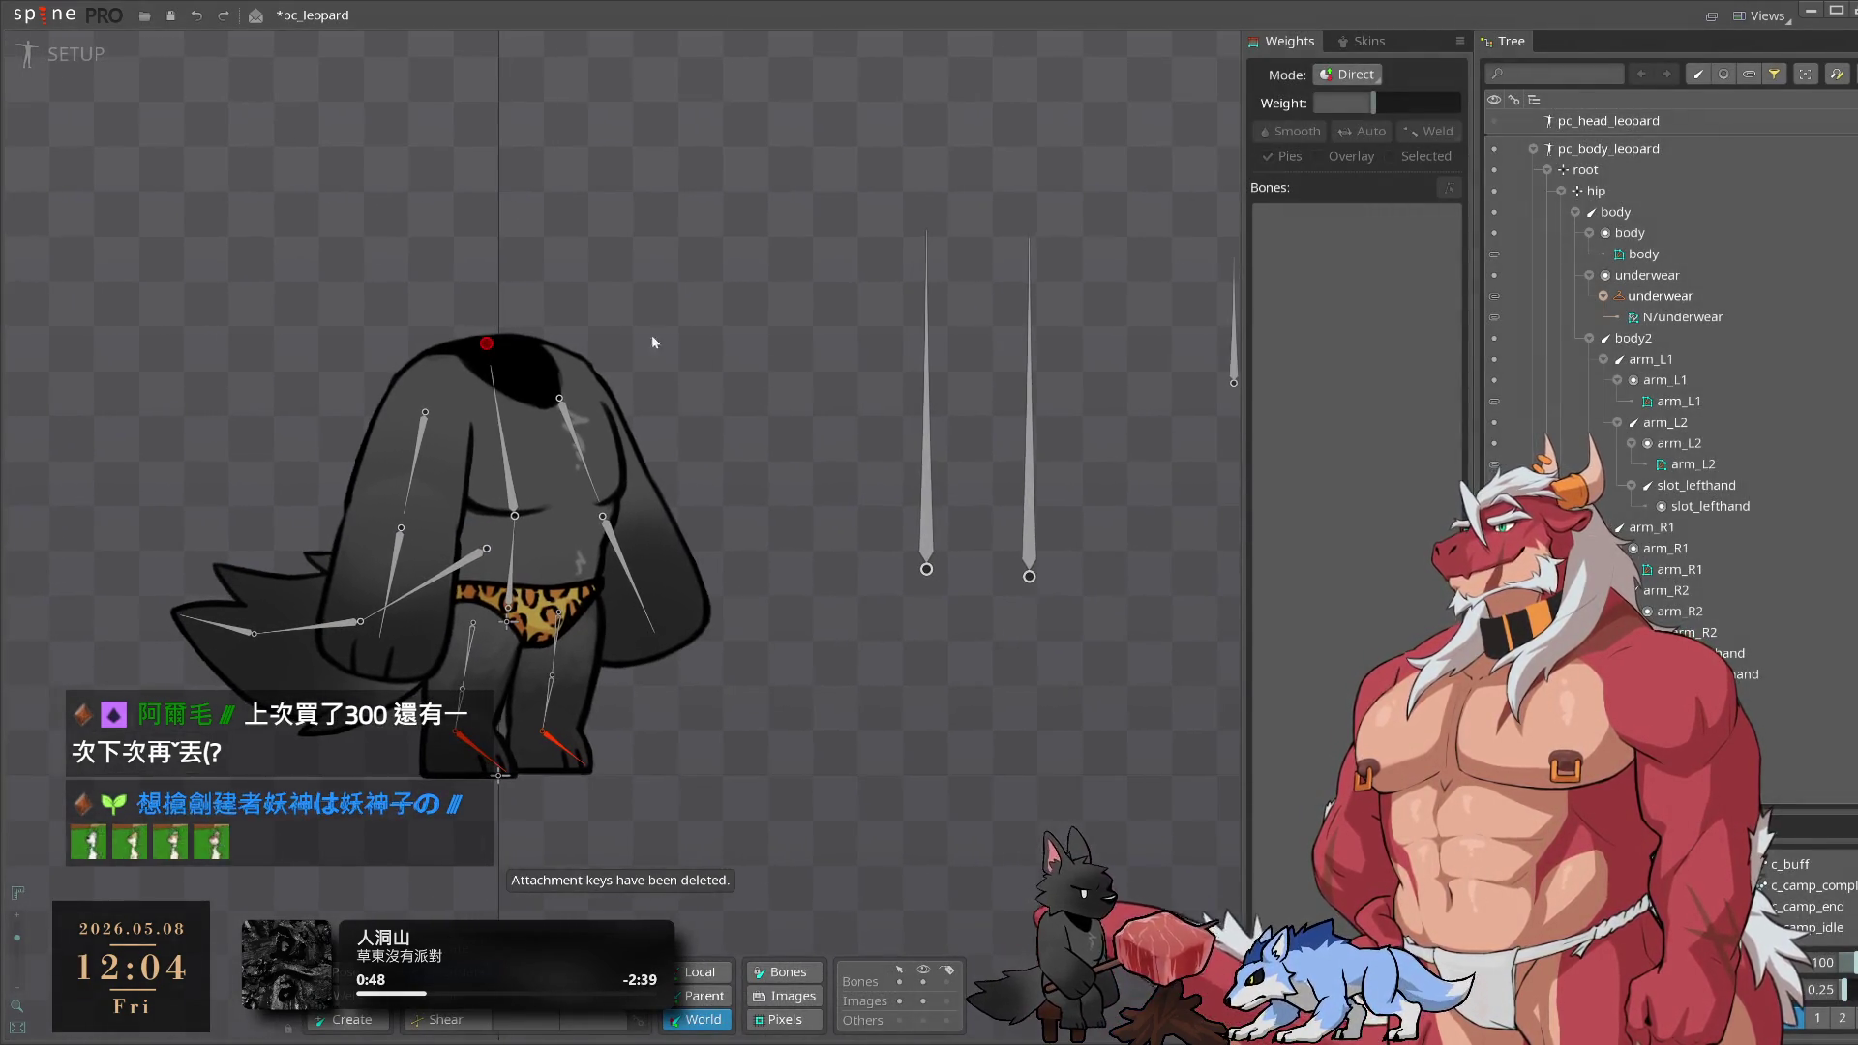
Show pc_head_leopard again, check its left and right spike bones, and recentre the view
{"action": "left_click", "coordinate": [1496, 122]}
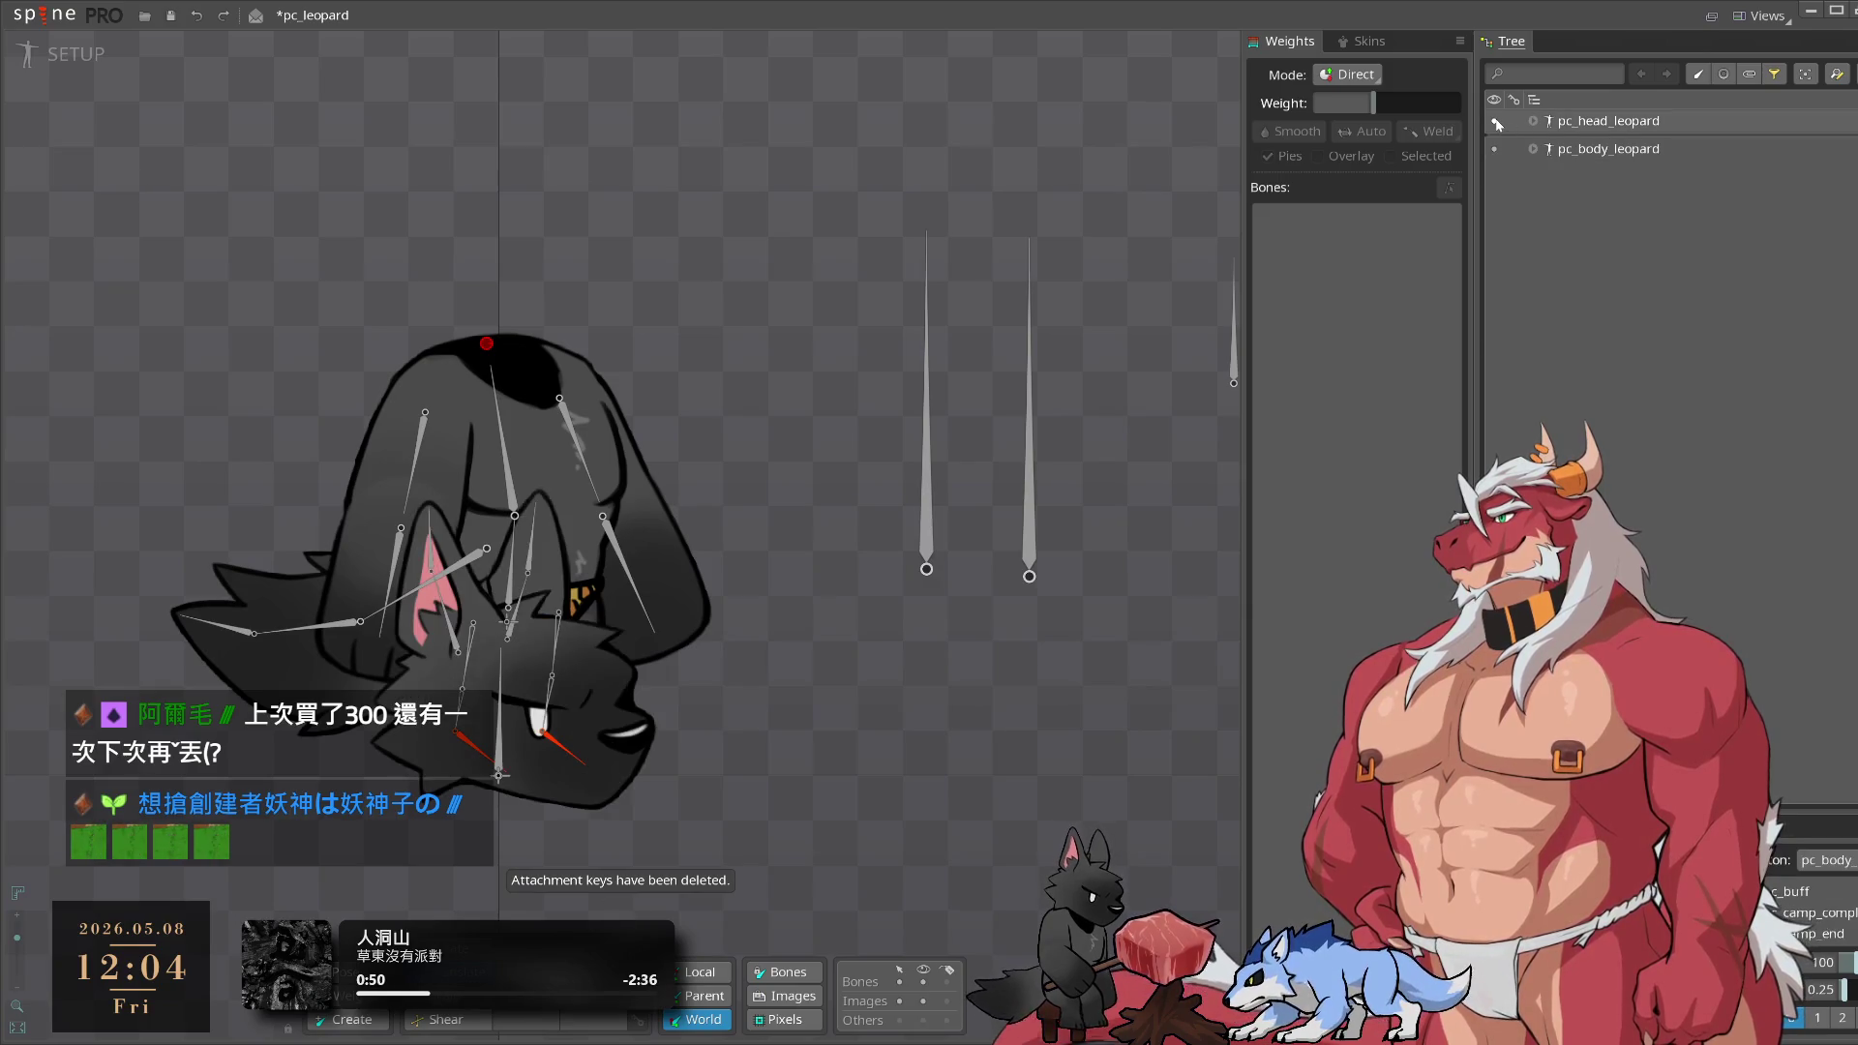
{"action": "left_click", "coordinate": [1495, 122]}
{"action": "left_click", "coordinate": [1496, 122]}
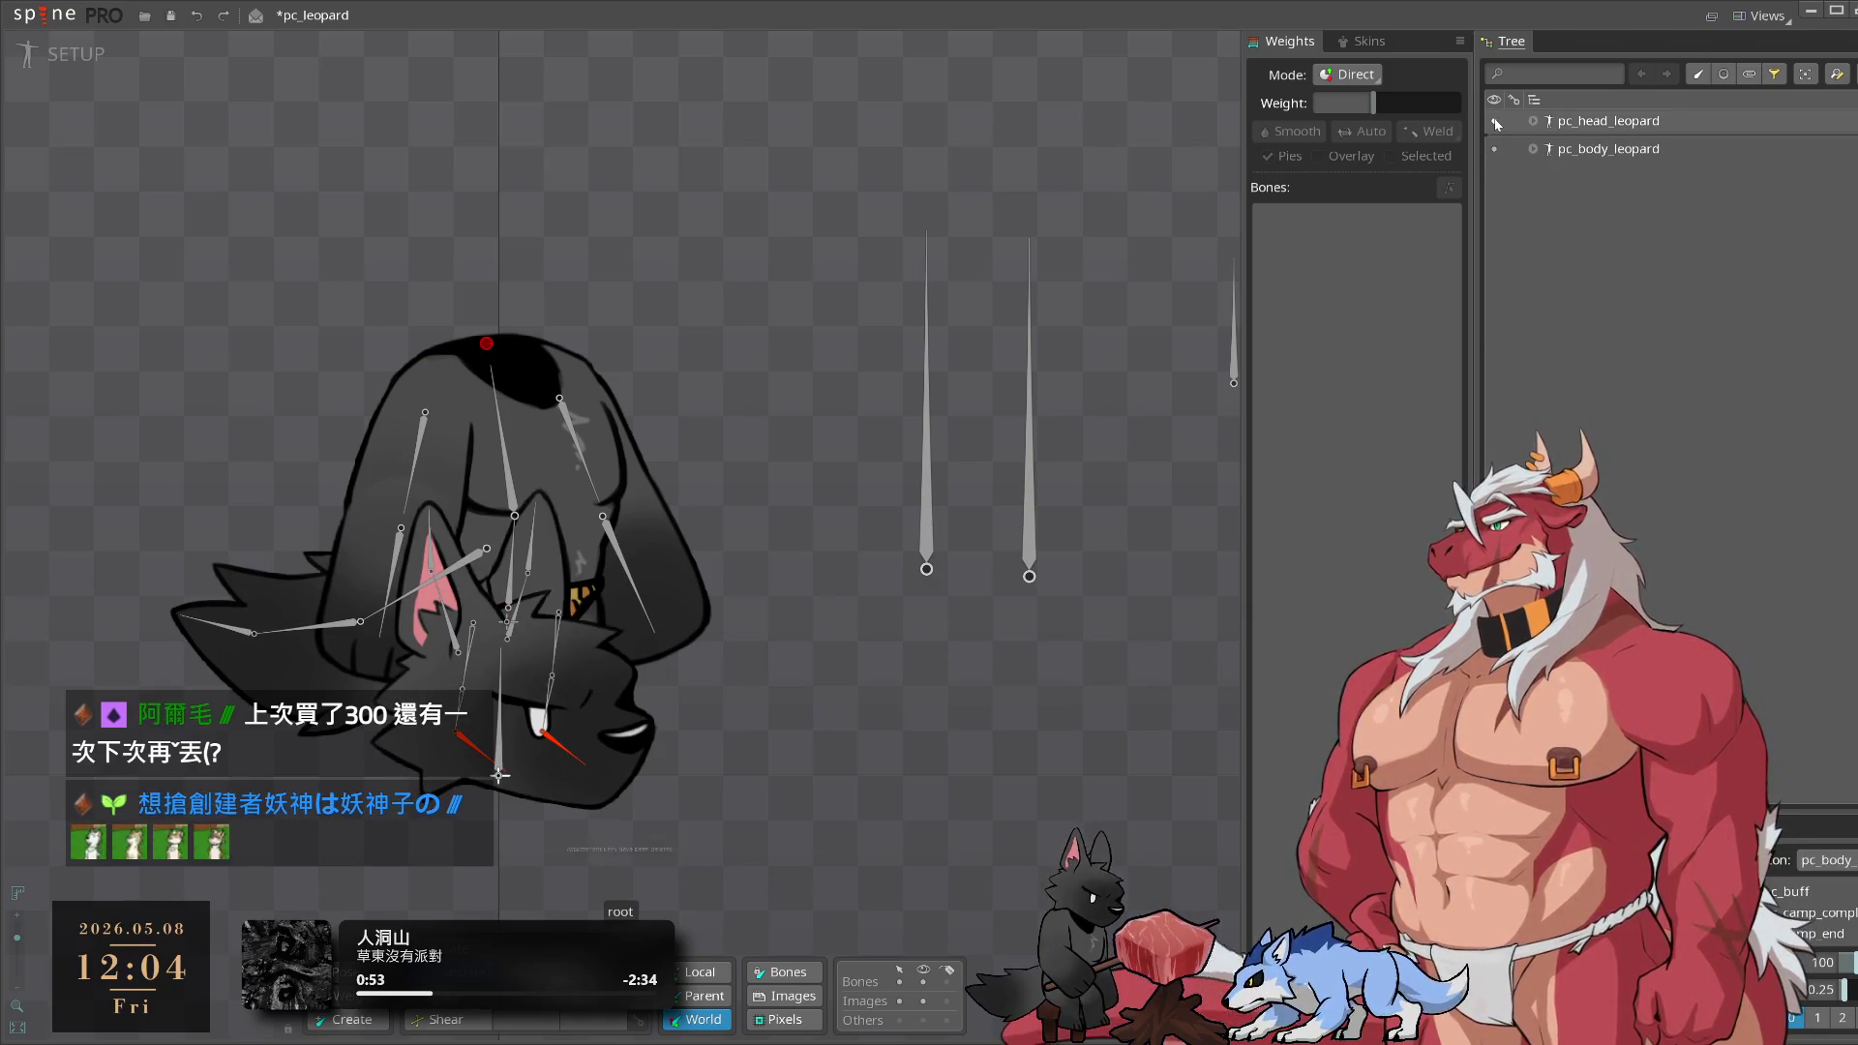
{"action": "left_click", "coordinate": [932, 496]}
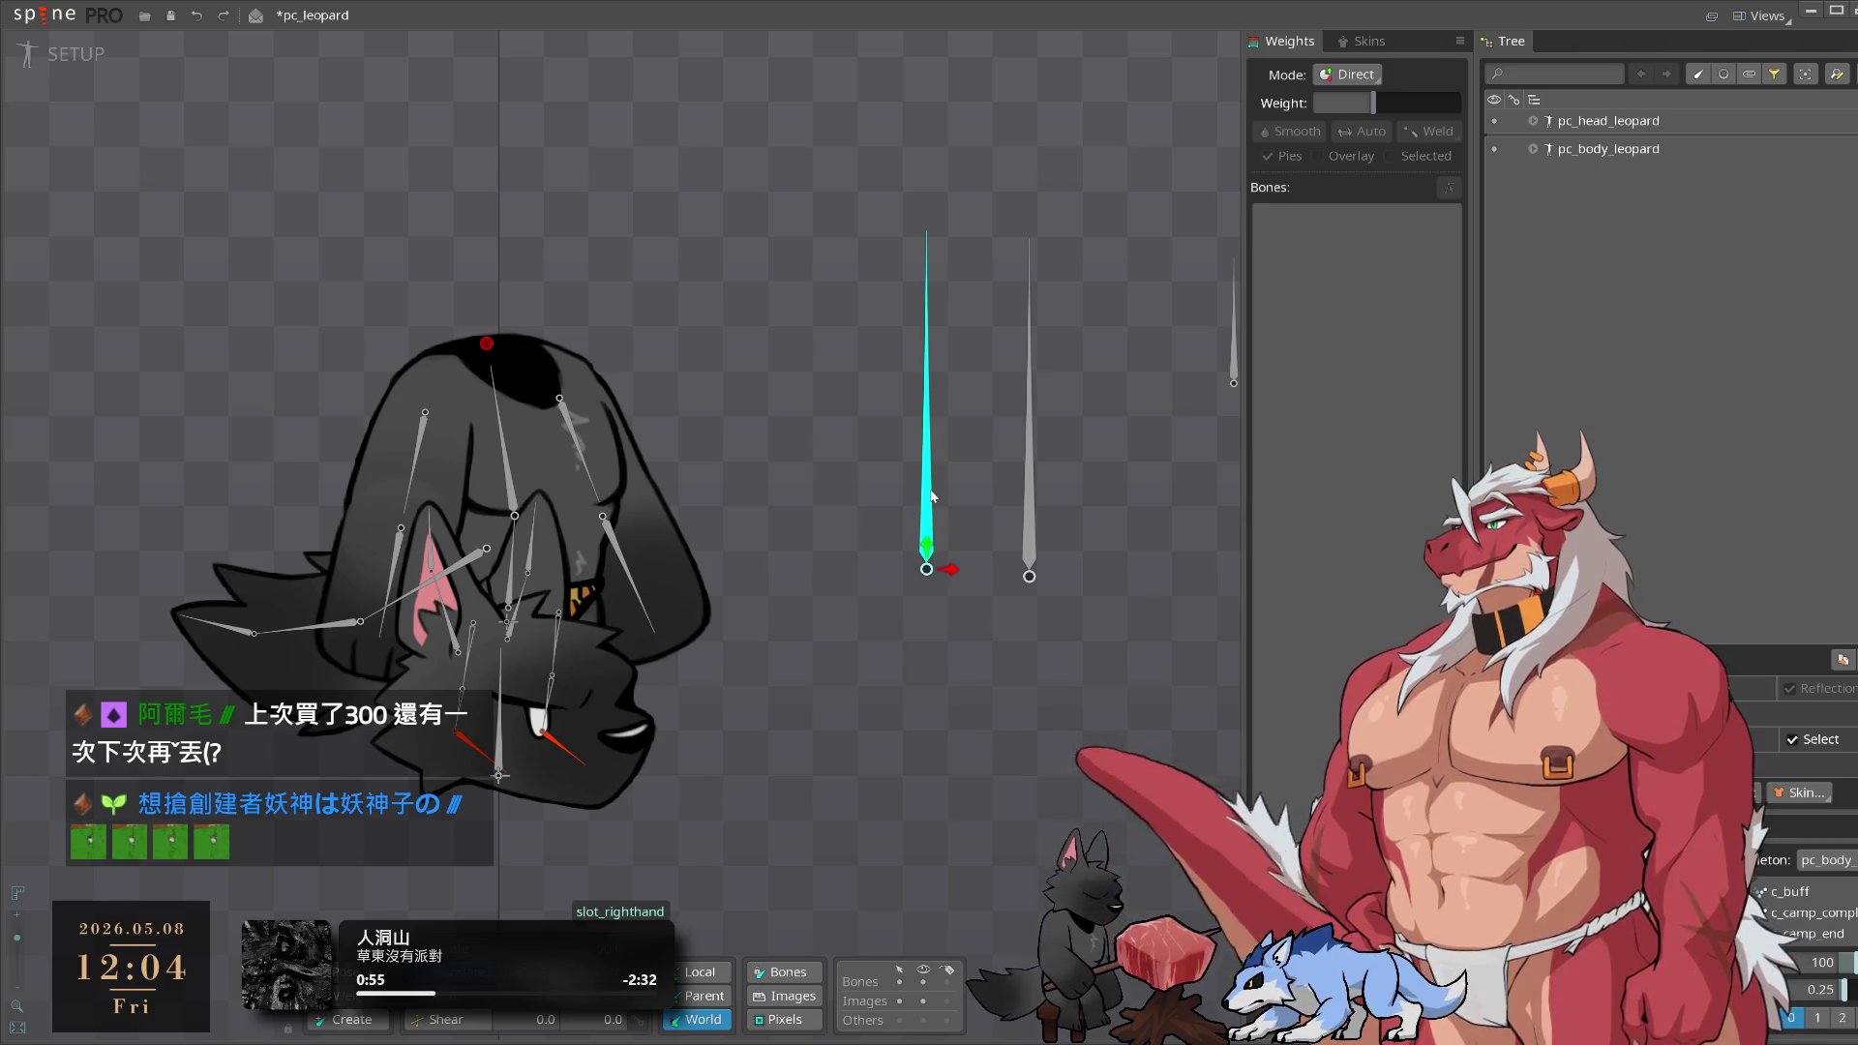
{"action": "left_click", "coordinate": [1031, 505]}
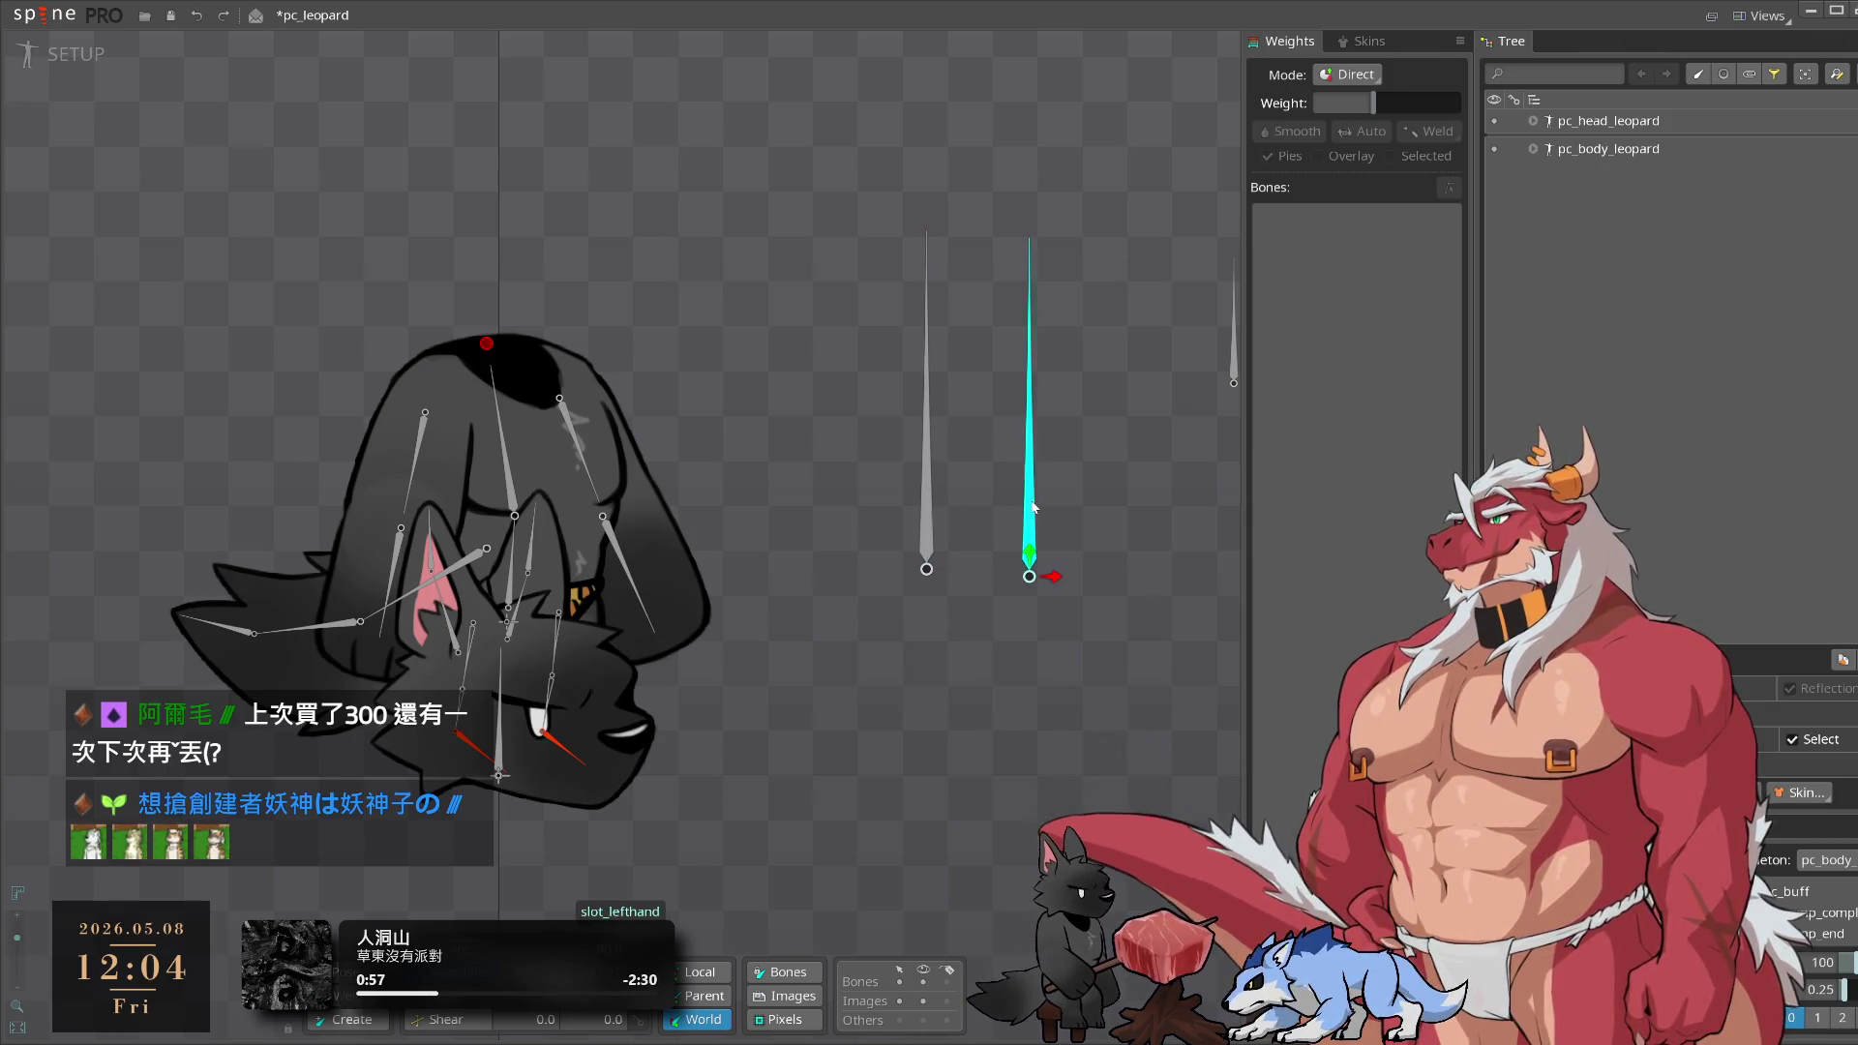
{"action": "left_click", "coordinate": [1117, 432]}
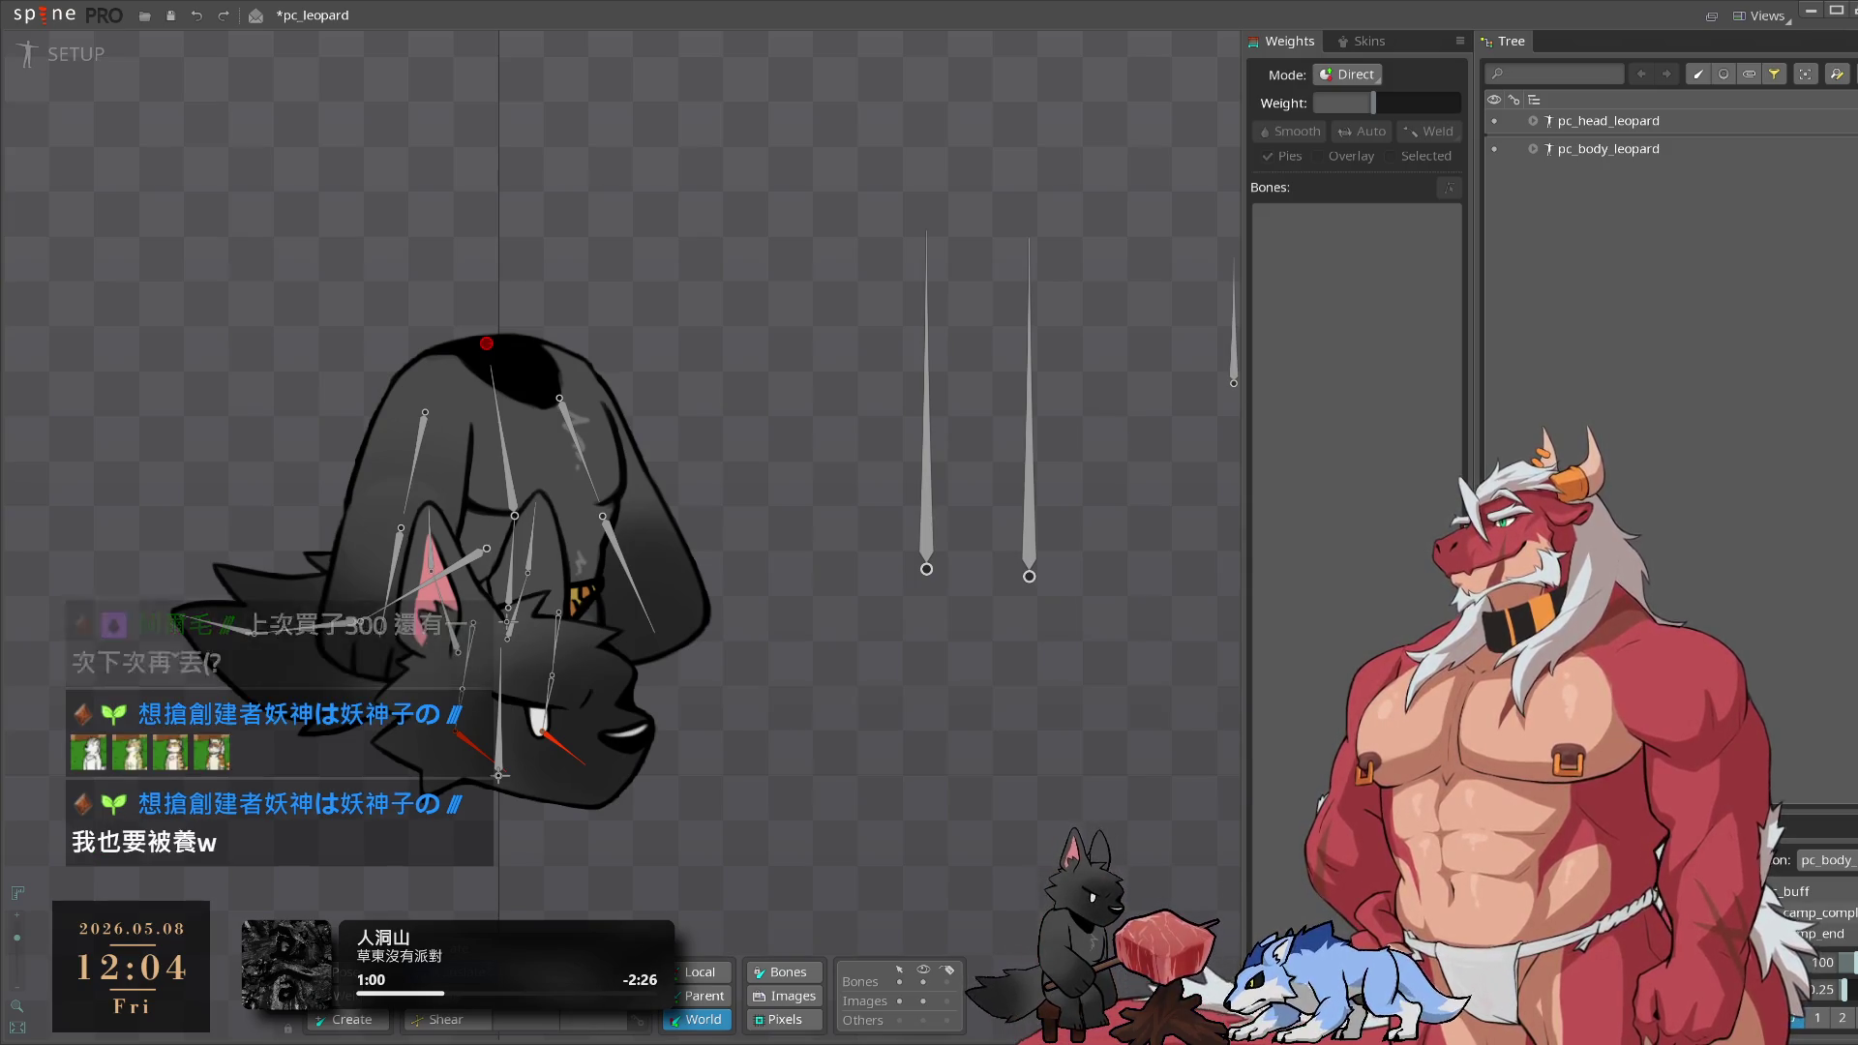
{"action": "mouse_move", "coordinate": [898, 759]}
{"action": "left_mouse_down"}
{"action": "mouse_move", "coordinate": [1109, 749]}
{"action": "mouse_move", "coordinate": [867, 652]}
{"action": "mouse_move", "coordinate": [1130, 758]}
{"action": "mouse_move", "coordinate": [1094, 728]}
{"action": "left_mouse_up"}
Toggle the head and body skeletons' visibility to compare them, then collapse pc_body_leopard's bones
{"action": "scroll", "coordinate": [1093, 727], "scroll_direction": "up", "scroll_amount": 2}
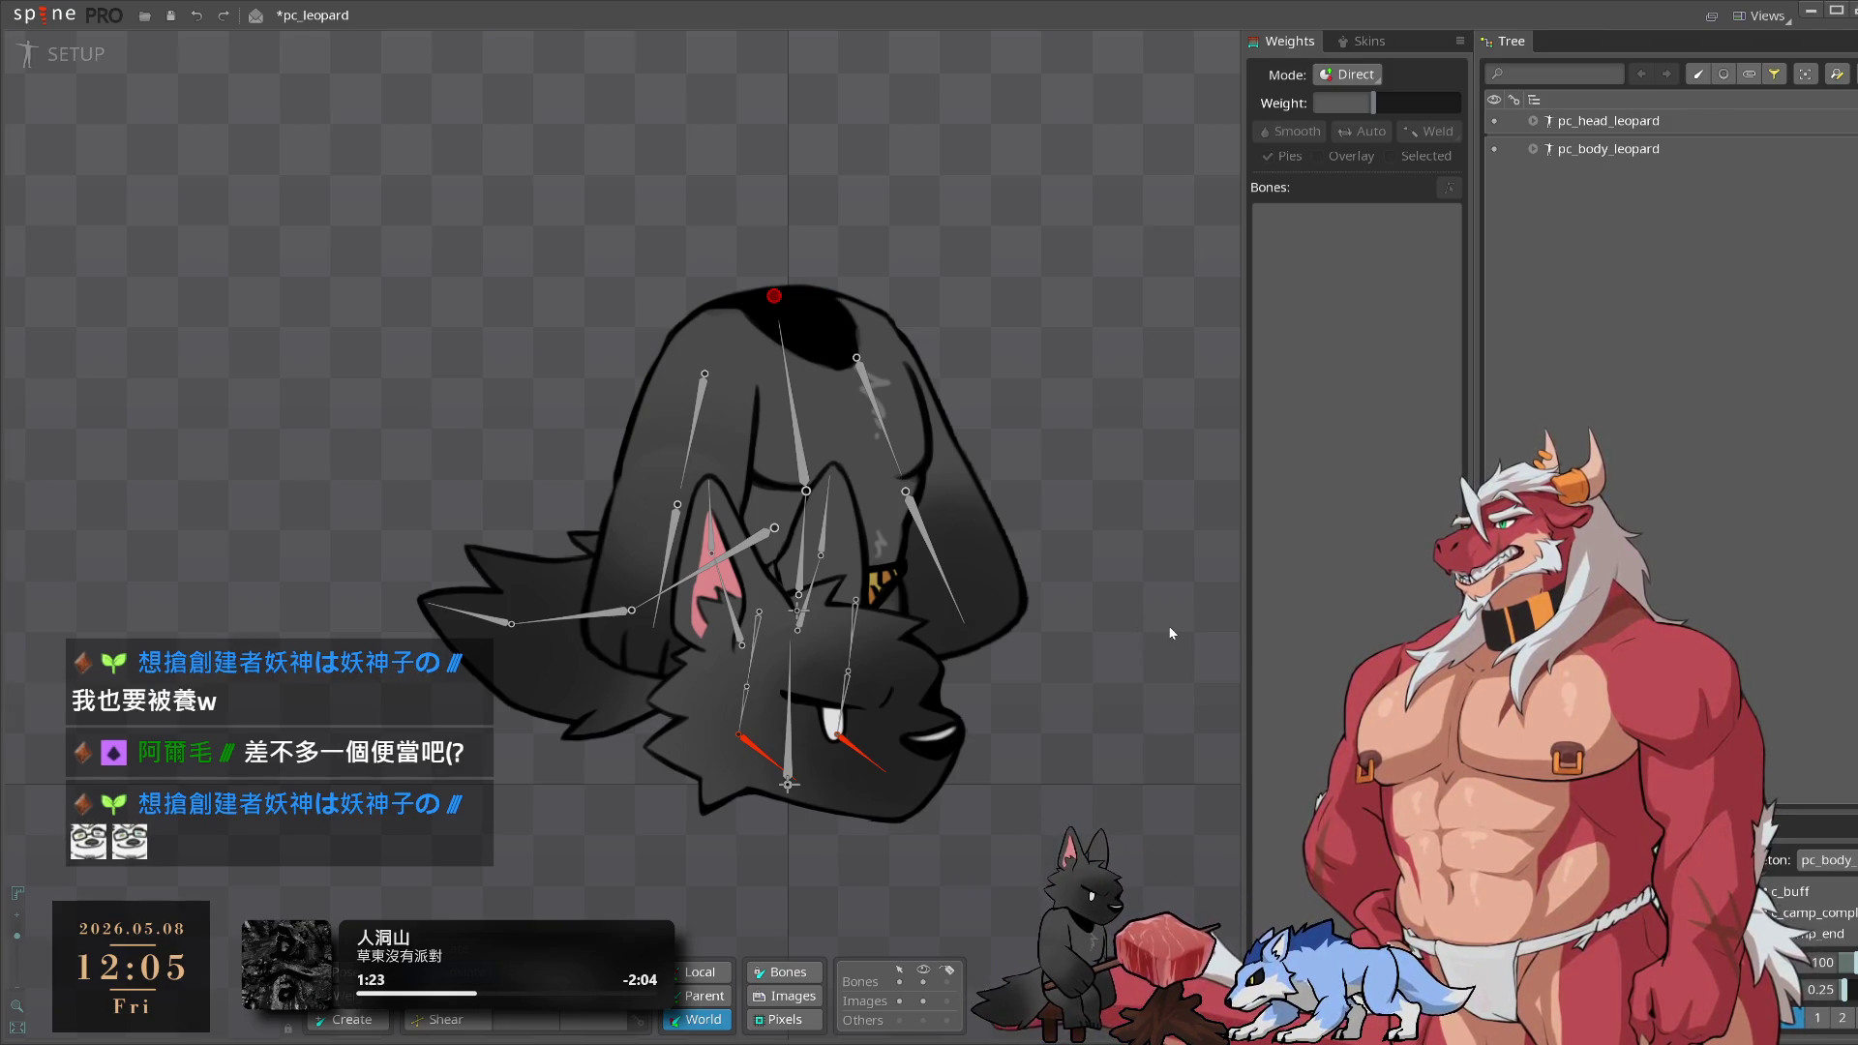
{"action": "left_click", "coordinate": [1494, 122]}
{"action": "left_click", "coordinate": [1495, 122]}
{"action": "left_click", "coordinate": [1495, 149]}
{"action": "left_click", "coordinate": [1497, 149]}
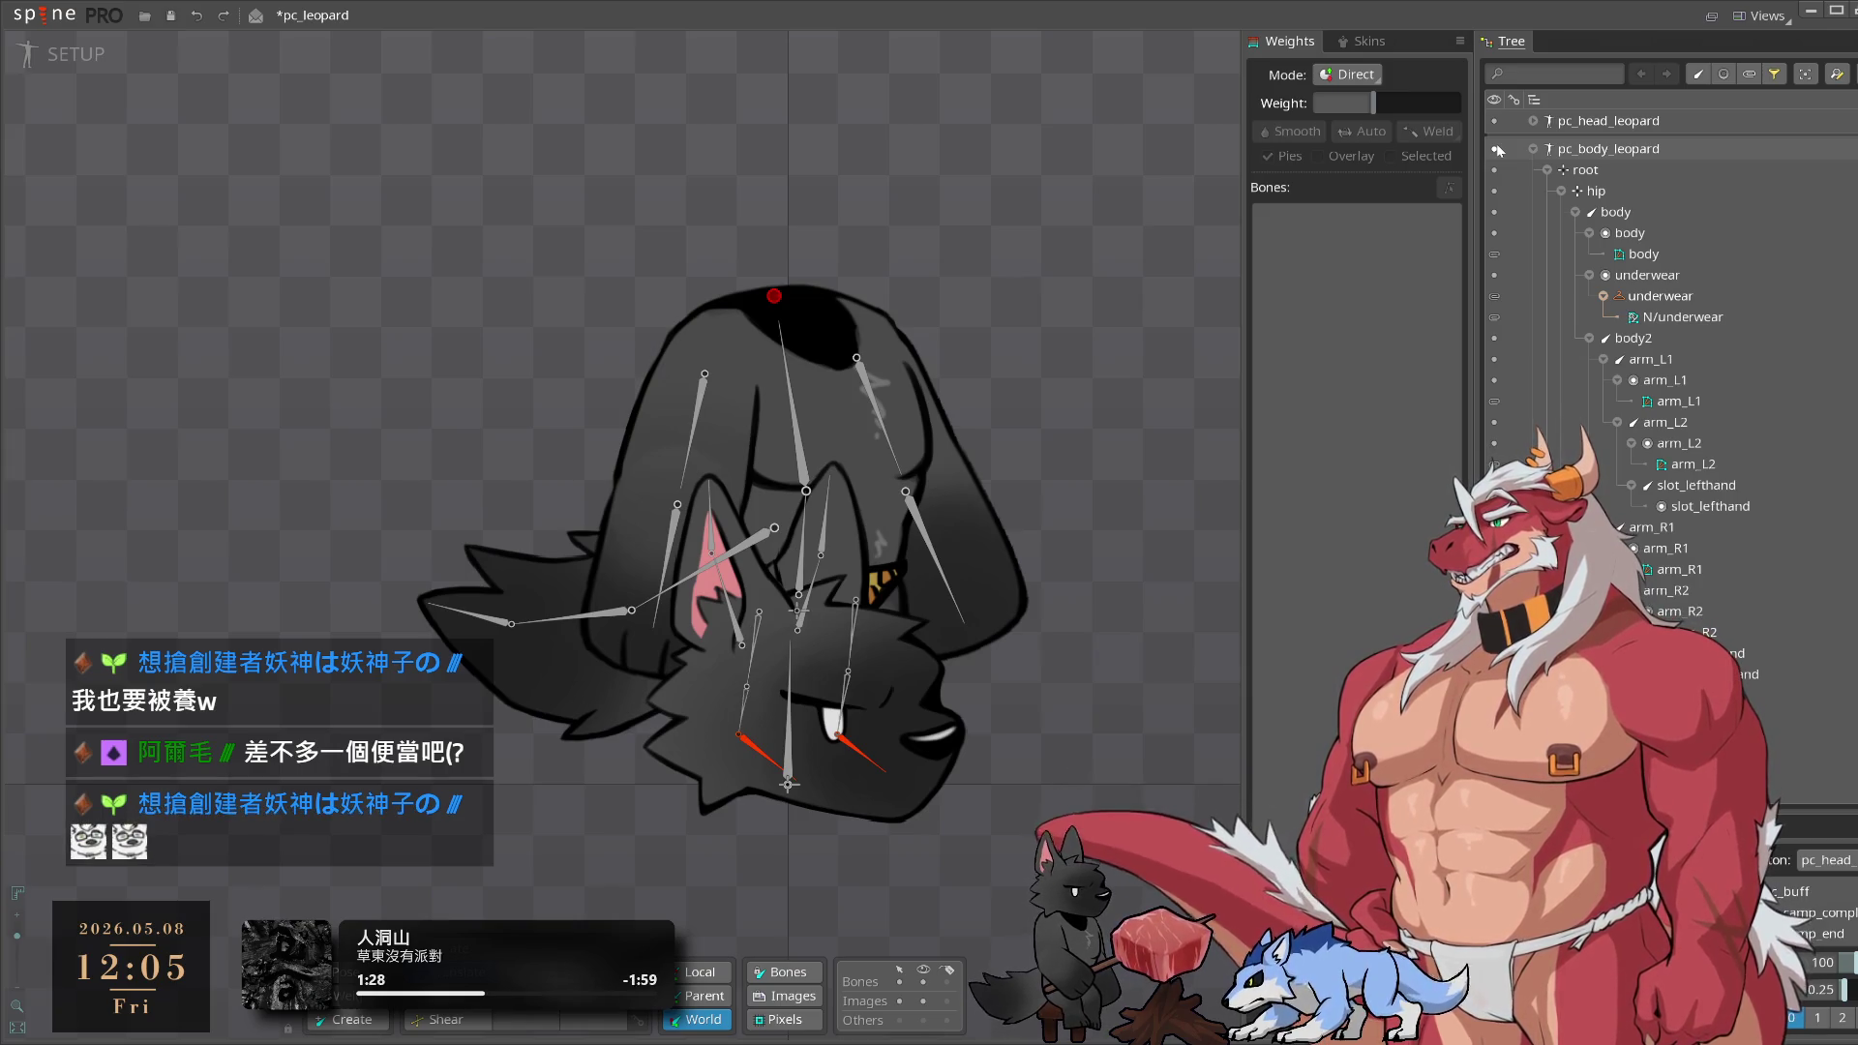
{"action": "left_click", "coordinate": [1534, 148]}
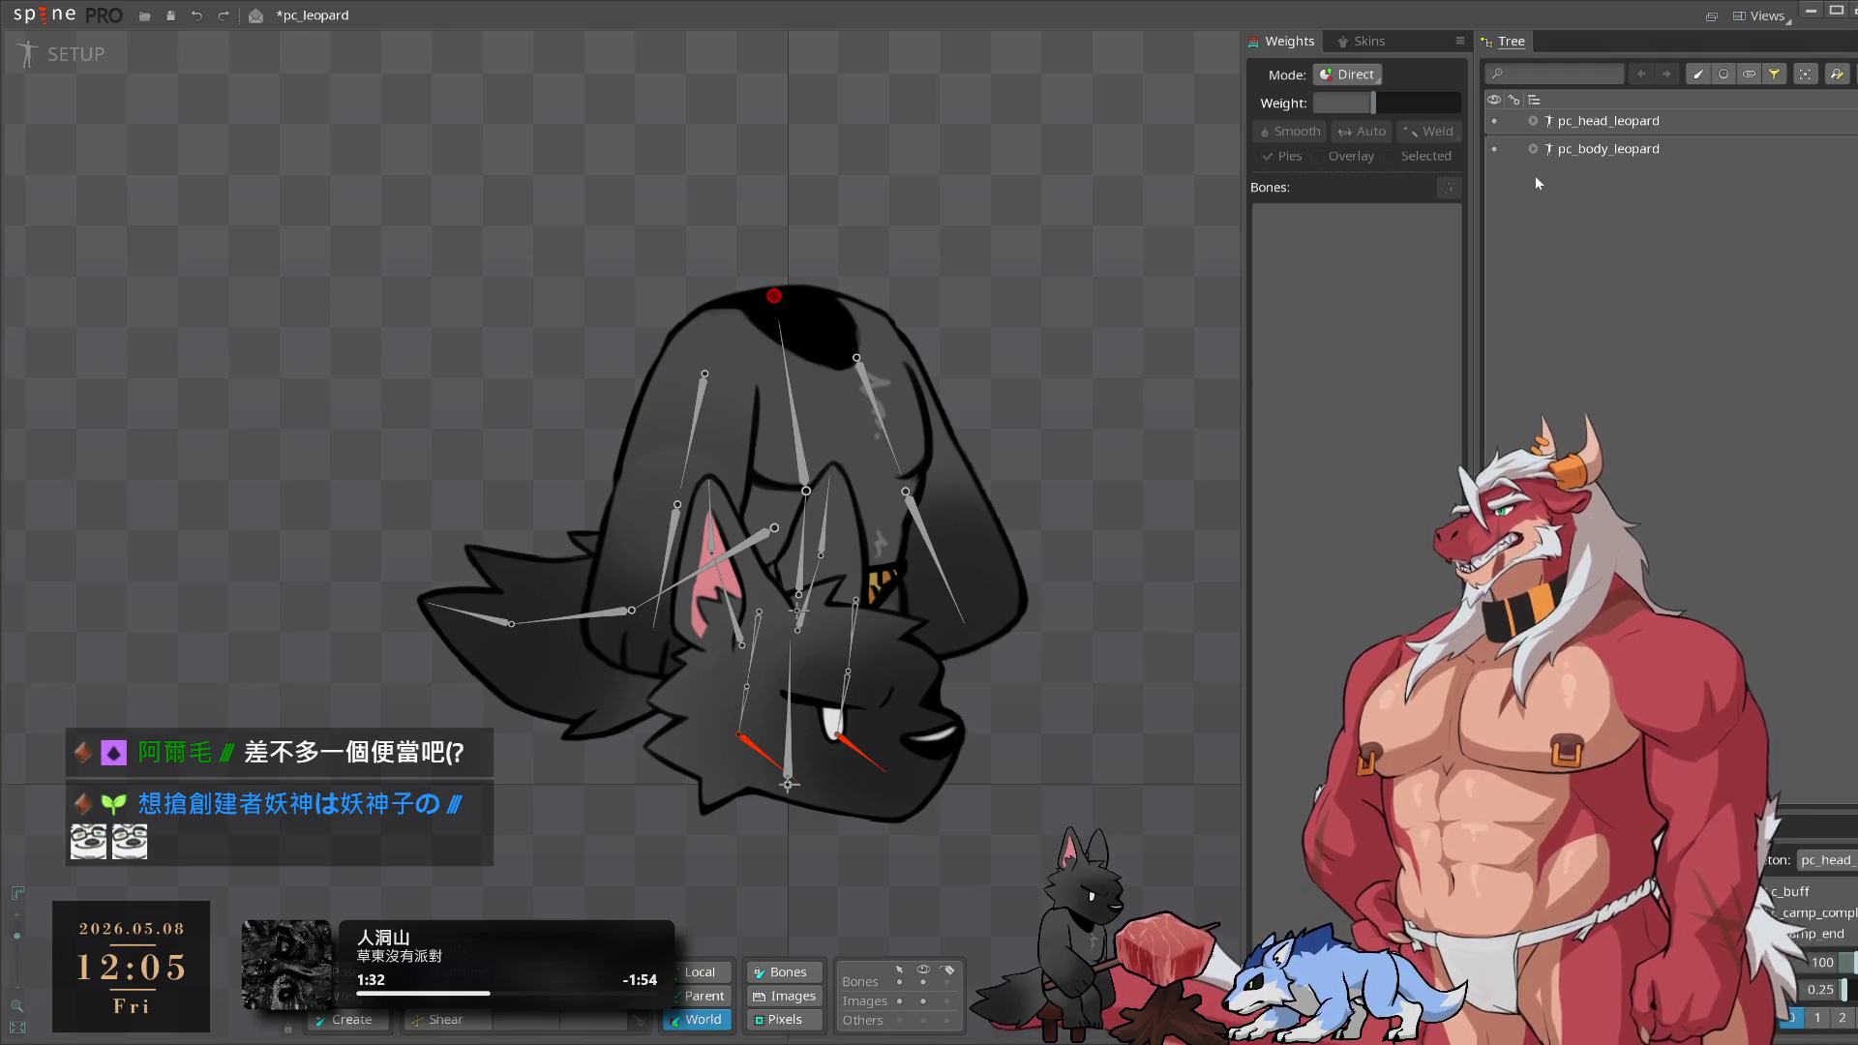
Expand pc_body_leopard and collapse its root, Constraints, Draw order, Animations and Images entries
{"action": "left_click", "coordinate": [1534, 148]}
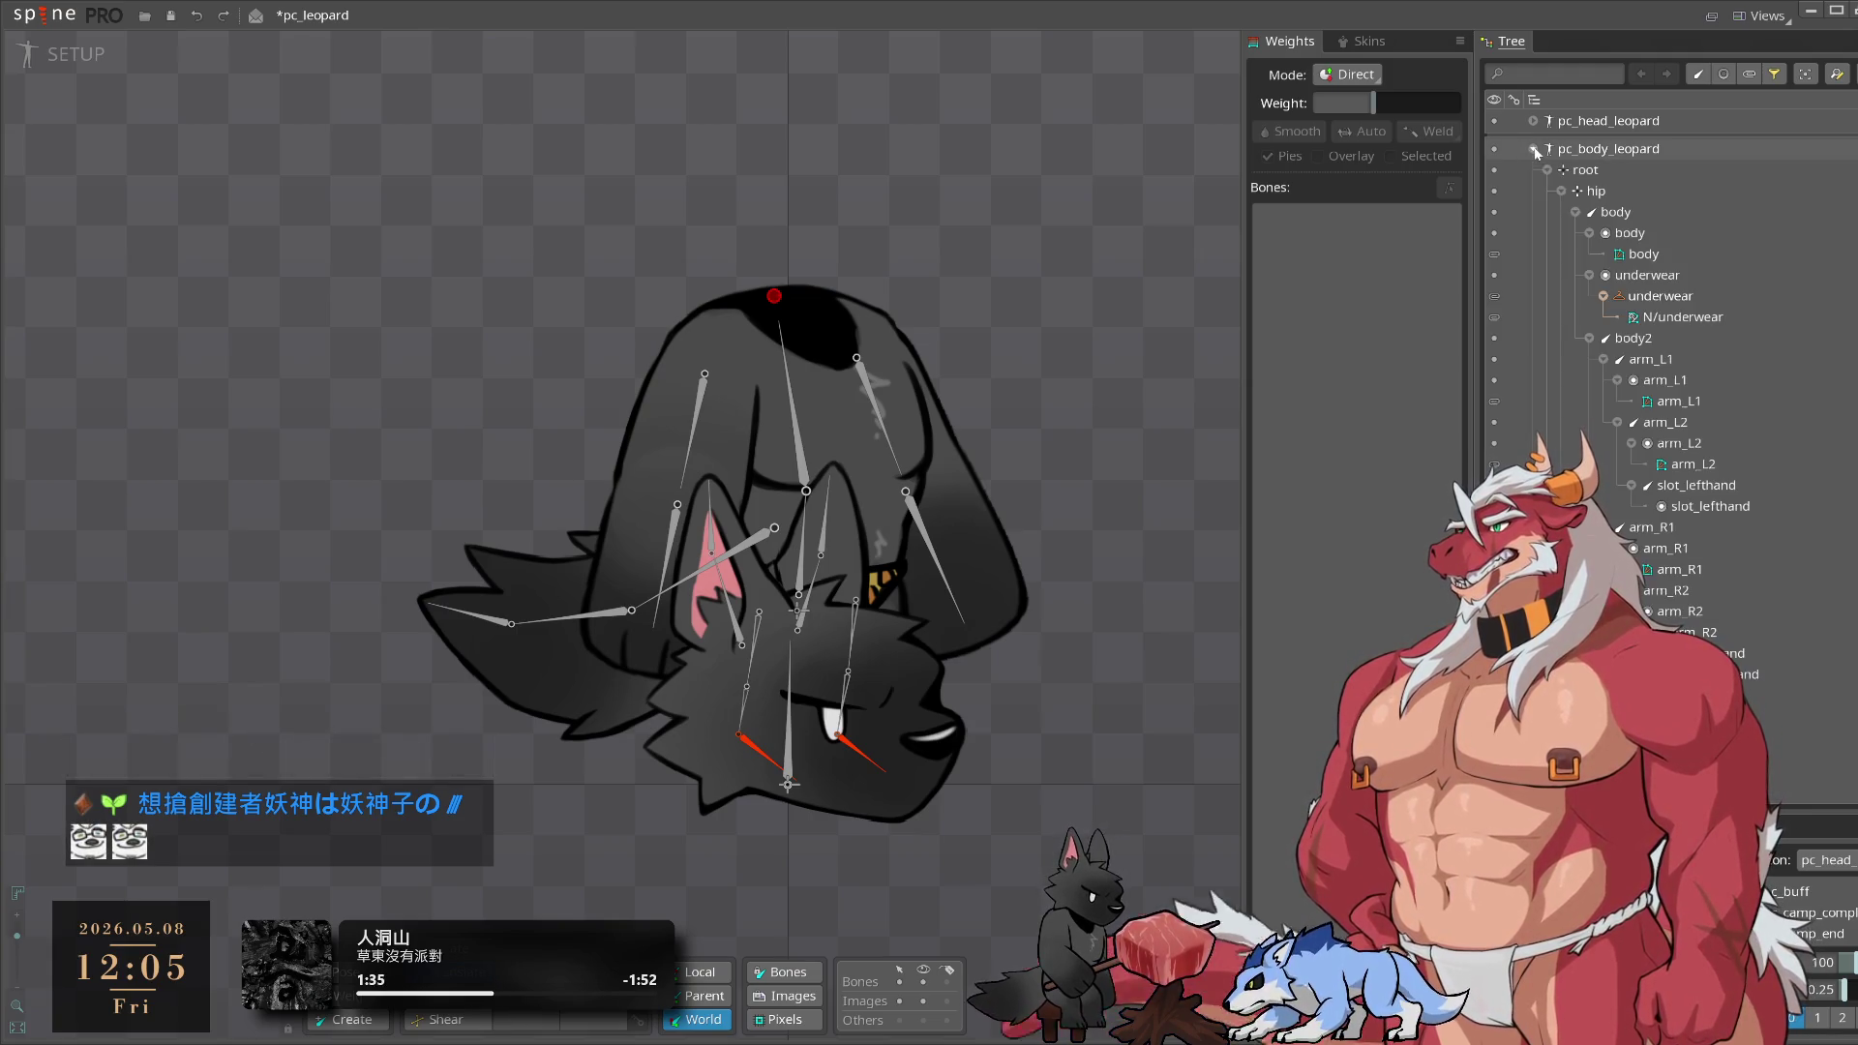
{"action": "left_click", "coordinate": [1548, 170]}
{"action": "left_click", "coordinate": [1548, 191]}
{"action": "left_click", "coordinate": [1548, 212]}
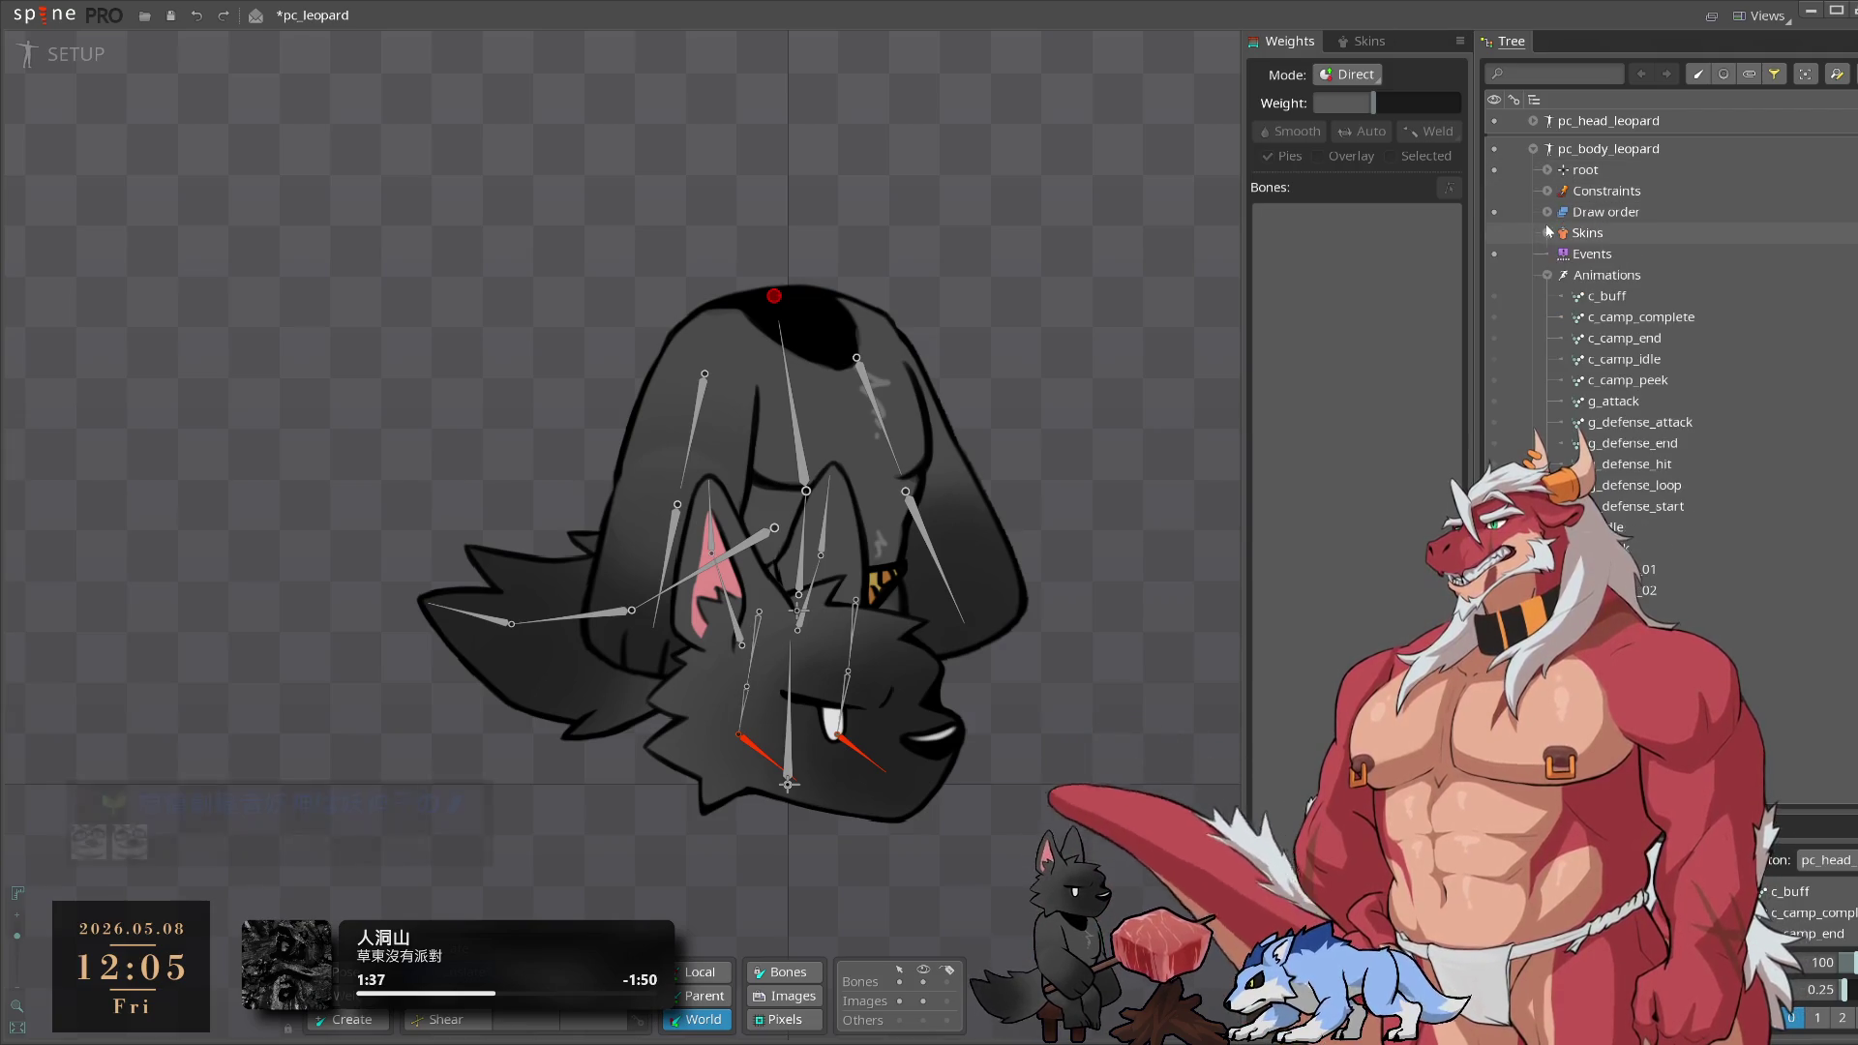
{"action": "left_click", "coordinate": [1547, 275]}
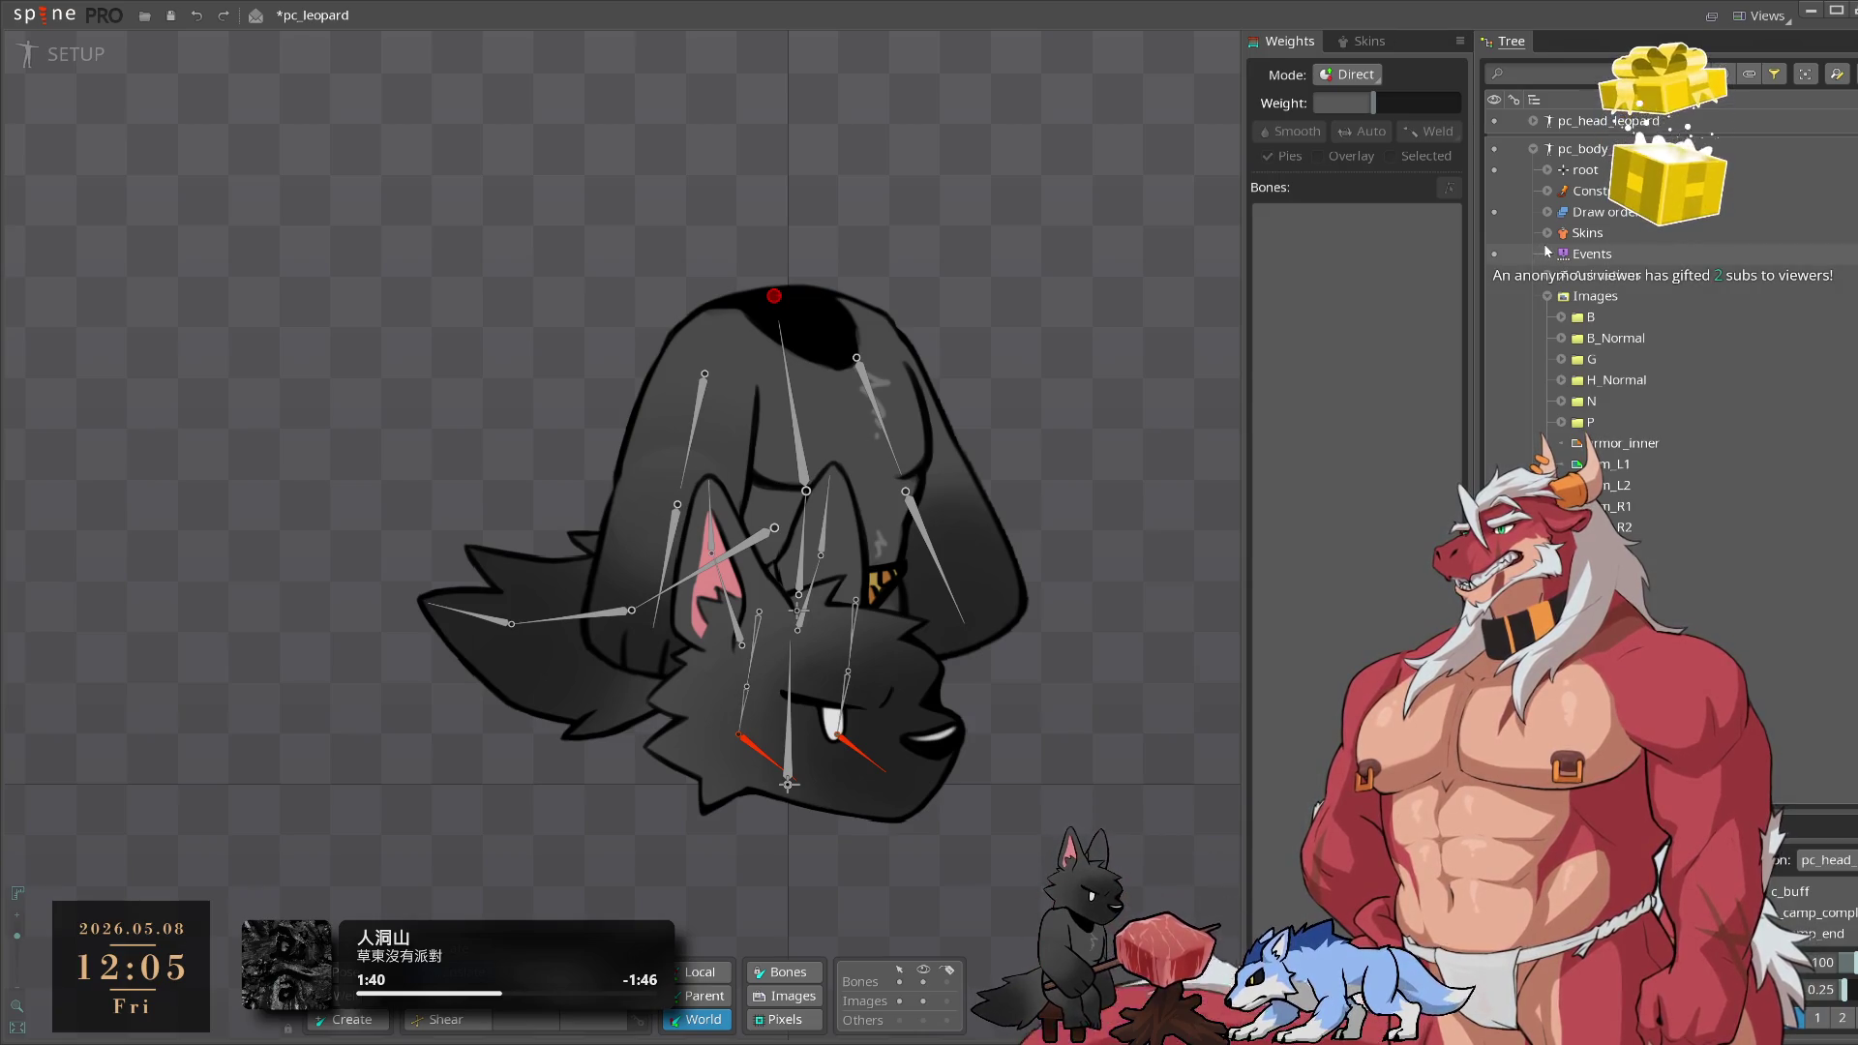
{"action": "left_click", "coordinate": [1549, 296]}
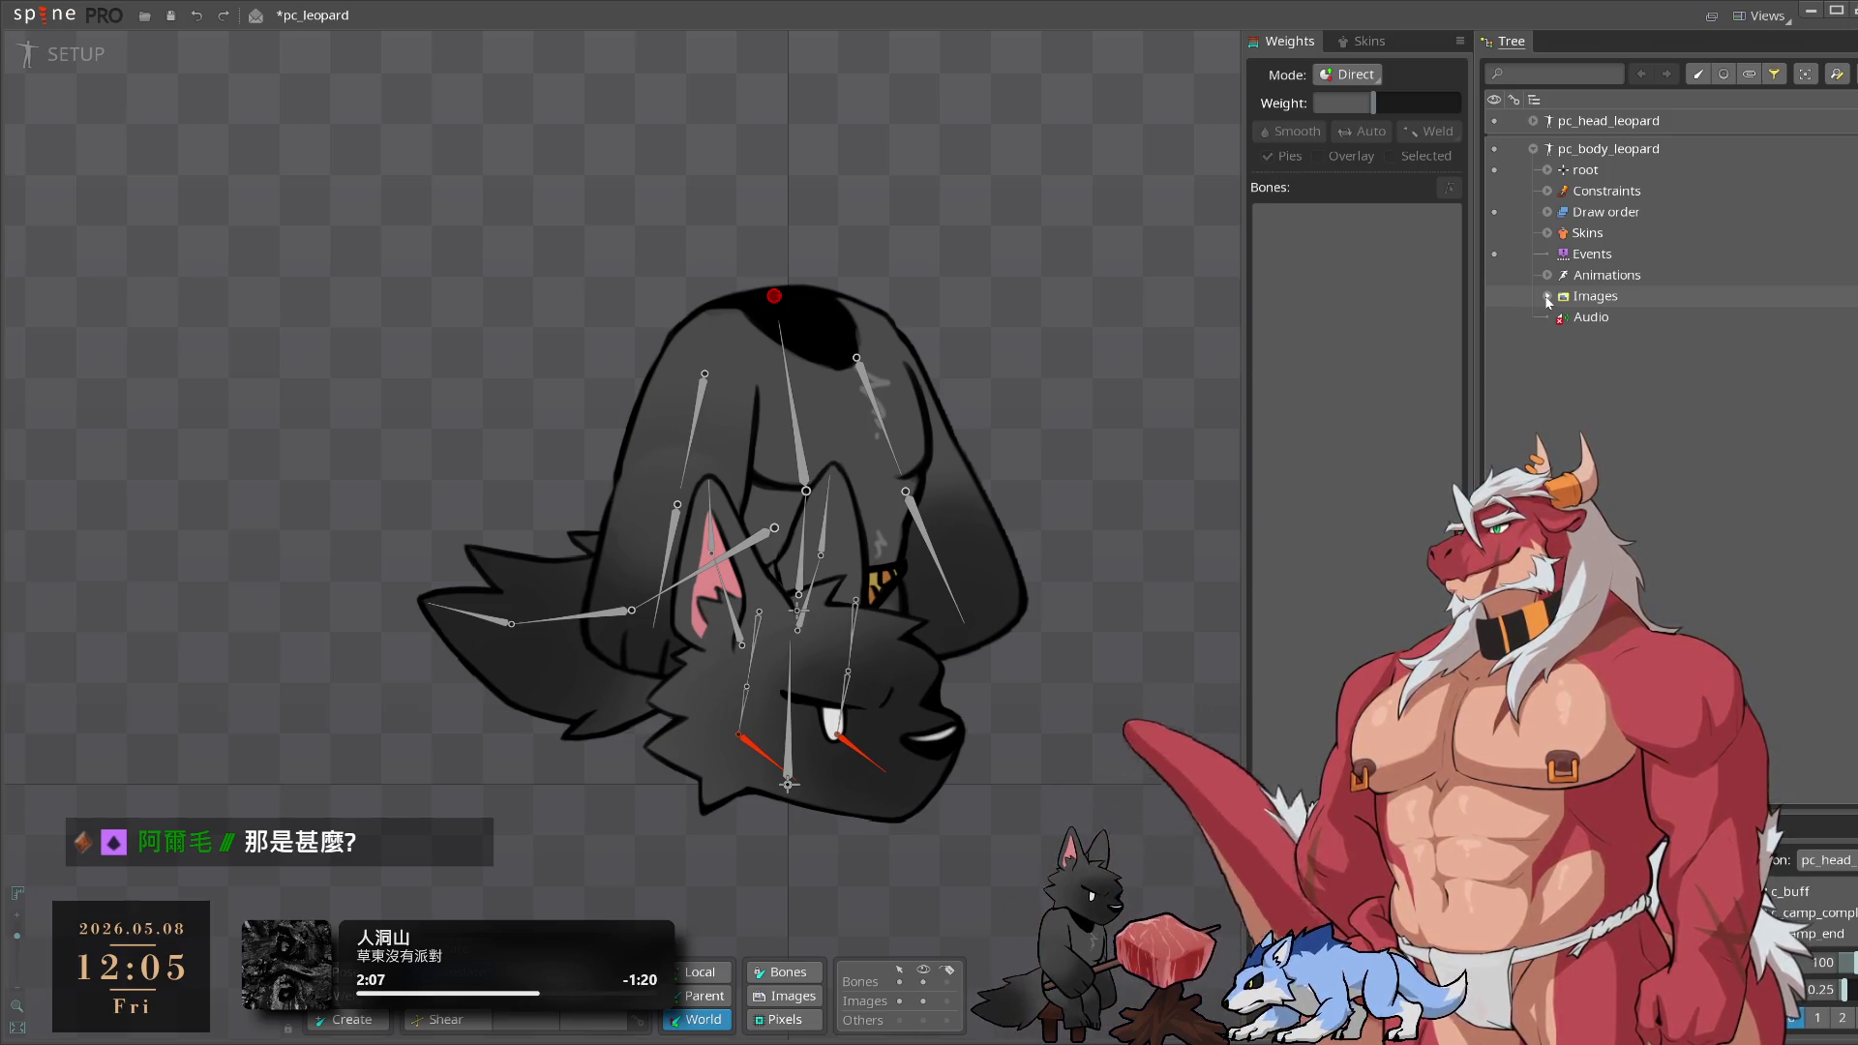
Select the pc_head_leopard skeleton and delete it, confirming with Yes
{"action": "left_click", "coordinate": [1533, 148]}
{"action": "left_click", "coordinate": [1618, 124]}
{"action": "left_click", "coordinate": [1623, 150]}
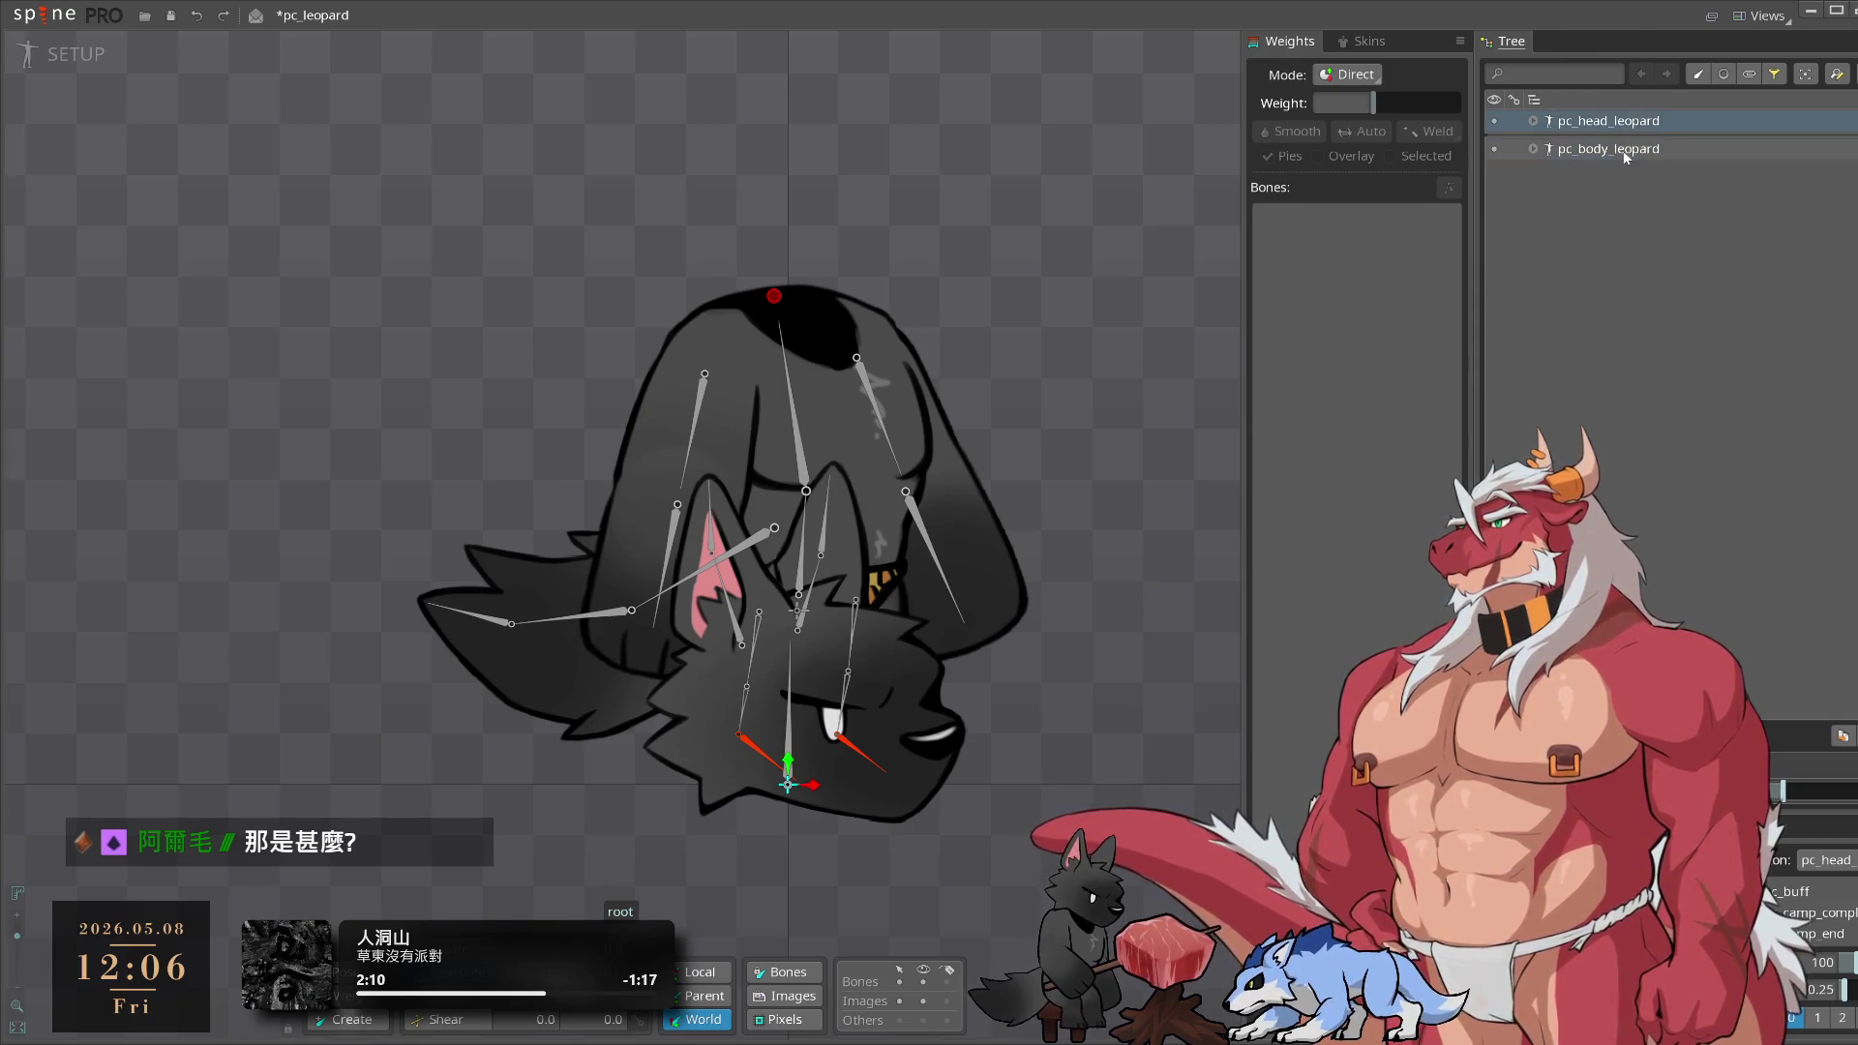
{"action": "left_click", "coordinate": [1630, 116]}
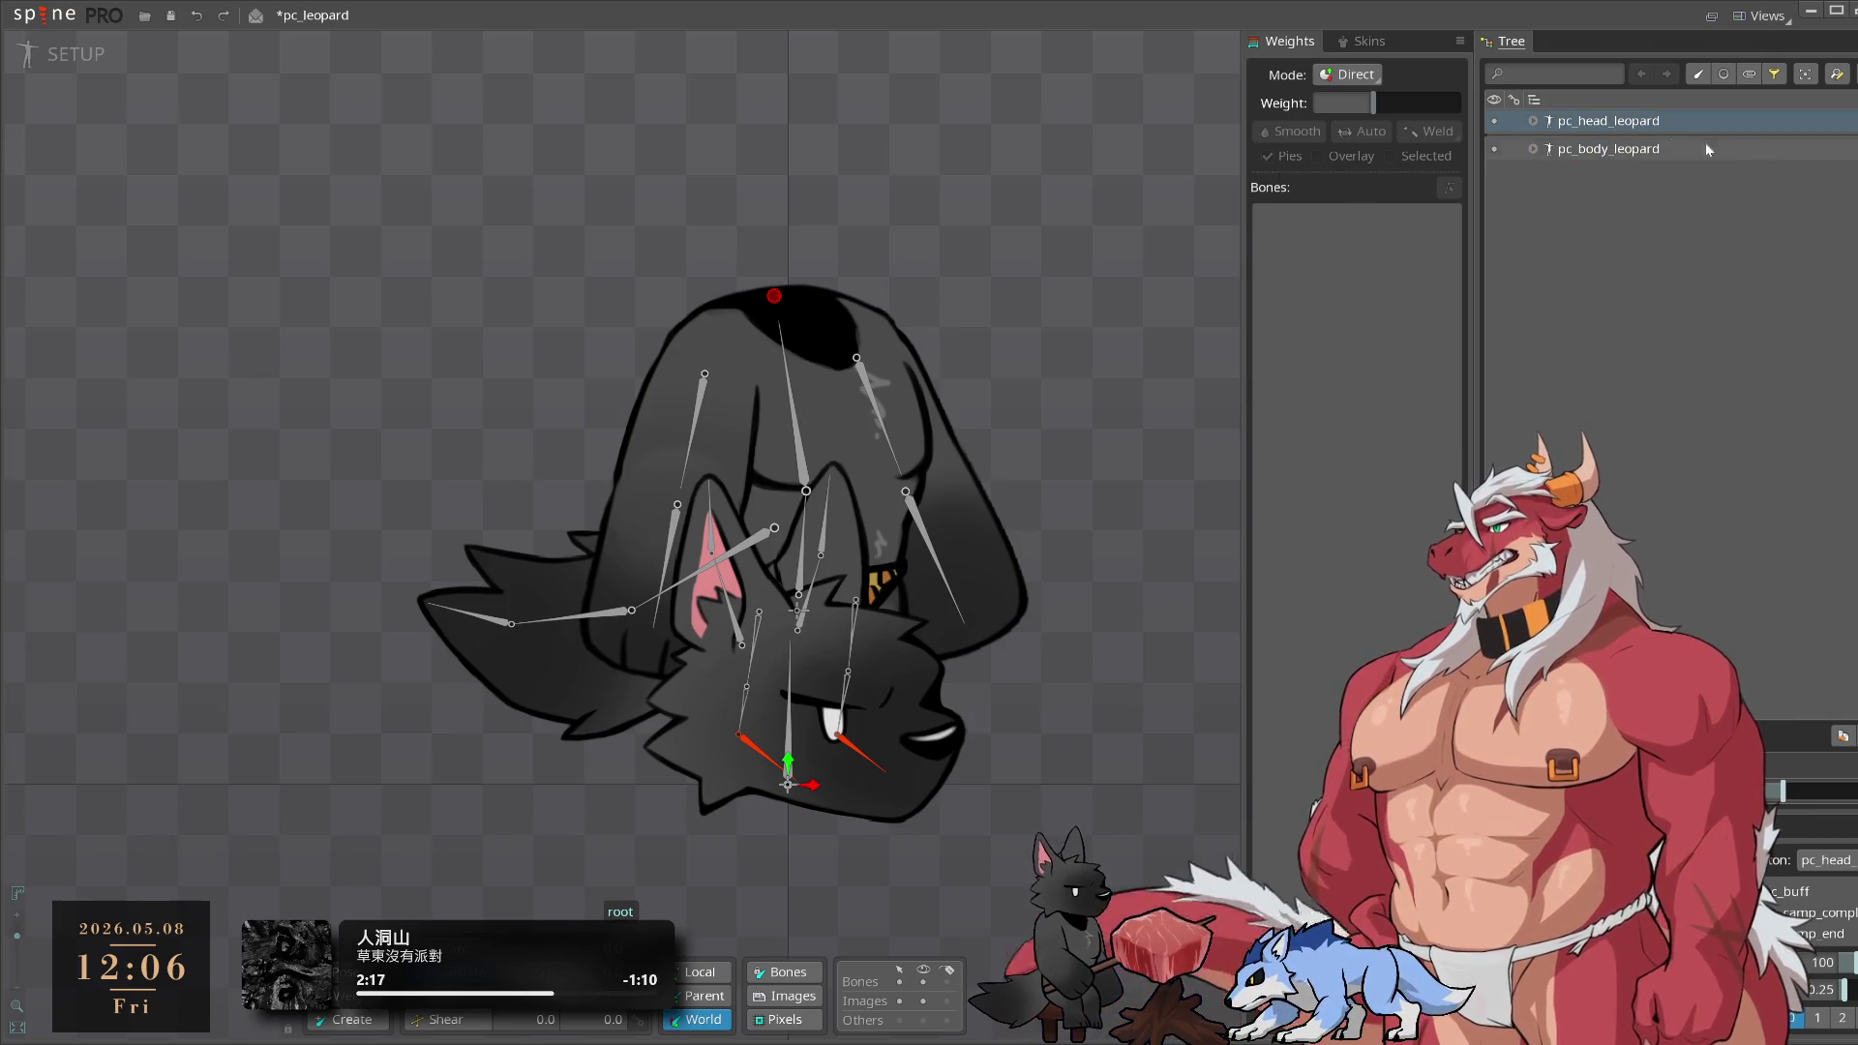
{"action": "left_click", "coordinate": [1635, 149]}
{"action": "left_click", "coordinate": [1499, 122]}
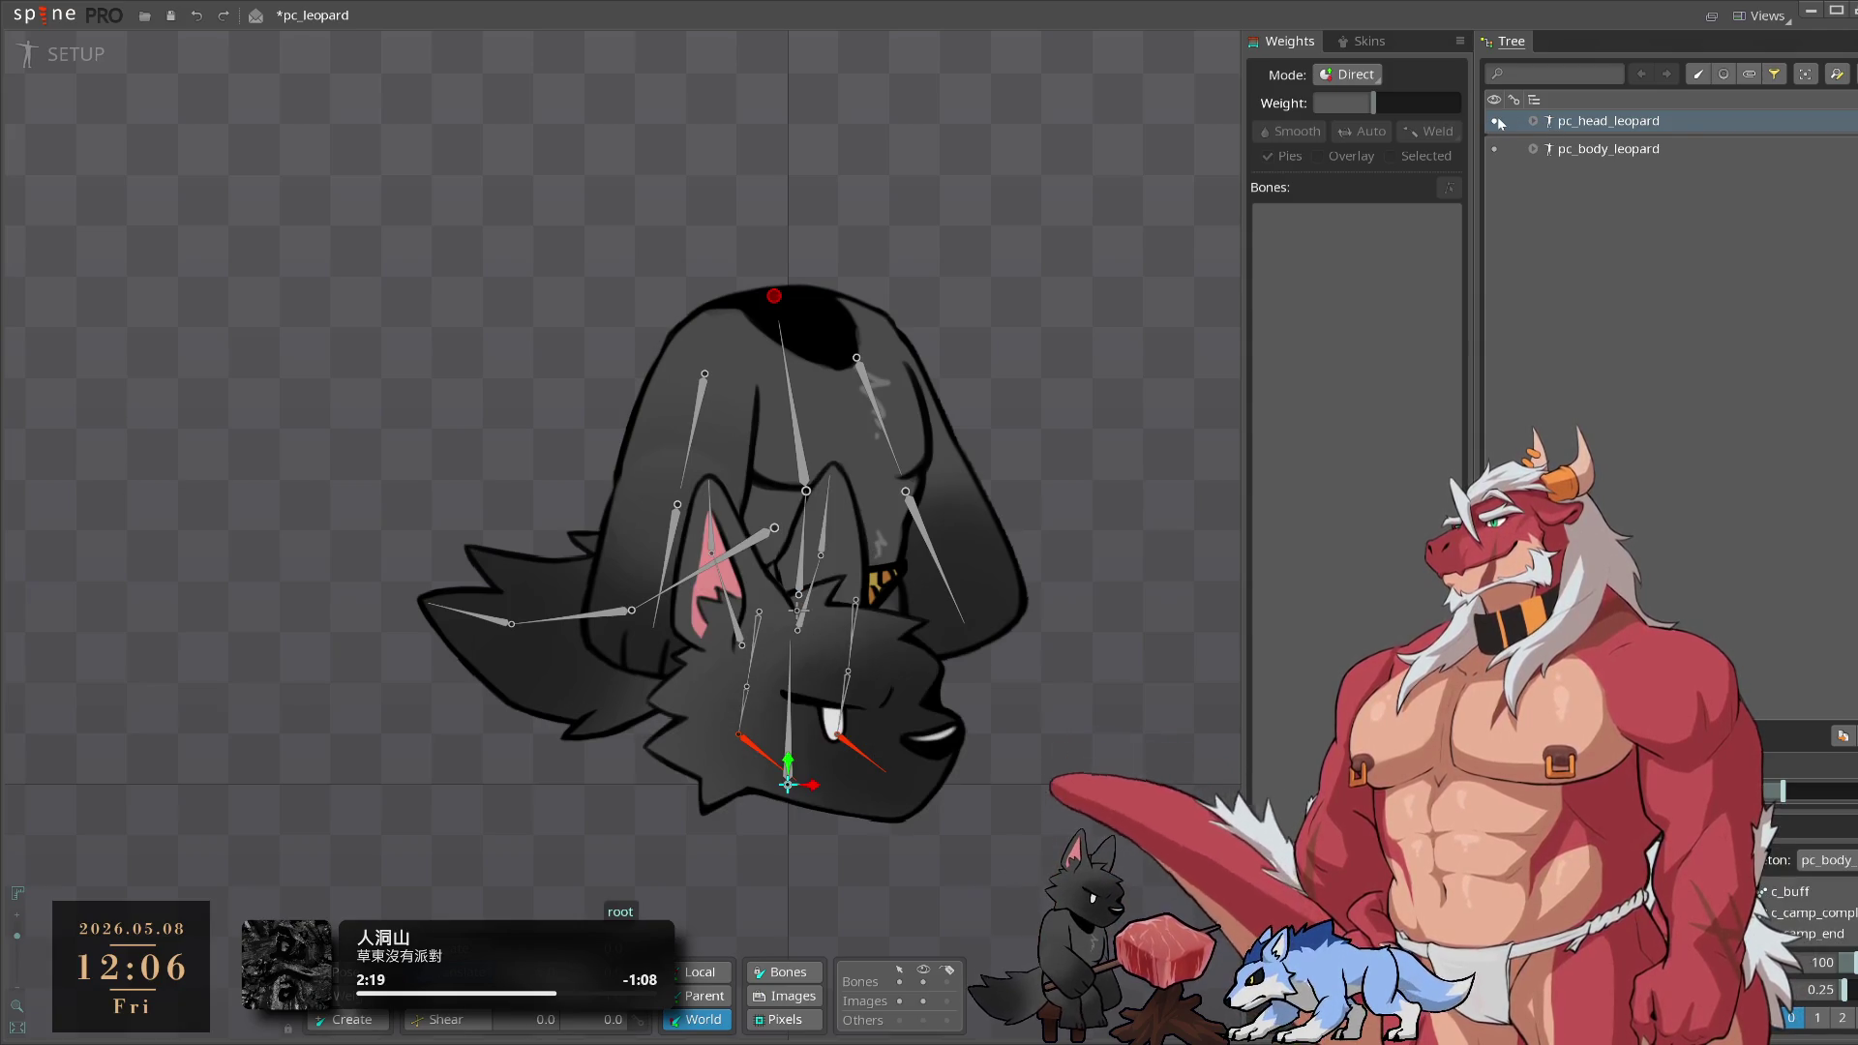
{"action": "double_click", "coordinate": [1623, 126]}
{"action": "key", "text": "Delete"}
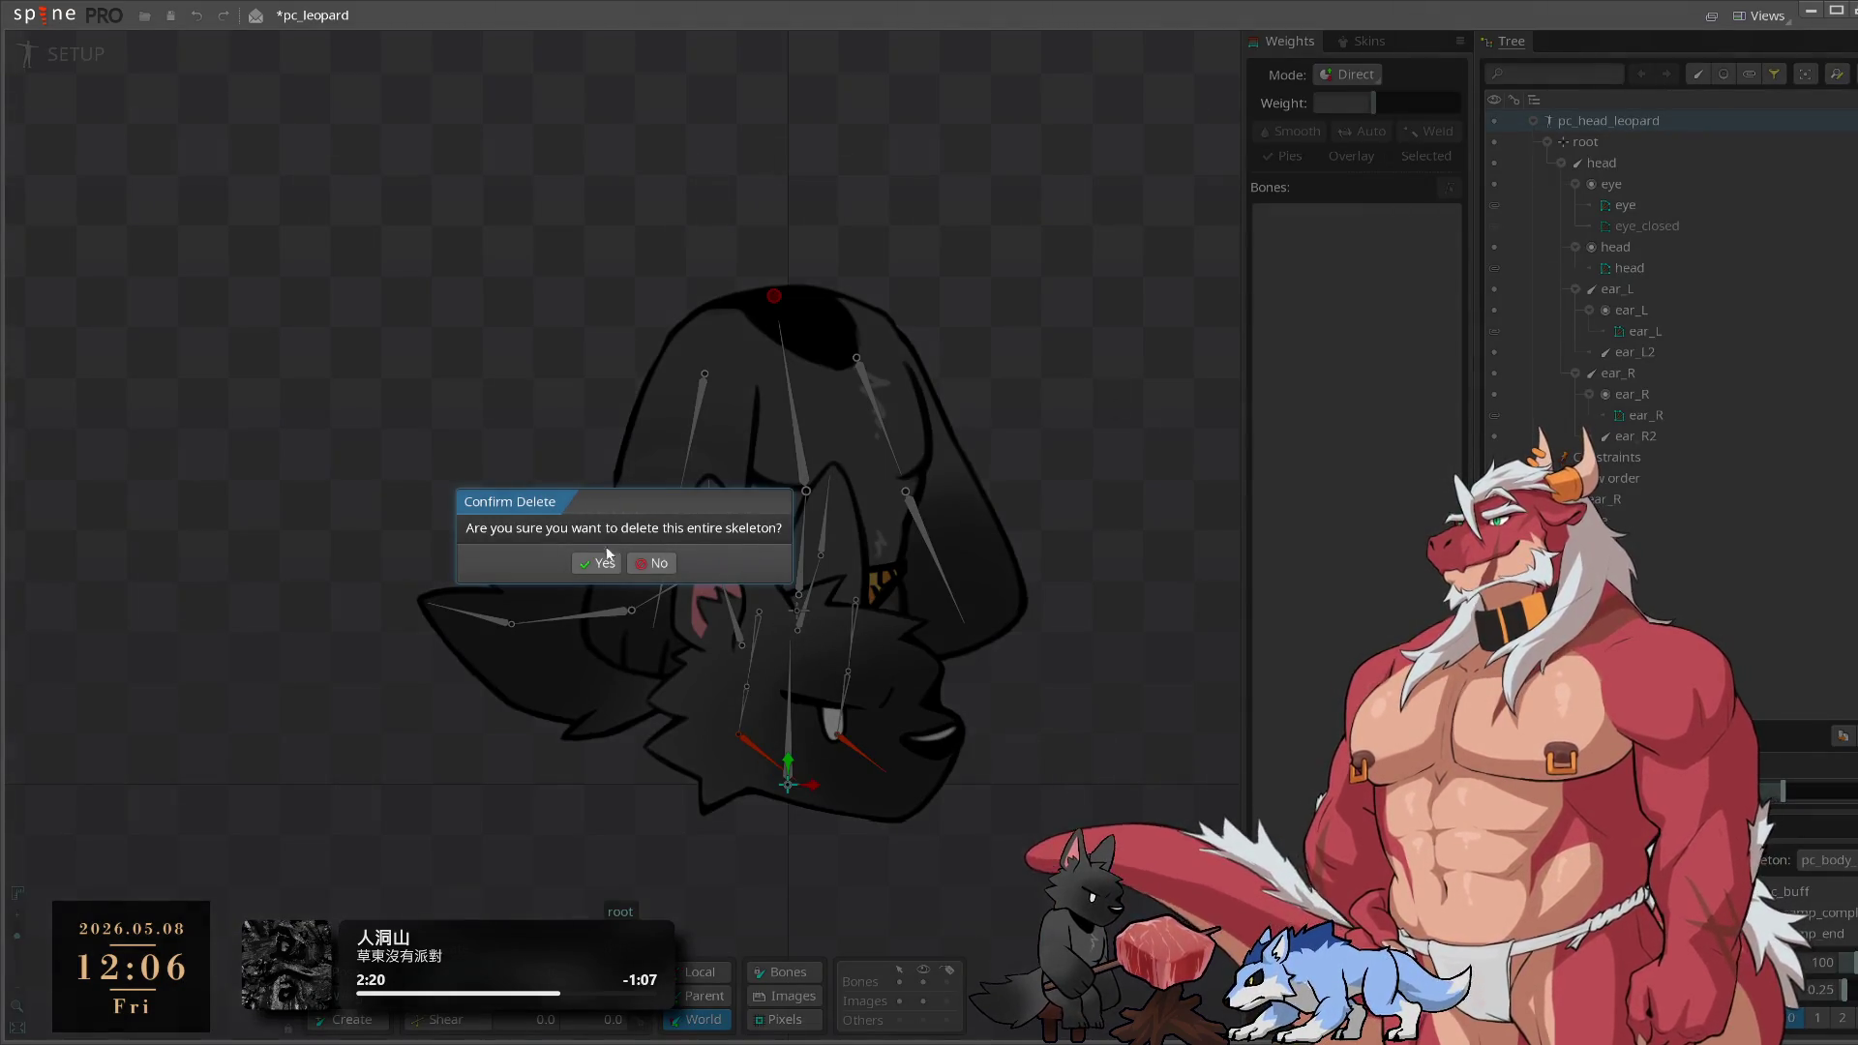
{"action": "left_click", "coordinate": [599, 563]}
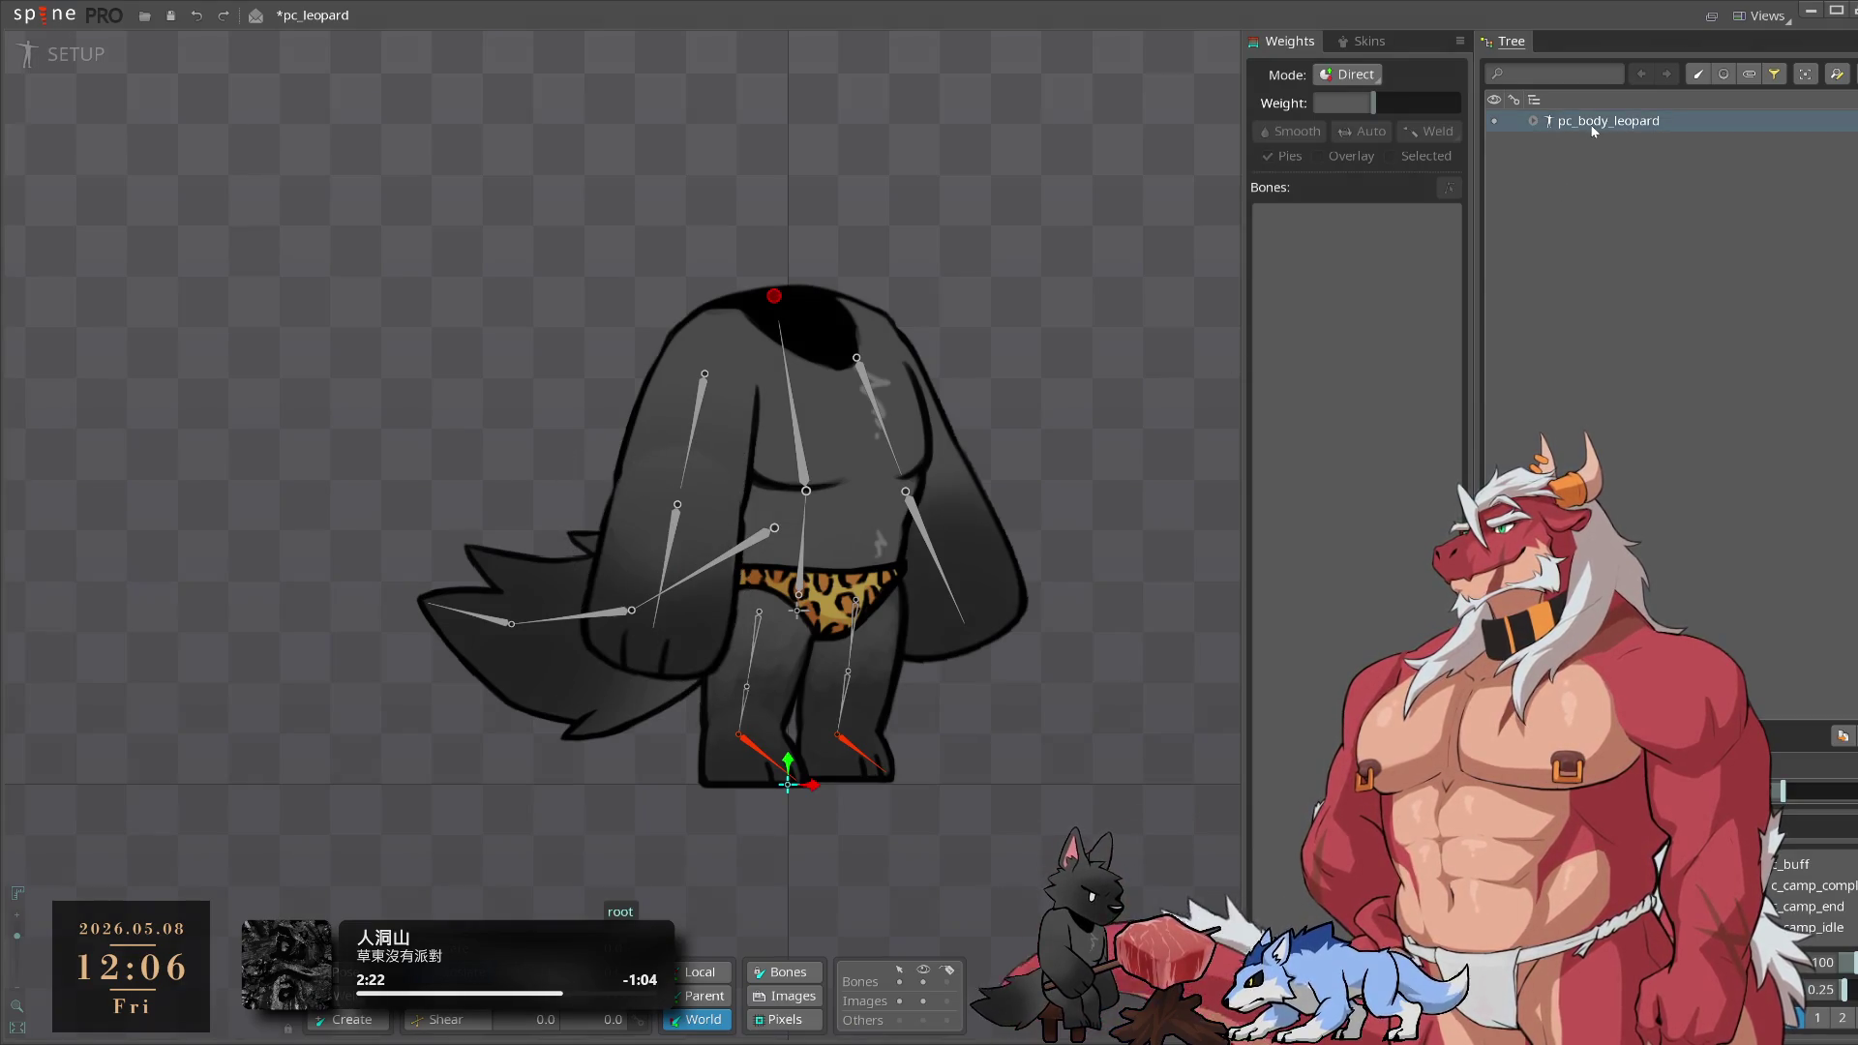
Check the remaining pc_body_leopard skeleton by toggling its contents and visibility
{"action": "left_click", "coordinate": [1536, 122]}
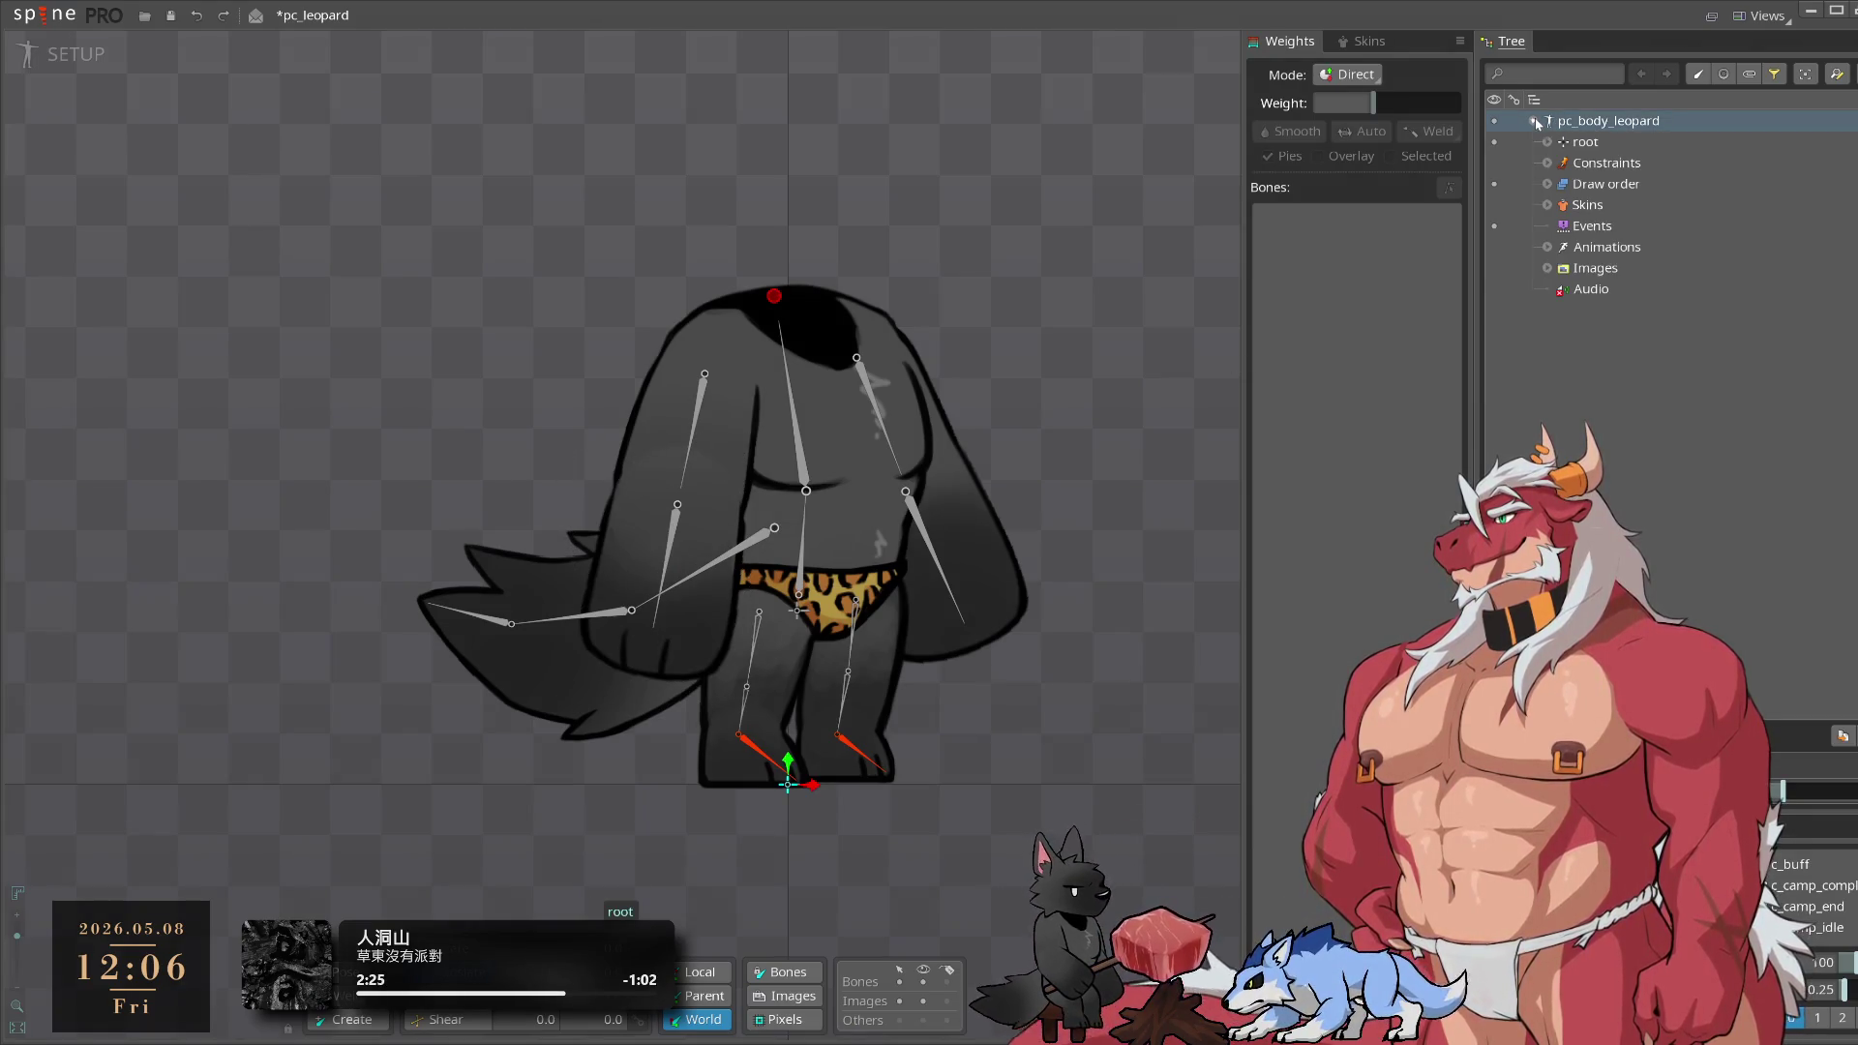
{"action": "left_click", "coordinate": [1536, 122]}
{"action": "left_click", "coordinate": [1495, 123]}
{"action": "left_click", "coordinate": [1496, 123]}
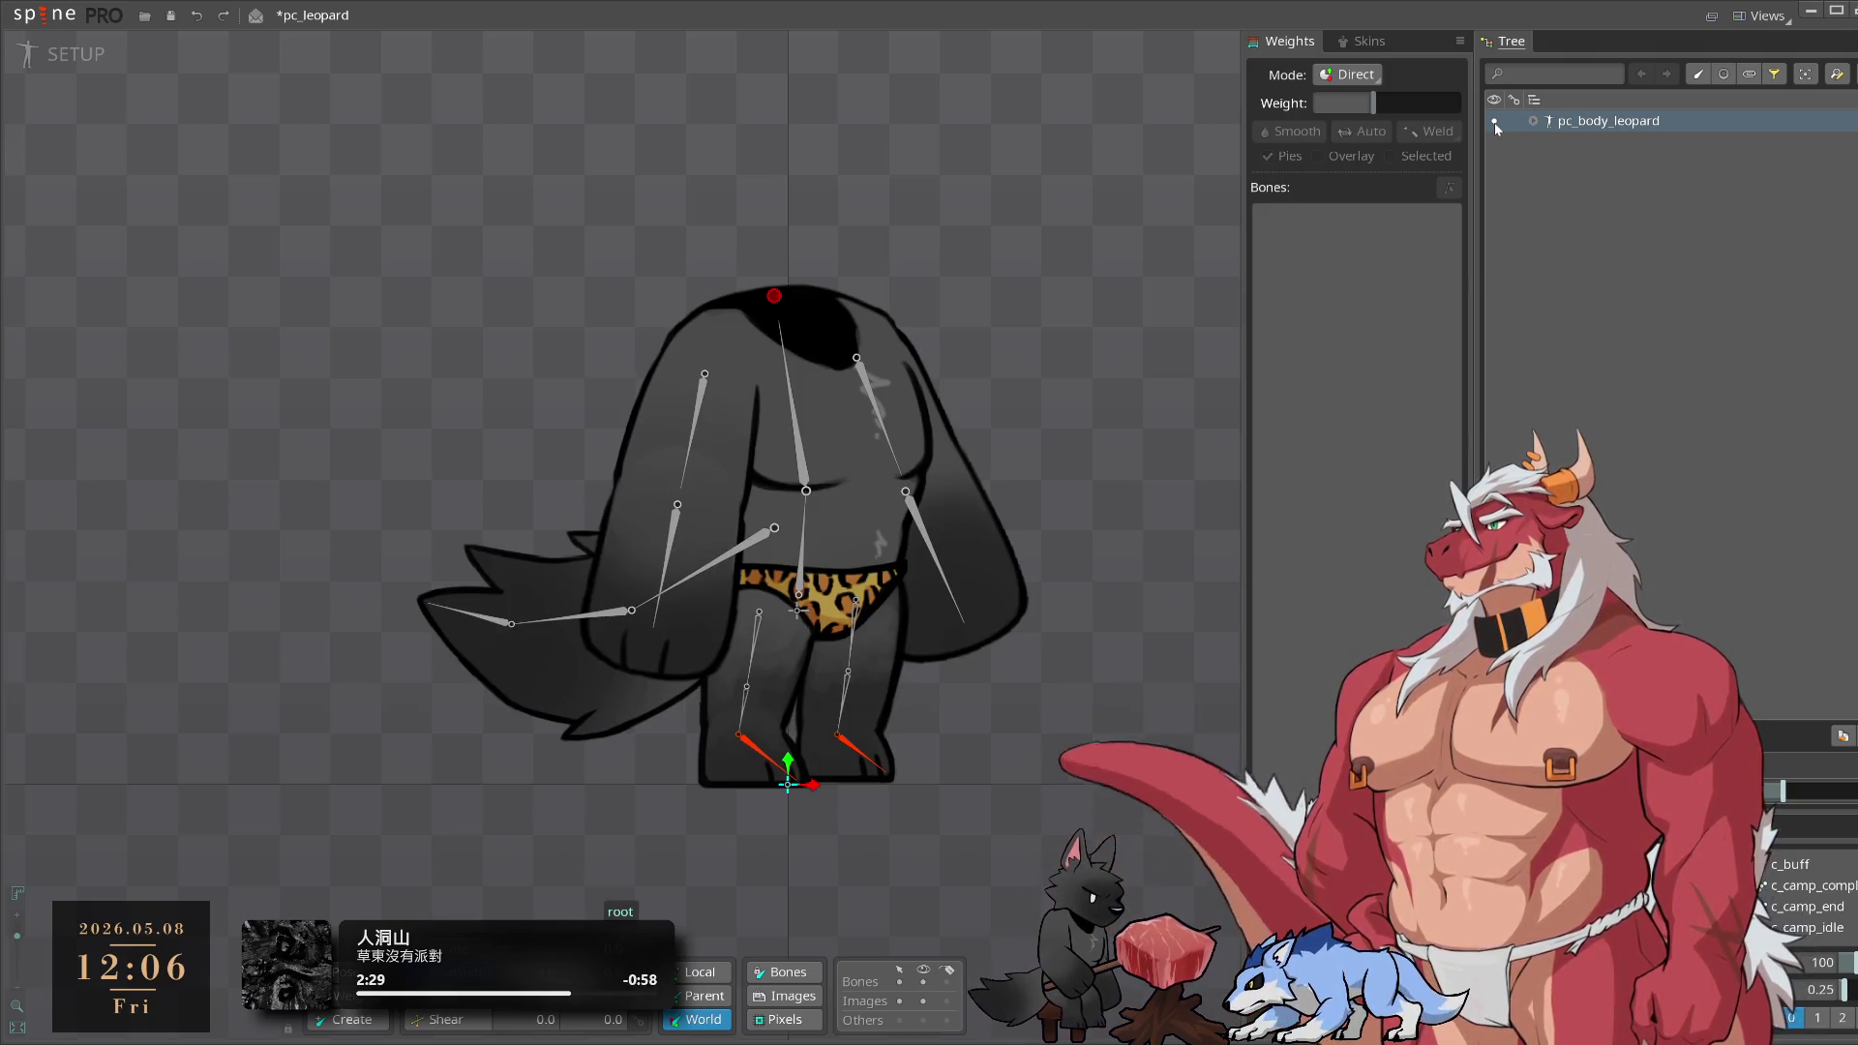
Save the project as pc_leopard_ex via Save Project As
{"action": "left_click", "coordinate": [74, 19]}
{"action": "left_click", "coordinate": [18, 11]}
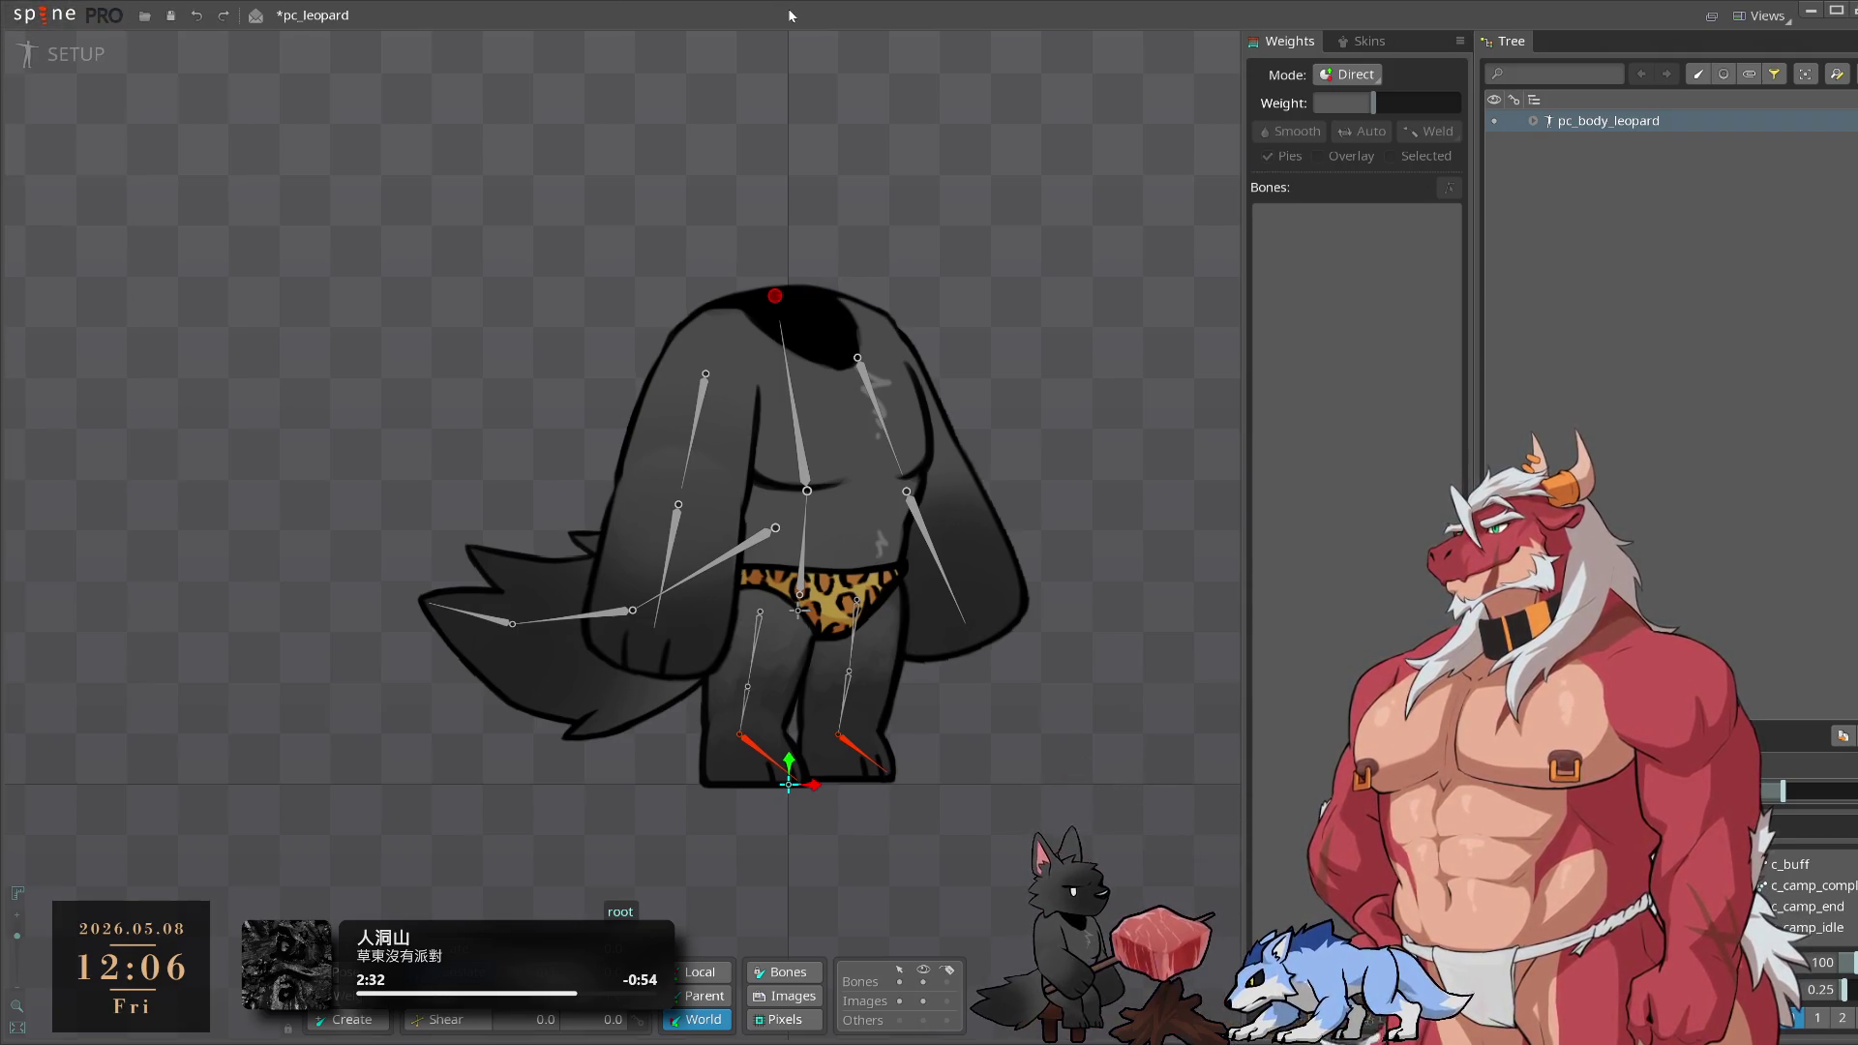
{"action": "left_click", "coordinate": [18, 12]}
{"action": "left_click", "coordinate": [68, 139]}
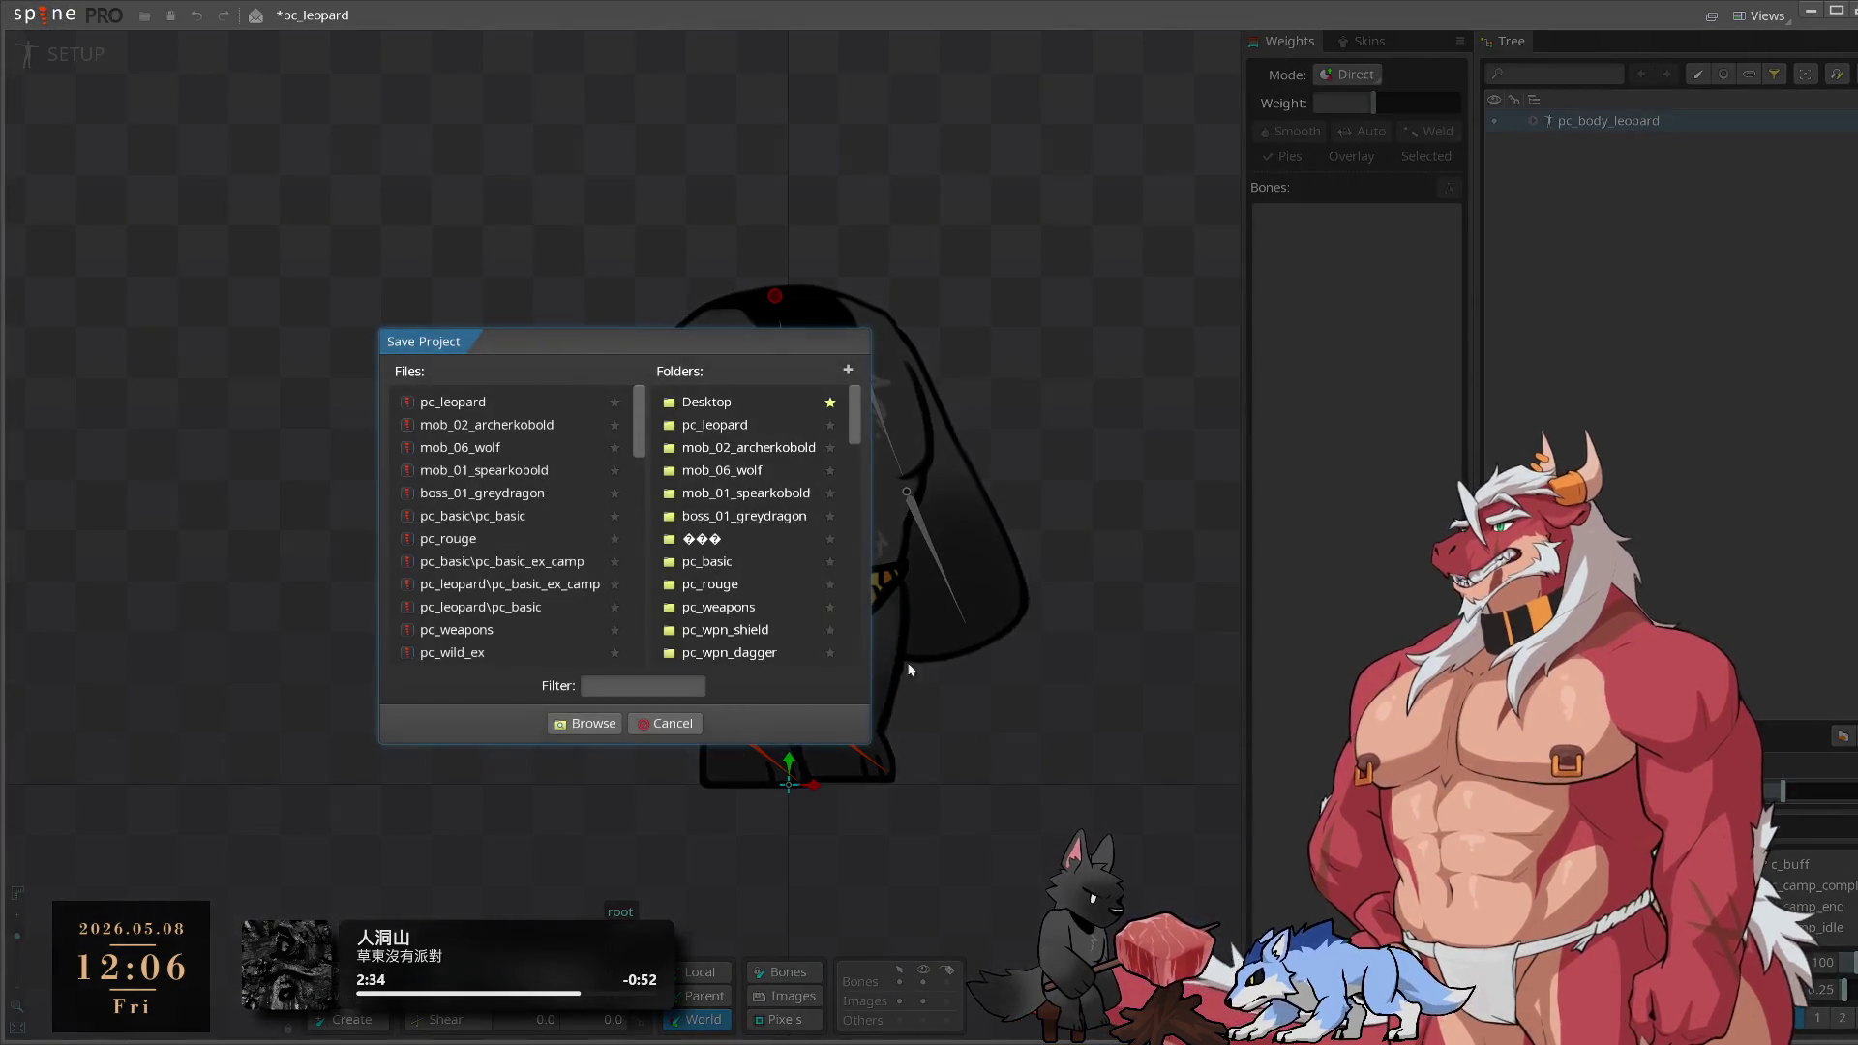
{"action": "left_click", "coordinate": [583, 728]}
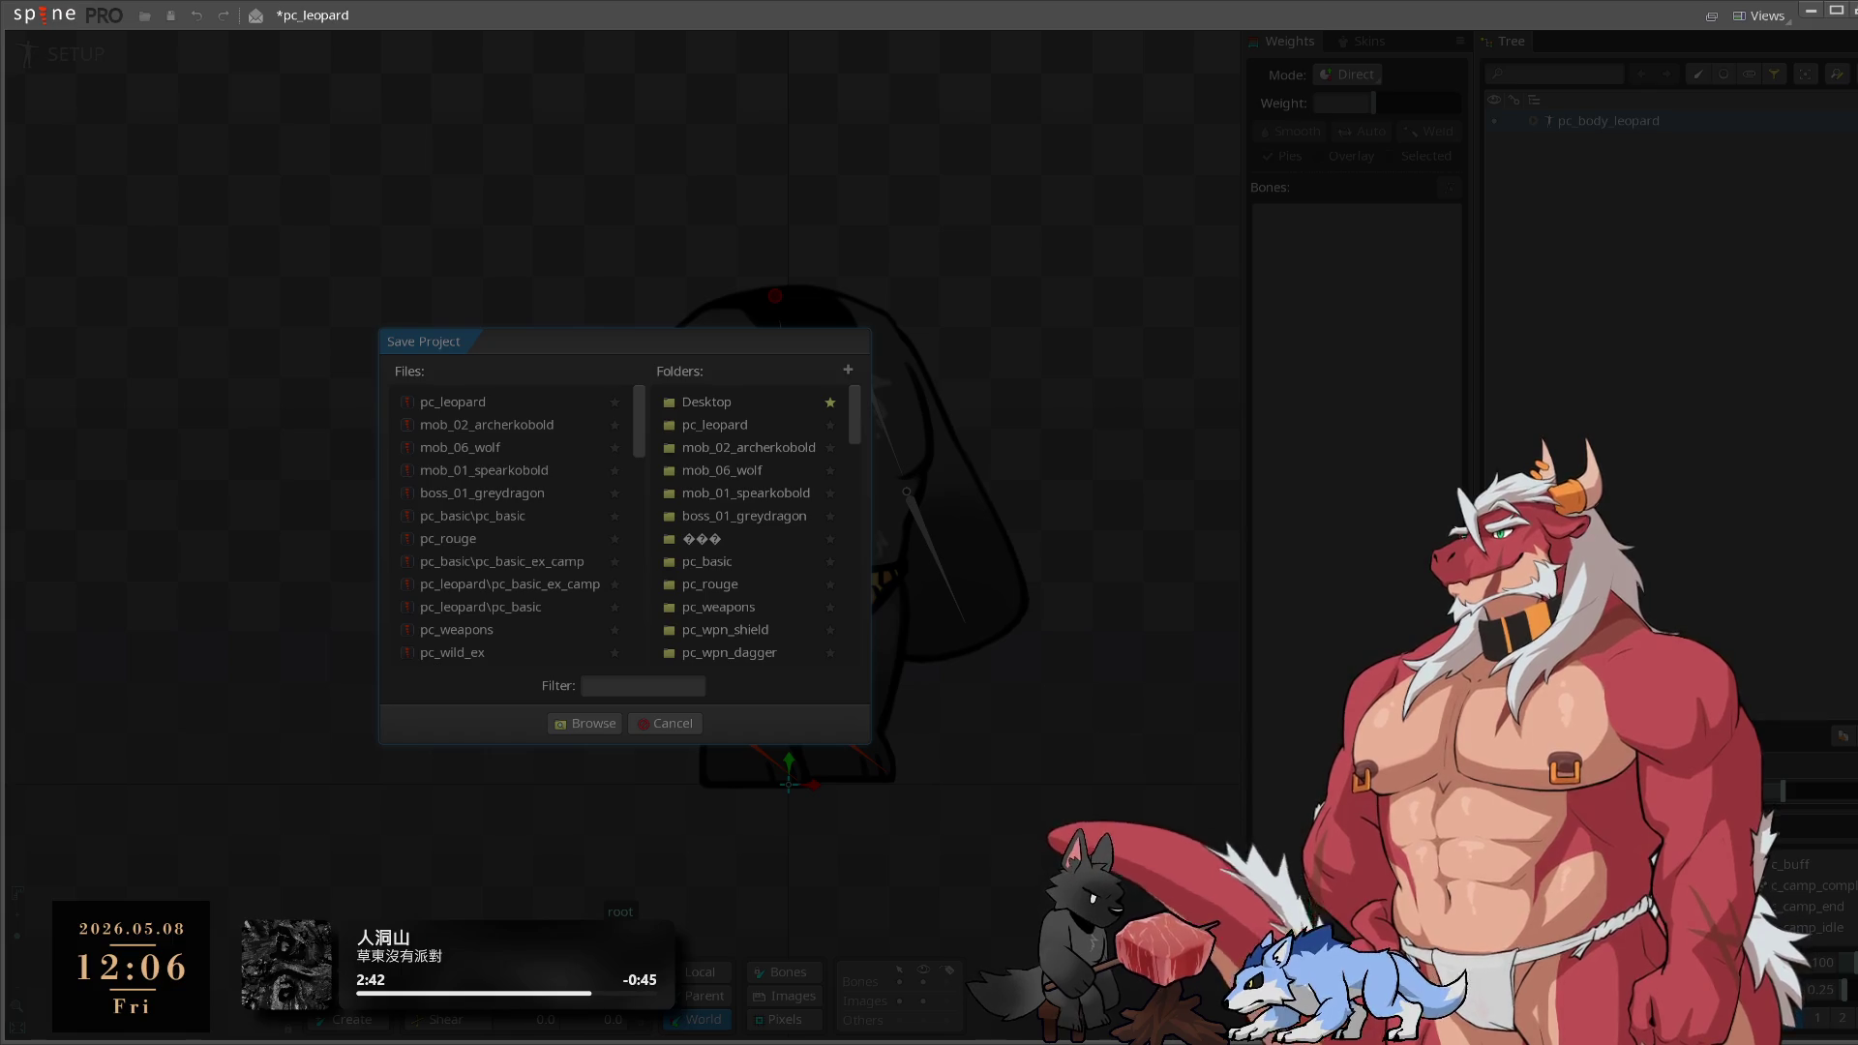
{"action": "key", "text": "Return"}
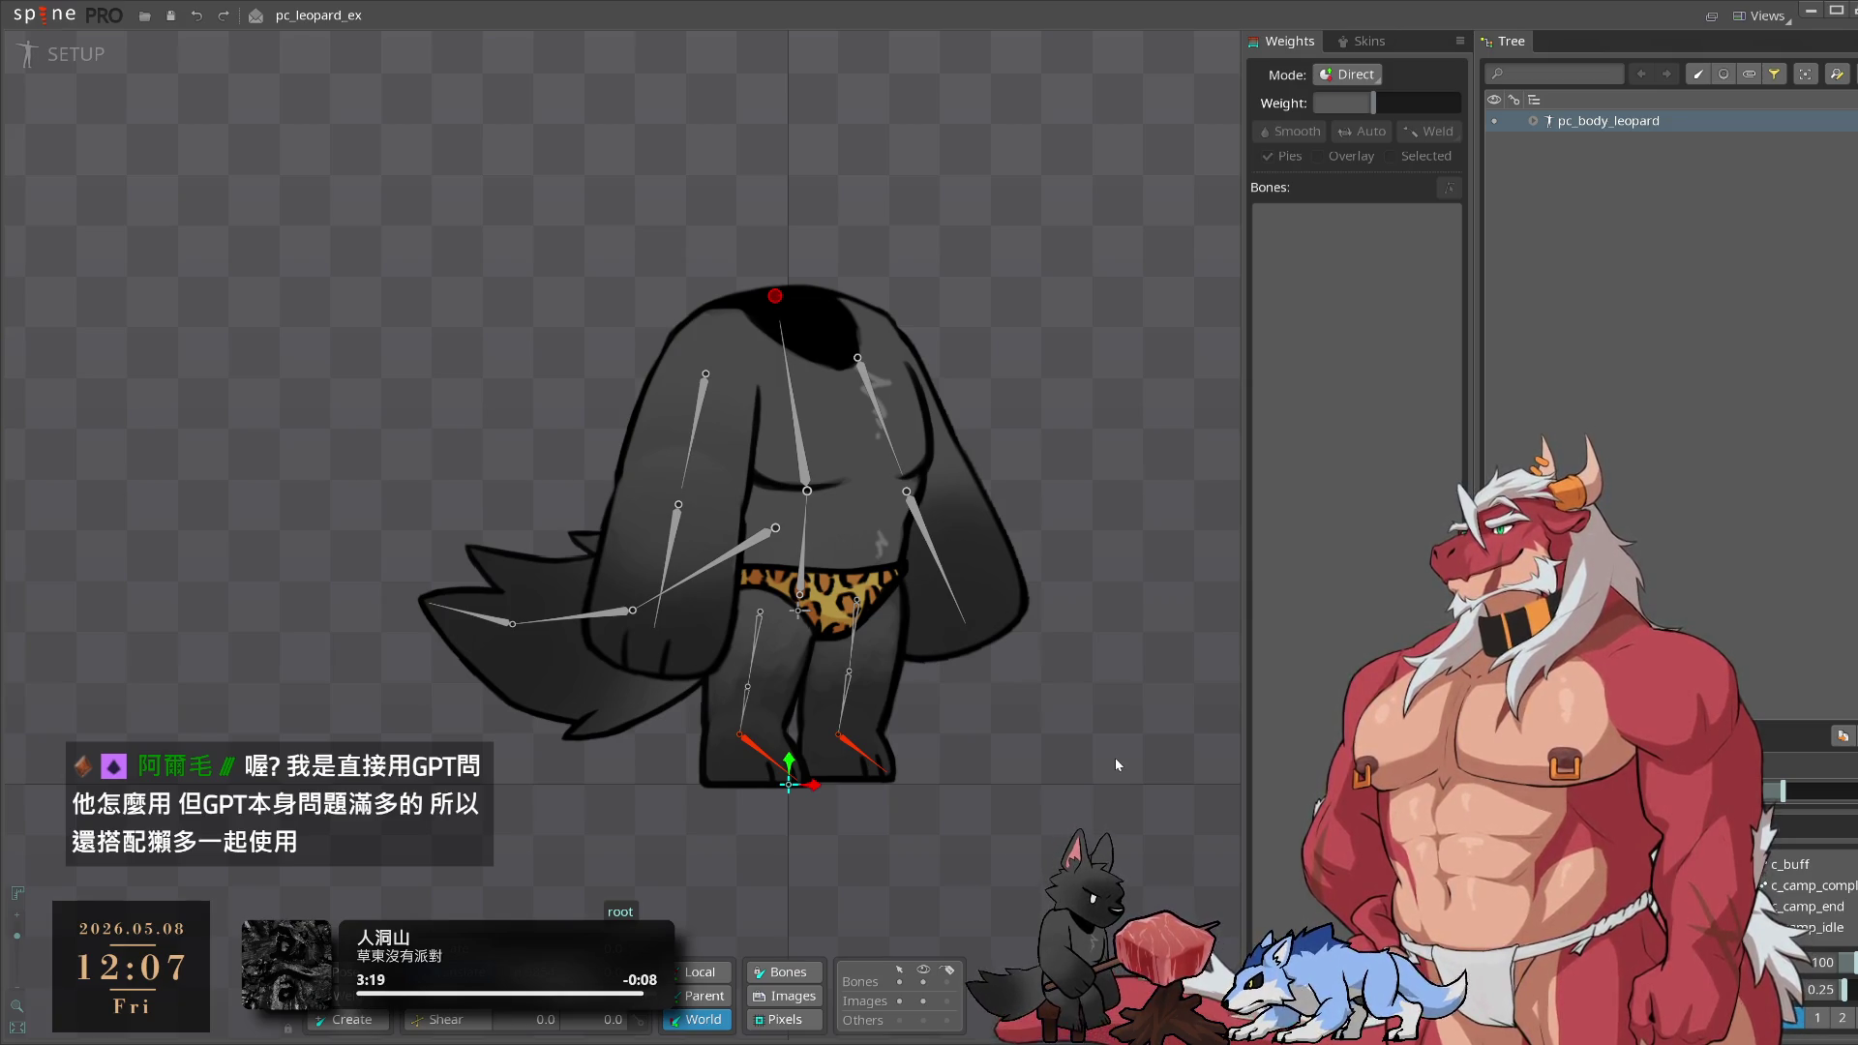
Deselect the root bone and bring up the JSON export settings
{"action": "left_click", "coordinate": [1028, 232]}
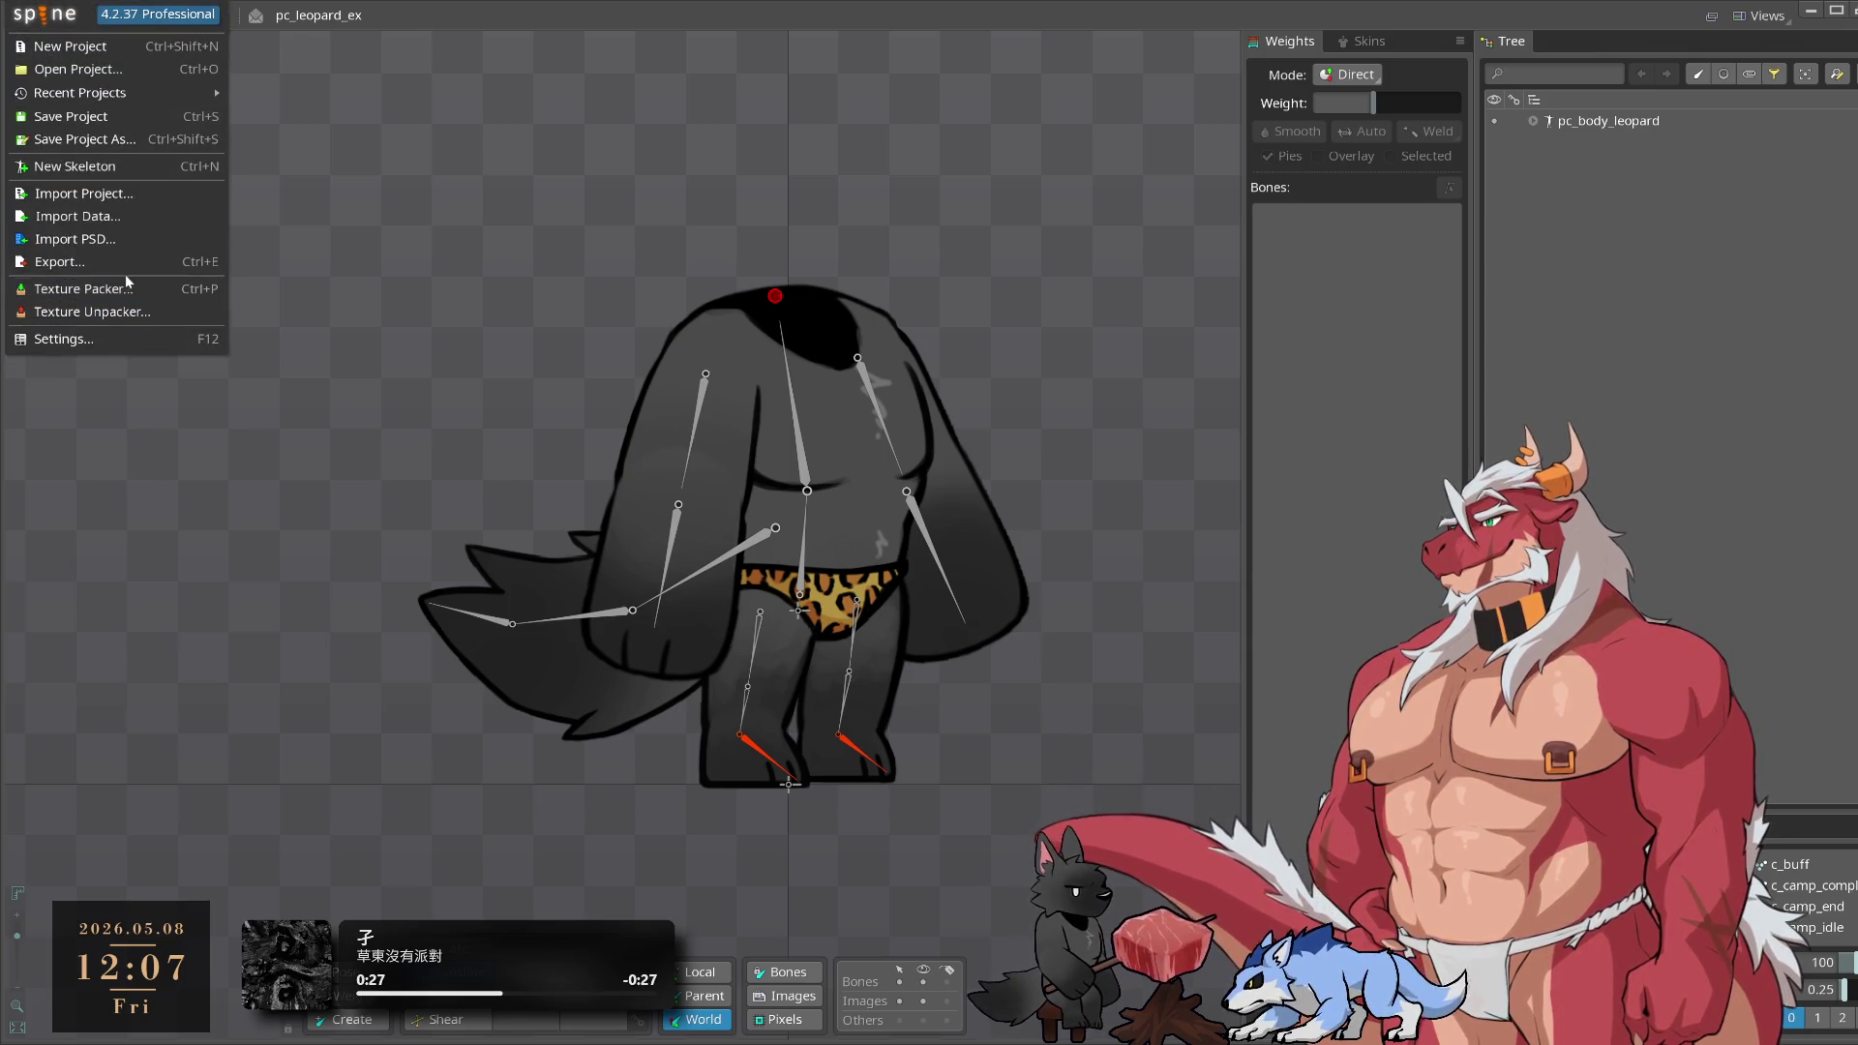
{"action": "left_click", "coordinate": [135, 298]}
Export the skeleton as JSON with packed textures into the 00_export folder
{"action": "left_click_drag", "start_coordinate": [736, 338], "coordinate": [1170, 400]}
{"action": "left_click", "coordinate": [1317, 458]}
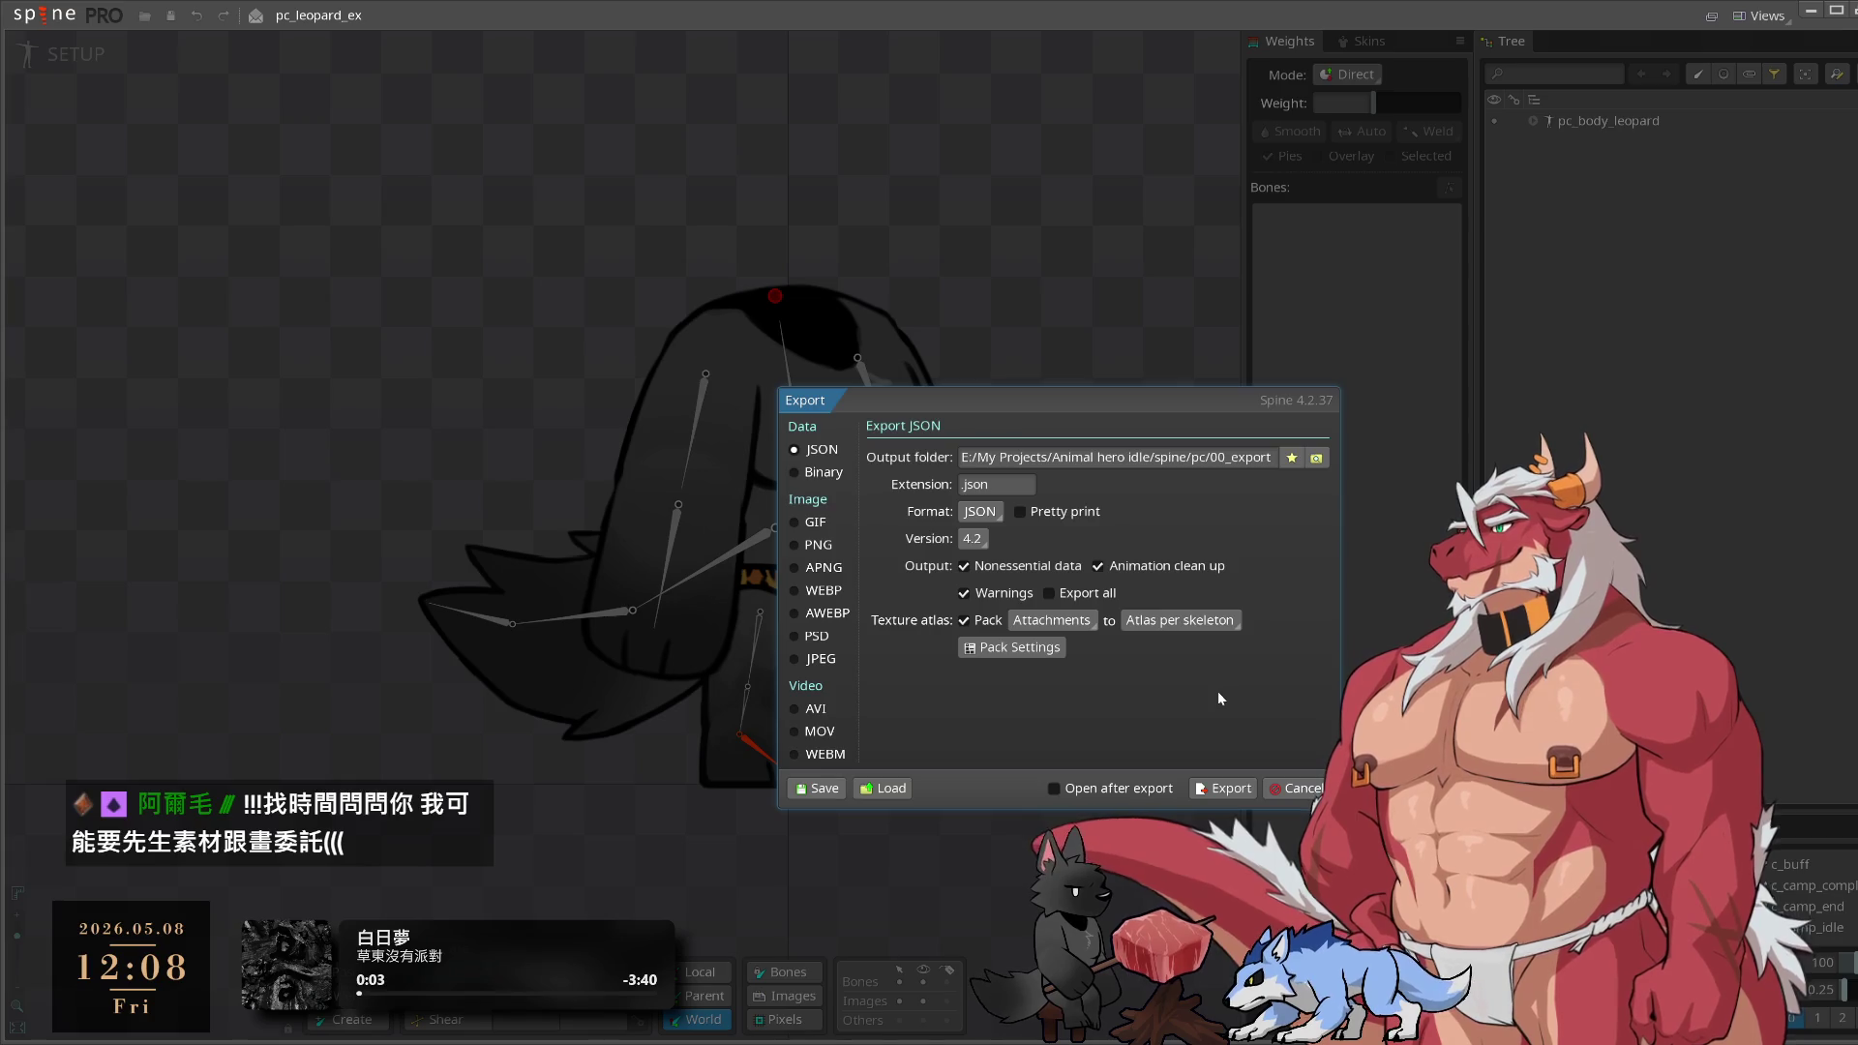
{"action": "left_click", "coordinate": [1227, 789]}
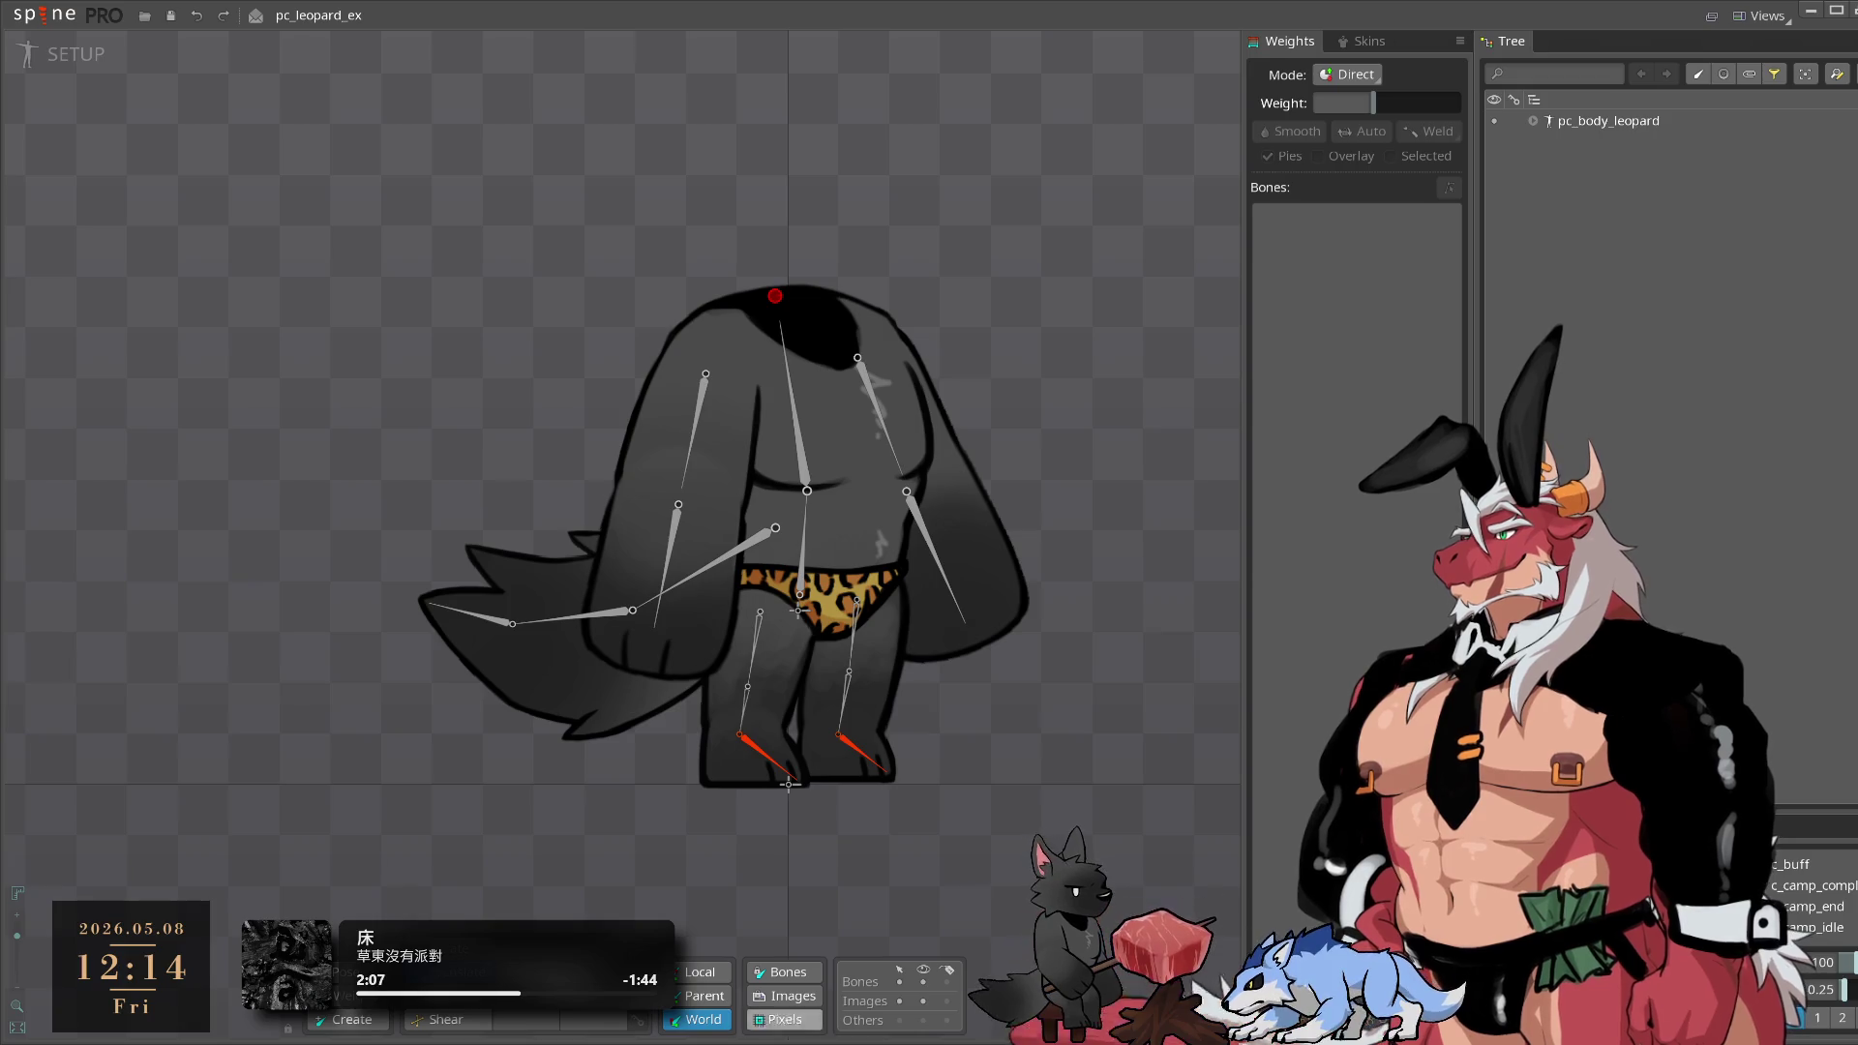
Switch from the Spine Pro leopard rig back to the Photoshop window
{"action": "key", "text": "alt+Tab"}
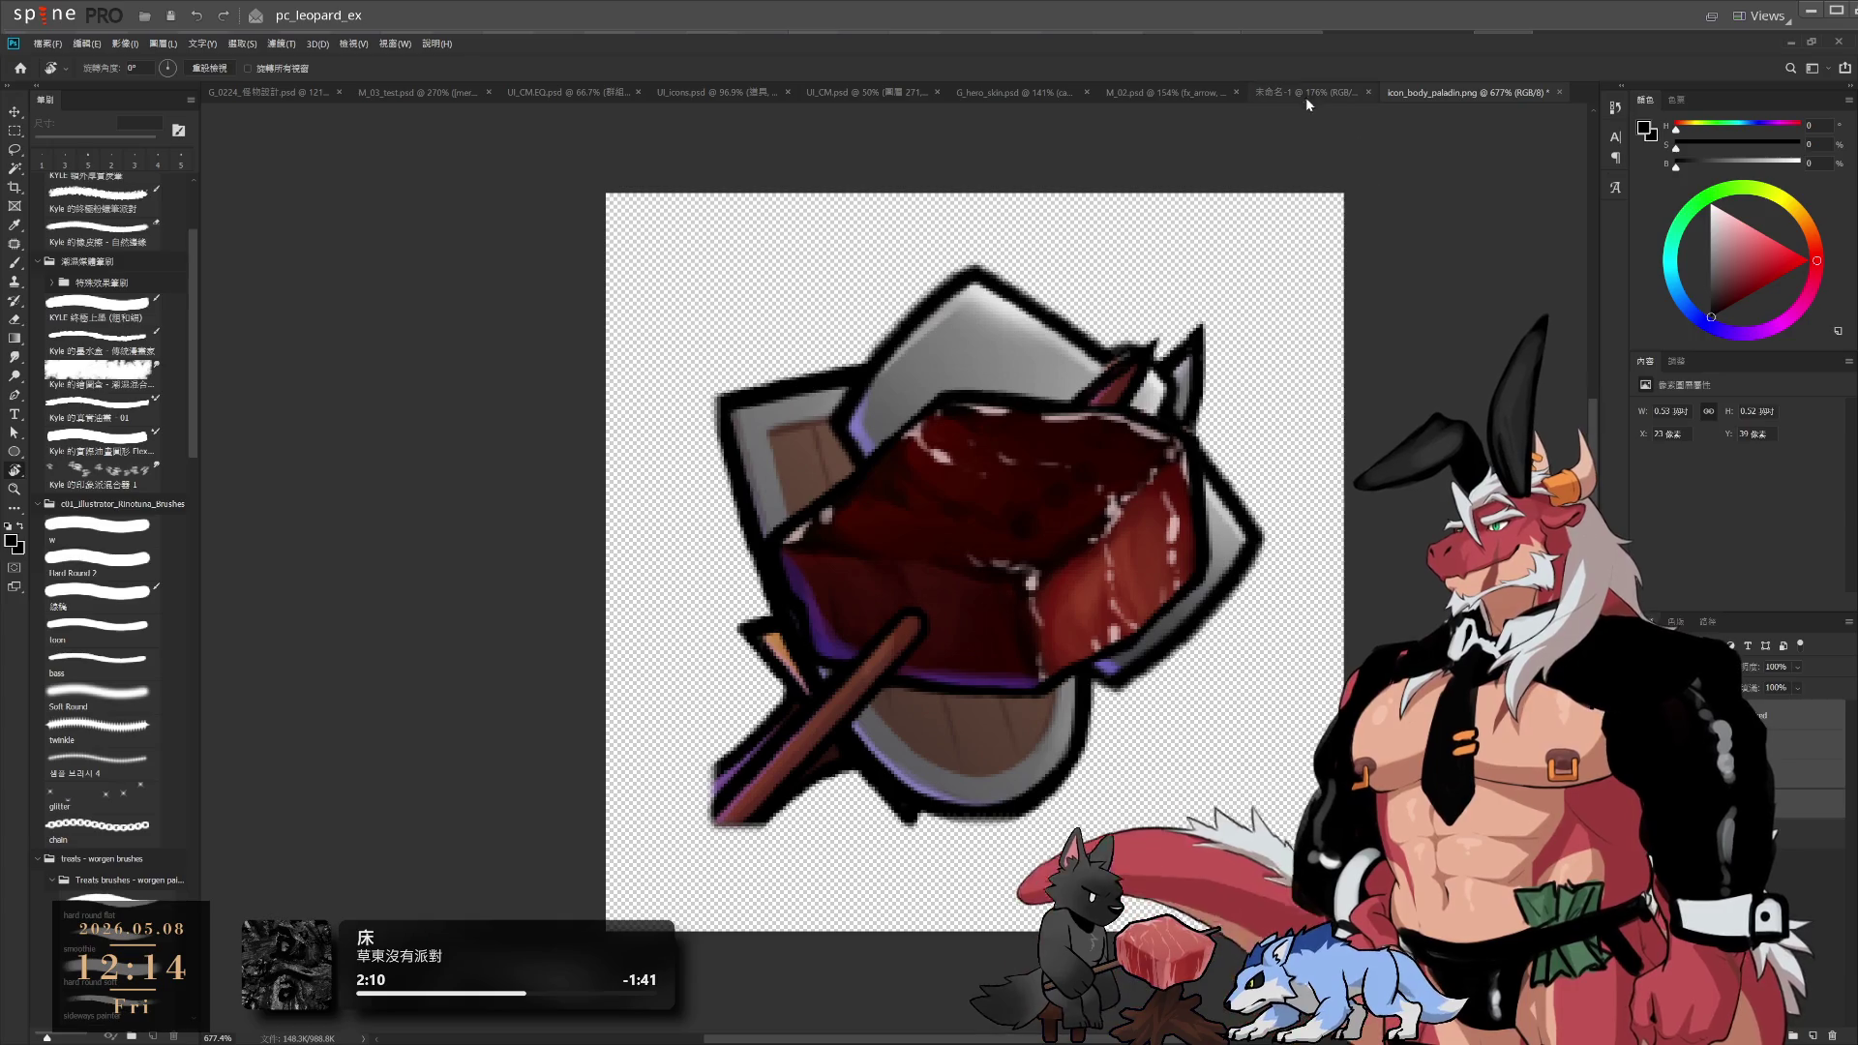
Step through the 未命名-1, M_02.psd, G_hero_skin.psd and UI_CM.psd tabs, ending on UI_icons.psd
{"action": "left_click", "coordinate": [1274, 98]}
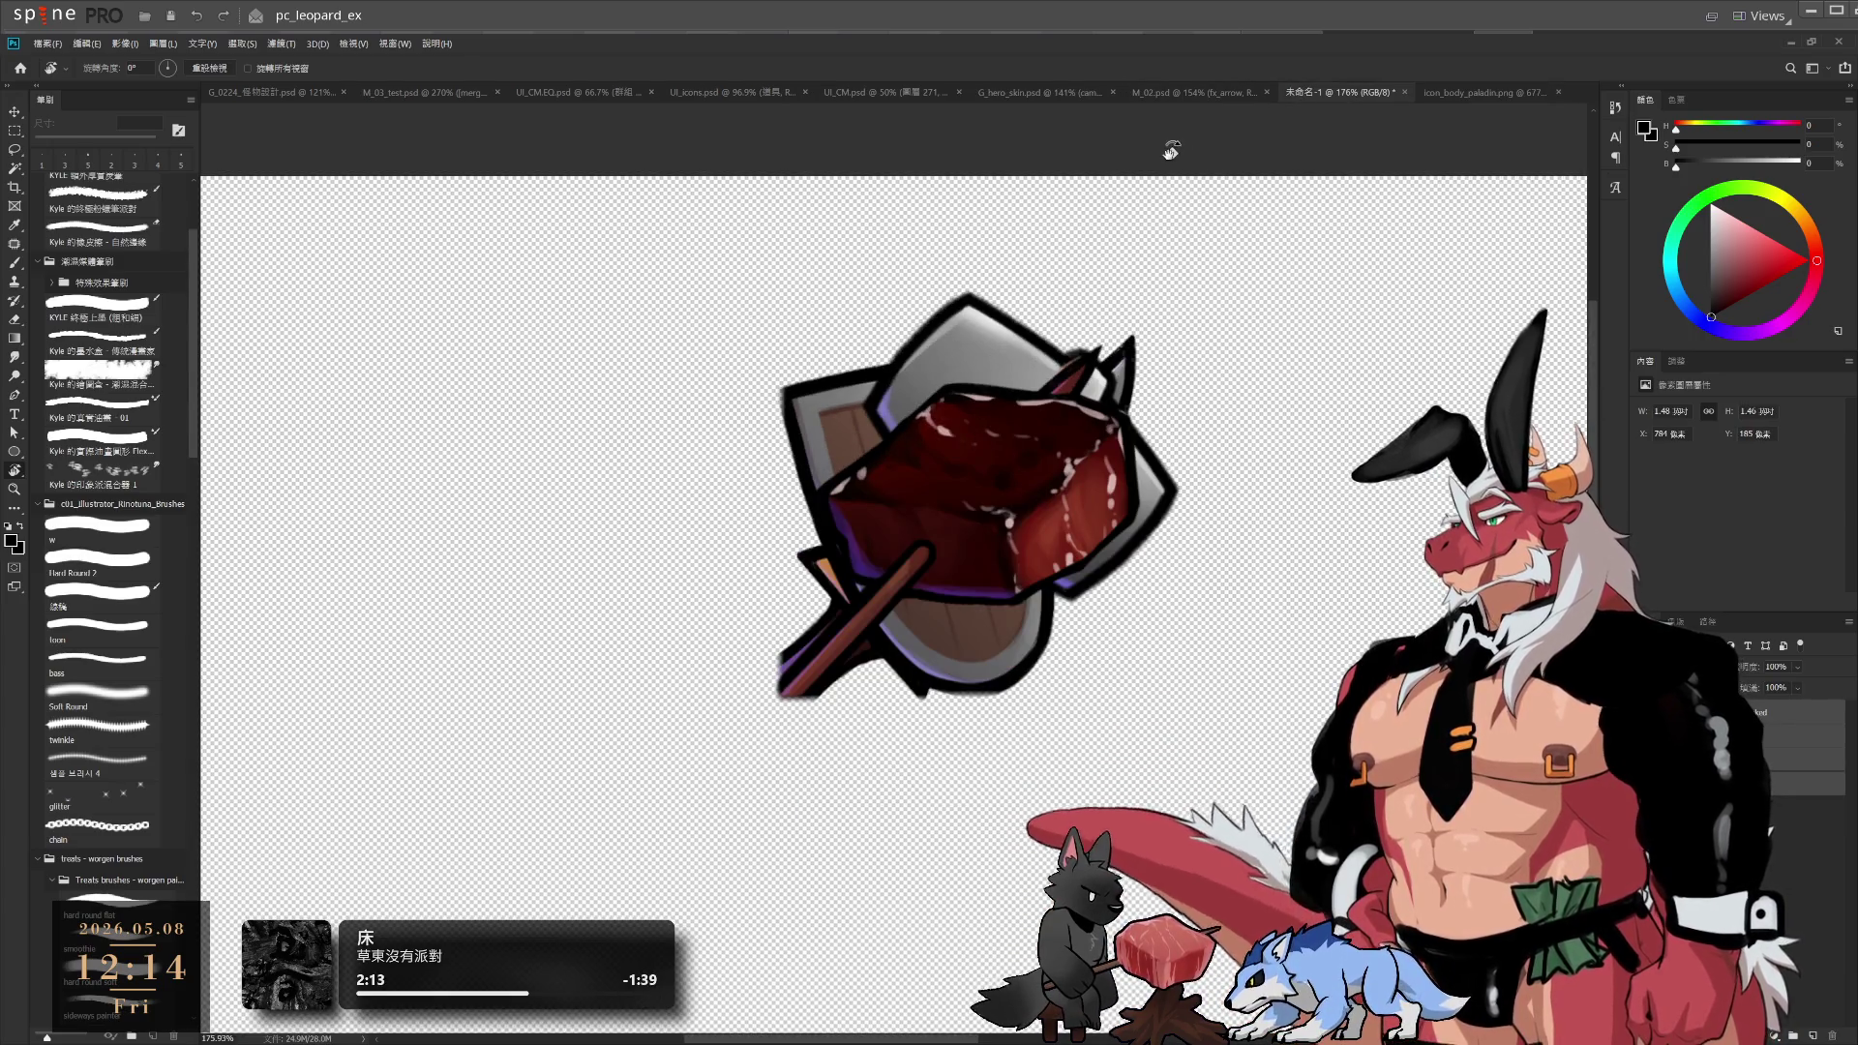
{"action": "left_click", "coordinate": [1129, 94]}
{"action": "left_click", "coordinate": [1021, 93]}
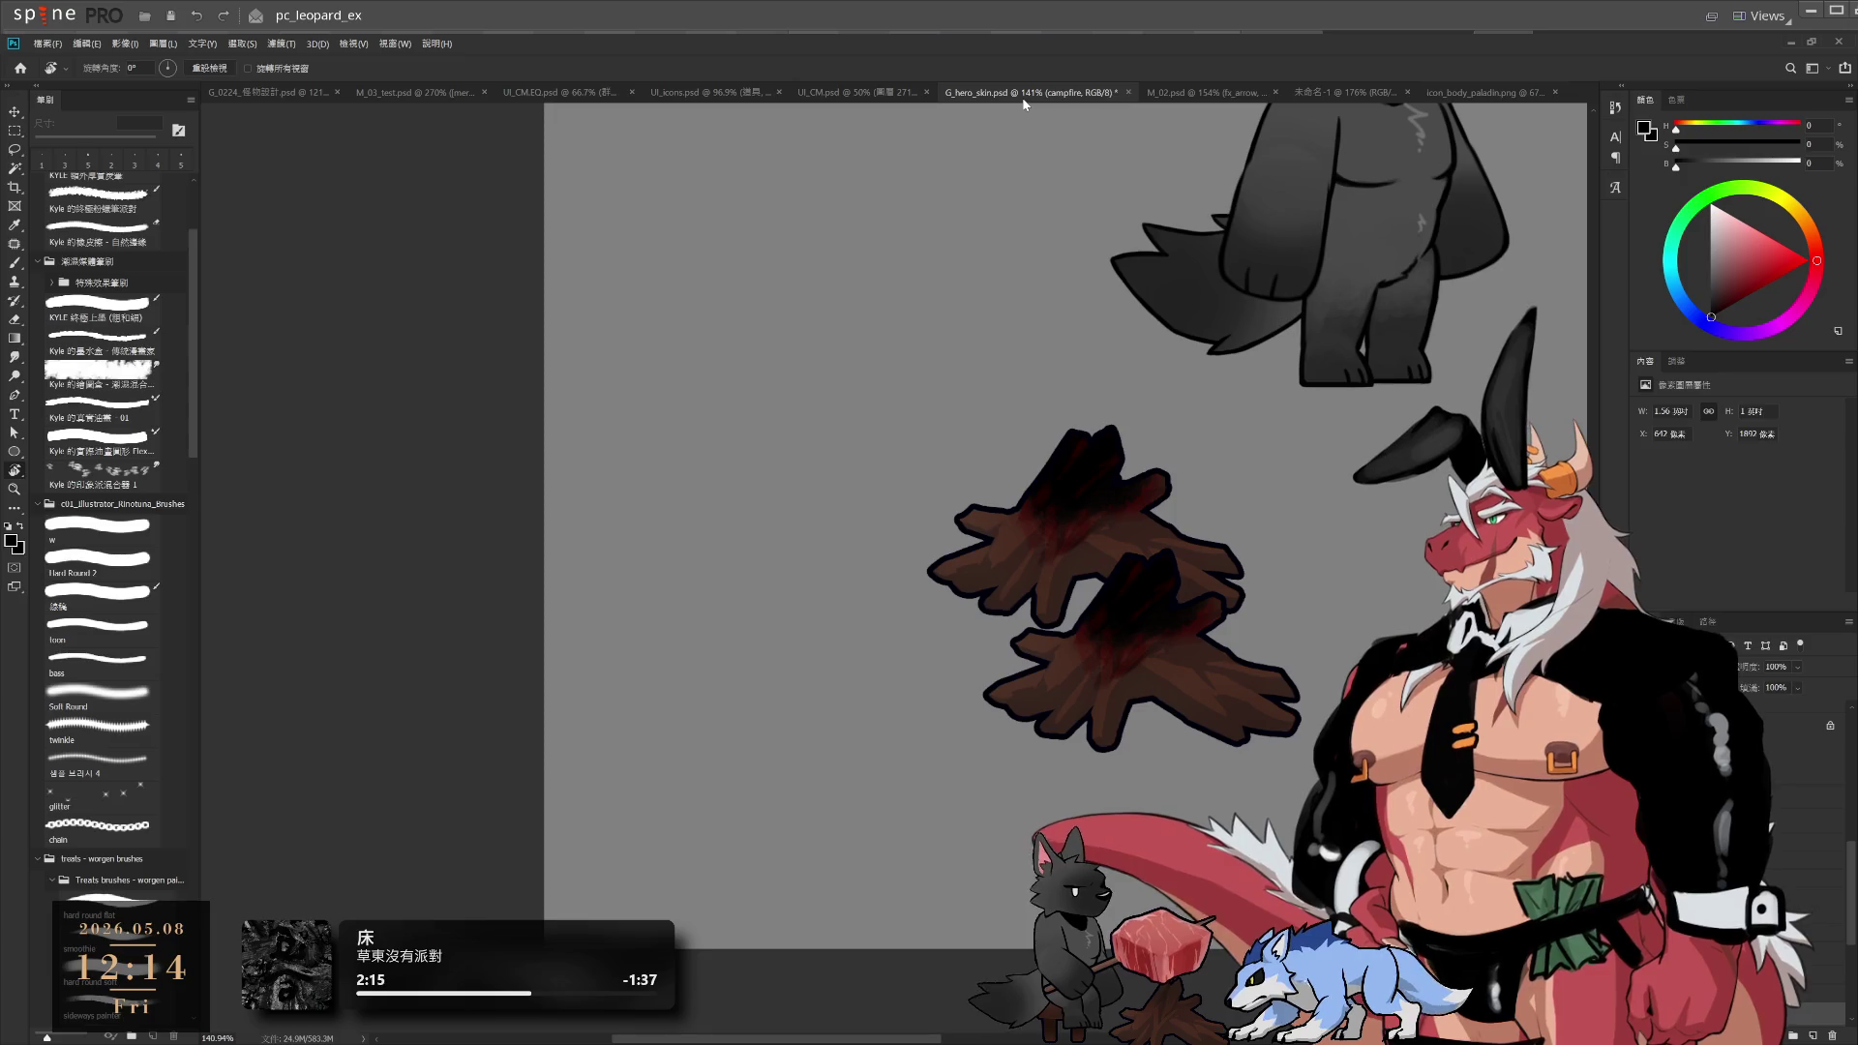
{"action": "left_click", "coordinate": [833, 93]}
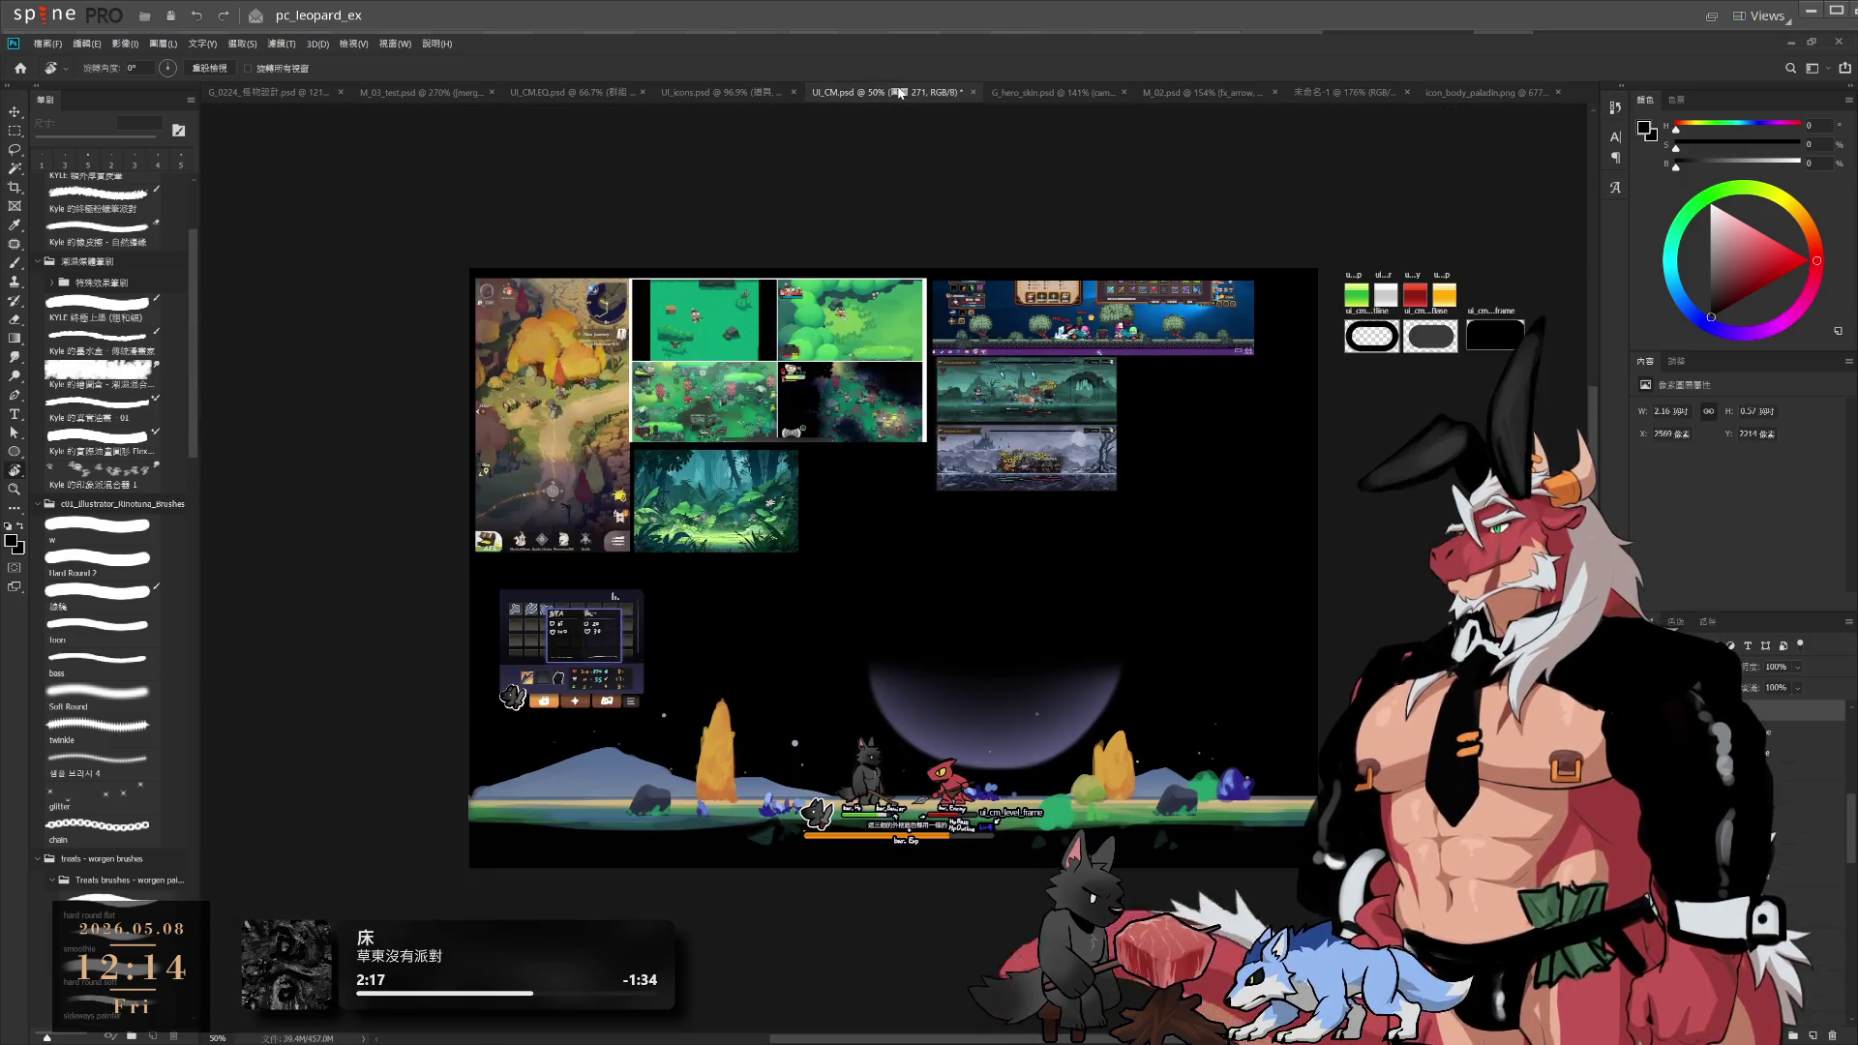
{"action": "left_click", "coordinate": [701, 94]}
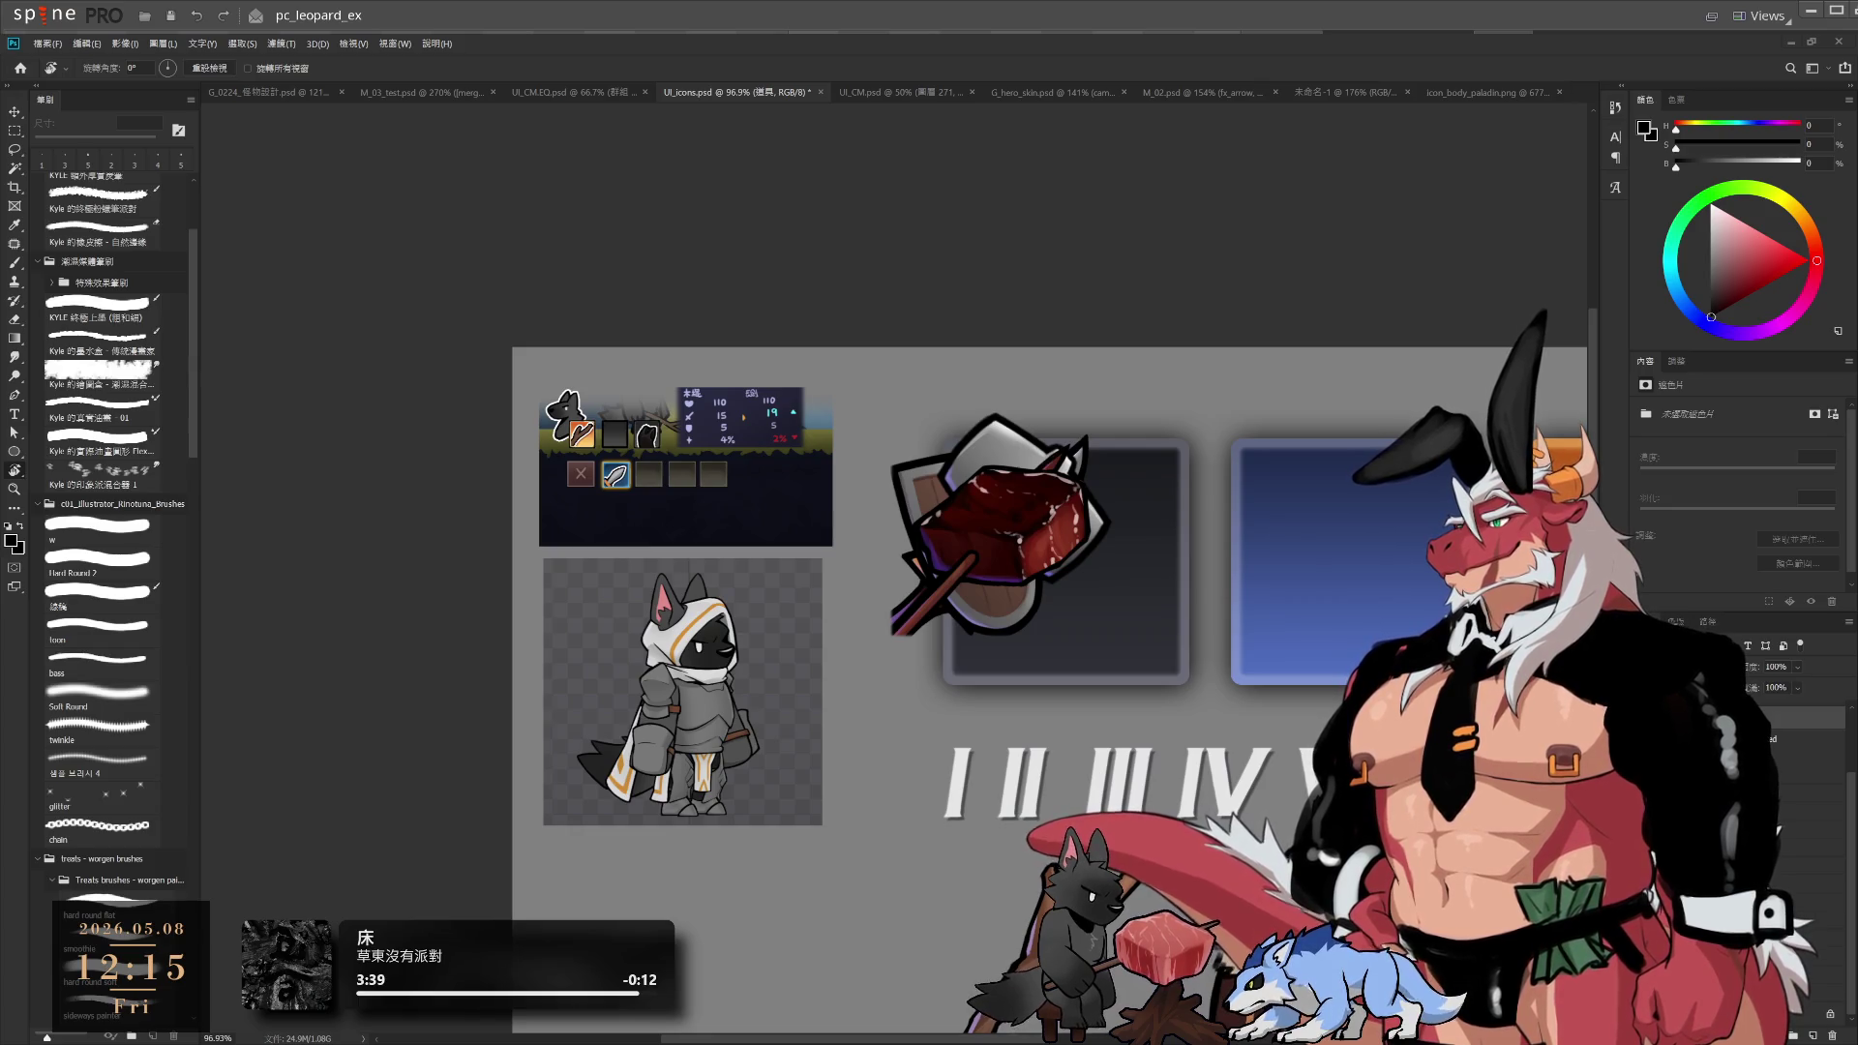
Hide the 道具框 item-frame layer, then return to 圖層 214 with the Brush, zoomed on the armor
{"action": "scroll", "coordinate": [977, 544], "scroll_direction": "up", "scroll_amount": 2}
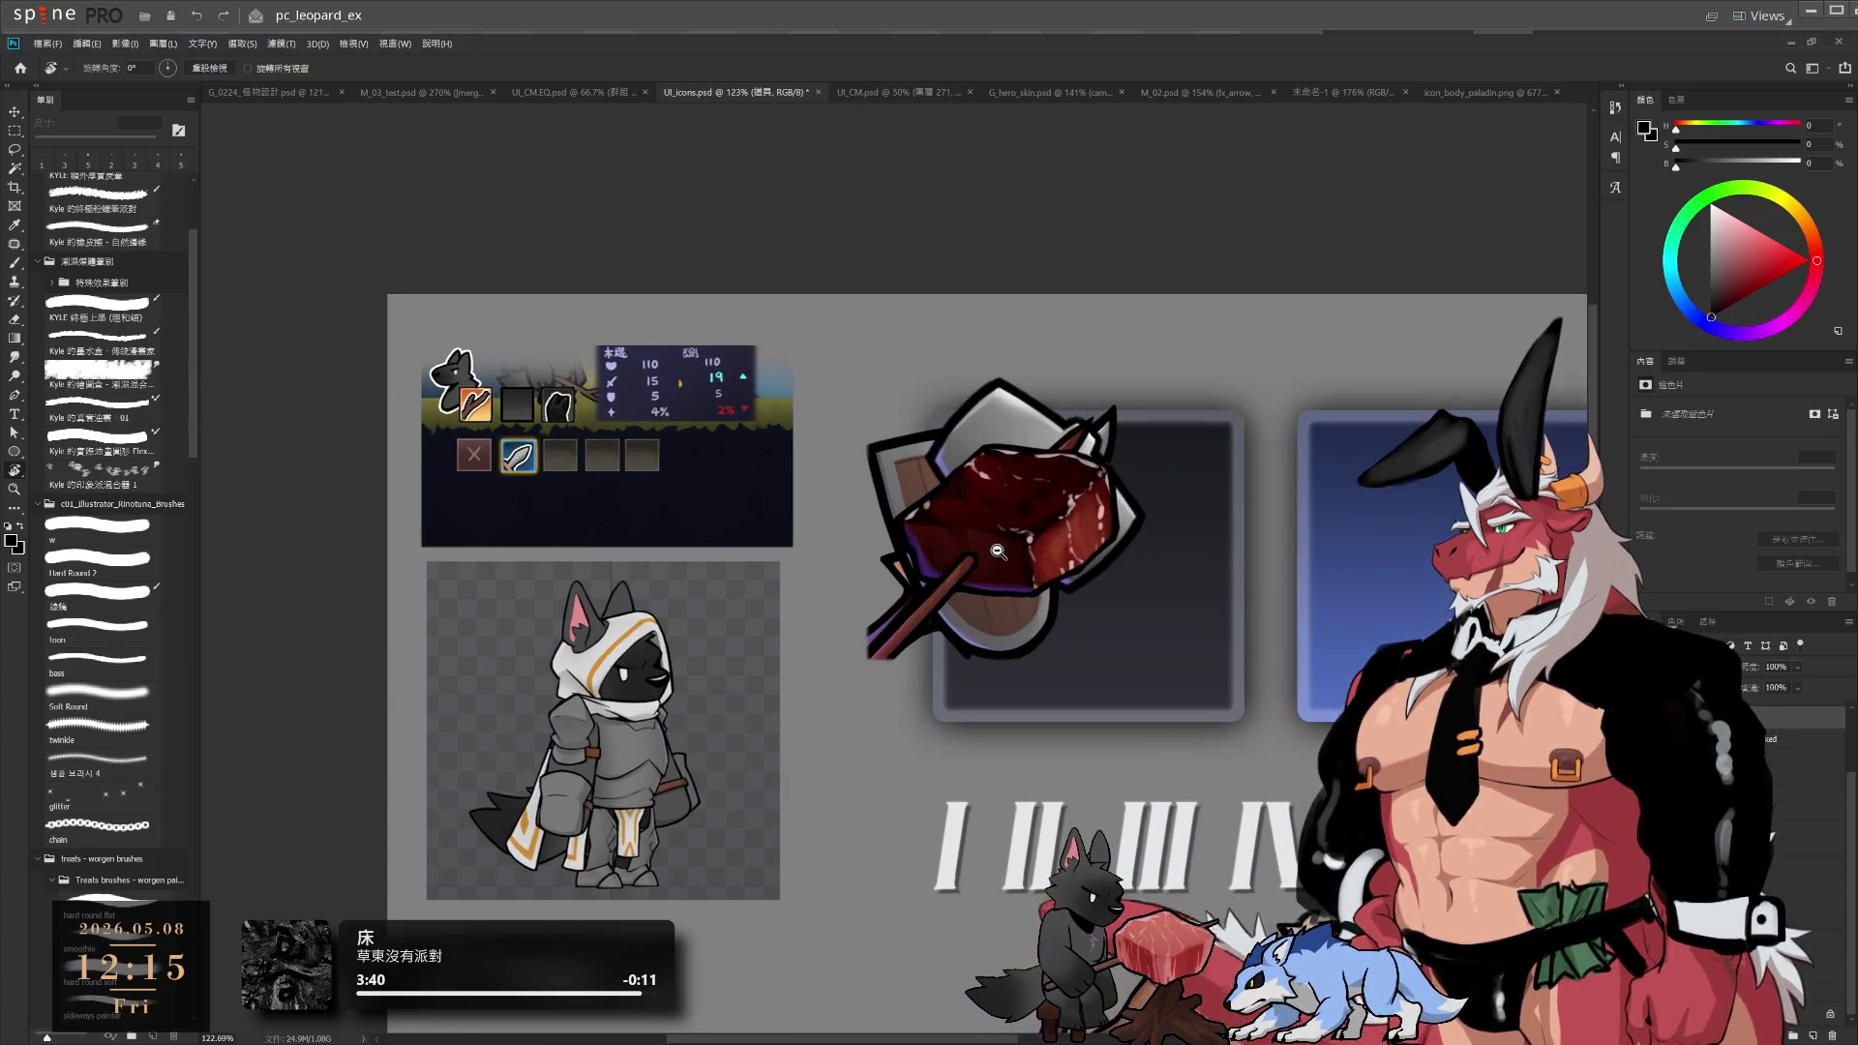
{"action": "left_click", "coordinate": [1800, 741]}
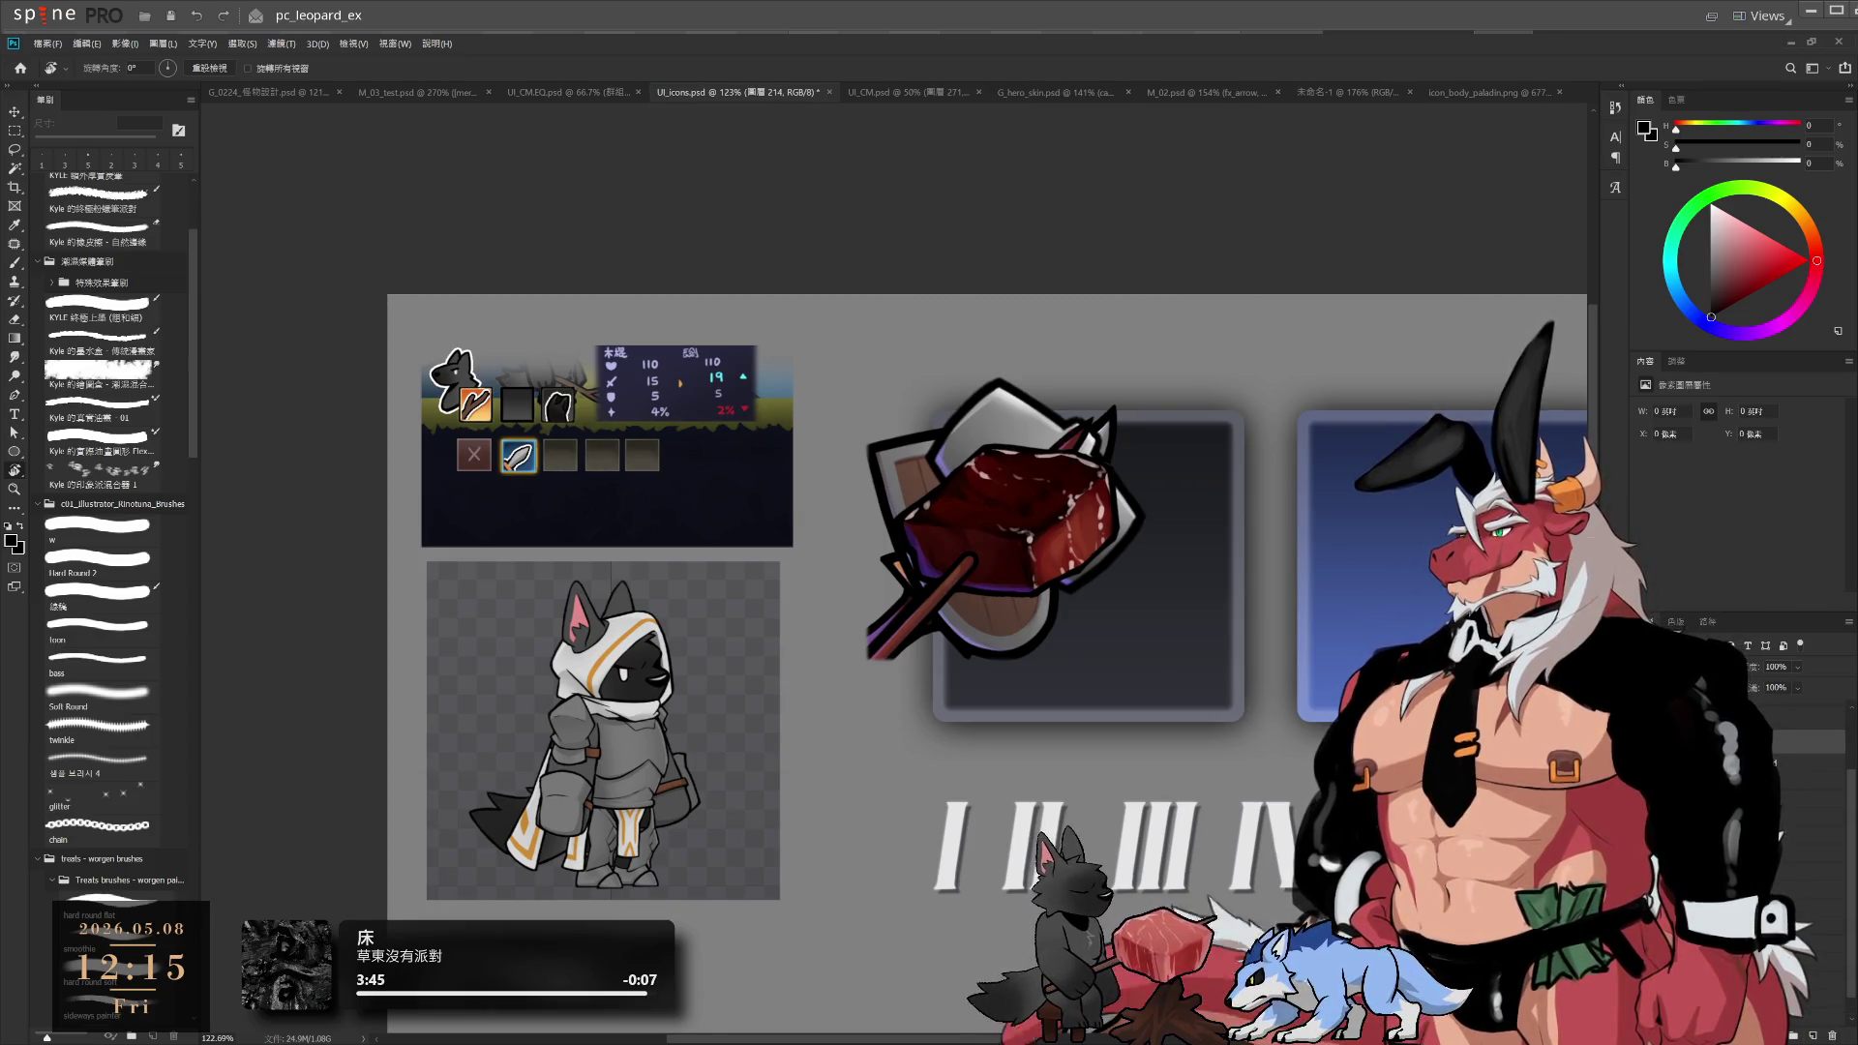
{"action": "key", "text": "b"}
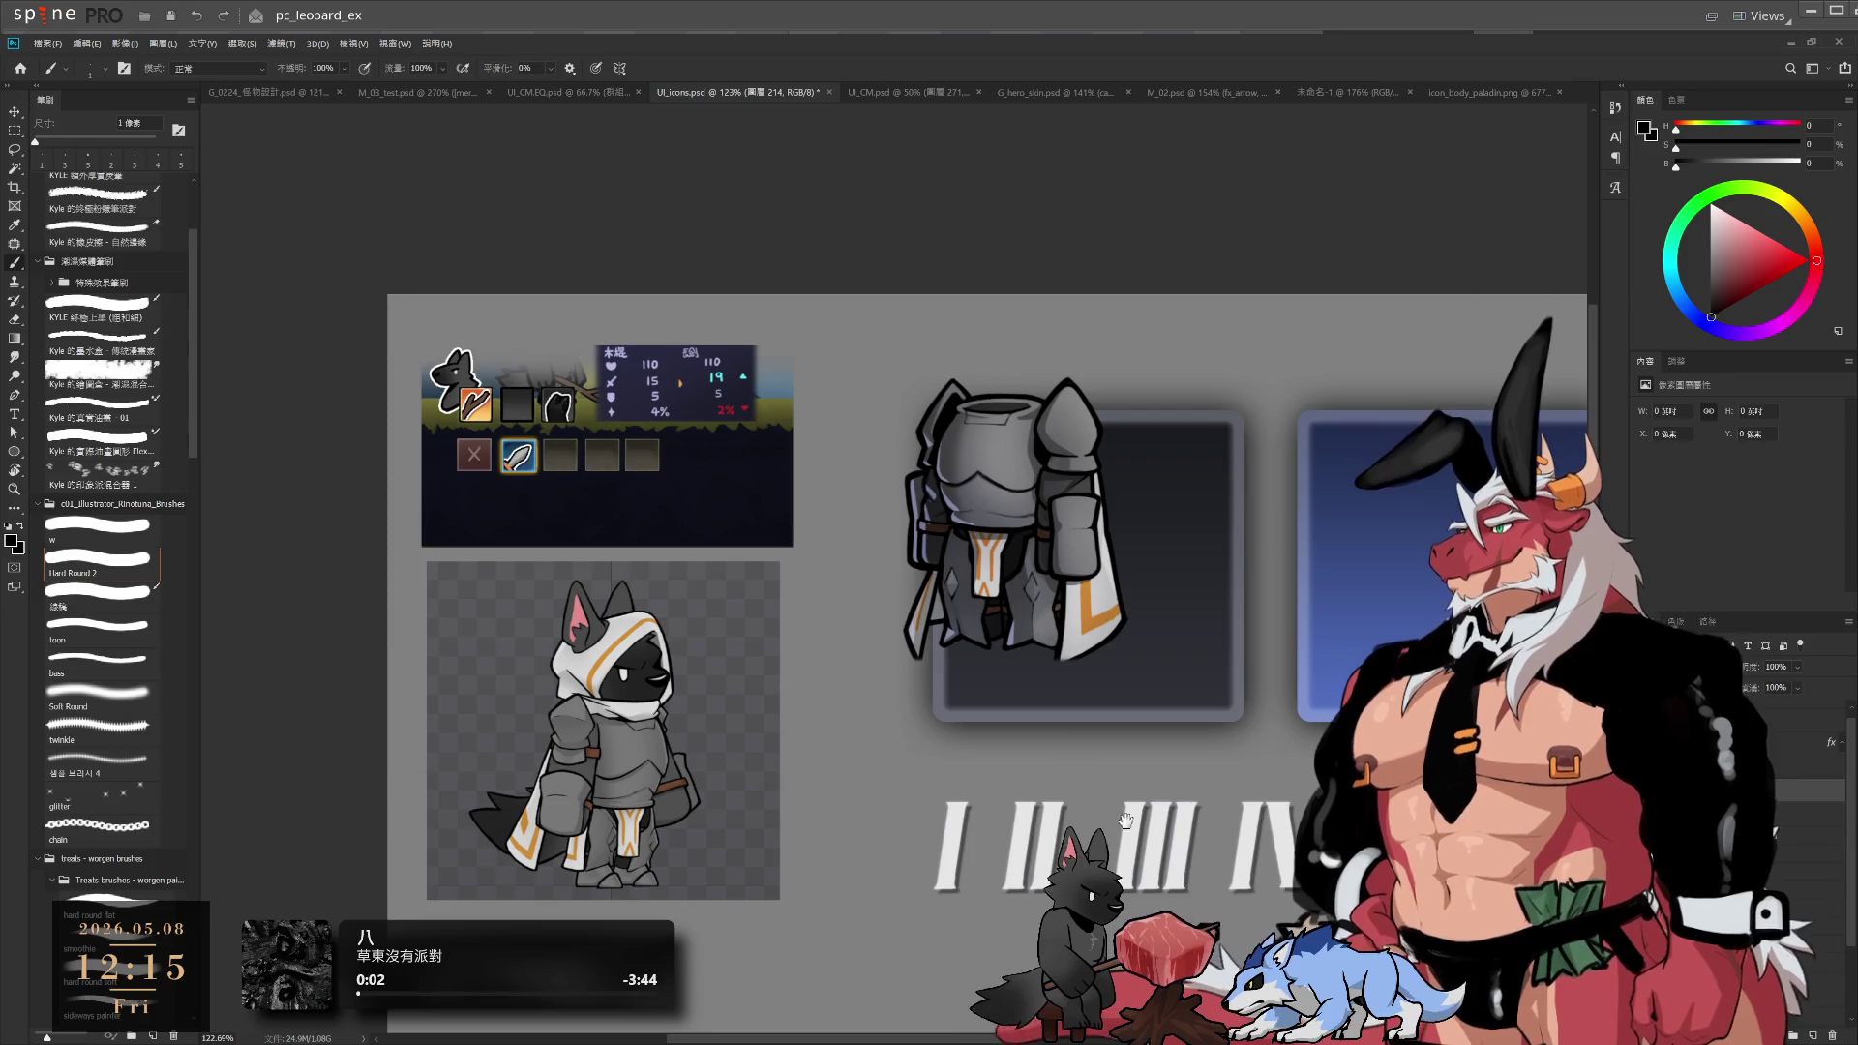
{"action": "left_click_drag", "start_coordinate": [1125, 821], "coordinate": [1007, 818]}
{"action": "scroll", "coordinate": [1219, 581], "scroll_direction": "up", "scroll_amount": 1}
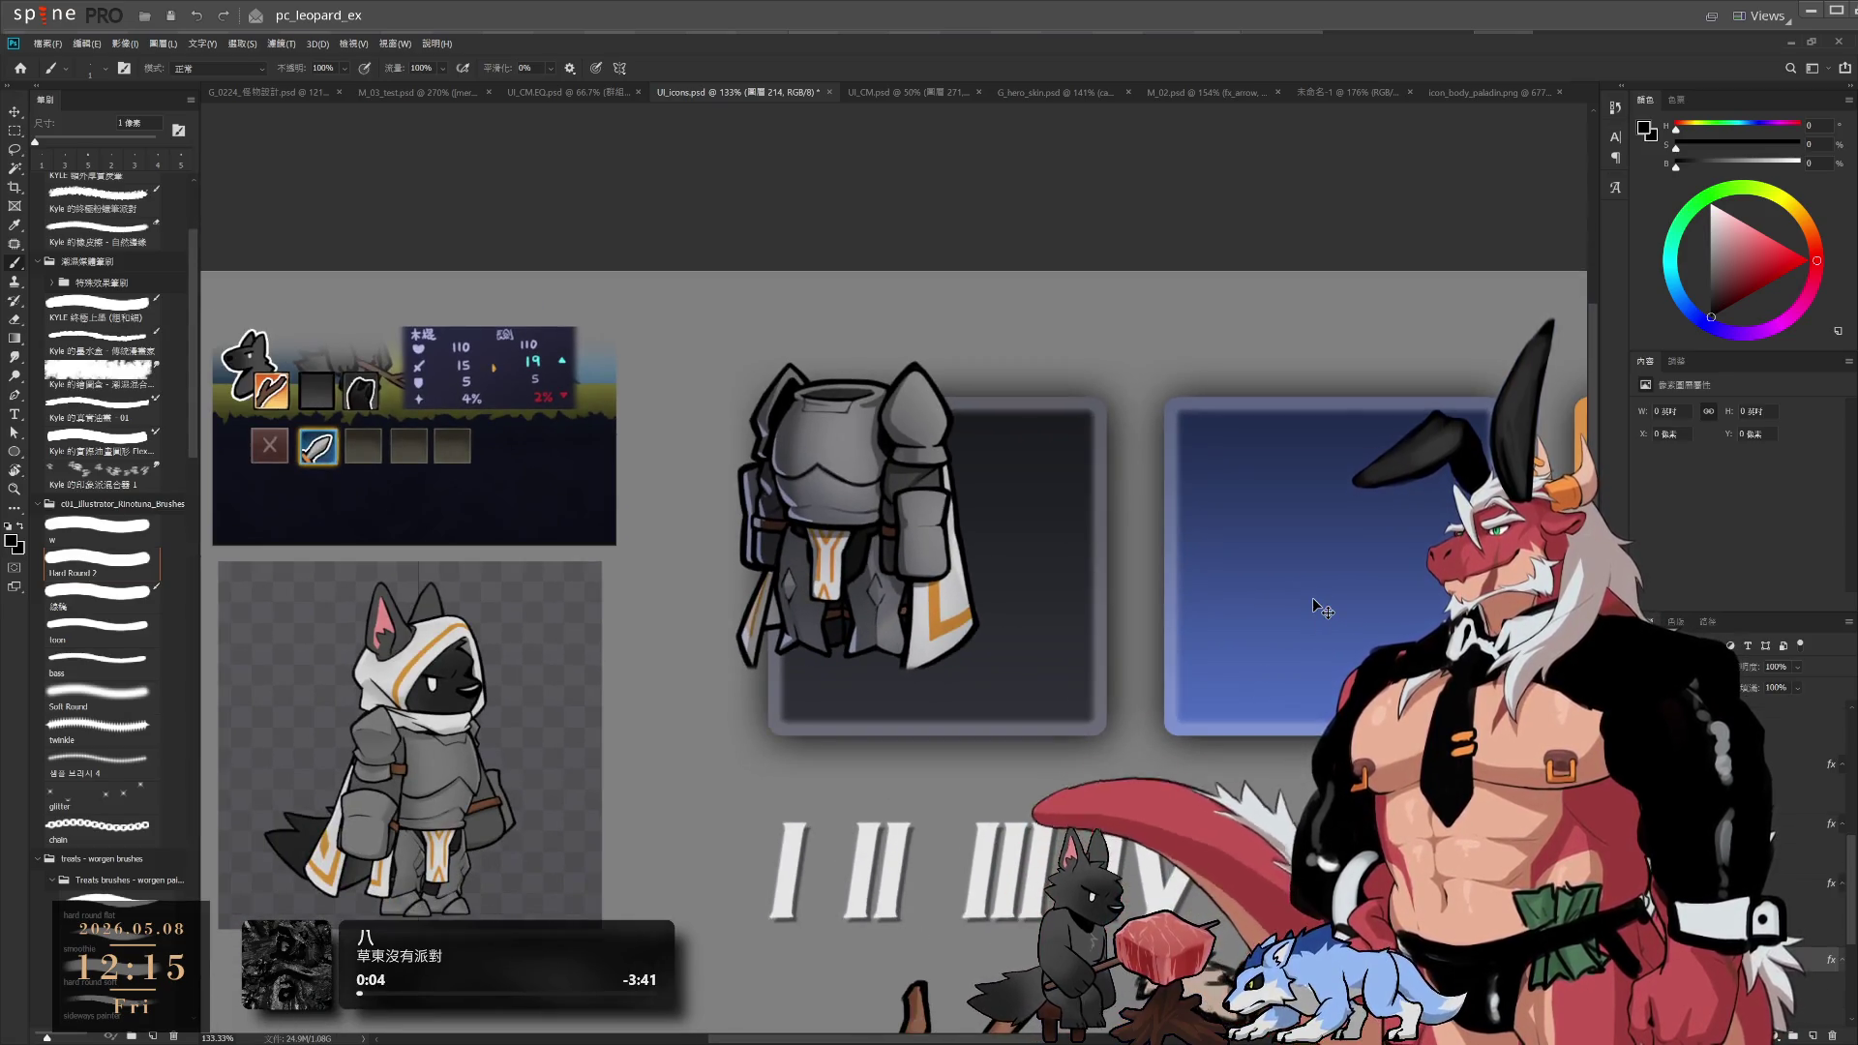
{"action": "left_click", "coordinate": [1316, 607]}
{"action": "key", "text": "alt+bracketleft"}
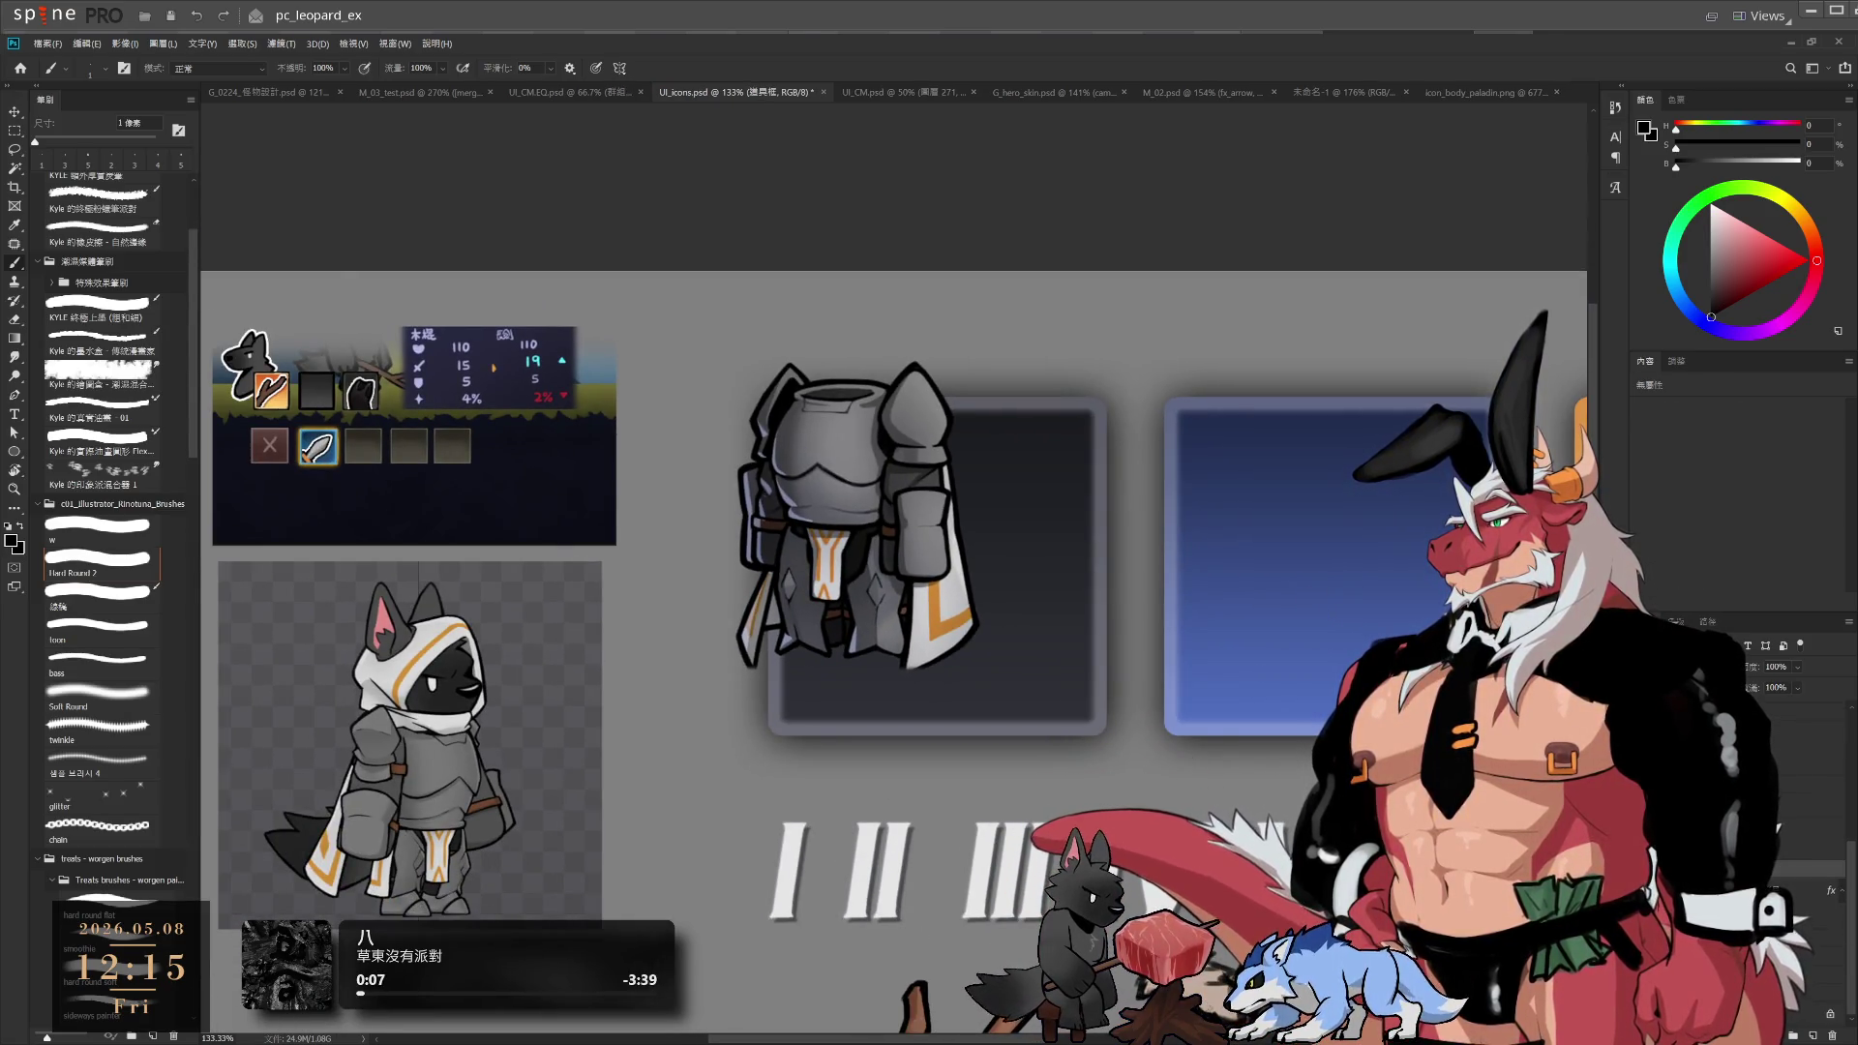
{"action": "key", "text": "ctrl+comma"}
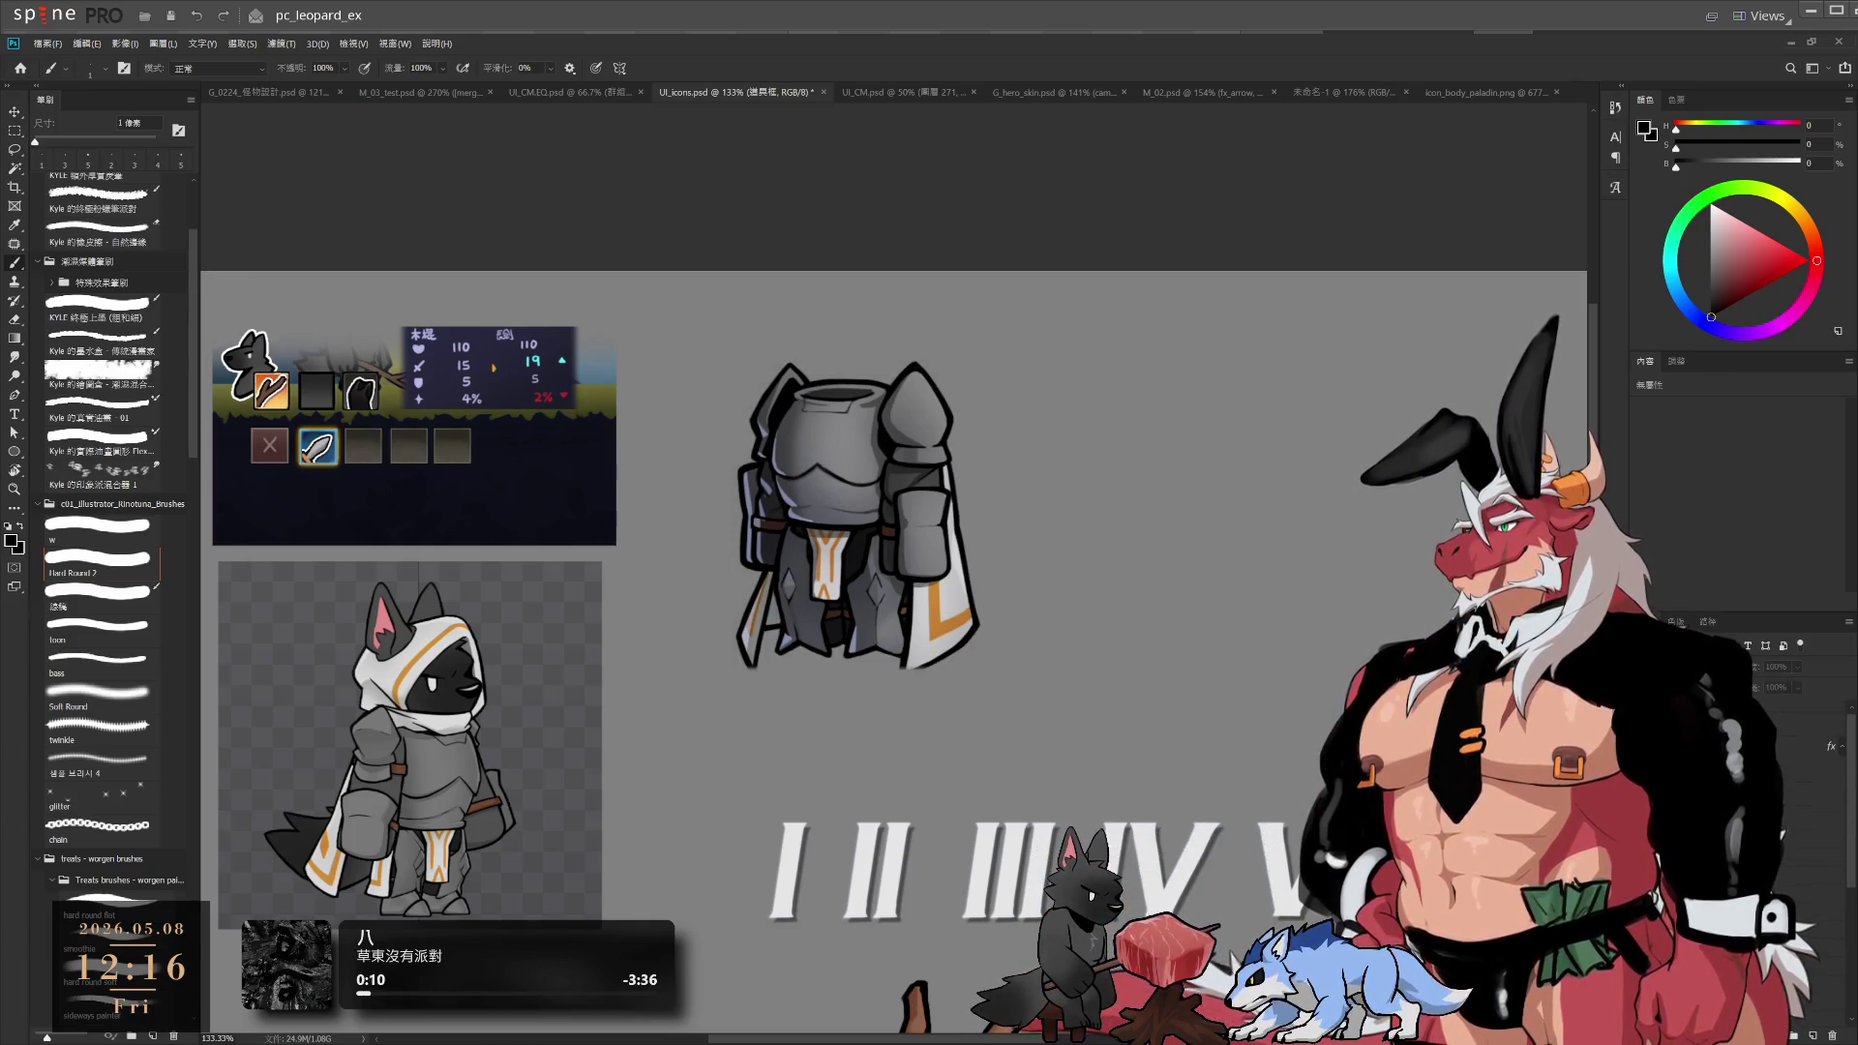
{"action": "key", "text": "alt+bracketleft"}
{"action": "scroll", "coordinate": [1032, 672], "scroll_direction": "up", "scroll_amount": 2}
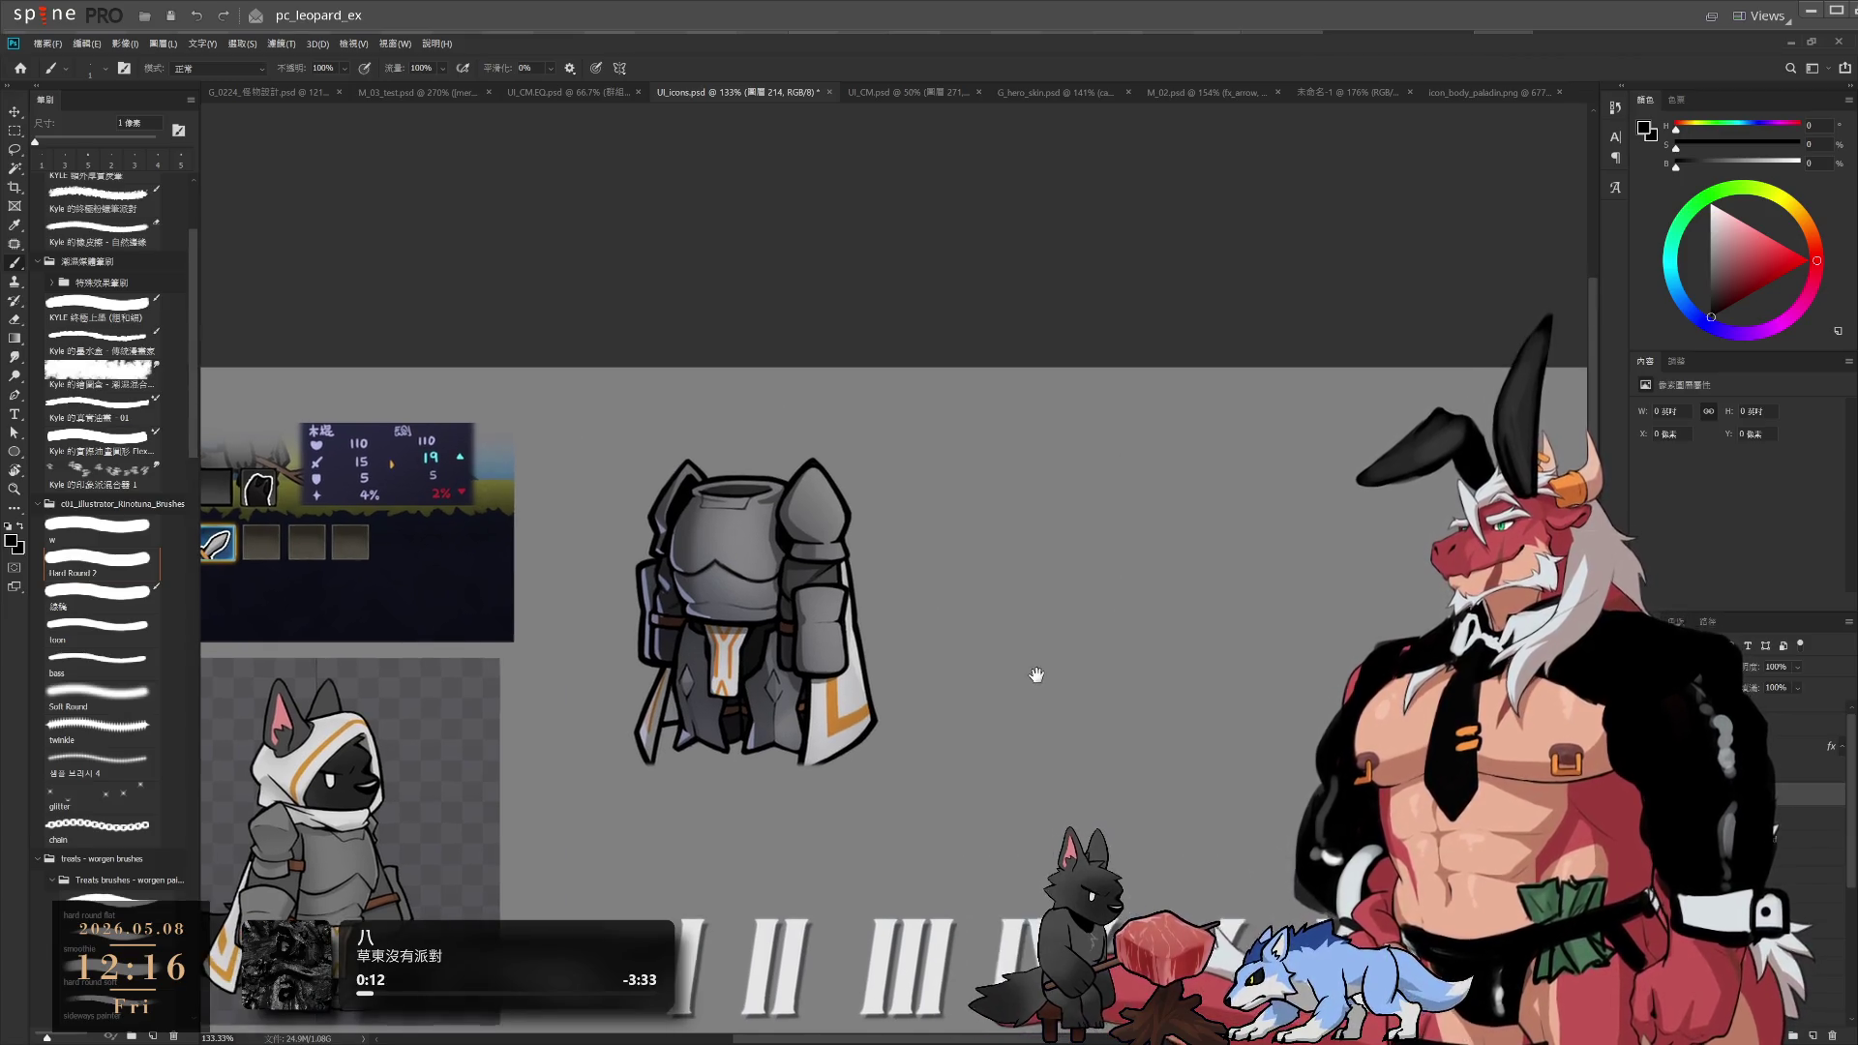
{"action": "key", "text": "bracketright"}
{"action": "key", "text": "bracketright"}
{"action": "key", "text": "bracketright"}
{"action": "key", "text": "bracketright"}
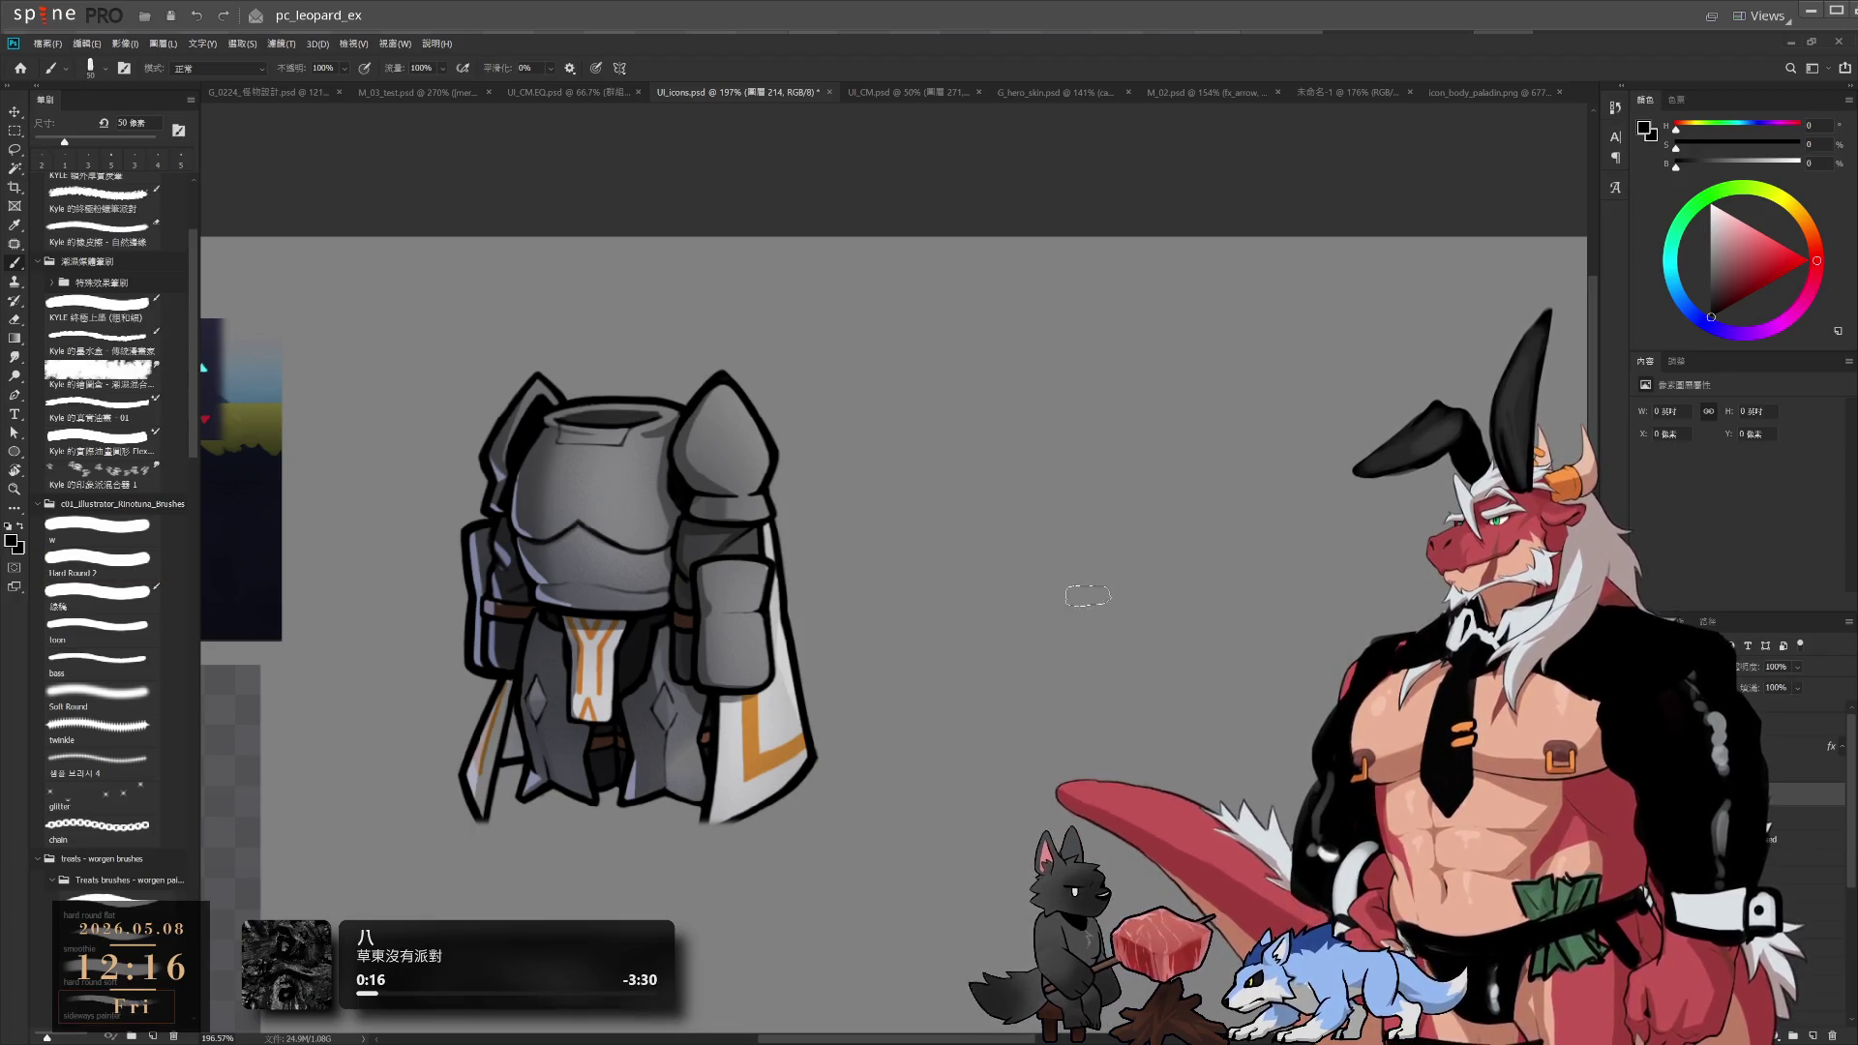
With a 9 px brush, draw the loincloth's left side line, hooked lower edge and top rim
{"action": "key", "text": "bracketright"}
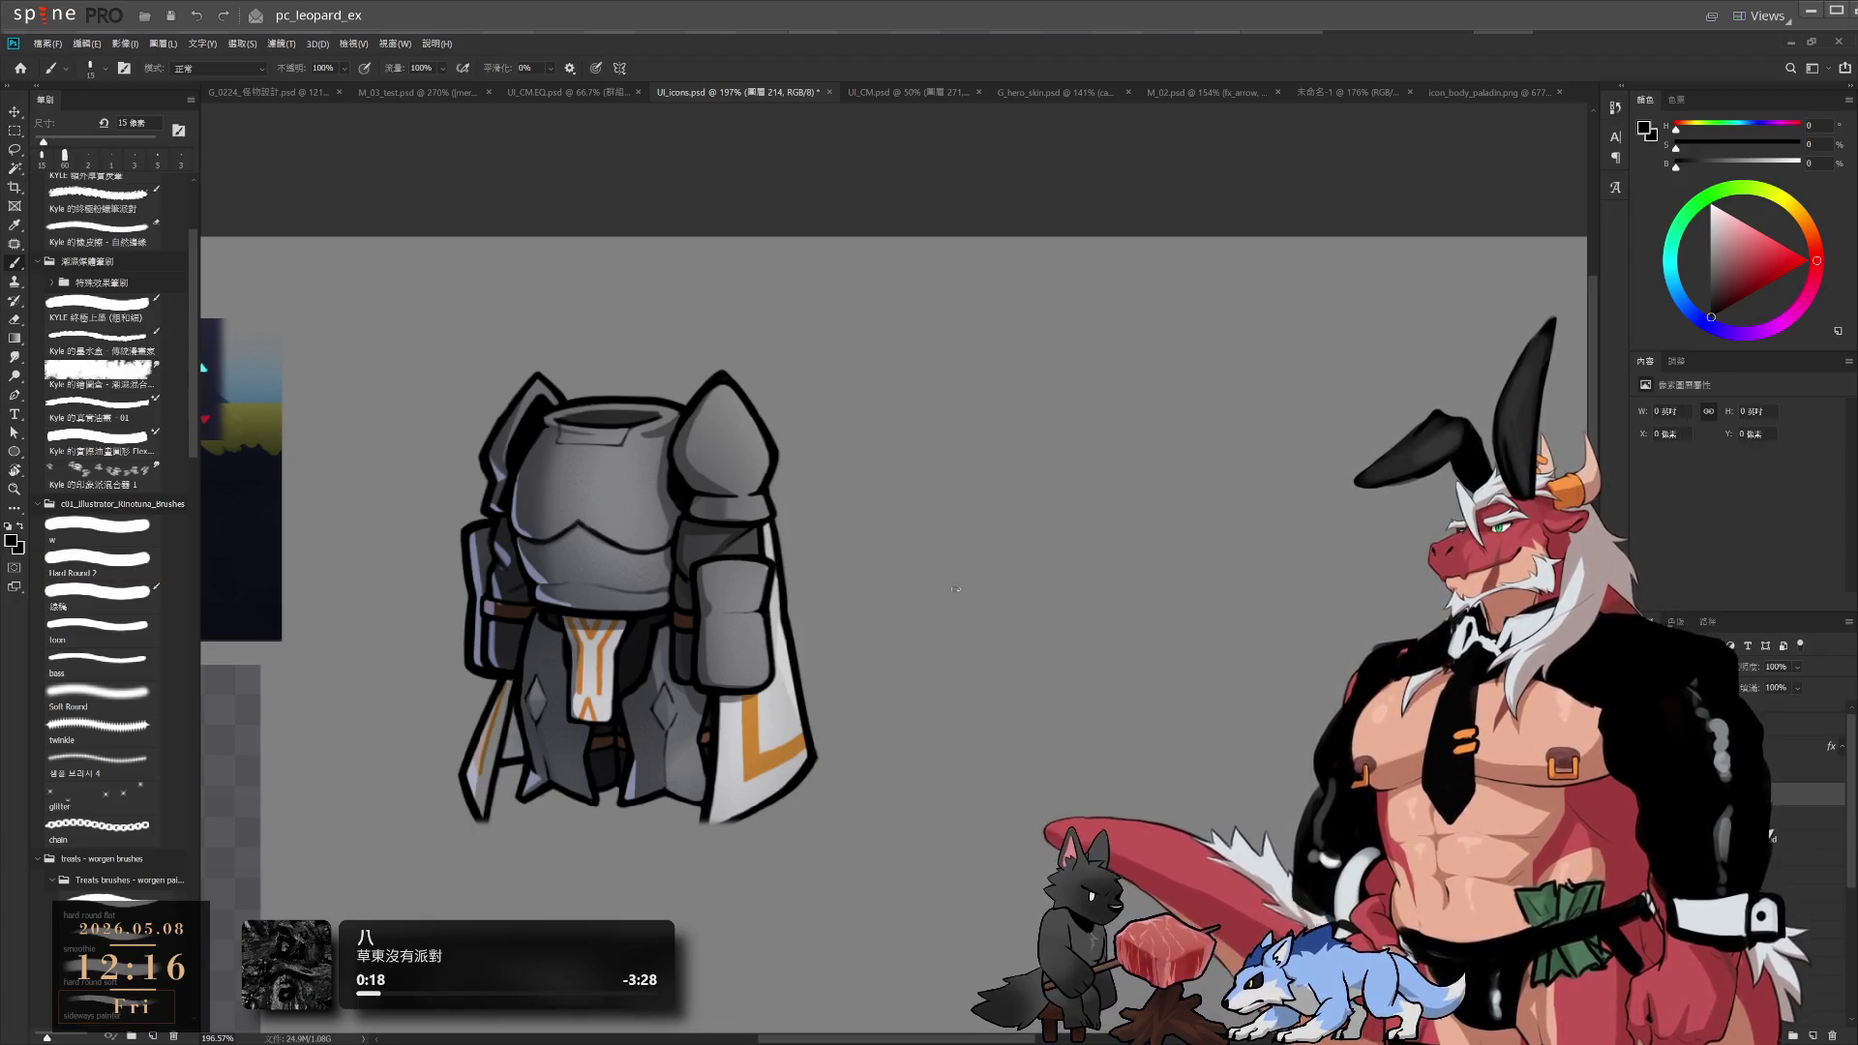
{"action": "key", "text": "bracketleft"}
{"action": "key", "text": "bracketleft"}
{"action": "key", "text": "bracketleft"}
{"action": "left_click_drag", "start_coordinate": [923, 560], "coordinate": [925, 586]}
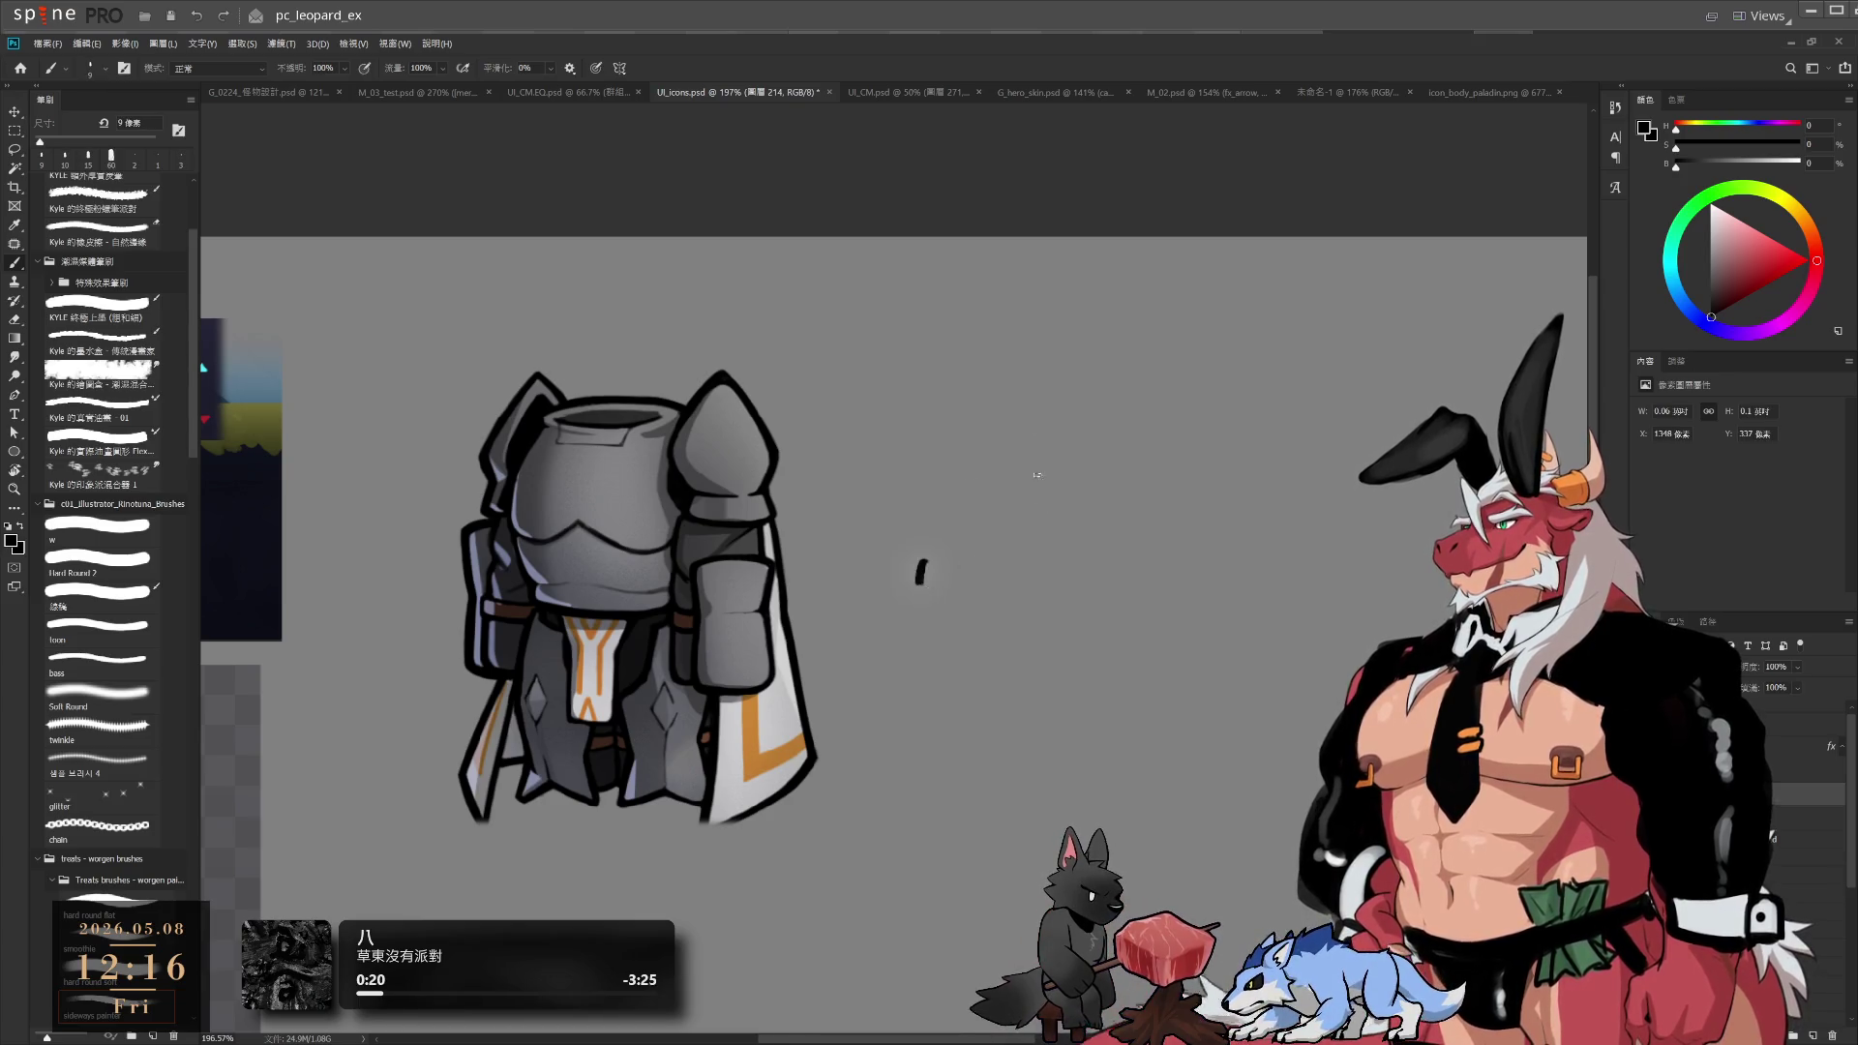
{"action": "key", "text": "ctrl+z"}
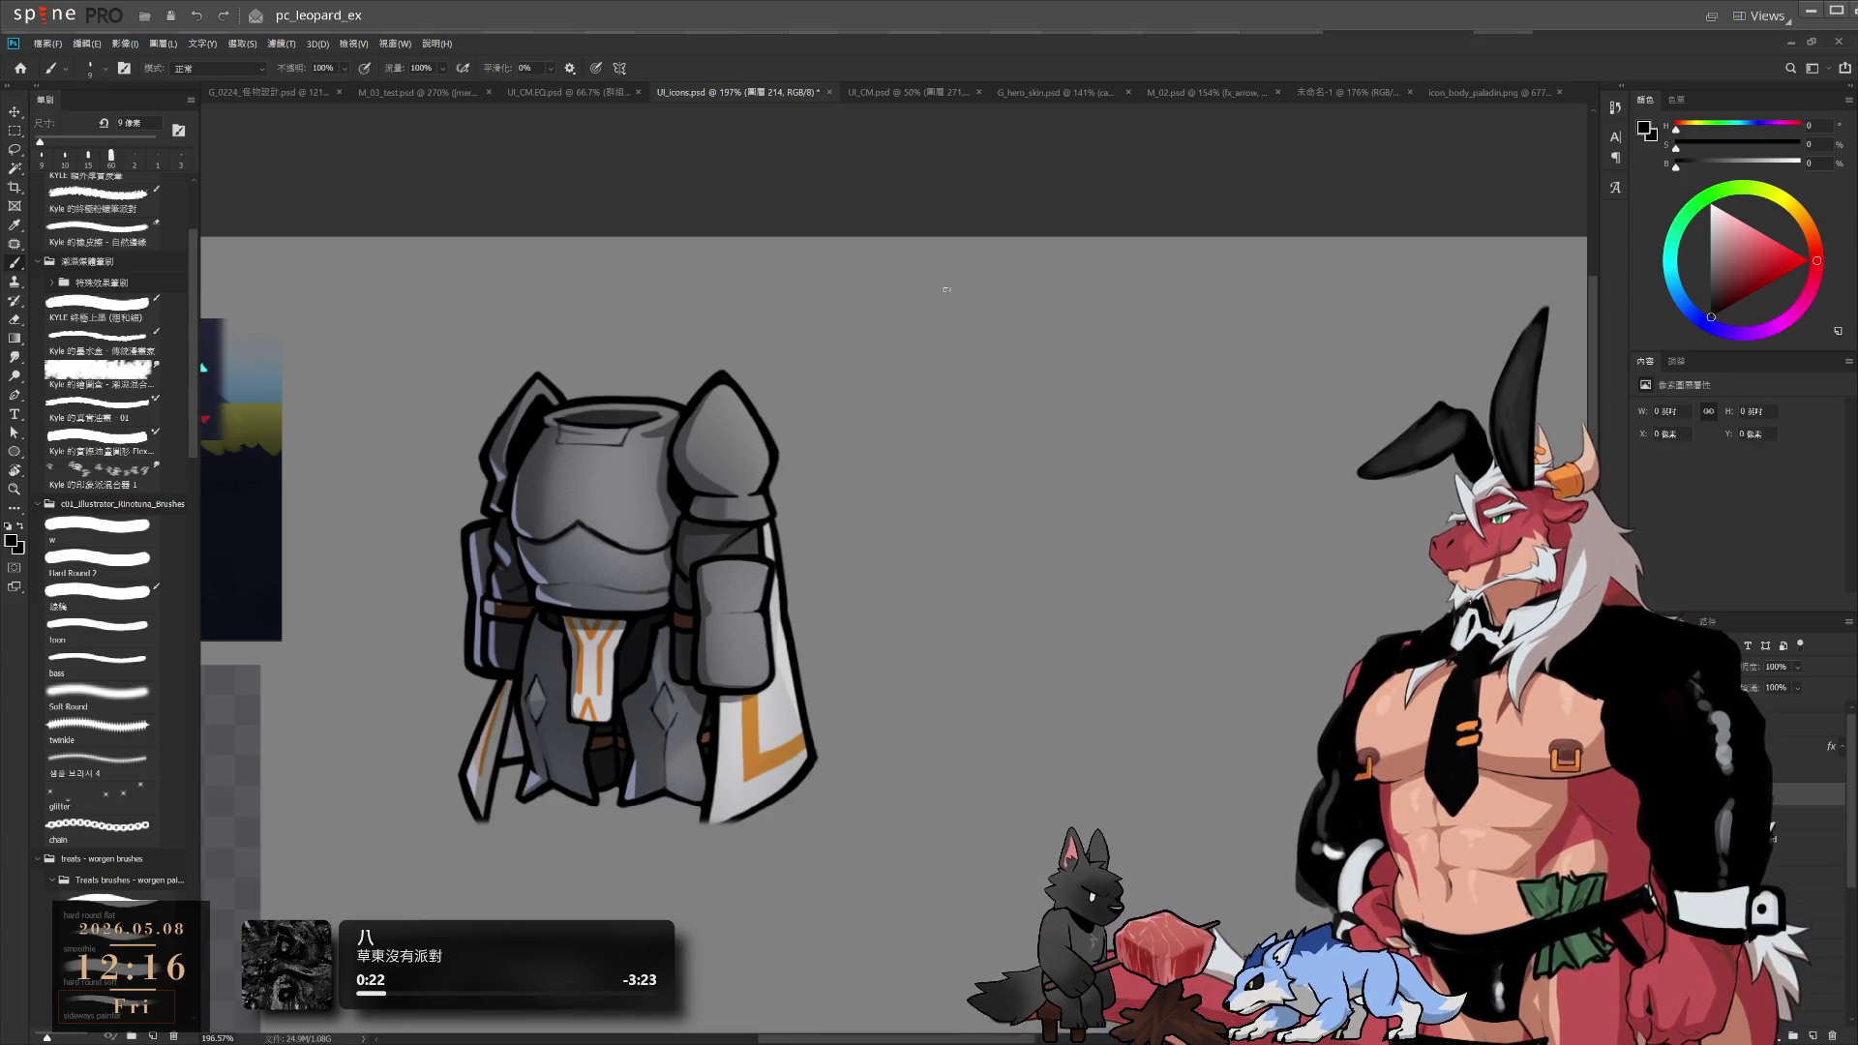
{"action": "mouse_move", "coordinate": [941, 579]}
{"action": "left_mouse_down"}
{"action": "mouse_move", "coordinate": [945, 610]}
{"action": "mouse_move", "coordinate": [1192, 582]}
{"action": "left_mouse_up"}
{"action": "key", "text": "ctrl+z"}
{"action": "key", "text": "ctrl+z"}
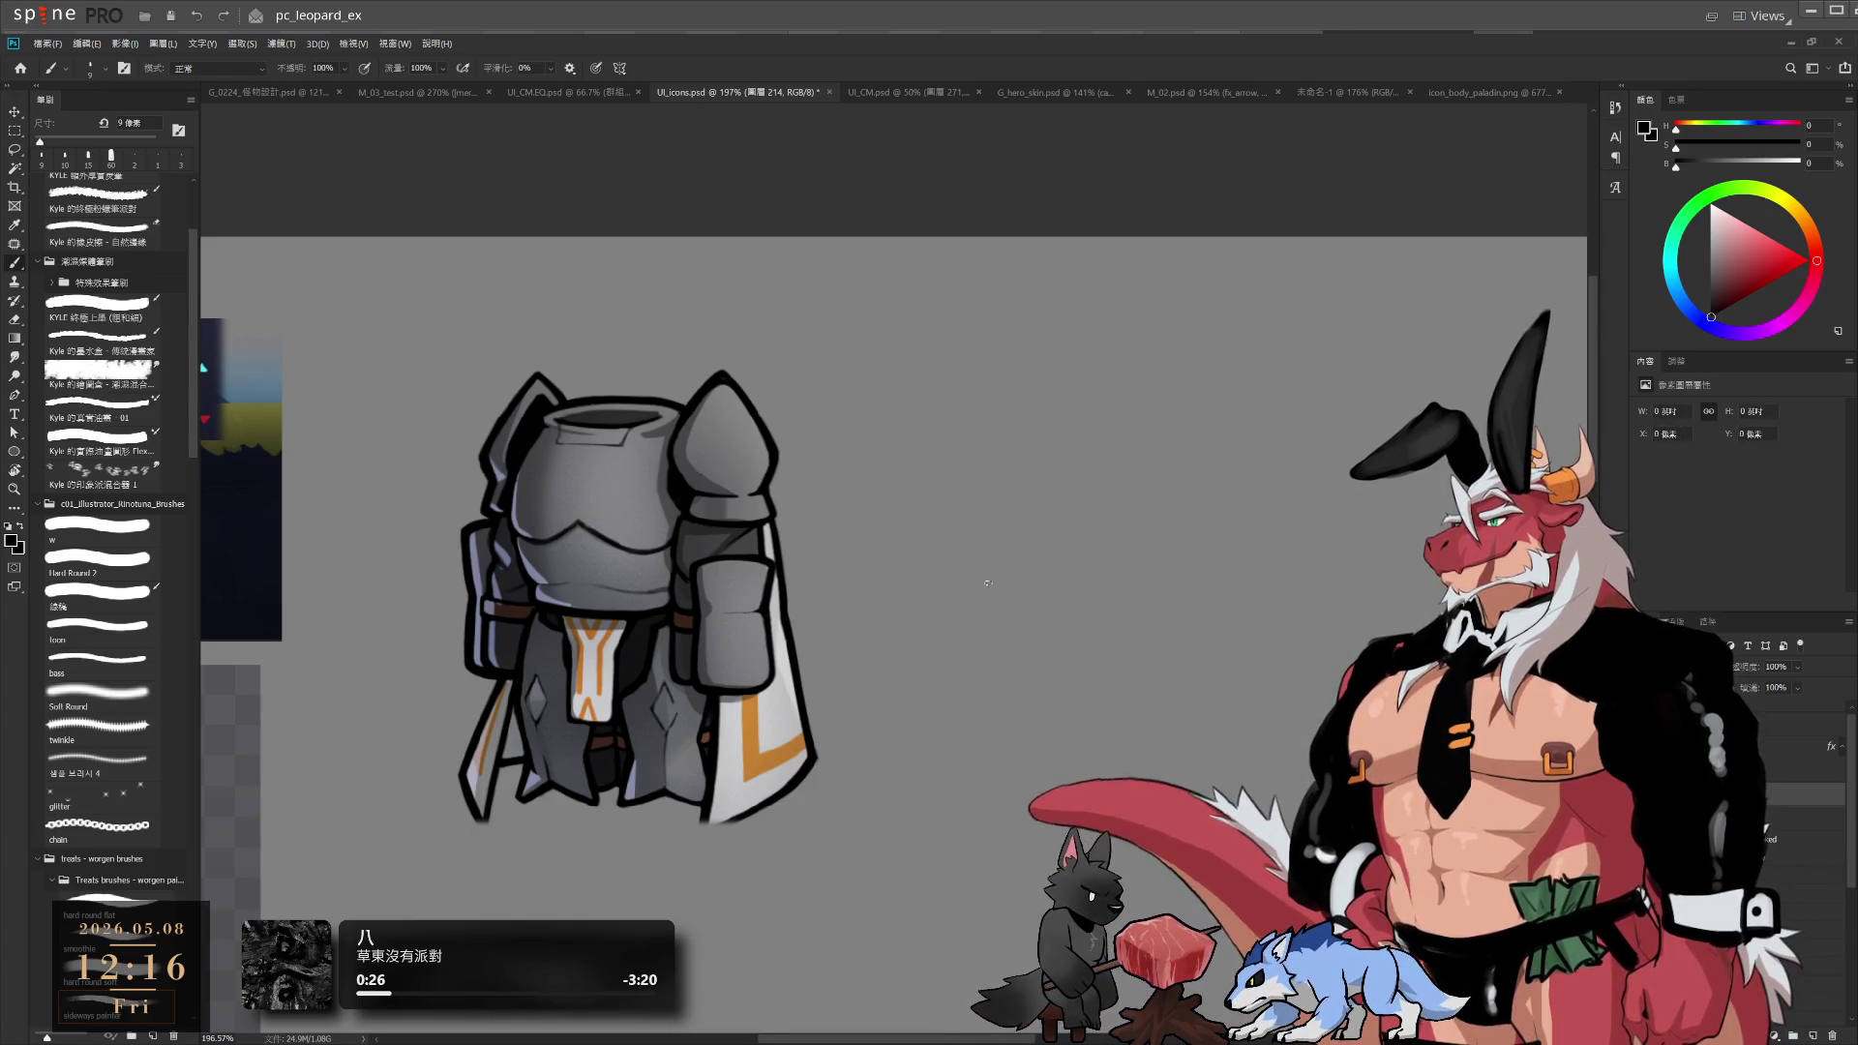
{"action": "key", "text": "ctrl+z"}
{"action": "left_click_drag", "start_coordinate": [936, 544], "coordinate": [958, 605]}
{"action": "mouse_move", "coordinate": [944, 547]}
{"action": "left_mouse_down"}
{"action": "mouse_move", "coordinate": [1142, 537]}
{"action": "mouse_move", "coordinate": [1176, 595]}
{"action": "left_mouse_up"}
{"action": "mouse_move", "coordinate": [992, 579]}
{"action": "left_mouse_down"}
{"action": "mouse_move", "coordinate": [1009, 593]}
{"action": "mouse_move", "coordinate": [987, 644]}
{"action": "mouse_move", "coordinate": [1026, 699]}
{"action": "left_mouse_up"}
{"action": "key", "text": "ctrl+z"}
{"action": "key", "text": "ctrl+z"}
{"action": "key", "text": "ctrl+z"}
{"action": "mouse_move", "coordinate": [929, 581]}
{"action": "left_mouse_down"}
{"action": "mouse_move", "coordinate": [1055, 571]}
{"action": "mouse_move", "coordinate": [1142, 513]}
{"action": "mouse_move", "coordinate": [1114, 649]}
{"action": "mouse_move", "coordinate": [1012, 699]}
{"action": "mouse_move", "coordinate": [1101, 500]}
{"action": "mouse_move", "coordinate": [1161, 503]}
{"action": "left_mouse_up"}
{"action": "key", "text": "ctrl+z"}
{"action": "key", "text": "ctrl+z"}
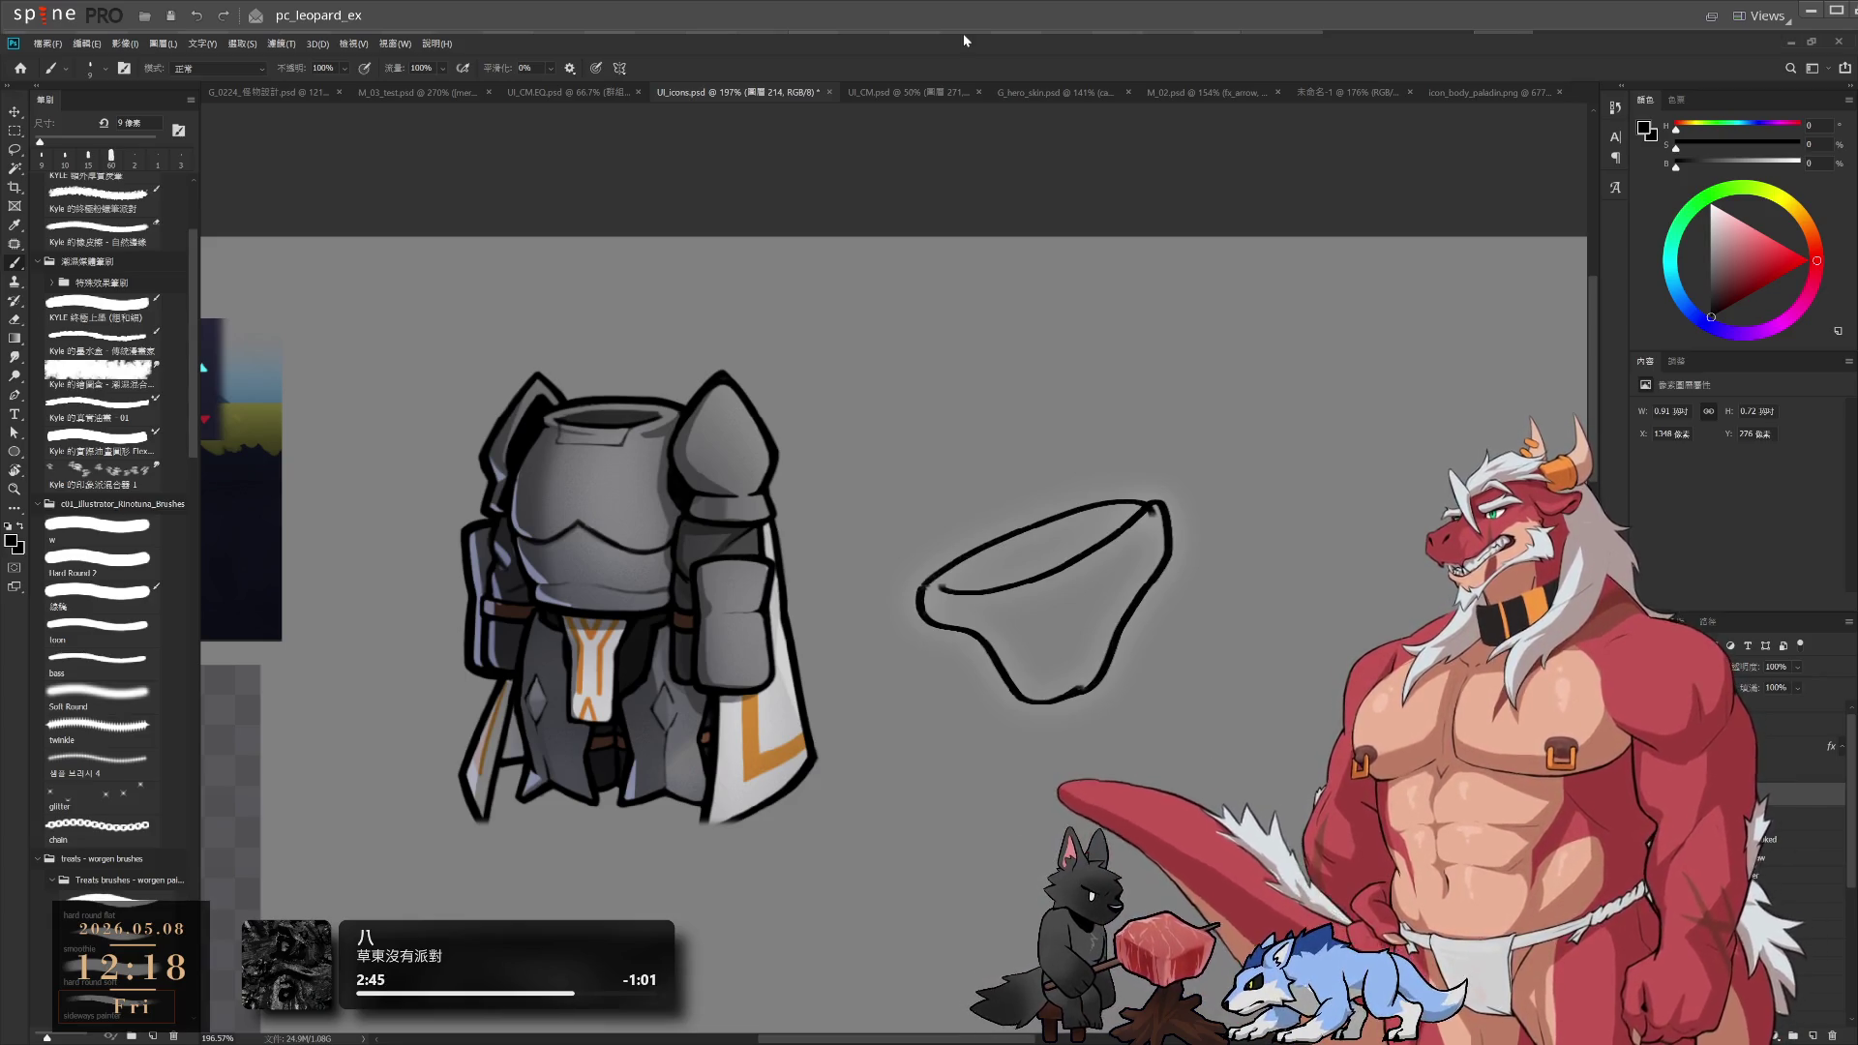
Erase the lower-left and faint lower strokes with a 50–60 px eraser
{"action": "left_click_drag", "start_coordinate": [1049, 816], "coordinate": [1112, 751]}
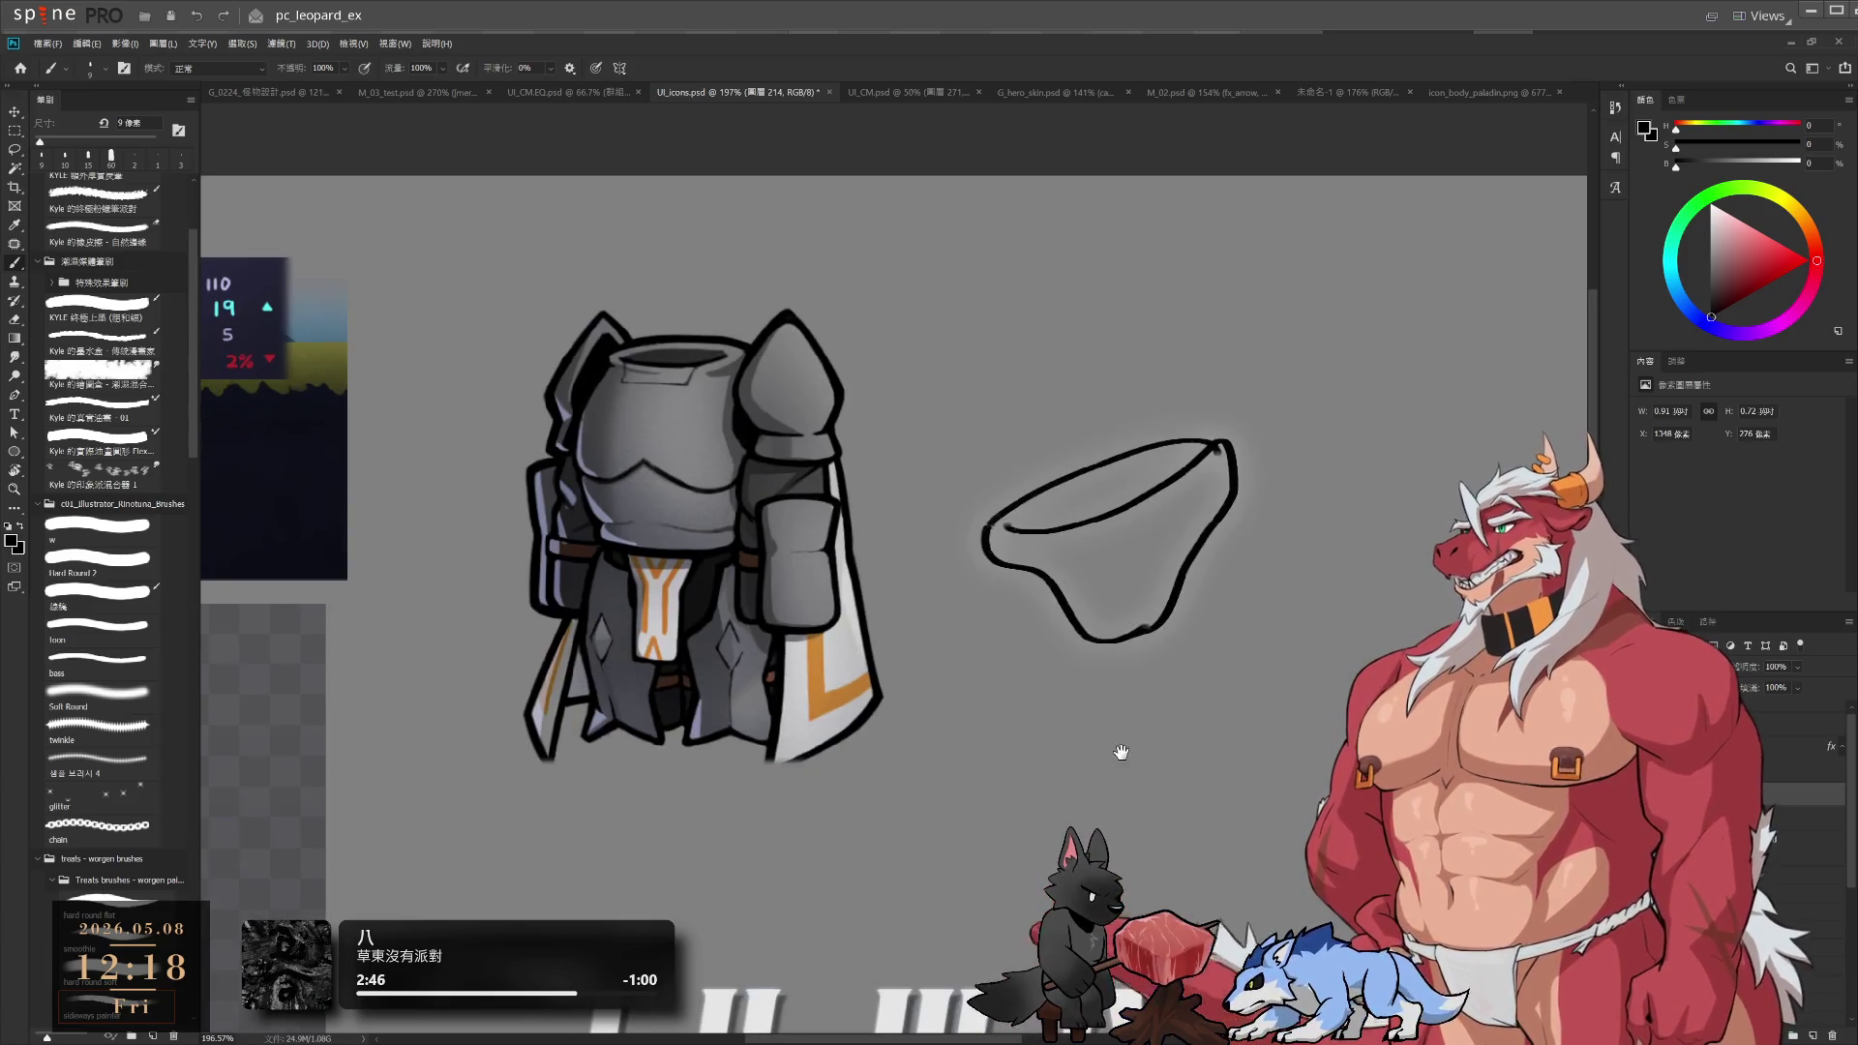
{"action": "left_click_drag", "start_coordinate": [1162, 575], "coordinate": [1166, 581]}
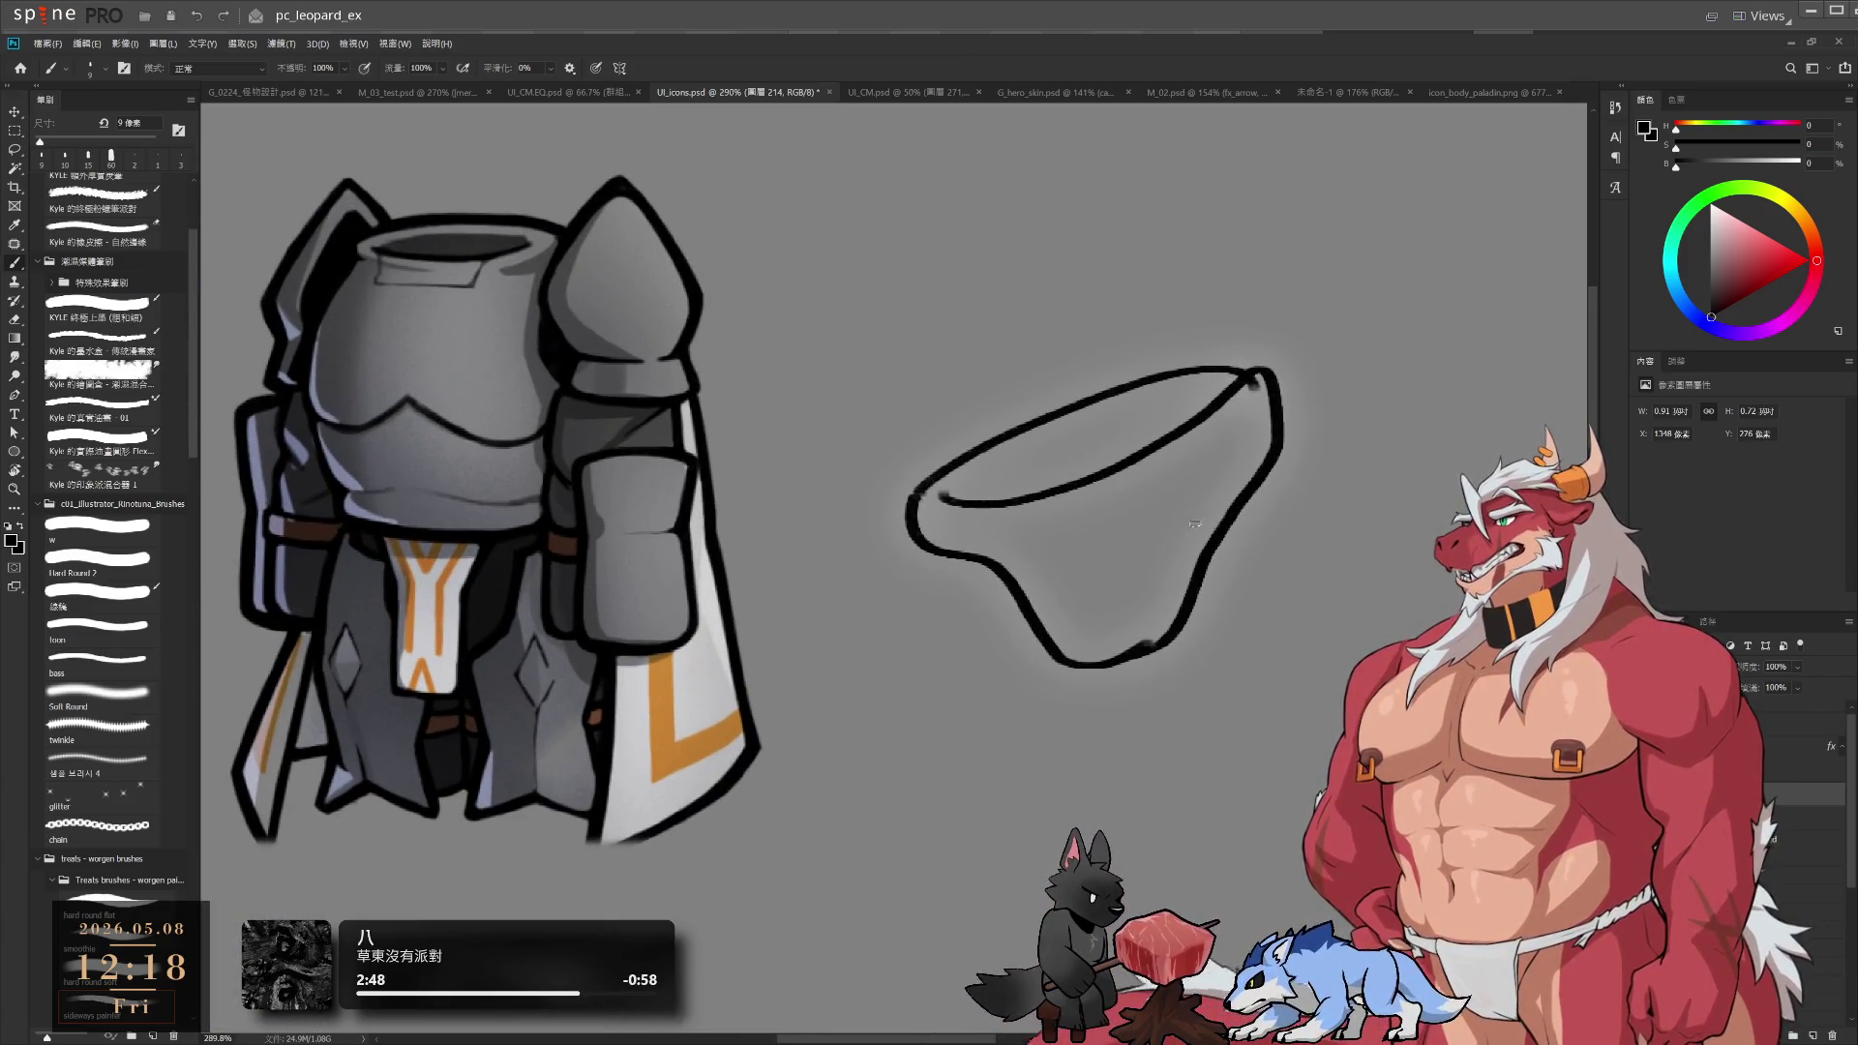
{"action": "key", "text": "e"}
{"action": "key", "text": "bracketright"}
{"action": "key", "text": "bracketright"}
{"action": "key", "text": "bracketright"}
{"action": "left_click_drag", "start_coordinate": [976, 564], "coordinate": [1113, 658]}
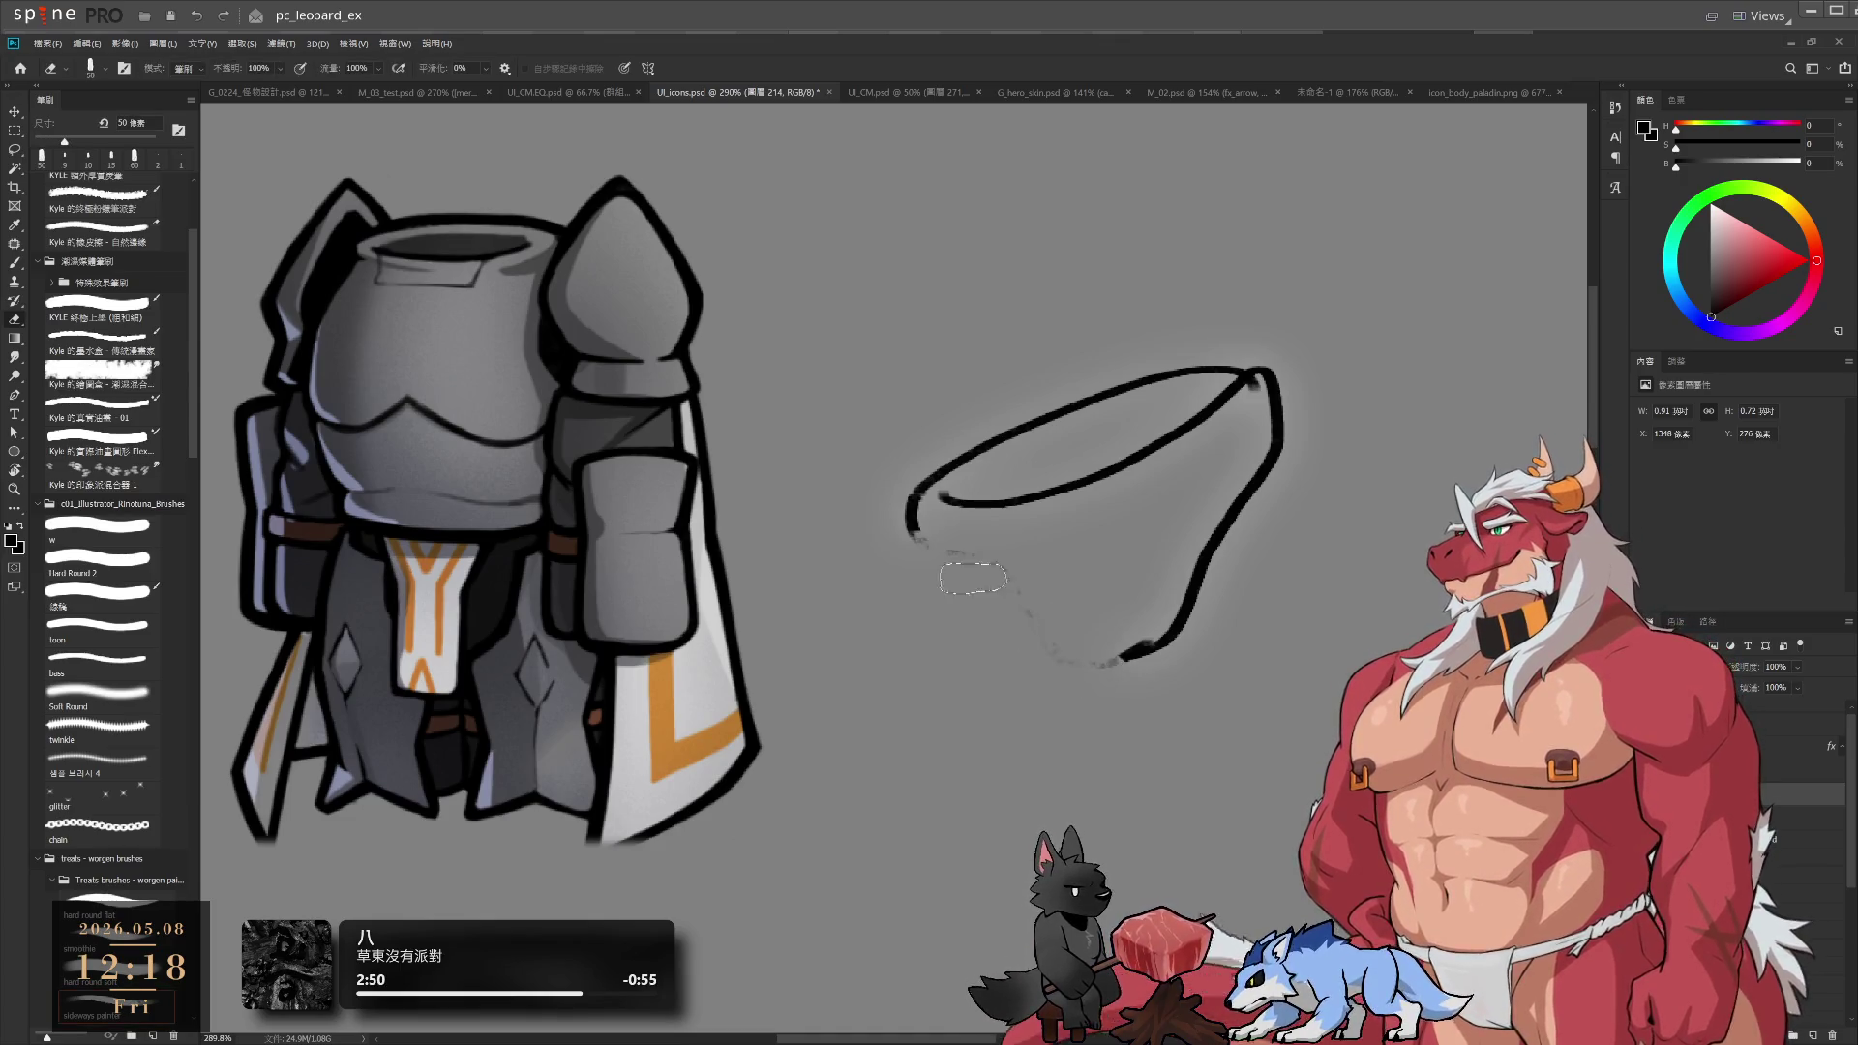
{"action": "key", "text": "bracketright"}
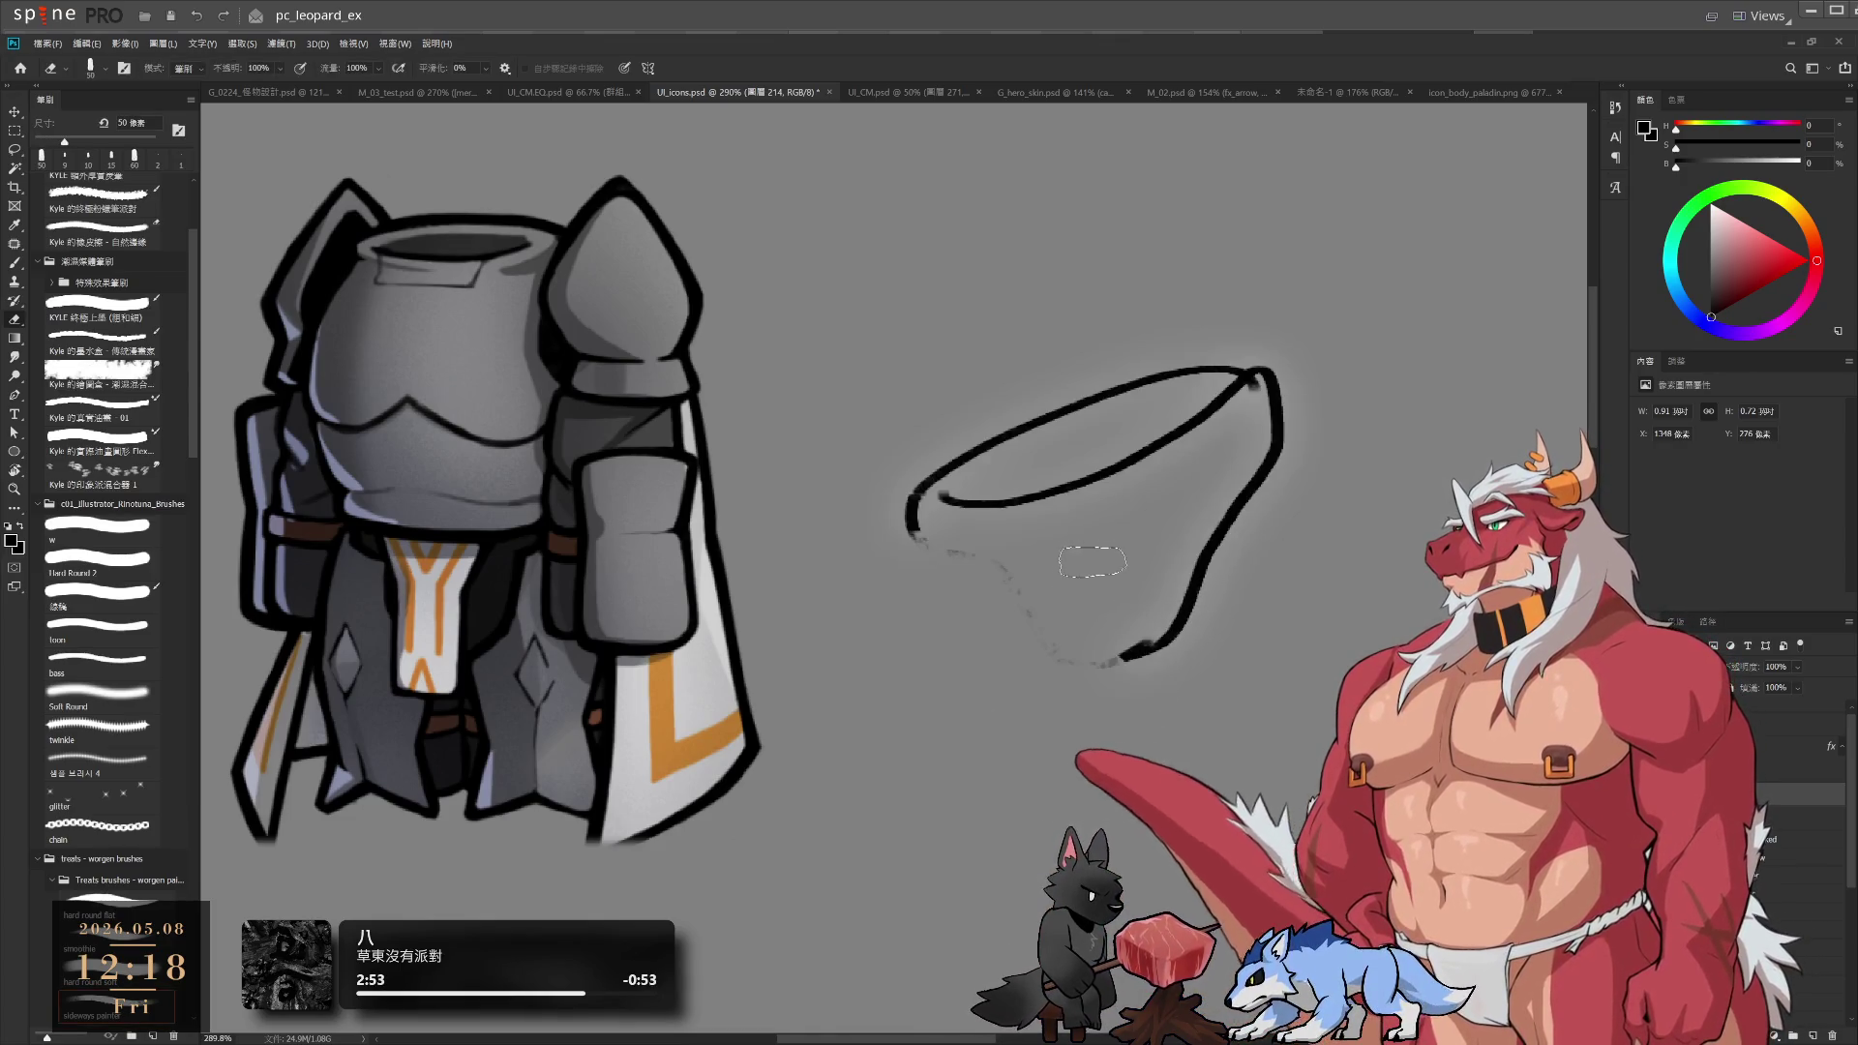
{"action": "left_click_drag", "start_coordinate": [1057, 622], "coordinate": [1137, 668]}
Redraw the loincloth's lower curve down to its point and erase part of the right-side stroke
{"action": "key", "text": "b"}
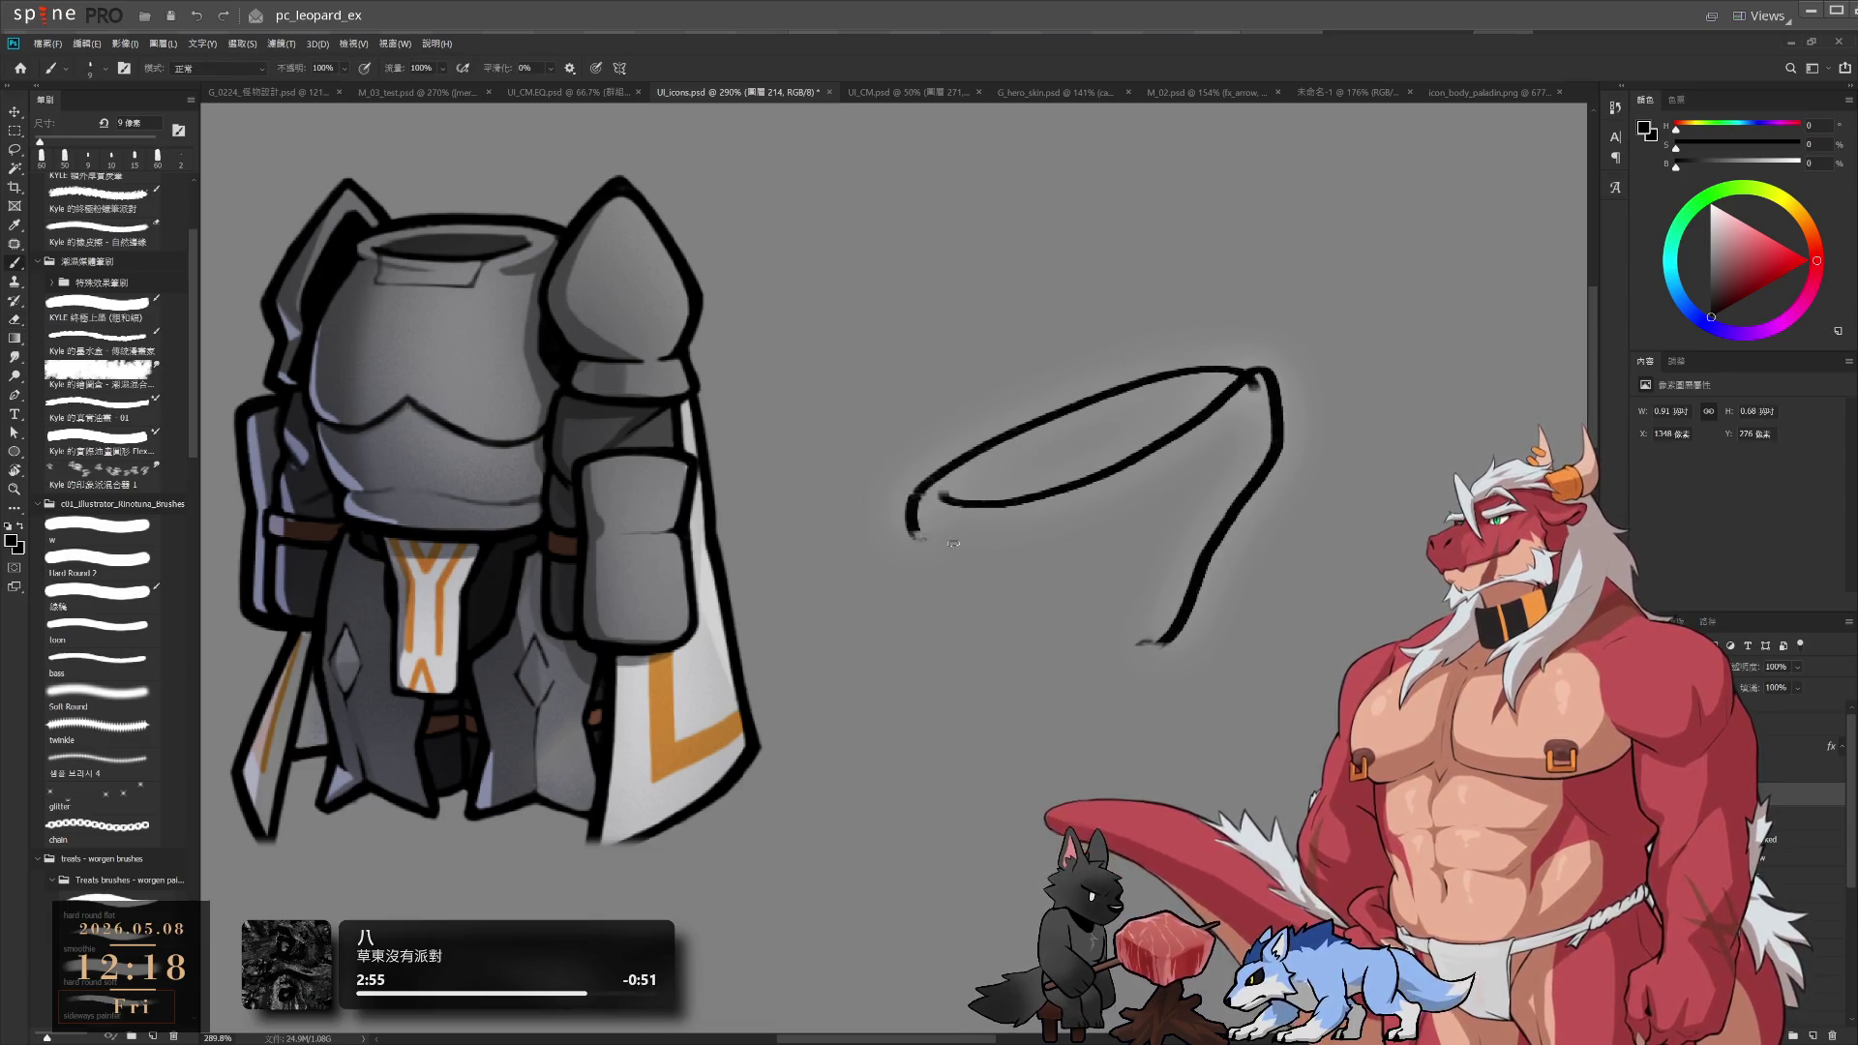
{"action": "left_click_drag", "start_coordinate": [917, 528], "coordinate": [1074, 600]}
{"action": "key", "text": "ctrl+z"}
{"action": "left_click_drag", "start_coordinate": [944, 537], "coordinate": [1159, 648]}
{"action": "key", "text": "ctrl+z"}
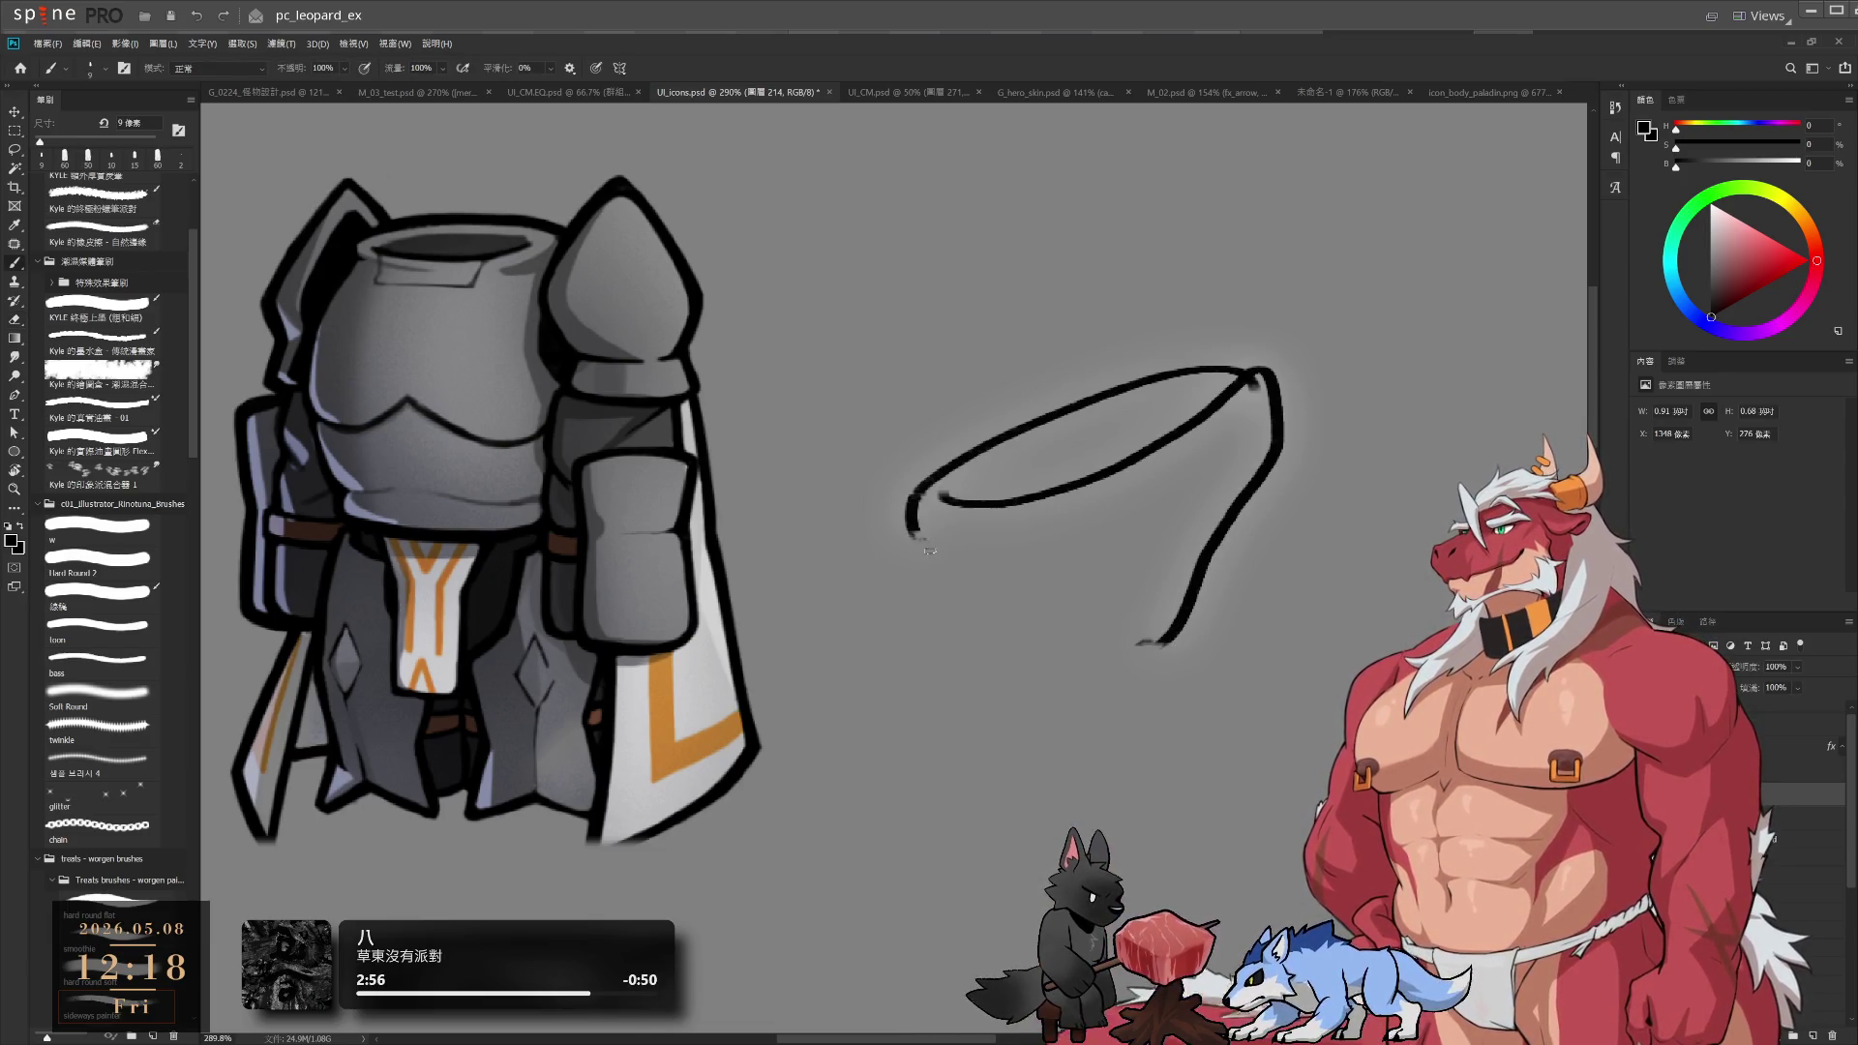
{"action": "left_click_drag", "start_coordinate": [917, 549], "coordinate": [1142, 644]}
{"action": "key", "text": "e"}
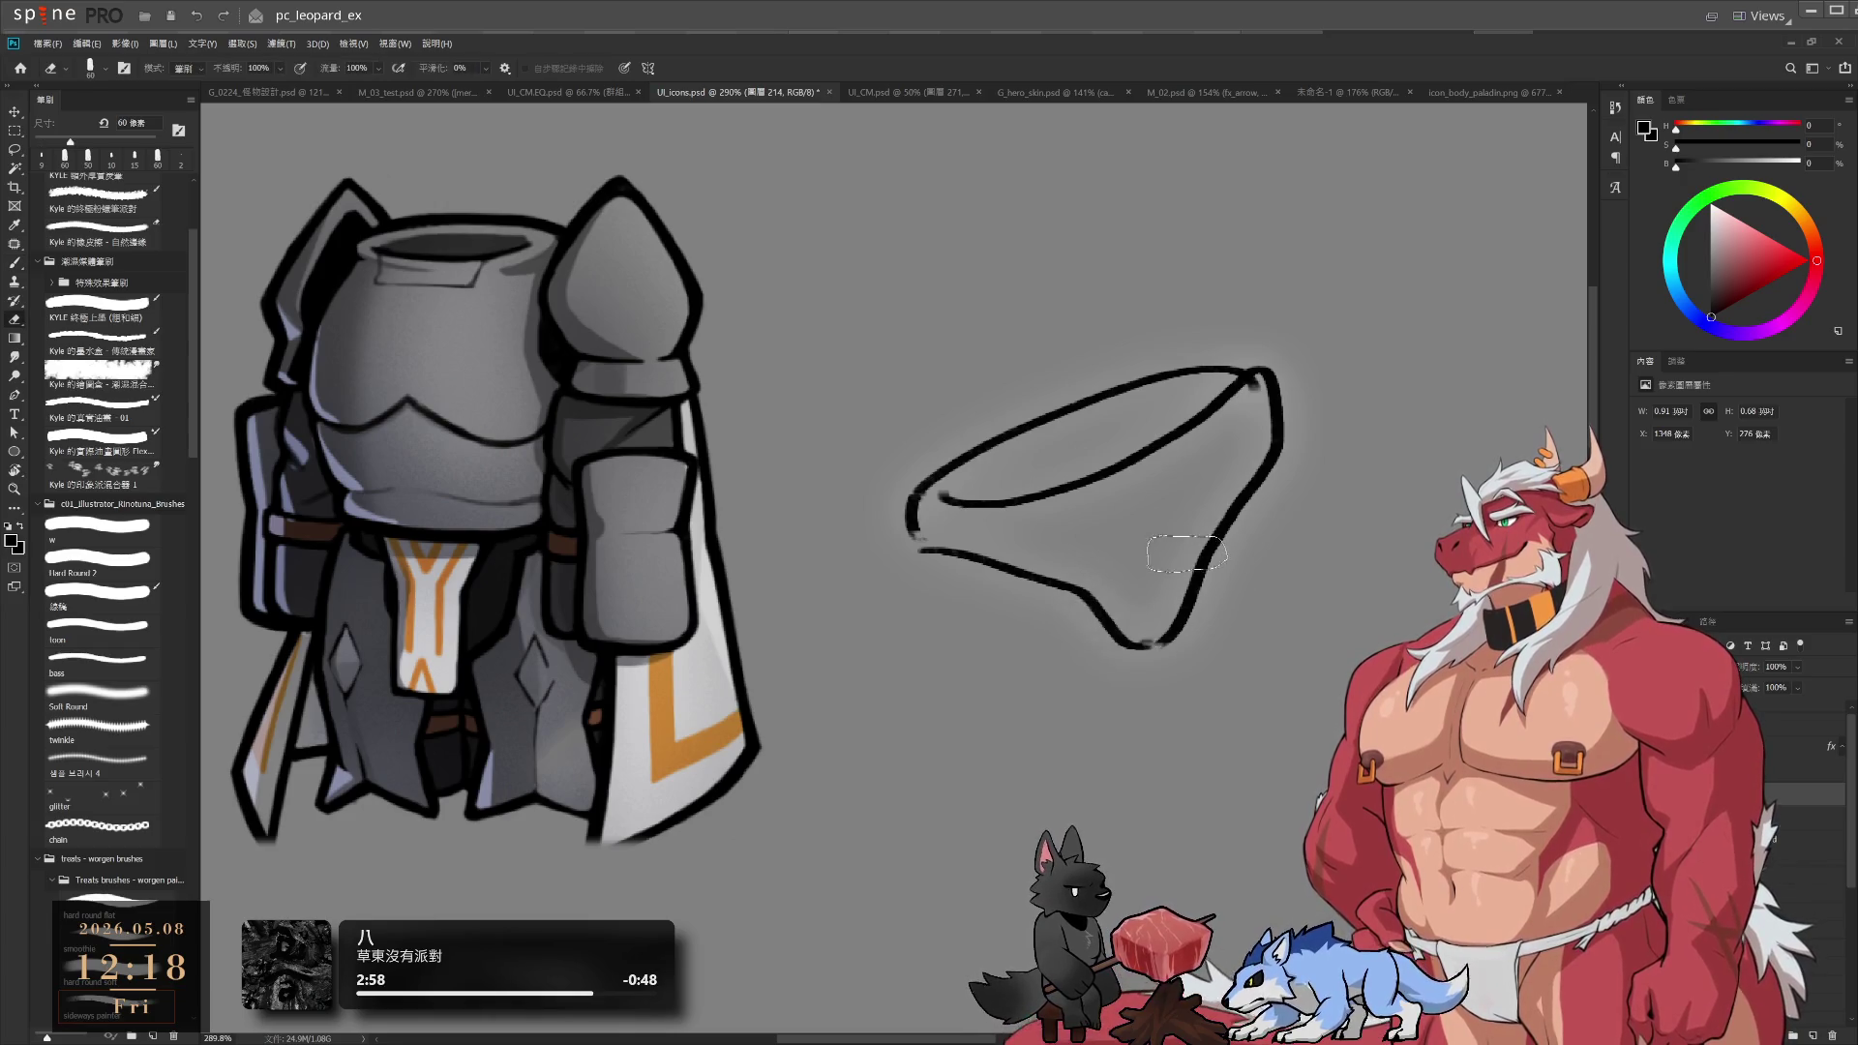
{"action": "left_click_drag", "start_coordinate": [1215, 532], "coordinate": [1169, 580]}
{"action": "key", "text": "b"}
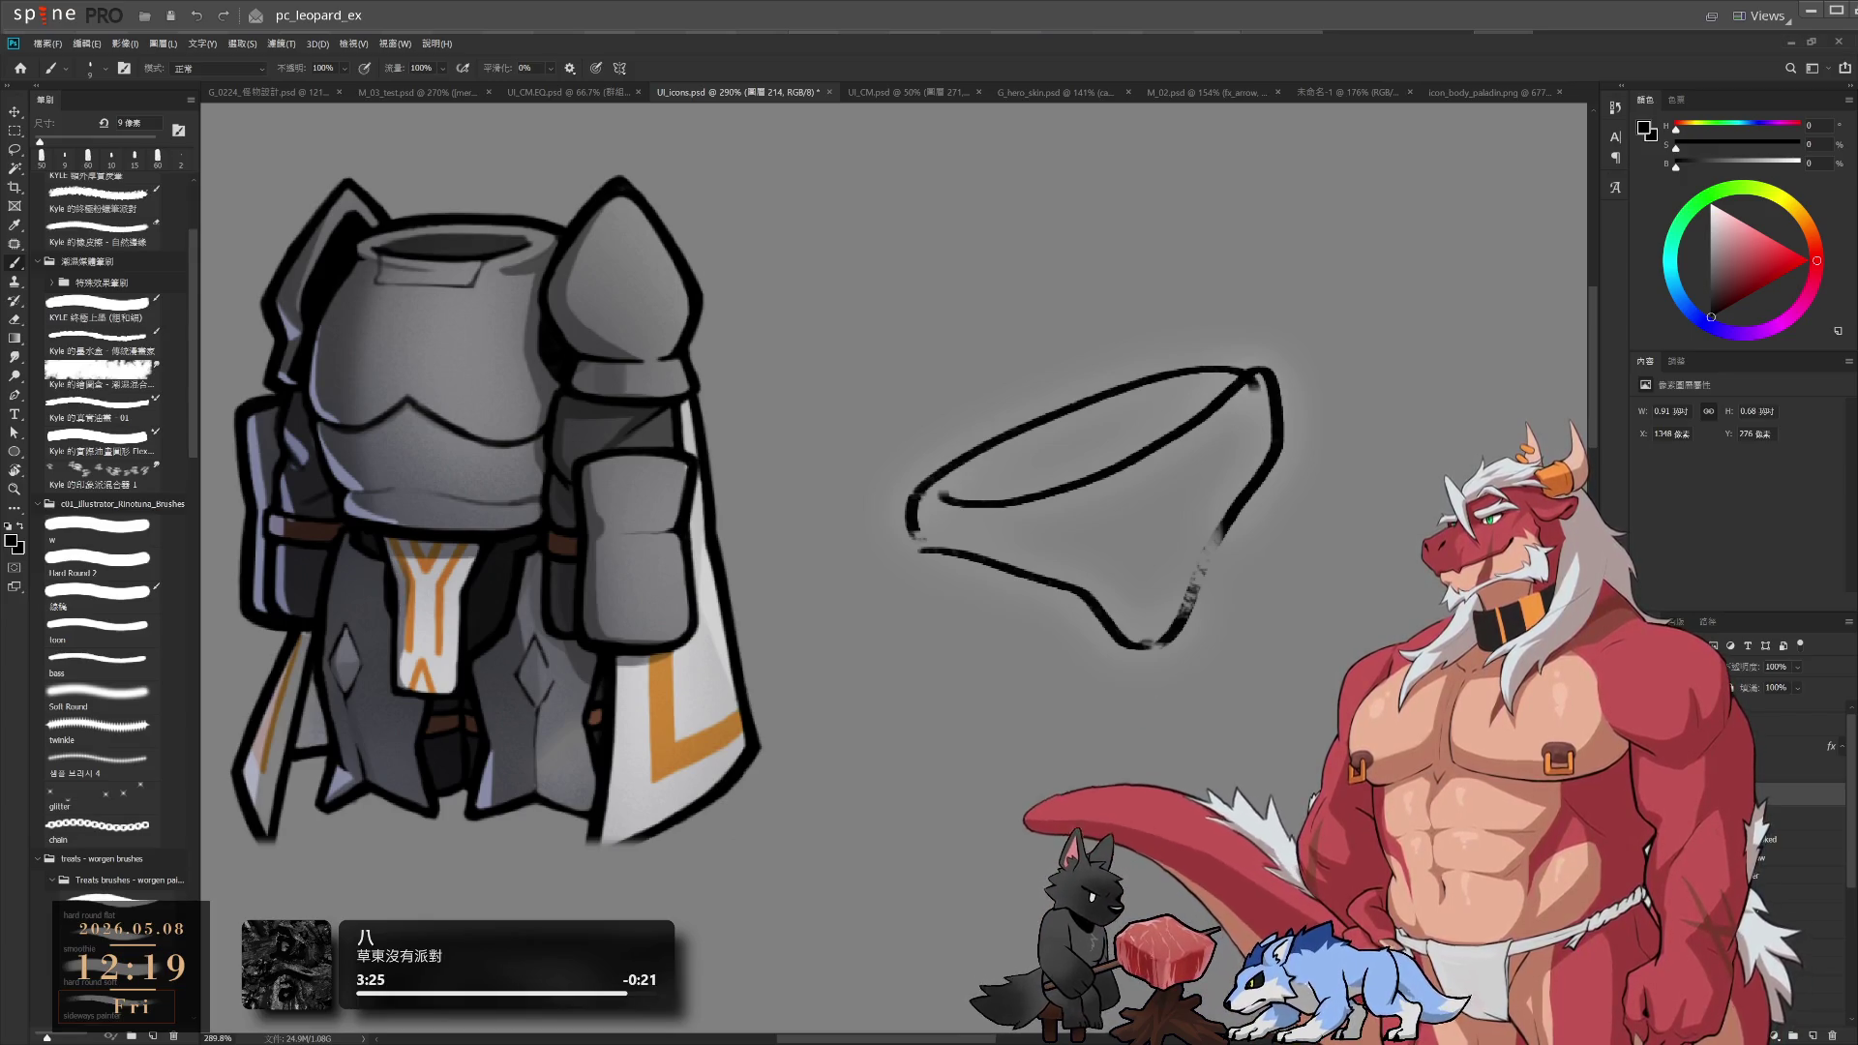
{"action": "left_click_drag", "start_coordinate": [1147, 539], "coordinate": [1092, 615]}
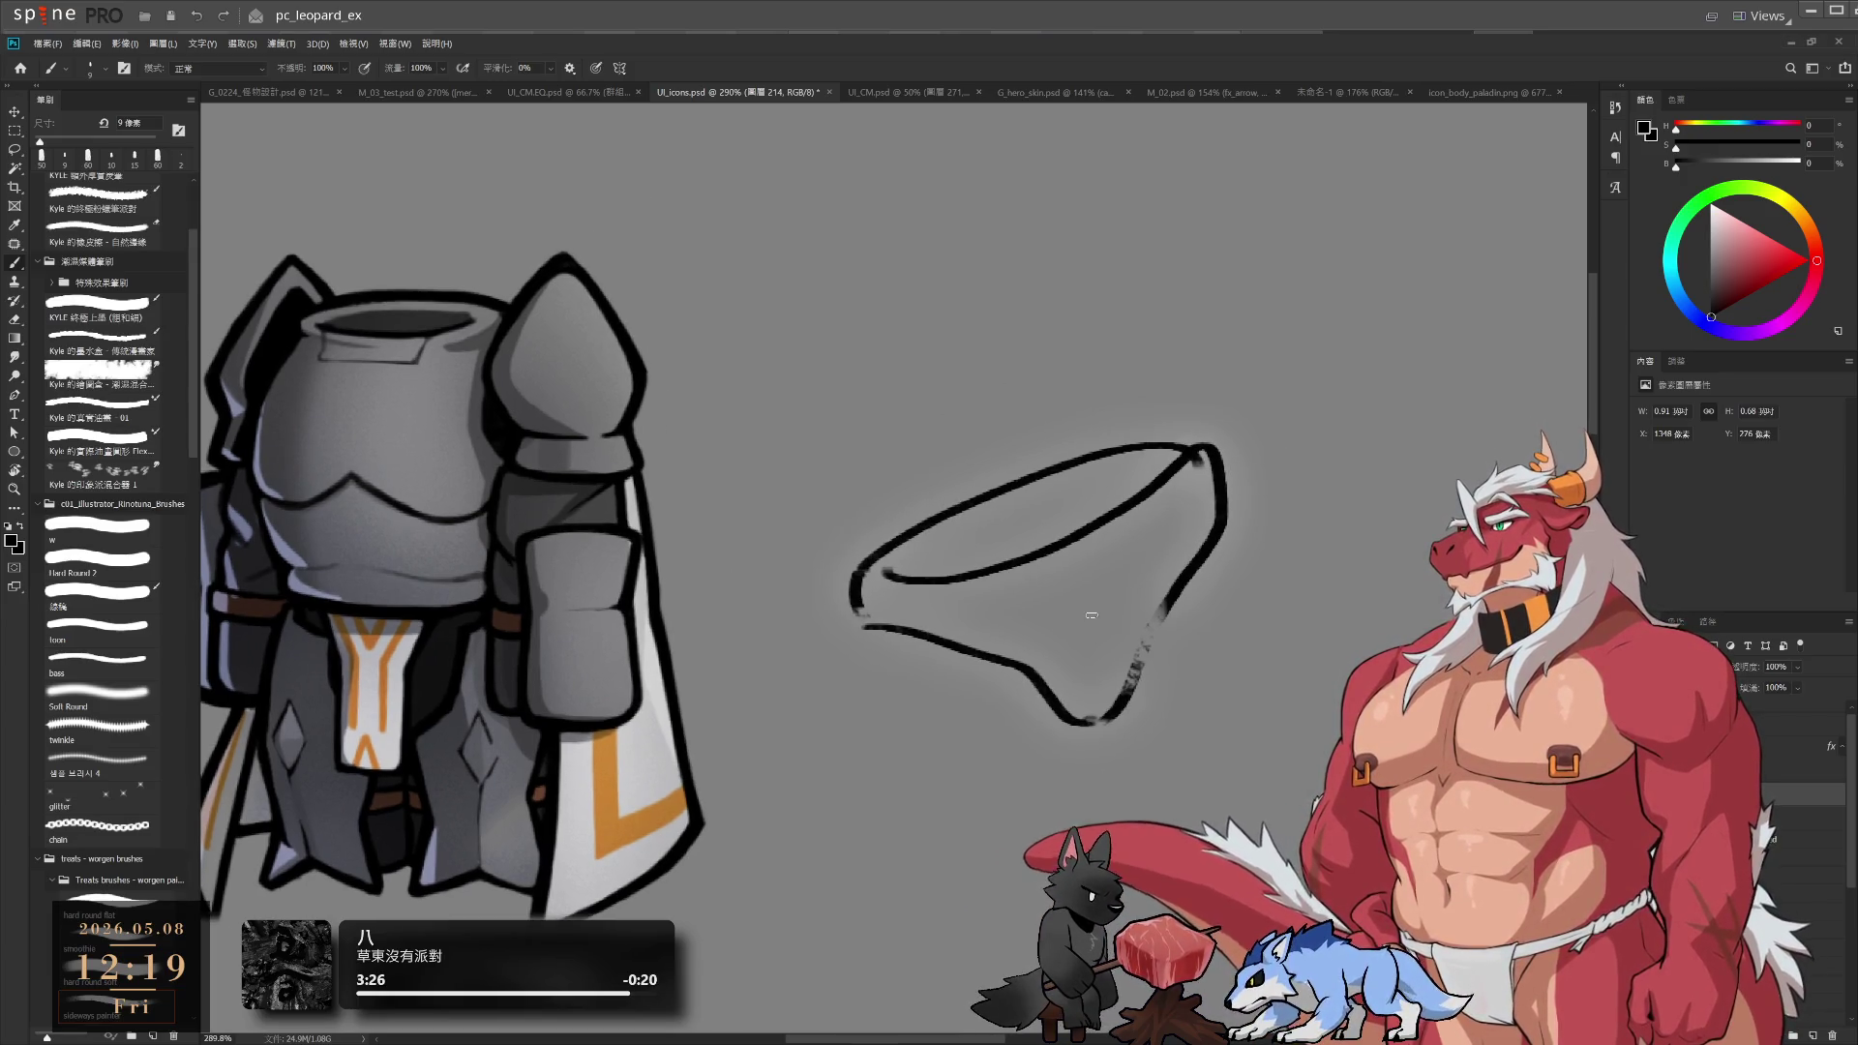
Replace the old top rim stroke with a newly drawn top rim line
{"action": "key", "text": "e"}
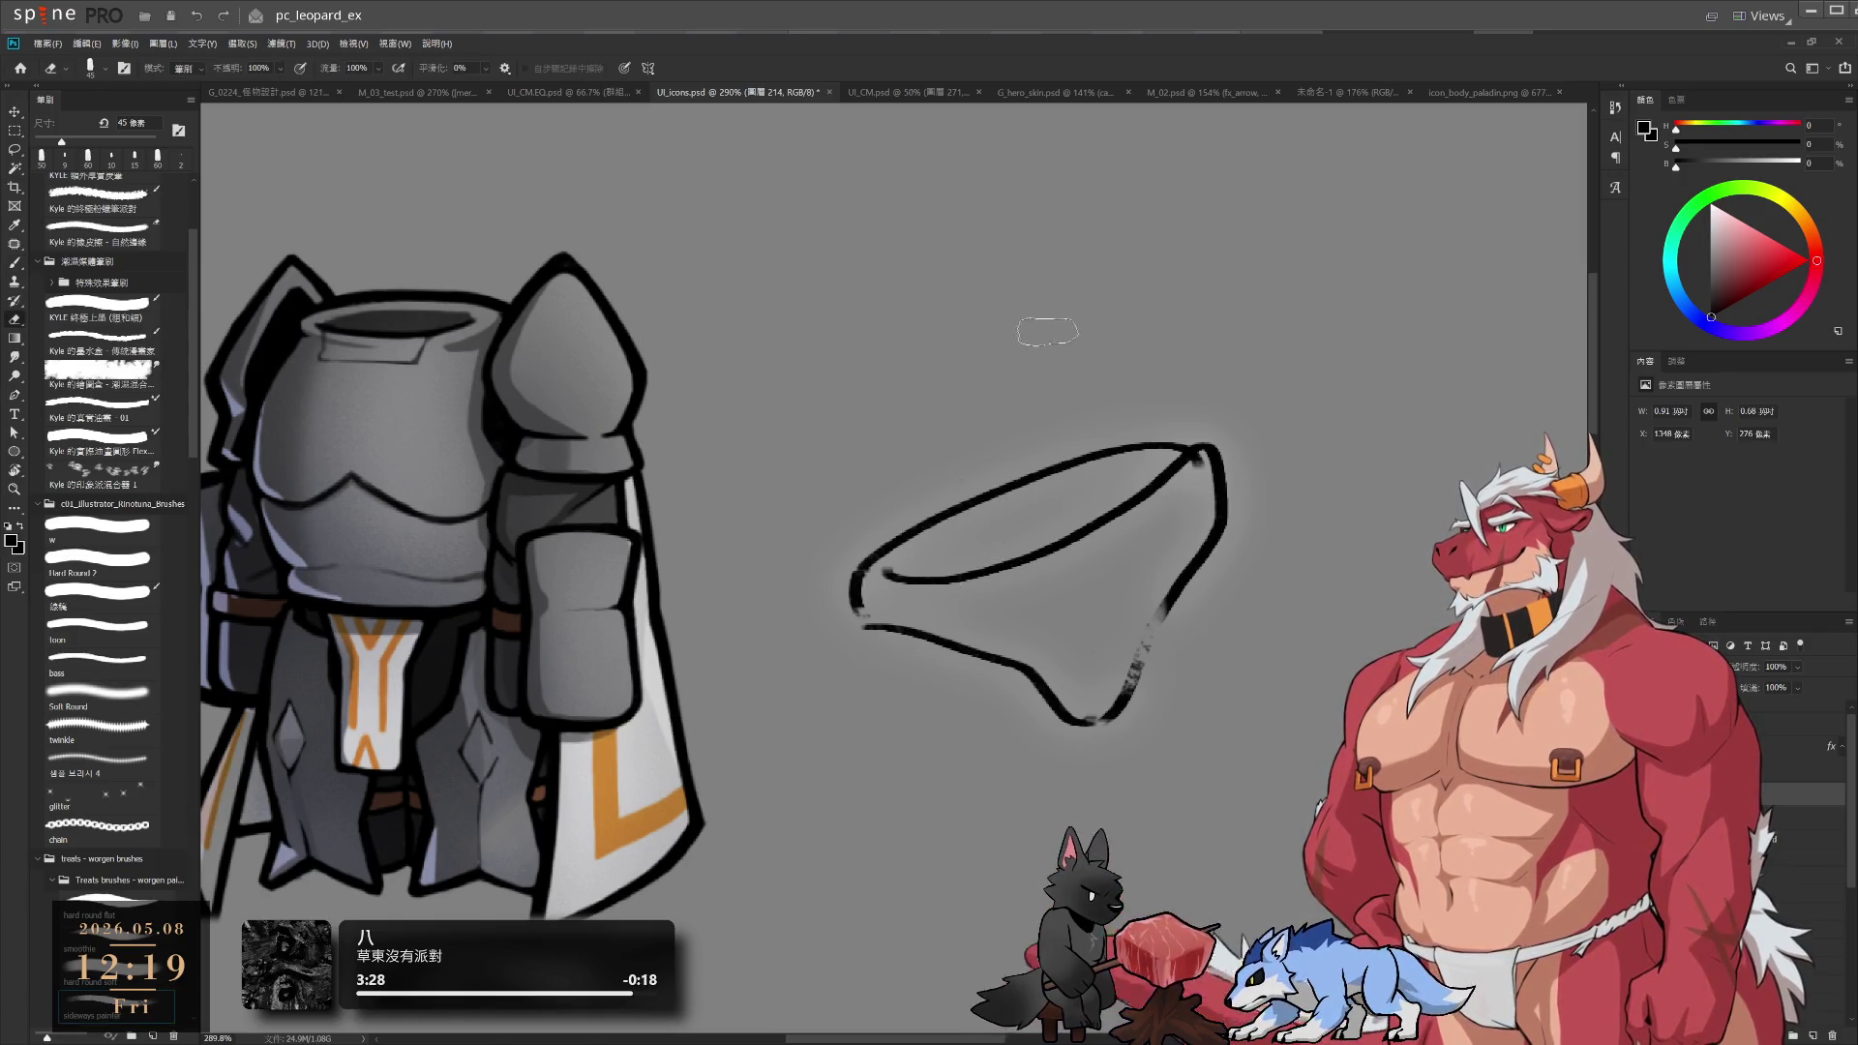
{"action": "key", "text": "bracketleft"}
{"action": "left_click_drag", "start_coordinate": [1127, 447], "coordinate": [1195, 455]}
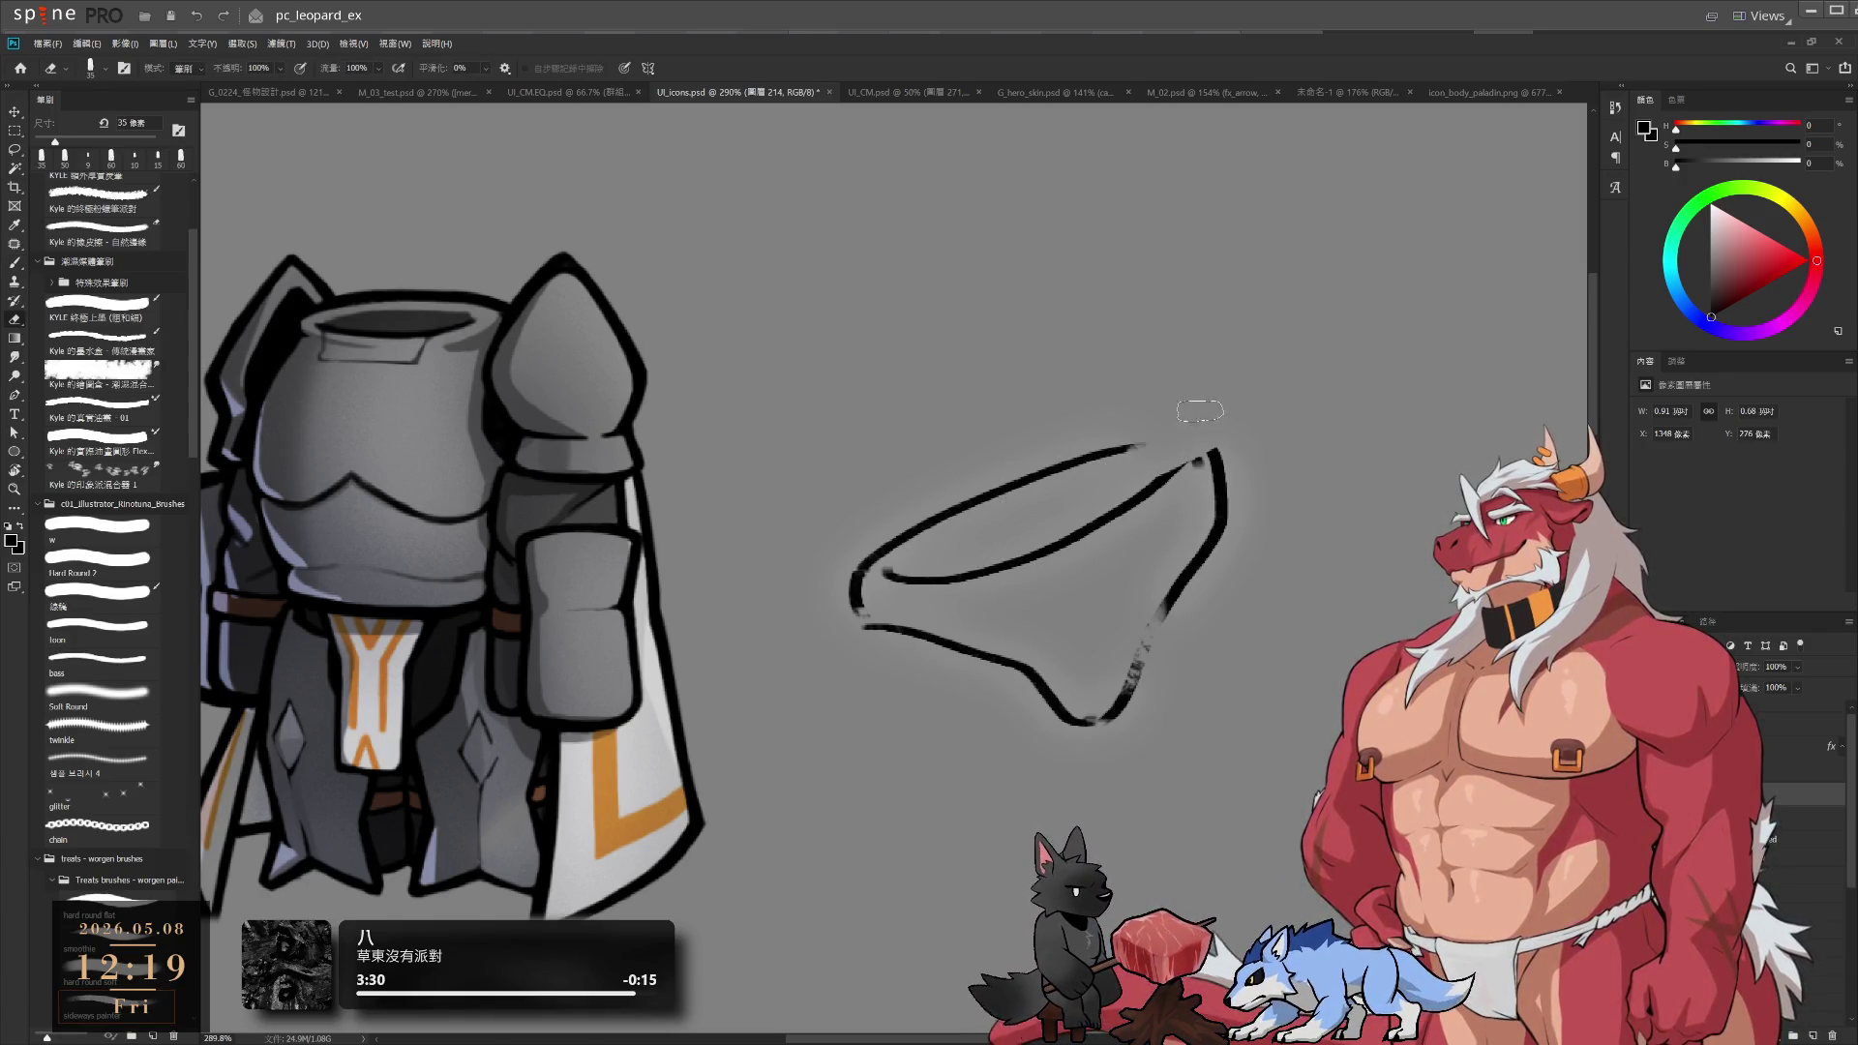
{"action": "key", "text": "ctrl+z"}
{"action": "key", "text": "ctrl+z"}
{"action": "key", "text": "b"}
{"action": "left_click_drag", "start_coordinate": [845, 553], "coordinate": [1182, 425]}
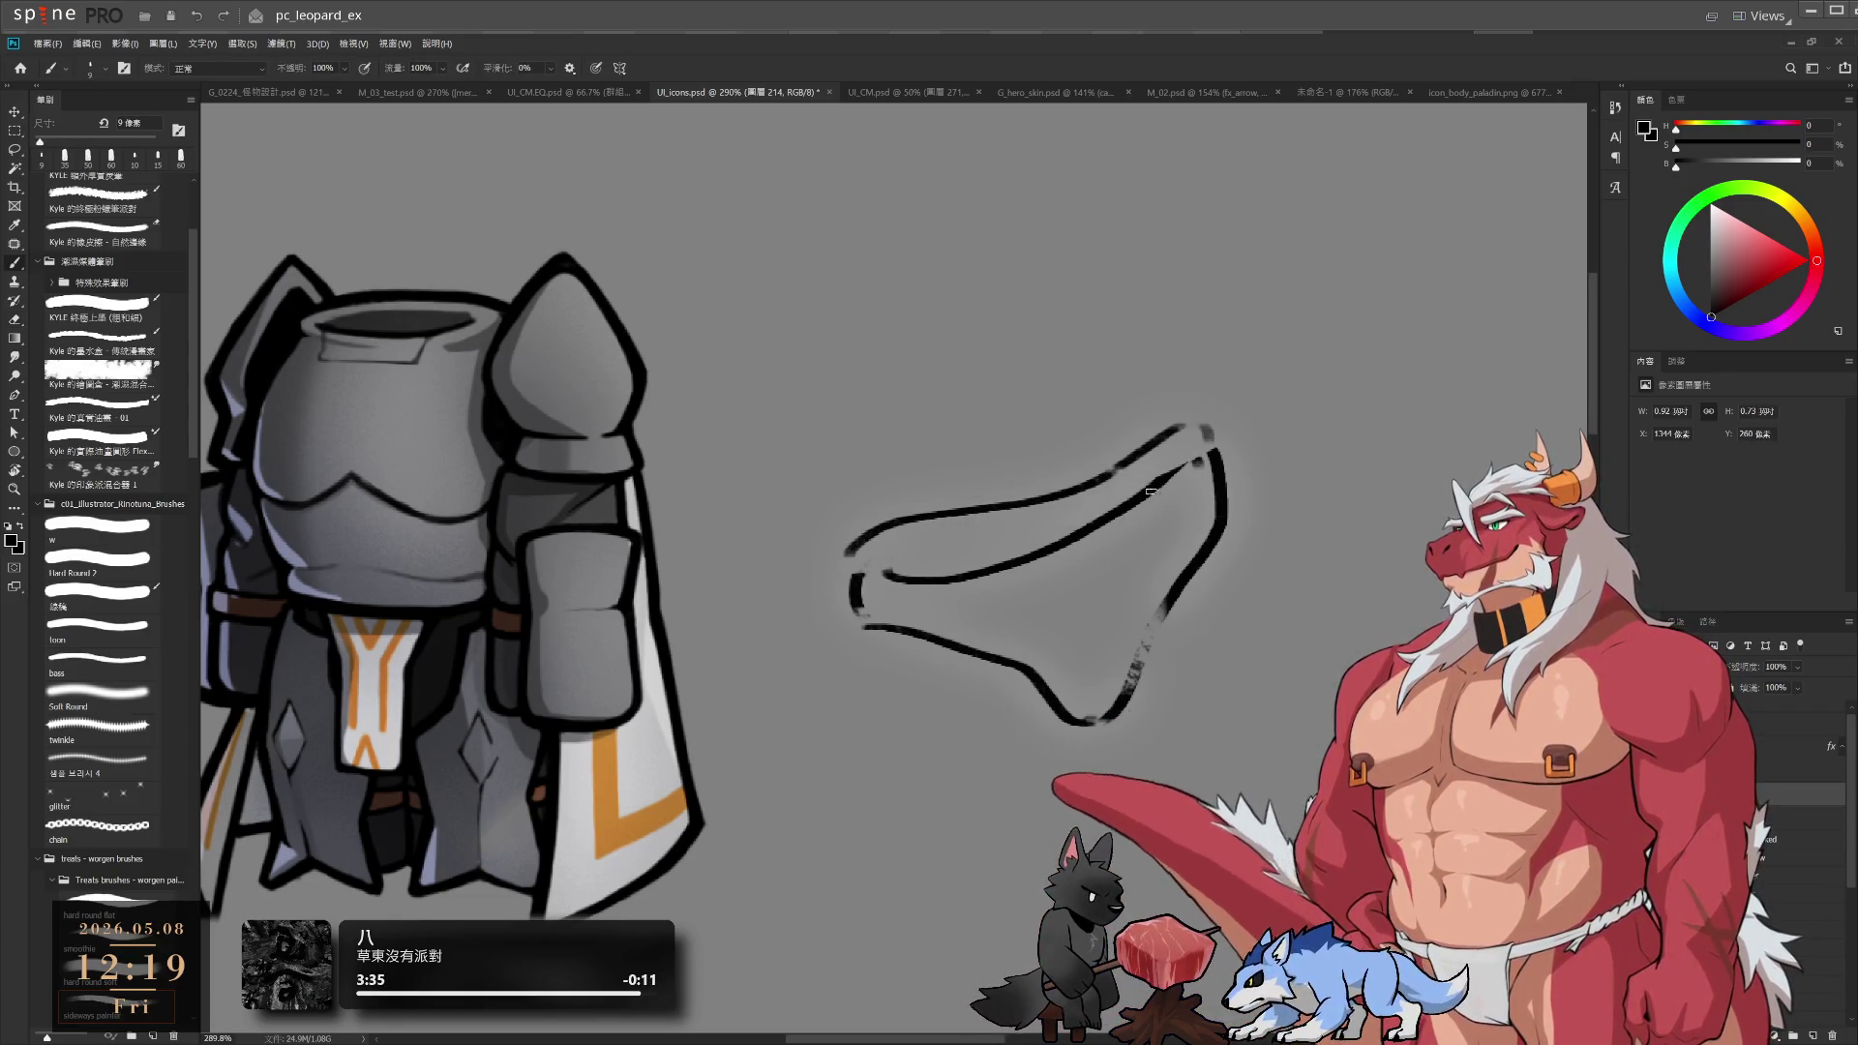
Redraw the lower curve from the left side, sweeping further down along the bottom
{"action": "left_click_drag", "start_coordinate": [865, 630], "coordinate": [910, 639]}
{"action": "mouse_move", "coordinate": [852, 581]}
{"action": "left_mouse_down"}
{"action": "mouse_move", "coordinate": [867, 614]}
{"action": "mouse_move", "coordinate": [997, 692]}
{"action": "left_mouse_up"}
{"action": "key", "text": "ctrl+z"}
{"action": "left_click_drag", "start_coordinate": [864, 624], "coordinate": [1024, 712]}
{"action": "key", "text": "ctrl+z"}
{"action": "left_click_drag", "start_coordinate": [859, 627], "coordinate": [1021, 720]}
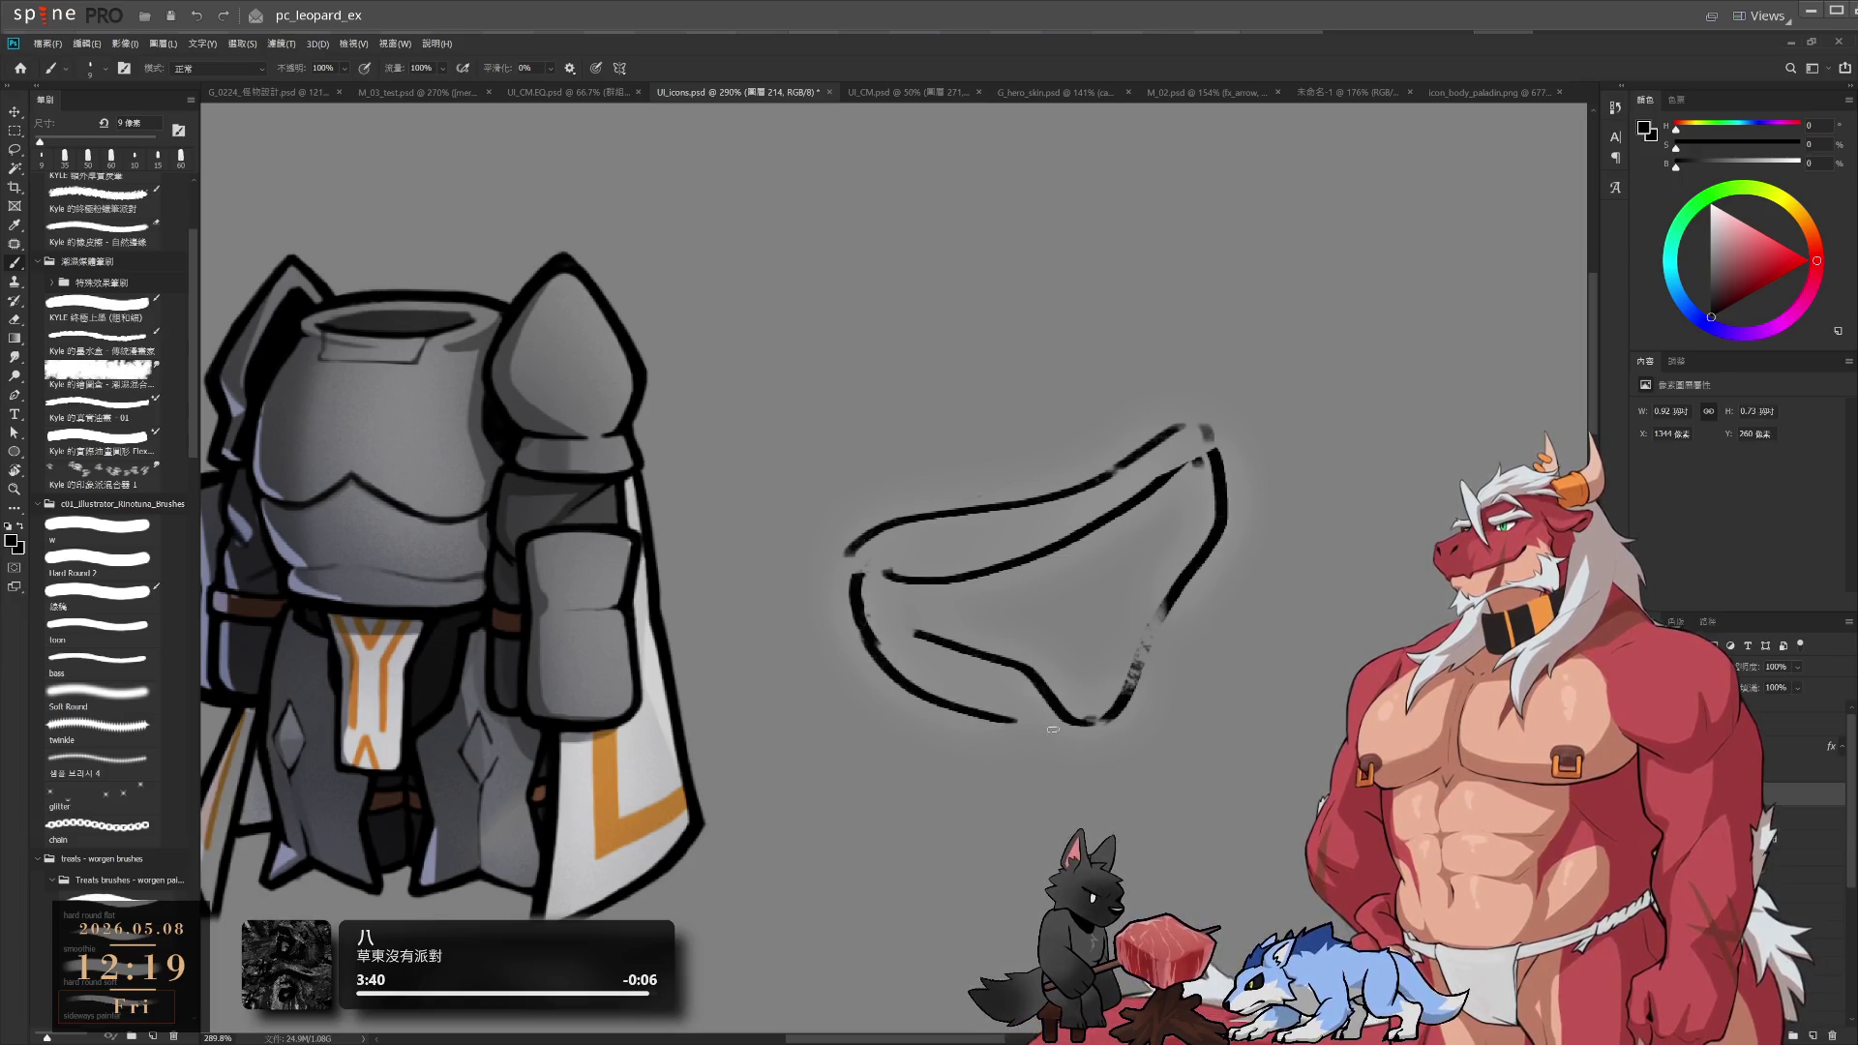
{"action": "key", "text": "ctrl+z"}
{"action": "left_click_drag", "start_coordinate": [862, 624], "coordinate": [1028, 695]}
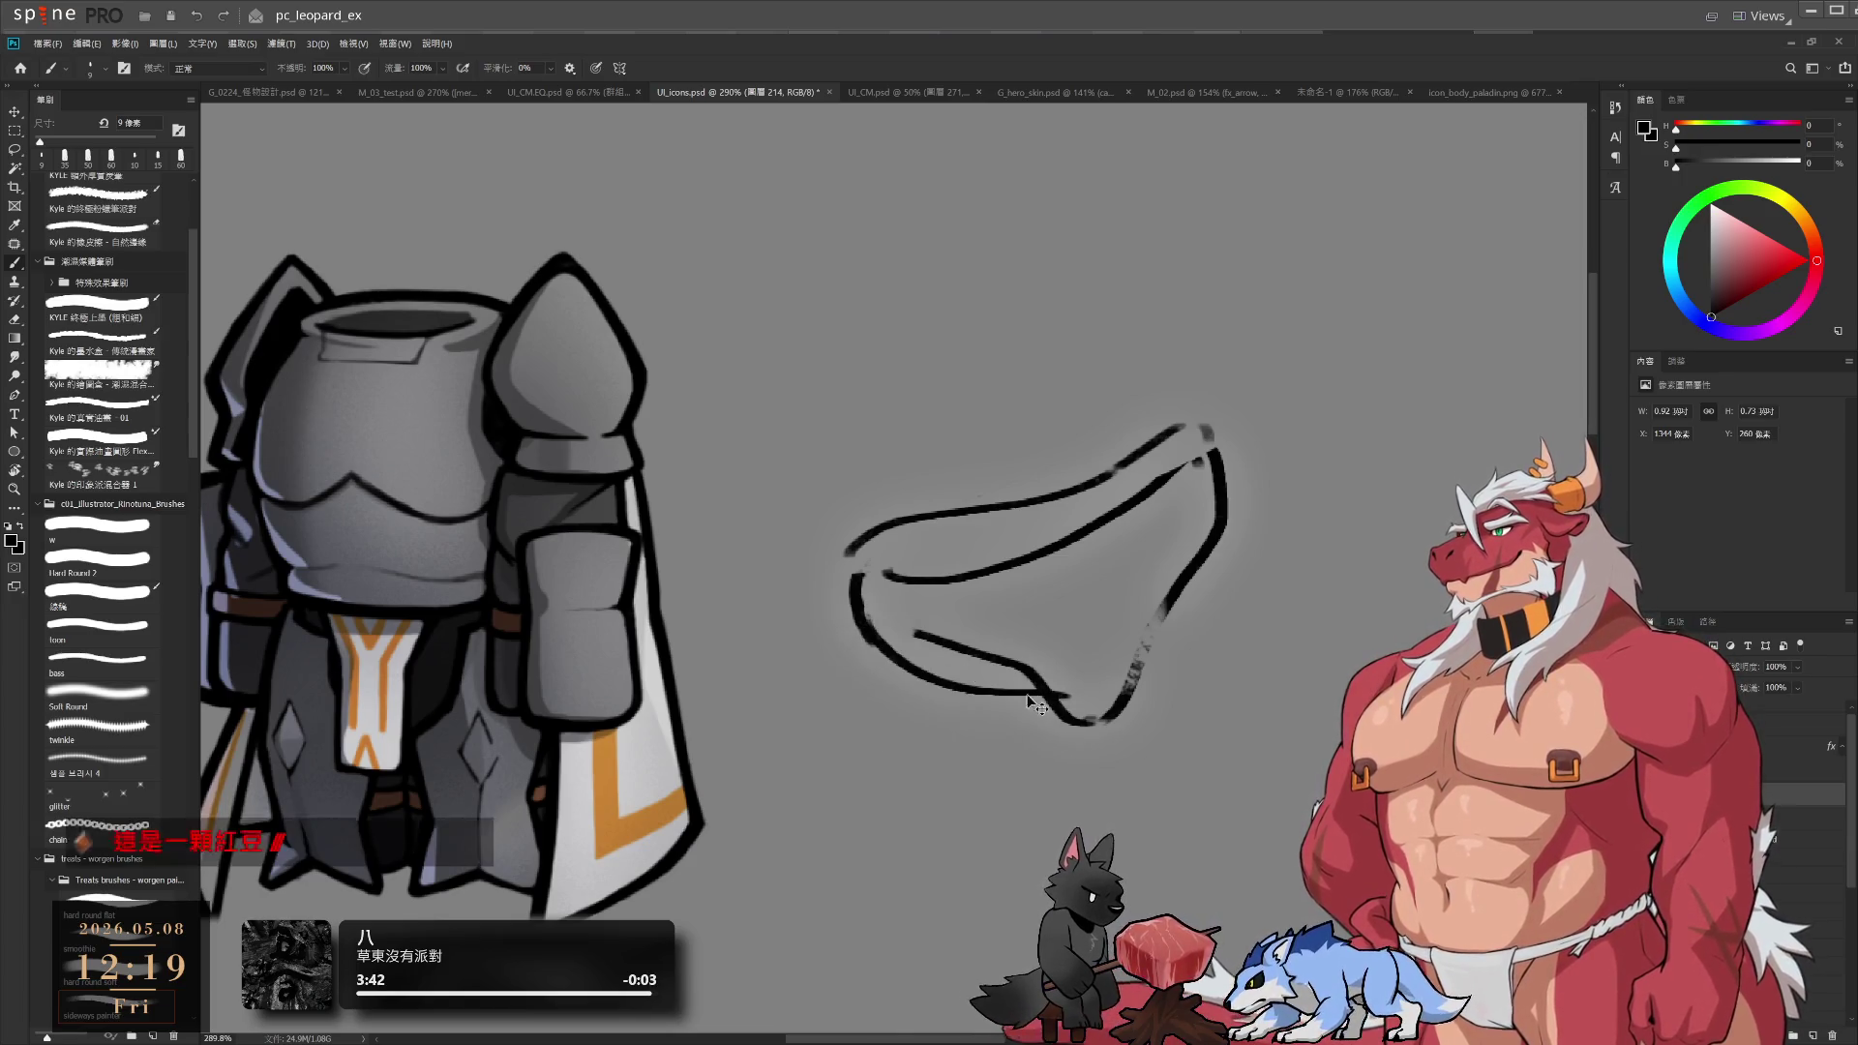
{"action": "key", "text": "ctrl+z"}
{"action": "mouse_move", "coordinate": [862, 624]}
{"action": "left_mouse_down"}
{"action": "mouse_move", "coordinate": [1007, 726]}
{"action": "mouse_move", "coordinate": [1094, 724]}
{"action": "left_mouse_up"}
Erase the lower part of the right stroke and the short stroke at the upper curve's end
{"action": "key", "text": "e"}
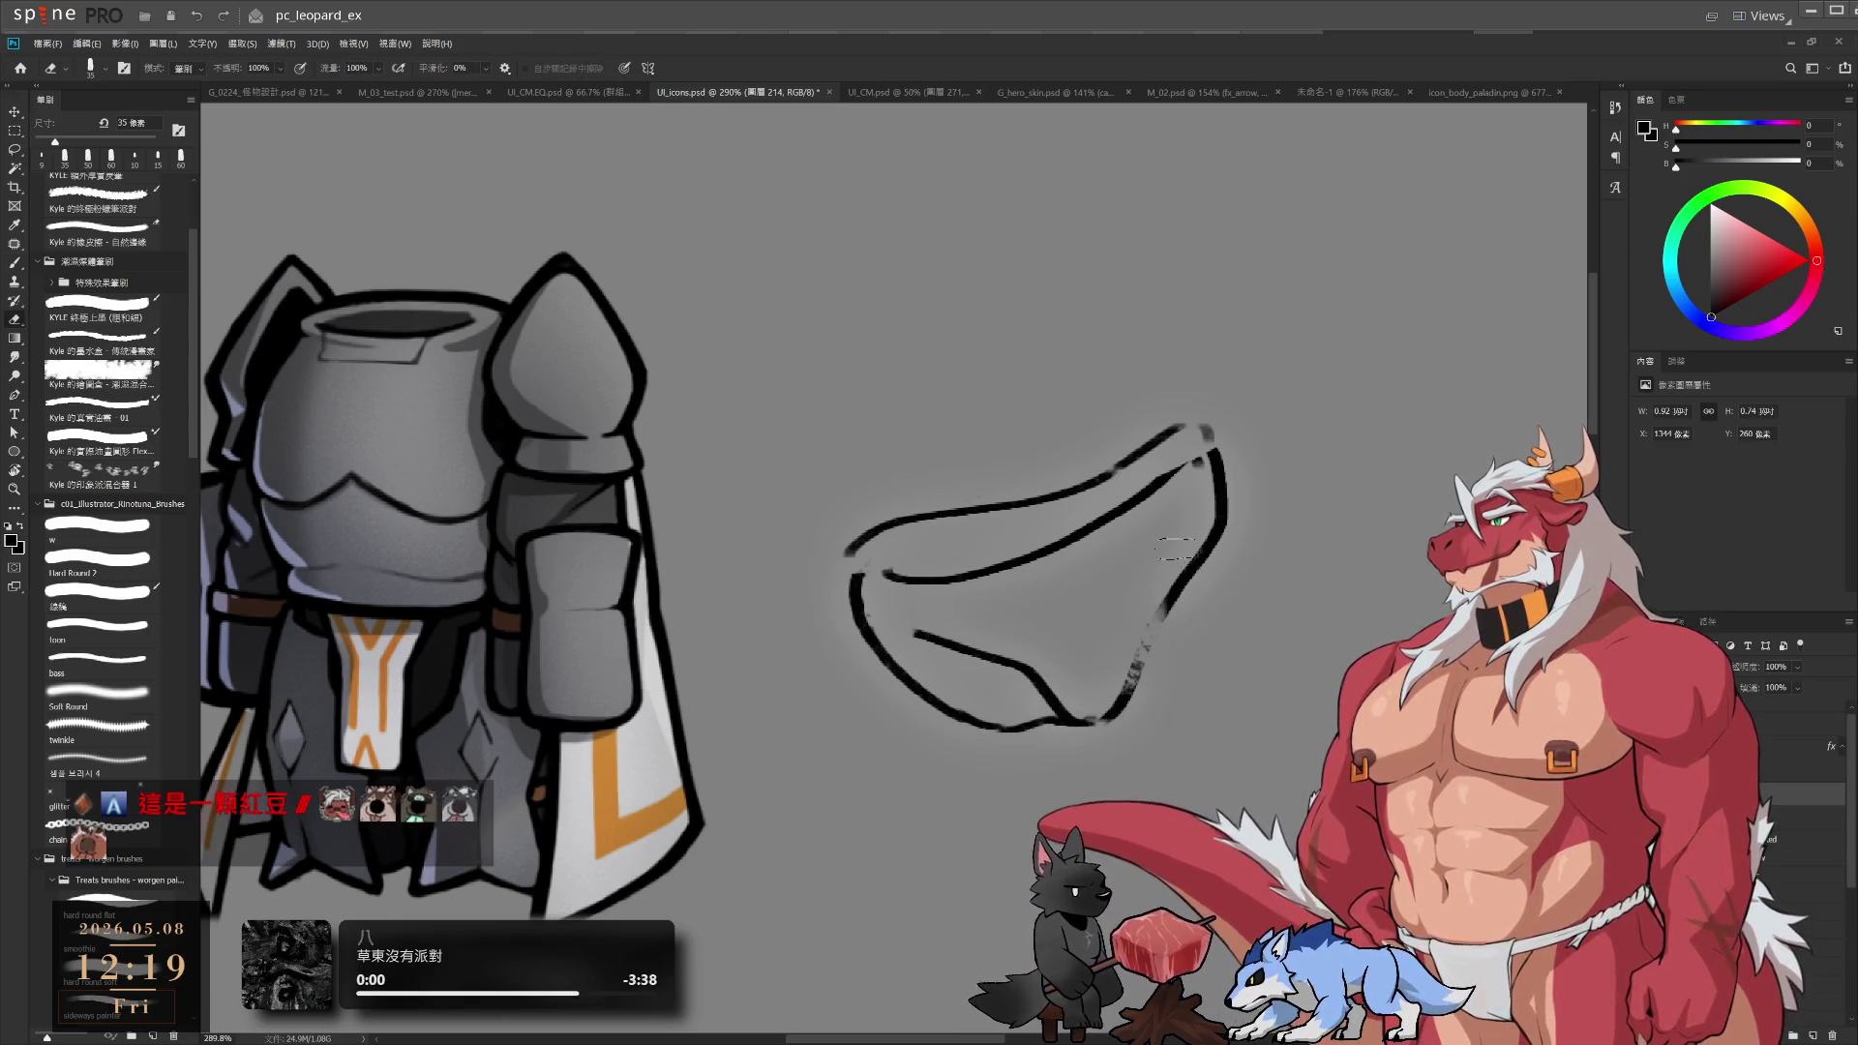
{"action": "left_click_drag", "start_coordinate": [1176, 549], "coordinate": [1114, 716]}
{"action": "key", "text": "bracketleft"}
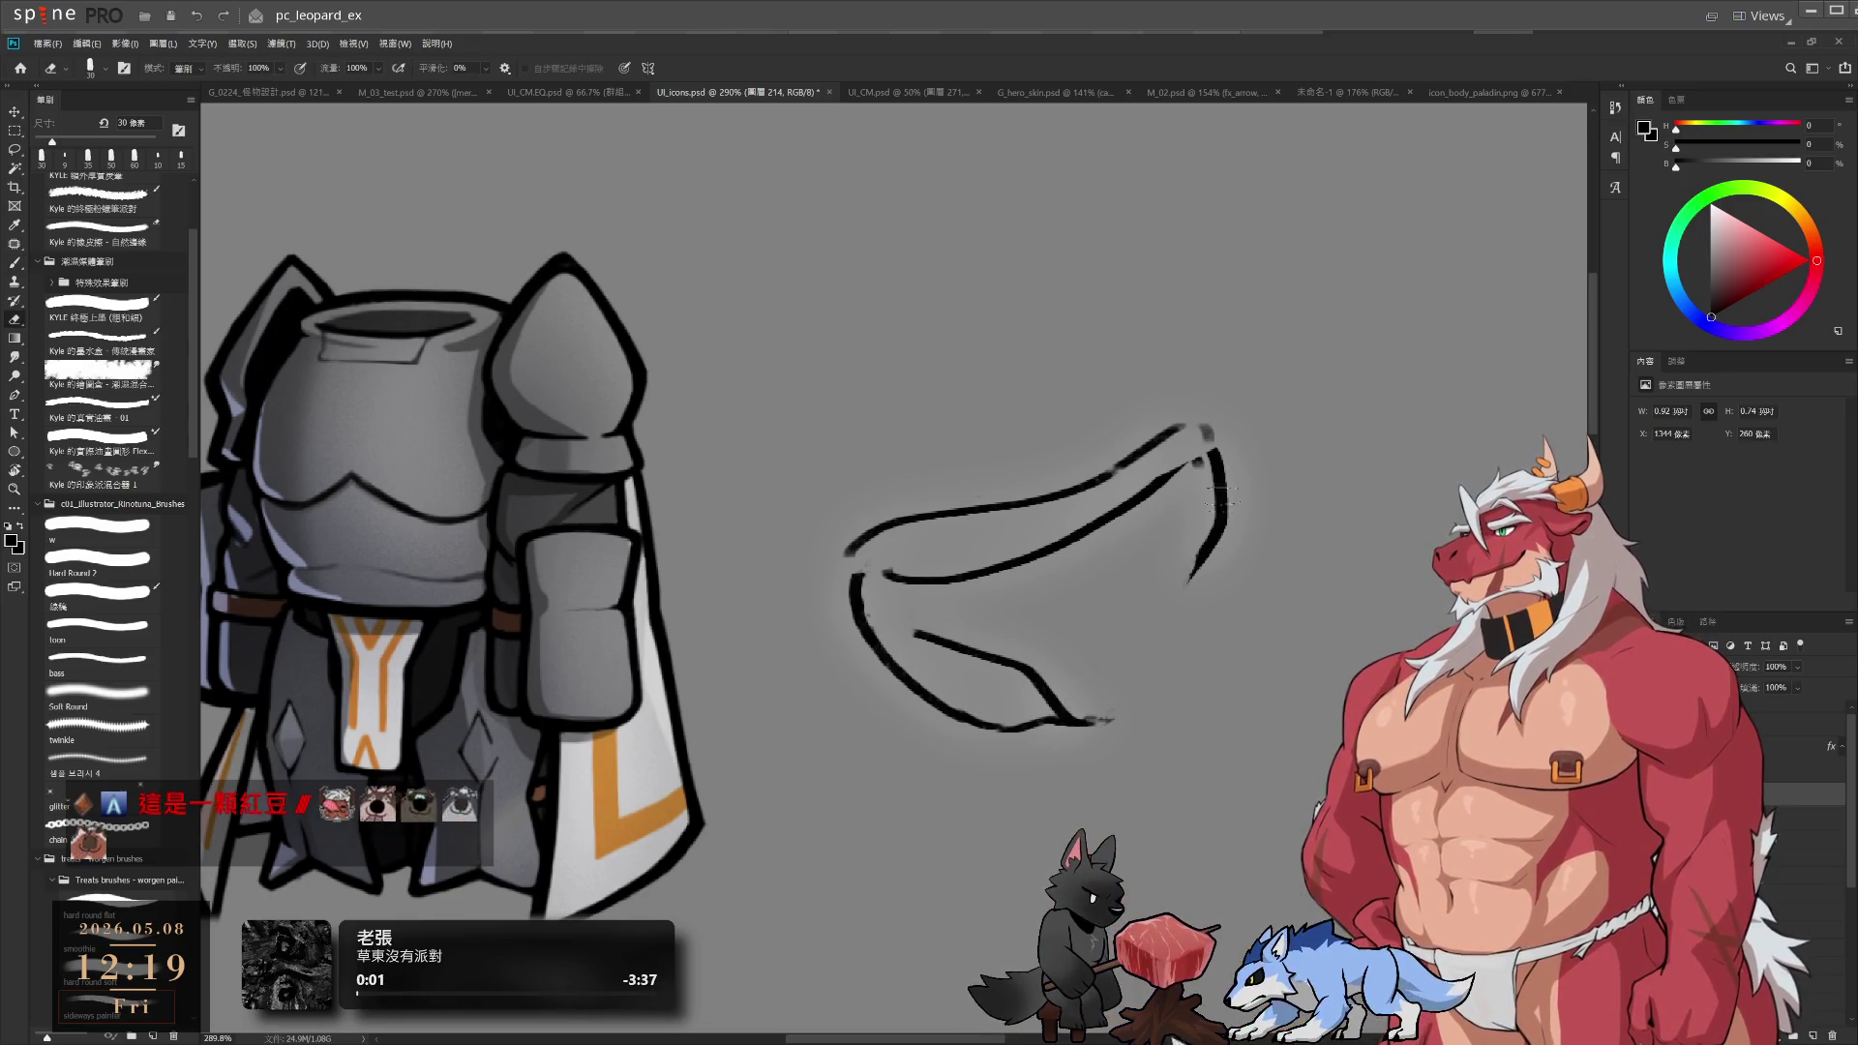
{"action": "left_click_drag", "start_coordinate": [1218, 501], "coordinate": [1196, 571]}
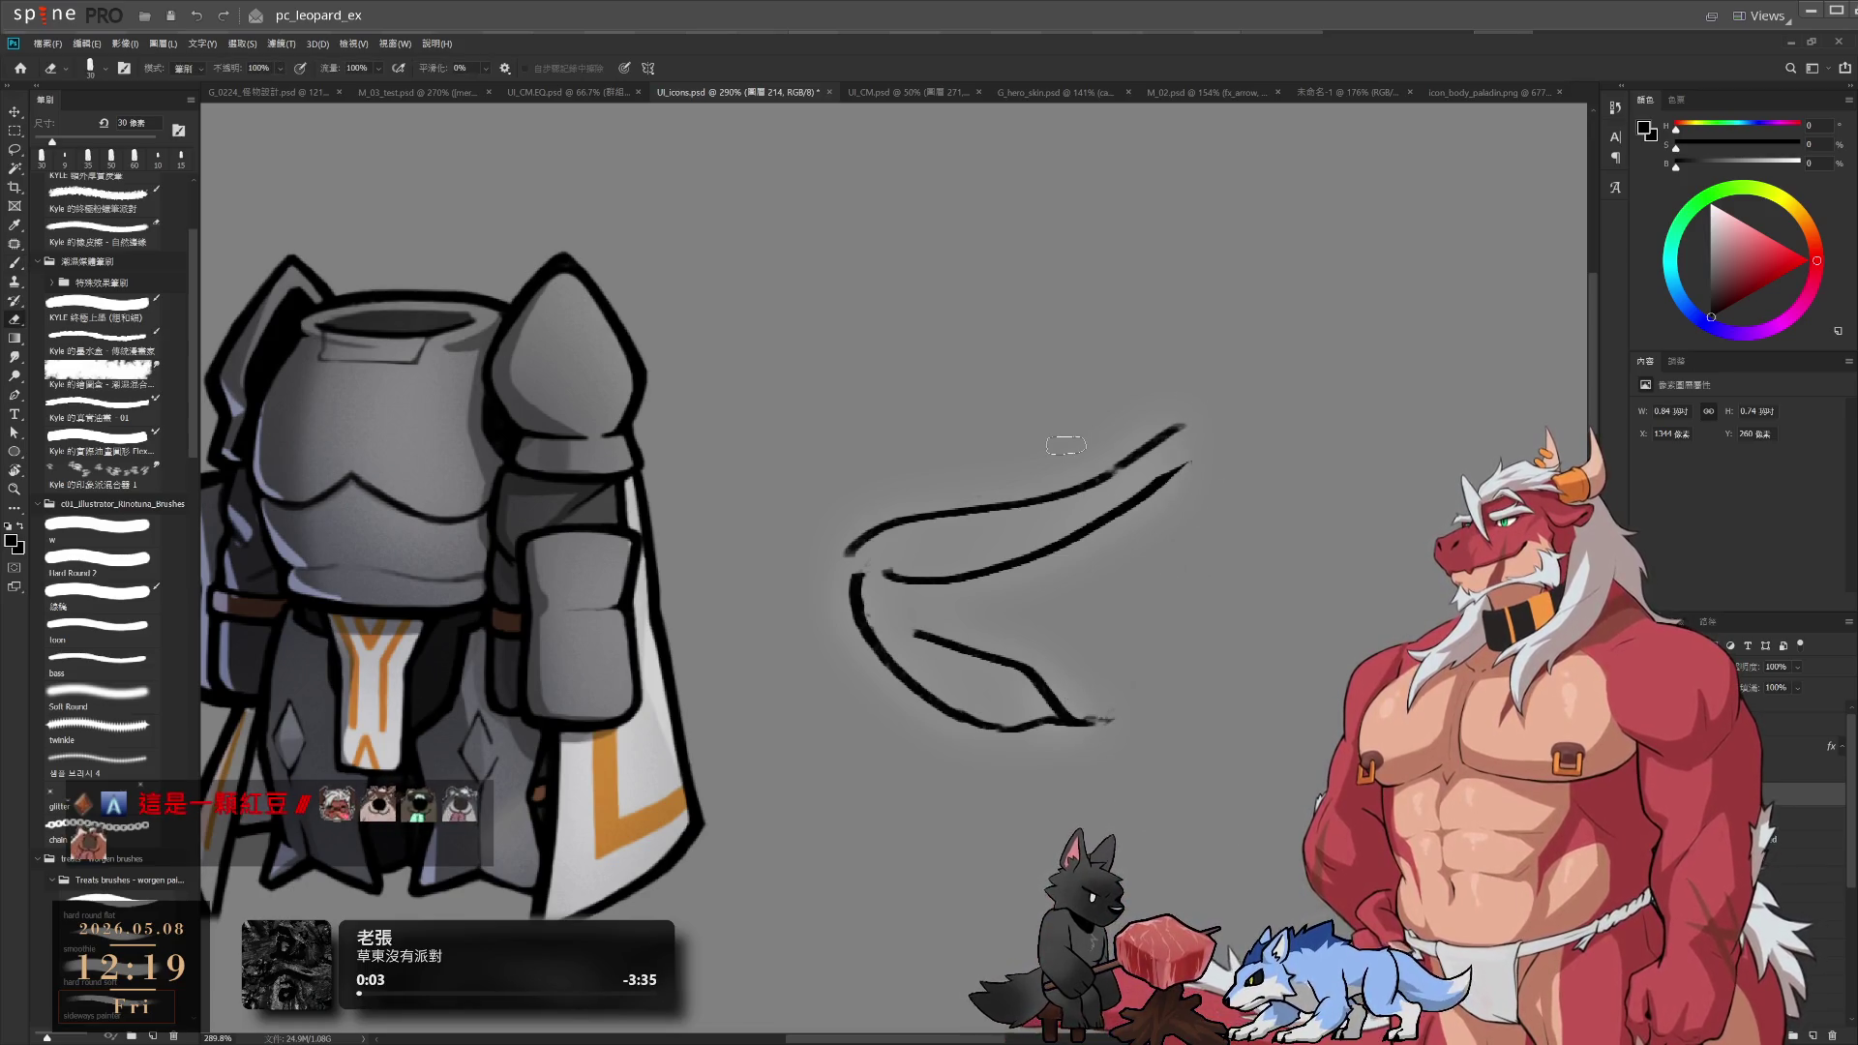
{"action": "key", "text": "b"}
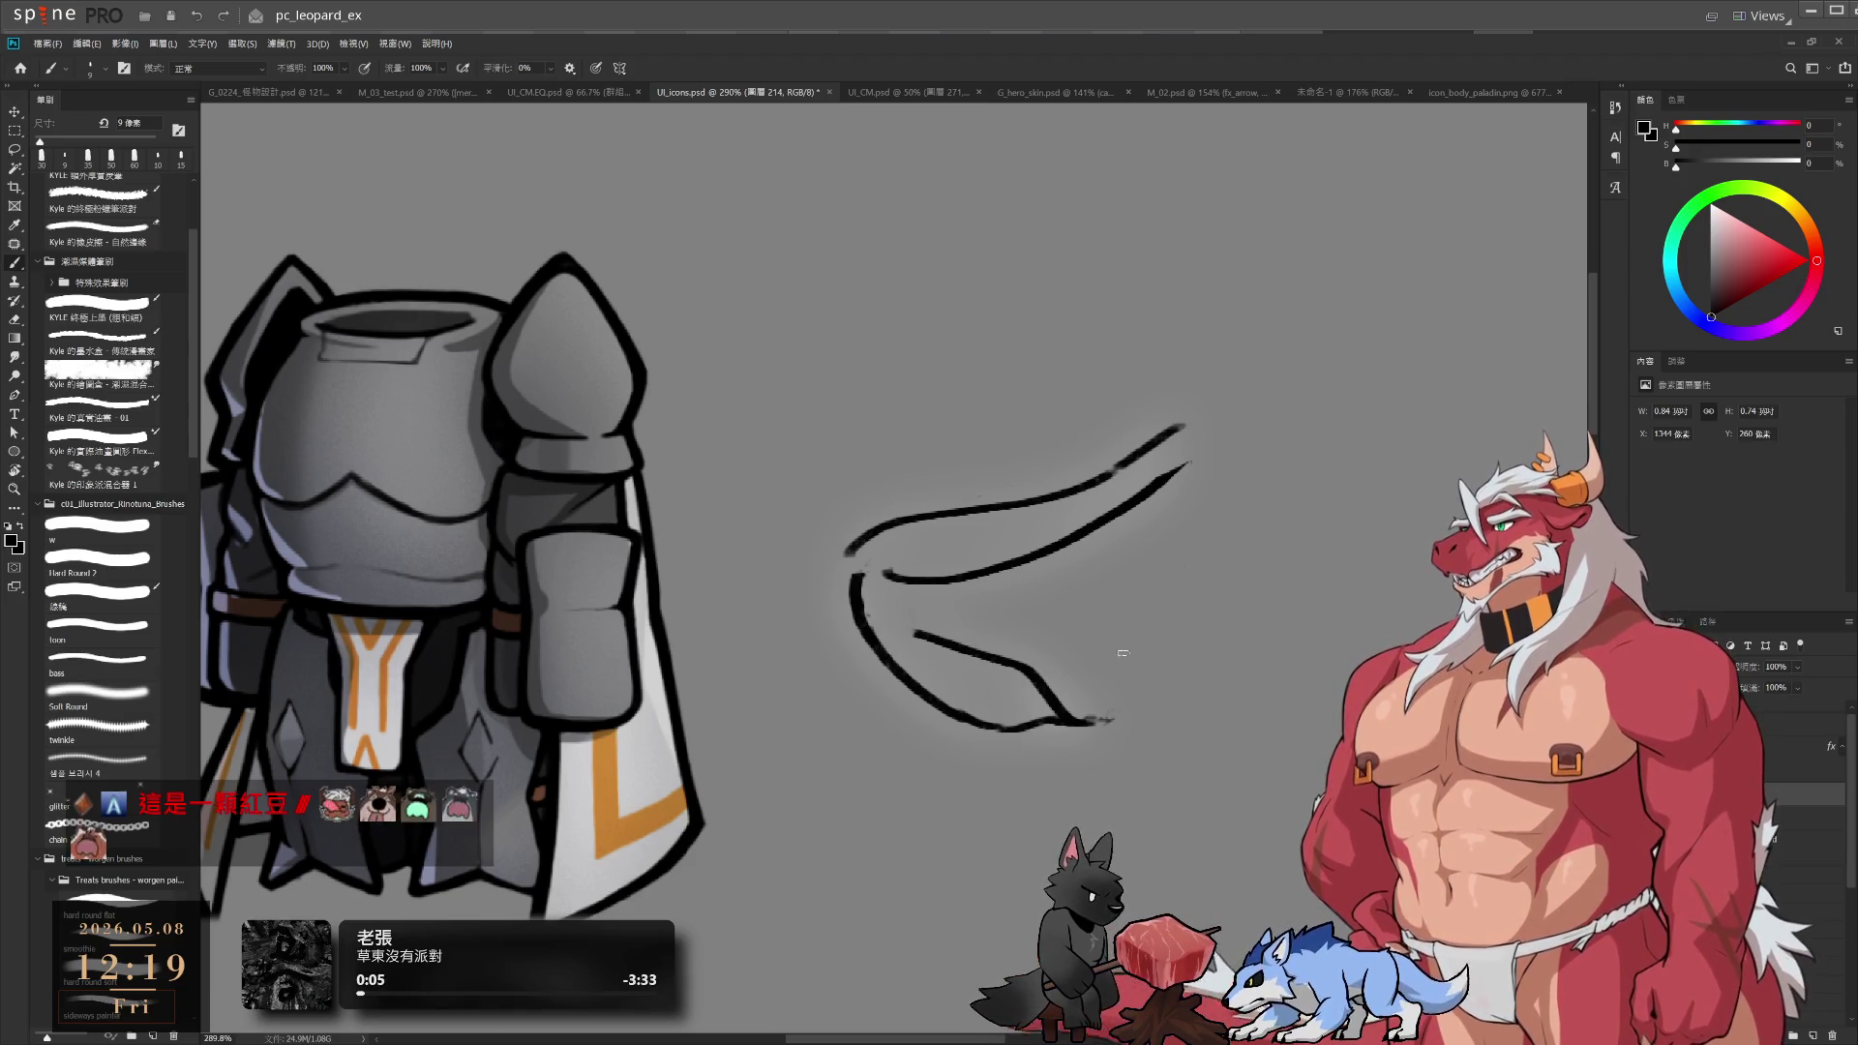
{"action": "left_click_drag", "start_coordinate": [1123, 653], "coordinate": [1070, 630]}
Lasso the bottom stroke, nudge it right, and redraw the right side down to meet it
{"action": "key", "text": "l"}
{"action": "mouse_move", "coordinate": [881, 548]}
{"action": "left_mouse_down"}
{"action": "mouse_move", "coordinate": [968, 692]}
{"action": "mouse_move", "coordinate": [1133, 559]}
{"action": "mouse_move", "coordinate": [1176, 561]}
{"action": "left_mouse_up"}
{"action": "key", "text": "ctrl+d"}
{"action": "key", "text": "b"}
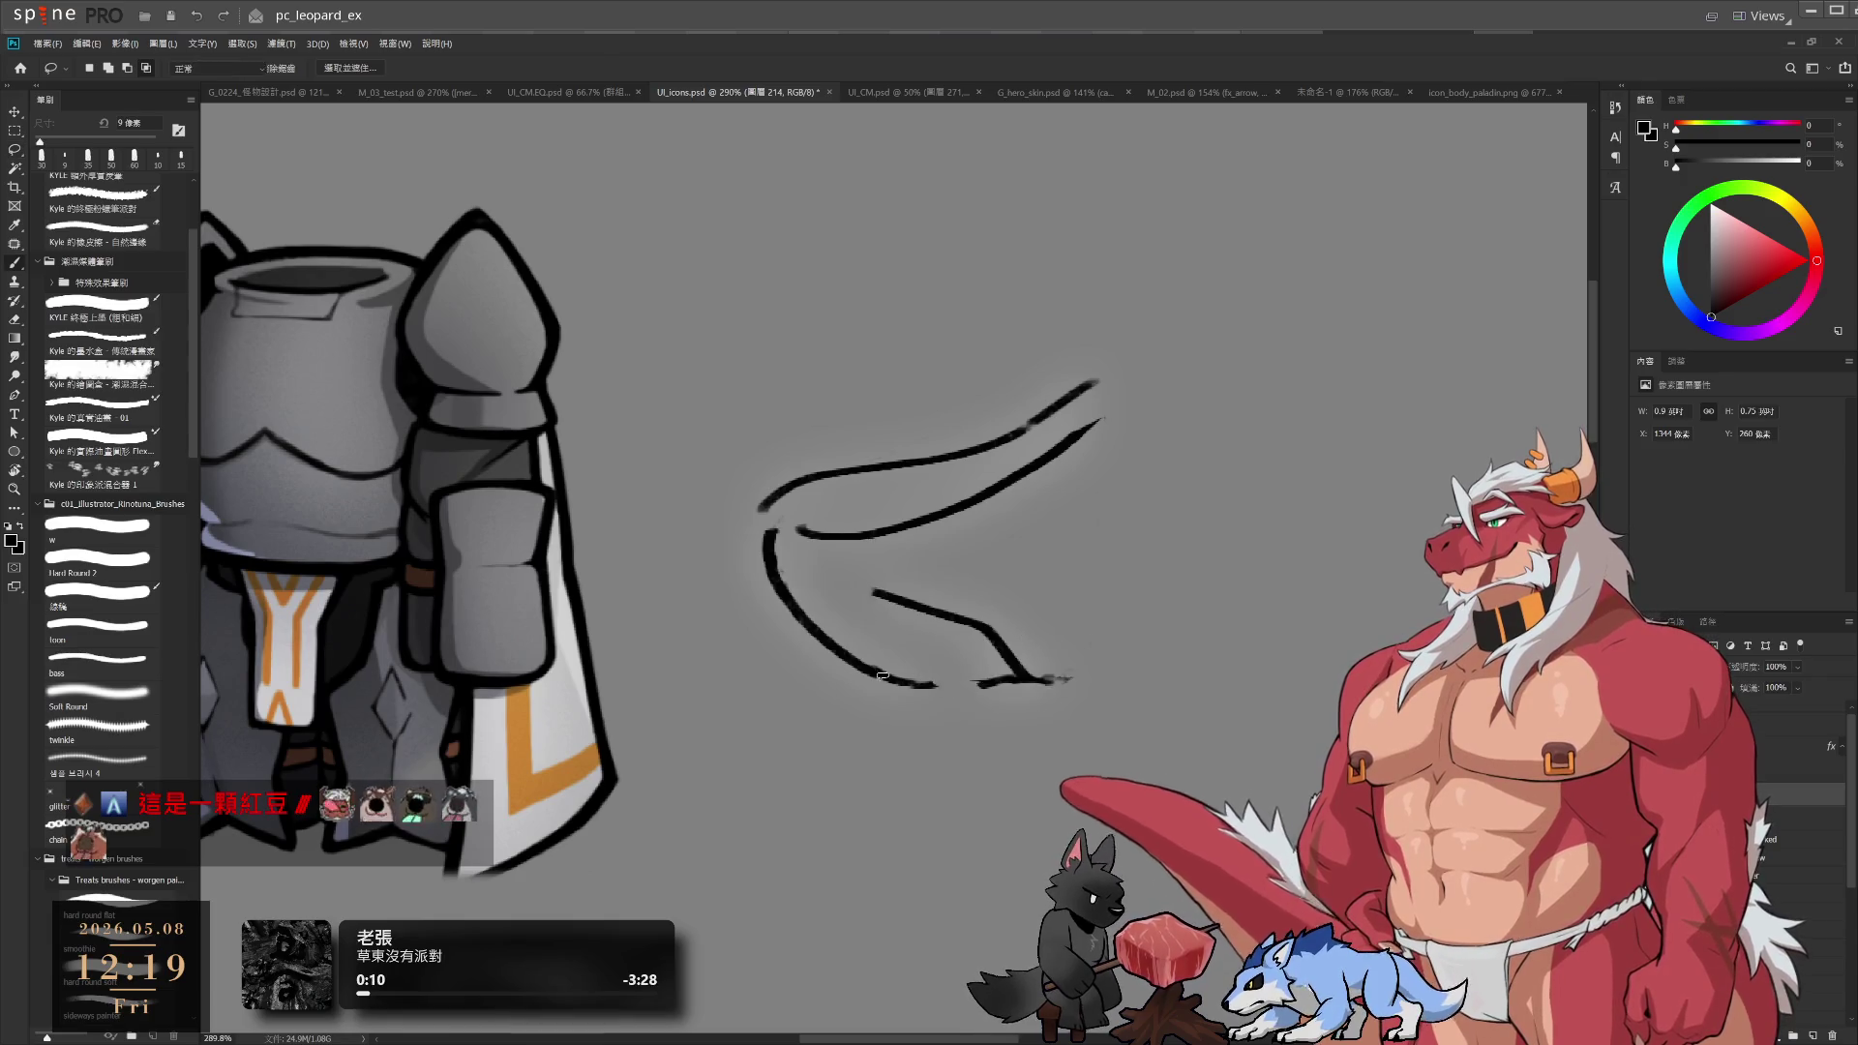
{"action": "key", "text": "b"}
{"action": "left_click_drag", "start_coordinate": [1129, 431], "coordinate": [1100, 644]}
{"action": "key", "text": "ctrl+z"}
{"action": "key", "text": "ctrl+z"}
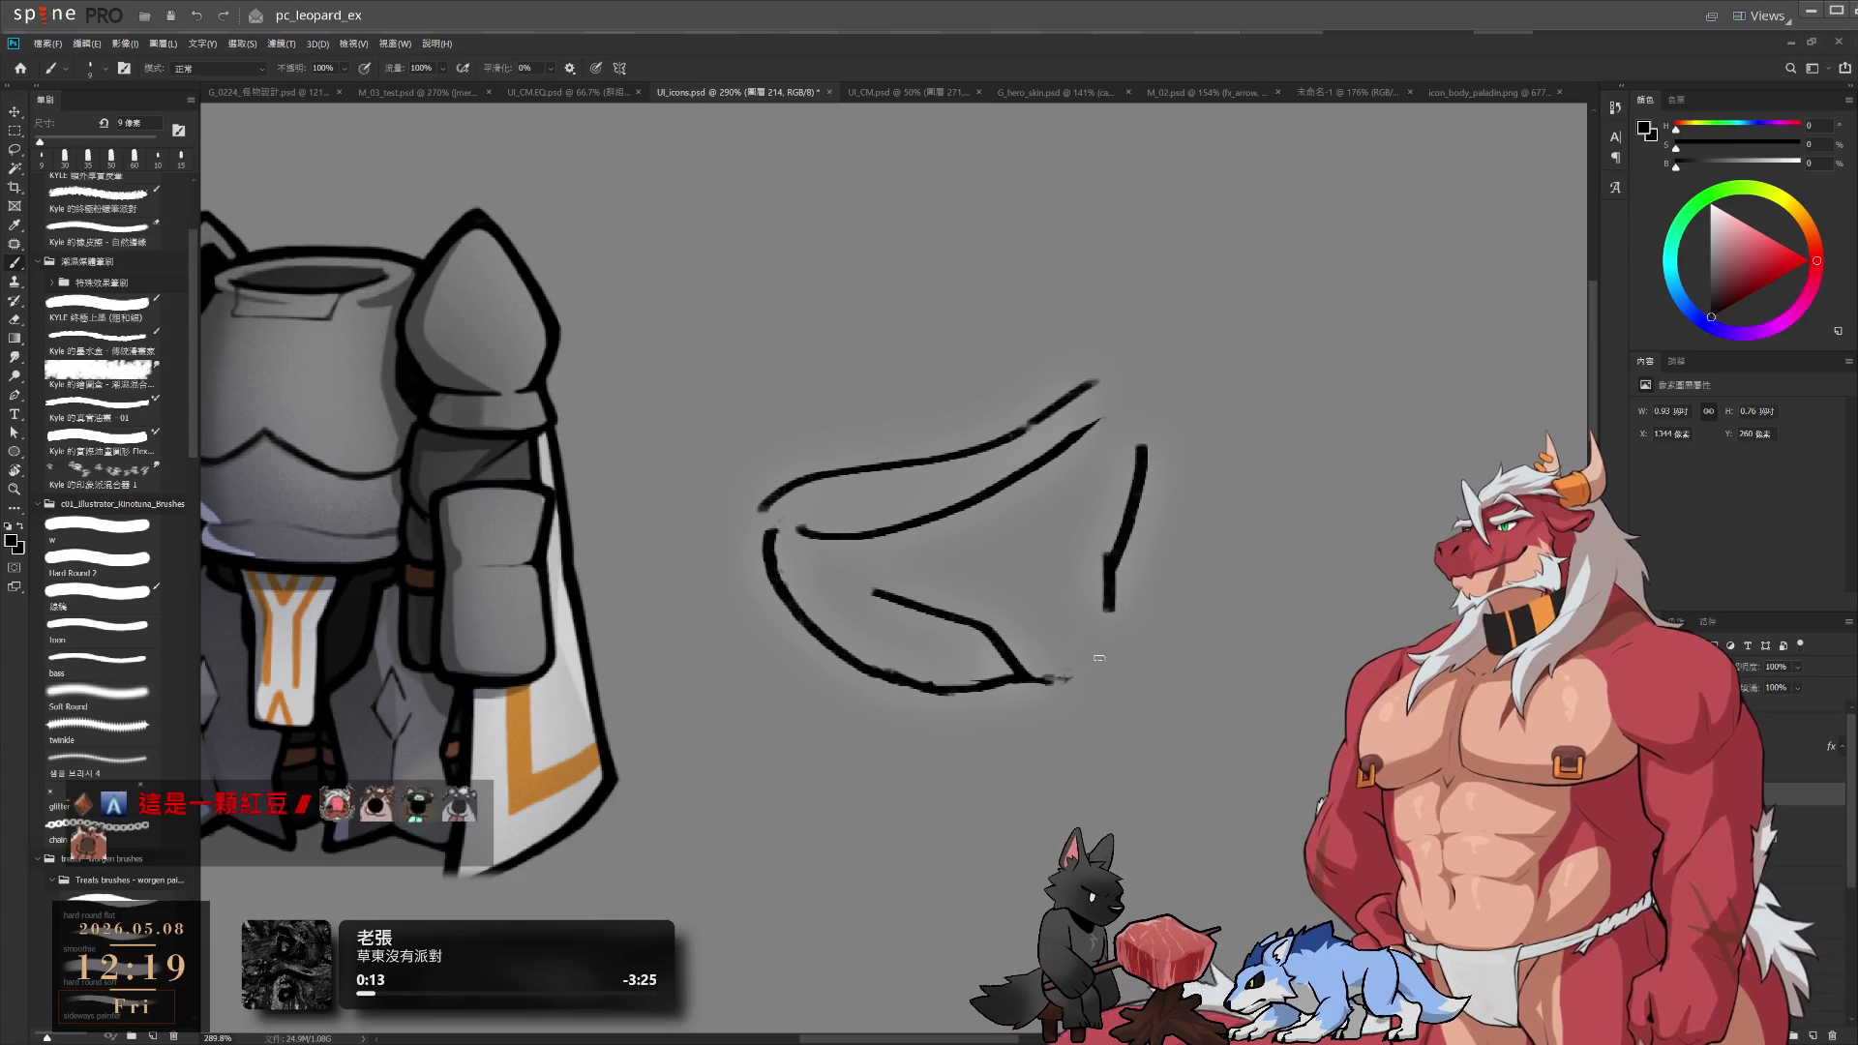
{"action": "mouse_move", "coordinate": [1143, 447]}
{"action": "left_mouse_down"}
{"action": "mouse_move", "coordinate": [1084, 675]}
{"action": "mouse_move", "coordinate": [1032, 686]}
{"action": "left_mouse_up"}
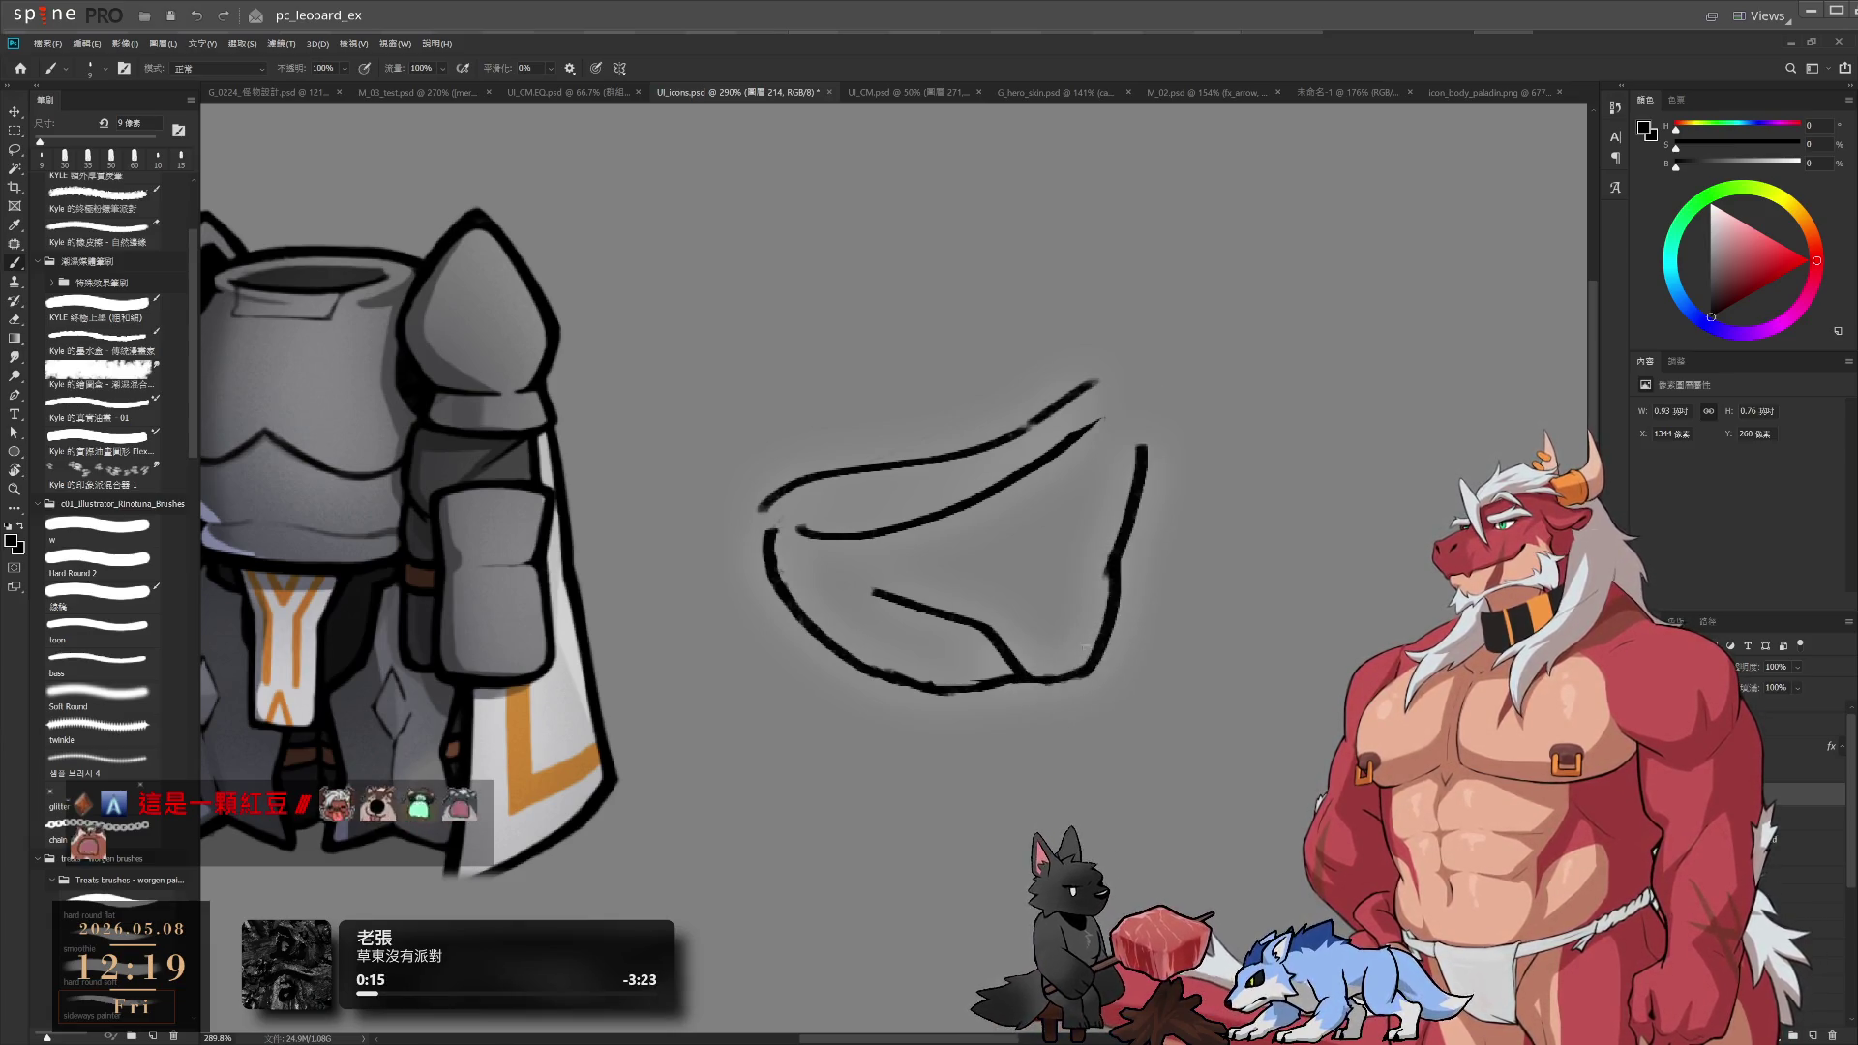
{"action": "key", "text": "l"}
{"action": "left_click_drag", "start_coordinate": [985, 532], "coordinate": [1007, 682]}
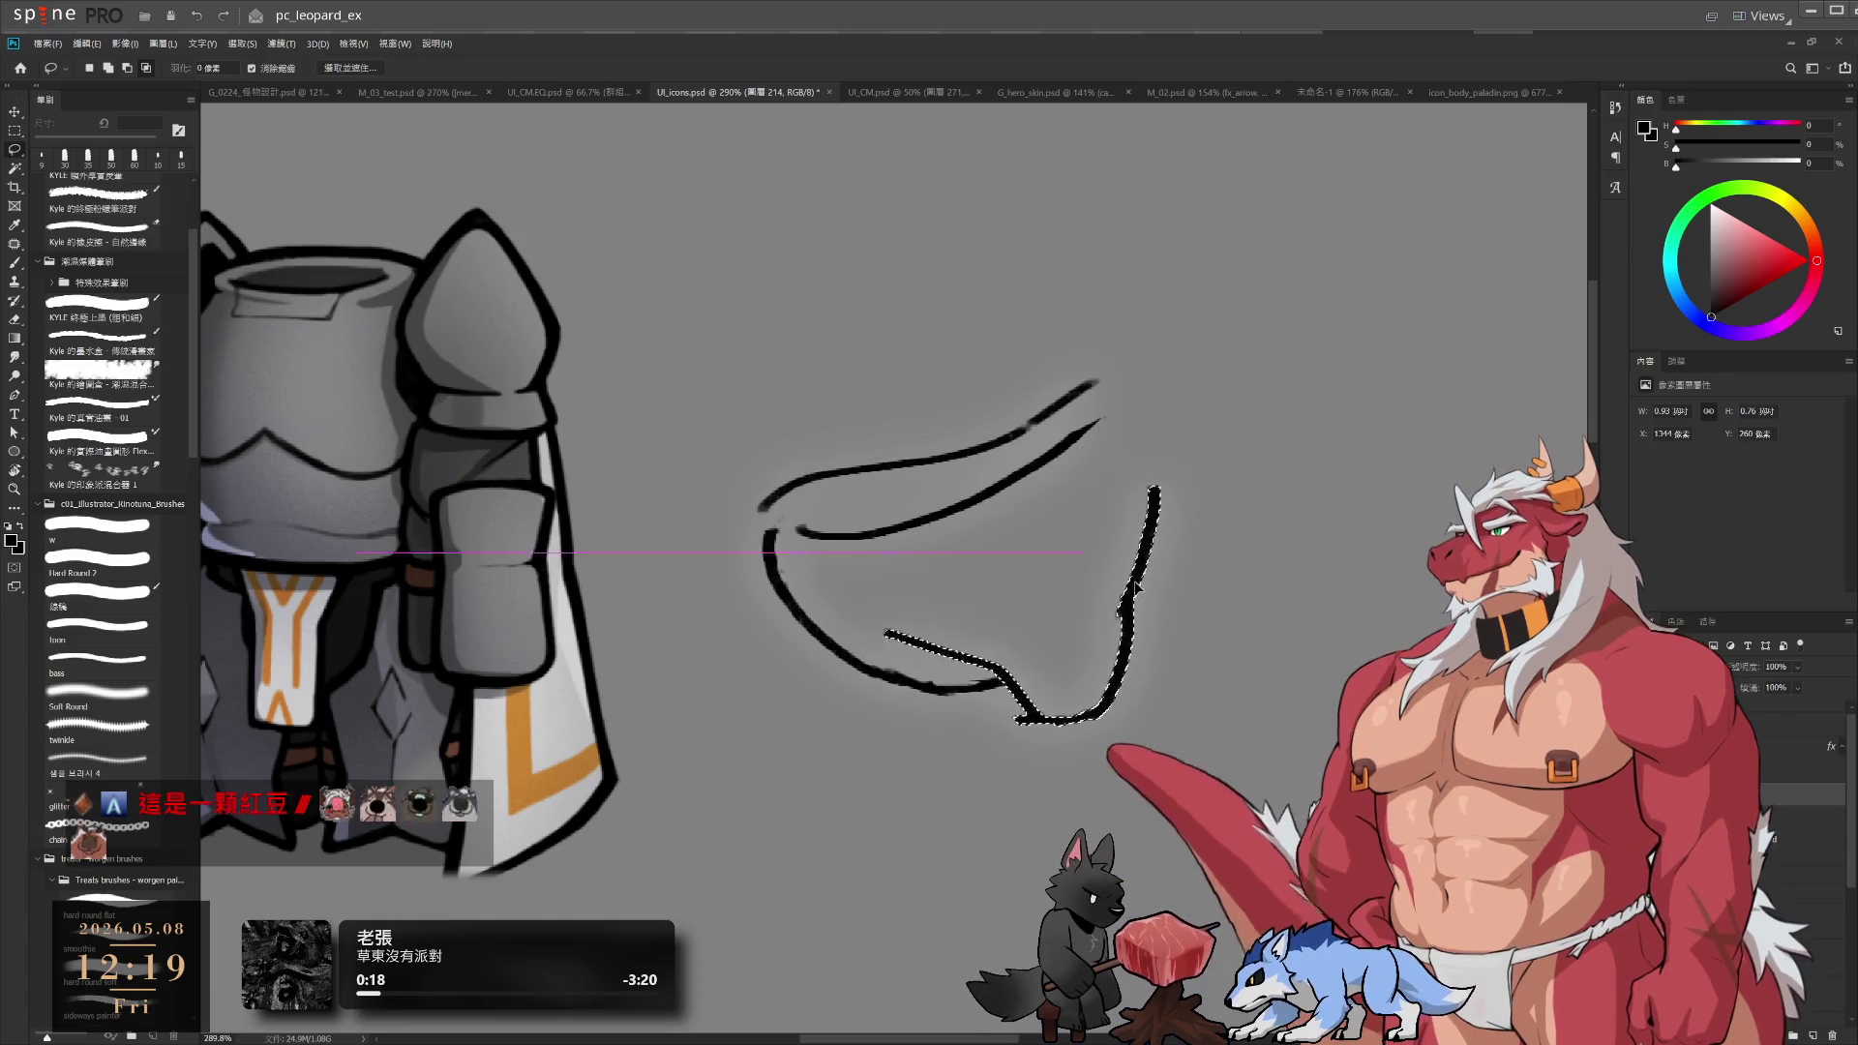
Trim the bottom and inner upper strokes and try joining the lines at the left edge
{"action": "key", "text": "ctrl+d"}
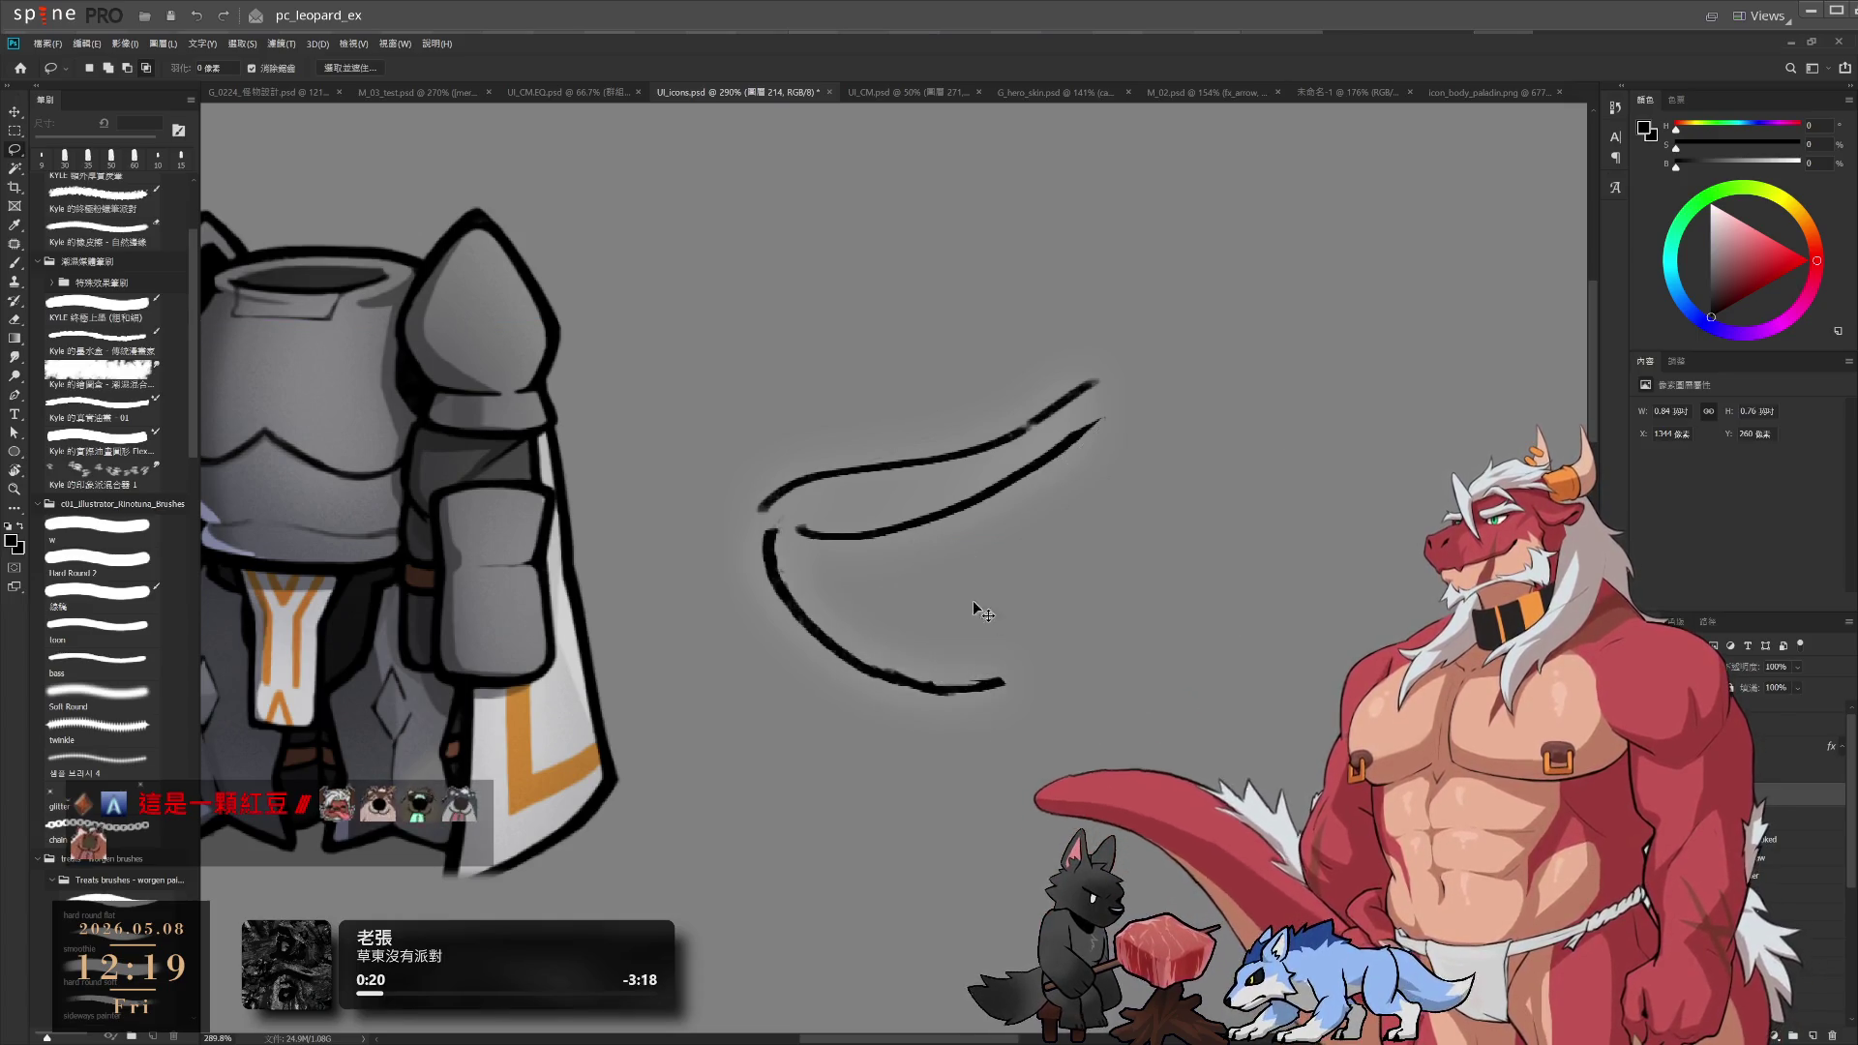
{"action": "key", "text": "e"}
{"action": "mouse_move", "coordinate": [1018, 683]}
{"action": "left_mouse_down"}
{"action": "mouse_move", "coordinate": [975, 675]}
{"action": "mouse_move", "coordinate": [1037, 692]}
{"action": "left_mouse_up"}
{"action": "key", "text": "b"}
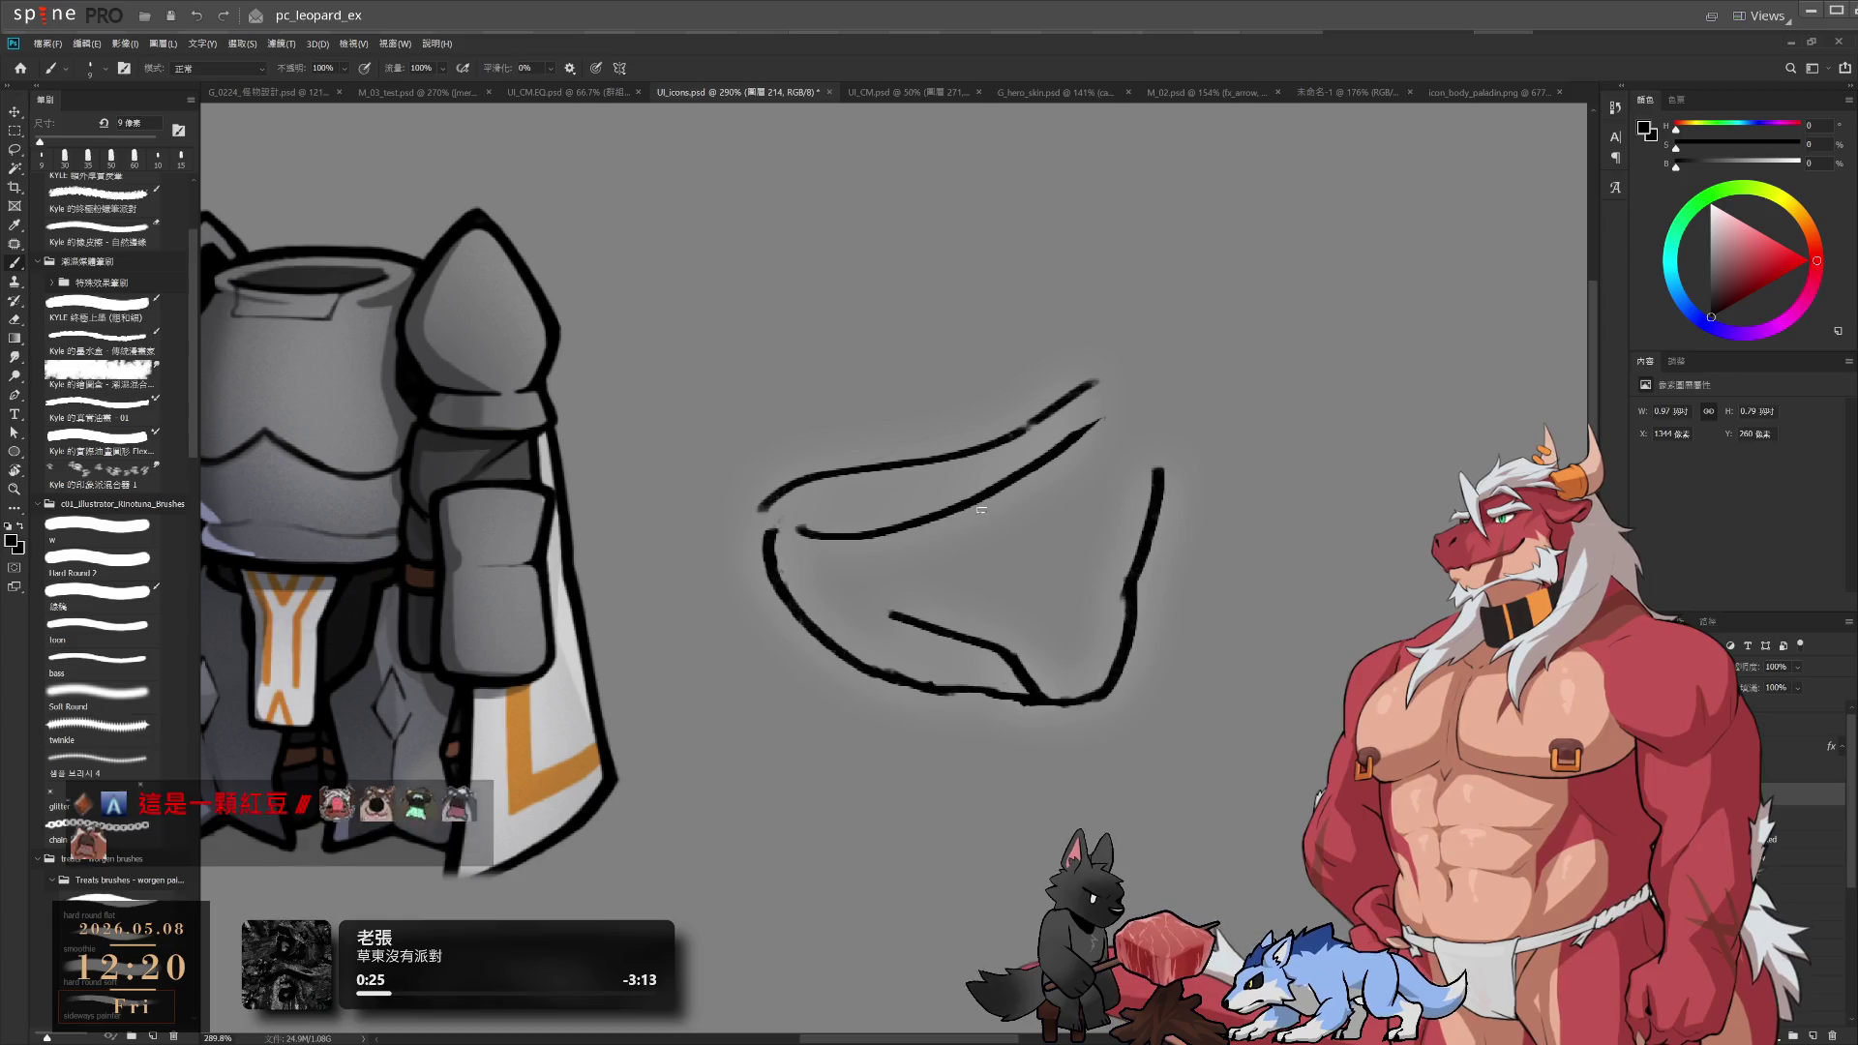
{"action": "key", "text": "e"}
{"action": "left_click_drag", "start_coordinate": [799, 530], "coordinate": [836, 534]}
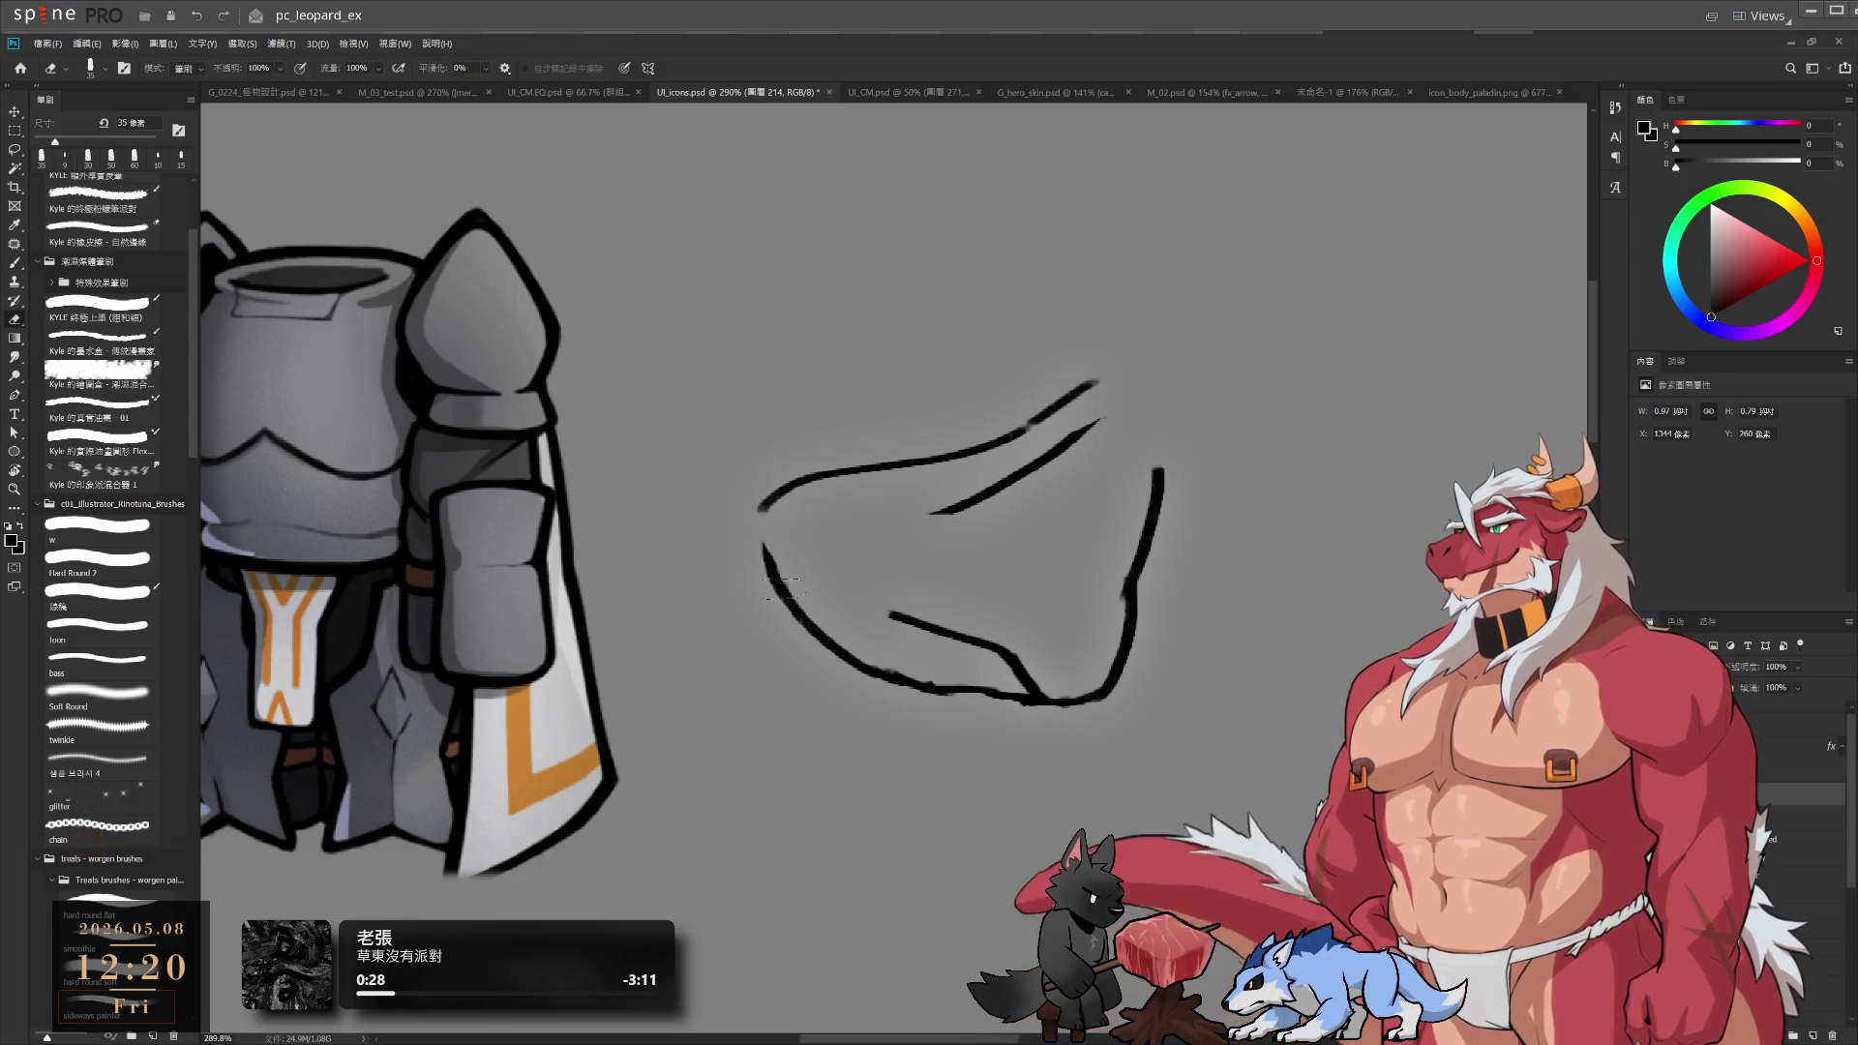
{"action": "key", "text": "b"}
{"action": "mouse_move", "coordinate": [761, 503]}
{"action": "left_mouse_down"}
{"action": "mouse_move", "coordinate": [766, 563]}
{"action": "mouse_move", "coordinate": [988, 513]}
{"action": "left_mouse_up"}
{"action": "key", "text": "ctrl+z"}
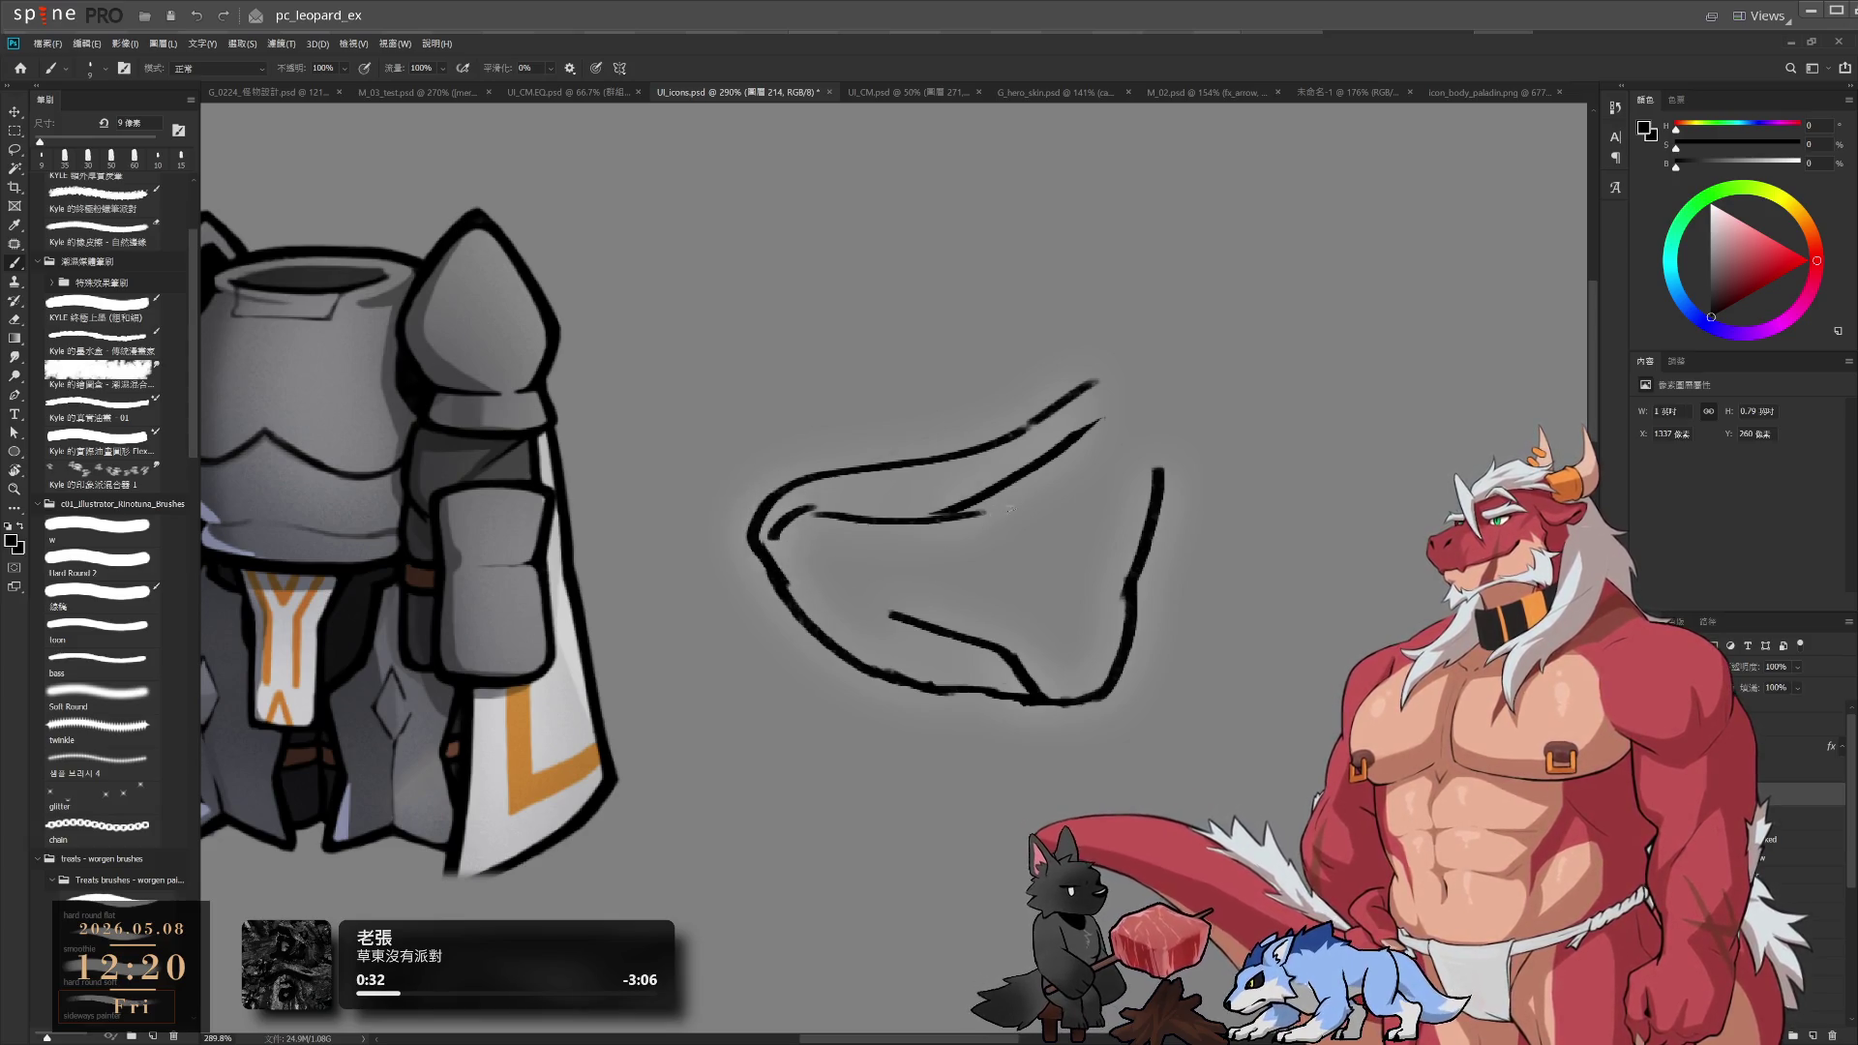
{"action": "key", "text": "ctrl+z"}
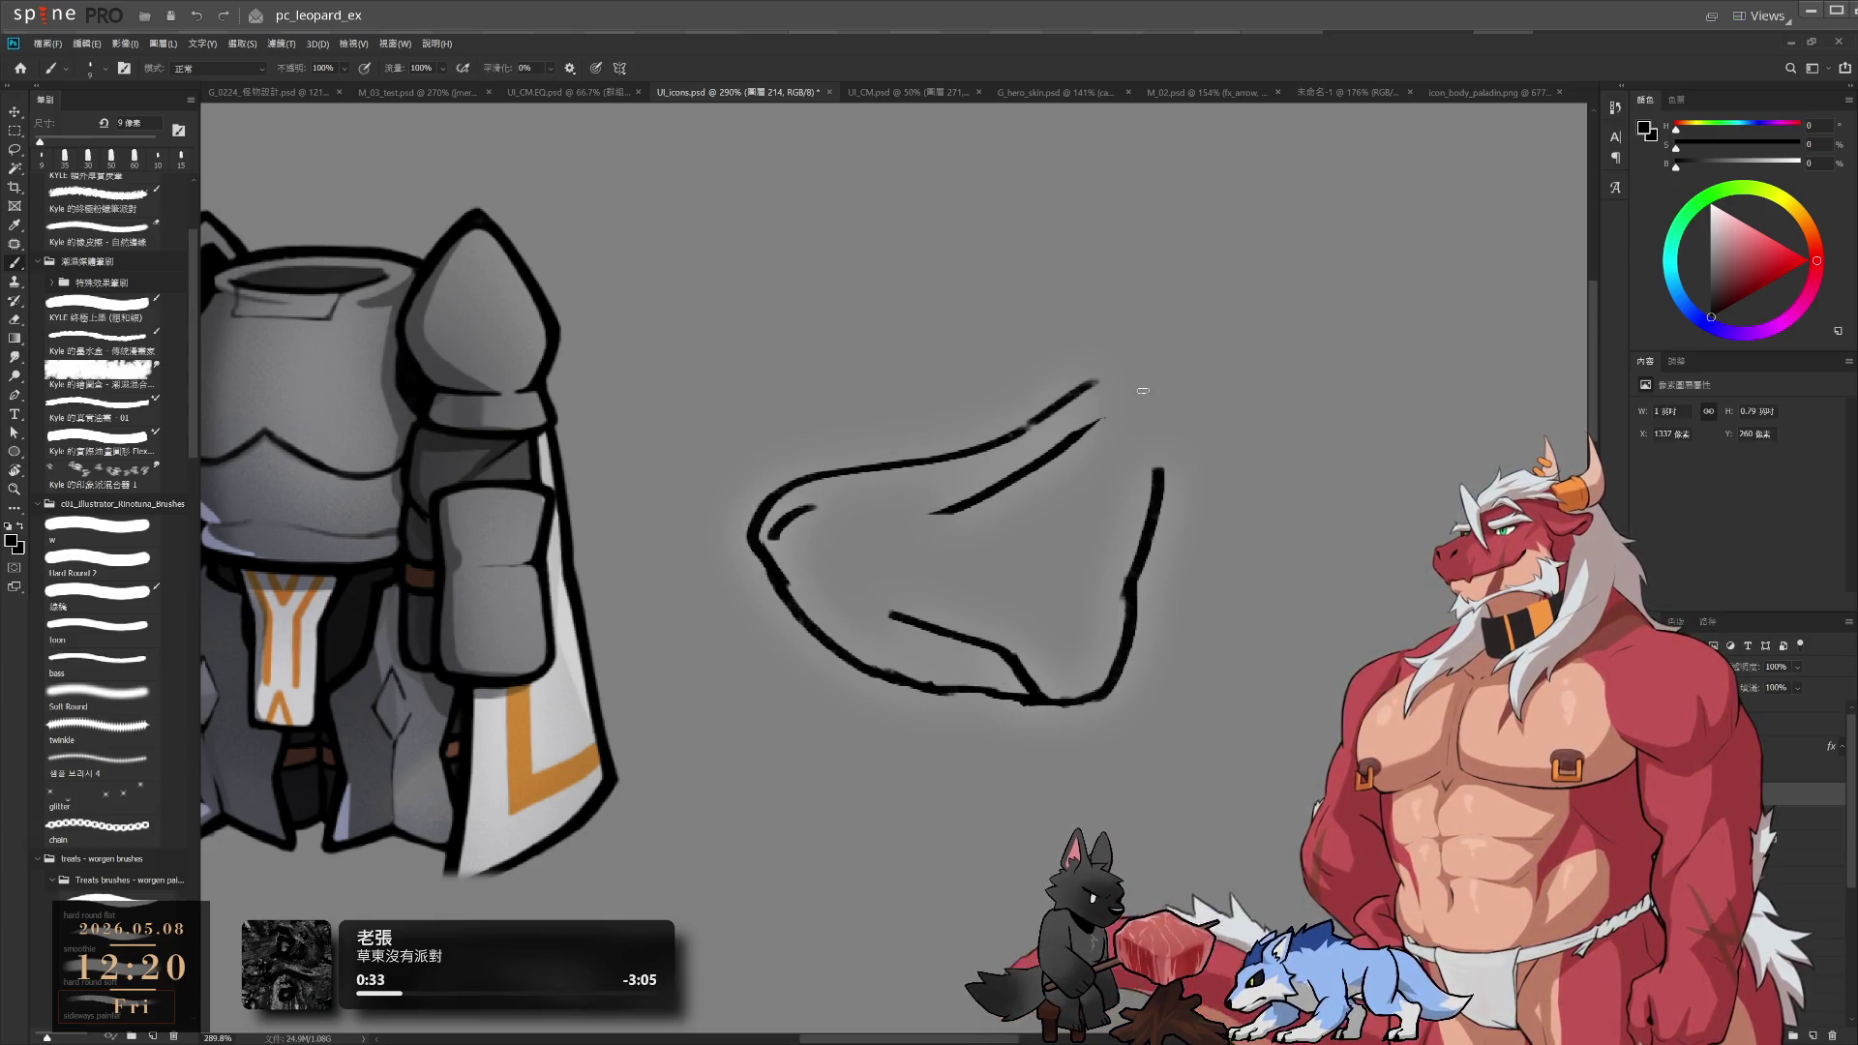
{"action": "key", "text": "ctrl+z"}
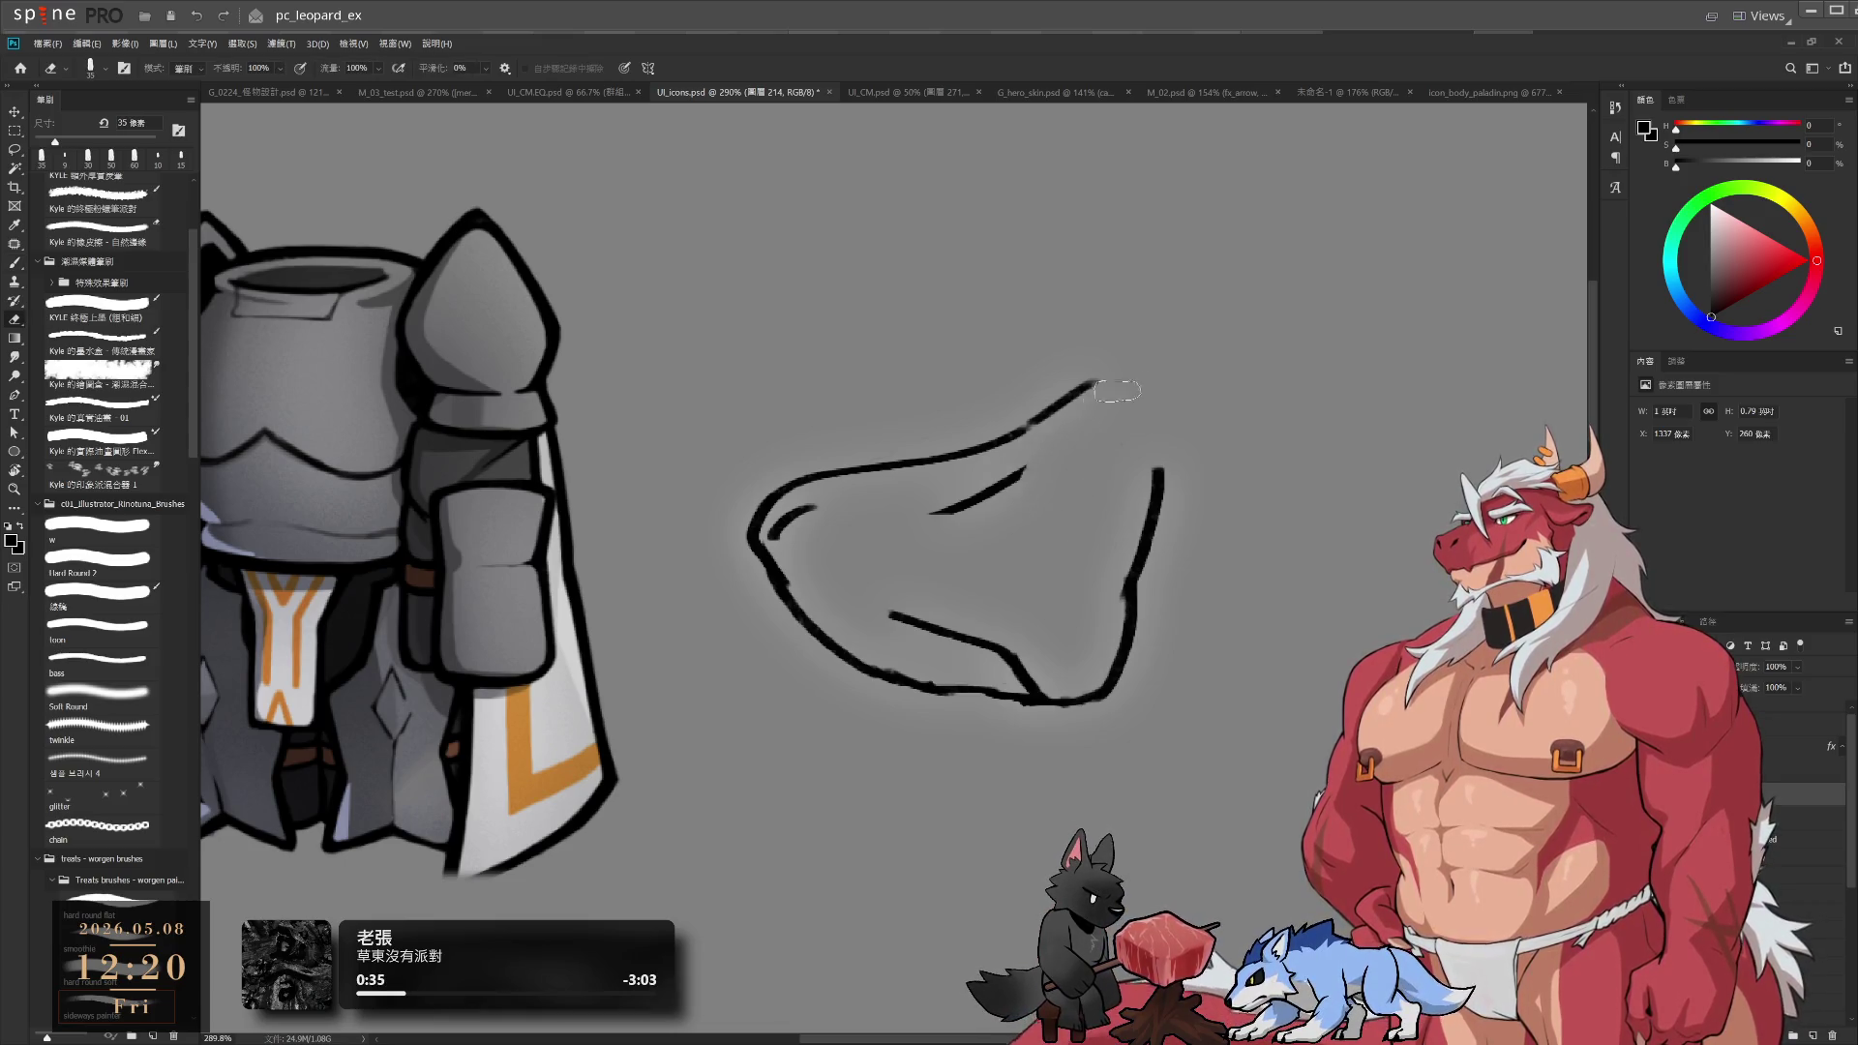
Draw the diagonal up to the top corner and close the upper-right corner down the right side
{"action": "mouse_move", "coordinate": [997, 495]}
{"action": "left_mouse_down"}
{"action": "mouse_move", "coordinate": [1121, 385]}
{"action": "mouse_move", "coordinate": [1159, 455]}
{"action": "left_mouse_up"}
{"action": "key", "text": "ctrl+z"}
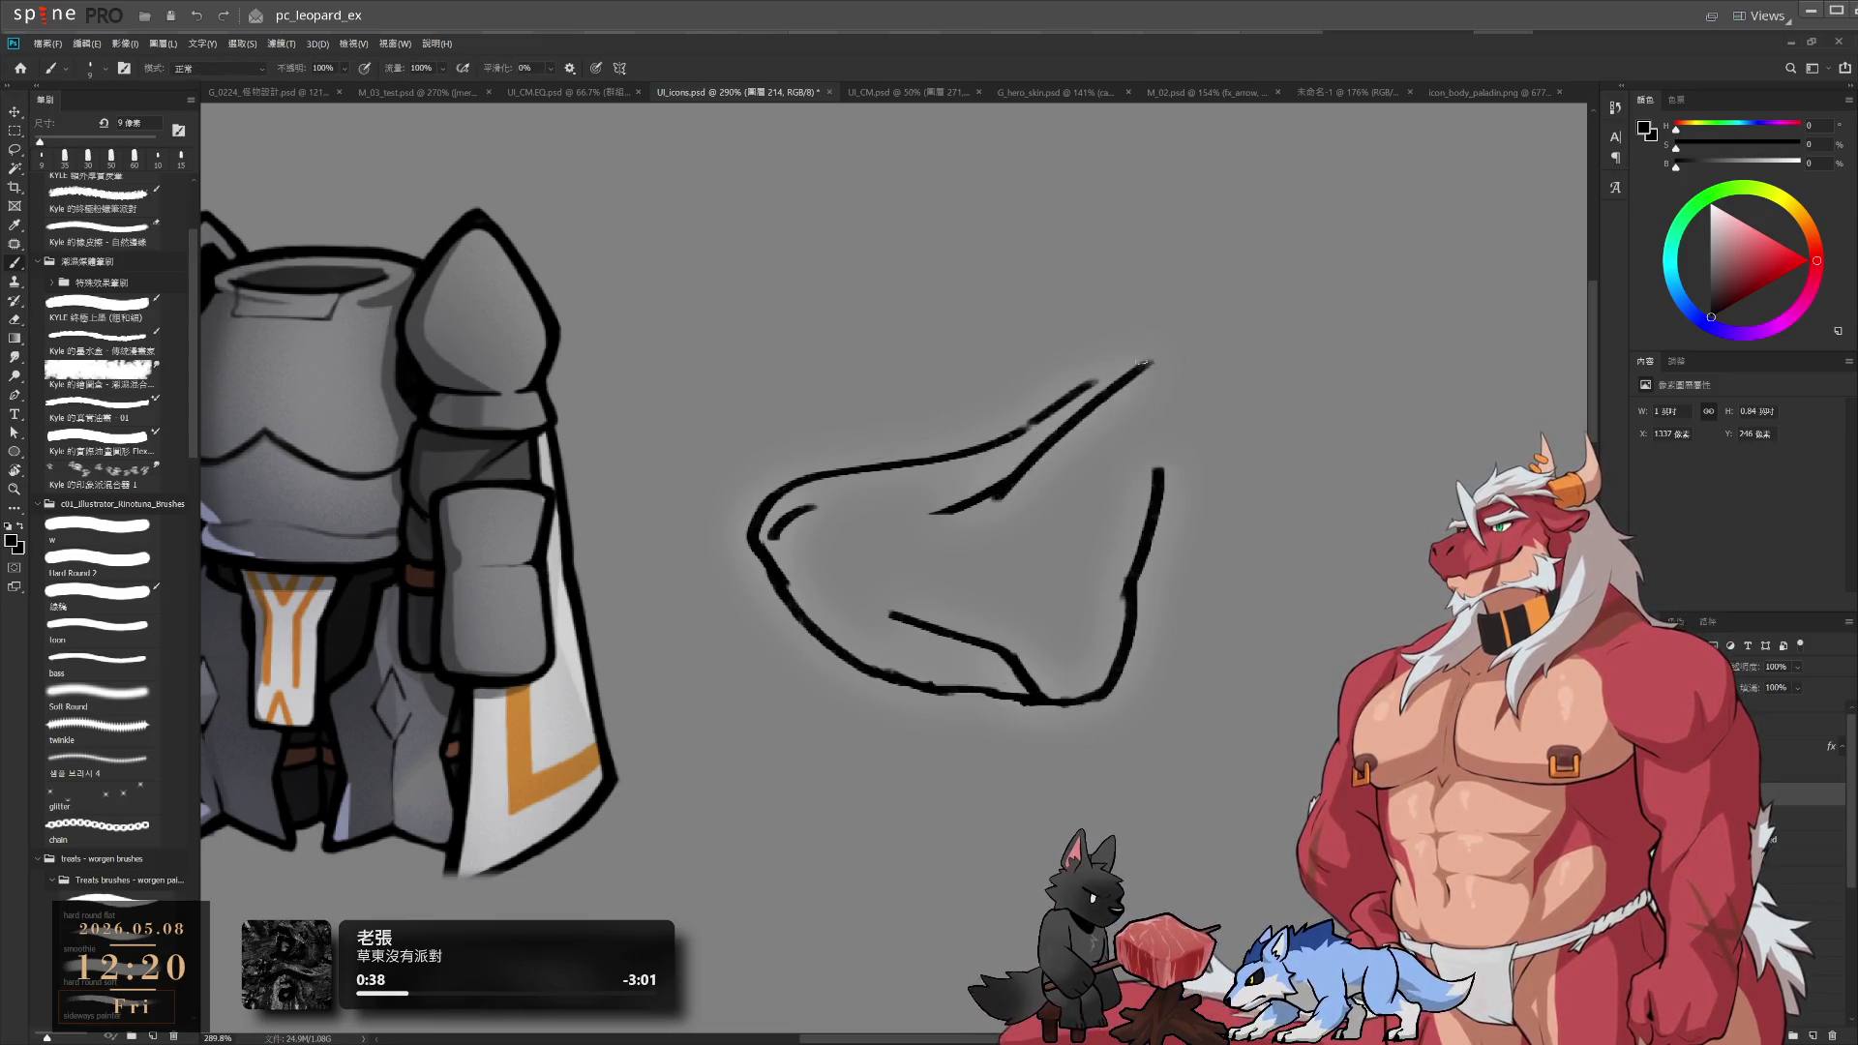
{"action": "key", "text": "ctrl+z"}
{"action": "mouse_move", "coordinate": [1123, 383]}
{"action": "left_mouse_down"}
{"action": "mouse_move", "coordinate": [1157, 442]}
{"action": "mouse_move", "coordinate": [1154, 487]}
{"action": "left_mouse_up"}
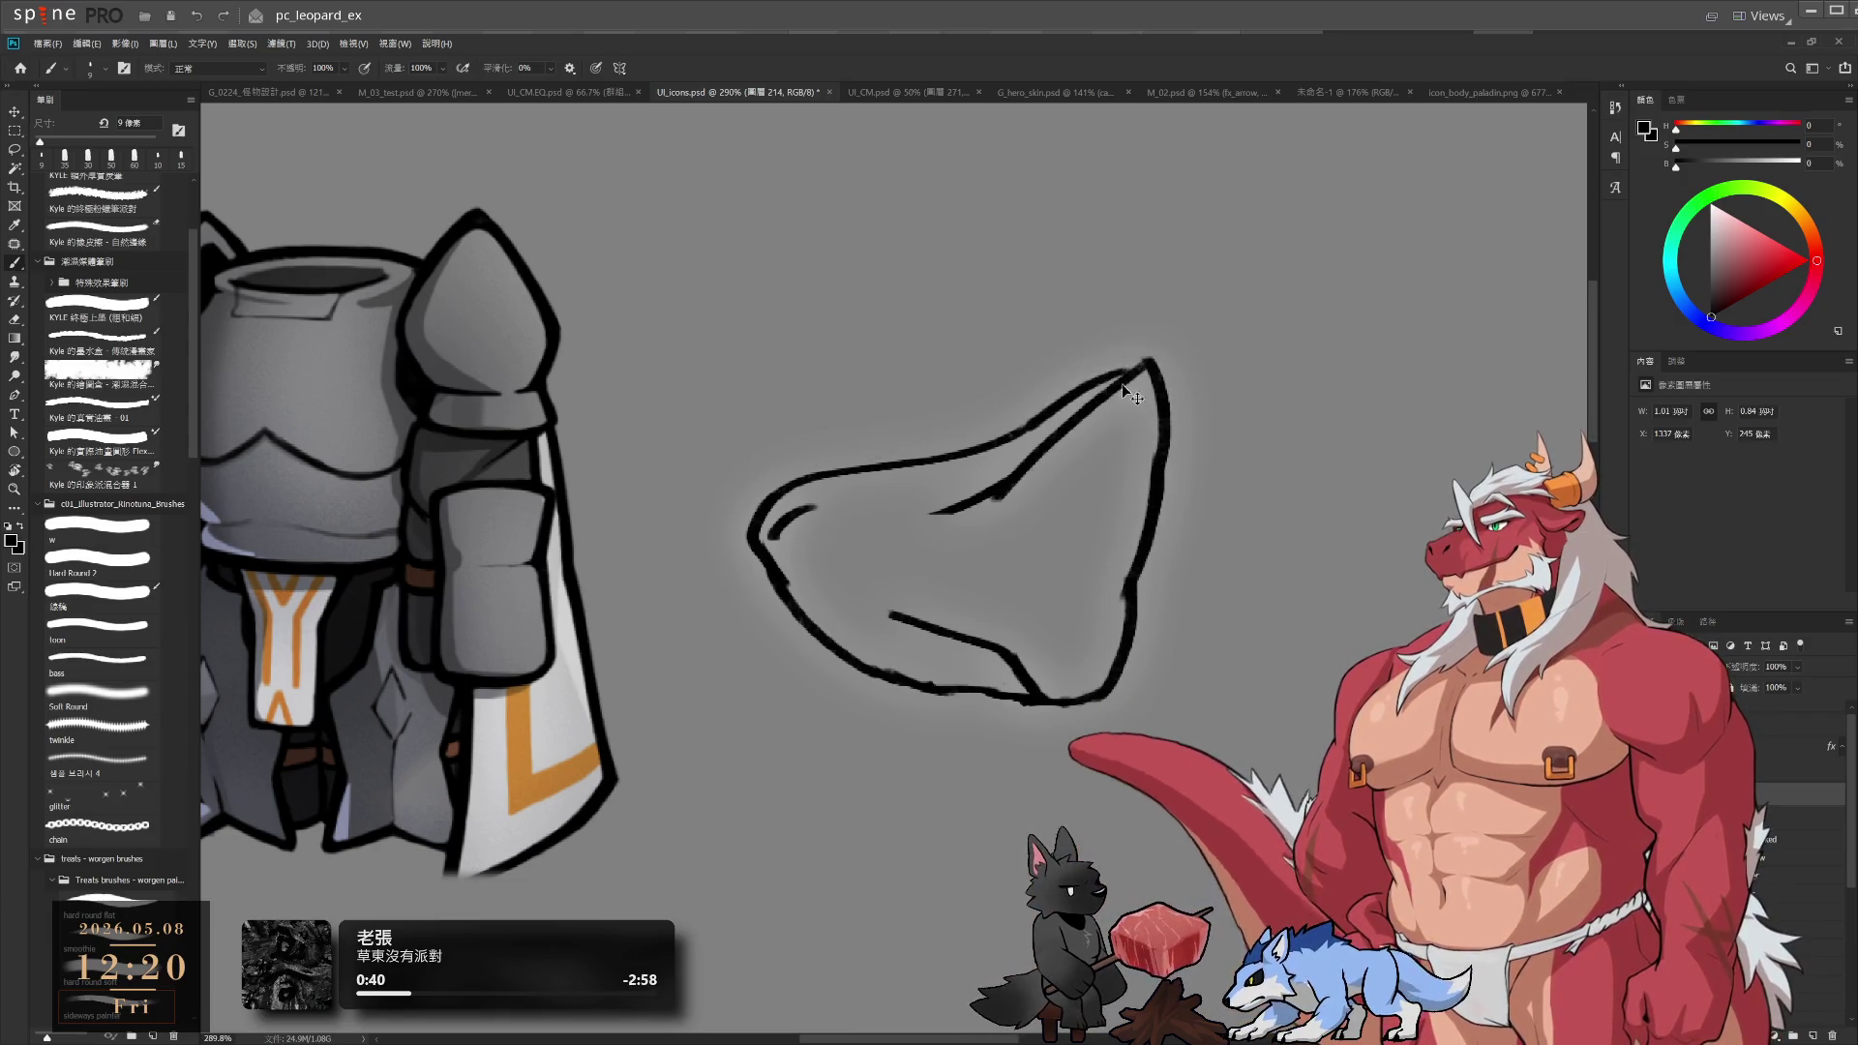
{"action": "key", "text": "e"}
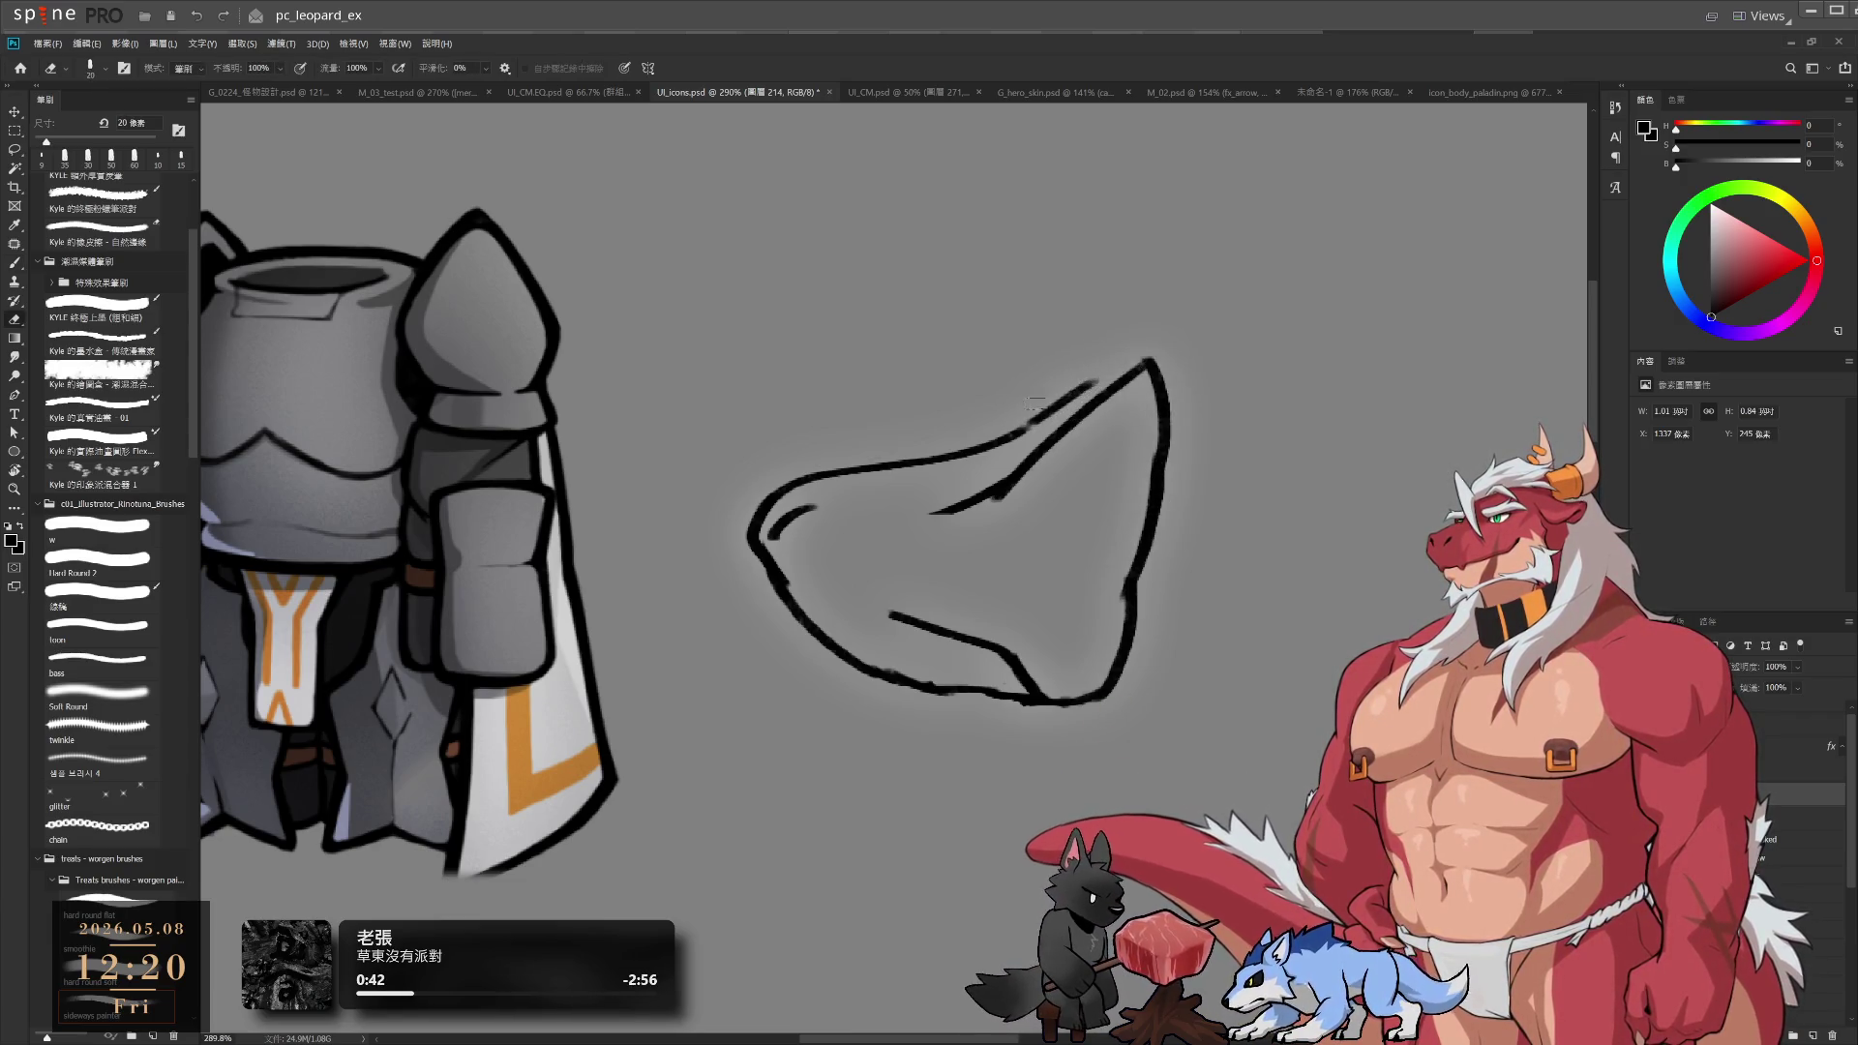
{"action": "mouse_move", "coordinate": [1075, 392]}
{"action": "left_mouse_down"}
{"action": "mouse_move", "coordinate": [1055, 404]}
{"action": "mouse_move", "coordinate": [1085, 378]}
{"action": "mouse_move", "coordinate": [1021, 438]}
{"action": "left_mouse_up"}
{"action": "key", "text": "b"}
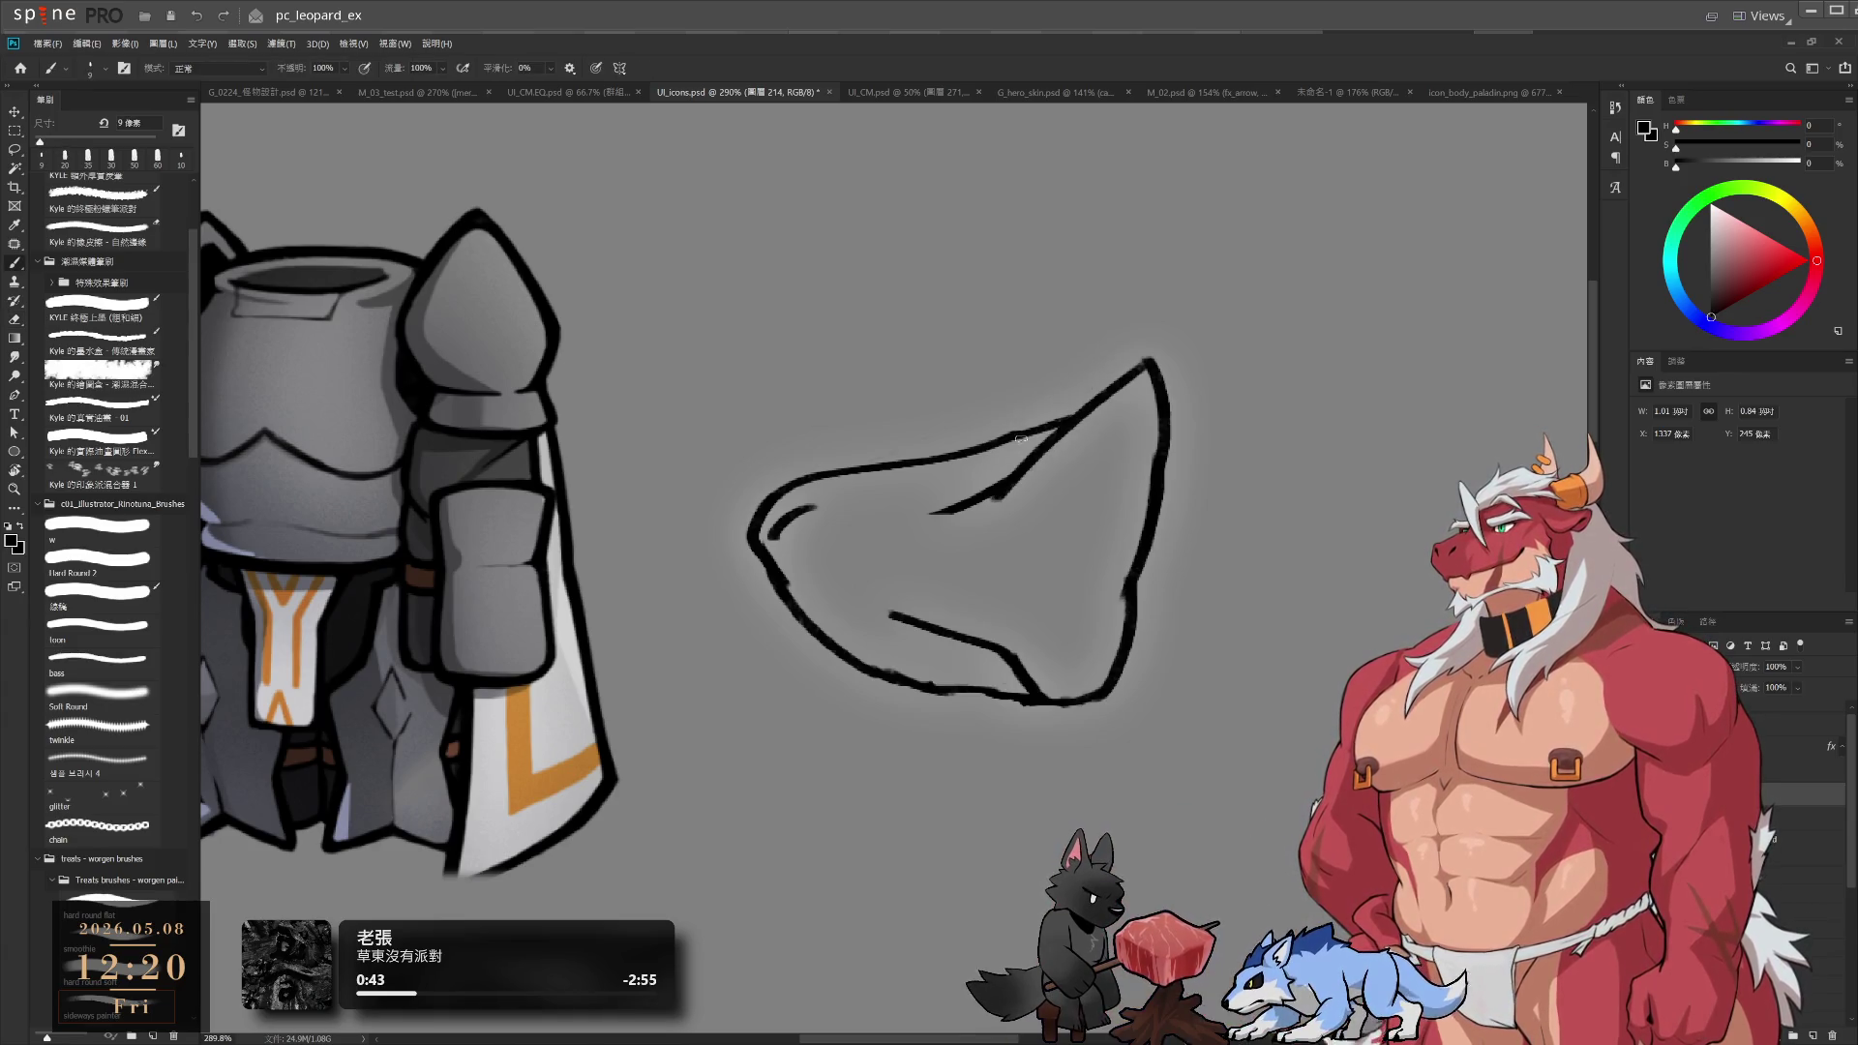
Rework the small hook at the left edge and clean where it meets the diagonal
{"action": "key", "text": "e"}
{"action": "mouse_move", "coordinate": [804, 523]}
{"action": "left_mouse_down"}
{"action": "mouse_move", "coordinate": [774, 527]}
{"action": "mouse_move", "coordinate": [823, 513]}
{"action": "left_mouse_up"}
{"action": "key", "text": "b"}
{"action": "mouse_move", "coordinate": [803, 518]}
{"action": "left_mouse_down"}
{"action": "mouse_move", "coordinate": [1007, 509]}
{"action": "mouse_move", "coordinate": [806, 510]}
{"action": "left_mouse_up"}
{"action": "key", "text": "ctrl+z"}
{"action": "key", "text": "e"}
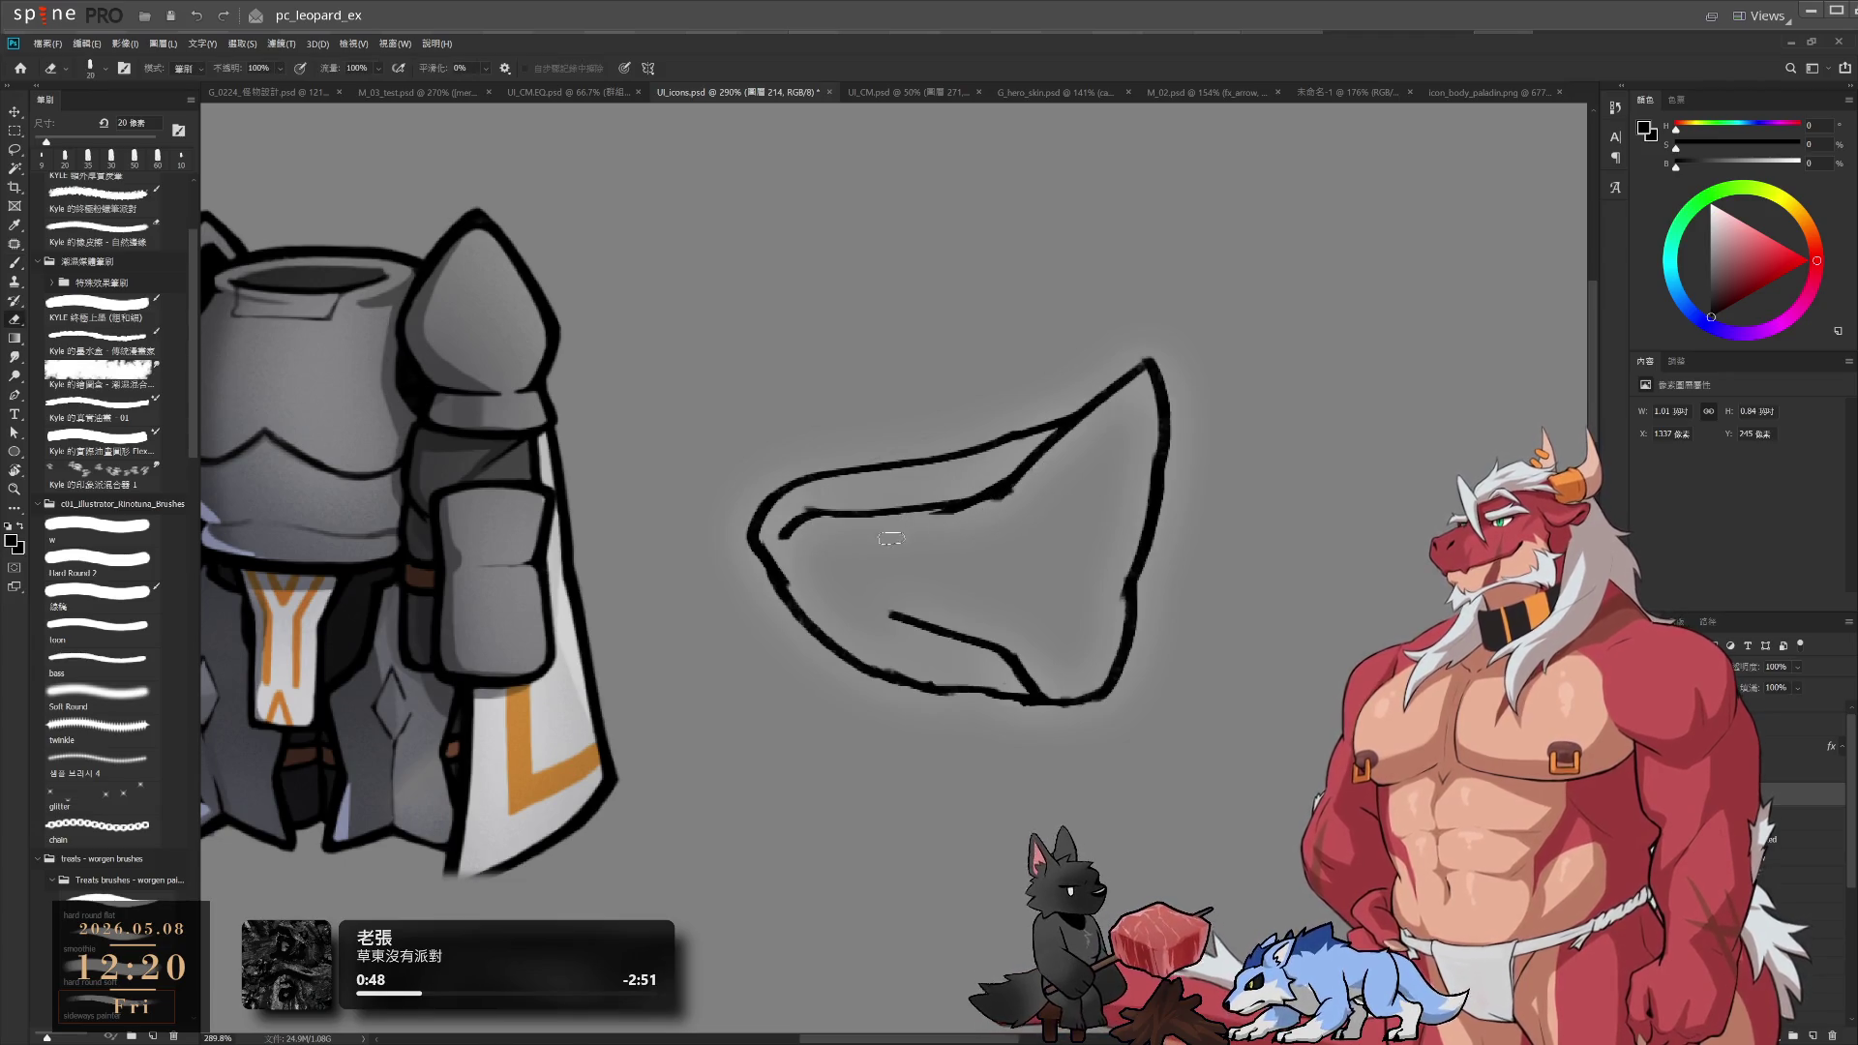
{"action": "left_click_drag", "start_coordinate": [939, 511], "coordinate": [1058, 472]}
{"action": "key", "text": "b"}
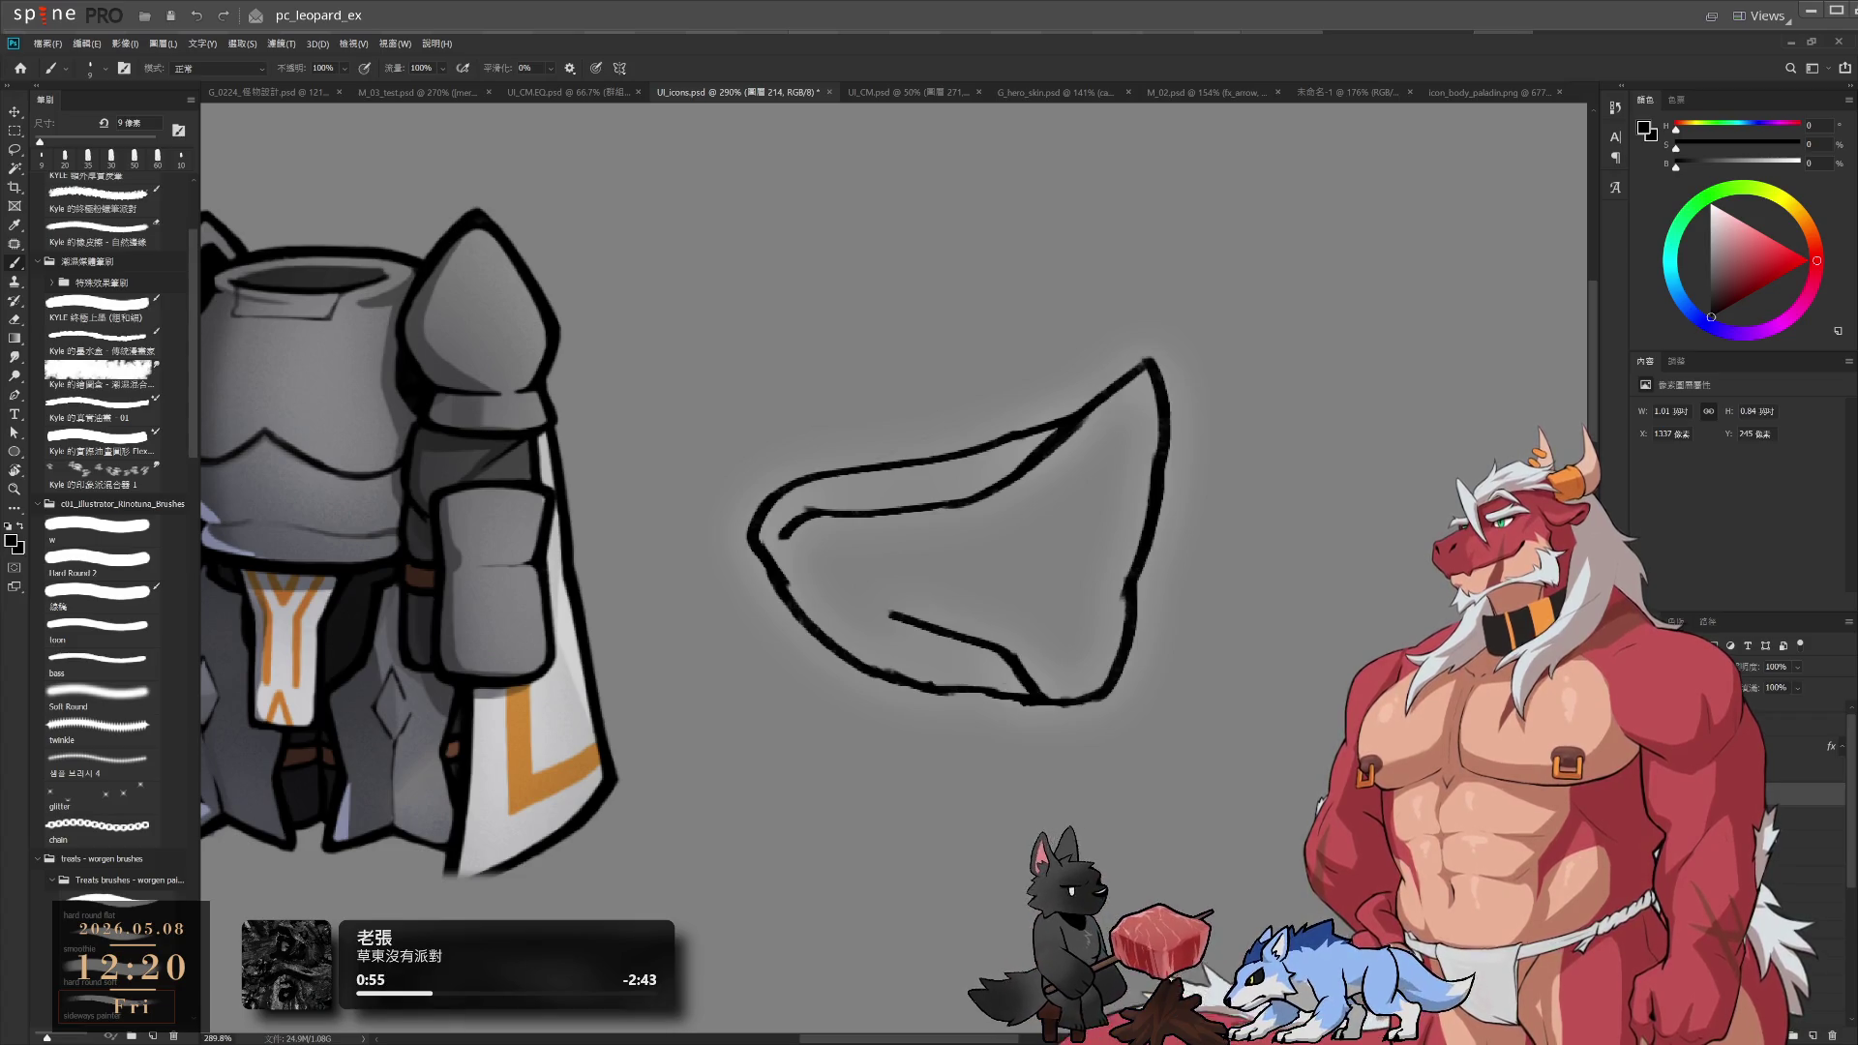
Erase most of the loincloth sketch with an enlarged eraser
{"action": "key", "text": "e"}
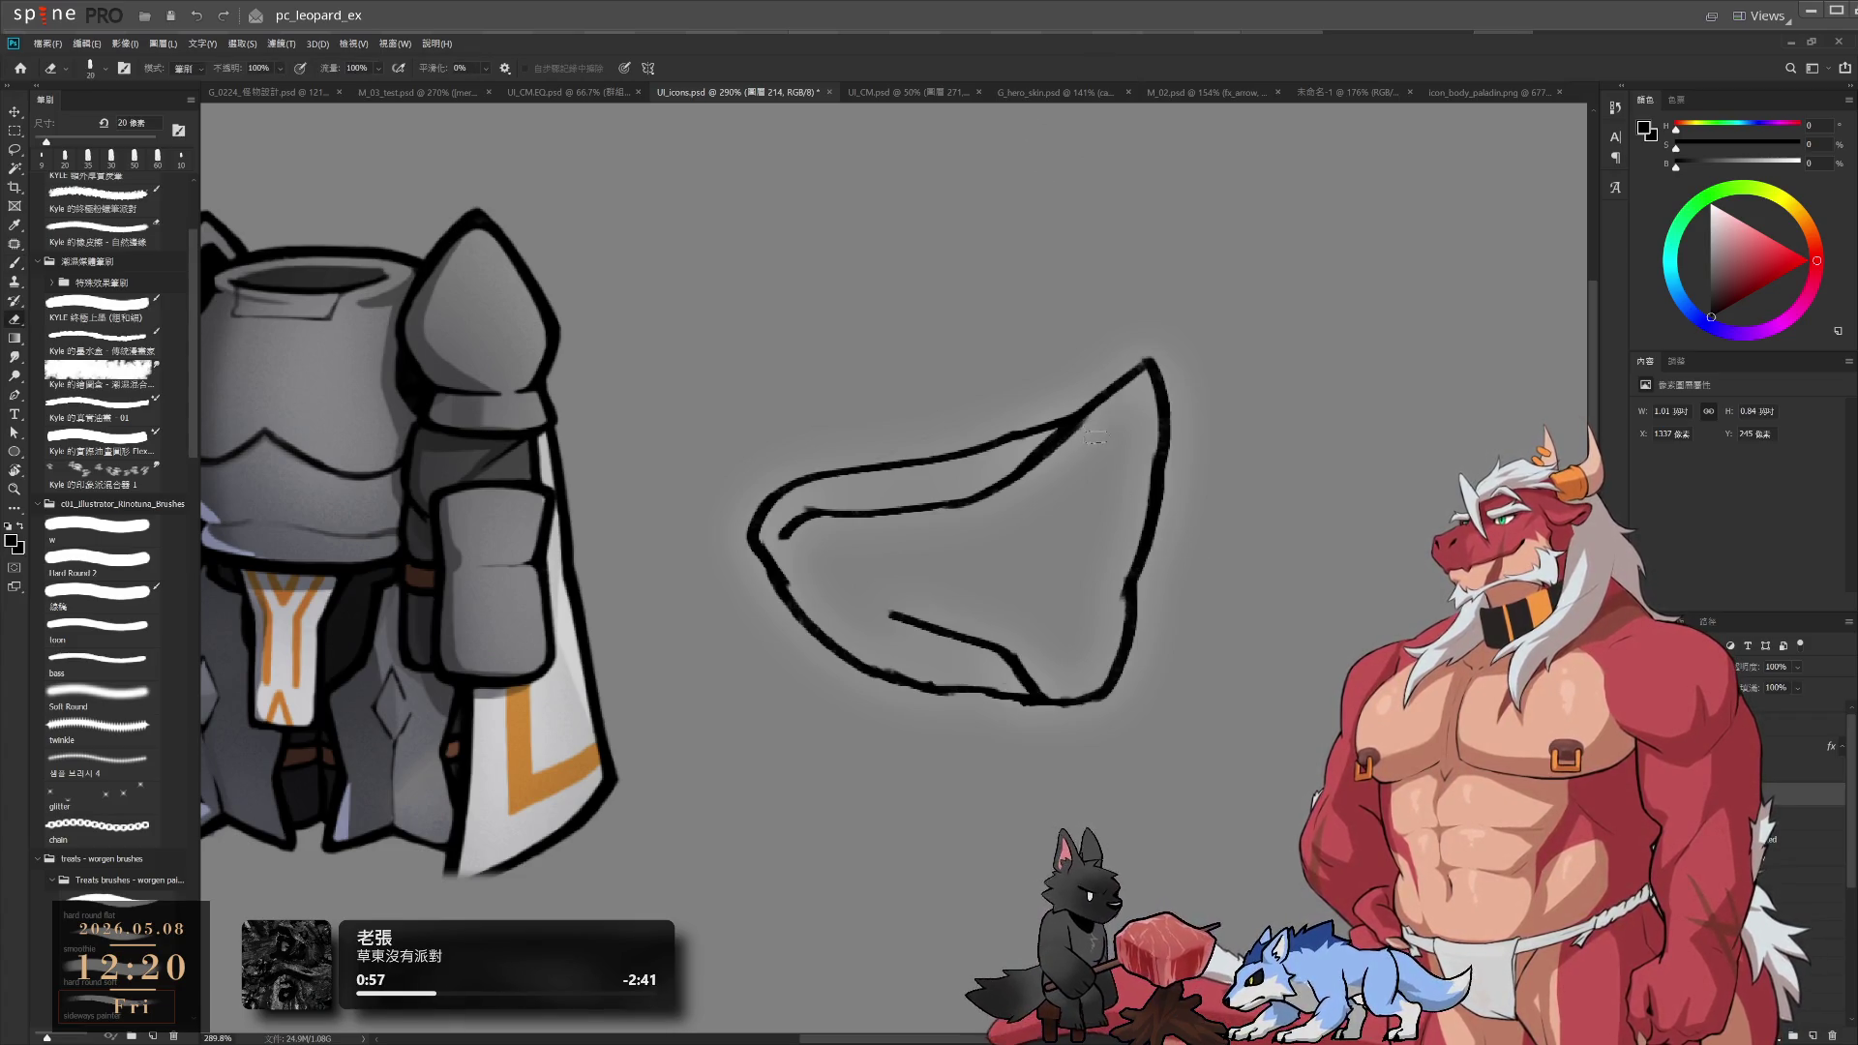
{"action": "mouse_move", "coordinate": [801, 470]}
{"action": "left_mouse_down"}
{"action": "mouse_move", "coordinate": [900, 668]}
{"action": "mouse_move", "coordinate": [1142, 581]}
{"action": "mouse_move", "coordinate": [1152, 388]}
{"action": "mouse_move", "coordinate": [1086, 446]}
{"action": "mouse_move", "coordinate": [933, 403]}
{"action": "mouse_move", "coordinate": [864, 529]}
{"action": "left_mouse_up"}
{"action": "key", "text": "bracketright"}
{"action": "key", "text": "bracketright"}
{"action": "key", "text": "bracketright"}
{"action": "key", "text": "b"}
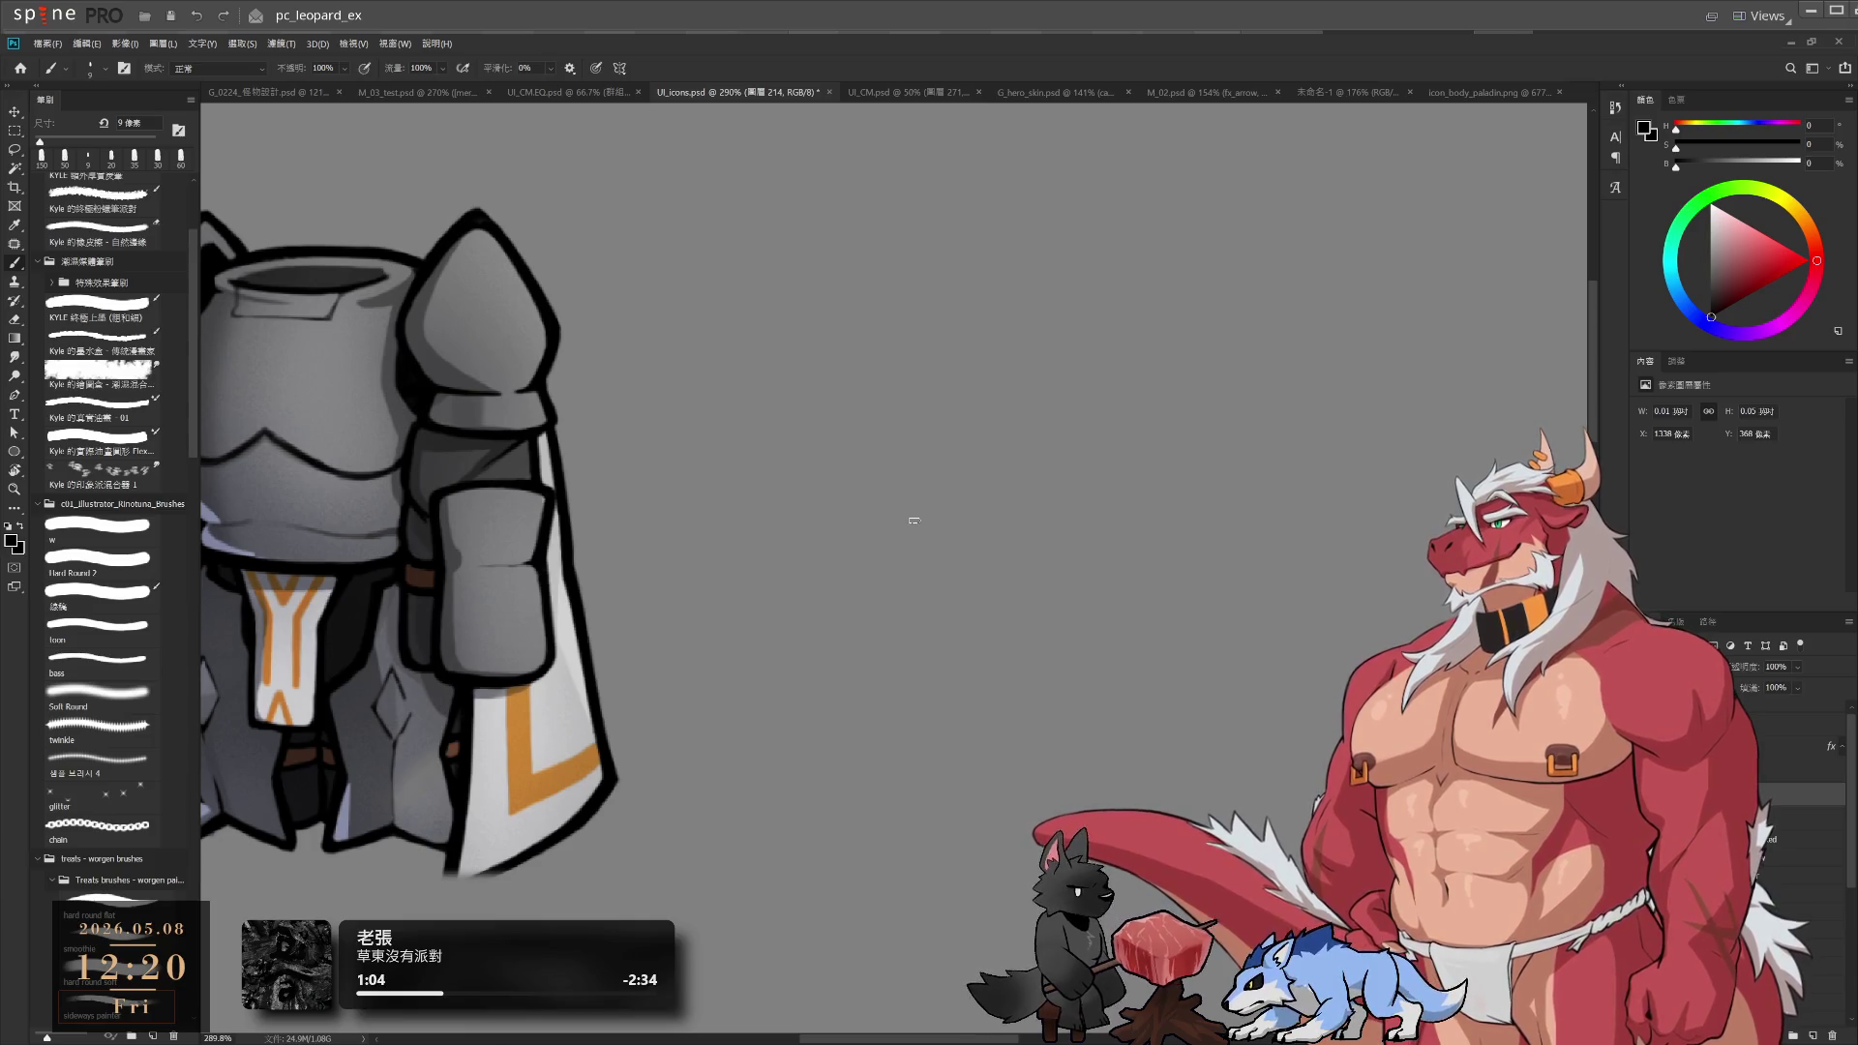
Draw a new top edge, a left side and a smooth right-side curve meeting at the bottom
{"action": "left_click_drag", "start_coordinate": [789, 511], "coordinate": [1074, 545]}
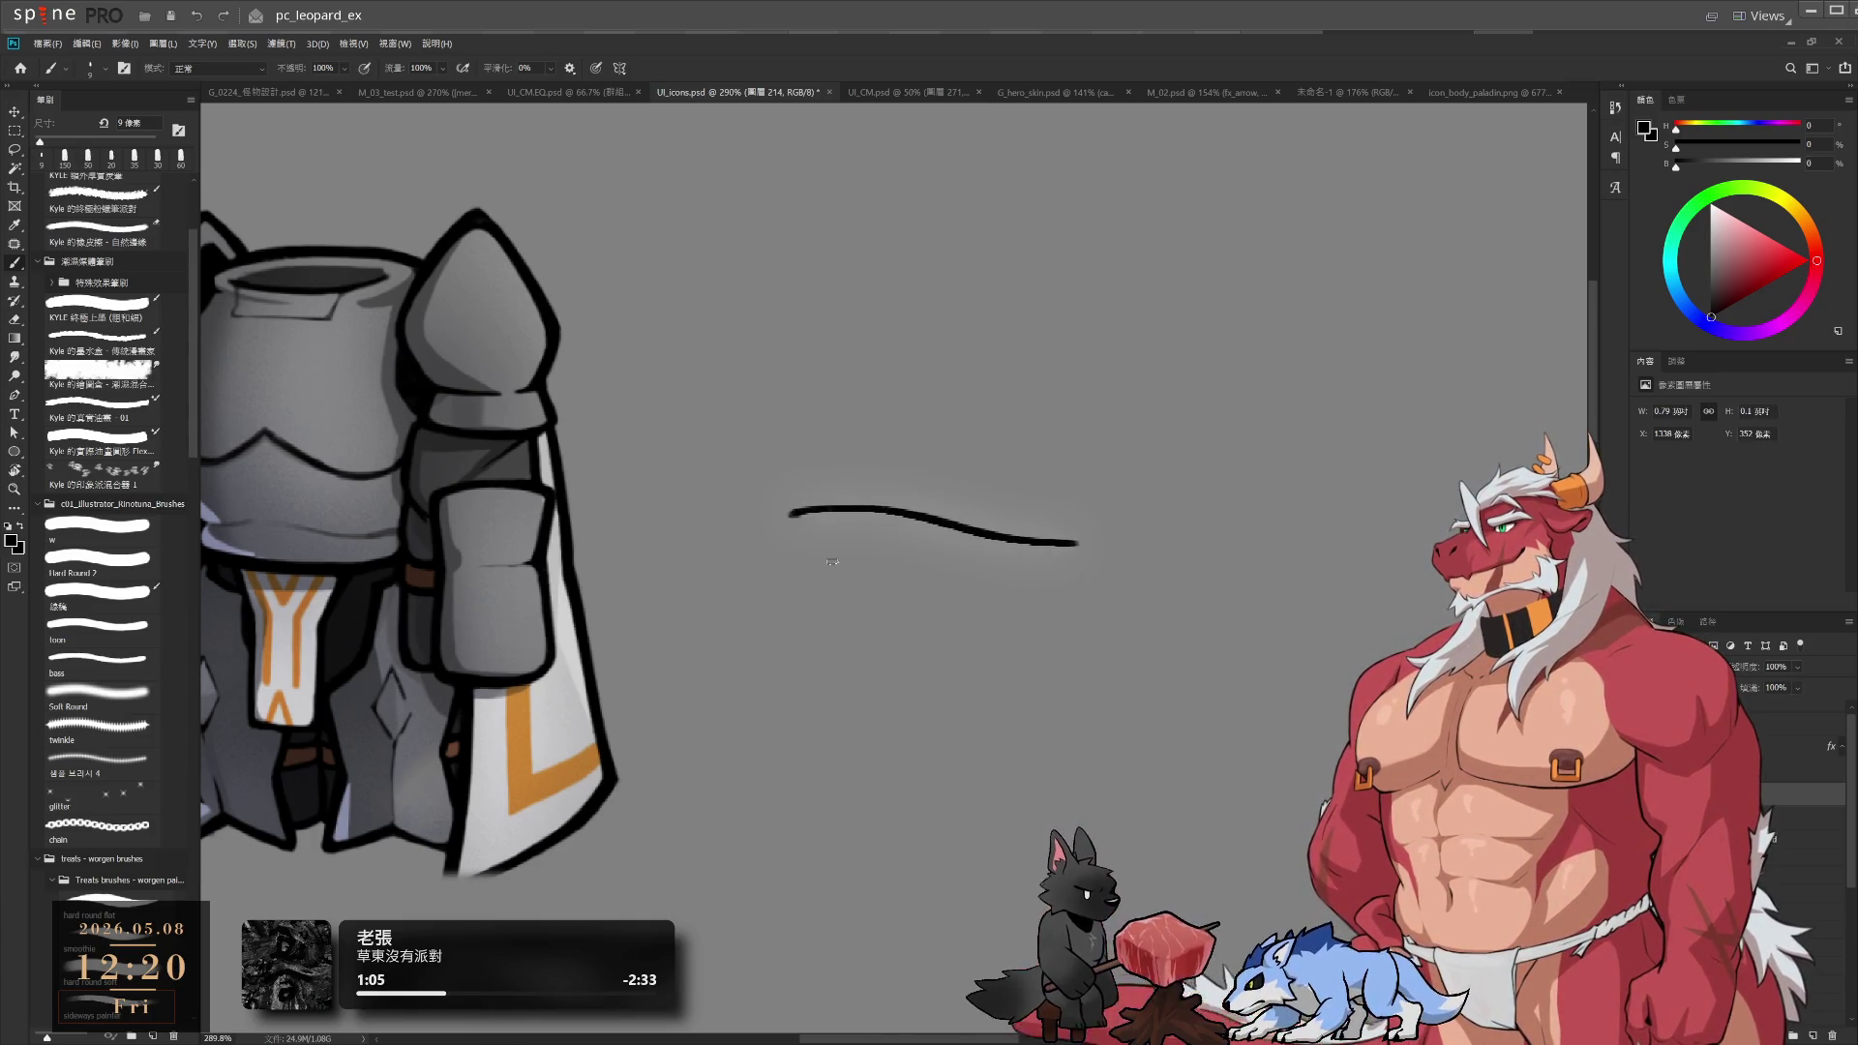
{"action": "mouse_move", "coordinate": [824, 573]}
{"action": "left_mouse_down"}
{"action": "mouse_move", "coordinate": [1026, 649]}
{"action": "mouse_move", "coordinate": [962, 666]}
{"action": "left_mouse_up"}
{"action": "key", "text": "ctrl+z"}
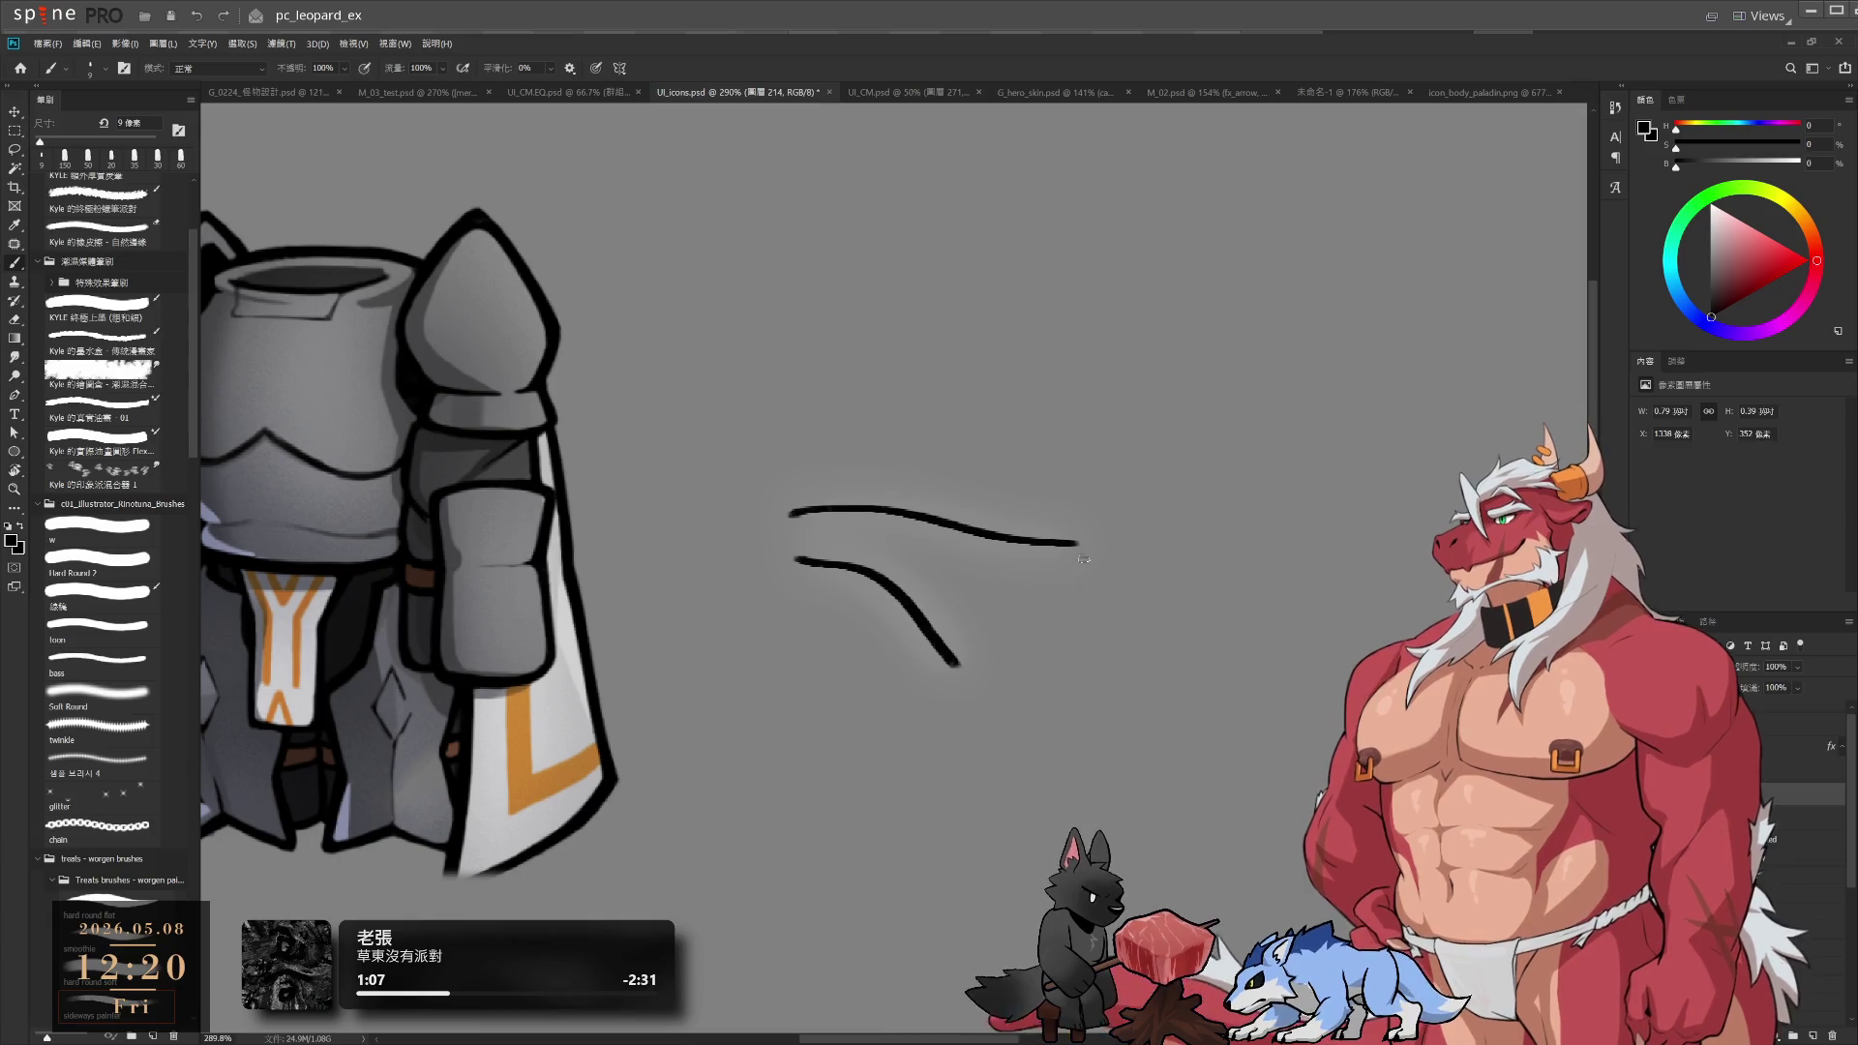
{"action": "mouse_move", "coordinate": [1057, 545]}
{"action": "left_mouse_down"}
{"action": "mouse_move", "coordinate": [1131, 515]}
{"action": "mouse_move", "coordinate": [1142, 564]}
{"action": "mouse_move", "coordinate": [997, 715]}
{"action": "left_mouse_up"}
{"action": "key", "text": "ctrl+z"}
{"action": "left_click_drag", "start_coordinate": [1103, 605], "coordinate": [997, 733]}
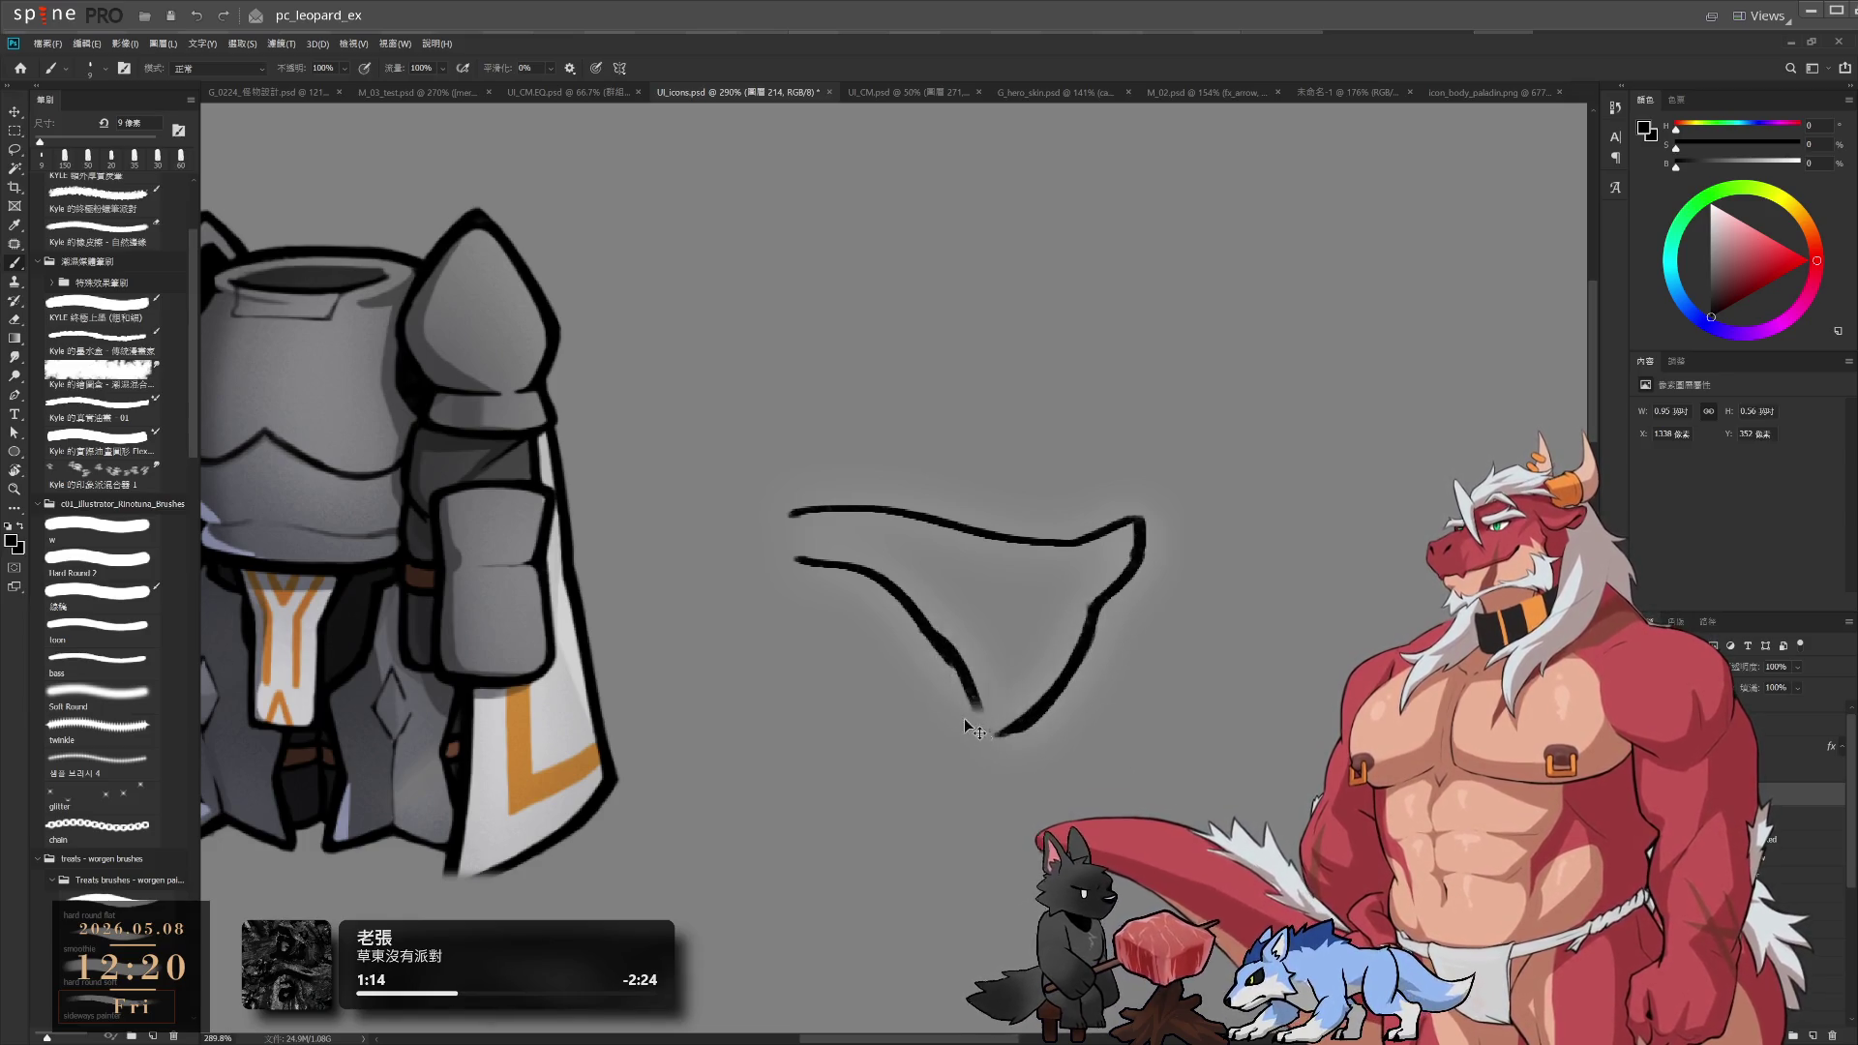
{"action": "mouse_move", "coordinate": [944, 653]}
{"action": "left_mouse_down"}
{"action": "mouse_move", "coordinate": [976, 739]}
{"action": "mouse_move", "coordinate": [1024, 723]}
{"action": "left_mouse_up"}
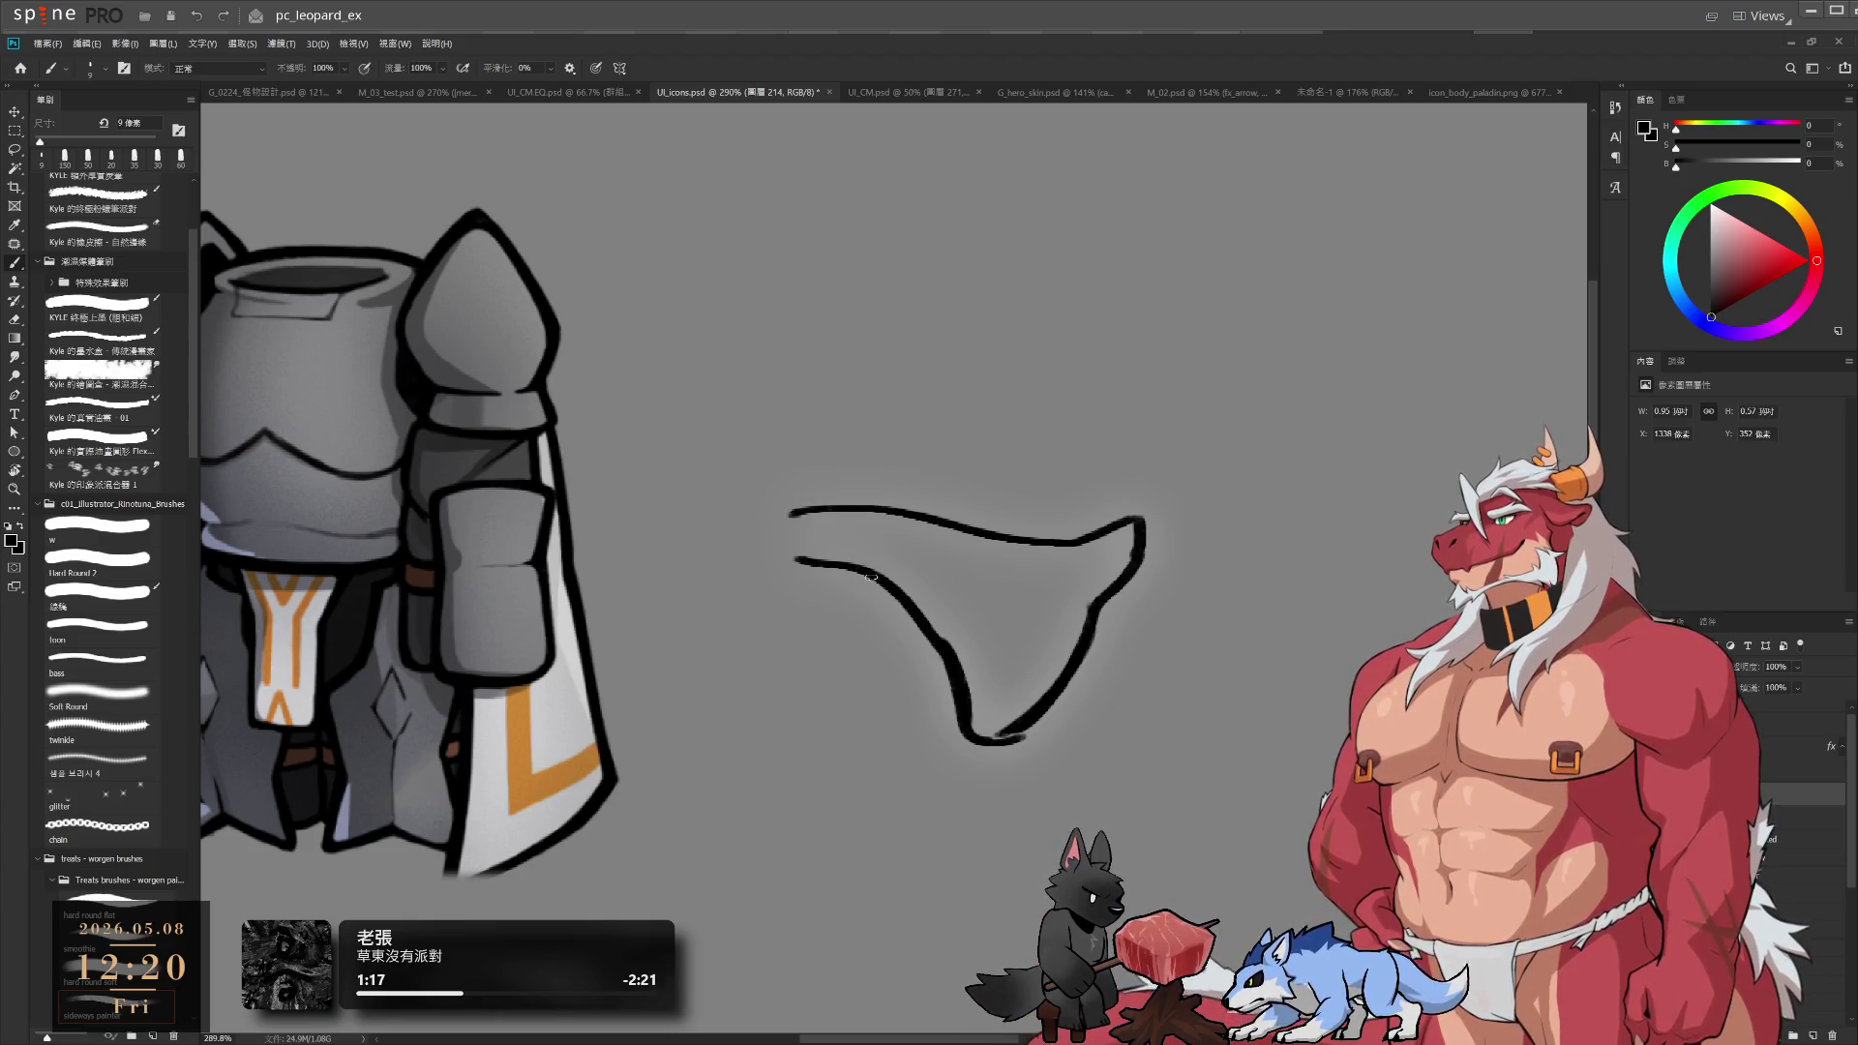
Clean the lower-left tip, then redraw the left side and bottom curve, thickening the lower-left line
{"action": "key", "text": "e"}
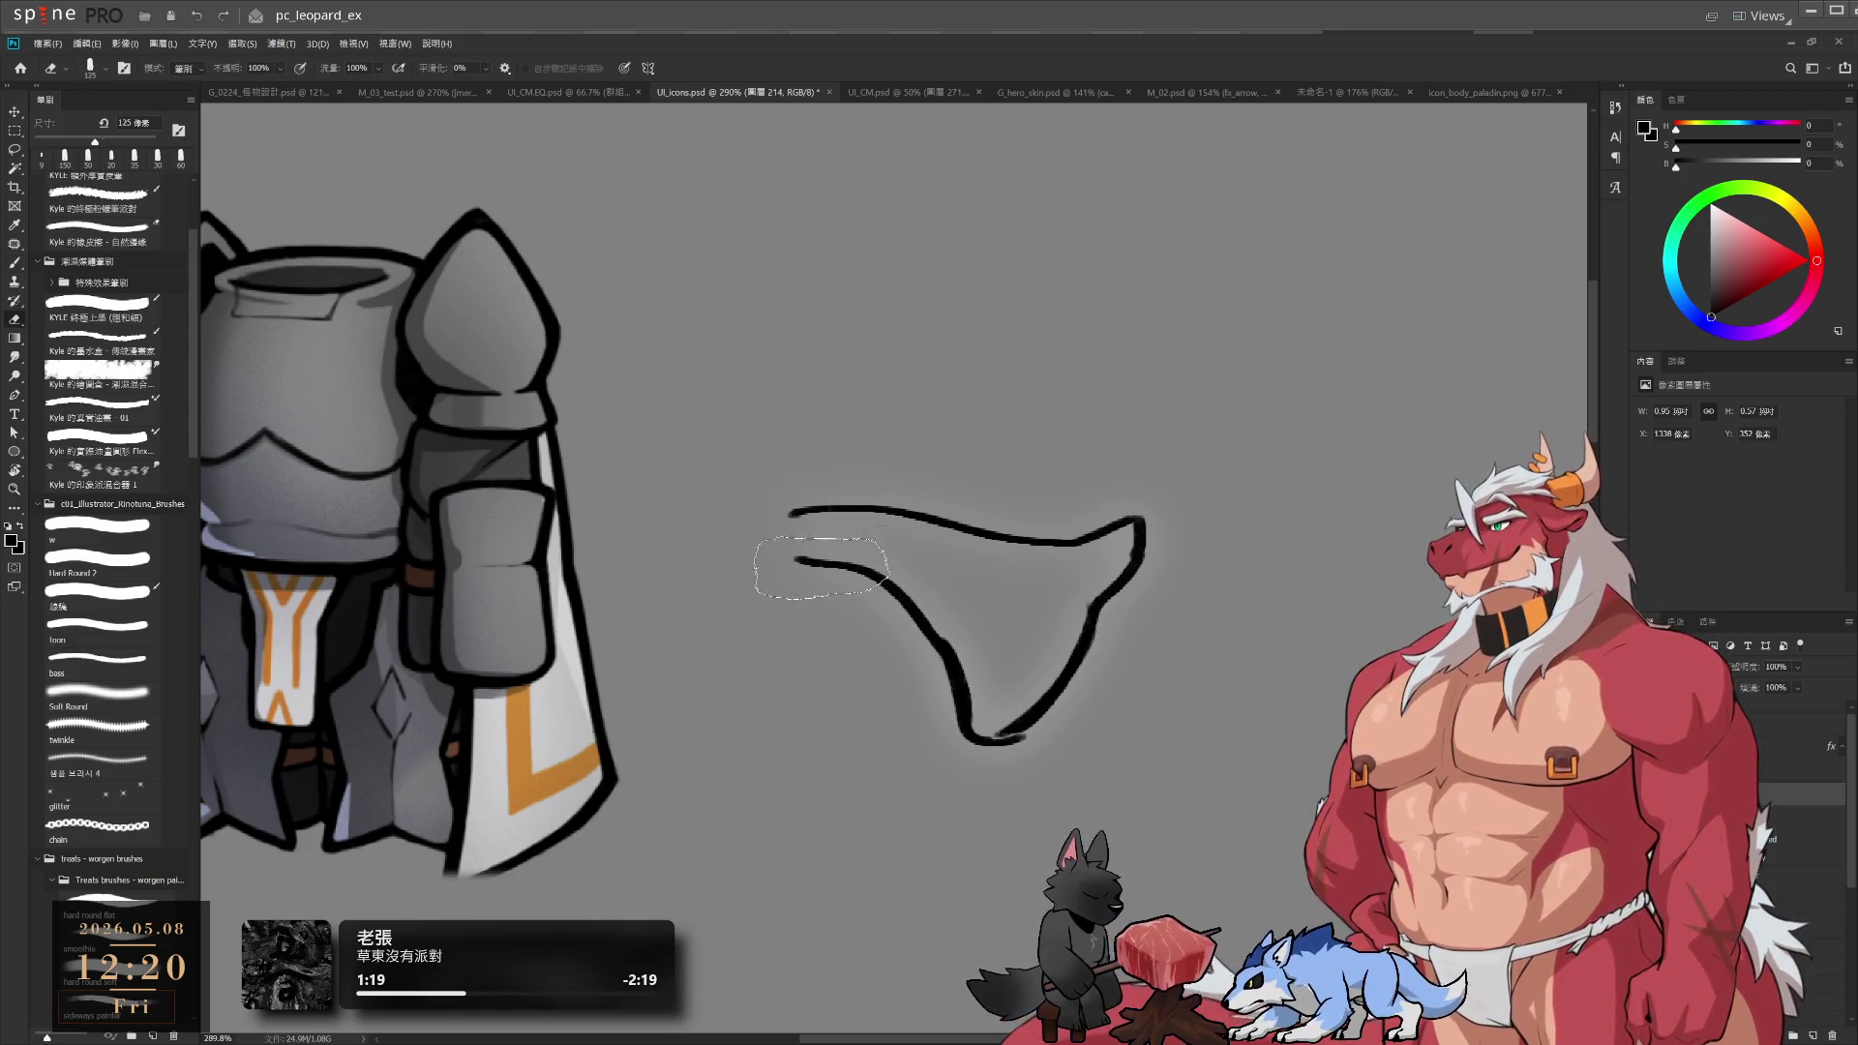
{"action": "mouse_move", "coordinate": [791, 559]}
{"action": "left_mouse_down"}
{"action": "mouse_move", "coordinate": [825, 545]}
{"action": "mouse_move", "coordinate": [792, 579]}
{"action": "mouse_move", "coordinate": [874, 749]}
{"action": "left_mouse_up"}
{"action": "key", "text": "b"}
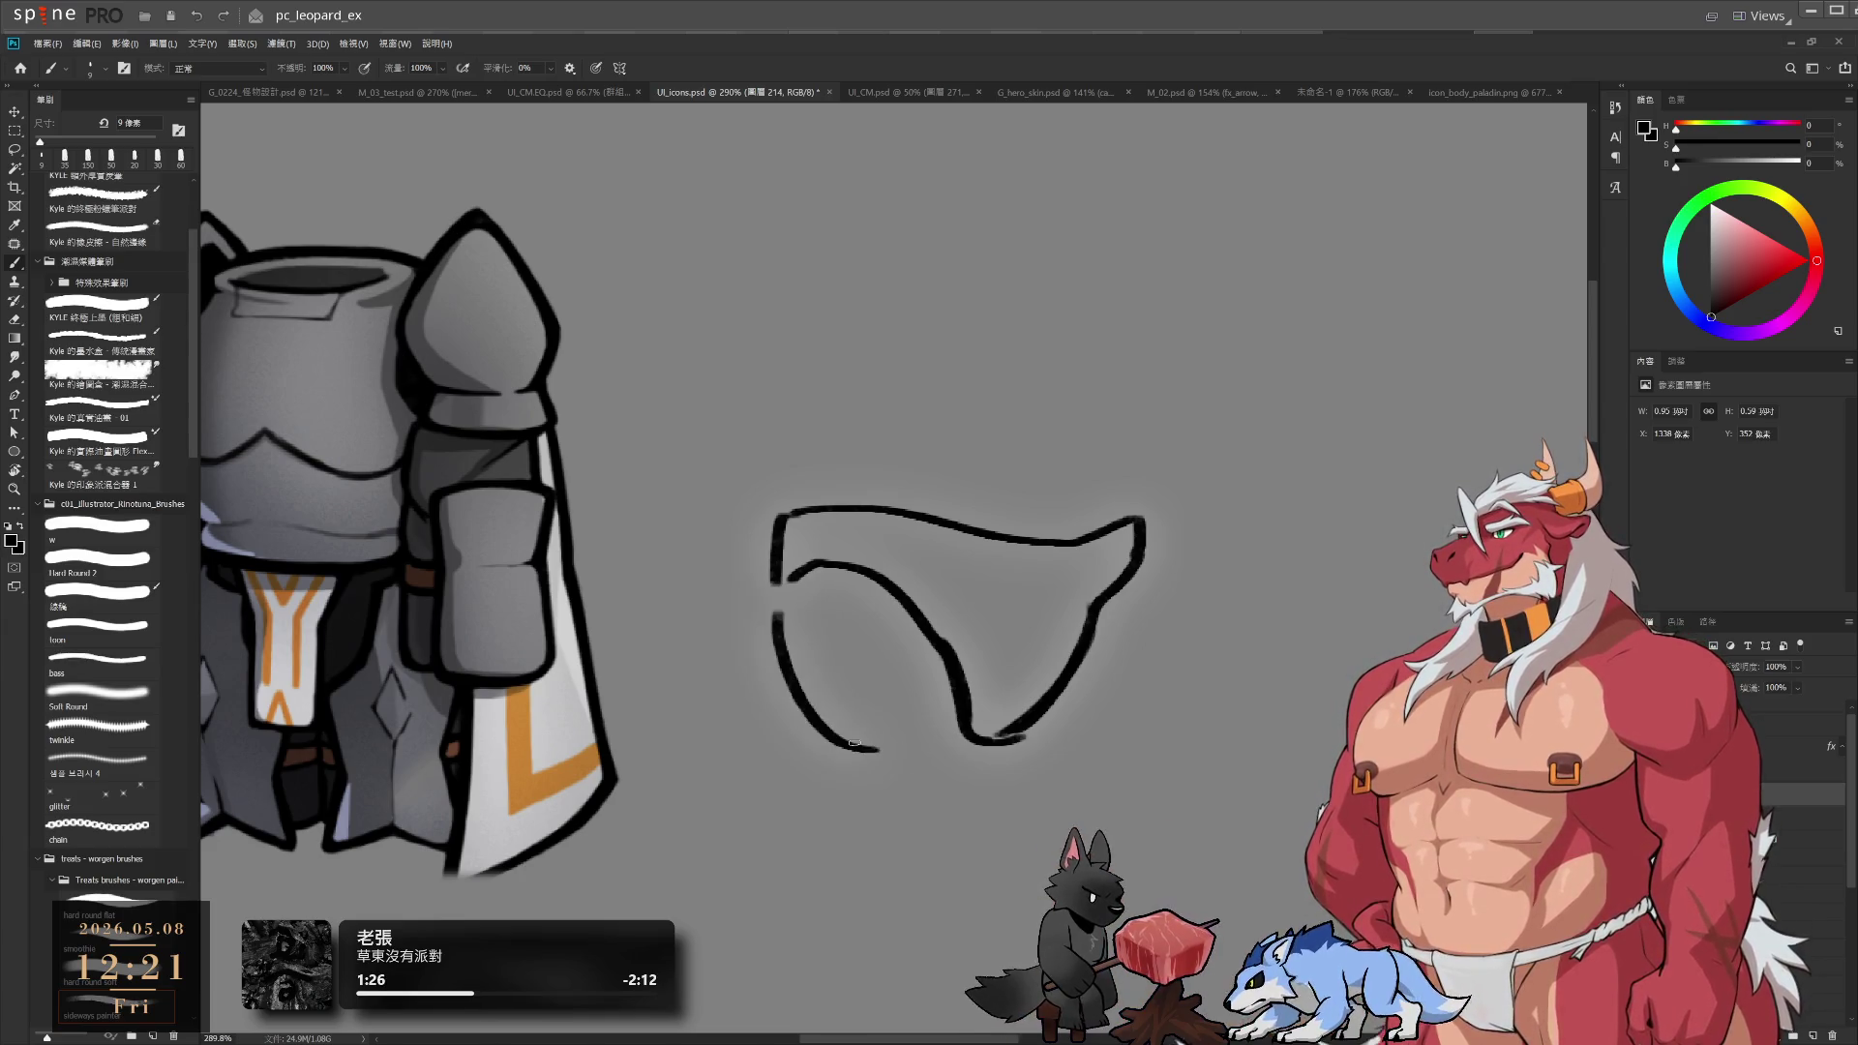
{"action": "key", "text": "ctrl+z"}
{"action": "mouse_move", "coordinate": [777, 581]}
{"action": "left_mouse_down"}
{"action": "mouse_move", "coordinate": [879, 715]}
{"action": "mouse_move", "coordinate": [963, 740]}
{"action": "left_mouse_up"}
{"action": "key", "text": "ctrl+z"}
{"action": "key", "text": "ctrl+z"}
{"action": "left_click_drag", "start_coordinate": [804, 685], "coordinate": [963, 738]}
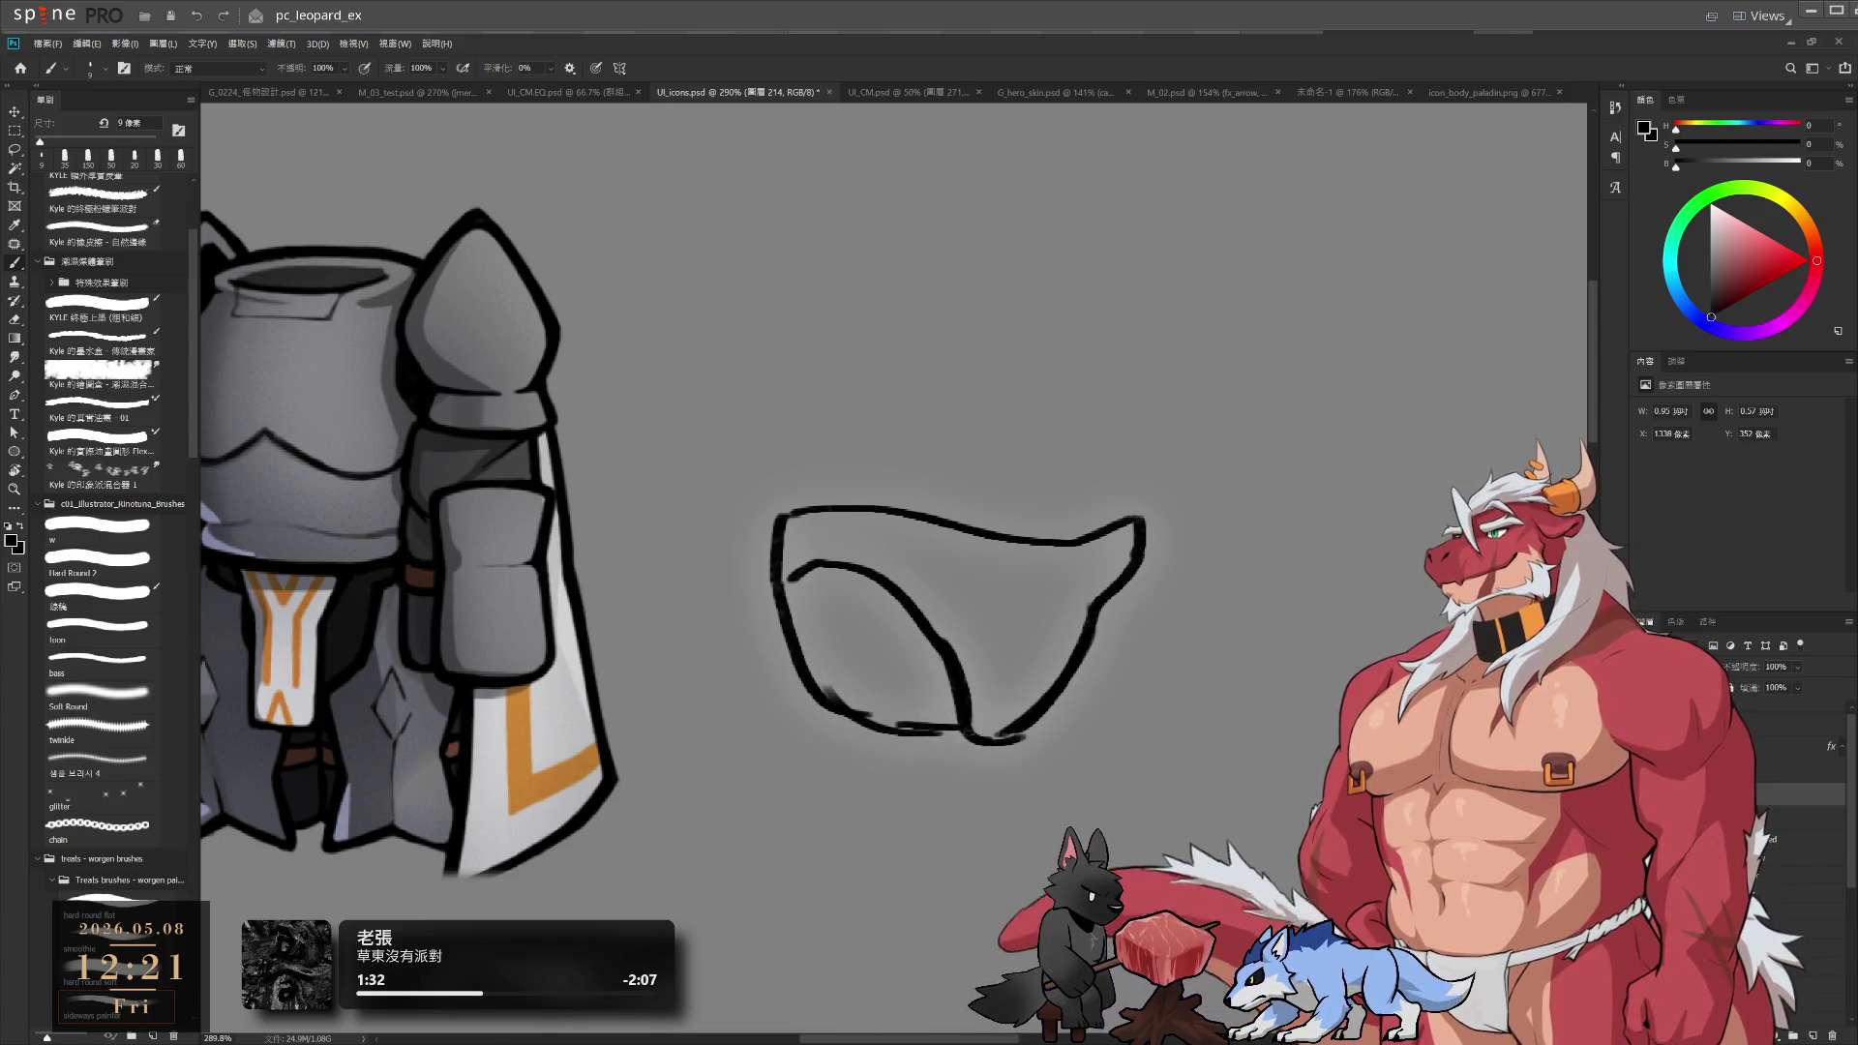
{"action": "key", "text": "e"}
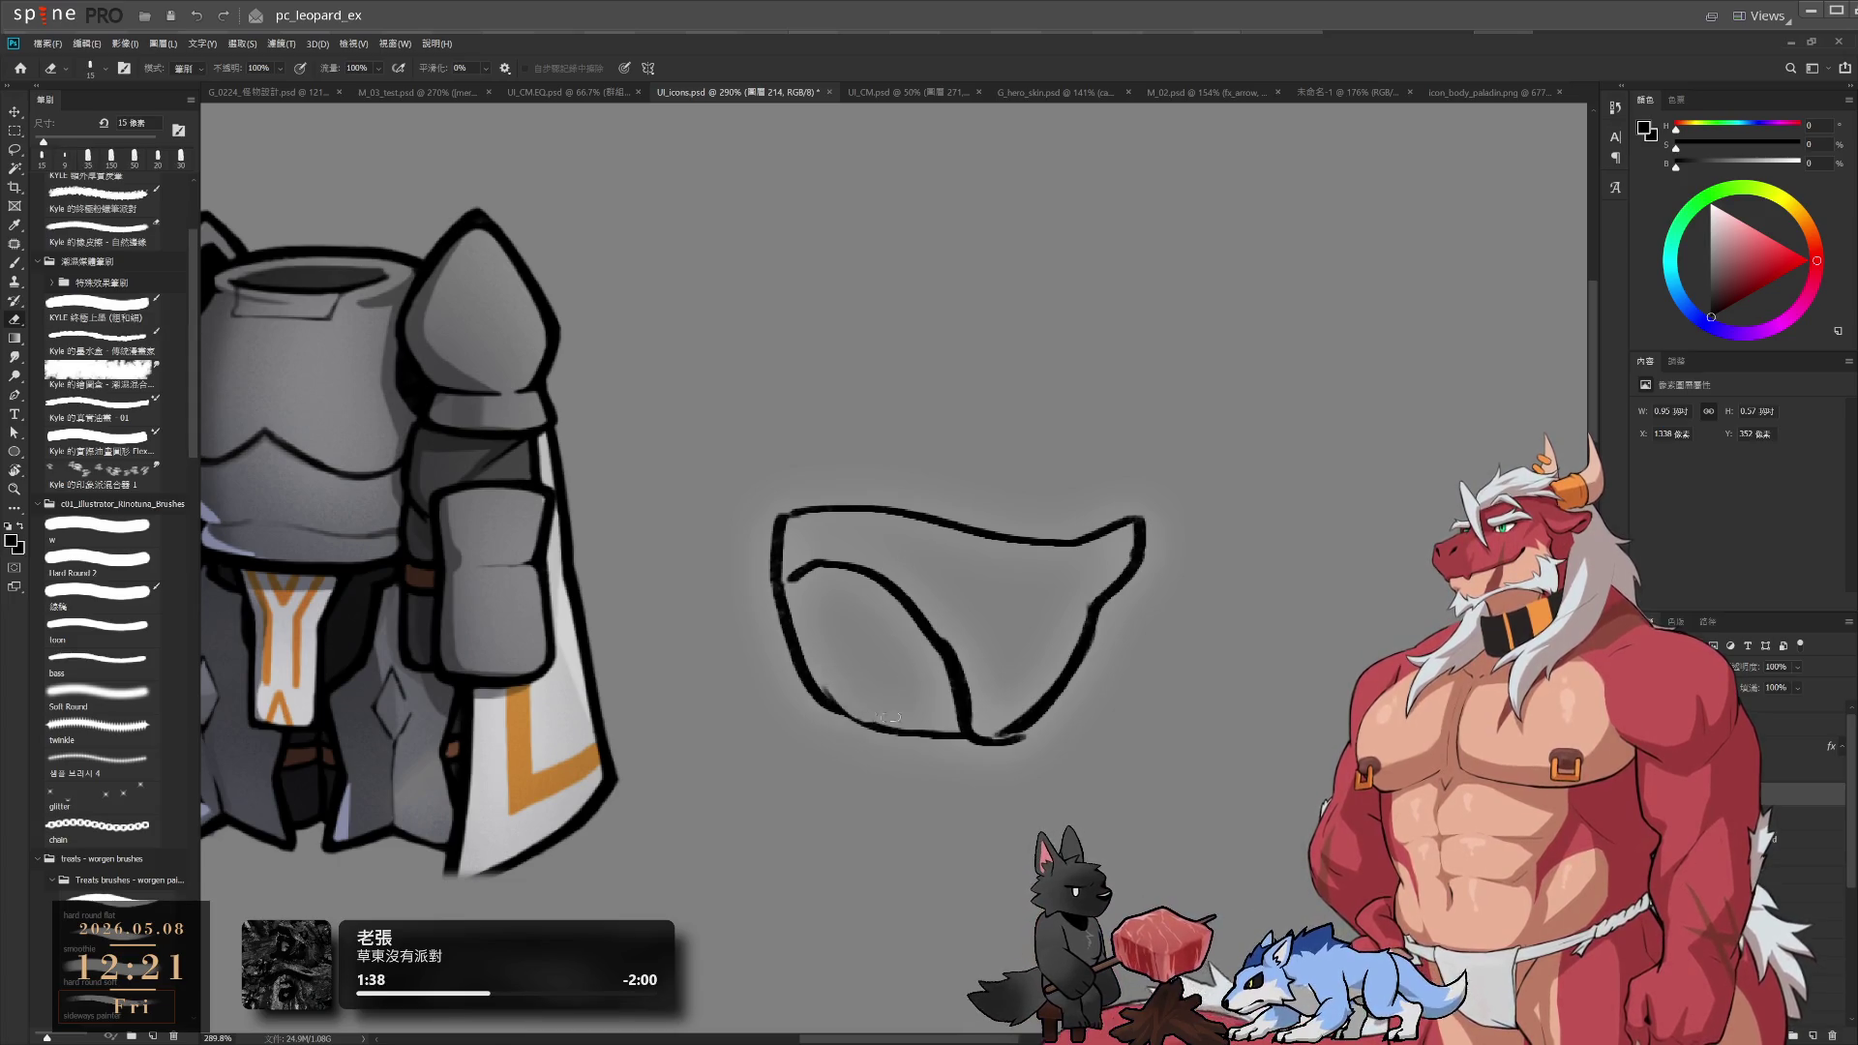
{"action": "key", "text": "b"}
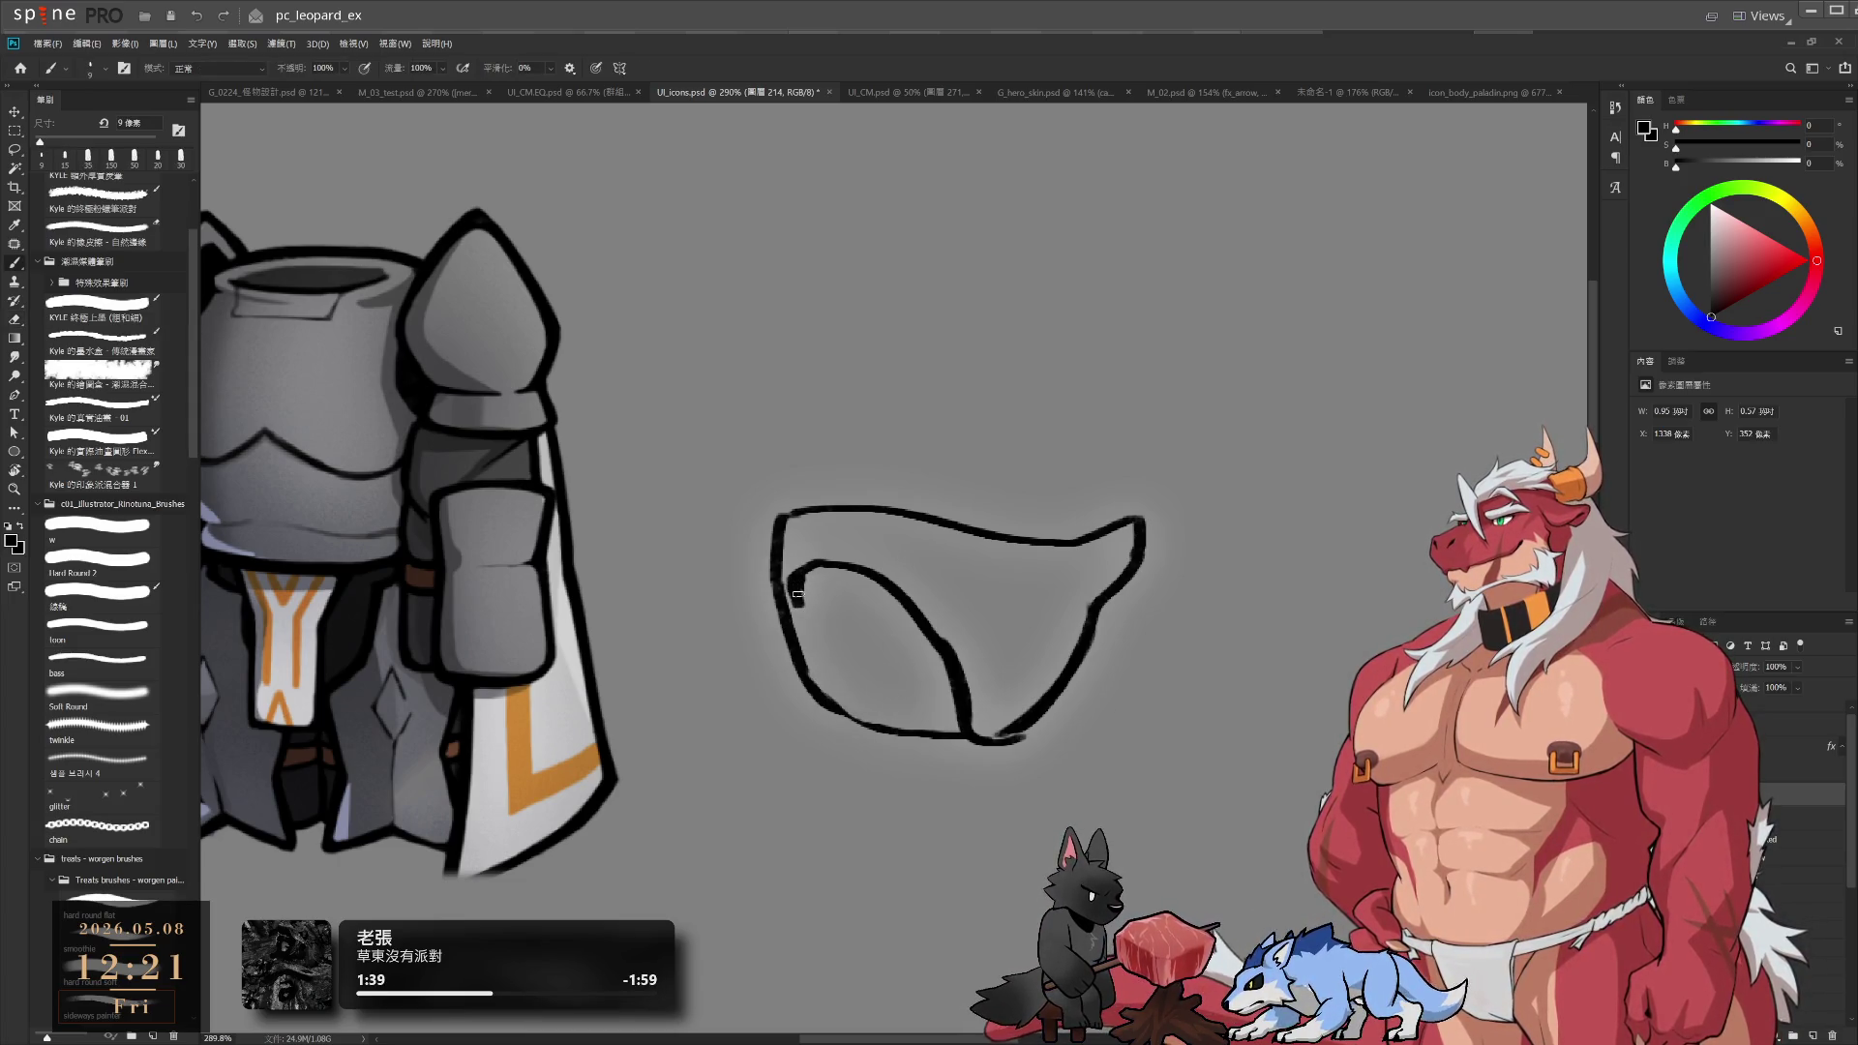
{"action": "left_click_drag", "start_coordinate": [798, 595], "coordinate": [796, 610]}
{"action": "key", "text": "e"}
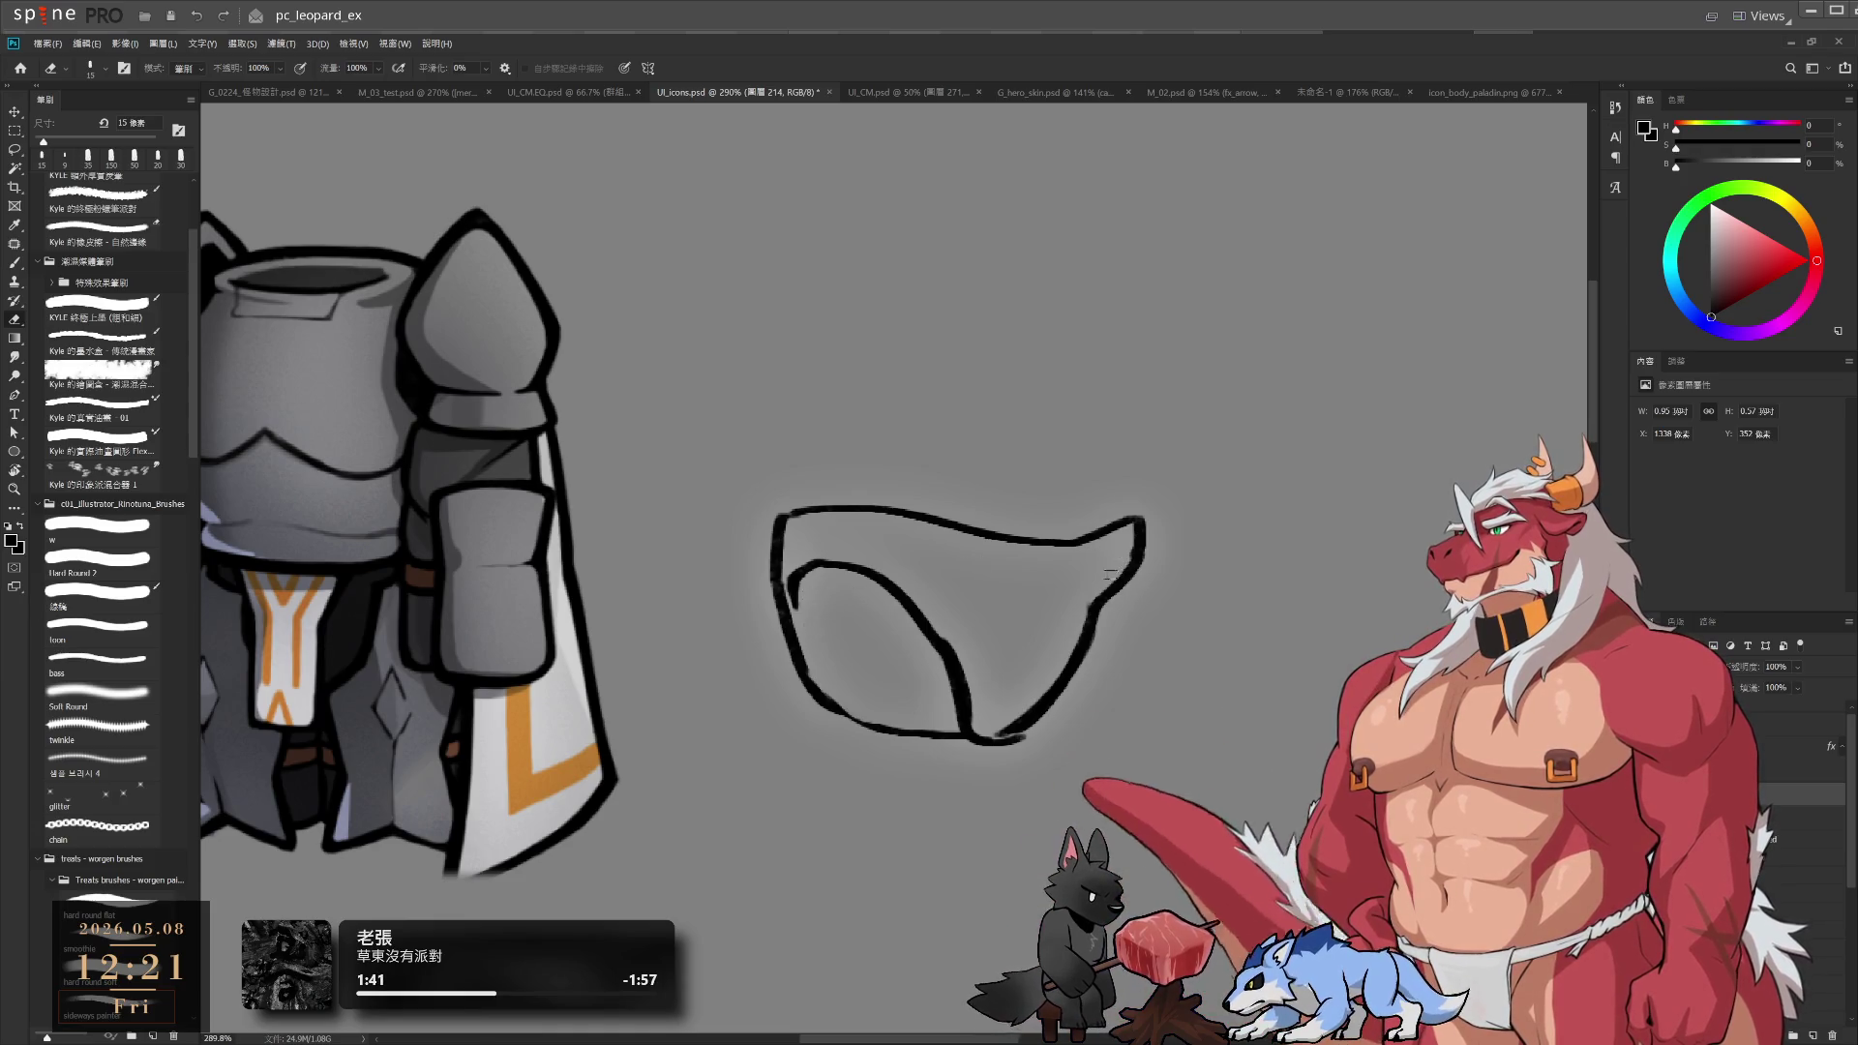
{"action": "key", "text": "ctrl+t"}
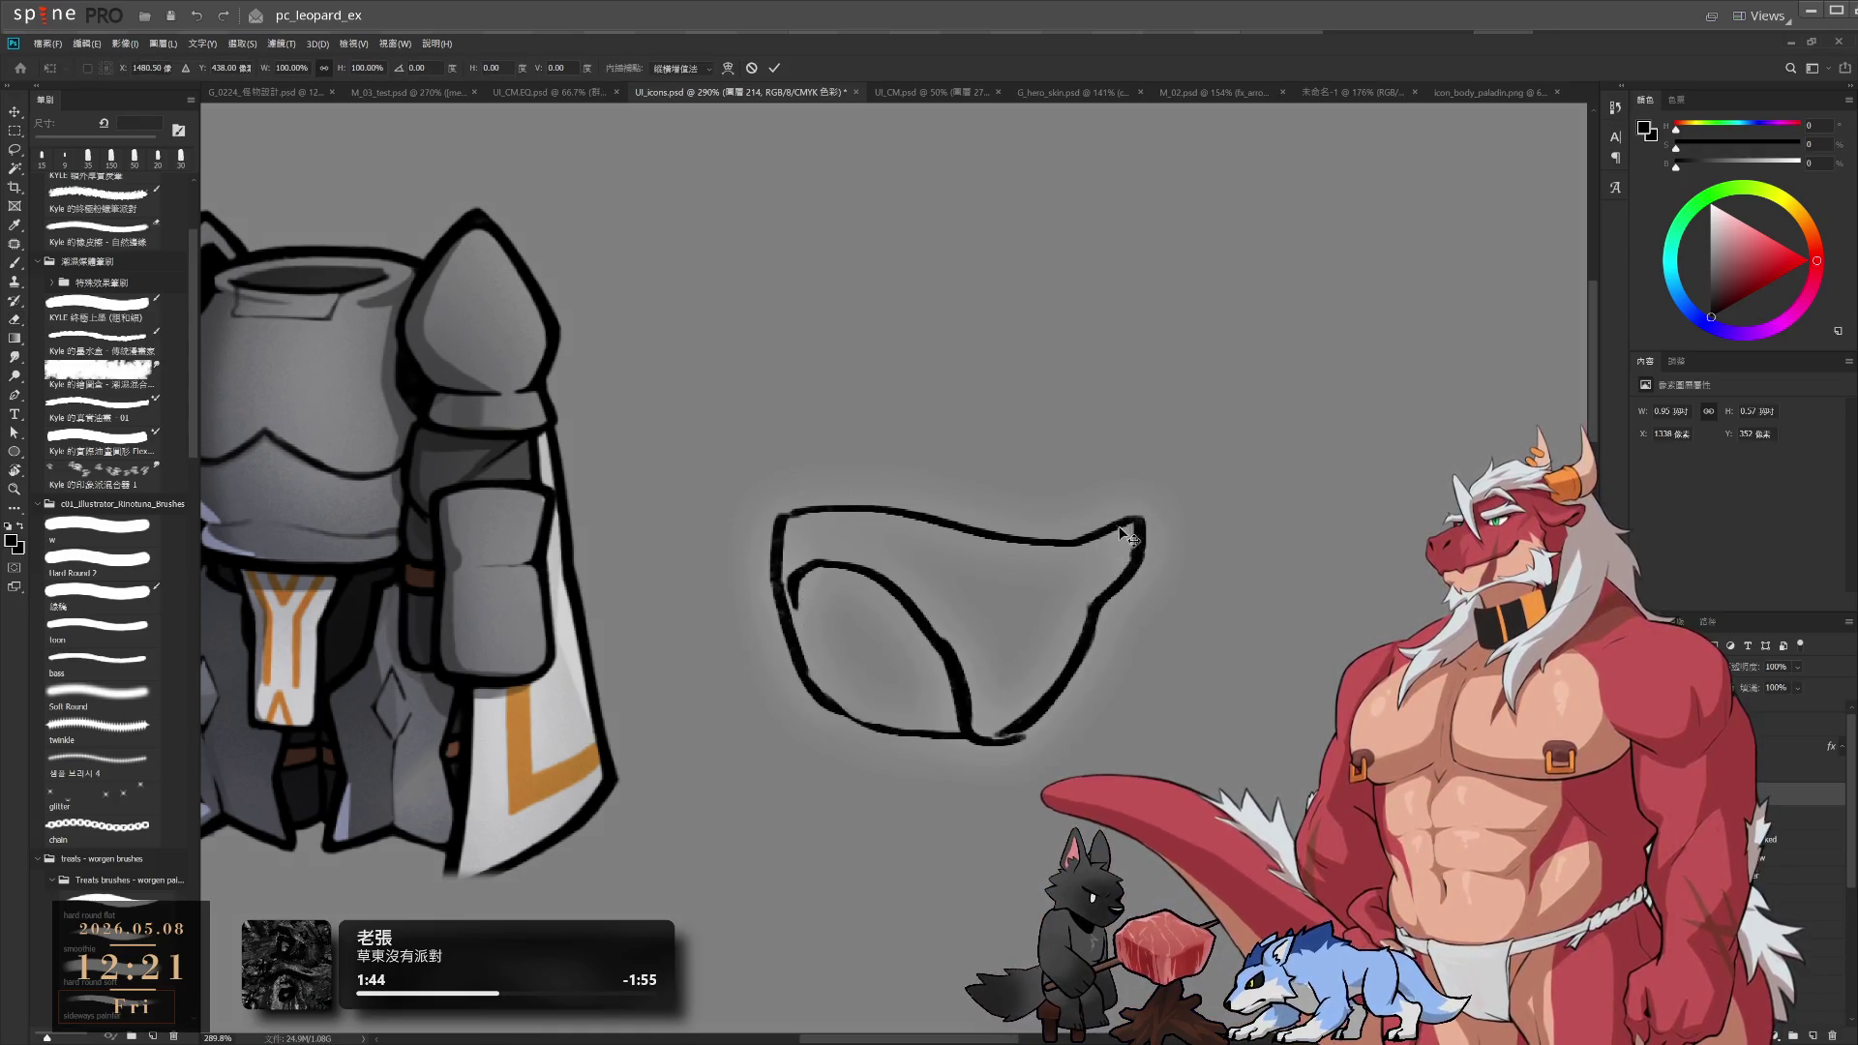
Try stretching the outline with Free Transform, then reset it to 100% and commit
{"action": "left_click_drag", "start_coordinate": [1141, 627], "coordinate": [1179, 625]}
{"action": "key", "text": "ctrl+z"}
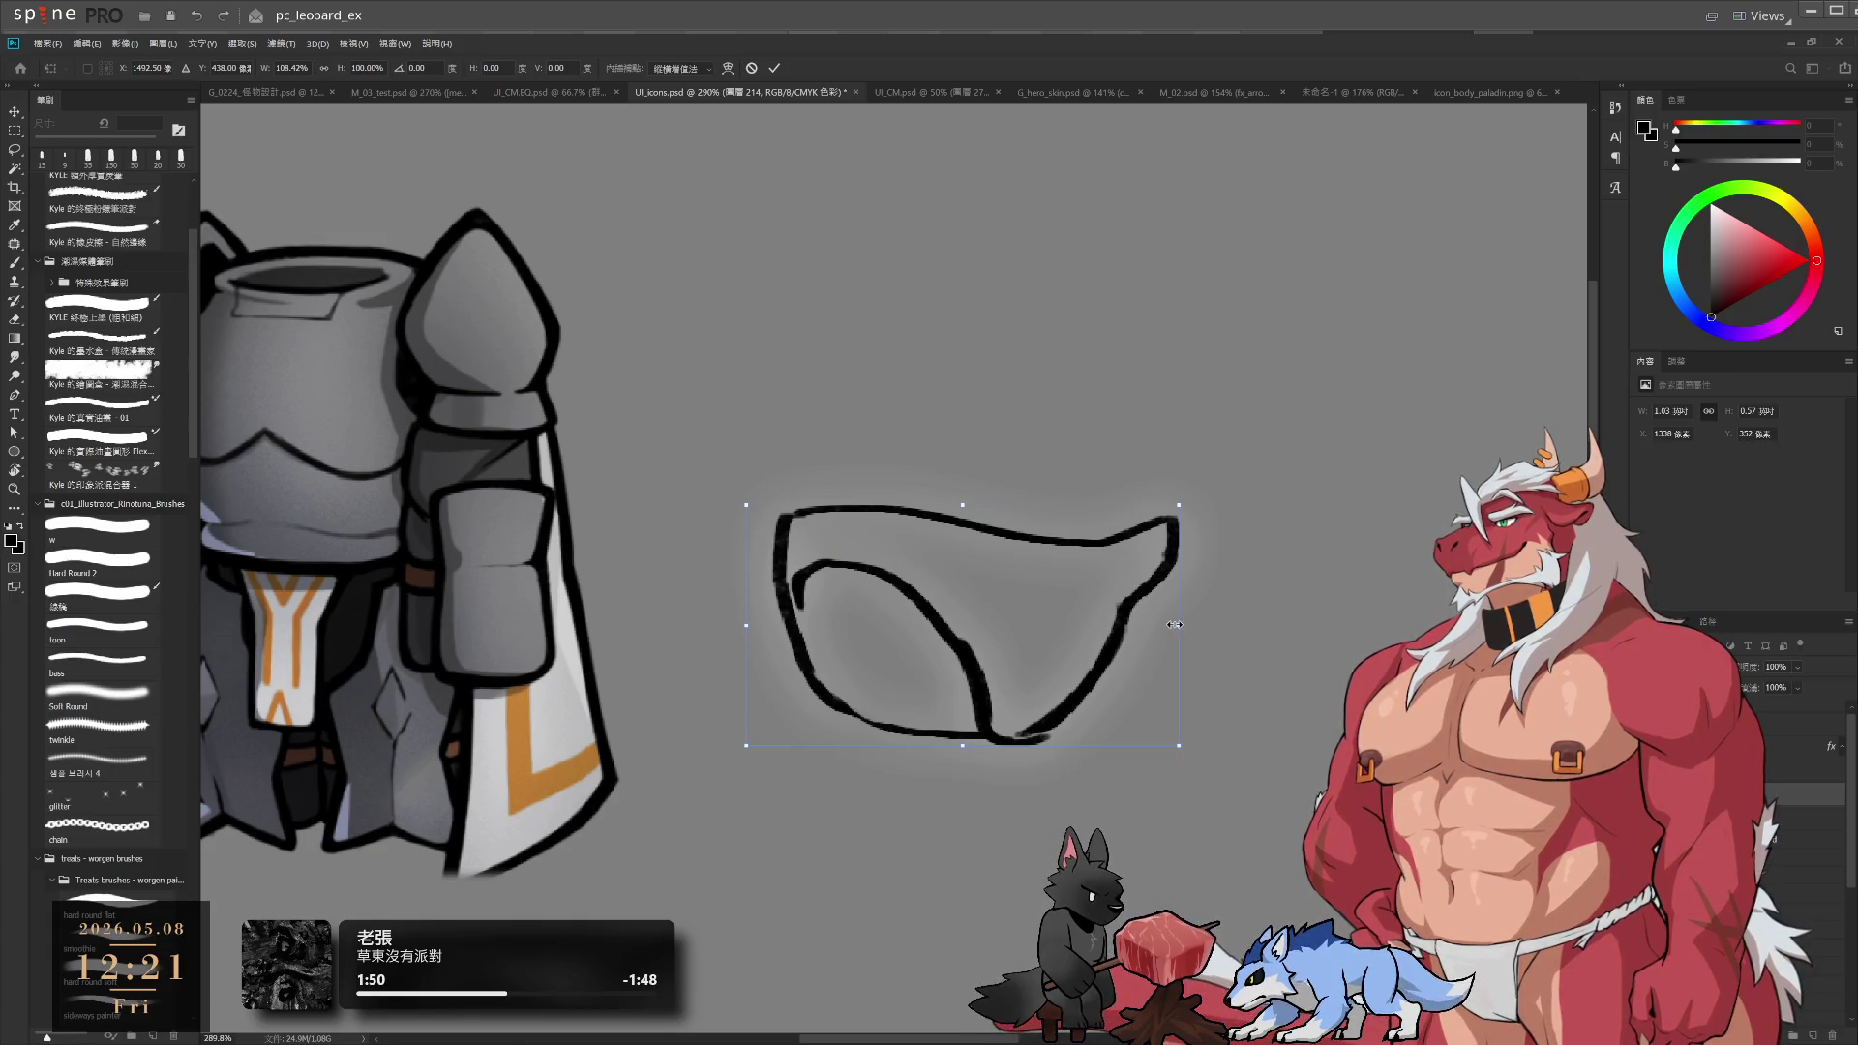
{"action": "key", "text": "Return"}
Retouch the lower-right line end with a smaller brush and lighten part of the inner curve
{"action": "key", "text": "bracketleft"}
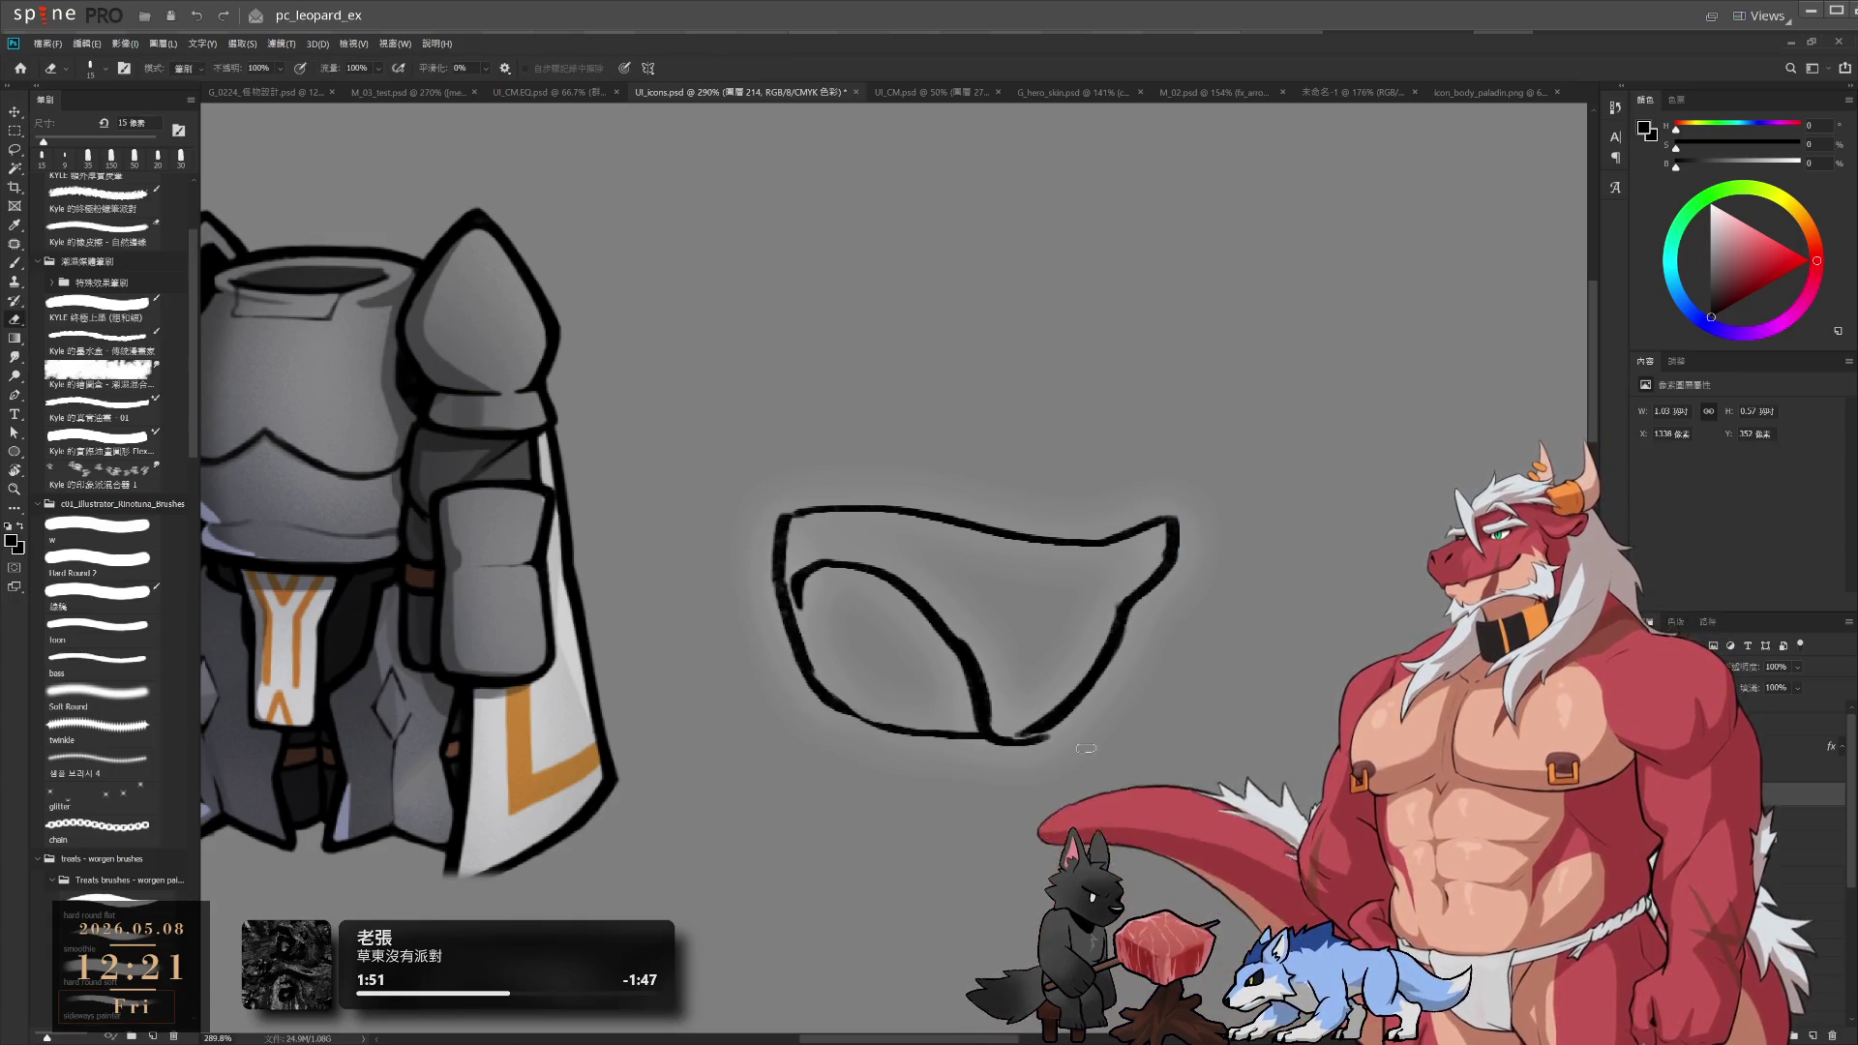
{"action": "key", "text": "b"}
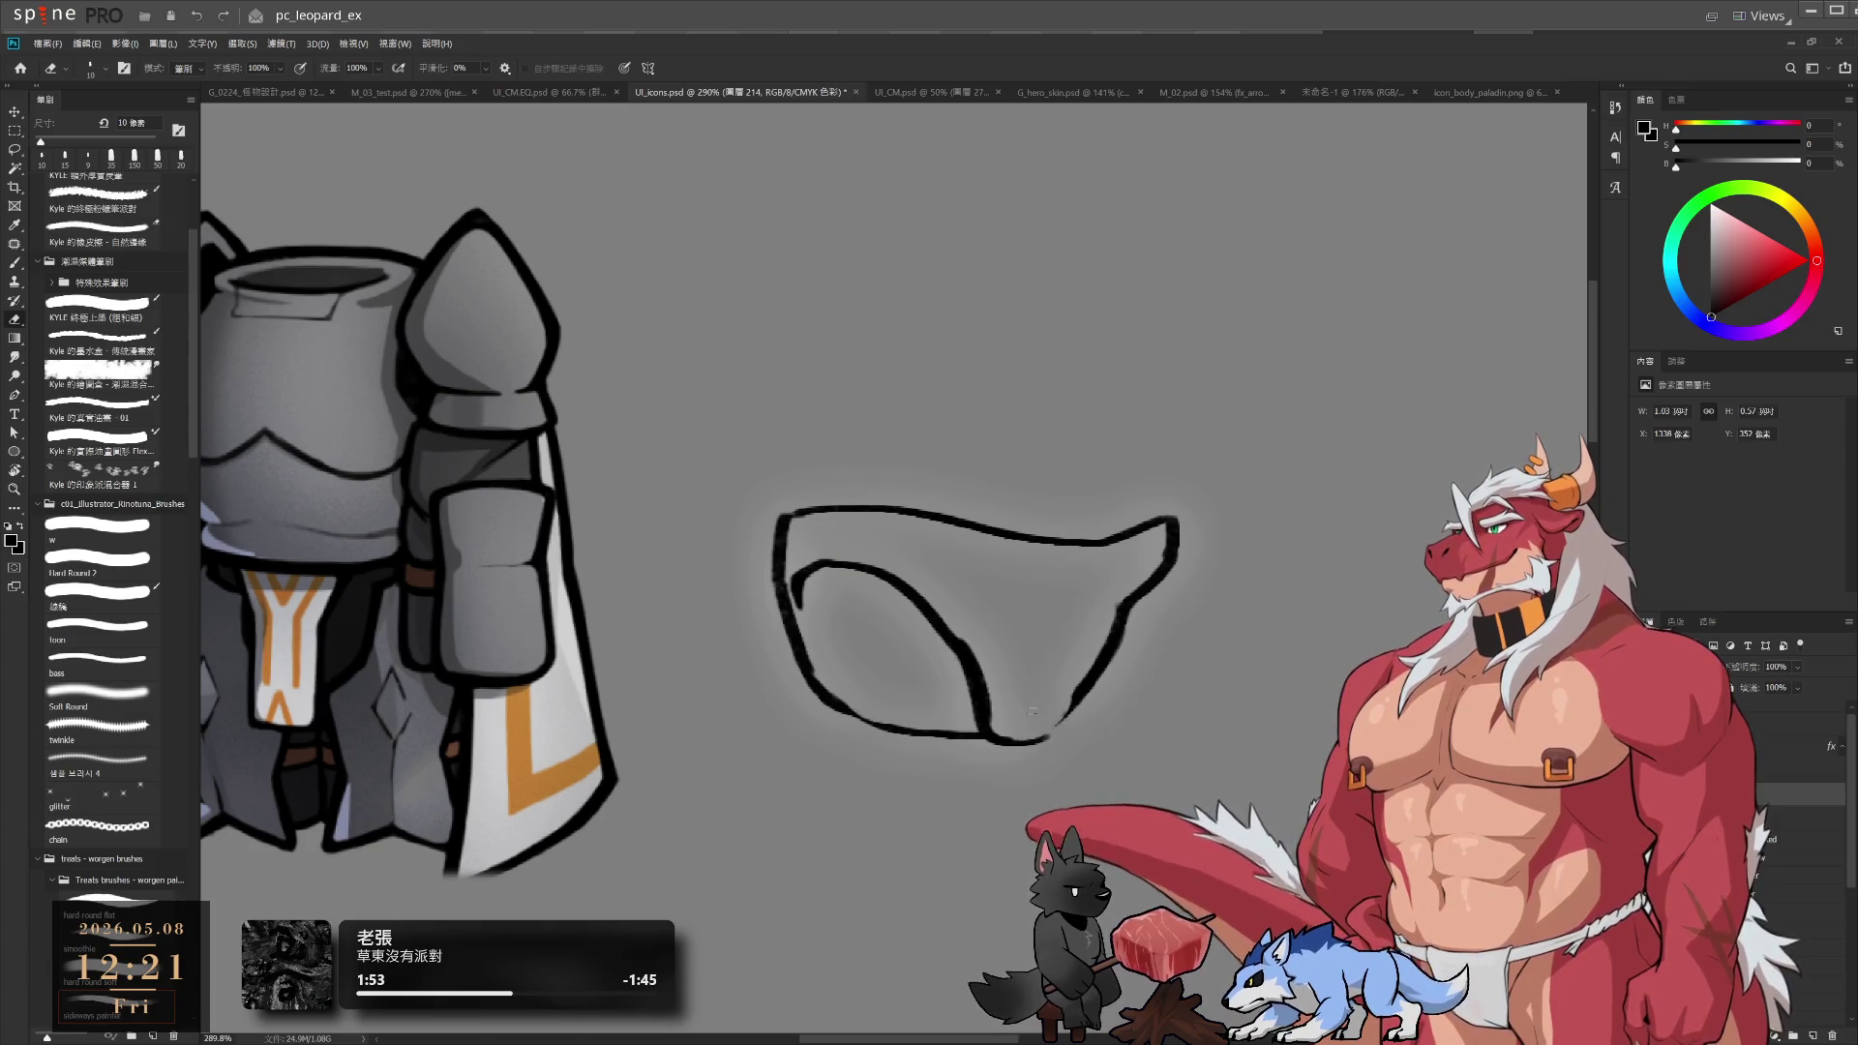
{"action": "mouse_move", "coordinate": [1082, 691]}
{"action": "left_mouse_down"}
{"action": "mouse_move", "coordinate": [1048, 747]}
{"action": "mouse_move", "coordinate": [1028, 728]}
{"action": "mouse_move", "coordinate": [1007, 738]}
{"action": "left_mouse_up"}
{"action": "key", "text": "ctrl+z"}
{"action": "key", "text": "ctrl+z"}
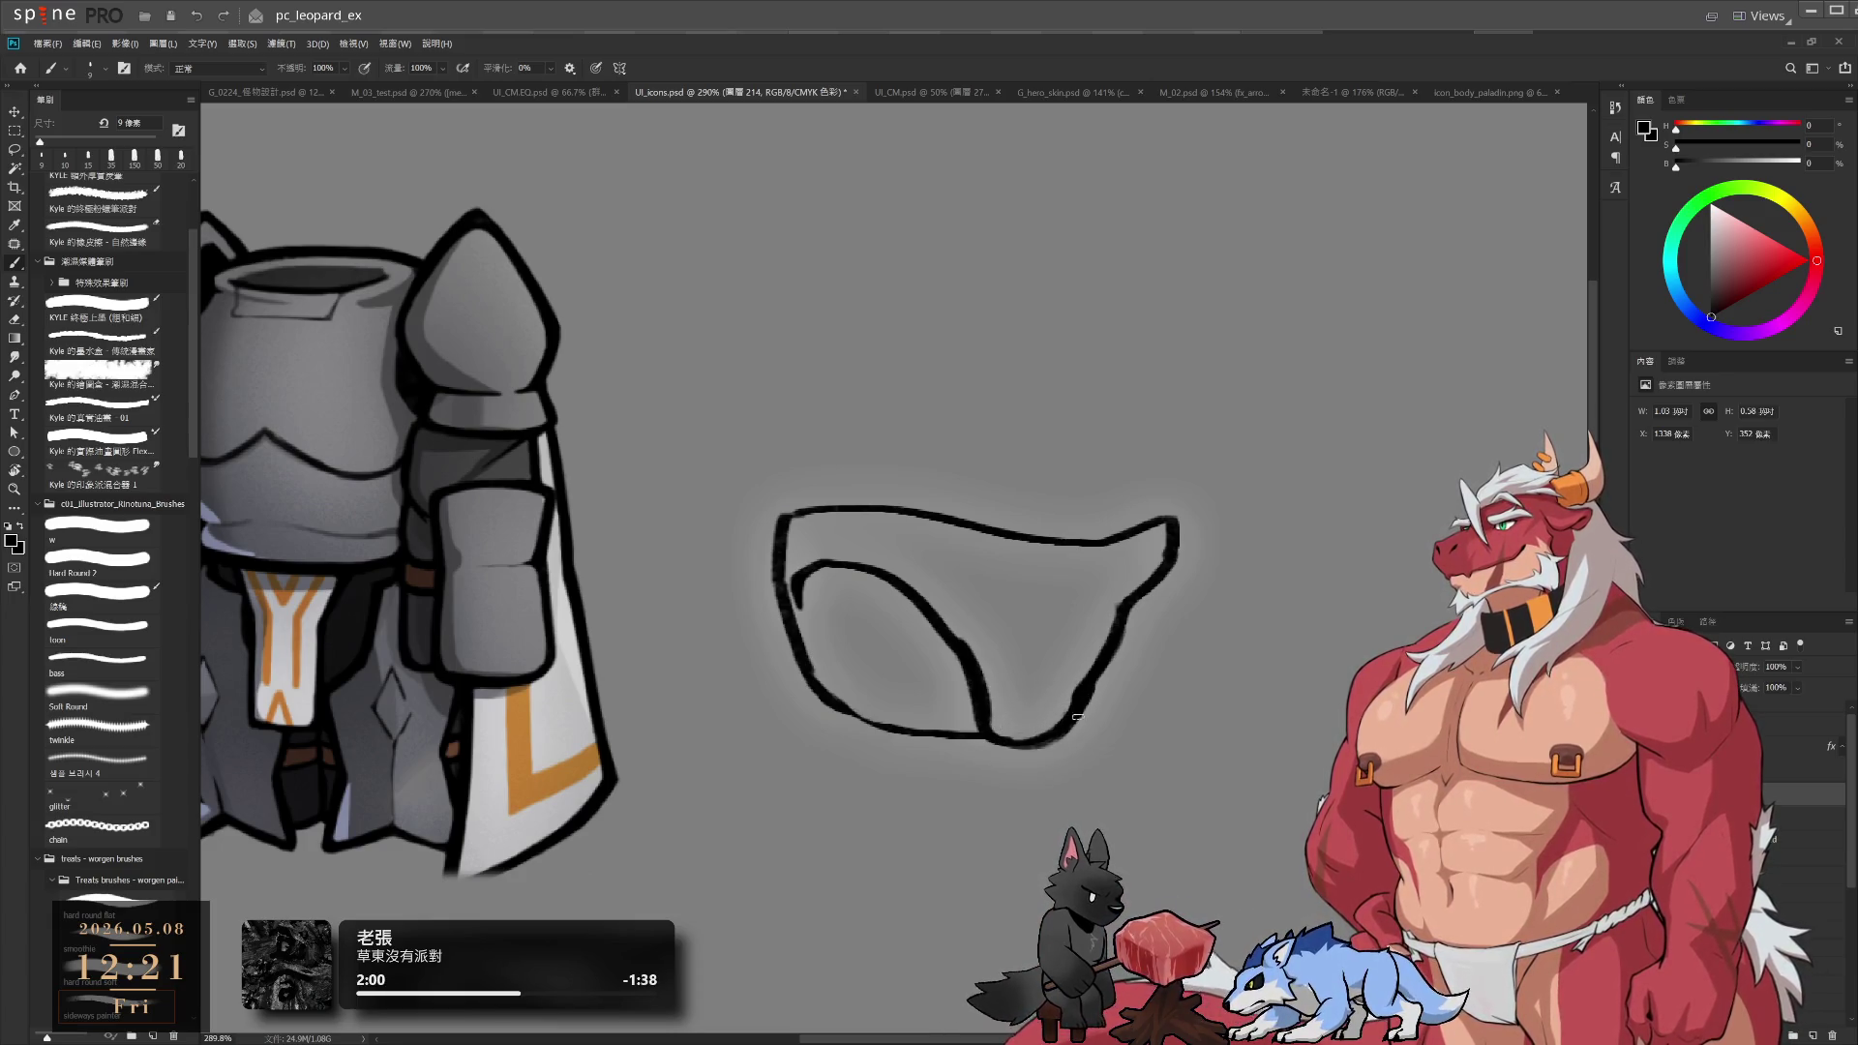
{"action": "key", "text": "e"}
{"action": "left_click_drag", "start_coordinate": [971, 691], "coordinate": [979, 721]}
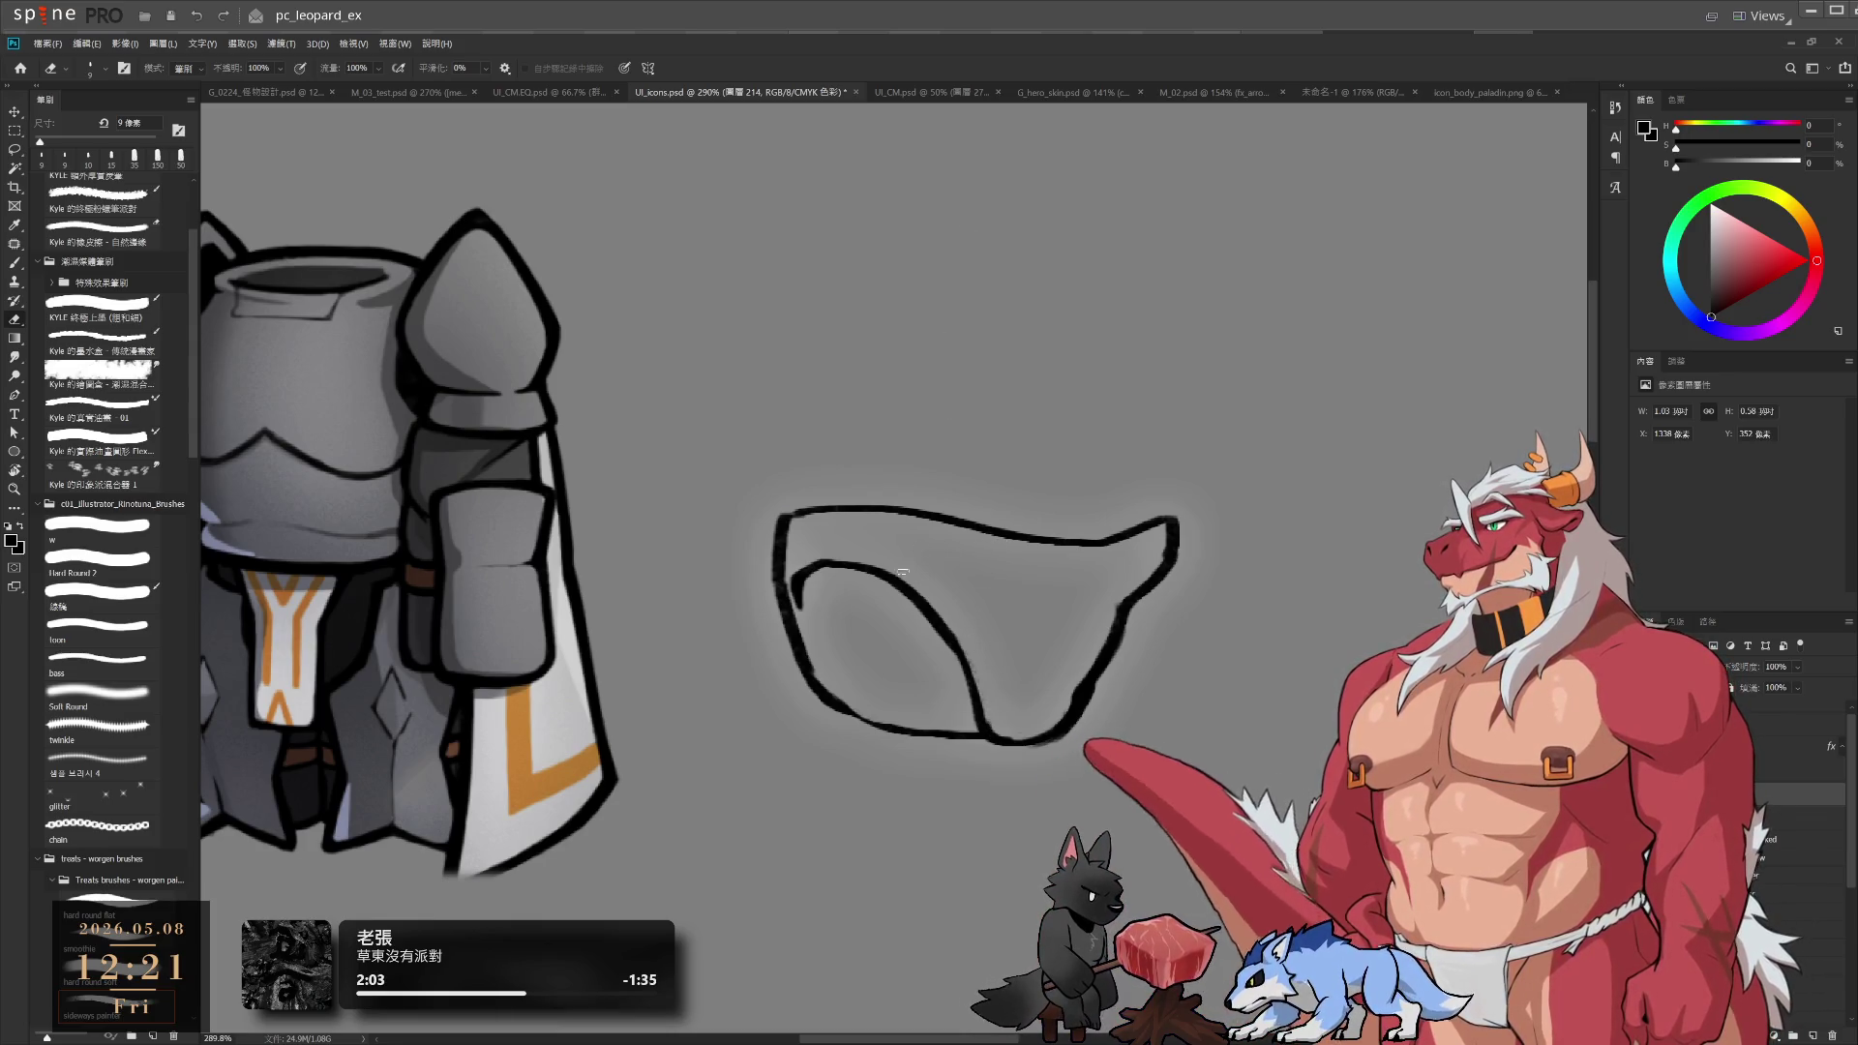
Lasso the whole loincloth sketch and squash it to about 89.76% height, then deselect
{"action": "key", "text": "l"}
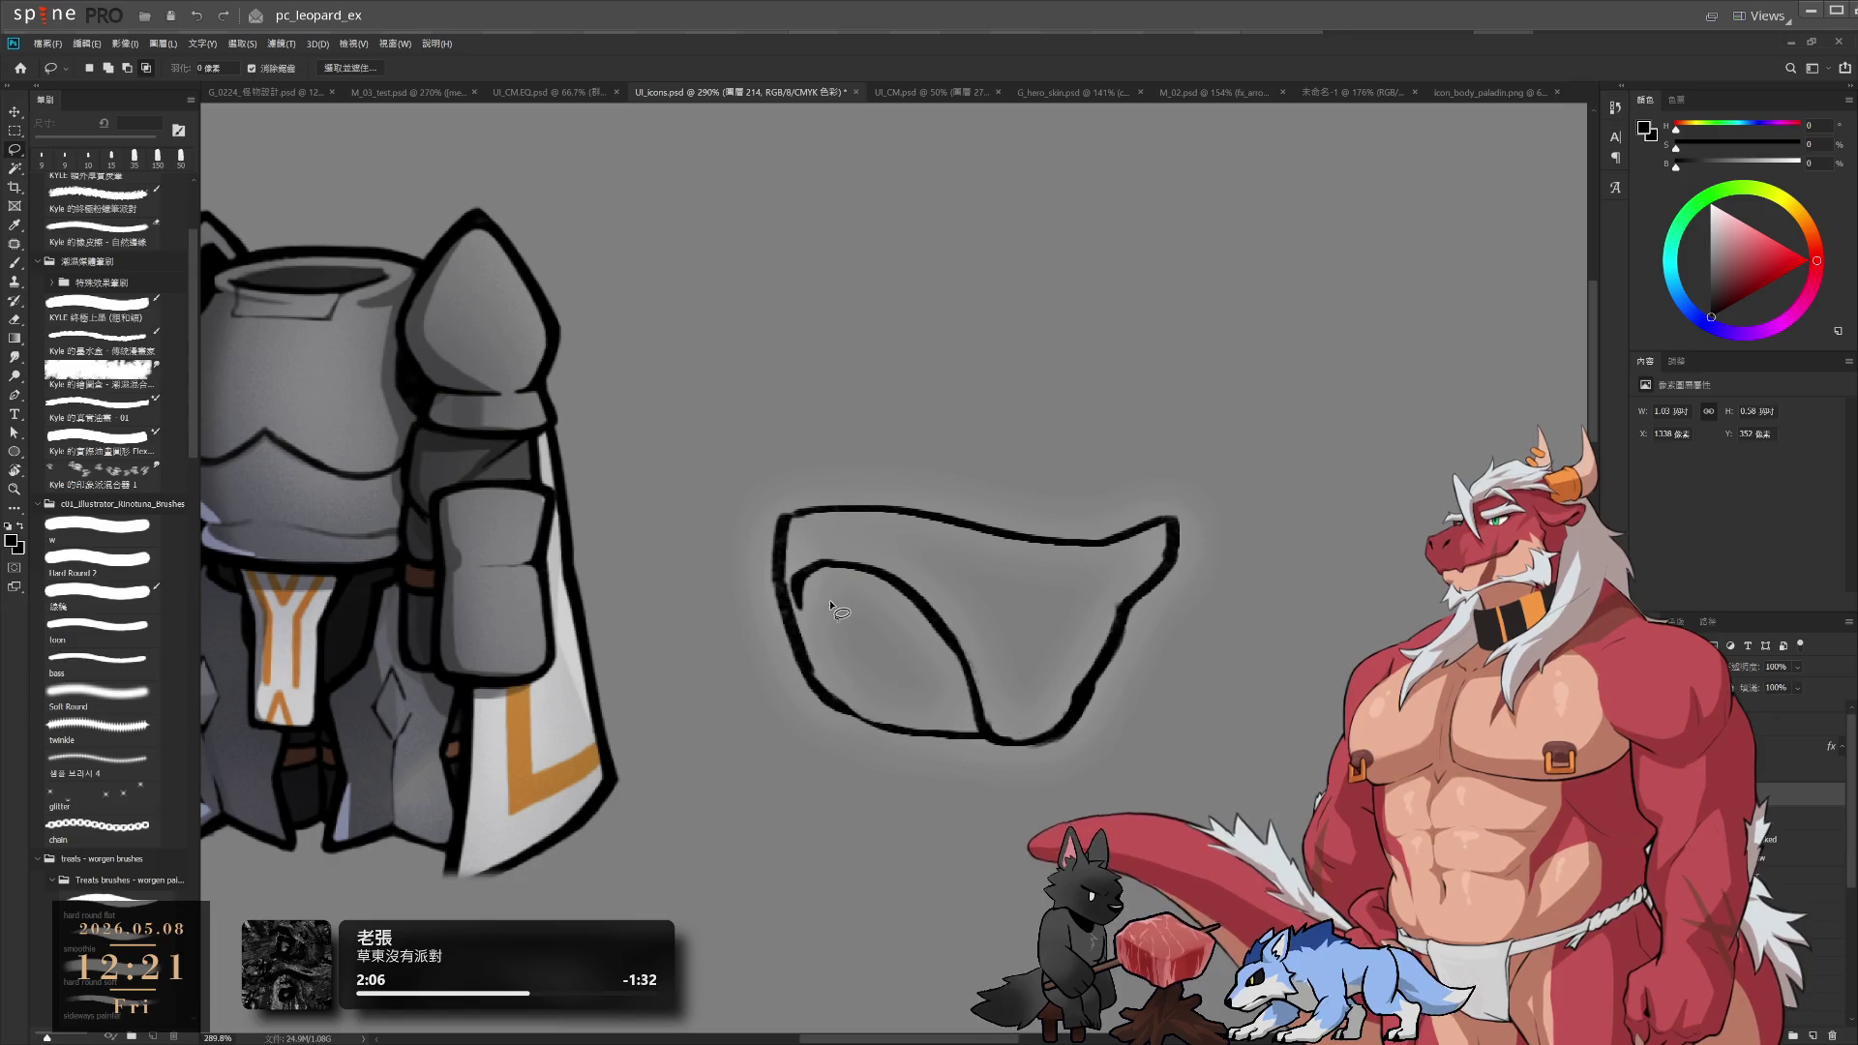
{"action": "mouse_move", "coordinate": [857, 647]}
{"action": "left_mouse_down"}
{"action": "mouse_move", "coordinate": [1293, 675]}
{"action": "mouse_move", "coordinate": [1150, 656]}
{"action": "left_mouse_up"}
{"action": "key", "text": "ctrl+t"}
{"action": "left_click_drag", "start_coordinate": [1000, 339], "coordinate": [1007, 375]}
{"action": "key", "text": "Return"}
{"action": "key", "text": "ctrl+d"}
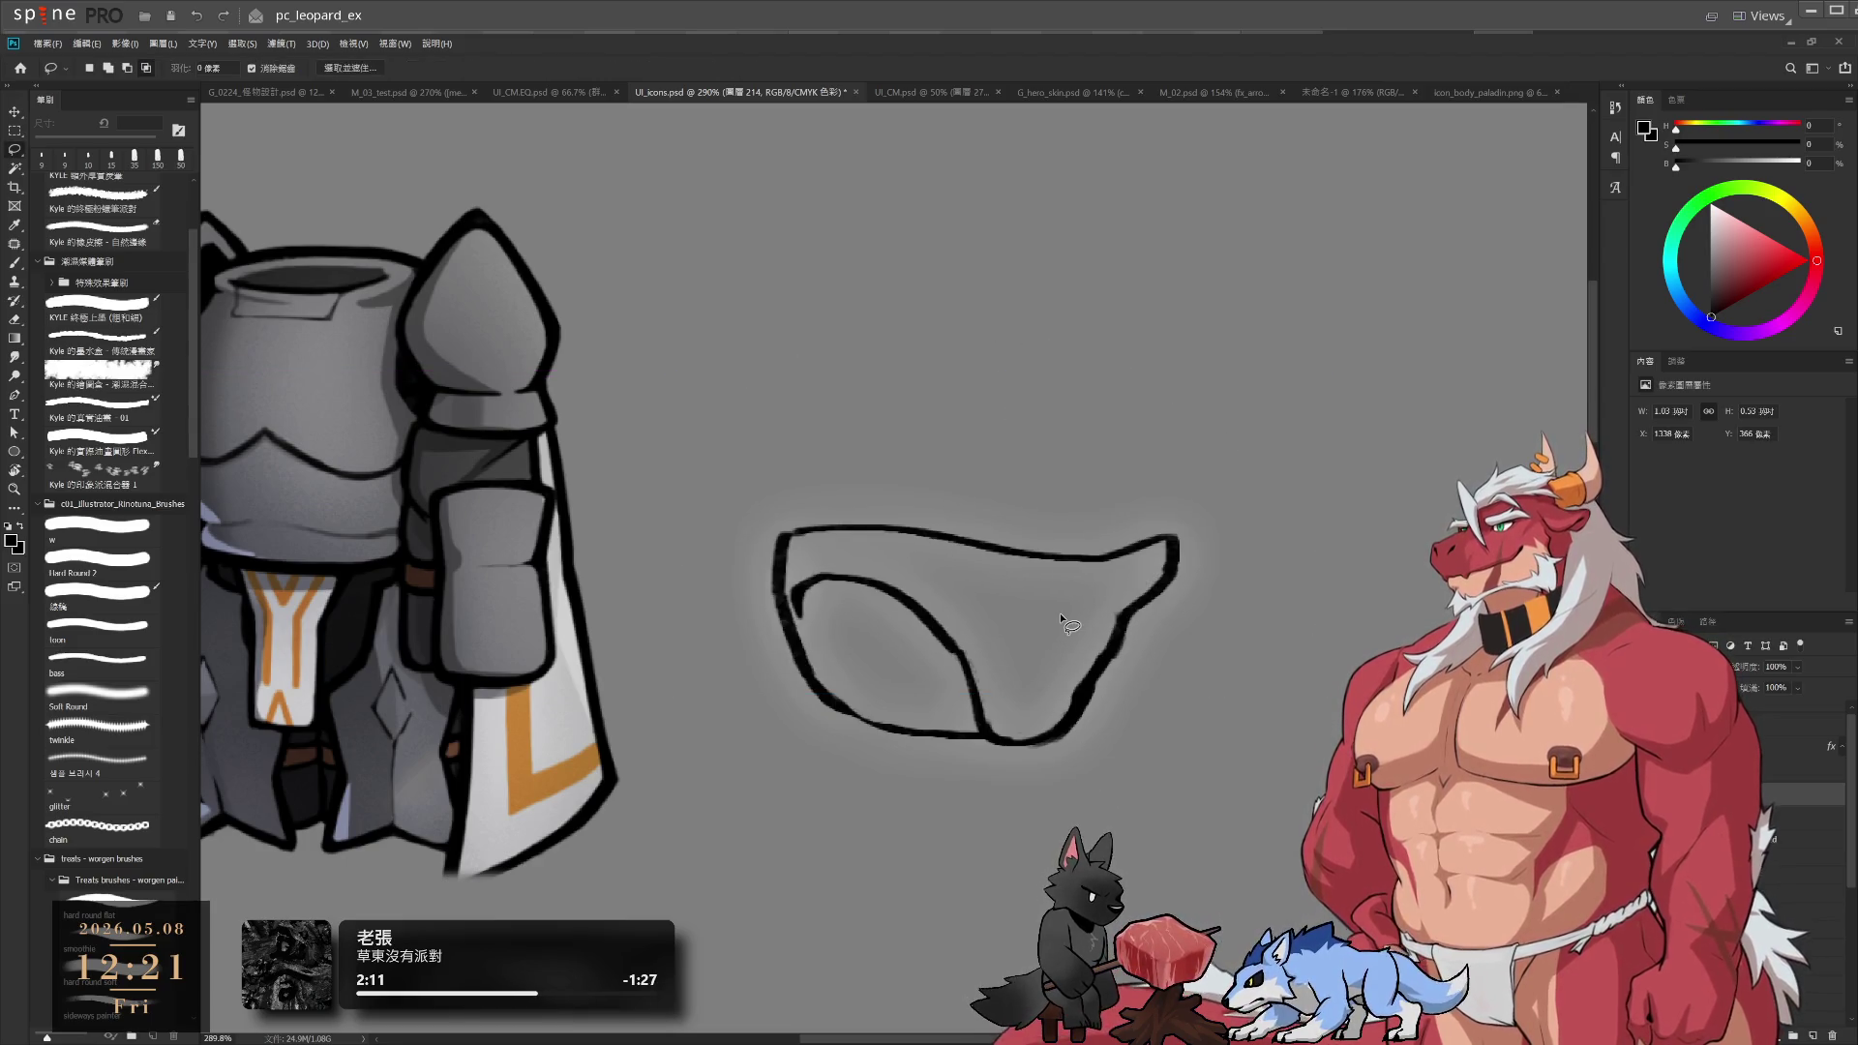
Erase the entire loincloth sketch with an enlarged Eraser tip
{"action": "key", "text": "b"}
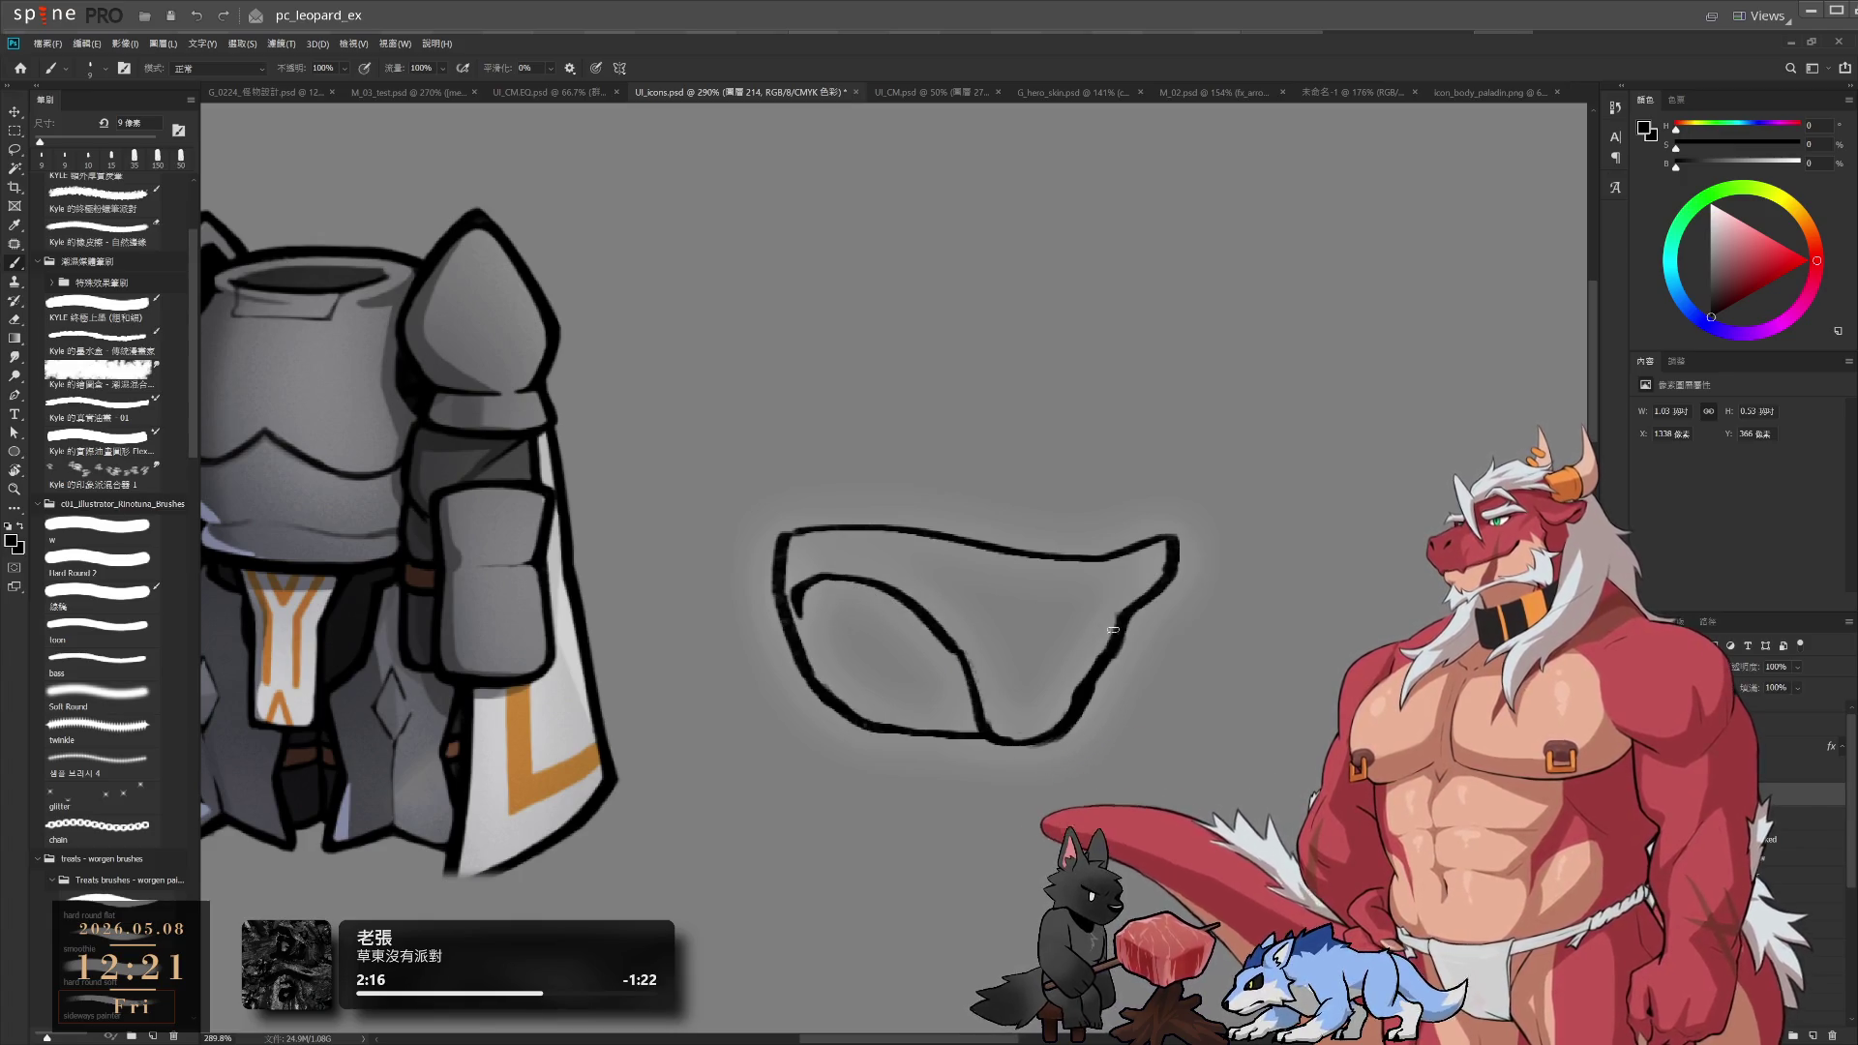
{"action": "mouse_move", "coordinate": [1074, 704]}
{"action": "left_mouse_down"}
{"action": "mouse_move", "coordinate": [978, 640]}
{"action": "mouse_move", "coordinate": [1075, 705]}
{"action": "left_mouse_up"}
{"action": "key", "text": "e"}
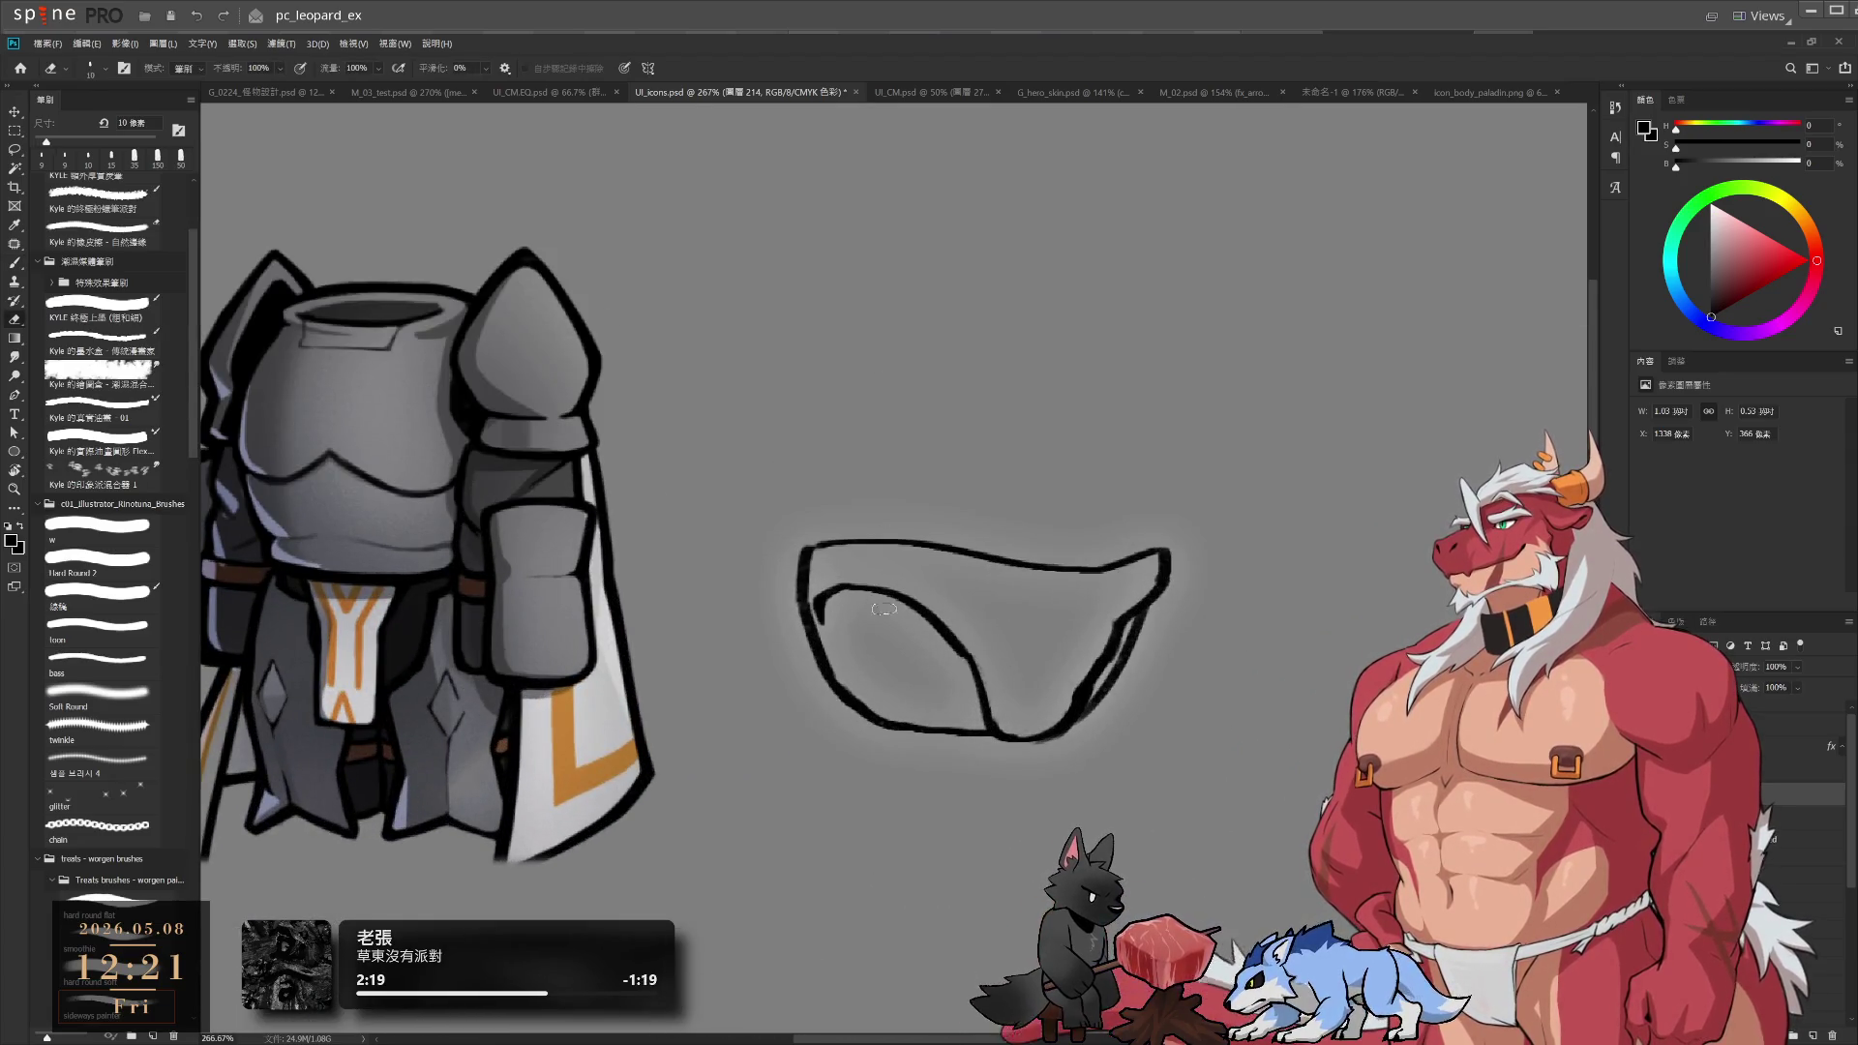
{"action": "key", "text": "bracketright"}
{"action": "key", "text": "bracketright"}
{"action": "key", "text": "bracketright"}
{"action": "mouse_move", "coordinate": [884, 609]}
{"action": "left_mouse_down"}
{"action": "mouse_move", "coordinate": [886, 549]}
{"action": "mouse_move", "coordinate": [1166, 756]}
{"action": "mouse_move", "coordinate": [1161, 591]}
{"action": "left_mouse_up"}
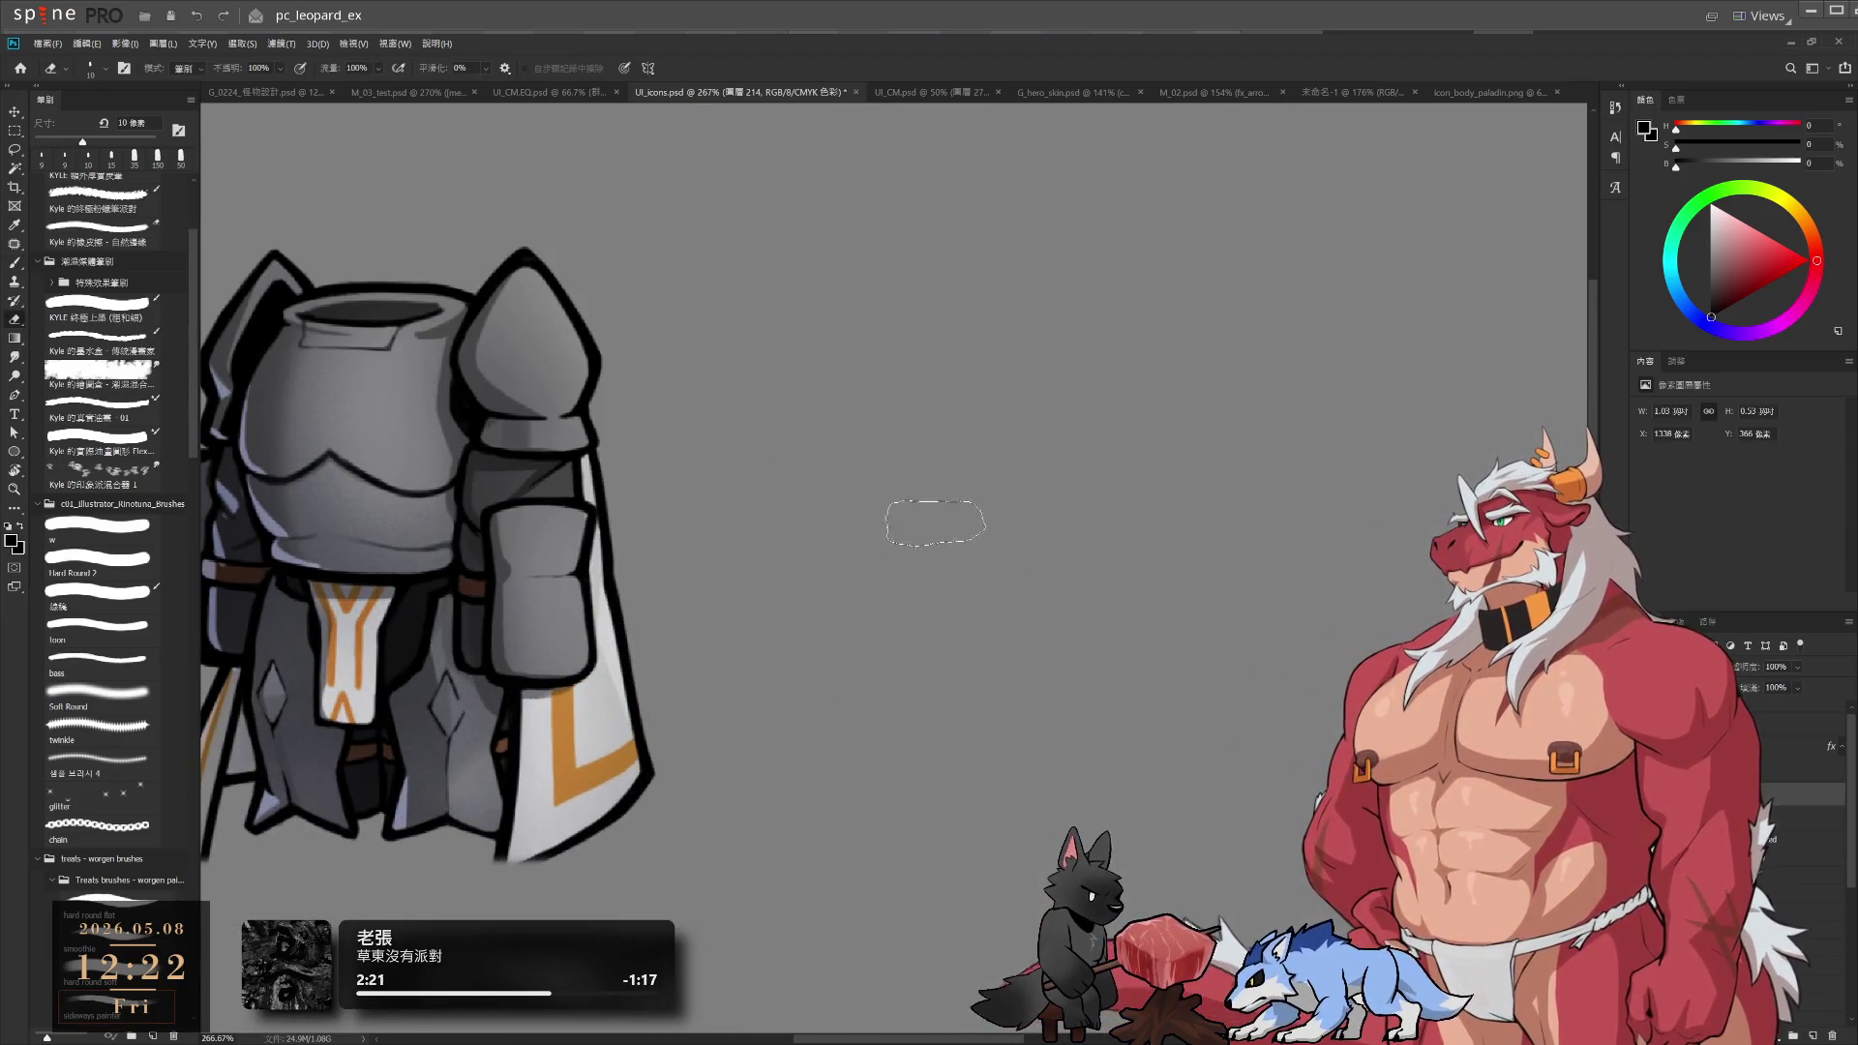
Brush the new outline's lower curve and the upper waistband arc above it
{"action": "key", "text": "b"}
{"action": "mouse_move", "coordinate": [827, 561]}
{"action": "left_mouse_down"}
{"action": "mouse_move", "coordinate": [910, 605]}
{"action": "mouse_move", "coordinate": [1026, 619]}
{"action": "left_mouse_up"}
{"action": "key", "text": "ctrl+z"}
{"action": "key", "text": "ctrl+z"}
{"action": "key", "text": "ctrl+z"}
{"action": "left_click_drag", "start_coordinate": [820, 520], "coordinate": [1105, 584]}
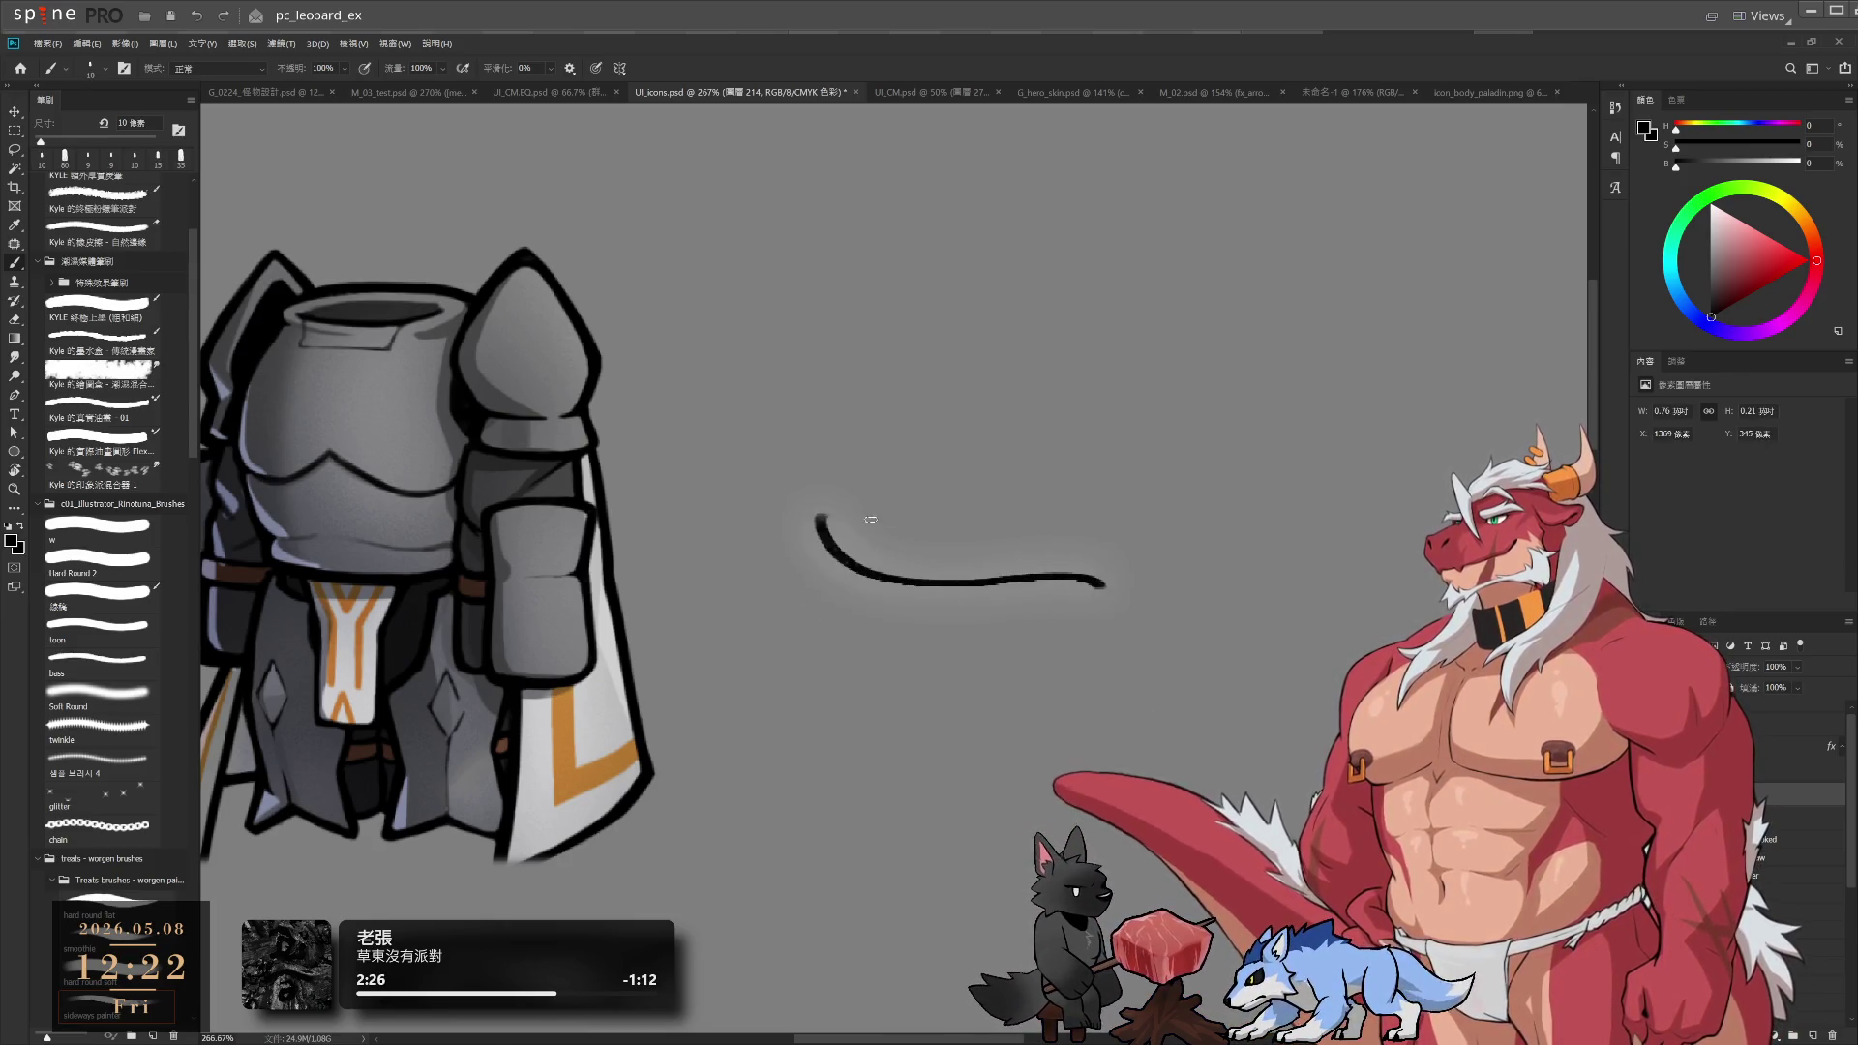
{"action": "left_click_drag", "start_coordinate": [838, 506], "coordinate": [1016, 497]}
{"action": "key", "text": "ctrl+z"}
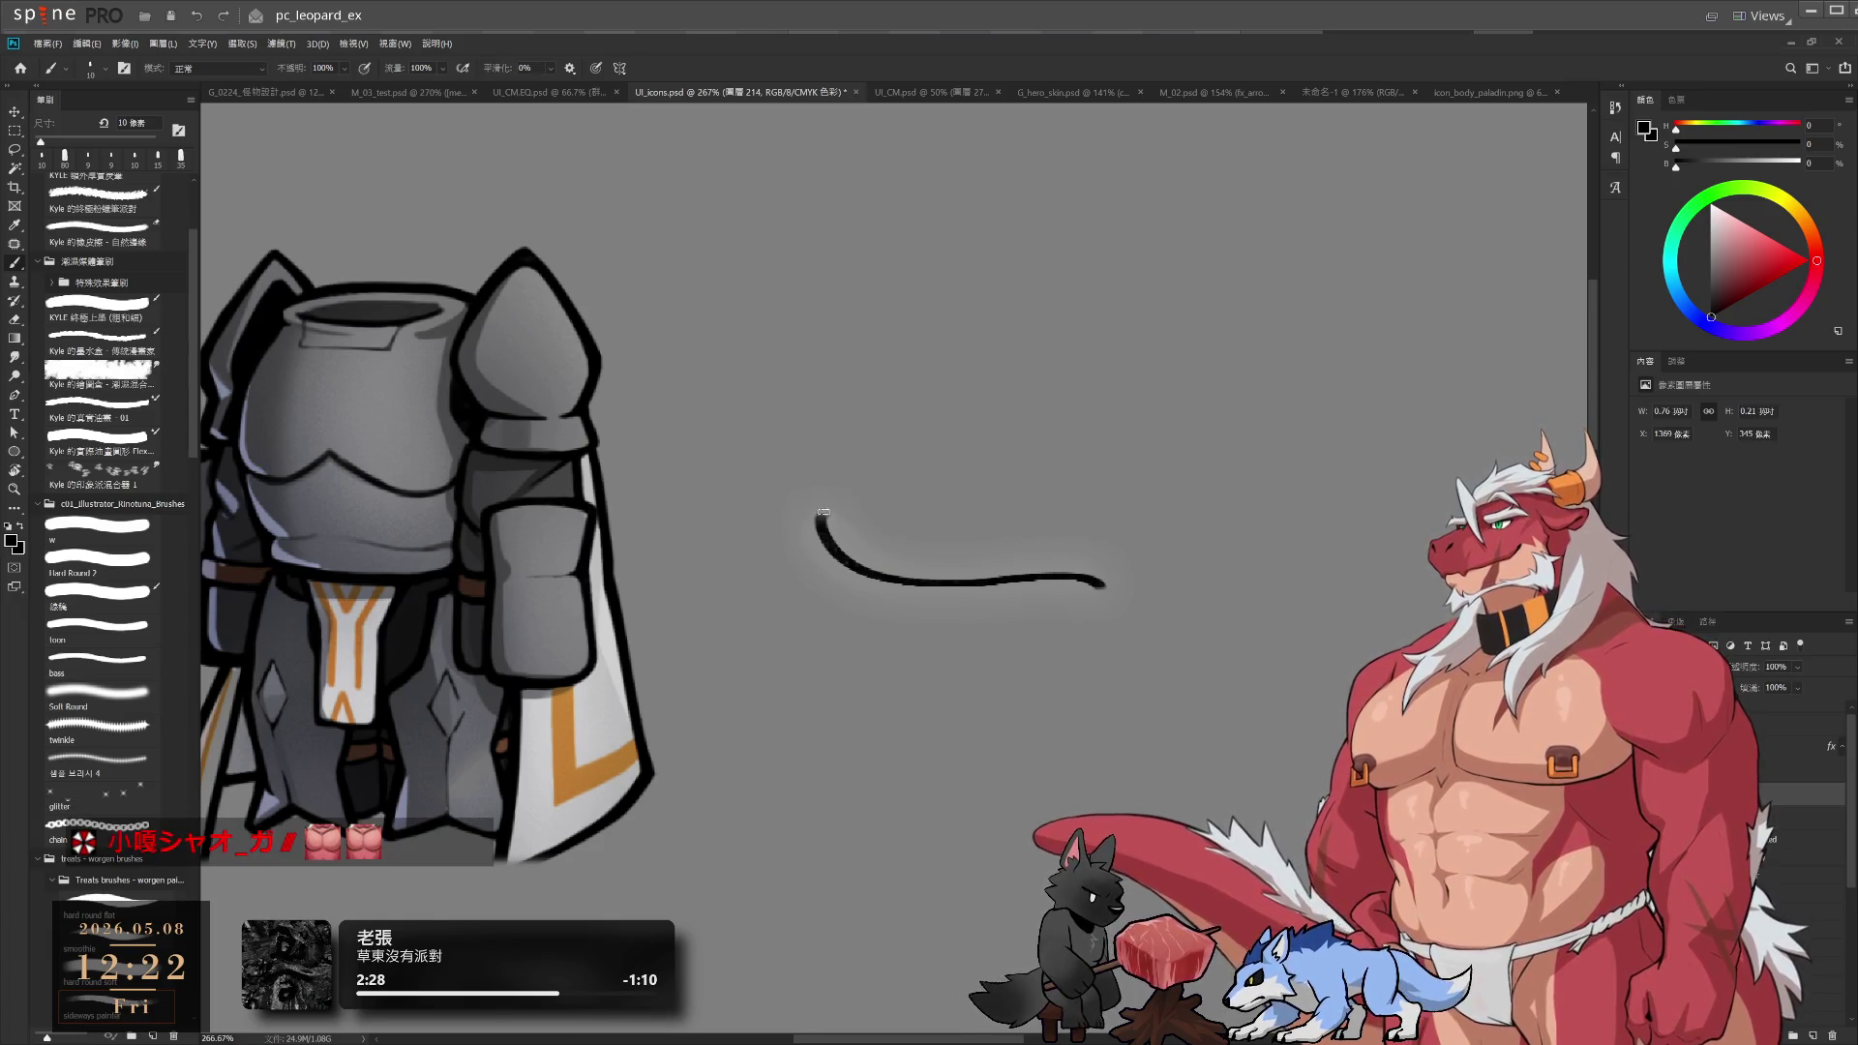
{"action": "mouse_move", "coordinate": [824, 512]}
{"action": "left_mouse_down"}
{"action": "mouse_move", "coordinate": [1159, 541]}
{"action": "mouse_move", "coordinate": [1089, 601]}
{"action": "left_mouse_up"}
{"action": "key", "text": "ctrl+z"}
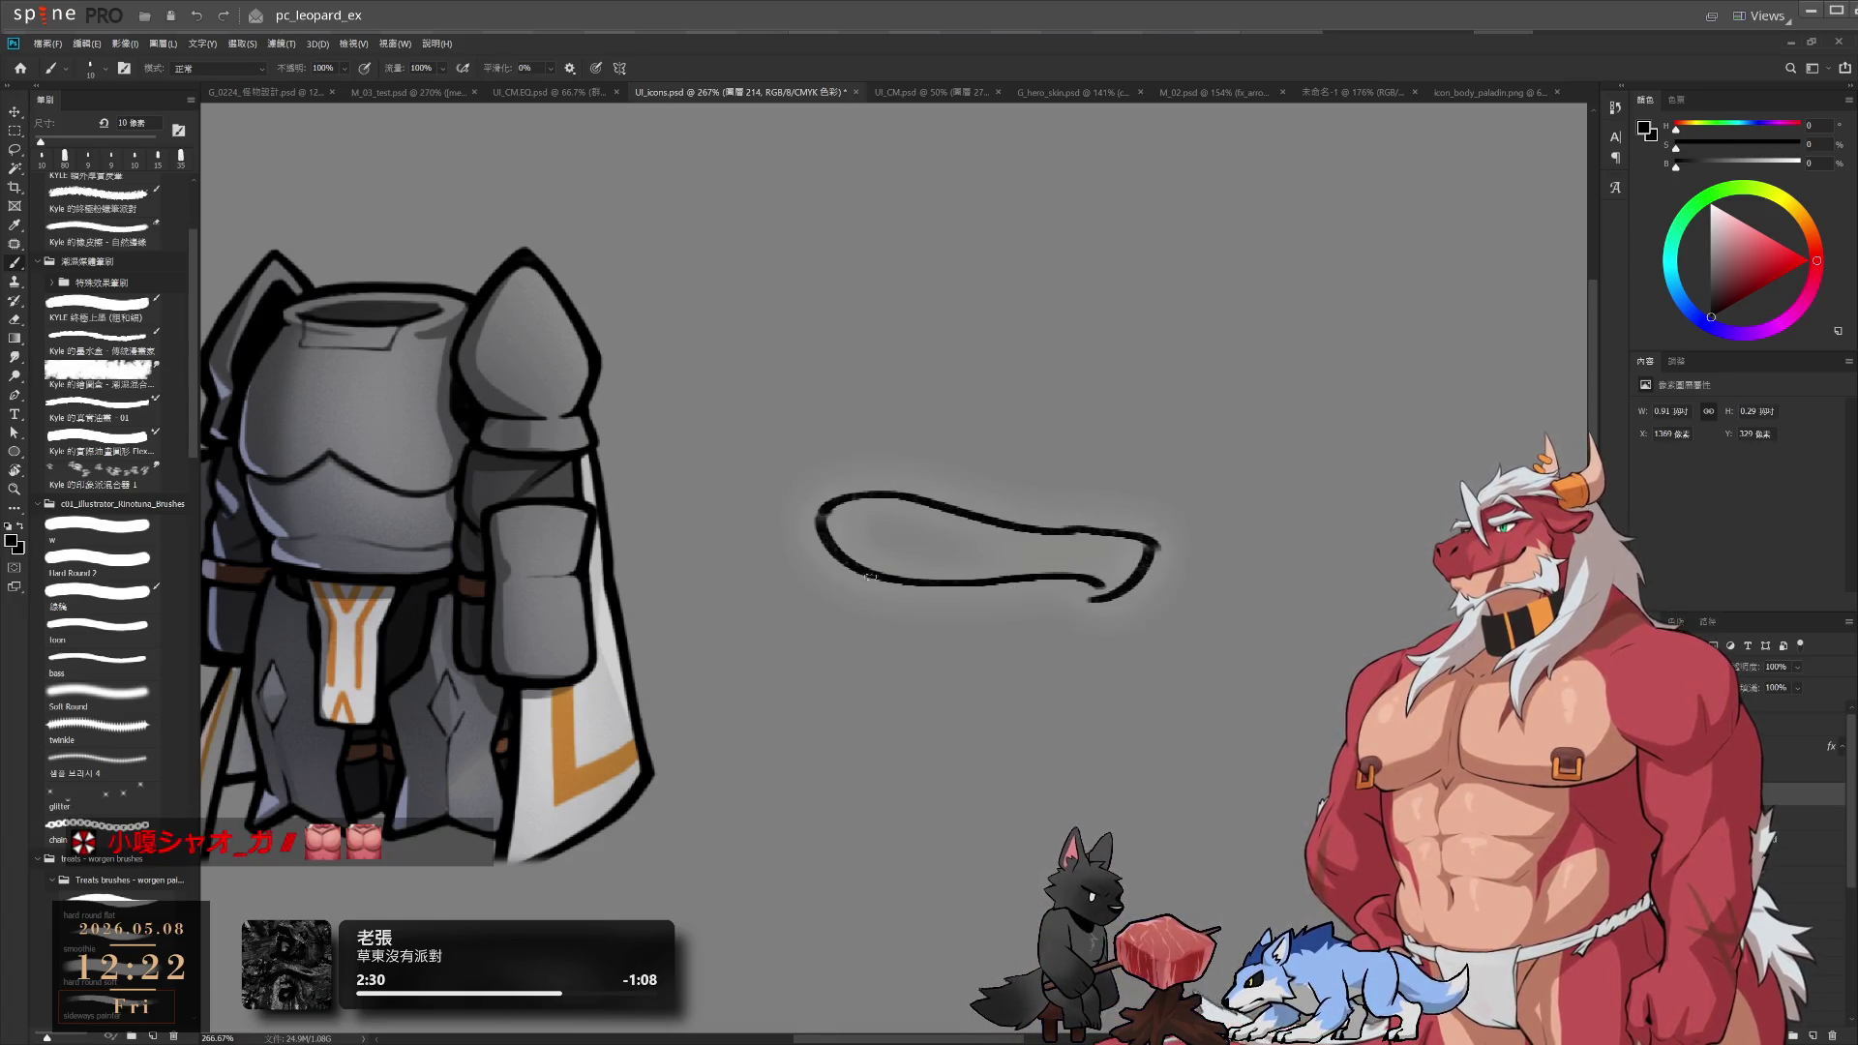
Draw the left side down toward the bottom and the right side up from the rounded point
{"action": "left_click_drag", "start_coordinate": [820, 523], "coordinate": [891, 670]}
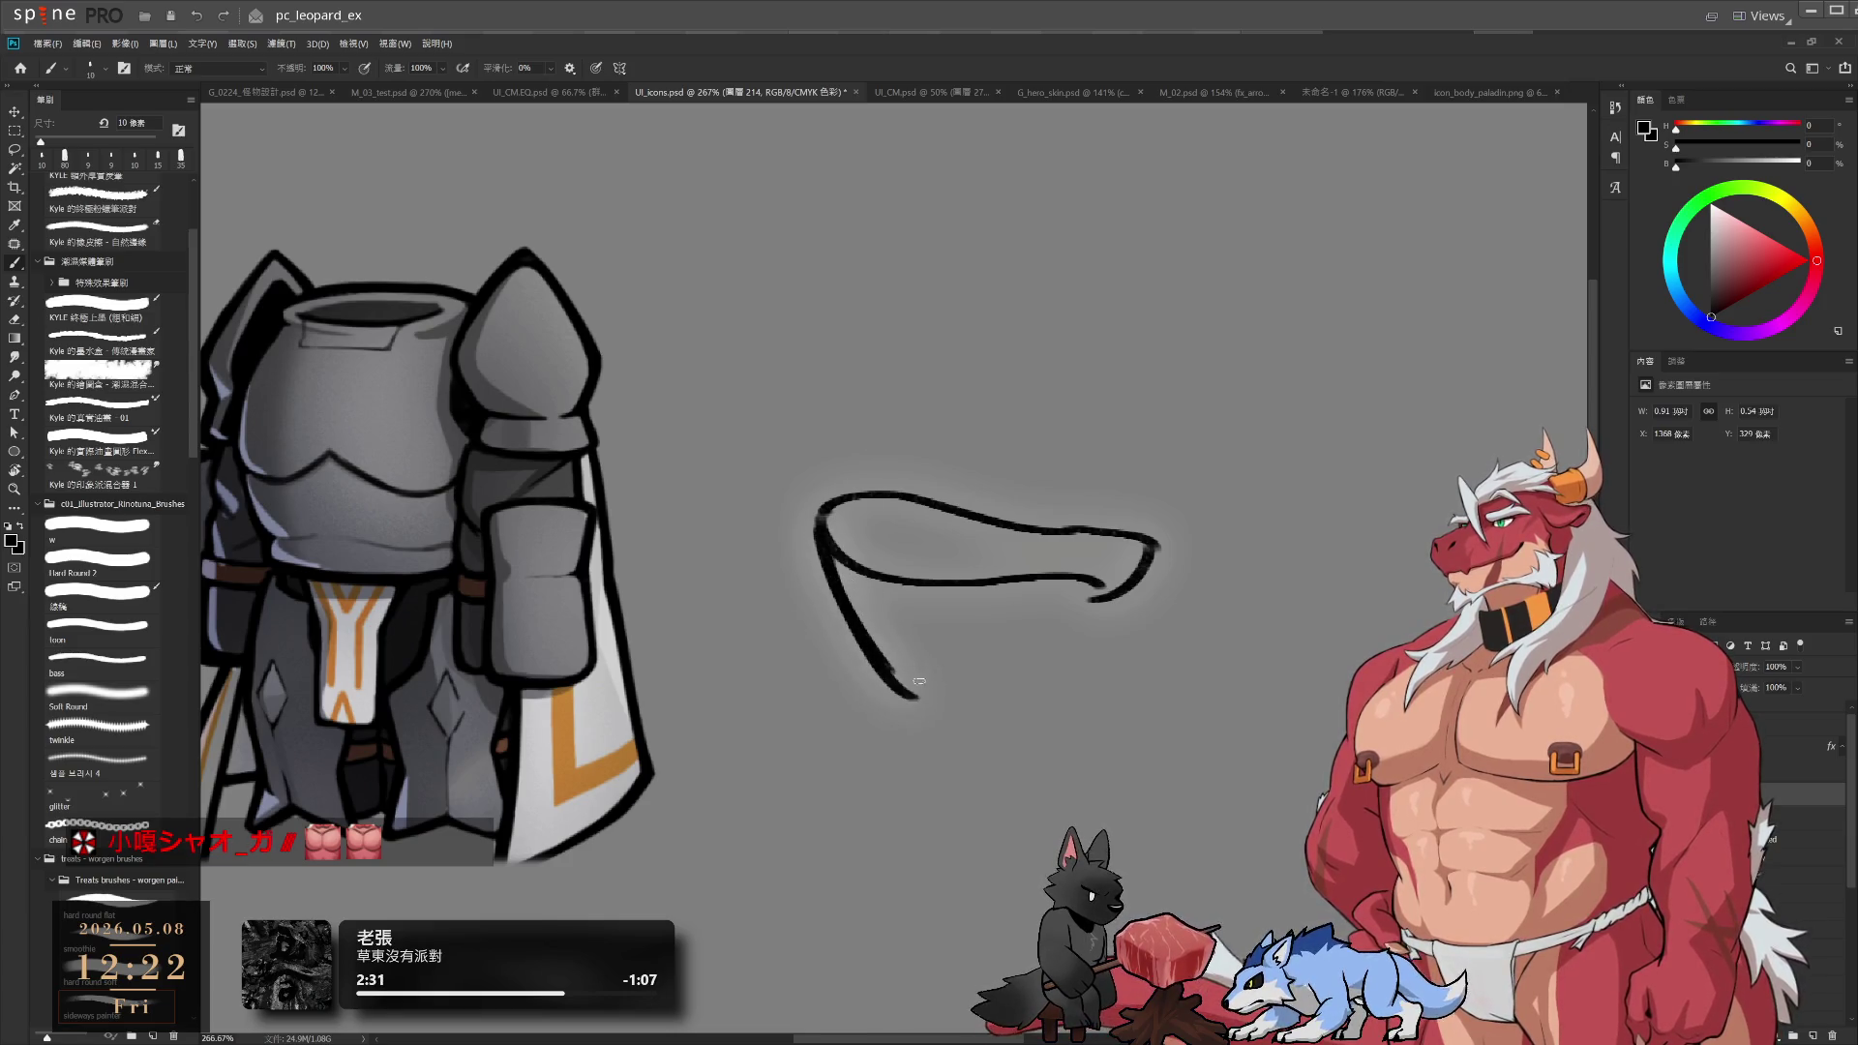
{"action": "key", "text": "ctrl+z"}
{"action": "mouse_move", "coordinate": [813, 534]}
{"action": "left_mouse_down"}
{"action": "mouse_move", "coordinate": [888, 713]}
{"action": "mouse_move", "coordinate": [934, 725]}
{"action": "mouse_move", "coordinate": [1033, 656]}
{"action": "left_mouse_up"}
{"action": "key", "text": "ctrl+z"}
{"action": "mouse_move", "coordinate": [934, 724]}
{"action": "left_mouse_down"}
{"action": "mouse_move", "coordinate": [1156, 560]}
{"action": "mouse_move", "coordinate": [1157, 586]}
{"action": "mouse_move", "coordinate": [1092, 649]}
{"action": "mouse_move", "coordinate": [978, 695]}
{"action": "left_mouse_up"}
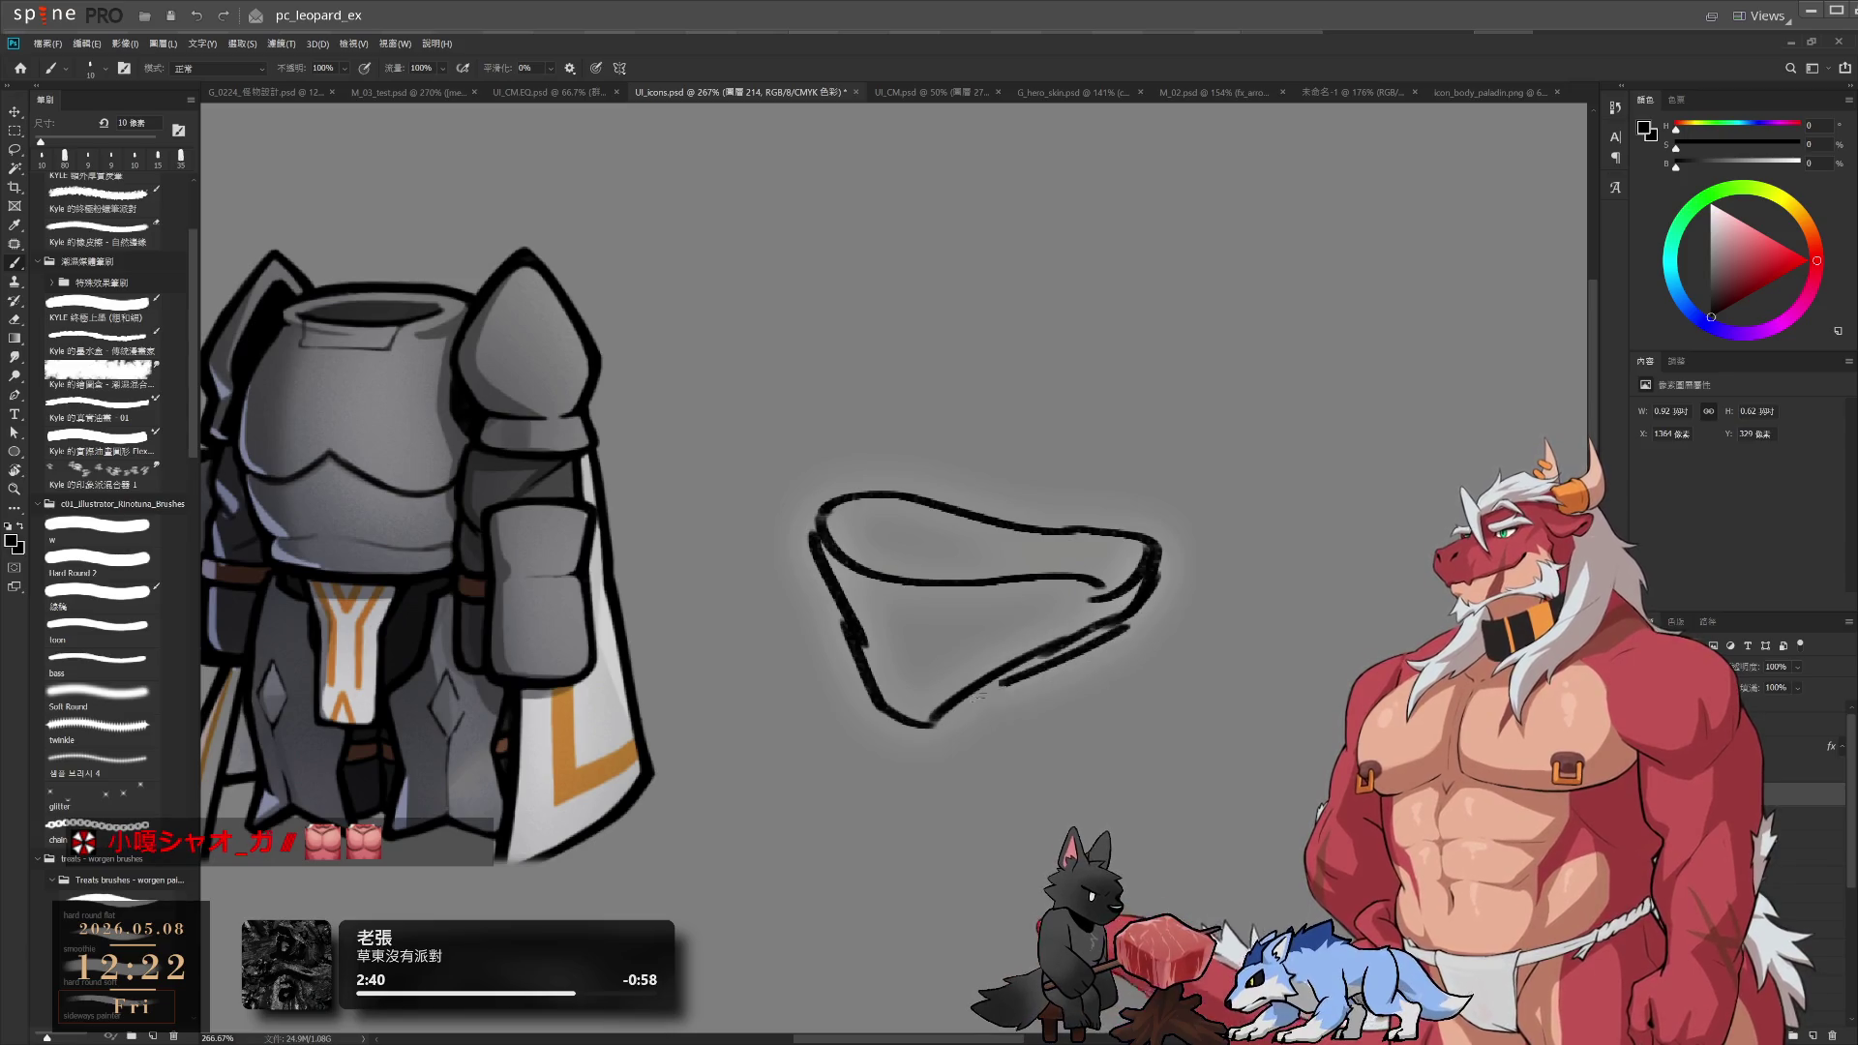
{"action": "key", "text": "ctrl+z"}
Erase the inner stroke's right end and redraw the right side of the outline
{"action": "key", "text": "e"}
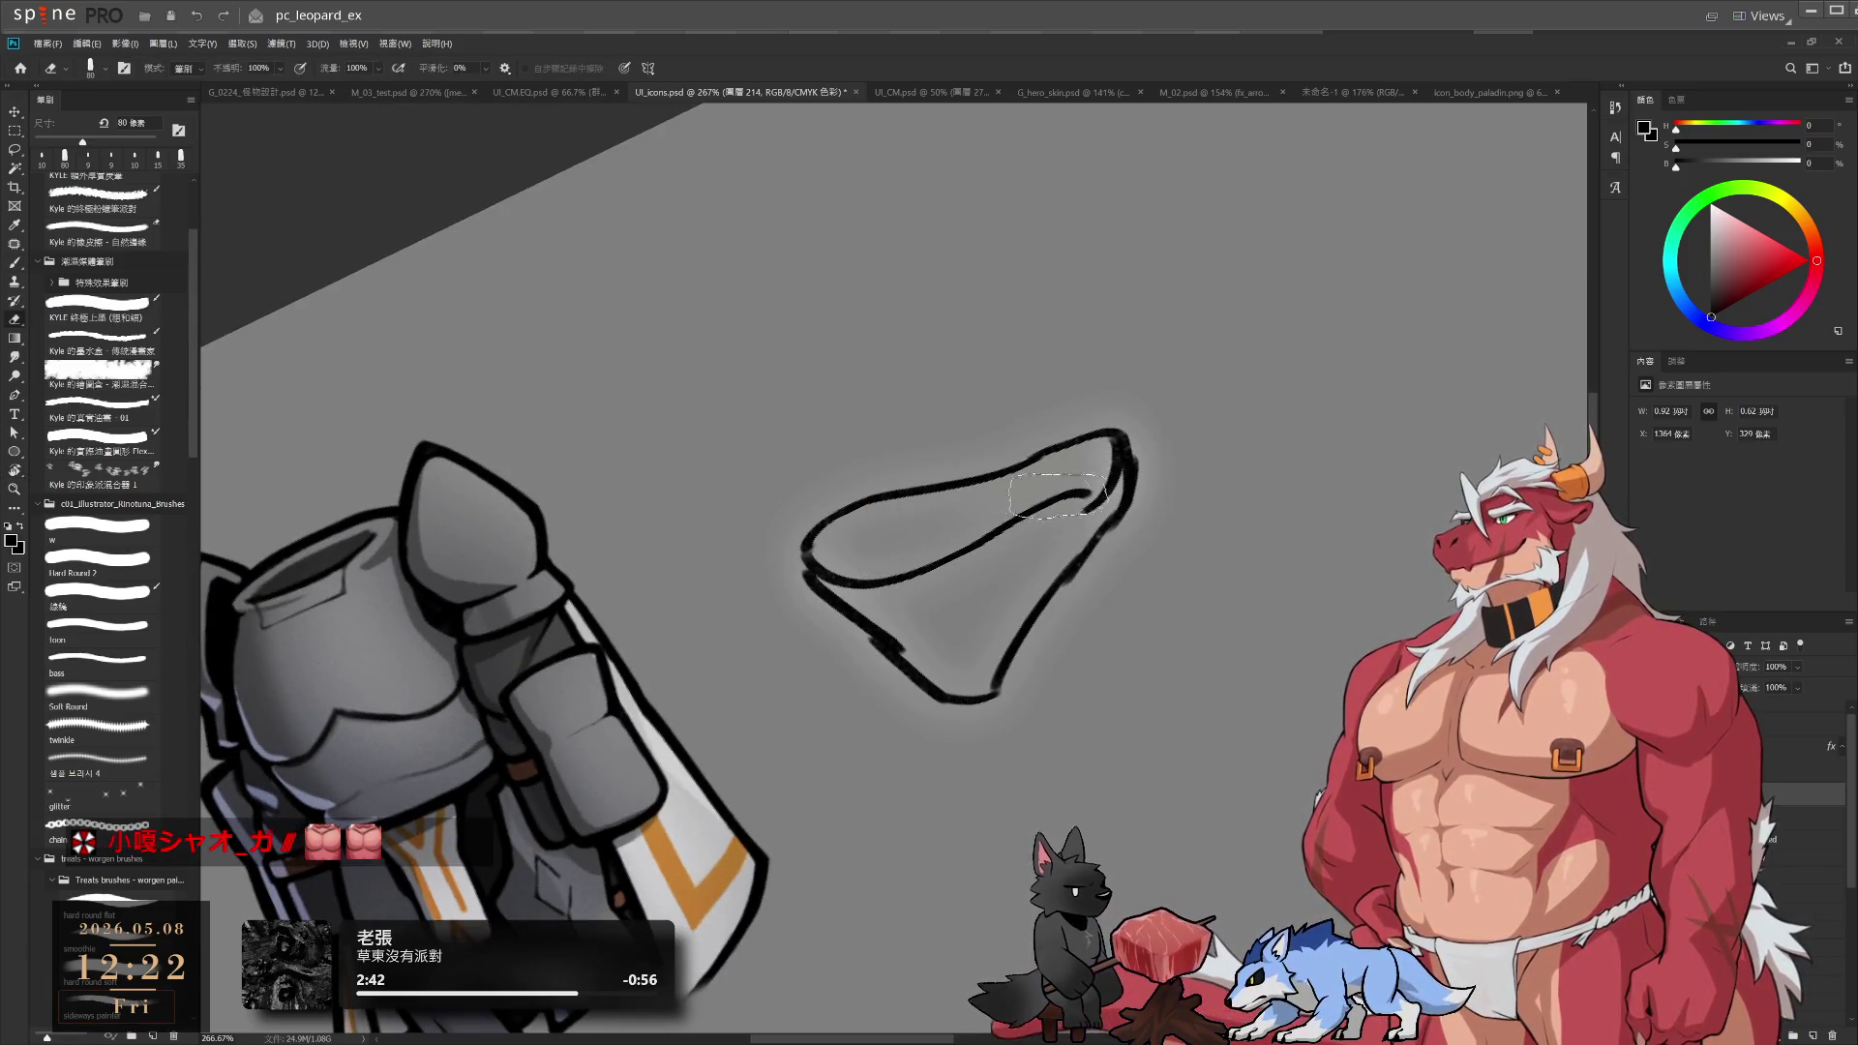
{"action": "mouse_move", "coordinate": [1017, 513]}
{"action": "left_mouse_down"}
{"action": "mouse_move", "coordinate": [1061, 494]}
{"action": "mouse_move", "coordinate": [1005, 523]}
{"action": "mouse_move", "coordinate": [1111, 492]}
{"action": "mouse_move", "coordinate": [1028, 640]}
{"action": "left_mouse_up"}
{"action": "key", "text": "bracketleft"}
{"action": "key", "text": "b"}
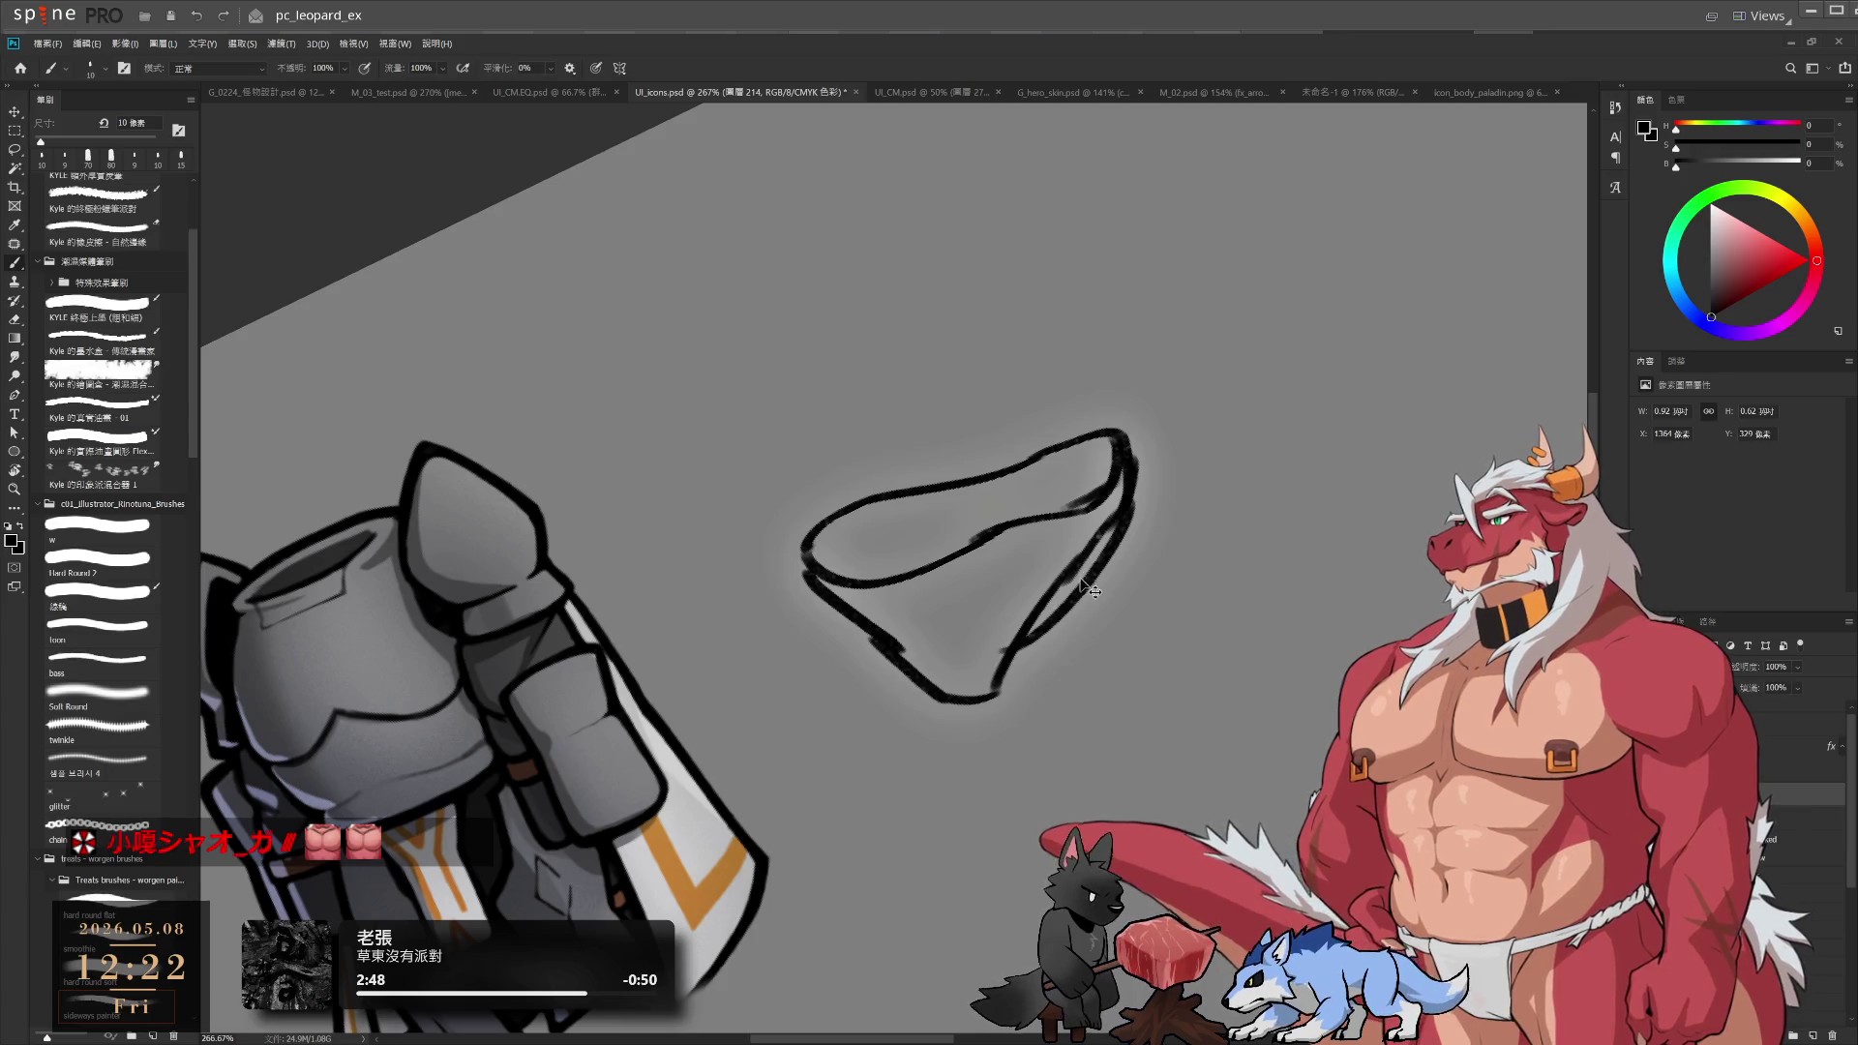
{"action": "key", "text": "ctrl+z"}
{"action": "mouse_move", "coordinate": [1138, 489]}
{"action": "left_mouse_down"}
{"action": "mouse_move", "coordinate": [1016, 661]}
{"action": "mouse_move", "coordinate": [1113, 581]}
{"action": "mouse_move", "coordinate": [1178, 593]}
{"action": "left_mouse_up"}
Return the canvas view upright and retouch the outline's upper-left edge
{"action": "key", "text": "r"}
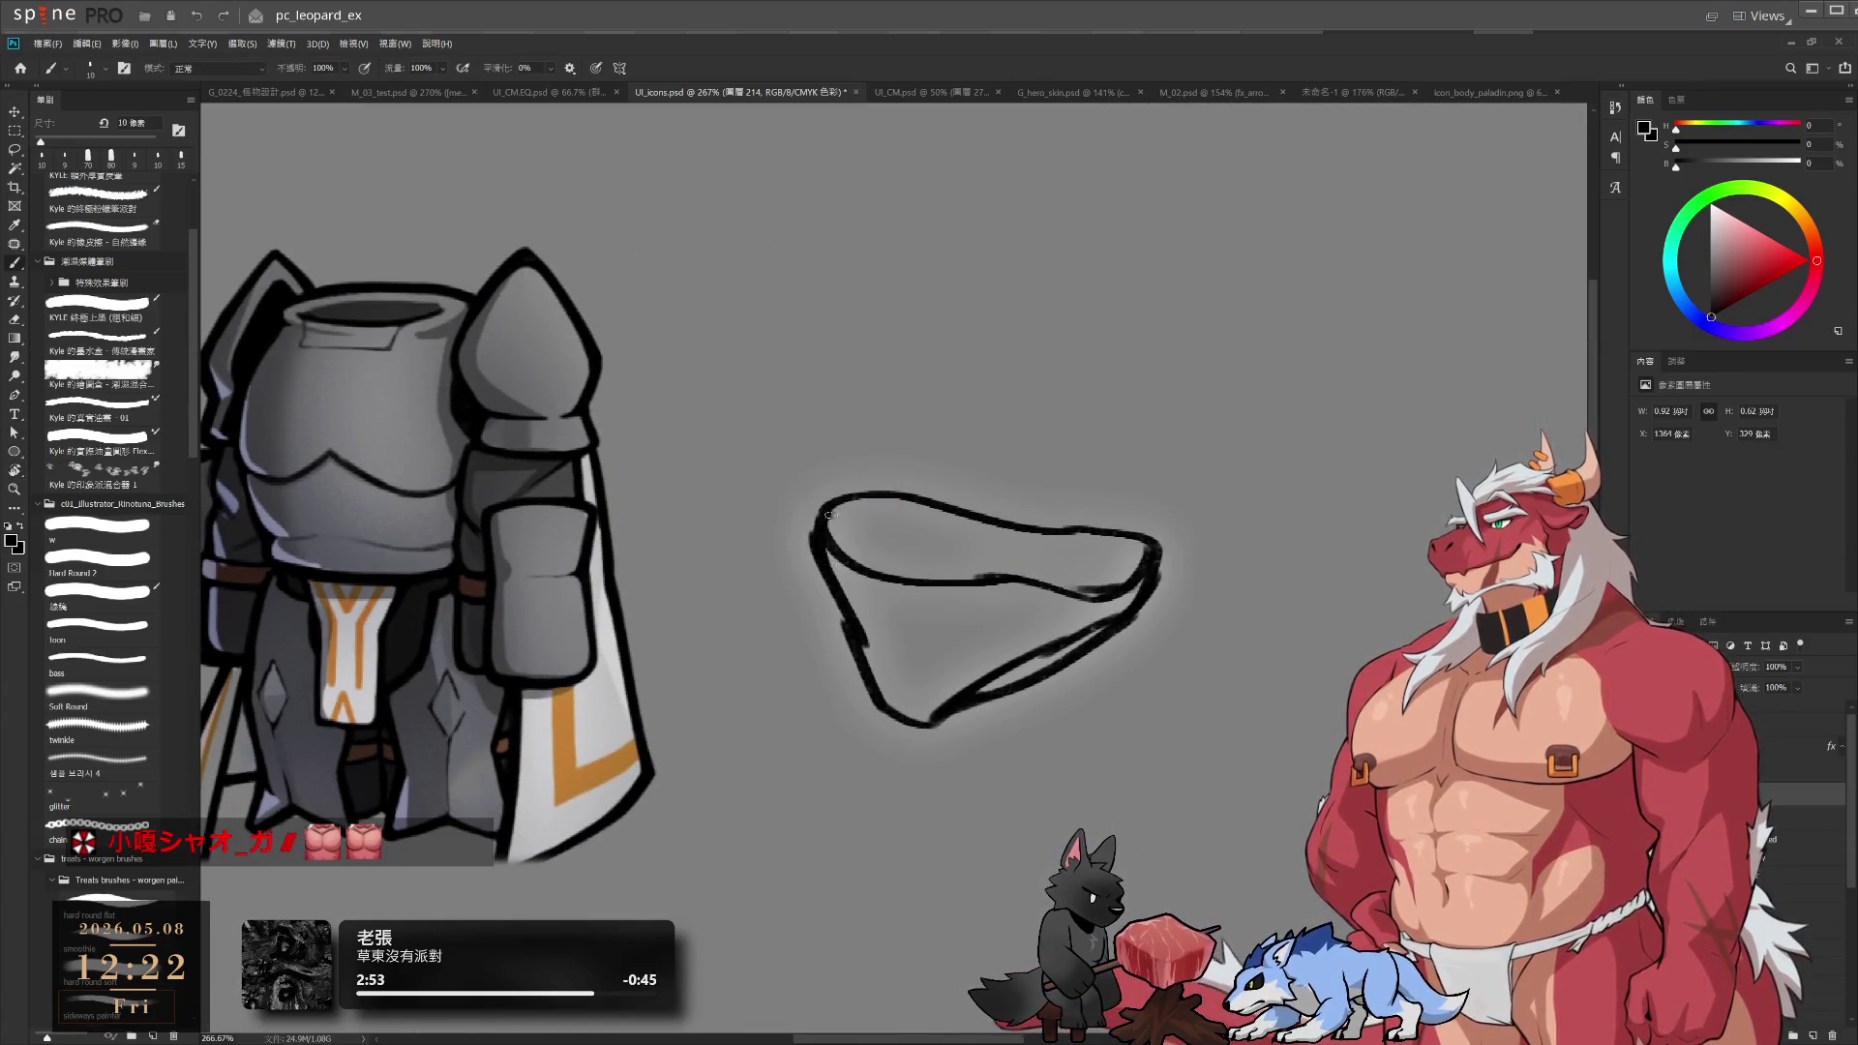
{"action": "left_click_drag", "start_coordinate": [815, 511], "coordinate": [819, 559]}
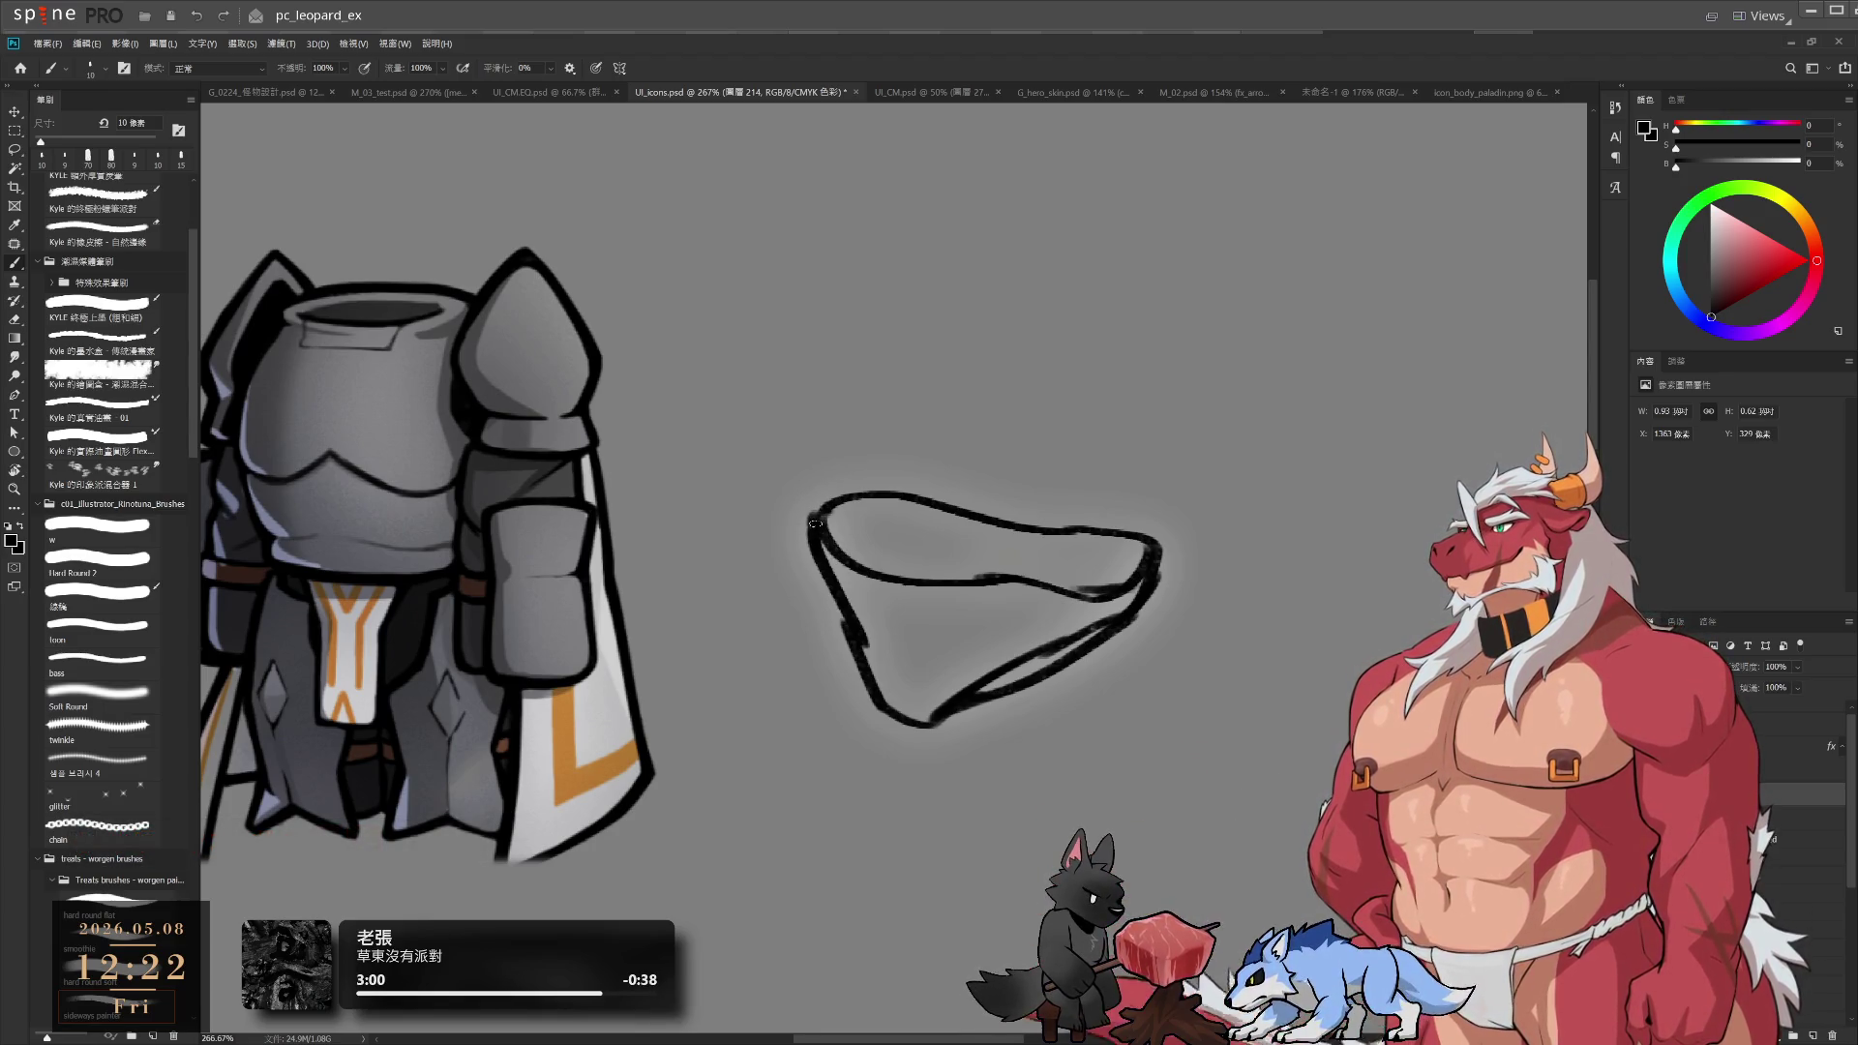
{"action": "key", "text": "e"}
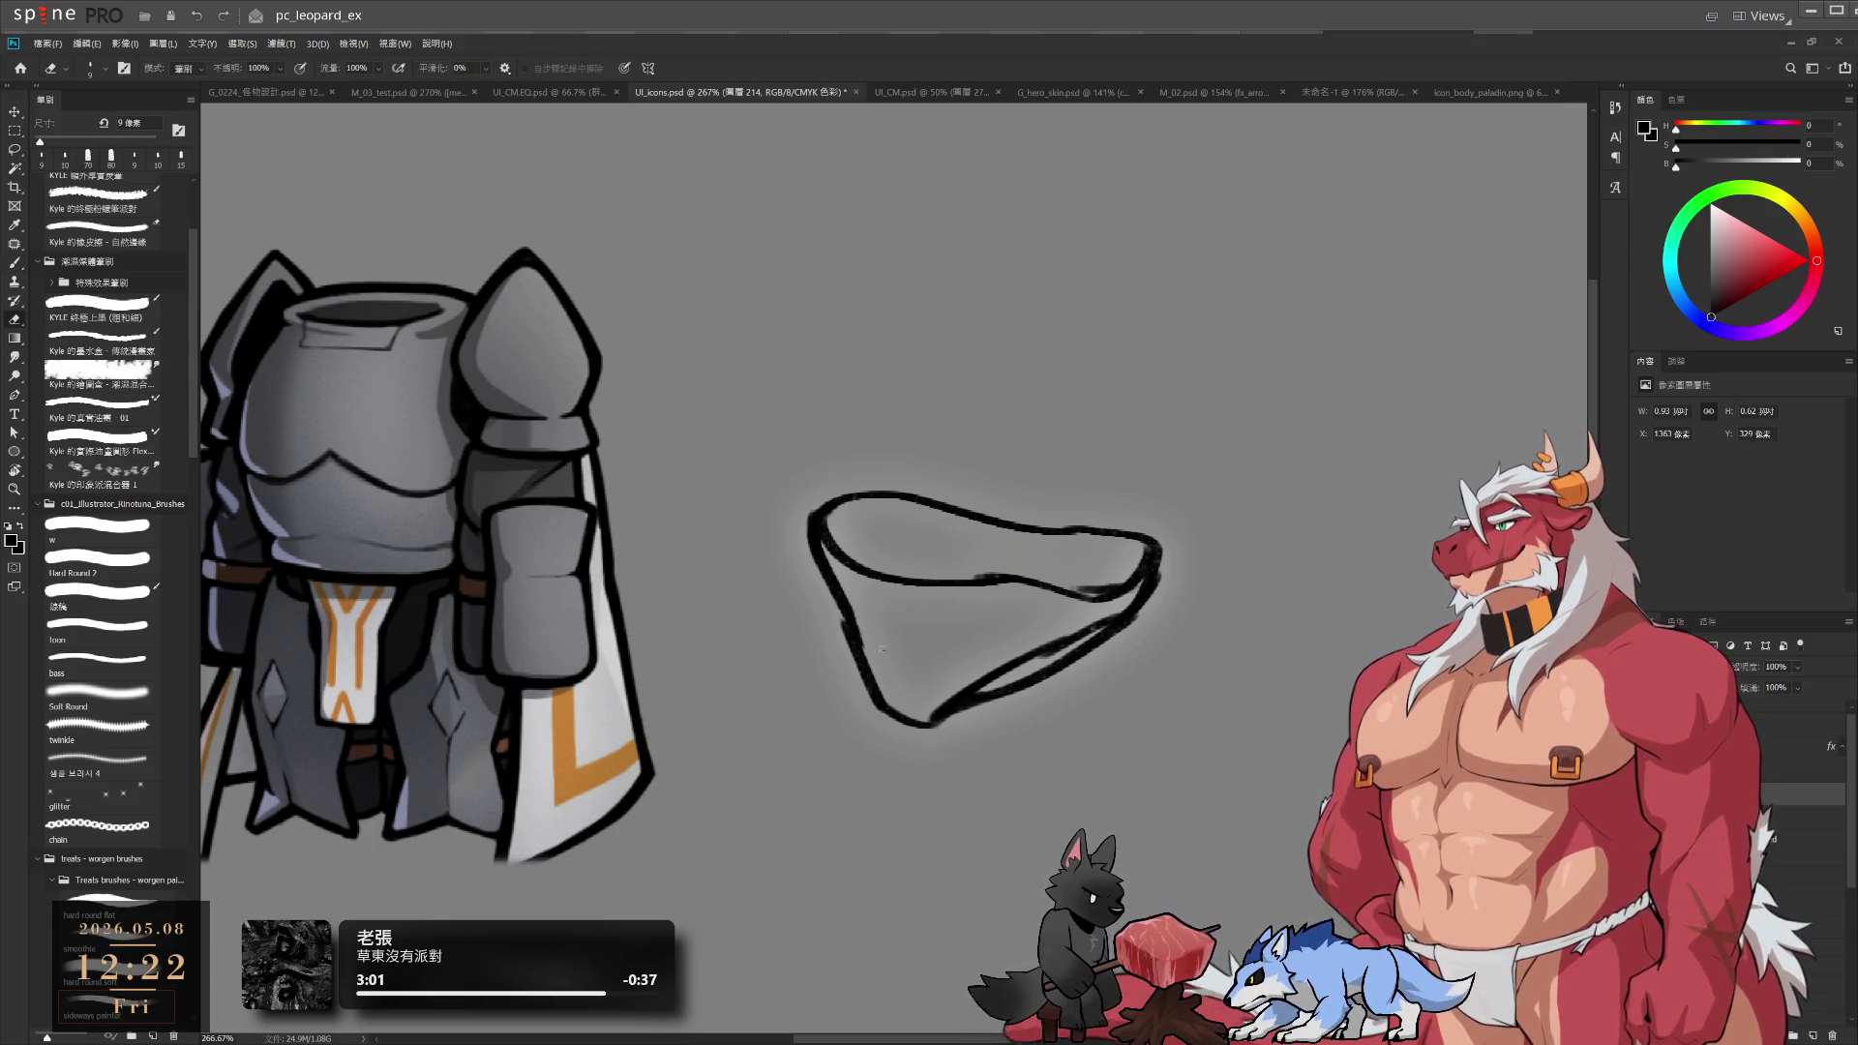
{"action": "key", "text": "b"}
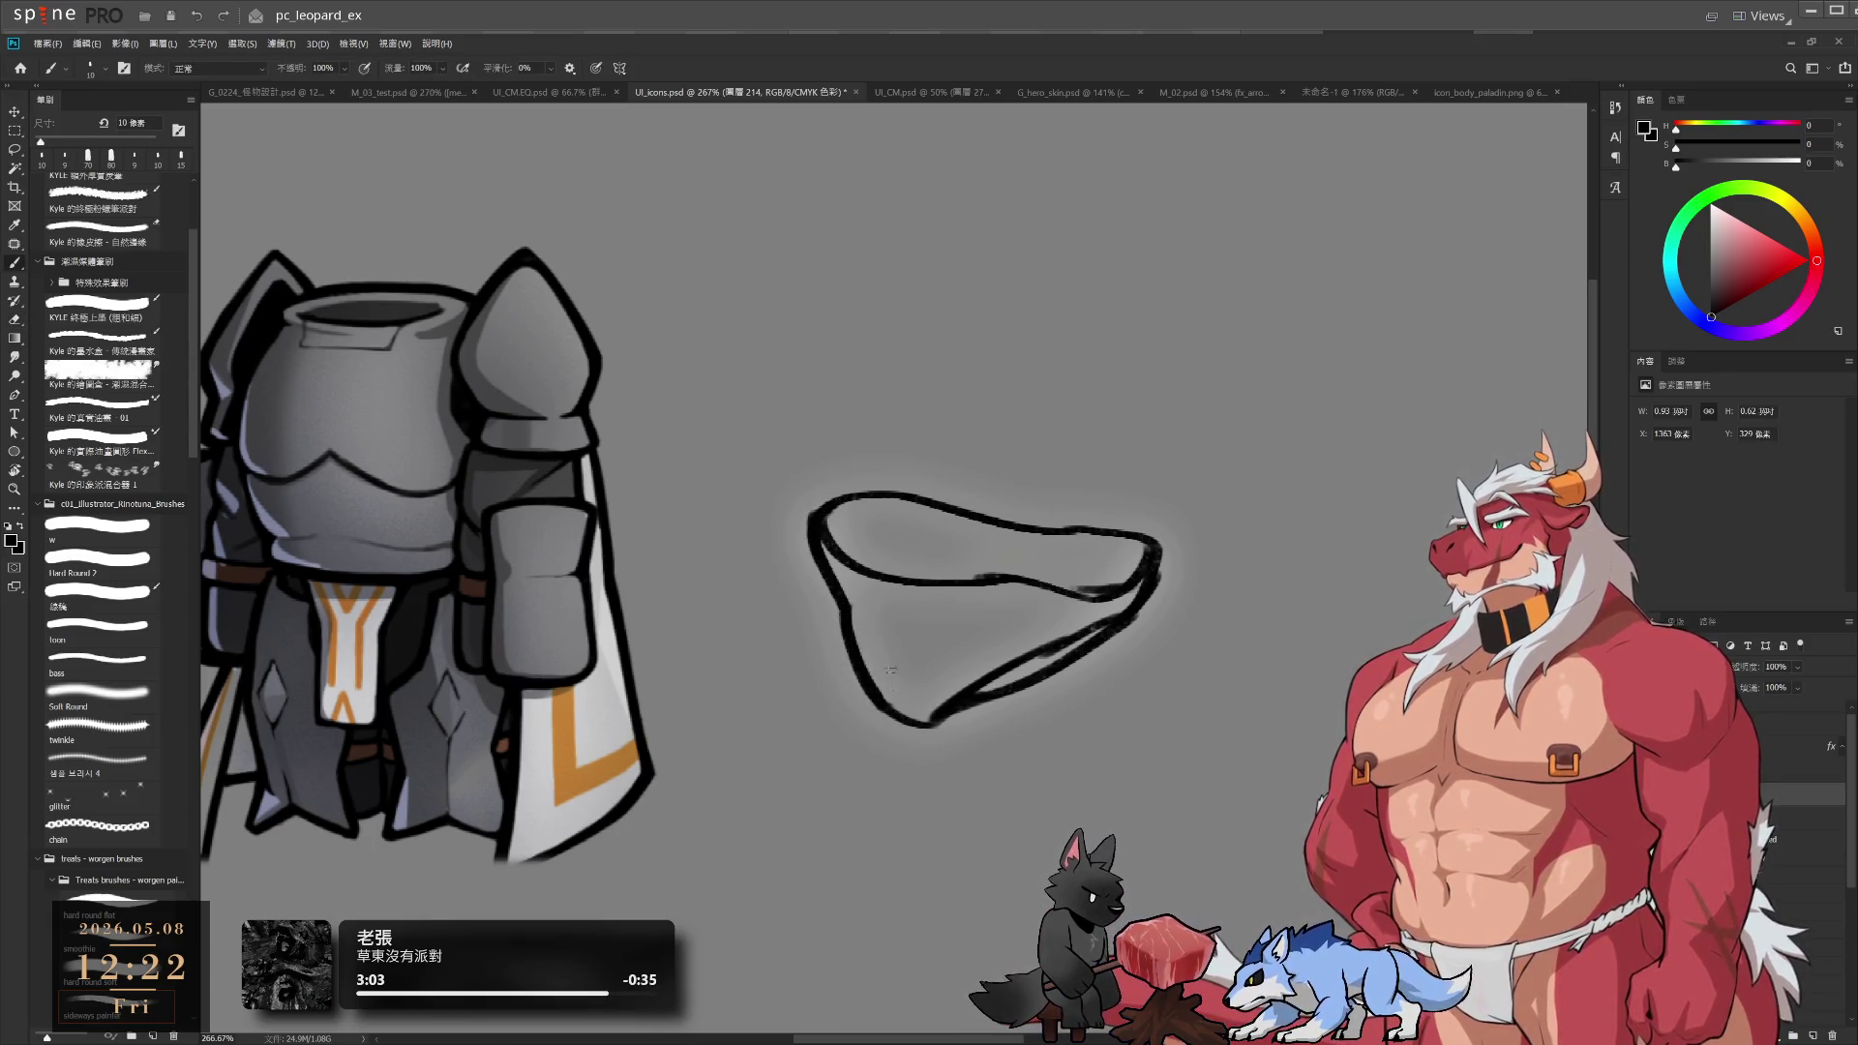
{"action": "key", "text": "e"}
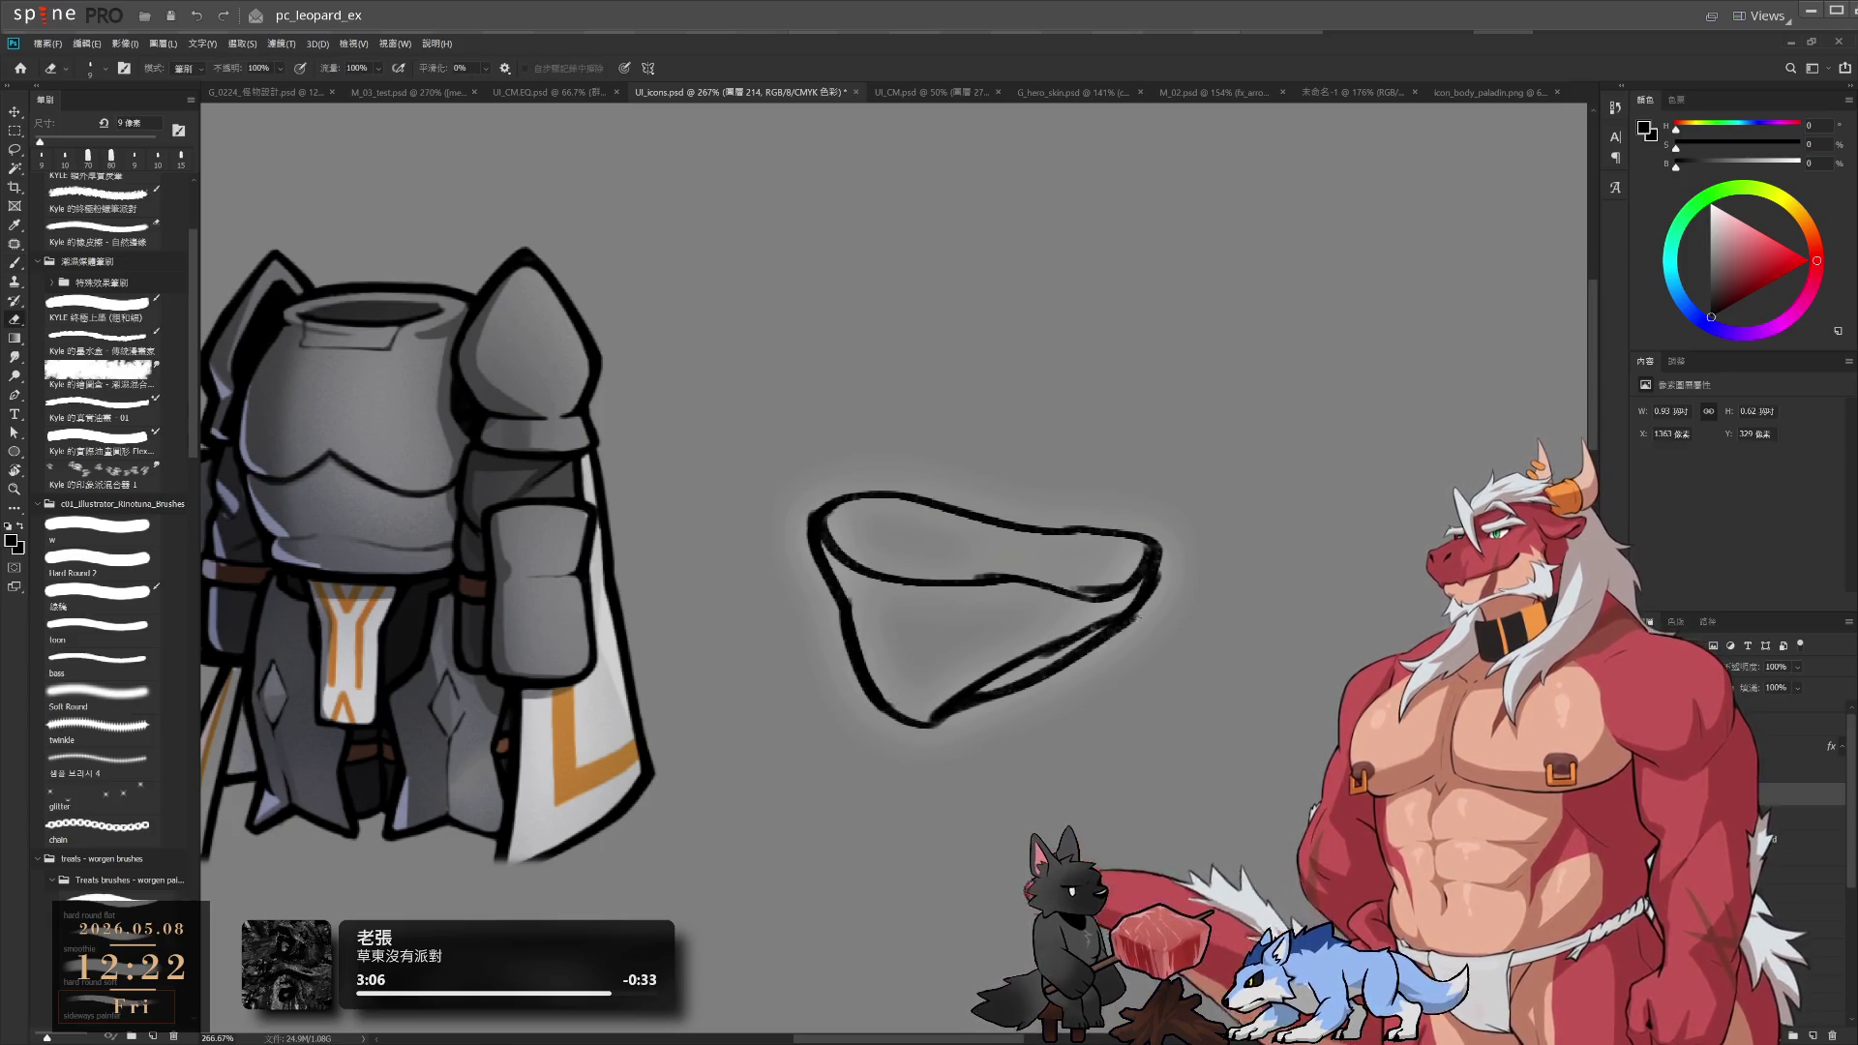
Lasso the right part of the outline, shift it rightward, and deselect
{"action": "key", "text": "l"}
{"action": "mouse_move", "coordinate": [1083, 544]}
{"action": "left_mouse_down"}
{"action": "mouse_move", "coordinate": [1200, 448]}
{"action": "mouse_move", "coordinate": [1035, 678]}
{"action": "mouse_move", "coordinate": [1123, 556]}
{"action": "left_mouse_up"}
{"action": "key", "text": "ctrl+d"}
{"action": "key", "text": "e"}
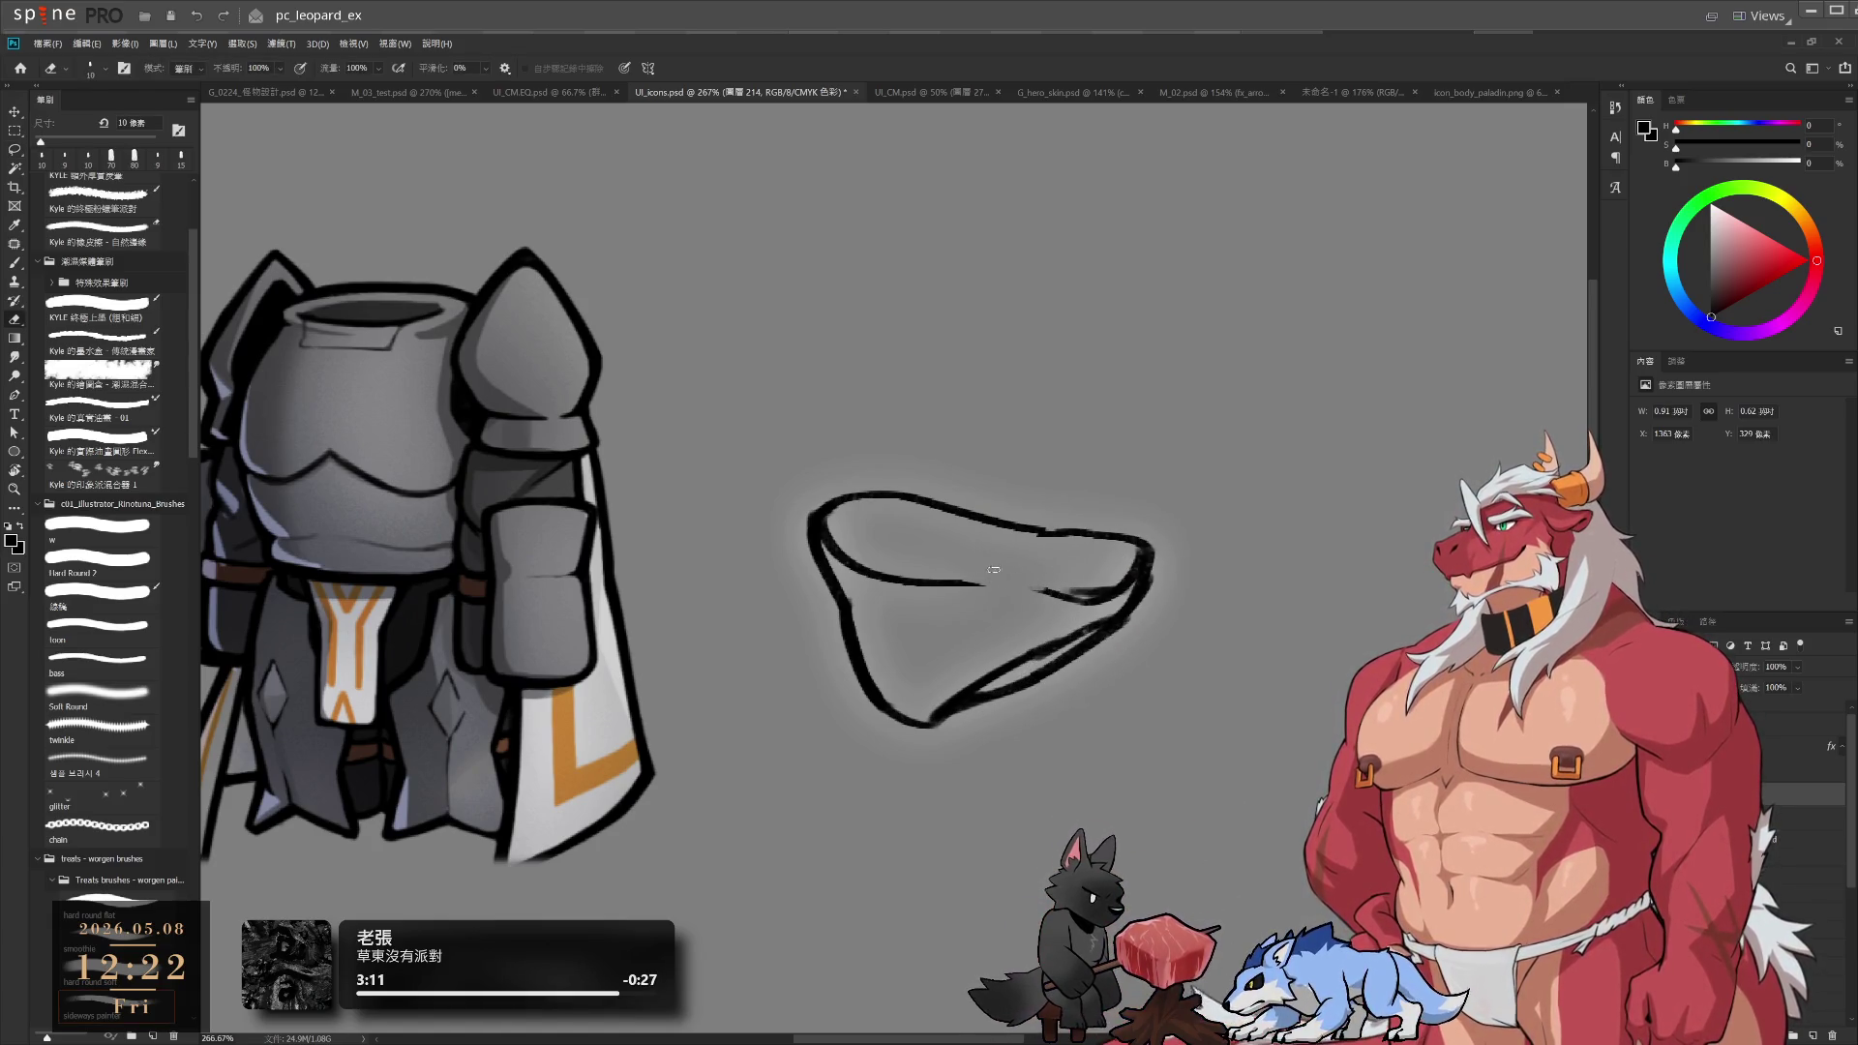
Erase part of the inner fold stroke and redraw it with a thinner brush
{"action": "left_click_drag", "start_coordinate": [876, 576], "coordinate": [985, 586]}
{"action": "key", "text": "b"}
{"action": "key", "text": "ctrl+z"}
{"action": "mouse_move", "coordinate": [857, 576]}
{"action": "left_mouse_down"}
{"action": "mouse_move", "coordinate": [1028, 609]}
{"action": "mouse_move", "coordinate": [1083, 594]}
{"action": "left_mouse_up"}
{"action": "key", "text": "ctrl+z"}
{"action": "key", "text": "ctrl+z"}
Extend the inner waistband curve across to the outline's right edge
{"action": "key", "text": "e"}
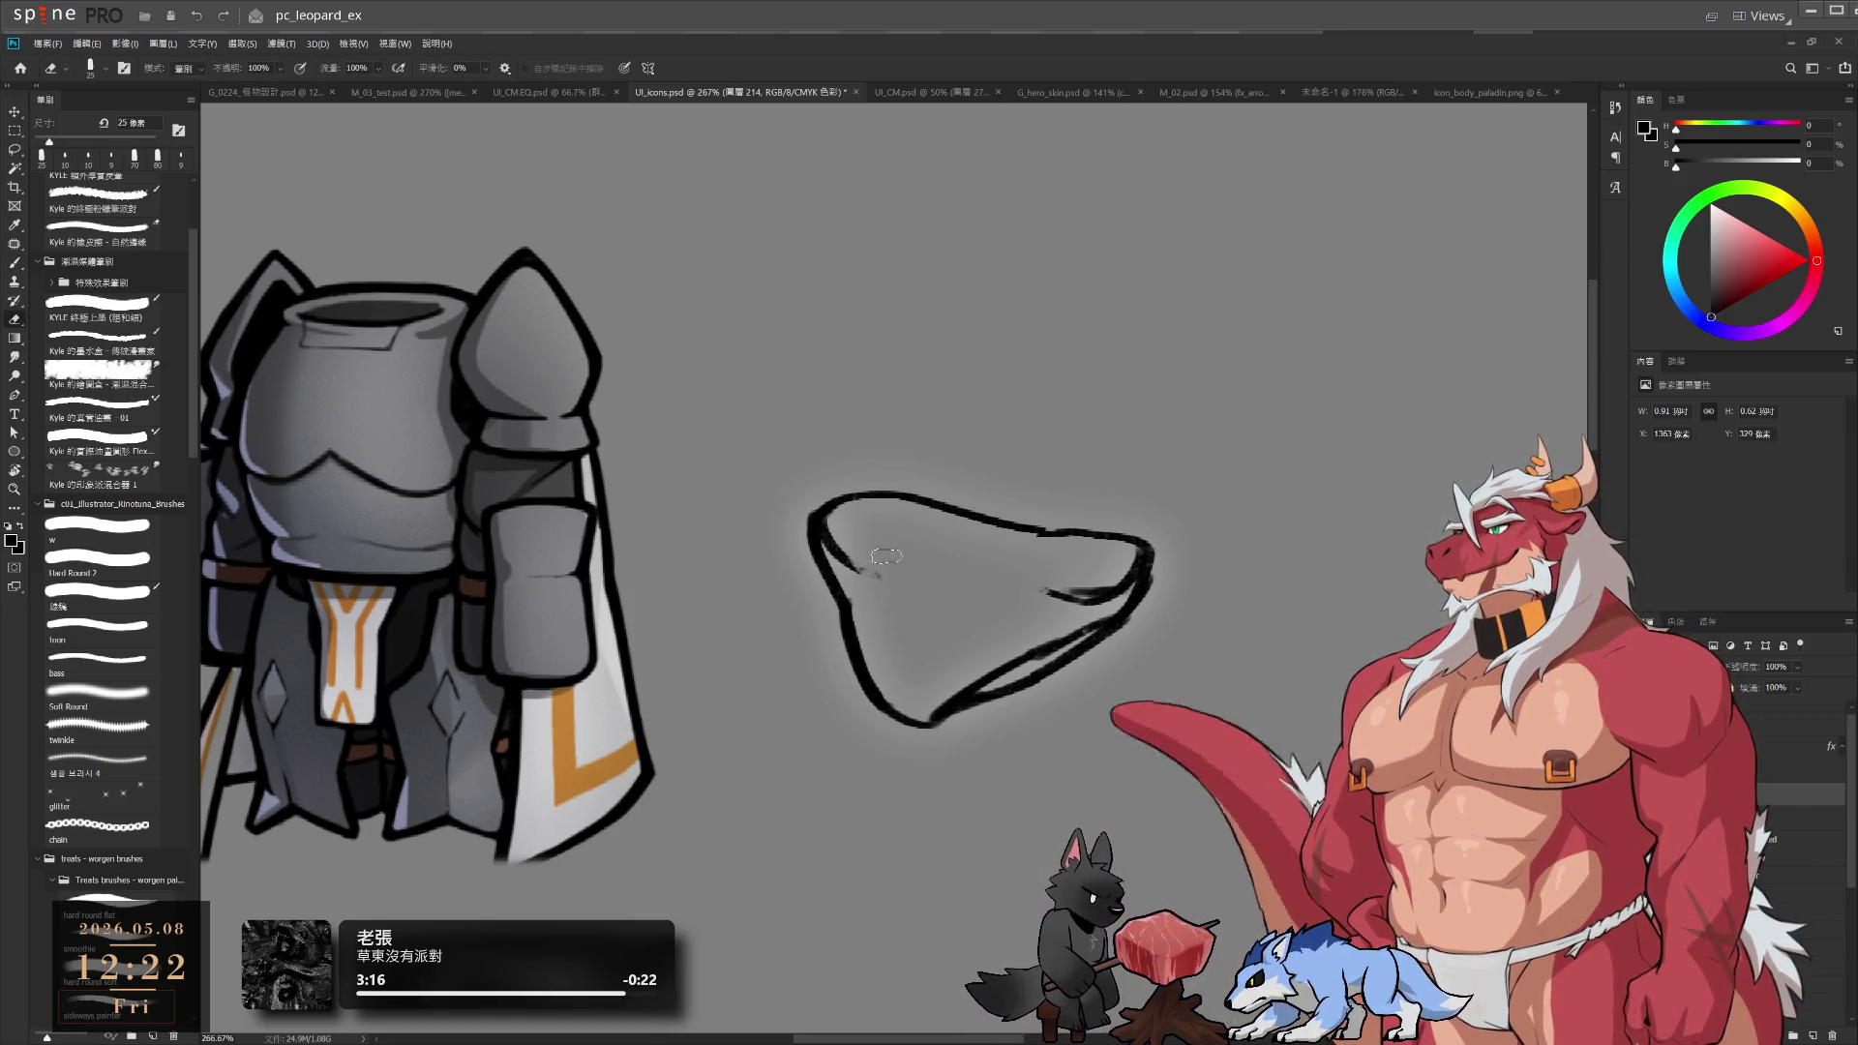
{"action": "key", "text": "b"}
{"action": "mouse_move", "coordinate": [842, 559]}
{"action": "left_mouse_down"}
{"action": "mouse_move", "coordinate": [988, 592]}
{"action": "mouse_move", "coordinate": [1130, 575]}
{"action": "left_mouse_up"}
{"action": "key", "text": "ctrl+z"}
Erase and redraw the loincloth's top rim, then centre the sketch in view
{"action": "key", "text": "e"}
{"action": "left_click_drag", "start_coordinate": [947, 505], "coordinate": [1048, 528]}
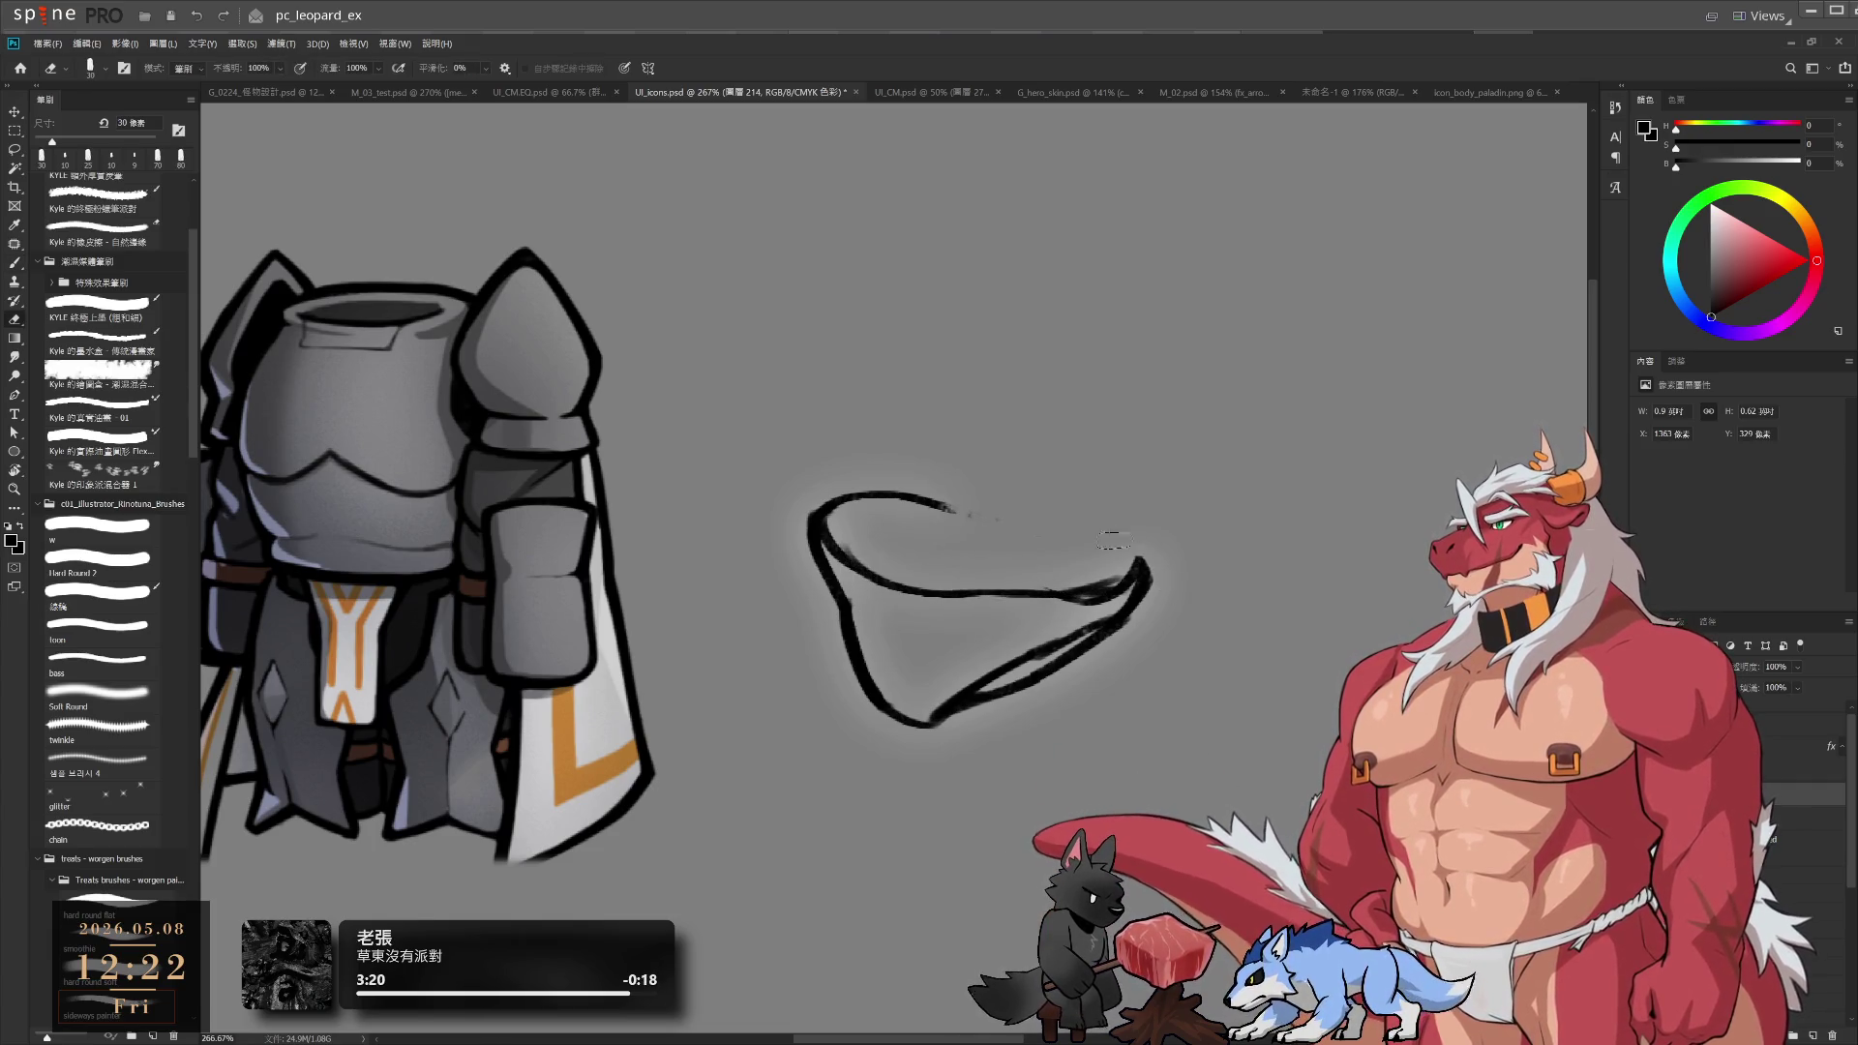
{"action": "key", "text": "b"}
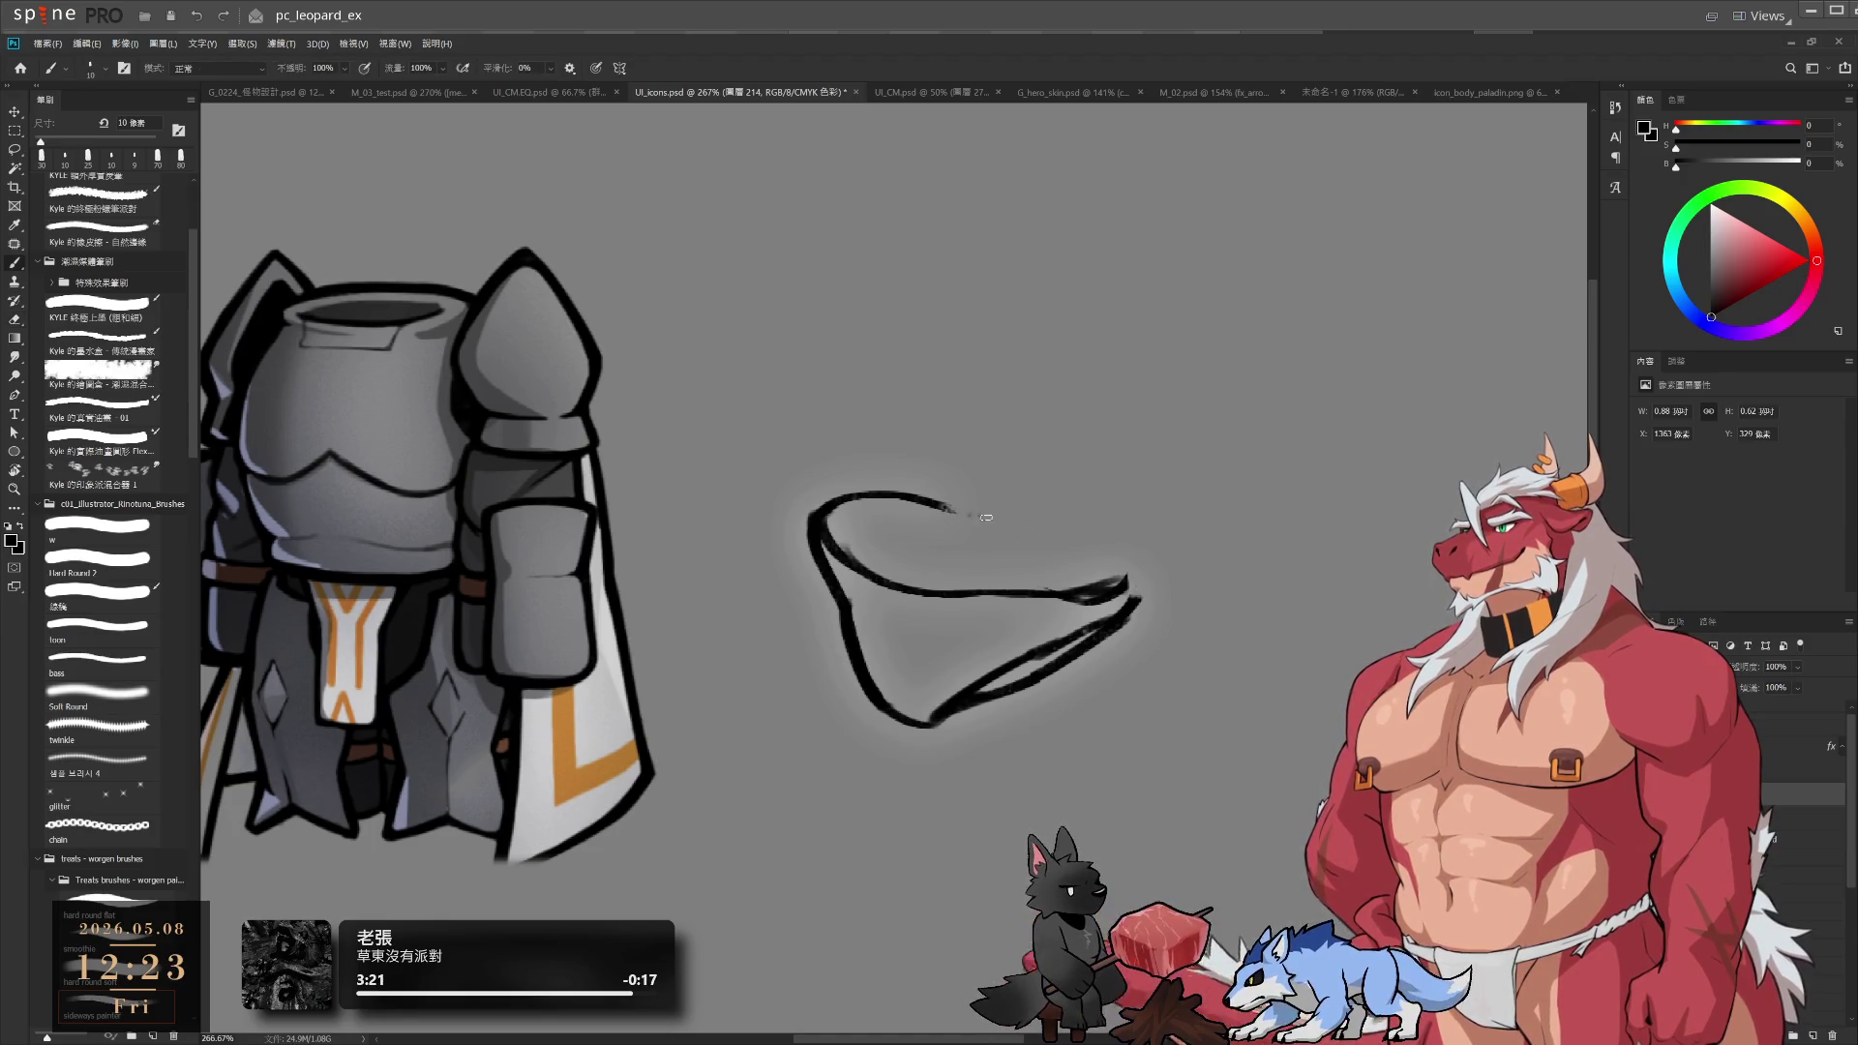
{"action": "mouse_move", "coordinate": [948, 502]}
{"action": "left_mouse_down"}
{"action": "mouse_move", "coordinate": [1135, 543]}
{"action": "mouse_move", "coordinate": [1138, 602]}
{"action": "mouse_move", "coordinate": [1113, 586]}
{"action": "left_mouse_up"}
{"action": "key", "text": "e"}
{"action": "scroll", "coordinate": [965, 518], "scroll_direction": "down", "scroll_amount": 2}
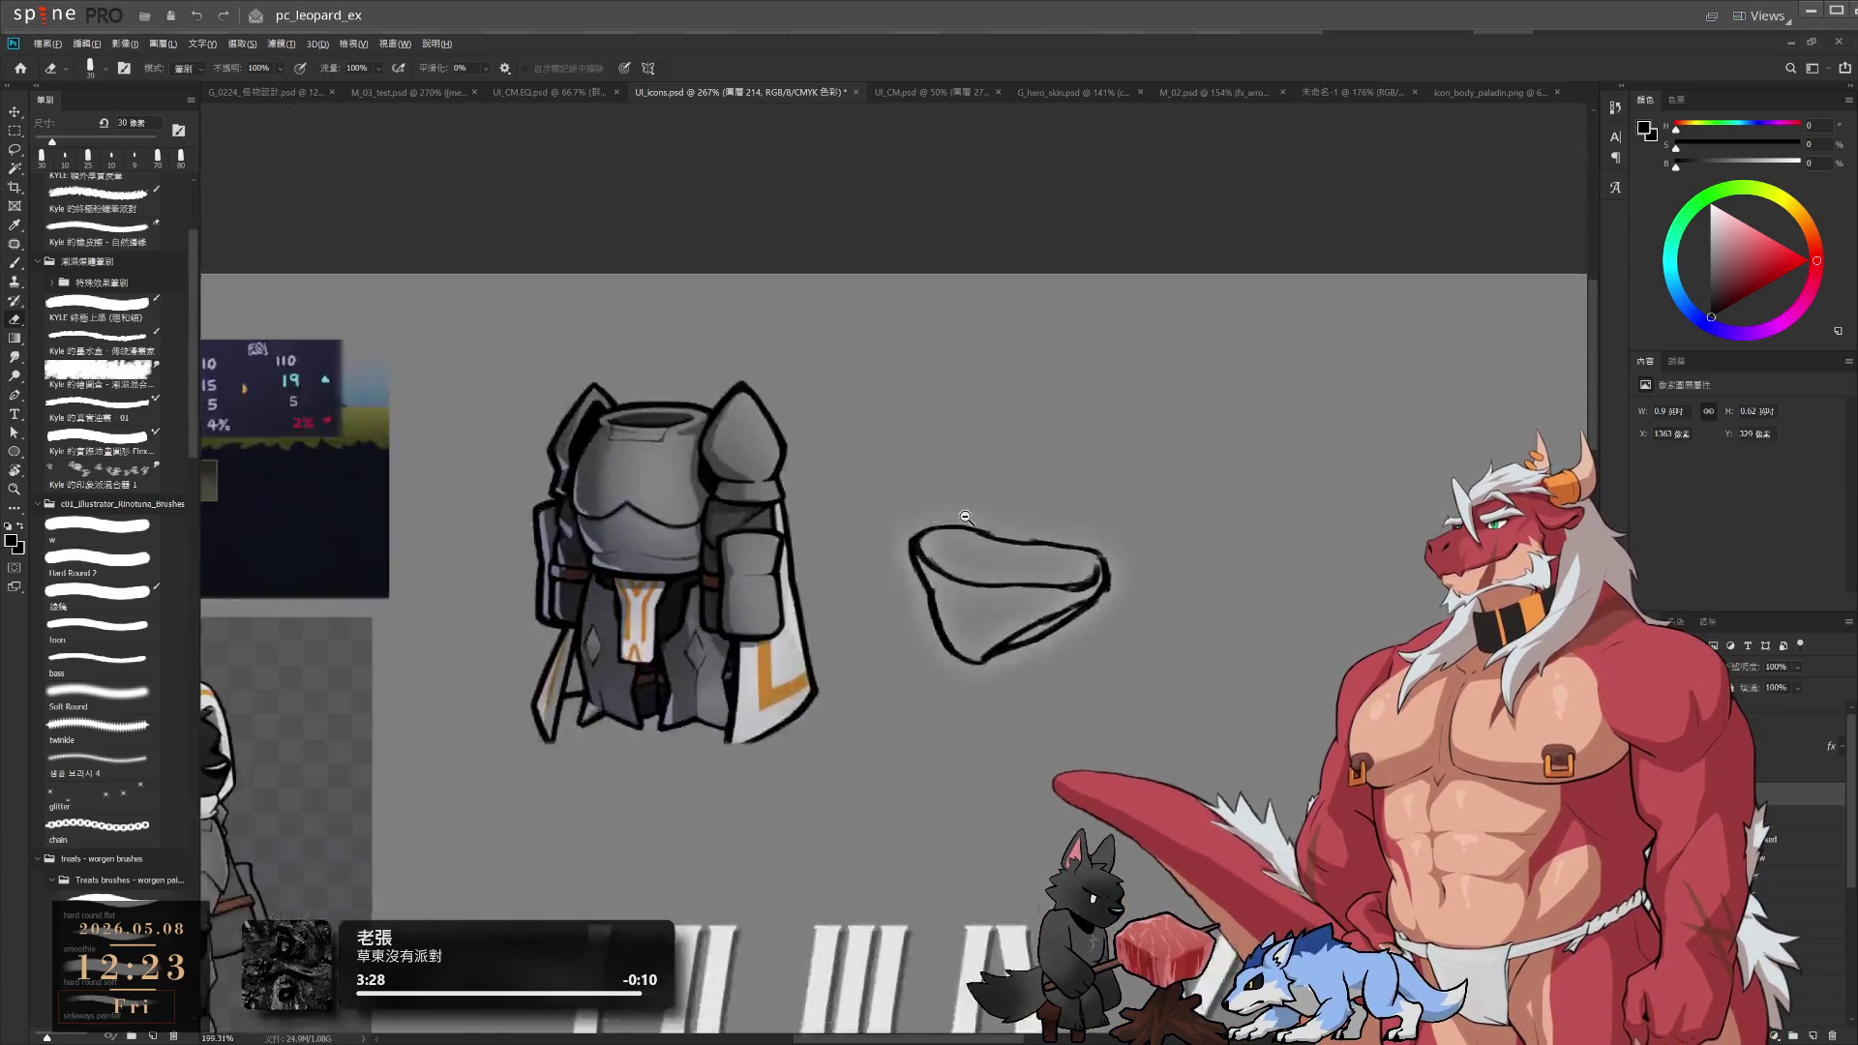
{"action": "scroll", "coordinate": [965, 518], "scroll_direction": "down", "scroll_amount": 5}
{"action": "scroll", "coordinate": [1065, 551], "scroll_direction": "up", "scroll_amount": 5}
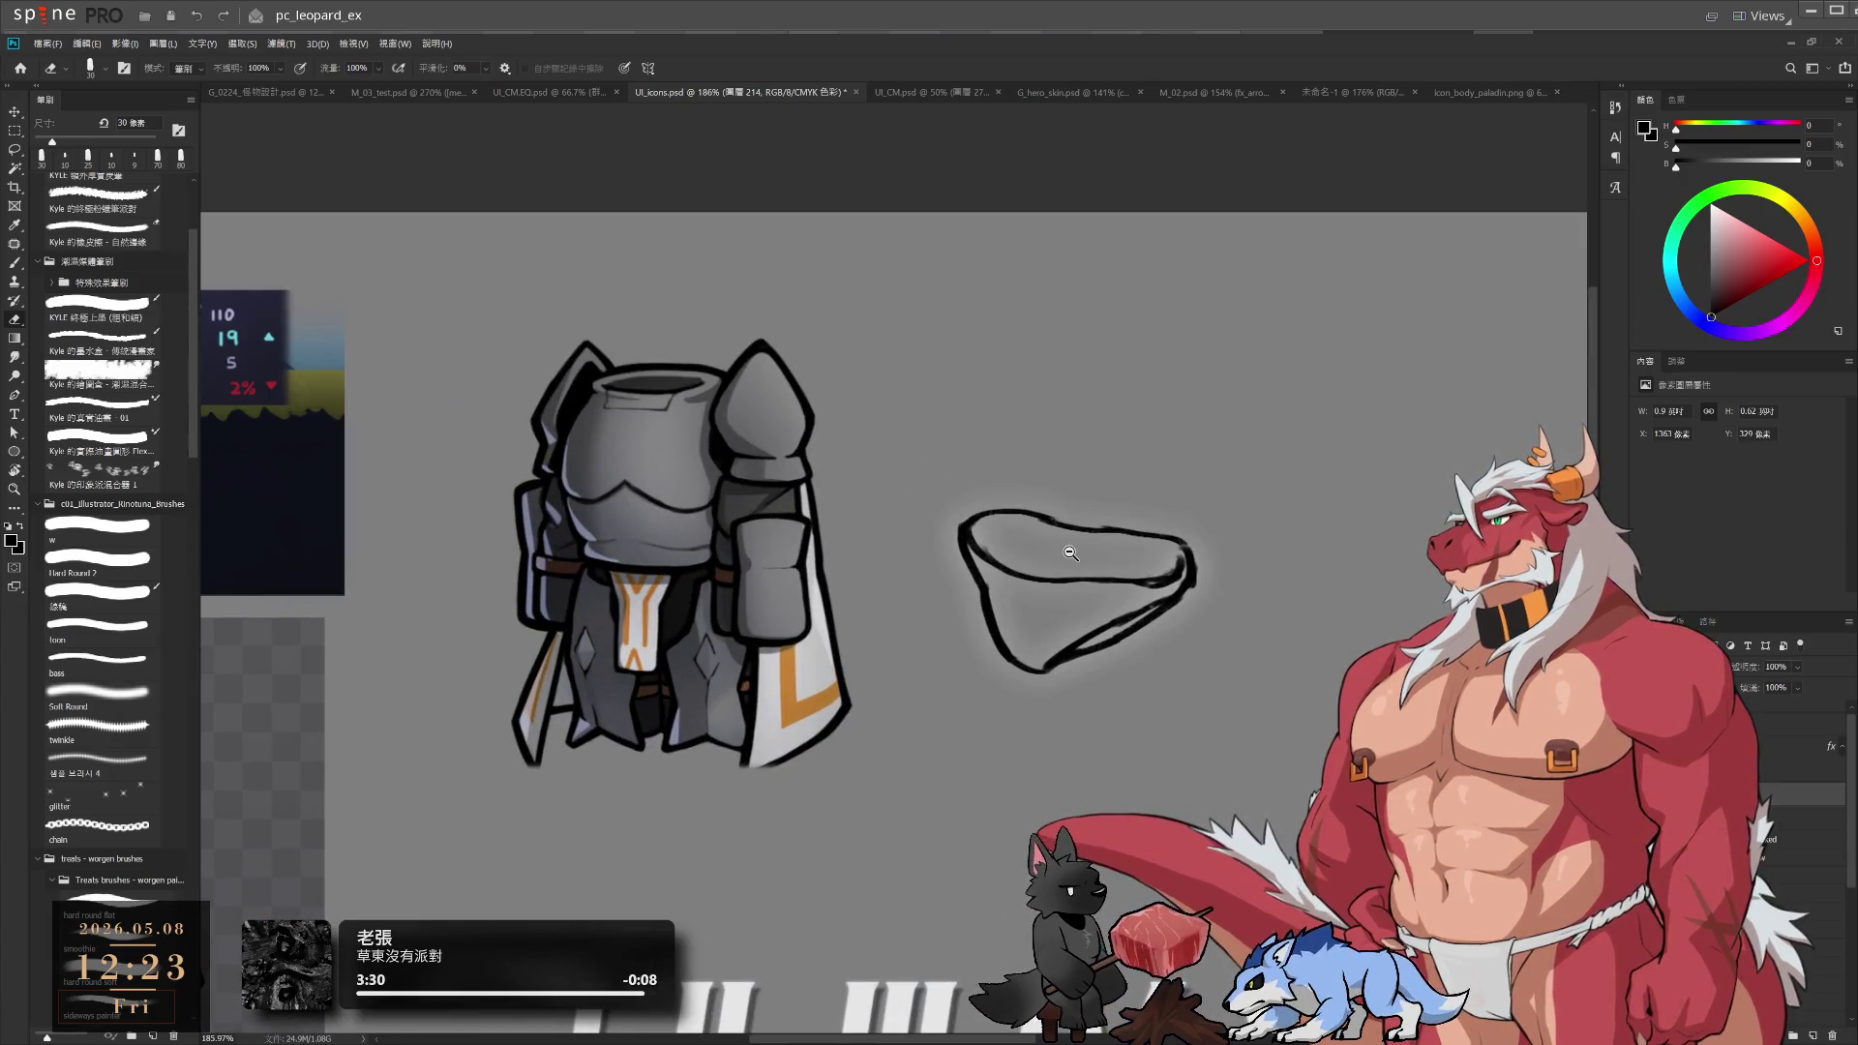
{"action": "left_click_drag", "start_coordinate": [1126, 601], "coordinate": [905, 630]}
{"action": "scroll", "coordinate": [881, 671], "scroll_direction": "up", "scroll_amount": 1}
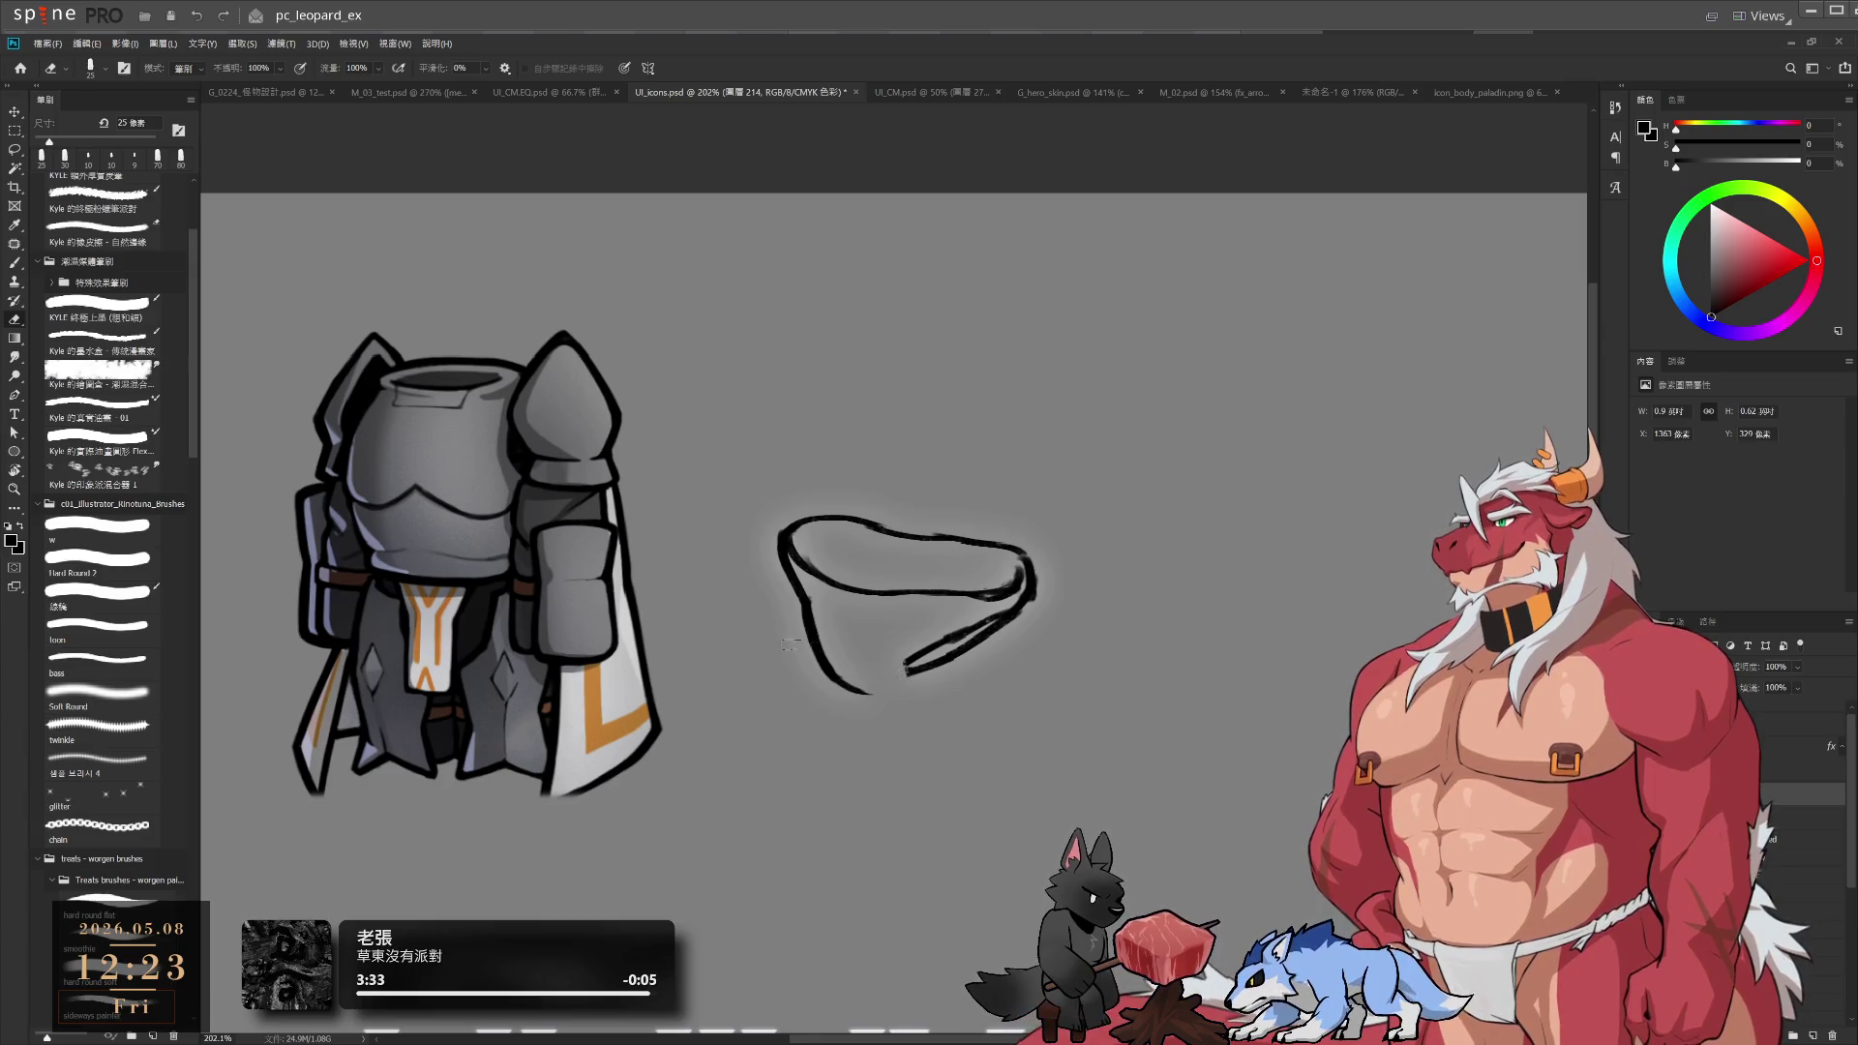
Lasso the lower-left stroke, nudge it slightly right and down, and deselect
{"action": "key", "text": "l"}
{"action": "mouse_move", "coordinate": [917, 666]}
{"action": "left_mouse_down"}
{"action": "mouse_move", "coordinate": [798, 658]}
{"action": "mouse_move", "coordinate": [917, 706]}
{"action": "mouse_move", "coordinate": [883, 682]}
{"action": "left_mouse_up"}
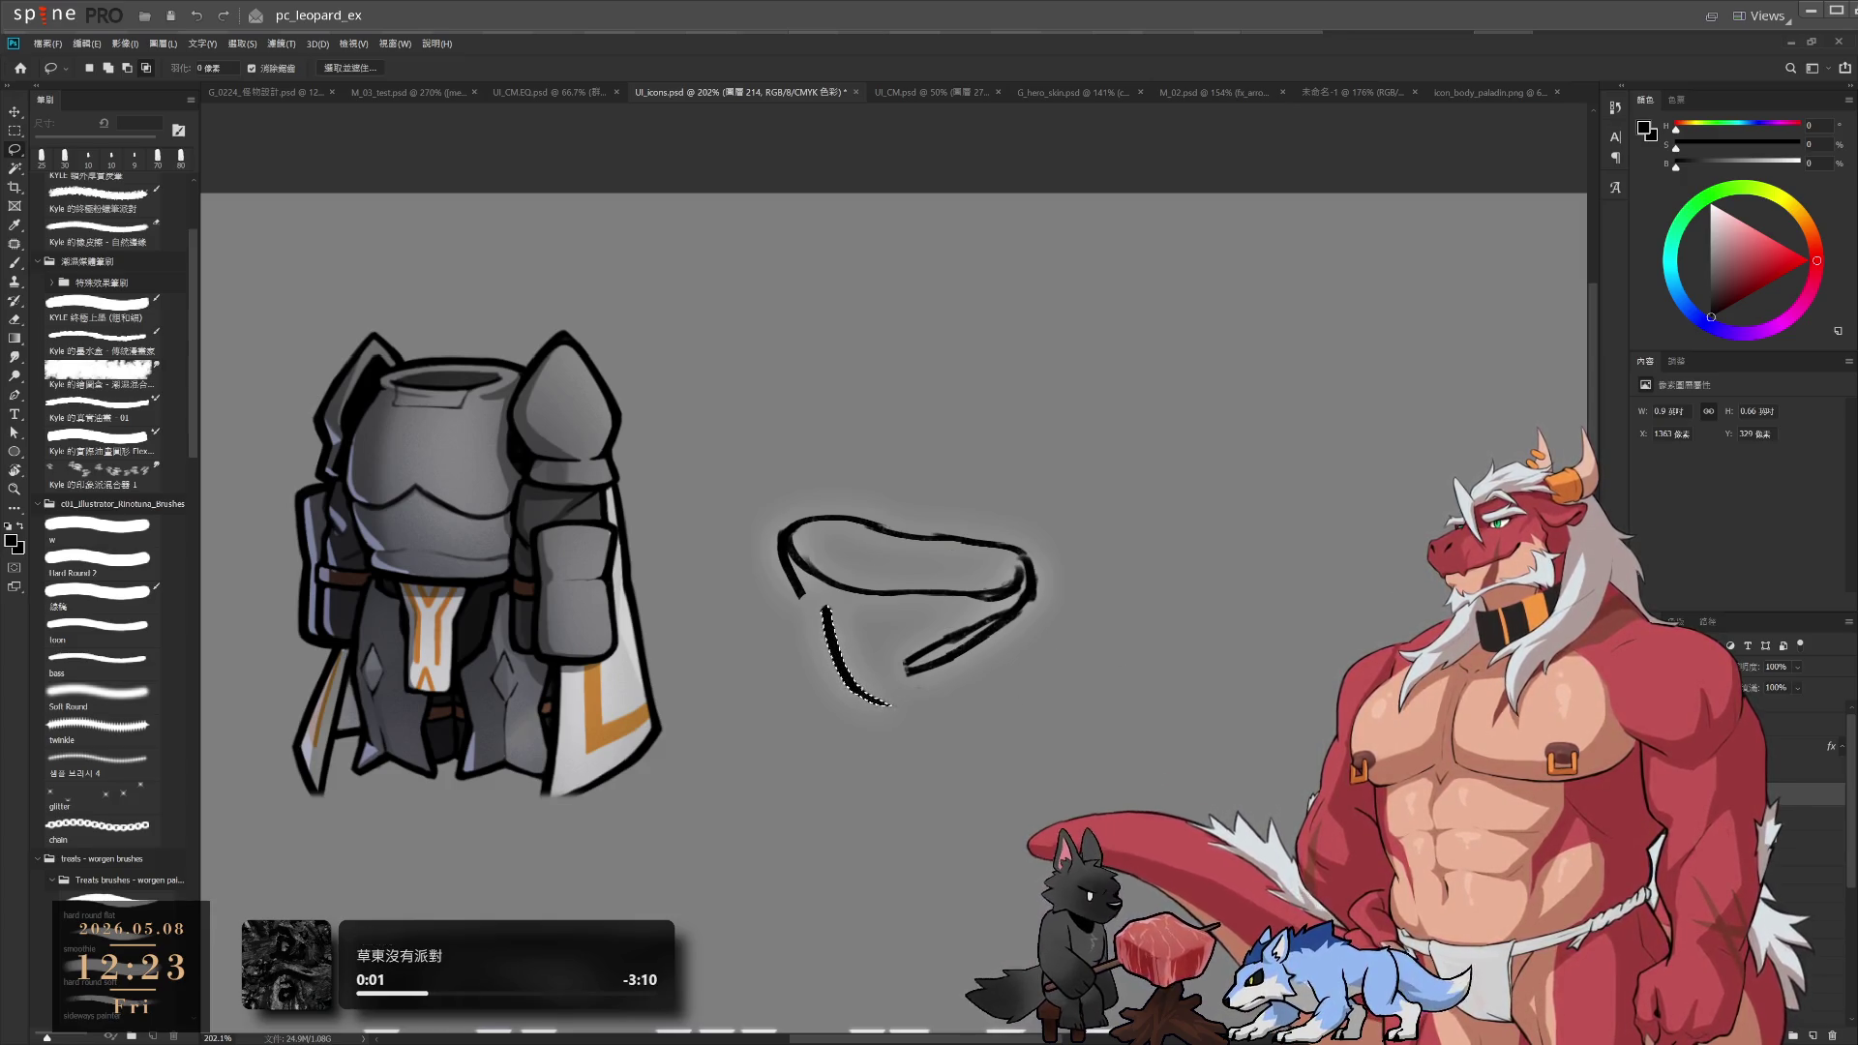
{"action": "key", "text": "ctrl+d"}
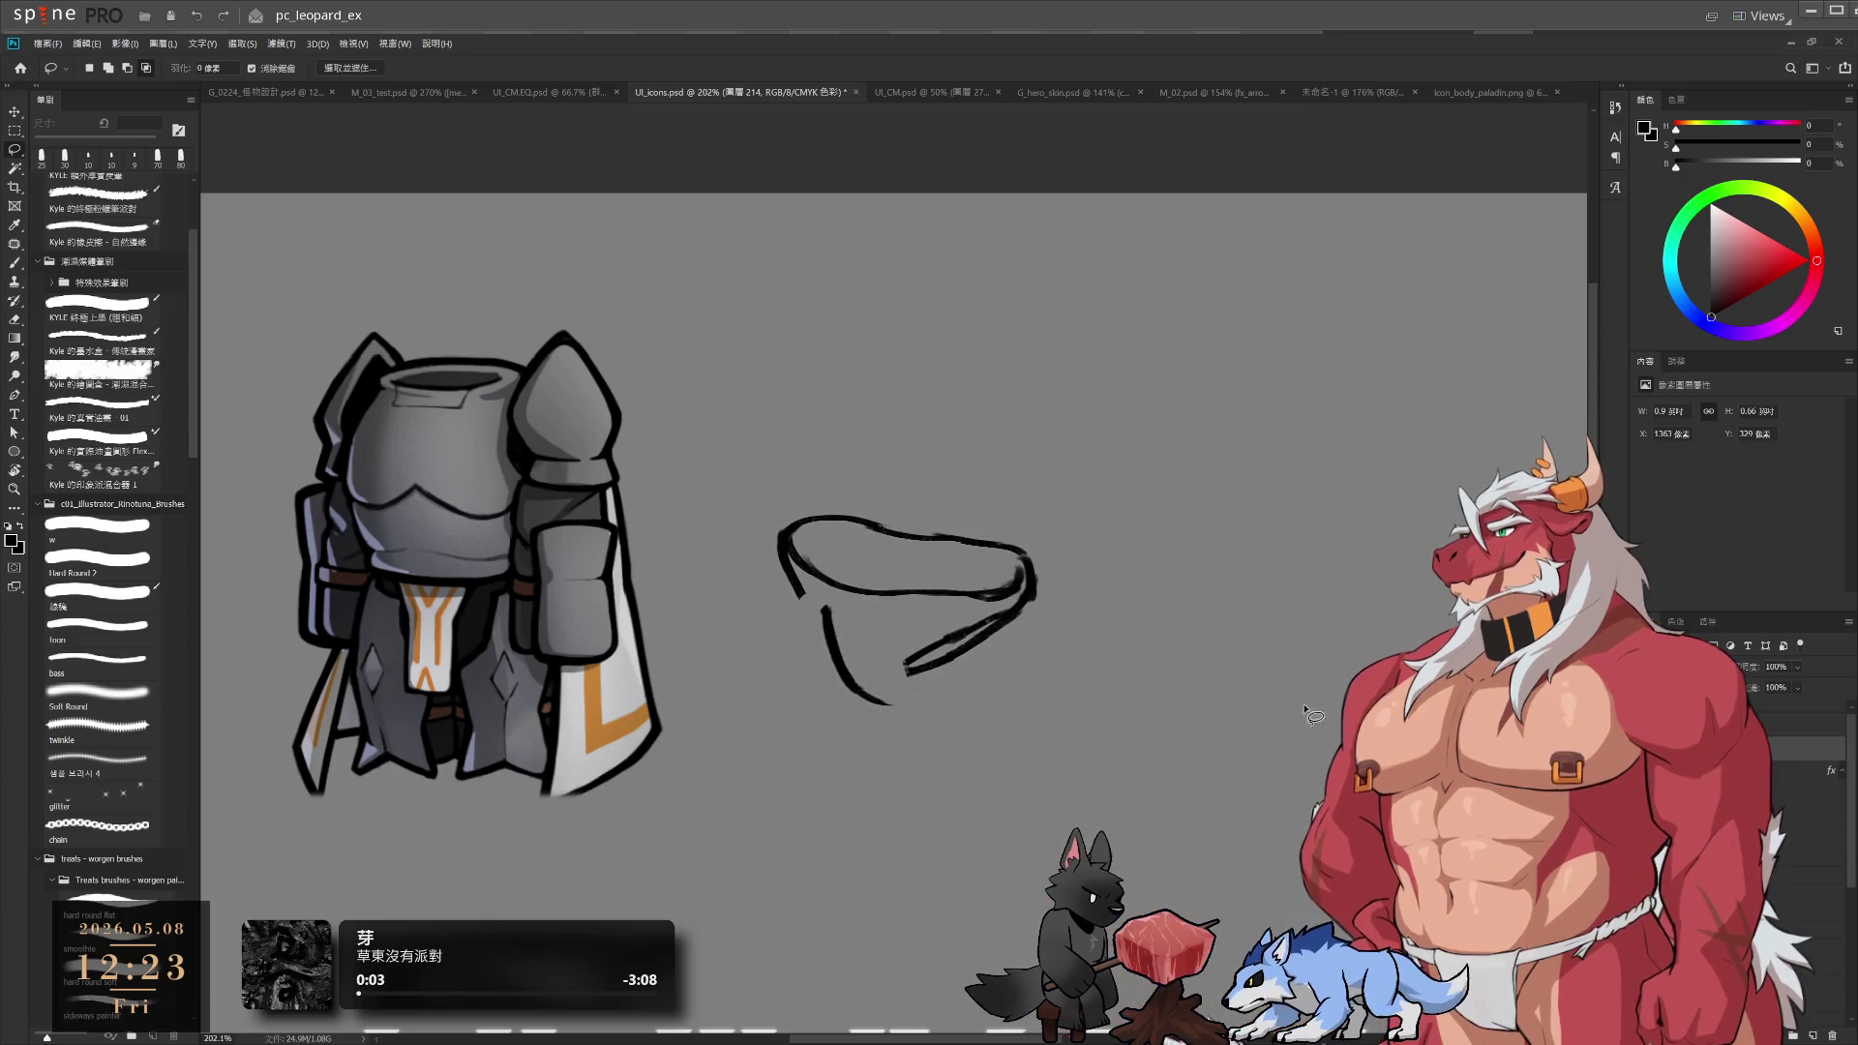
{"action": "left_click_drag", "start_coordinate": [853, 649], "coordinate": [861, 658]}
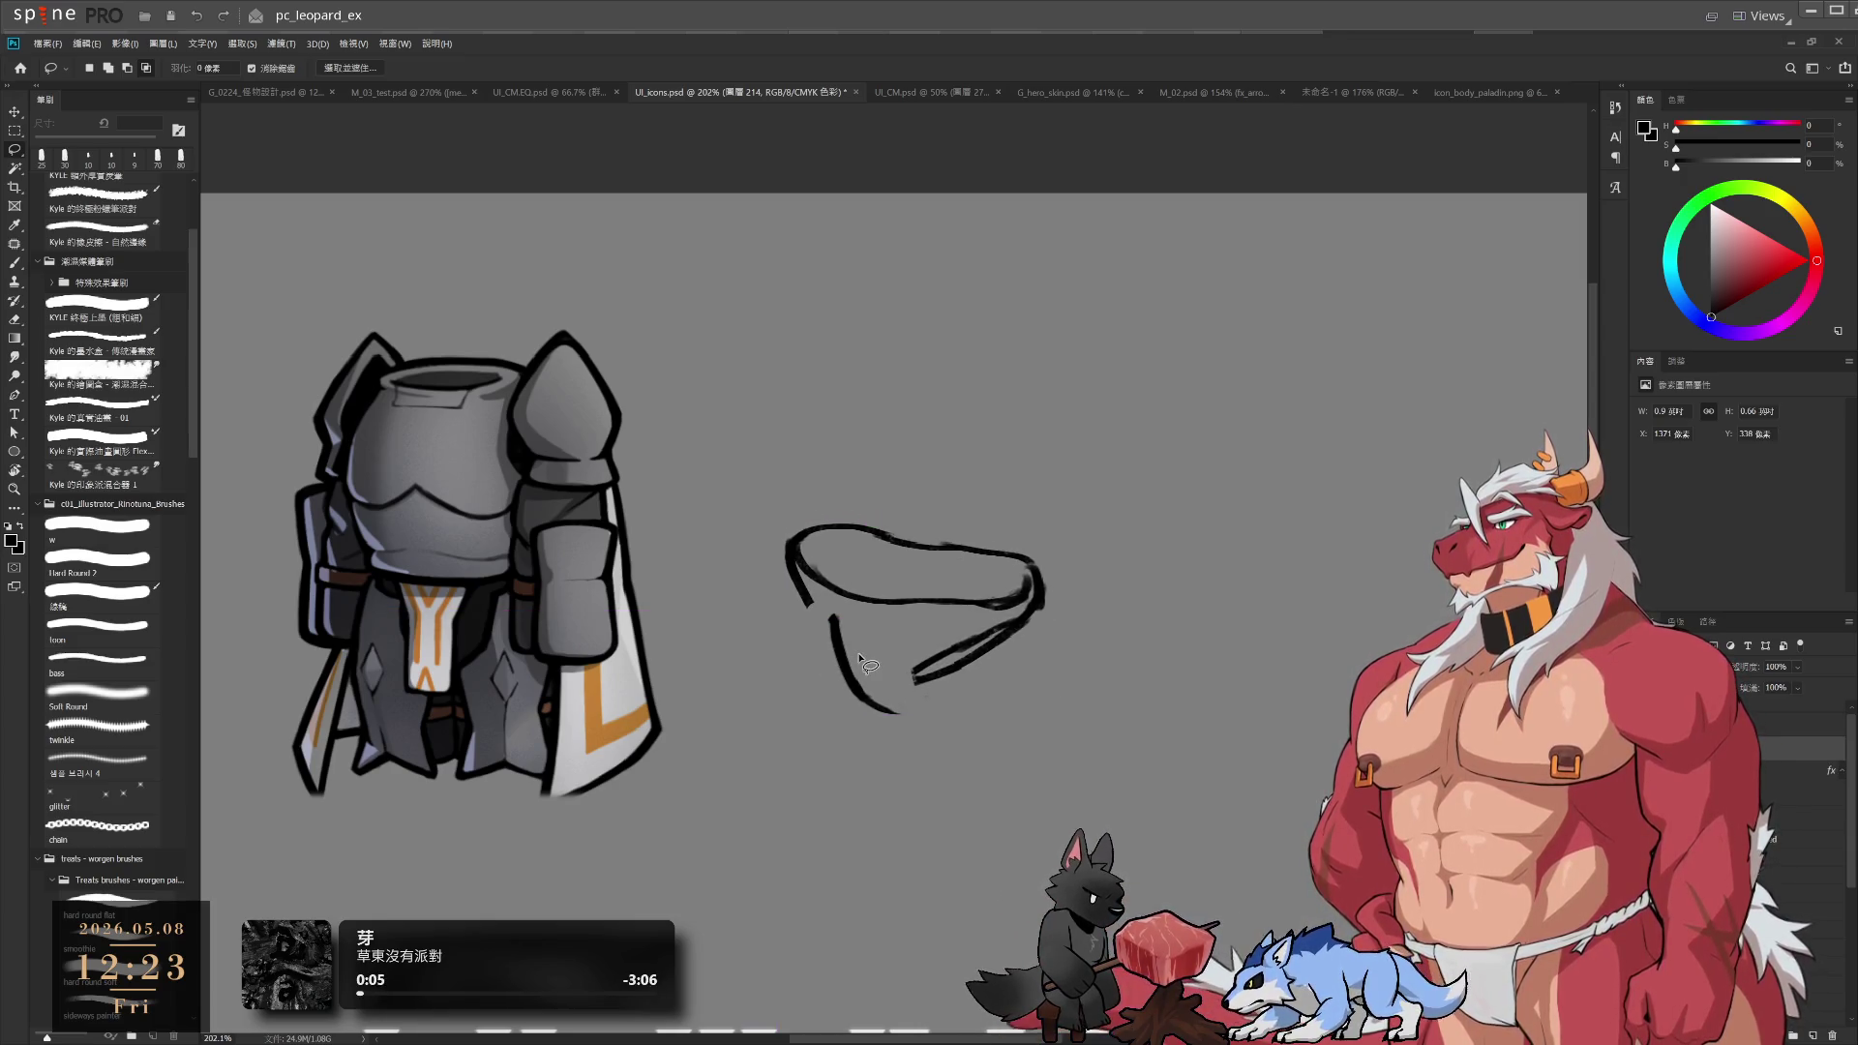
{"action": "scroll", "coordinate": [871, 692], "scroll_direction": "up", "scroll_amount": 1}
{"action": "key", "text": "e"}
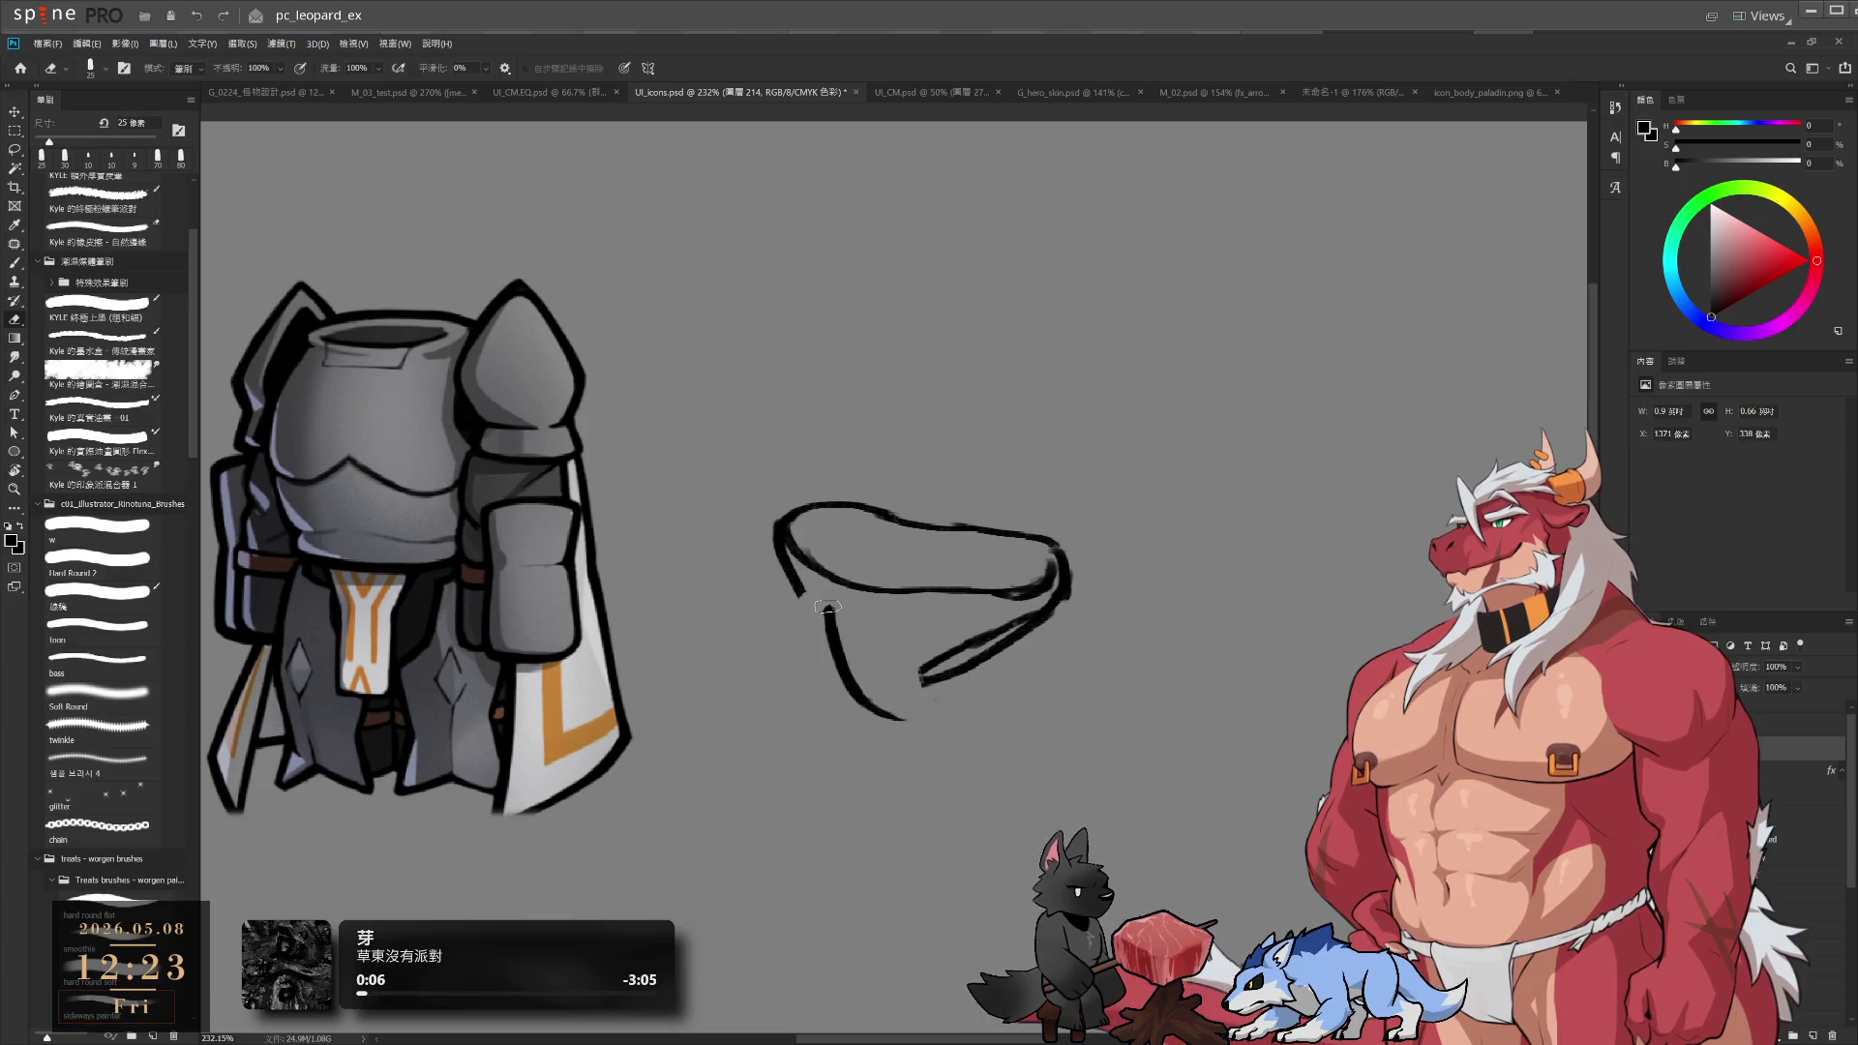
{"action": "key", "text": "b"}
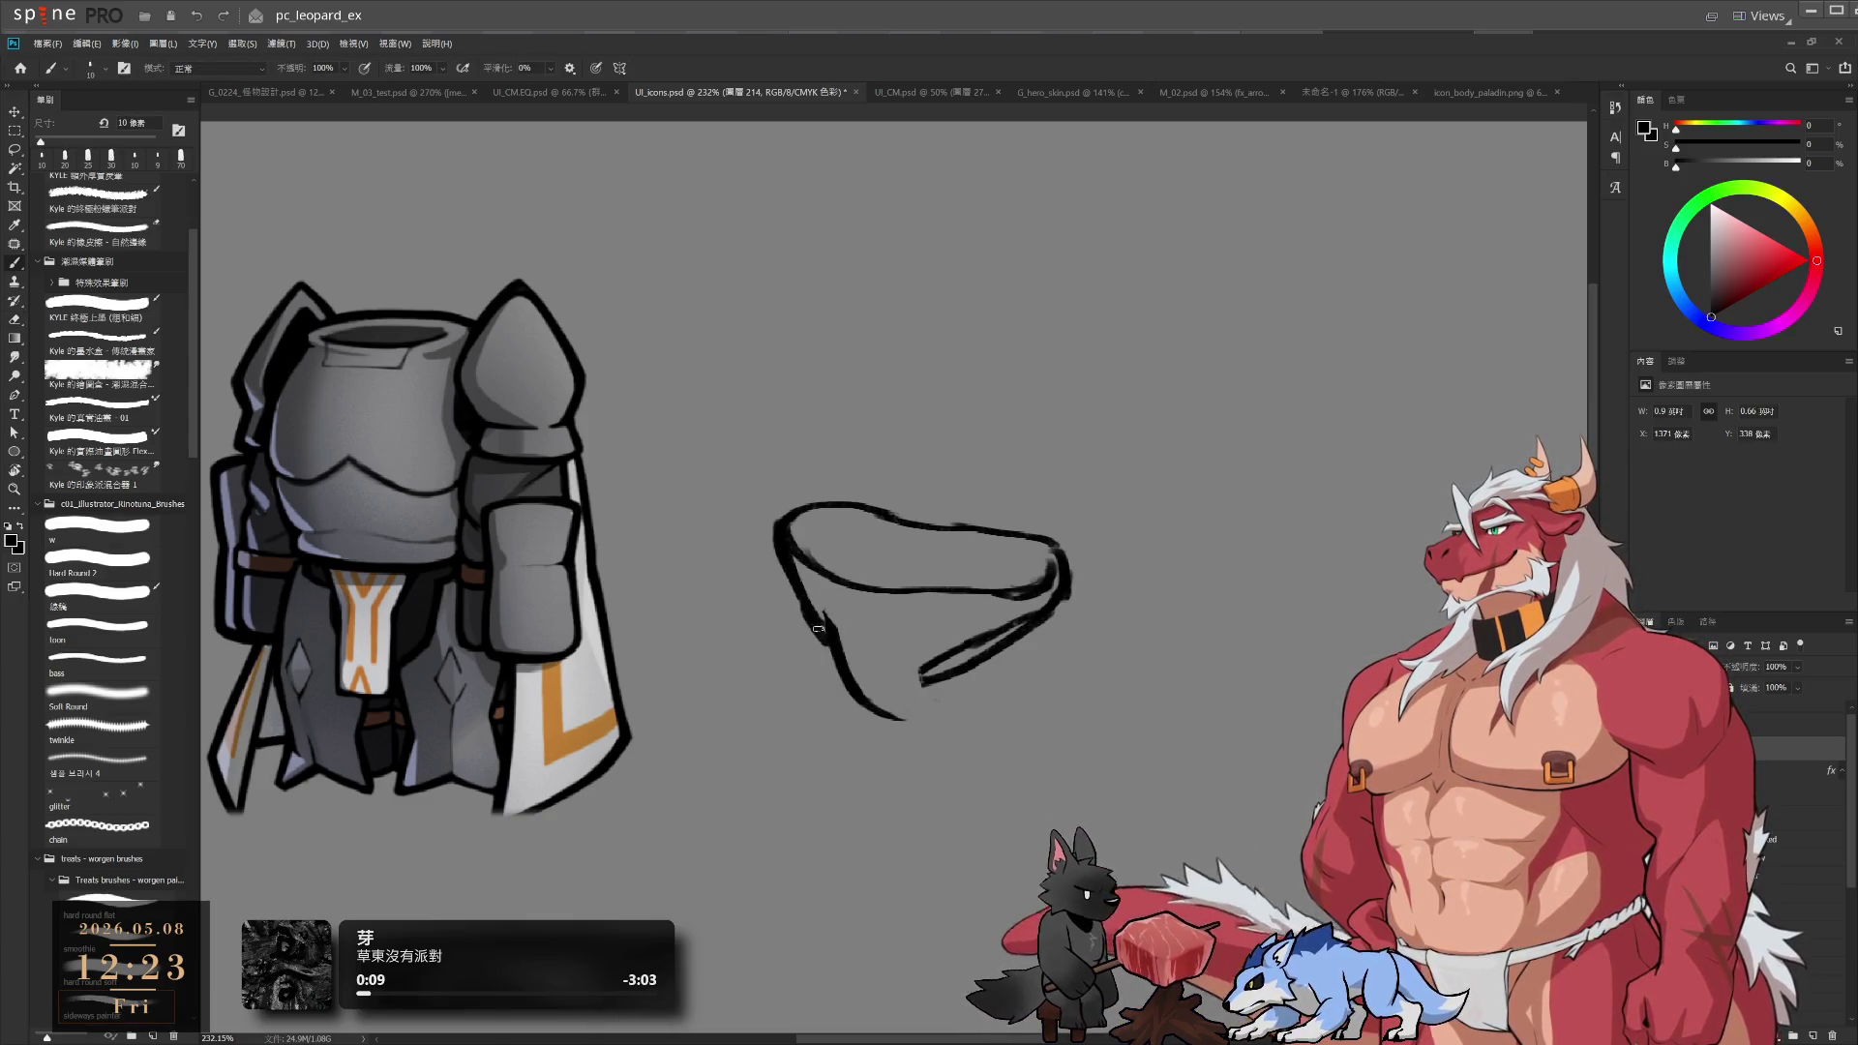
Redraw the lower-left edge as a darker, thicker line, erasing the old piece
{"action": "mouse_move", "coordinate": [820, 615]}
{"action": "left_mouse_down"}
{"action": "mouse_move", "coordinate": [895, 702]}
{"action": "mouse_move", "coordinate": [917, 689]}
{"action": "left_mouse_up"}
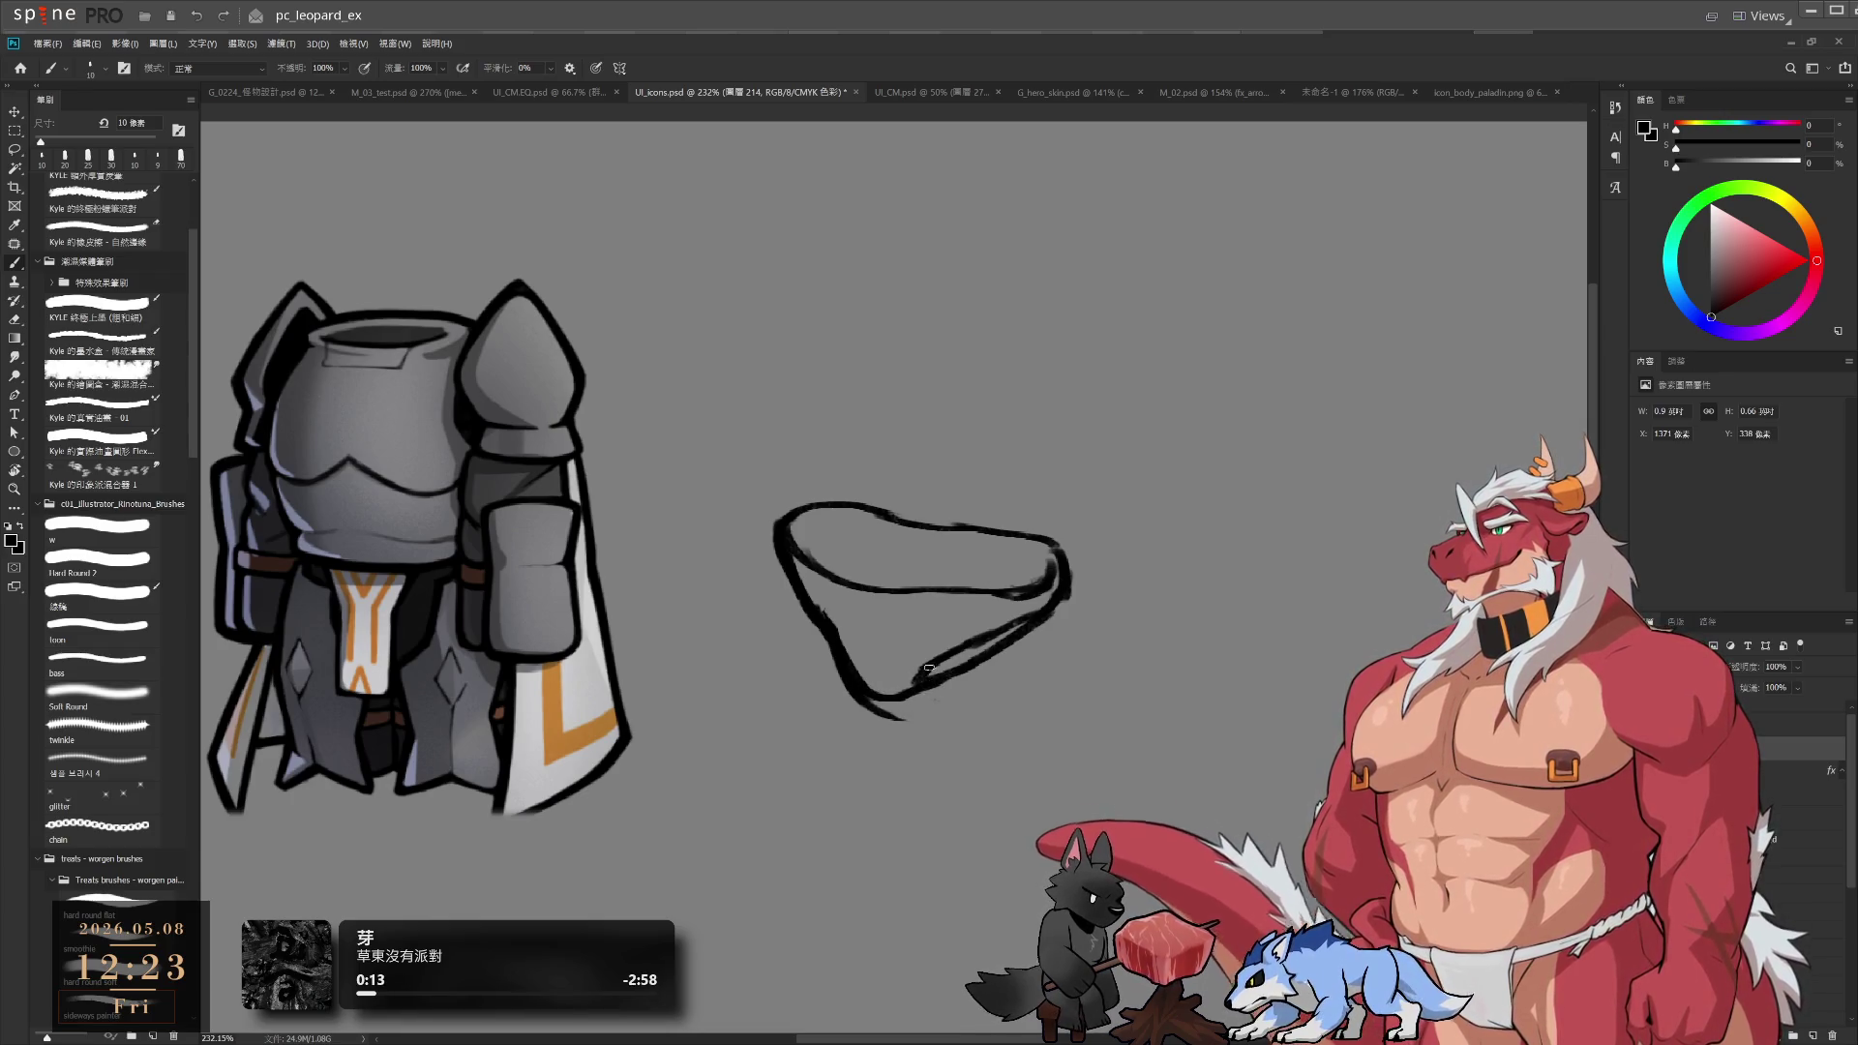
{"action": "key", "text": "e"}
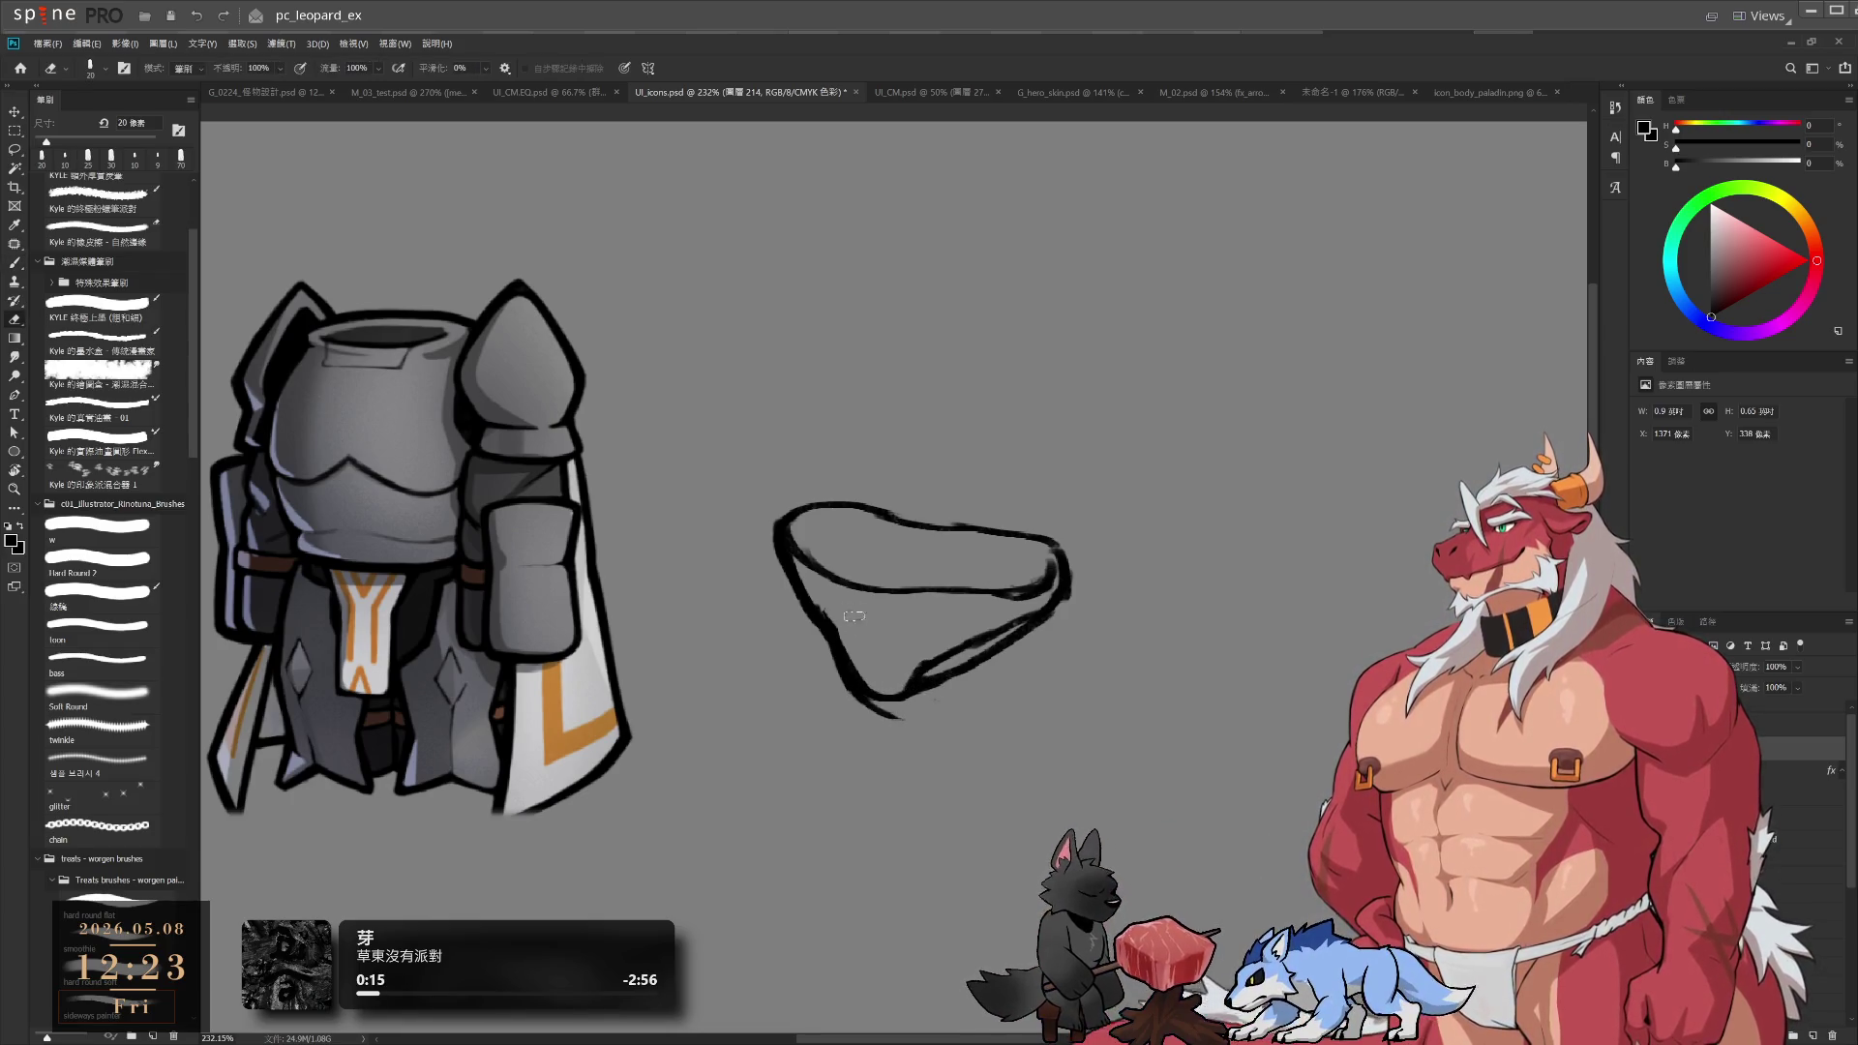
{"action": "left_click_drag", "start_coordinate": [869, 667], "coordinate": [867, 672]}
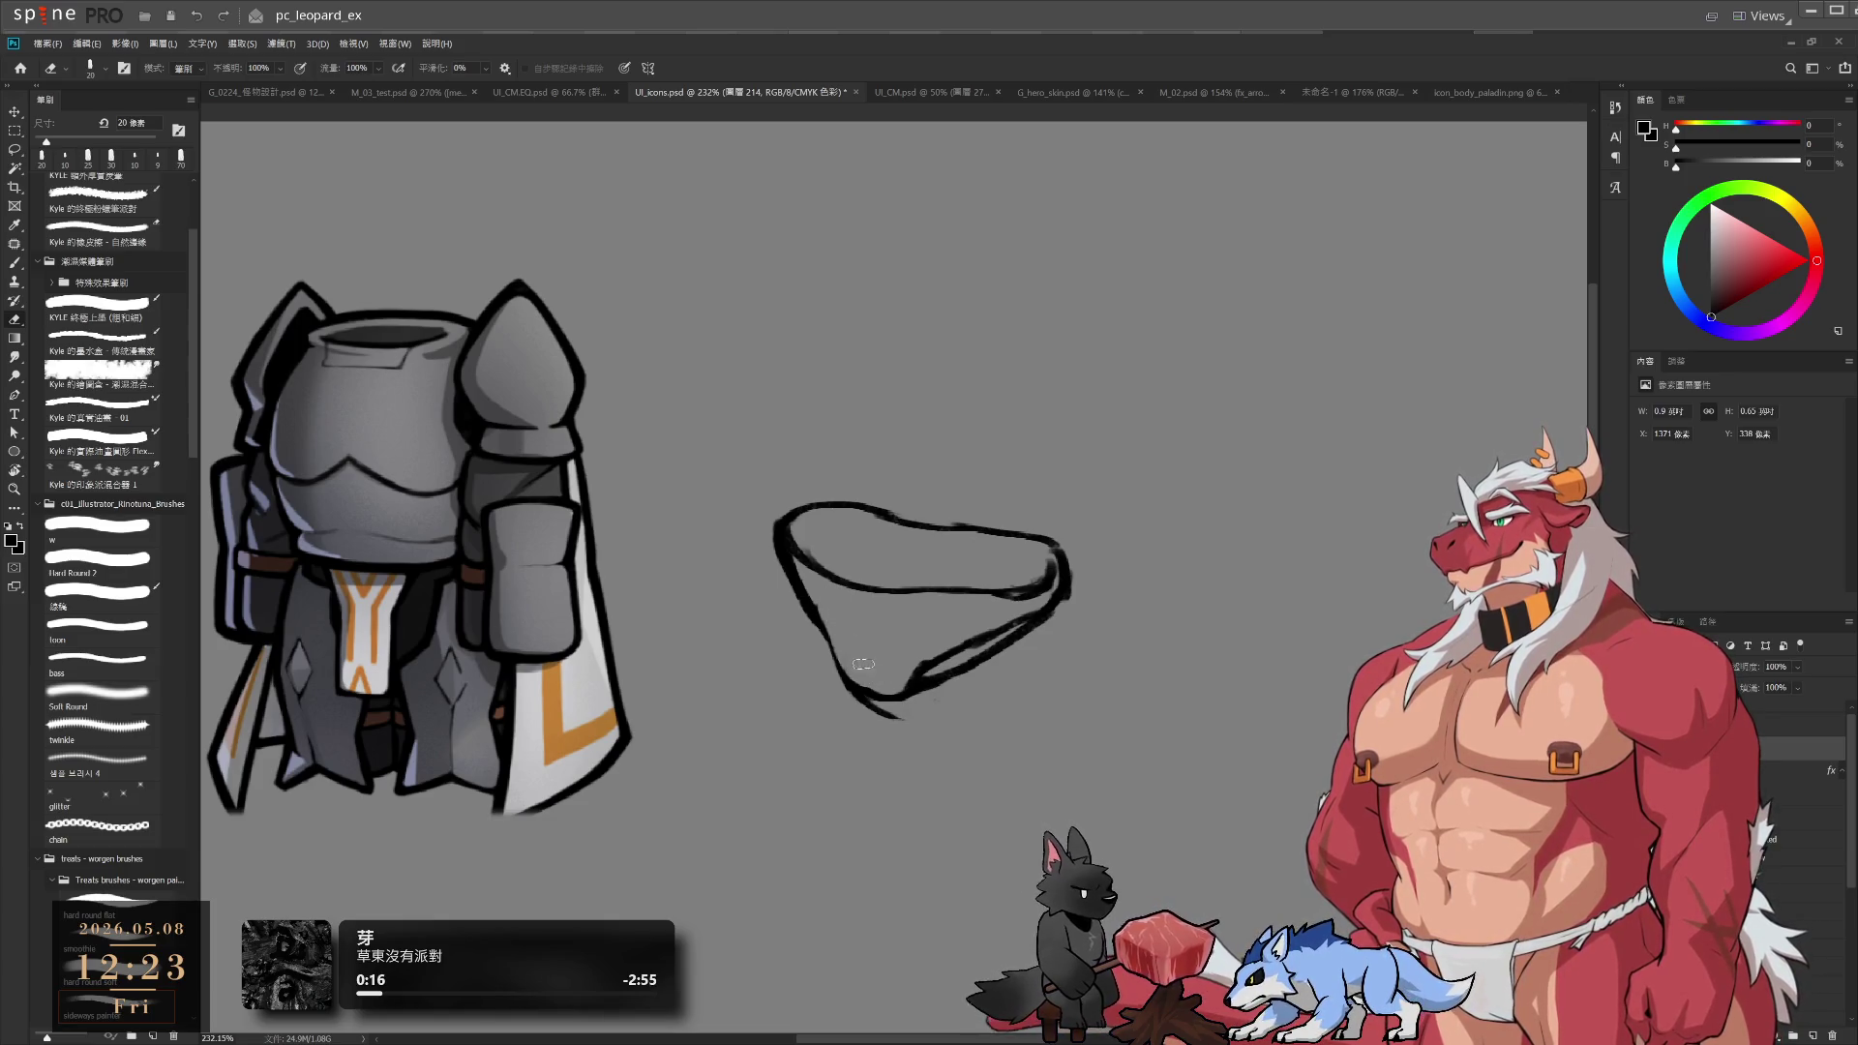
{"action": "key", "text": "b"}
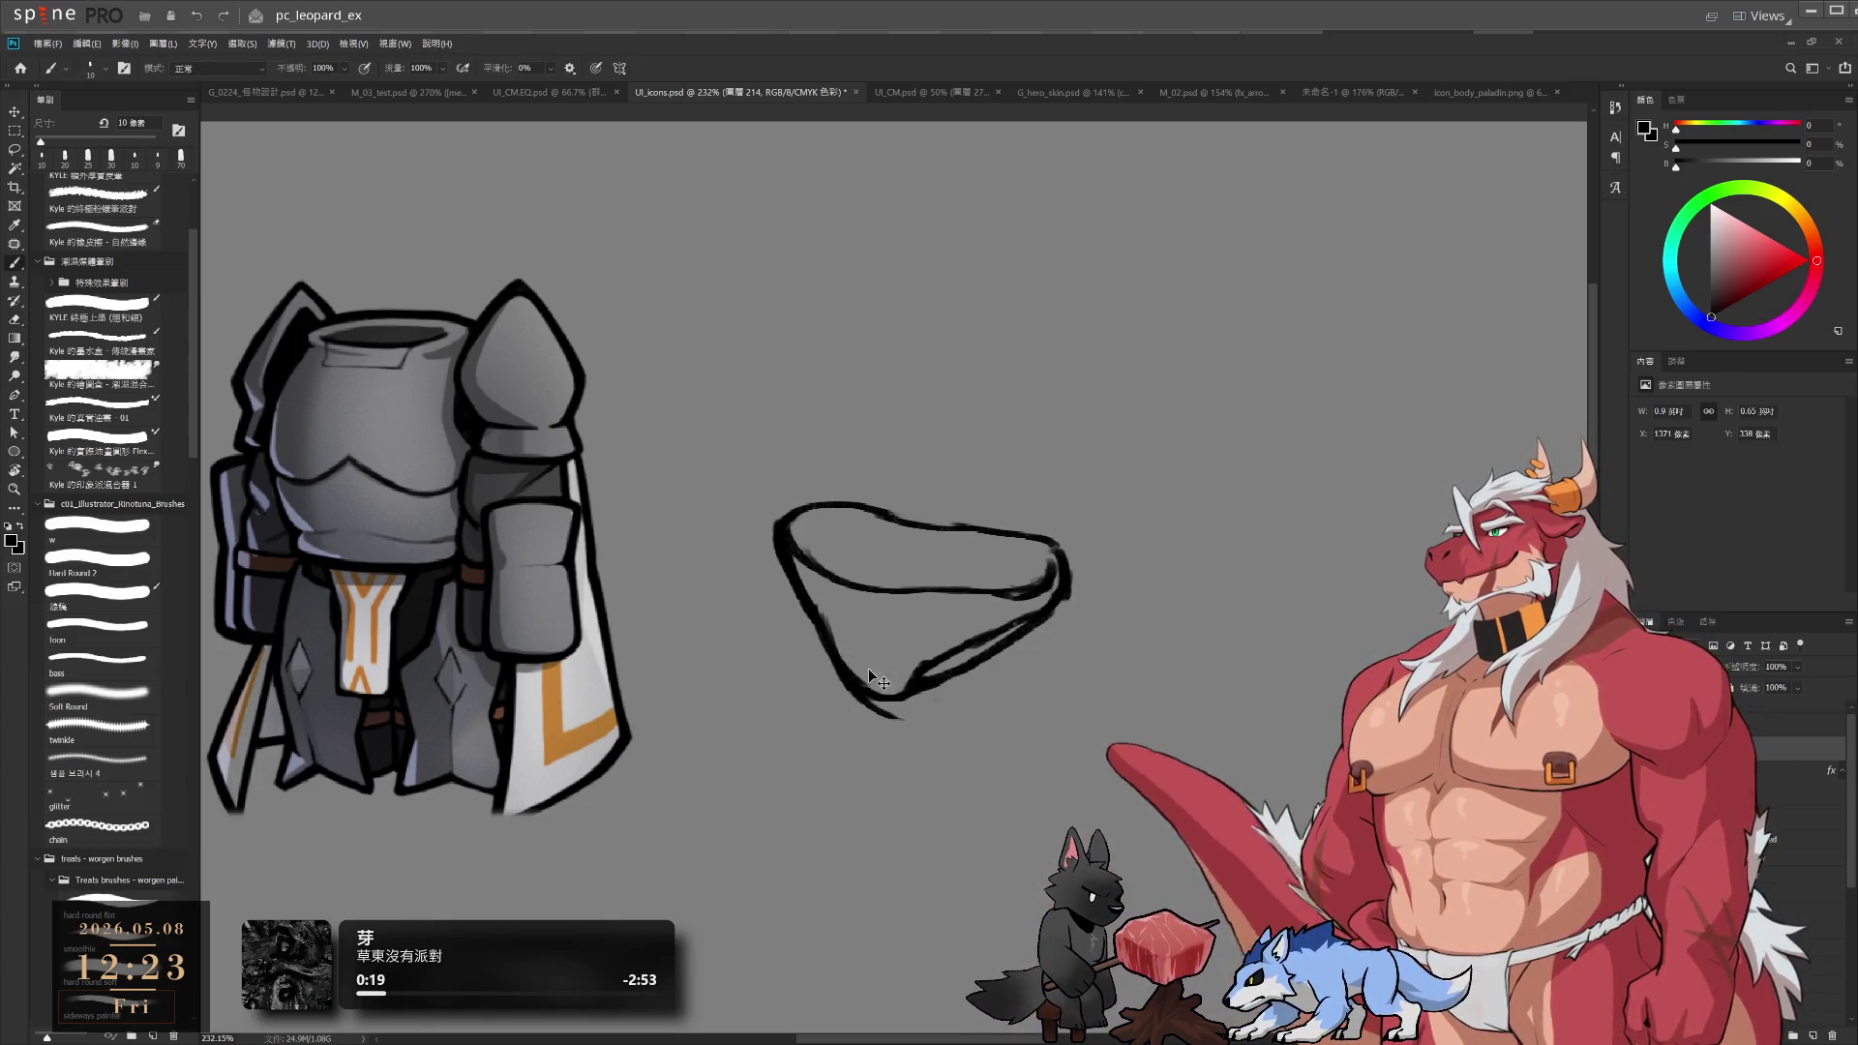
{"action": "mouse_move", "coordinate": [815, 614]}
{"action": "left_mouse_down"}
{"action": "mouse_move", "coordinate": [838, 667]}
{"action": "mouse_move", "coordinate": [876, 693]}
{"action": "left_mouse_up"}
Clean up the lower-left edge with a smaller eraser, then rotate the canvas view to angle the sketch
{"action": "key", "text": "e"}
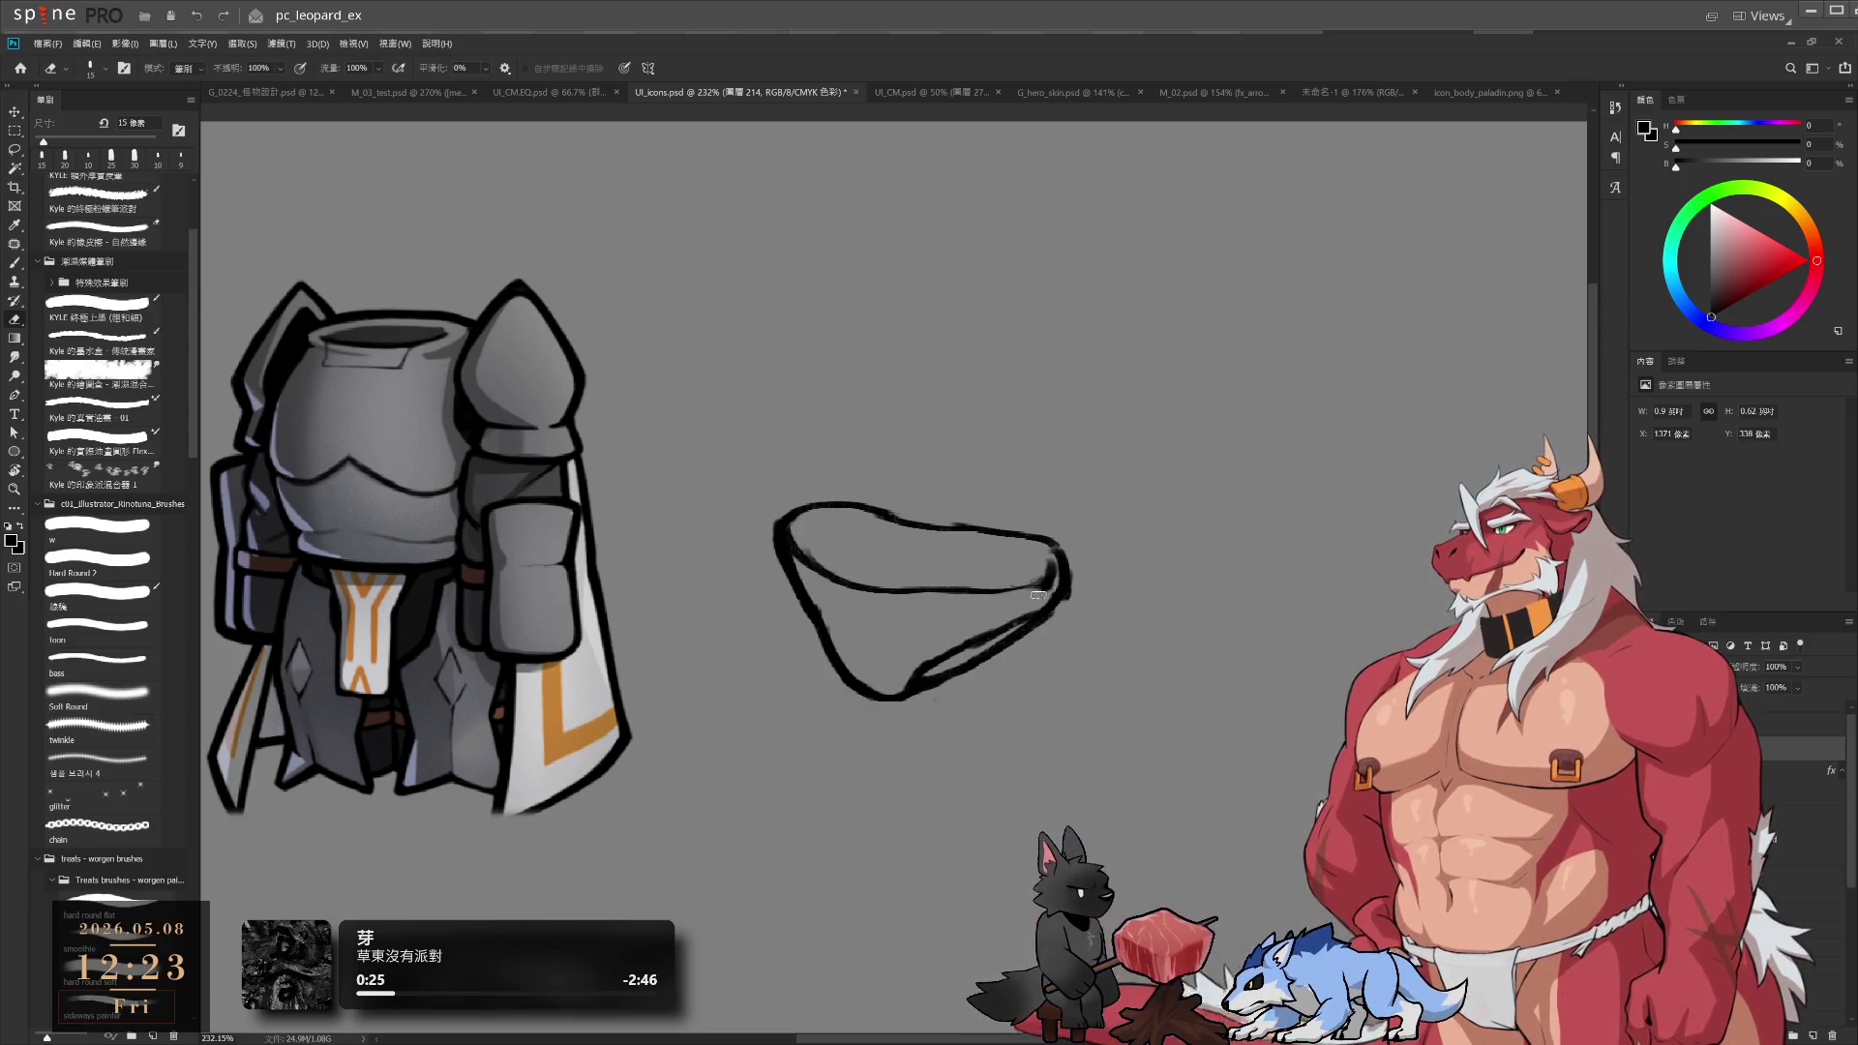
{"action": "key", "text": "b"}
{"action": "key", "text": "e"}
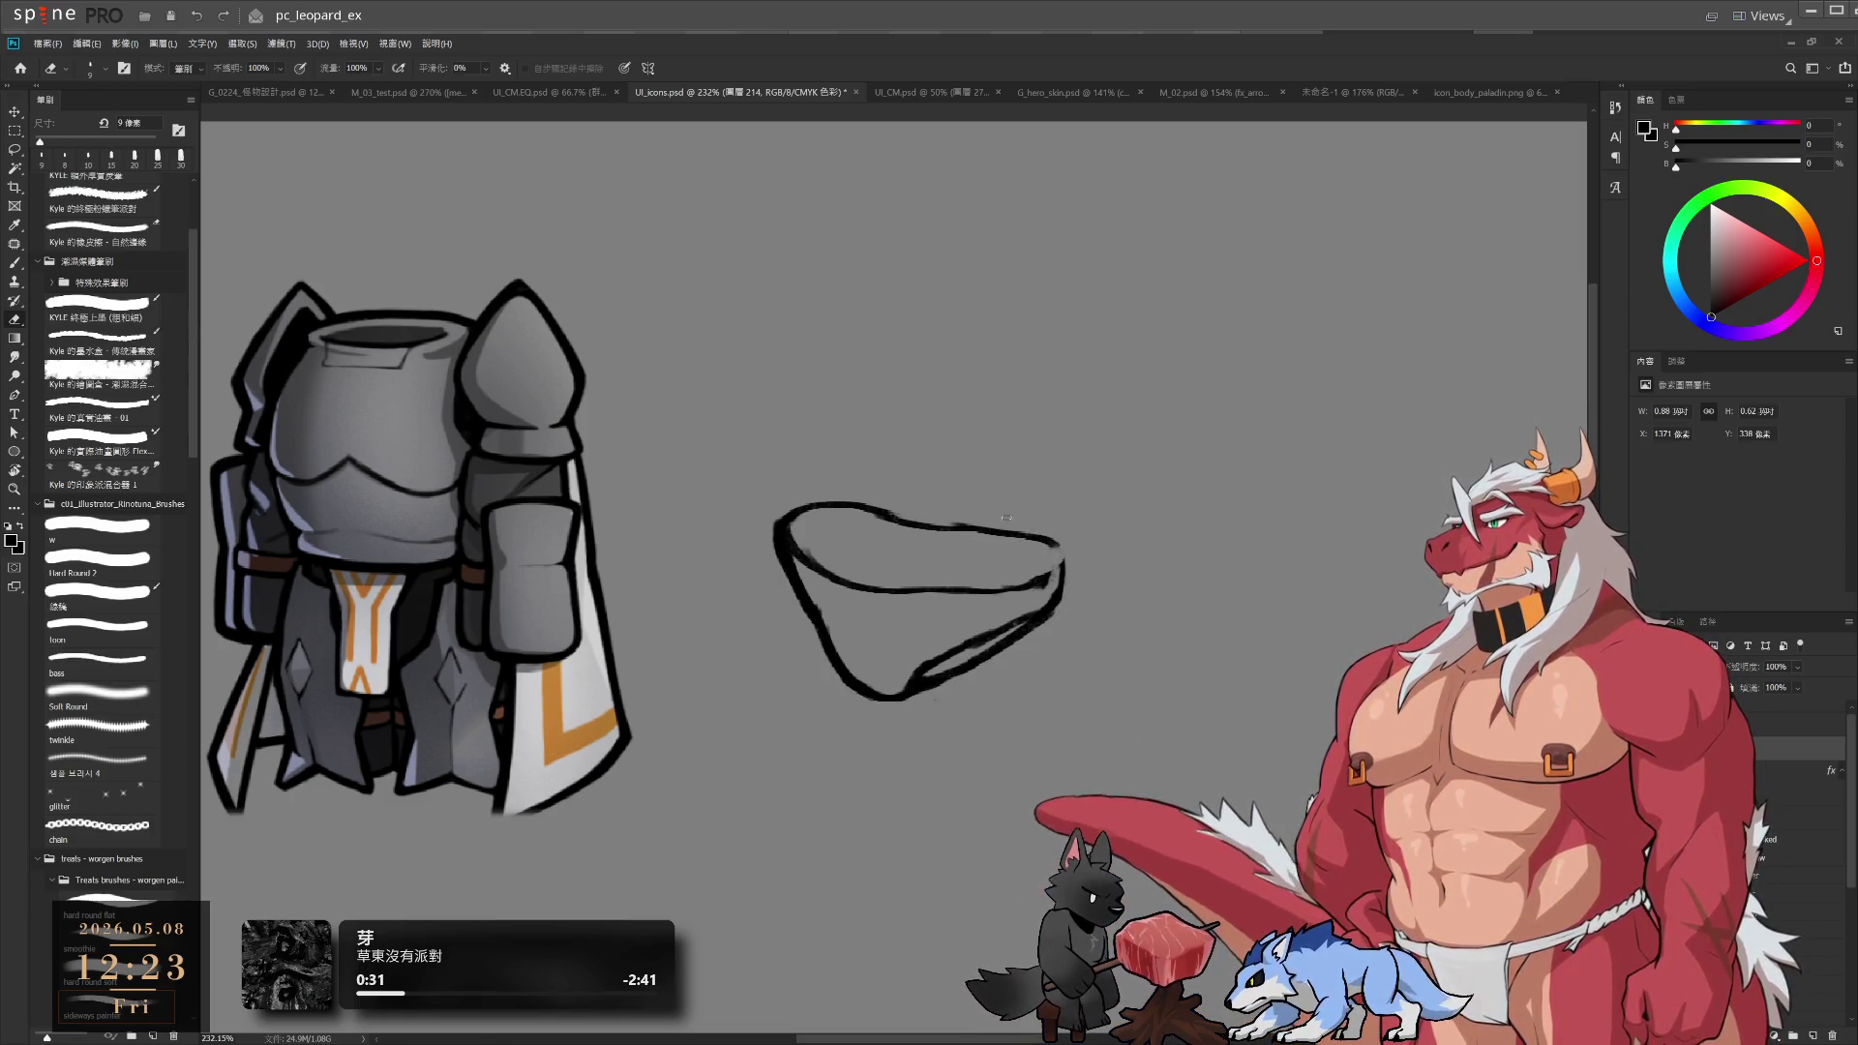
{"action": "key", "text": "b"}
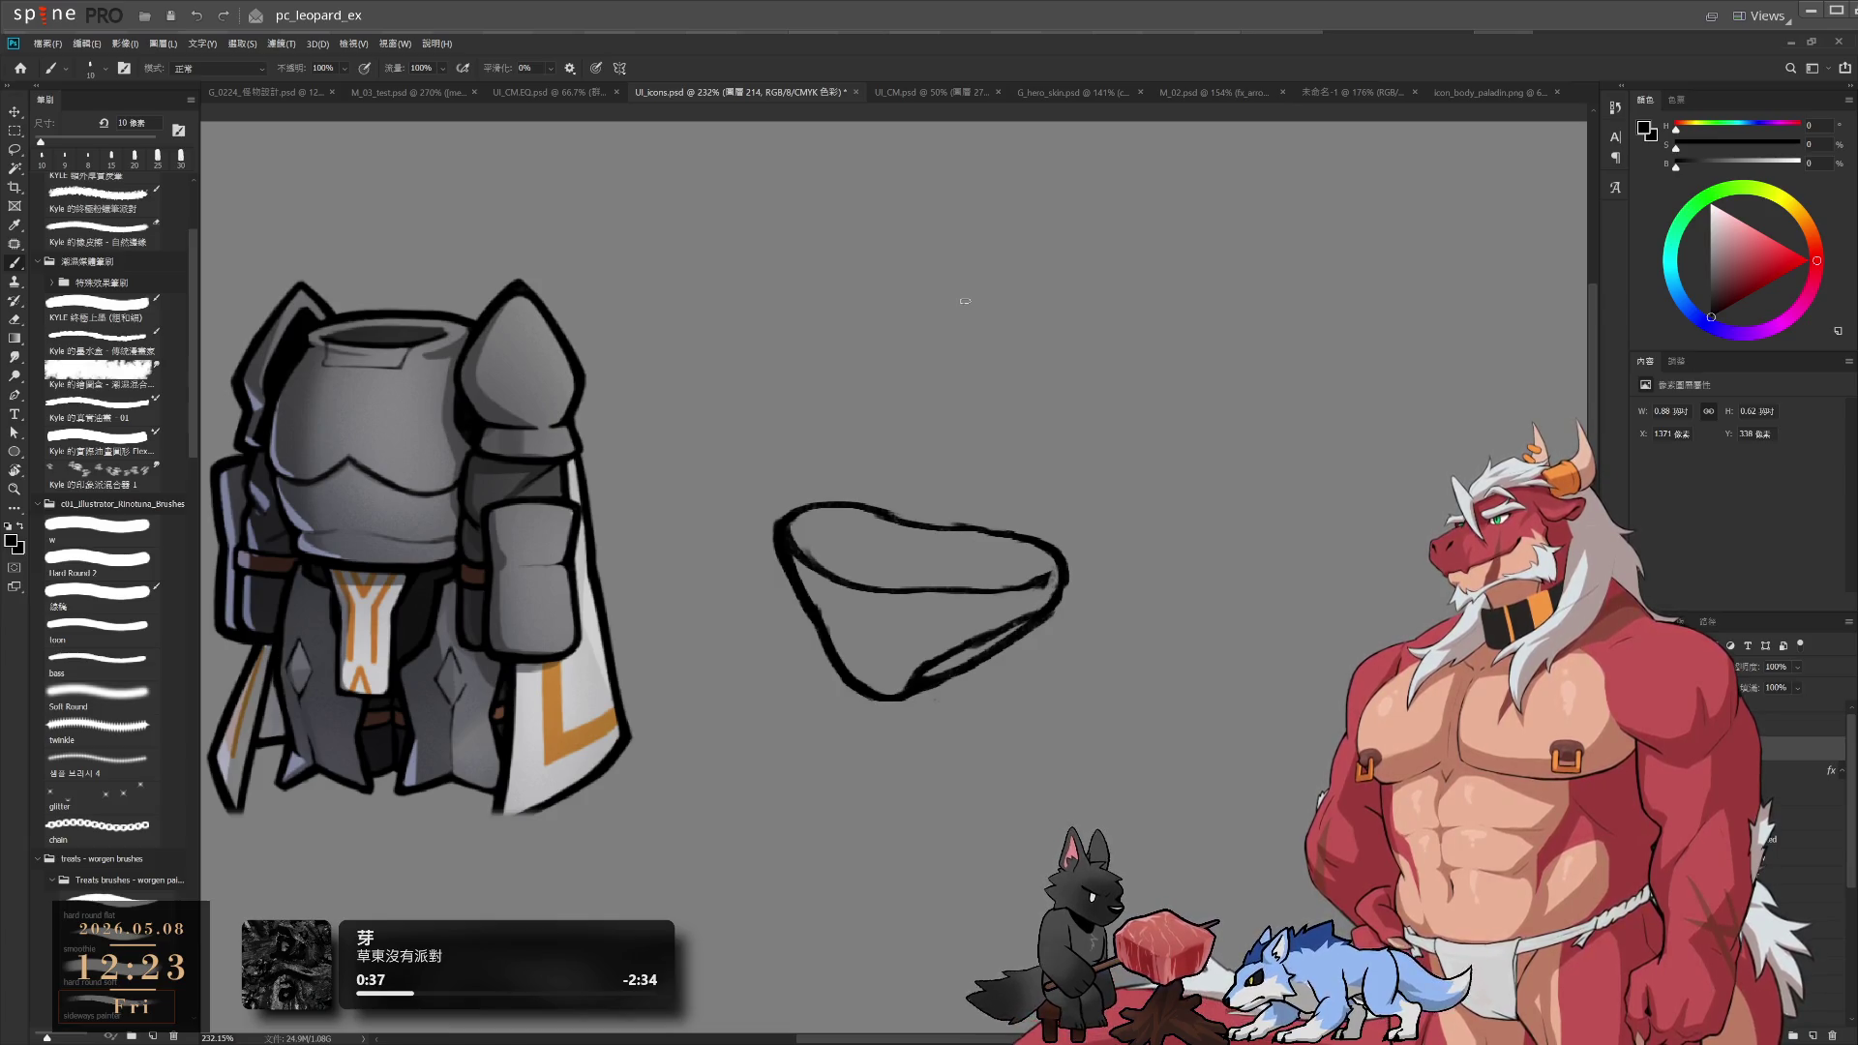
{"action": "key", "text": "e"}
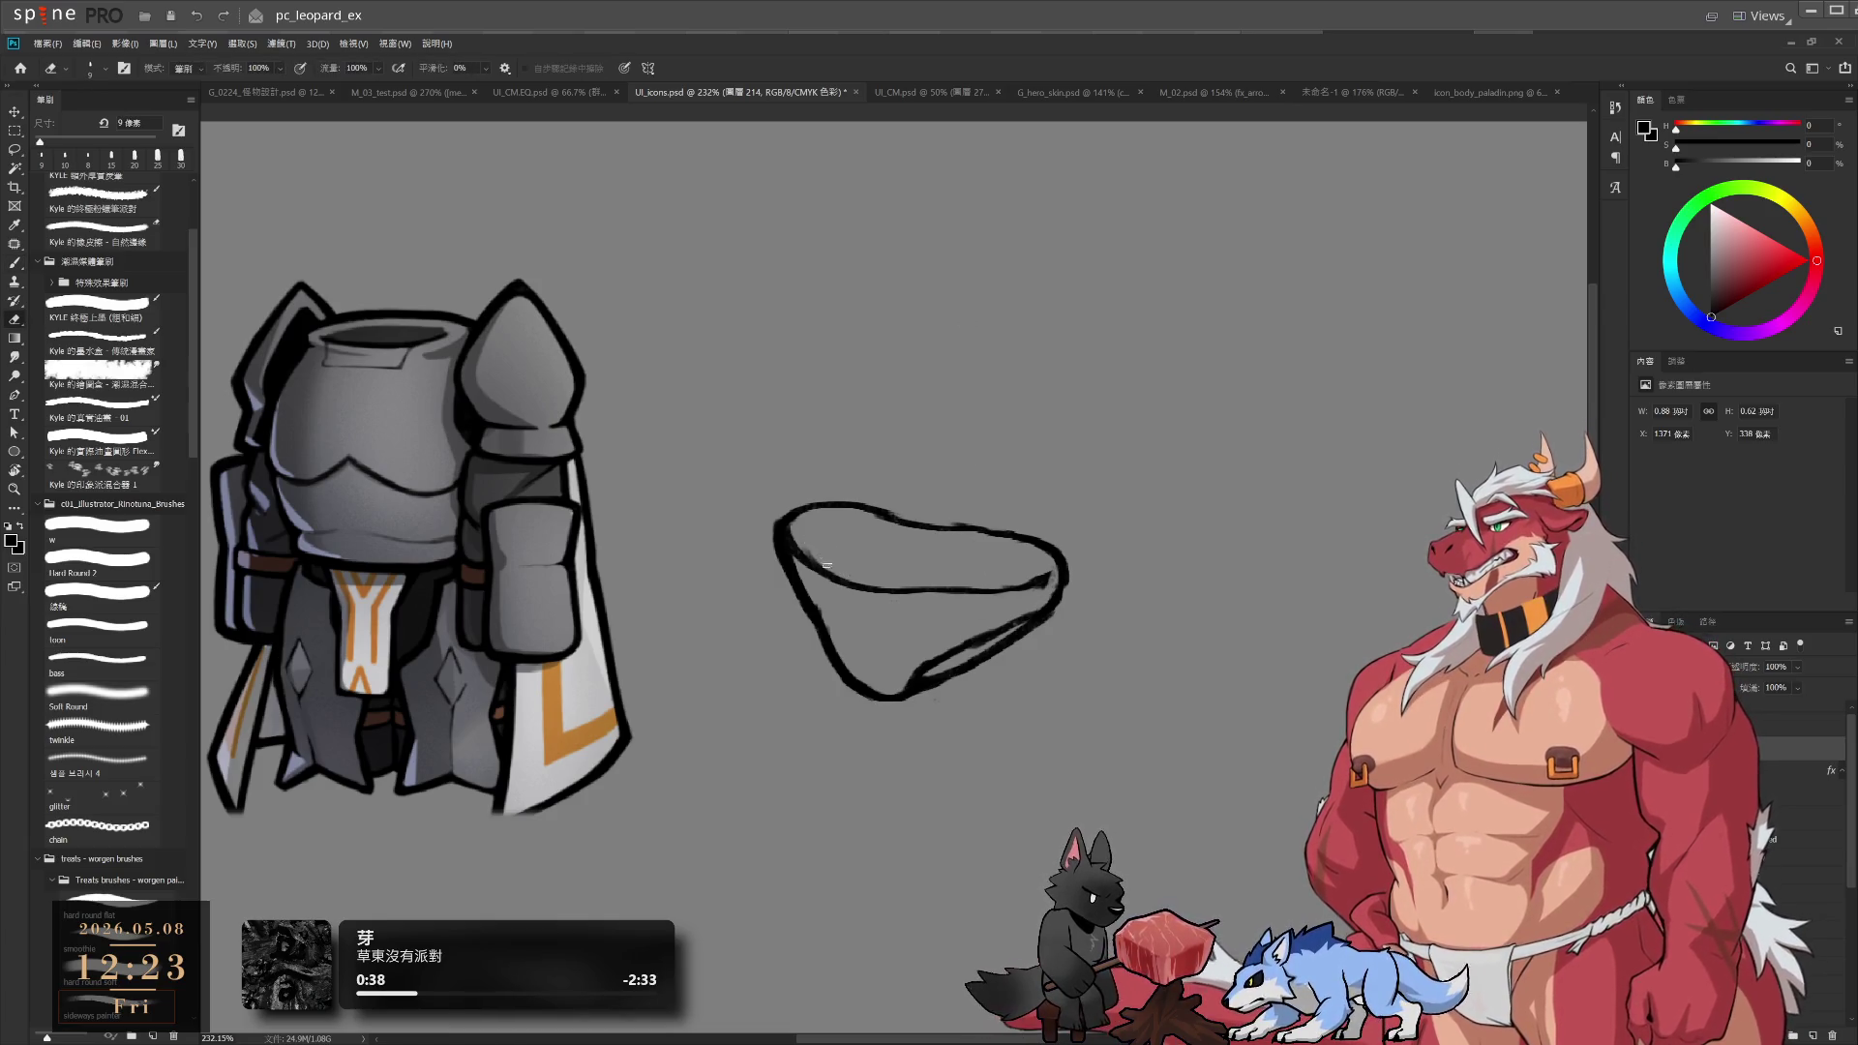
{"action": "key", "text": "r"}
{"action": "left_click_drag", "start_coordinate": [987, 490], "coordinate": [945, 759]}
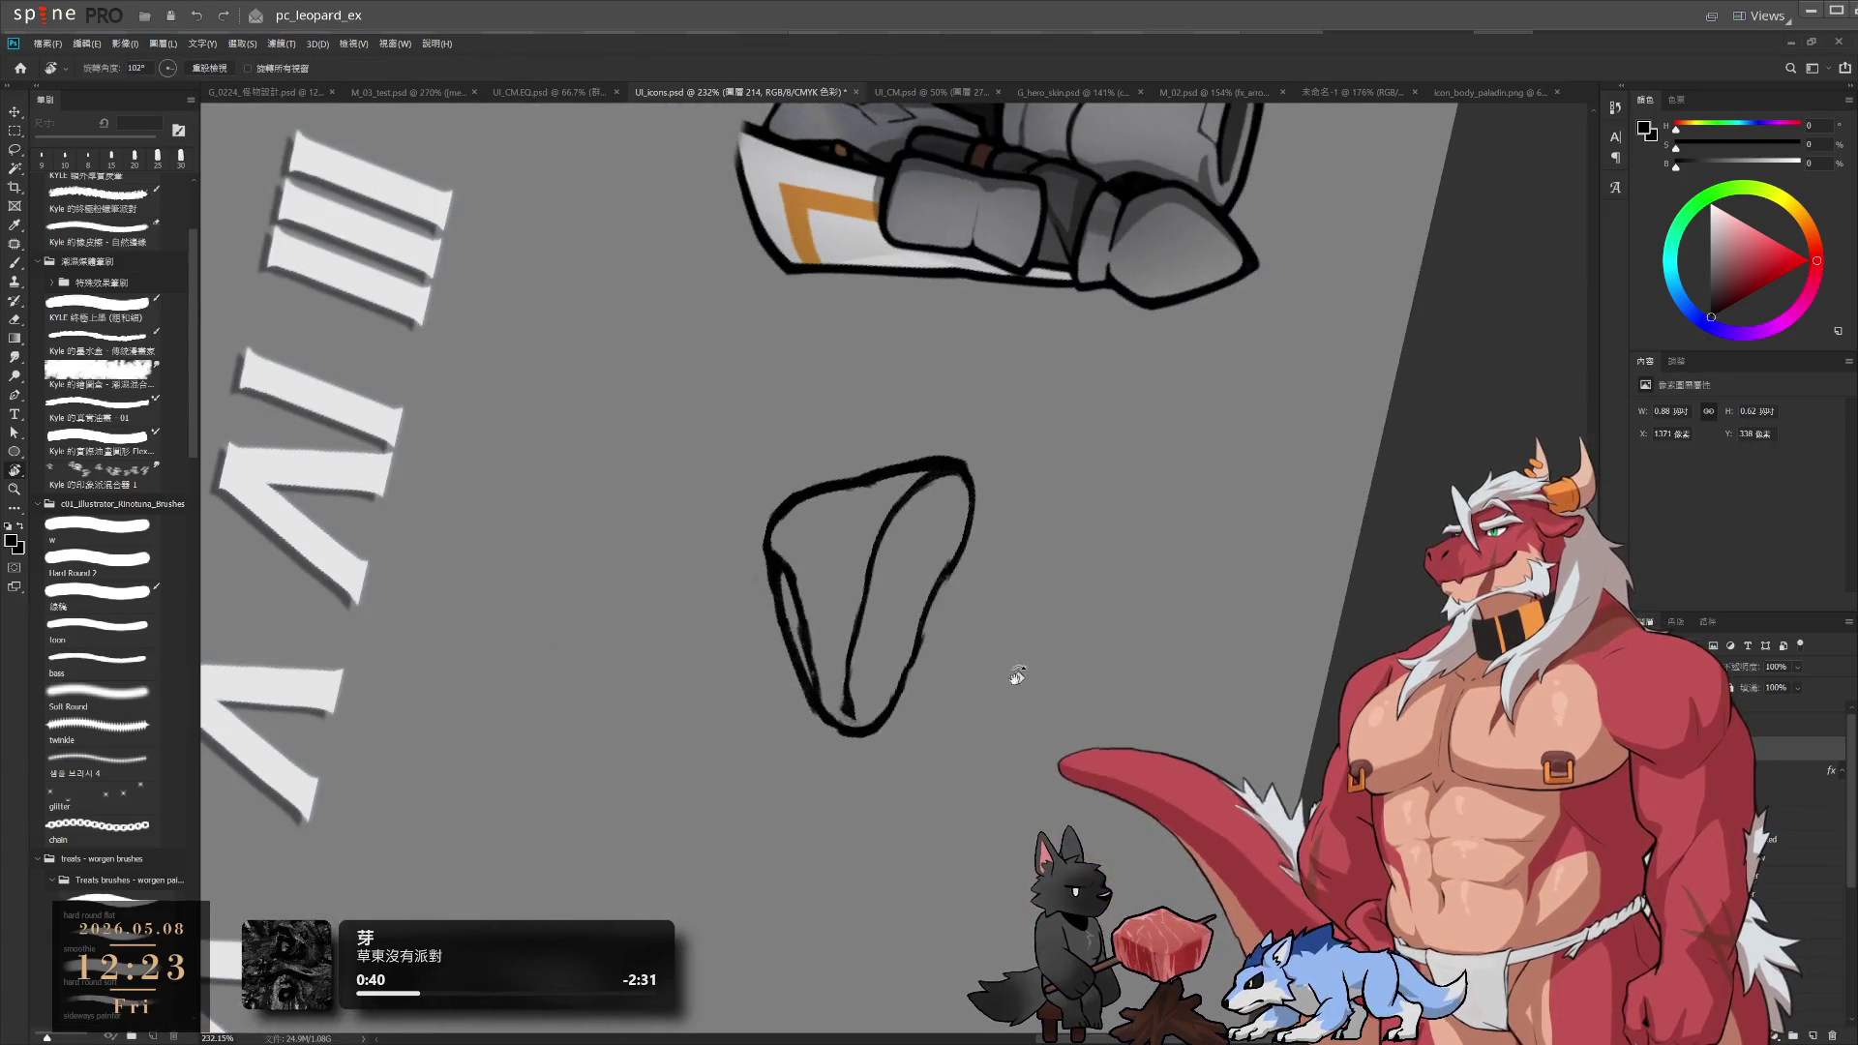
Rotate the view further and redraw the right-hand and lower-right strokes
{"action": "mouse_move", "coordinate": [1012, 677]}
{"action": "left_mouse_down"}
{"action": "mouse_move", "coordinate": [1095, 394]}
{"action": "mouse_move", "coordinate": [1053, 601]}
{"action": "mouse_move", "coordinate": [989, 705]}
{"action": "left_mouse_up"}
{"action": "scroll", "coordinate": [1053, 601], "scroll_direction": "up", "scroll_amount": 2}
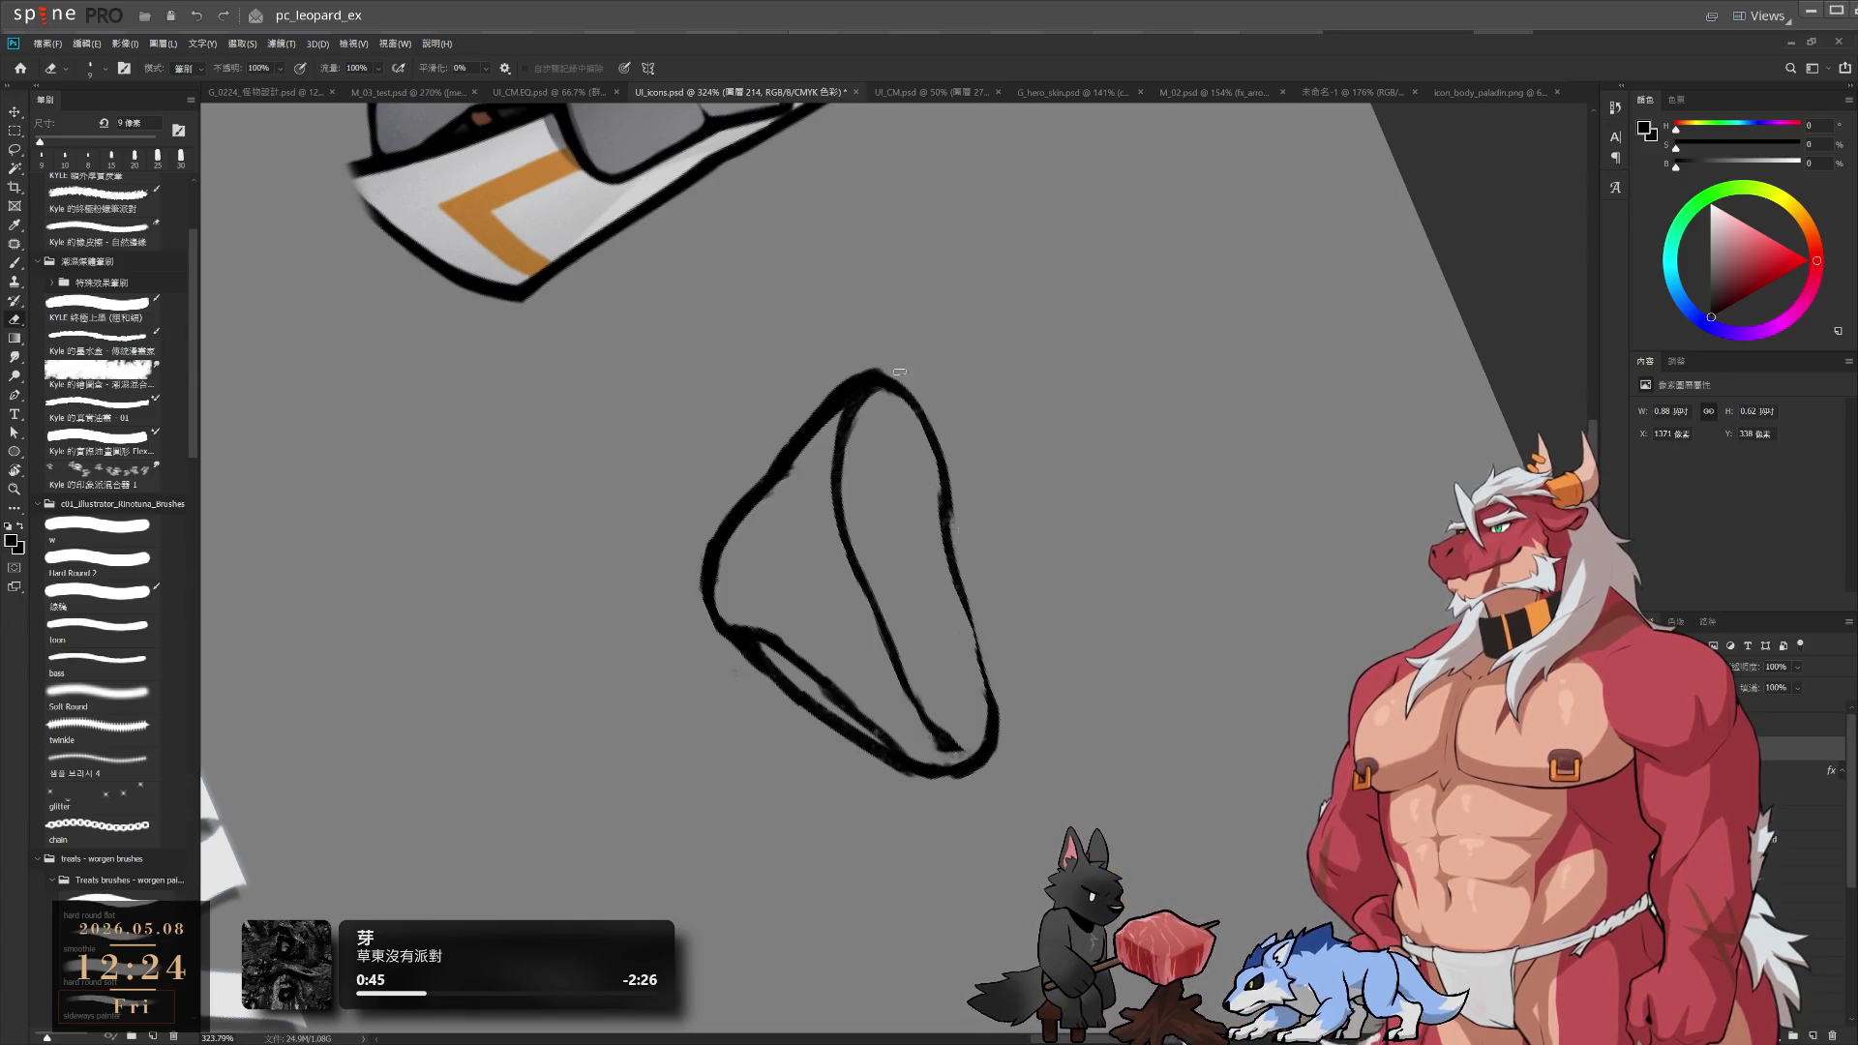
{"action": "left_click_drag", "start_coordinate": [900, 376], "coordinate": [953, 610]}
{"action": "key", "text": "b"}
{"action": "key", "text": "ctrl+z"}
{"action": "key", "text": "ctrl+z"}
{"action": "left_click_drag", "start_coordinate": [902, 428], "coordinate": [992, 702]}
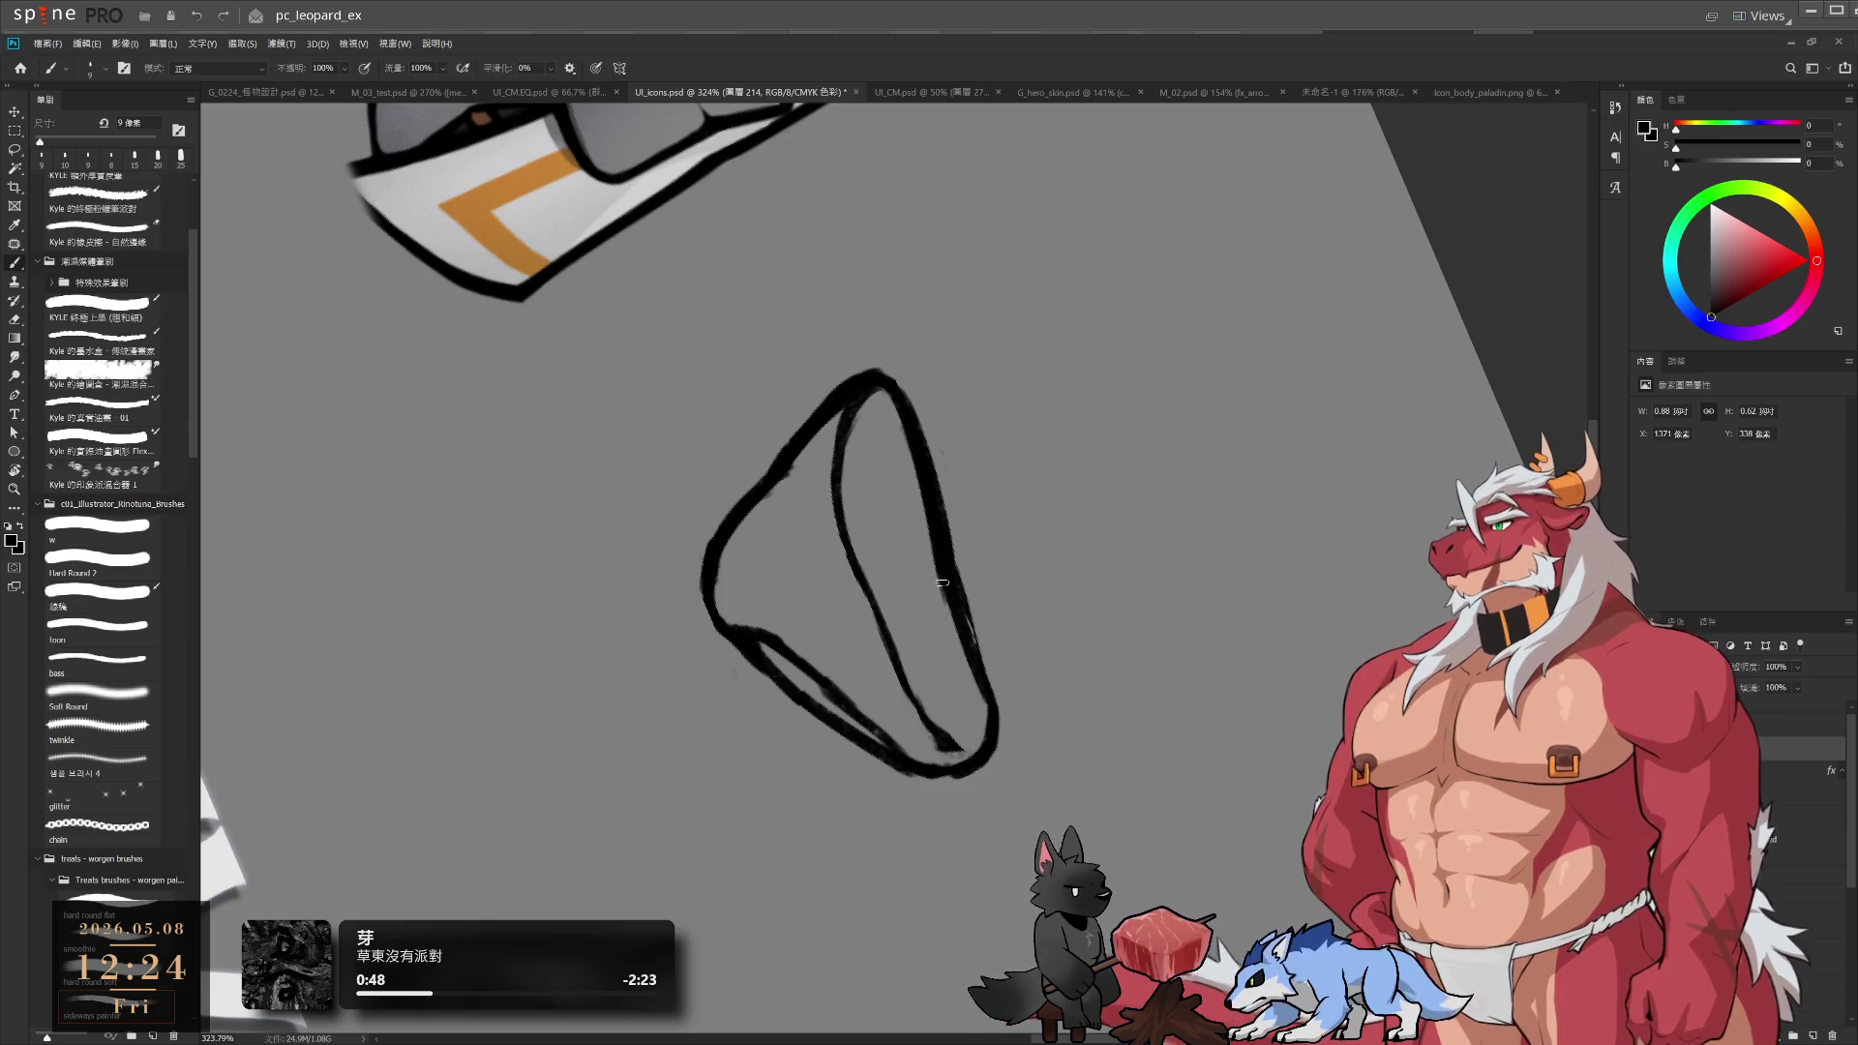
{"action": "key", "text": "ctrl+z"}
{"action": "mouse_move", "coordinate": [939, 542]}
{"action": "left_mouse_down"}
{"action": "mouse_move", "coordinate": [1002, 731]}
{"action": "mouse_move", "coordinate": [994, 683]}
{"action": "mouse_move", "coordinate": [987, 741]}
{"action": "left_mouse_up"}
Erase faint marks along the inner right stroke
{"action": "key", "text": "e"}
{"action": "key", "text": "b"}
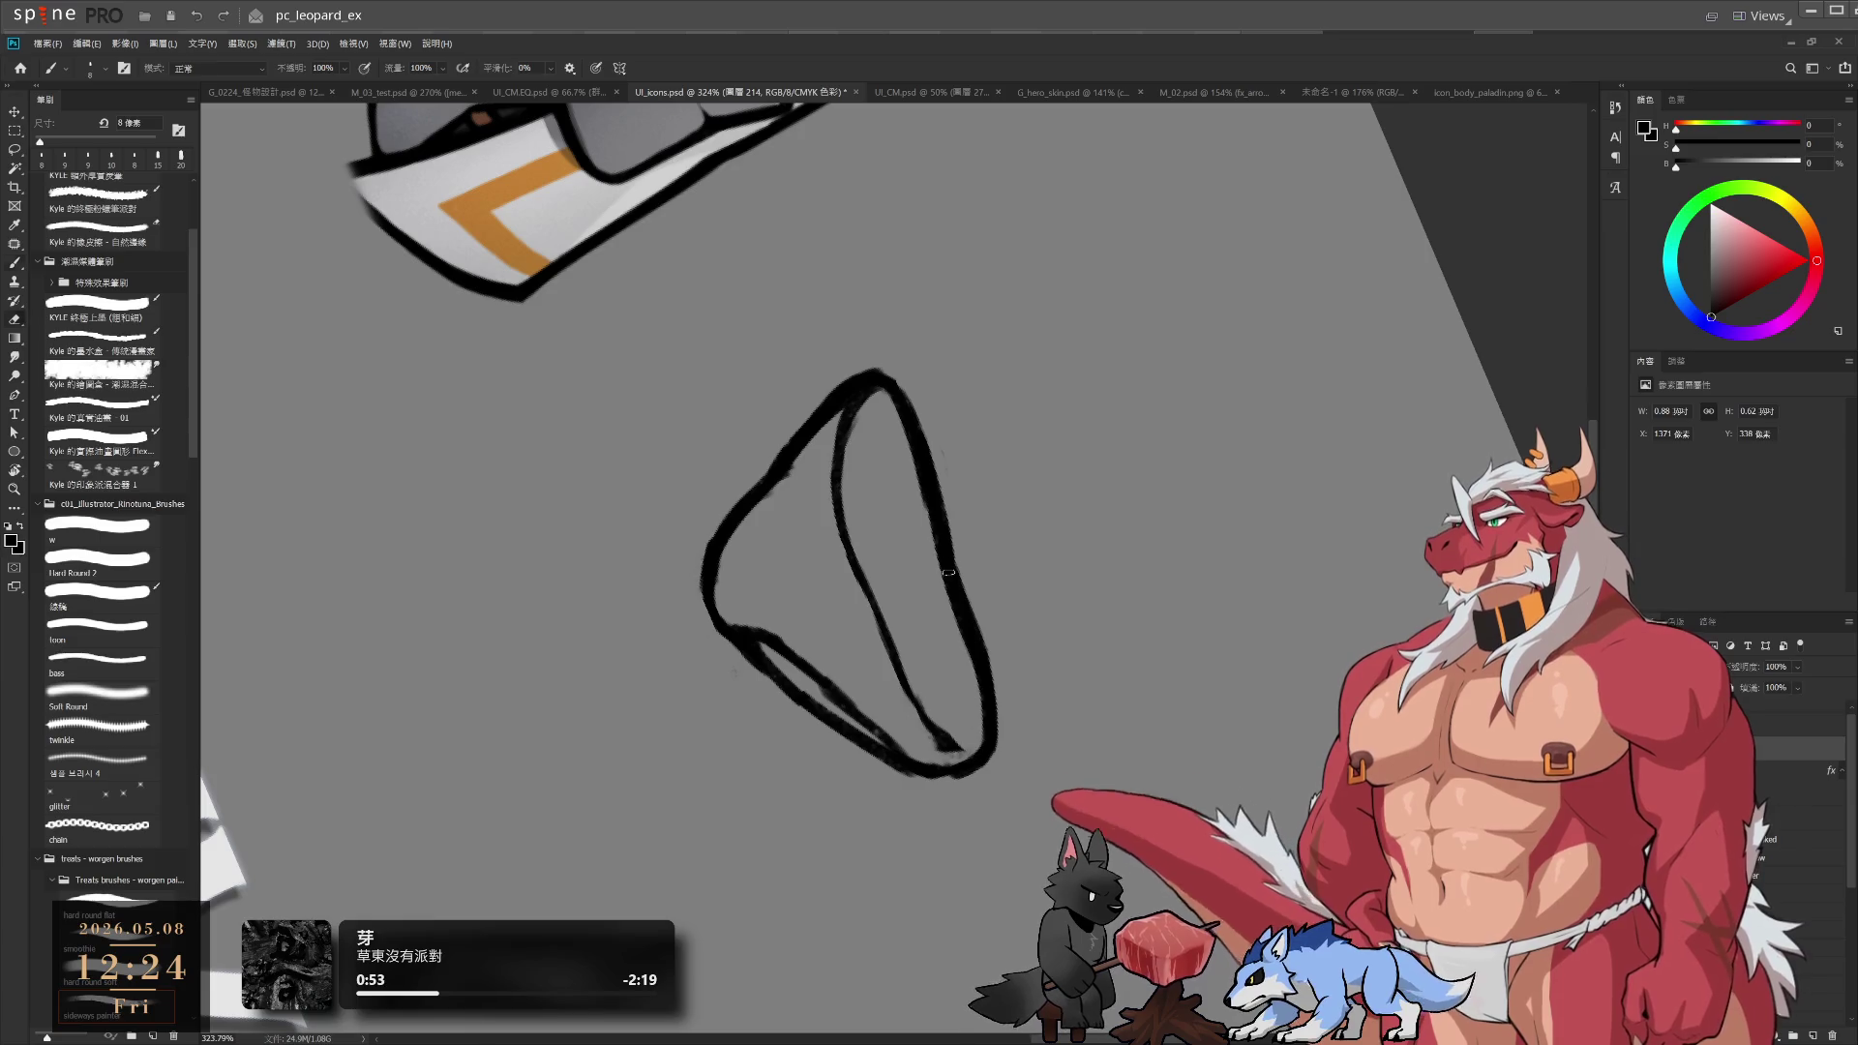
{"action": "key", "text": "e"}
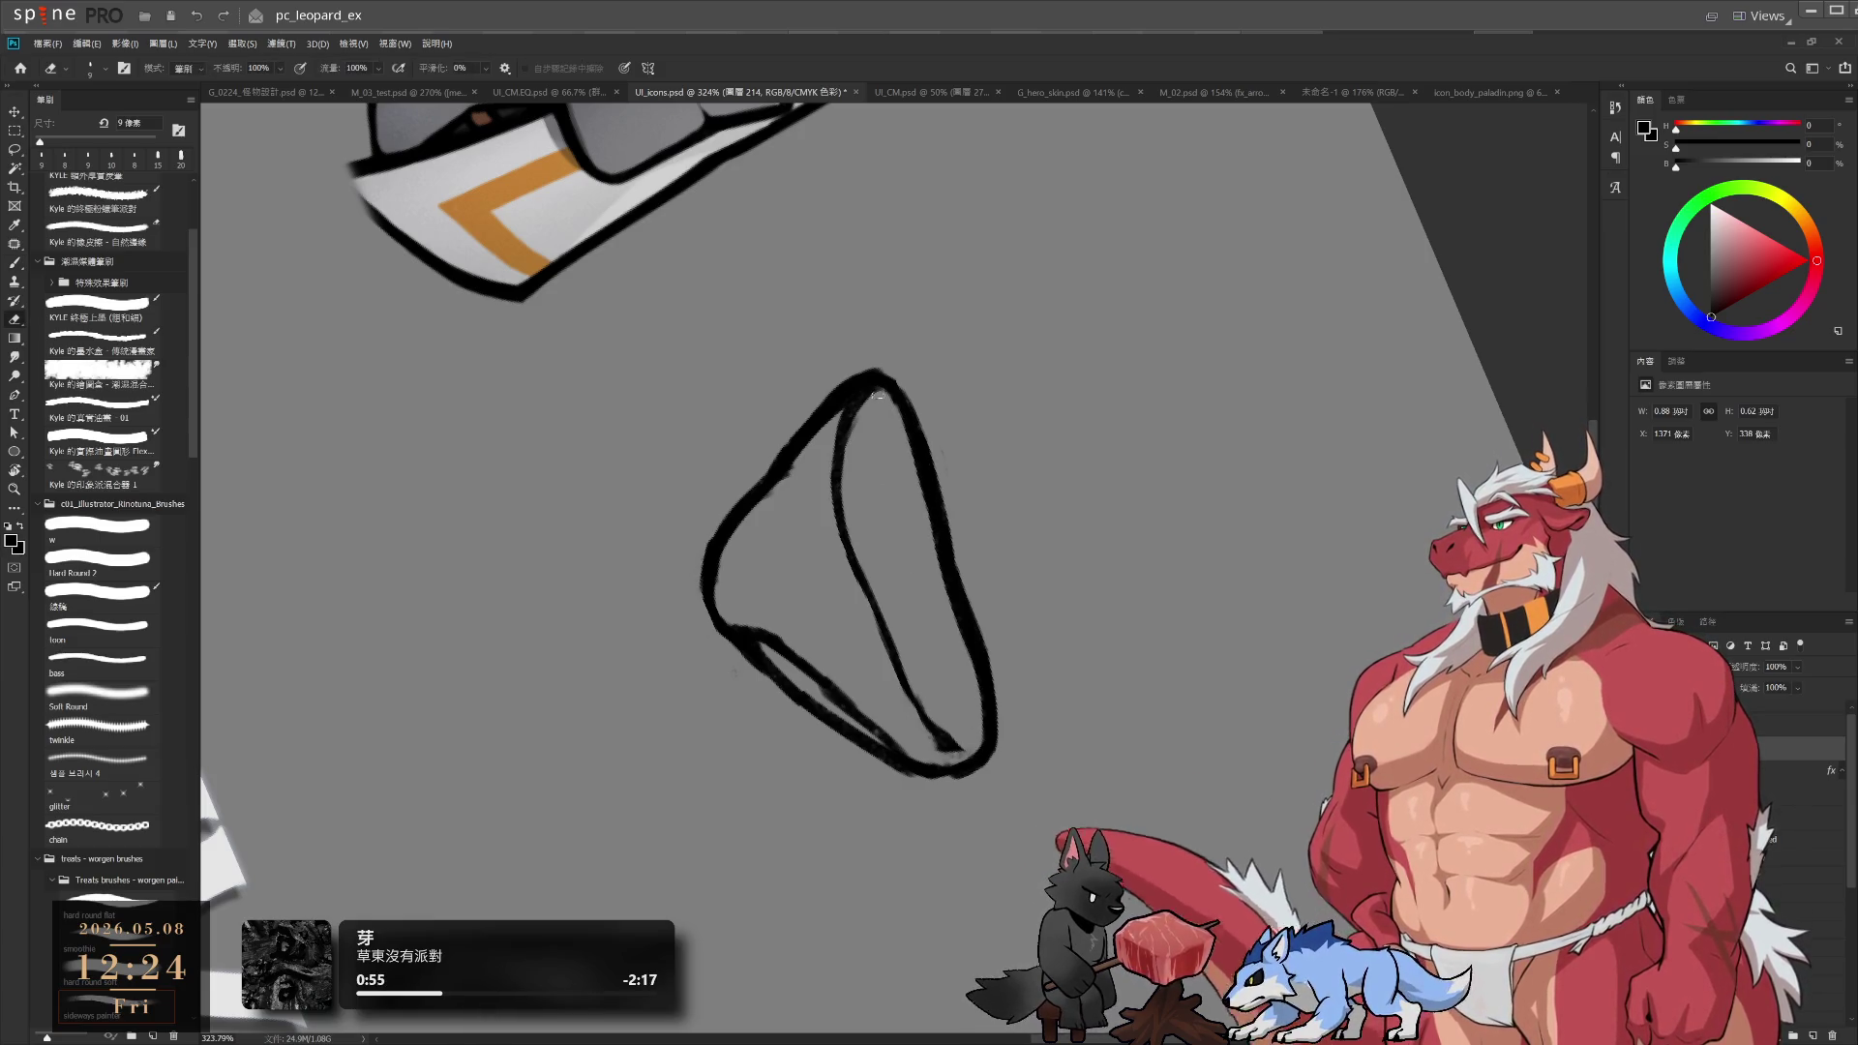
{"action": "mouse_move", "coordinate": [900, 417]}
{"action": "left_mouse_down"}
{"action": "mouse_move", "coordinate": [925, 539]}
{"action": "mouse_move", "coordinate": [1037, 236]}
{"action": "mouse_move", "coordinate": [863, 145]}
{"action": "mouse_move", "coordinate": [1158, 502]}
{"action": "mouse_move", "coordinate": [1148, 563]}
{"action": "mouse_move", "coordinate": [1088, 530]}
{"action": "left_mouse_up"}
{"action": "key", "text": "b"}
{"action": "key", "text": "r"}
{"action": "key", "text": "e"}
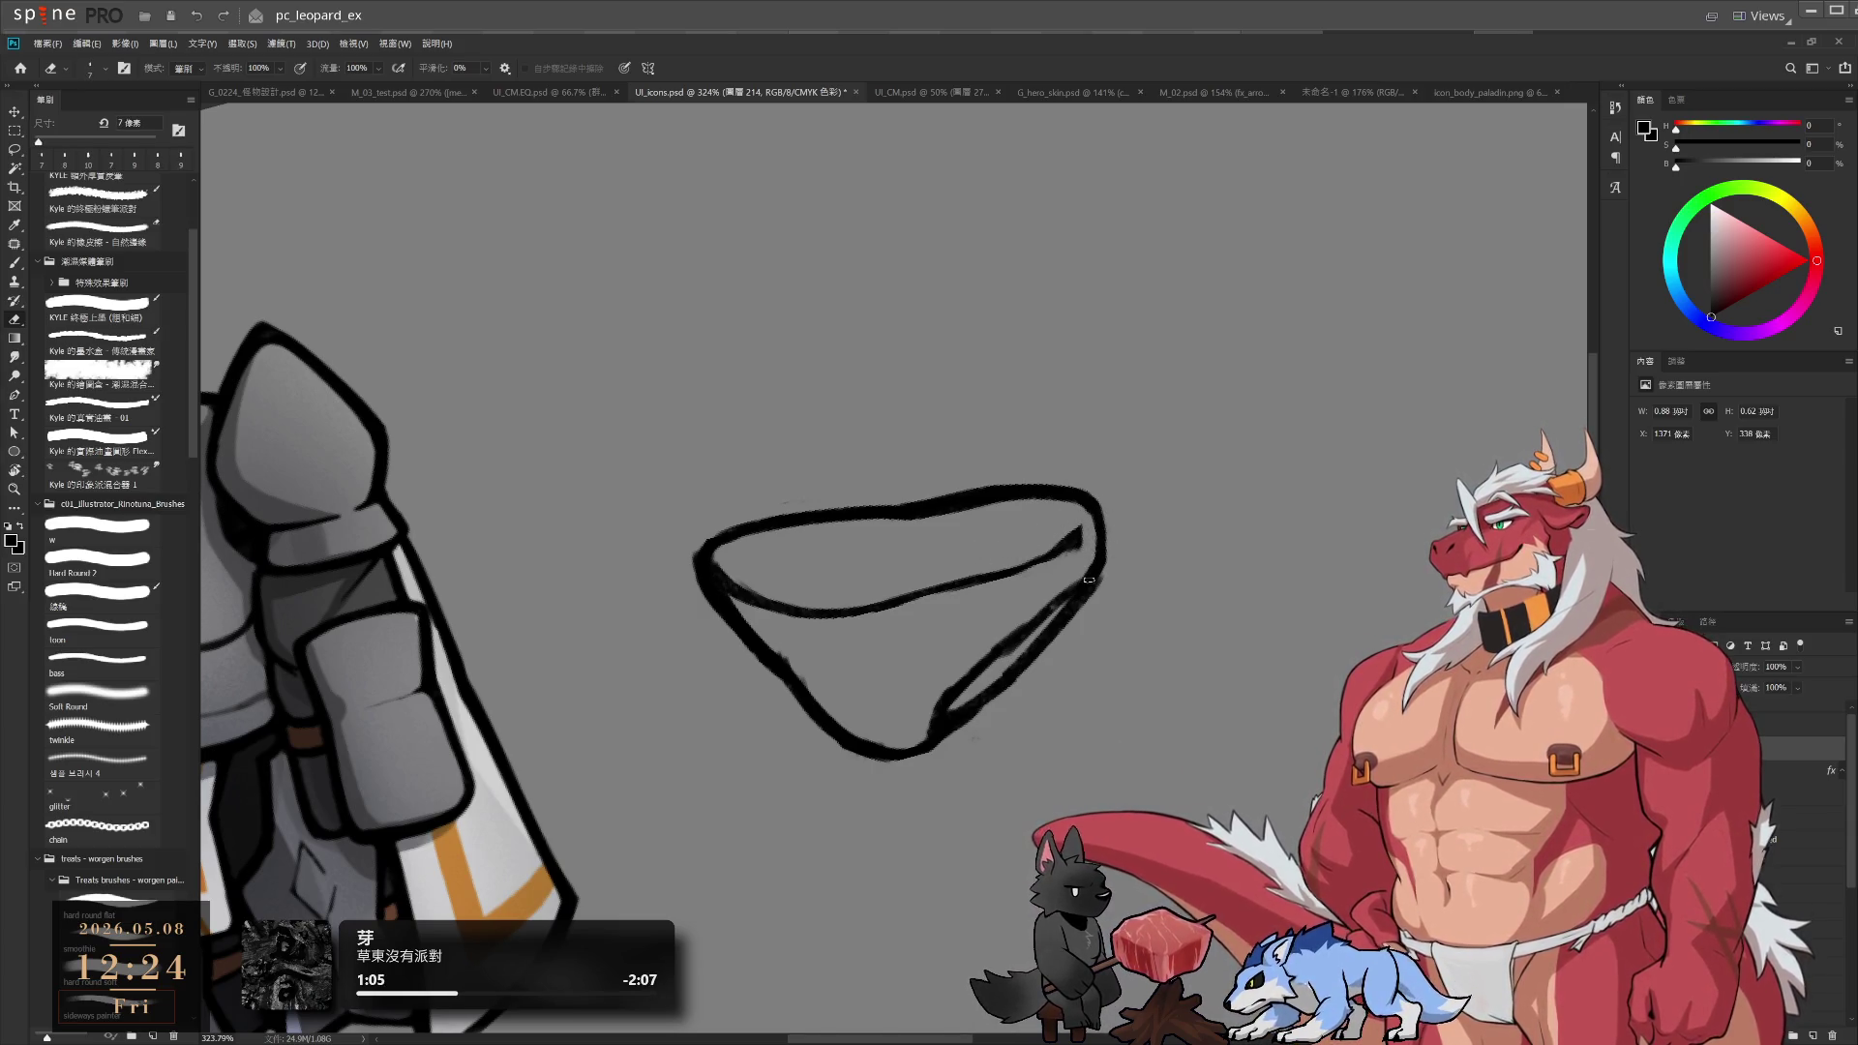
Rotate the view and erase part of the right inner line with a smaller eraser
{"action": "key", "text": "r"}
{"action": "left_click_drag", "start_coordinate": [1190, 490], "coordinate": [1142, 542]}
{"action": "key", "text": "e"}
{"action": "key", "text": "bracketleft"}
{"action": "left_click_drag", "start_coordinate": [1046, 477], "coordinate": [1024, 644]}
{"action": "key", "text": "b"}
{"action": "key", "text": "bracketright"}
Rotate the canvas upright and paint the inner waistband fold line across the loincloth
{"action": "key", "text": "e"}
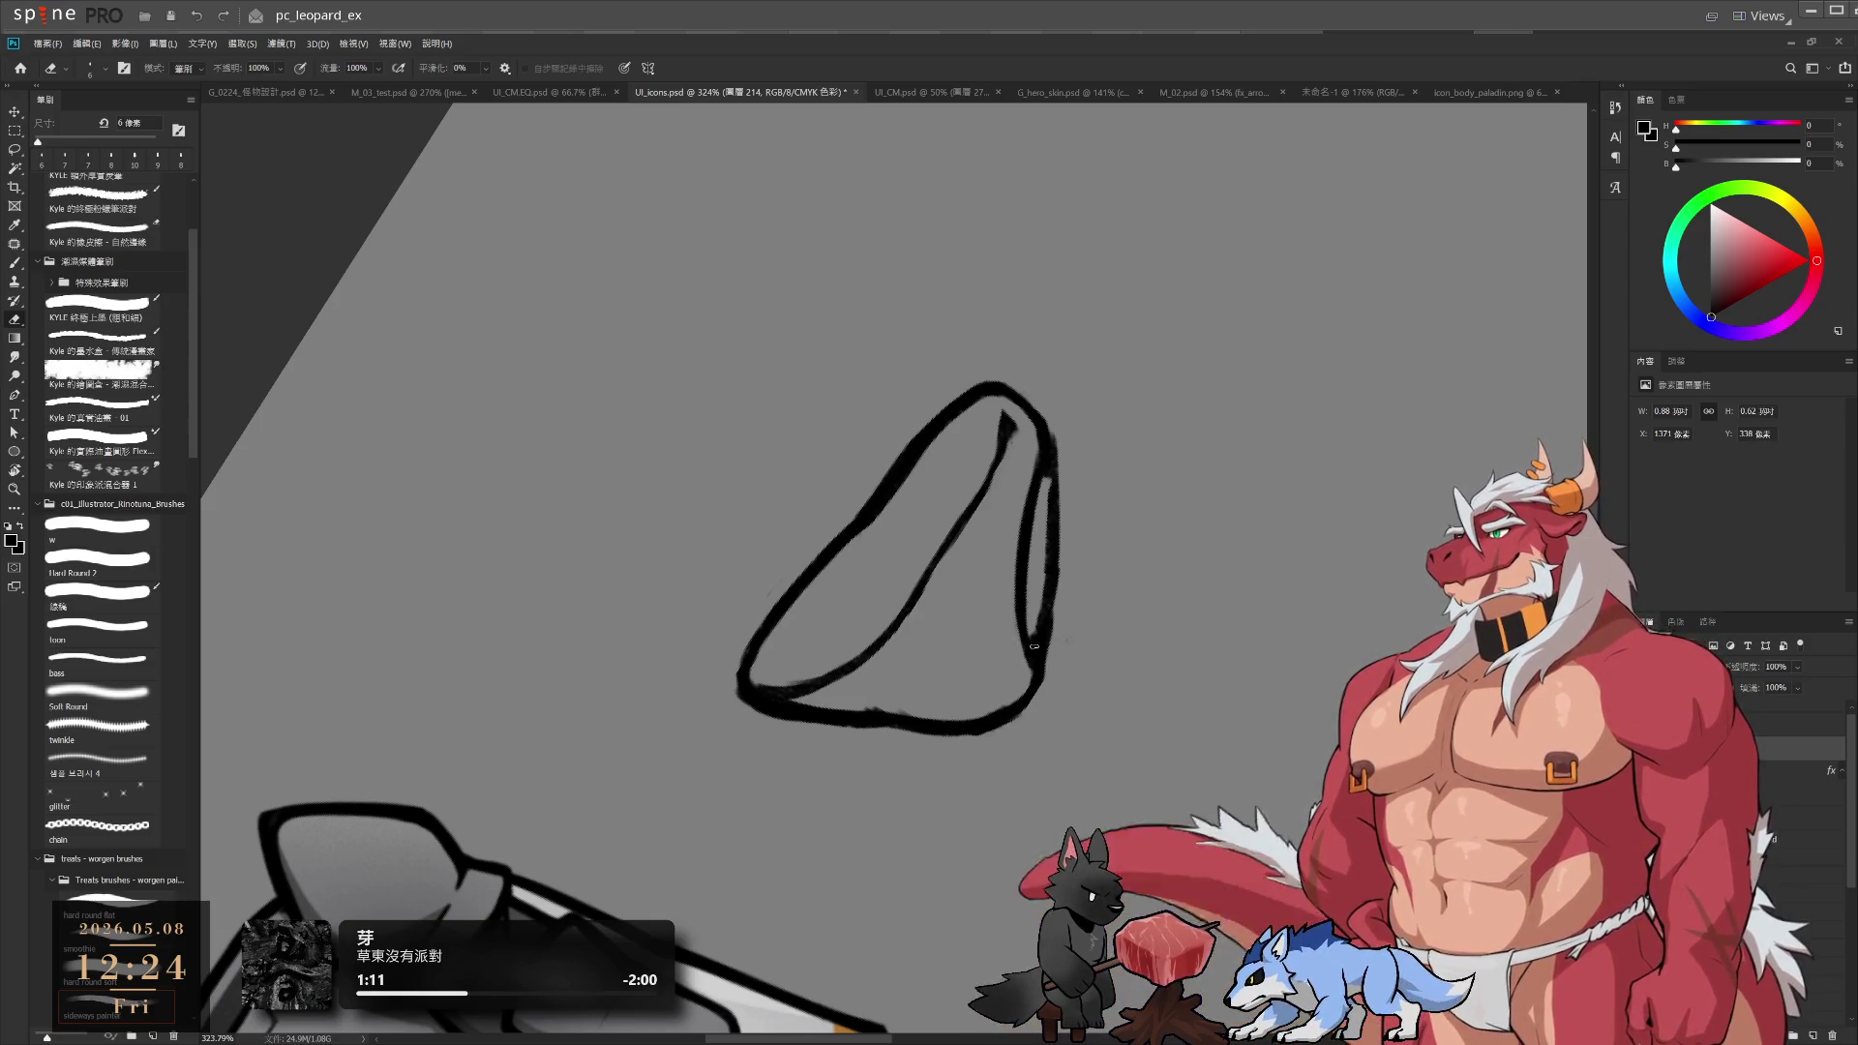
{"action": "key", "text": "r"}
{"action": "mouse_move", "coordinate": [1033, 646]}
{"action": "left_mouse_down"}
{"action": "mouse_move", "coordinate": [1174, 532]}
{"action": "mouse_move", "coordinate": [1133, 706]}
{"action": "left_mouse_up"}
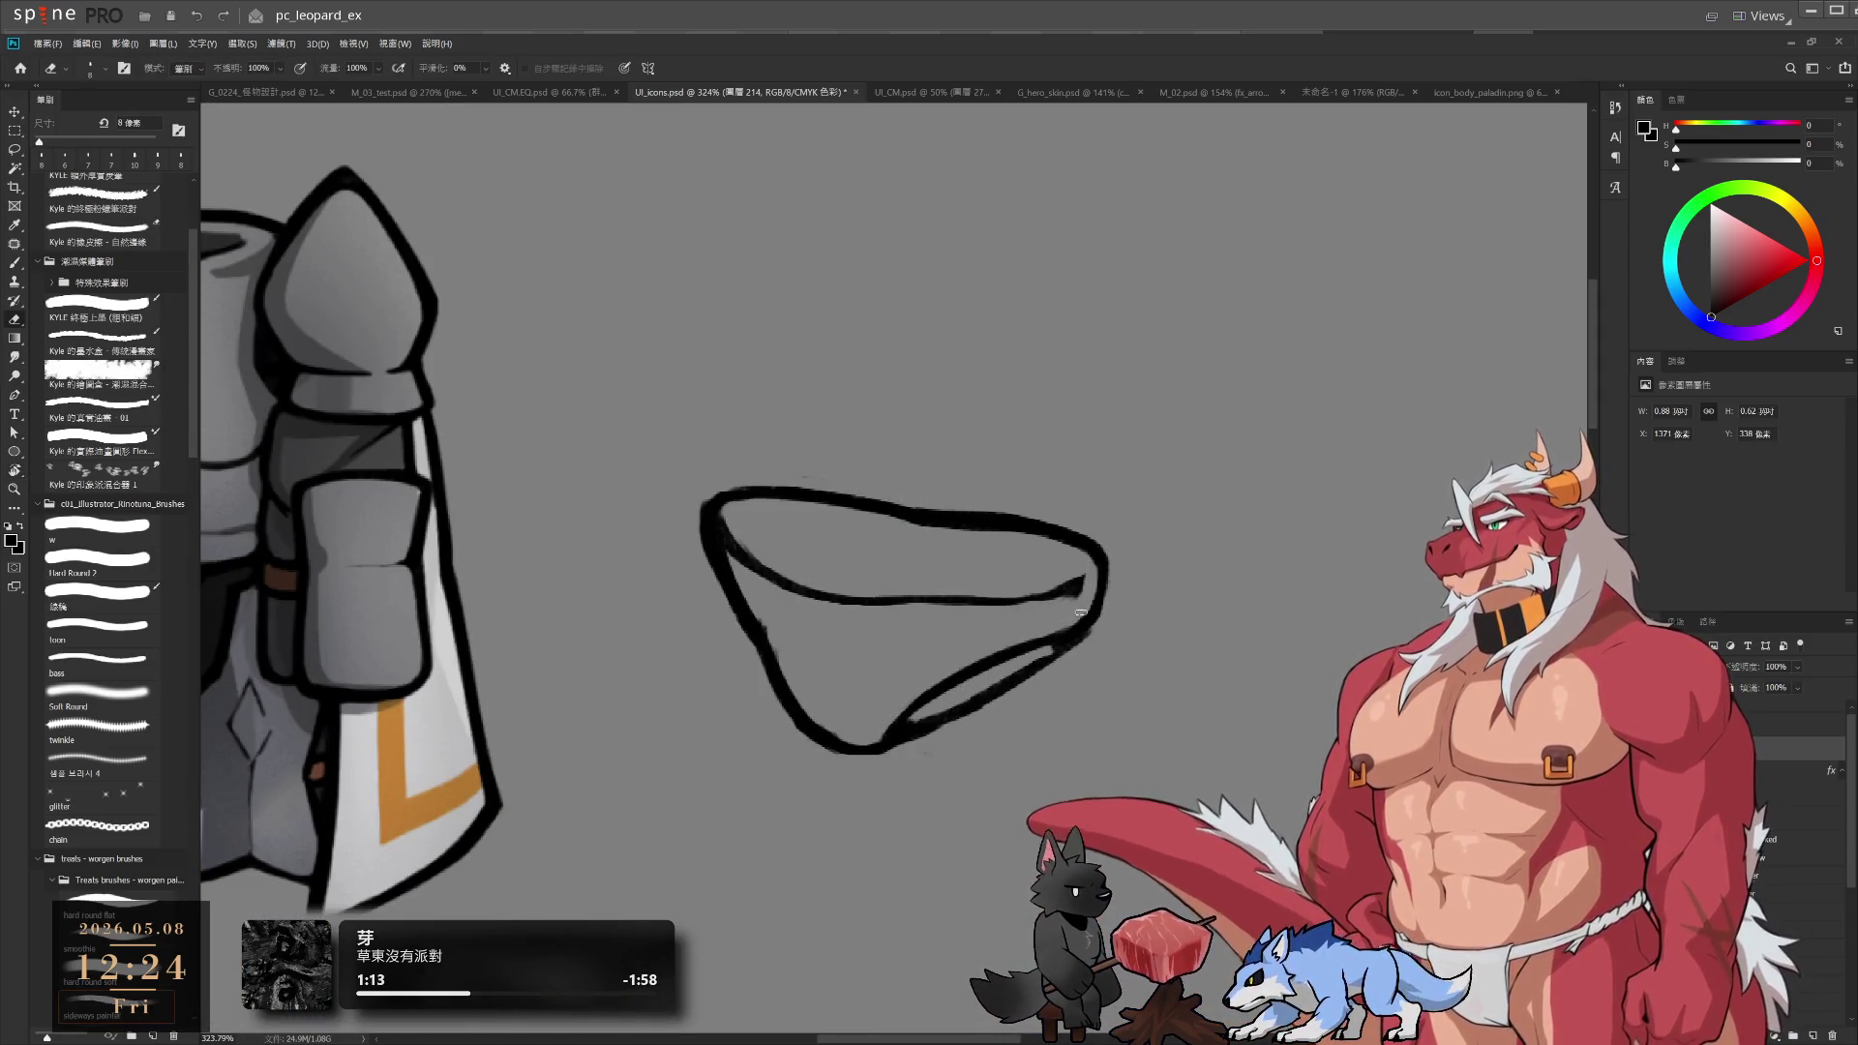
{"action": "key", "text": "b"}
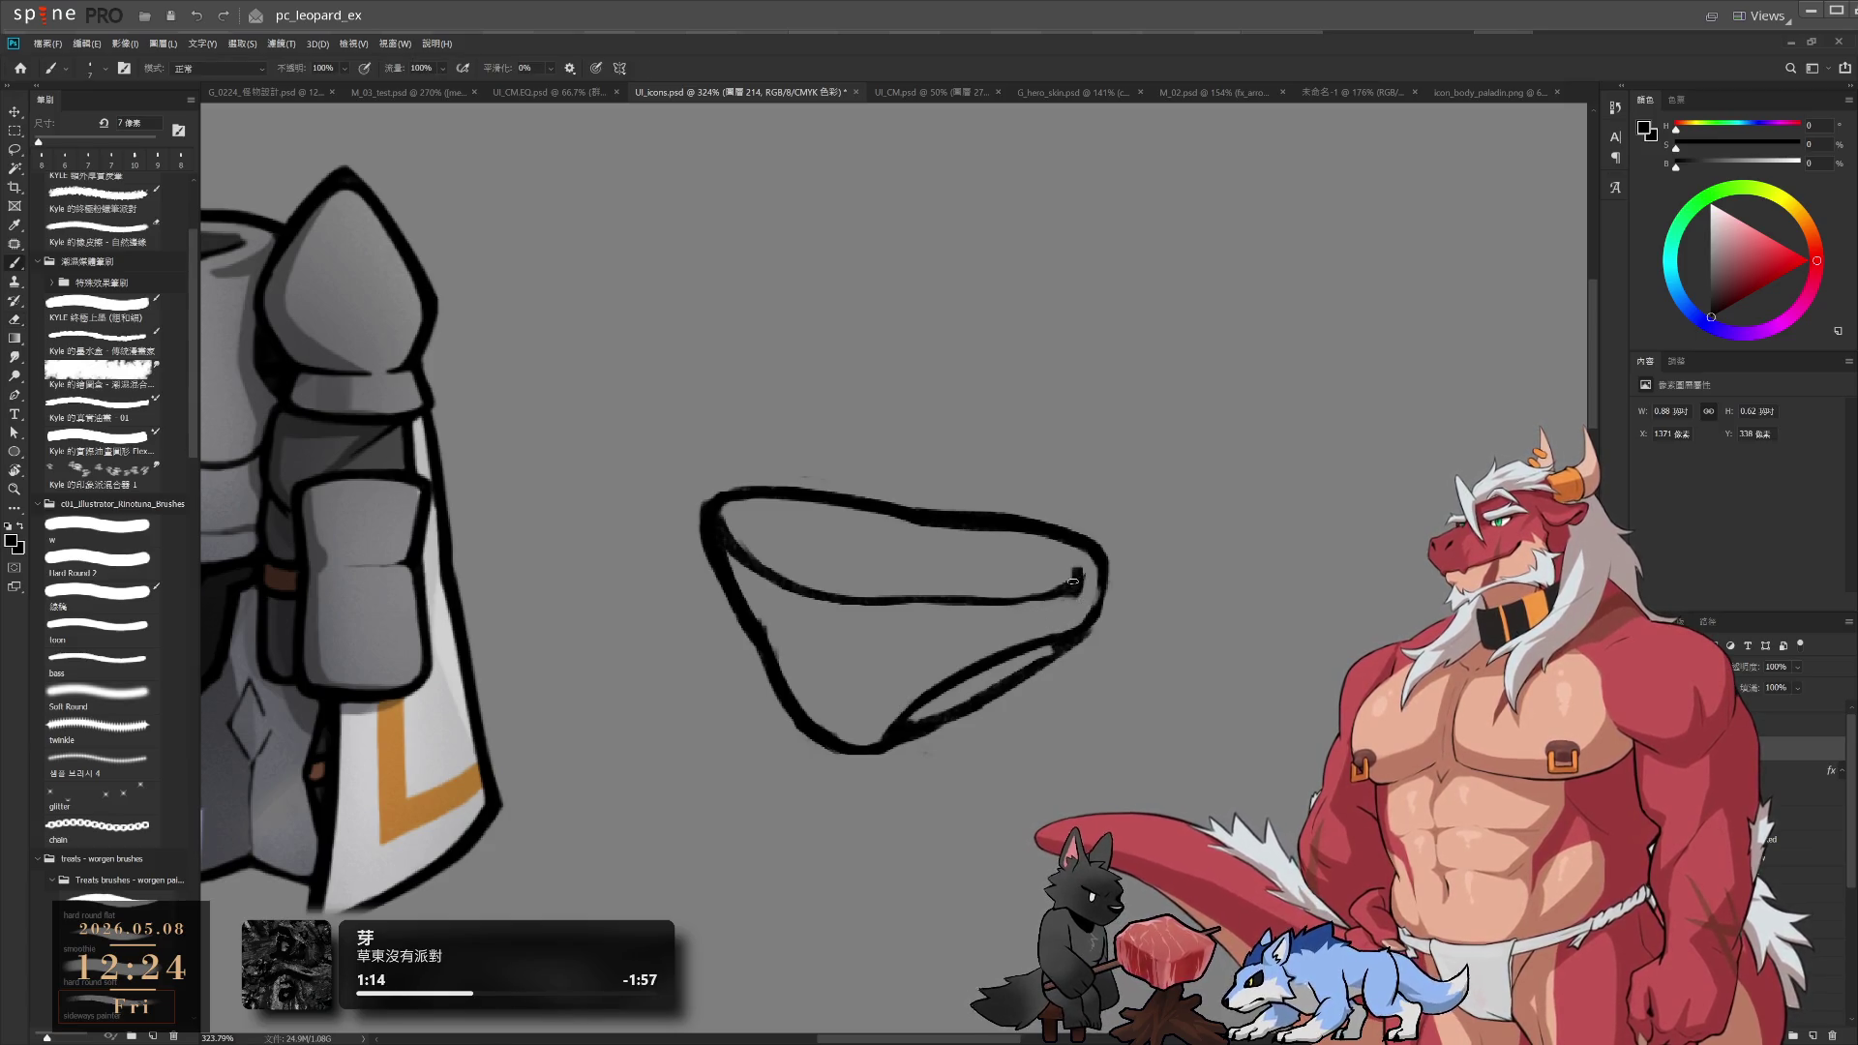
{"action": "key", "text": "e"}
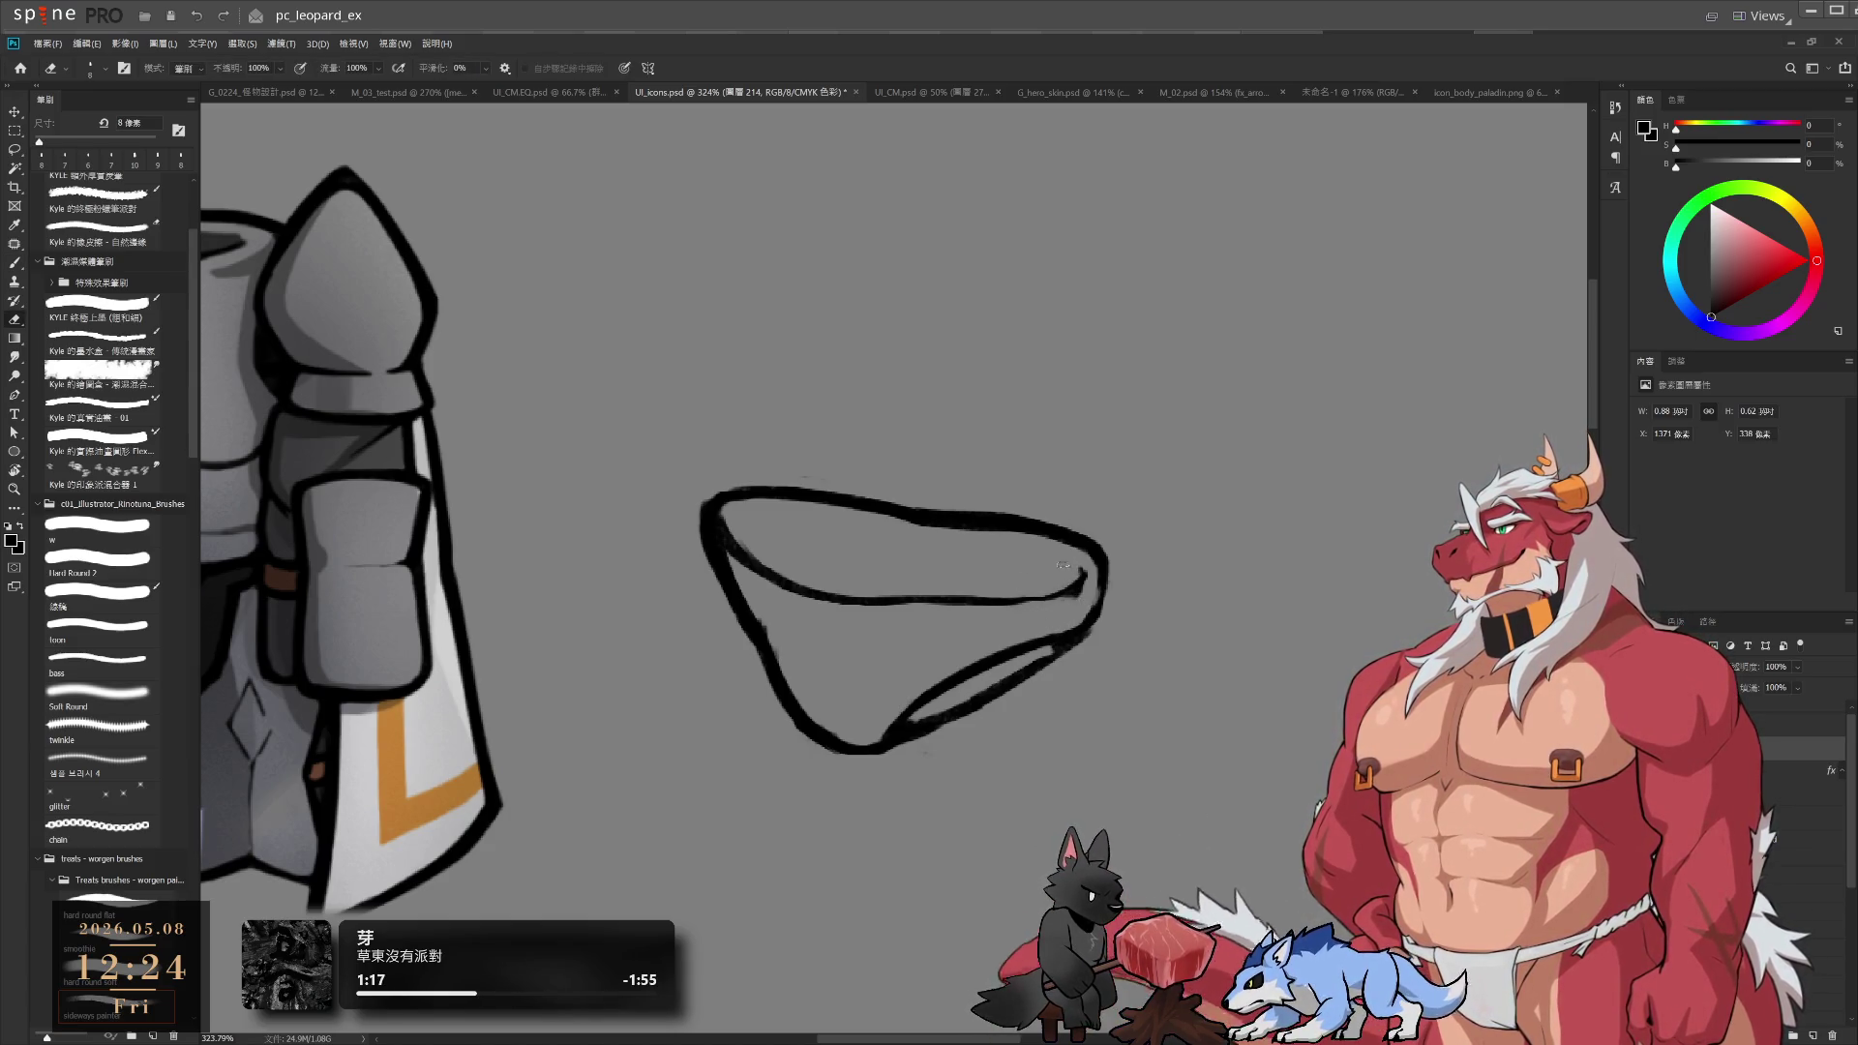
{"action": "key", "text": "b"}
{"action": "mouse_move", "coordinate": [1065, 586]}
{"action": "left_mouse_down"}
{"action": "mouse_move", "coordinate": [929, 561]}
{"action": "mouse_move", "coordinate": [858, 677]}
{"action": "left_mouse_up"}
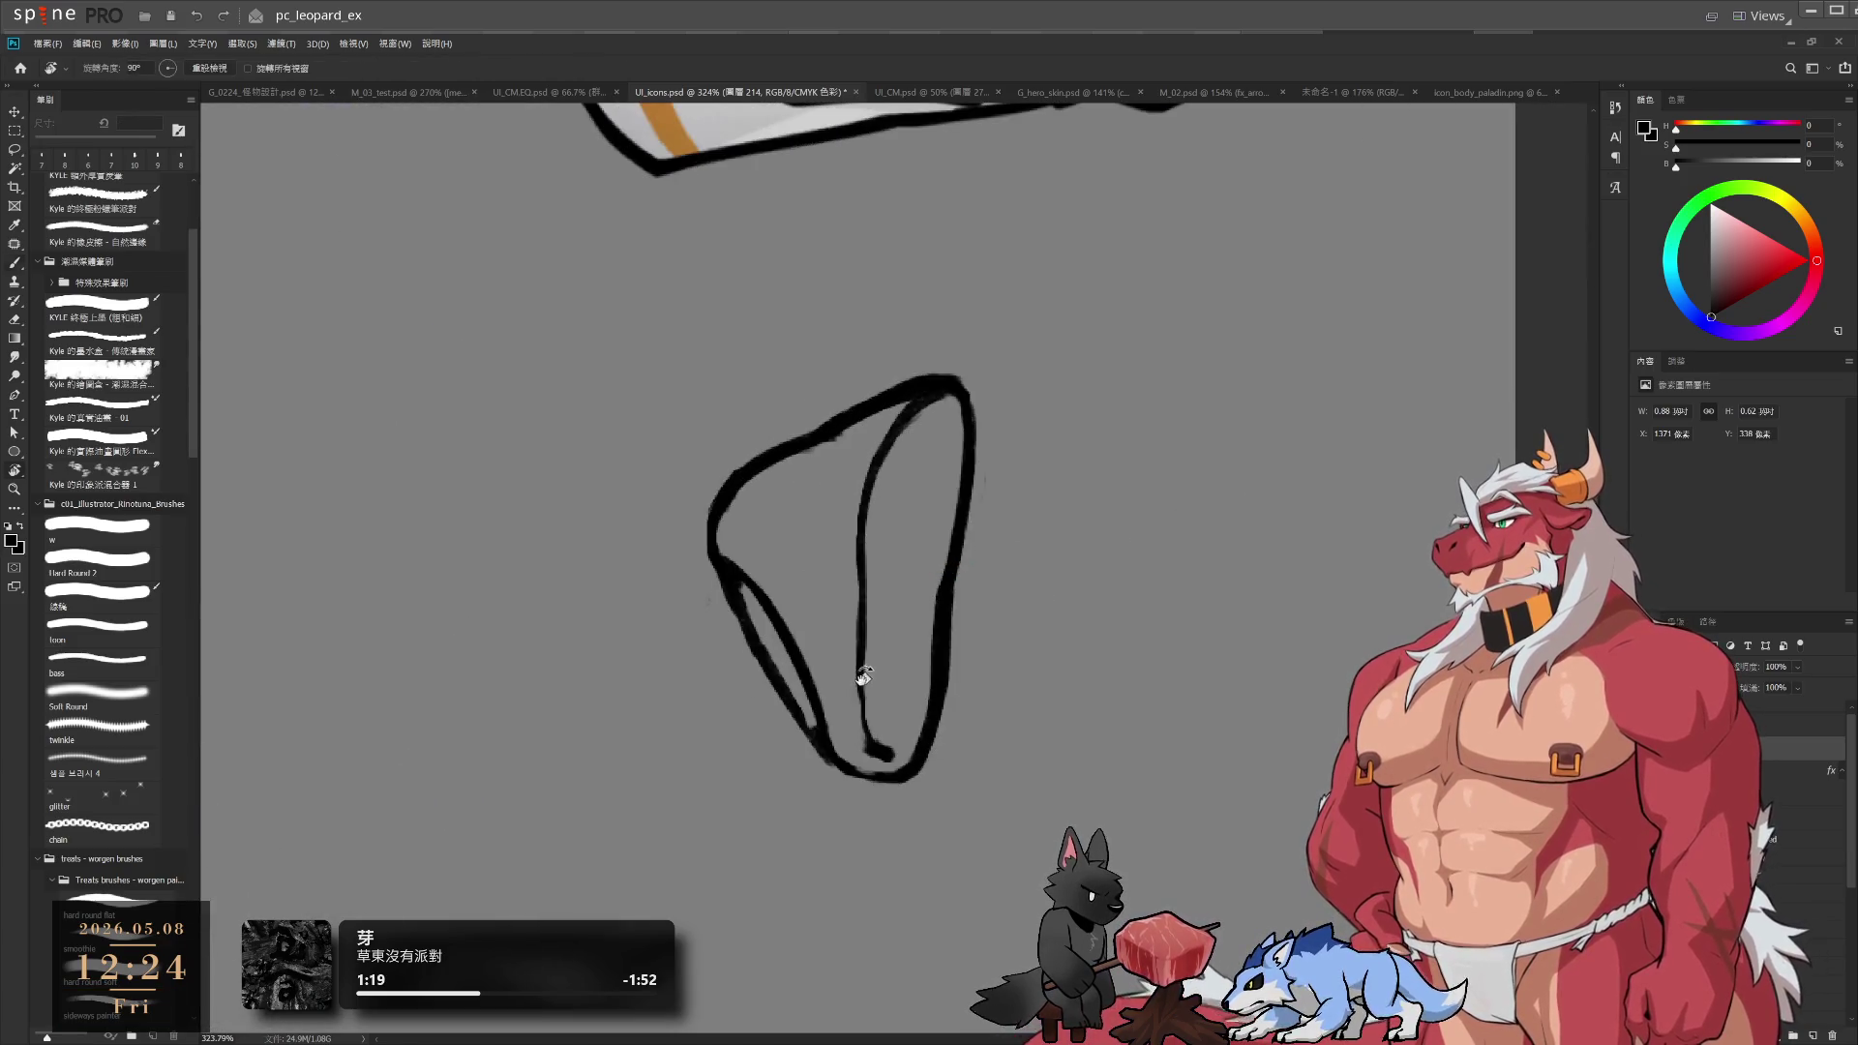
Add a vertical fold stroke inside the shape and turn the view back upright
{"action": "key", "text": "bracketleft"}
{"action": "left_click_drag", "start_coordinate": [866, 522], "coordinate": [868, 706]}
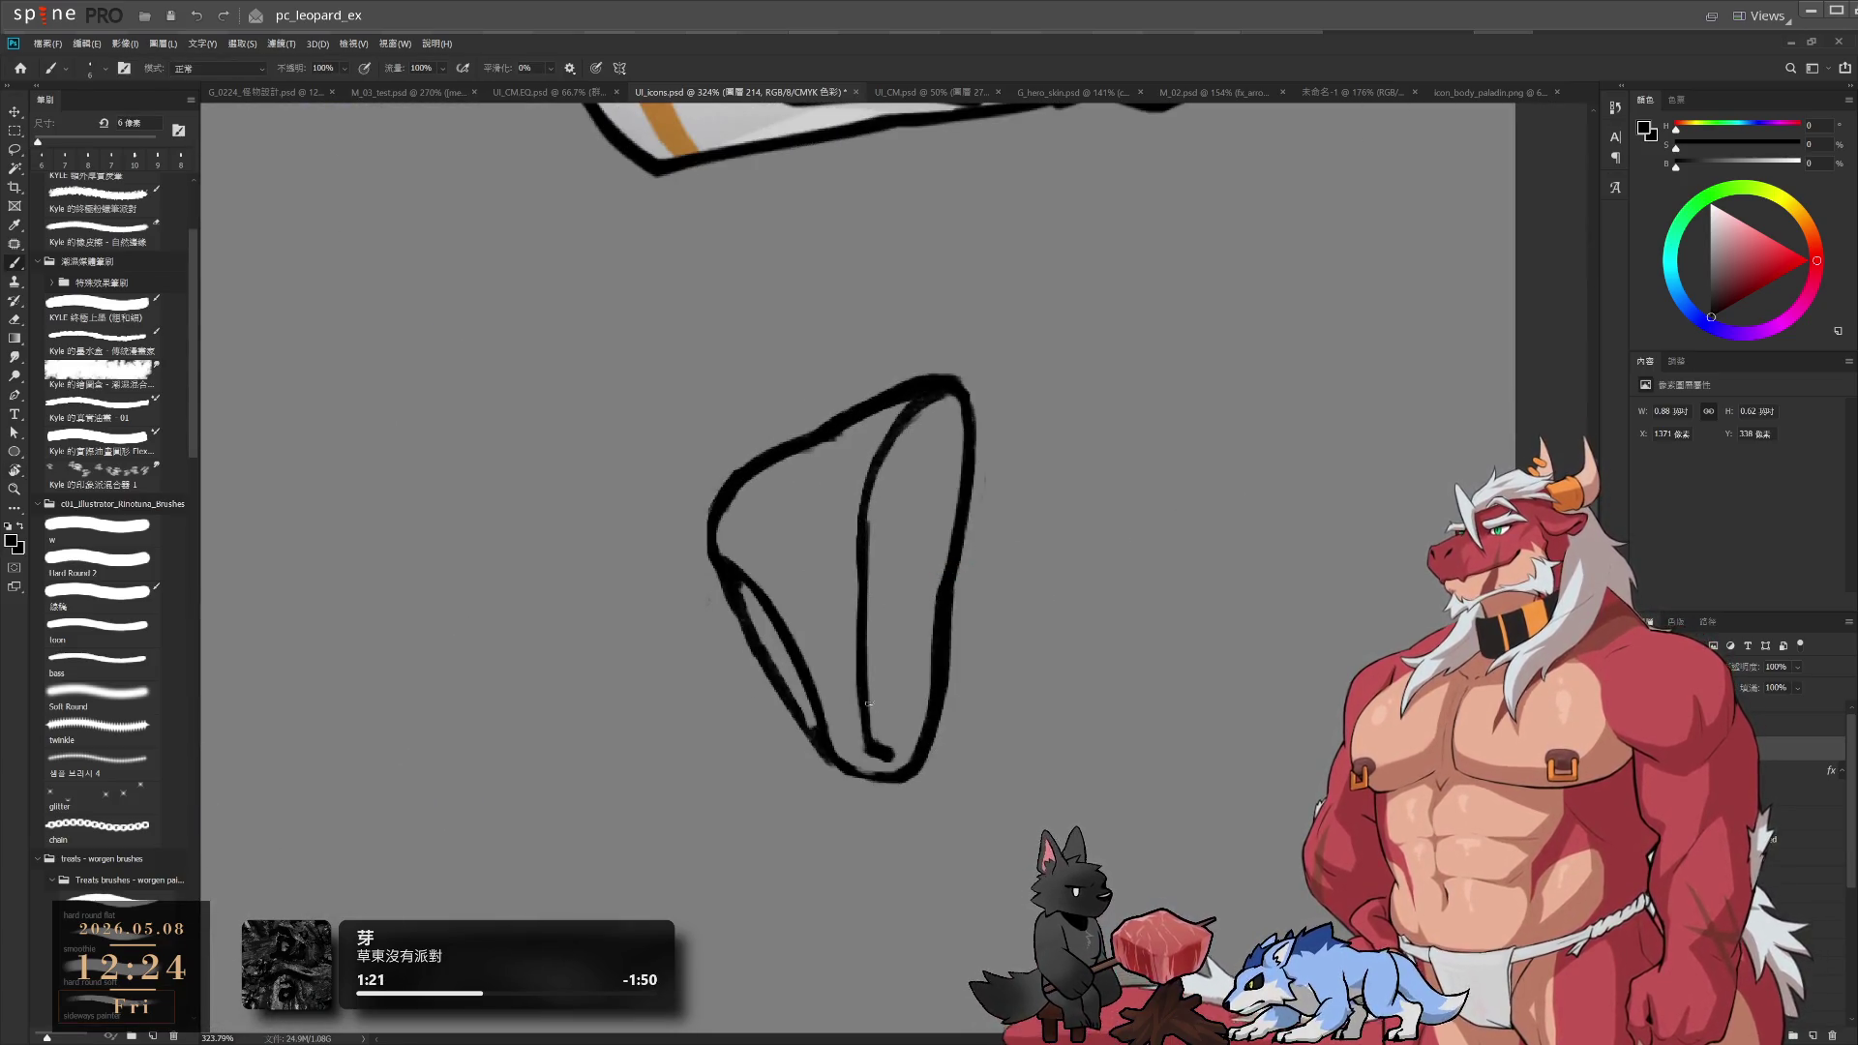
{"action": "key", "text": "e"}
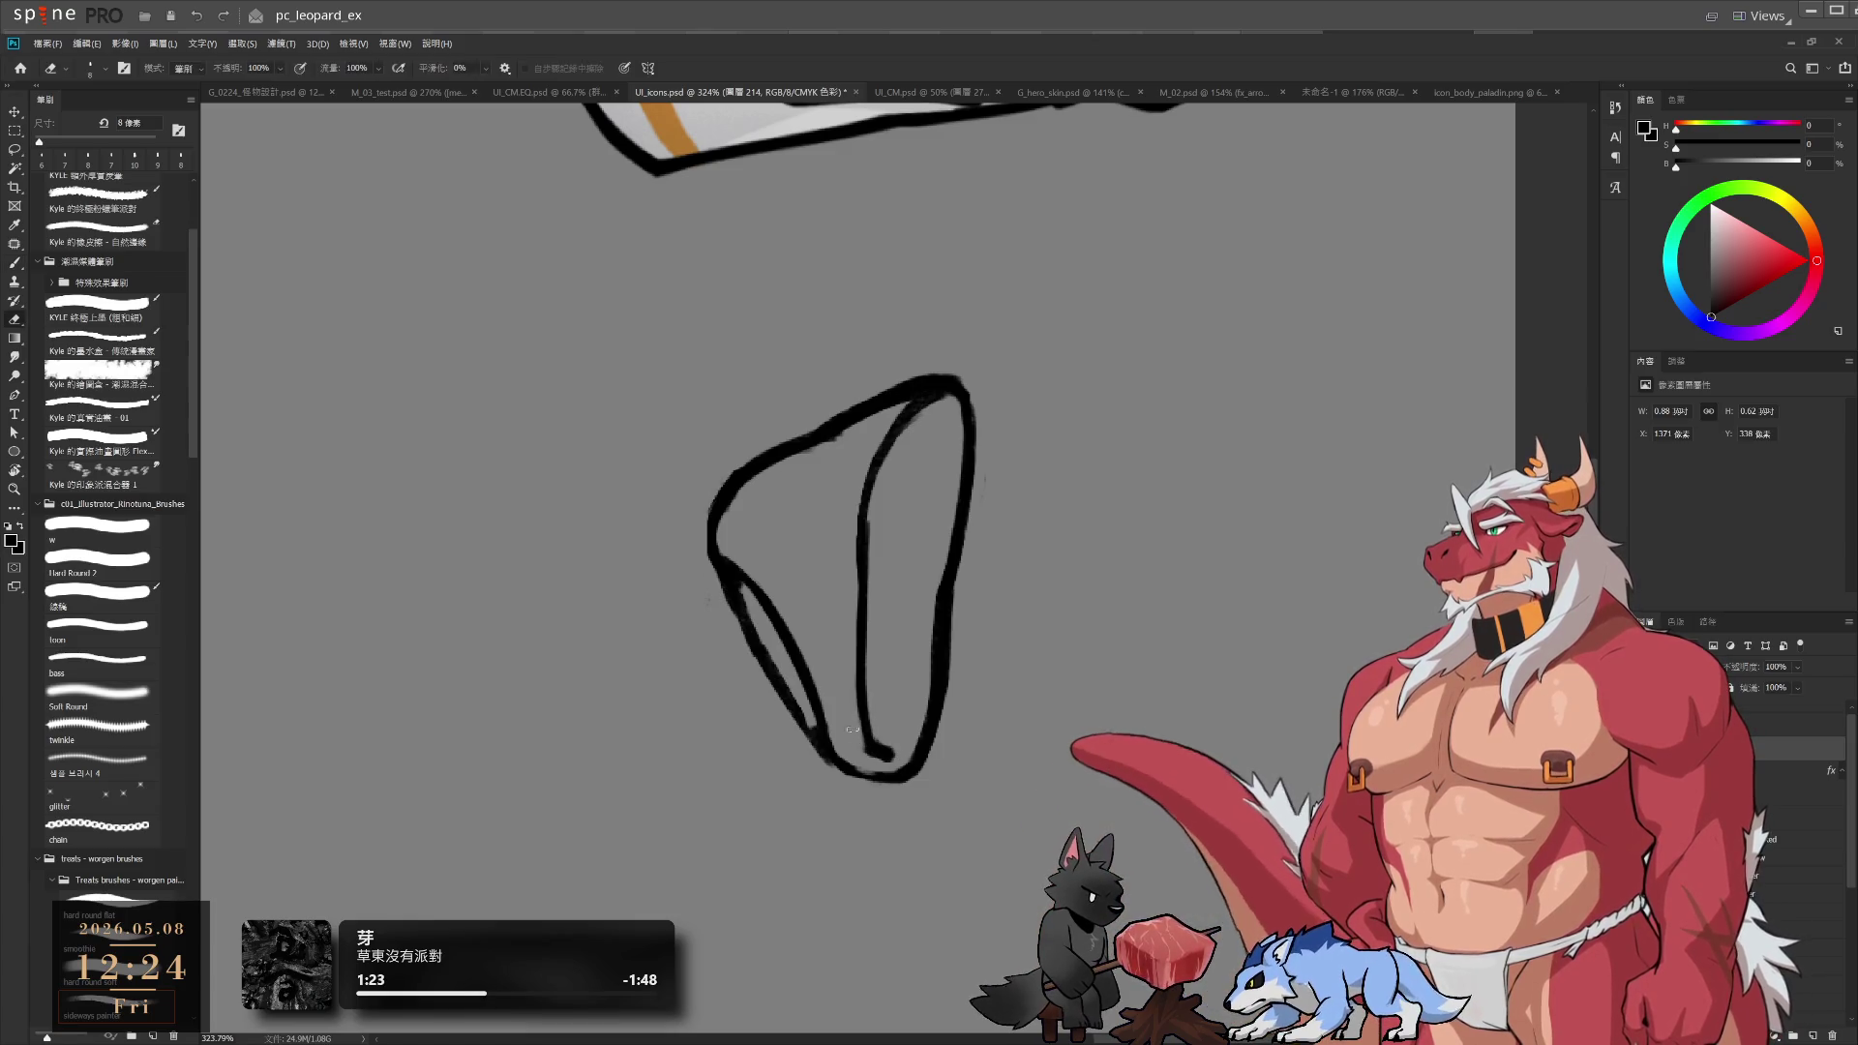
{"action": "key", "text": "r"}
{"action": "mouse_move", "coordinate": [975, 750]}
{"action": "left_mouse_down"}
{"action": "mouse_move", "coordinate": [1108, 299]}
{"action": "mouse_move", "coordinate": [1174, 444]}
{"action": "mouse_move", "coordinate": [934, 644]}
{"action": "mouse_move", "coordinate": [1266, 346]}
{"action": "mouse_move", "coordinate": [1115, 135]}
{"action": "left_mouse_up"}
Erase a stray part of the inner fold line near its left tip
{"action": "key", "text": "e"}
{"action": "key", "text": "r"}
{"action": "key", "text": "e"}
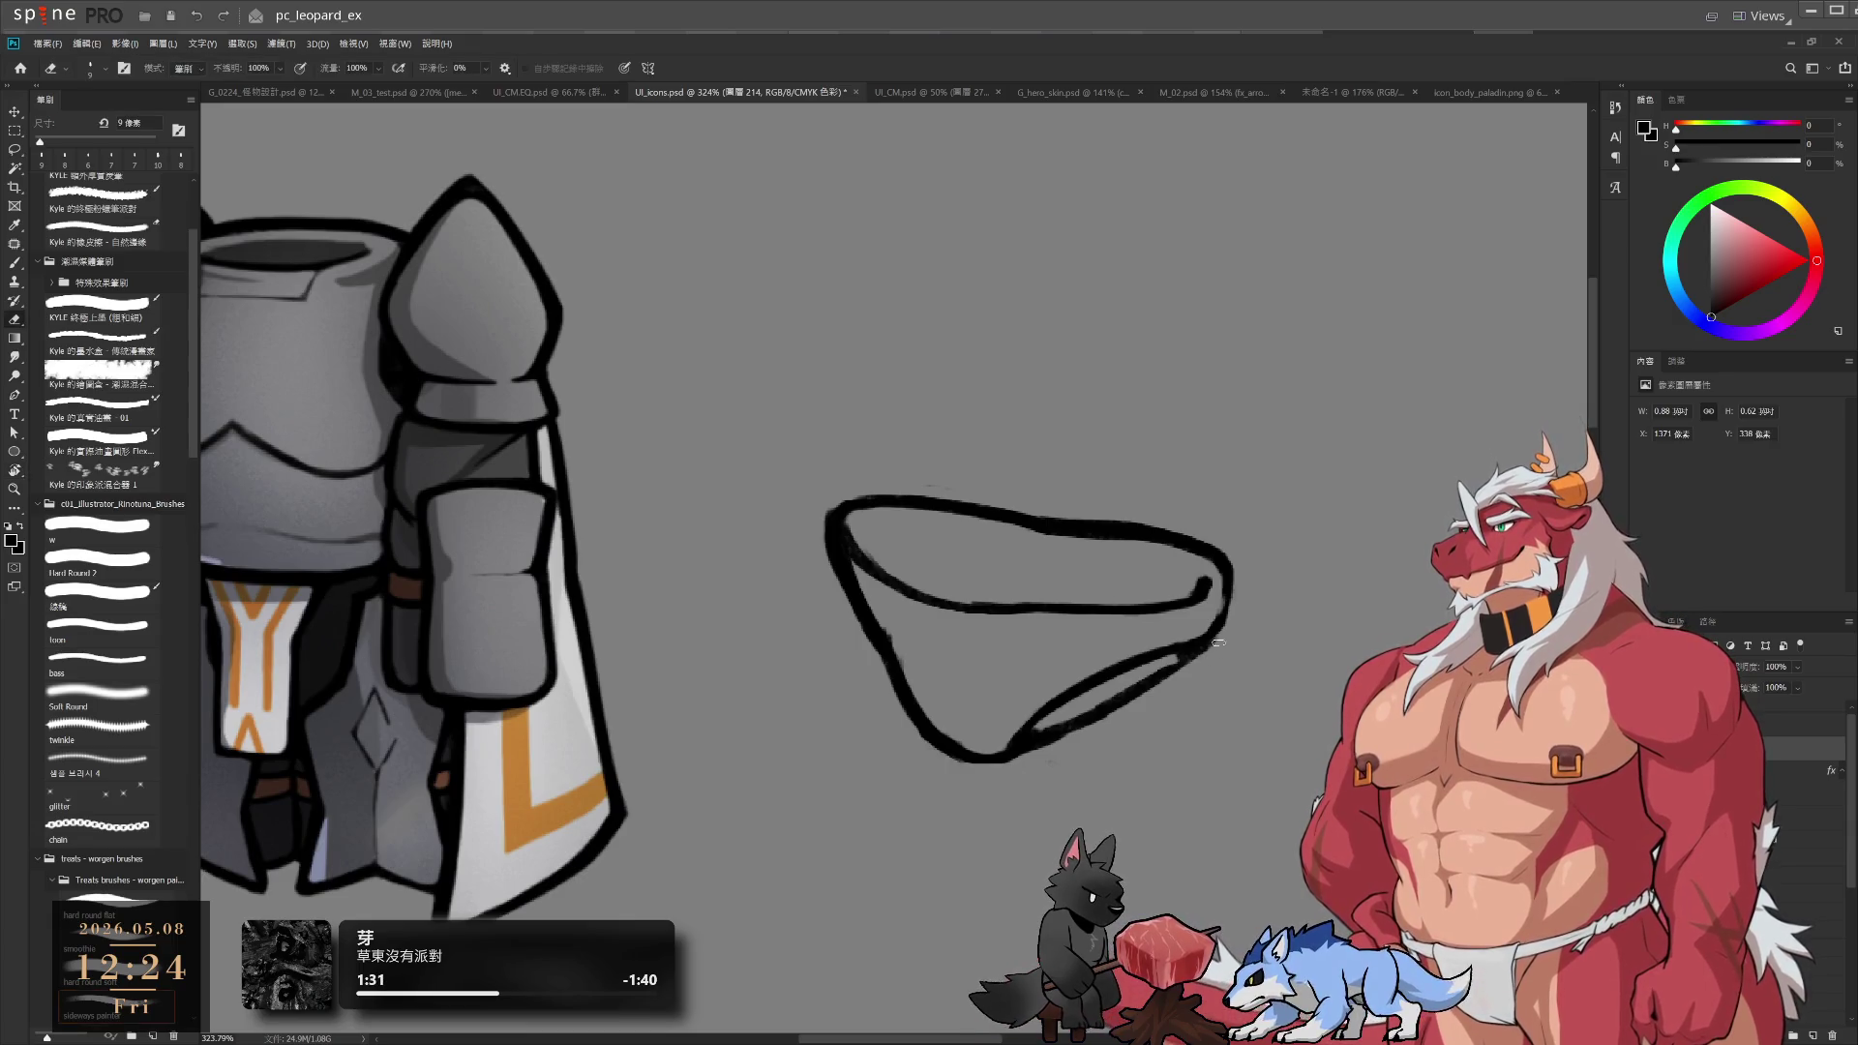
{"action": "key", "text": "b"}
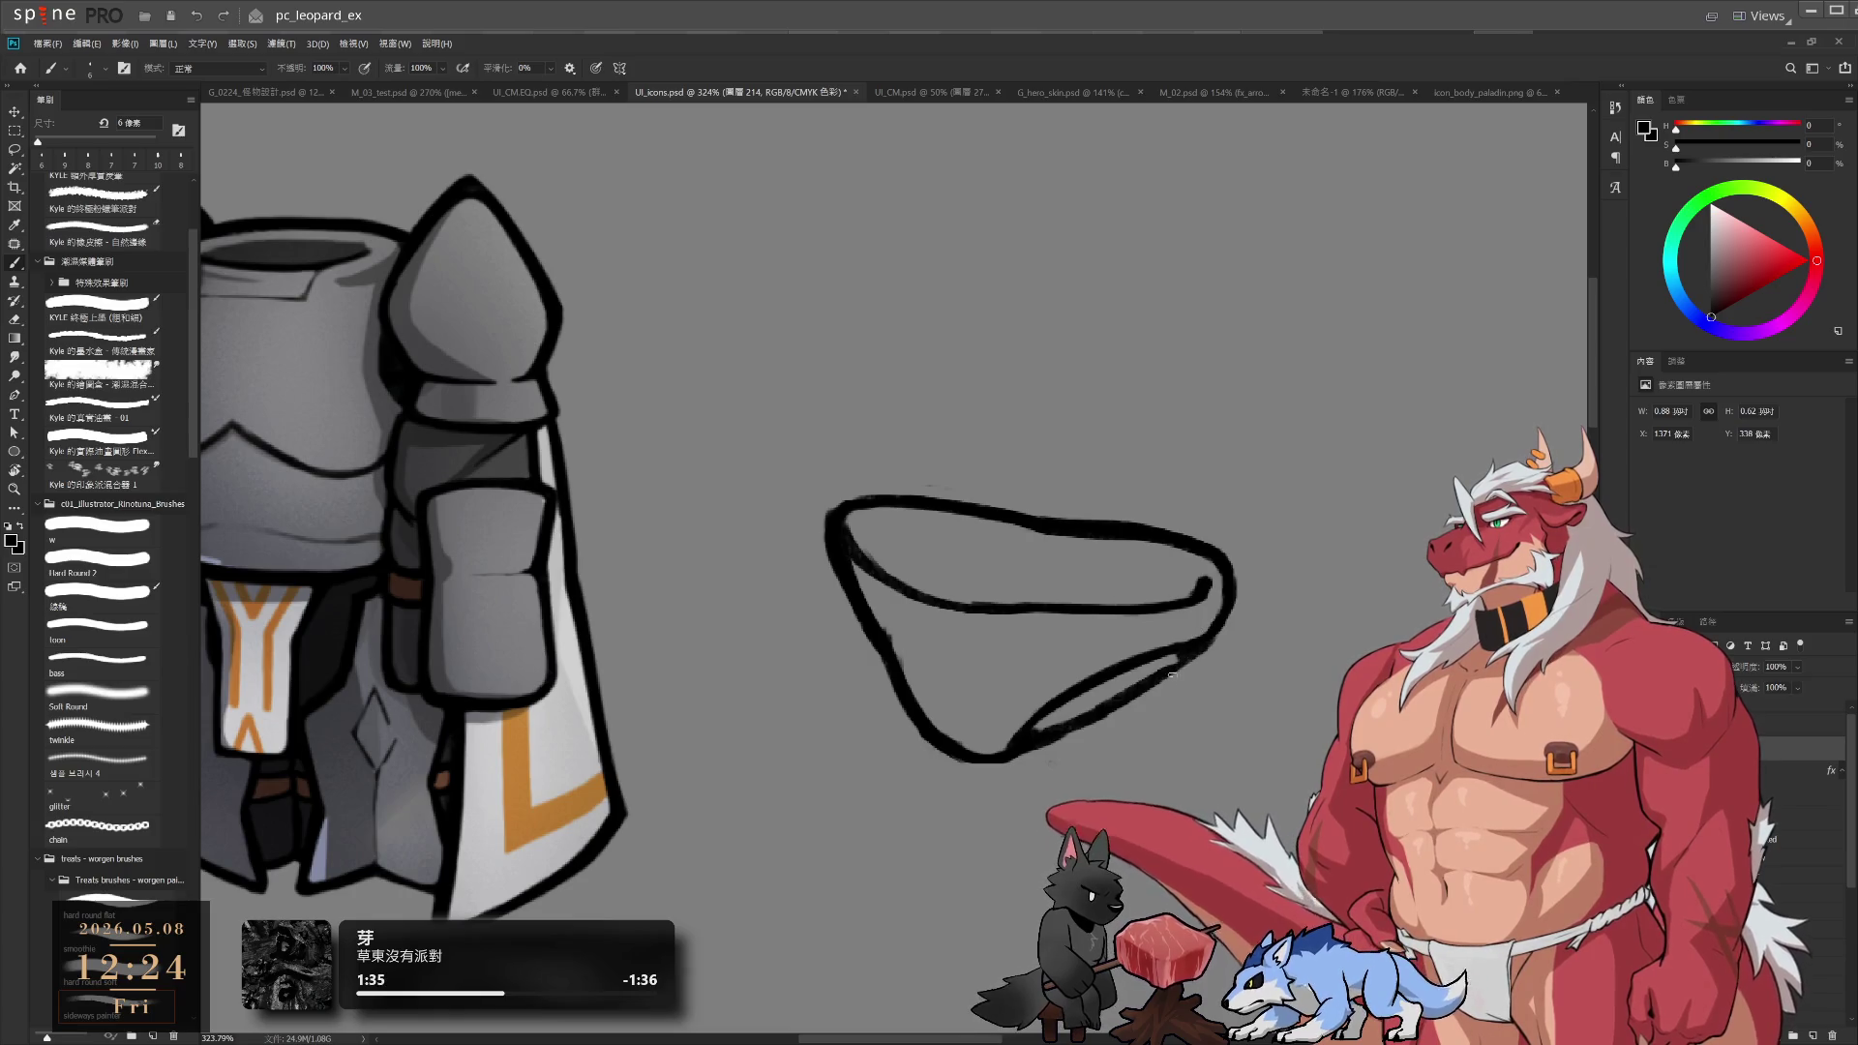
{"action": "key", "text": "e"}
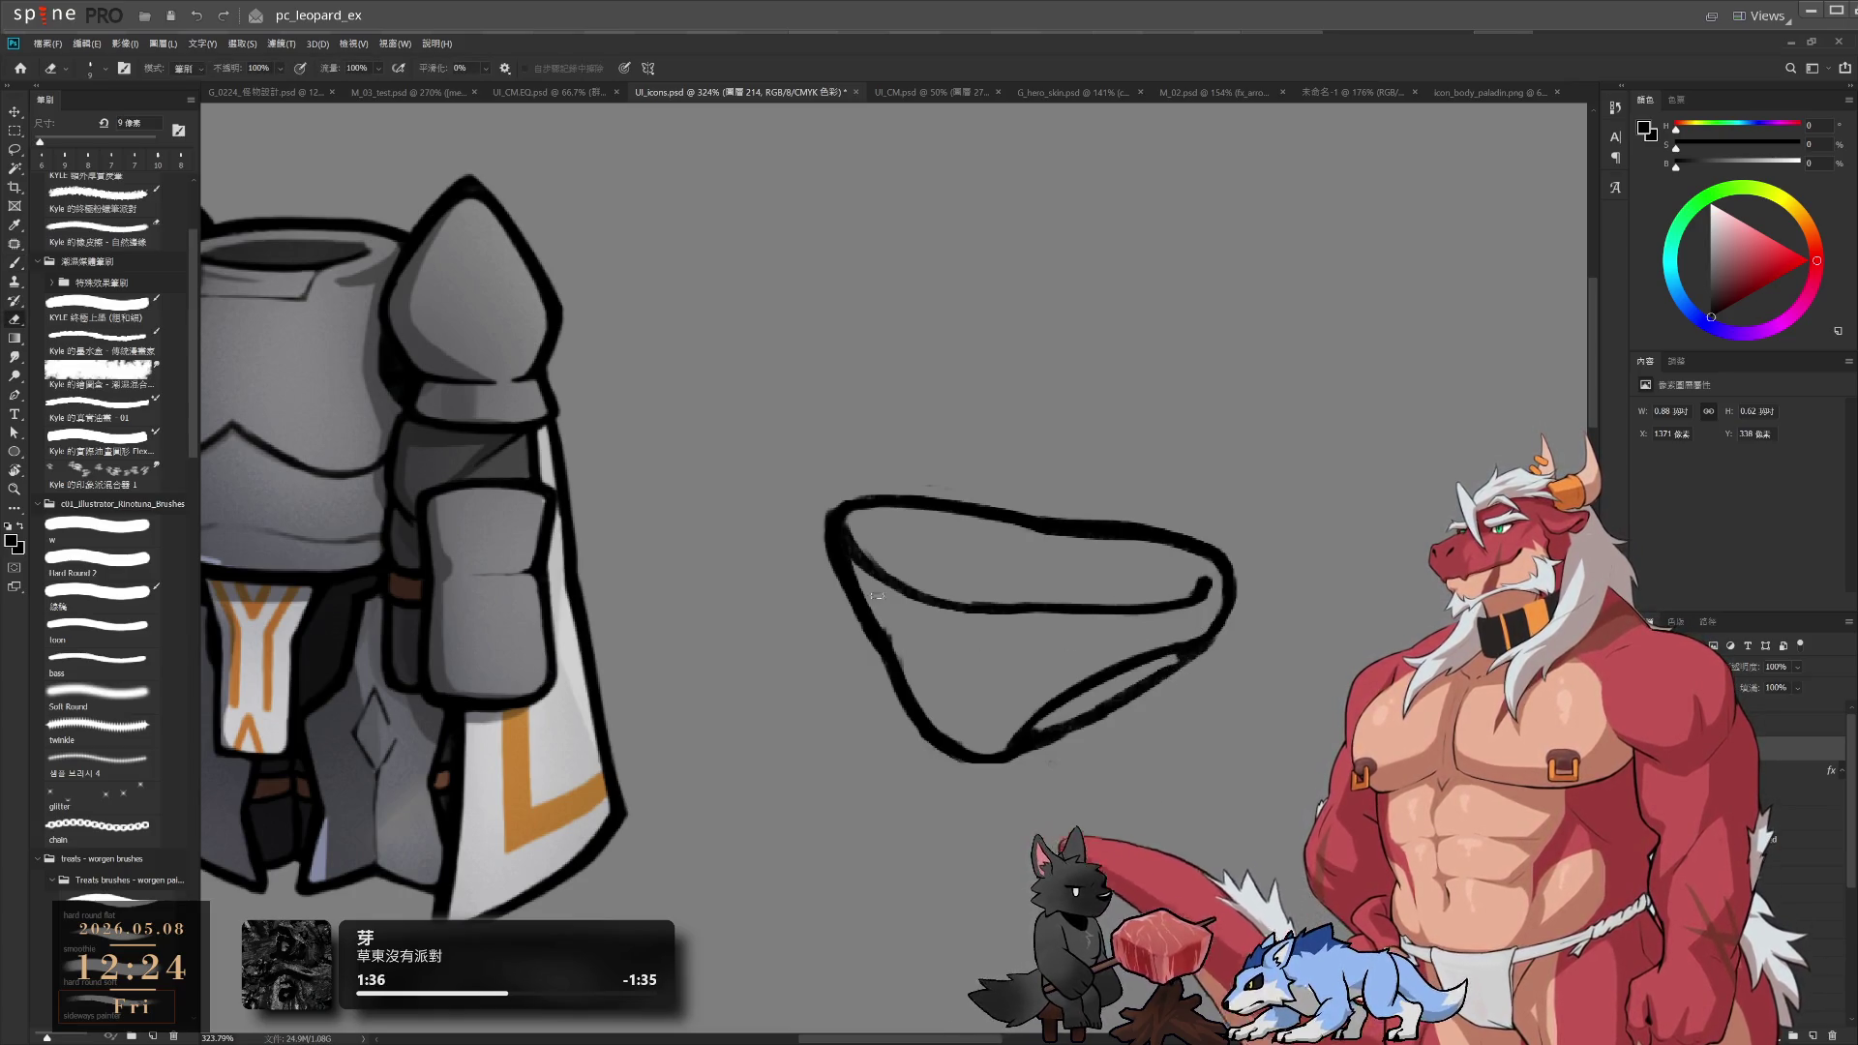
{"action": "left_click_drag", "start_coordinate": [853, 546], "coordinate": [859, 570]}
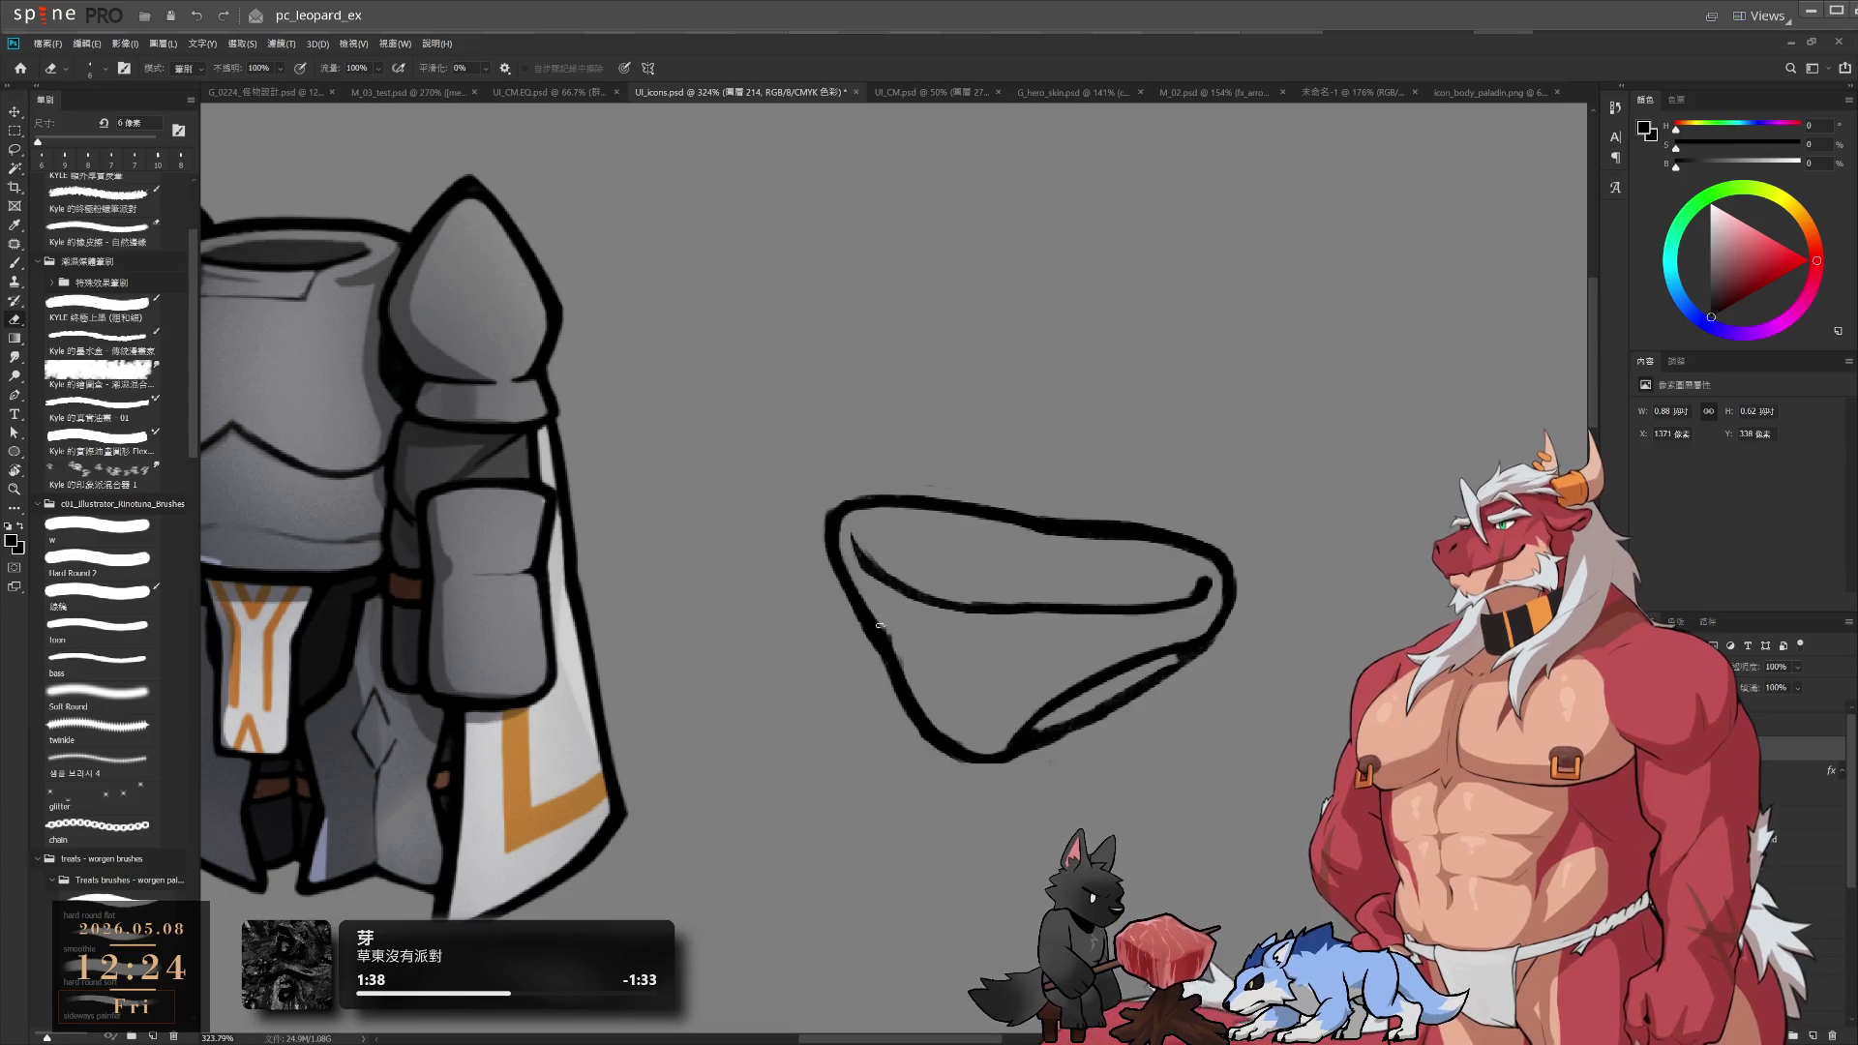
Turn the canvas about 51° and thin the inner fold line with a 5 px eraser
{"action": "key", "text": "b"}
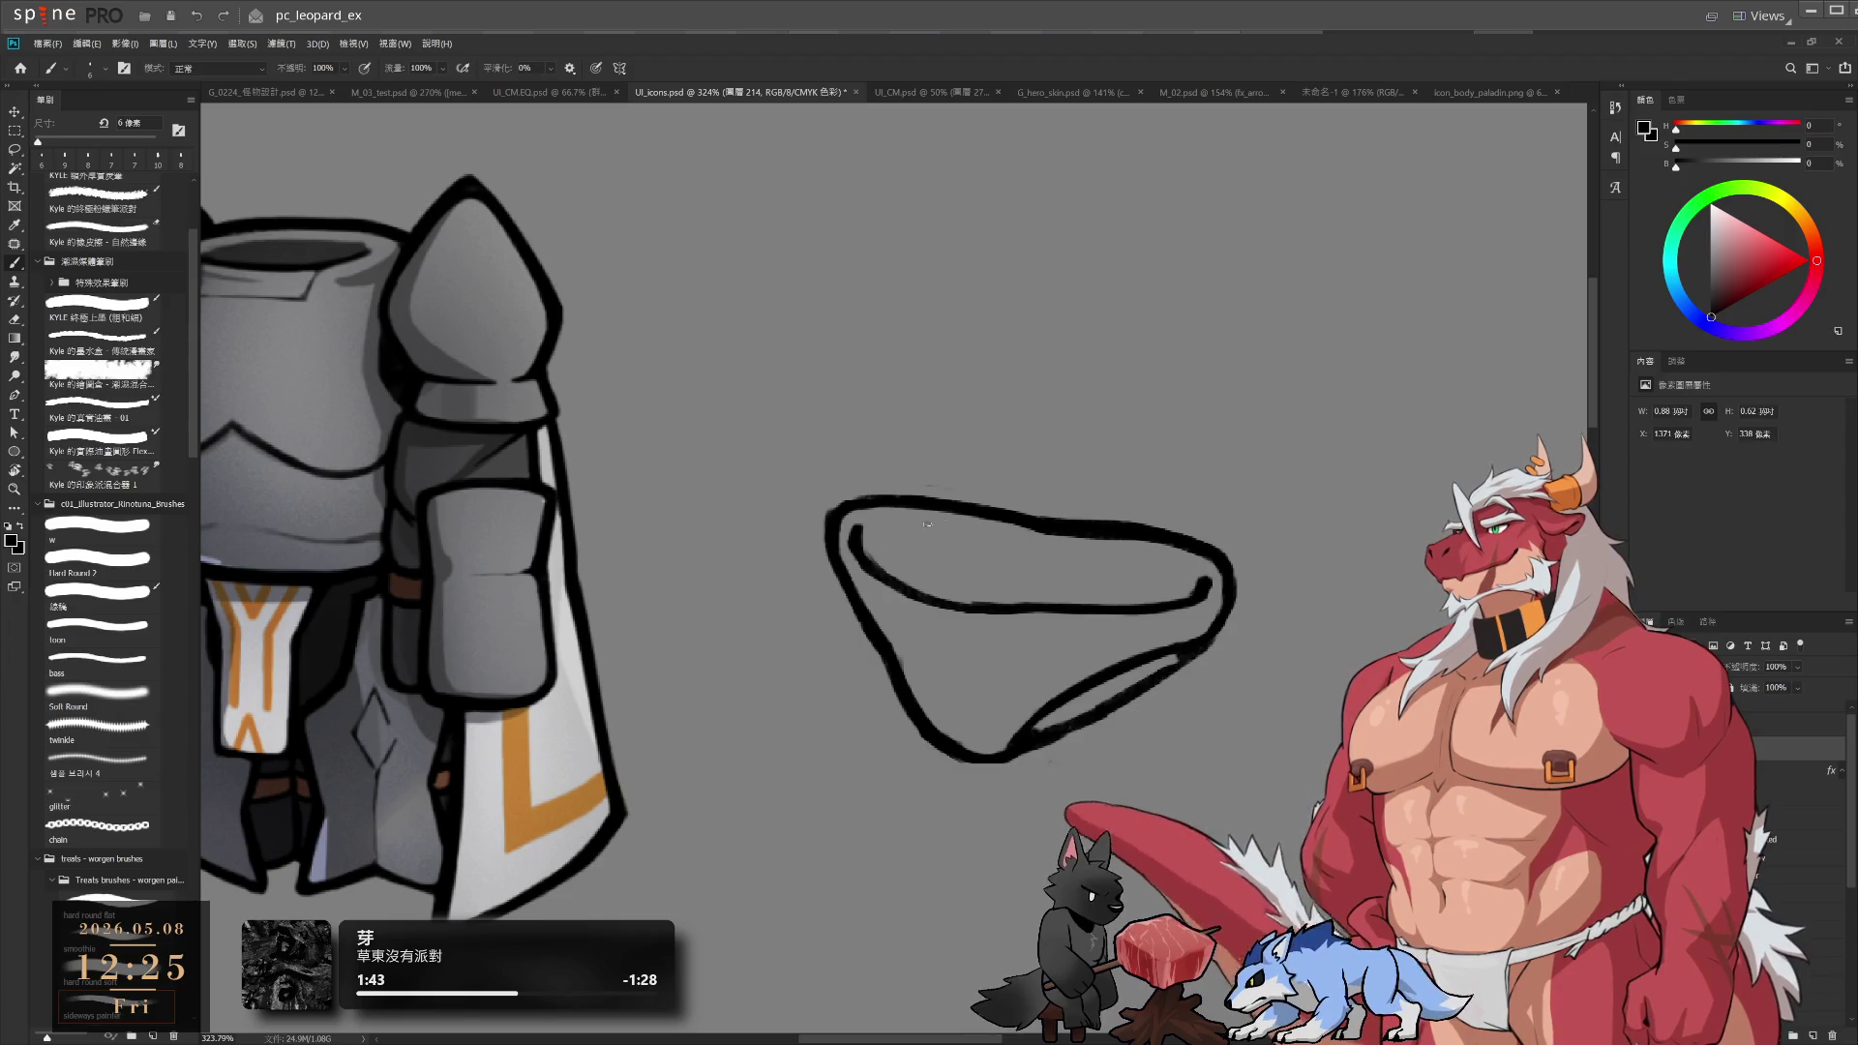
{"action": "key", "text": "r"}
{"action": "left_click_drag", "start_coordinate": [853, 542], "coordinate": [947, 584]}
{"action": "key", "text": "e"}
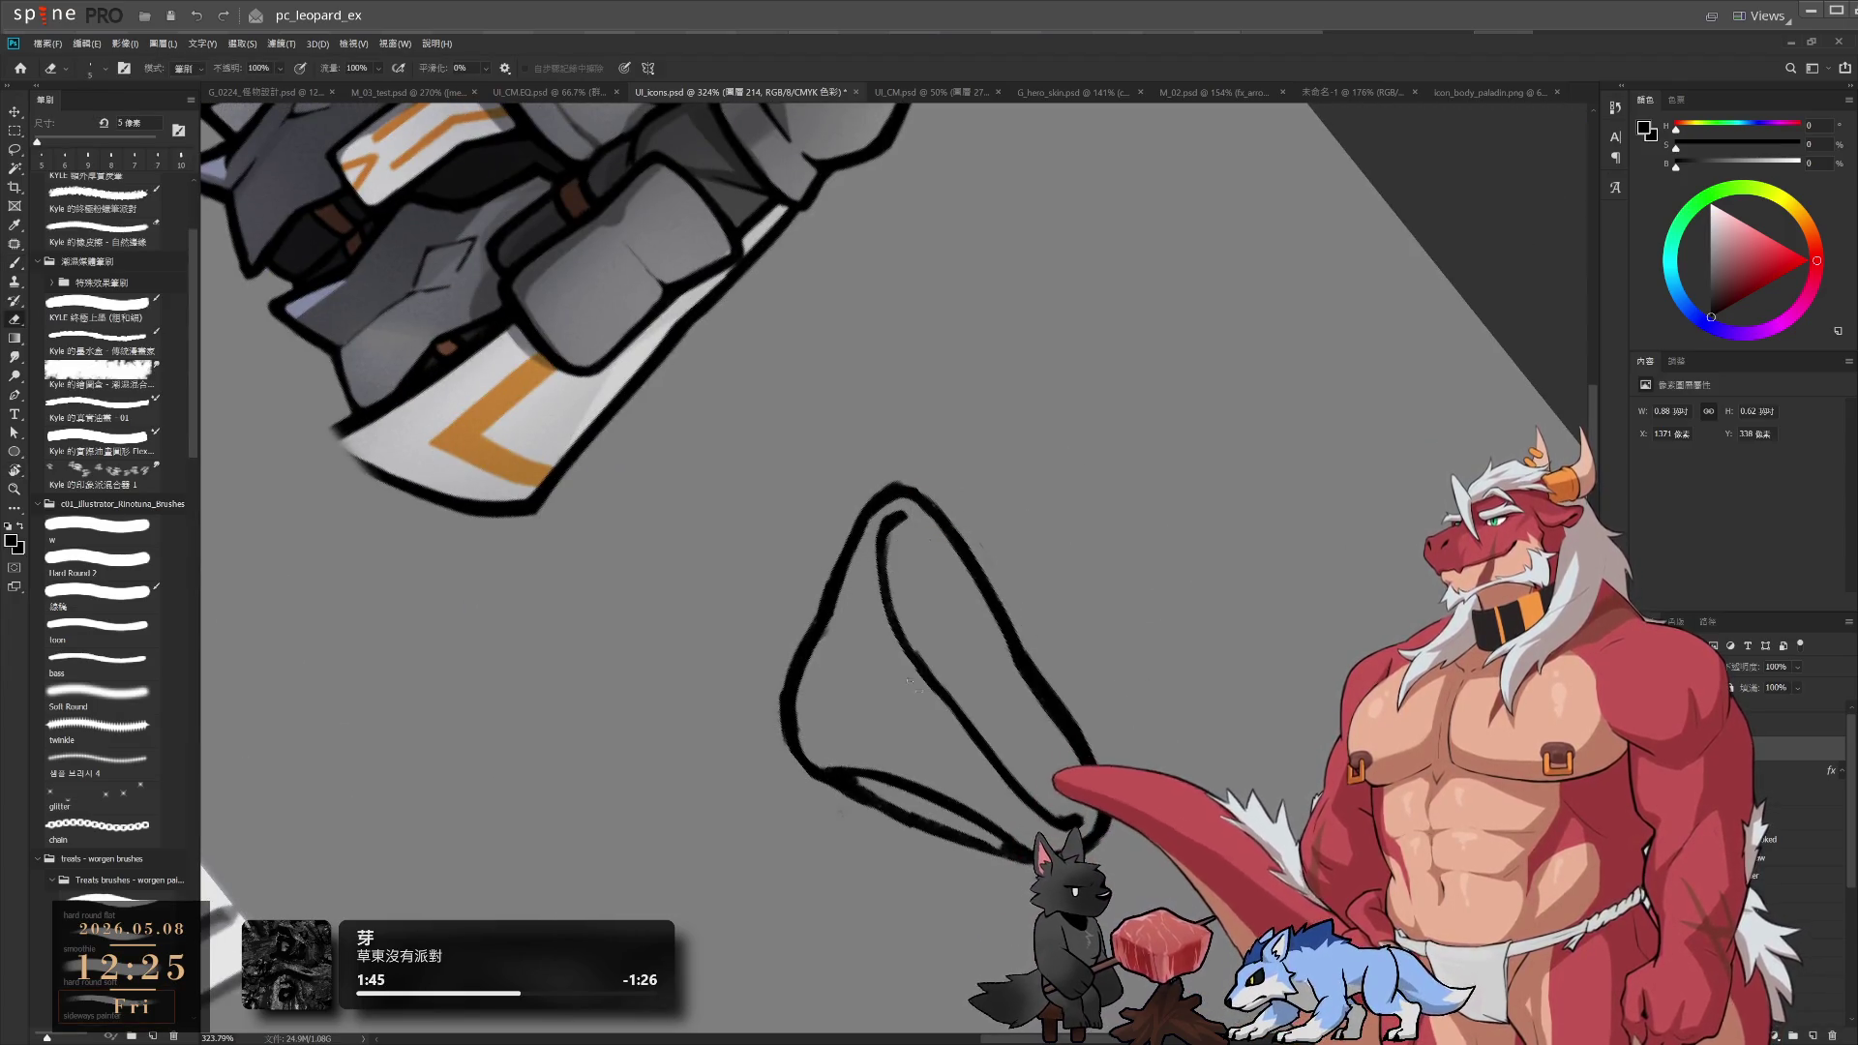
{"action": "left_click_drag", "start_coordinate": [894, 652], "coordinate": [989, 730]}
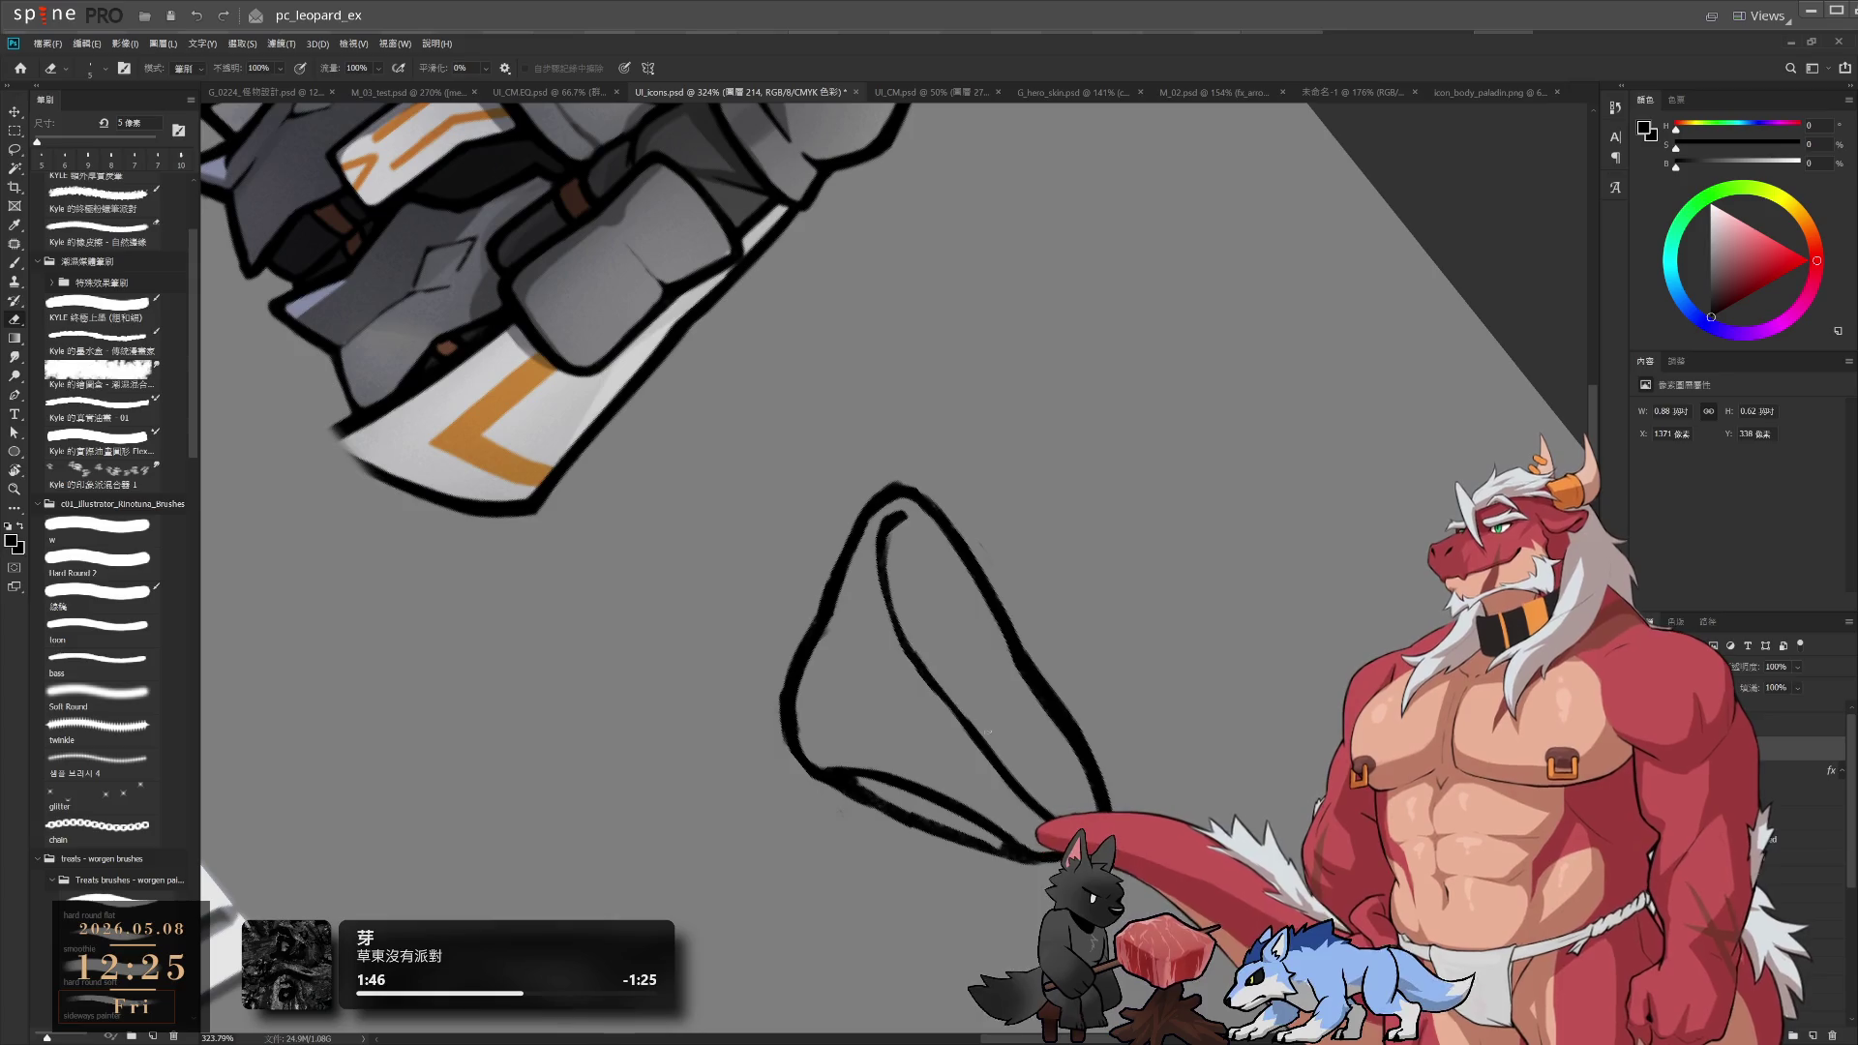
Tilt the canvas to a 40° angle and return to erasing
{"action": "key", "text": "r"}
{"action": "mouse_move", "coordinate": [1145, 643]}
{"action": "left_mouse_down"}
{"action": "mouse_move", "coordinate": [1158, 415]}
{"action": "mouse_move", "coordinate": [1120, 394]}
{"action": "mouse_move", "coordinate": [1168, 732]}
{"action": "left_mouse_up"}
{"action": "key", "text": "e"}
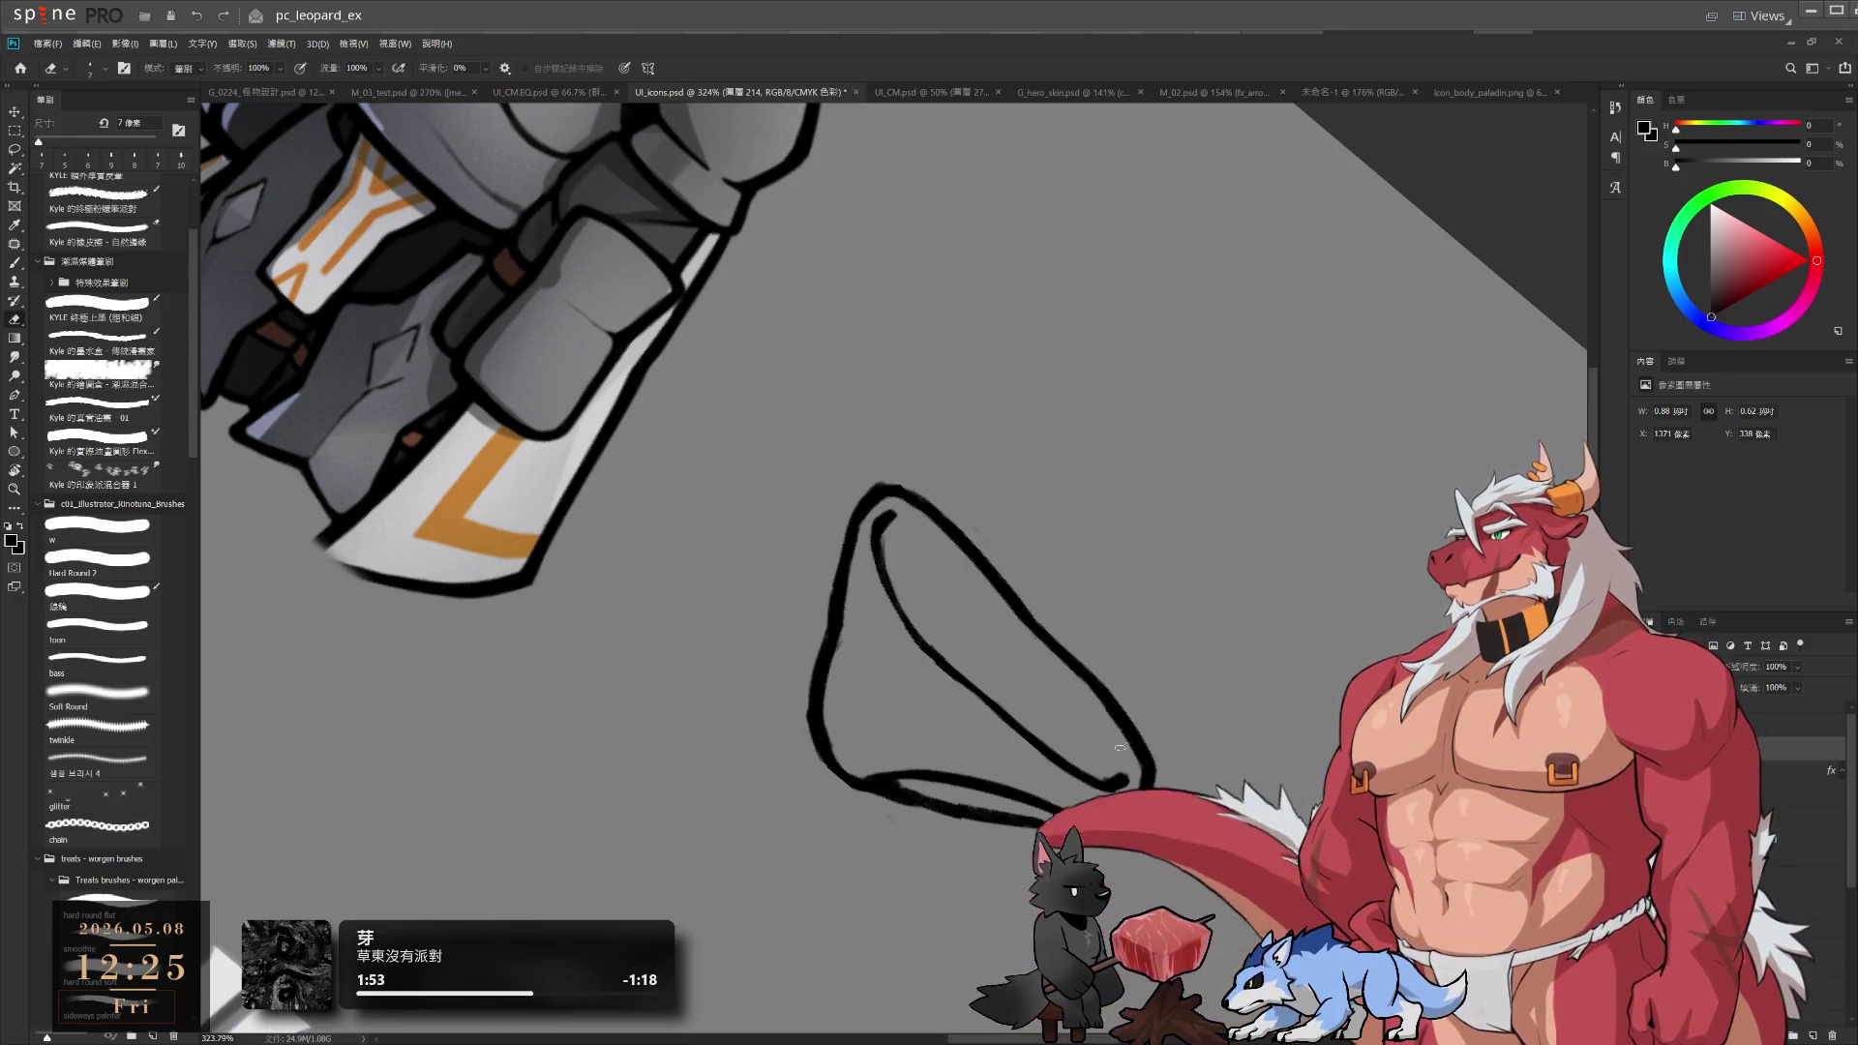
{"action": "scroll", "coordinate": [1103, 673], "scroll_direction": "up", "scroll_amount": 2}
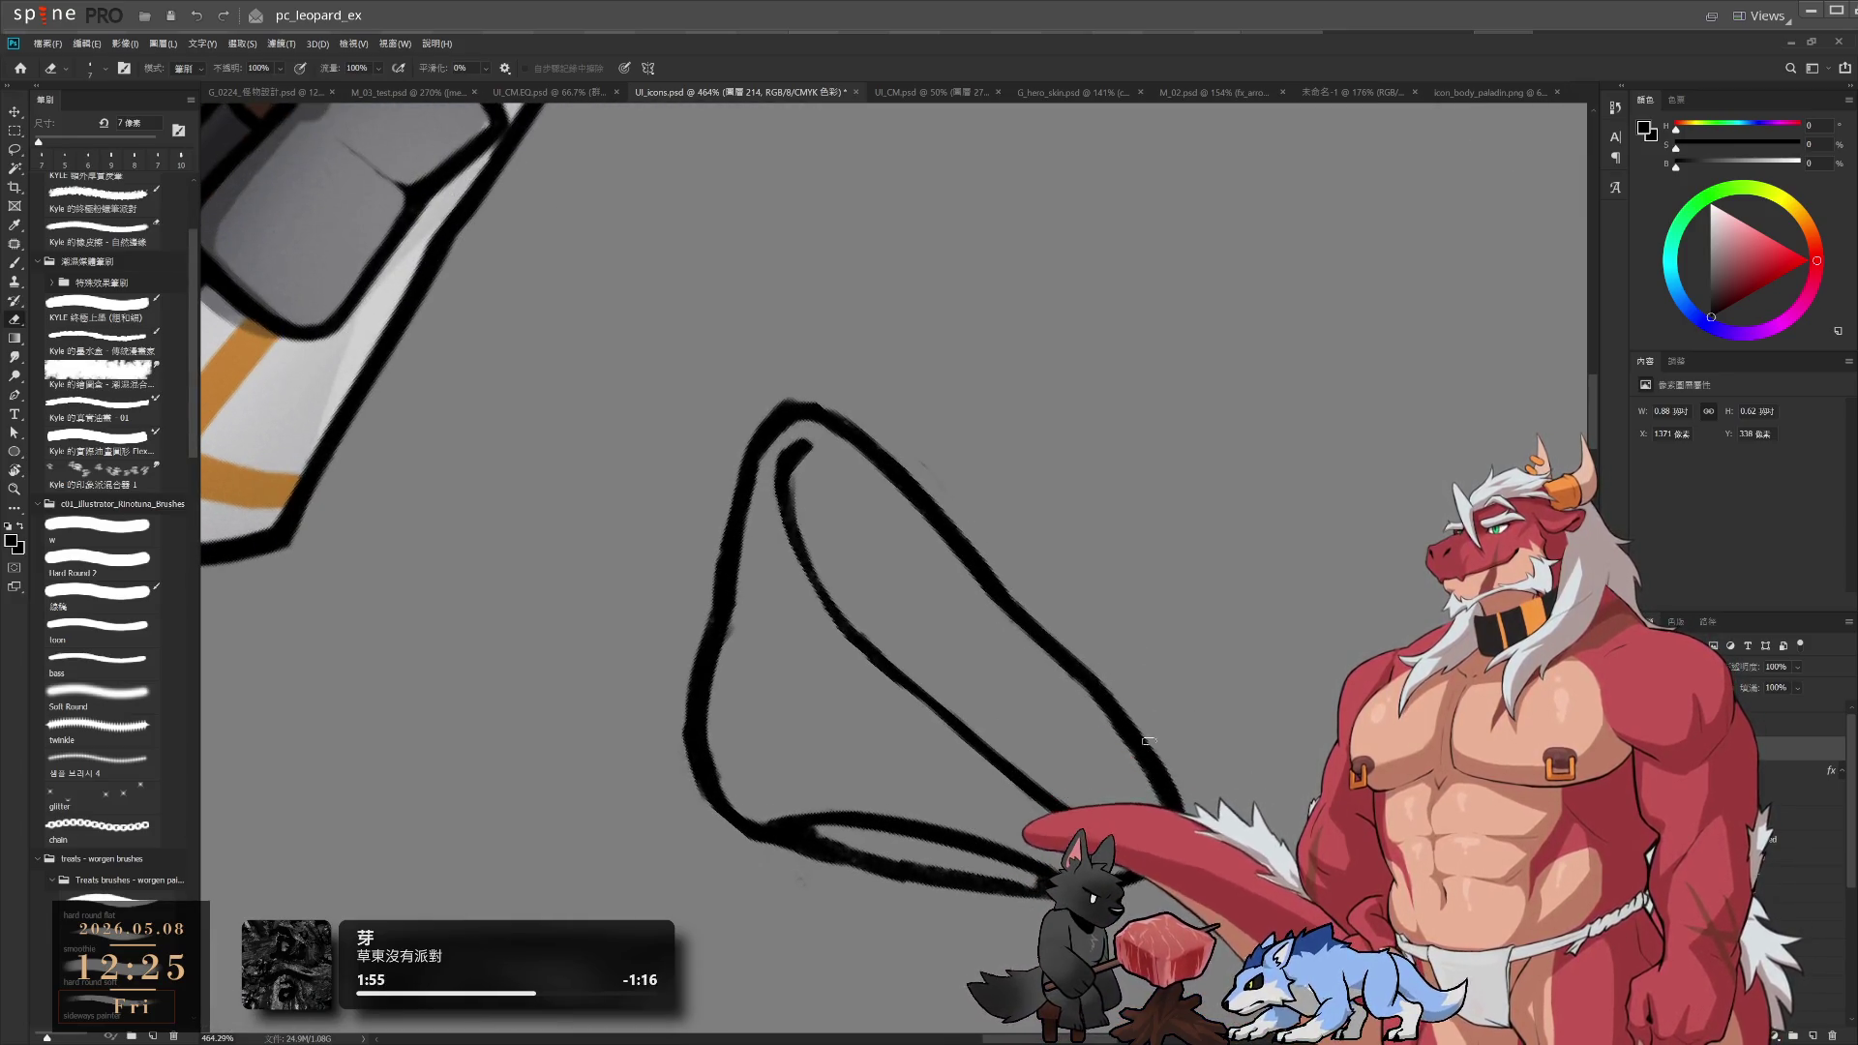
Erase the thick blob at the fold's end with an 8 px eraser, turning the canvas as needed
{"action": "key", "text": "r"}
{"action": "left_click_drag", "start_coordinate": [1165, 748], "coordinate": [1327, 386]}
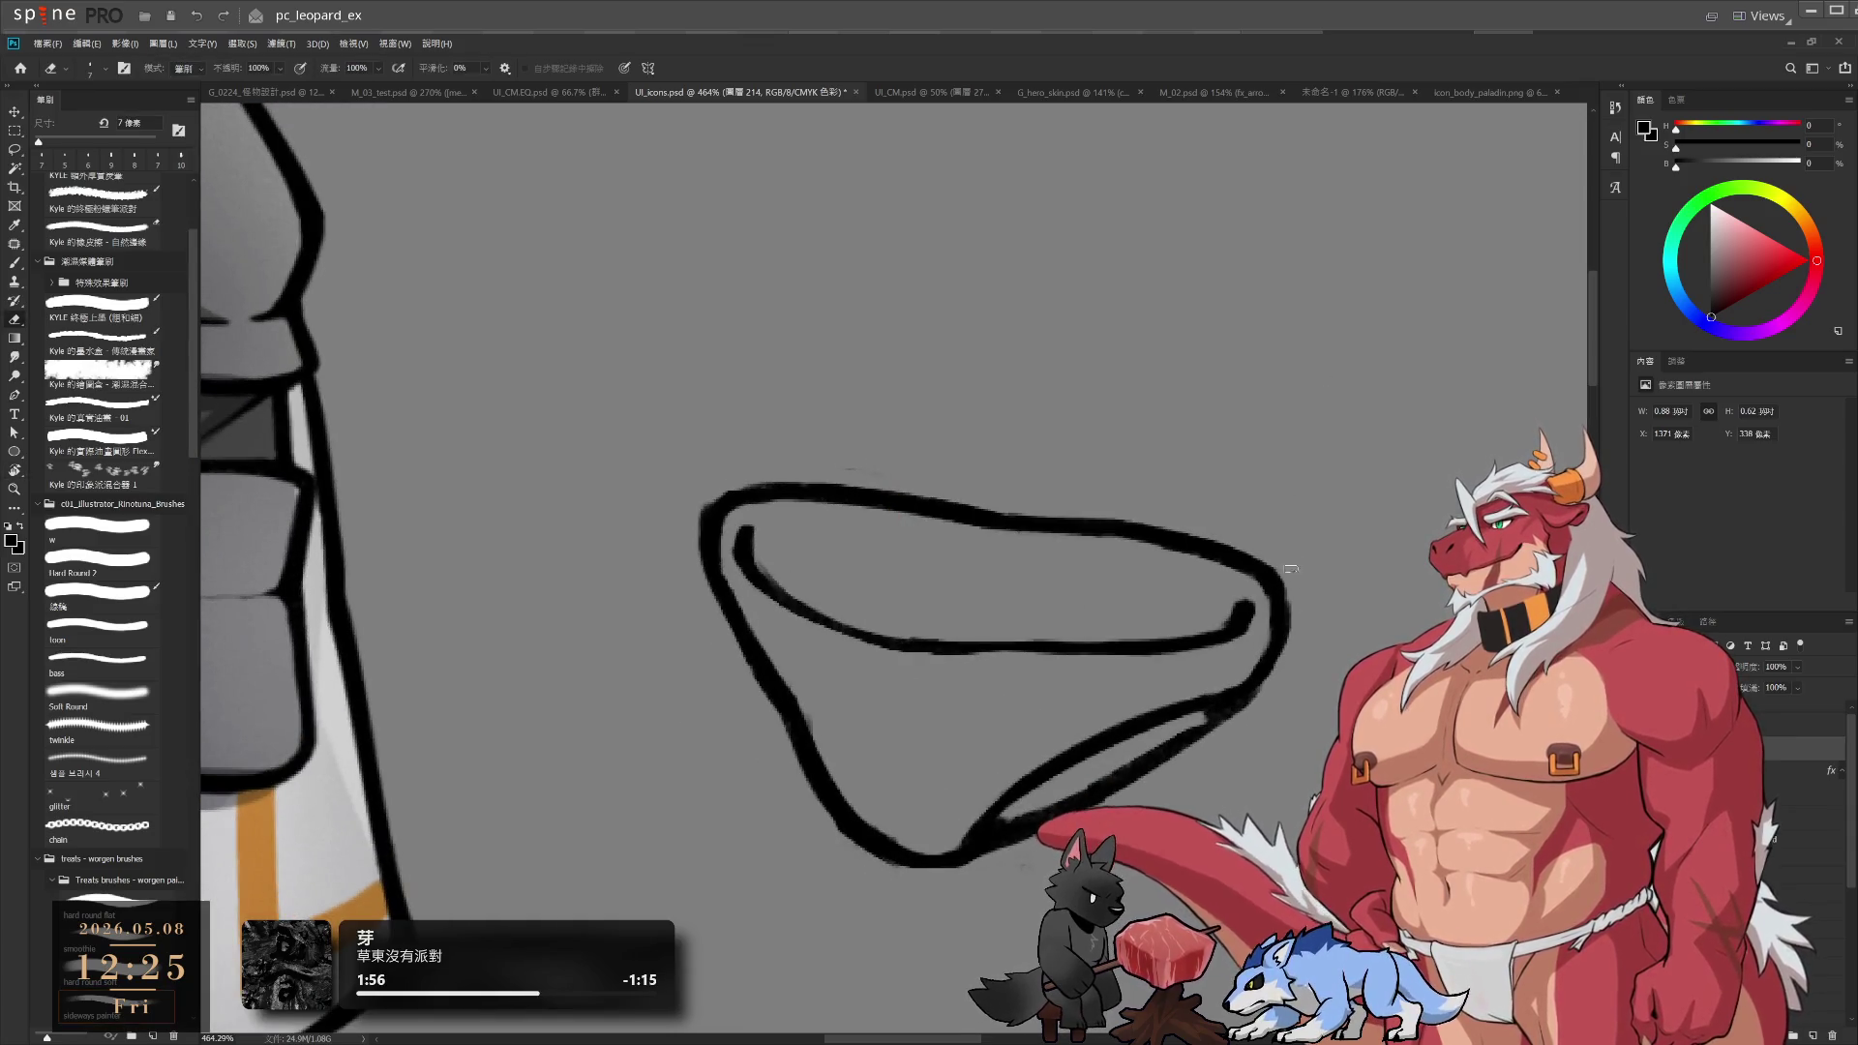
{"action": "key", "text": "bracketright"}
{"action": "left_click_drag", "start_coordinate": [1248, 610], "coordinate": [1204, 615]}
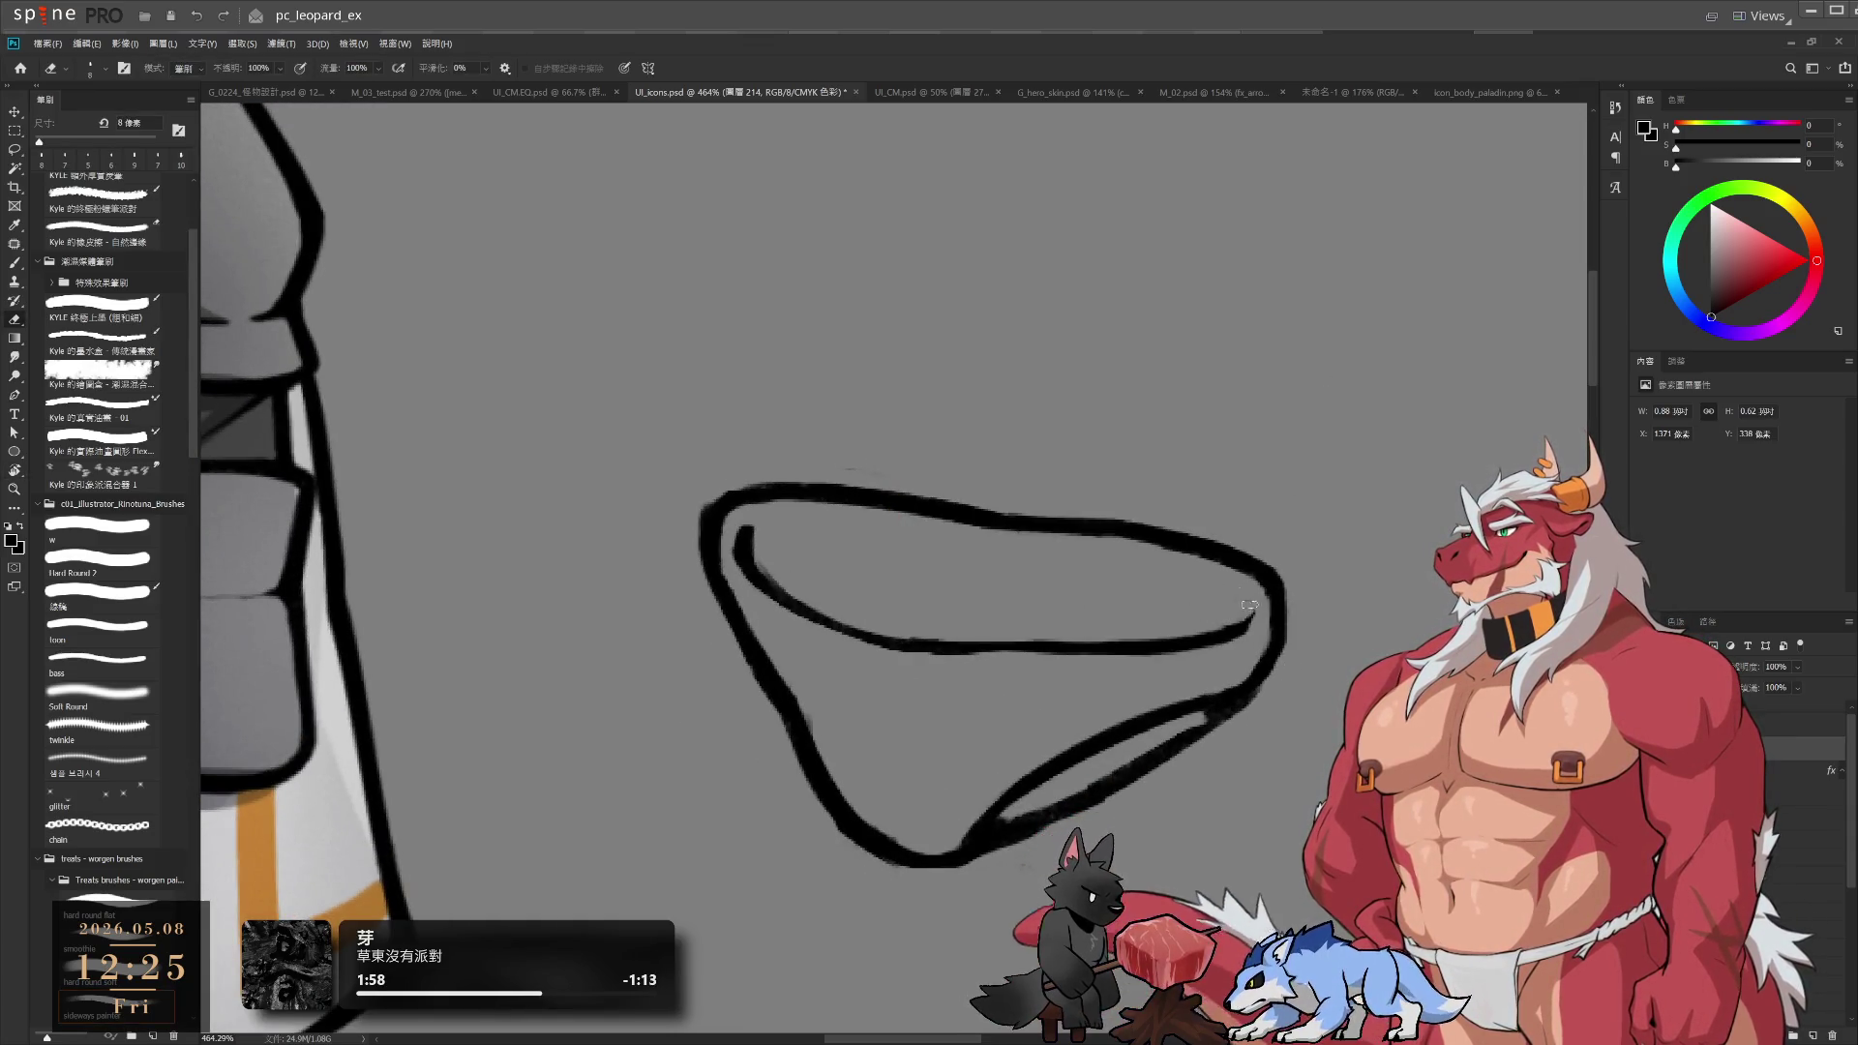
{"action": "key", "text": "r"}
{"action": "left_click_drag", "start_coordinate": [1277, 562], "coordinate": [1274, 739]}
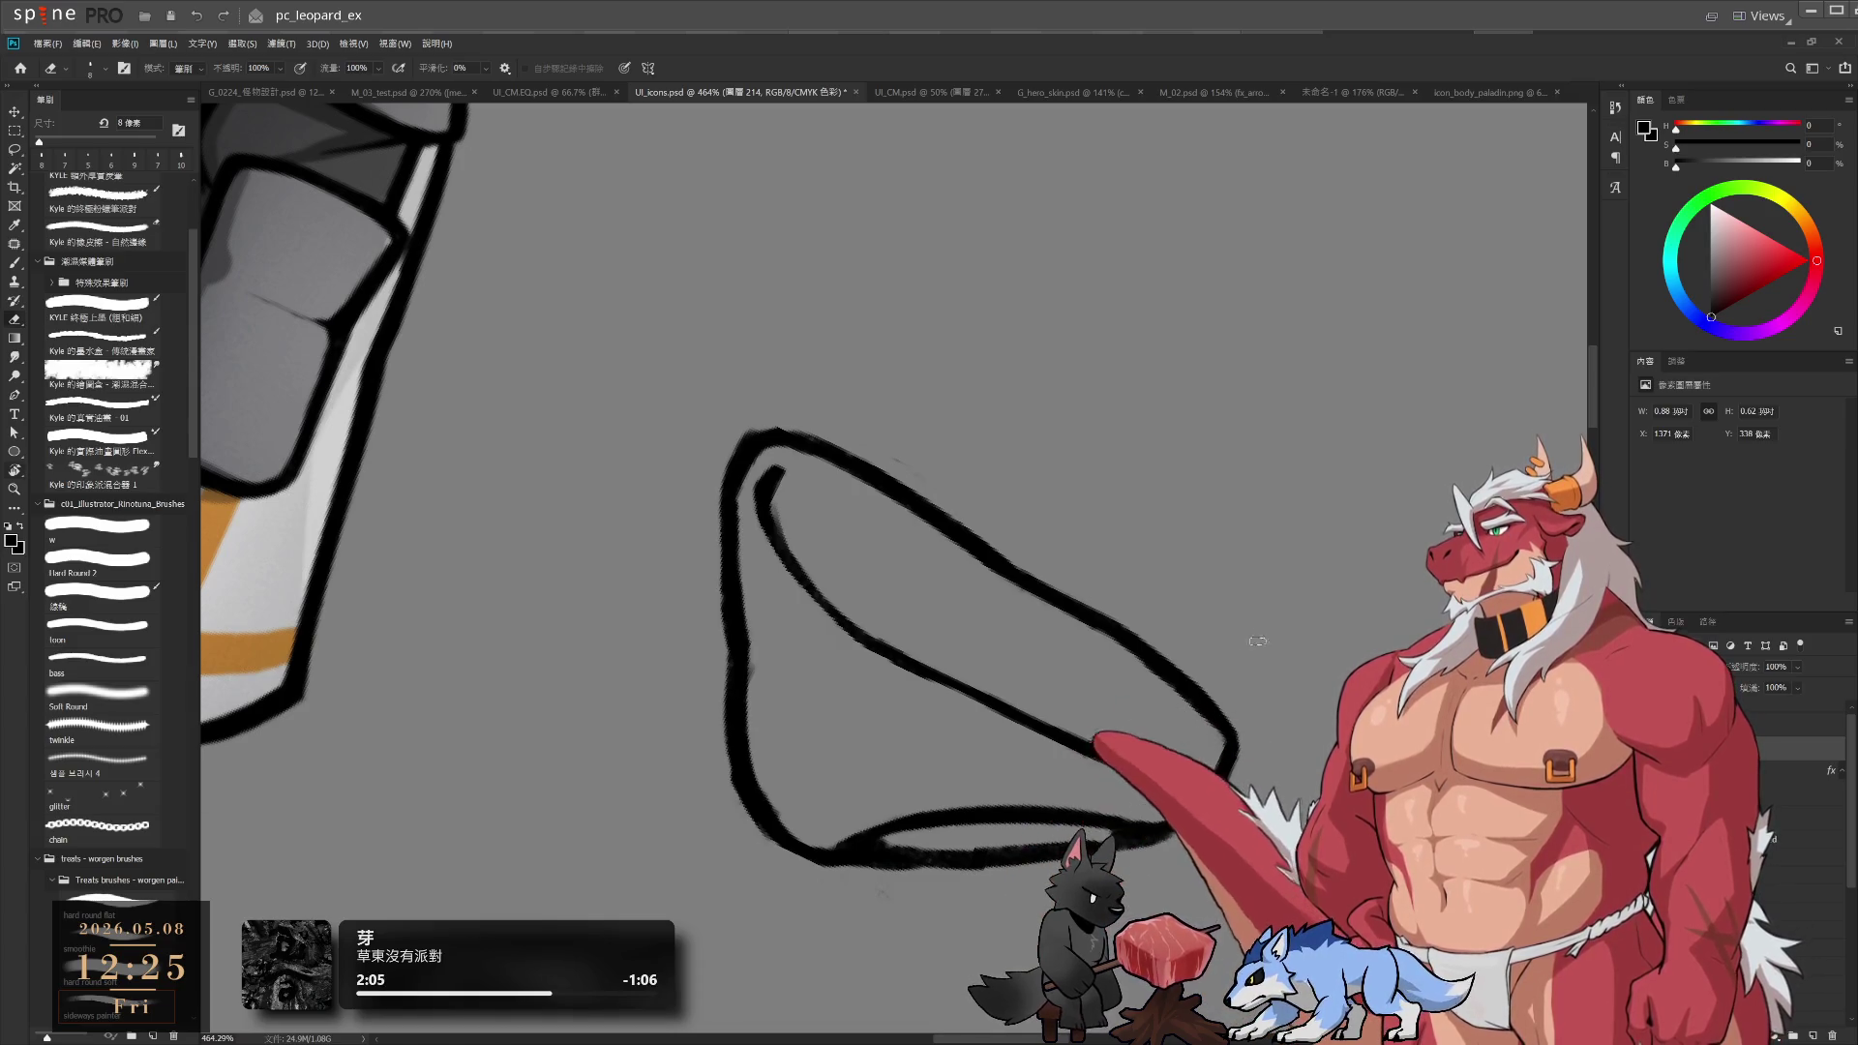
{"action": "key", "text": "r"}
{"action": "left_click_drag", "start_coordinate": [1200, 735], "coordinate": [1082, 777]}
Shrink the eraser to 7 px and tilt the view to check the whole document
{"action": "key", "text": "b"}
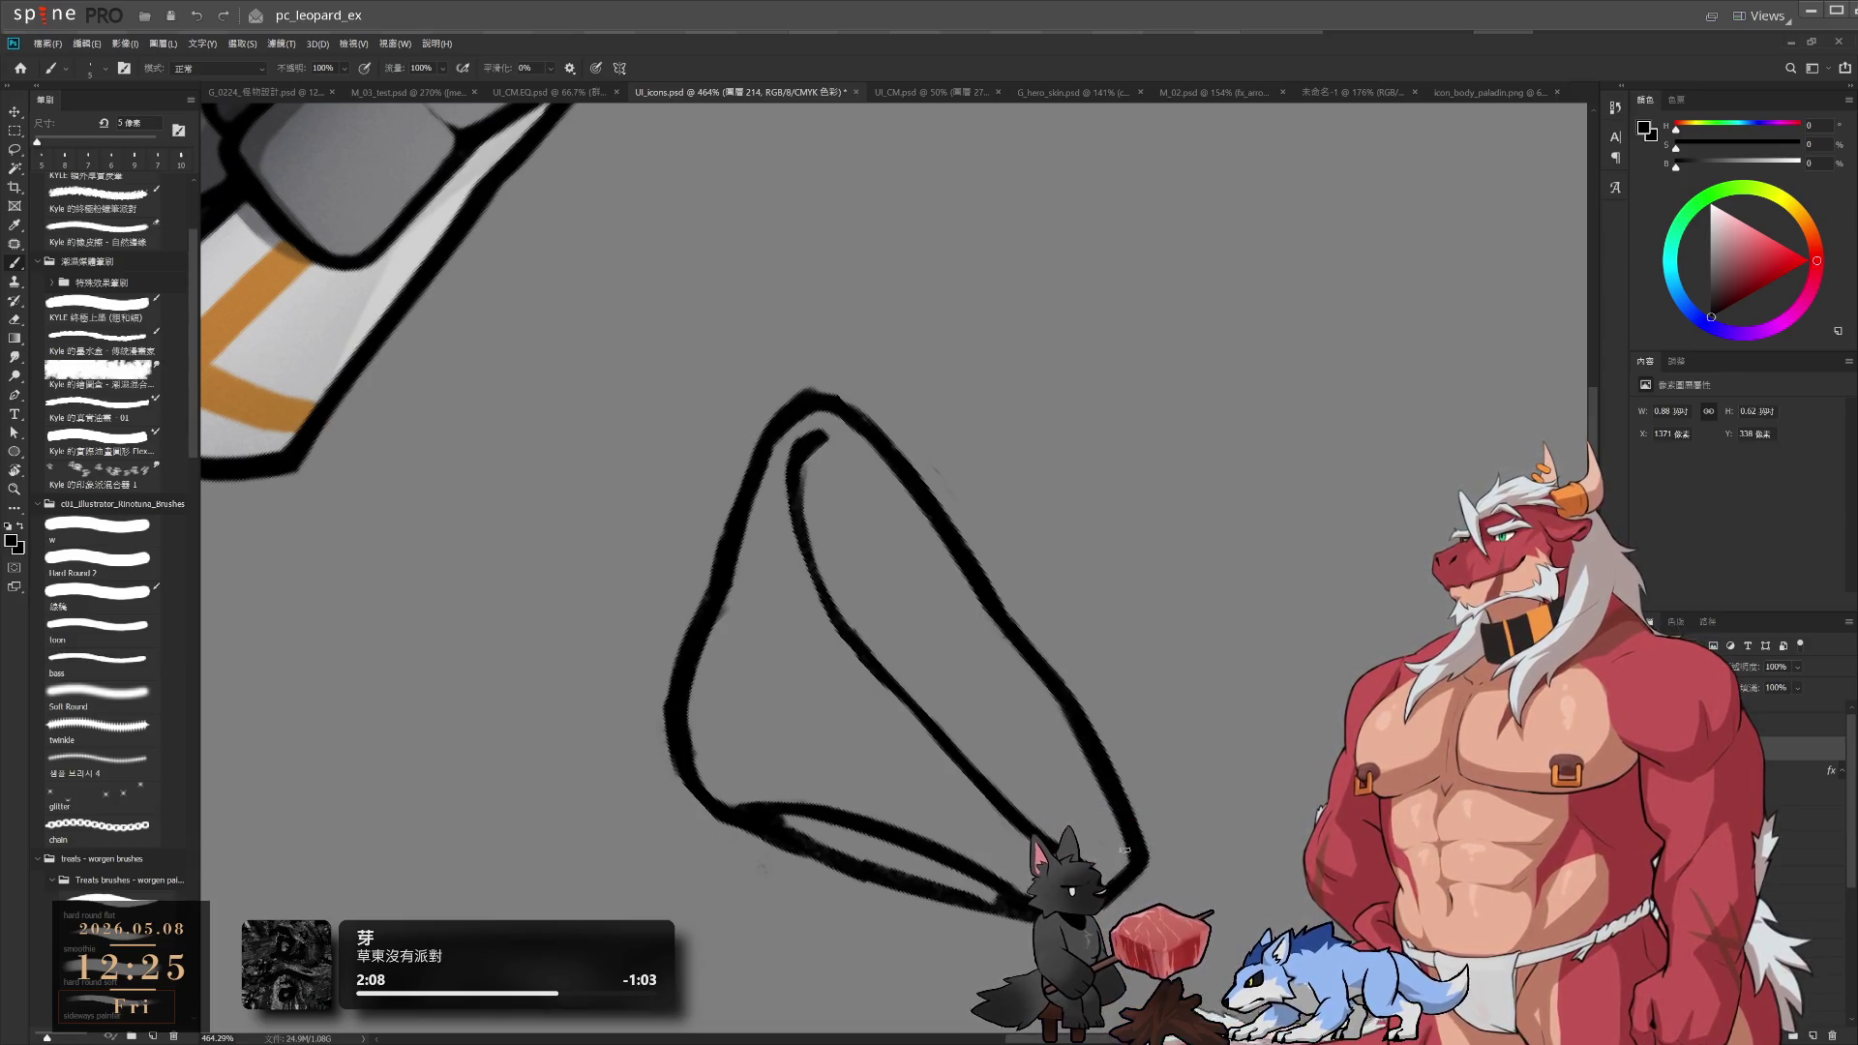
{"action": "key", "text": "e"}
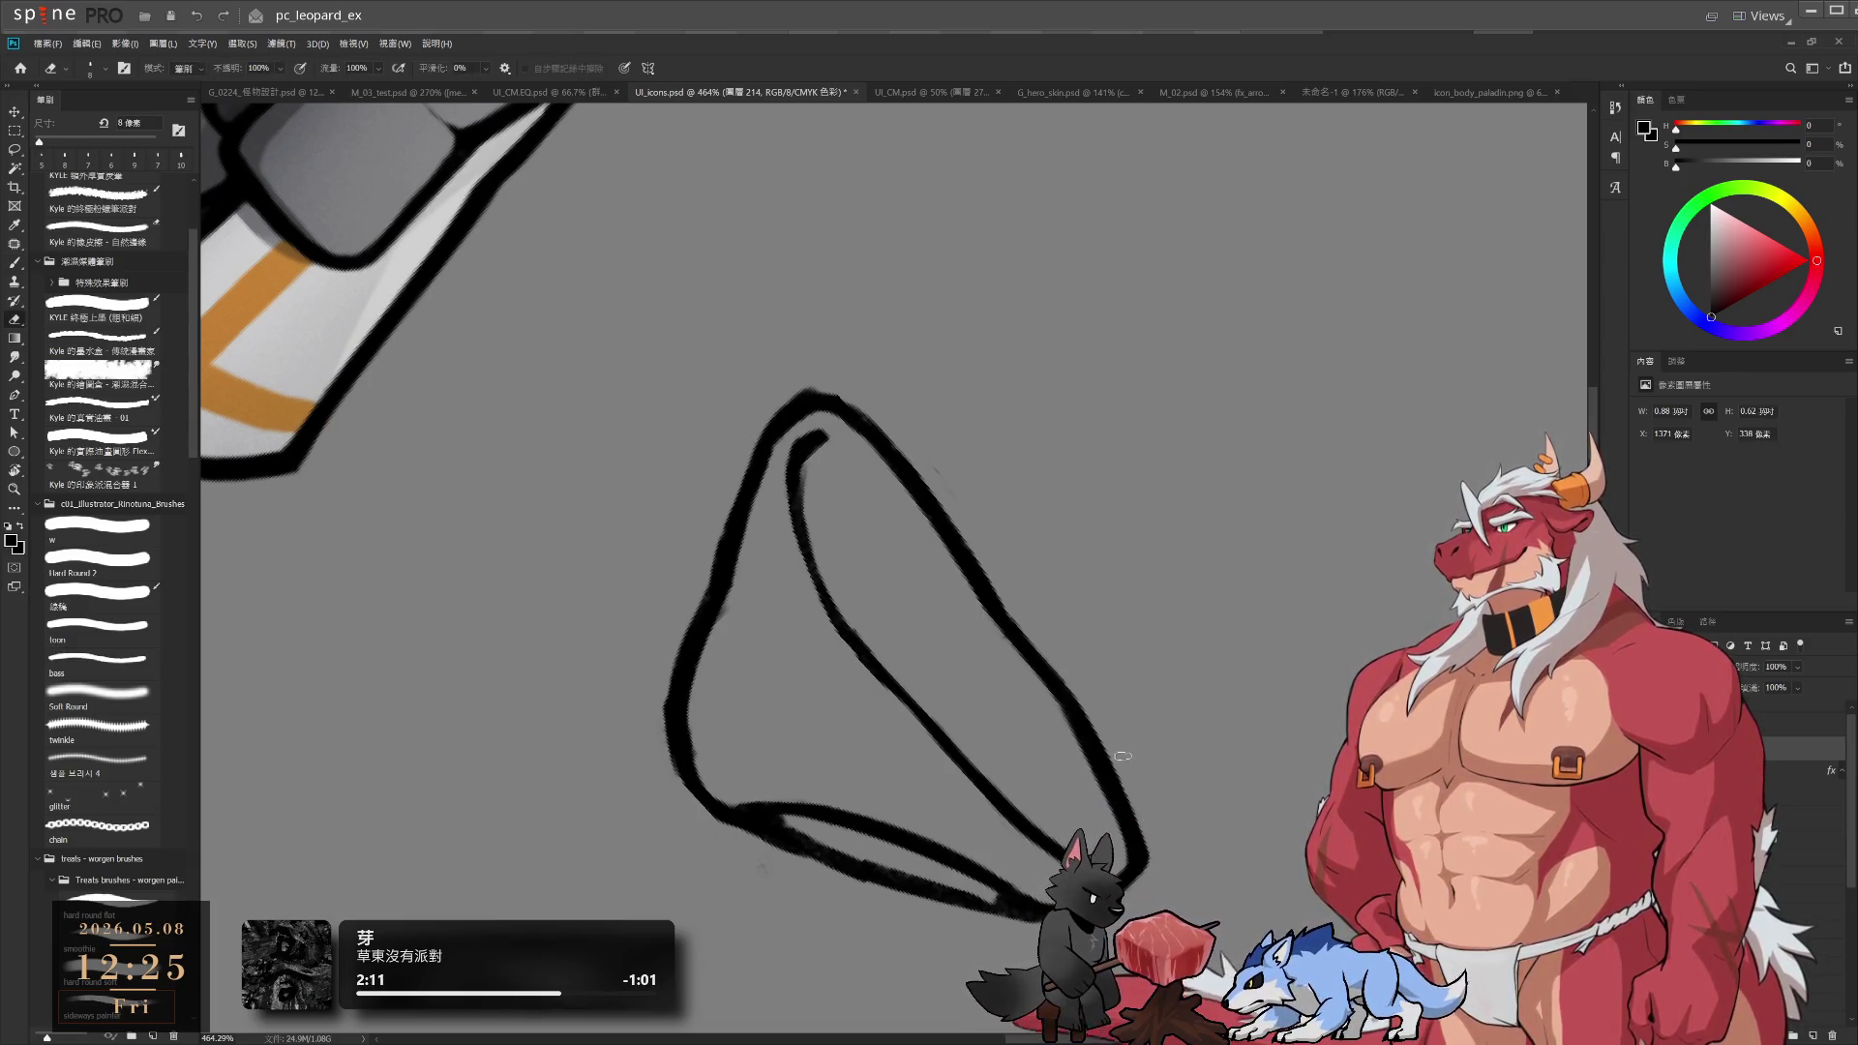
{"action": "key", "text": "bracketleft"}
{"action": "key", "text": "r"}
{"action": "mouse_move", "coordinate": [1233, 712]}
{"action": "left_mouse_down"}
{"action": "mouse_move", "coordinate": [1182, 343]}
{"action": "mouse_move", "coordinate": [1140, 278]}
{"action": "left_mouse_up"}
{"action": "scroll", "coordinate": [1065, 610], "scroll_direction": "down", "scroll_amount": 10}
{"action": "scroll", "coordinate": [1065, 610], "scroll_direction": "up", "scroll_amount": 5}
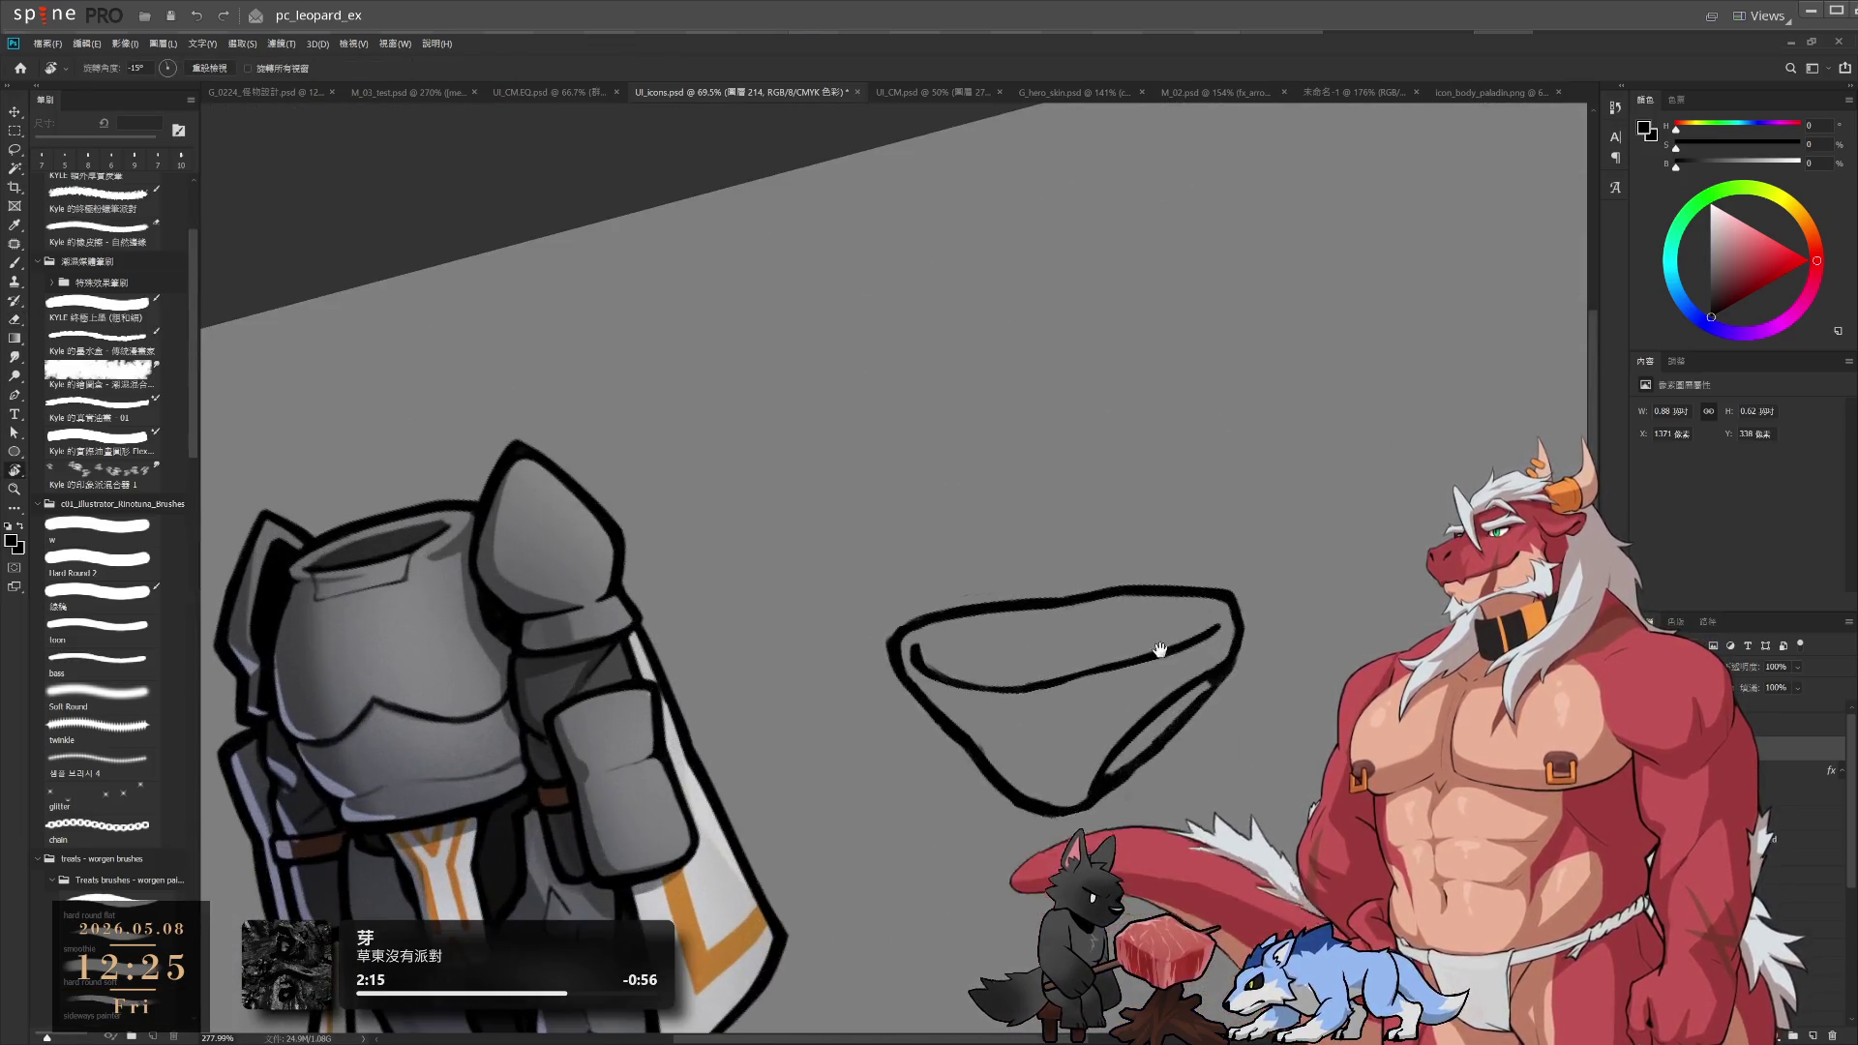
{"action": "mouse_move", "coordinate": [1064, 620]}
{"action": "left_mouse_down"}
{"action": "mouse_move", "coordinate": [962, 659]}
{"action": "mouse_move", "coordinate": [929, 643]}
{"action": "left_mouse_up"}
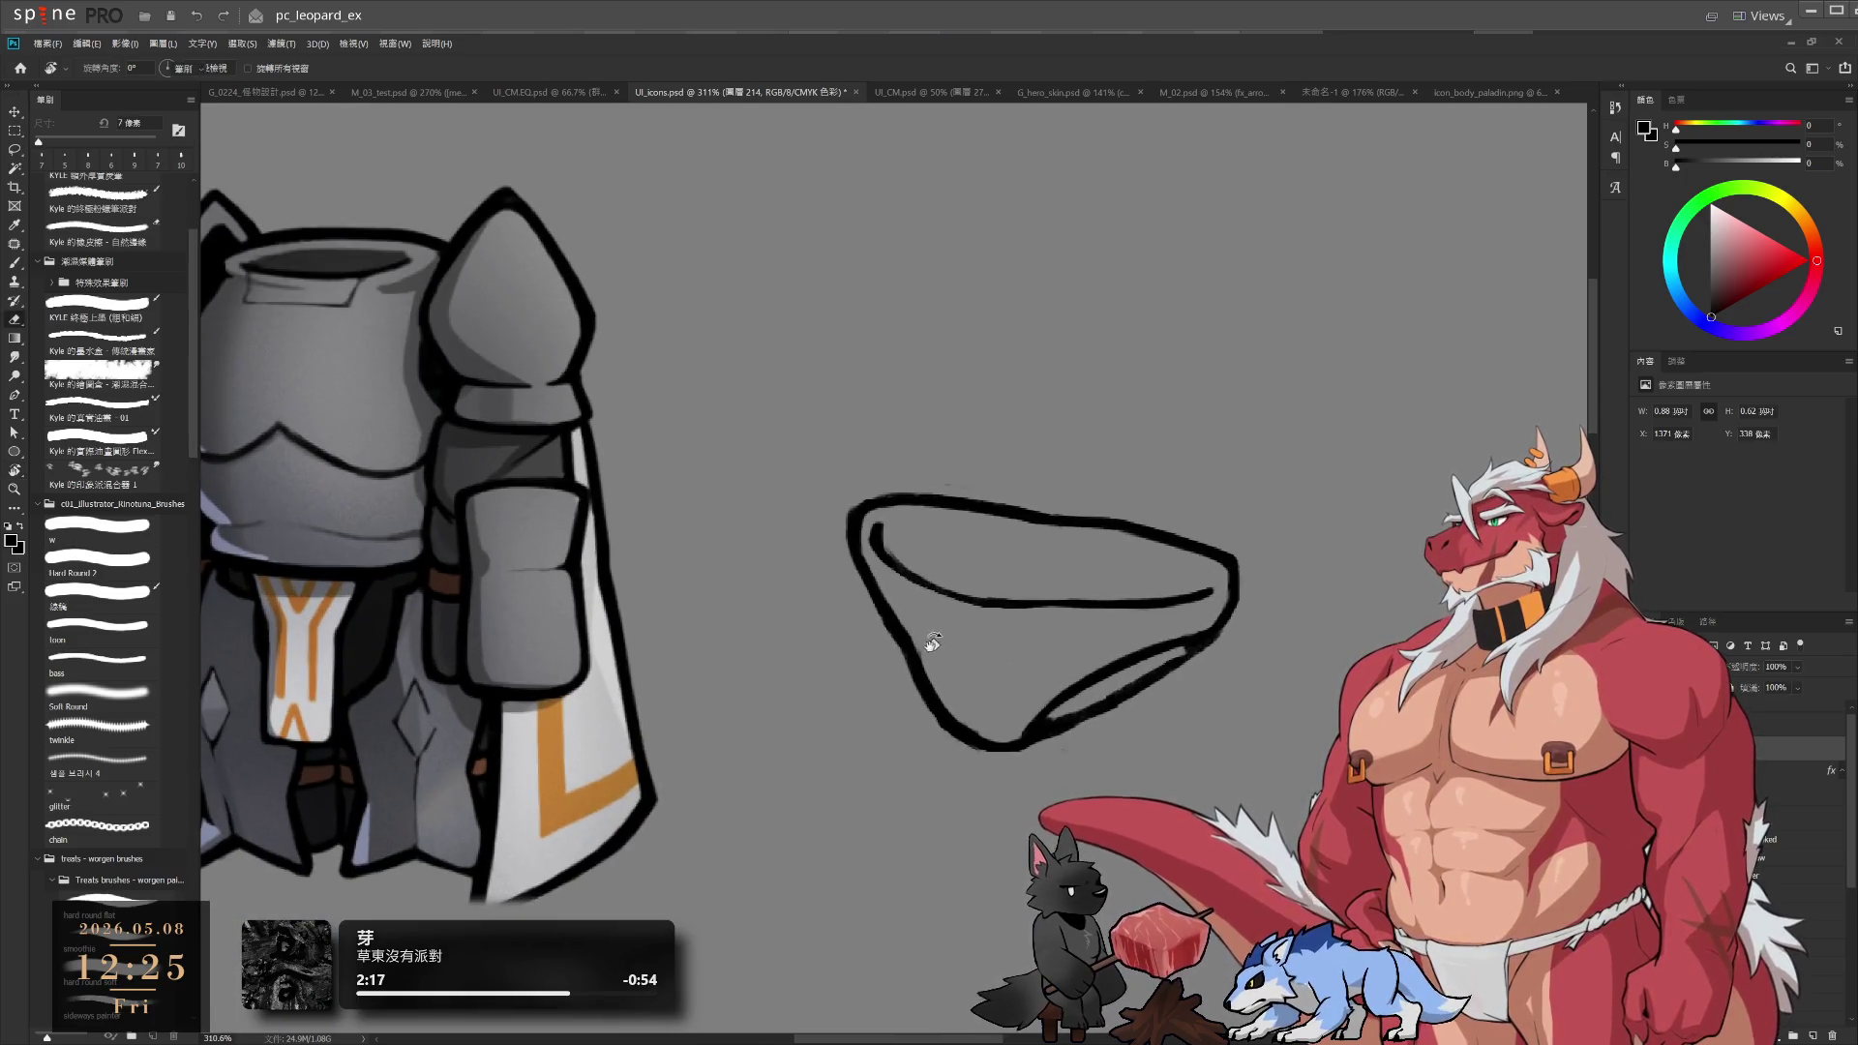
{"action": "key", "text": "e"}
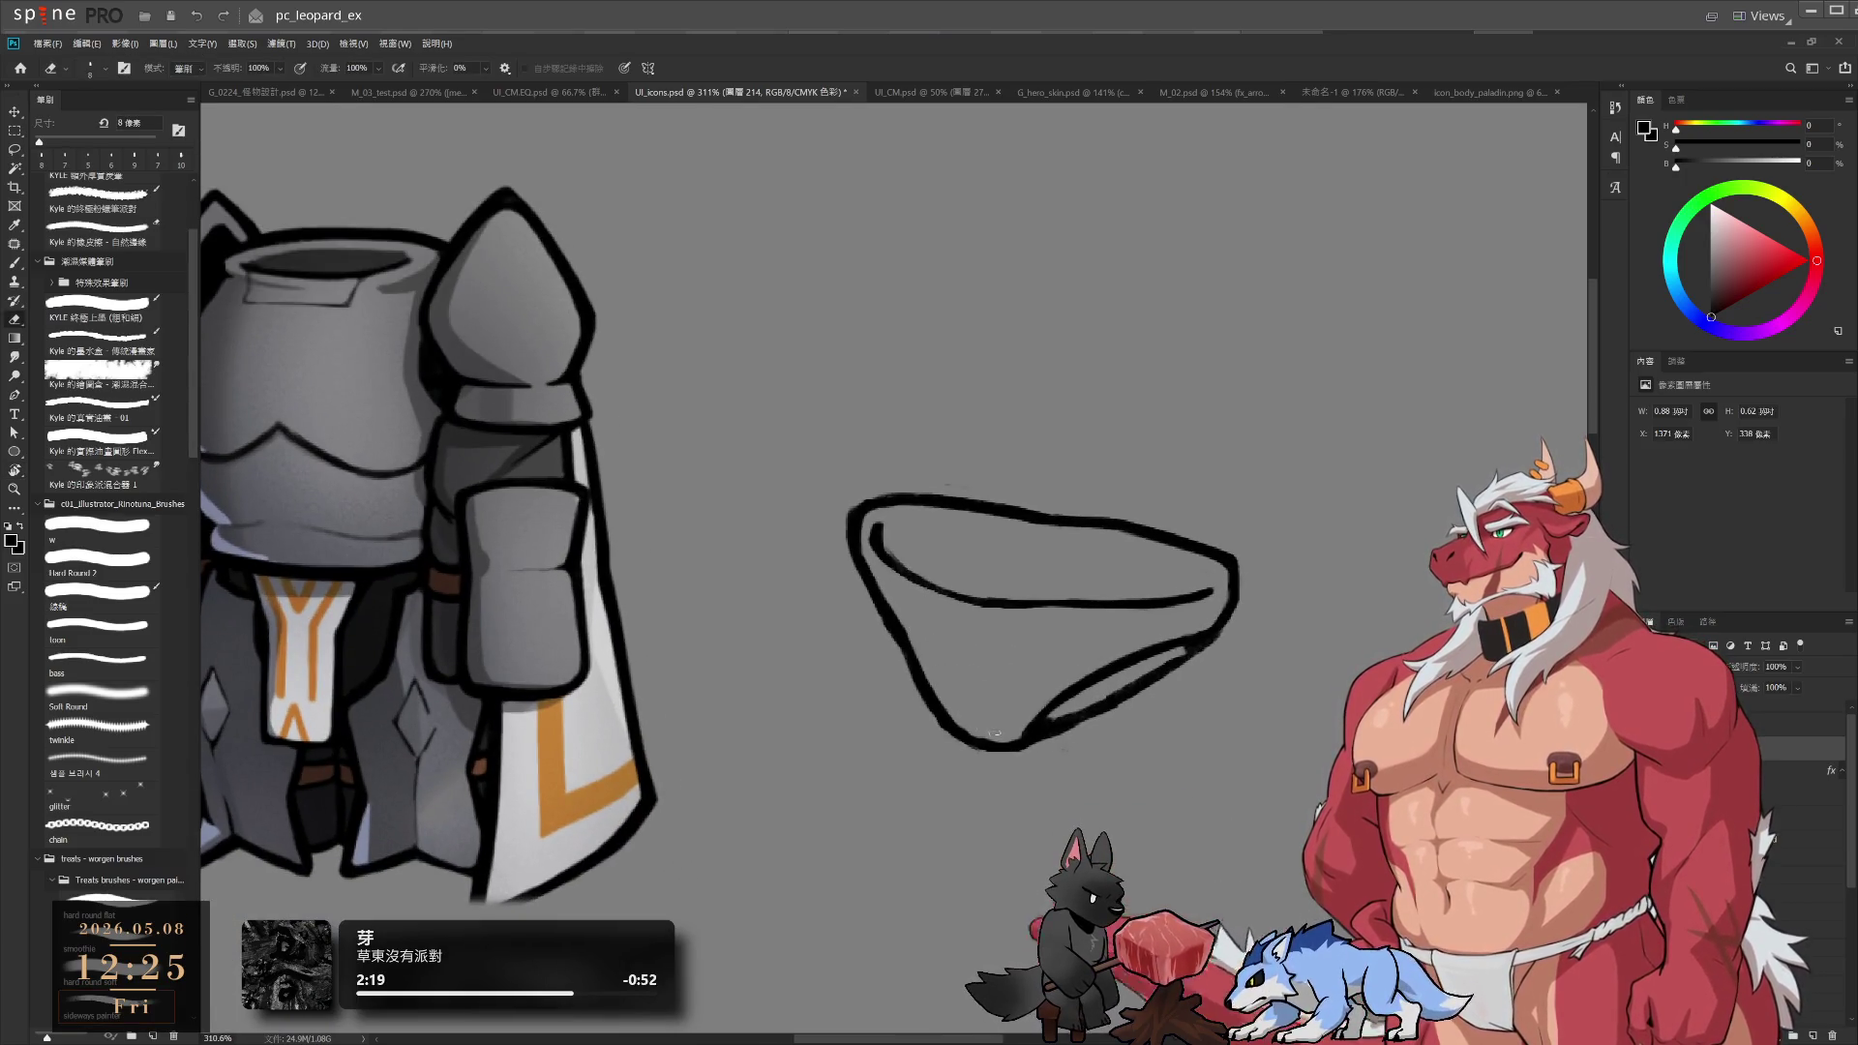
Erase the ragged inner right edge and redraw it as a clean line
{"action": "key", "text": "r"}
{"action": "left_click_drag", "start_coordinate": [1149, 721], "coordinate": [1178, 332]}
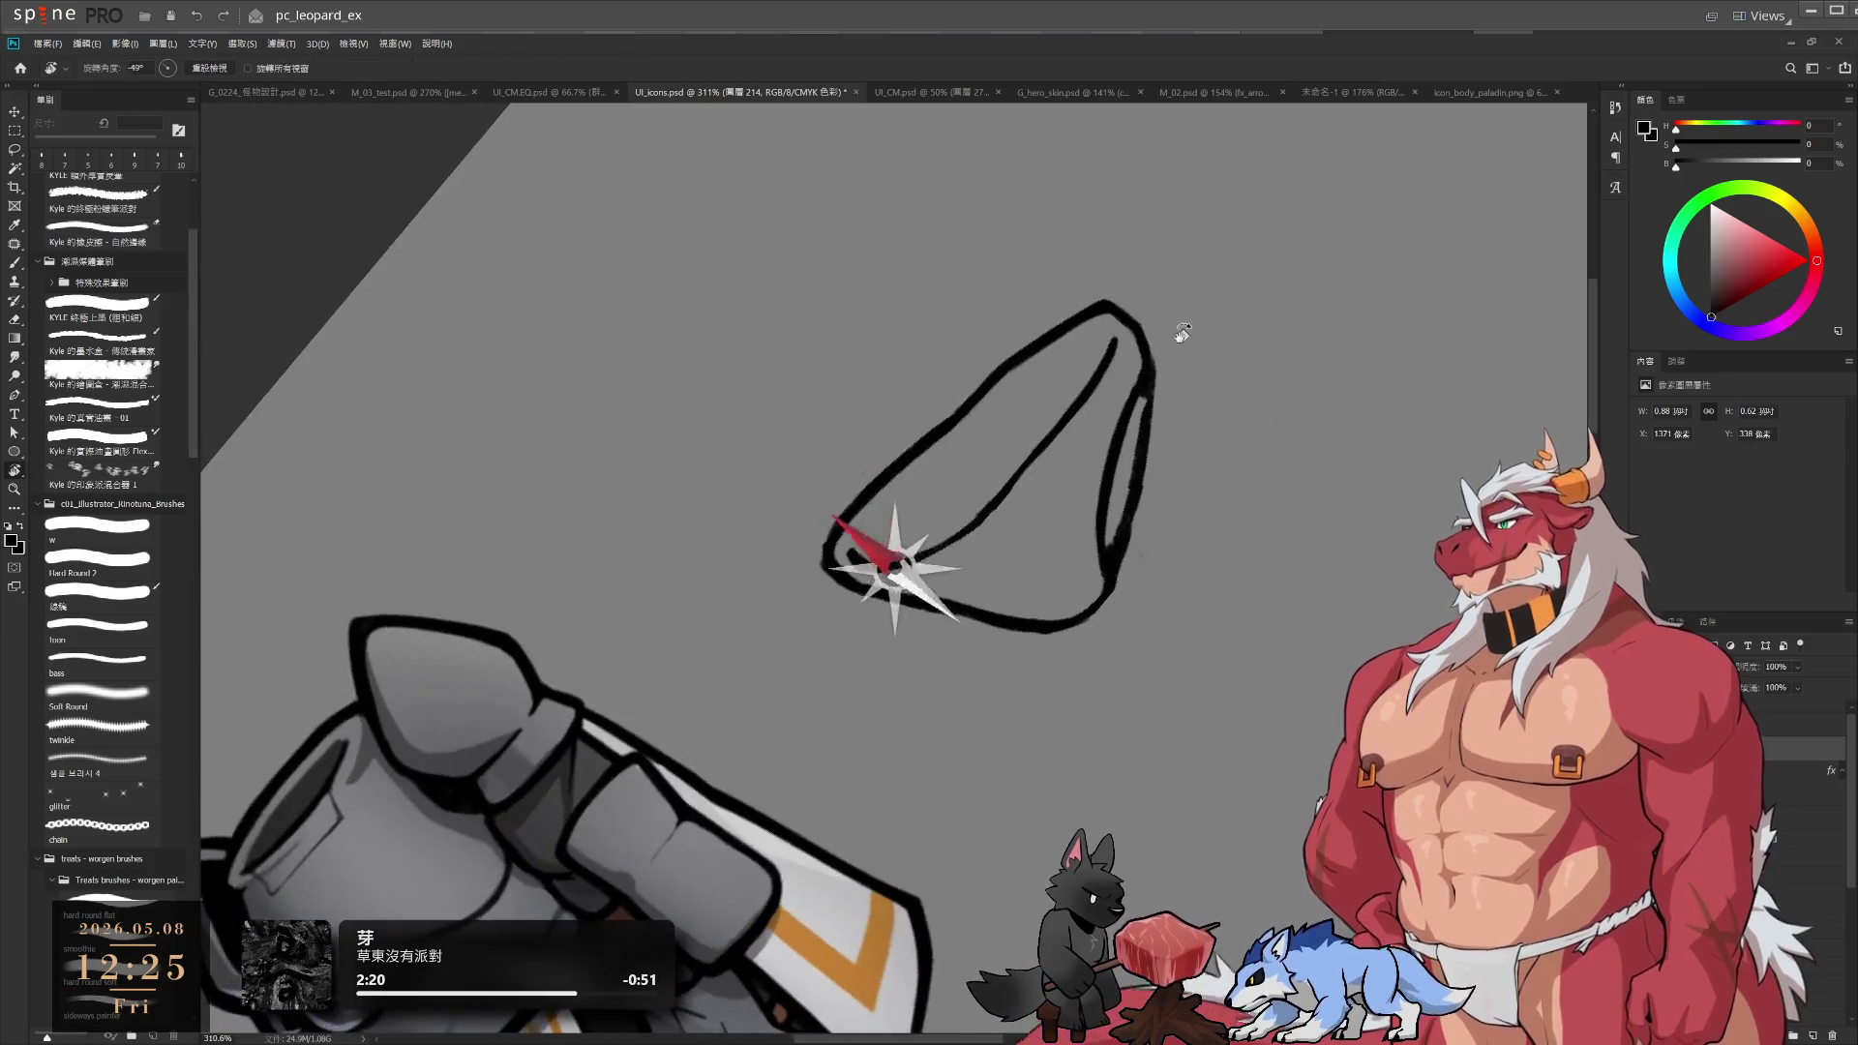
{"action": "key", "text": "e"}
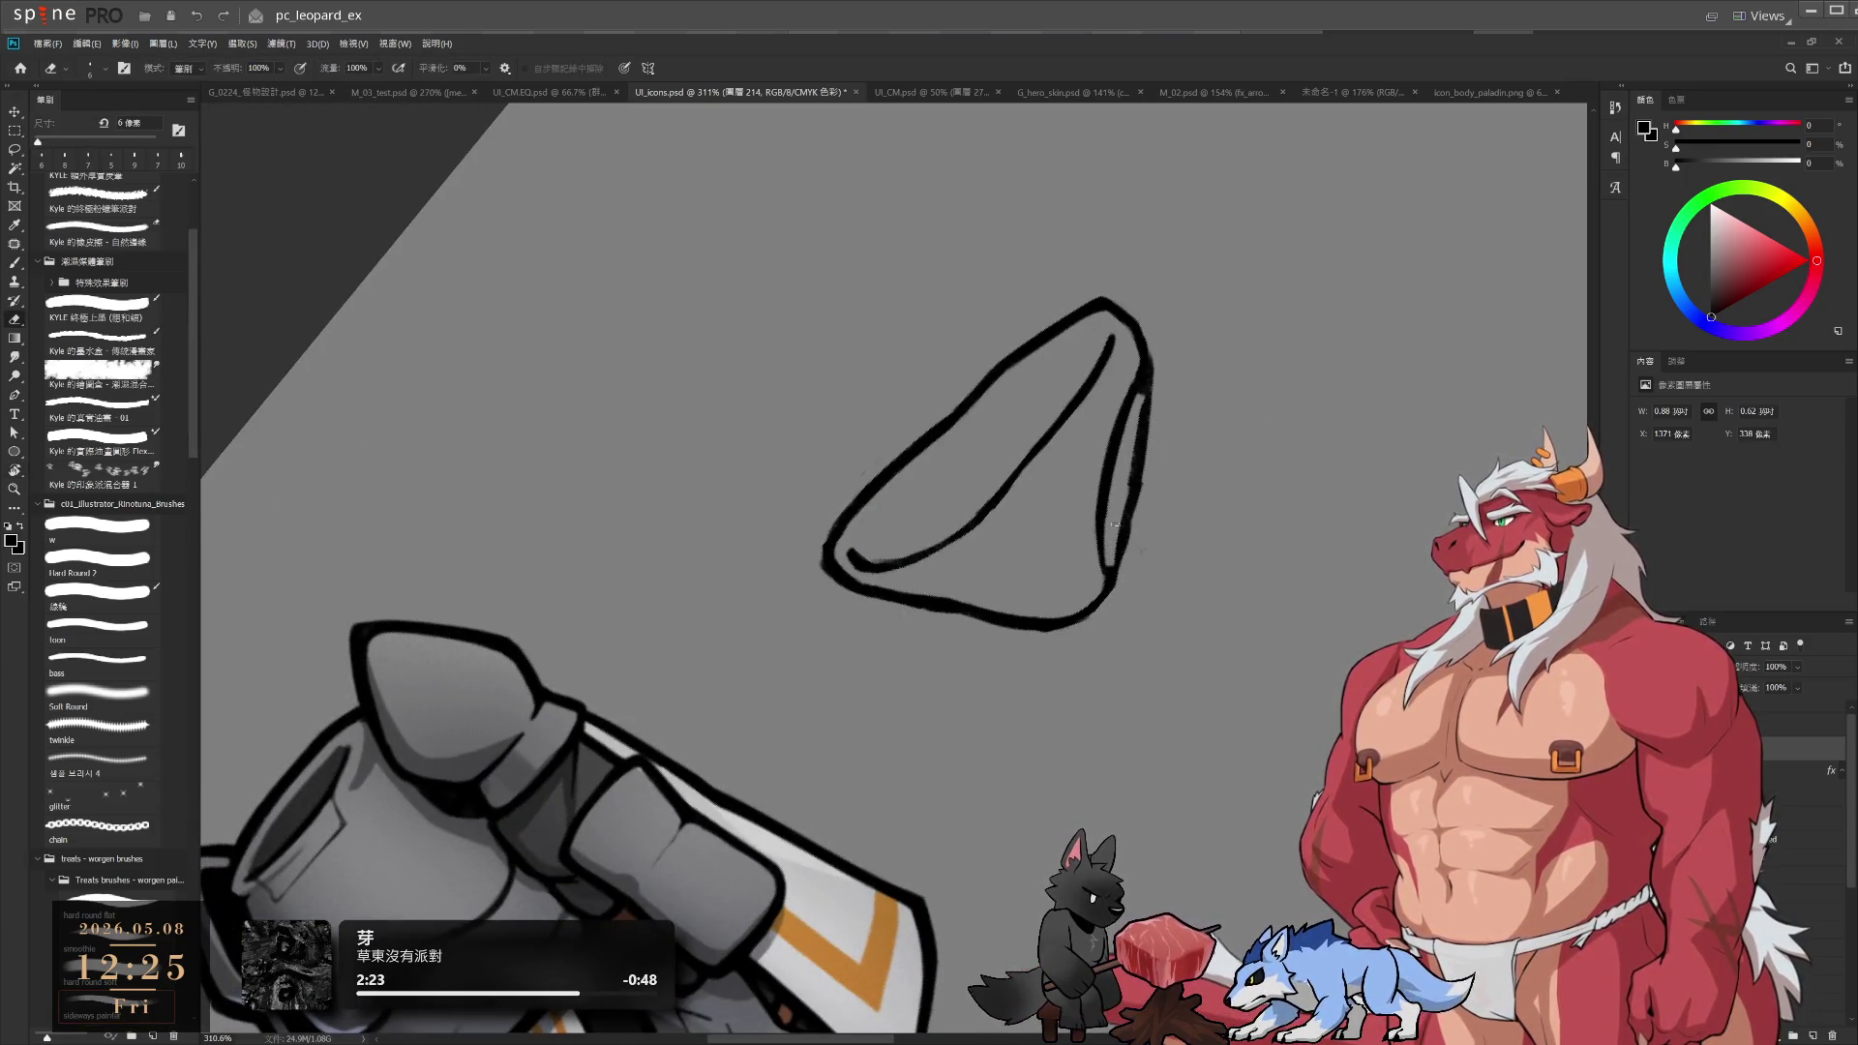
{"action": "left_click_drag", "start_coordinate": [1115, 523], "coordinate": [1123, 475]}
{"action": "key", "text": "b"}
{"action": "scroll", "coordinate": [1138, 446], "scroll_direction": "up", "scroll_amount": 4}
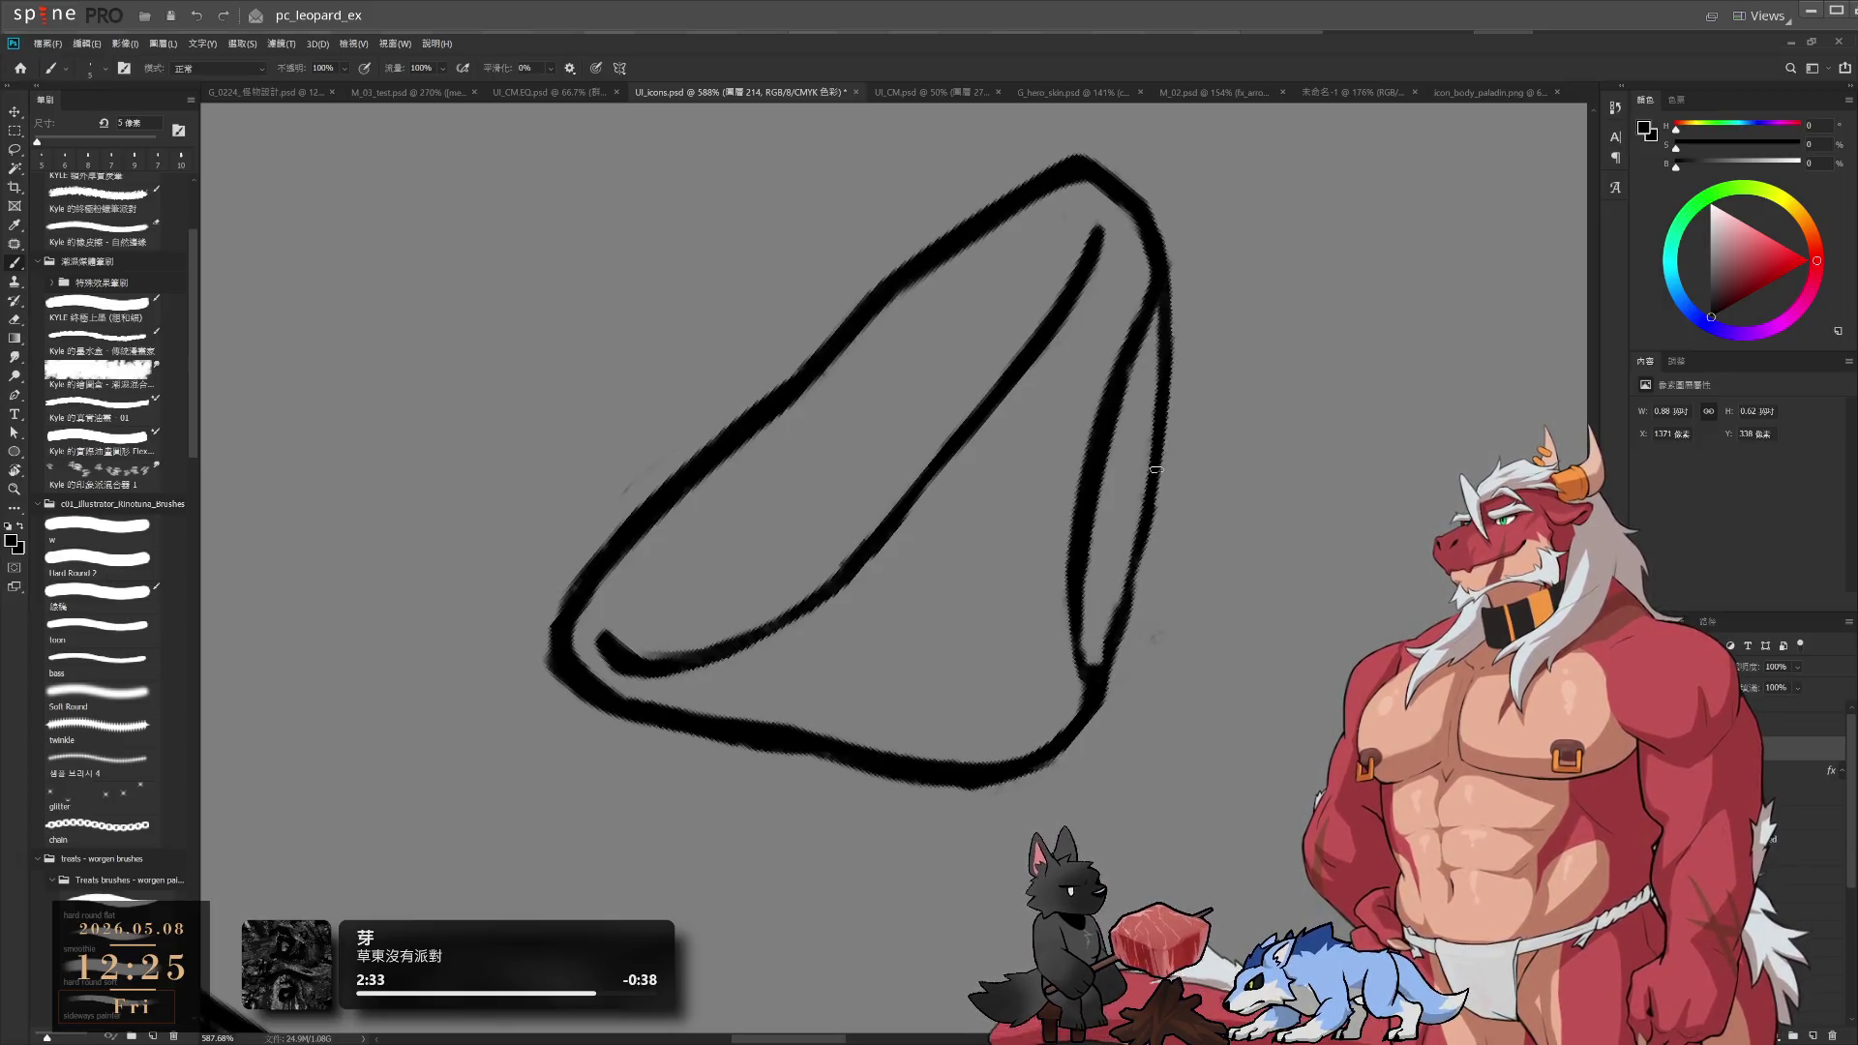
{"action": "mouse_move", "coordinate": [1123, 566]}
{"action": "left_mouse_down"}
{"action": "mouse_move", "coordinate": [1092, 677]}
{"action": "mouse_move", "coordinate": [1210, 581]}
{"action": "mouse_move", "coordinate": [1181, 563]}
{"action": "mouse_move", "coordinate": [823, 786]}
{"action": "mouse_move", "coordinate": [1004, 672]}
{"action": "mouse_move", "coordinate": [992, 748]}
{"action": "left_mouse_up"}
Set the eraser to 6 px and tilt the canvas to -15° to review the icon
{"action": "key", "text": "r"}
{"action": "key", "text": "e"}
{"action": "key", "text": "r"}
{"action": "key", "text": "e"}
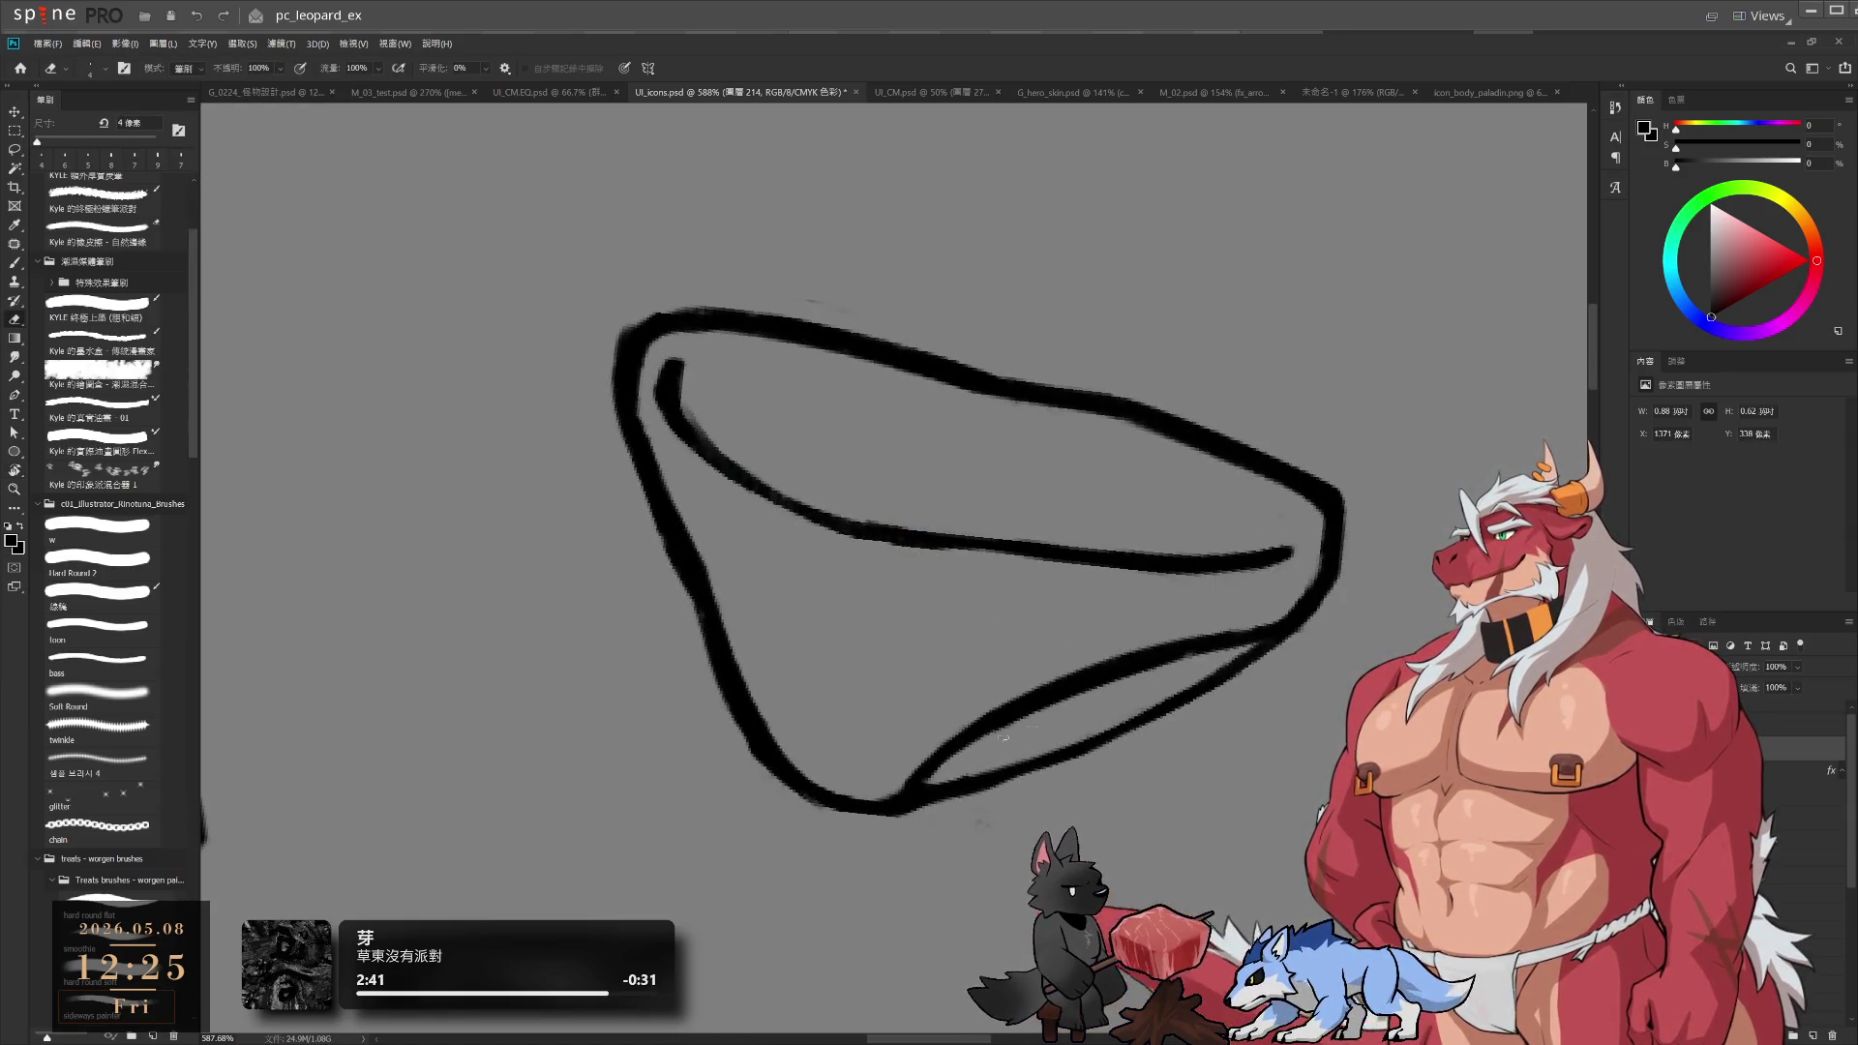
{"action": "key", "text": "r"}
{"action": "left_click_drag", "start_coordinate": [1334, 592], "coordinate": [1232, 415]}
{"action": "key", "text": "bracketright"}
{"action": "key", "text": "bracketright"}
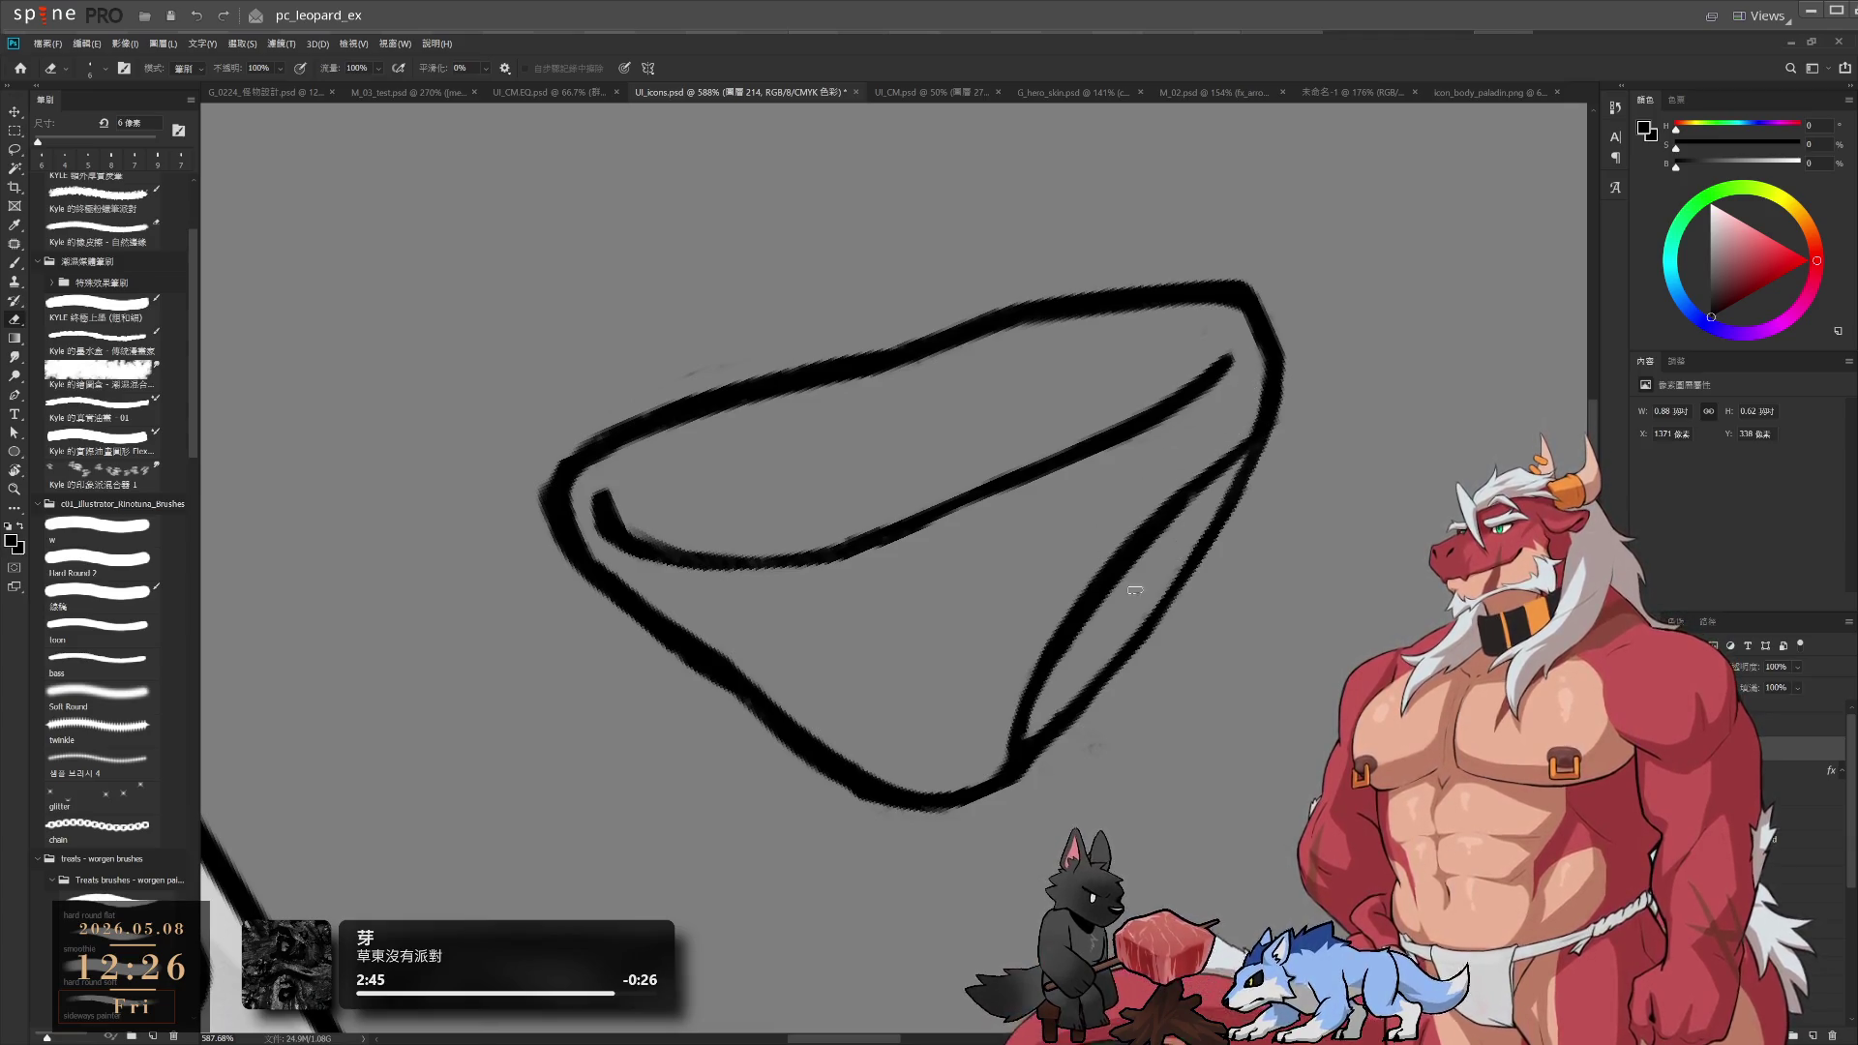
{"action": "key", "text": "b"}
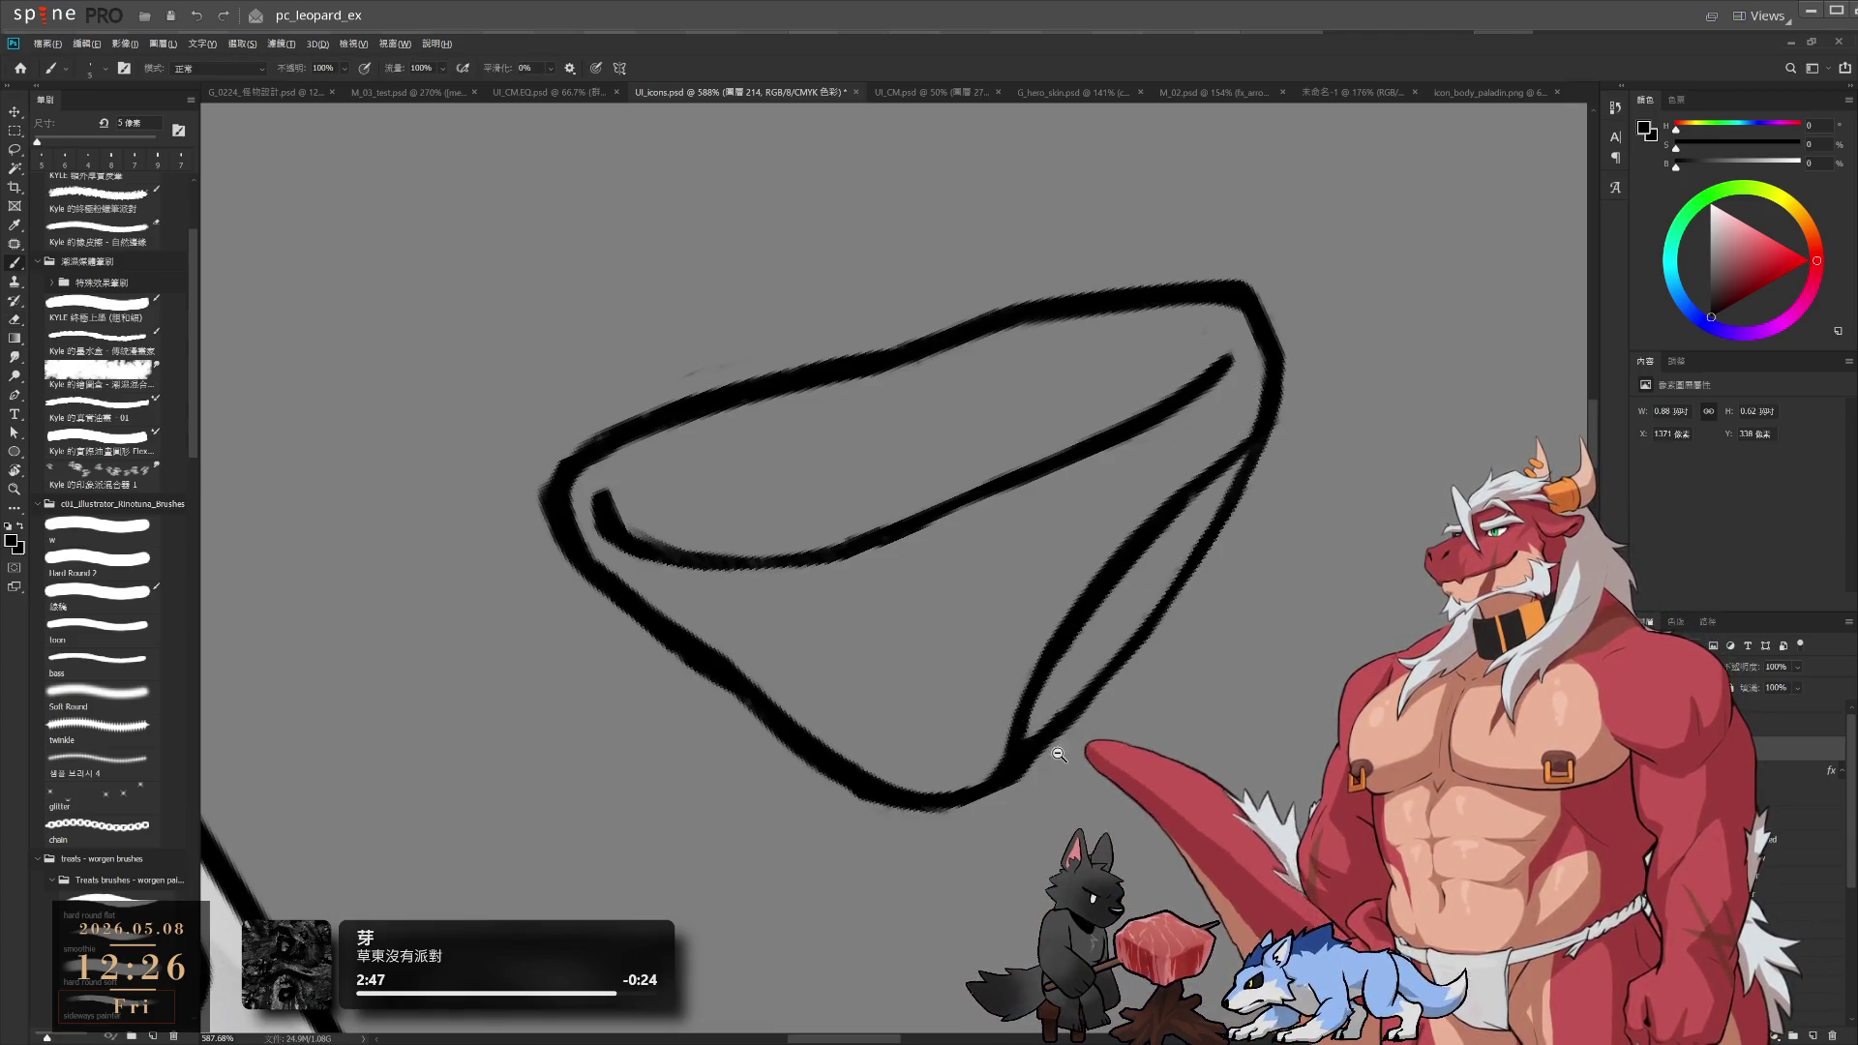
{"action": "scroll", "coordinate": [1059, 754], "scroll_direction": "down", "scroll_amount": 5}
{"action": "key", "text": "r"}
{"action": "left_click_drag", "start_coordinate": [1349, 519], "coordinate": [1018, 747]}
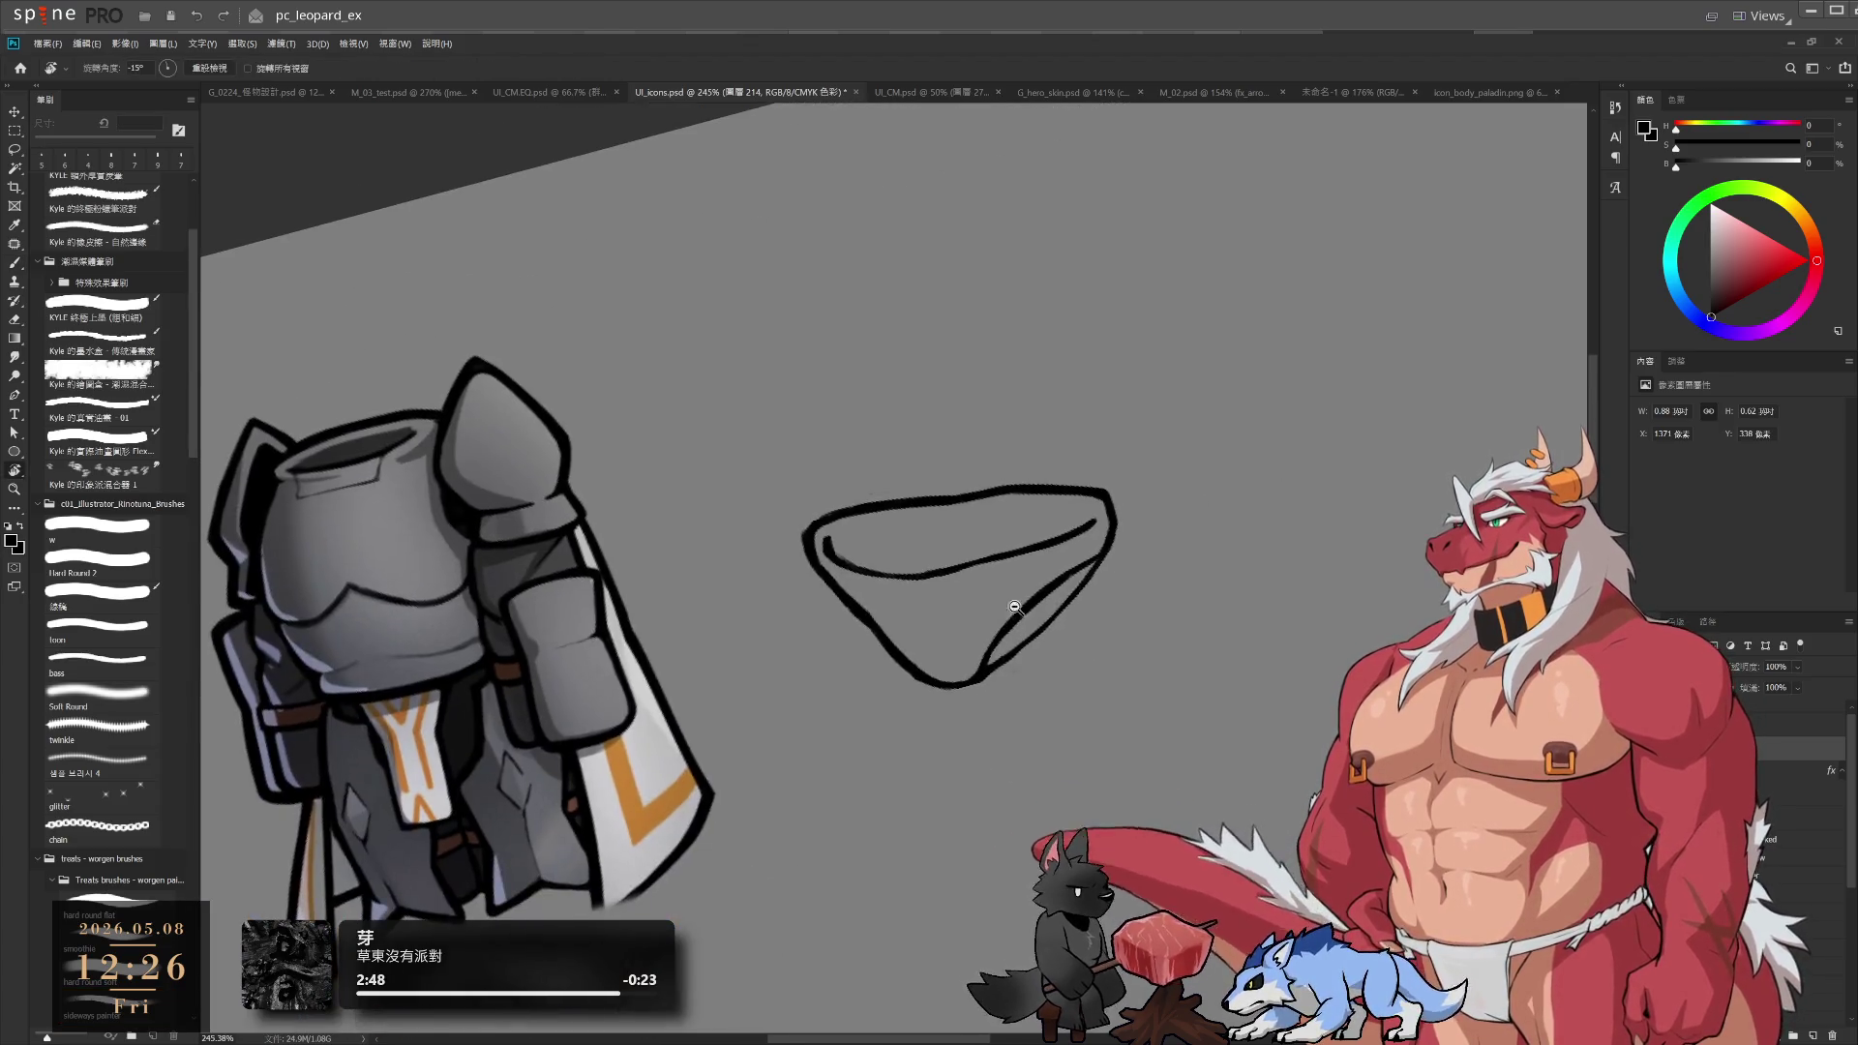
Zoom in on the outline and redraw its left edge with a slightly thinner brush
{"action": "scroll", "coordinate": [1014, 607], "scroll_direction": "up", "scroll_amount": 4}
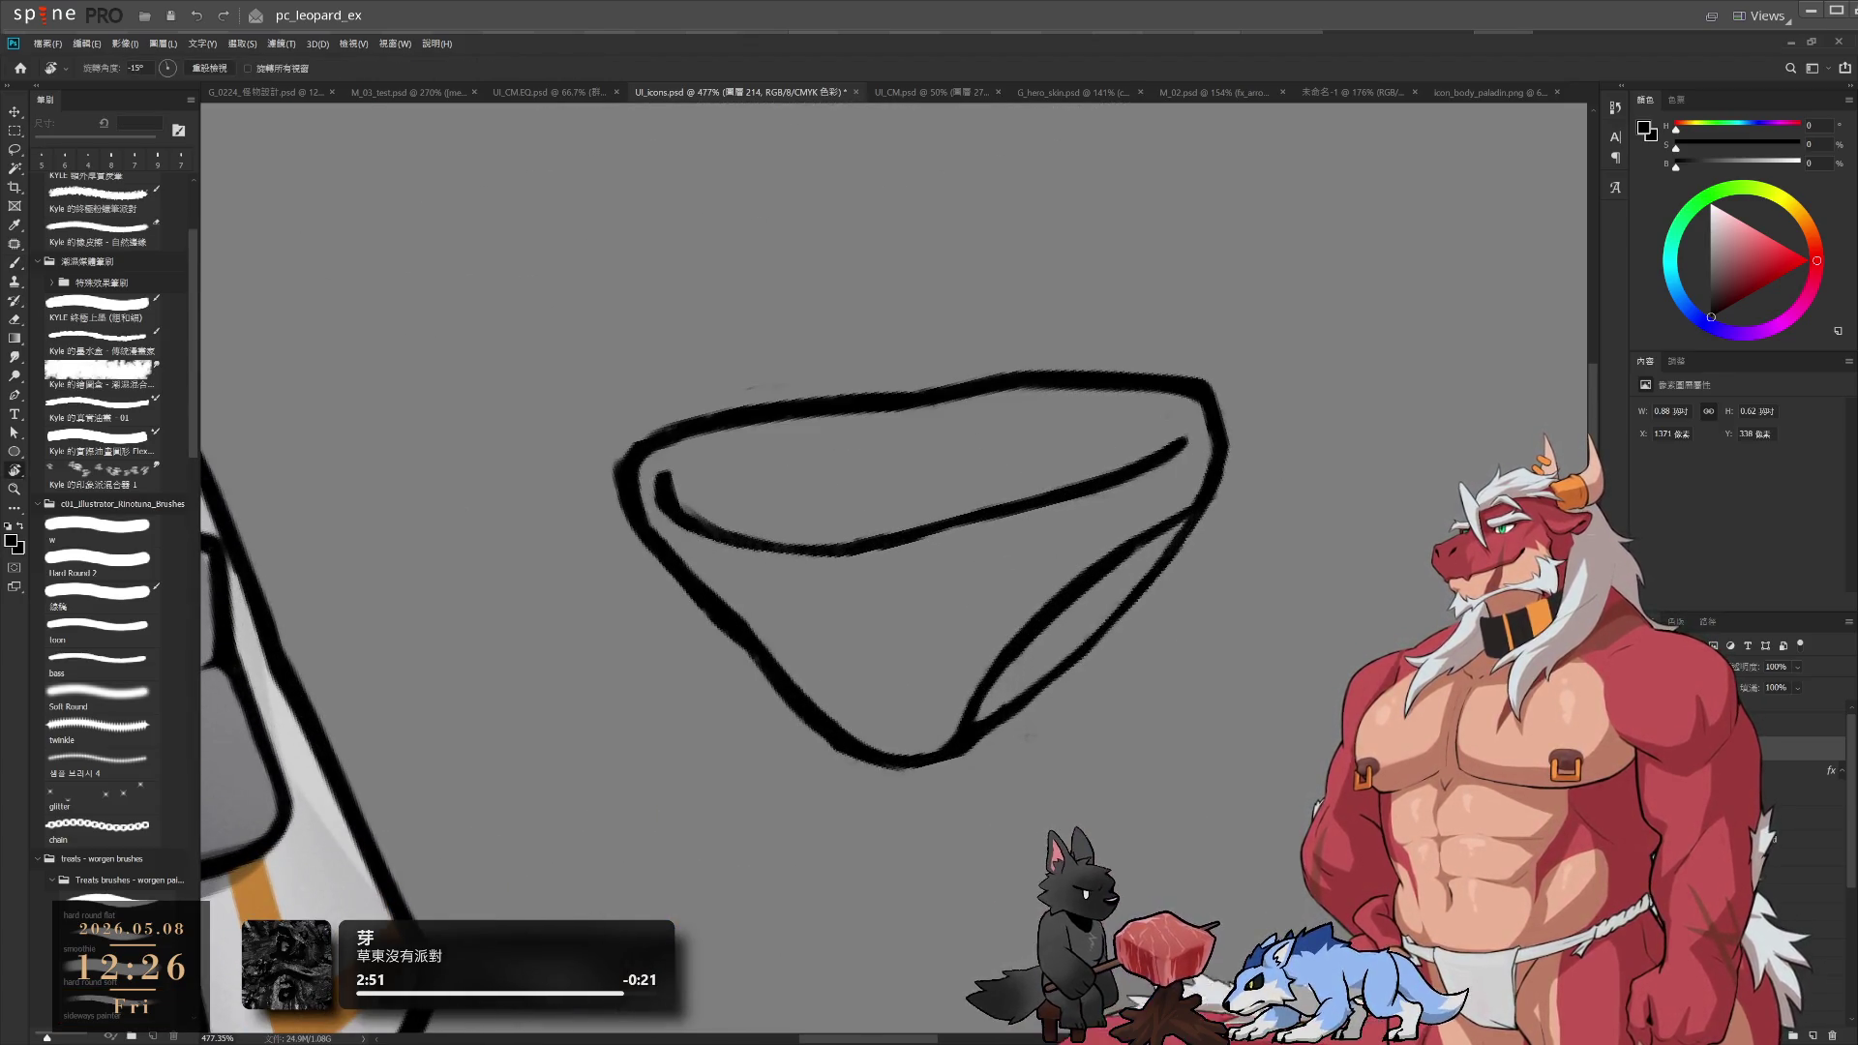
{"action": "key", "text": "b"}
{"action": "key", "text": "r"}
{"action": "key", "text": "Escape"}
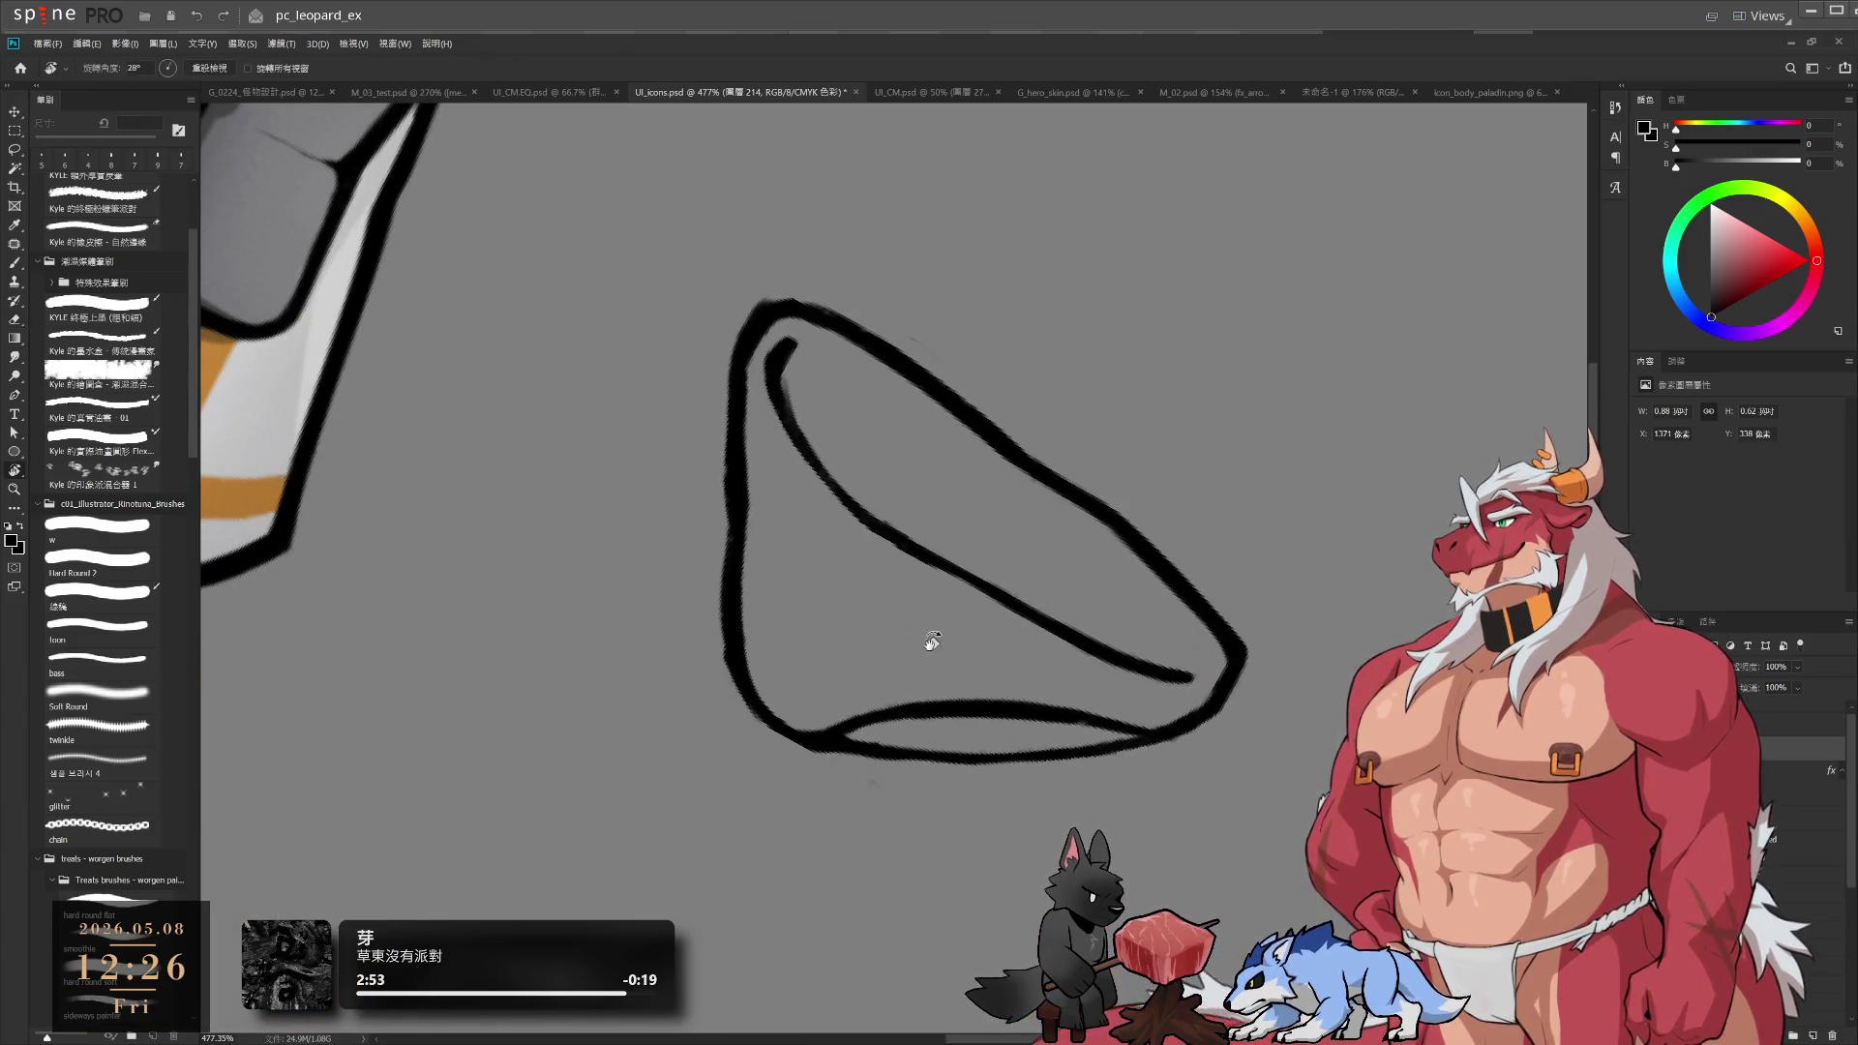
{"action": "key", "text": "b"}
{"action": "scroll", "coordinate": [811, 630], "scroll_direction": "up", "scroll_amount": 2}
{"action": "scroll", "coordinate": [794, 630], "scroll_direction": "down", "scroll_amount": 1}
{"action": "scroll", "coordinate": [775, 625], "scroll_direction": "up", "scroll_amount": 2}
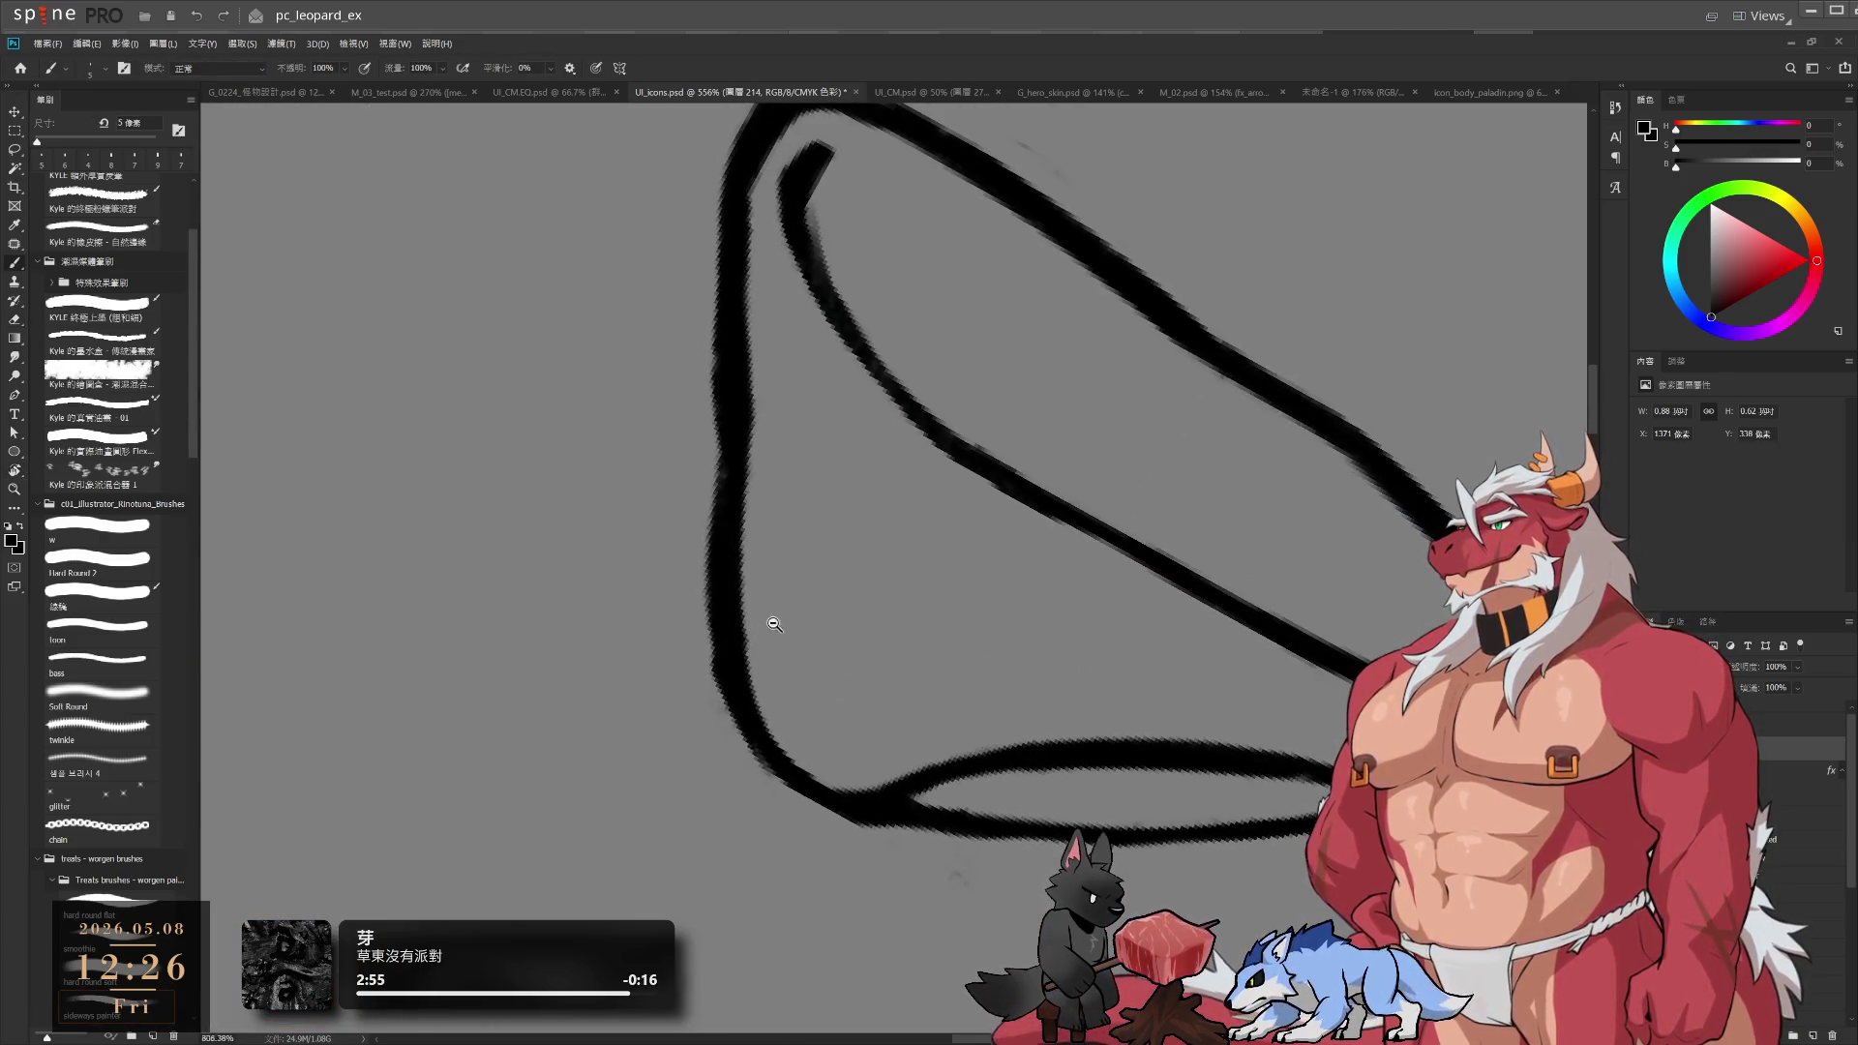
{"action": "key", "text": "bracketleft"}
{"action": "left_click_drag", "start_coordinate": [728, 469], "coordinate": [720, 562]}
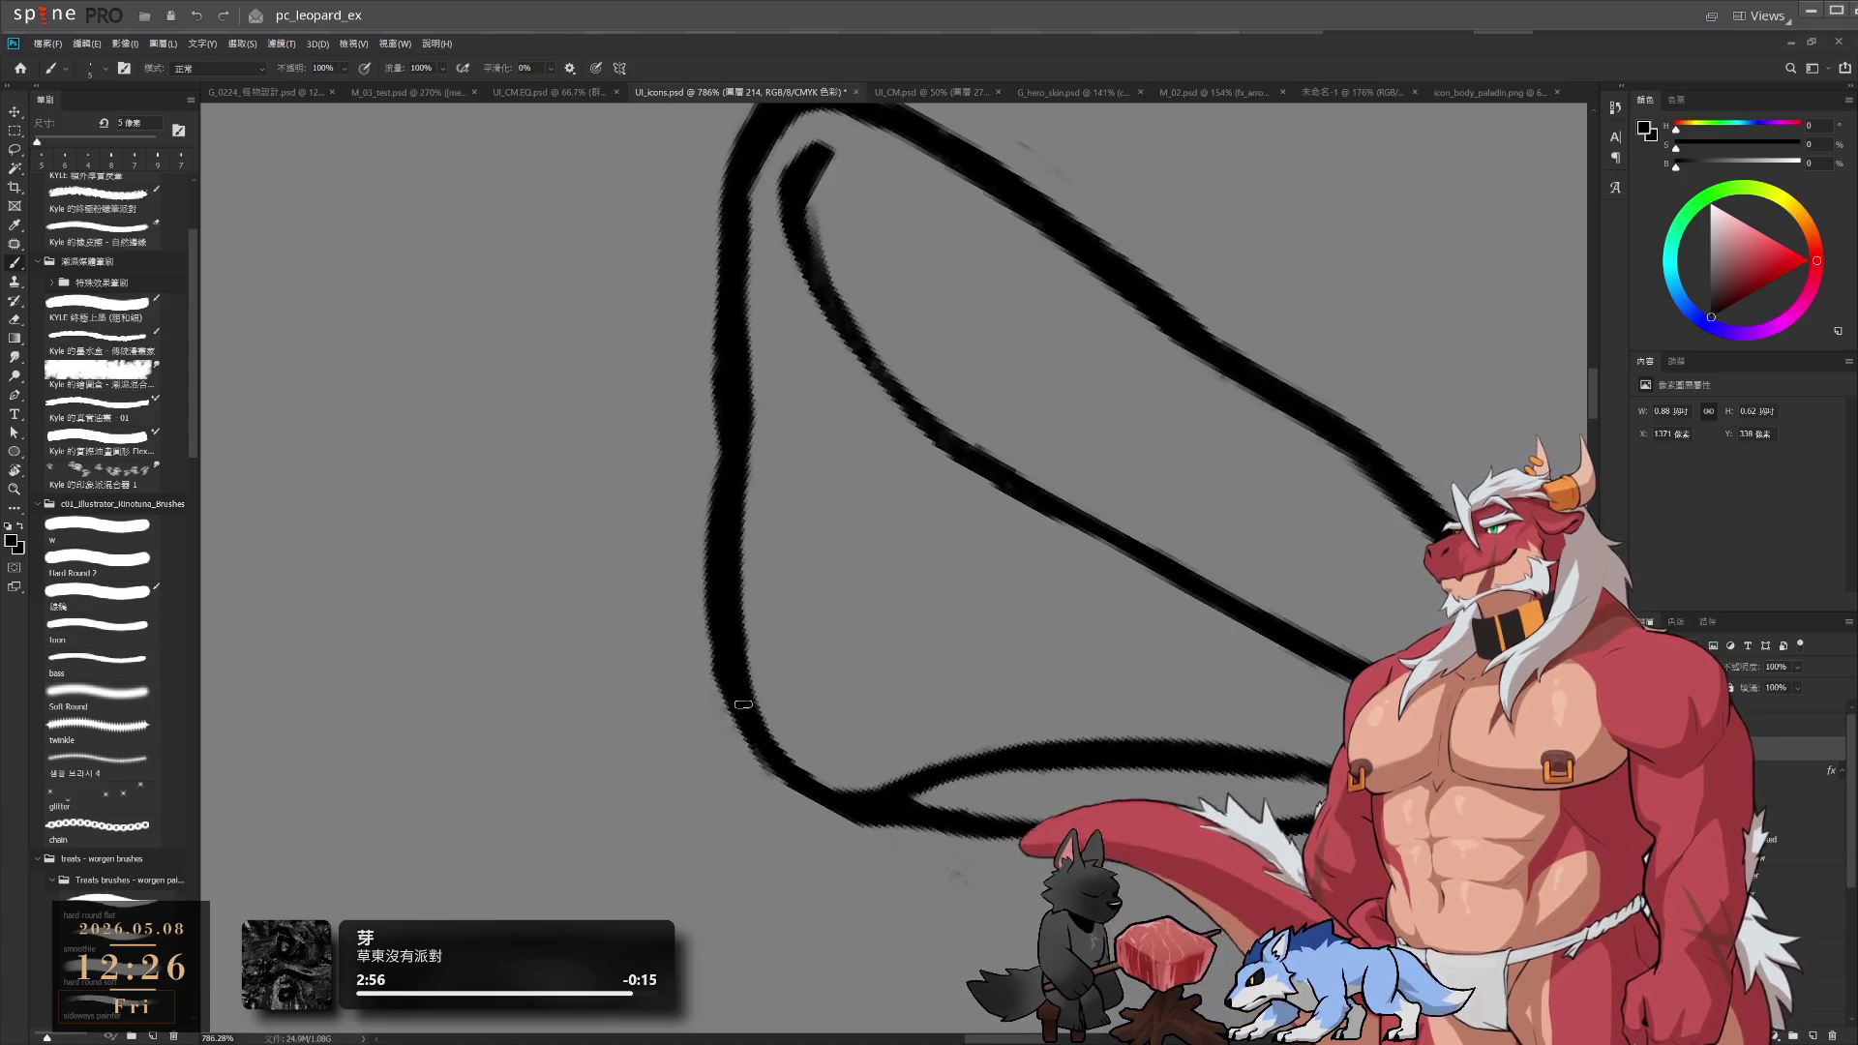
Trim the left stroke's outer edge thinner with a Hard Round eraser, then reduce brush and eraser sizes
{"action": "key", "text": "e"}
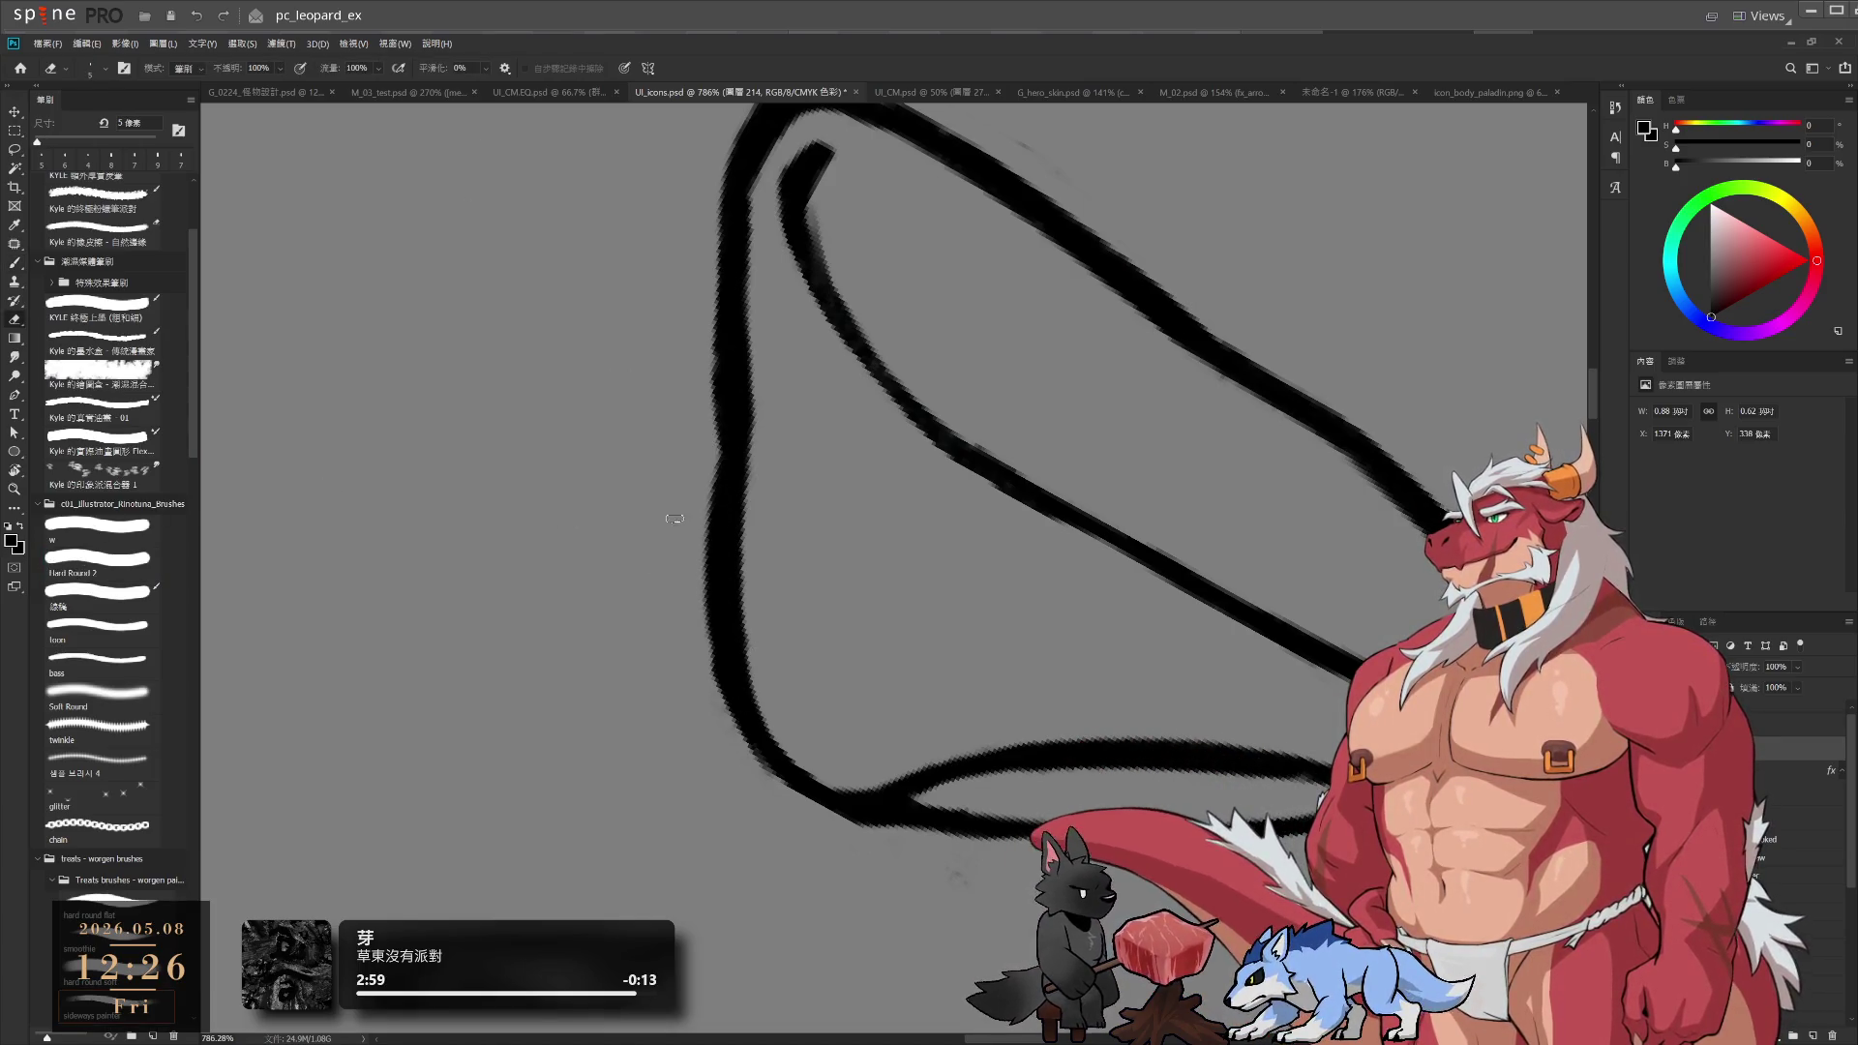
{"action": "left_click", "coordinate": [135, 569]}
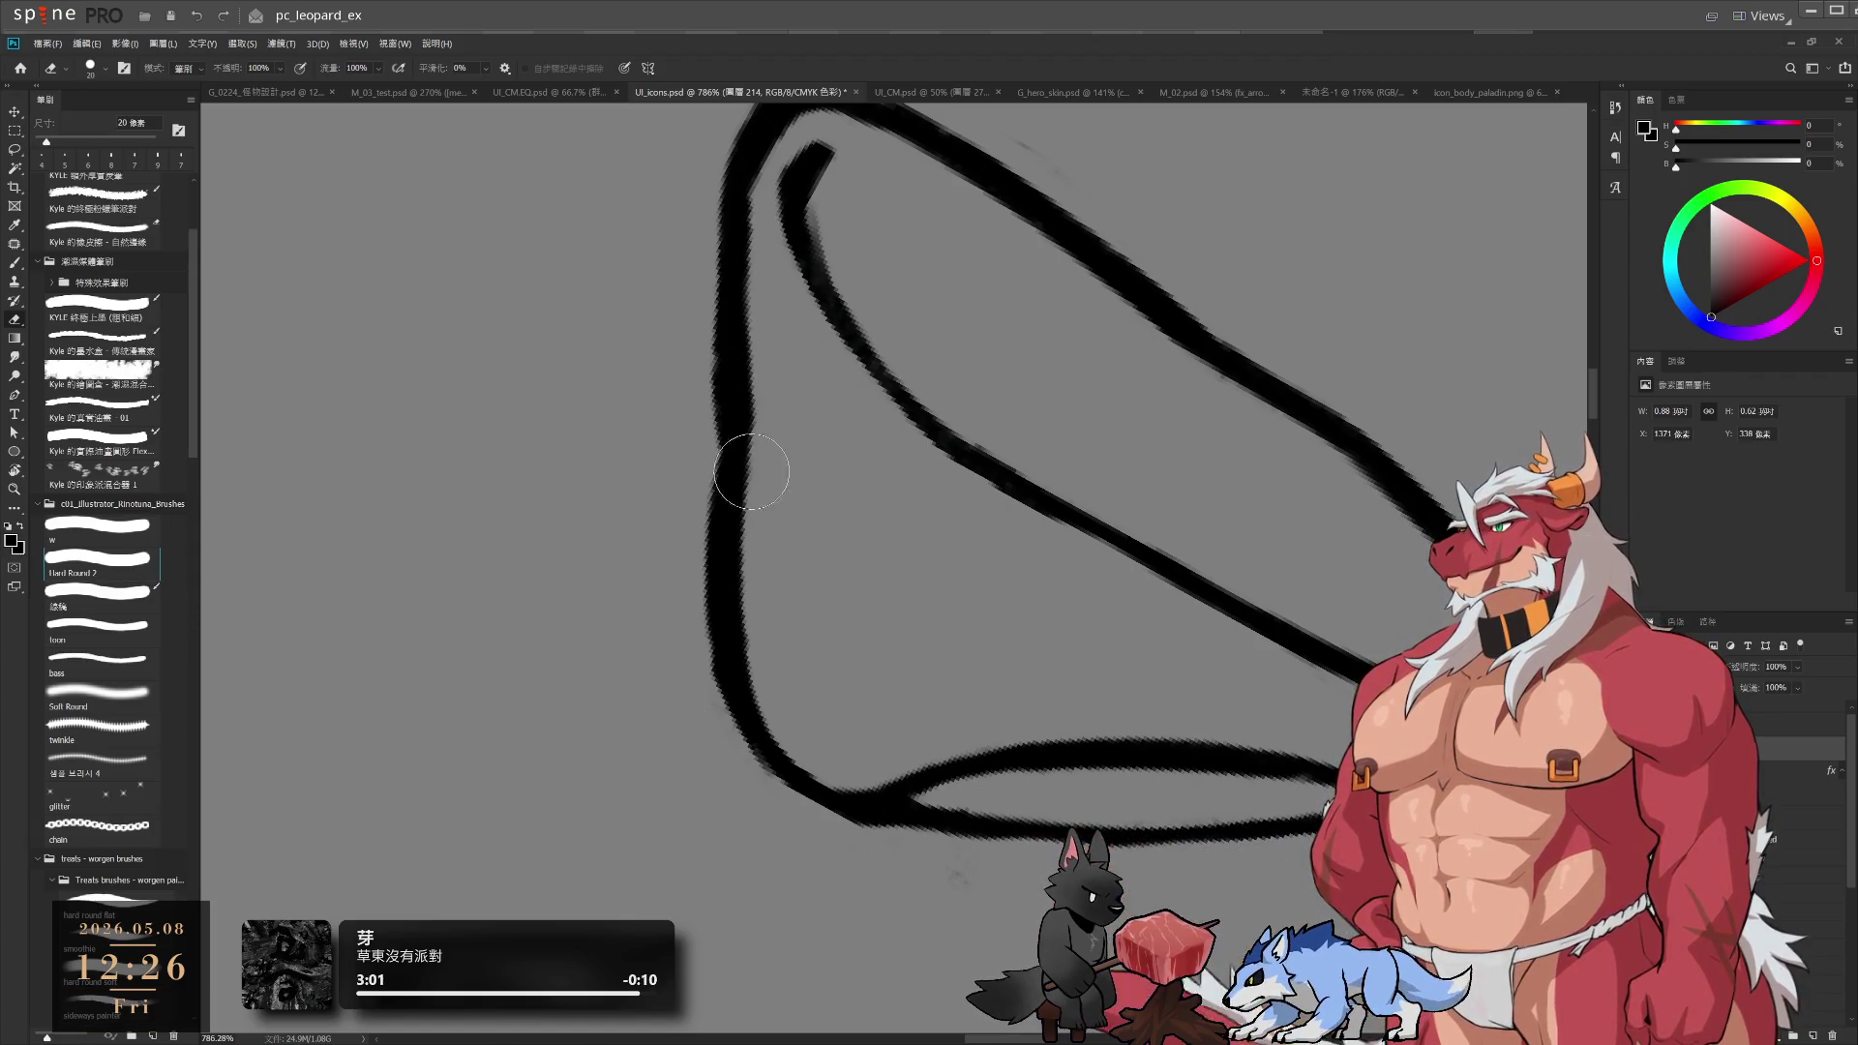
{"action": "mouse_move", "coordinate": [746, 465]}
{"action": "left_mouse_down"}
{"action": "mouse_move", "coordinate": [693, 502]}
{"action": "mouse_move", "coordinate": [699, 474]}
{"action": "mouse_move", "coordinate": [695, 614]}
{"action": "mouse_move", "coordinate": [728, 763]}
{"action": "left_mouse_up"}
{"action": "key", "text": "bracketleft"}
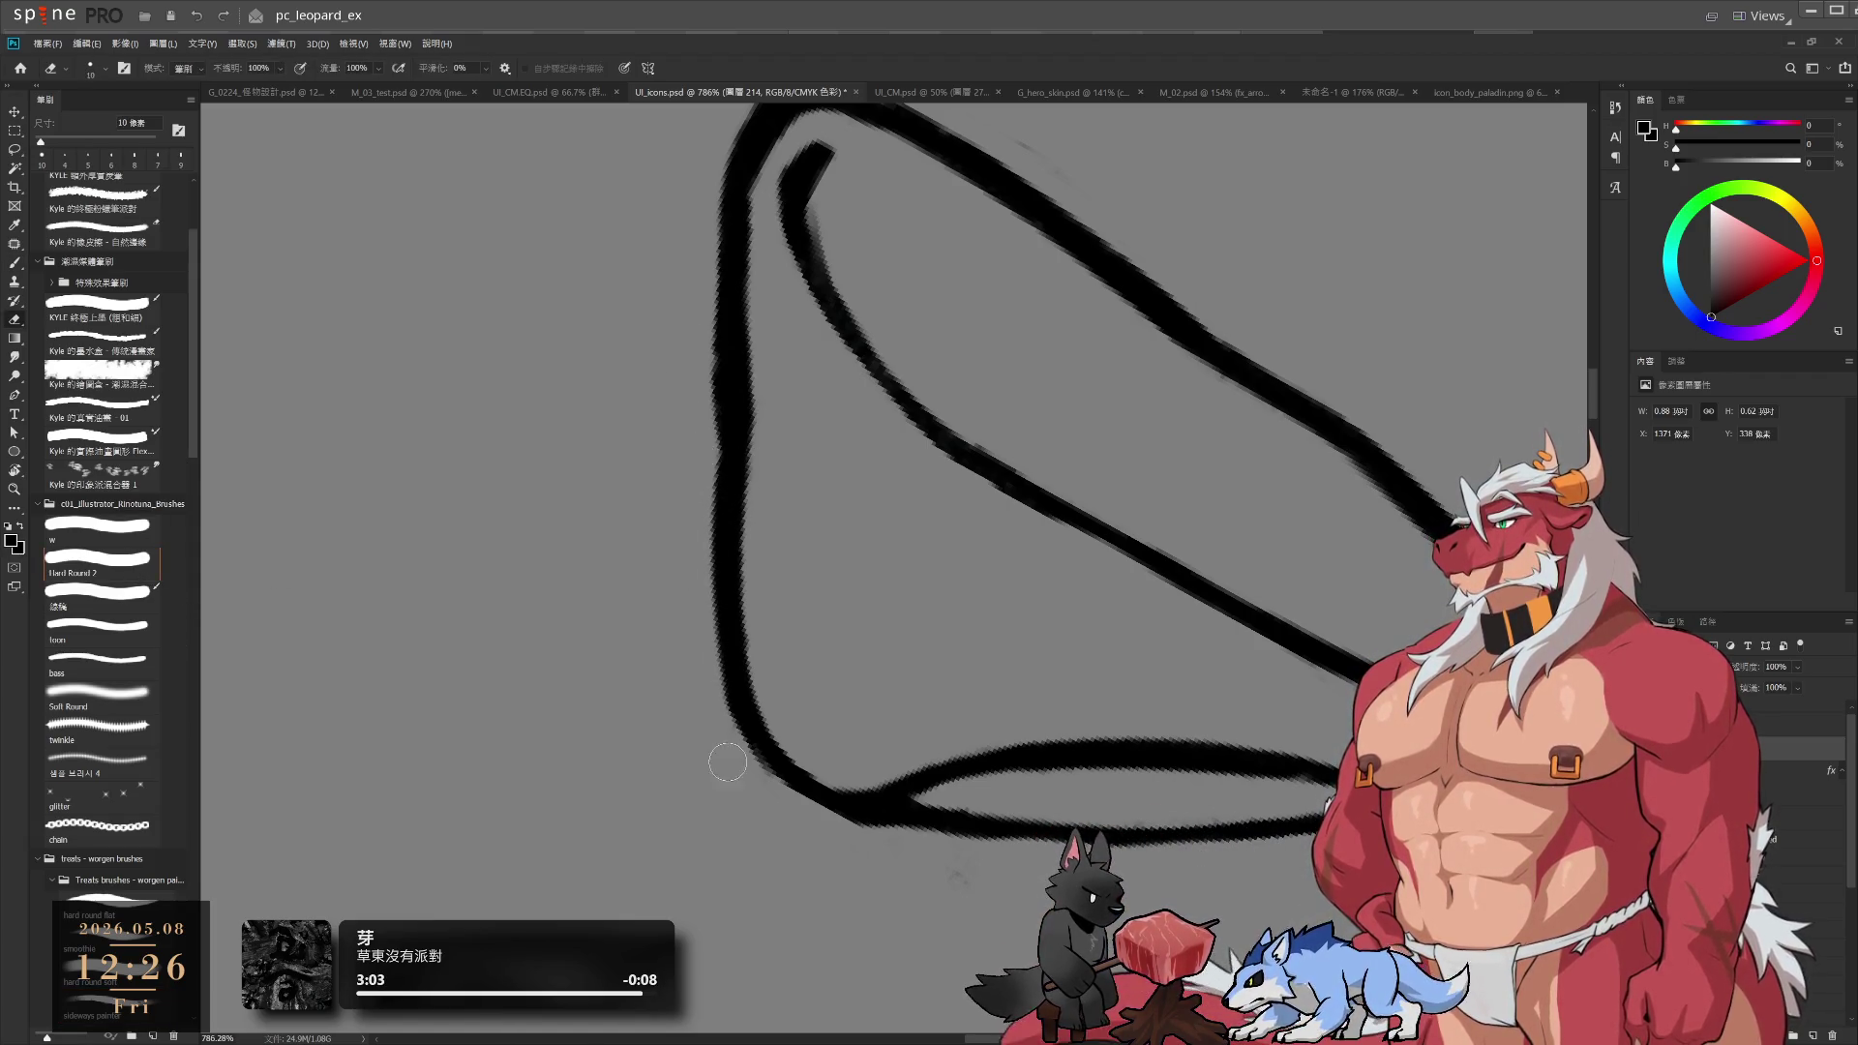
{"action": "key", "text": "b"}
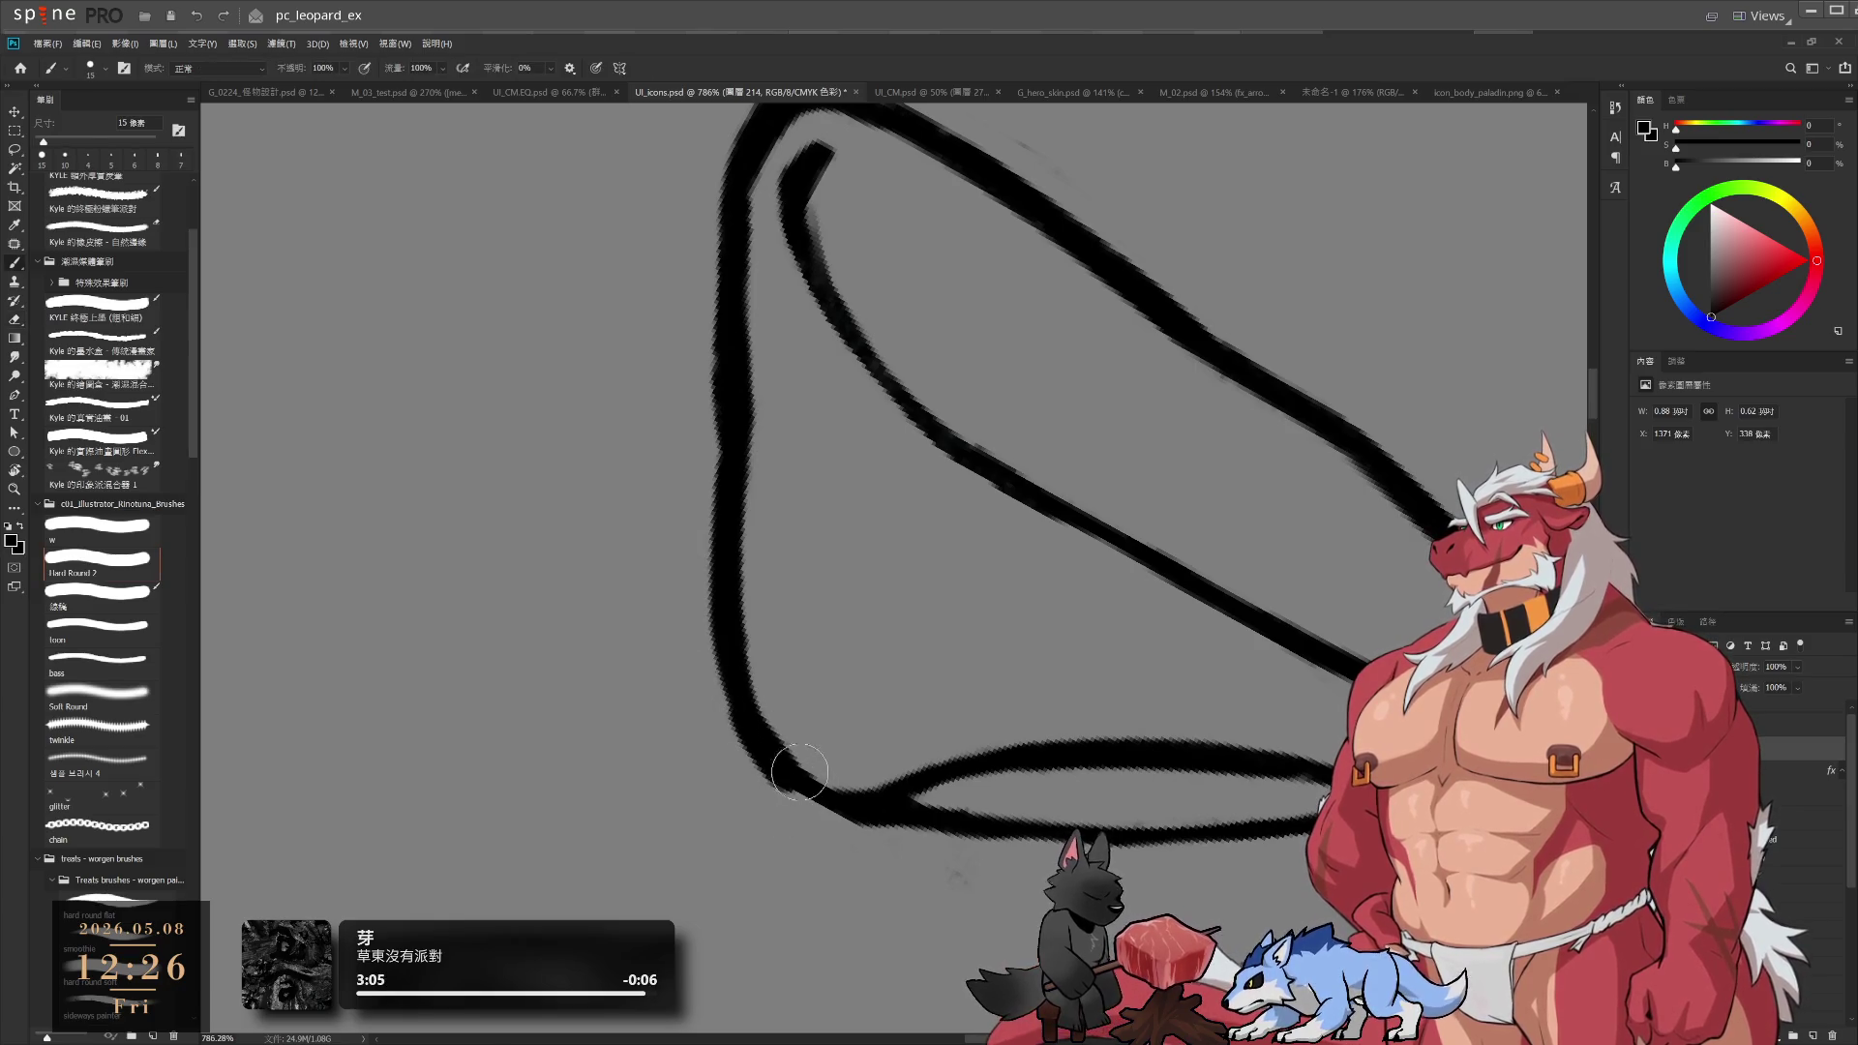
{"action": "key", "text": "bracketleft"}
{"action": "key", "text": "bracketleft"}
{"action": "key", "text": "bracketleft"}
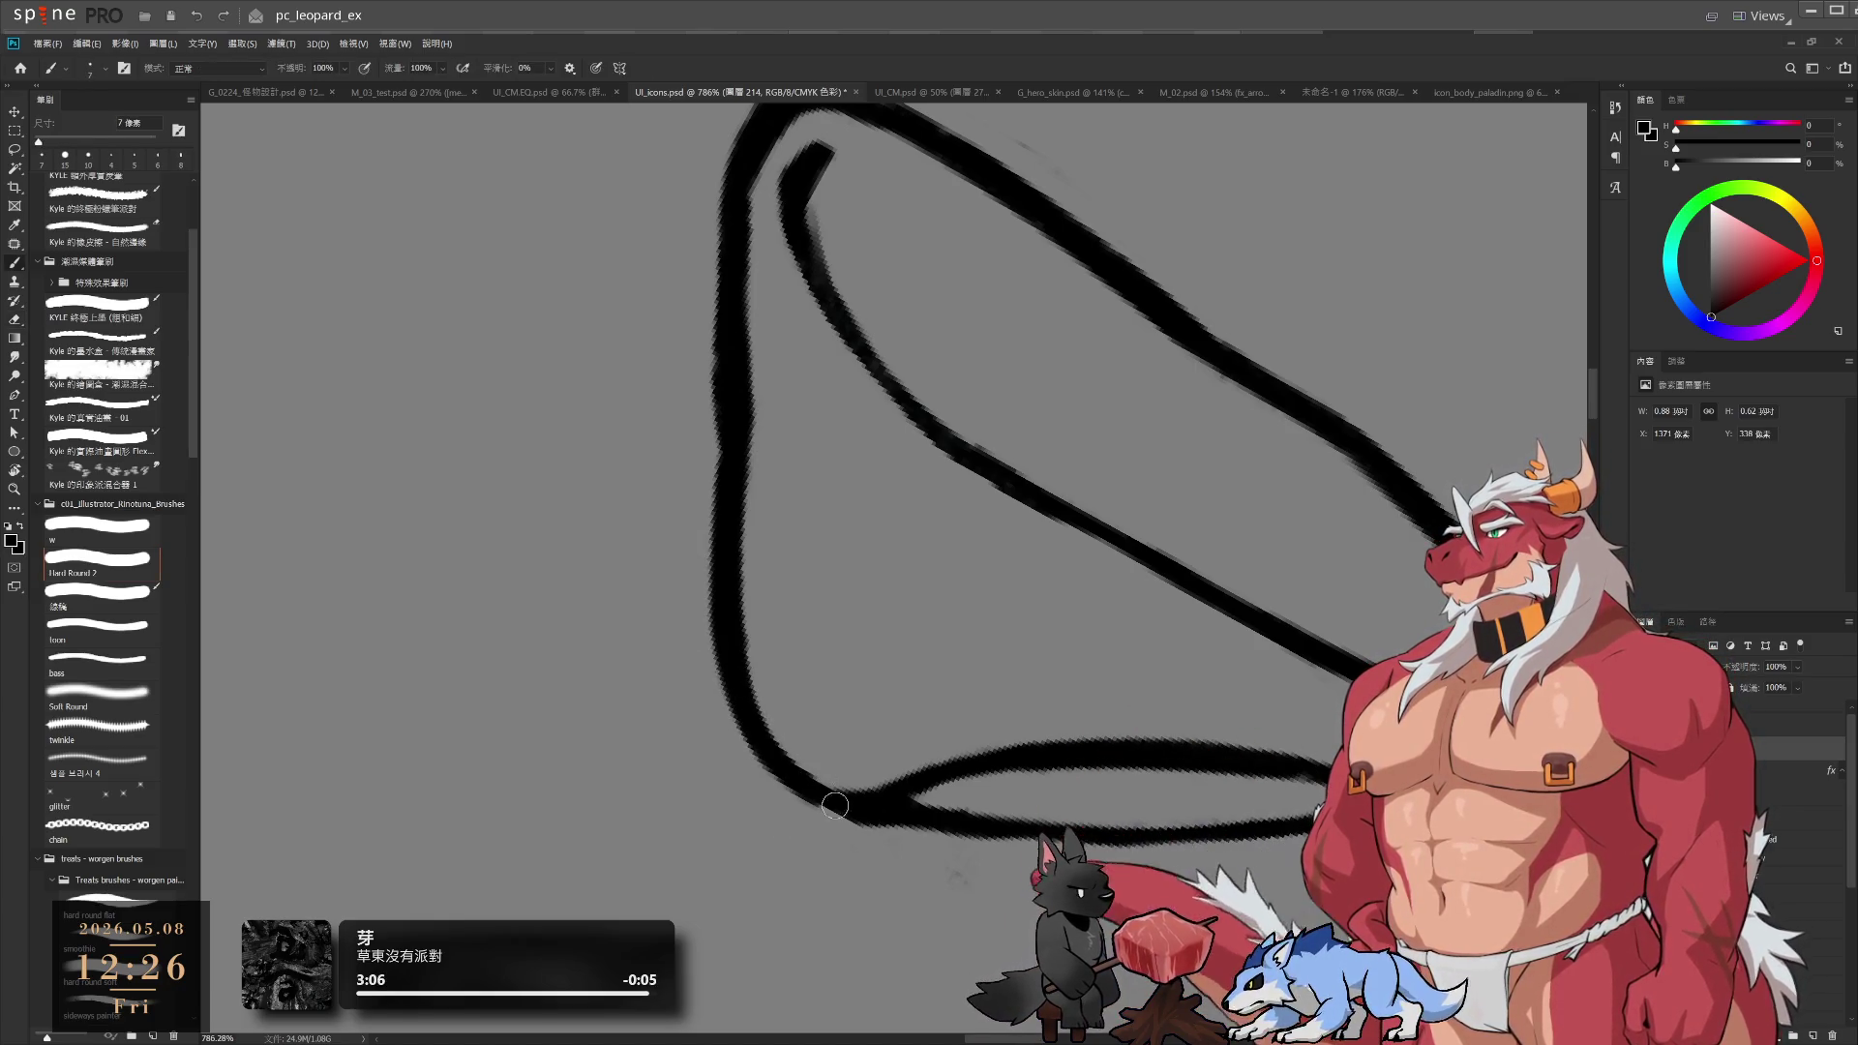
{"action": "left_click_drag", "start_coordinate": [754, 543], "coordinate": [829, 510]}
{"action": "key", "text": "e"}
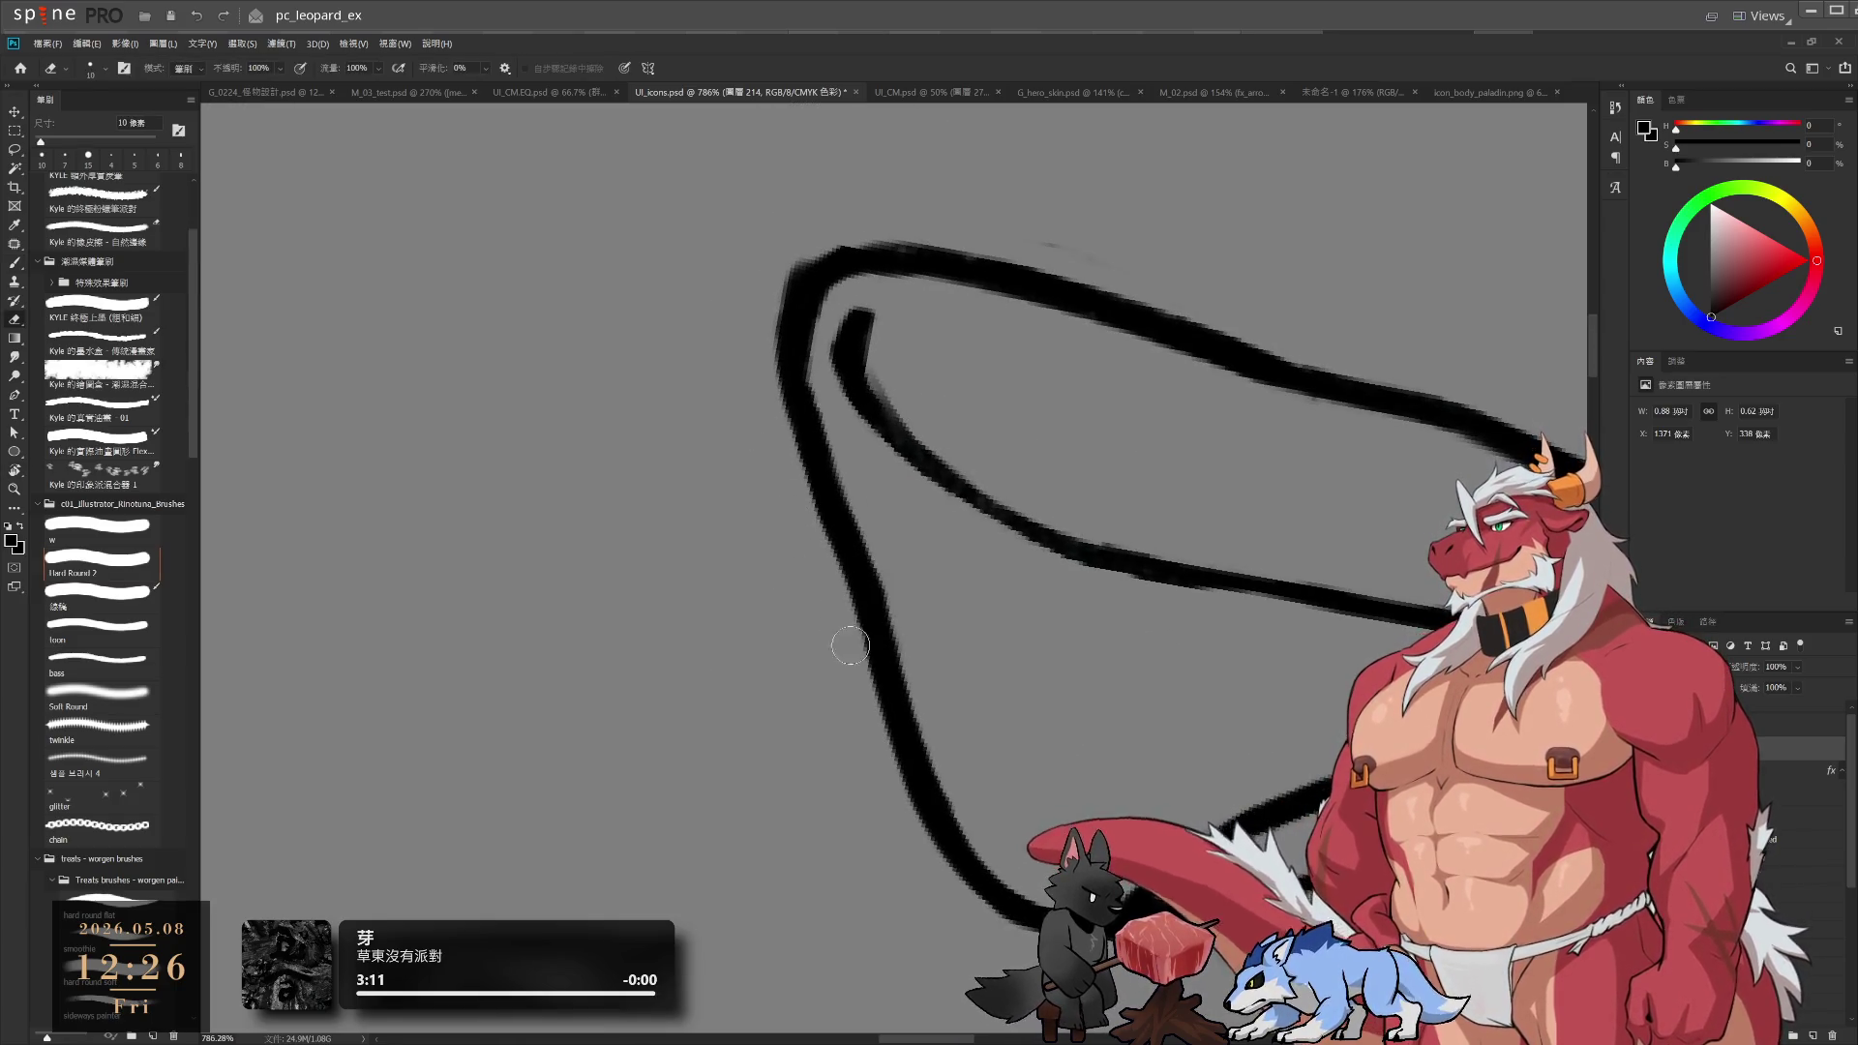
{"action": "left_click_drag", "start_coordinate": [984, 307], "coordinate": [955, 374]}
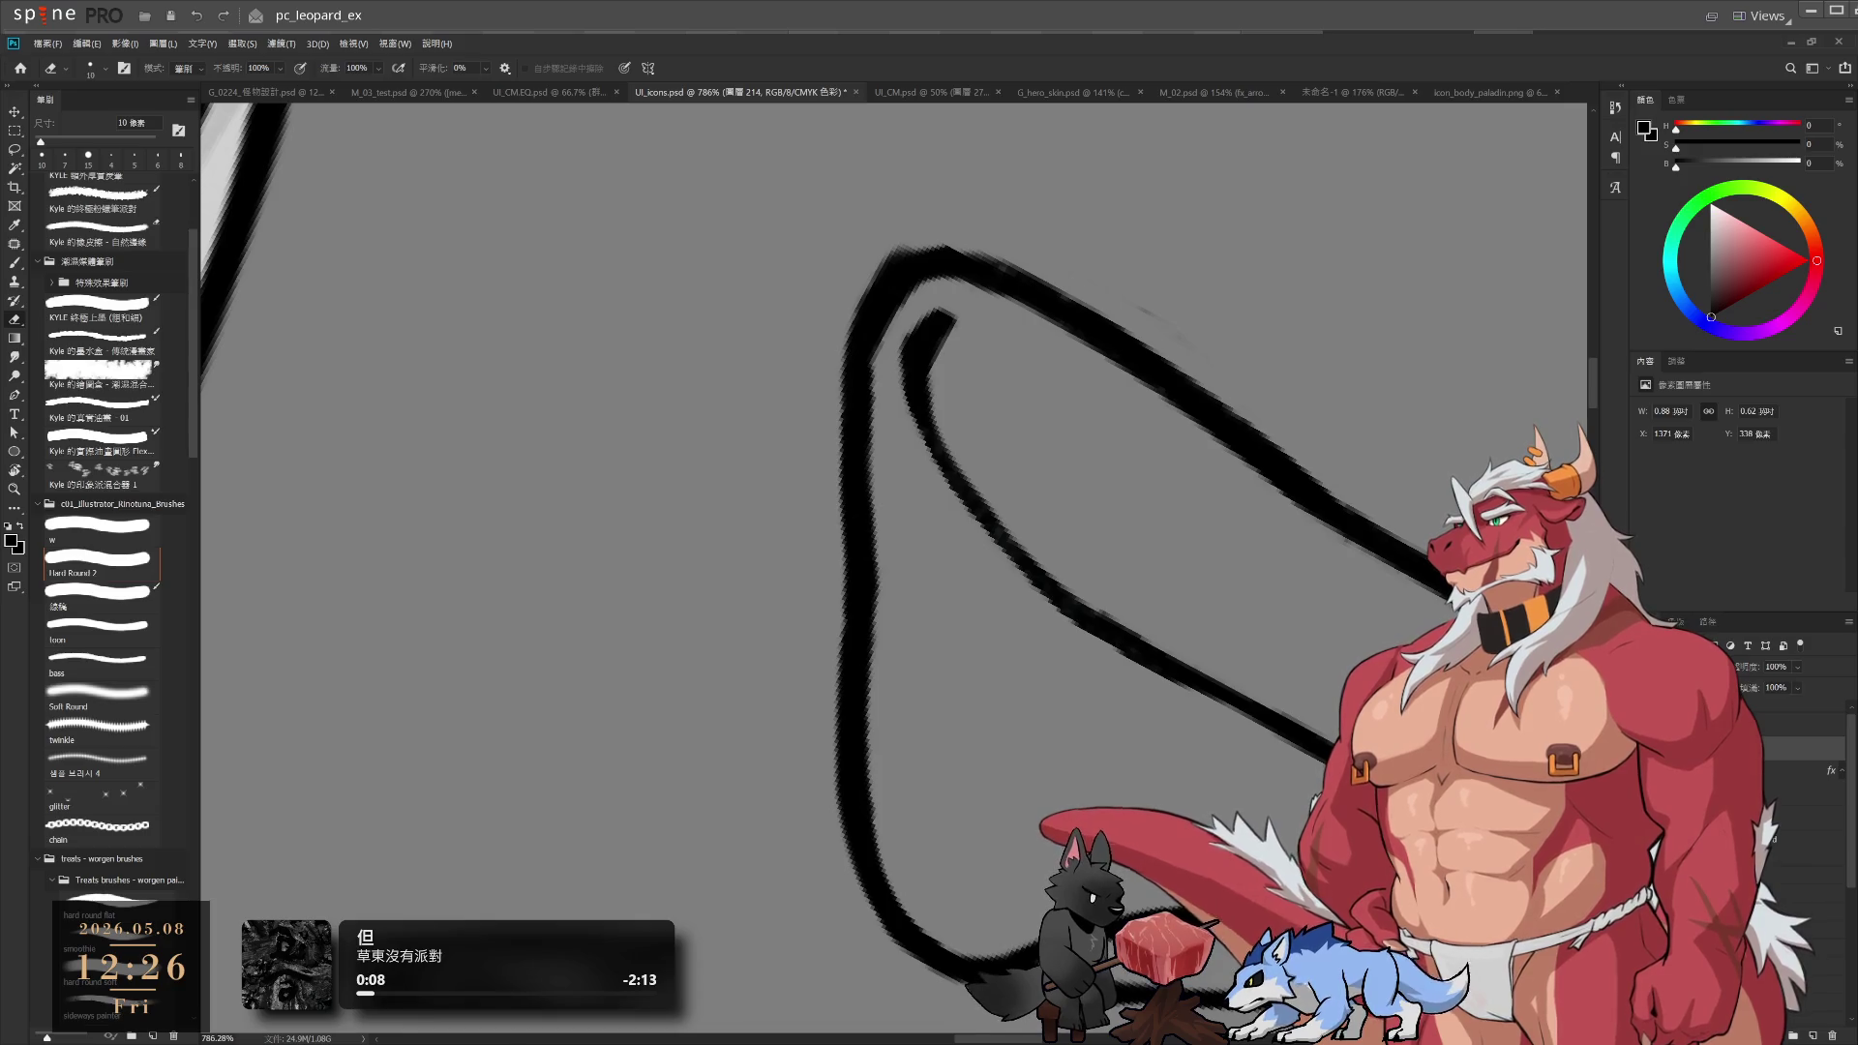
{"action": "scroll", "coordinate": [1174, 643], "scroll_direction": "down", "scroll_amount": 3}
Thin the outer edge of the upper-right stroke with a smaller eraser
{"action": "key", "text": "r"}
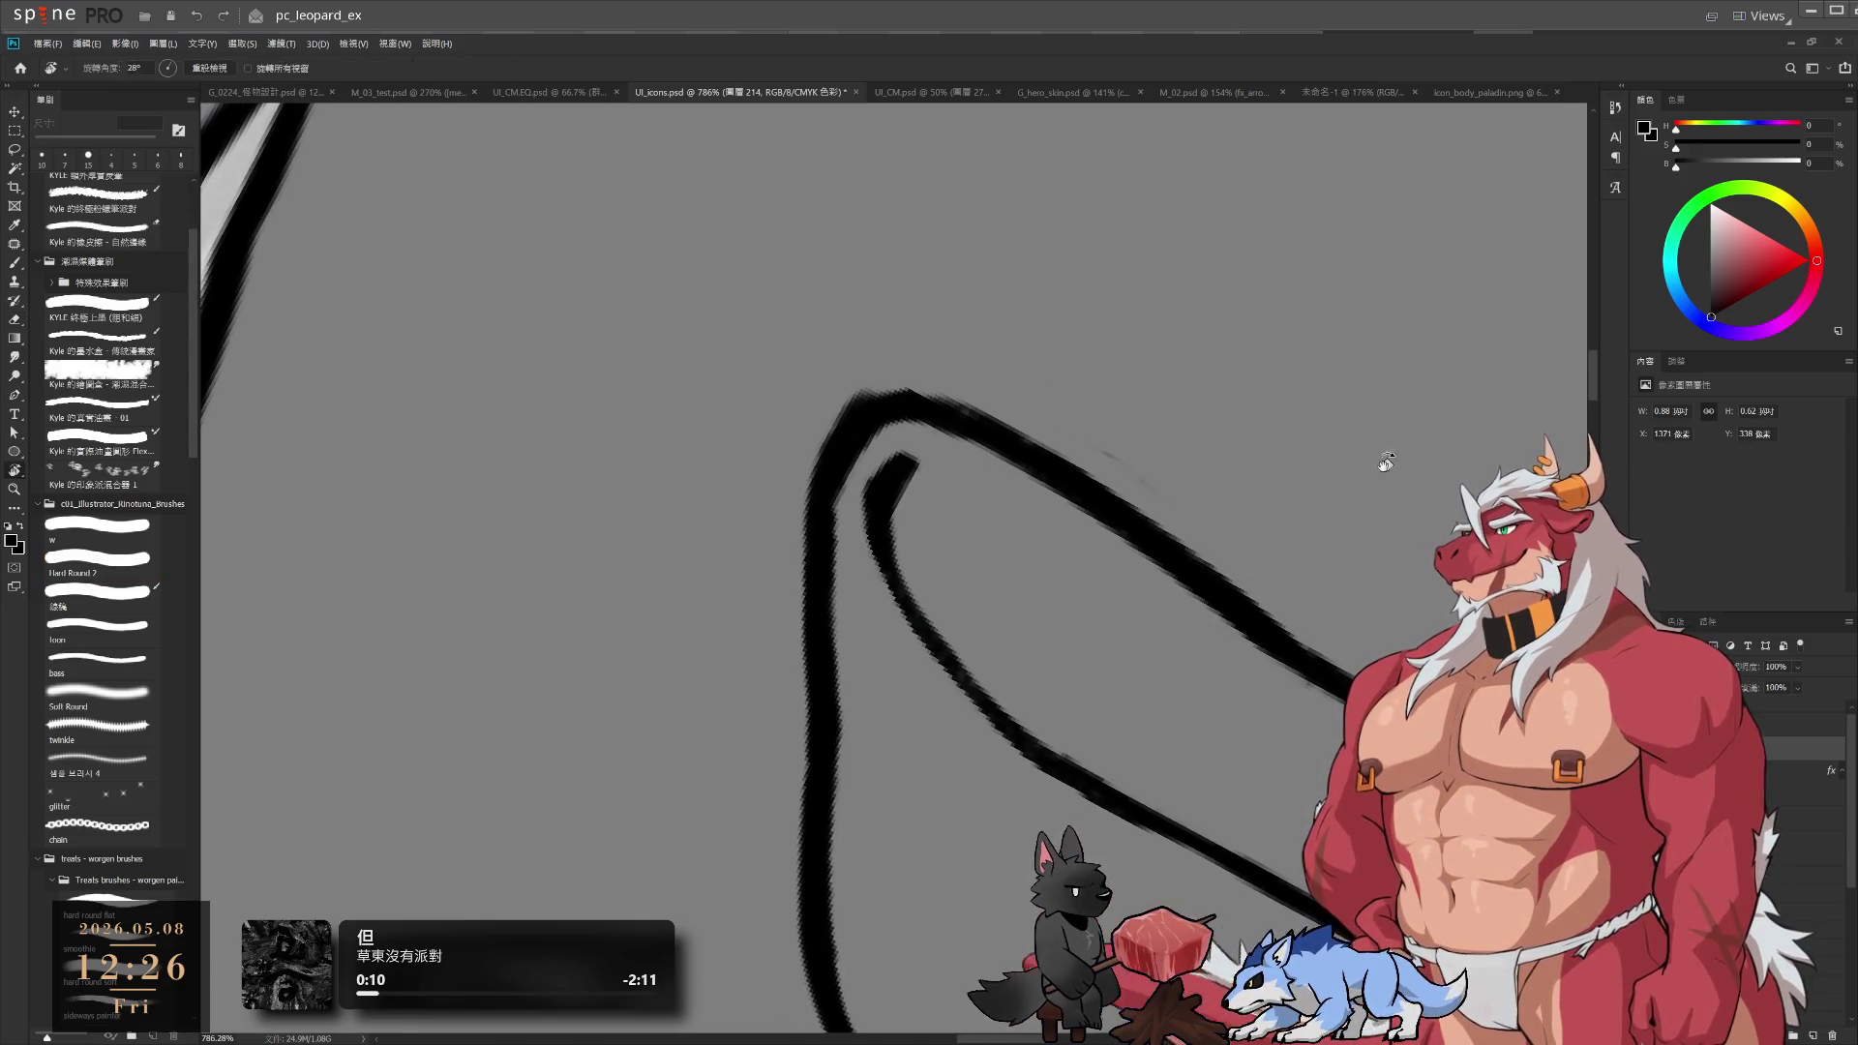
{"action": "left_click_drag", "start_coordinate": [1390, 465], "coordinate": [1257, 444]}
{"action": "key", "text": "e"}
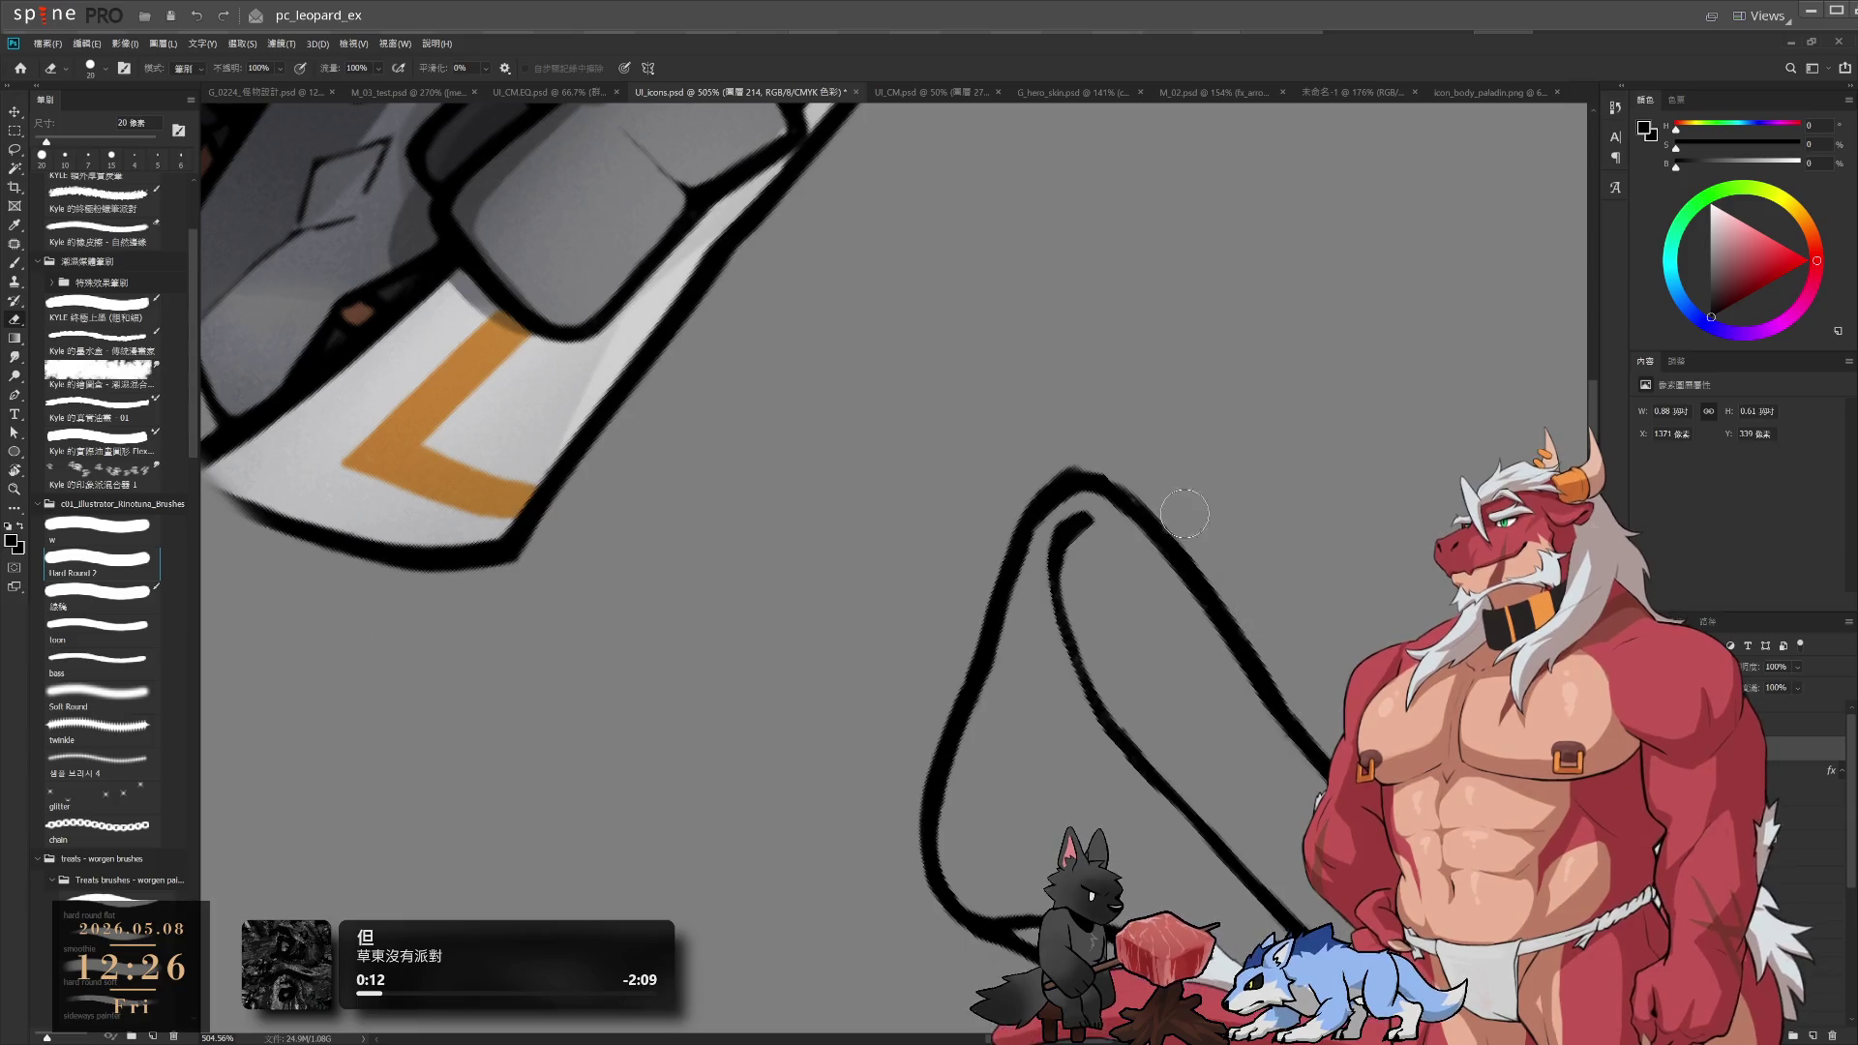
{"action": "key", "text": "bracketleft"}
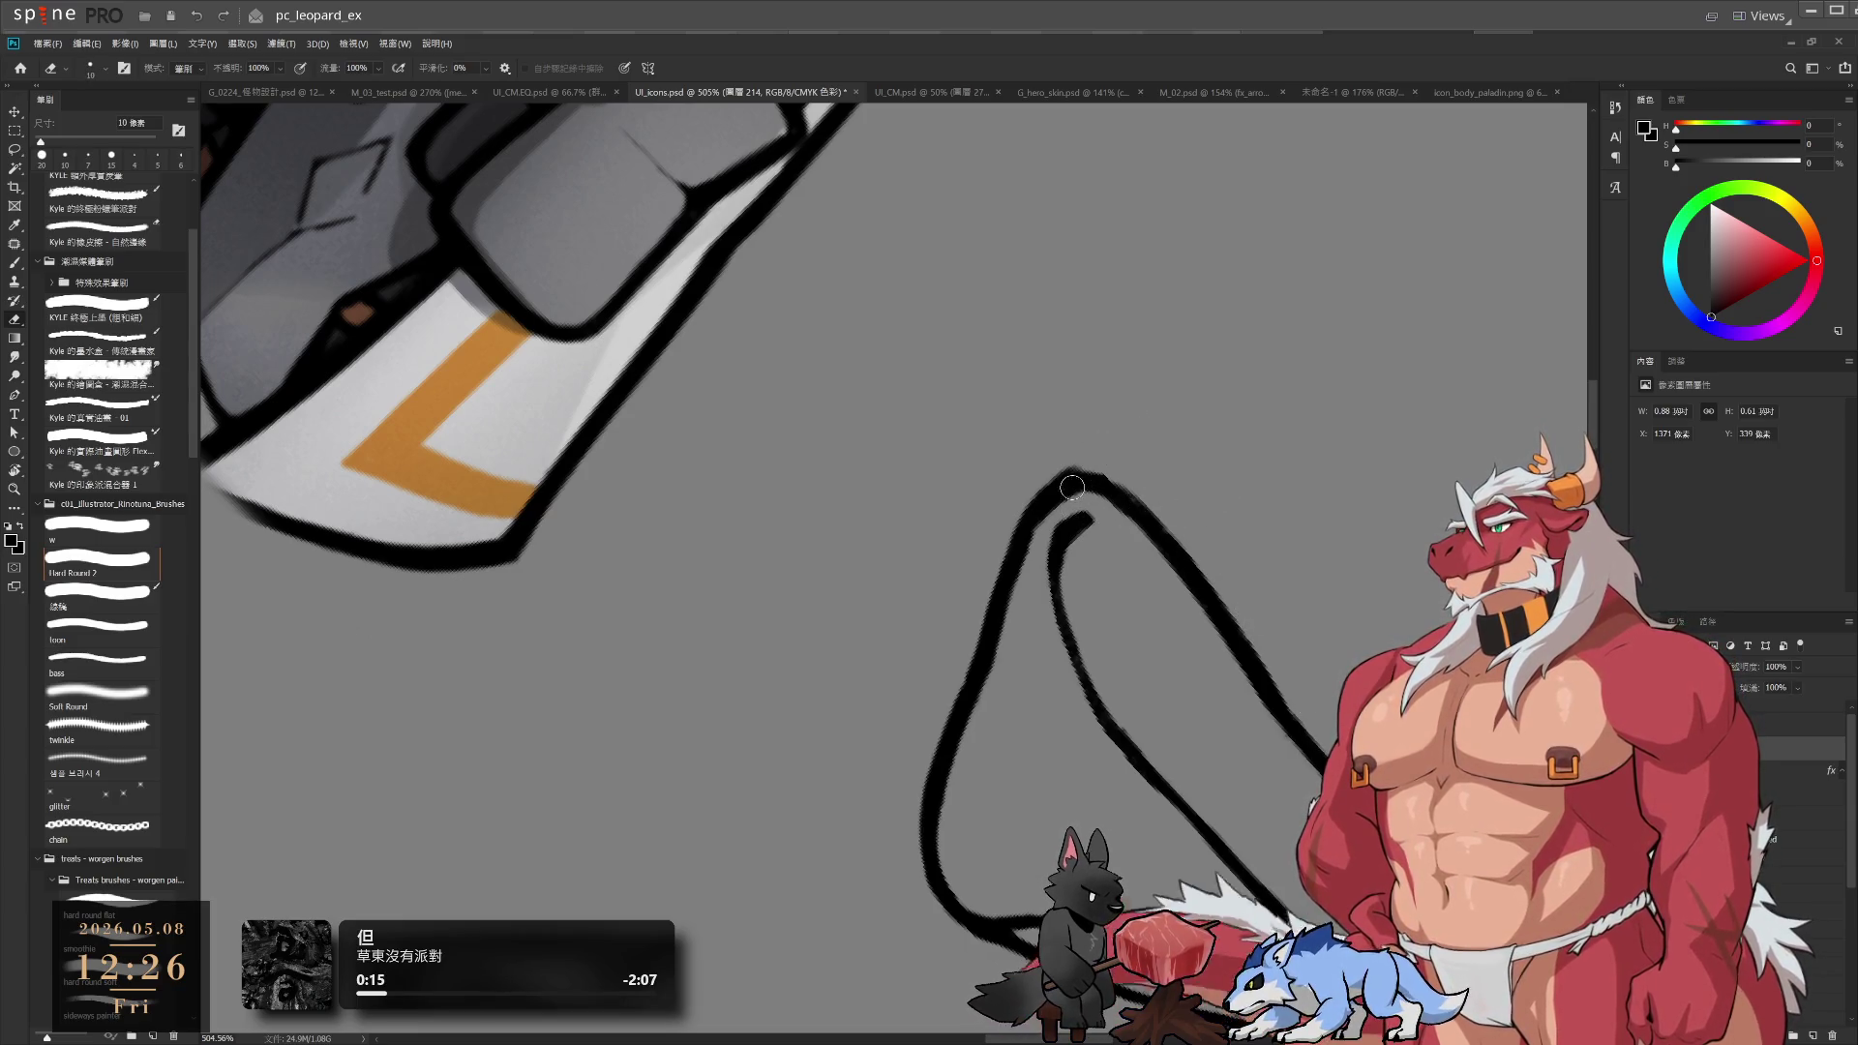
{"action": "mouse_move", "coordinate": [1061, 454]}
{"action": "left_mouse_down"}
{"action": "mouse_move", "coordinate": [1147, 494]}
{"action": "mouse_move", "coordinate": [1250, 666]}
{"action": "left_mouse_up"}
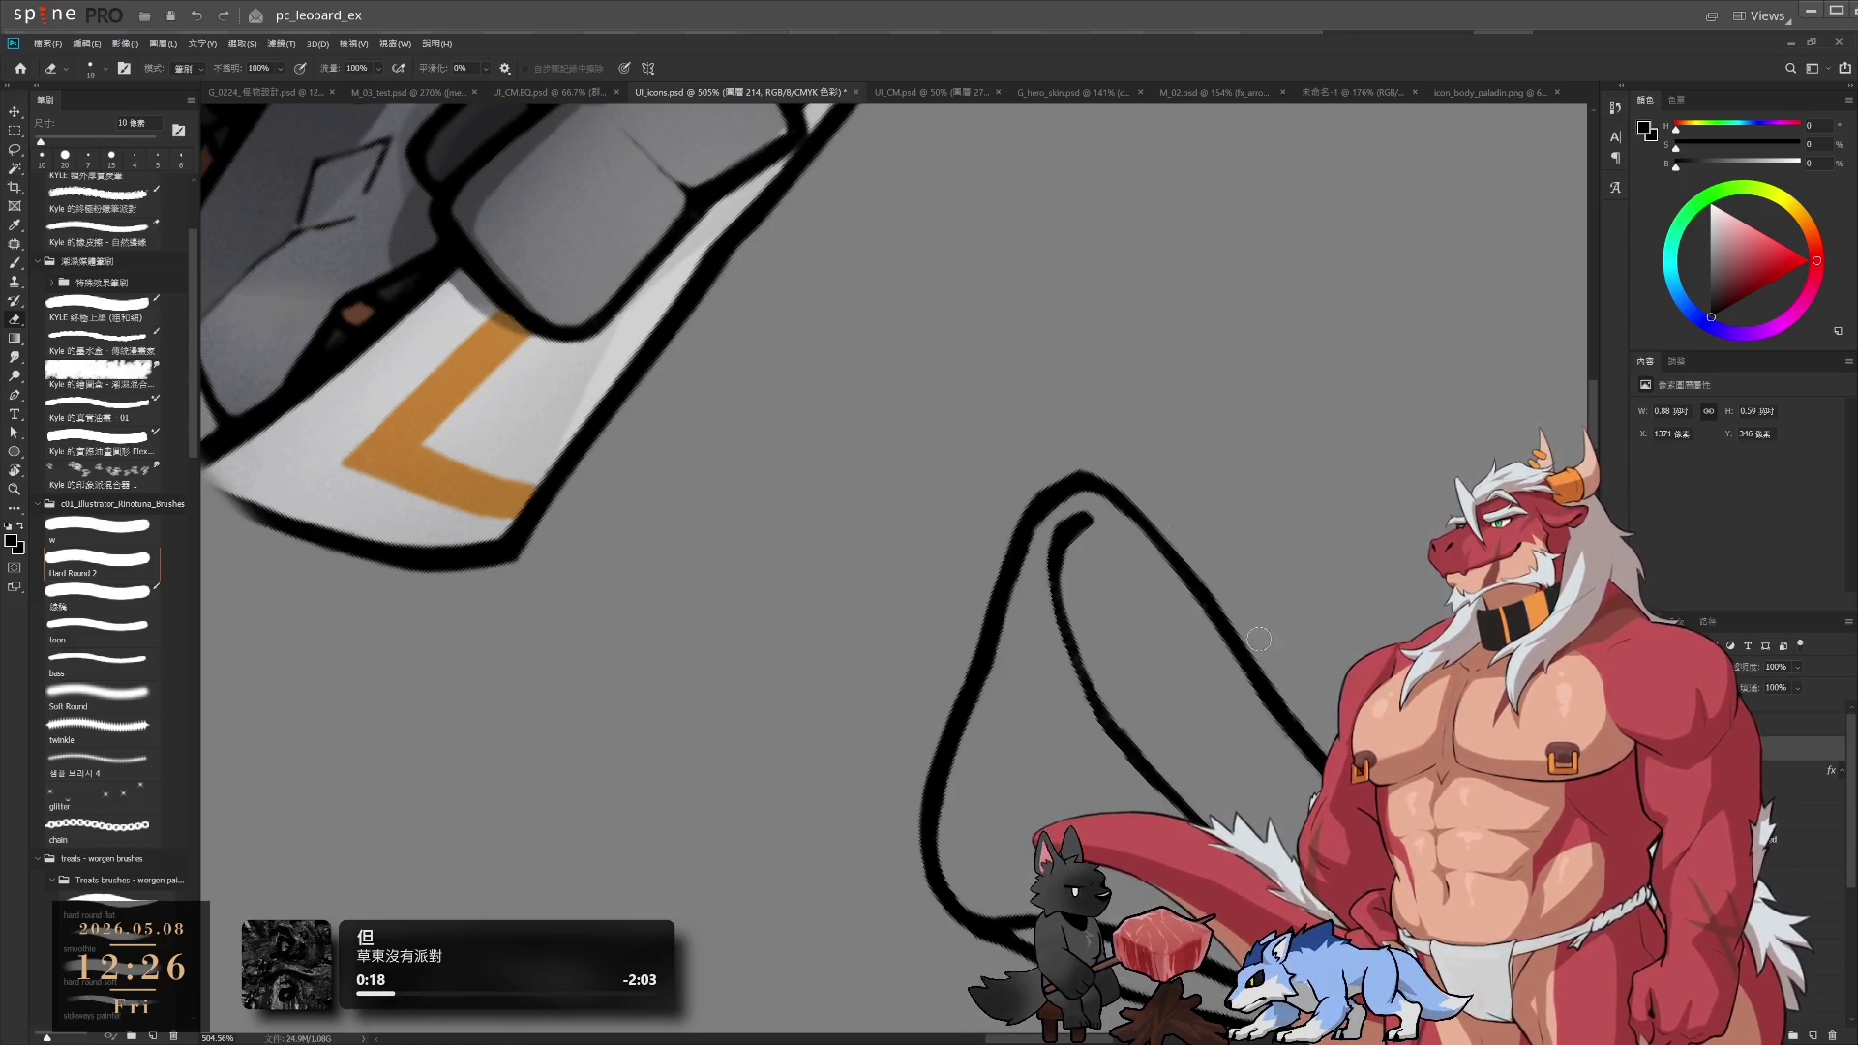
Thicken the lower-right outer stroke with the brush at a slightly rotated view
{"action": "key", "text": "r"}
{"action": "left_click_drag", "start_coordinate": [1170, 523], "coordinate": [1182, 490]}
{"action": "left_click_drag", "start_coordinate": [1321, 426], "coordinate": [1335, 481]}
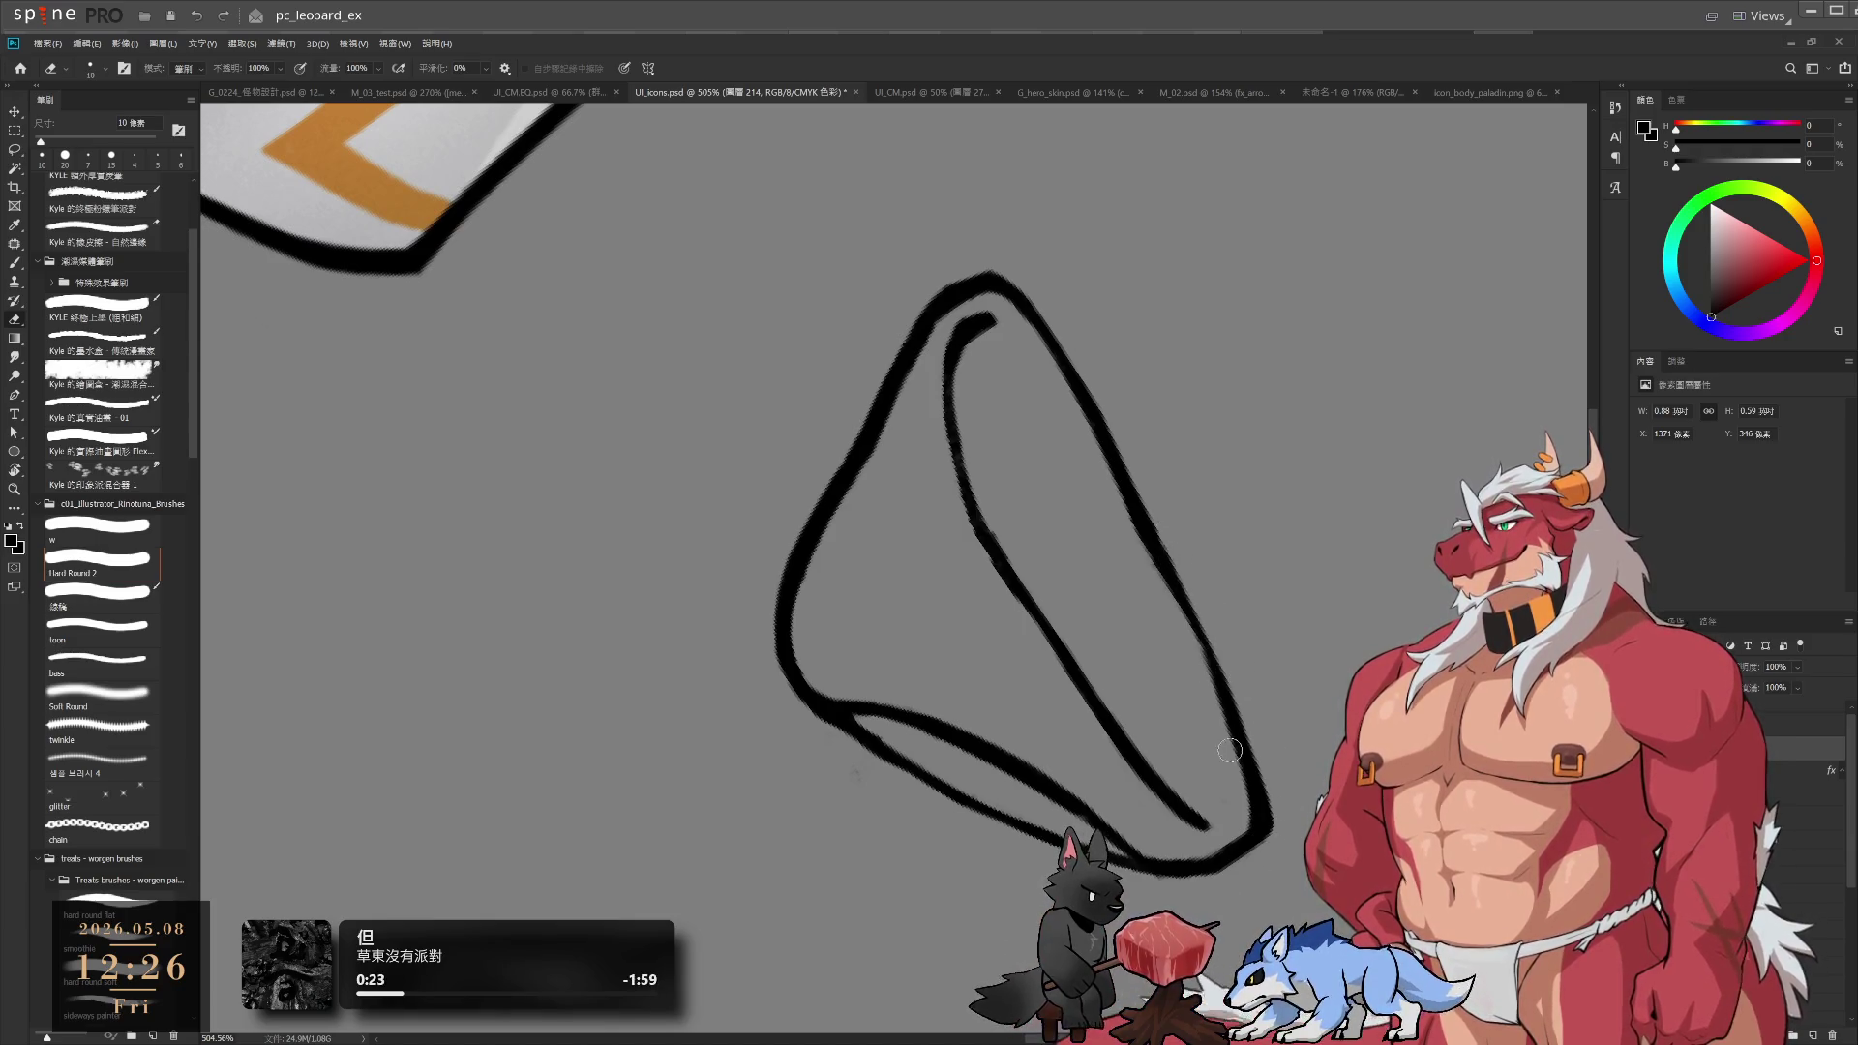
{"action": "key", "text": "b"}
{"action": "left_click_drag", "start_coordinate": [1210, 641], "coordinate": [1251, 738]}
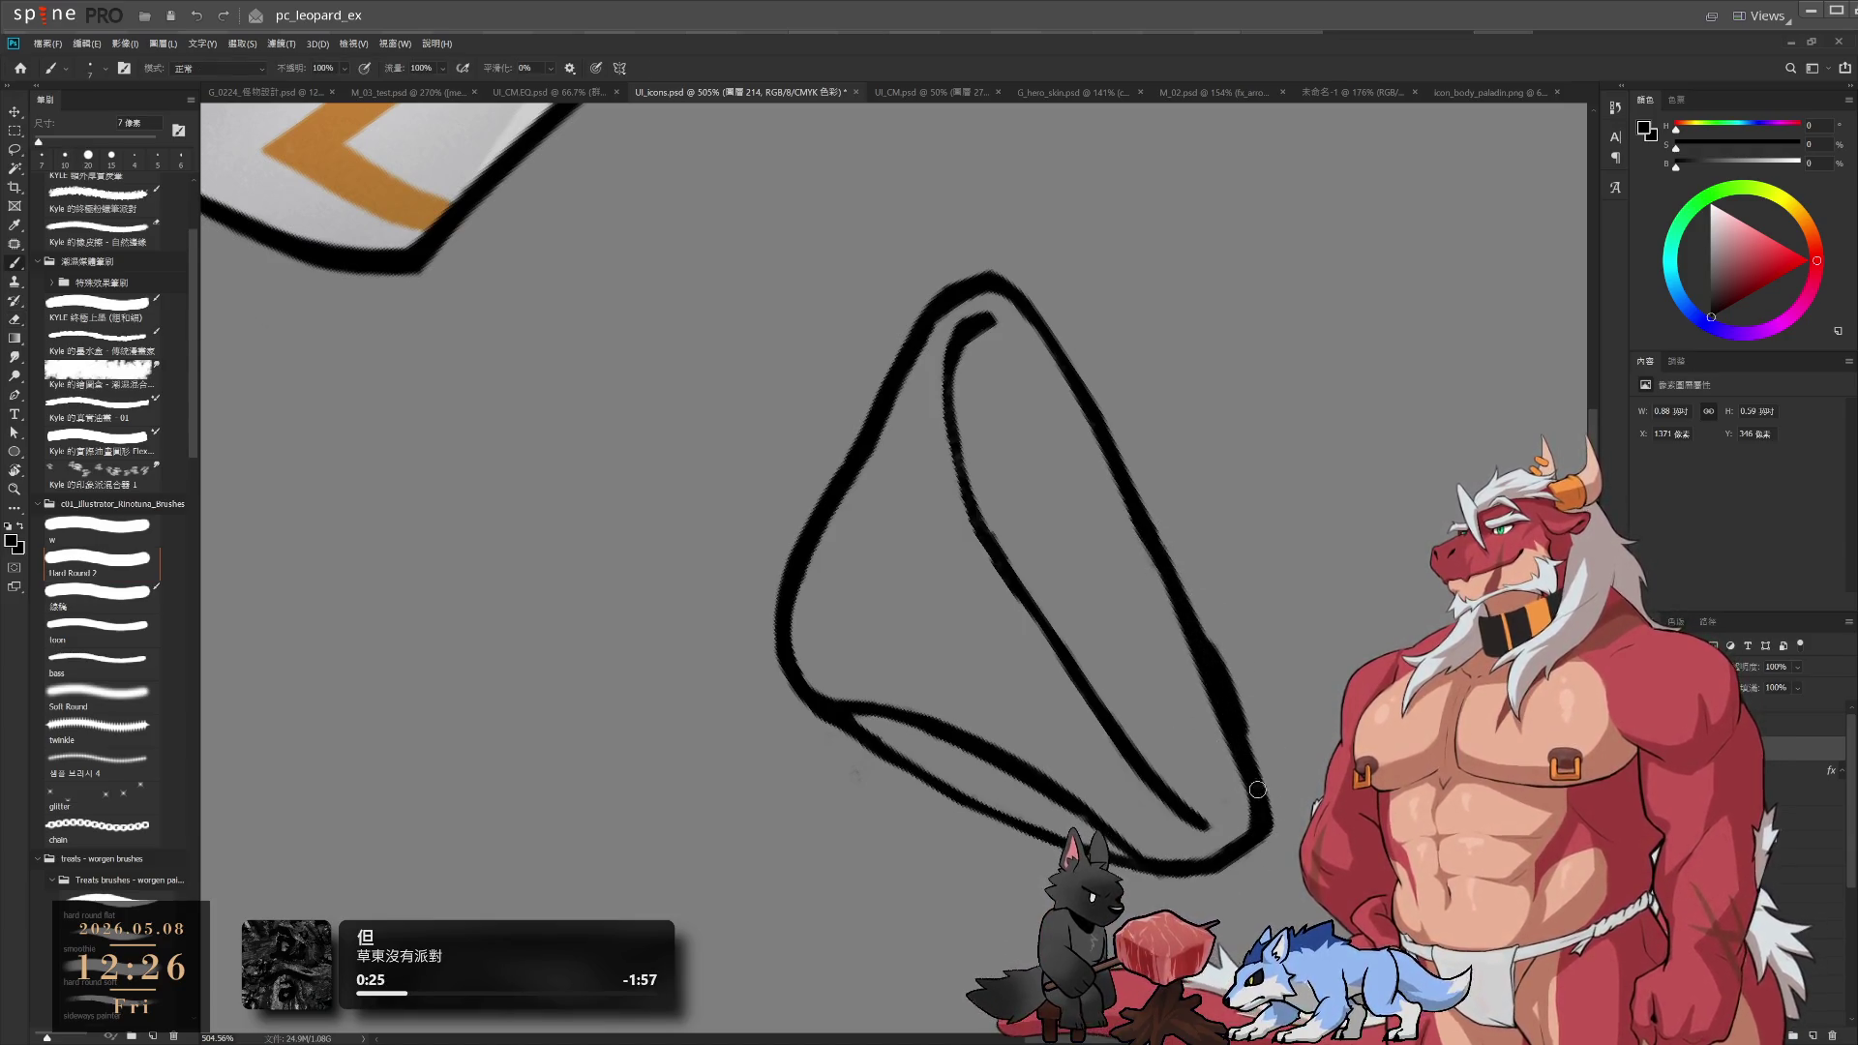
Reset the canvas rotation to upright and readjust the zoom
{"action": "key", "text": "e"}
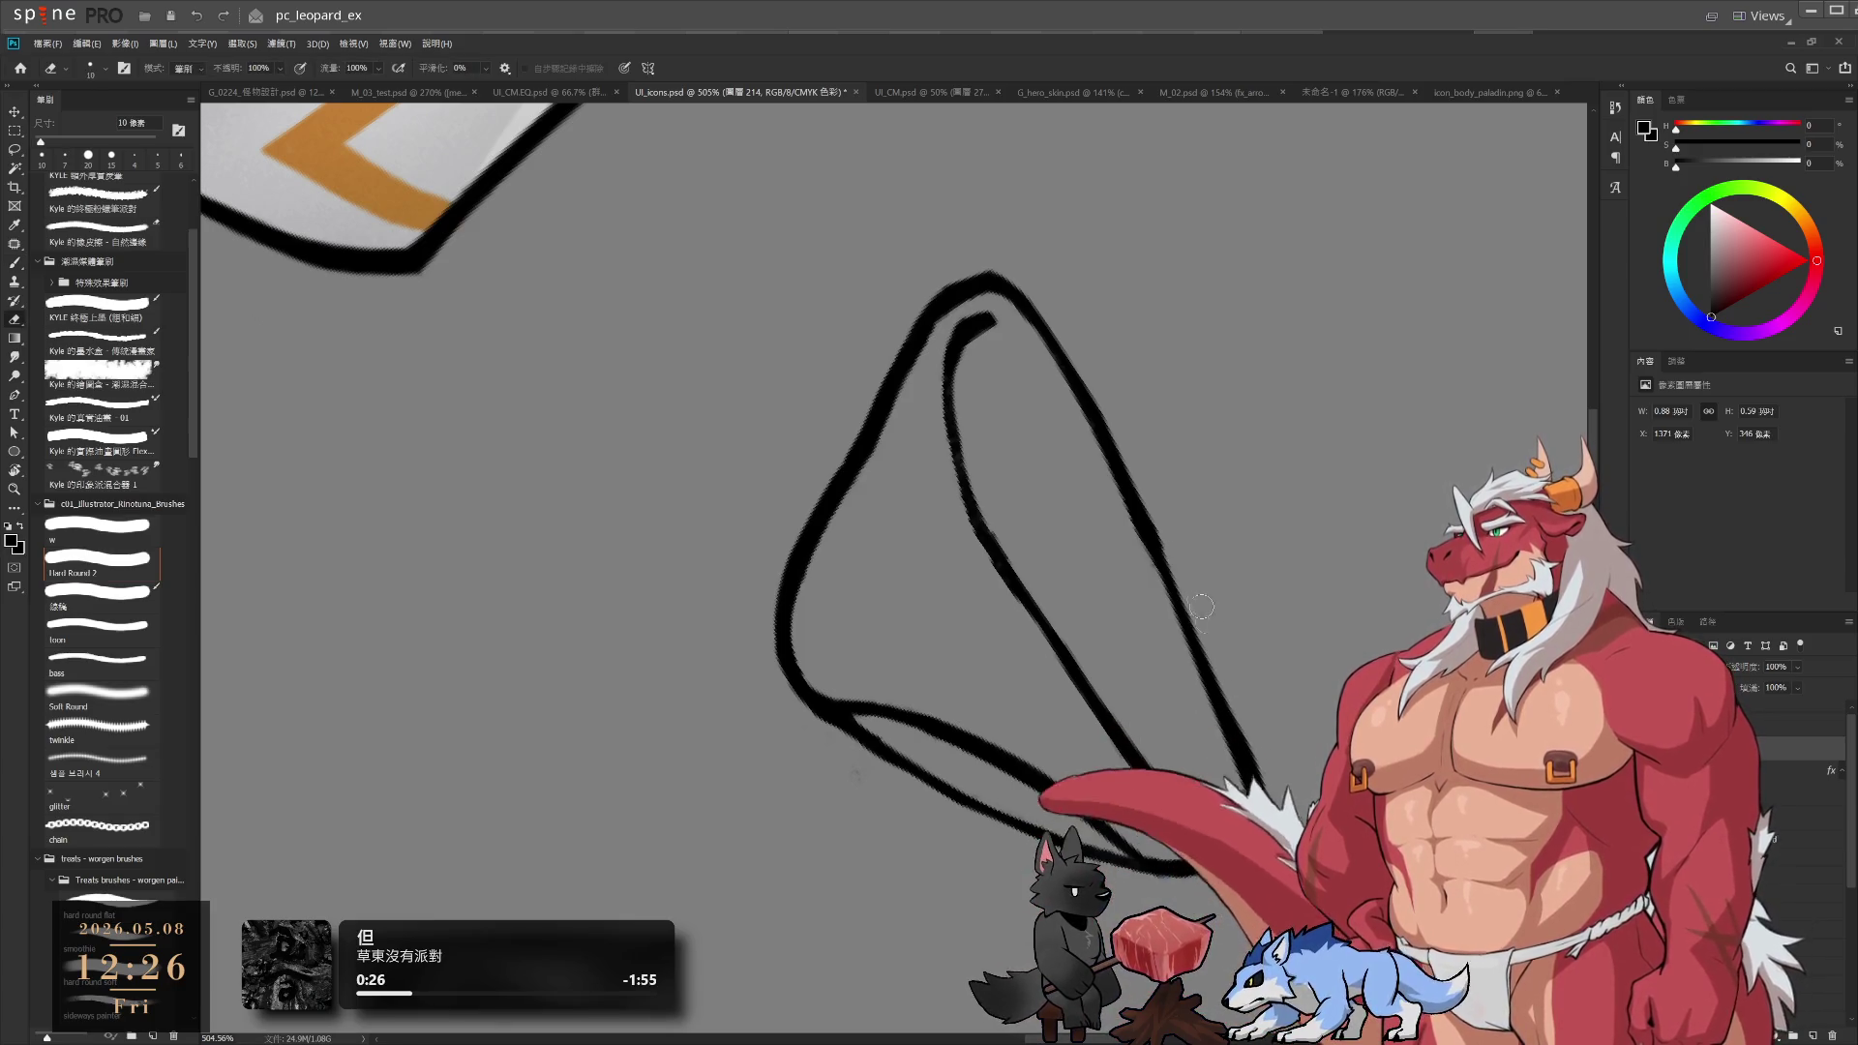
{"action": "key", "text": "r"}
{"action": "key", "text": "Escape"}
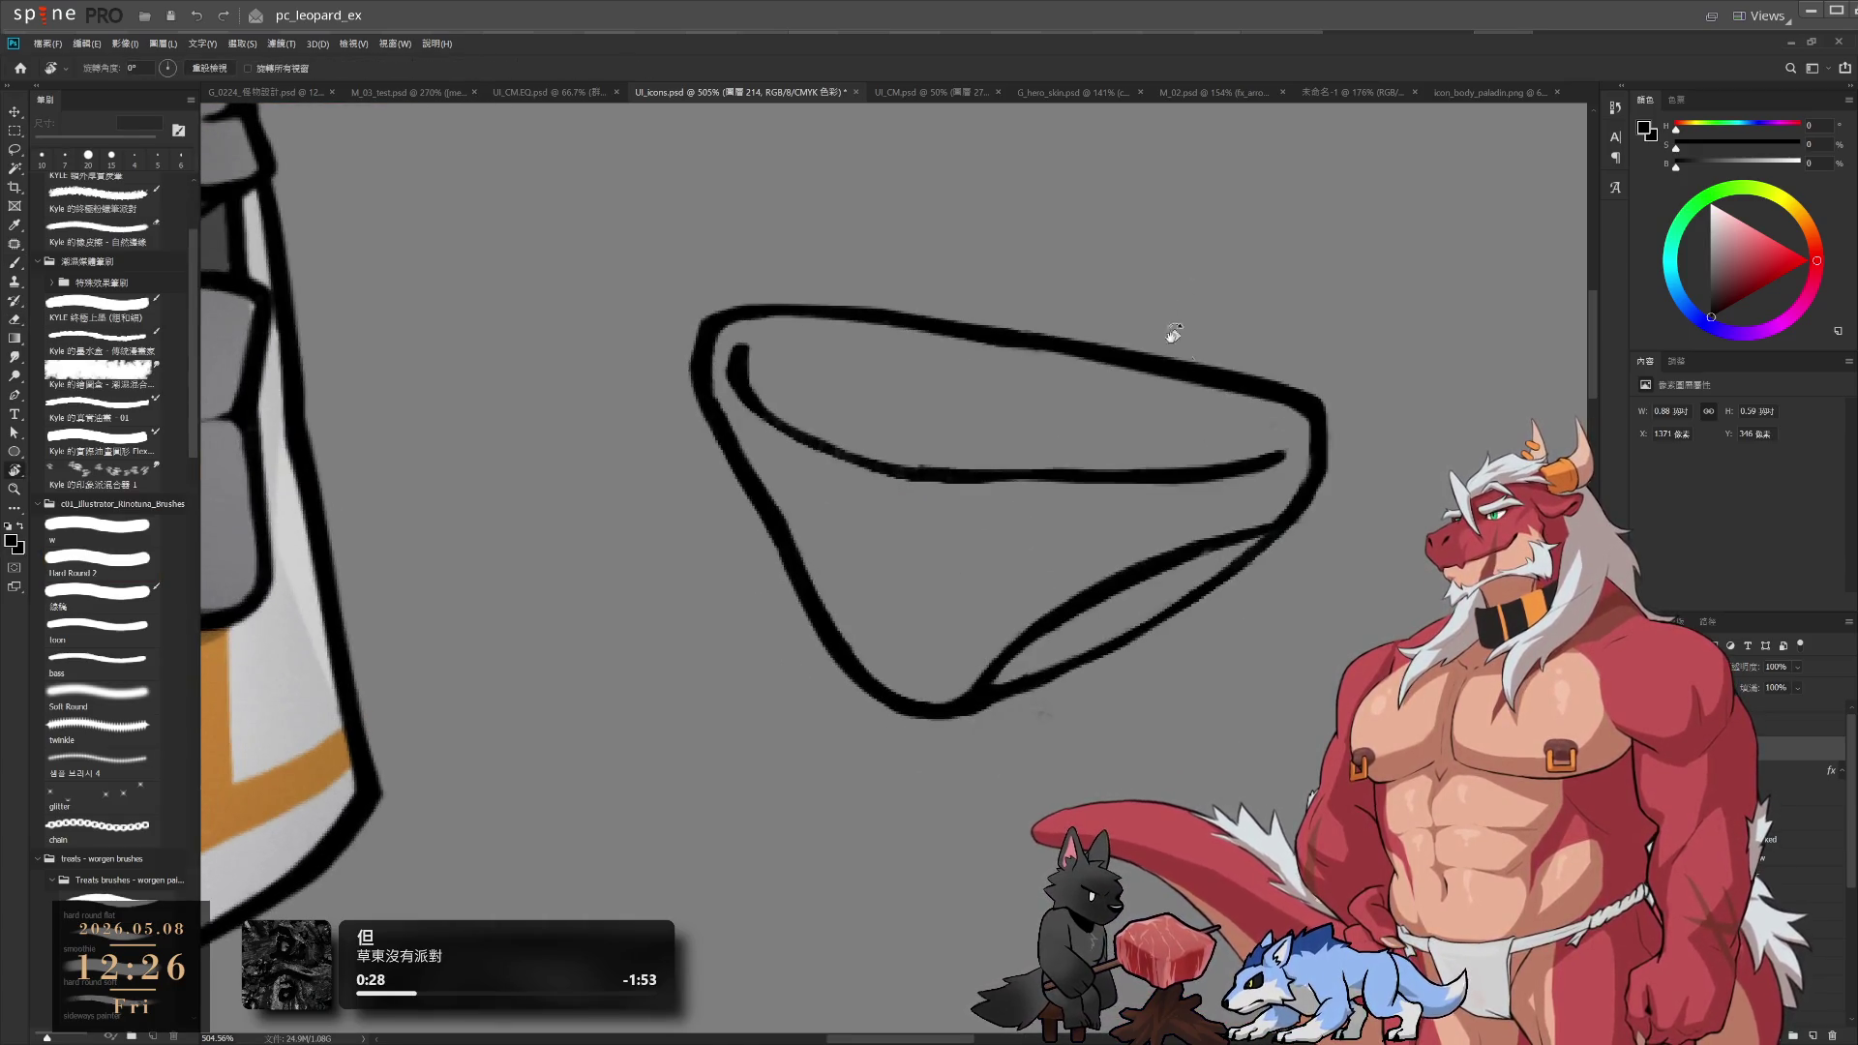
{"action": "scroll", "coordinate": [1174, 336], "scroll_direction": "down", "scroll_amount": 3}
{"action": "scroll", "coordinate": [1210, 484], "scroll_direction": "up", "scroll_amount": 3}
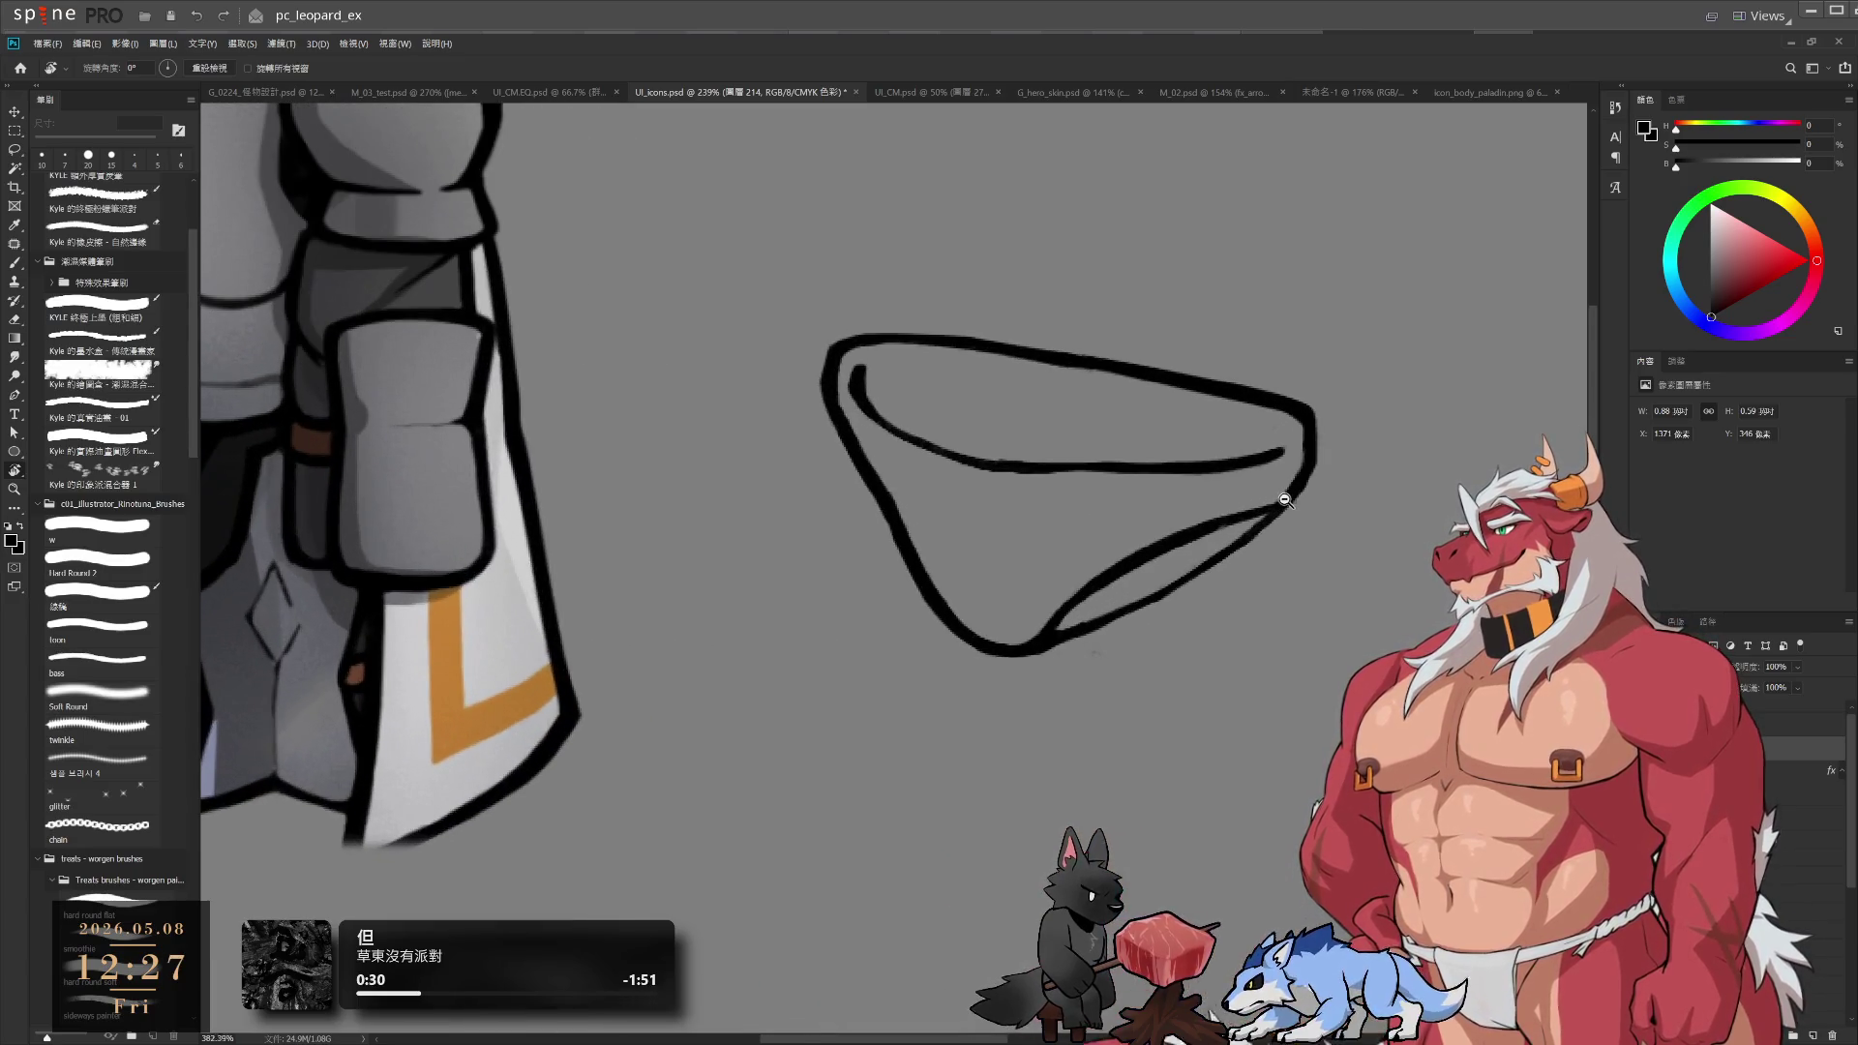
{"action": "scroll", "coordinate": [1209, 619], "scroll_direction": "up", "scroll_amount": 3}
{"action": "key", "text": "e"}
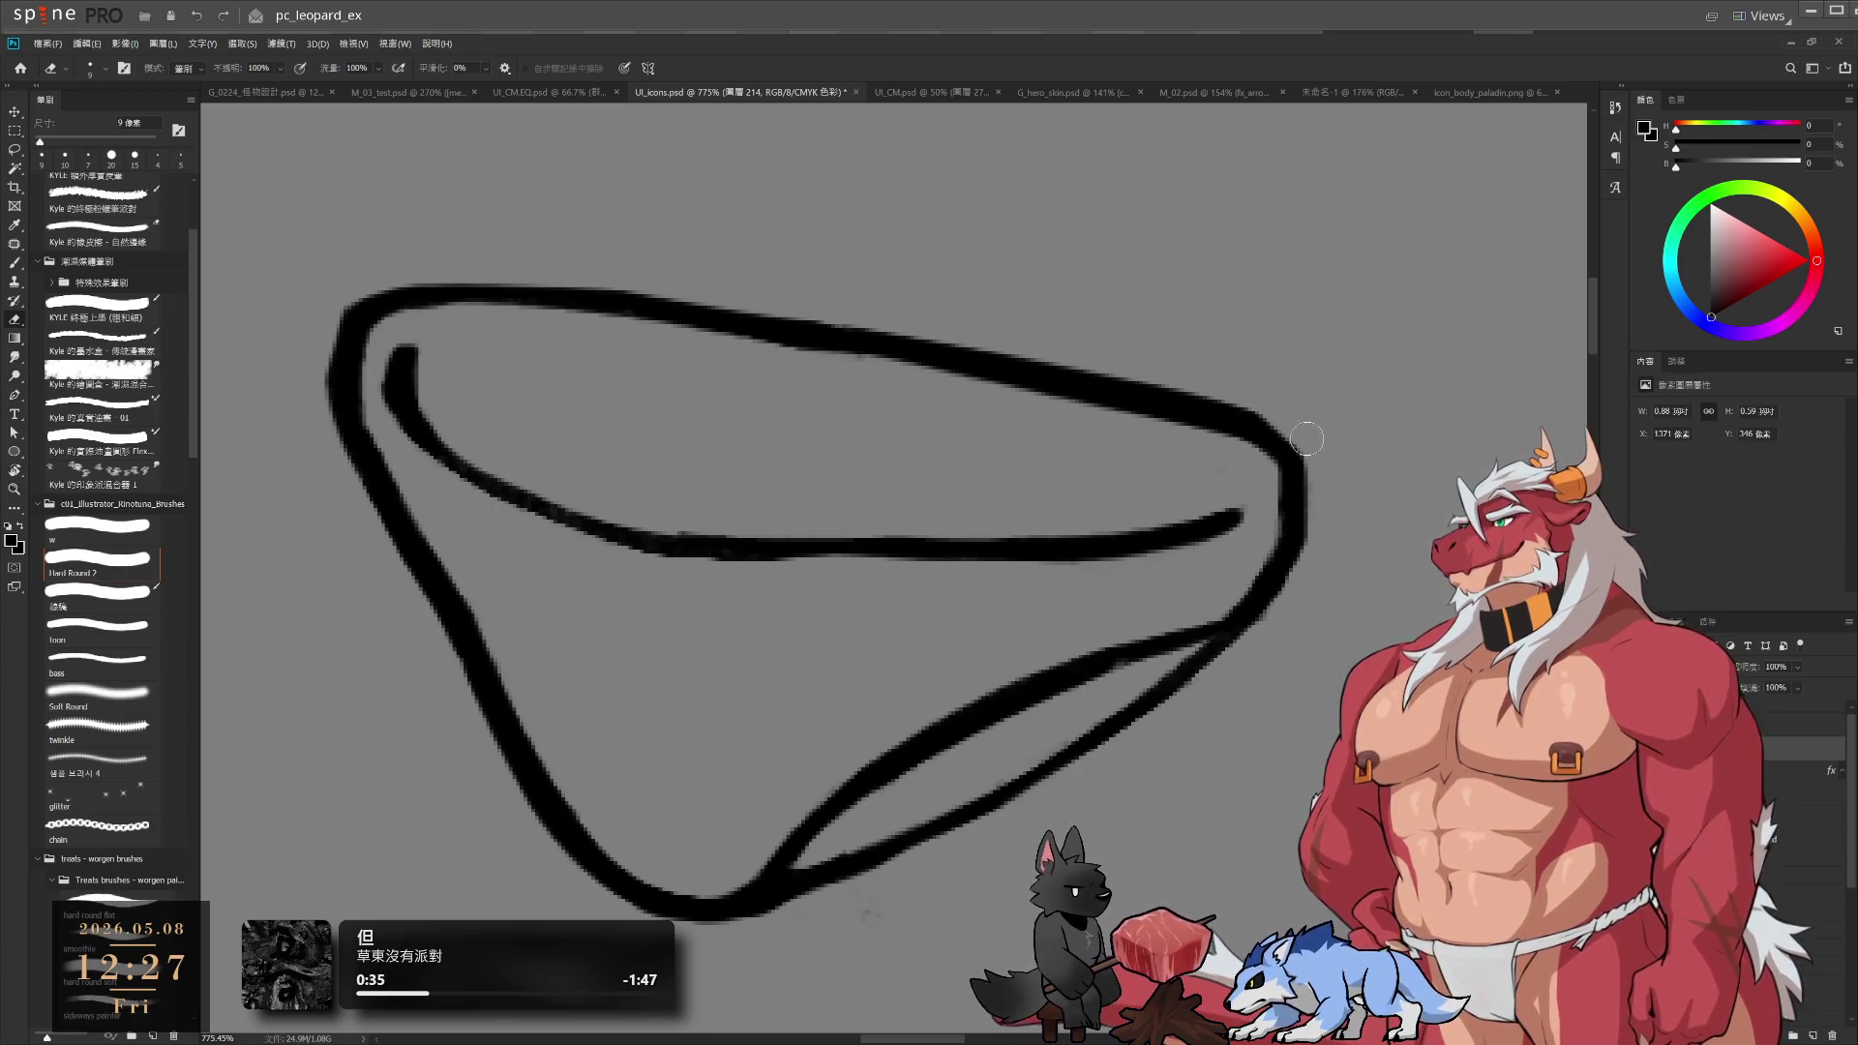
{"action": "scroll", "coordinate": [1325, 573], "scroll_direction": "down", "scroll_amount": 5}
{"action": "scroll", "coordinate": [1161, 551], "scroll_direction": "up", "scroll_amount": 4}
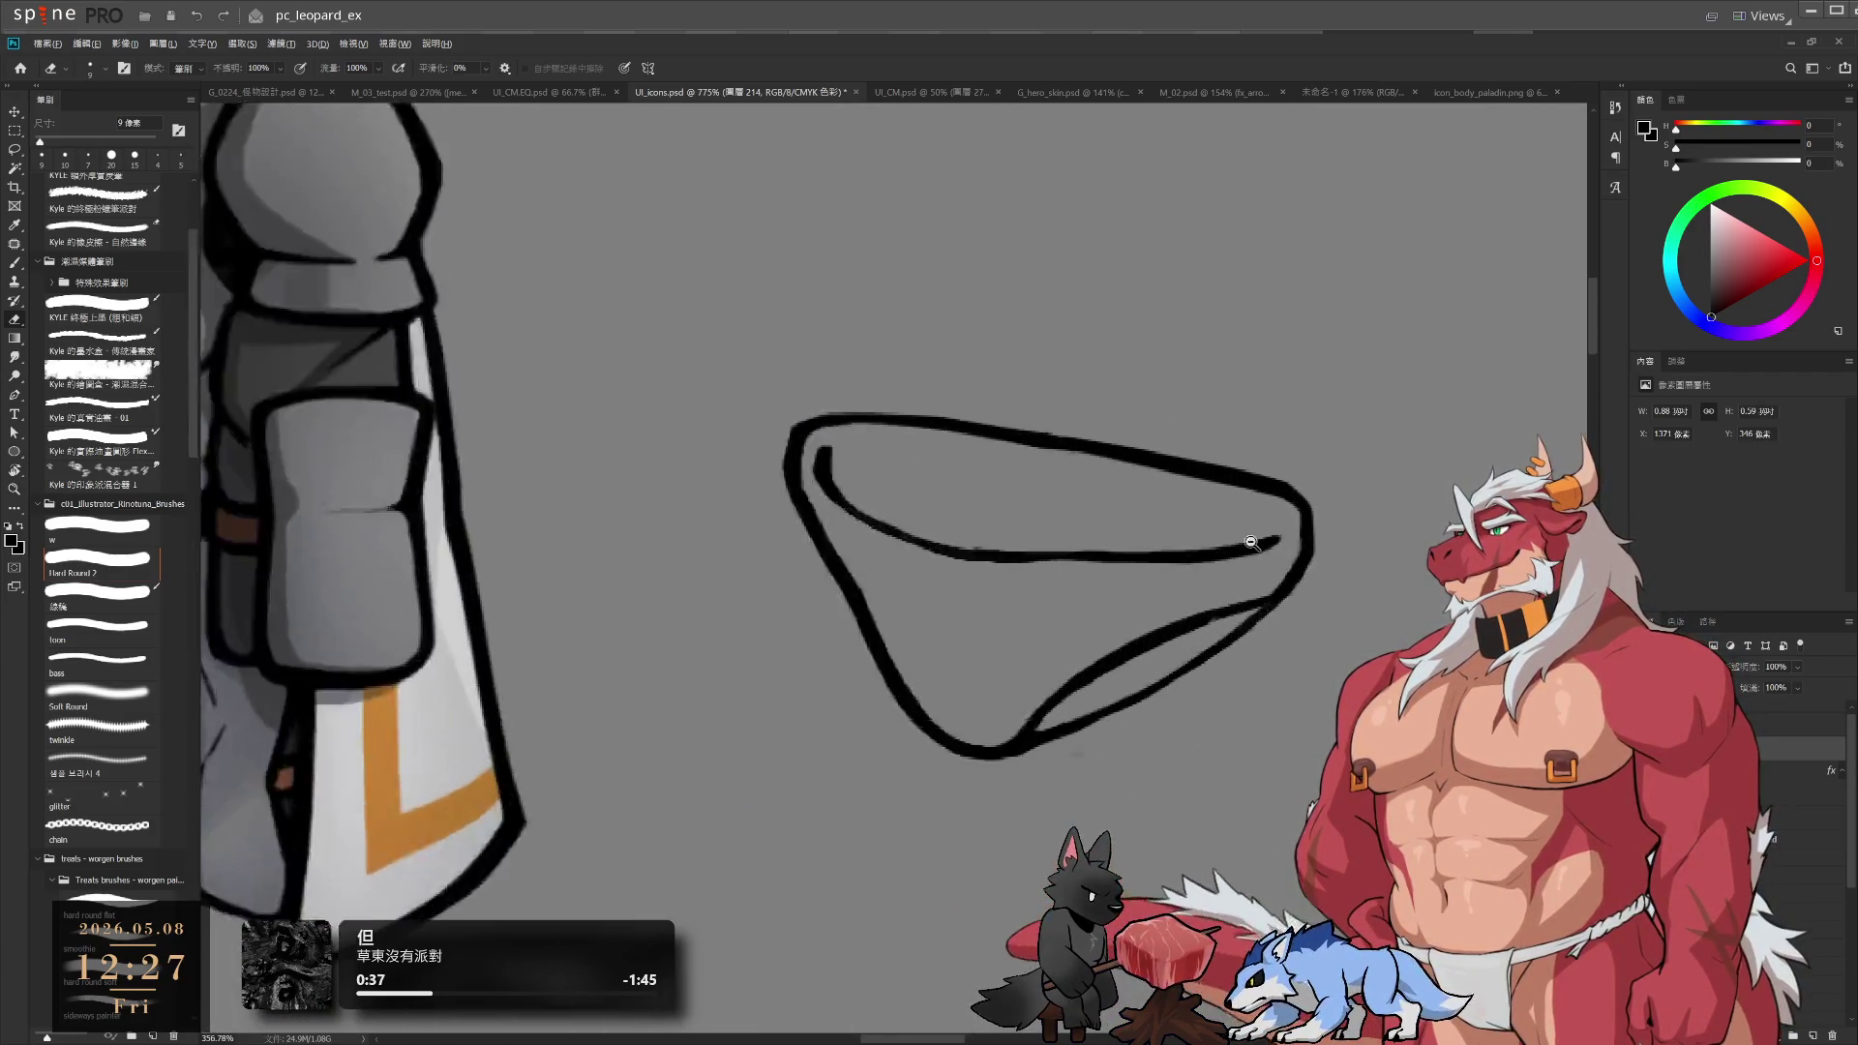
Darken and thicken the inner waistband fold line with the canvas tilted about 35°
{"action": "key", "text": "r"}
{"action": "mouse_move", "coordinate": [1114, 542]}
{"action": "left_mouse_down"}
{"action": "mouse_move", "coordinate": [1028, 521]}
{"action": "mouse_move", "coordinate": [1034, 551]}
{"action": "left_mouse_up"}
{"action": "key", "text": "e"}
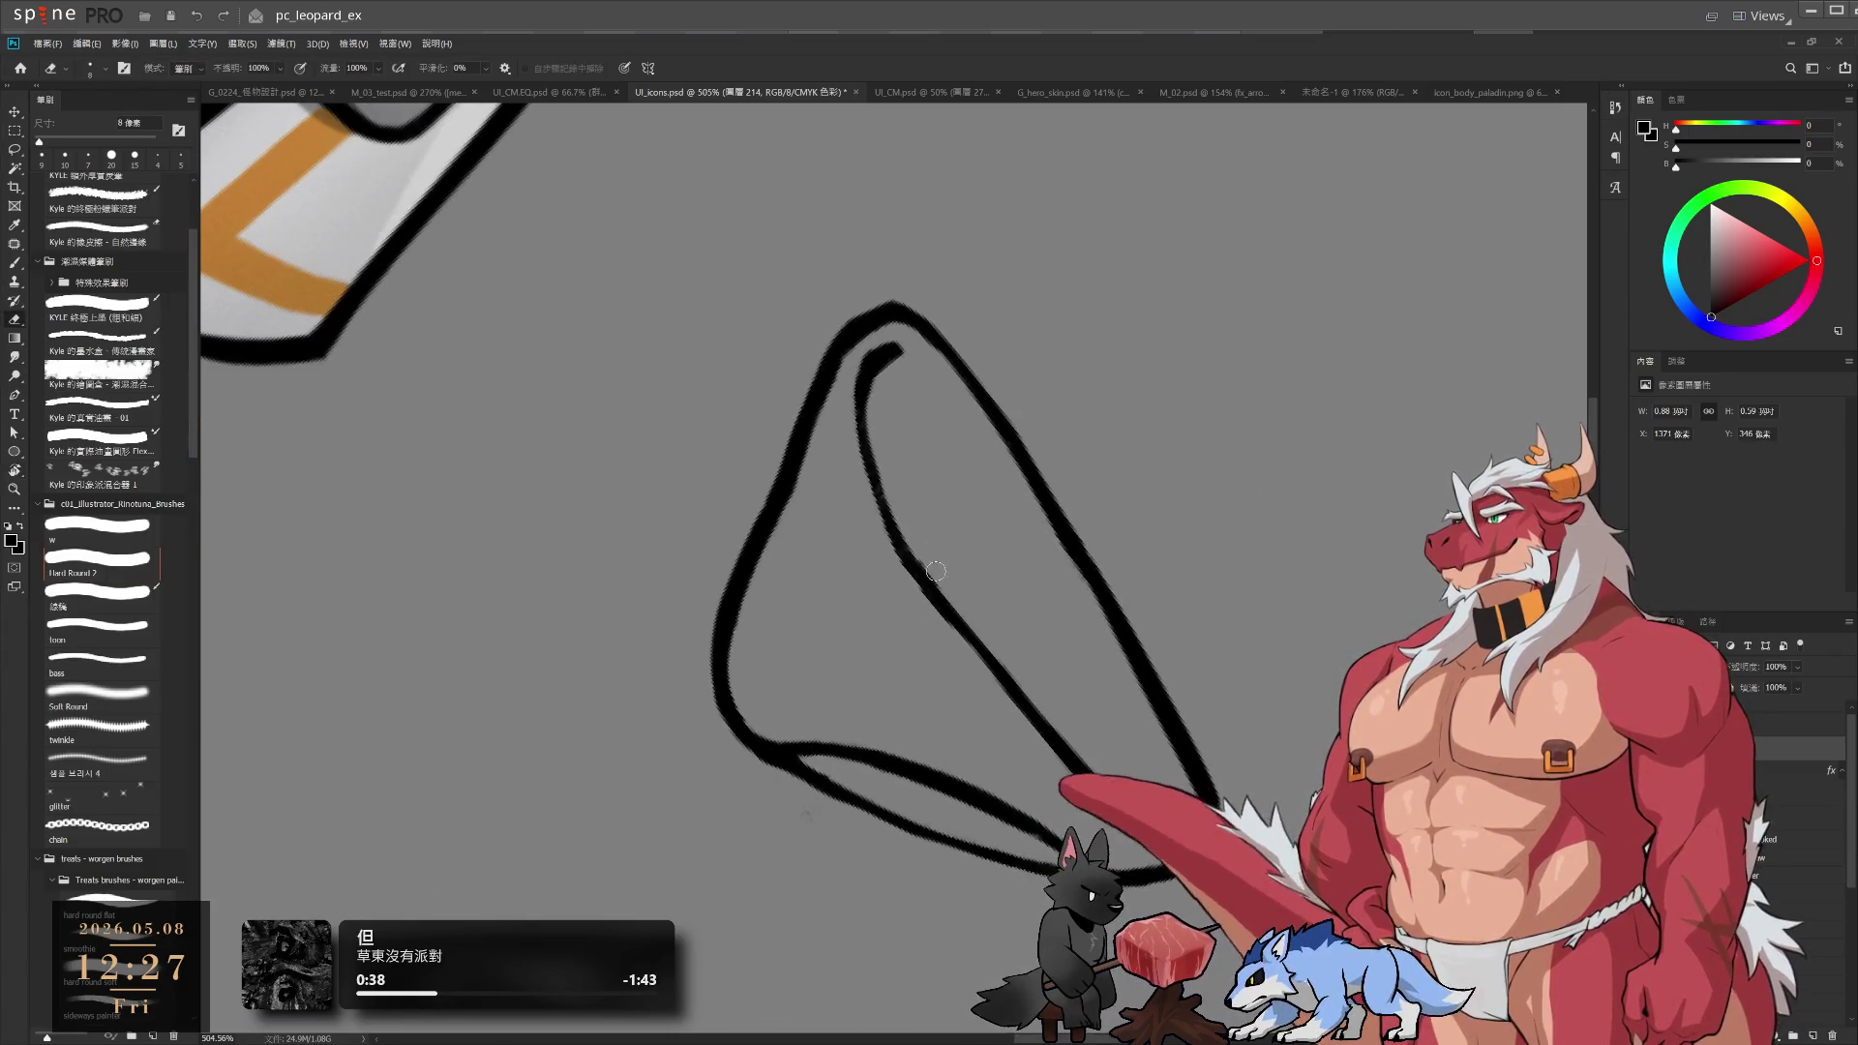
{"action": "key", "text": "b"}
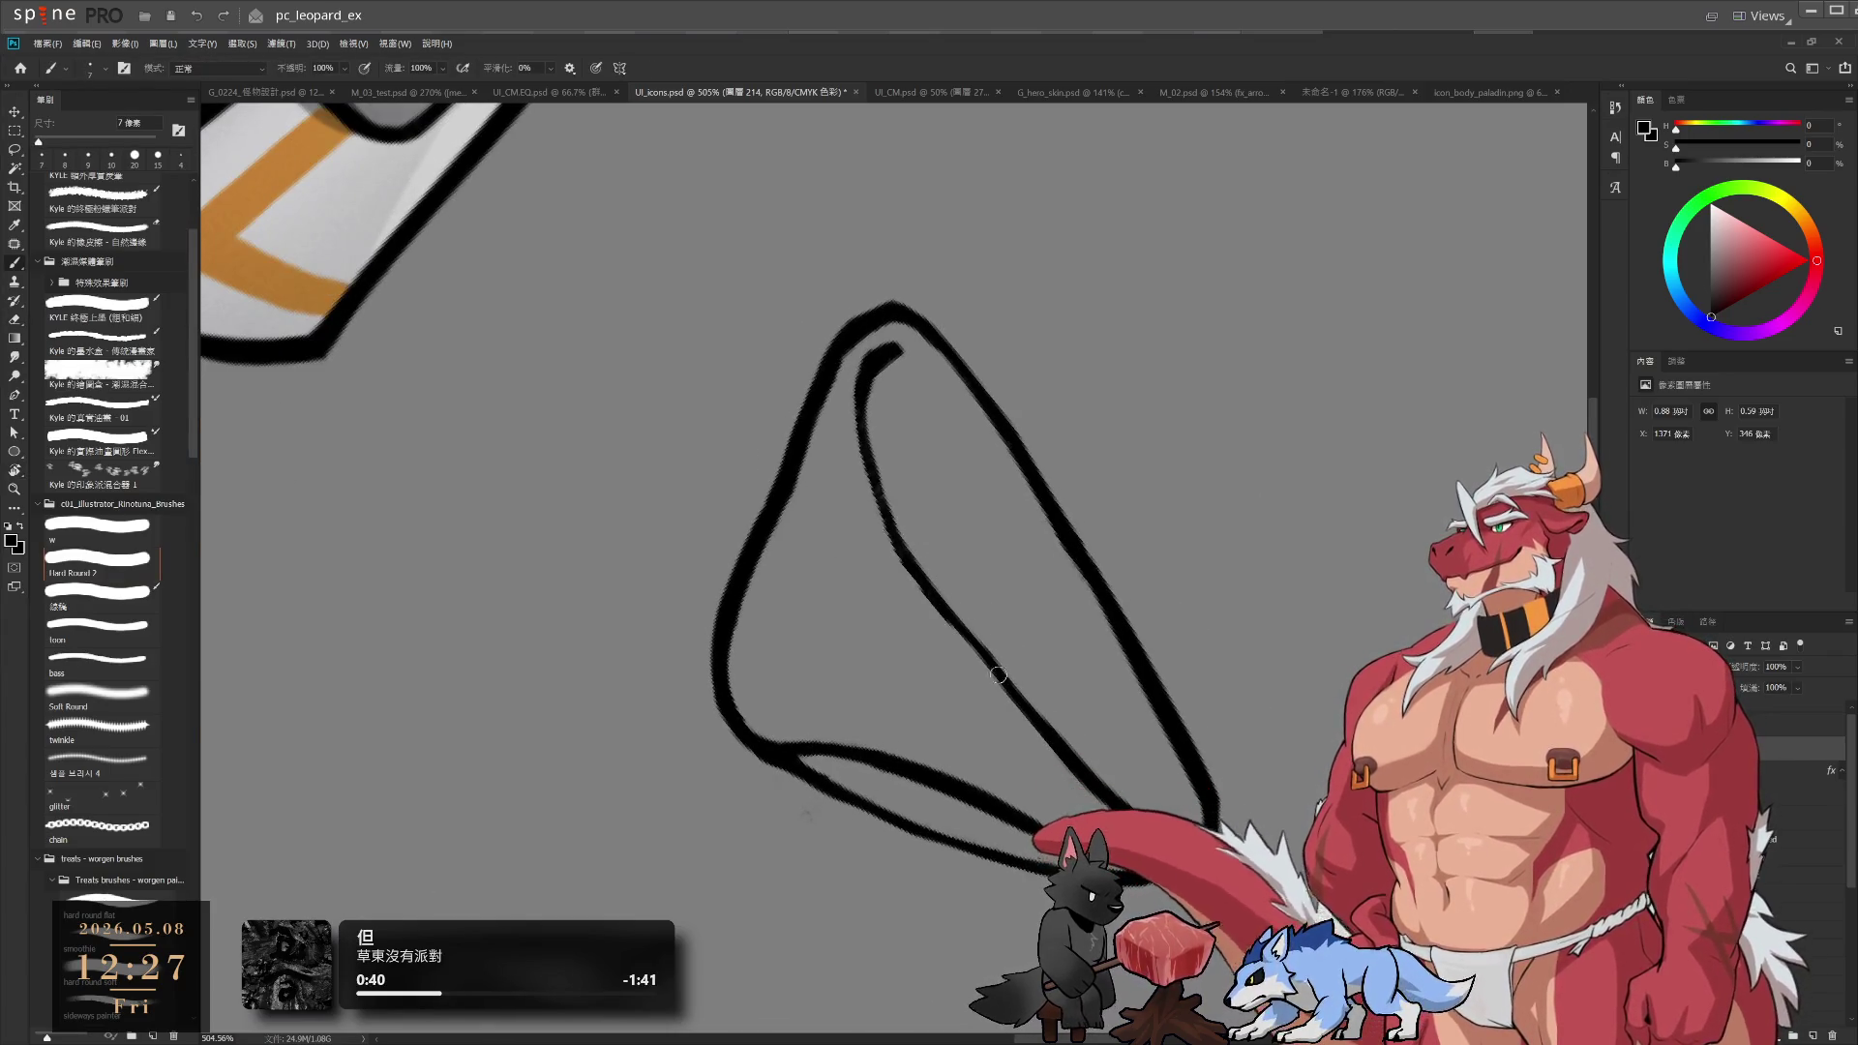
{"action": "left_click_drag", "start_coordinate": [956, 631], "coordinate": [1073, 765]}
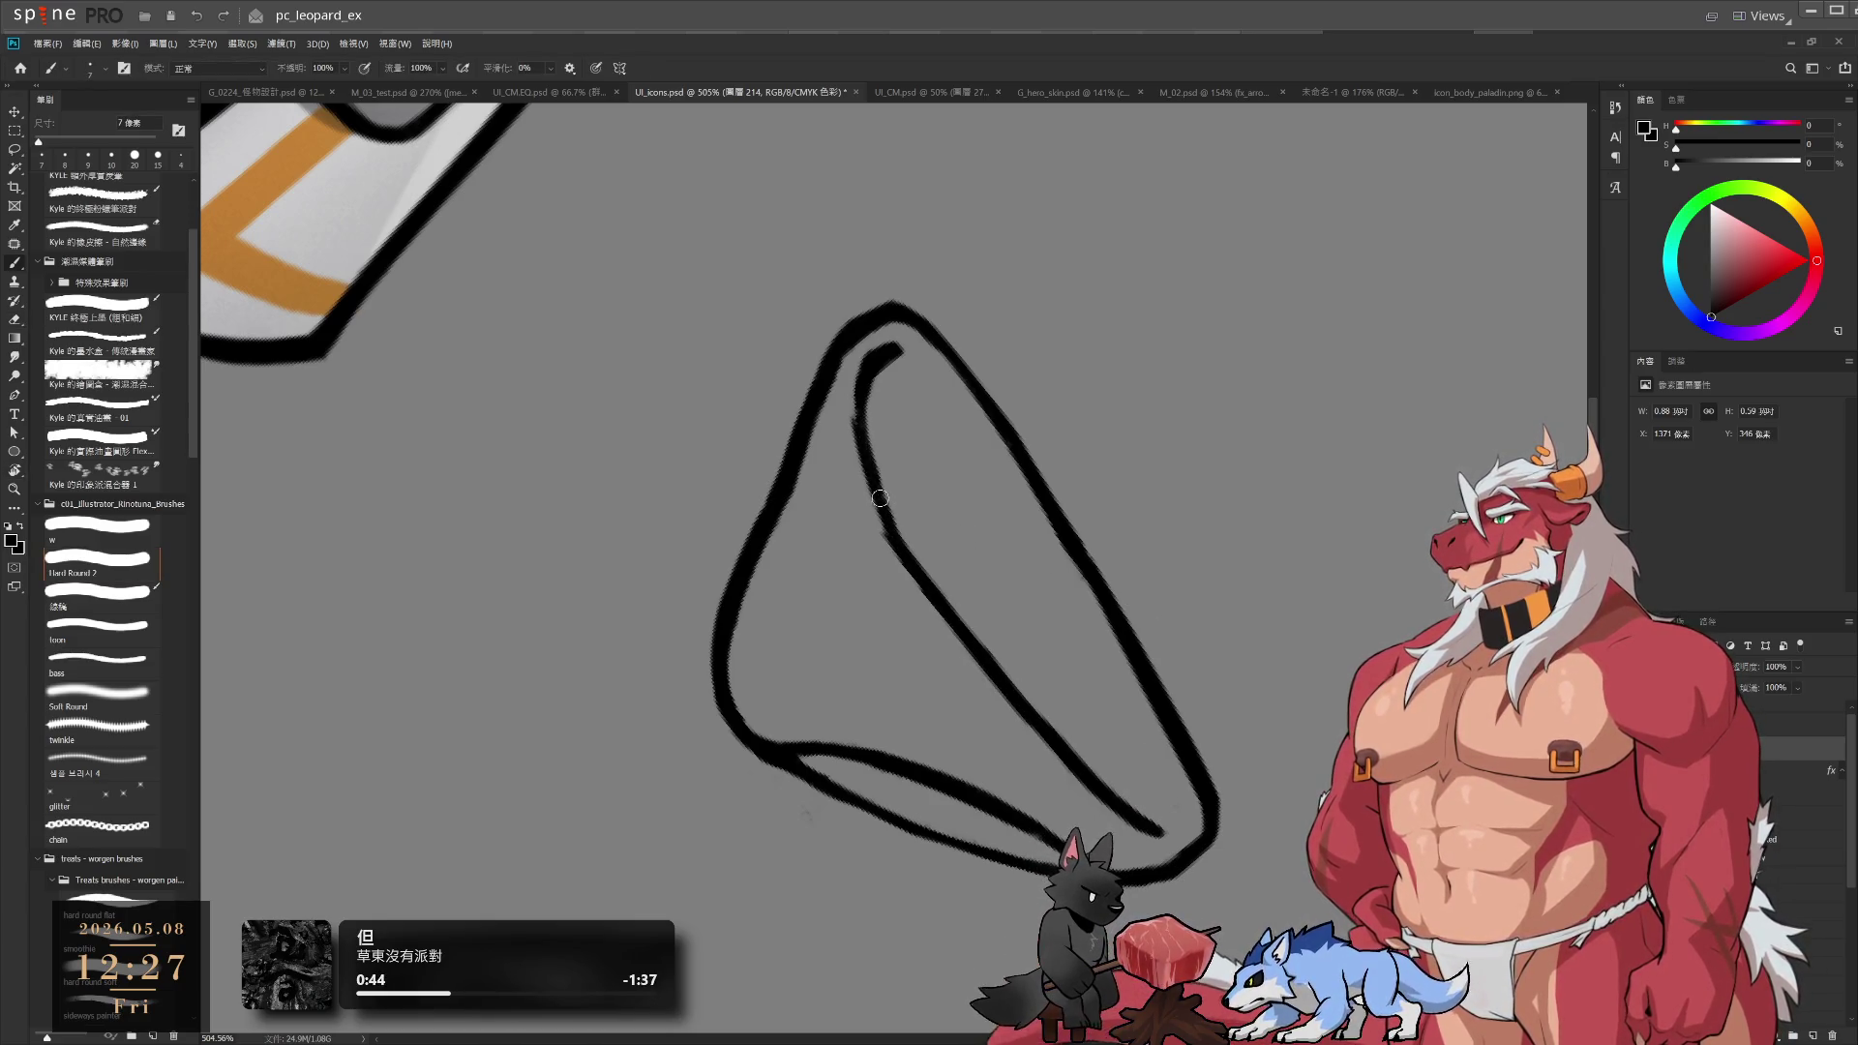
Bring the upper outline into view, zoom out and reset the rotation to upright
{"action": "left_click_drag", "start_coordinate": [991, 568], "coordinate": [1131, 643]}
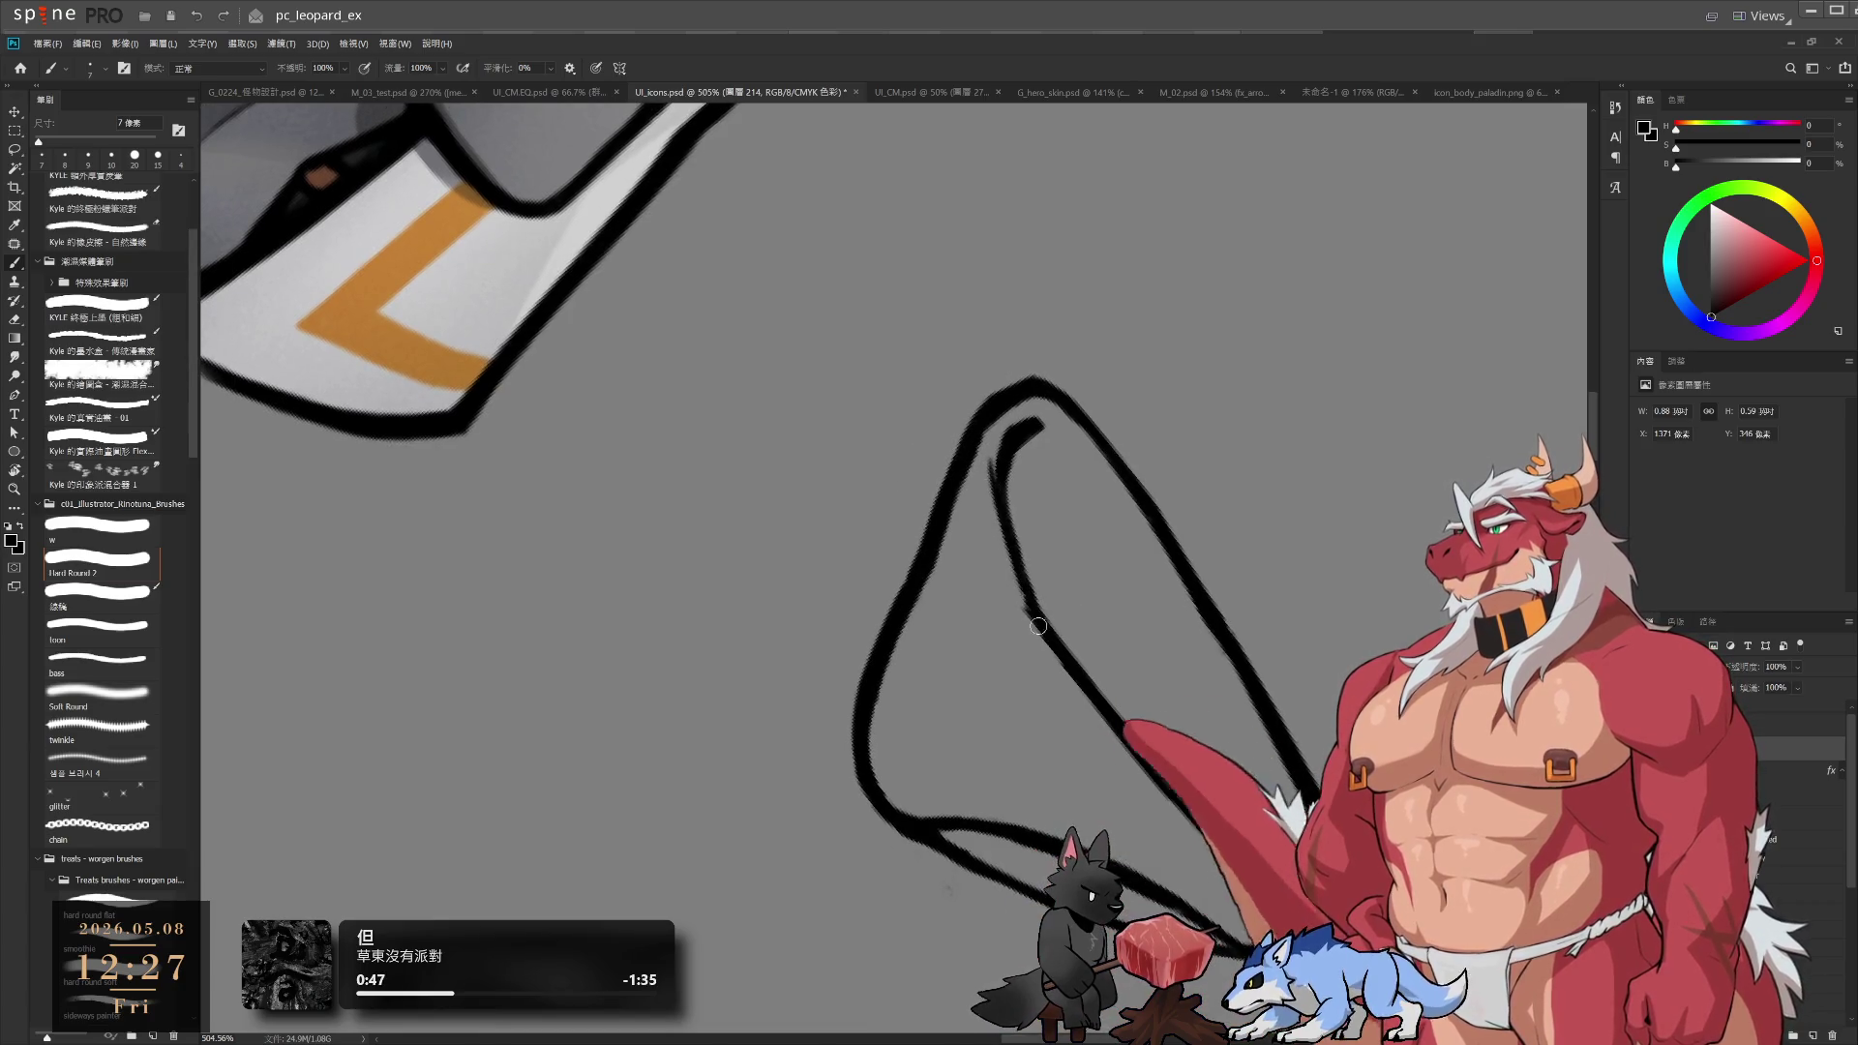
{"action": "key", "text": "e"}
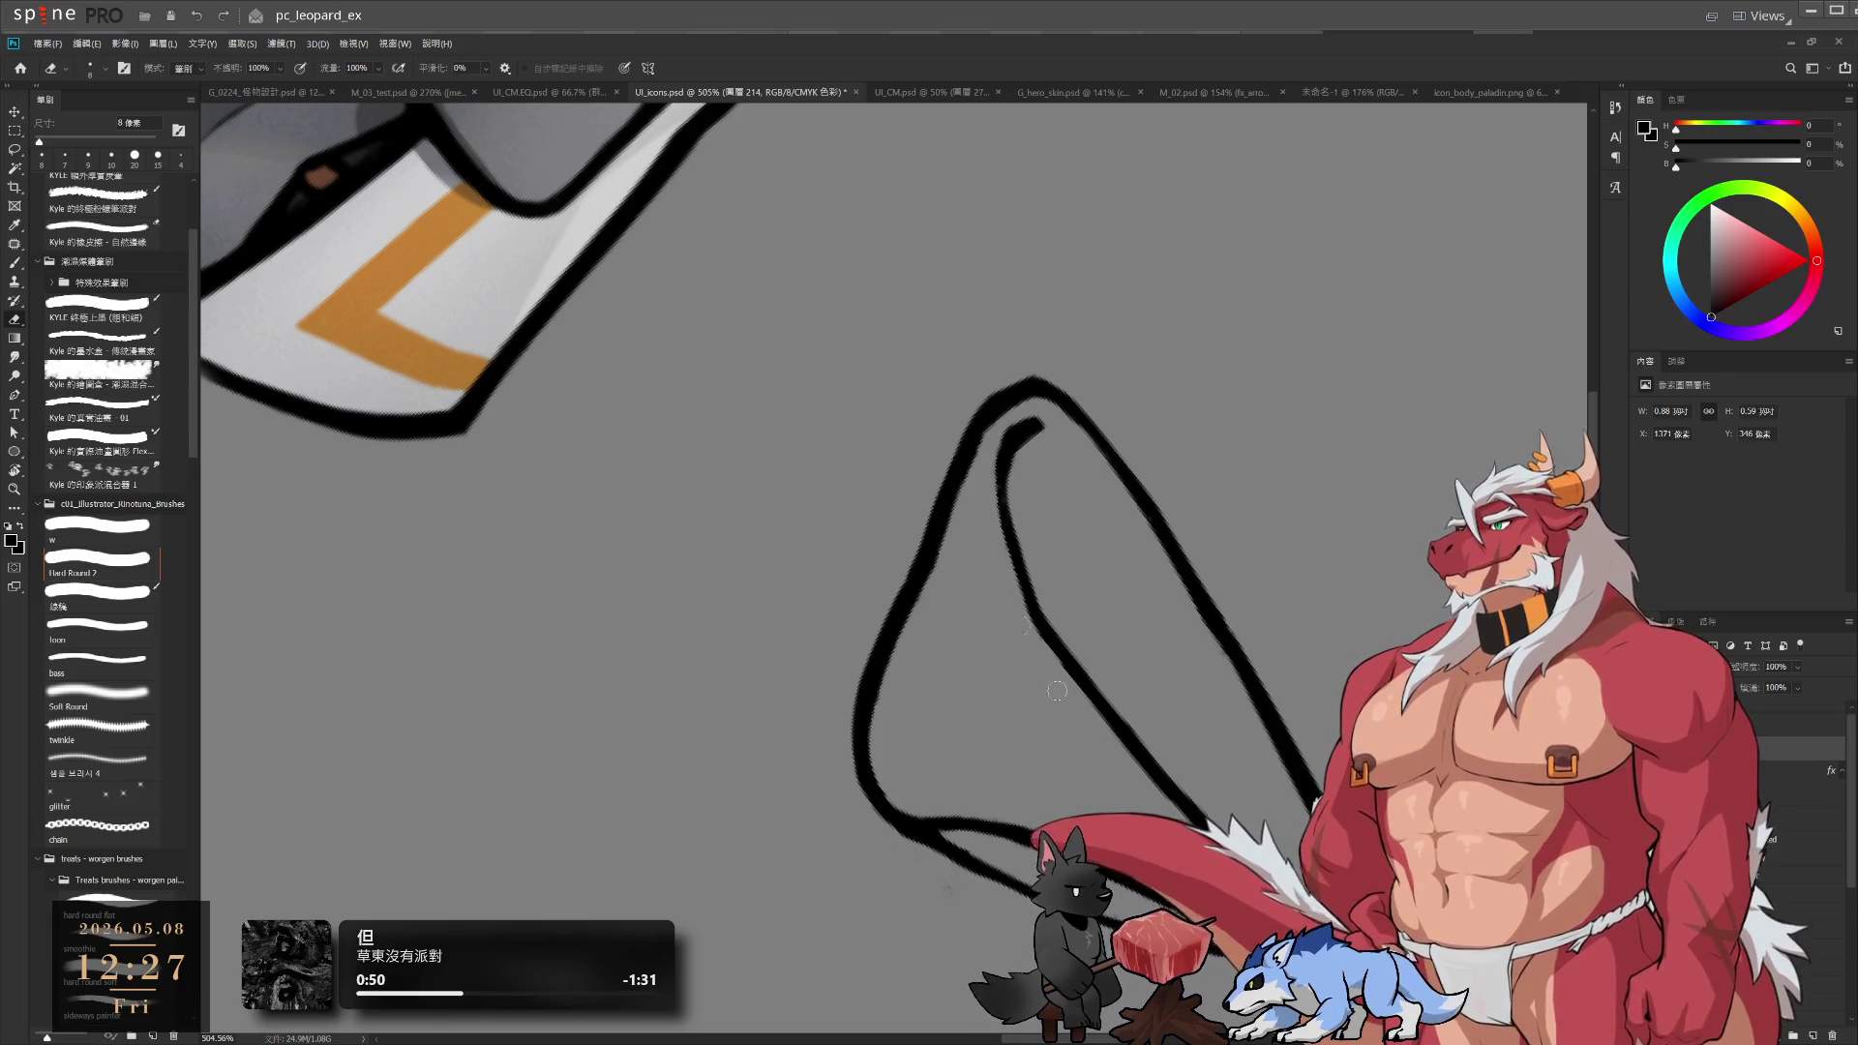
{"action": "scroll", "coordinate": [1110, 692], "scroll_direction": "down", "scroll_amount": 5}
{"action": "key", "text": "r"}
{"action": "key", "text": "Escape"}
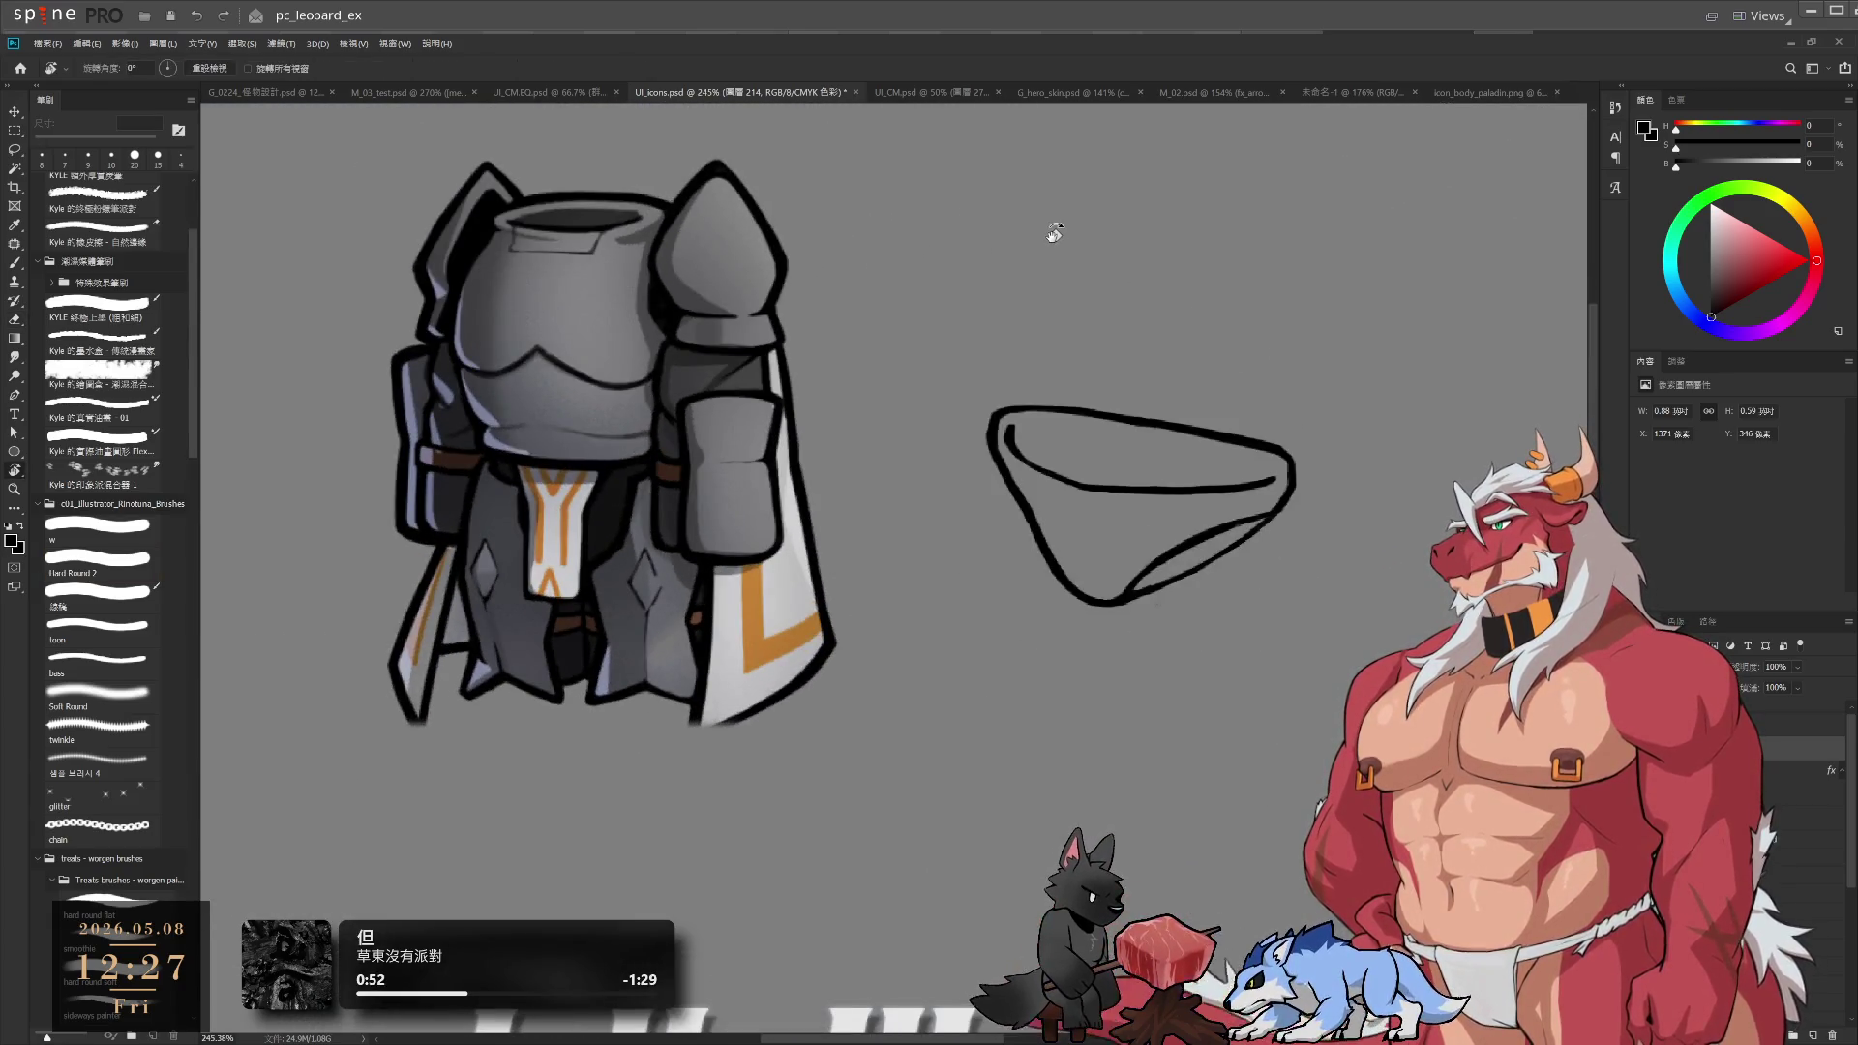
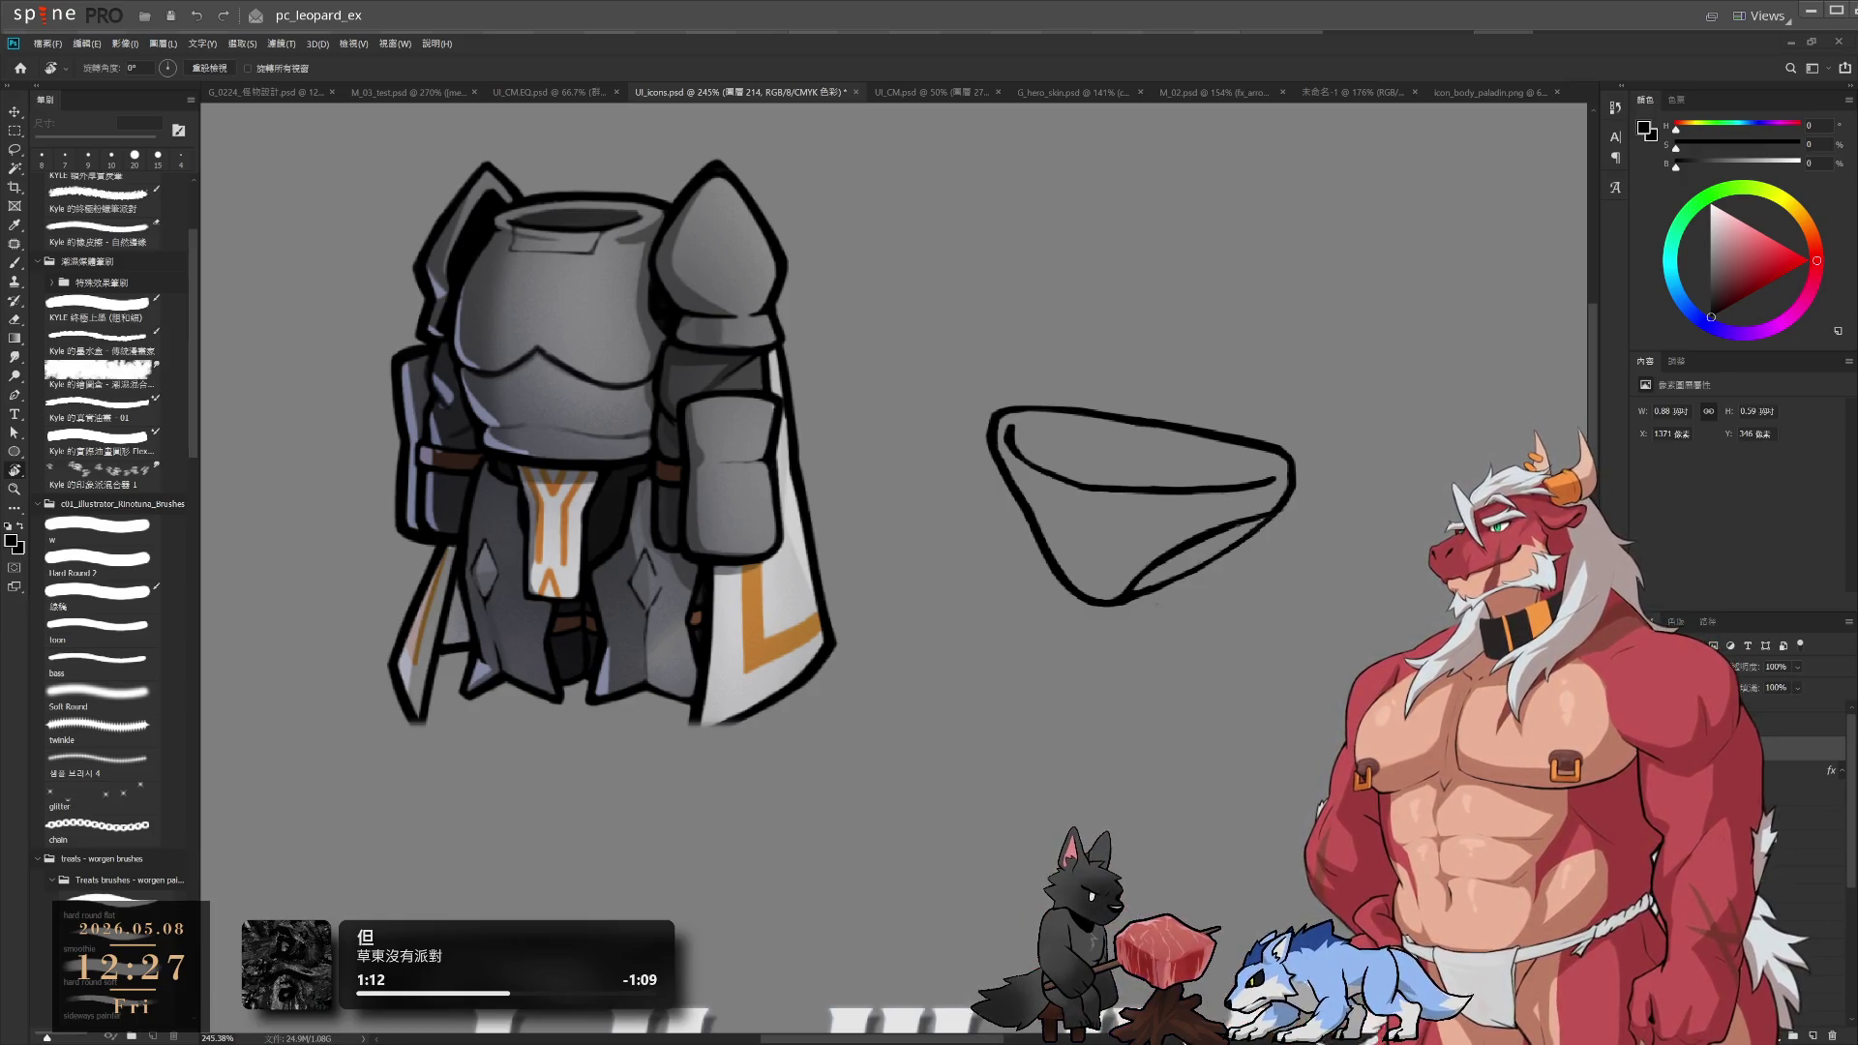
Paste the rig screenshot, shrink it to about 25% and place it on the armor character
{"action": "key", "text": "ctrl+v"}
{"action": "key", "text": "ctrl+t"}
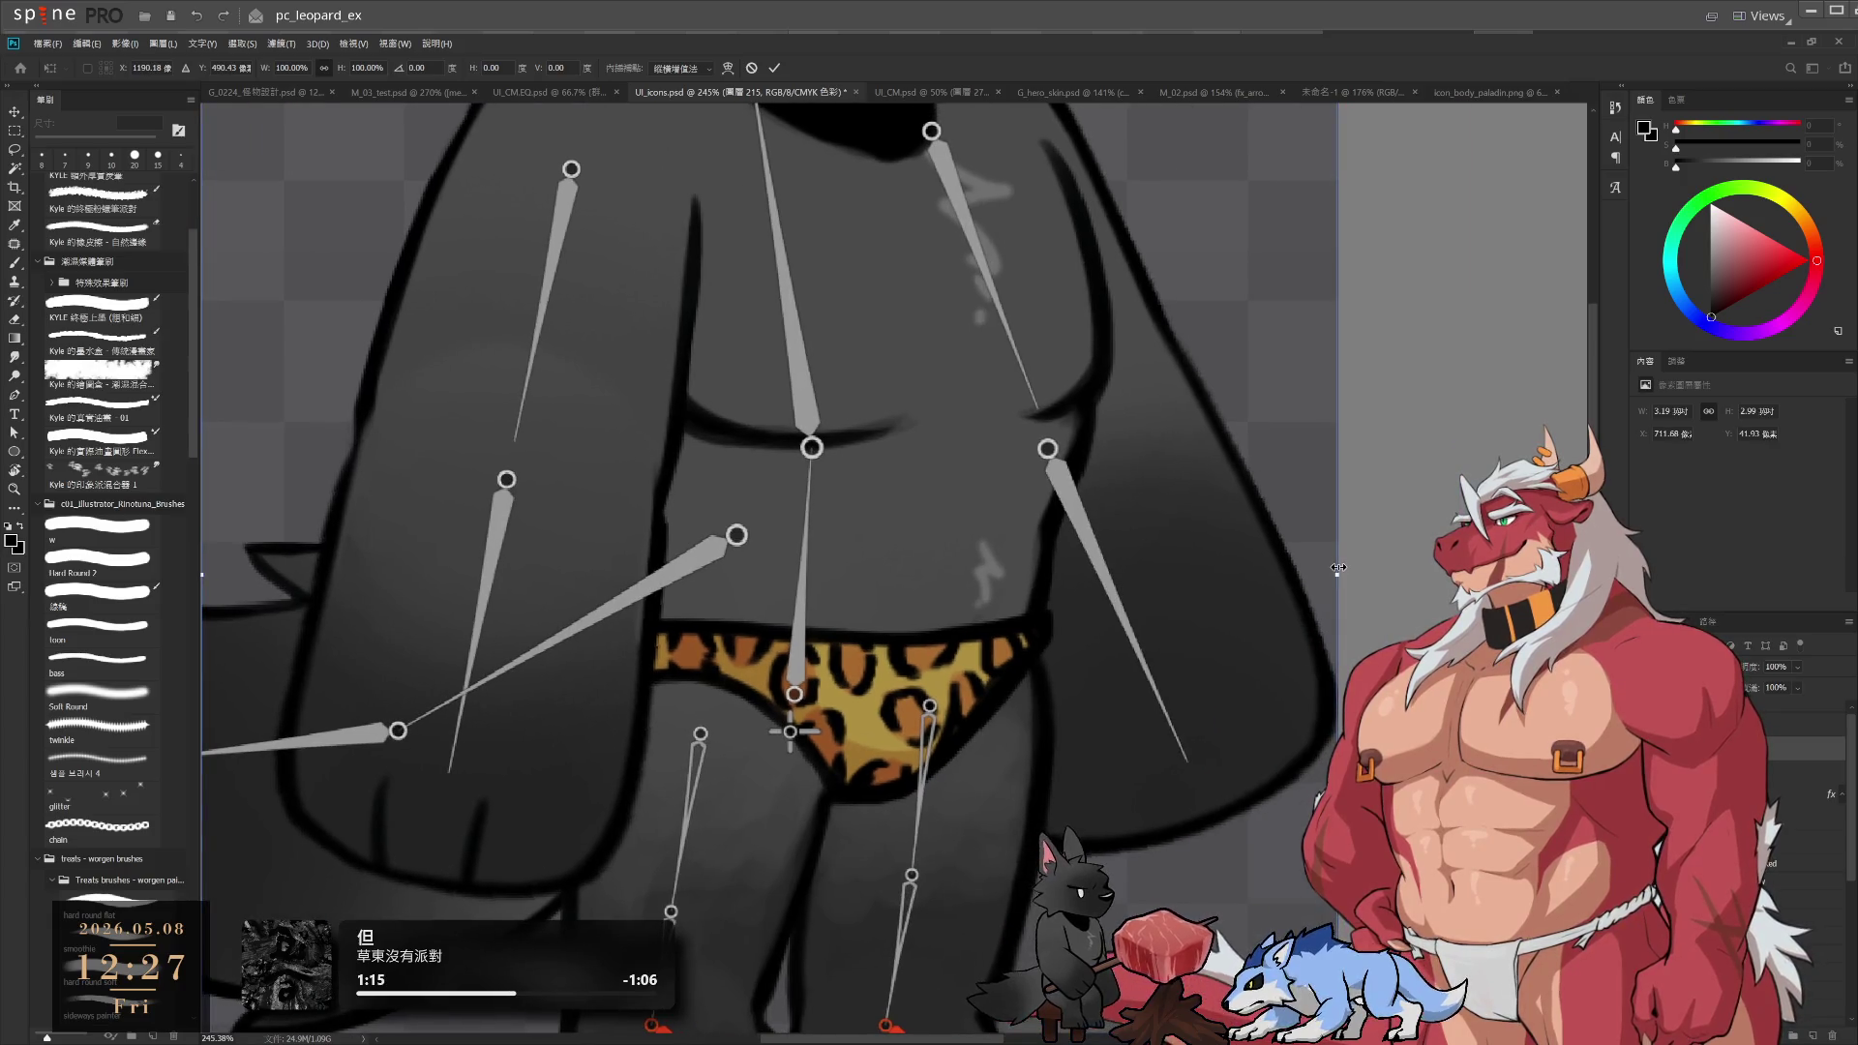
{"action": "left_click_drag", "start_coordinate": [1337, 571], "coordinate": [493, 573]}
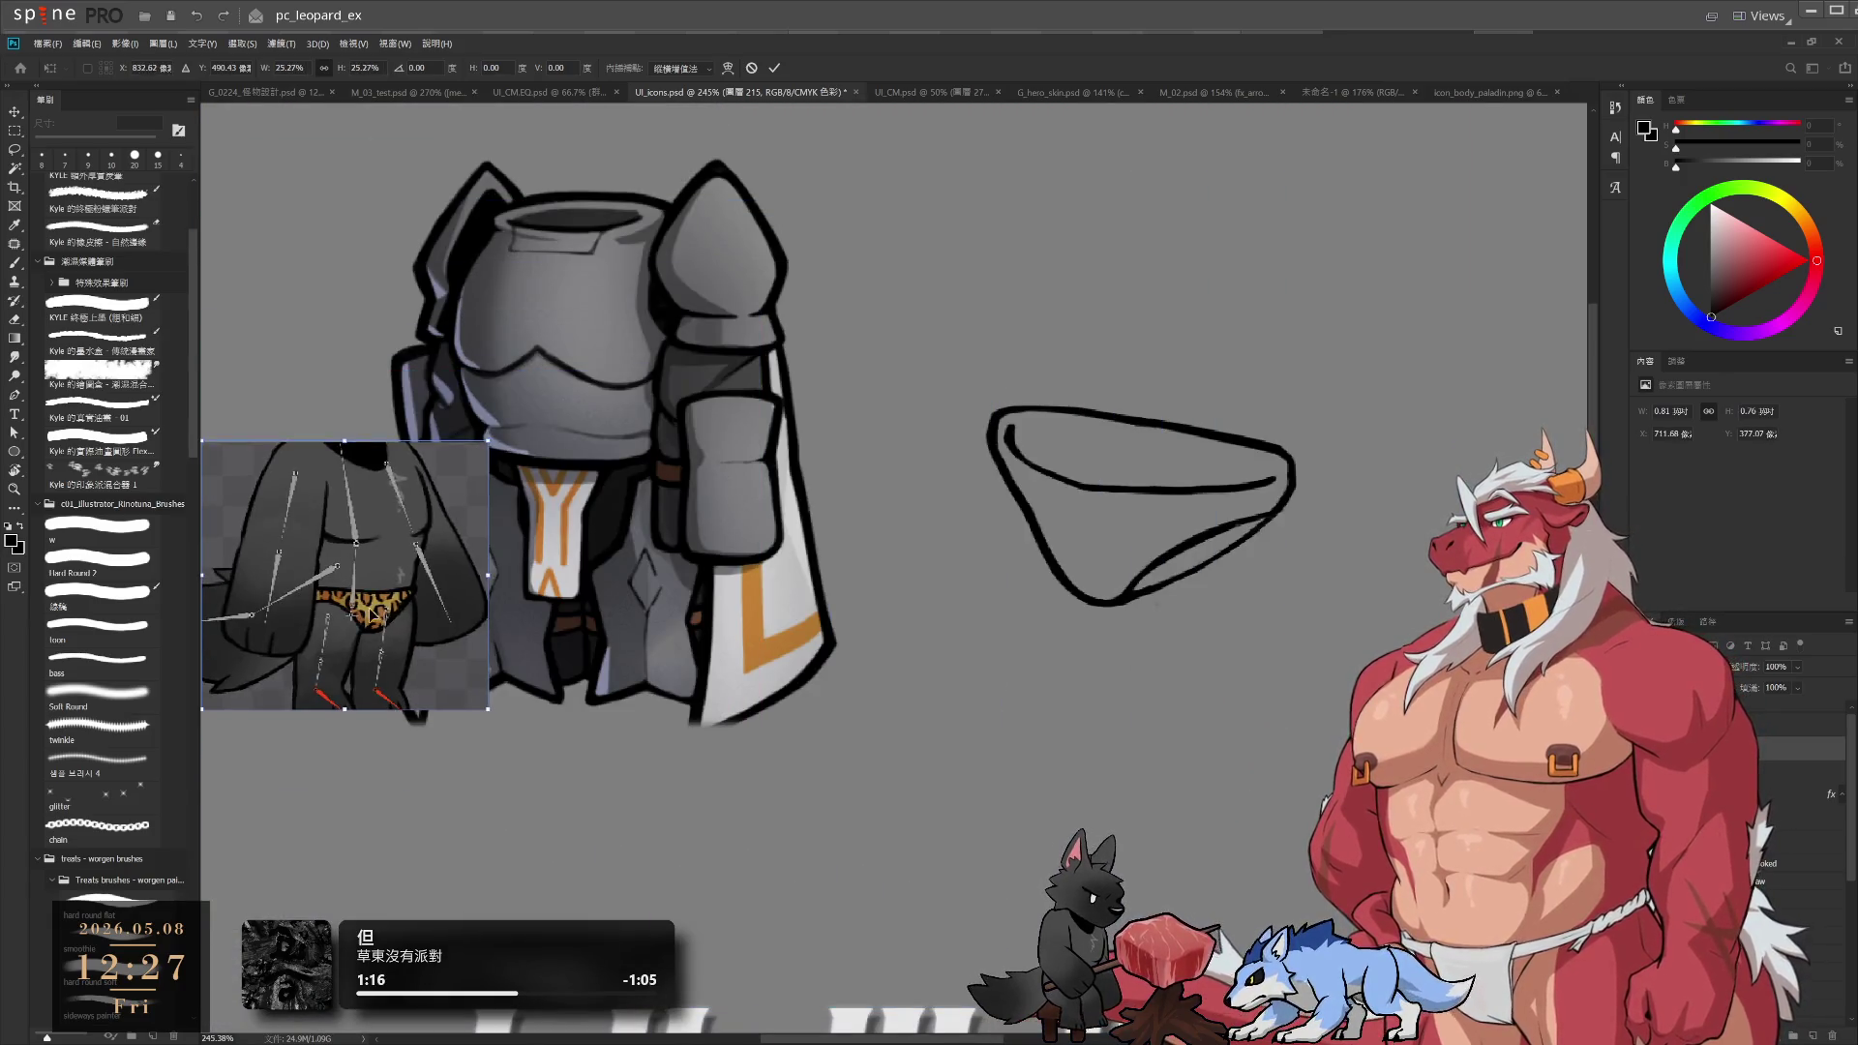
{"action": "mouse_move", "coordinate": [359, 617]}
{"action": "left_mouse_down"}
{"action": "mouse_move", "coordinate": [792, 441]}
{"action": "mouse_move", "coordinate": [767, 459]}
{"action": "left_mouse_up"}
{"action": "key", "text": "Return"}
Nudge the reference into place, undo the accidental briefs-sketch shift, and select the briefs group
{"action": "key", "text": "r"}
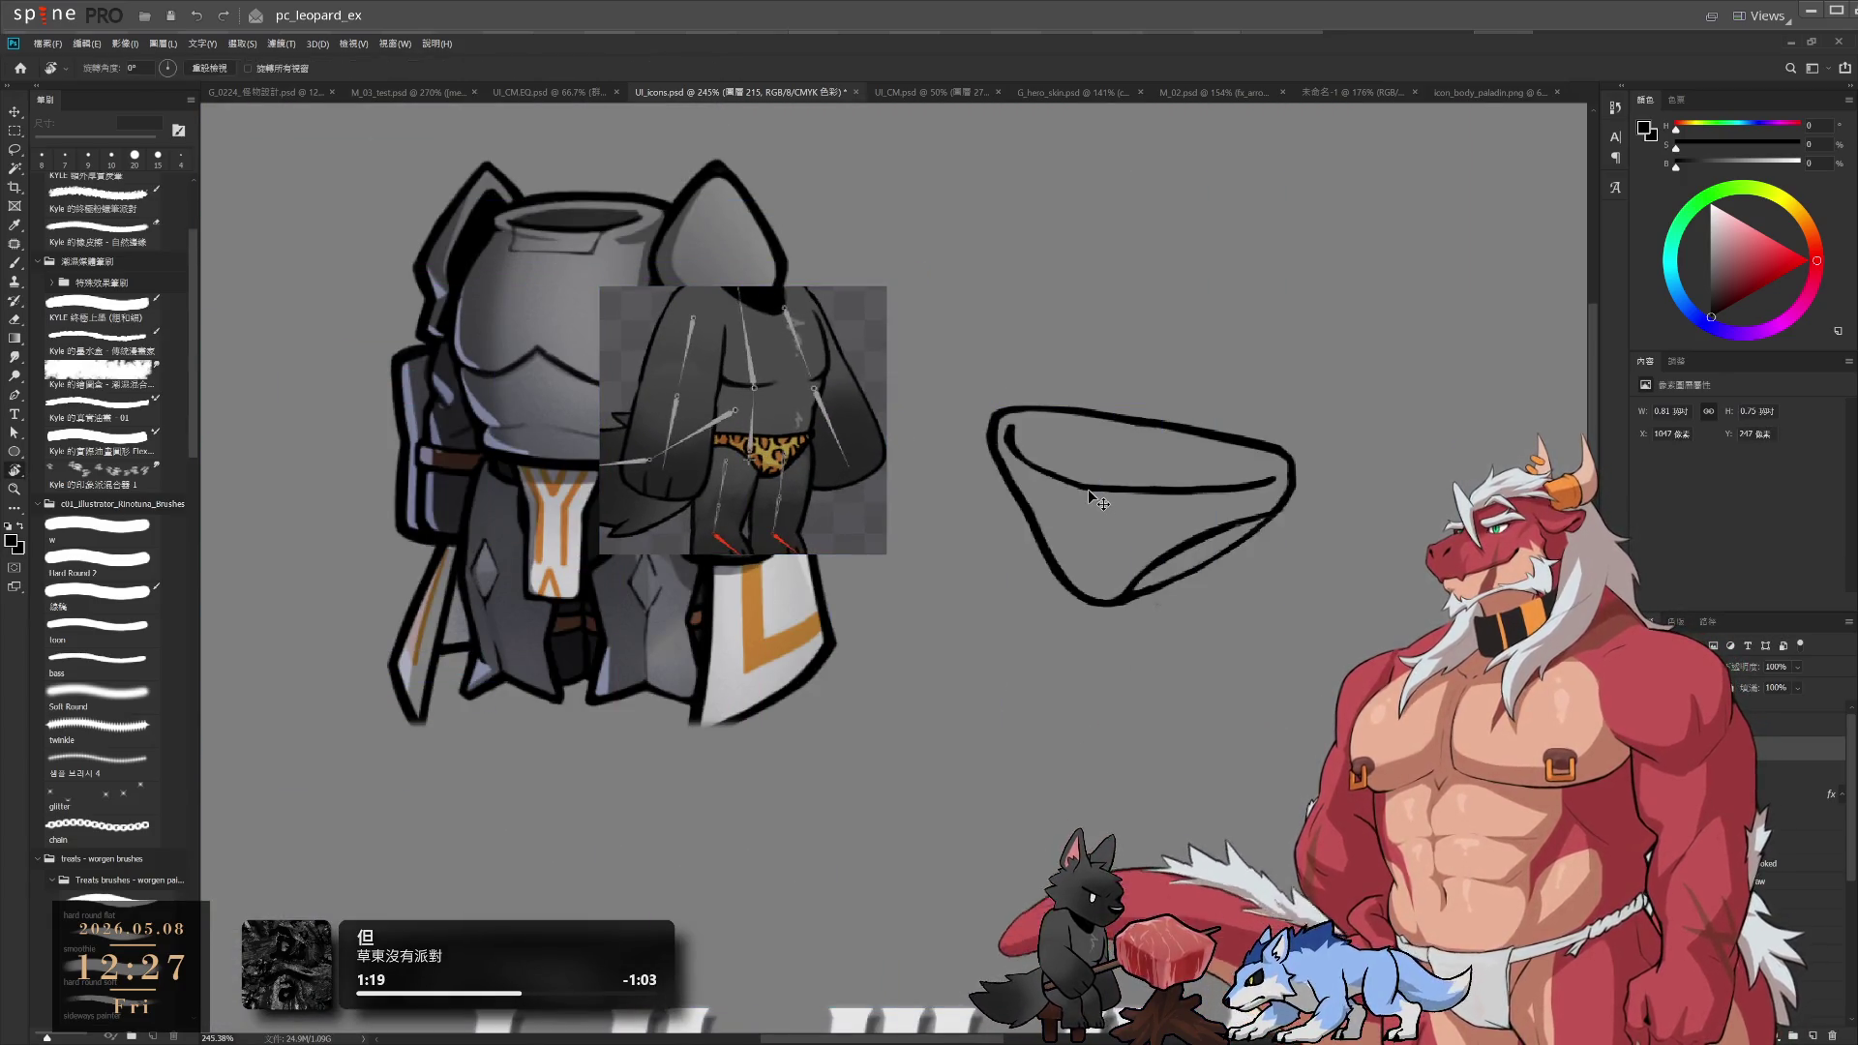
{"action": "left_click_drag", "start_coordinate": [1088, 490], "coordinate": [1095, 532]}
{"action": "key", "text": "ctrl+z"}
{"action": "left_click", "coordinate": [1774, 881]}
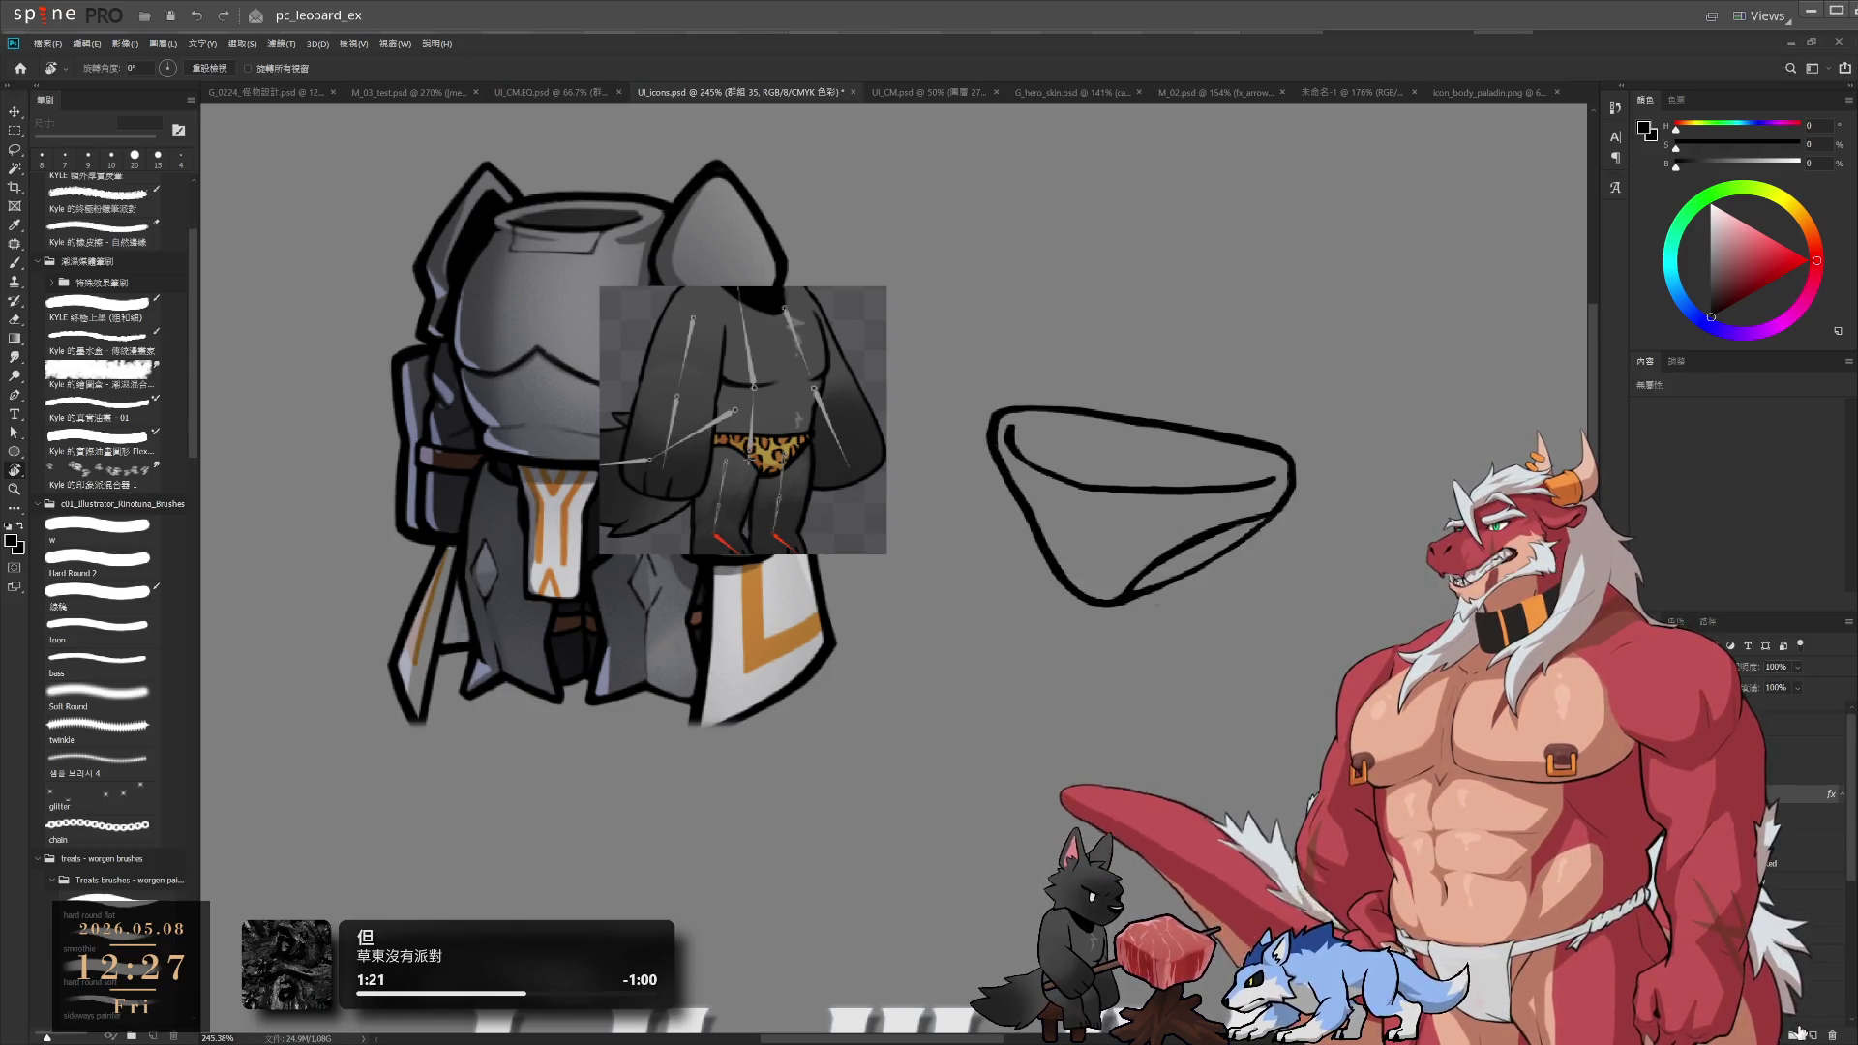
{"action": "left_click_drag", "start_coordinate": [895, 518], "coordinate": [857, 574]}
Sample the gold from the reference briefs and paint along the briefs' top-left inner edge
{"action": "key", "text": "b"}
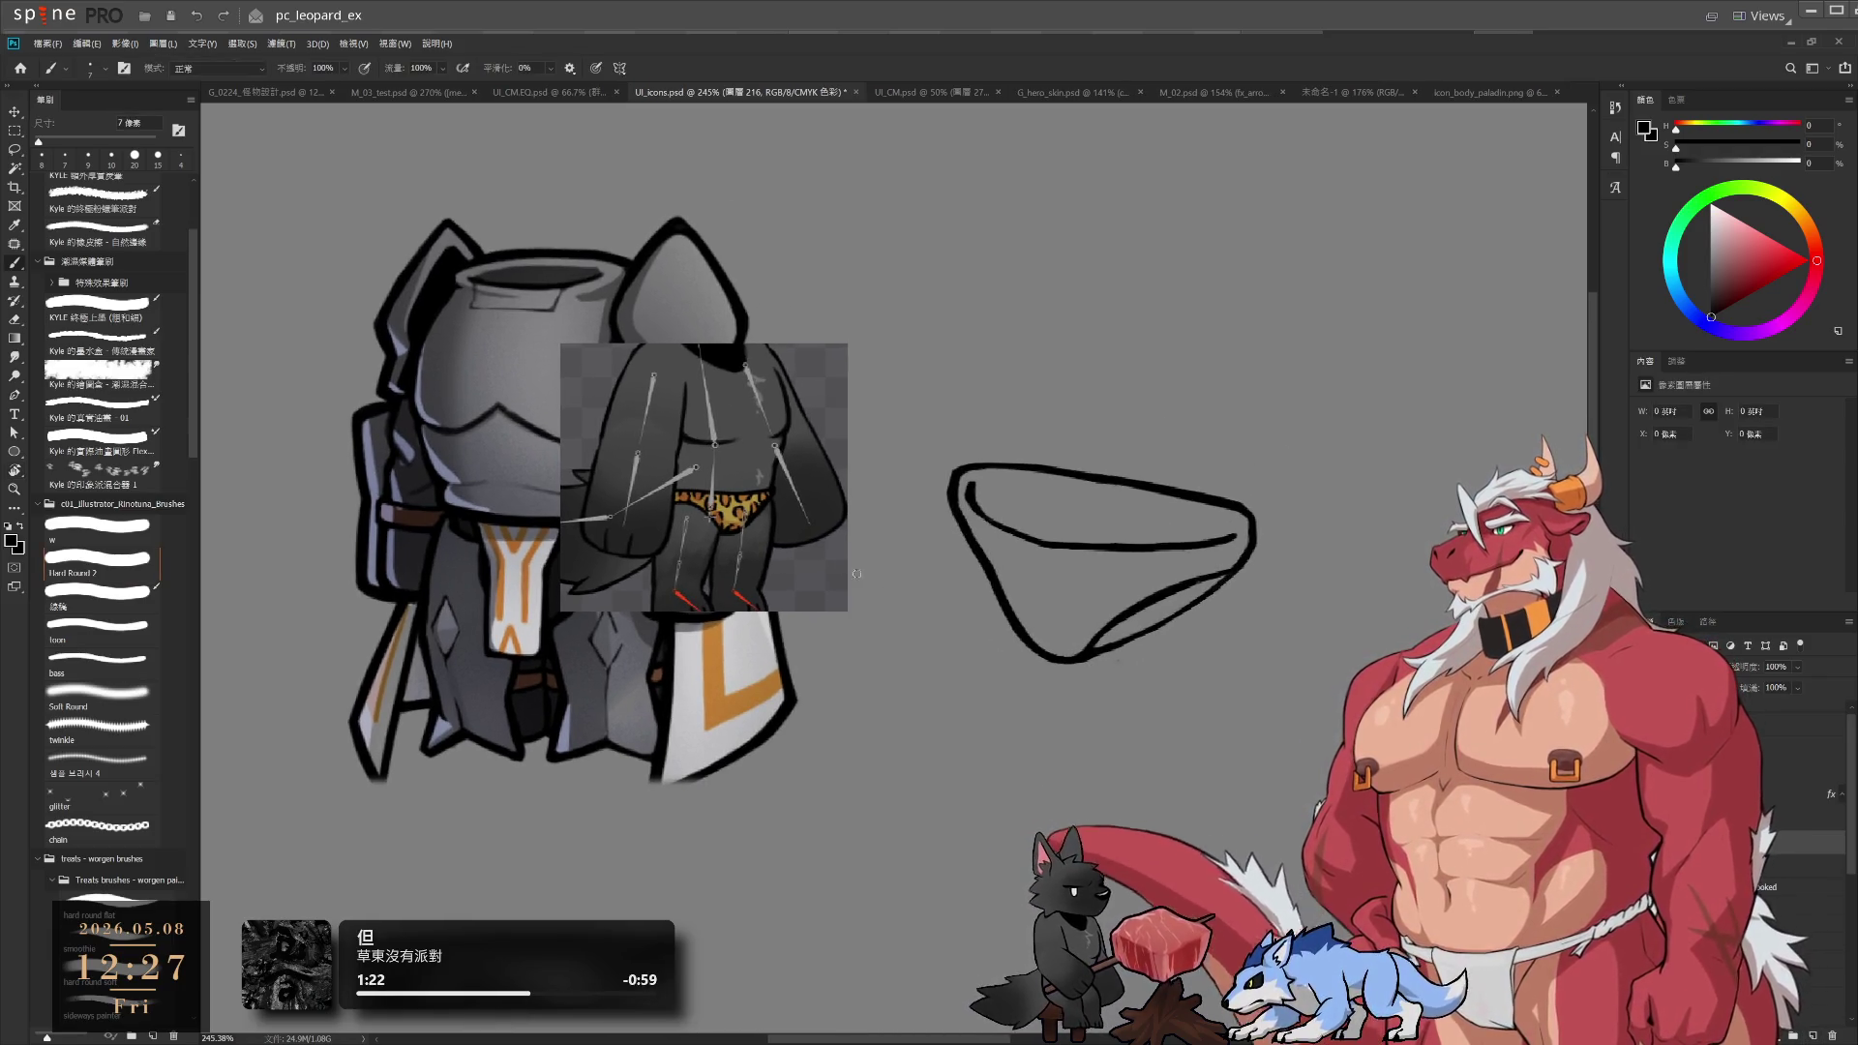
{"action": "left_click", "coordinate": [747, 504], "text": "alt"}
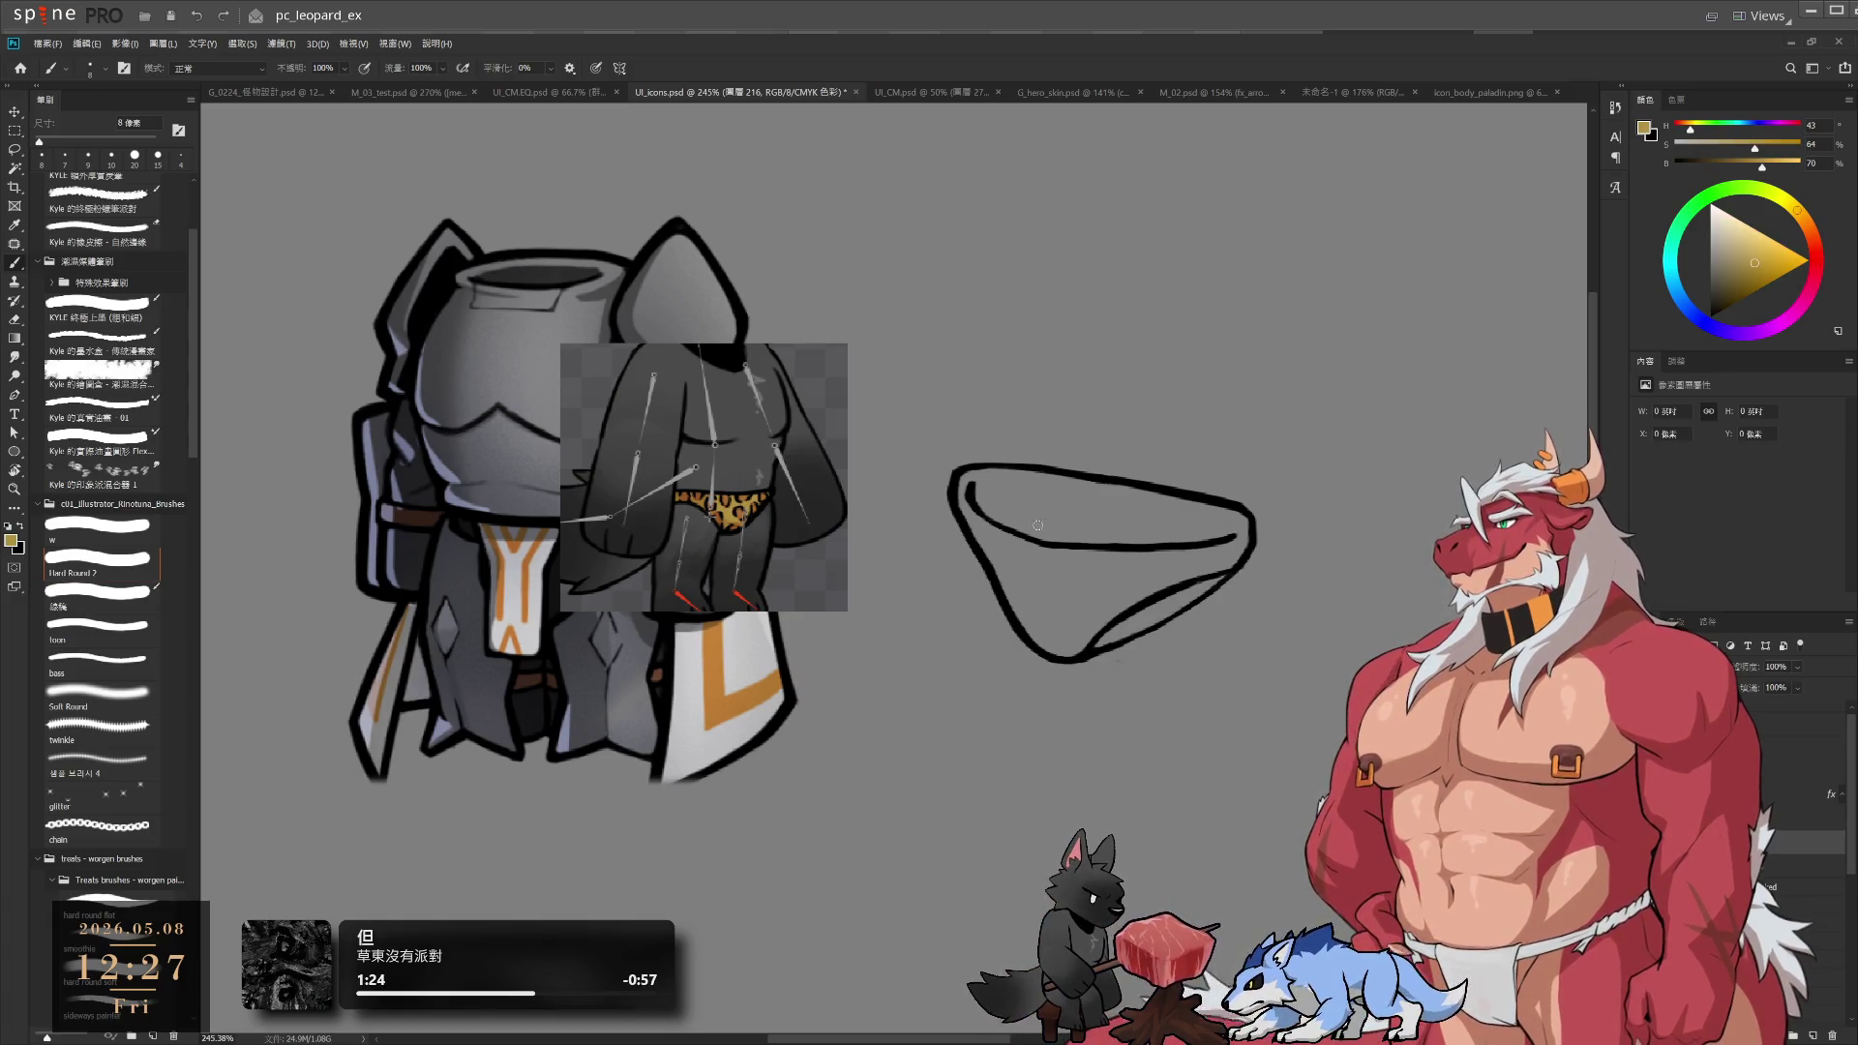
{"action": "left_click_drag", "start_coordinate": [975, 501], "coordinate": [990, 496]}
{"action": "key", "text": "bracketright"}
{"action": "key", "text": "bracketright"}
{"action": "key", "text": "bracketright"}
{"action": "key", "text": "ctrl+z"}
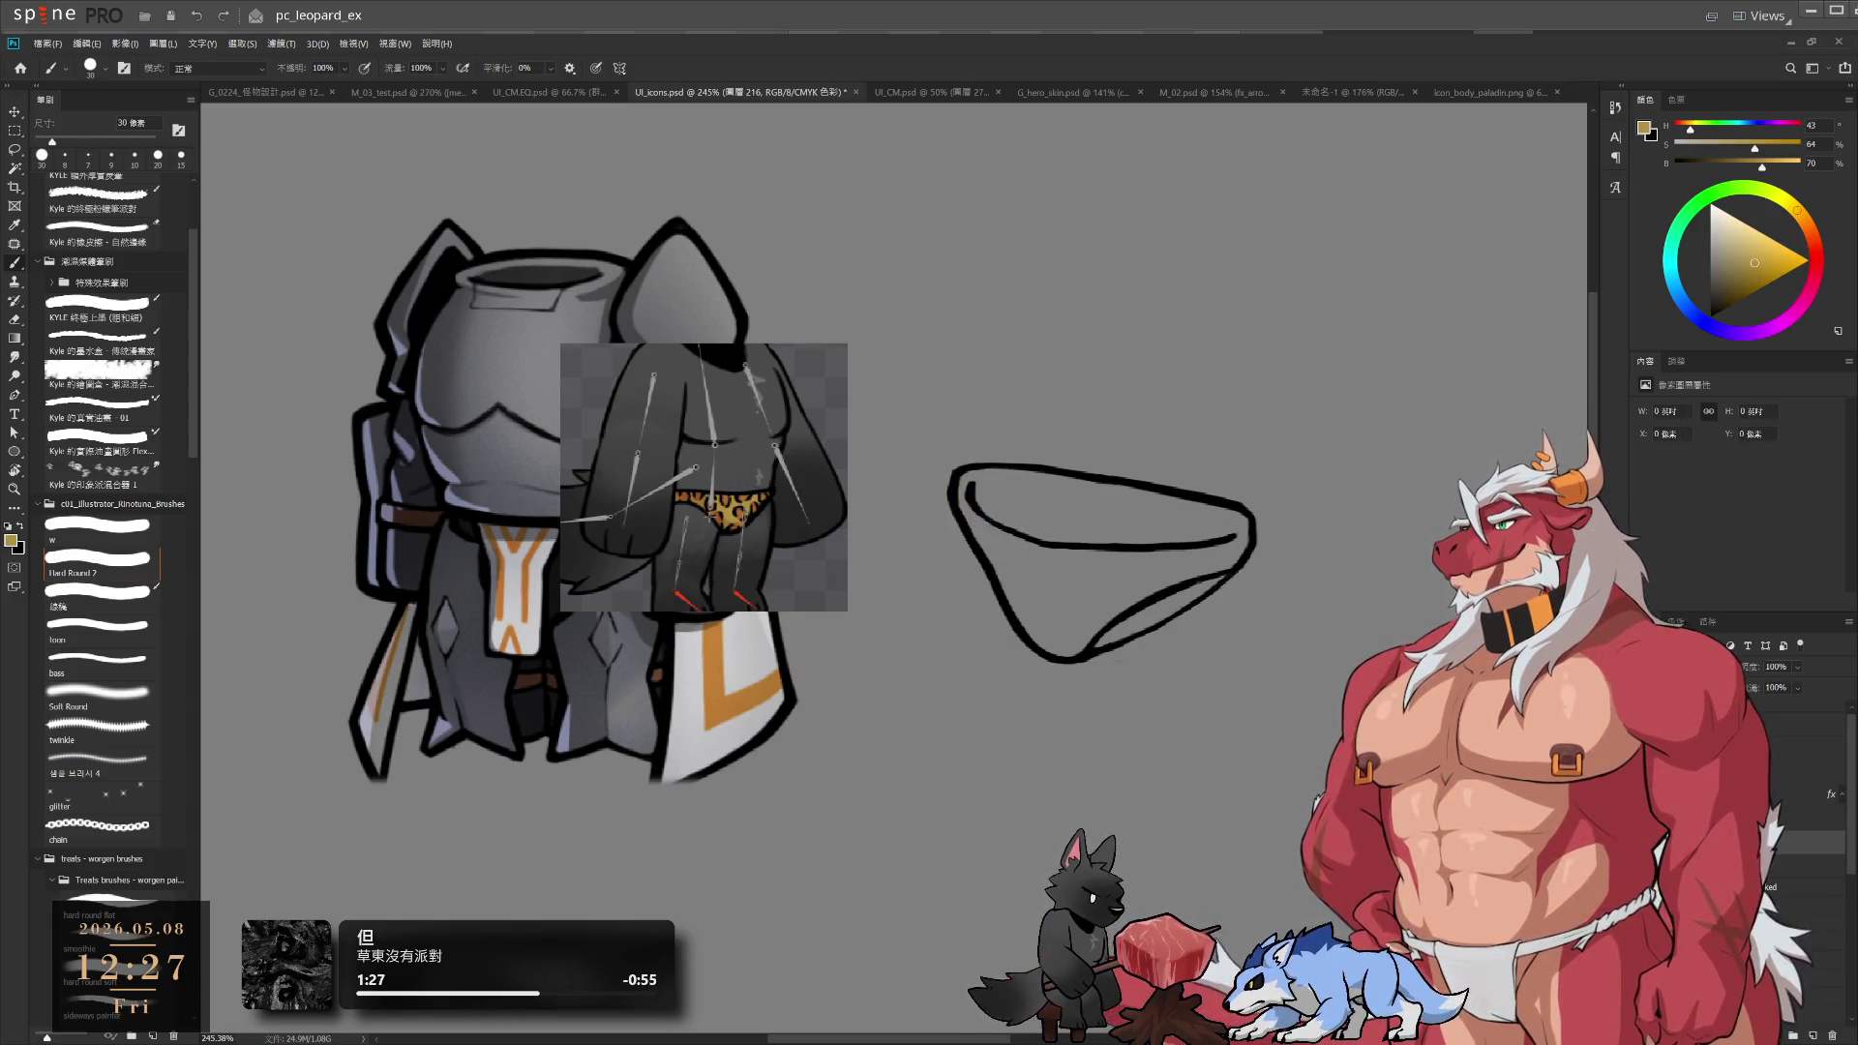
{"action": "mouse_move", "coordinate": [978, 522]}
{"action": "left_mouse_down"}
{"action": "mouse_move", "coordinate": [980, 479]}
{"action": "mouse_move", "coordinate": [1094, 504]}
{"action": "left_mouse_up"}
Fill the briefs' left side and interior with gold using a larger brush
{"action": "left_click_drag", "start_coordinate": [1315, 407], "coordinate": [1346, 557]}
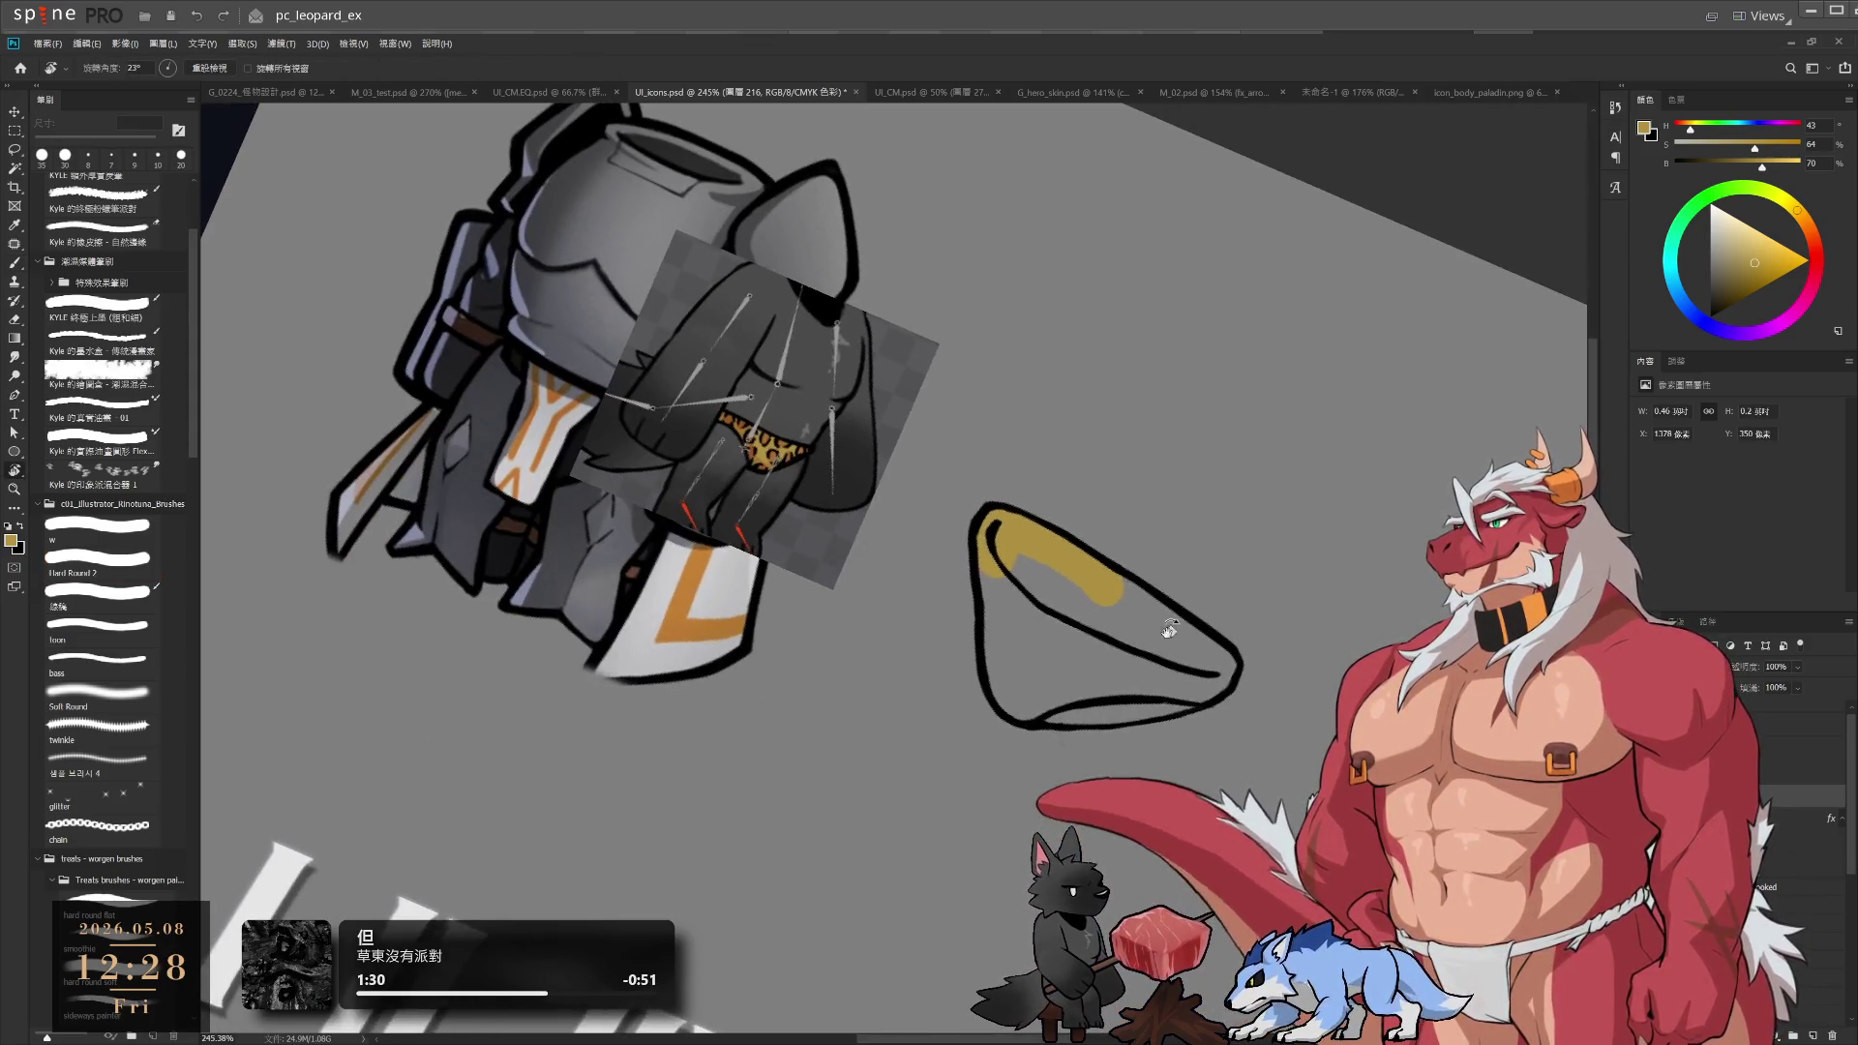
{"action": "key", "text": "bracketright"}
{"action": "left_click_drag", "start_coordinate": [1009, 653], "coordinate": [992, 537]}
{"action": "mouse_move", "coordinate": [1012, 699]}
{"action": "left_mouse_down"}
{"action": "mouse_move", "coordinate": [1013, 660]}
{"action": "mouse_move", "coordinate": [1074, 711]}
{"action": "mouse_move", "coordinate": [1036, 580]}
{"action": "mouse_move", "coordinate": [1161, 634]}
{"action": "left_mouse_up"}
{"action": "key", "text": "bracketright"}
{"action": "scroll", "coordinate": [1201, 668], "scroll_direction": "up", "scroll_amount": 4}
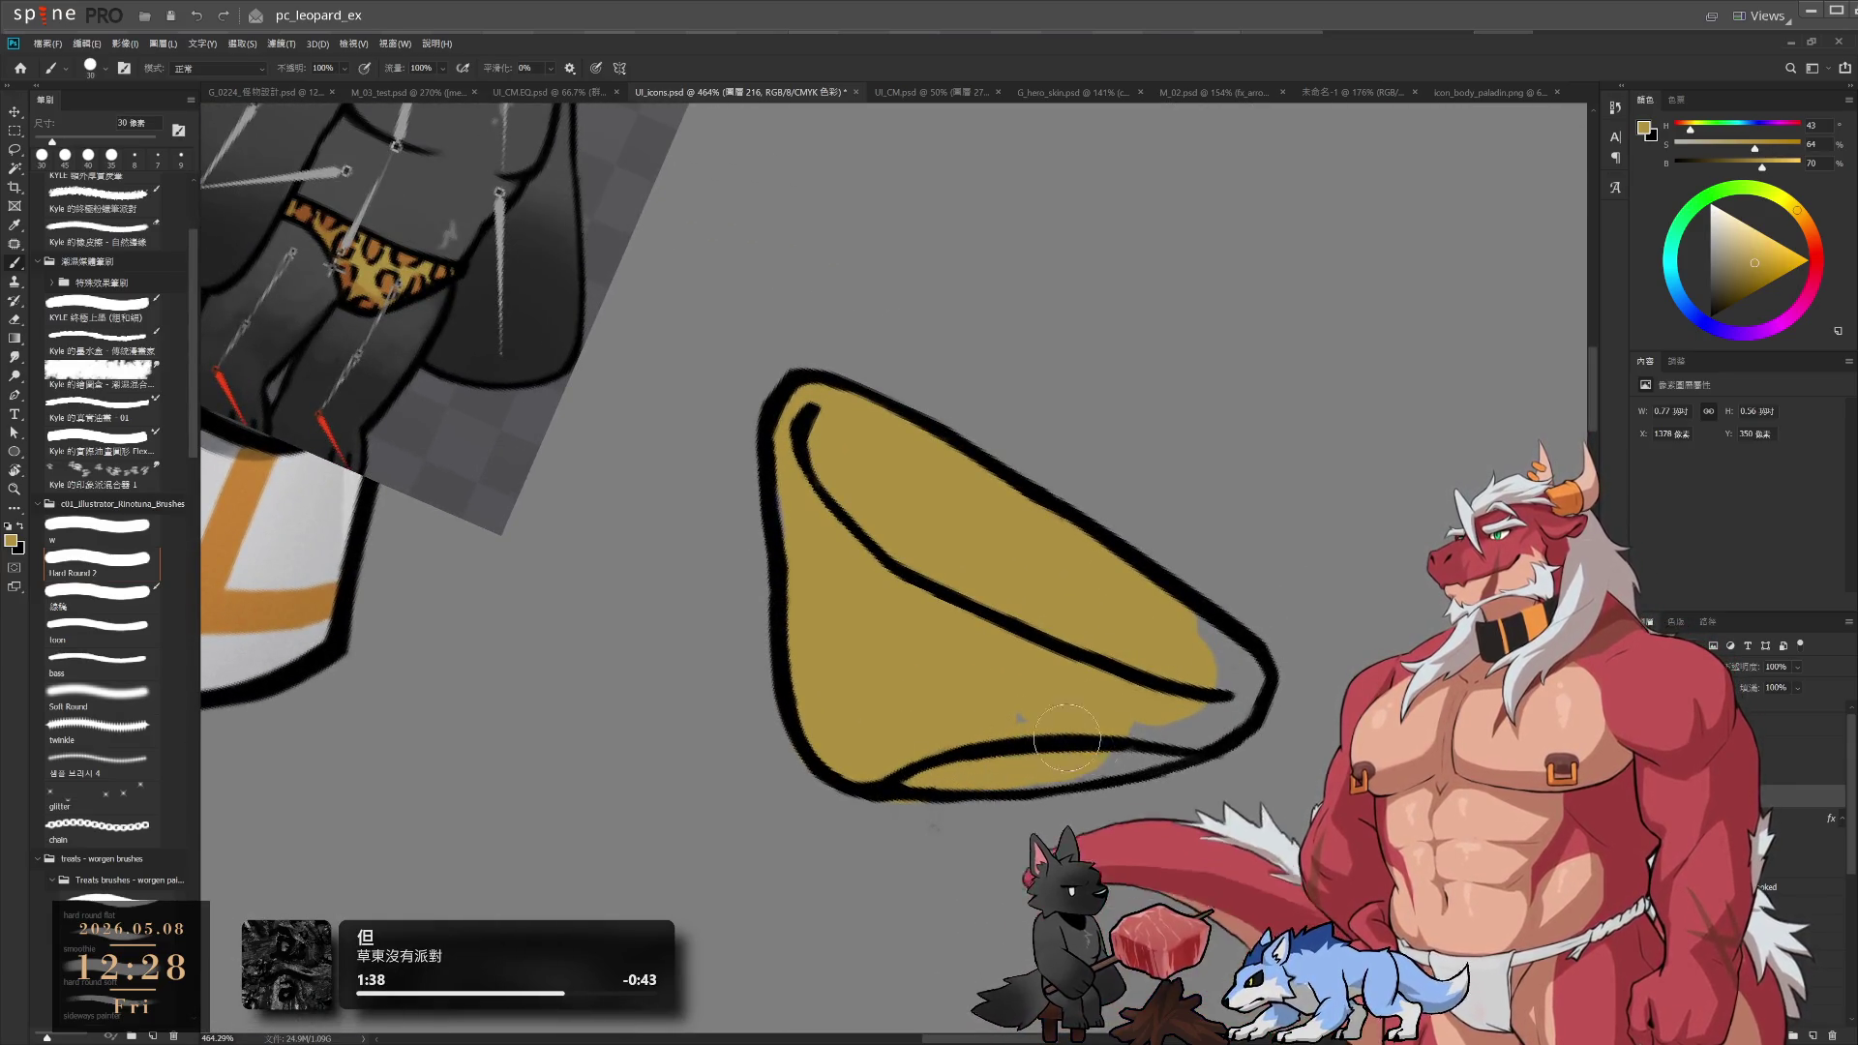
{"action": "mouse_move", "coordinate": [1066, 738]}
{"action": "left_mouse_down"}
{"action": "mouse_move", "coordinate": [1169, 696]}
{"action": "mouse_move", "coordinate": [1215, 706]}
{"action": "mouse_move", "coordinate": [1229, 668]}
{"action": "mouse_move", "coordinate": [1173, 634]}
{"action": "mouse_move", "coordinate": [1122, 213]}
{"action": "left_mouse_up"}
Level the view and touch up the gold fill, erasing stray paint around the outline
{"action": "key", "text": "r"}
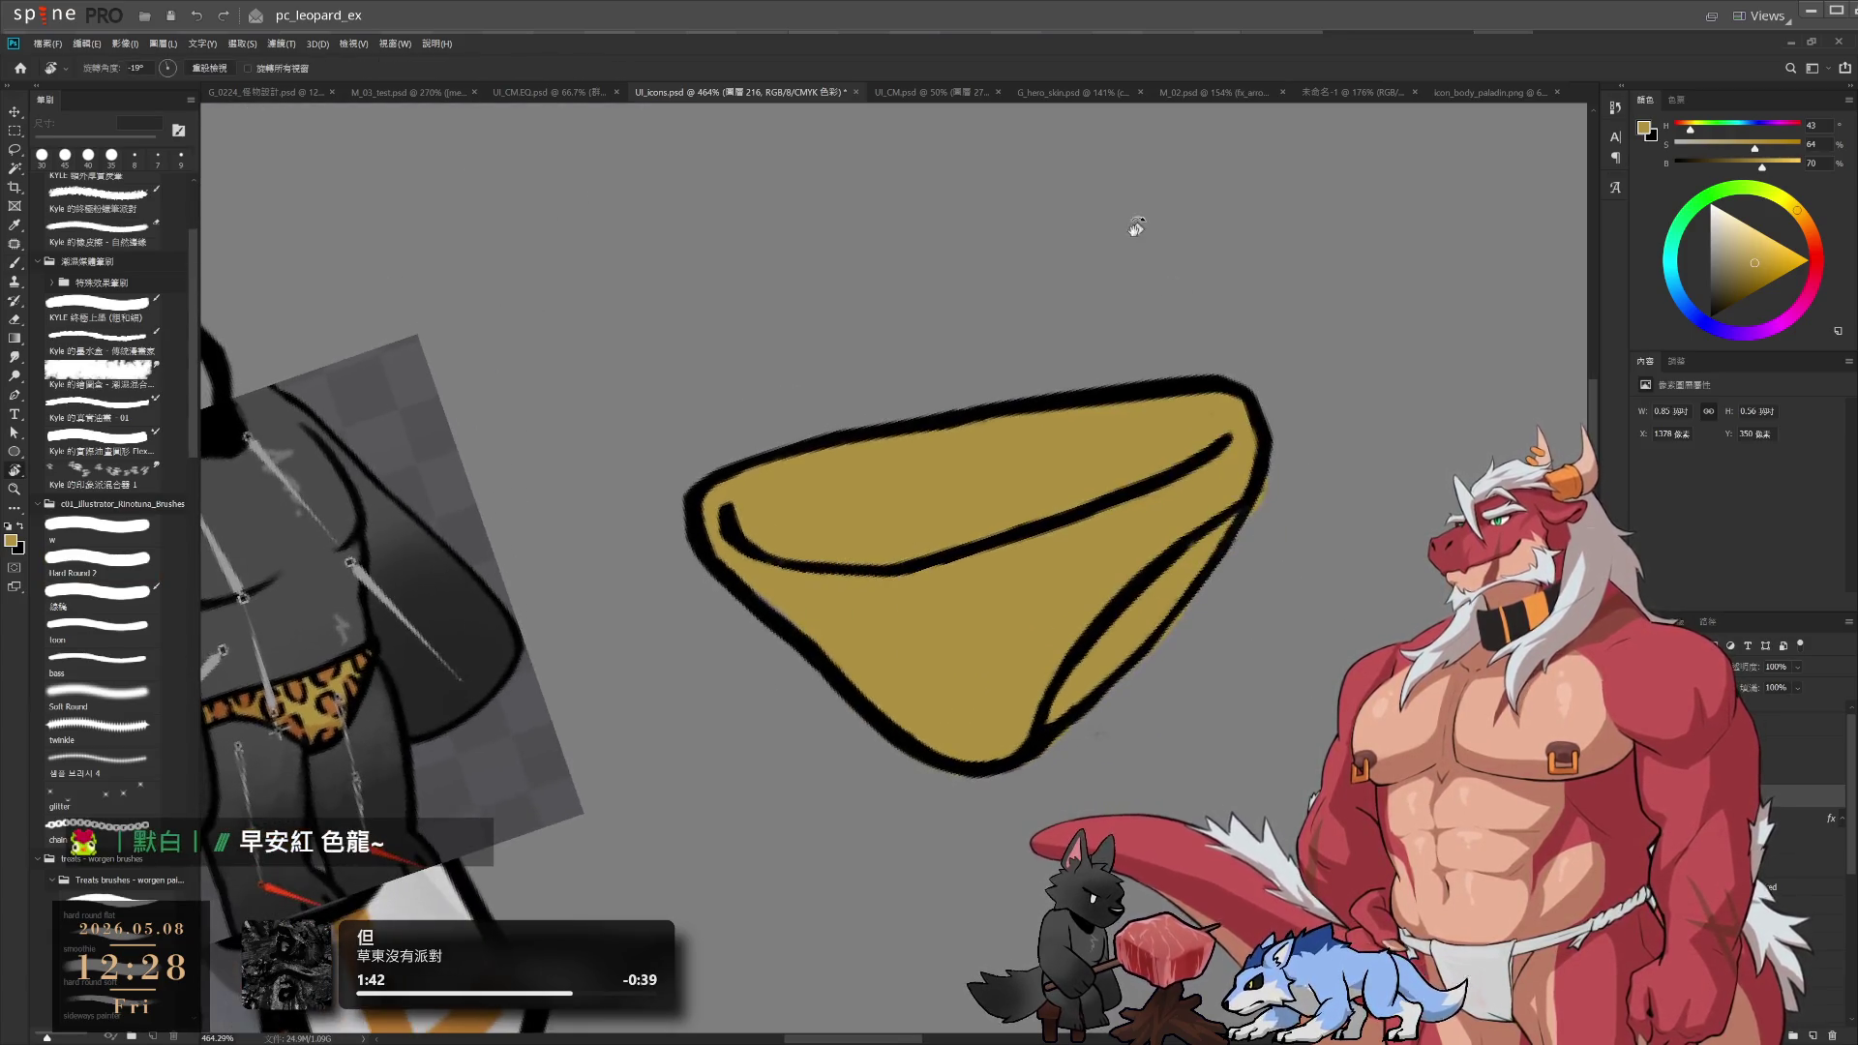
{"action": "key", "text": "Escape"}
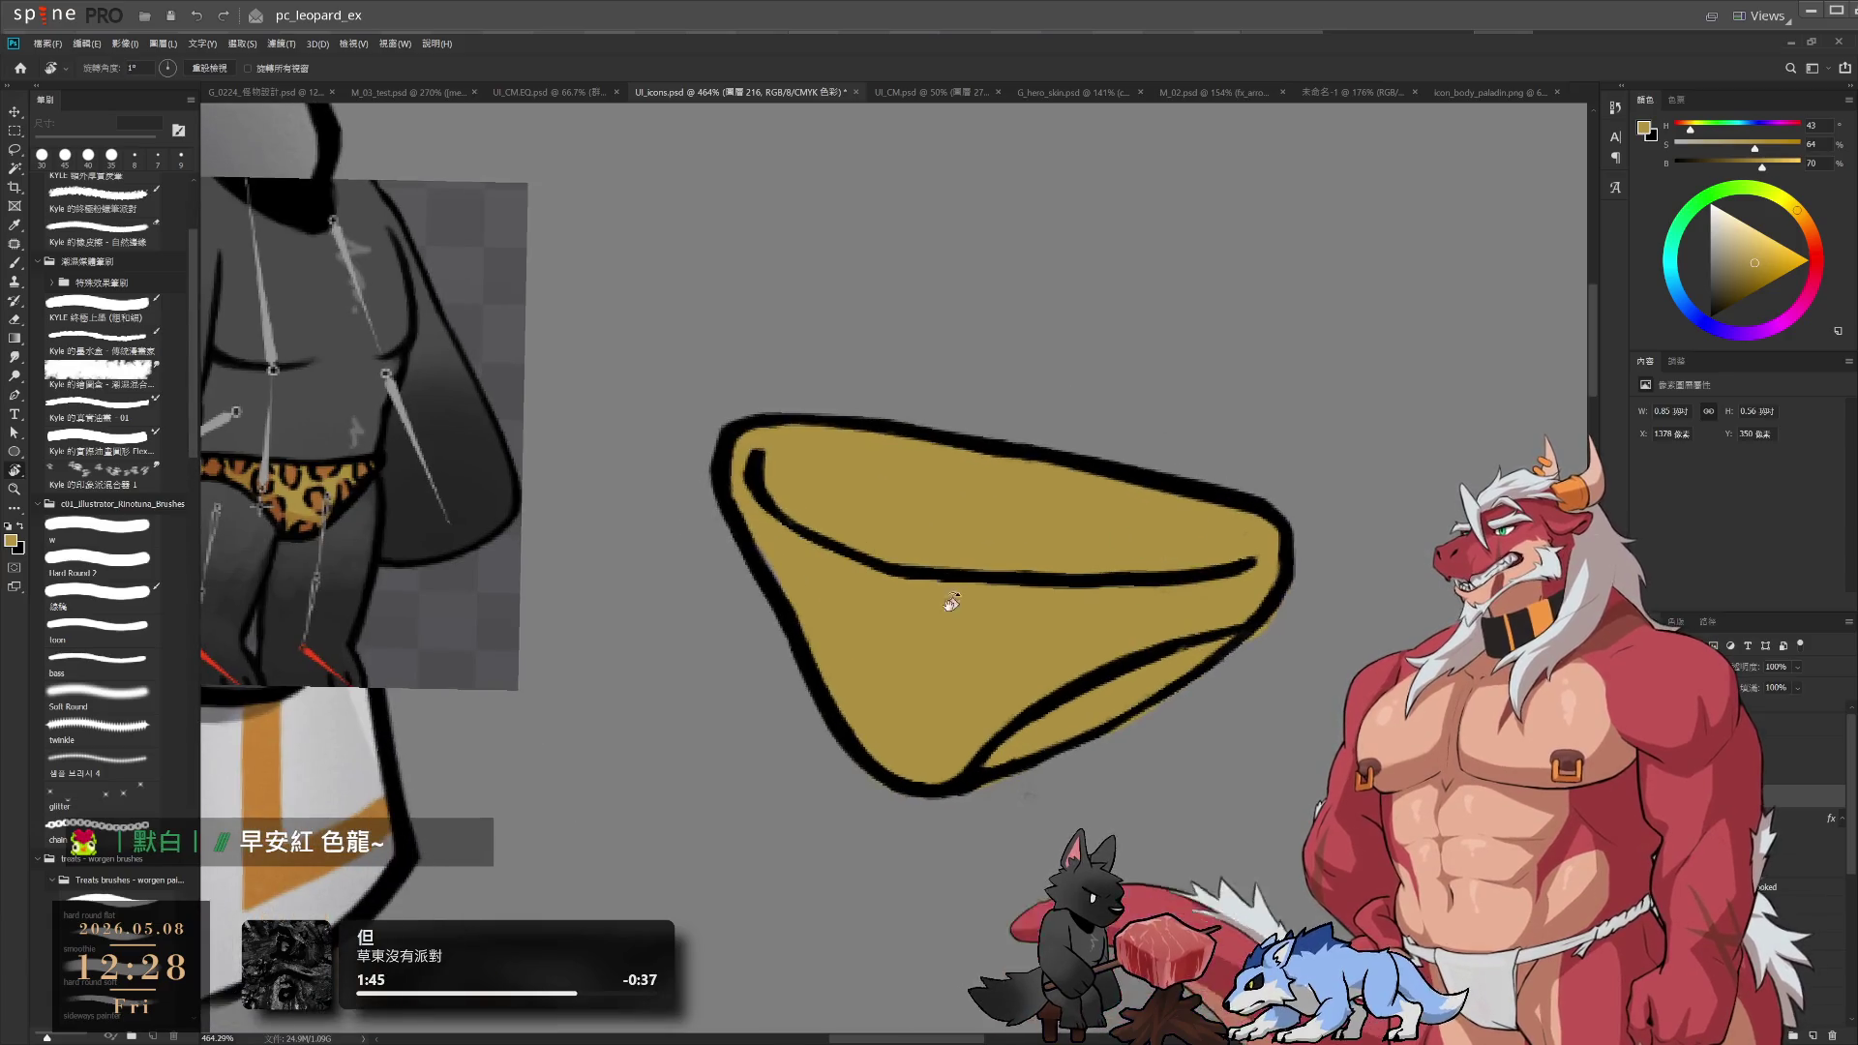
{"action": "key", "text": "b"}
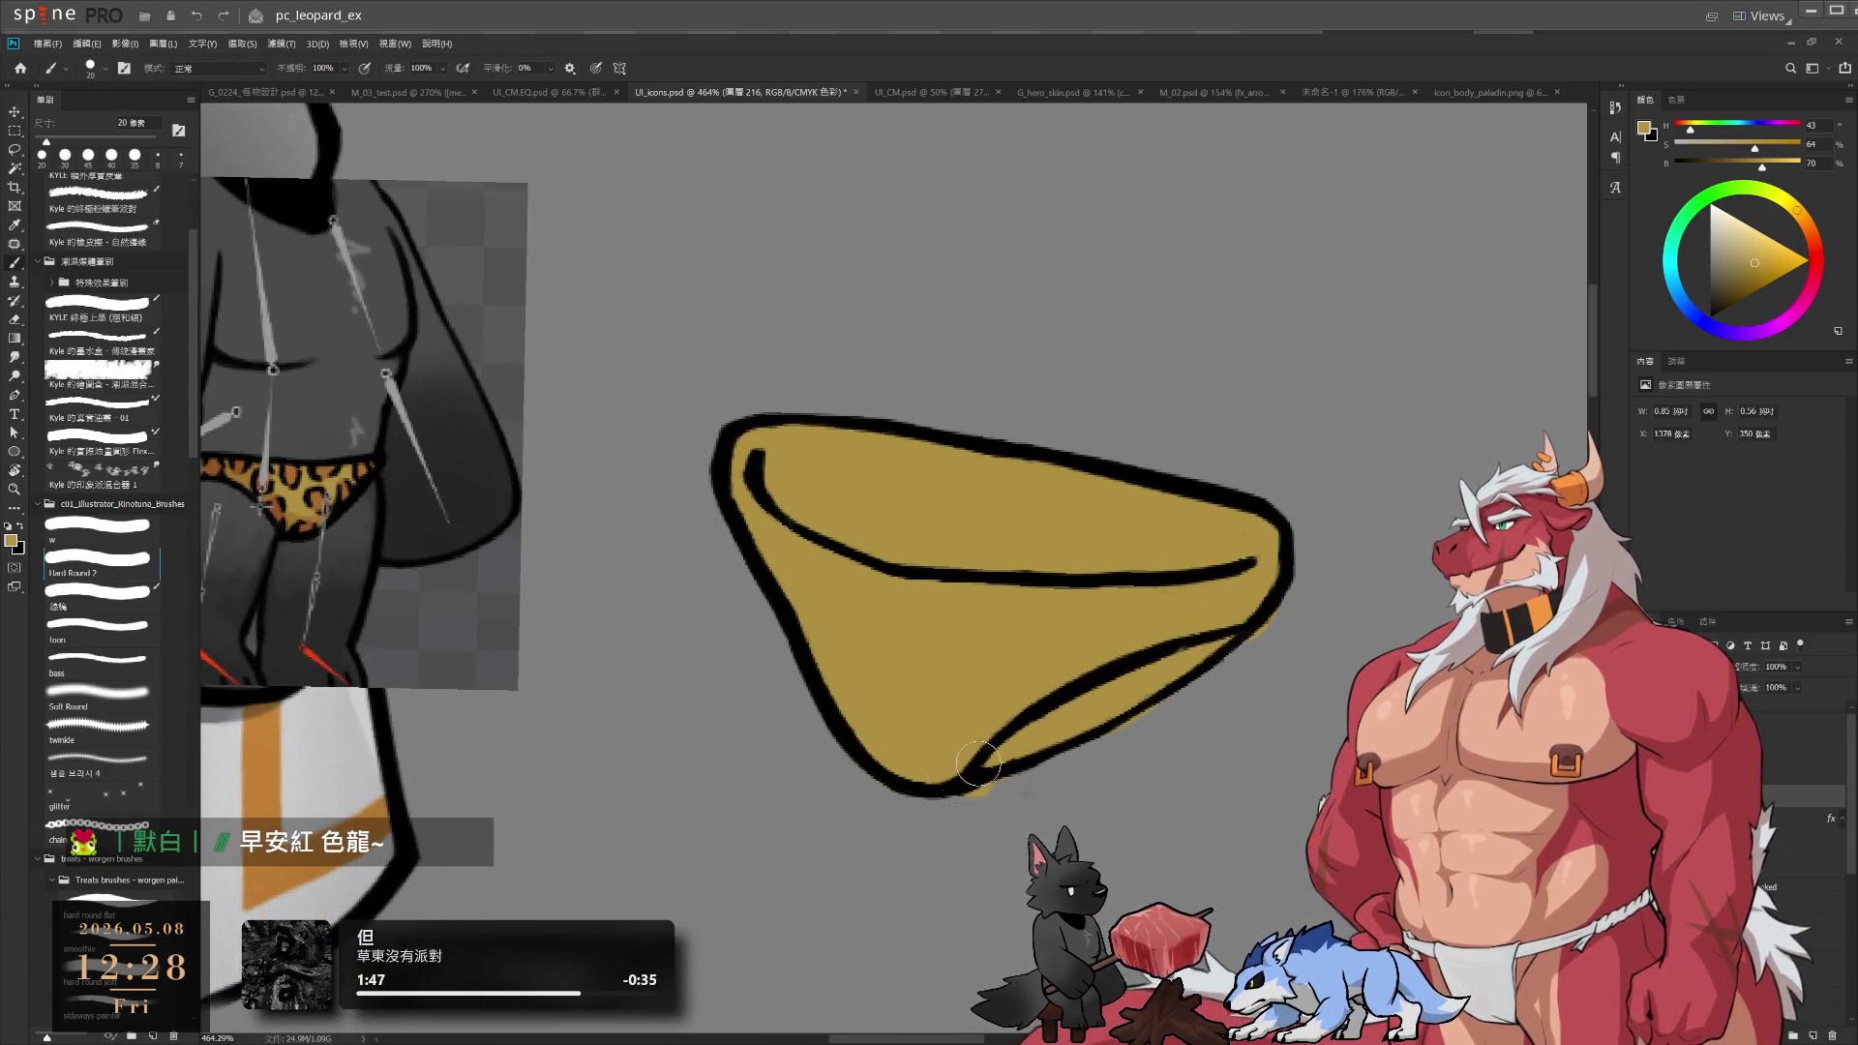
{"action": "key", "text": "e"}
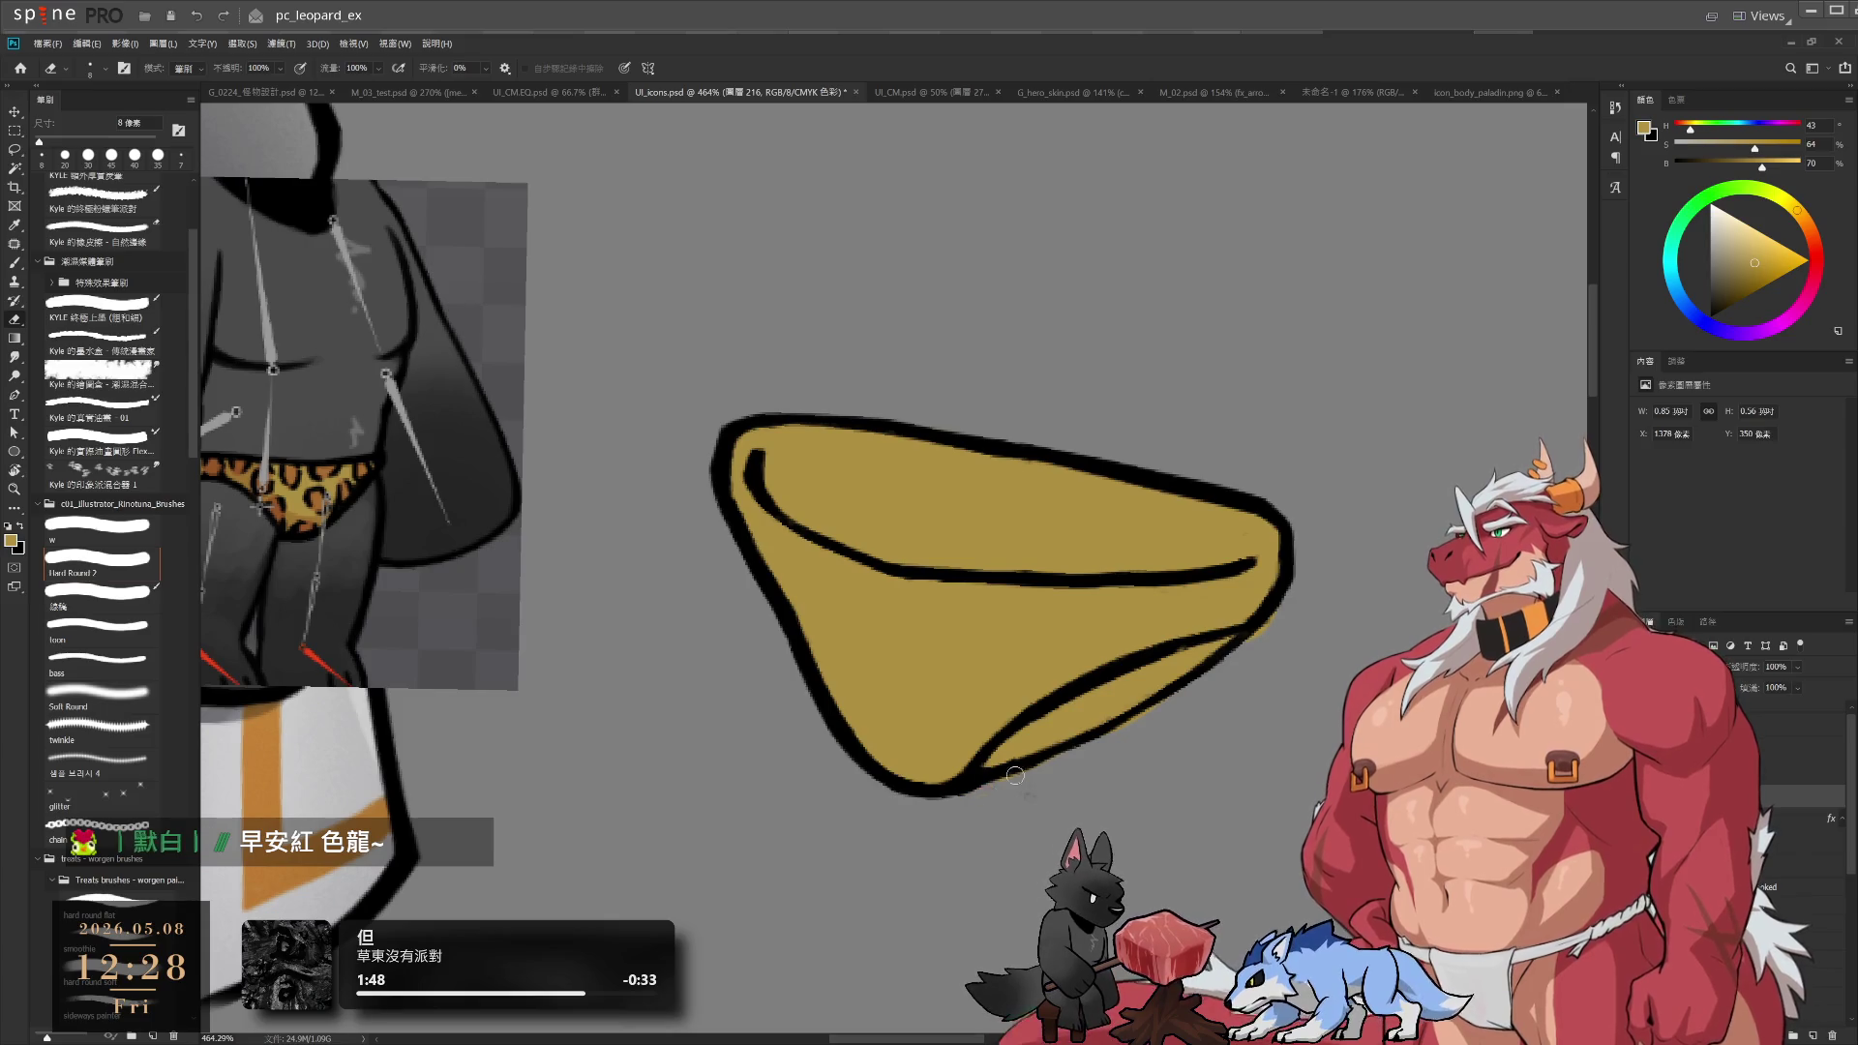
{"action": "key", "text": "r"}
{"action": "left_click_drag", "start_coordinate": [1077, 765], "coordinate": [1152, 591]}
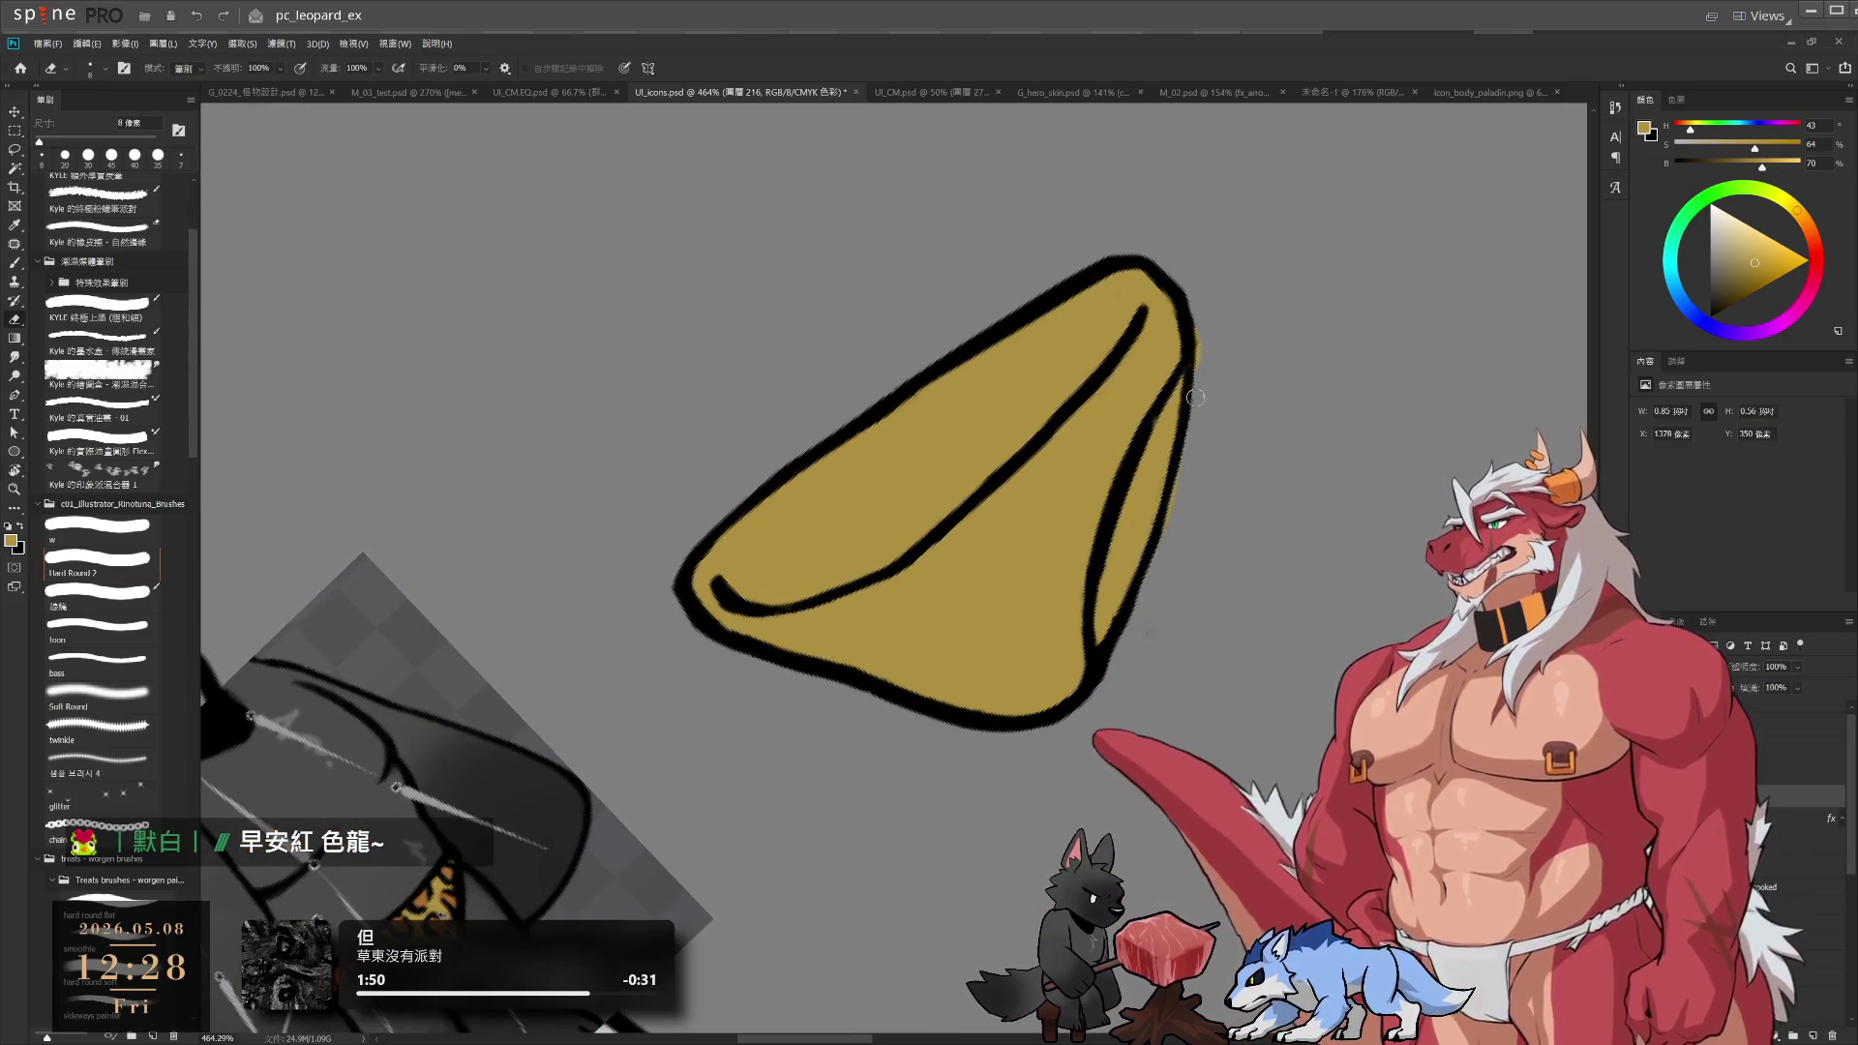
{"action": "key", "text": "b"}
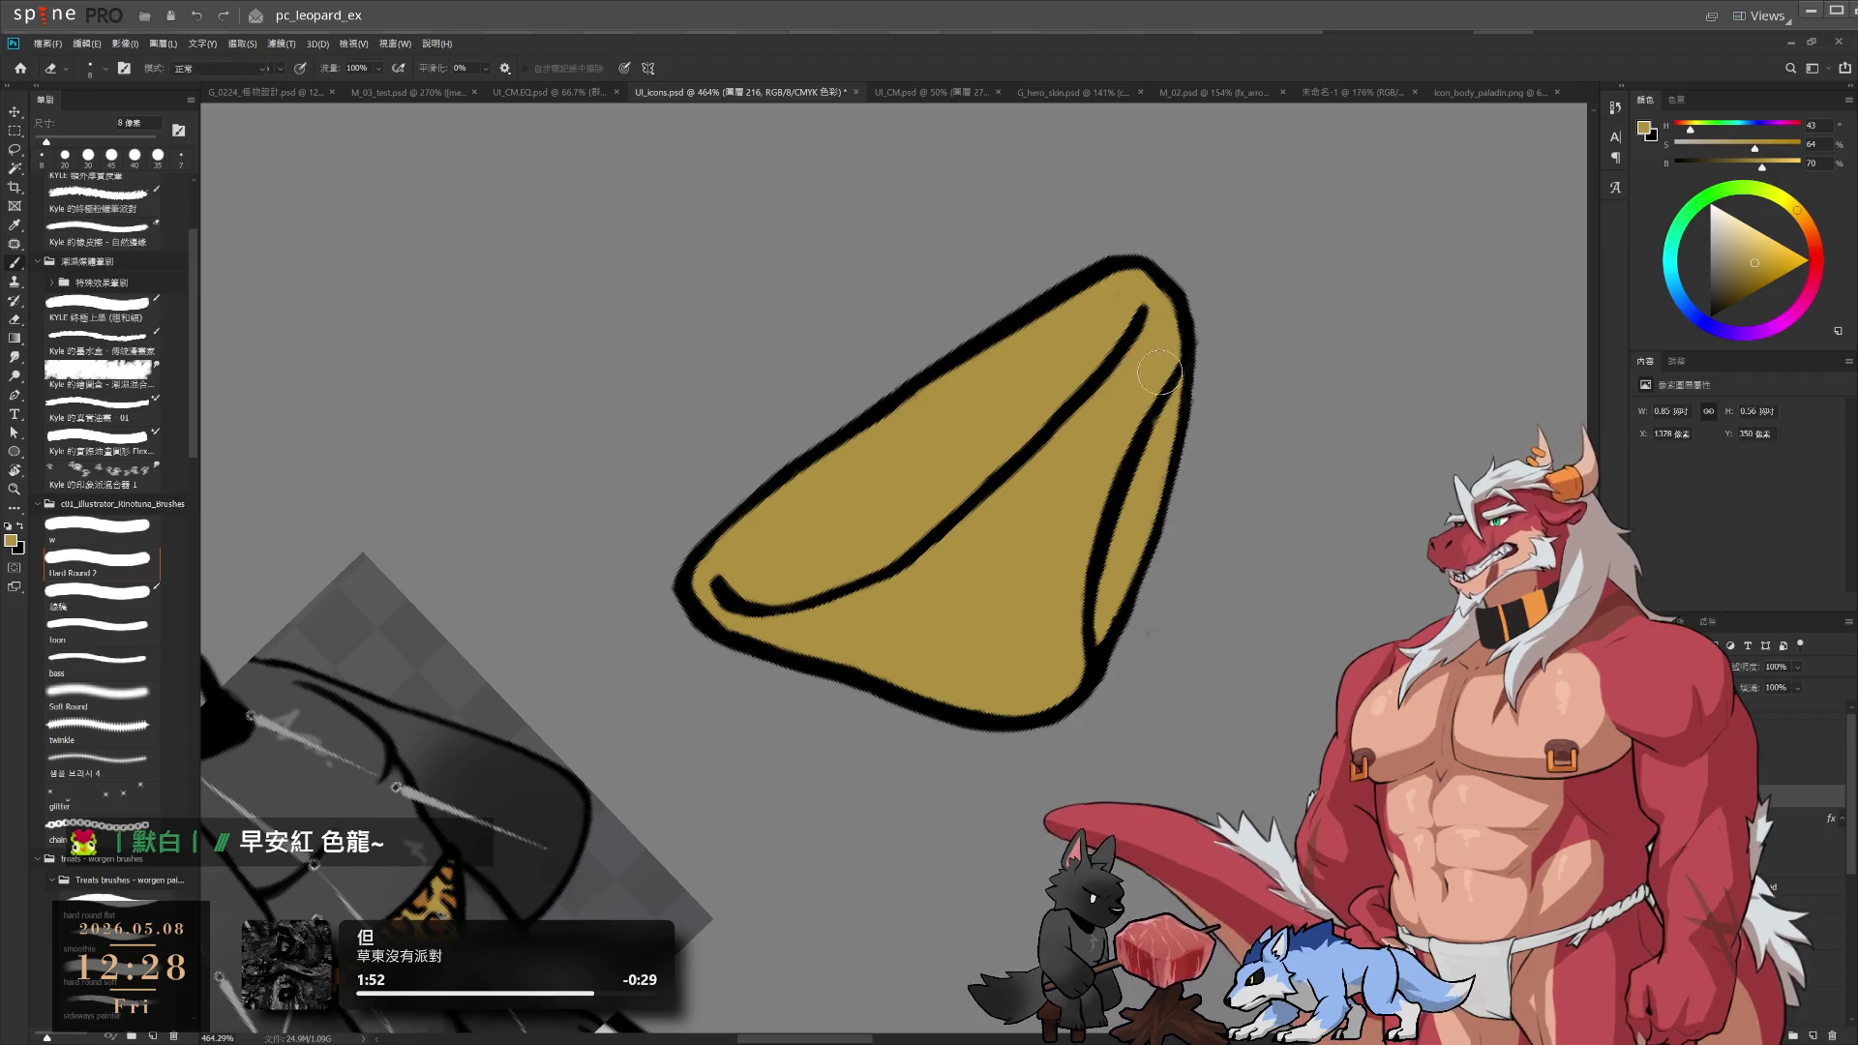
{"action": "key", "text": "r"}
{"action": "mouse_move", "coordinate": [1171, 415]}
{"action": "left_mouse_down"}
{"action": "mouse_move", "coordinate": [1340, 477]}
{"action": "mouse_move", "coordinate": [1298, 623]}
{"action": "mouse_move", "coordinate": [1242, 532]}
{"action": "left_mouse_up"}
{"action": "scroll", "coordinate": [1242, 532], "scroll_direction": "down", "scroll_amount": 3}
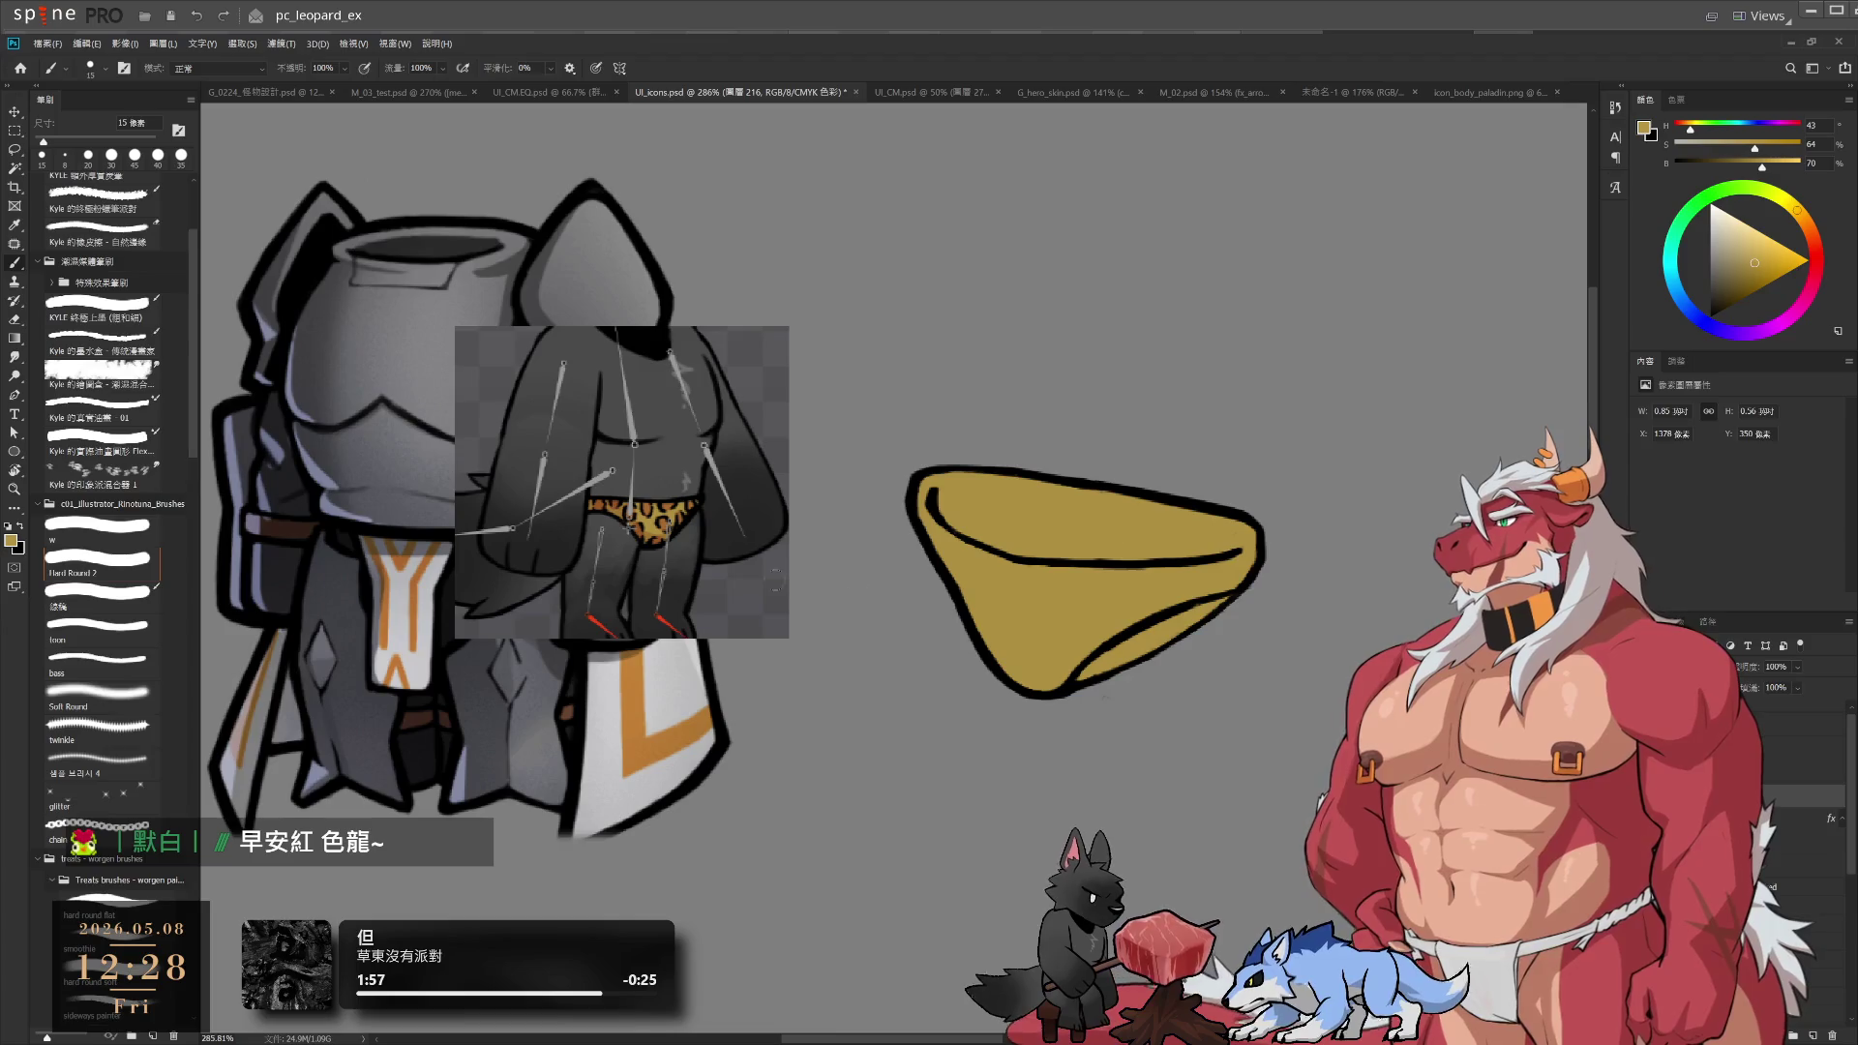
Sample the orange-brown from the reference and paint a first spot on a new layer
{"action": "left_click", "coordinate": [668, 514], "text": "alt"}
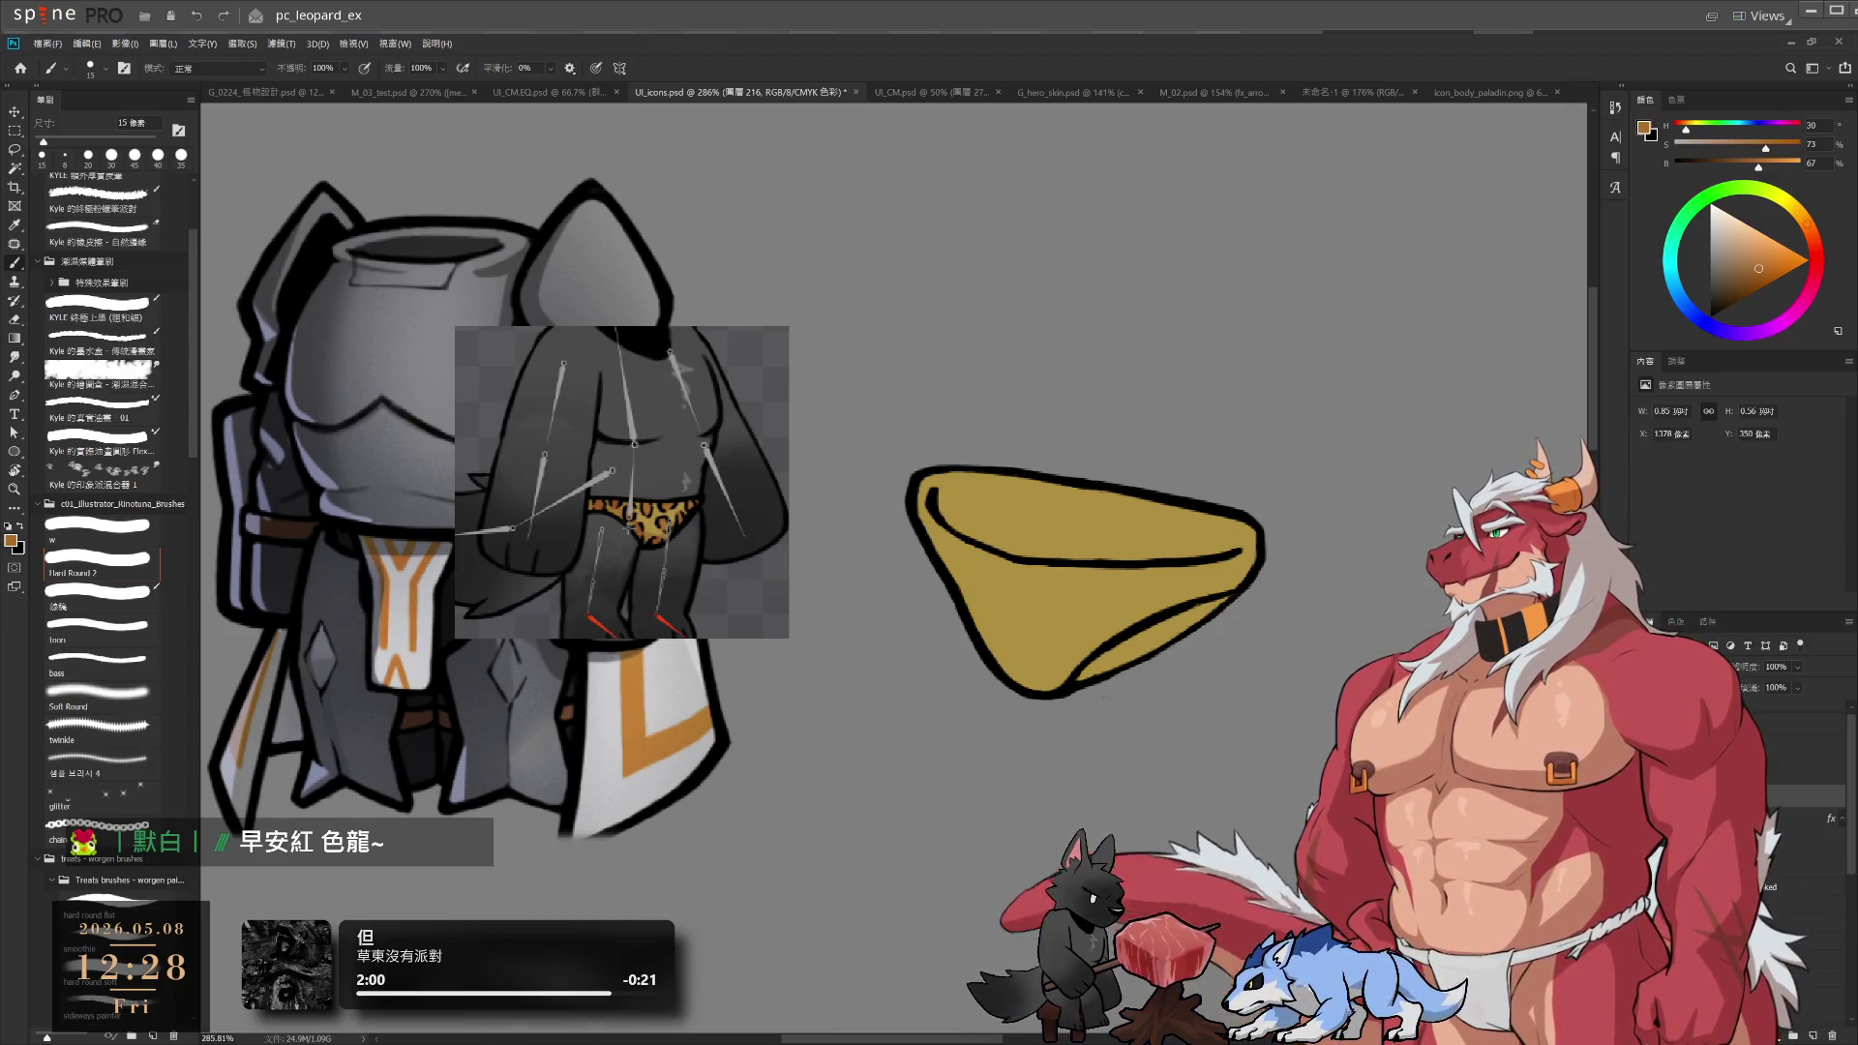
{"action": "left_click", "coordinate": [1813, 1036]}
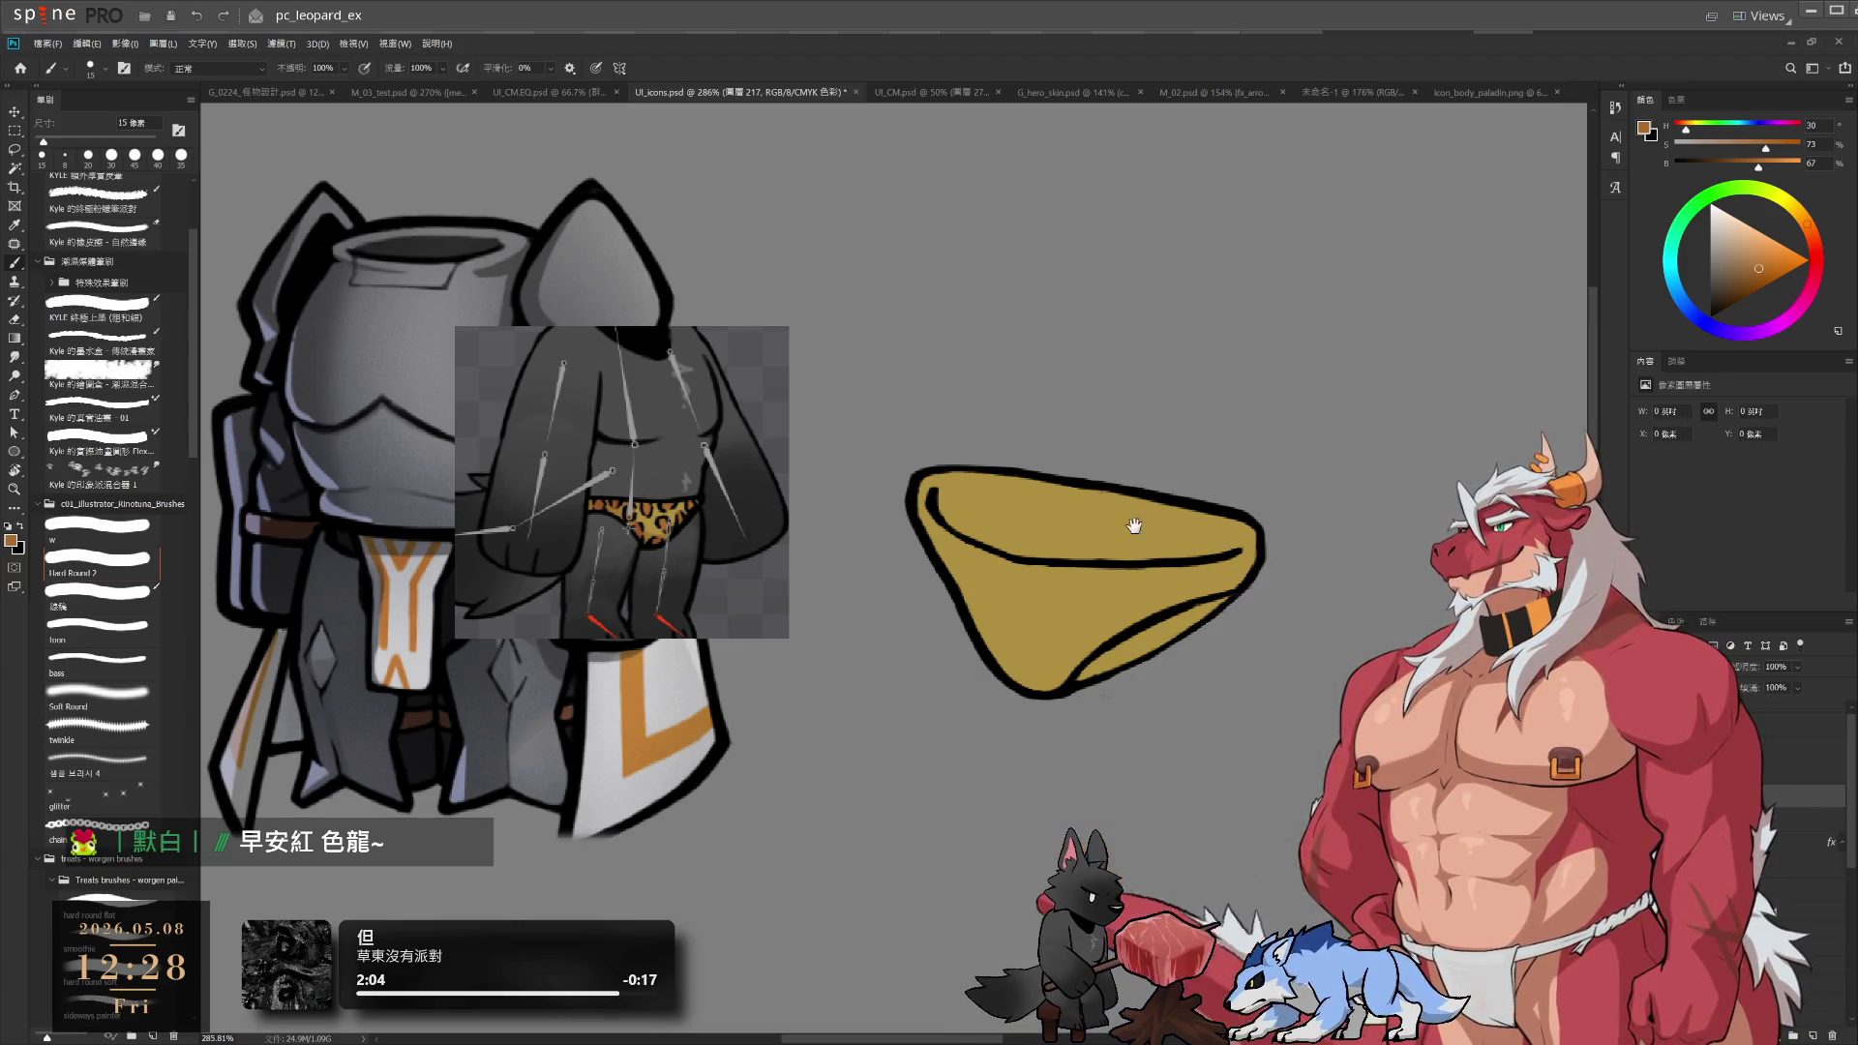
{"action": "left_click_drag", "start_coordinate": [1131, 578], "coordinate": [1066, 673]}
{"action": "scroll", "coordinate": [1066, 673], "scroll_direction": "up", "scroll_amount": 2}
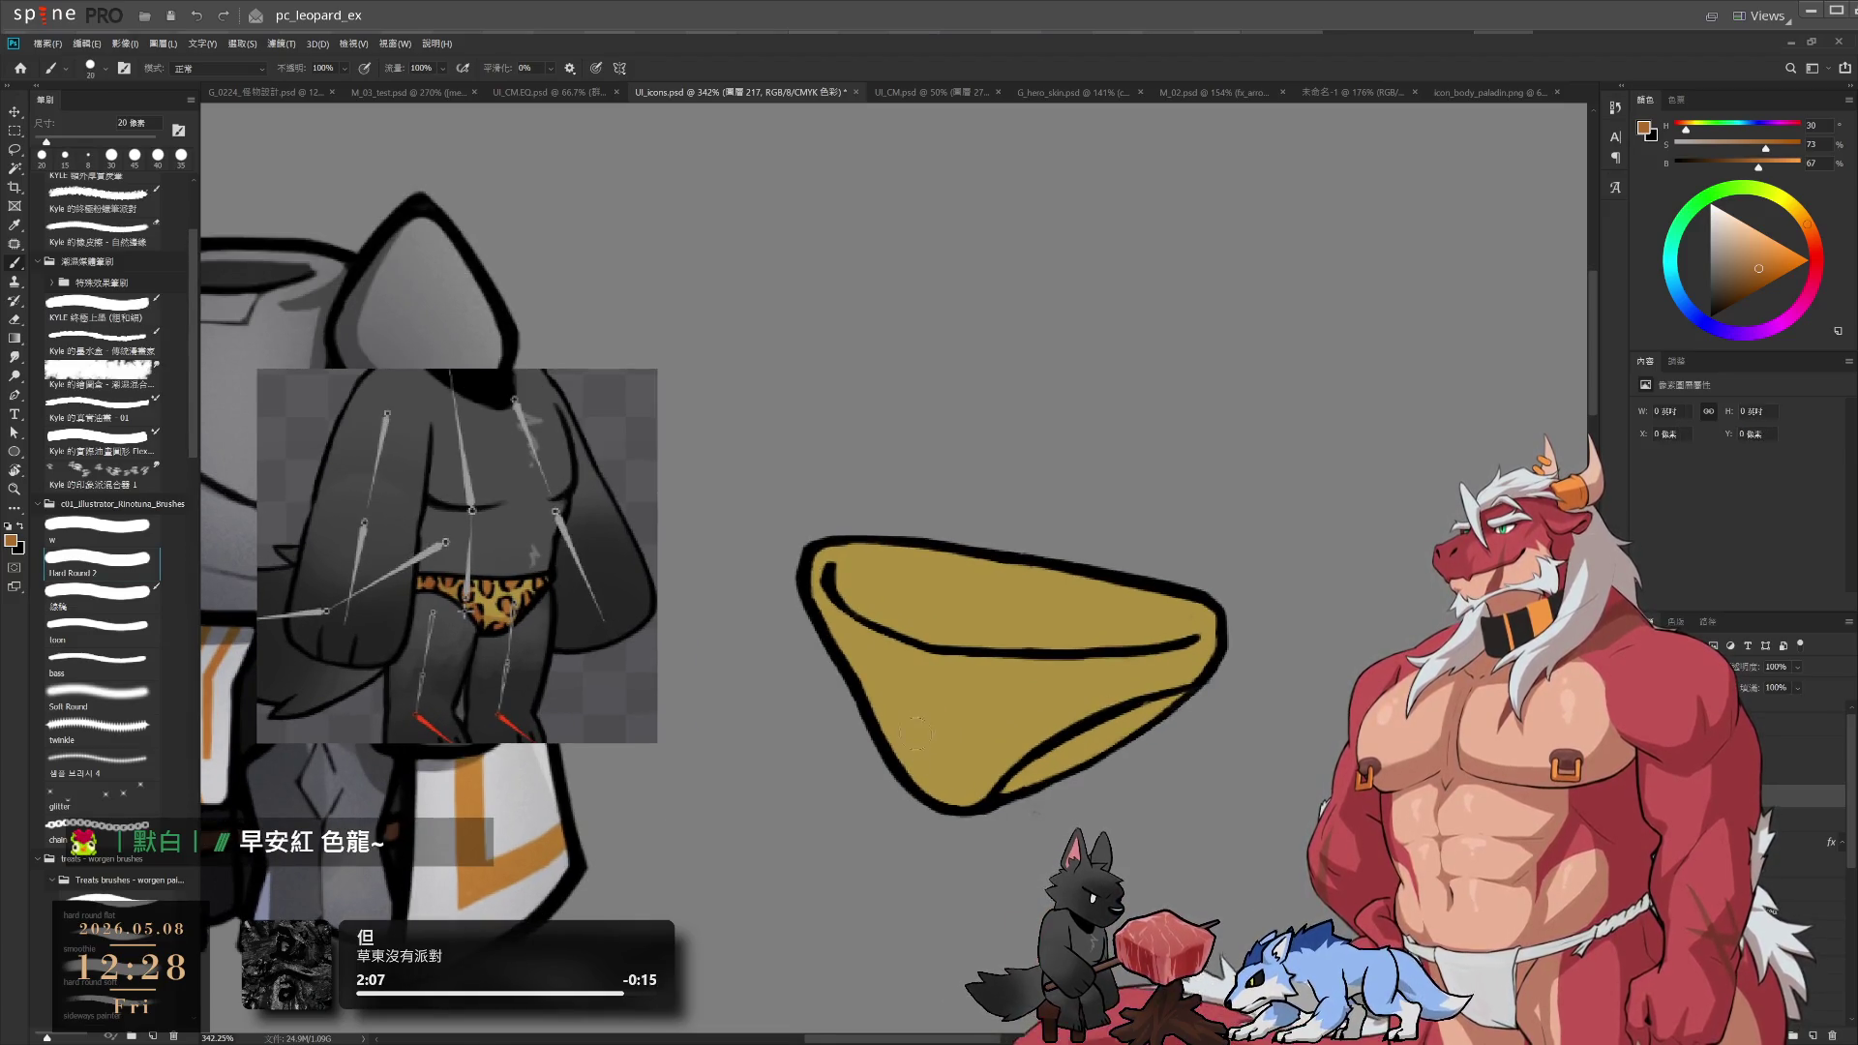
{"action": "mouse_move", "coordinate": [879, 701]}
{"action": "left_mouse_down"}
{"action": "mouse_move", "coordinate": [897, 761]}
{"action": "mouse_move", "coordinate": [1036, 731]}
{"action": "left_mouse_up"}
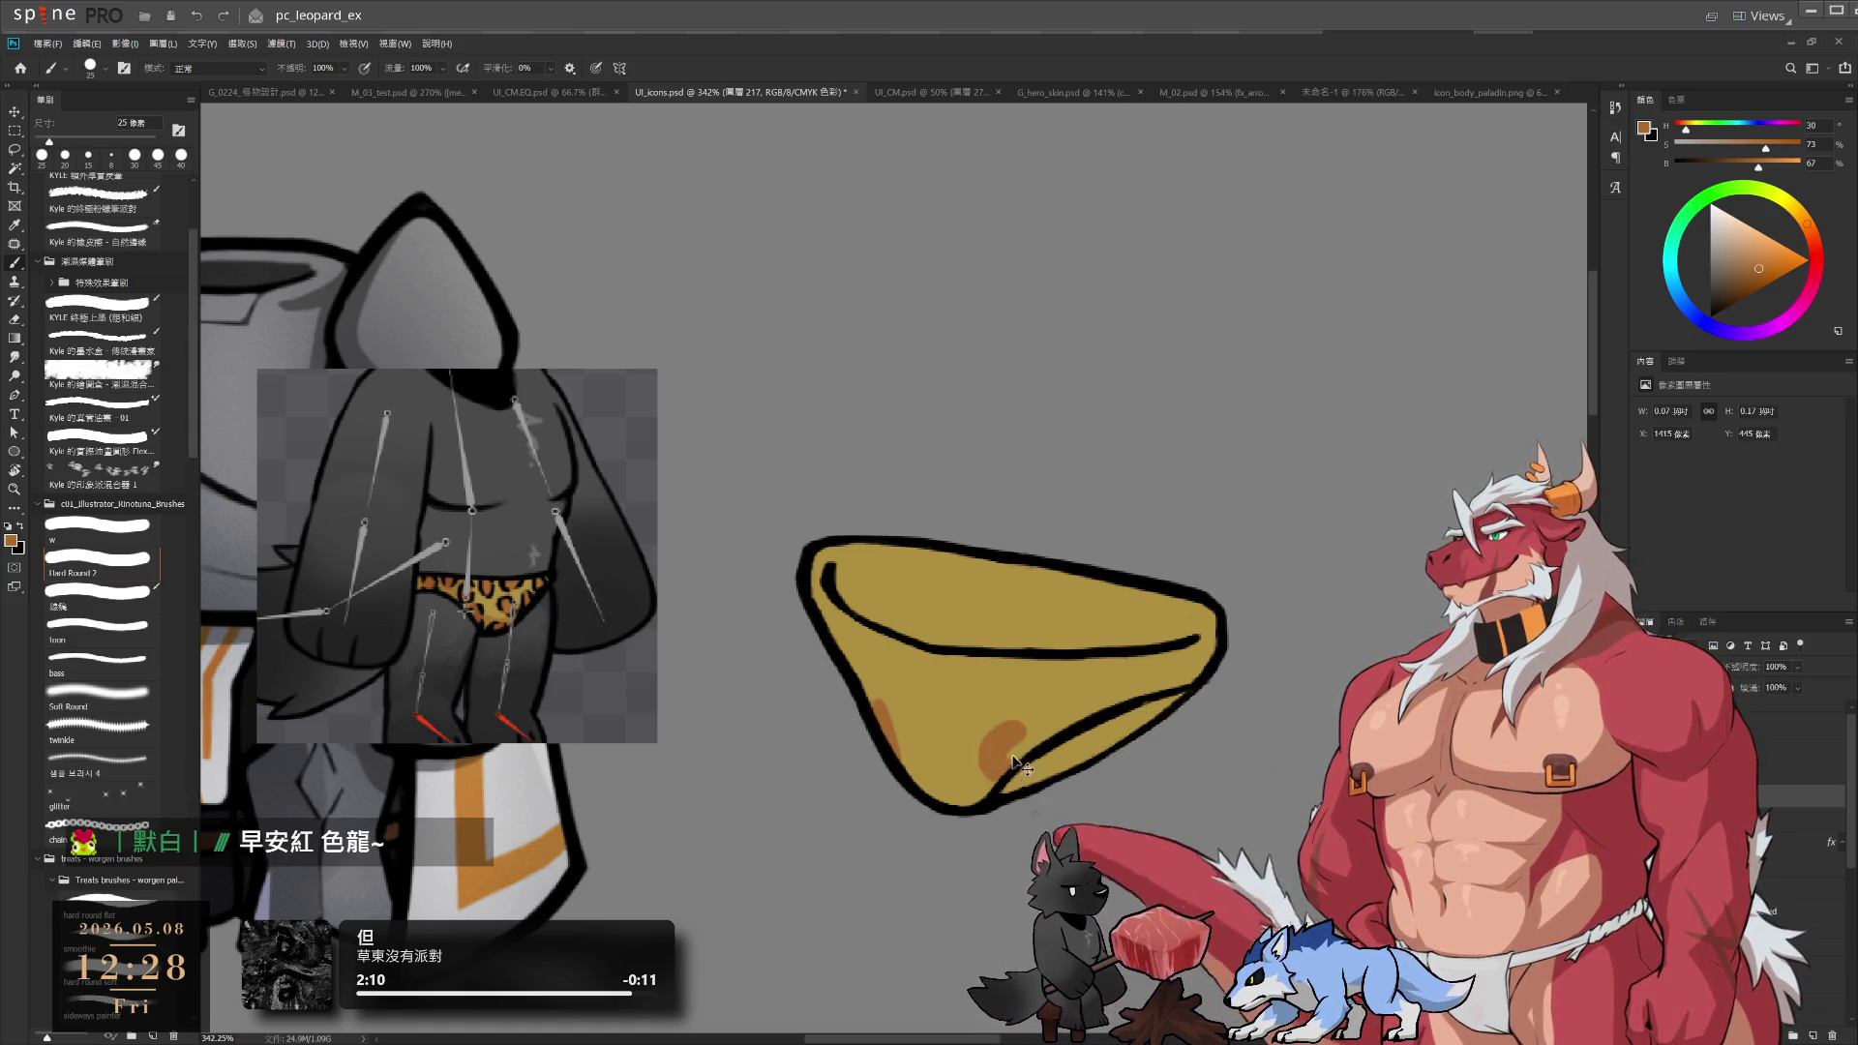
Add orange-brown spots at the briefs' bottom tip and left side
{"action": "key", "text": "e"}
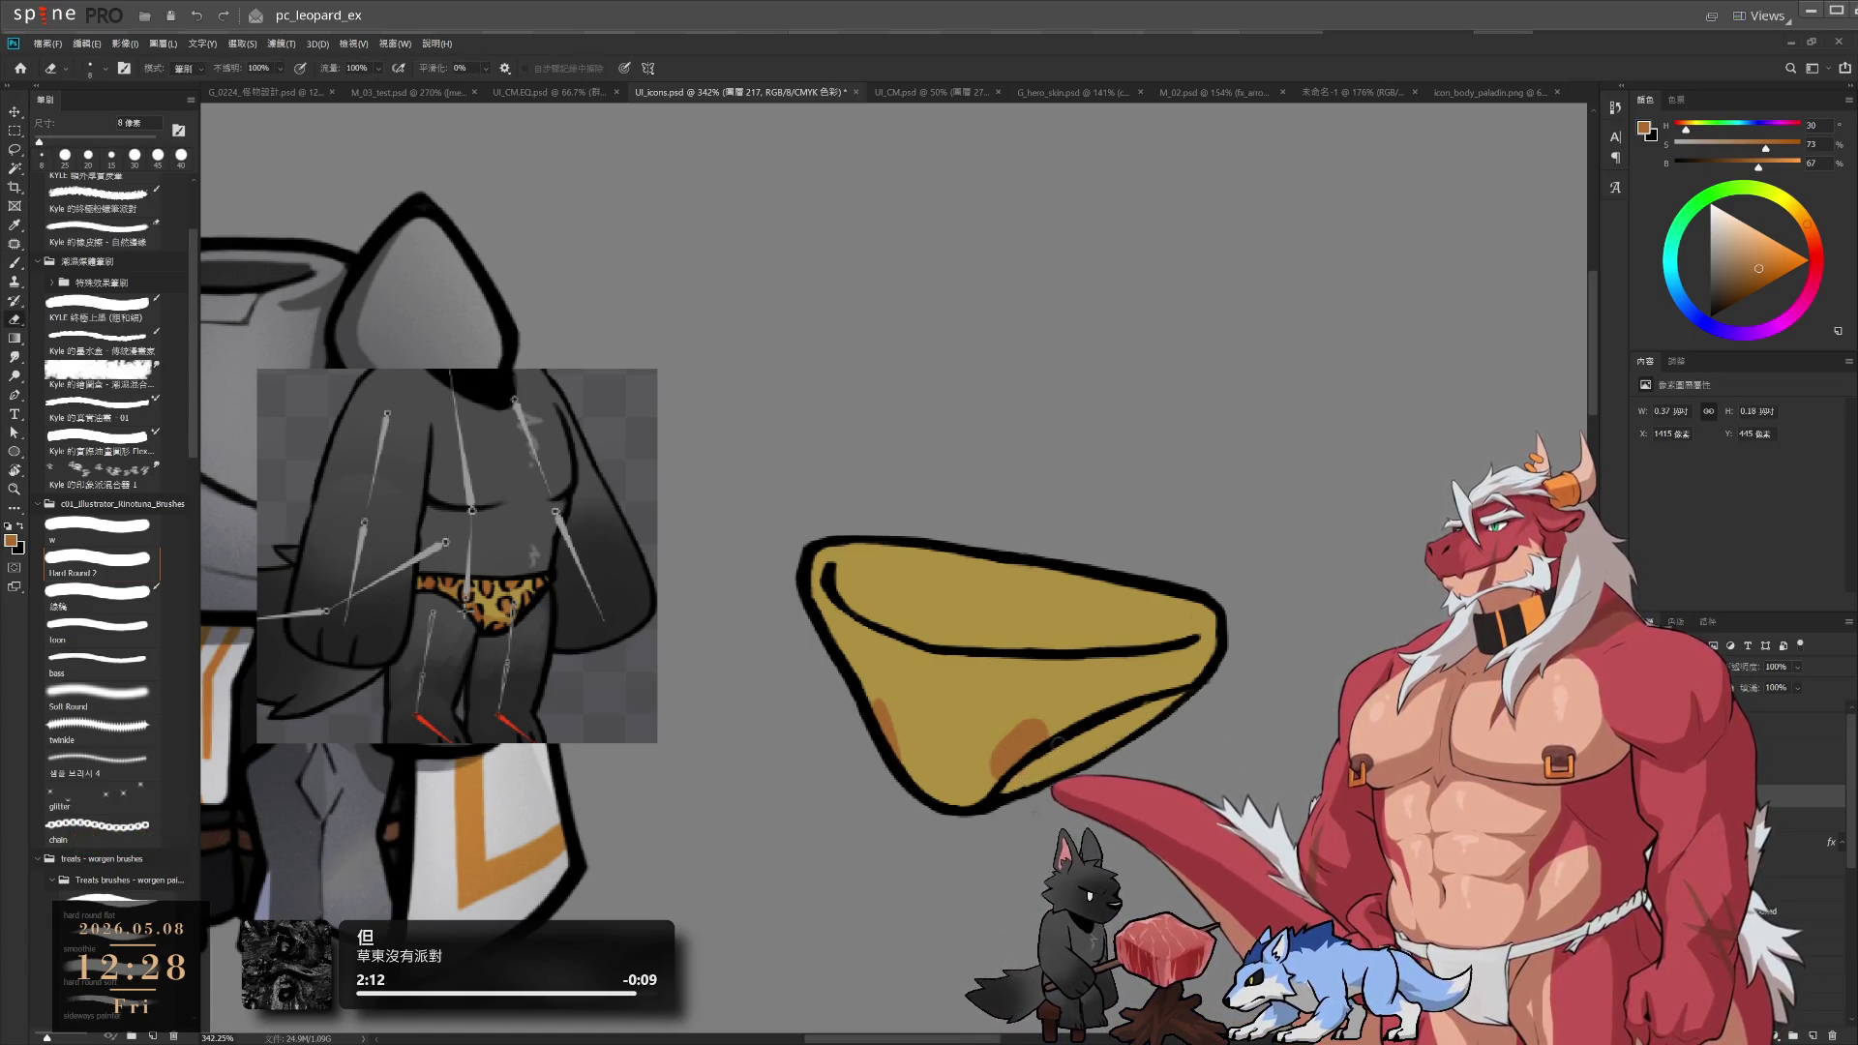
{"action": "key", "text": "b"}
{"action": "mouse_move", "coordinate": [958, 779]}
{"action": "left_mouse_down"}
{"action": "mouse_move", "coordinate": [944, 796]}
{"action": "mouse_move", "coordinate": [973, 750]}
{"action": "mouse_move", "coordinate": [954, 788]}
{"action": "mouse_move", "coordinate": [970, 824]}
{"action": "left_mouse_up"}
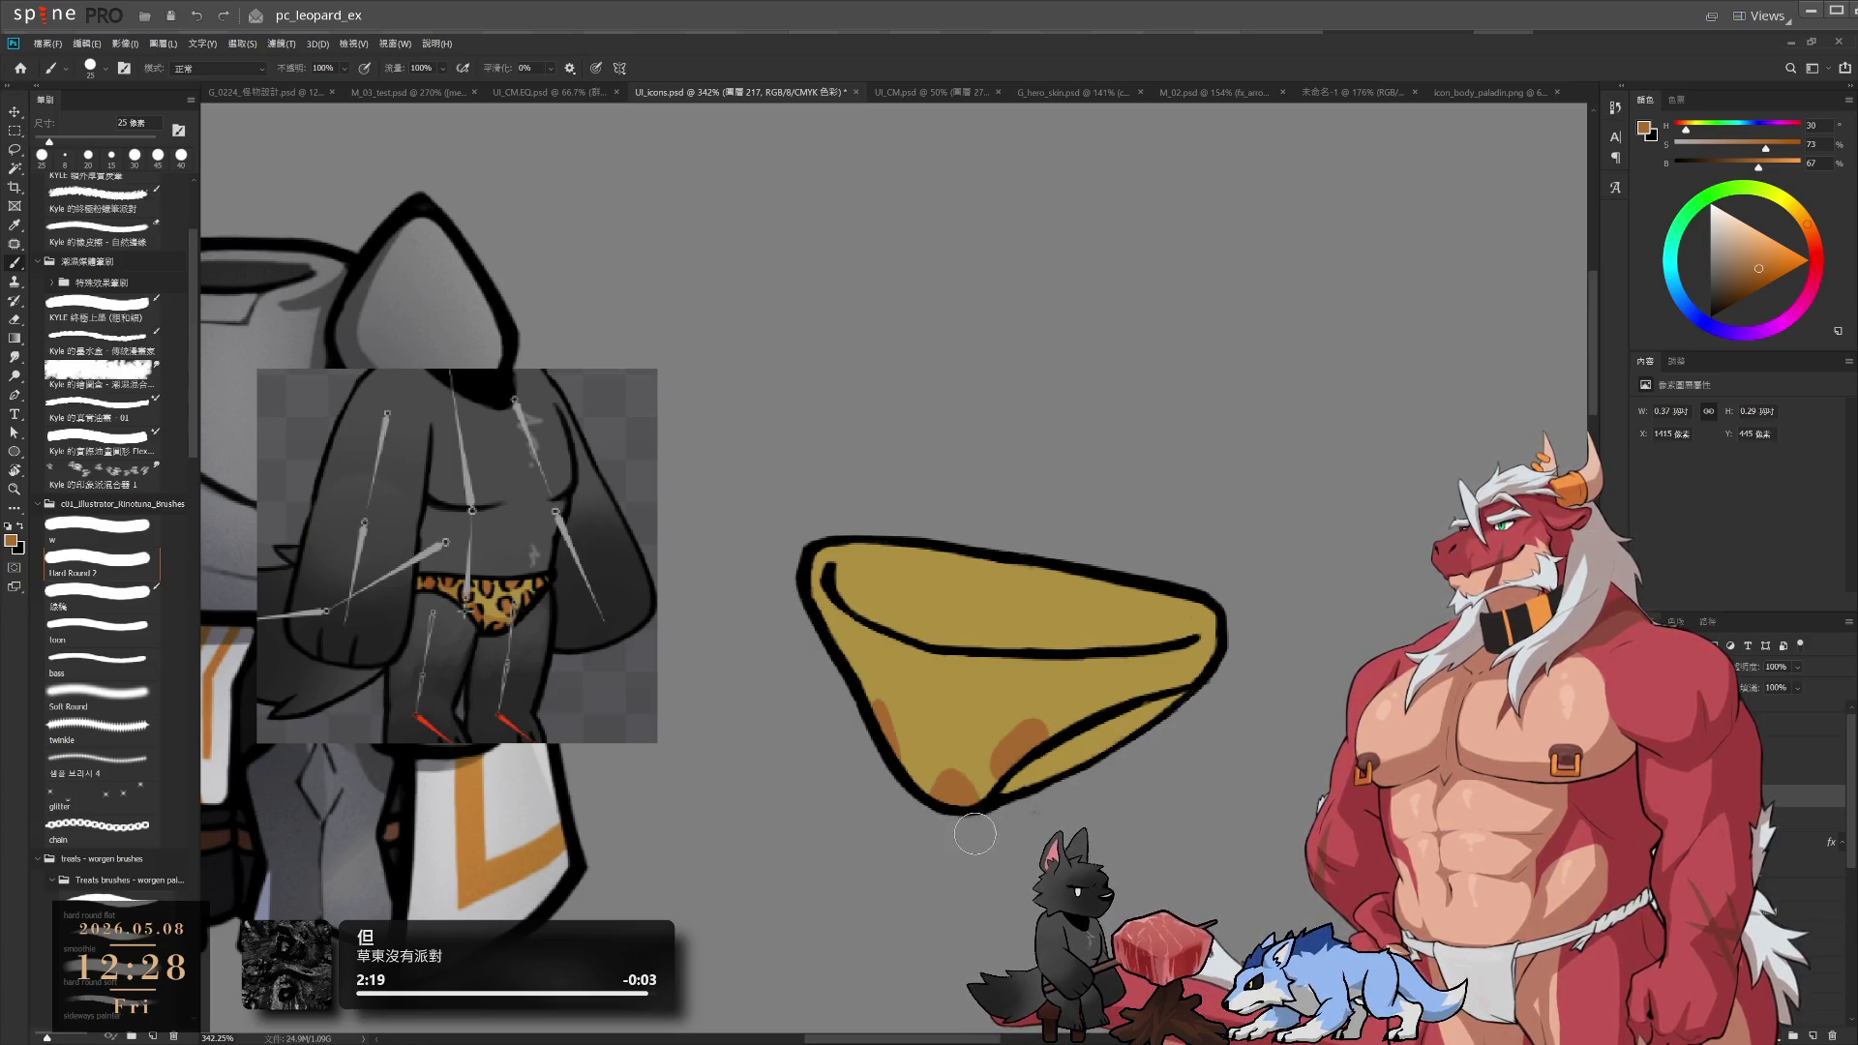
{"action": "left_click_drag", "start_coordinate": [909, 650], "coordinate": [909, 668]}
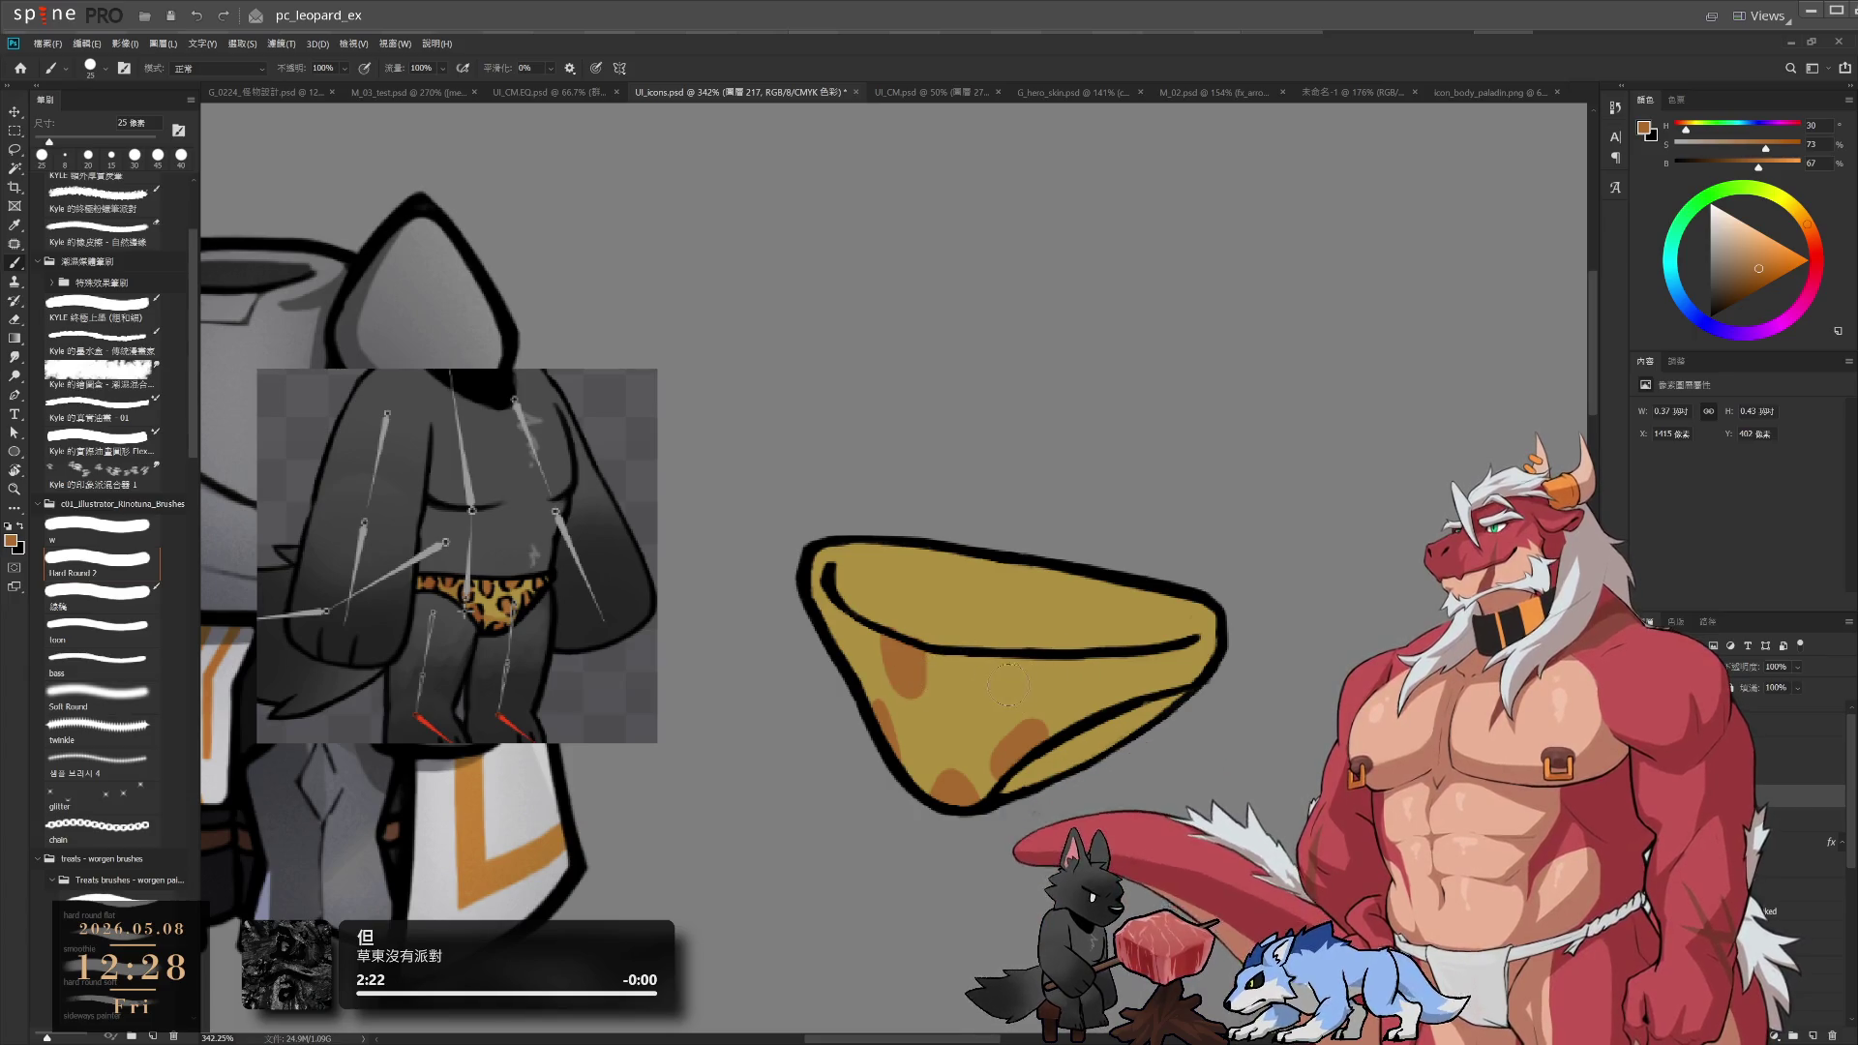
{"action": "left_click_drag", "start_coordinate": [976, 705], "coordinate": [968, 714]}
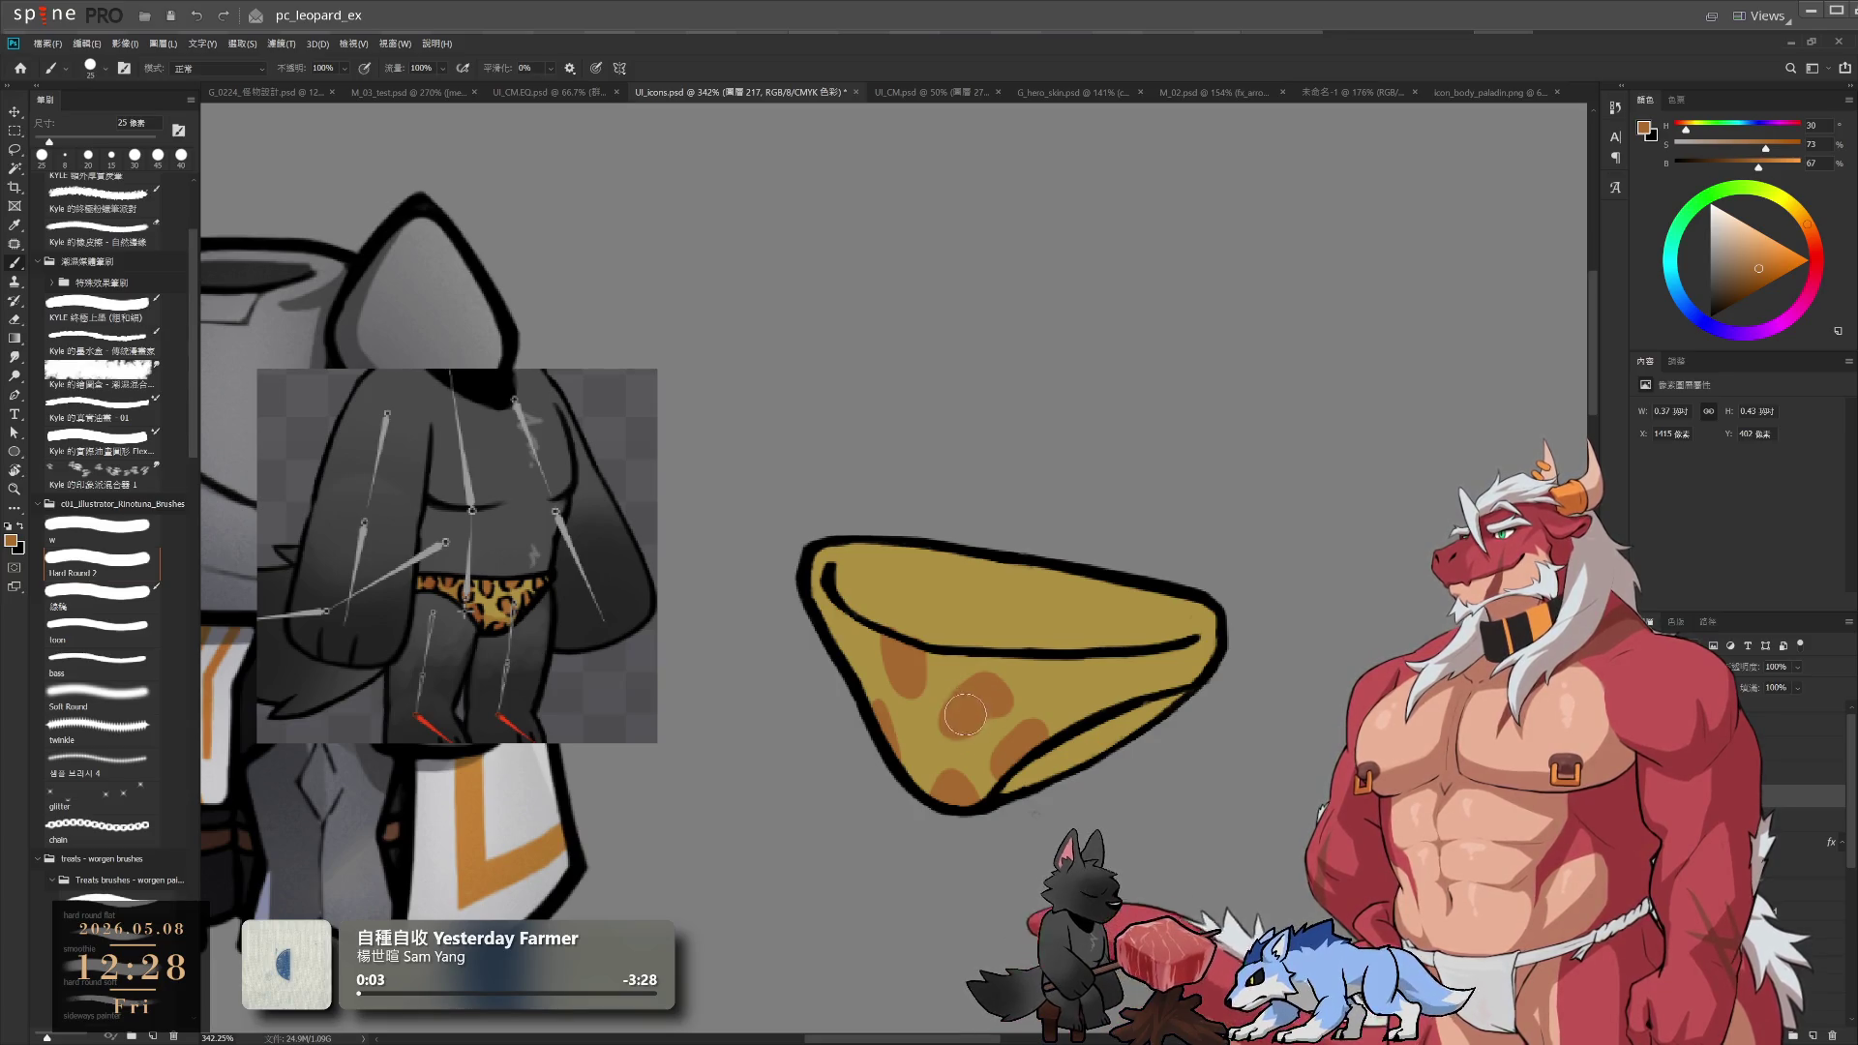
Dab more spots across the middle, right side and left edge with a slightly smaller brush
{"action": "key", "text": "e"}
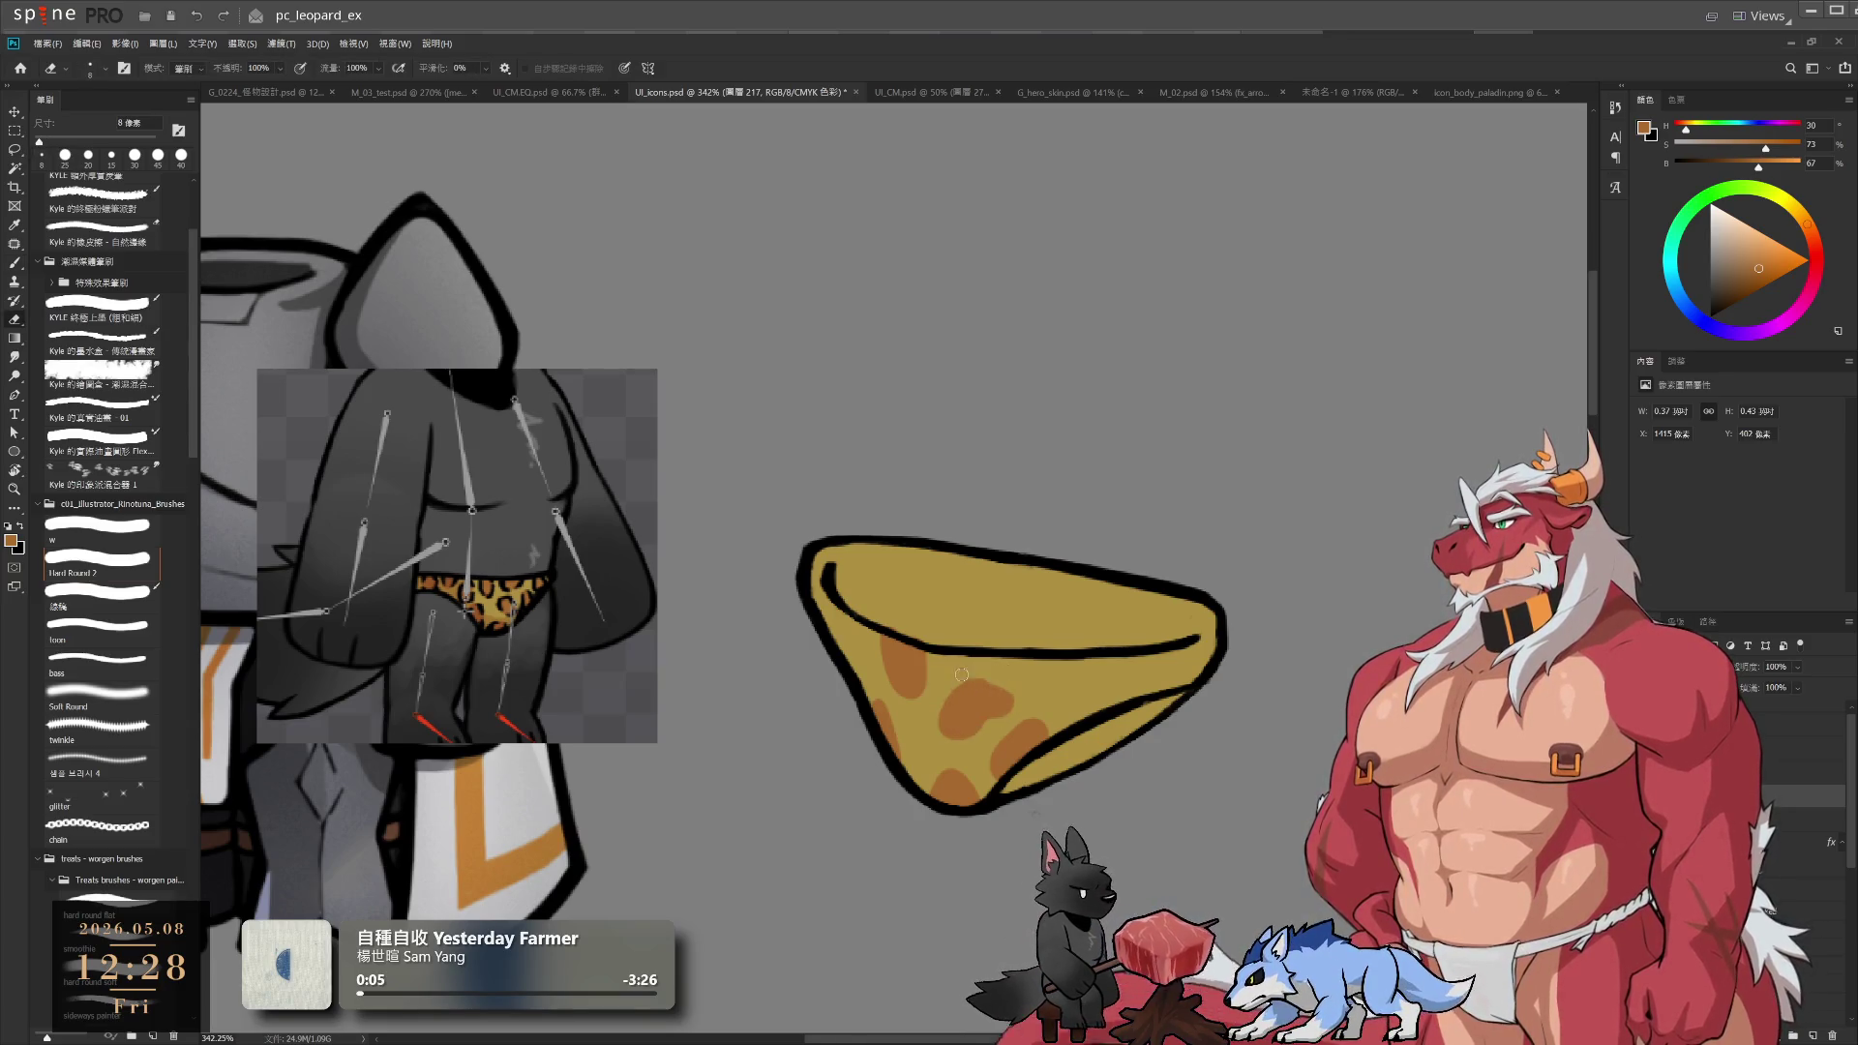
{"action": "key", "text": "b"}
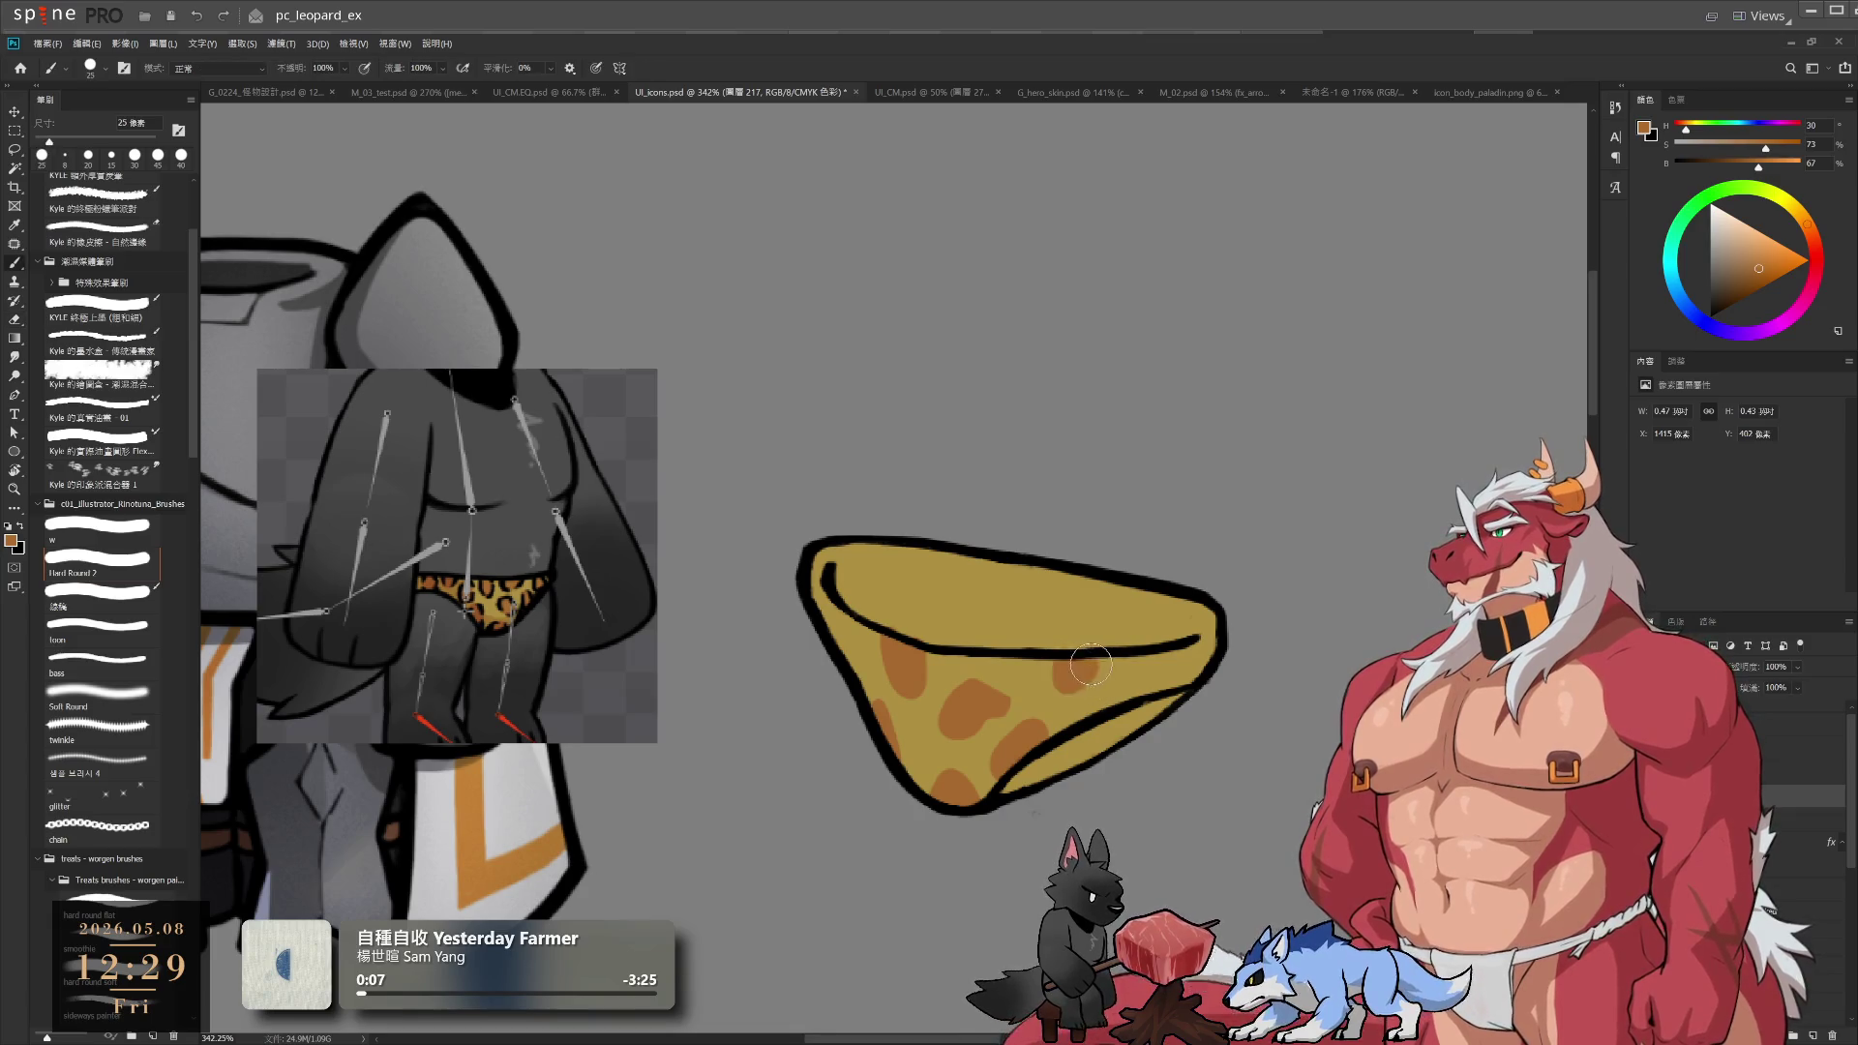
{"action": "left_click", "coordinate": [1076, 667]}
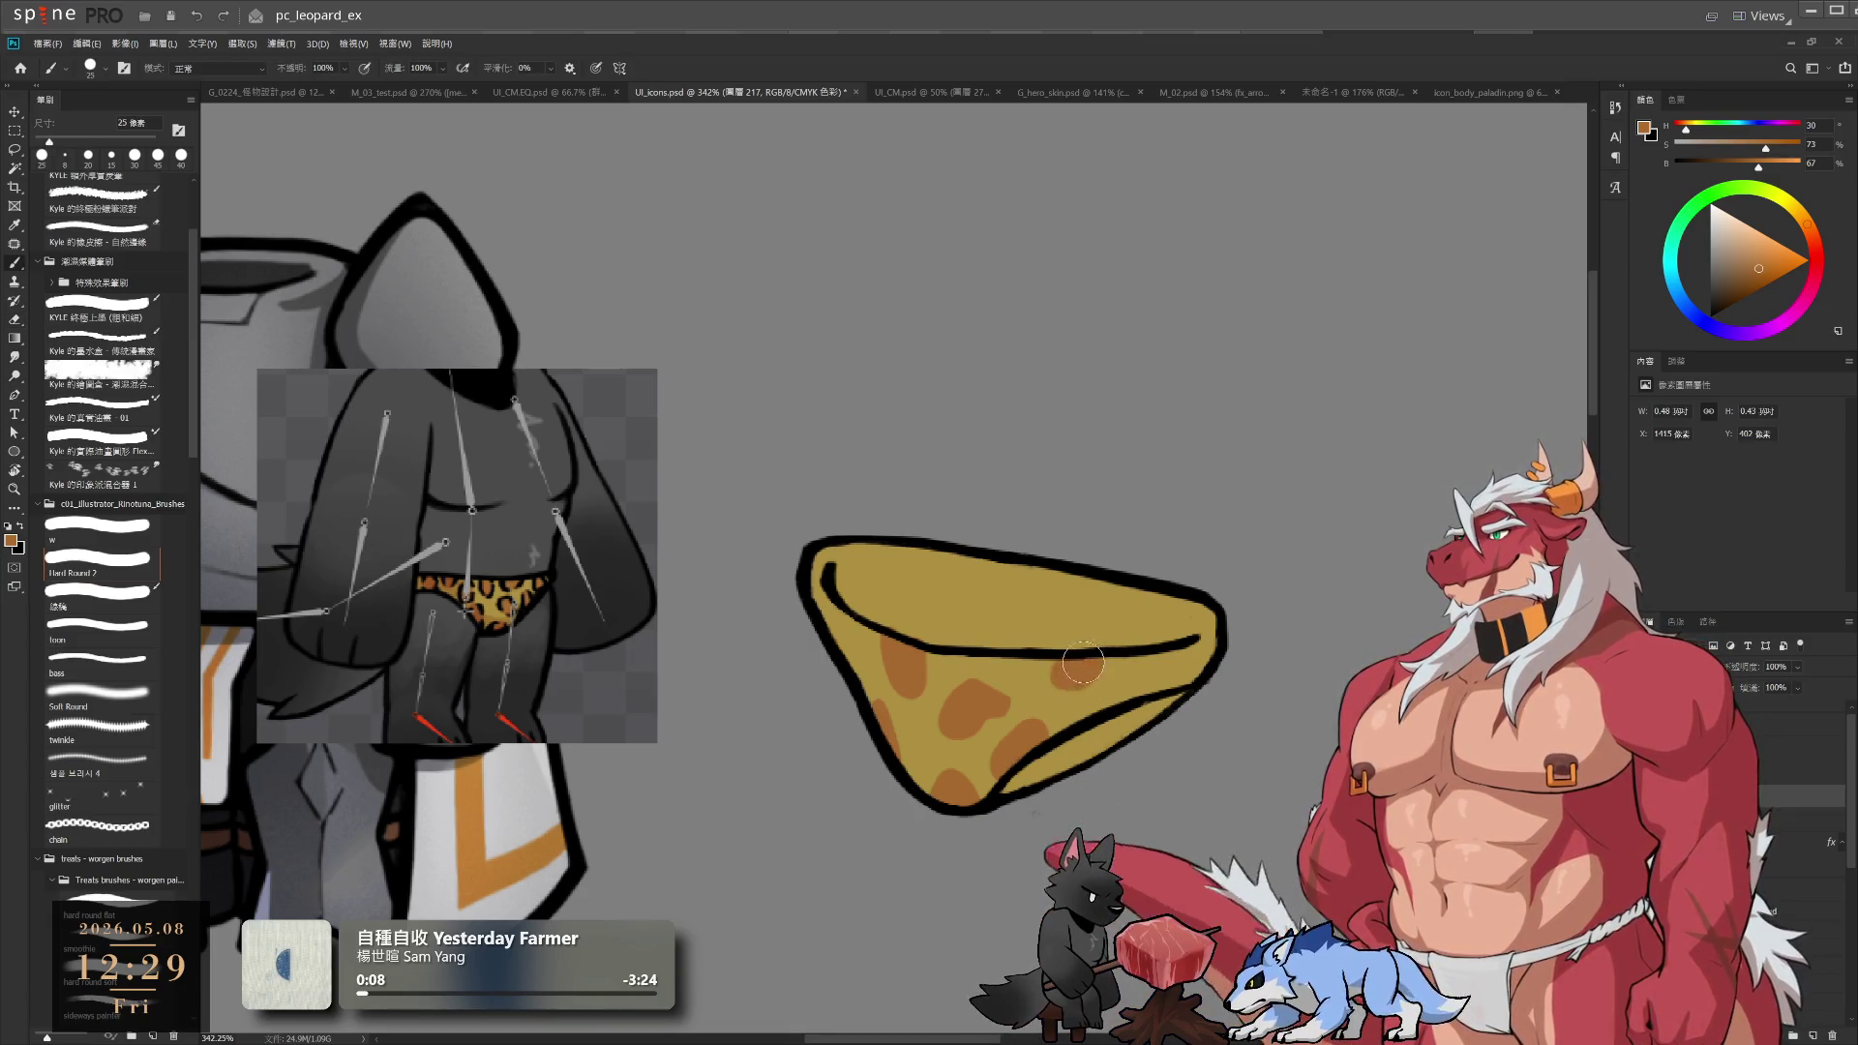
{"action": "left_click", "coordinate": [1154, 678]}
{"action": "key", "text": "bracketleft"}
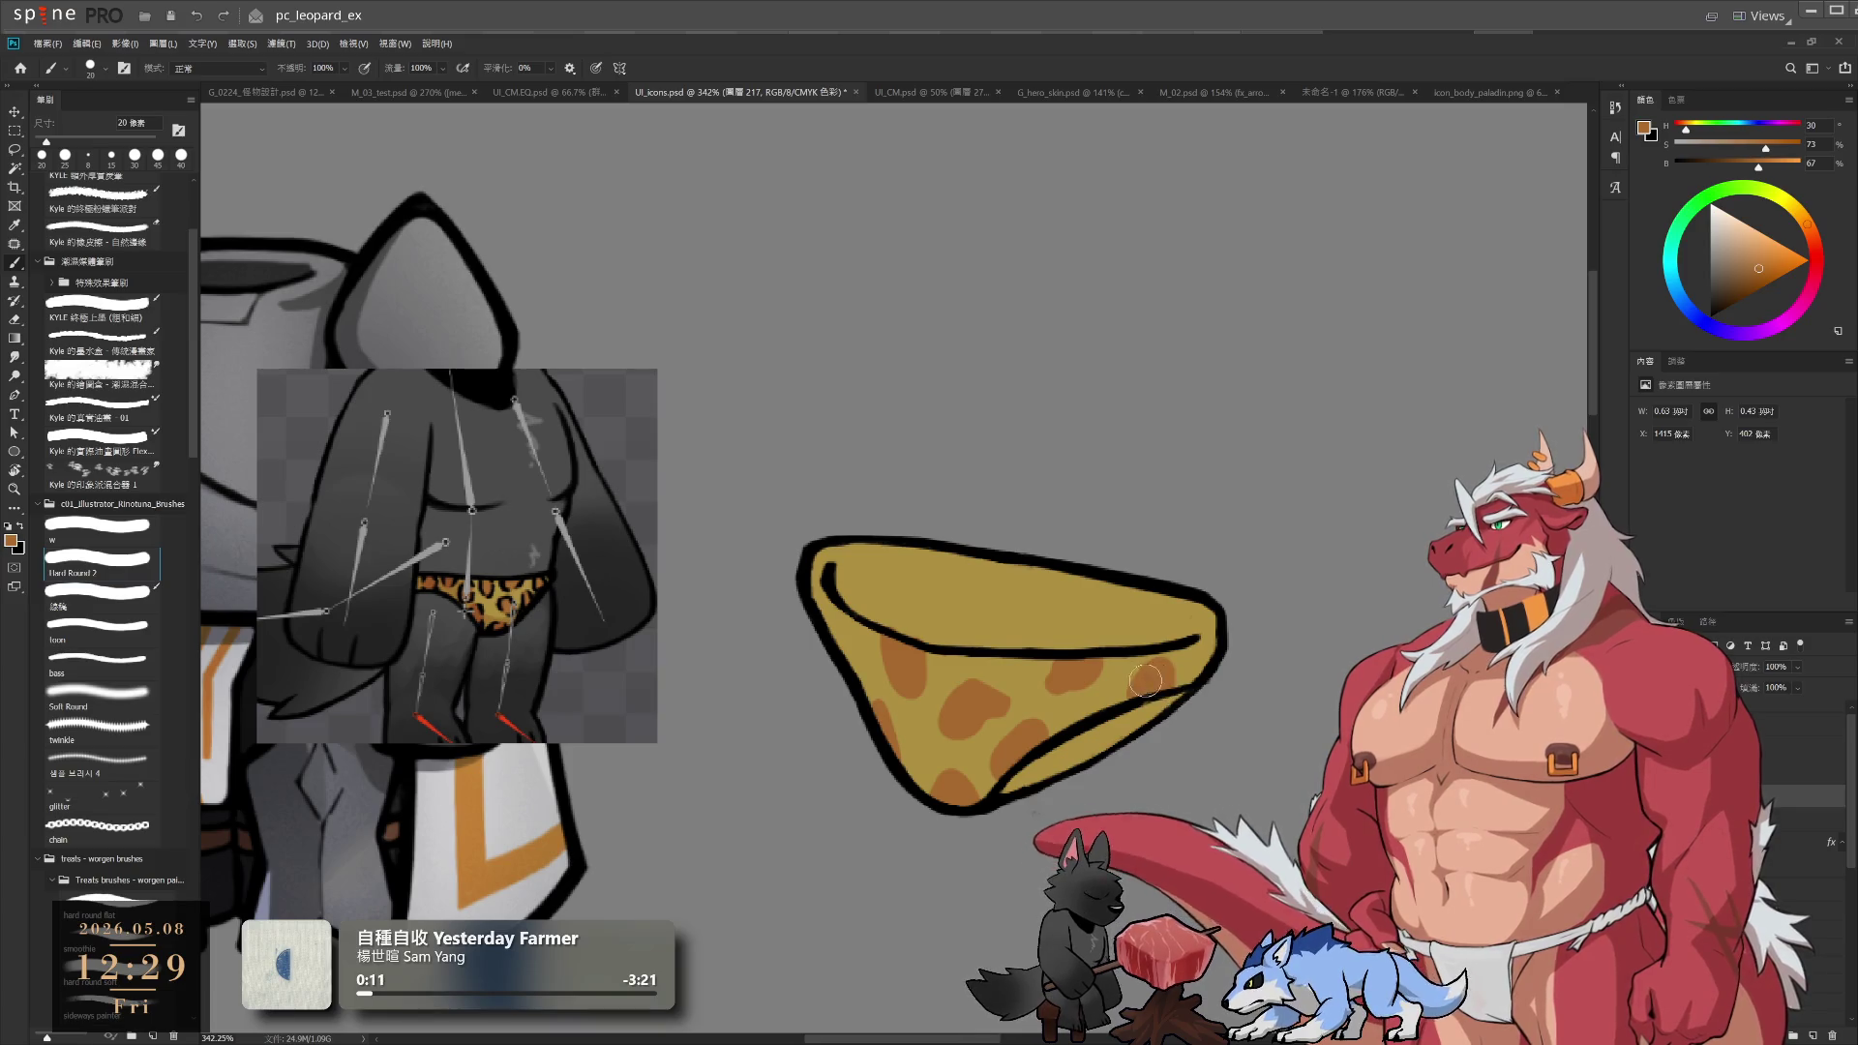
{"action": "left_click_drag", "start_coordinate": [853, 663], "coordinate": [848, 627]}
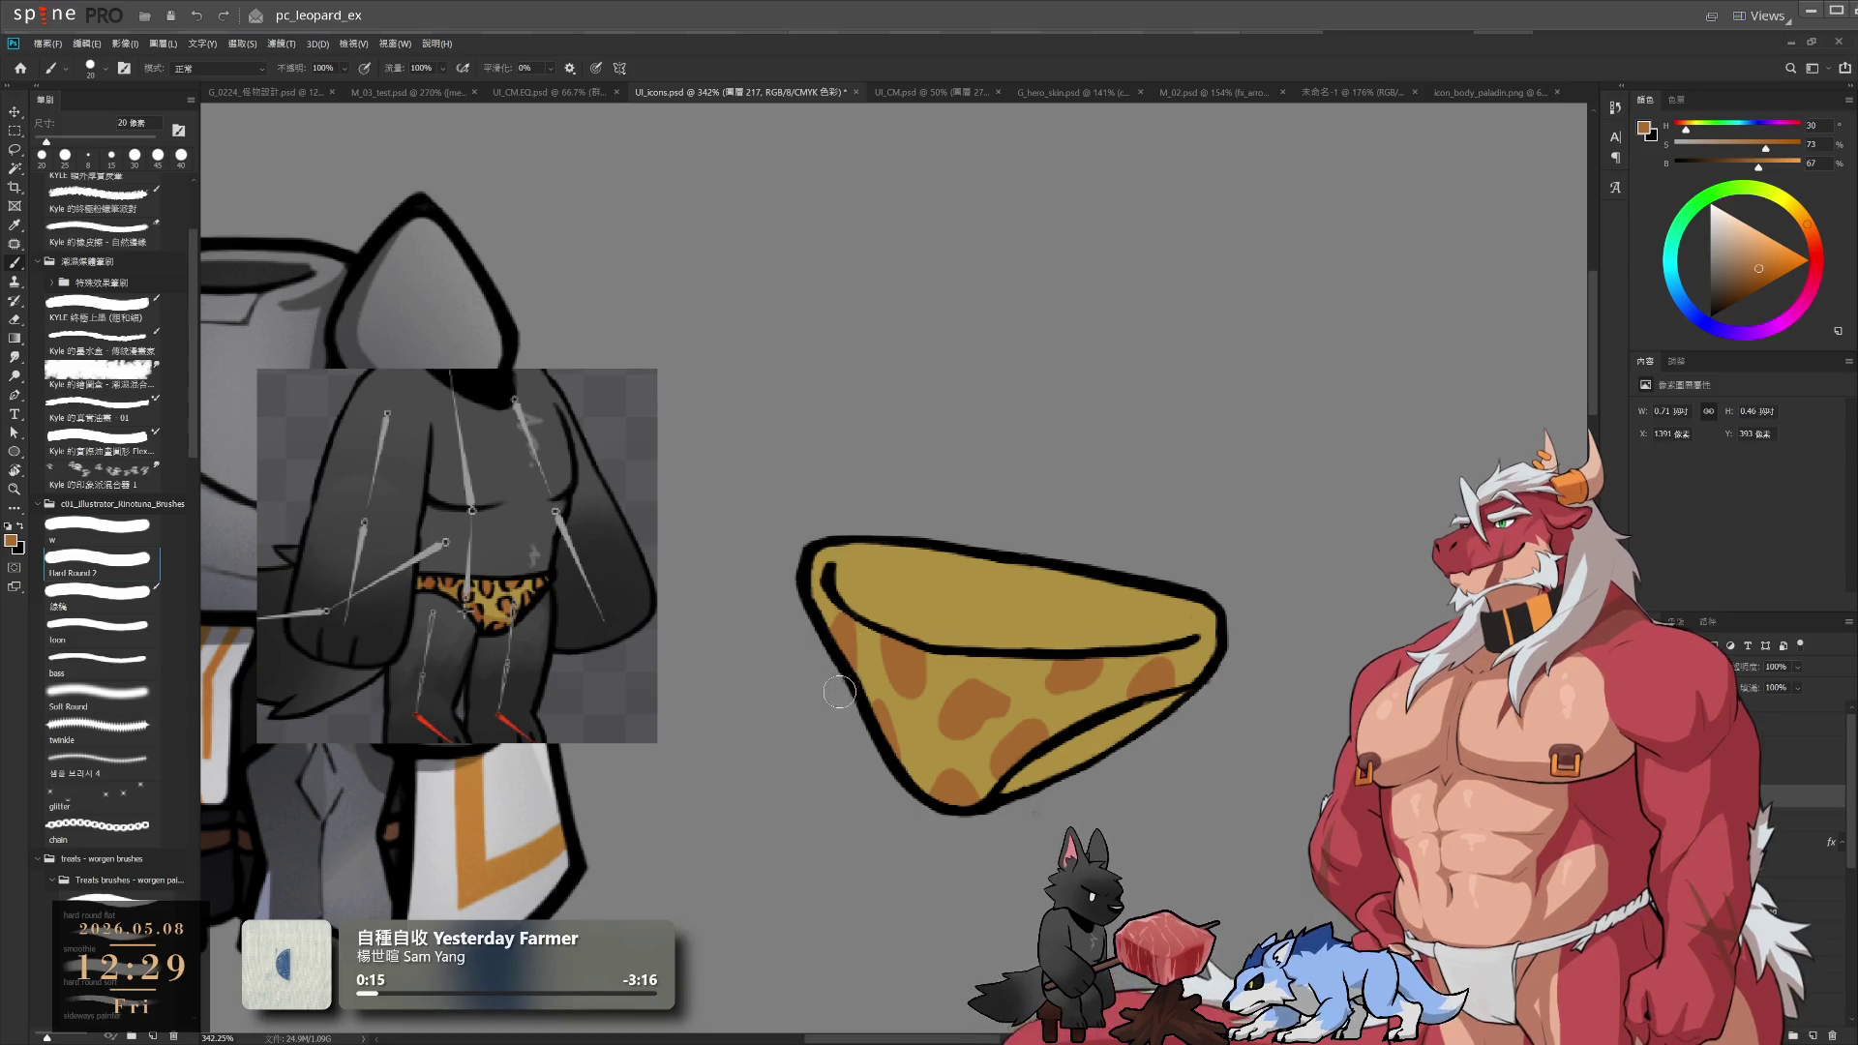
{"action": "scroll", "coordinate": [1053, 728], "scroll_direction": "down", "scroll_amount": 3}
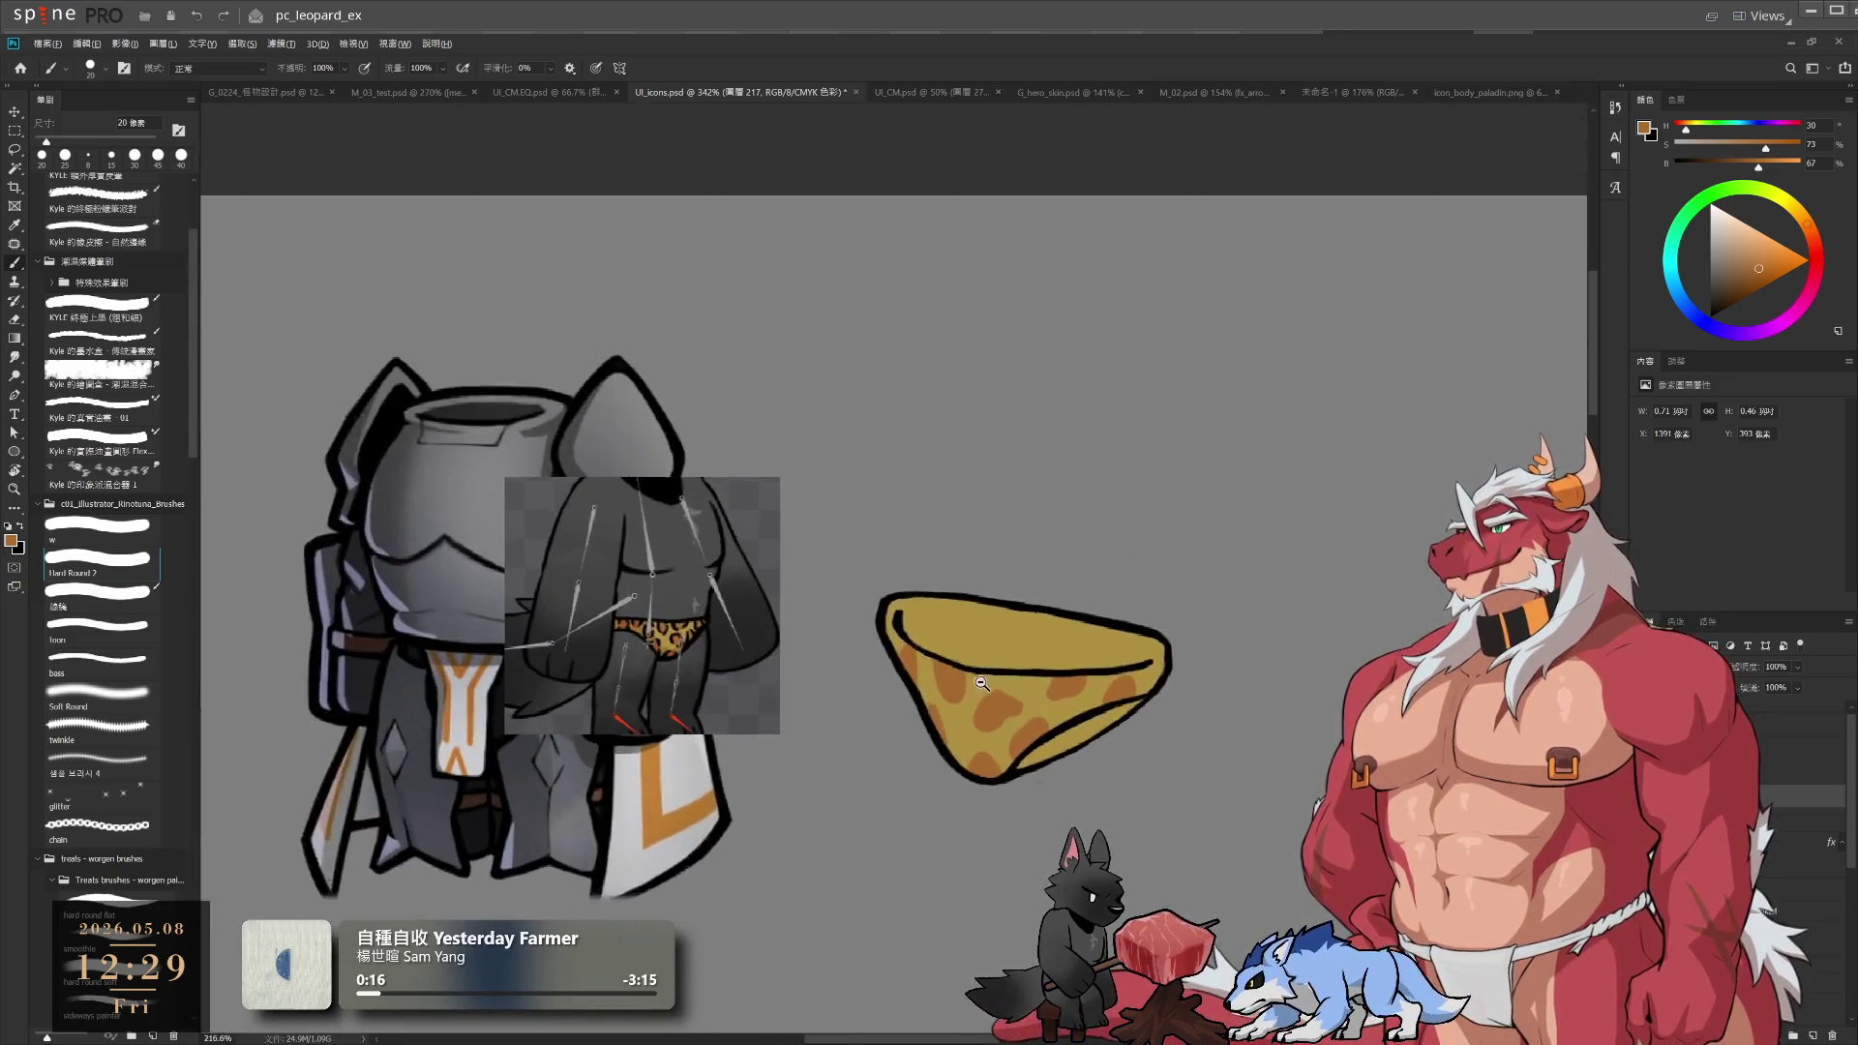
Sample the black outline colour and draw dark broken rings around the lower-left spots
{"action": "scroll", "coordinate": [968, 706], "scroll_direction": "up", "scroll_amount": 1}
{"action": "scroll", "coordinate": [933, 693], "scroll_direction": "up", "scroll_amount": 2}
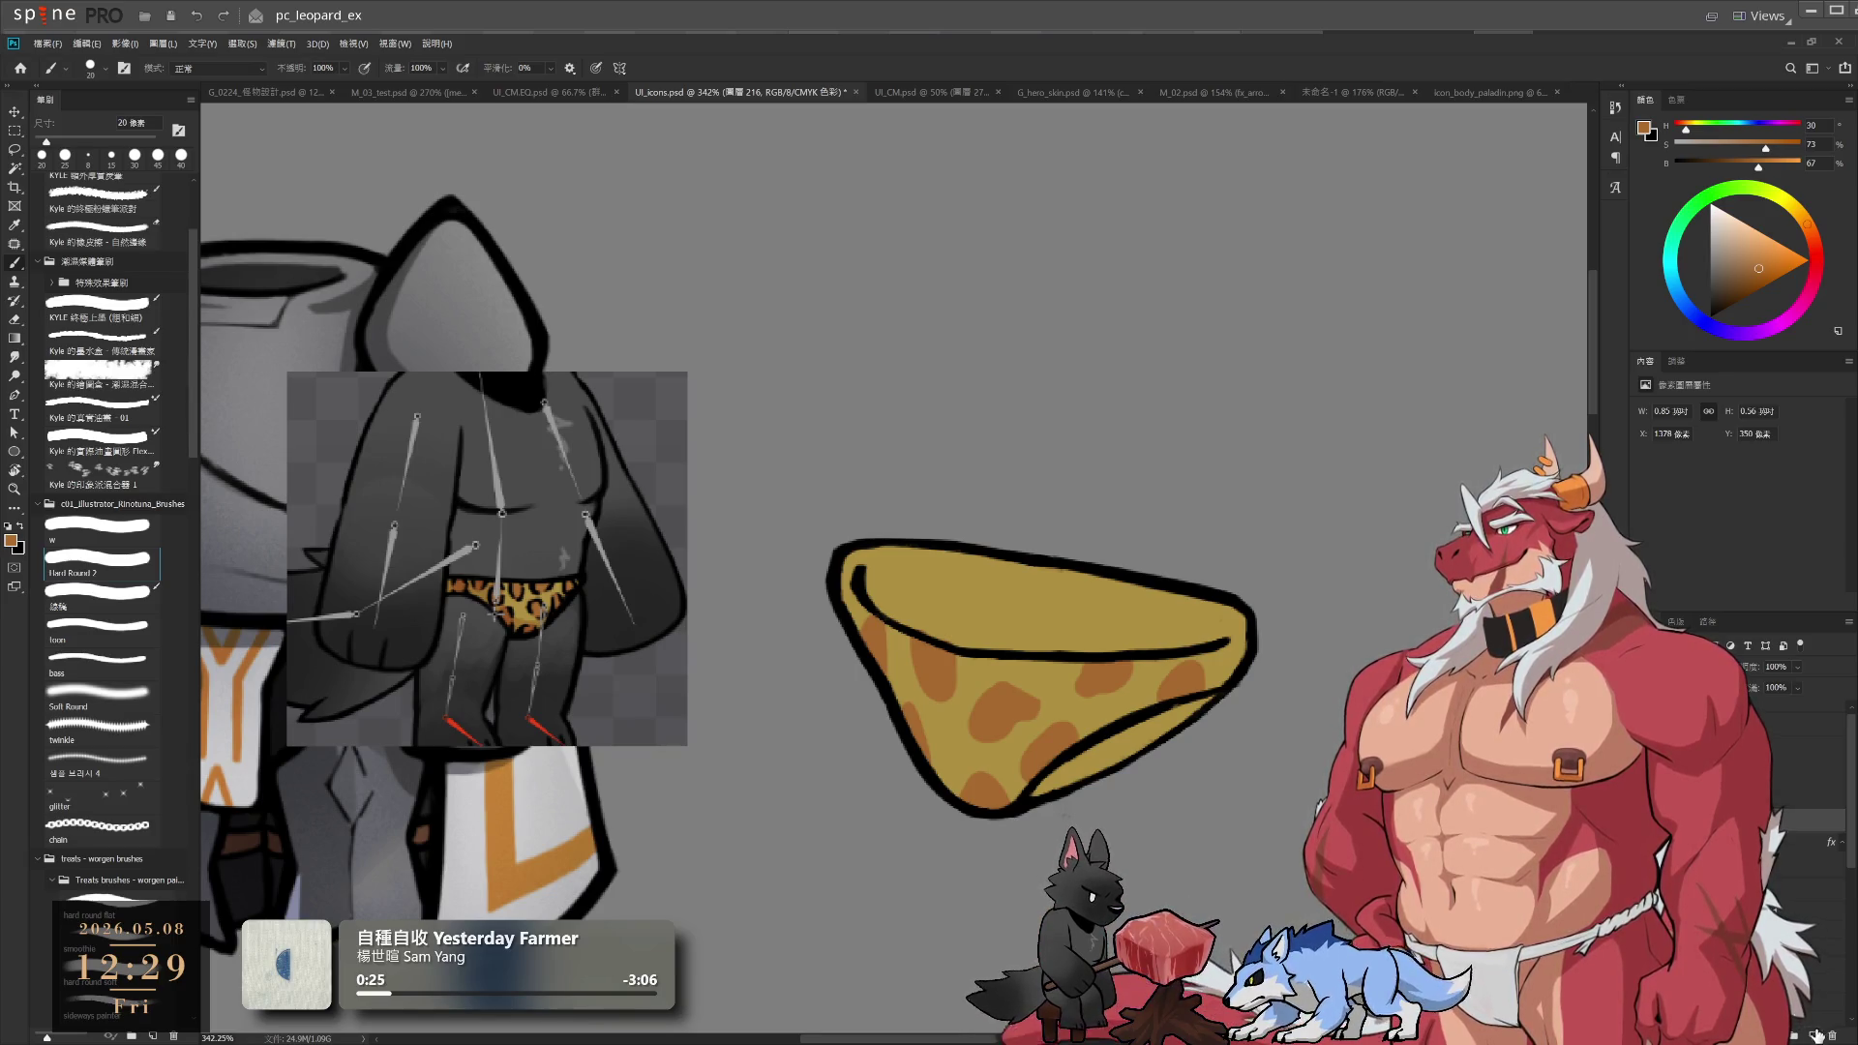
{"action": "left_click", "coordinate": [1109, 728], "text": "alt"}
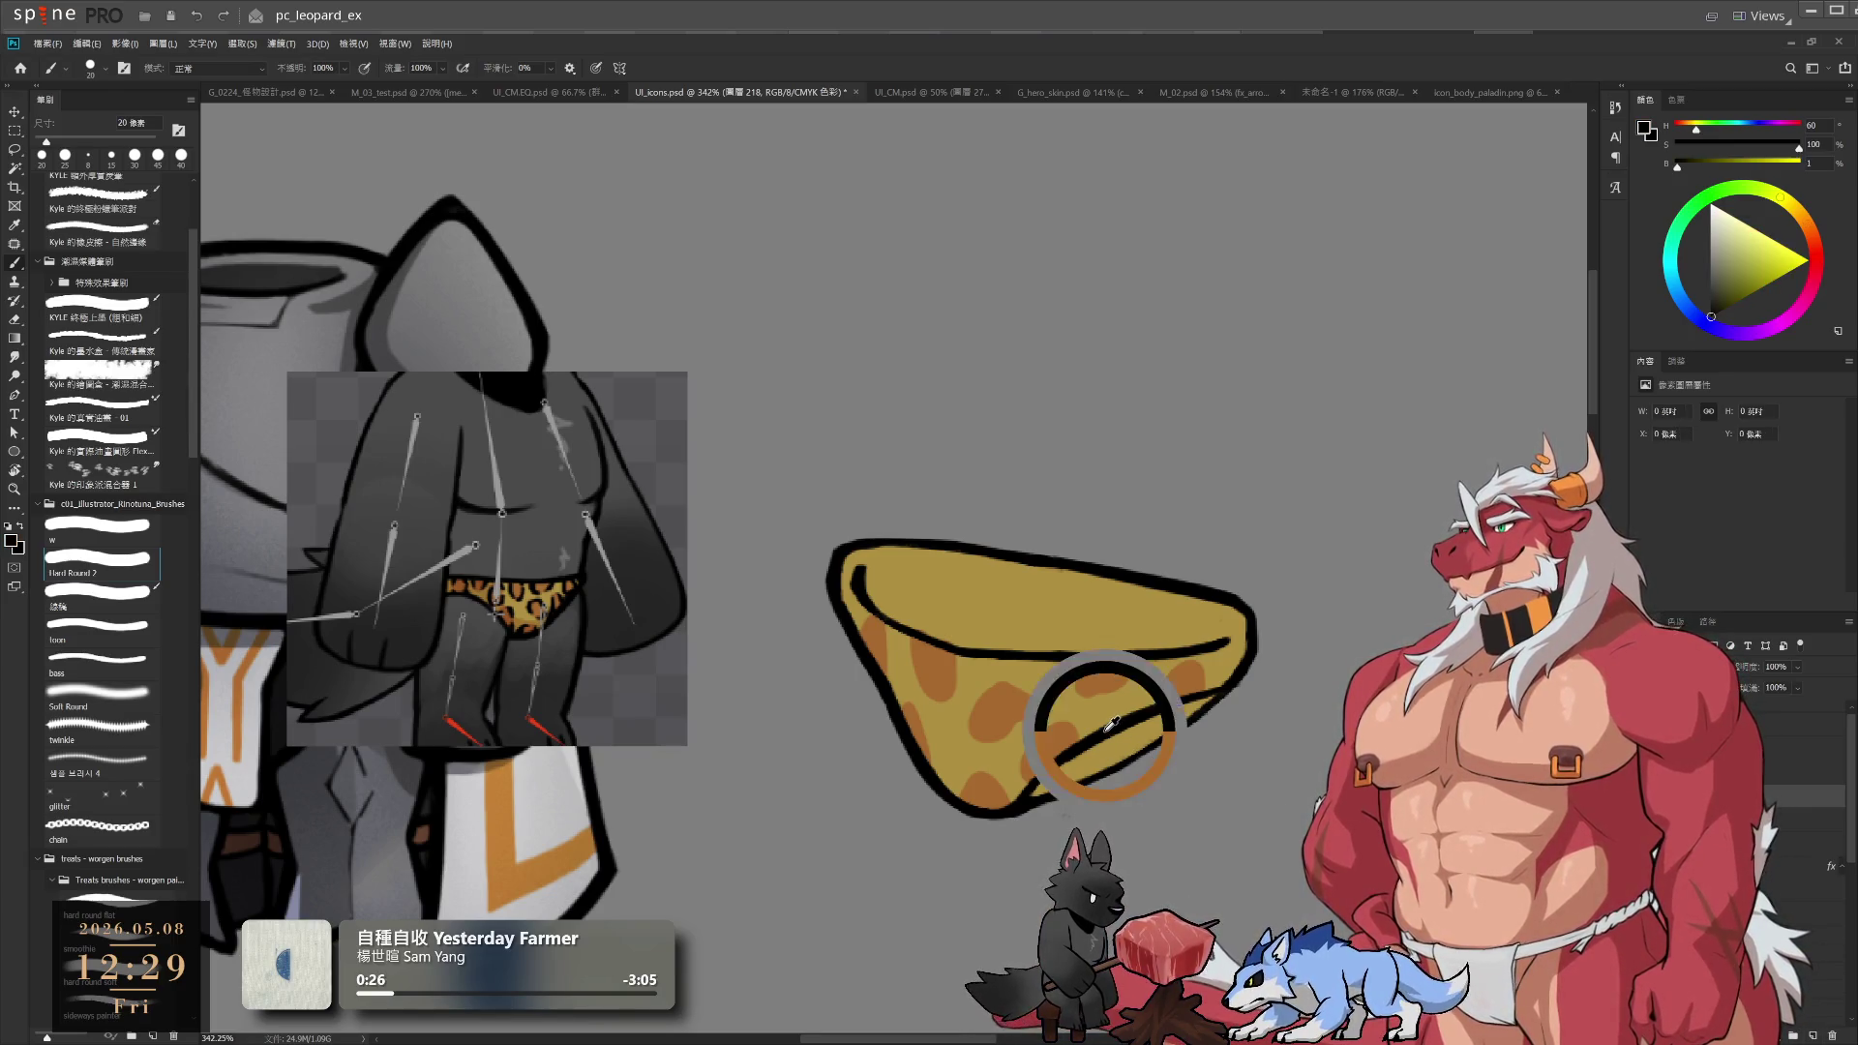
{"action": "left_click", "coordinate": [1680, 166]}
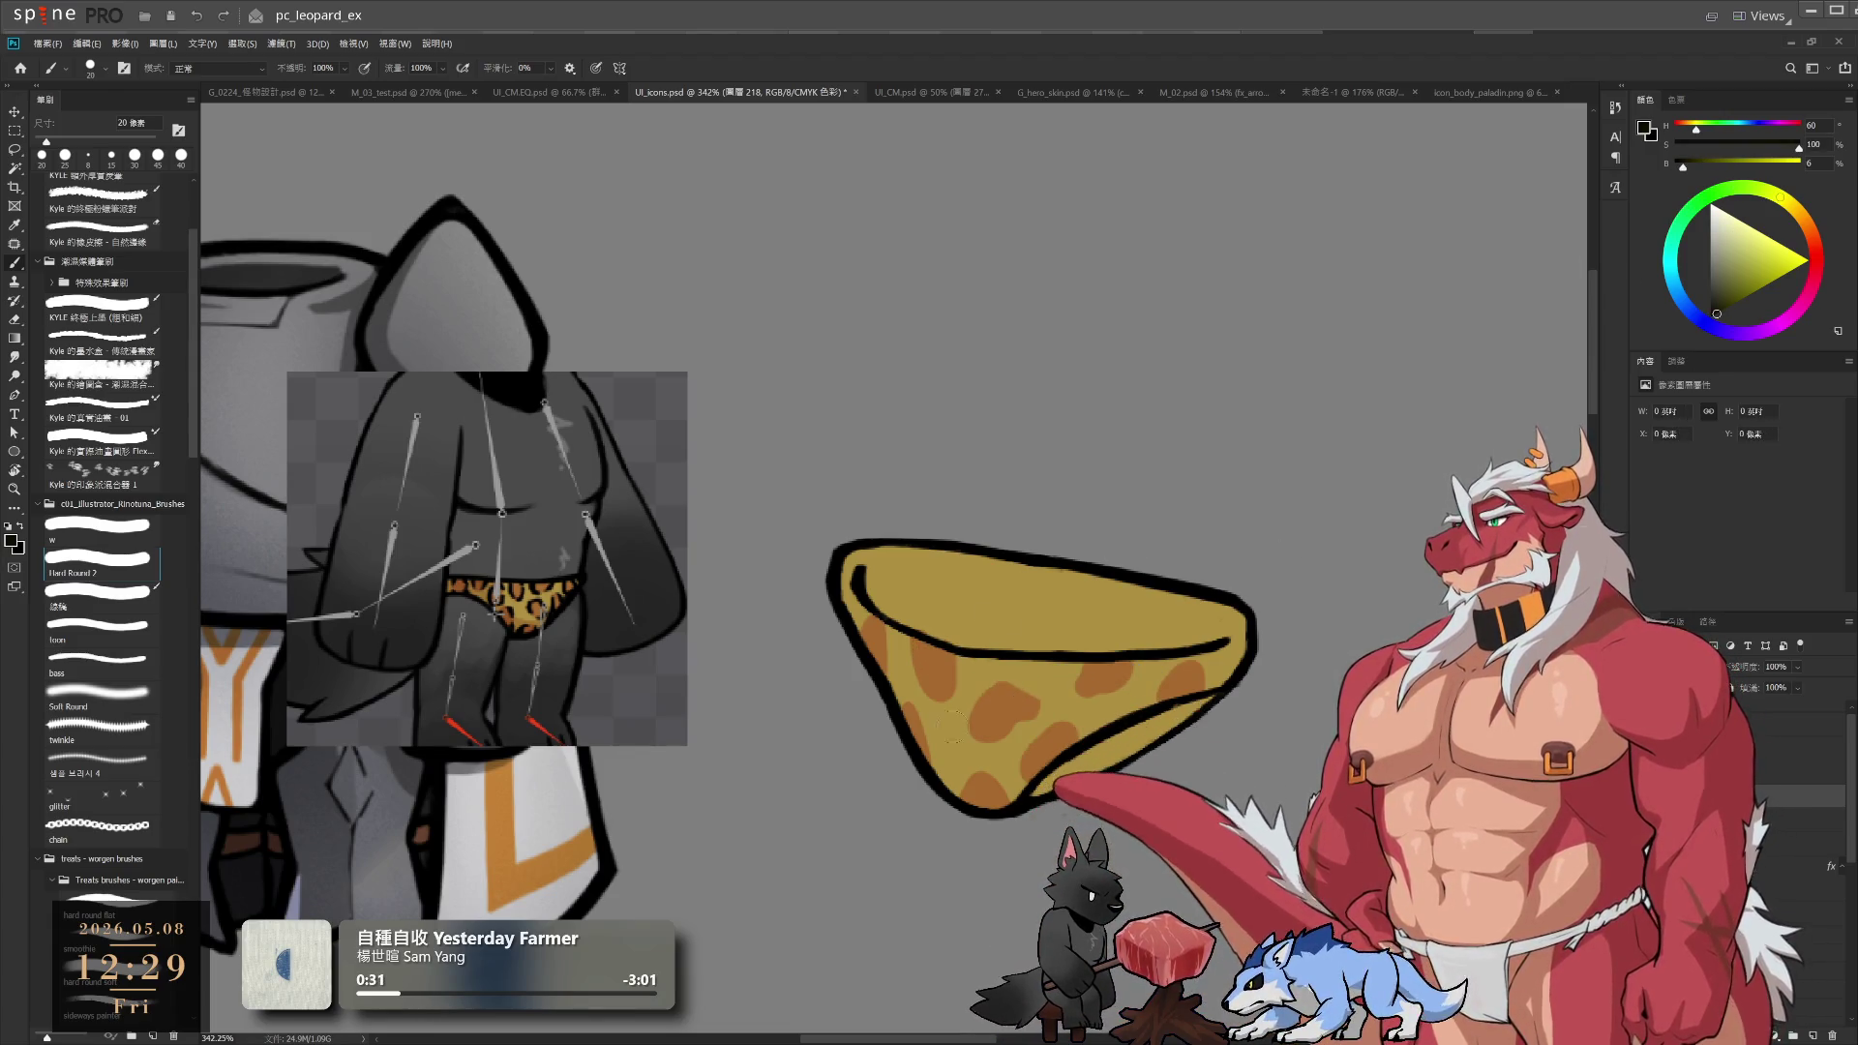
{"action": "left_click_drag", "start_coordinate": [914, 646], "coordinate": [919, 672]}
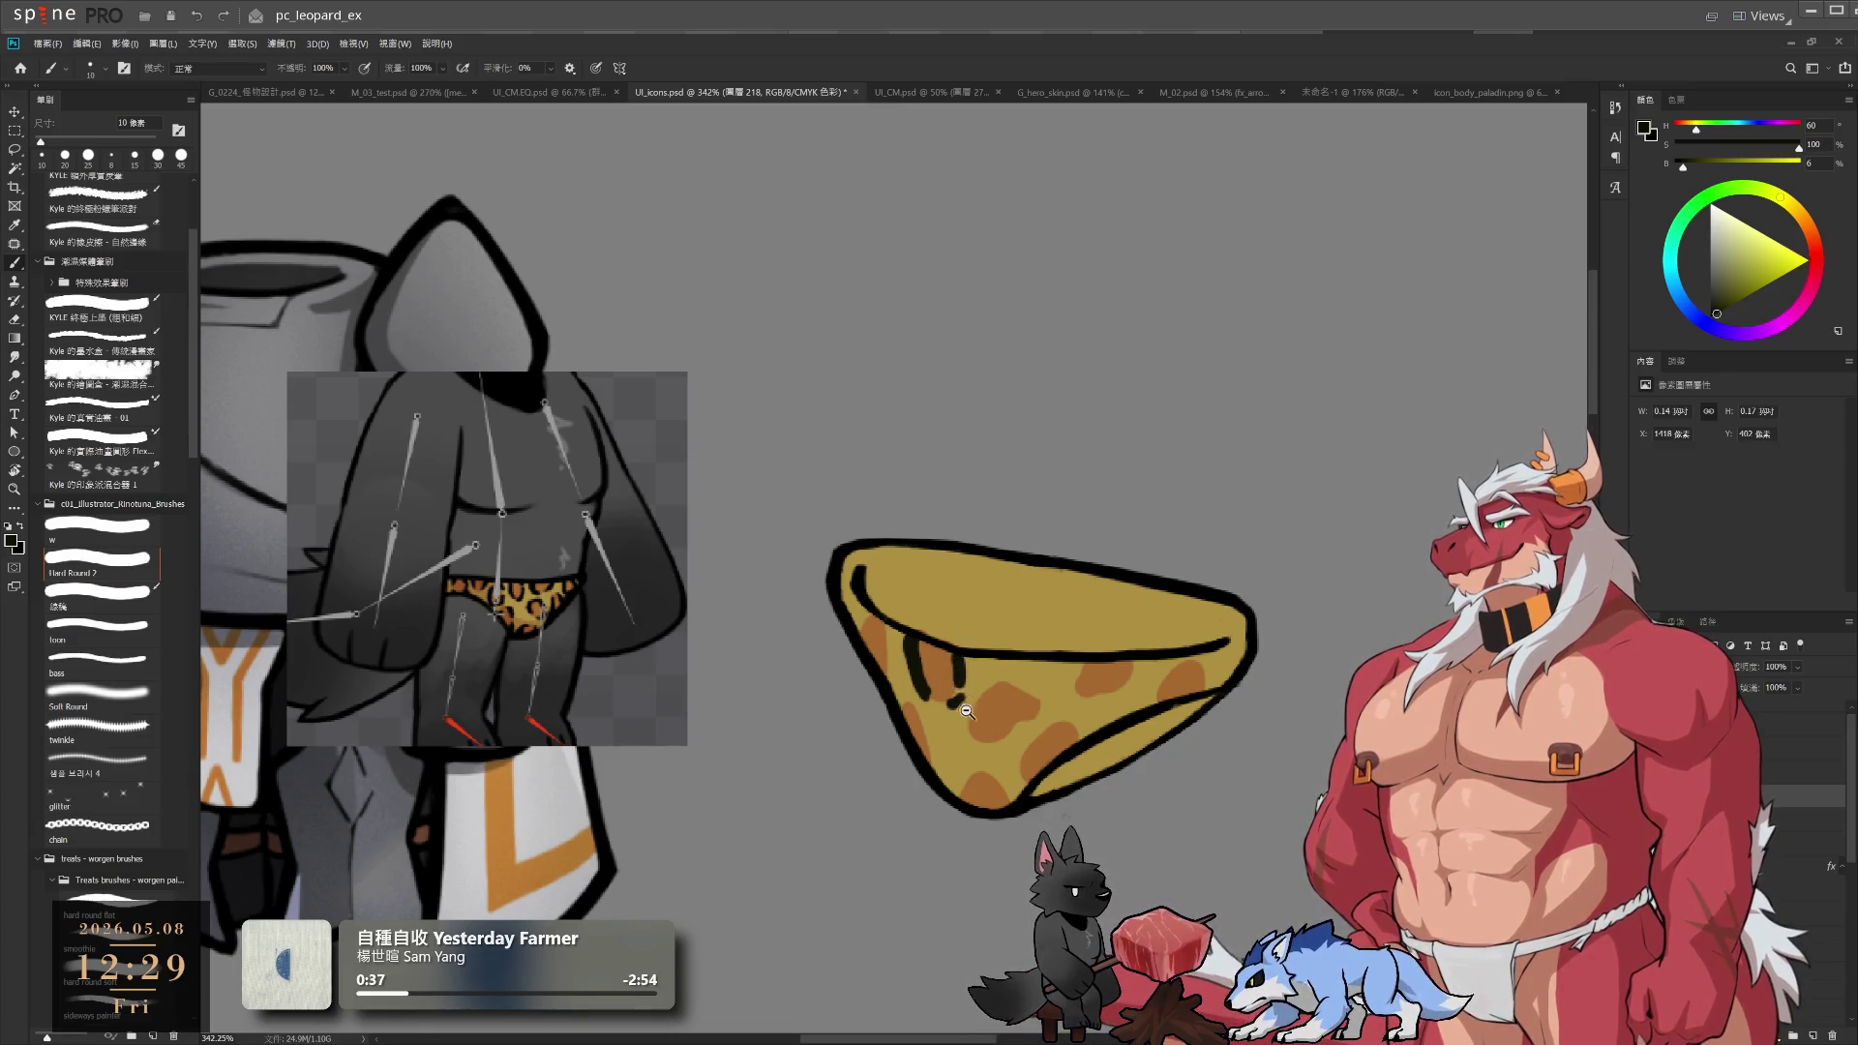
{"action": "scroll", "coordinate": [963, 714], "scroll_direction": "up", "scroll_amount": 2}
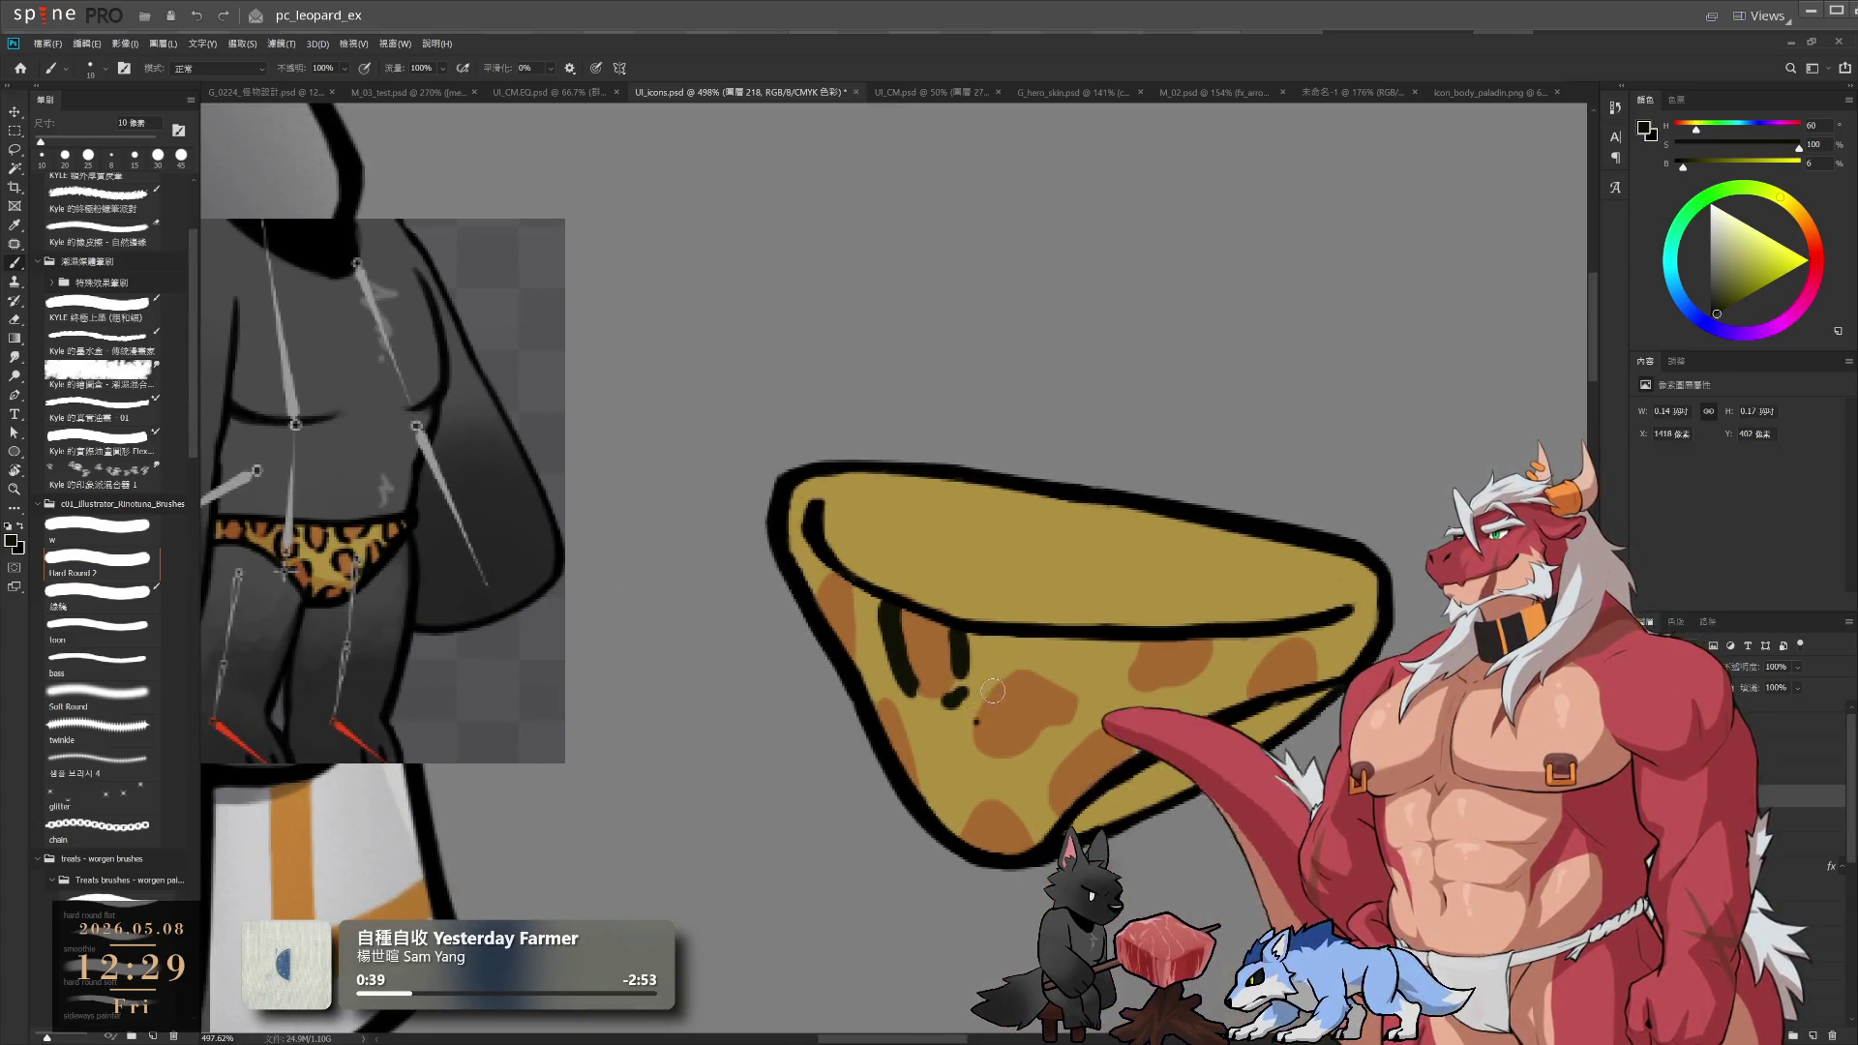
{"action": "mouse_move", "coordinate": [1007, 677]}
{"action": "left_mouse_down"}
{"action": "mouse_move", "coordinate": [975, 710]}
{"action": "mouse_move", "coordinate": [1060, 716]}
{"action": "mouse_move", "coordinate": [1055, 697]}
{"action": "mouse_move", "coordinate": [1075, 721]}
{"action": "left_mouse_up"}
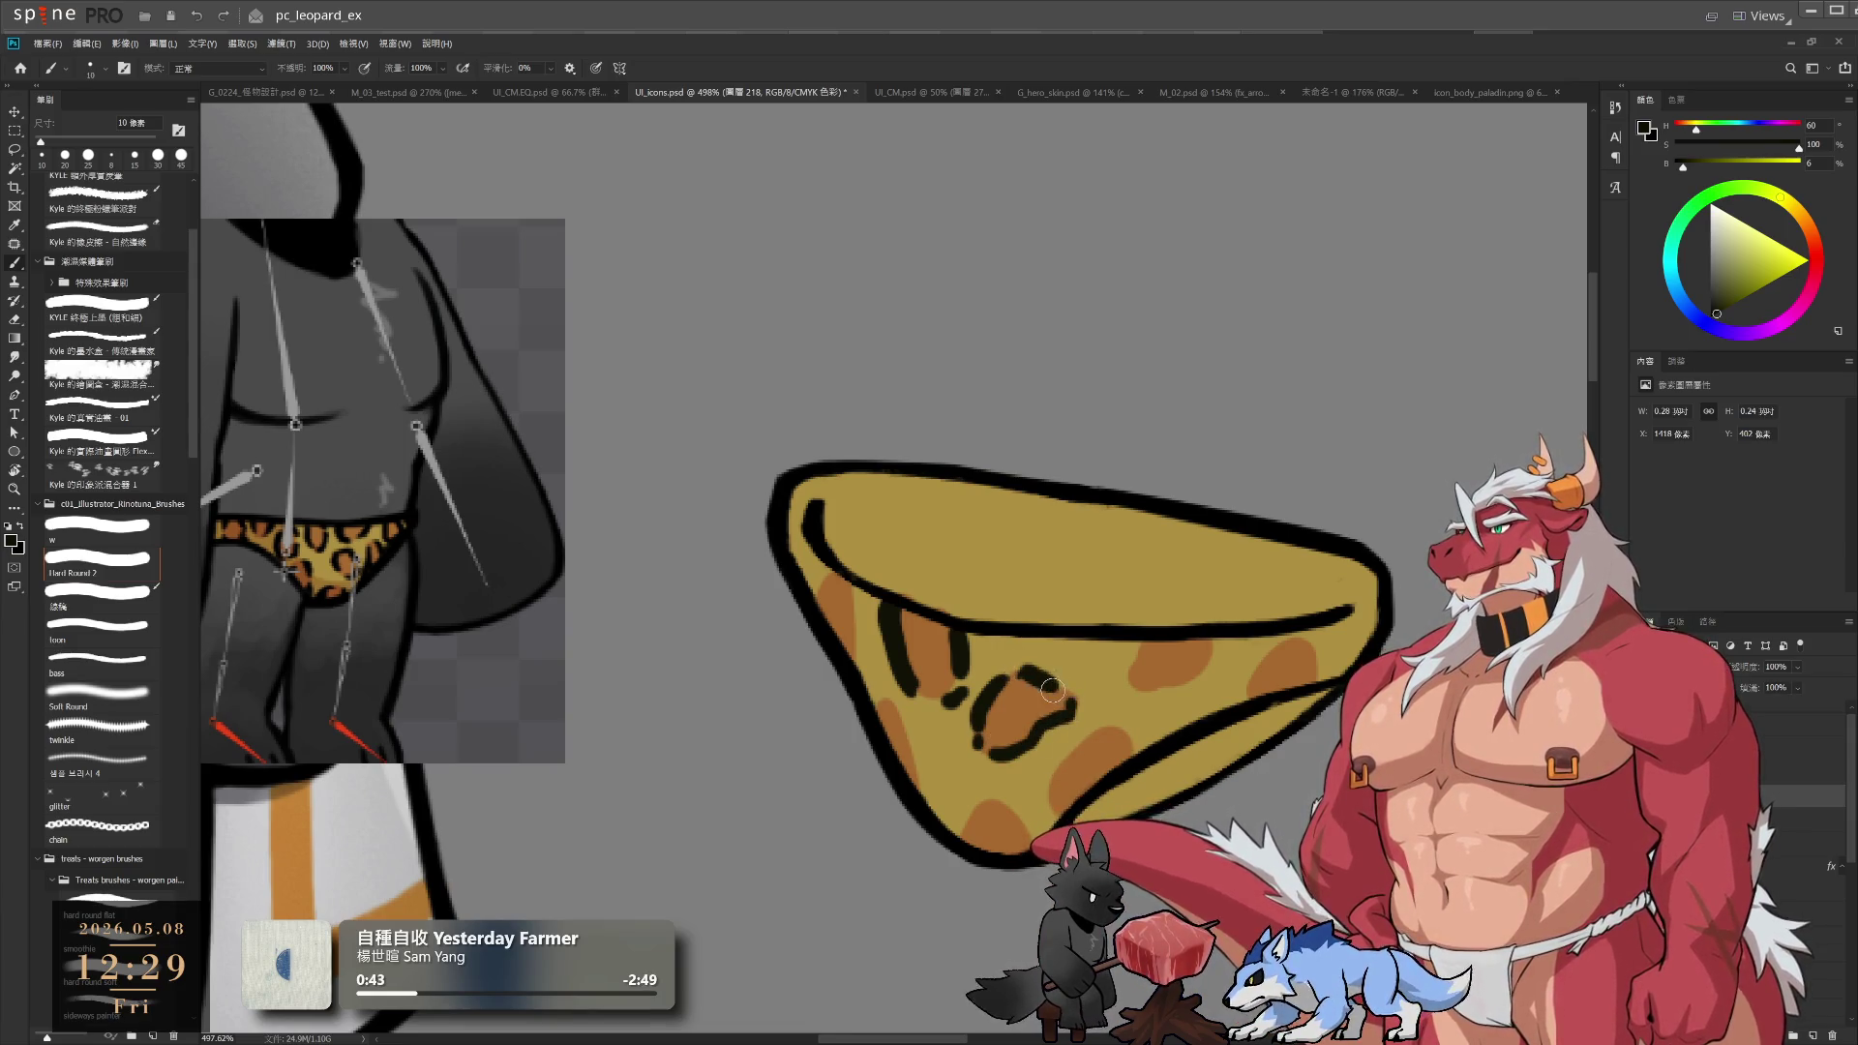
{"action": "mouse_move", "coordinate": [1050, 835]}
{"action": "left_mouse_down"}
{"action": "mouse_move", "coordinate": [1055, 755]}
{"action": "mouse_move", "coordinate": [980, 739]}
{"action": "mouse_move", "coordinate": [966, 755]}
{"action": "mouse_move", "coordinate": [1026, 727]}
{"action": "left_mouse_up"}
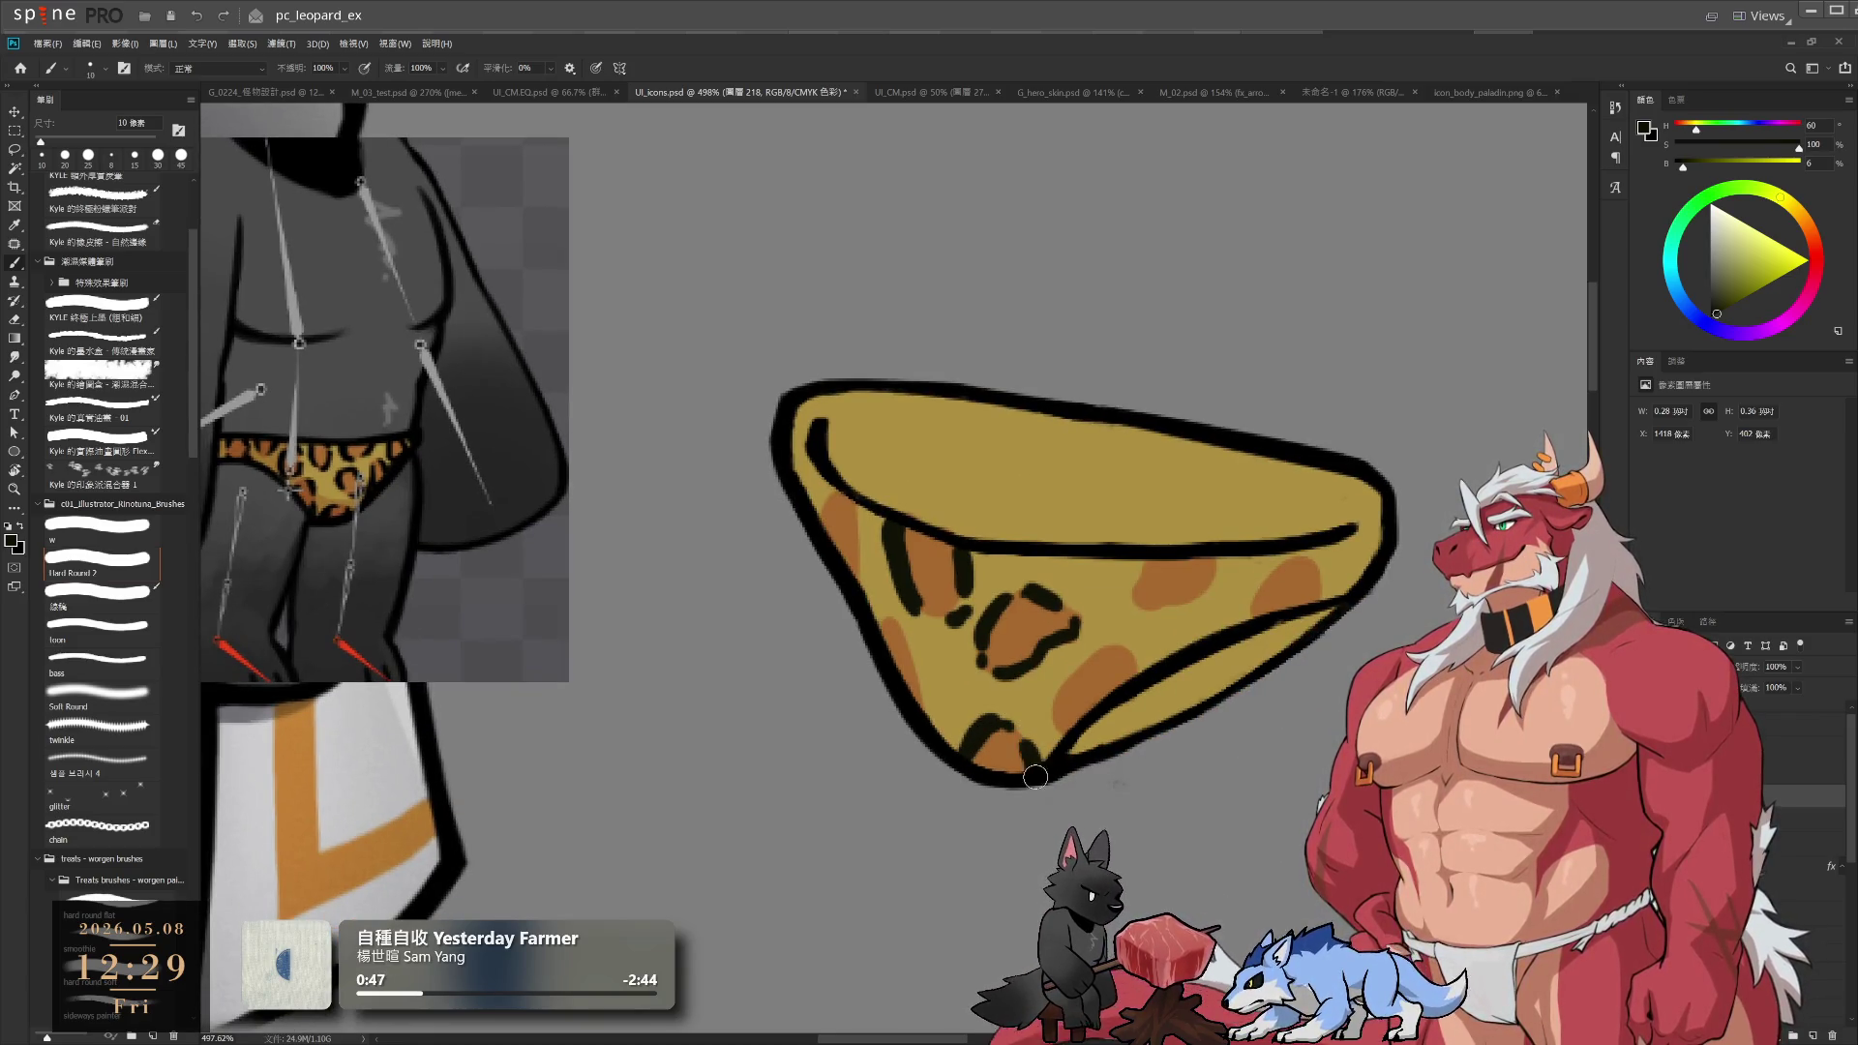
Resample the dark colour and add broken leopard strokes along the briefs' left edge
{"action": "left_click_drag", "start_coordinate": [1176, 513], "coordinate": [1104, 588]}
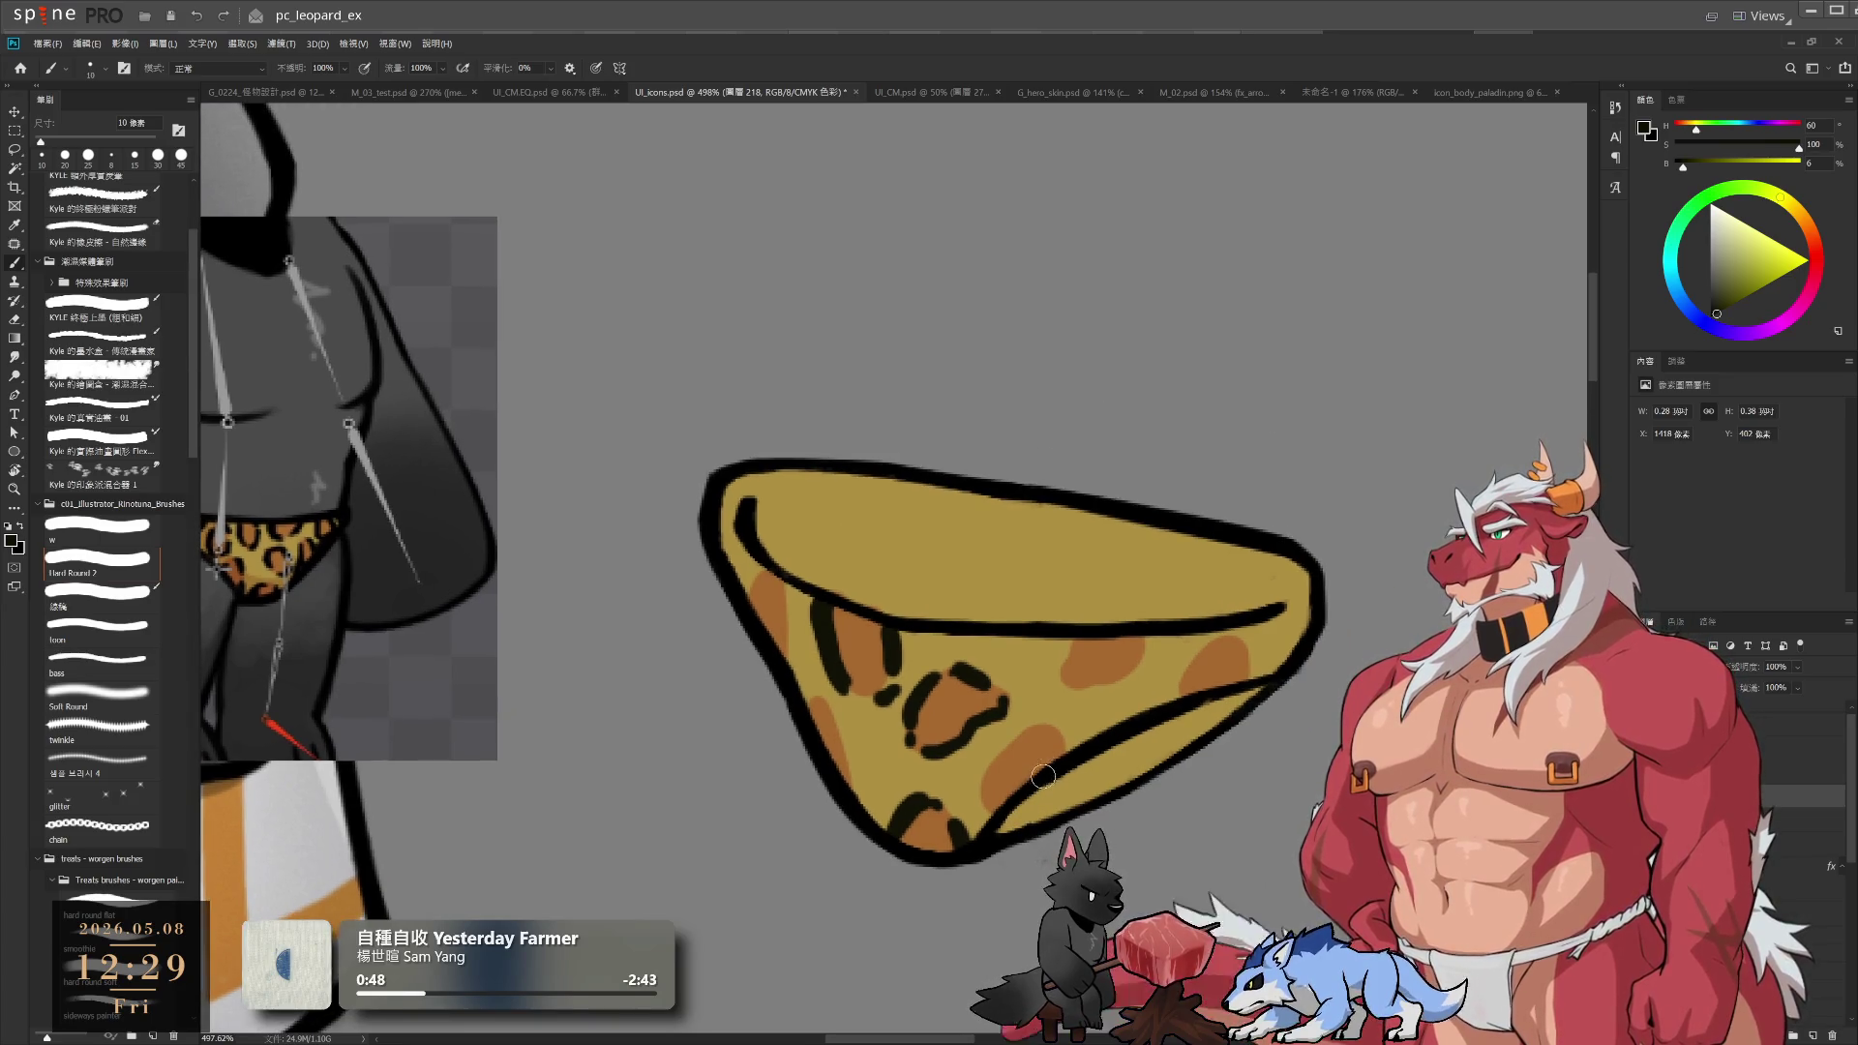
{"action": "key", "text": "i"}
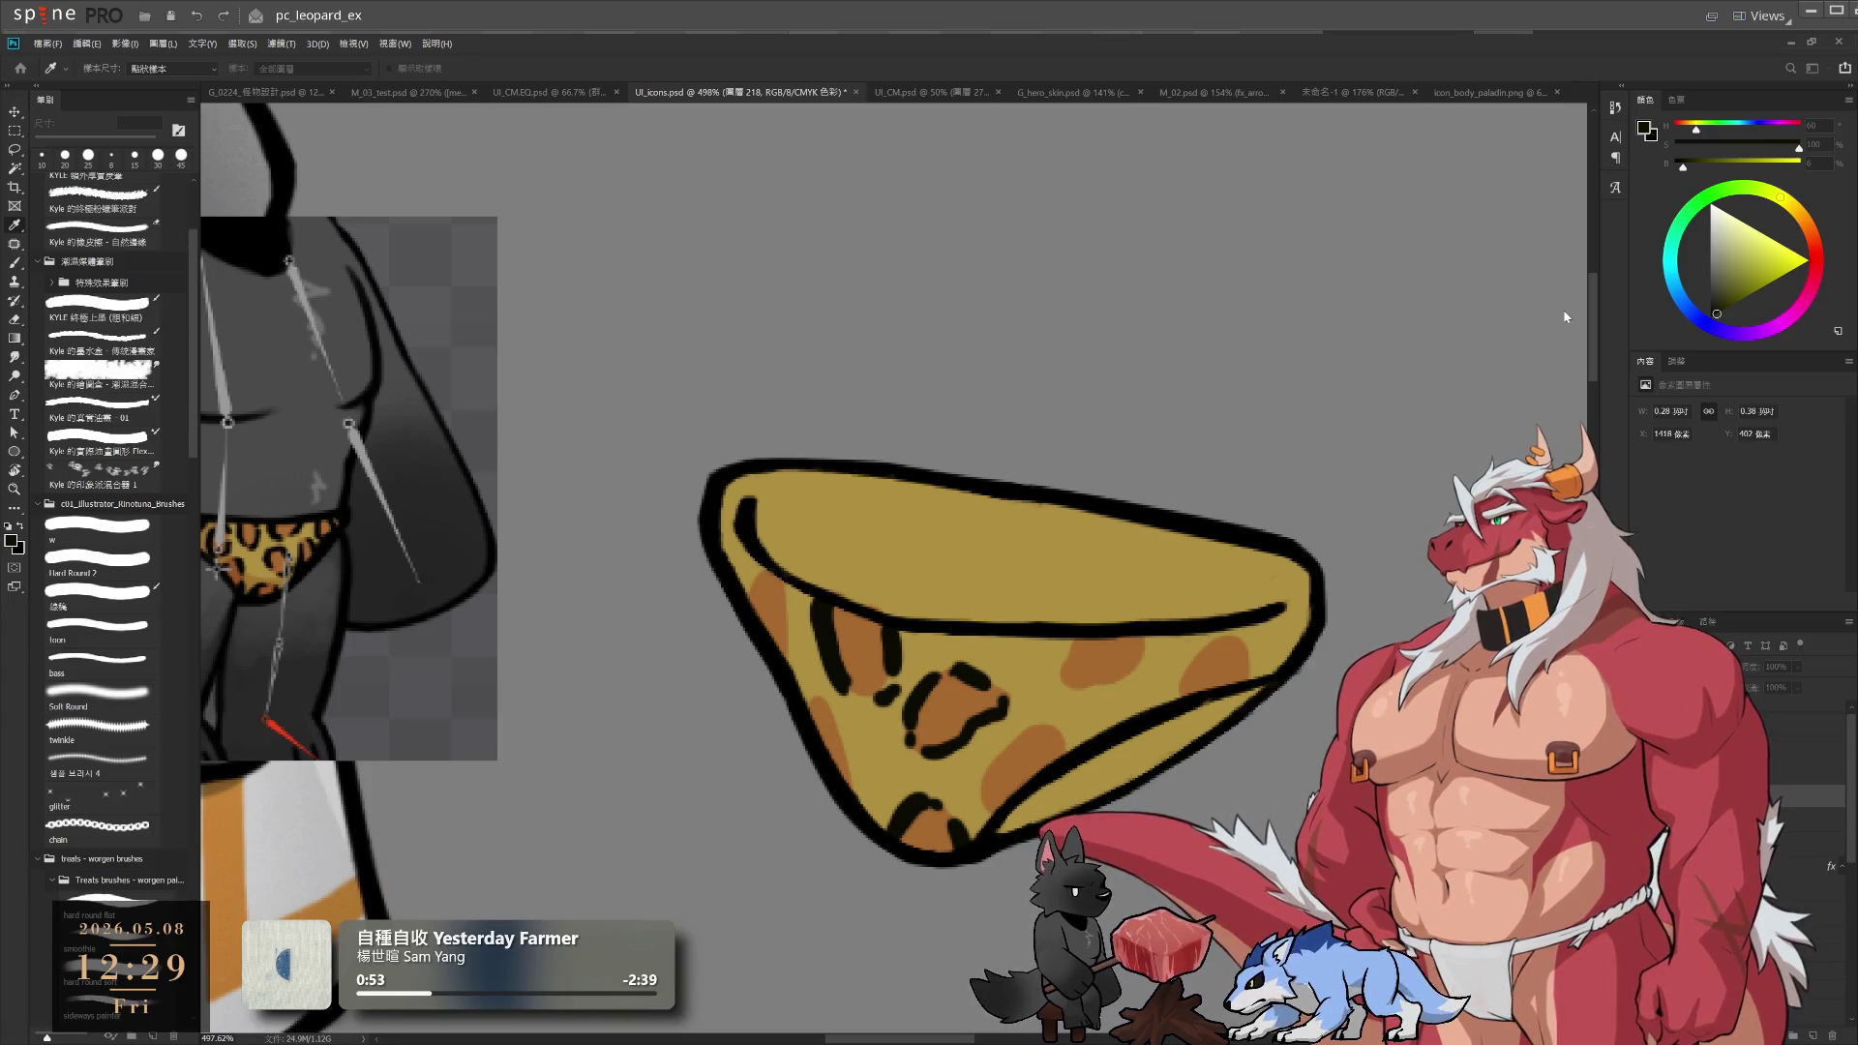
{"action": "key", "text": "b"}
{"action": "left_click", "coordinate": [908, 613], "text": "alt"}
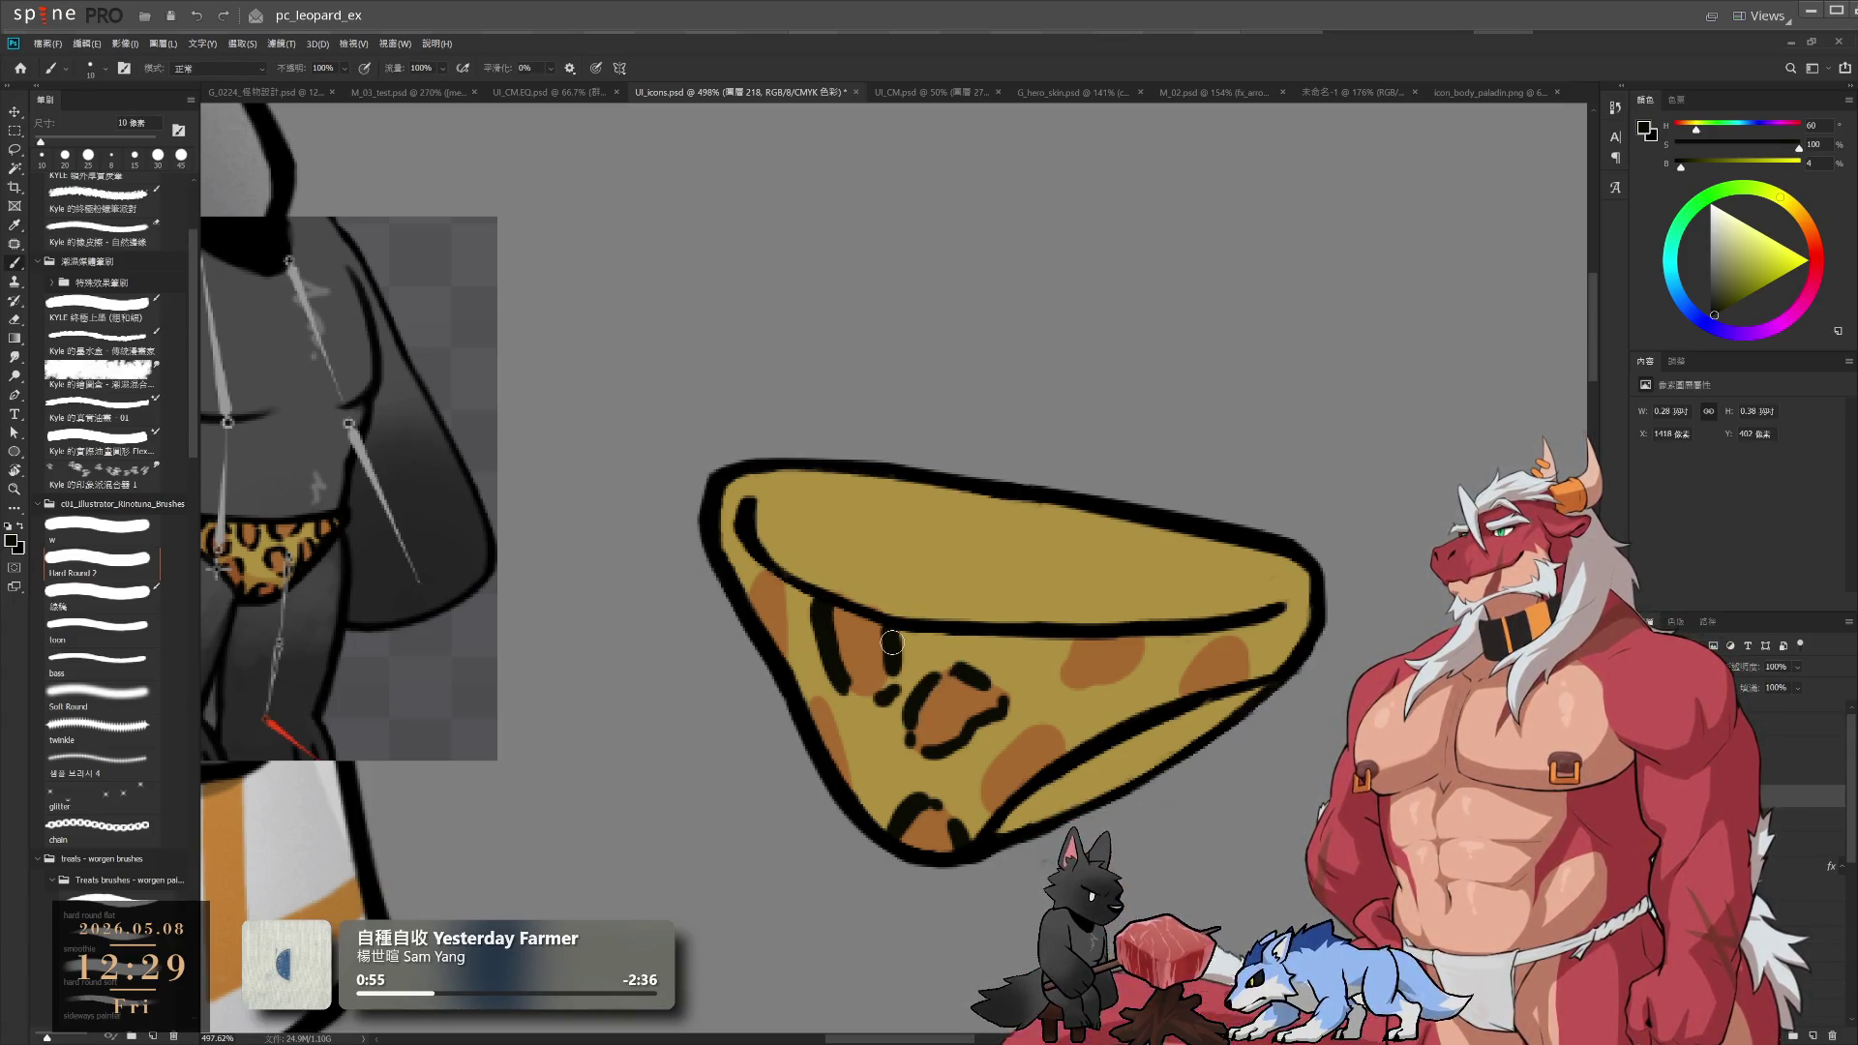
{"action": "left_click_drag", "start_coordinate": [815, 714], "coordinate": [838, 722]}
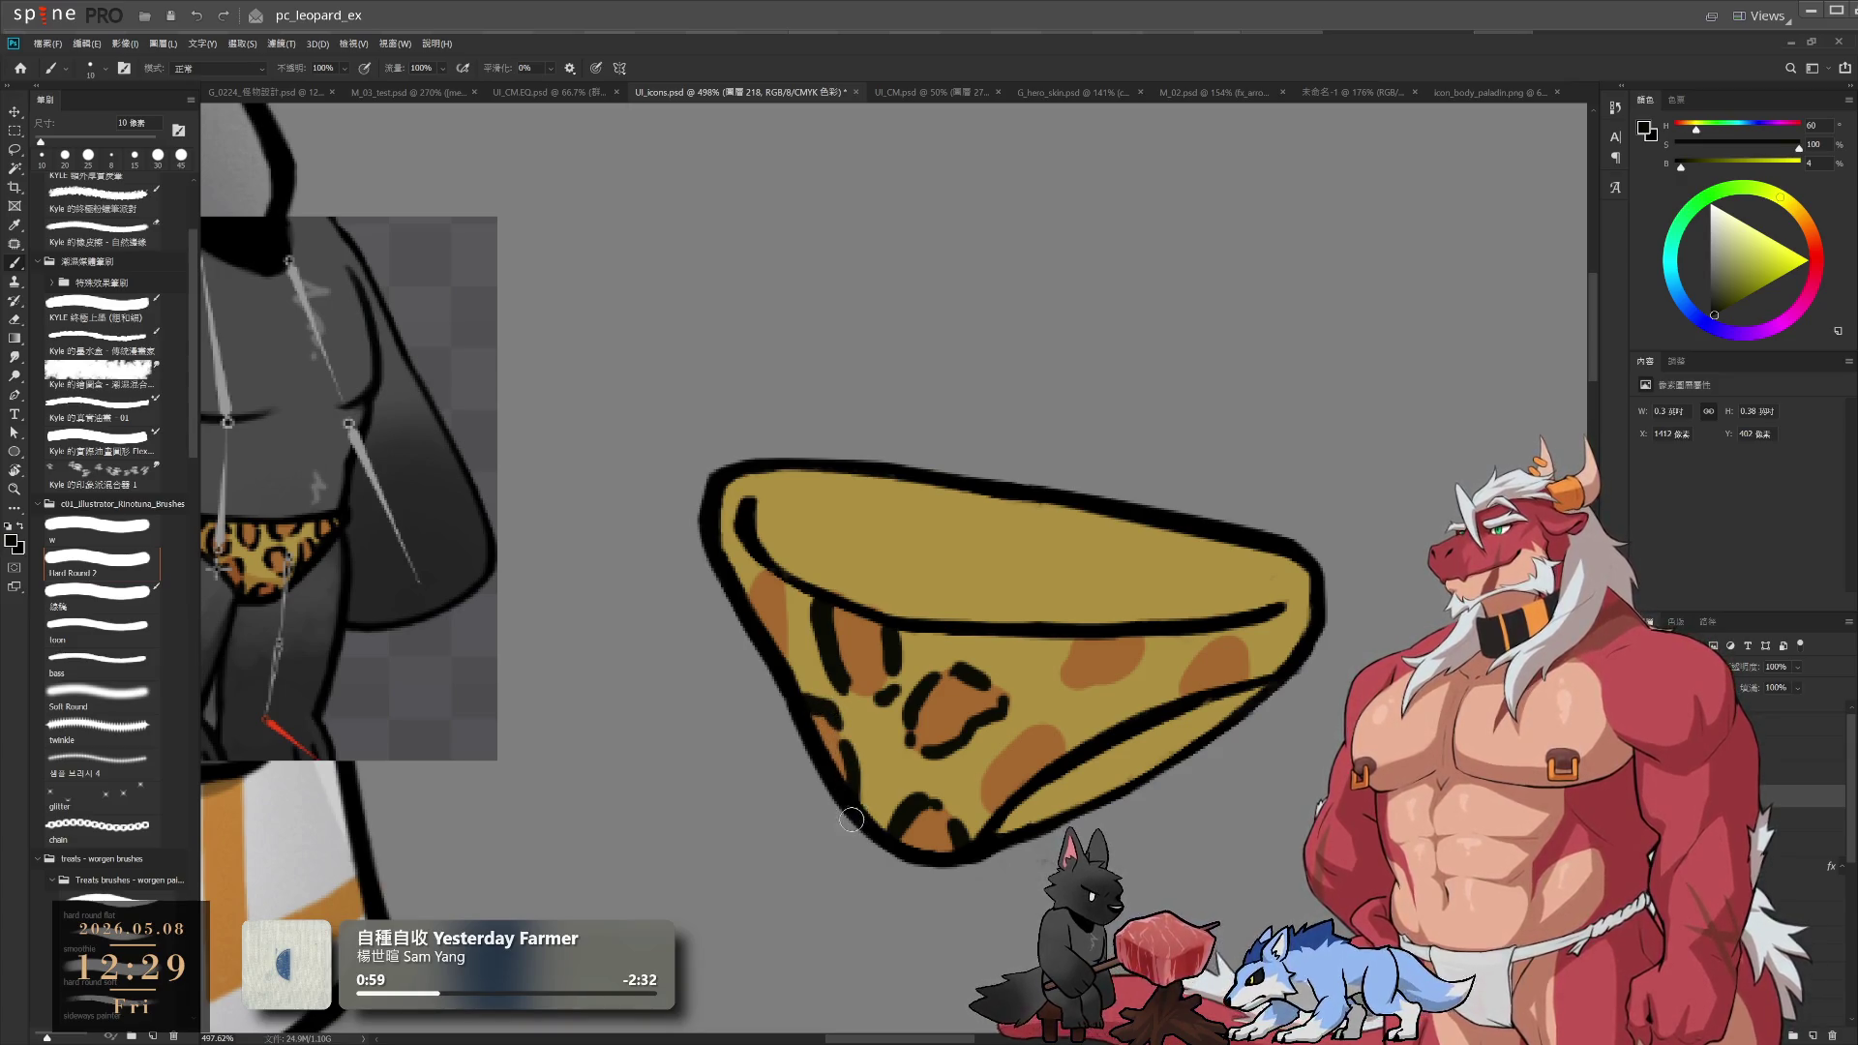
{"action": "left_click_drag", "start_coordinate": [775, 568], "coordinate": [764, 620]}
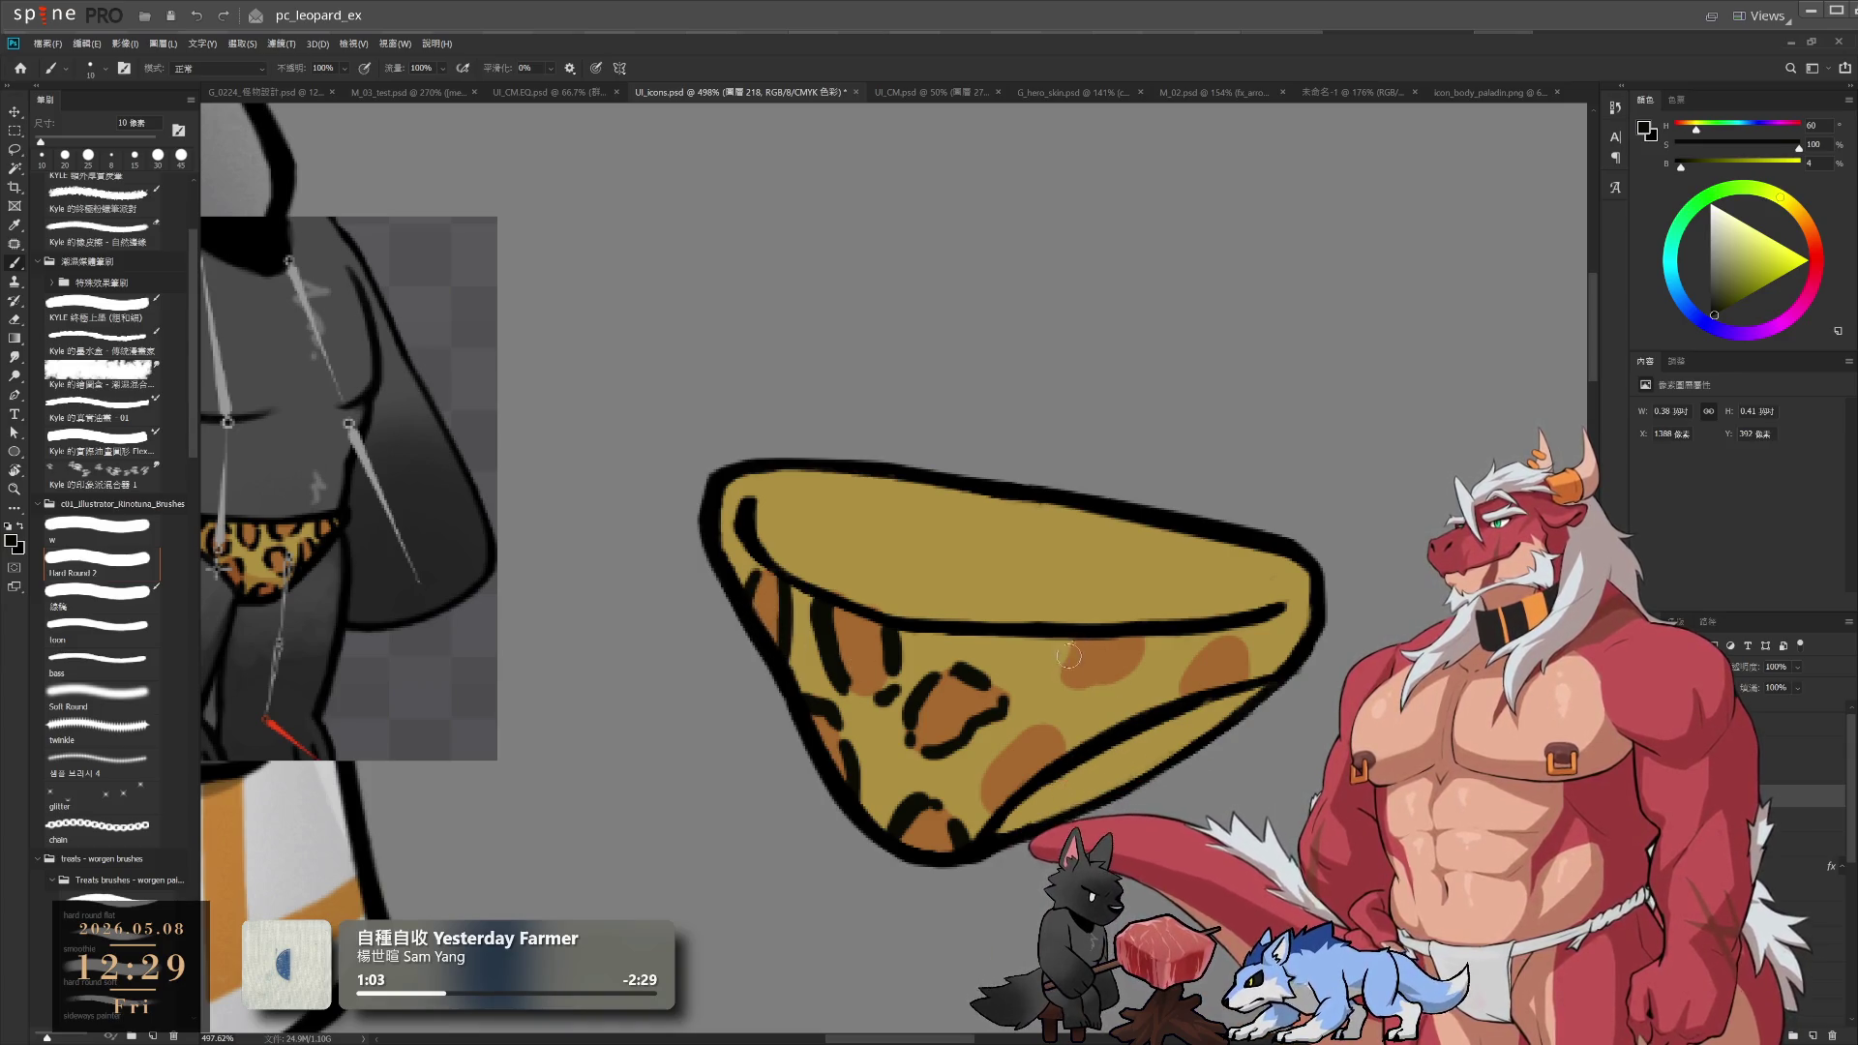
Outline the mid-briefs and right-side orange spots with dark rosette strokes
{"action": "mouse_move", "coordinate": [1072, 640]}
{"action": "left_mouse_down"}
{"action": "mouse_move", "coordinate": [1084, 695]}
{"action": "mouse_move", "coordinate": [1132, 682]}
{"action": "mouse_move", "coordinate": [1157, 634]}
{"action": "left_mouse_up"}
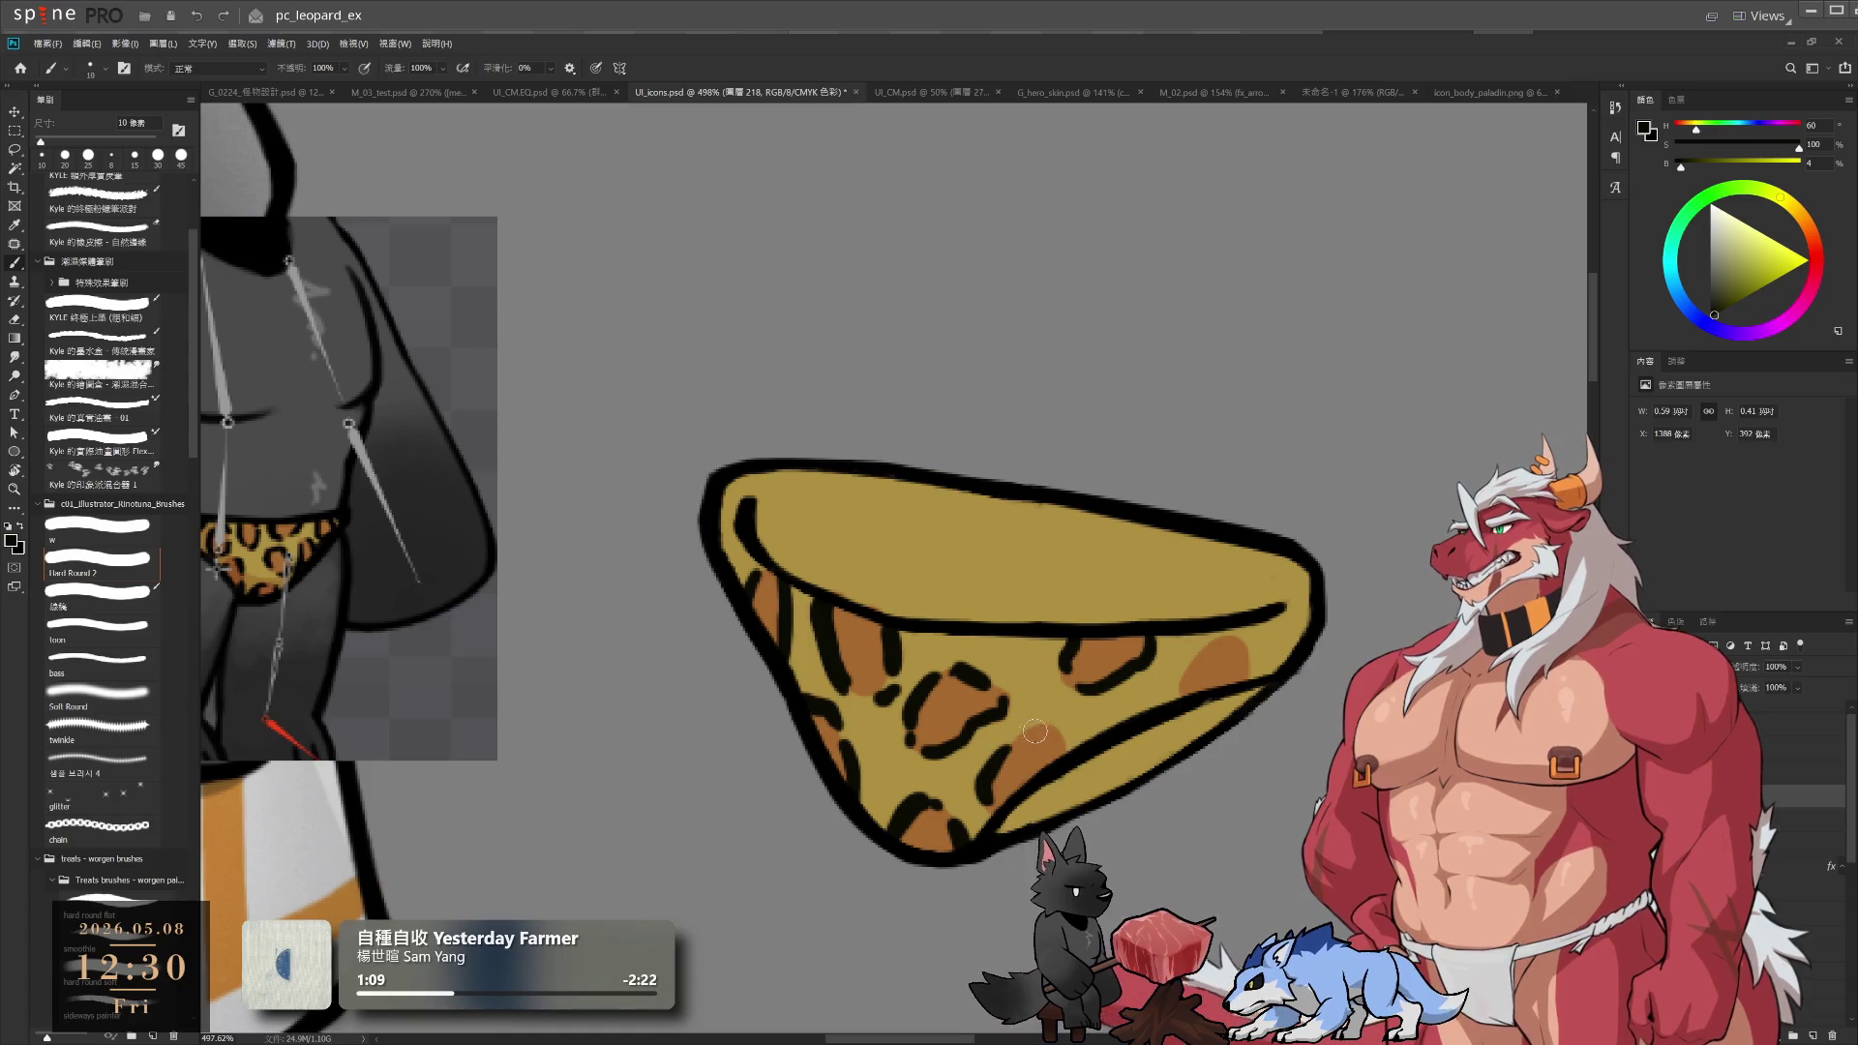
{"action": "left_click_drag", "start_coordinate": [1018, 722], "coordinate": [1076, 747]}
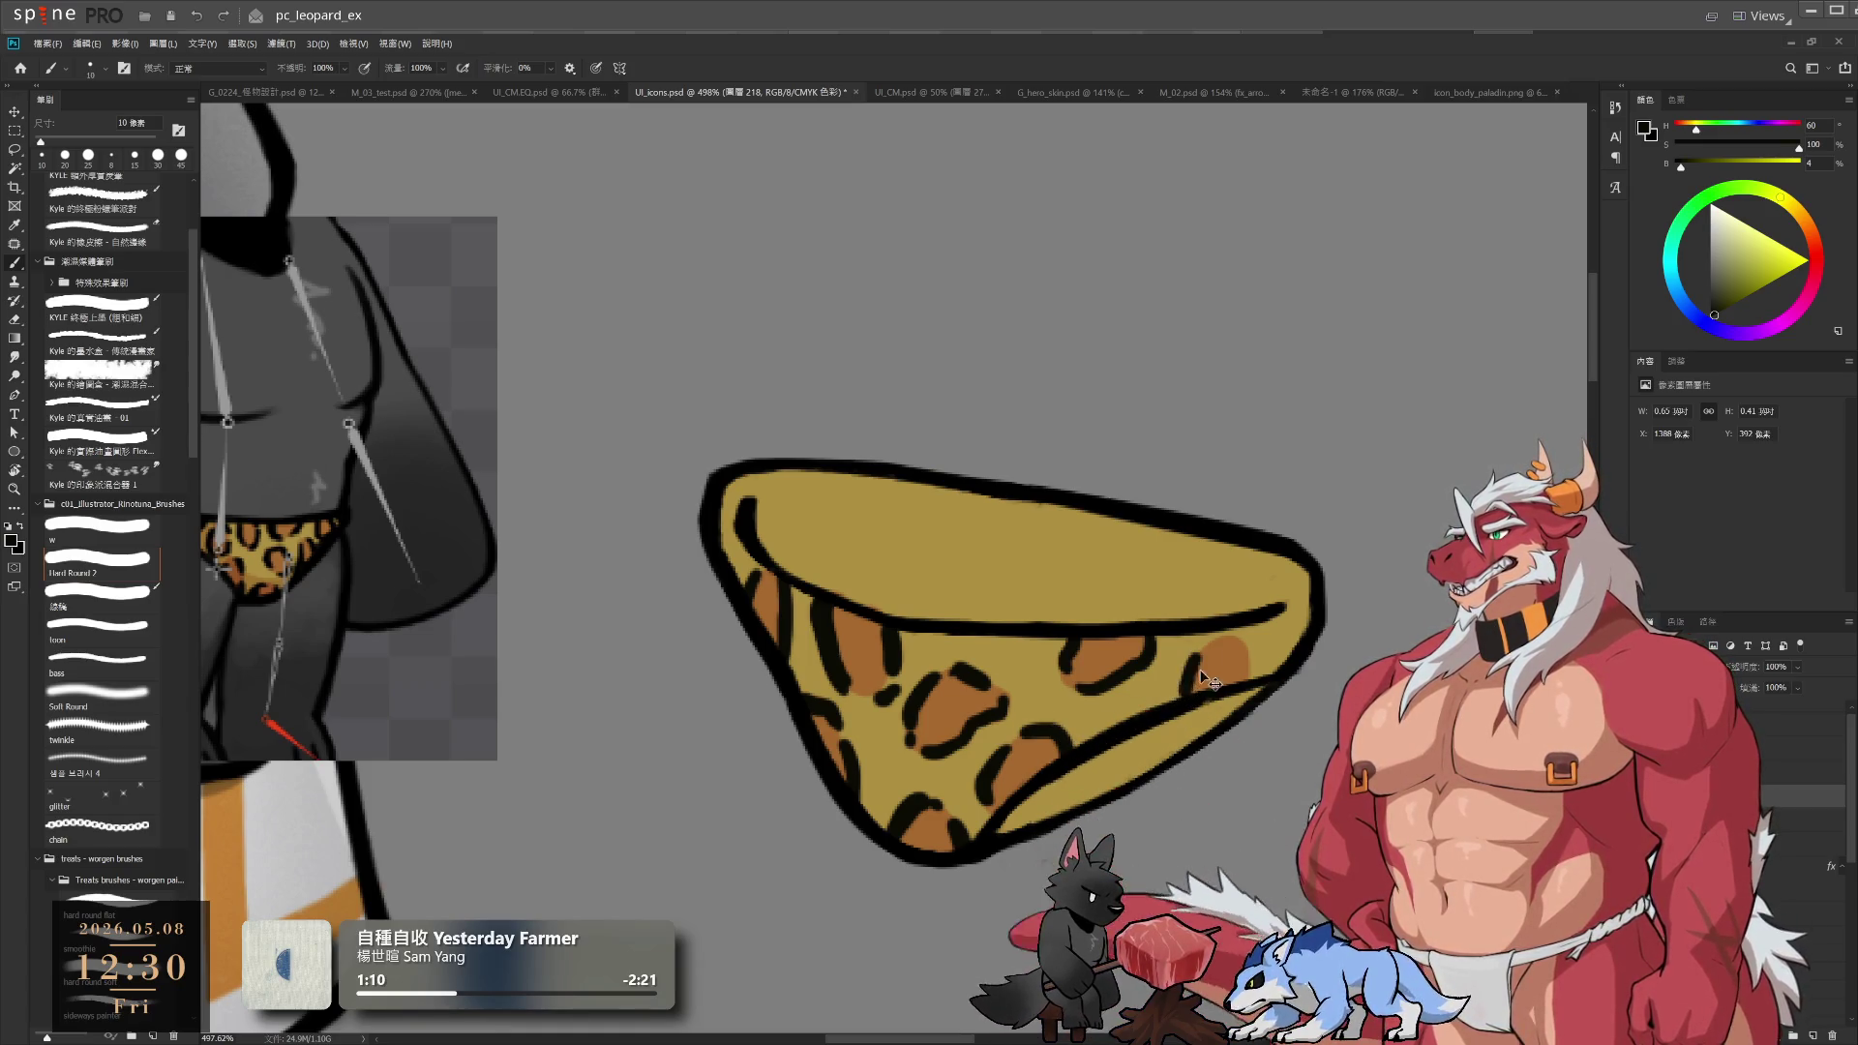
{"action": "mouse_move", "coordinate": [1183, 670]}
{"action": "left_mouse_down"}
{"action": "mouse_move", "coordinate": [1229, 643]}
{"action": "mouse_move", "coordinate": [1254, 681]}
{"action": "left_mouse_up"}
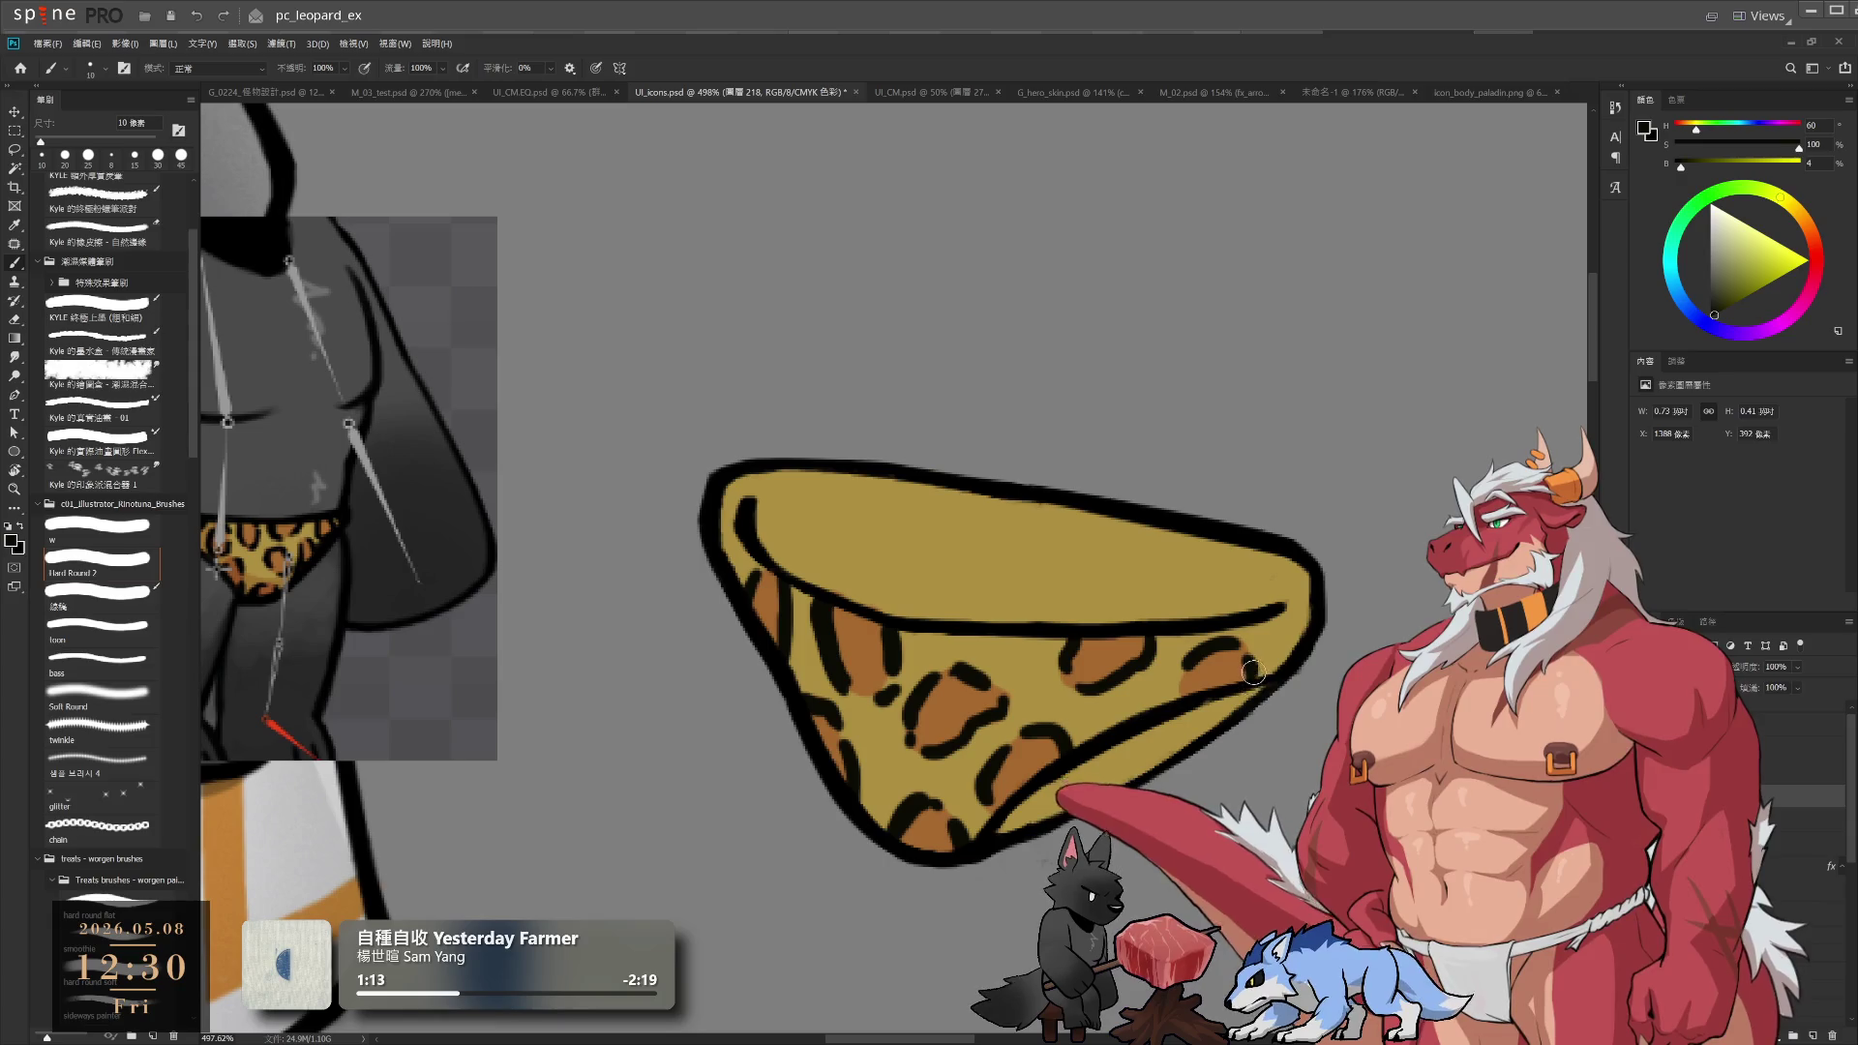
{"action": "left_click_drag", "start_coordinate": [1295, 619], "coordinate": [1290, 648]}
{"action": "left_click", "coordinate": [1210, 666], "text": "alt"}
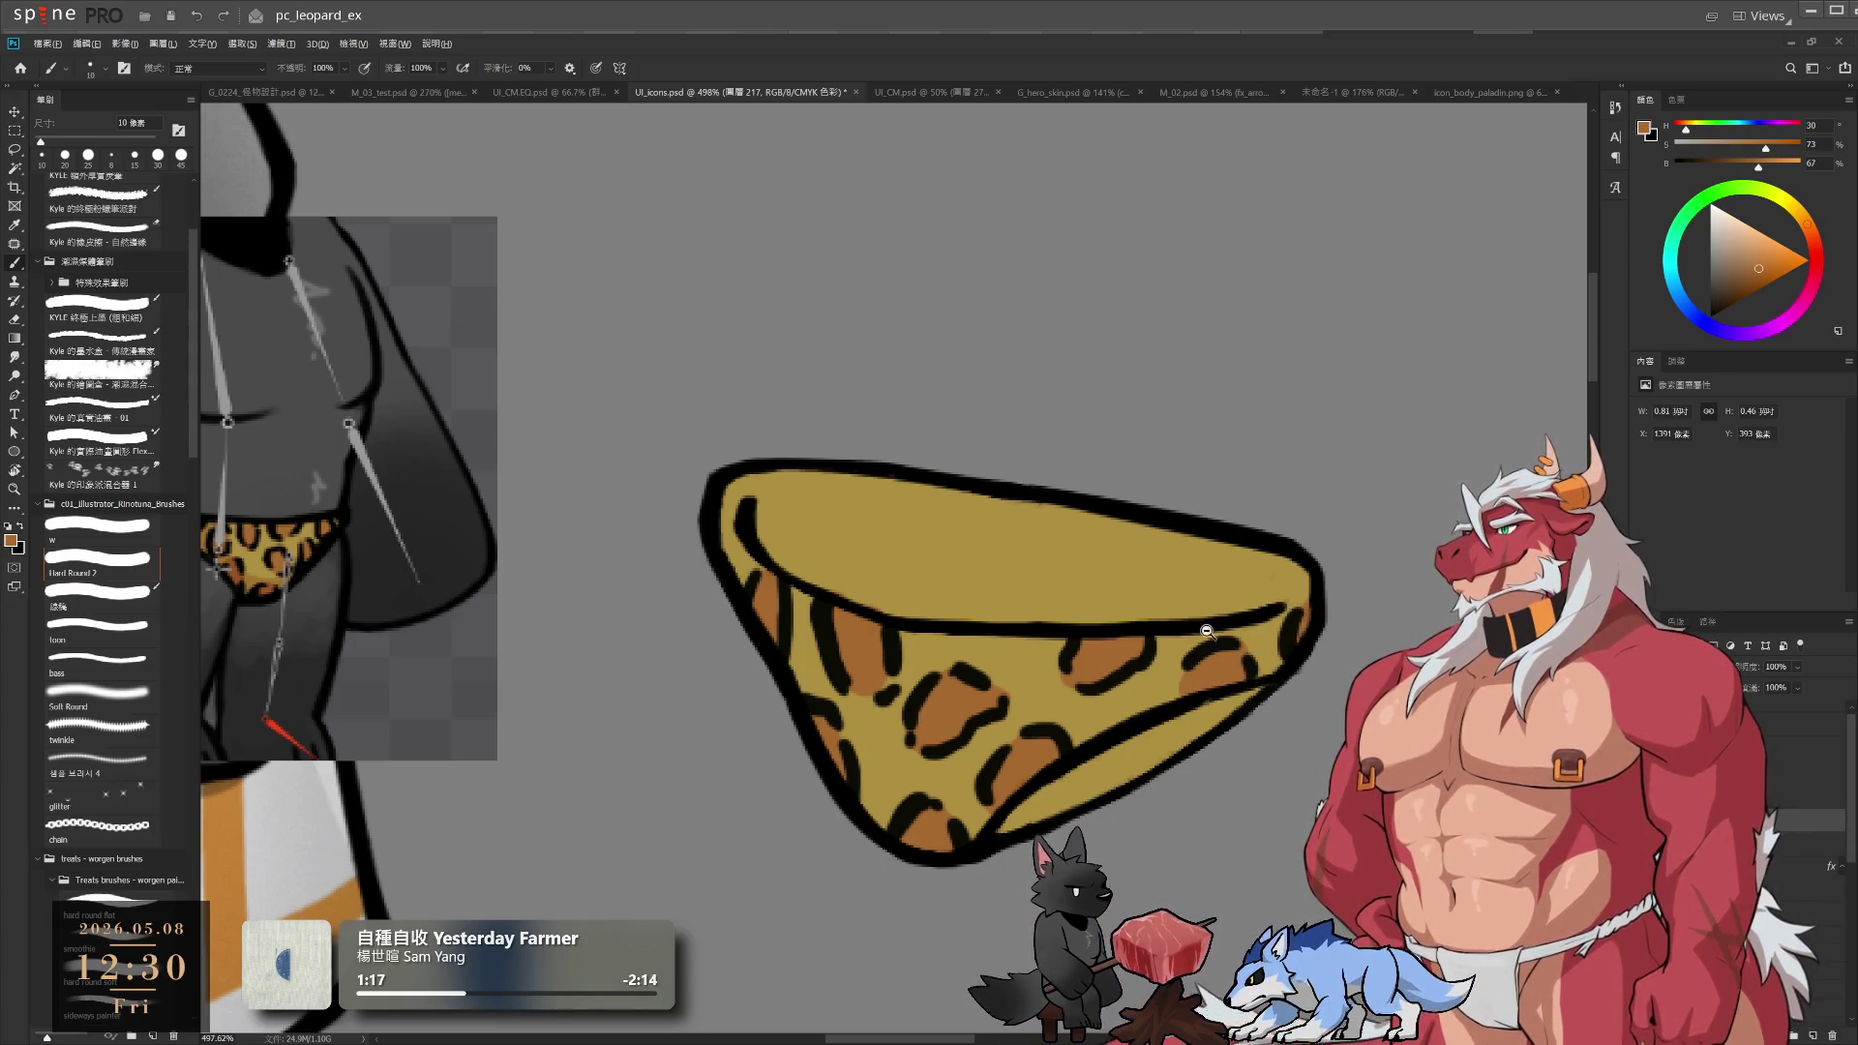
Step through the layers with Alt+[ and Alt+] to pick the next layer, then fit the icon on screen
{"action": "scroll", "coordinate": [1241, 619], "scroll_direction": "down", "scroll_amount": 3}
{"action": "scroll", "coordinate": [1169, 656], "scroll_direction": "up", "scroll_amount": 3}
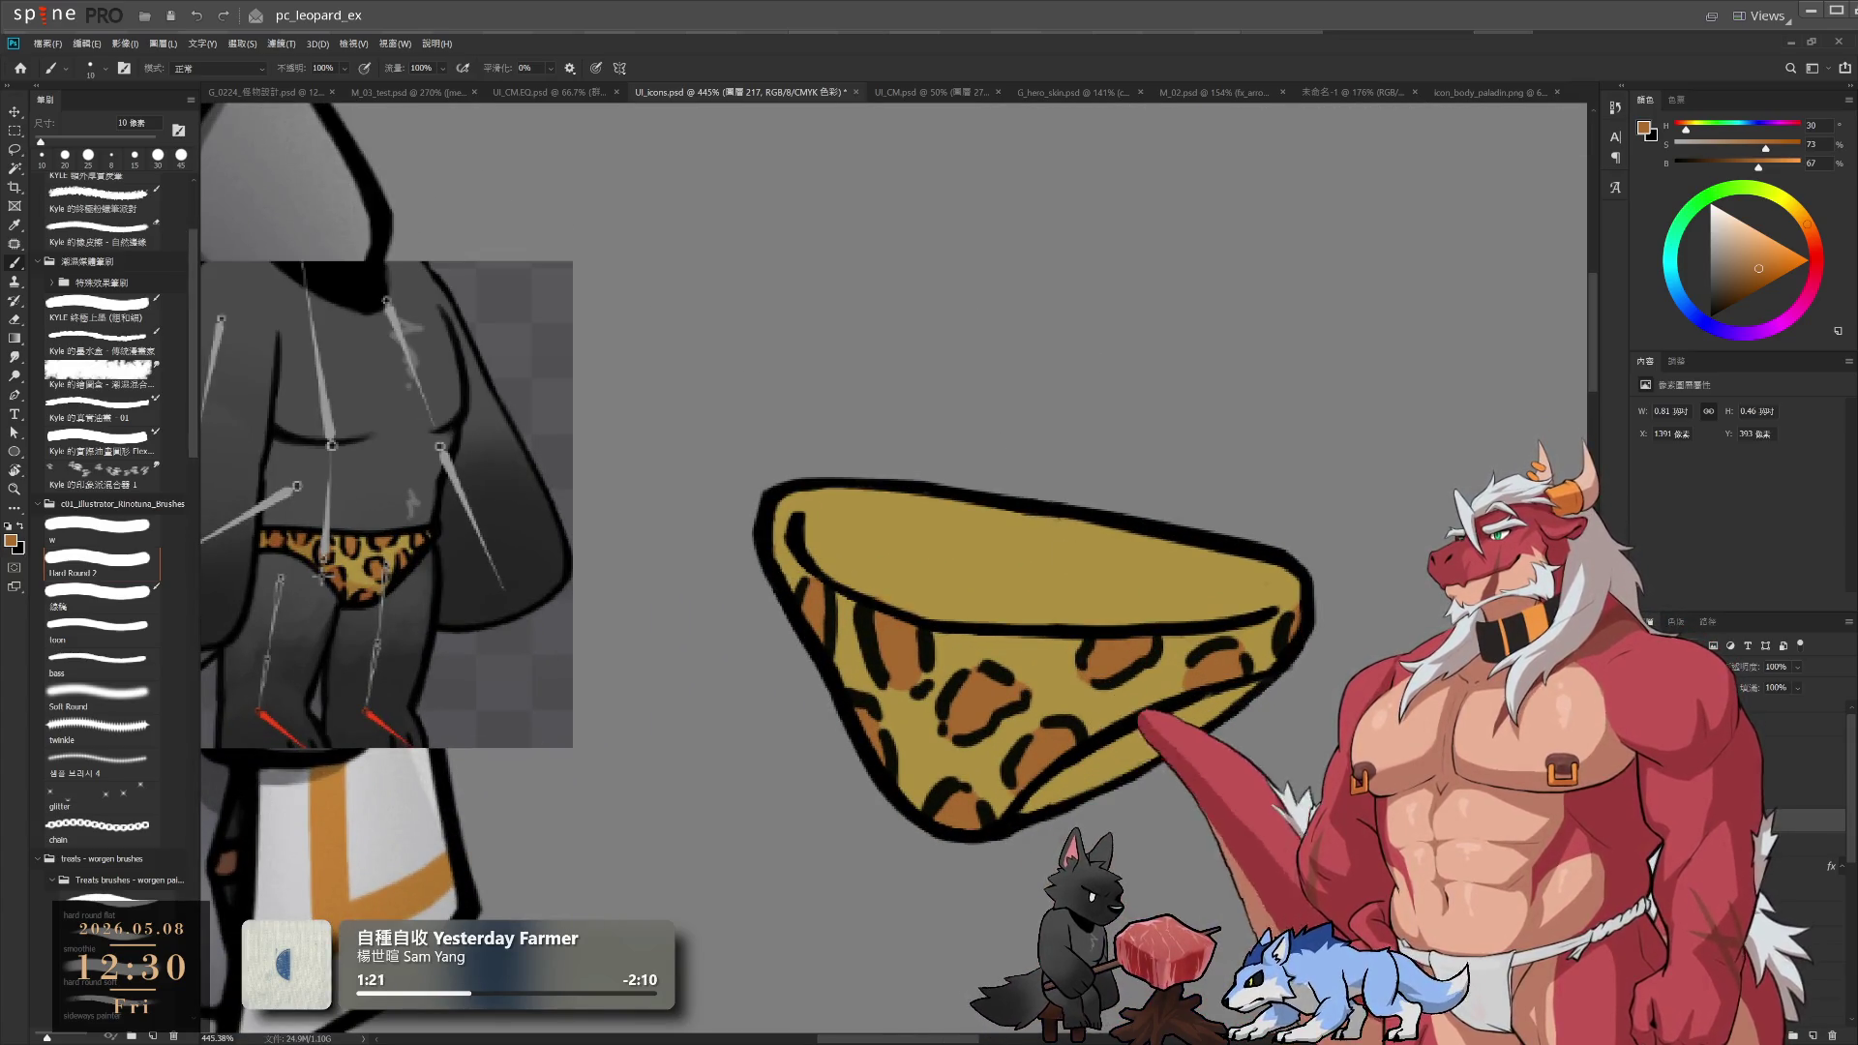
{"action": "key", "text": "alt+bracketleft"}
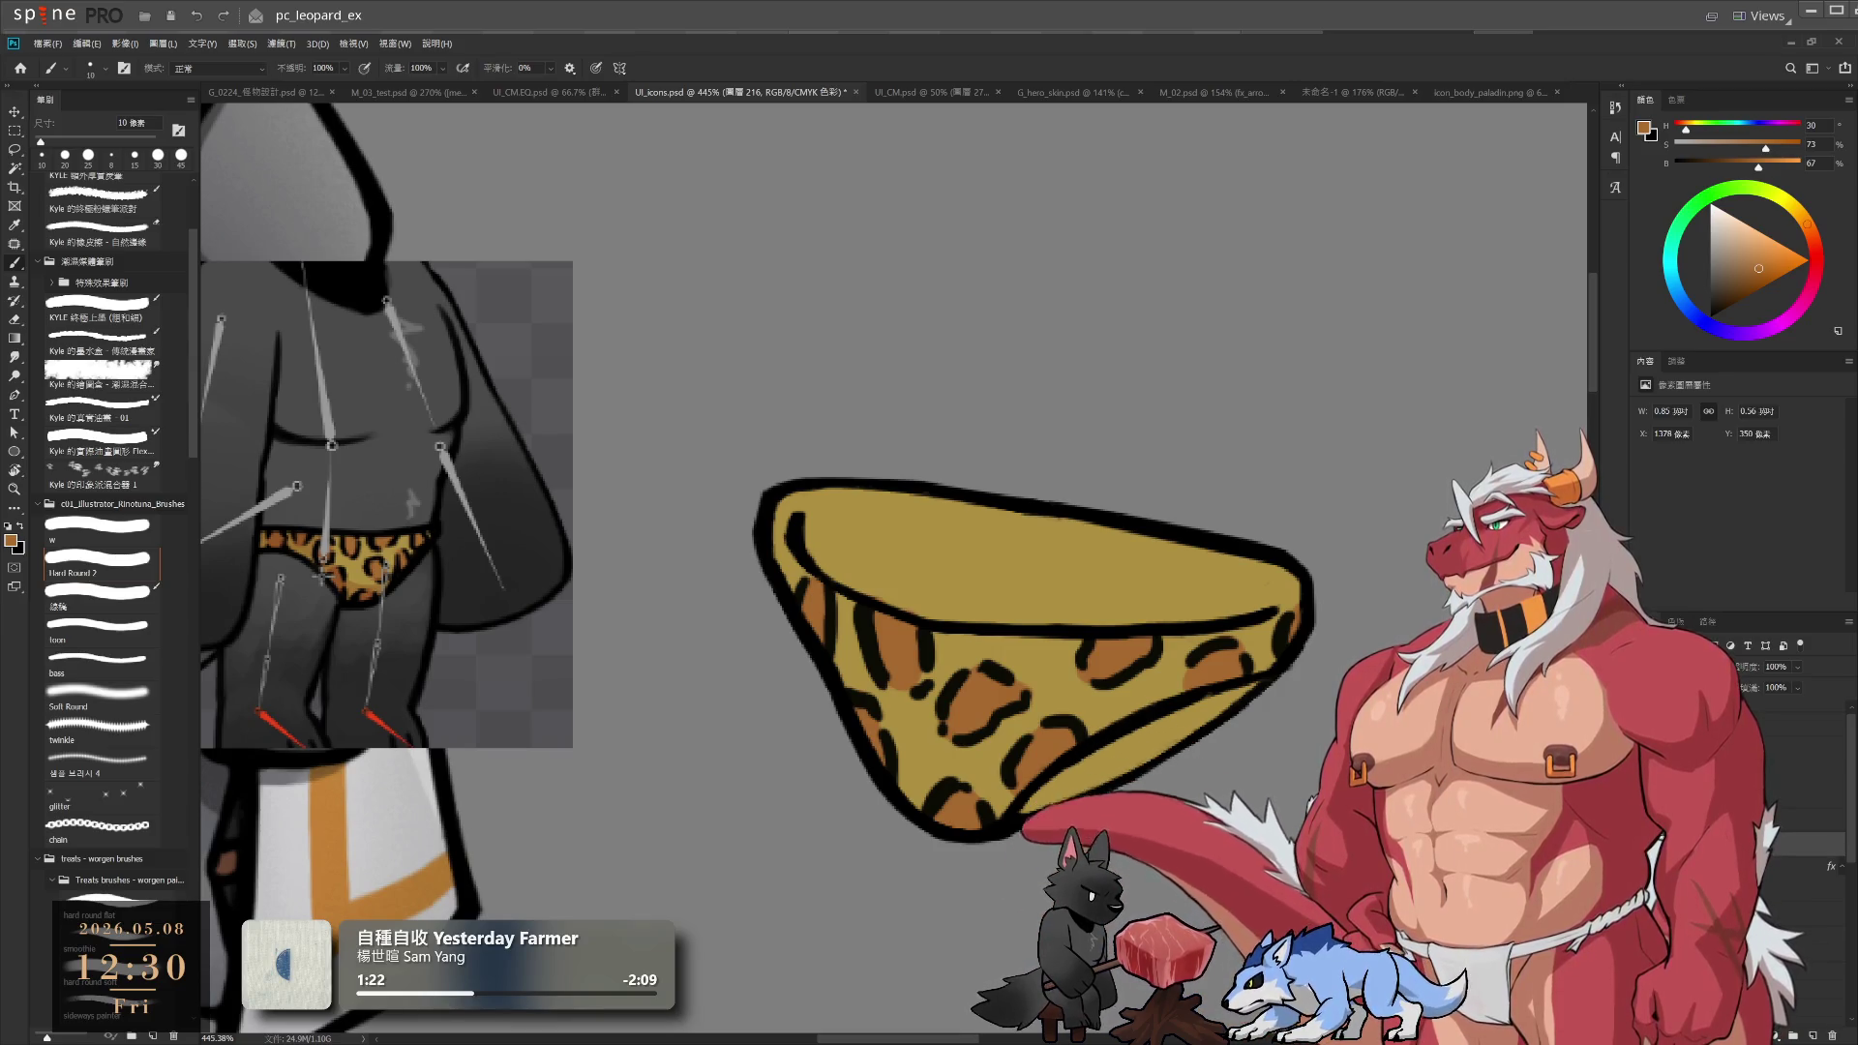
{"action": "key", "text": "alt+bracketleft"}
{"action": "key", "text": "alt+bracketleft"}
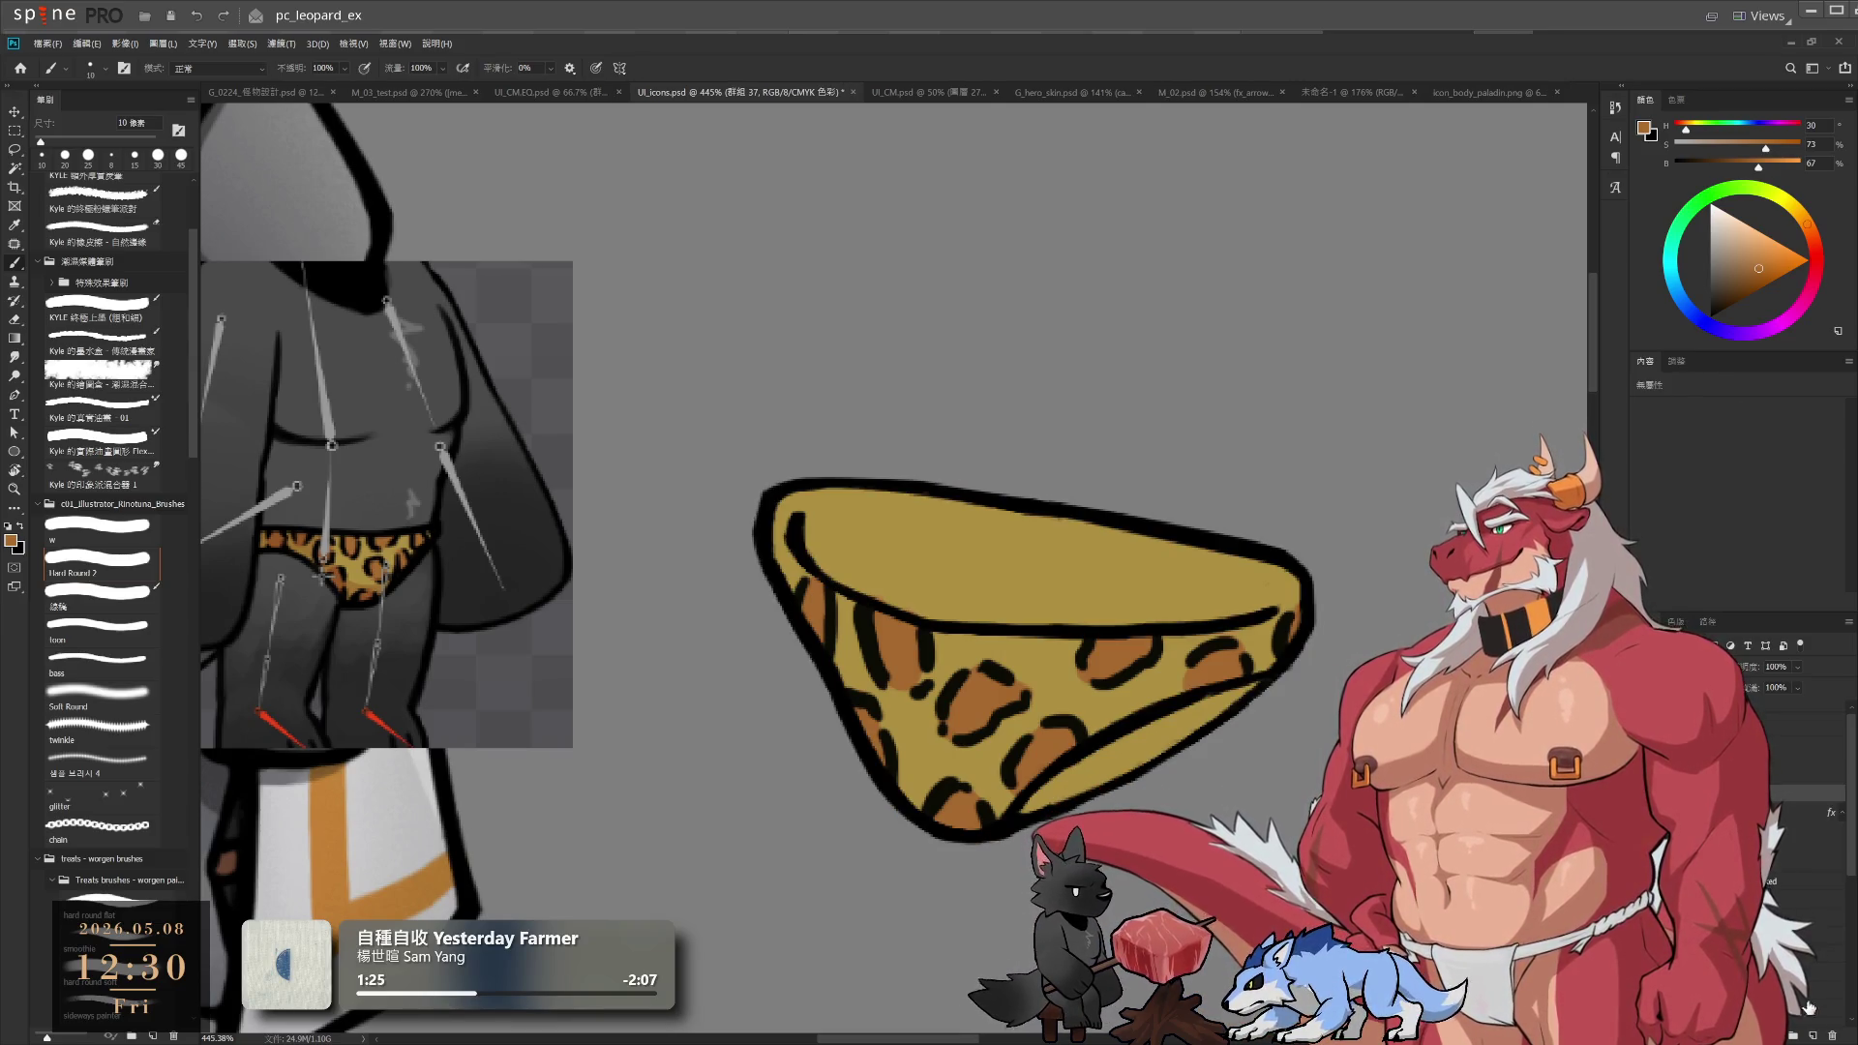
{"action": "key", "text": "alt+bracketright"}
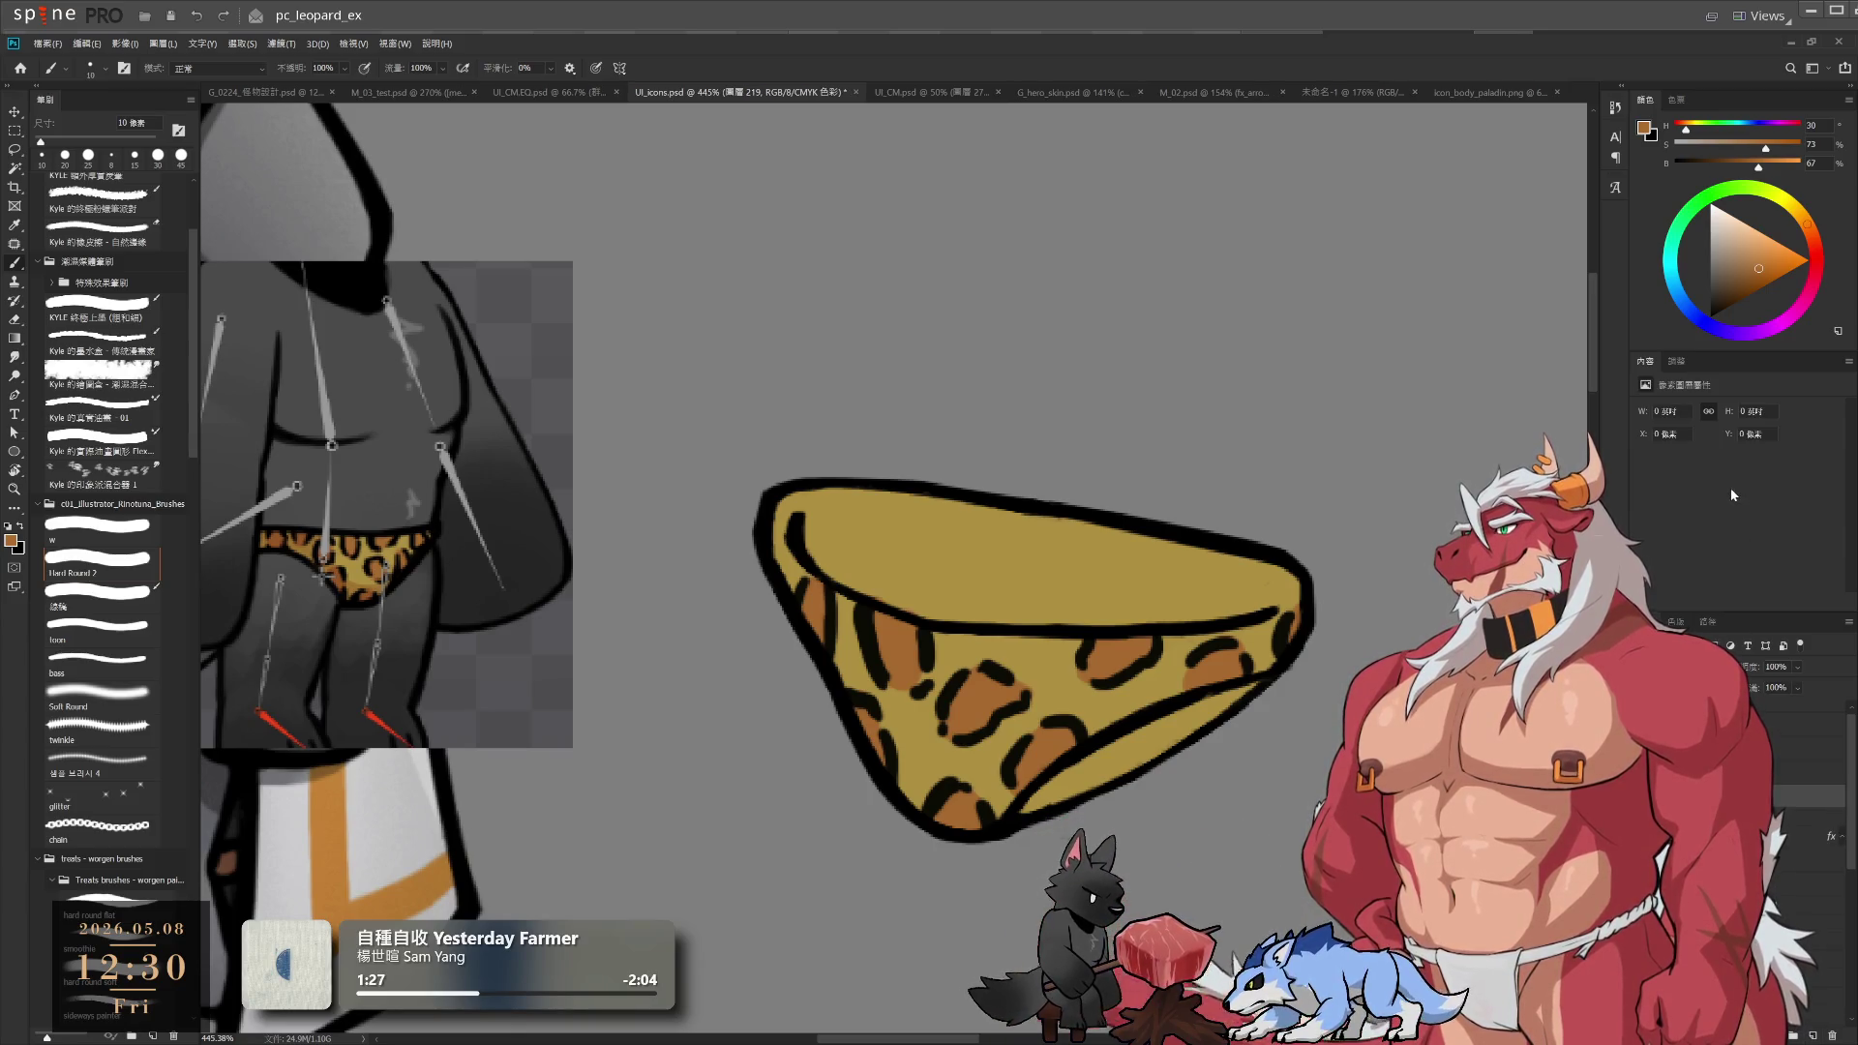
{"action": "key", "text": "ctrl+0"}
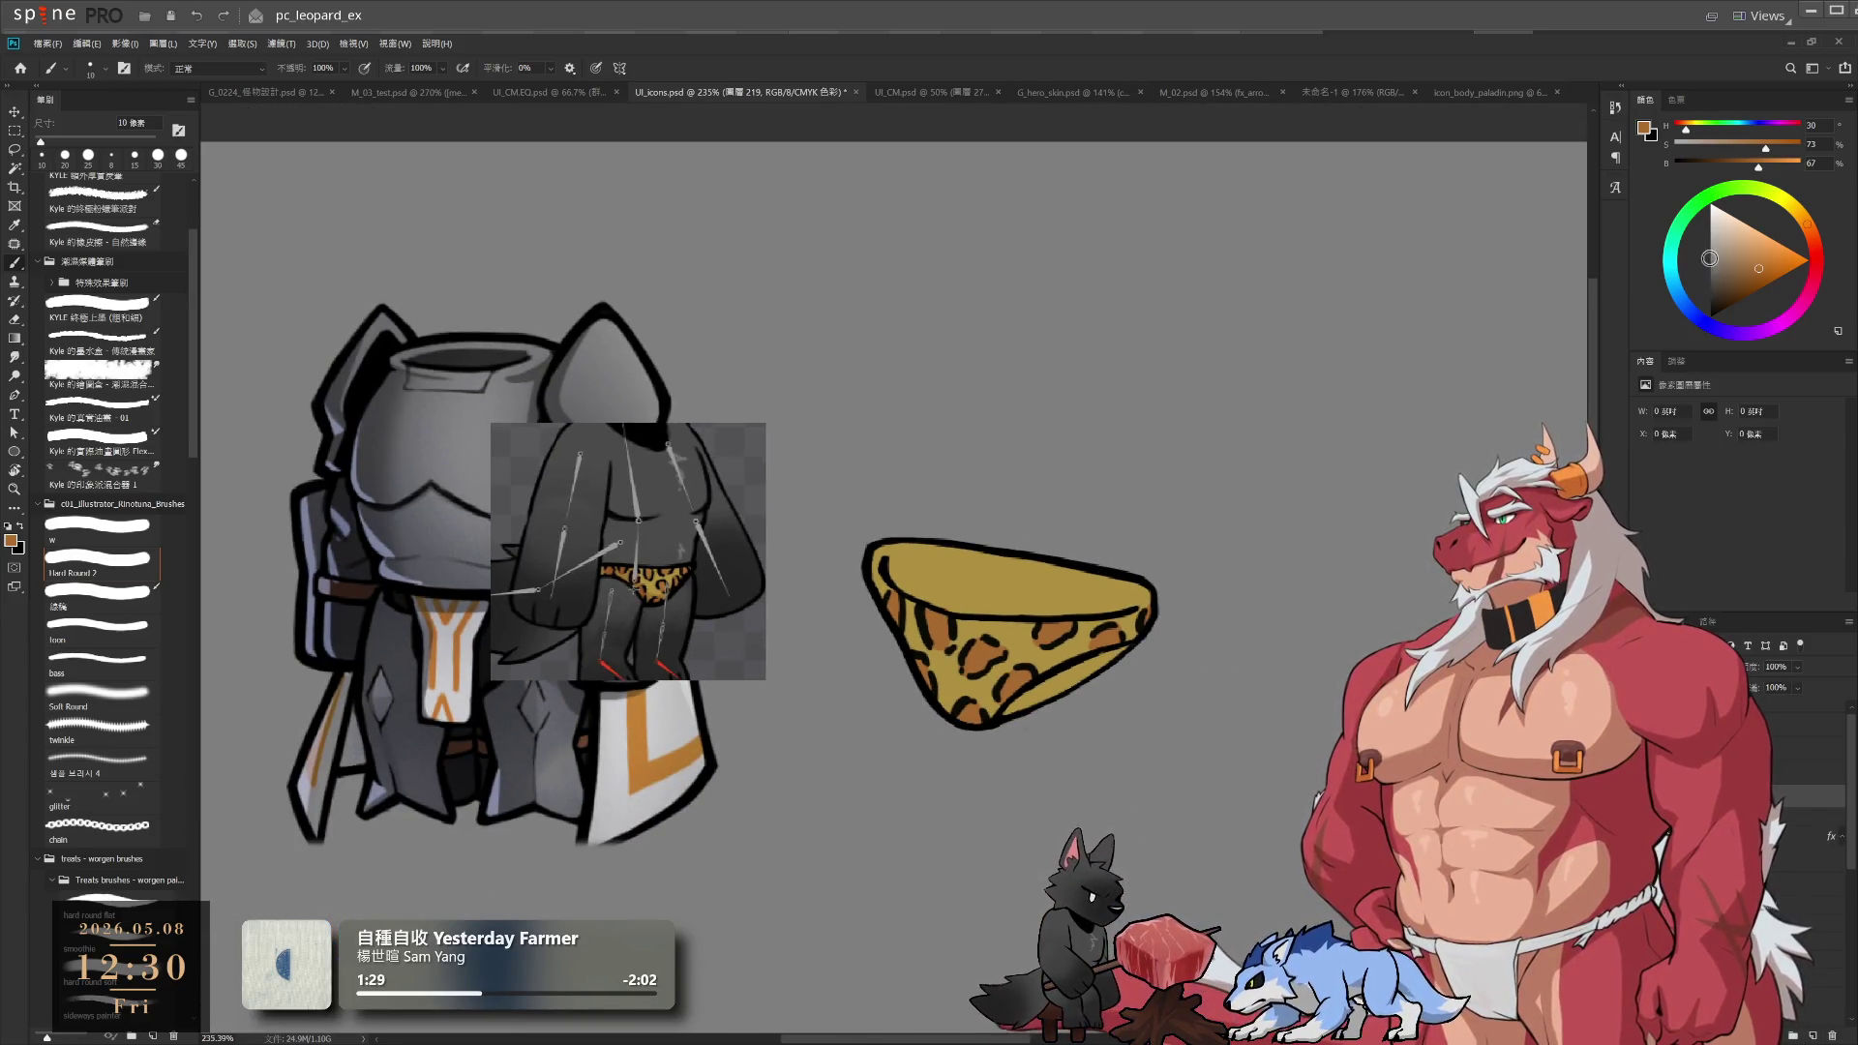
Try a dark brown shadow and a light tan highlight on the briefs, undoing both
{"action": "key", "text": "period"}
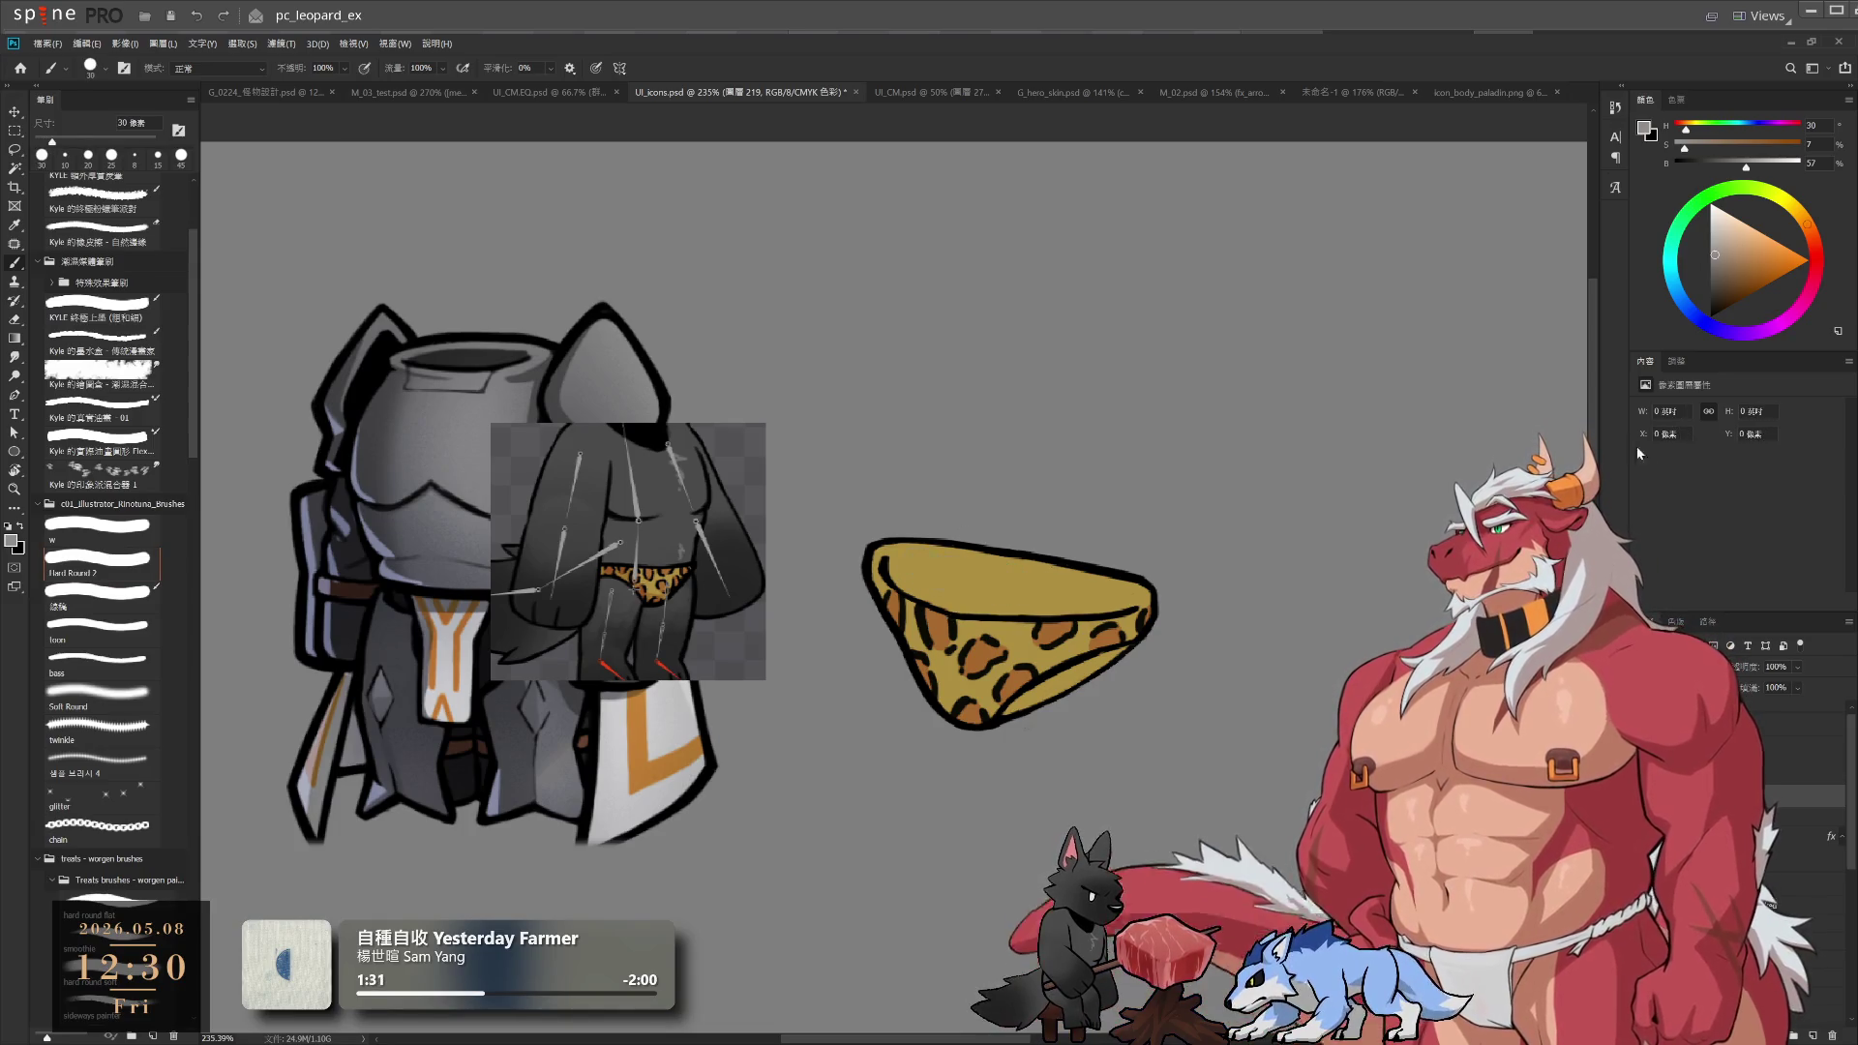
{"action": "left_click_drag", "start_coordinate": [968, 561], "coordinate": [1045, 588]}
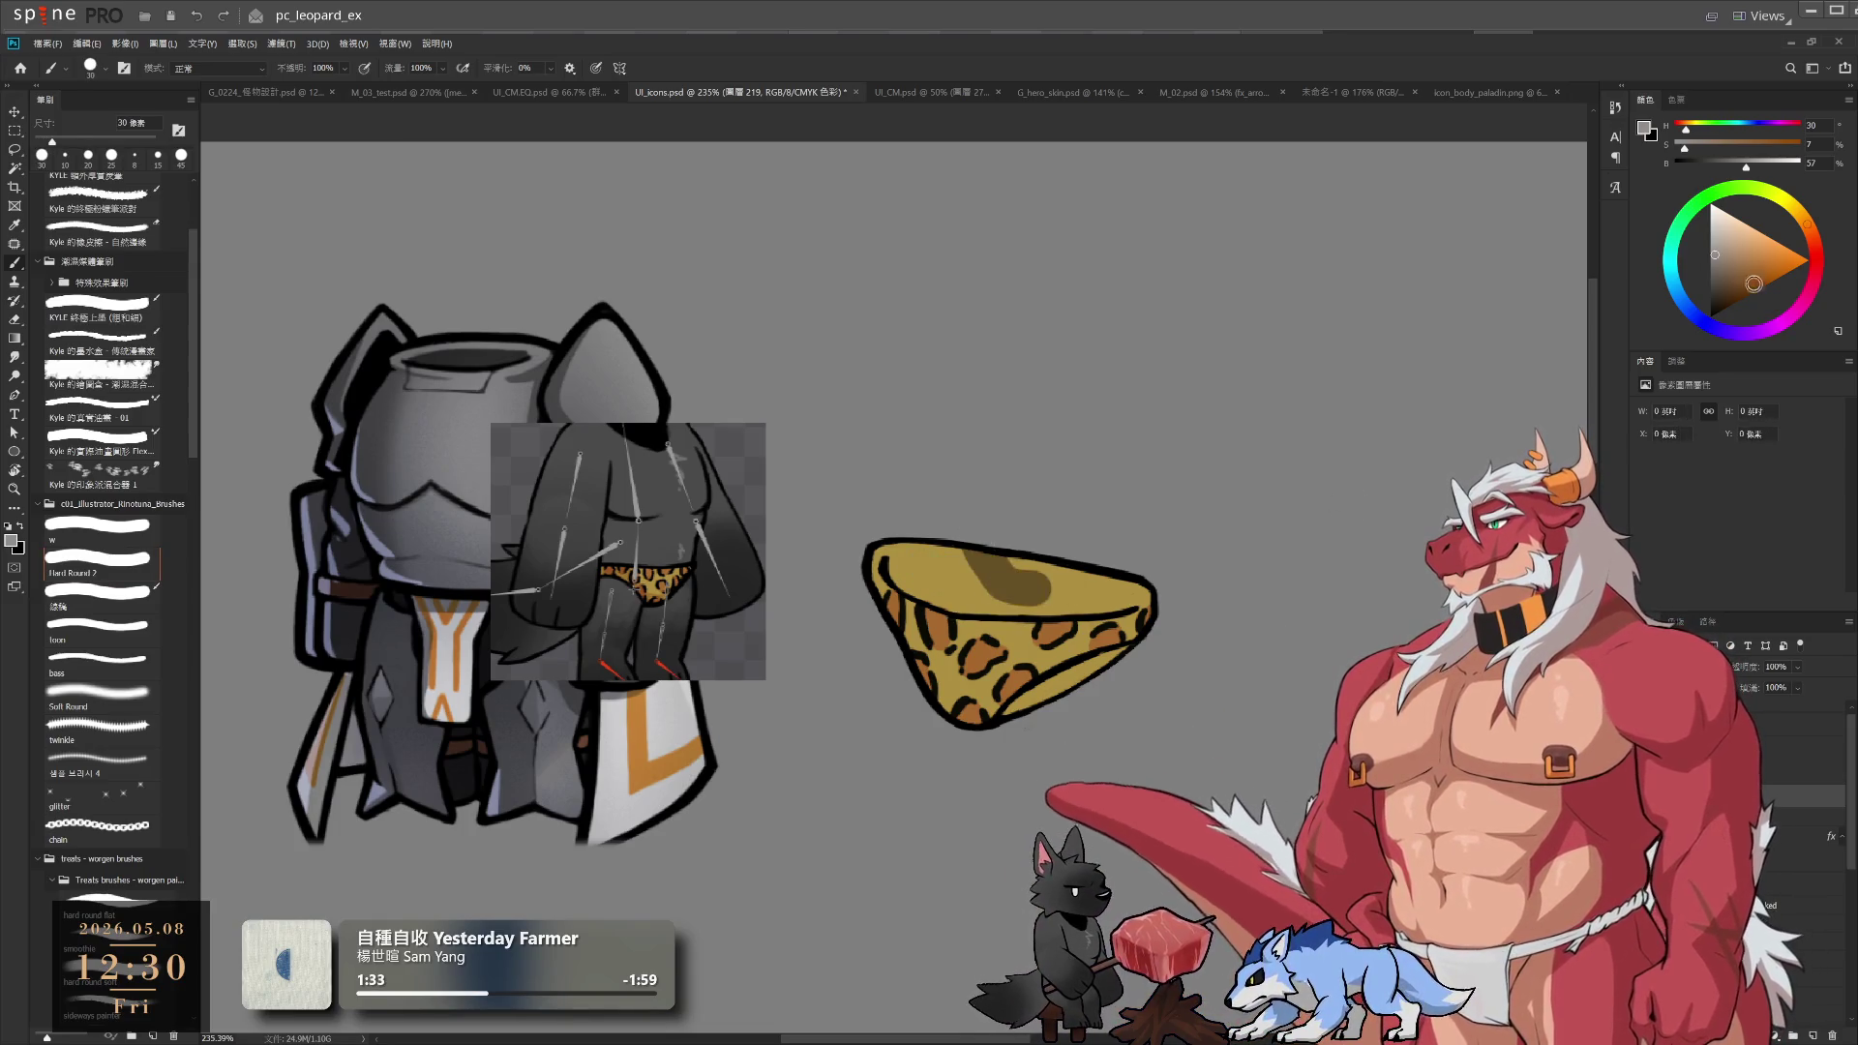
{"action": "key", "text": "ctrl+z"}
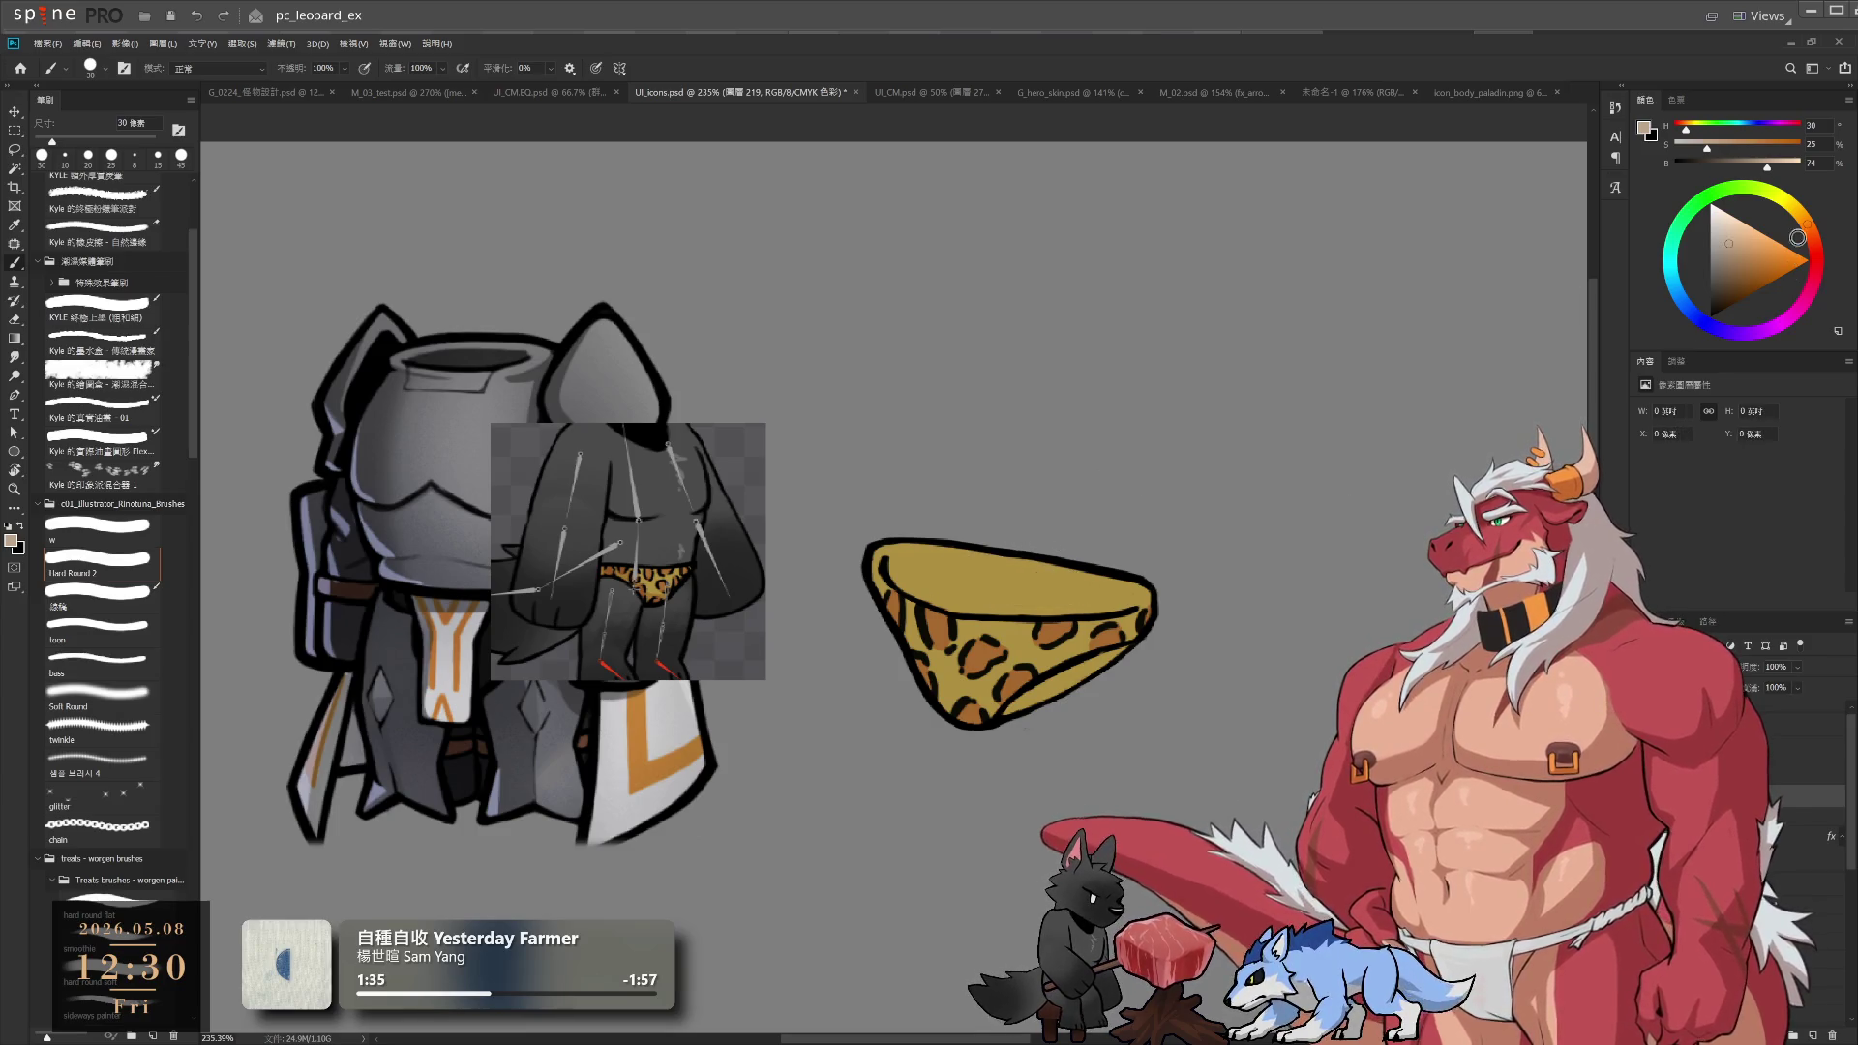
{"action": "left_click_drag", "start_coordinate": [1797, 237], "coordinate": [1722, 230]}
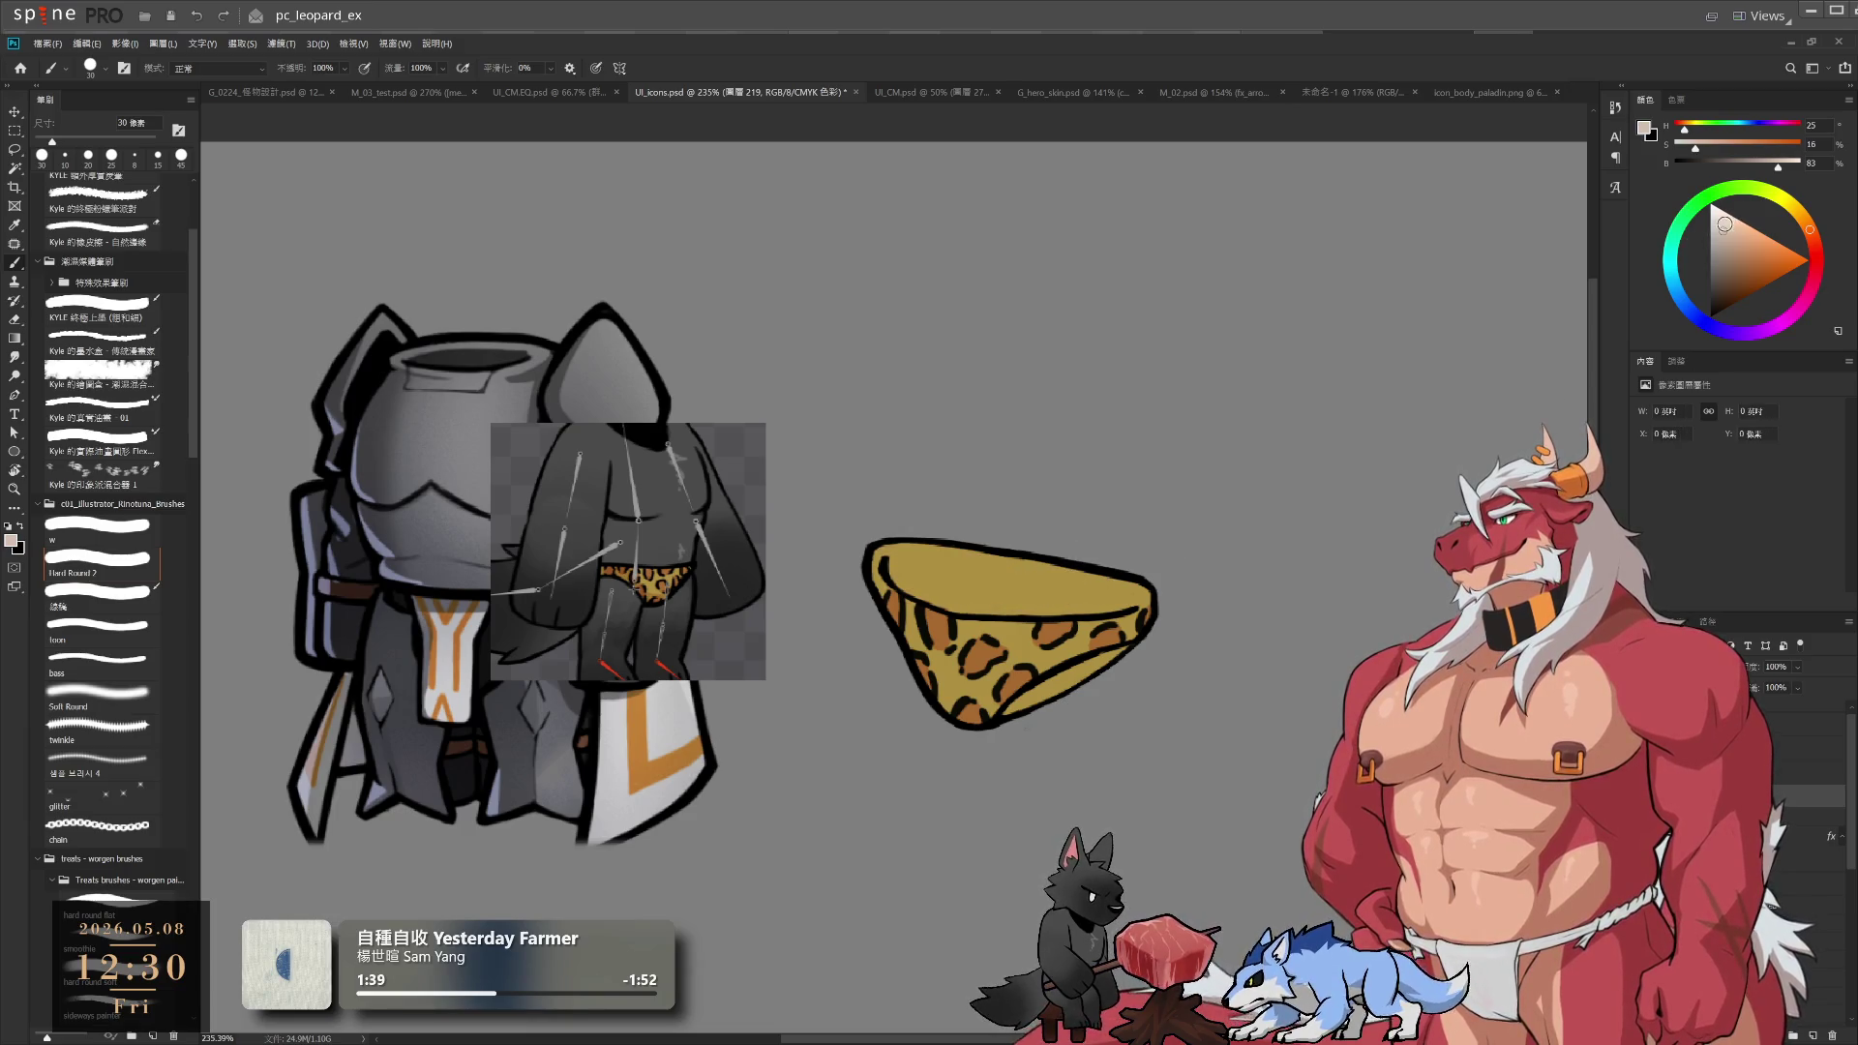
{"action": "left_click_drag", "start_coordinate": [1725, 225], "coordinate": [1725, 216]}
{"action": "left_click_drag", "start_coordinate": [885, 561], "coordinate": [1119, 573]}
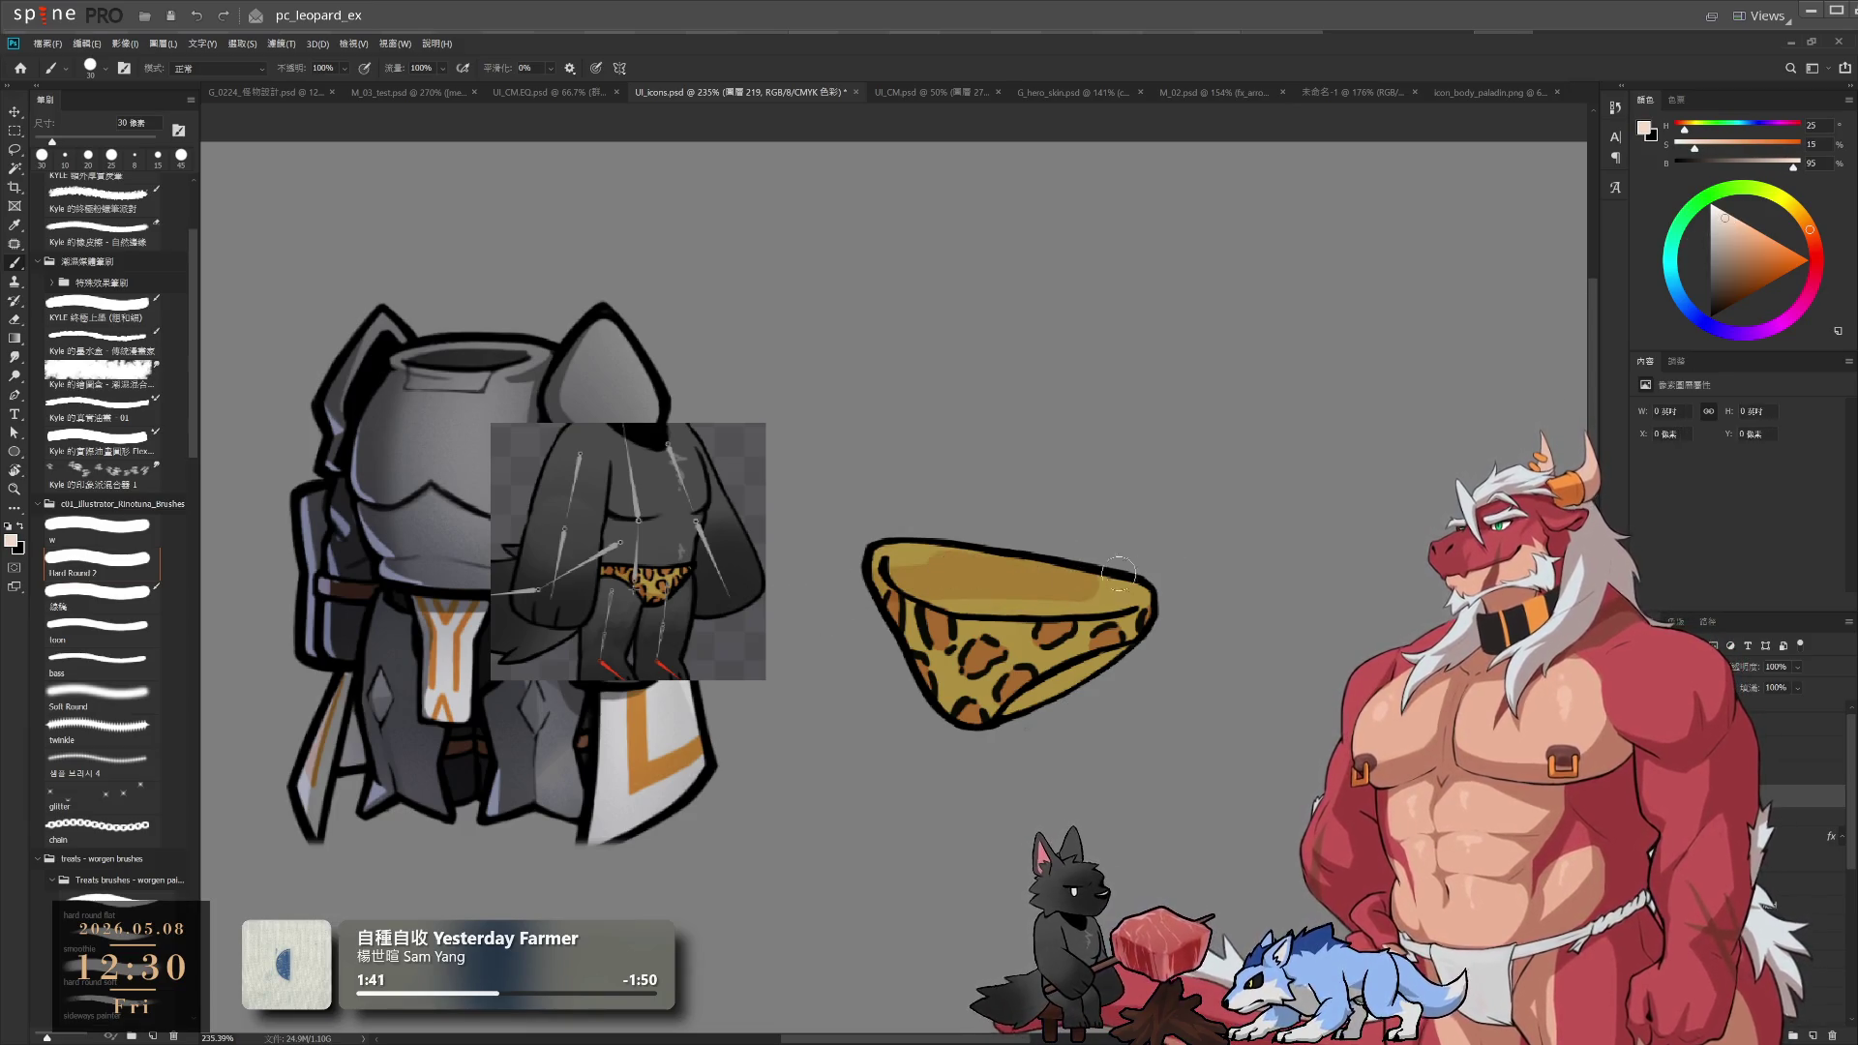
{"action": "key", "text": "ctrl+z"}
Paint a light highlight inside the briefs' top and erase a streak along the inner right strip
{"action": "left_click_drag", "start_coordinate": [1281, 591], "coordinate": [1299, 601]}
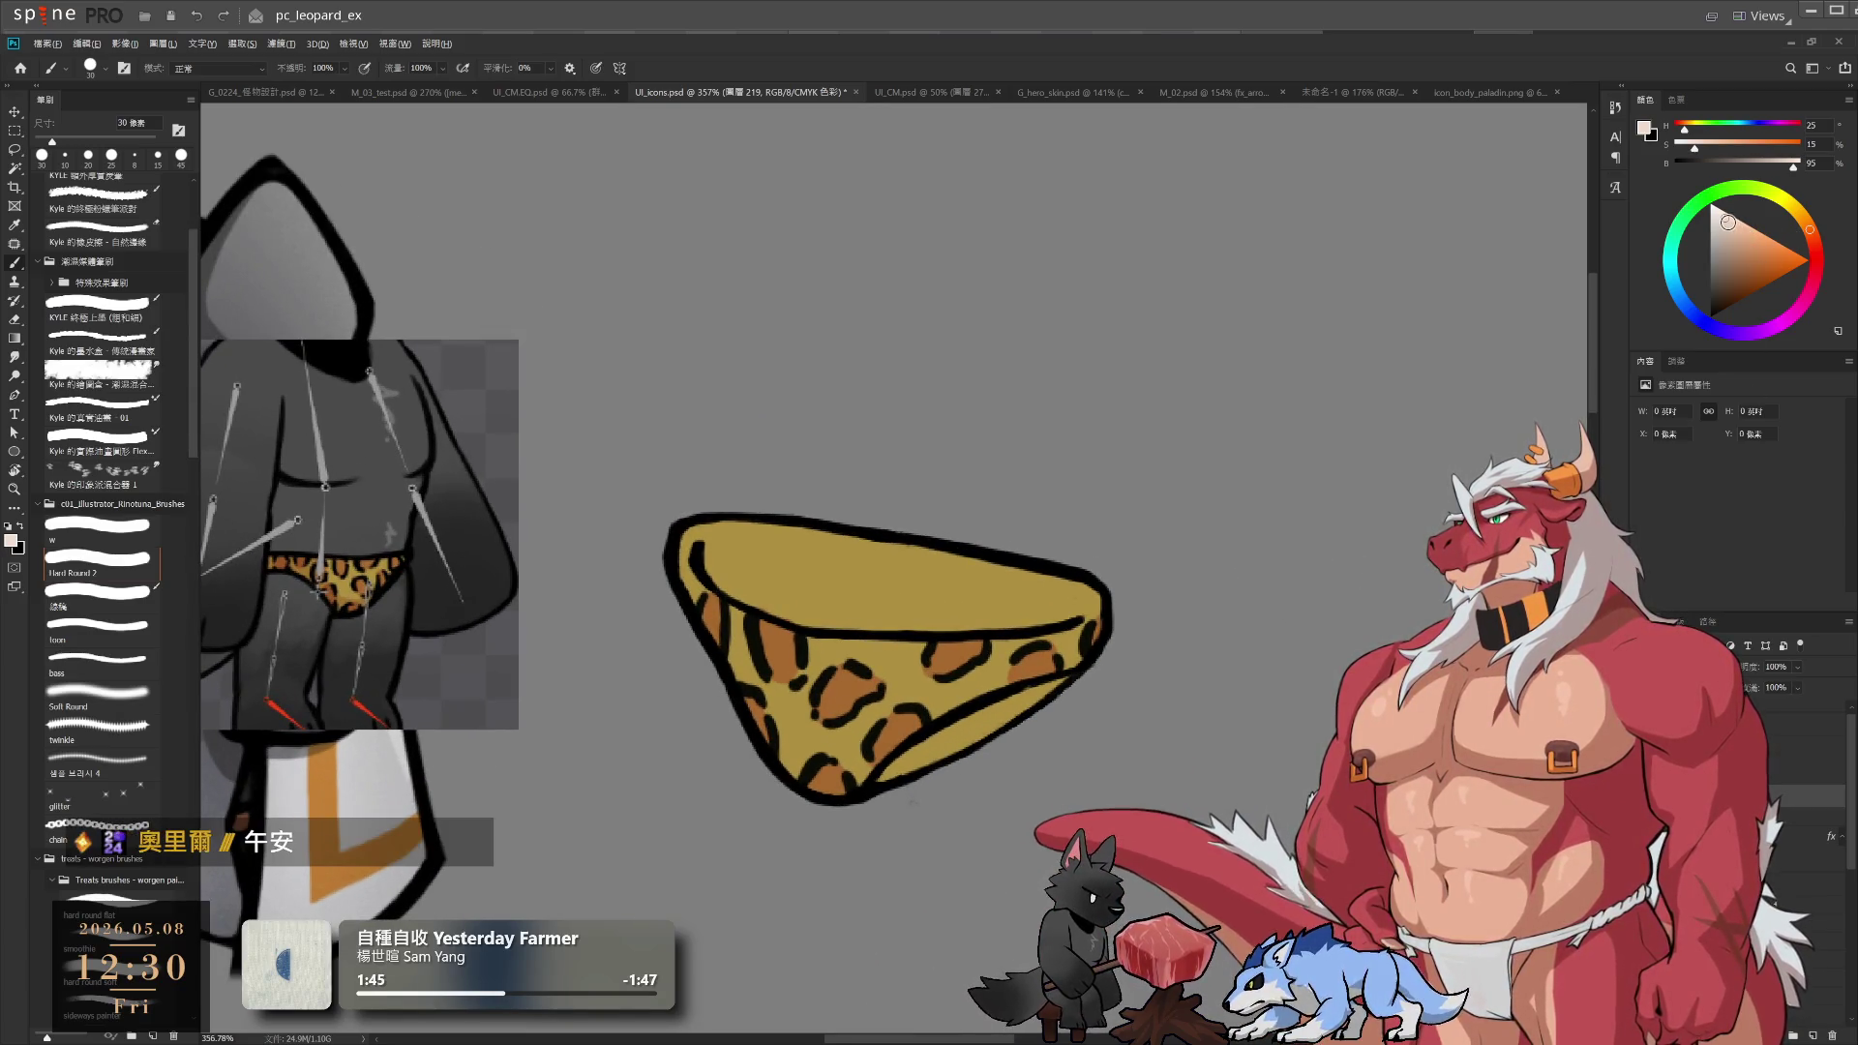
{"action": "key", "text": "bracketright"}
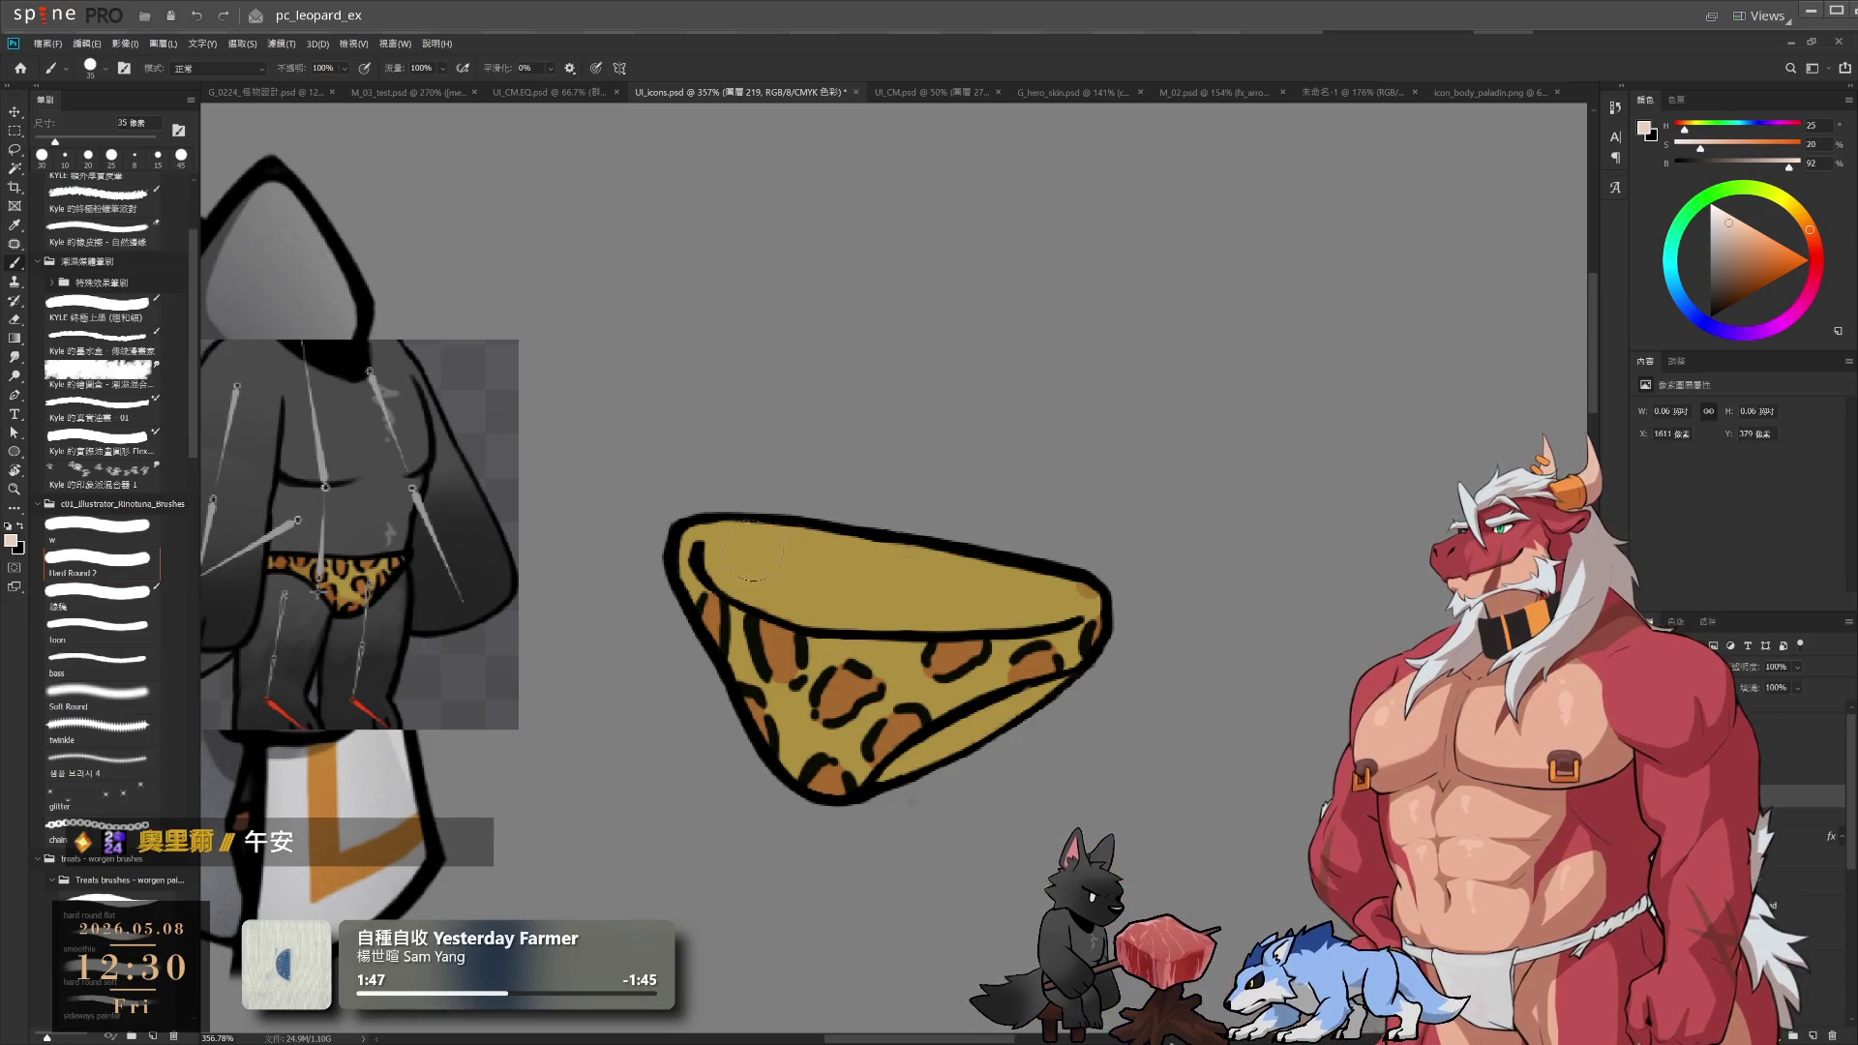
{"action": "mouse_move", "coordinate": [721, 547]}
{"action": "left_mouse_down"}
{"action": "mouse_move", "coordinate": [852, 609]}
{"action": "mouse_move", "coordinate": [707, 542]}
{"action": "mouse_move", "coordinate": [1094, 595]}
{"action": "left_mouse_up"}
{"action": "key", "text": "bracketleft"}
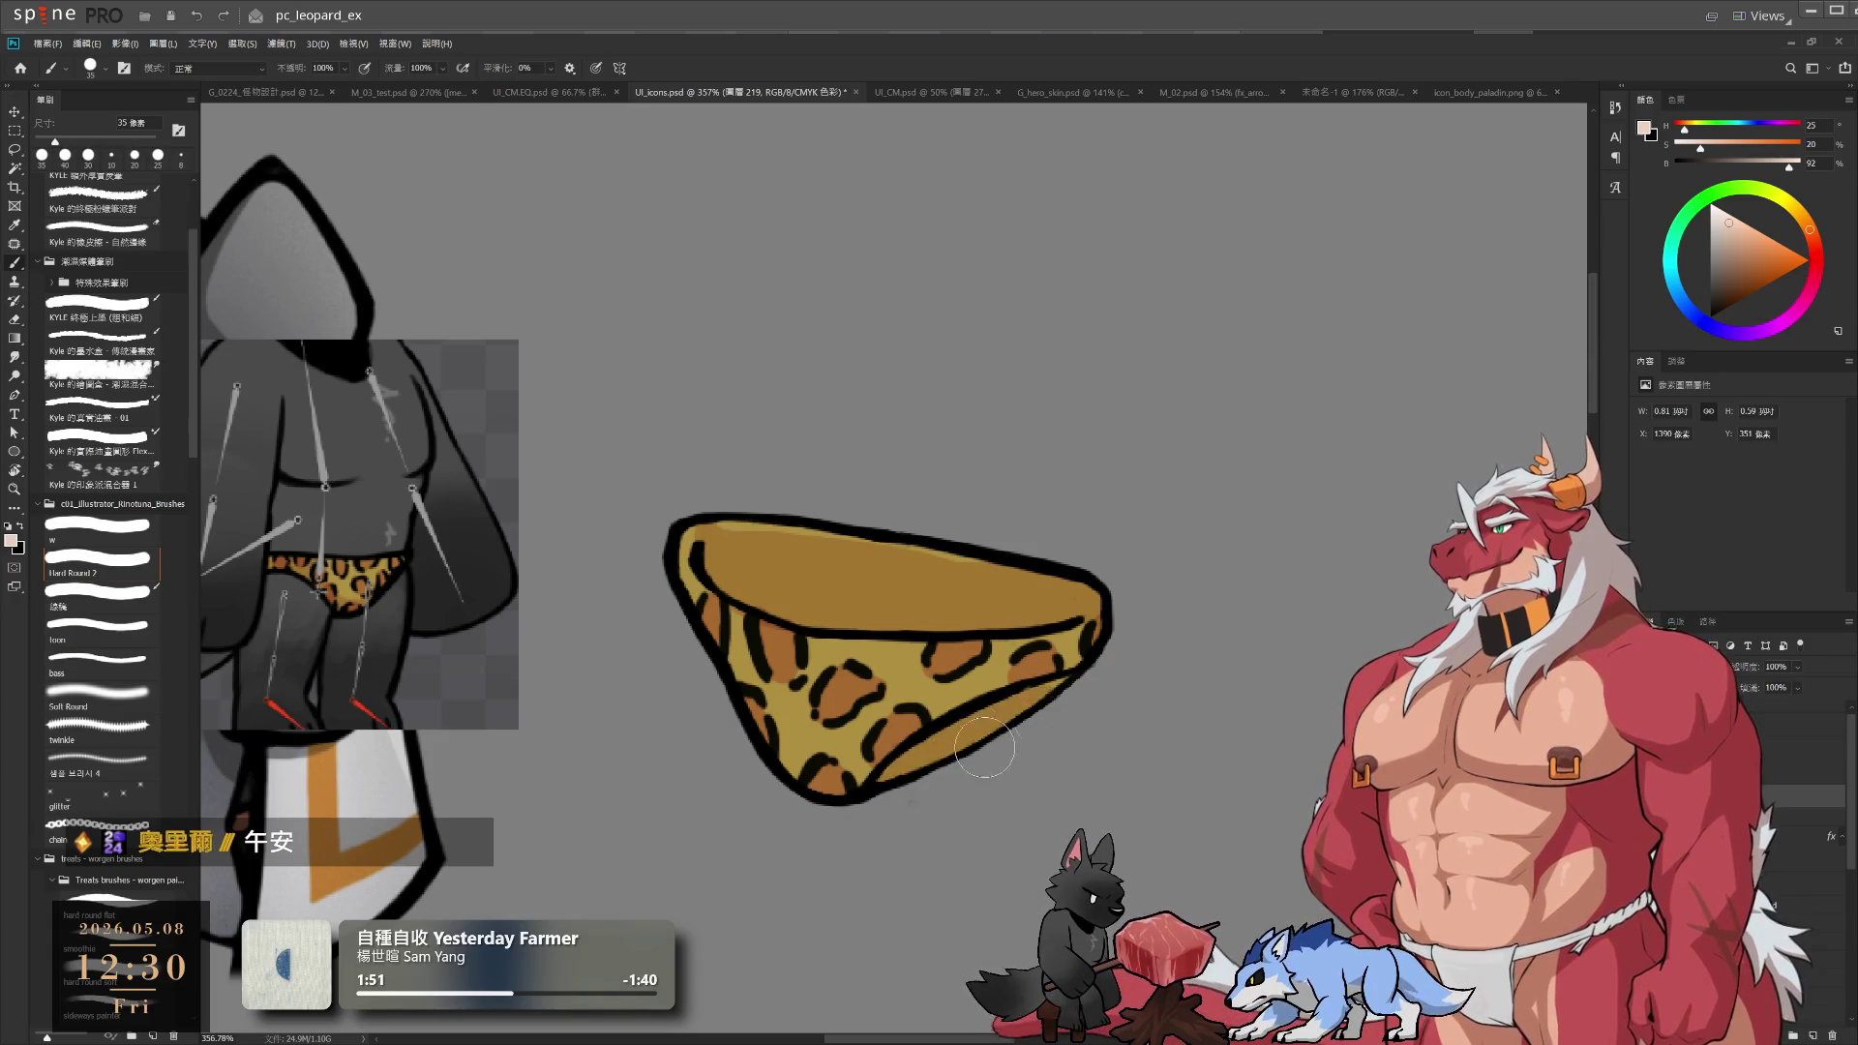
{"action": "key", "text": "r"}
{"action": "left_click_drag", "start_coordinate": [1112, 681], "coordinate": [946, 806]}
{"action": "key", "text": "e"}
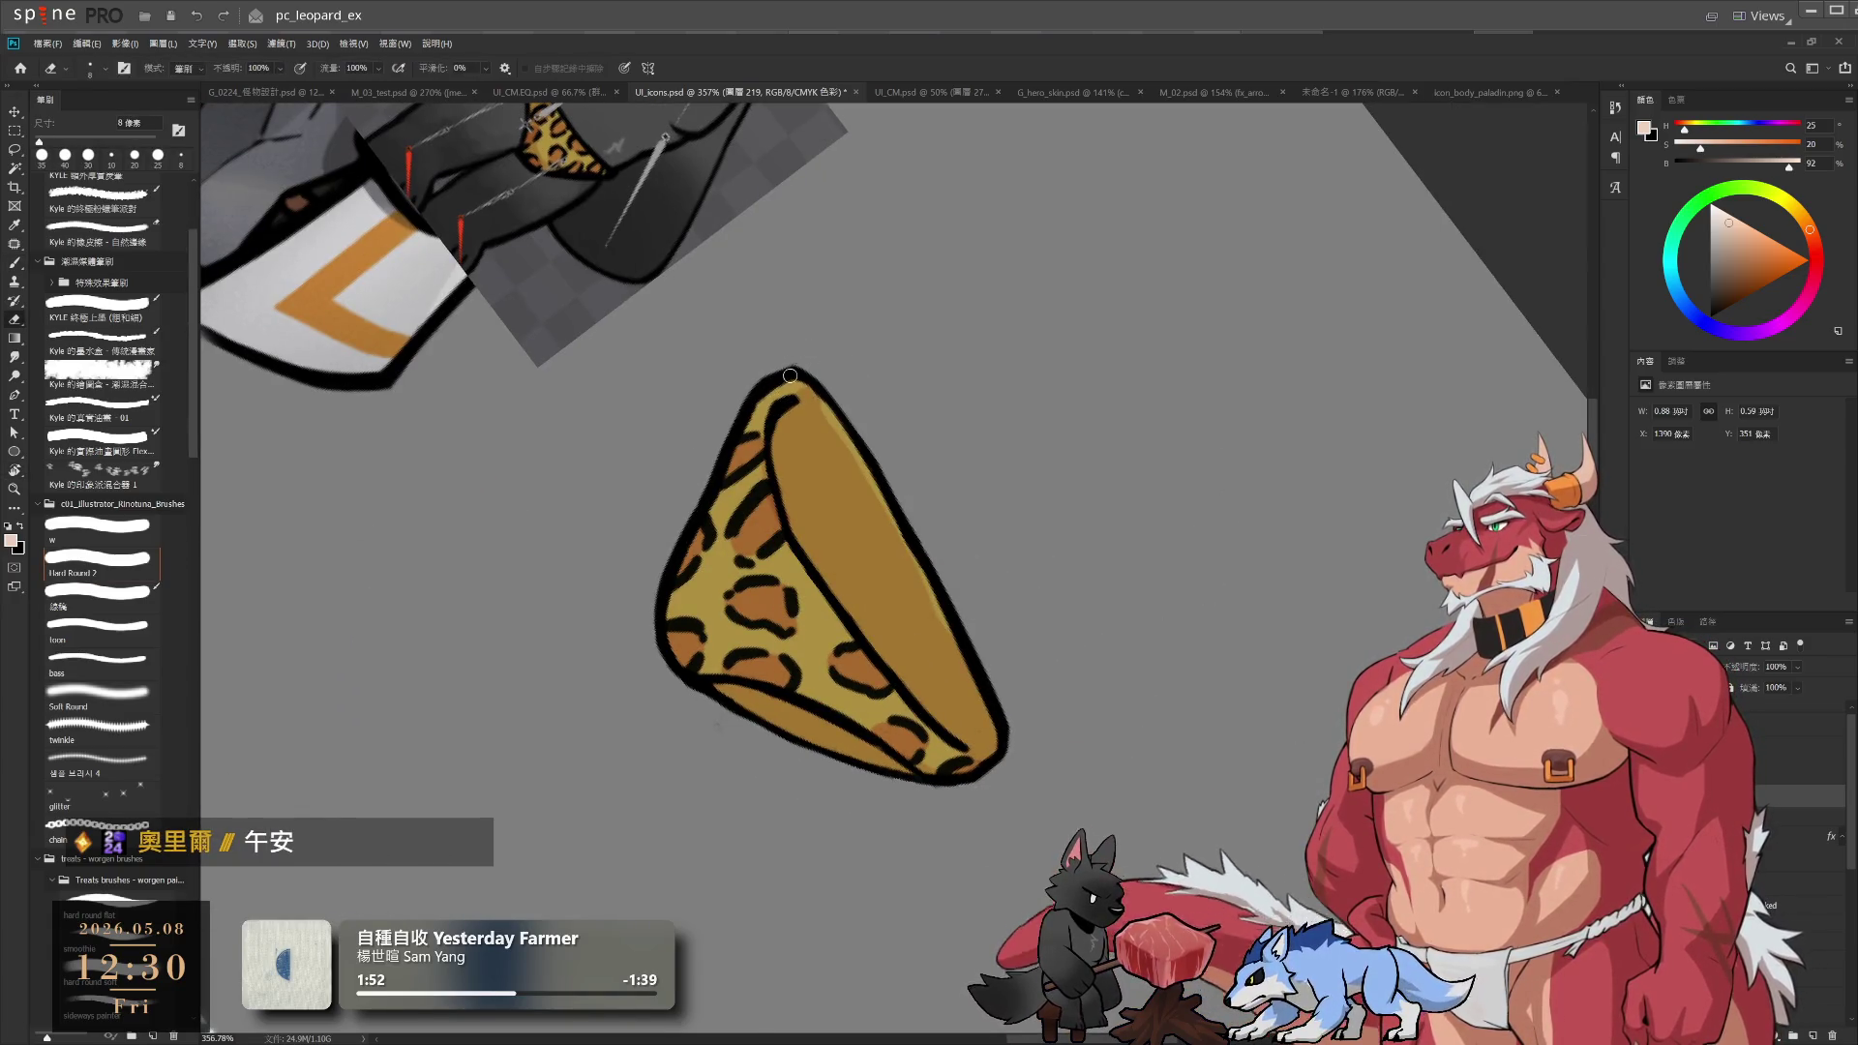
{"action": "key", "text": "bracketright"}
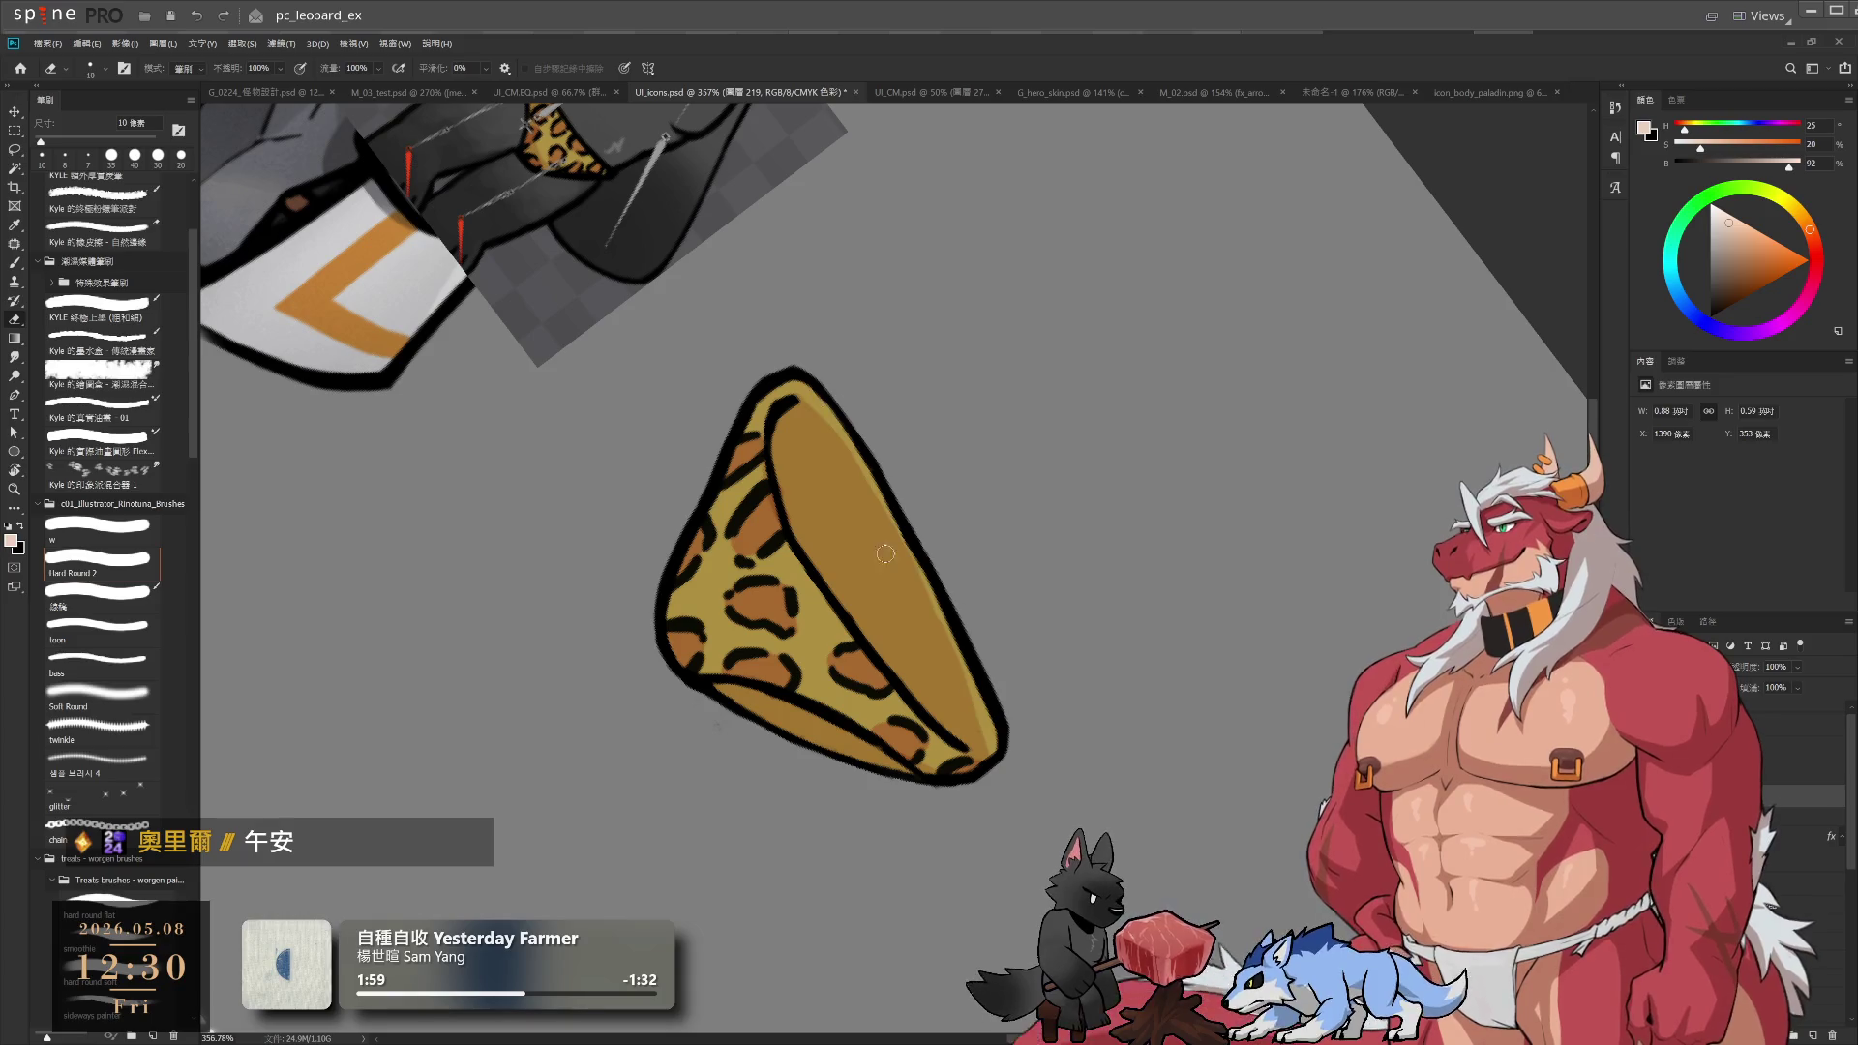
{"action": "mouse_move", "coordinate": [854, 456]}
{"action": "left_mouse_down"}
{"action": "mouse_move", "coordinate": [954, 646]}
{"action": "mouse_move", "coordinate": [992, 783]}
{"action": "mouse_move", "coordinate": [1145, 427]}
{"action": "left_mouse_up"}
Thicken the briefs' top-right outline with a 35 px brush and tilt the view about 15 degrees
{"action": "key", "text": "r"}
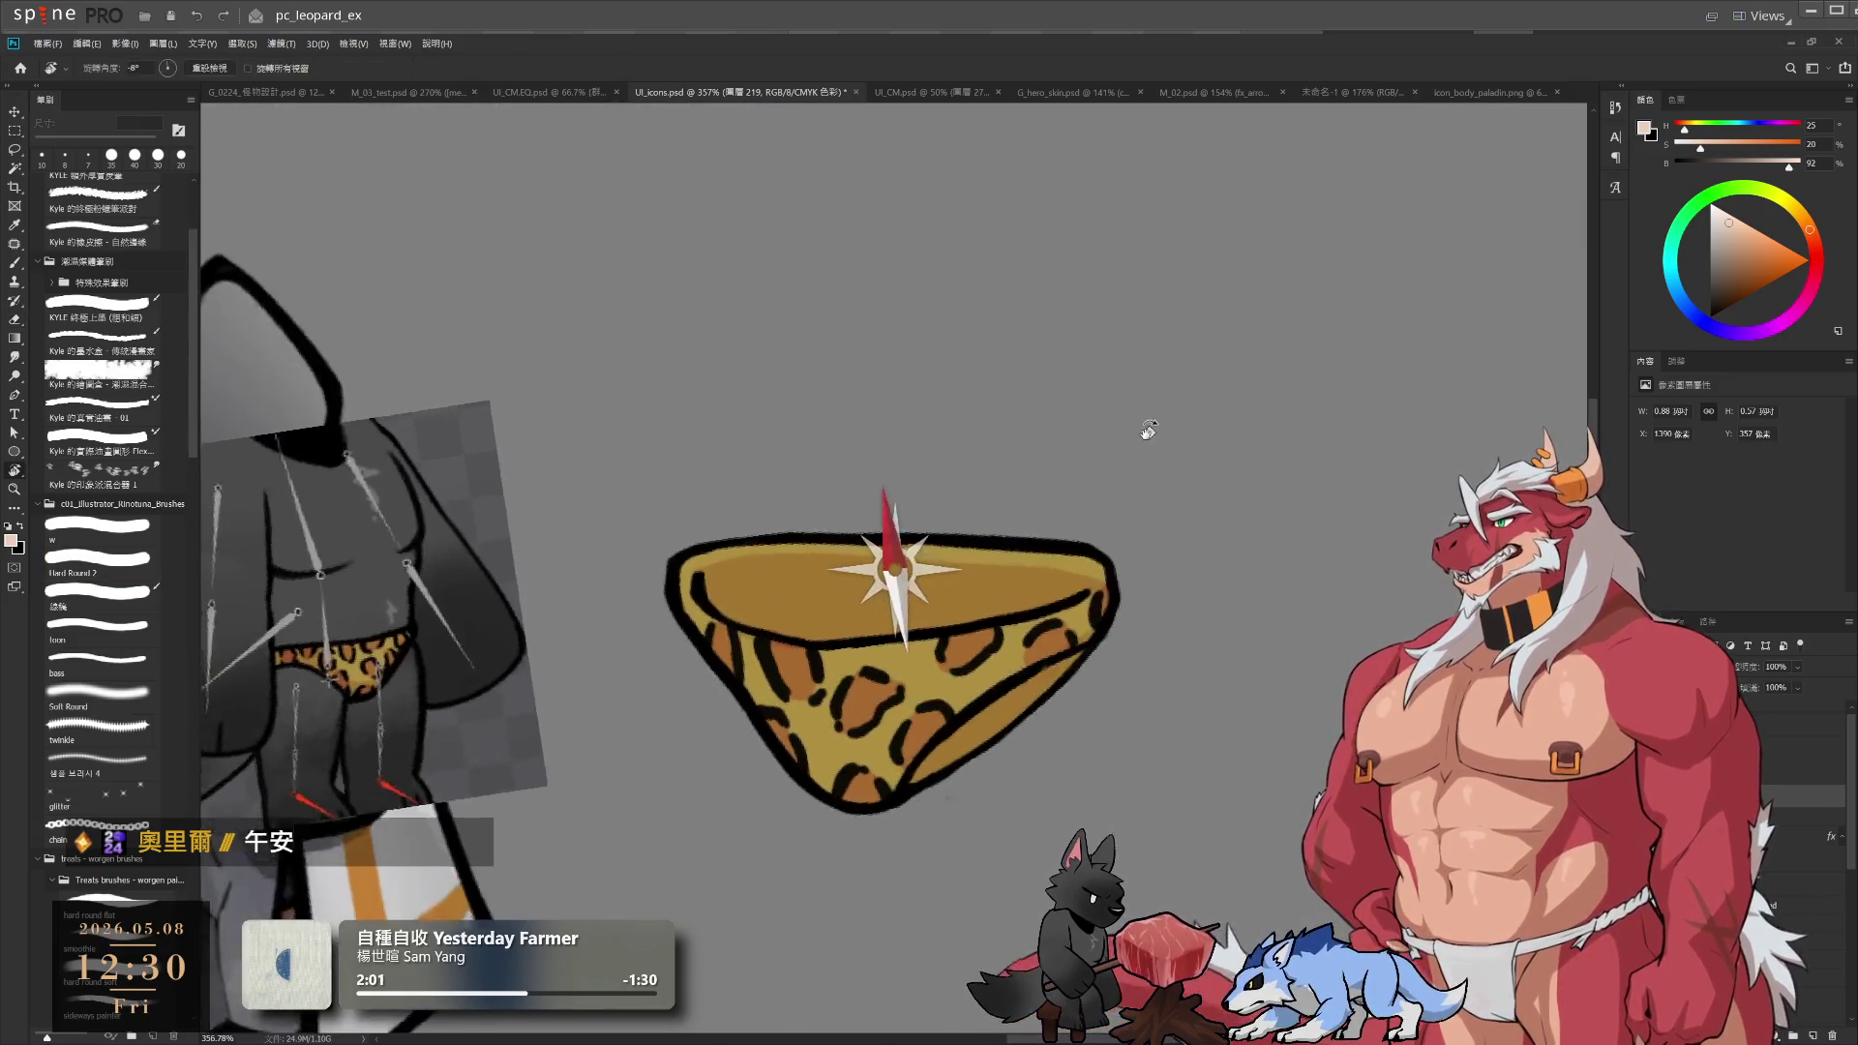
{"action": "key", "text": "b"}
{"action": "left_click_drag", "start_coordinate": [1100, 586], "coordinate": [1105, 608]}
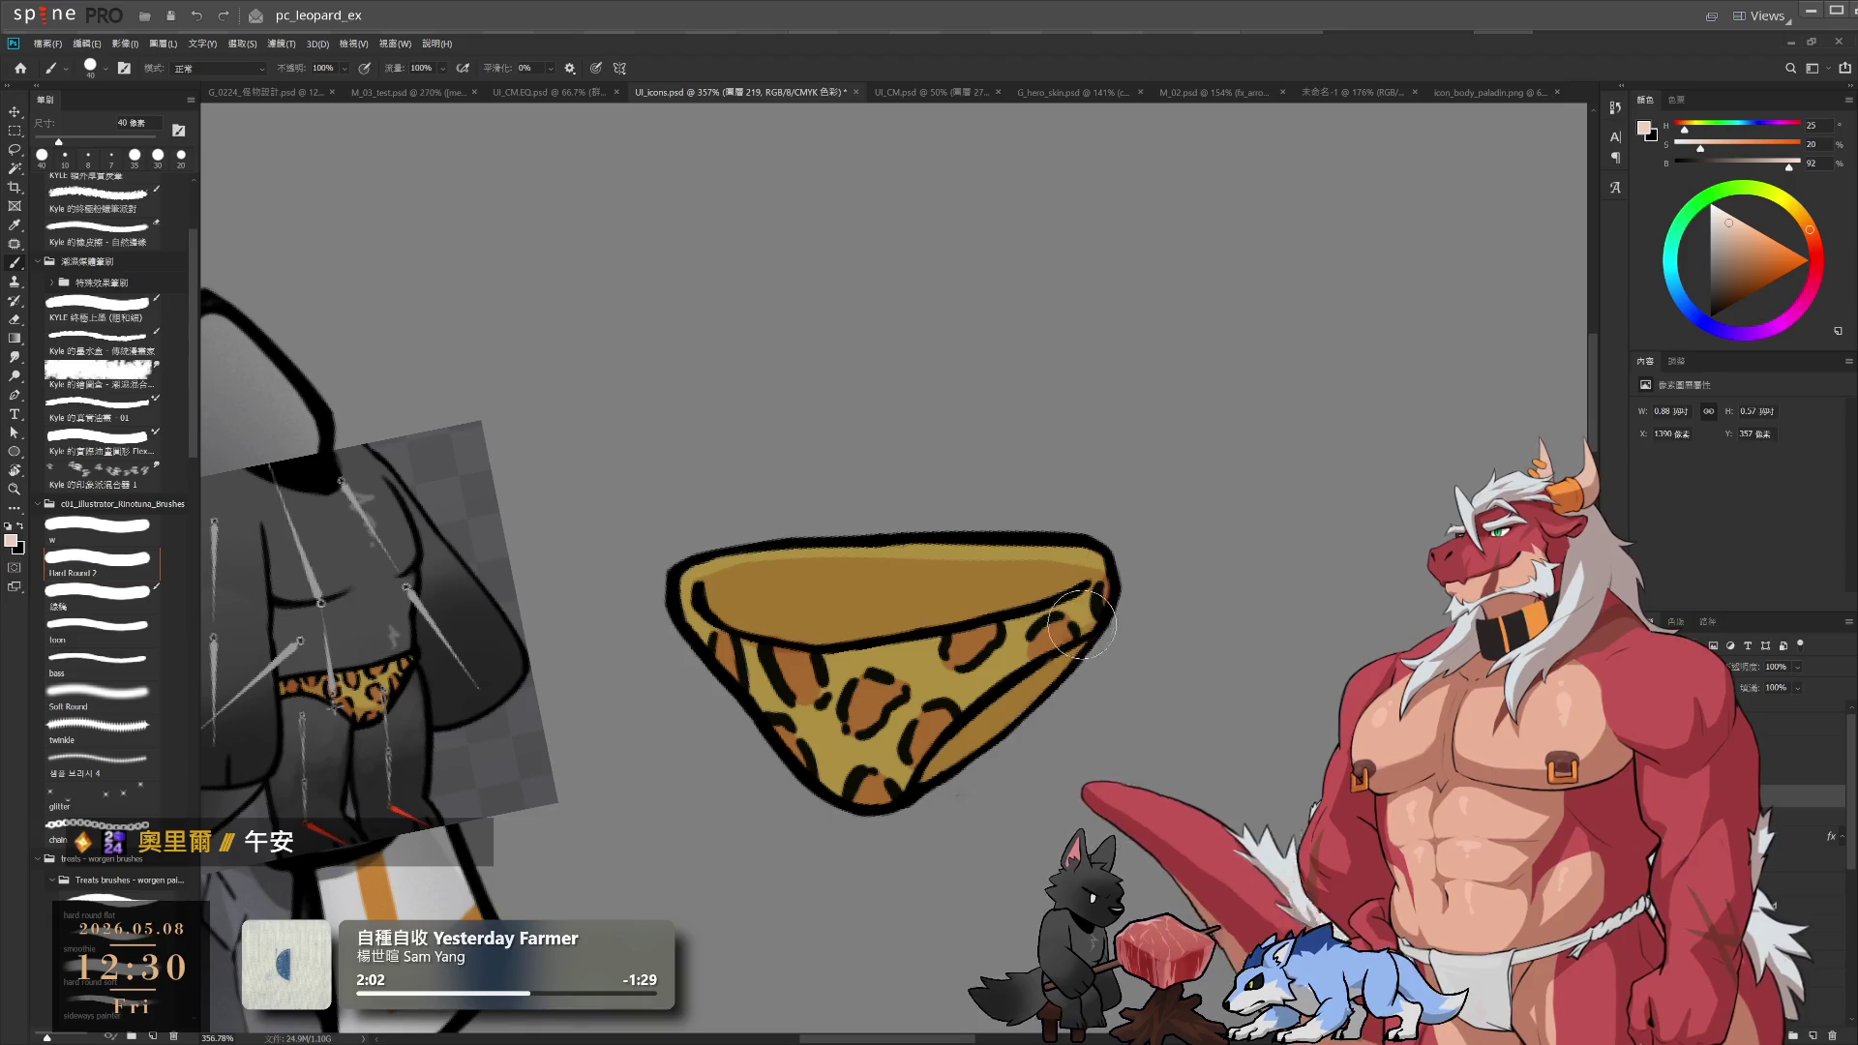
{"action": "key", "text": "bracketleft"}
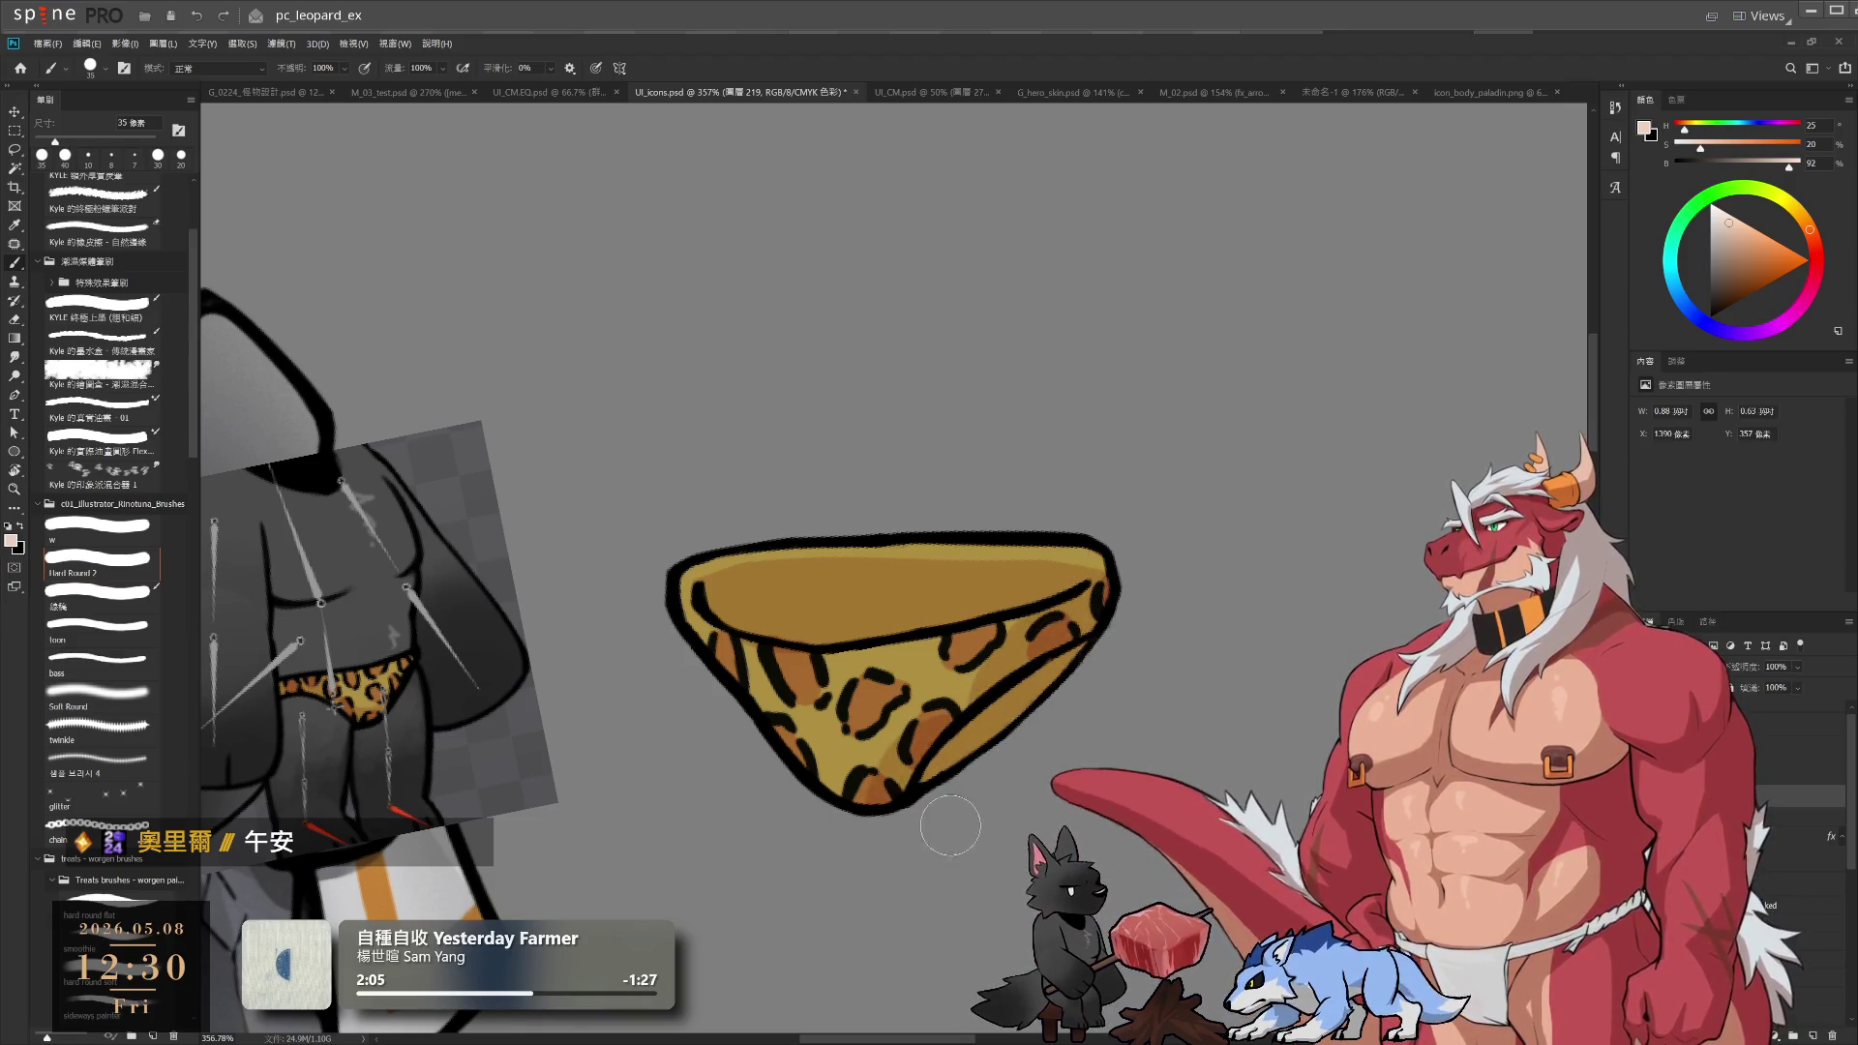
{"action": "key", "text": "r"}
{"action": "scroll", "coordinate": [1002, 648], "scroll_direction": "down", "scroll_amount": 3}
{"action": "mouse_move", "coordinate": [1002, 649]}
{"action": "left_mouse_down"}
{"action": "mouse_move", "coordinate": [1079, 469]}
{"action": "mouse_move", "coordinate": [1248, 545]}
{"action": "mouse_move", "coordinate": [1246, 443]}
{"action": "left_mouse_up"}
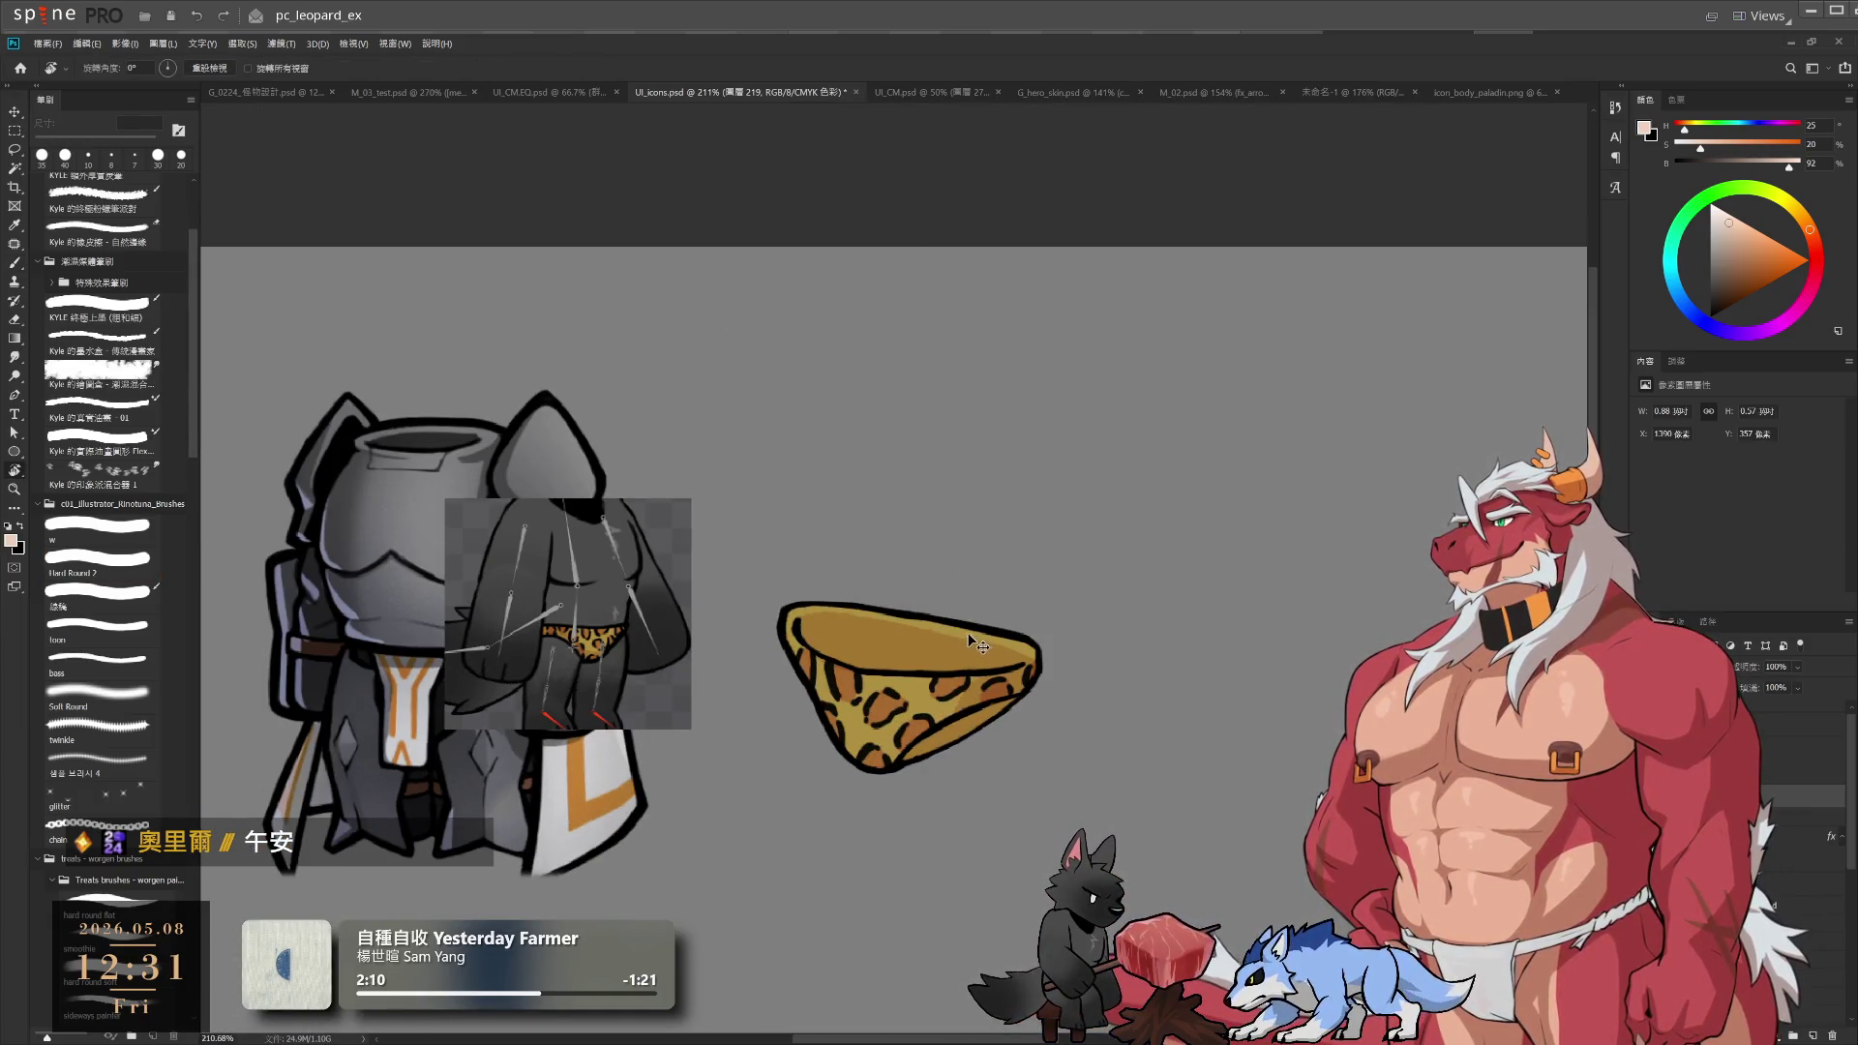
Paint and erase over the briefs' leopard cloth with a 25 px eraser, viewing at about -14°
{"action": "key", "text": "b"}
{"action": "mouse_move", "coordinate": [799, 611]}
{"action": "left_mouse_down"}
{"action": "mouse_move", "coordinate": [838, 716]}
{"action": "mouse_move", "coordinate": [833, 677]}
{"action": "mouse_move", "coordinate": [890, 765]}
{"action": "mouse_move", "coordinate": [844, 728]}
{"action": "left_mouse_up"}
{"action": "key", "text": "e"}
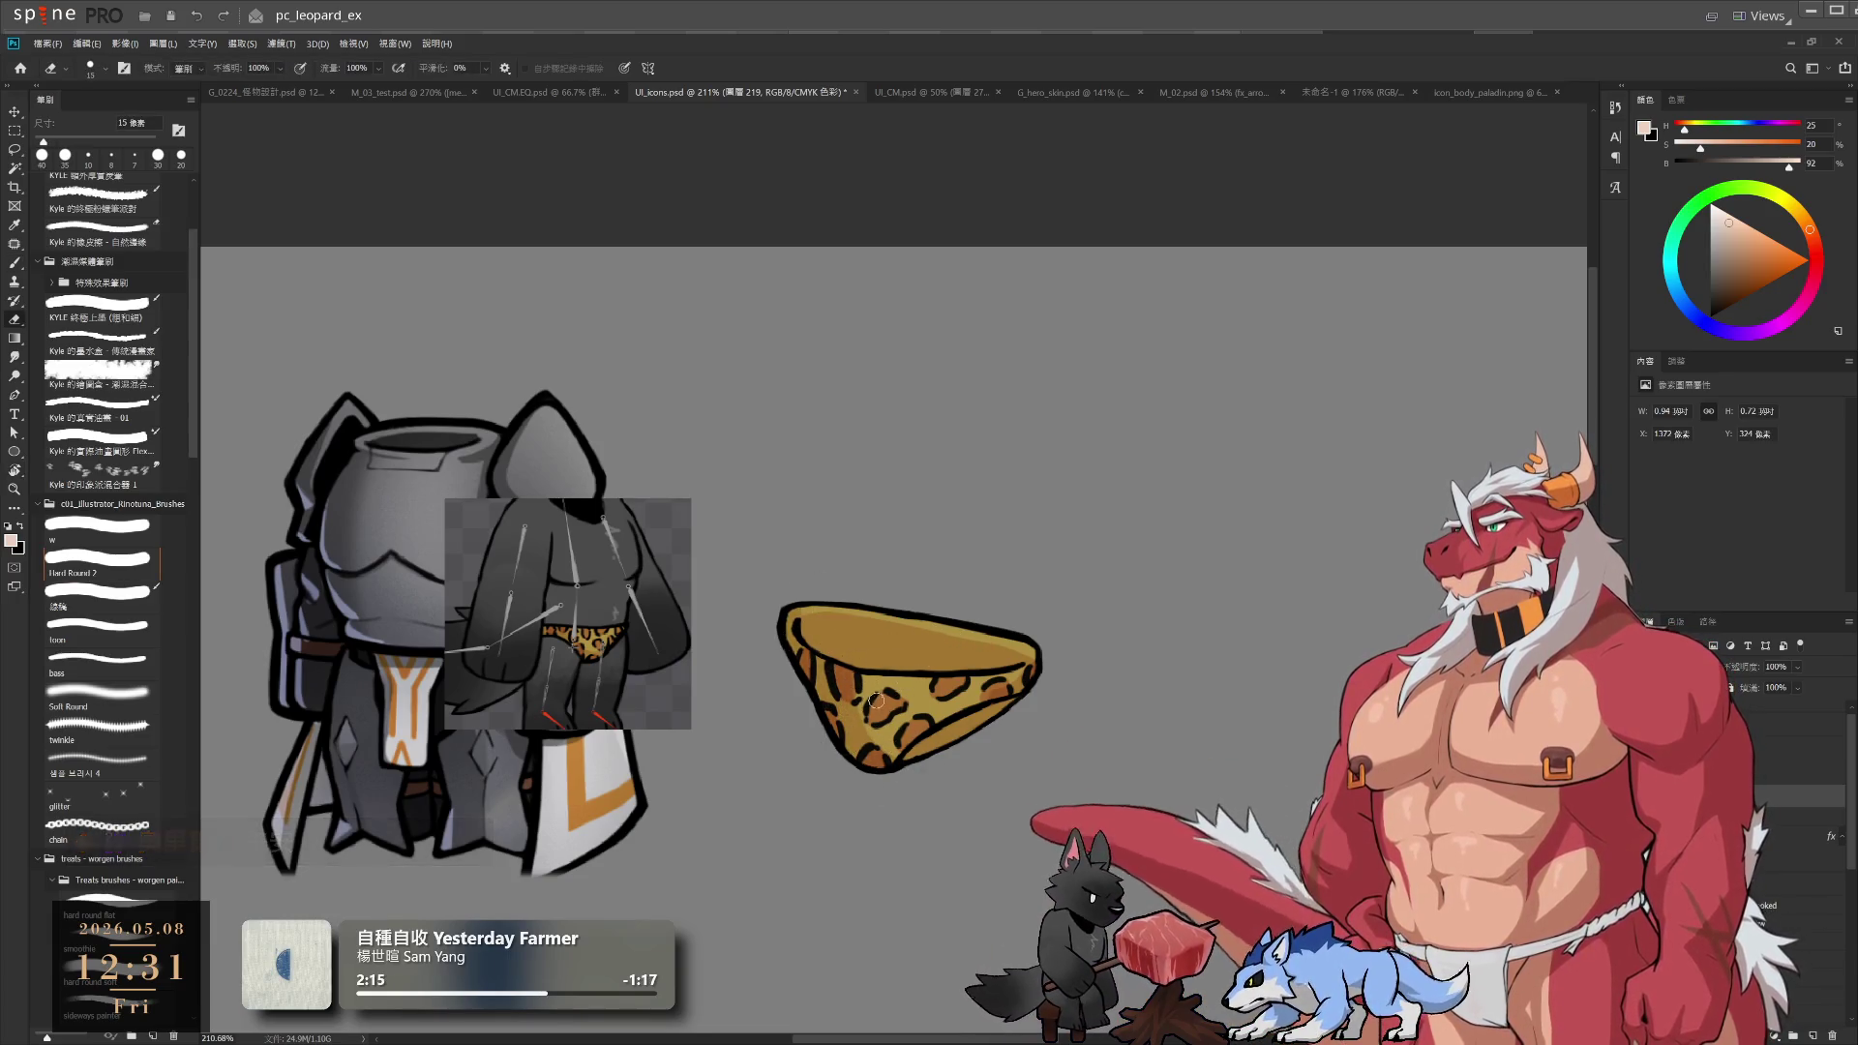
{"action": "key", "text": "bracketright"}
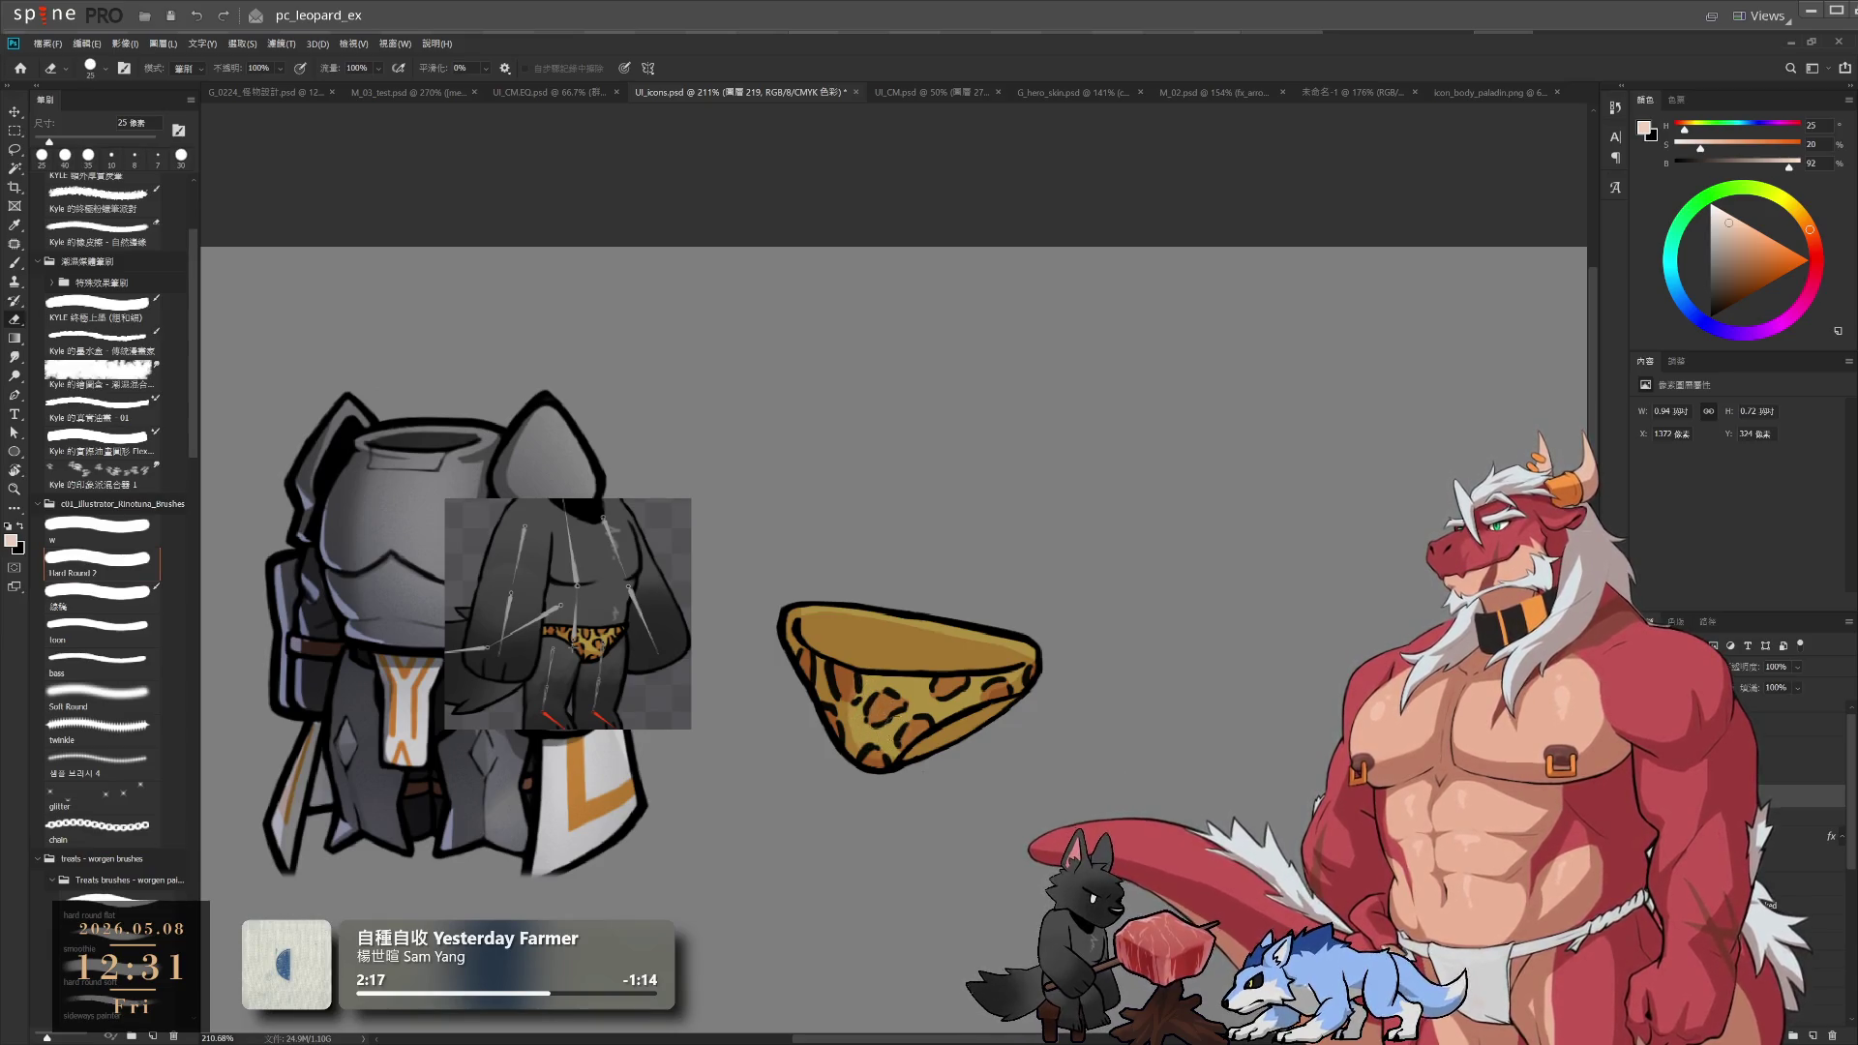
{"action": "key", "text": "b"}
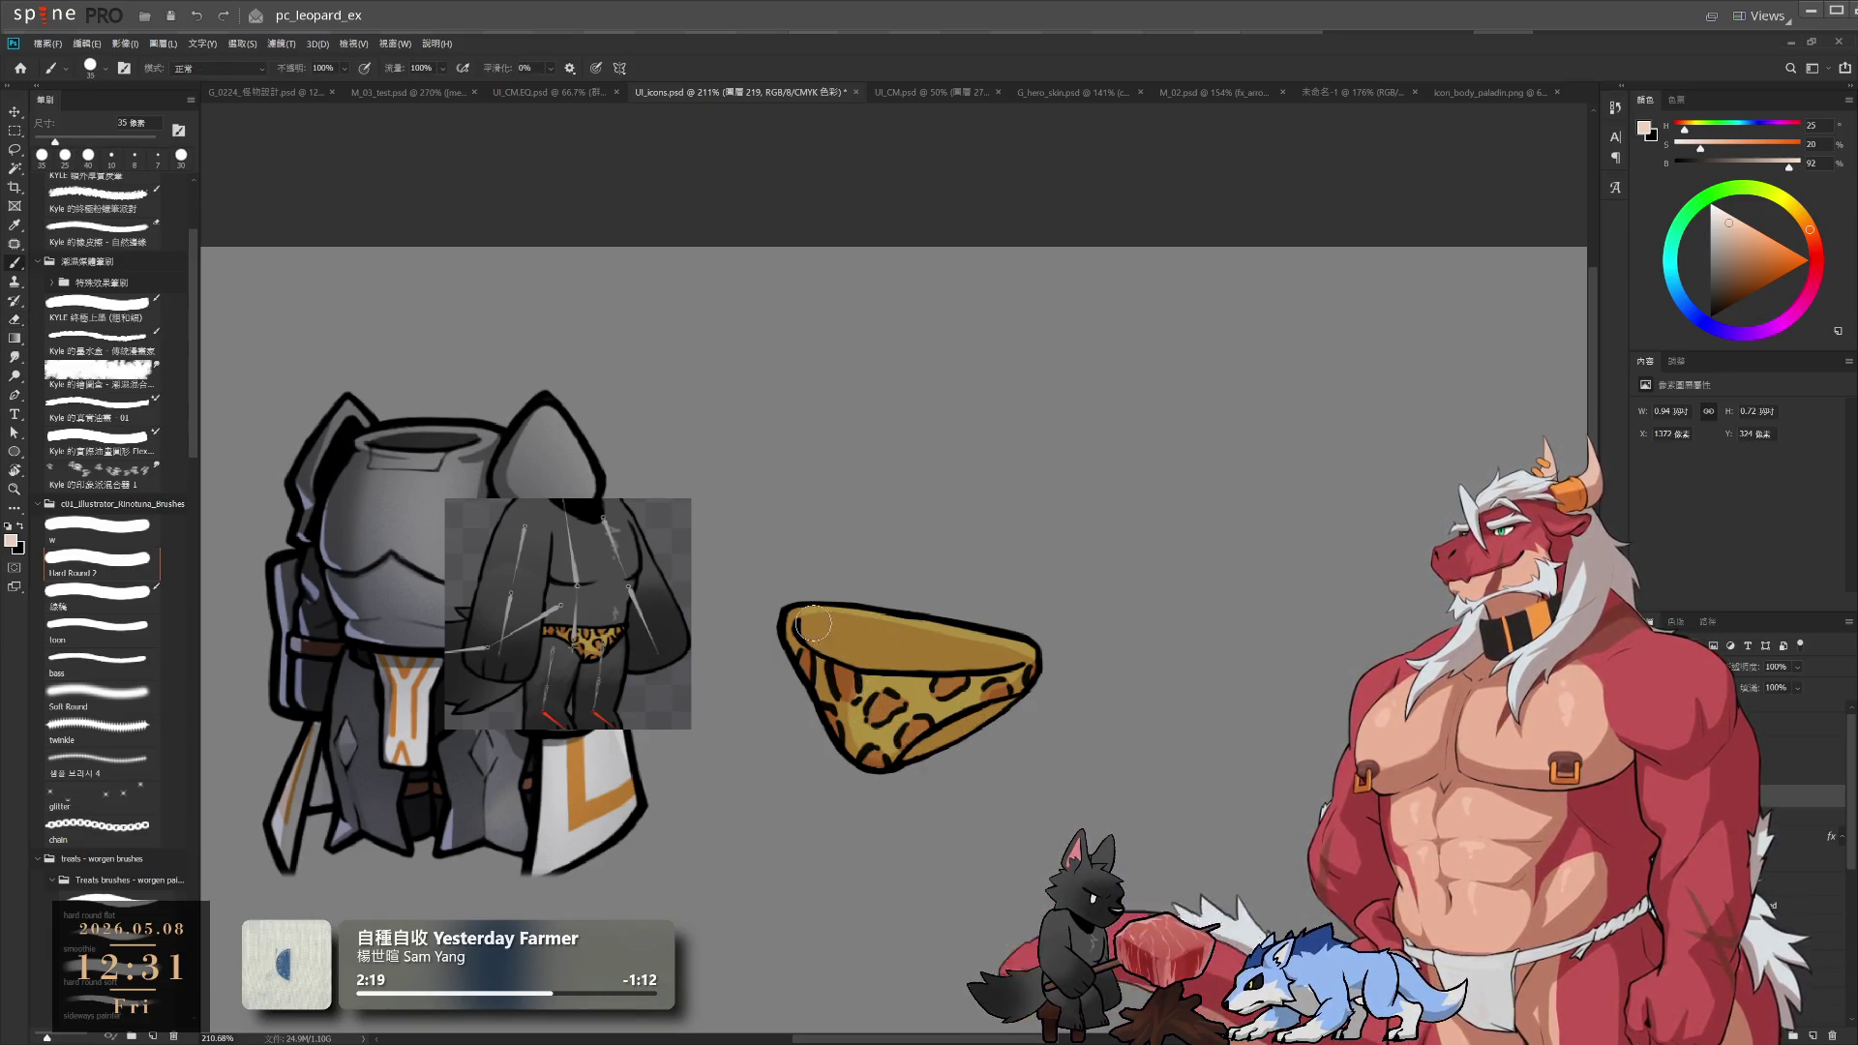
{"action": "key", "text": "e"}
{"action": "left_click_drag", "start_coordinate": [982, 526], "coordinate": [876, 484]}
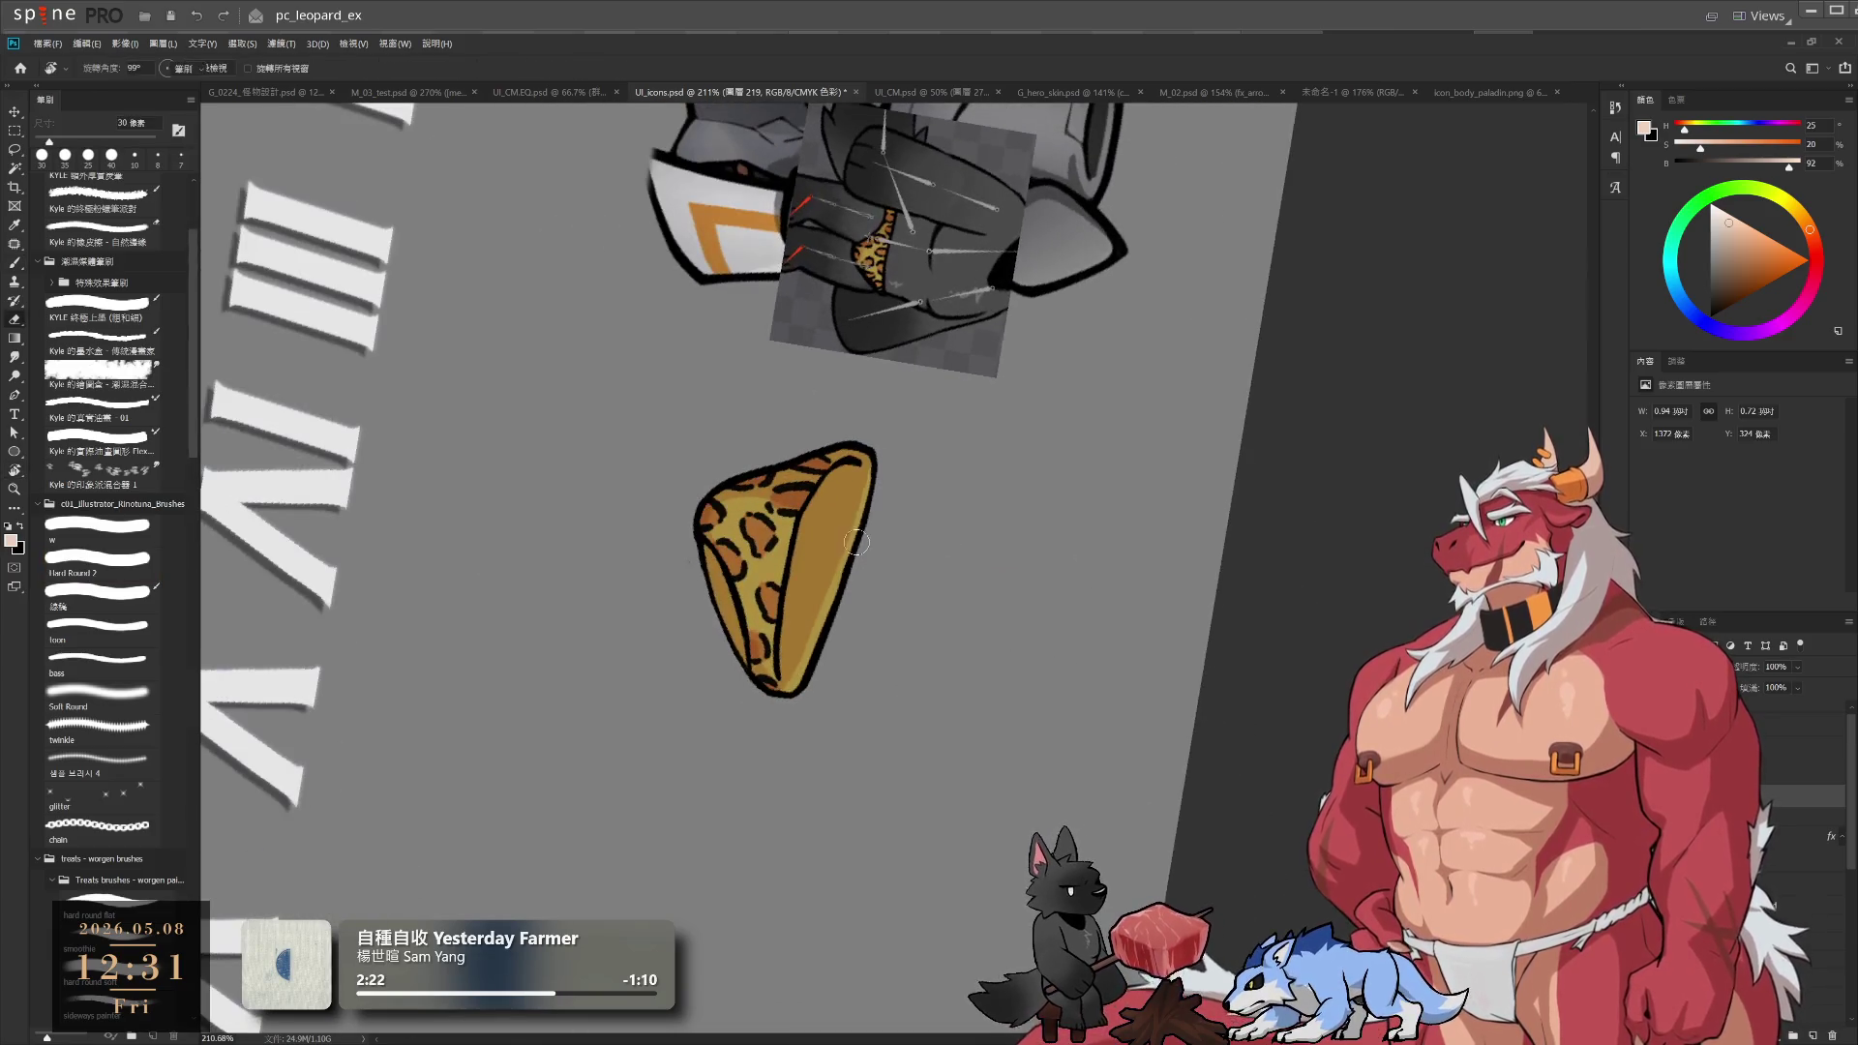
{"action": "key", "text": "r"}
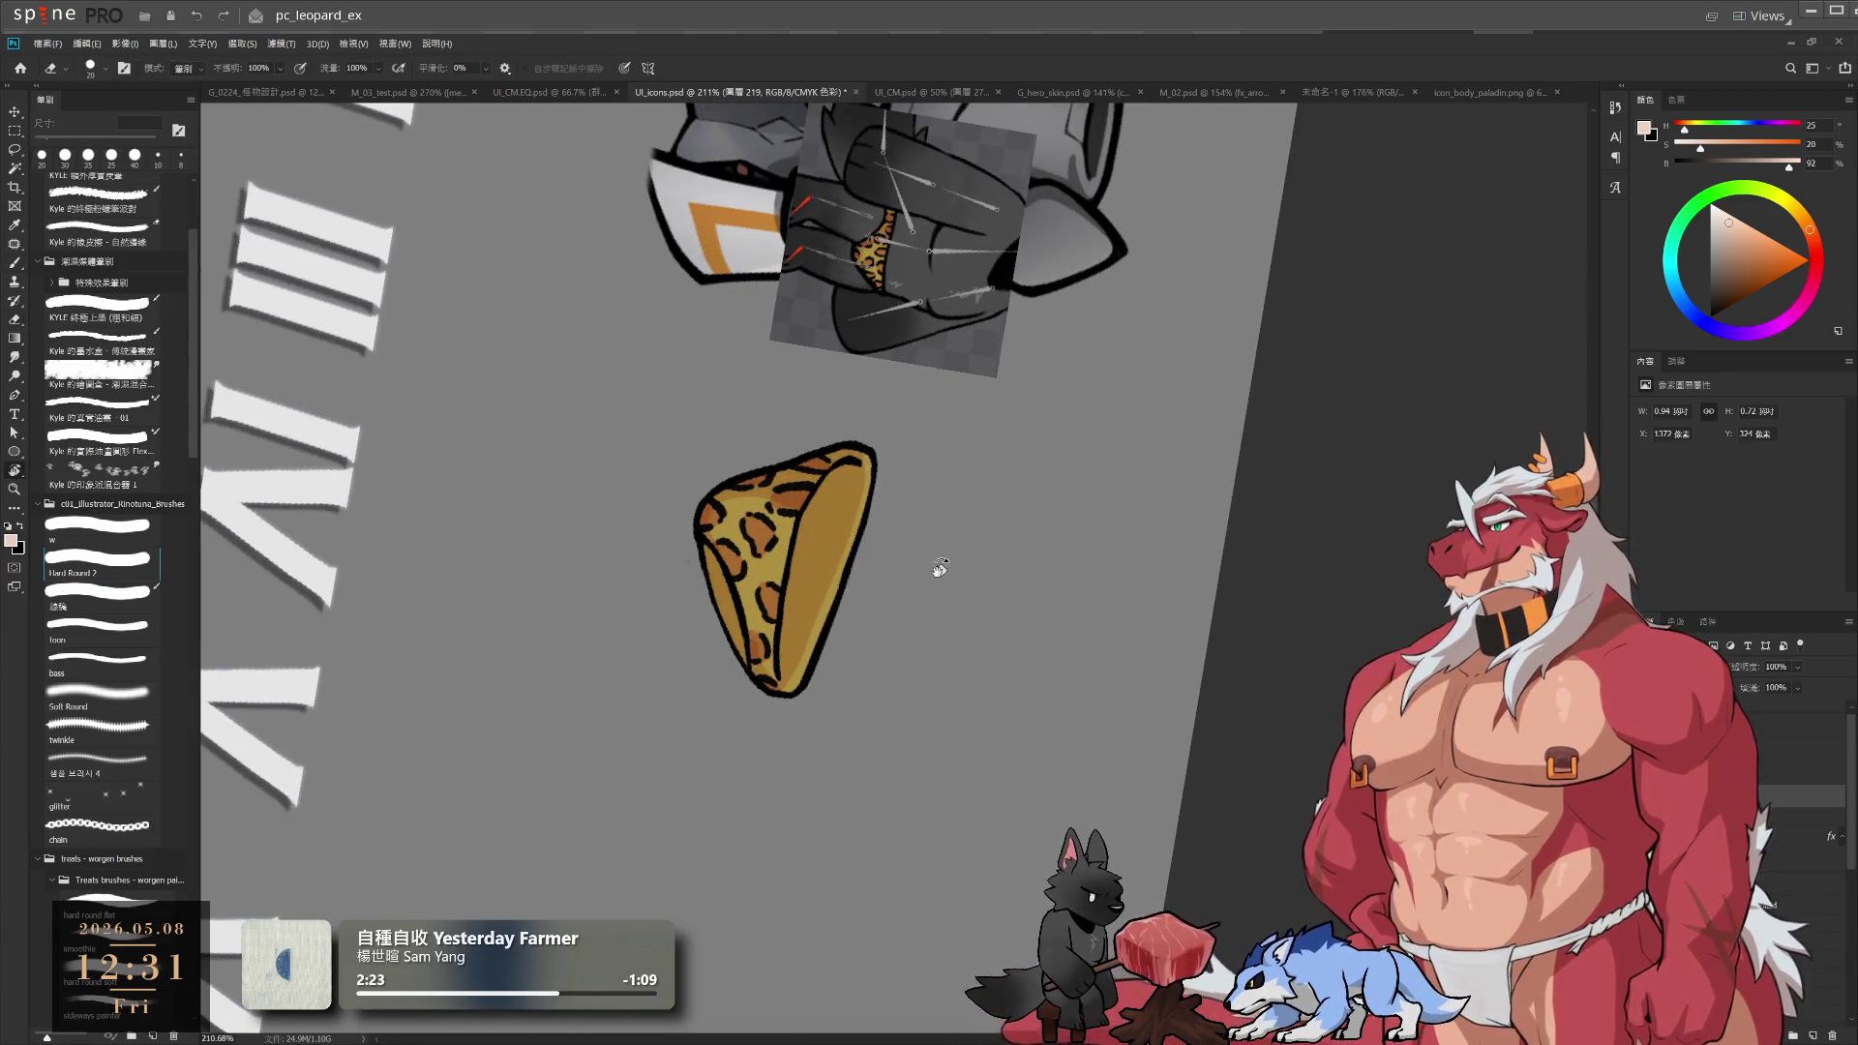
{"action": "mouse_move", "coordinate": [937, 568]}
{"action": "left_mouse_down"}
{"action": "mouse_move", "coordinate": [875, 233]}
{"action": "mouse_move", "coordinate": [1174, 514]}
{"action": "mouse_move", "coordinate": [1058, 616]}
{"action": "left_mouse_up"}
{"action": "key", "text": "e"}
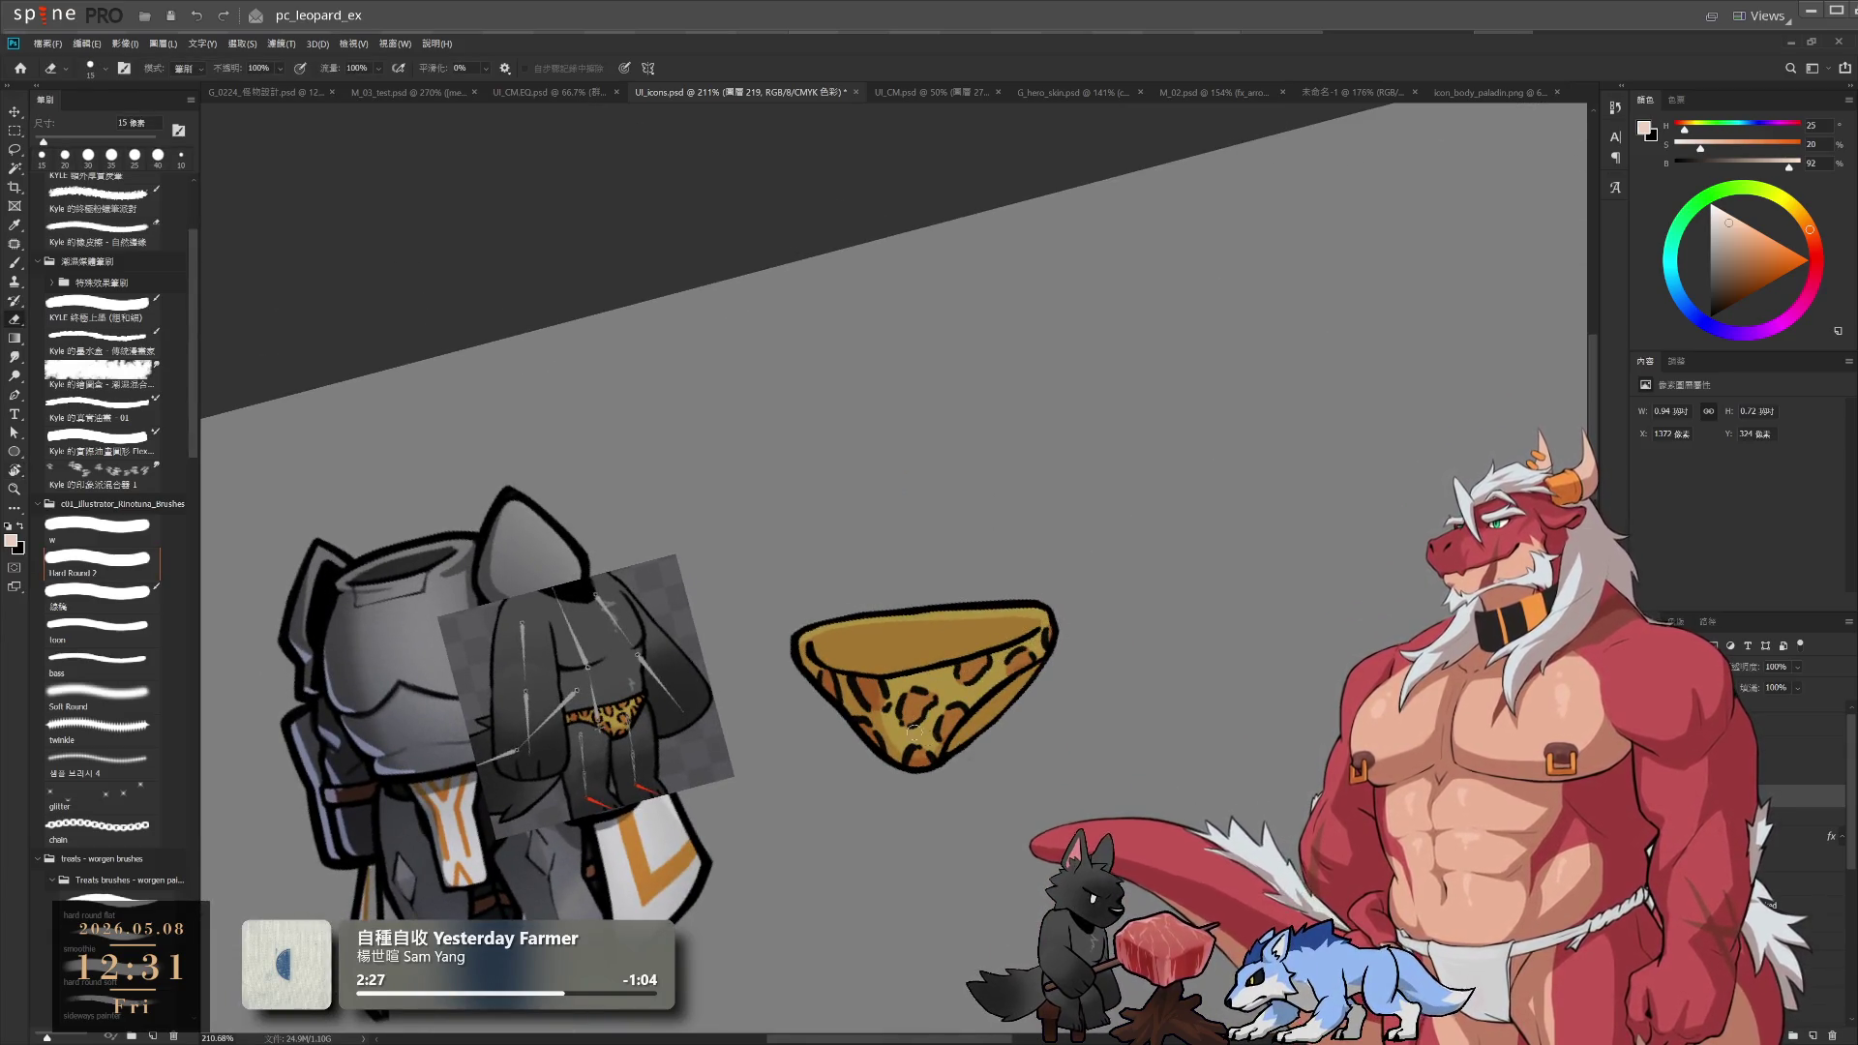
Level the view, recentre the briefs, and add a new layer 220 inside group 37
{"action": "key", "text": "r"}
{"action": "key", "text": "Escape"}
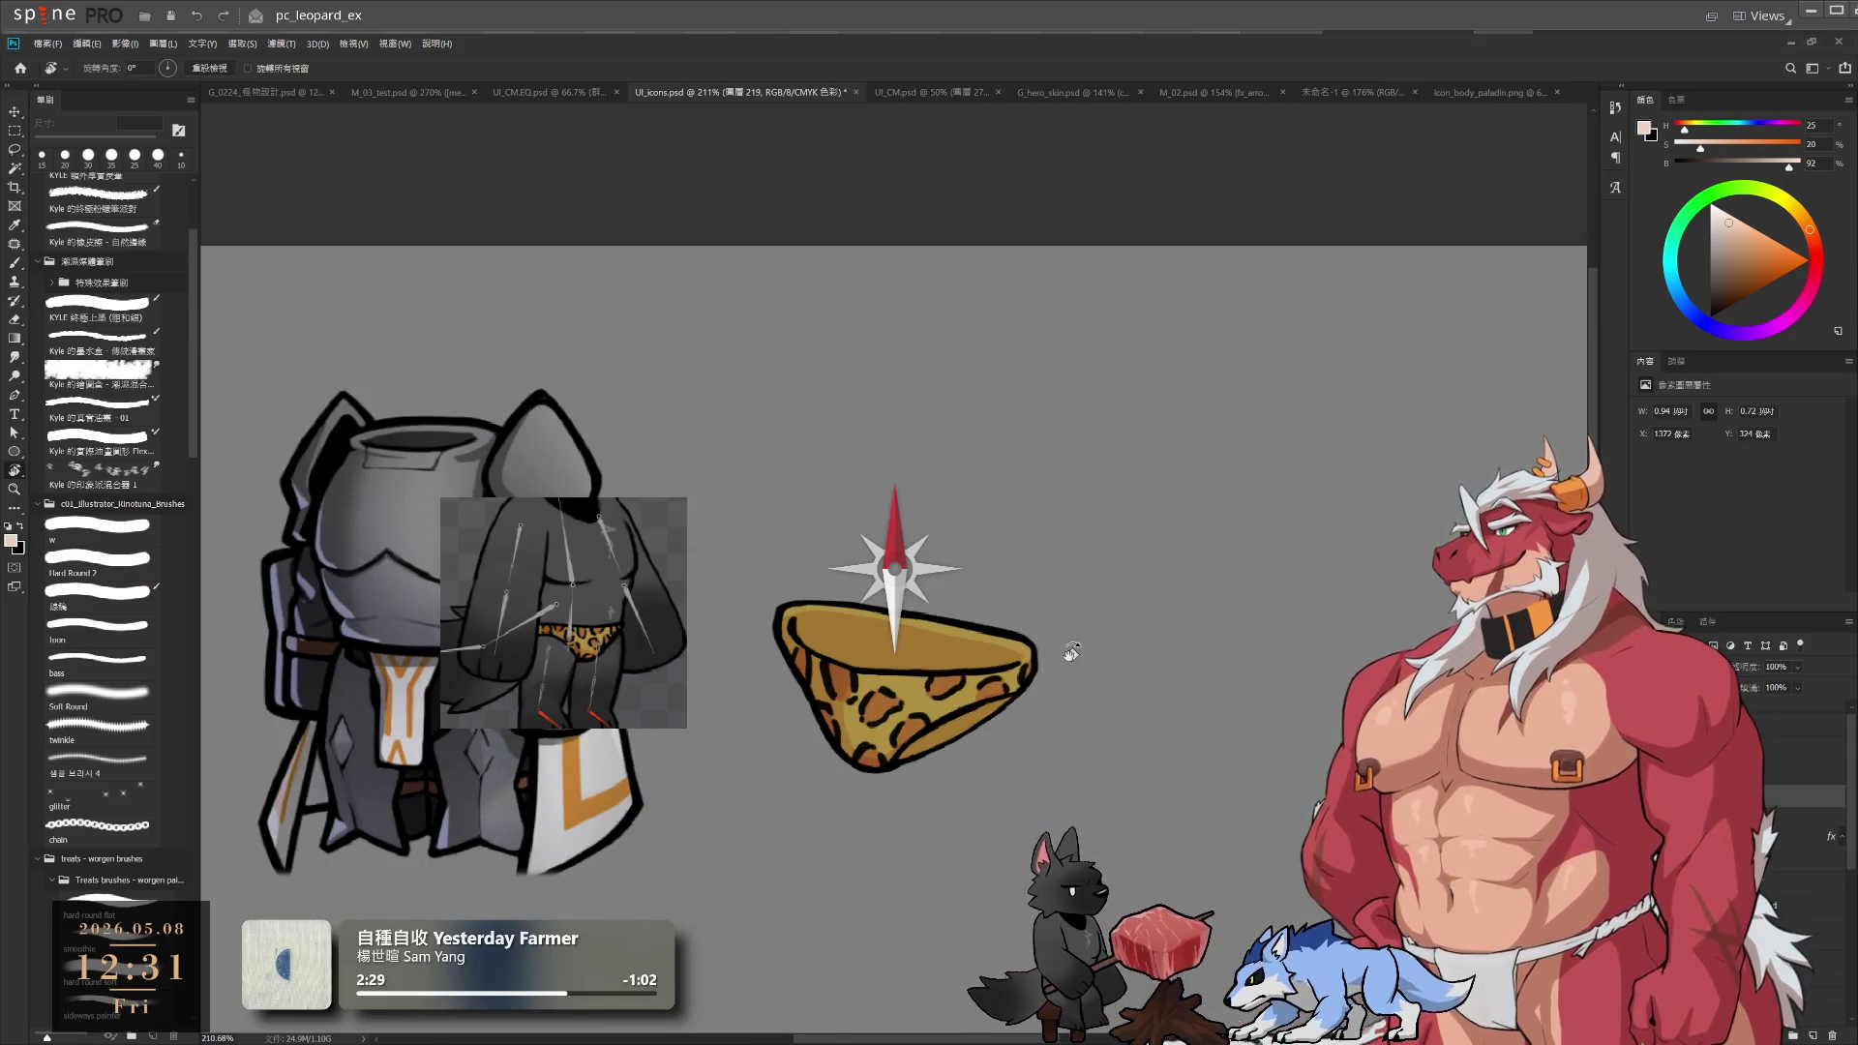
{"action": "left_click_drag", "start_coordinate": [1070, 652], "coordinate": [1127, 581]}
{"action": "key", "text": "b"}
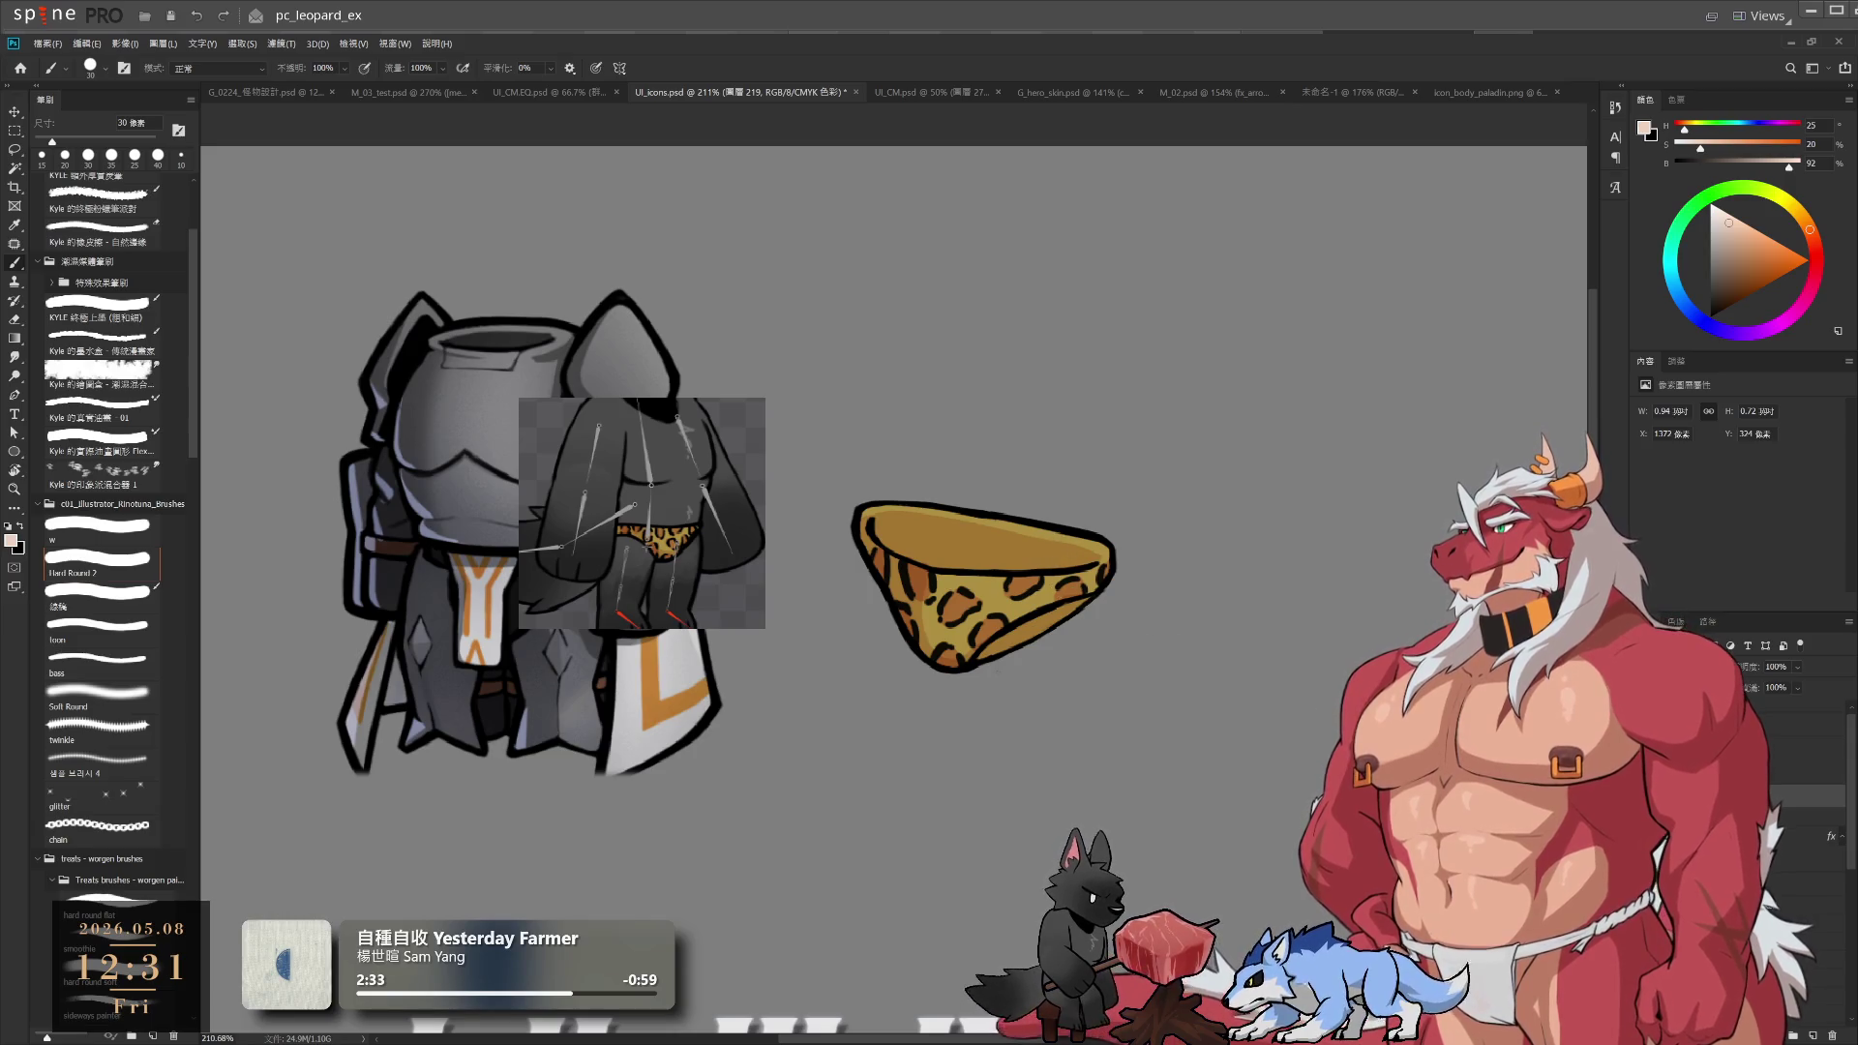
{"action": "left_click", "coordinate": [1820, 980]}
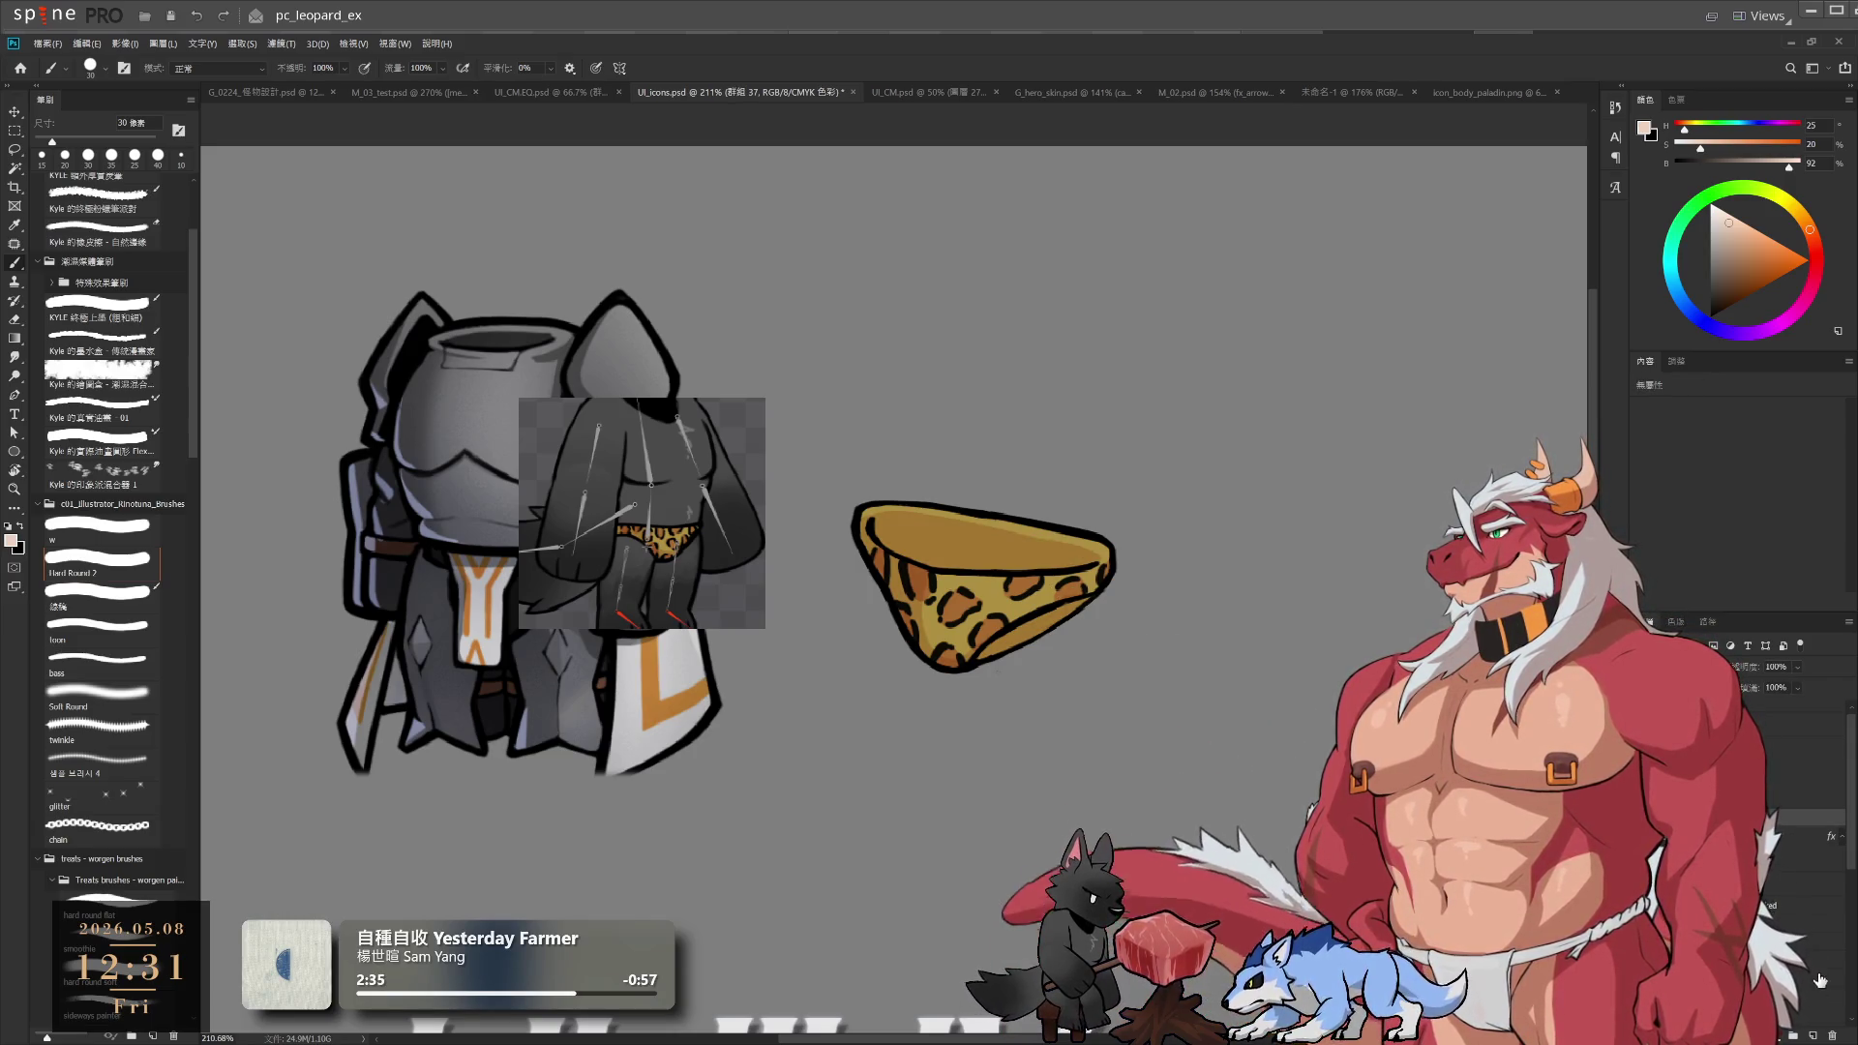
{"action": "left_click", "coordinate": [1815, 1034]}
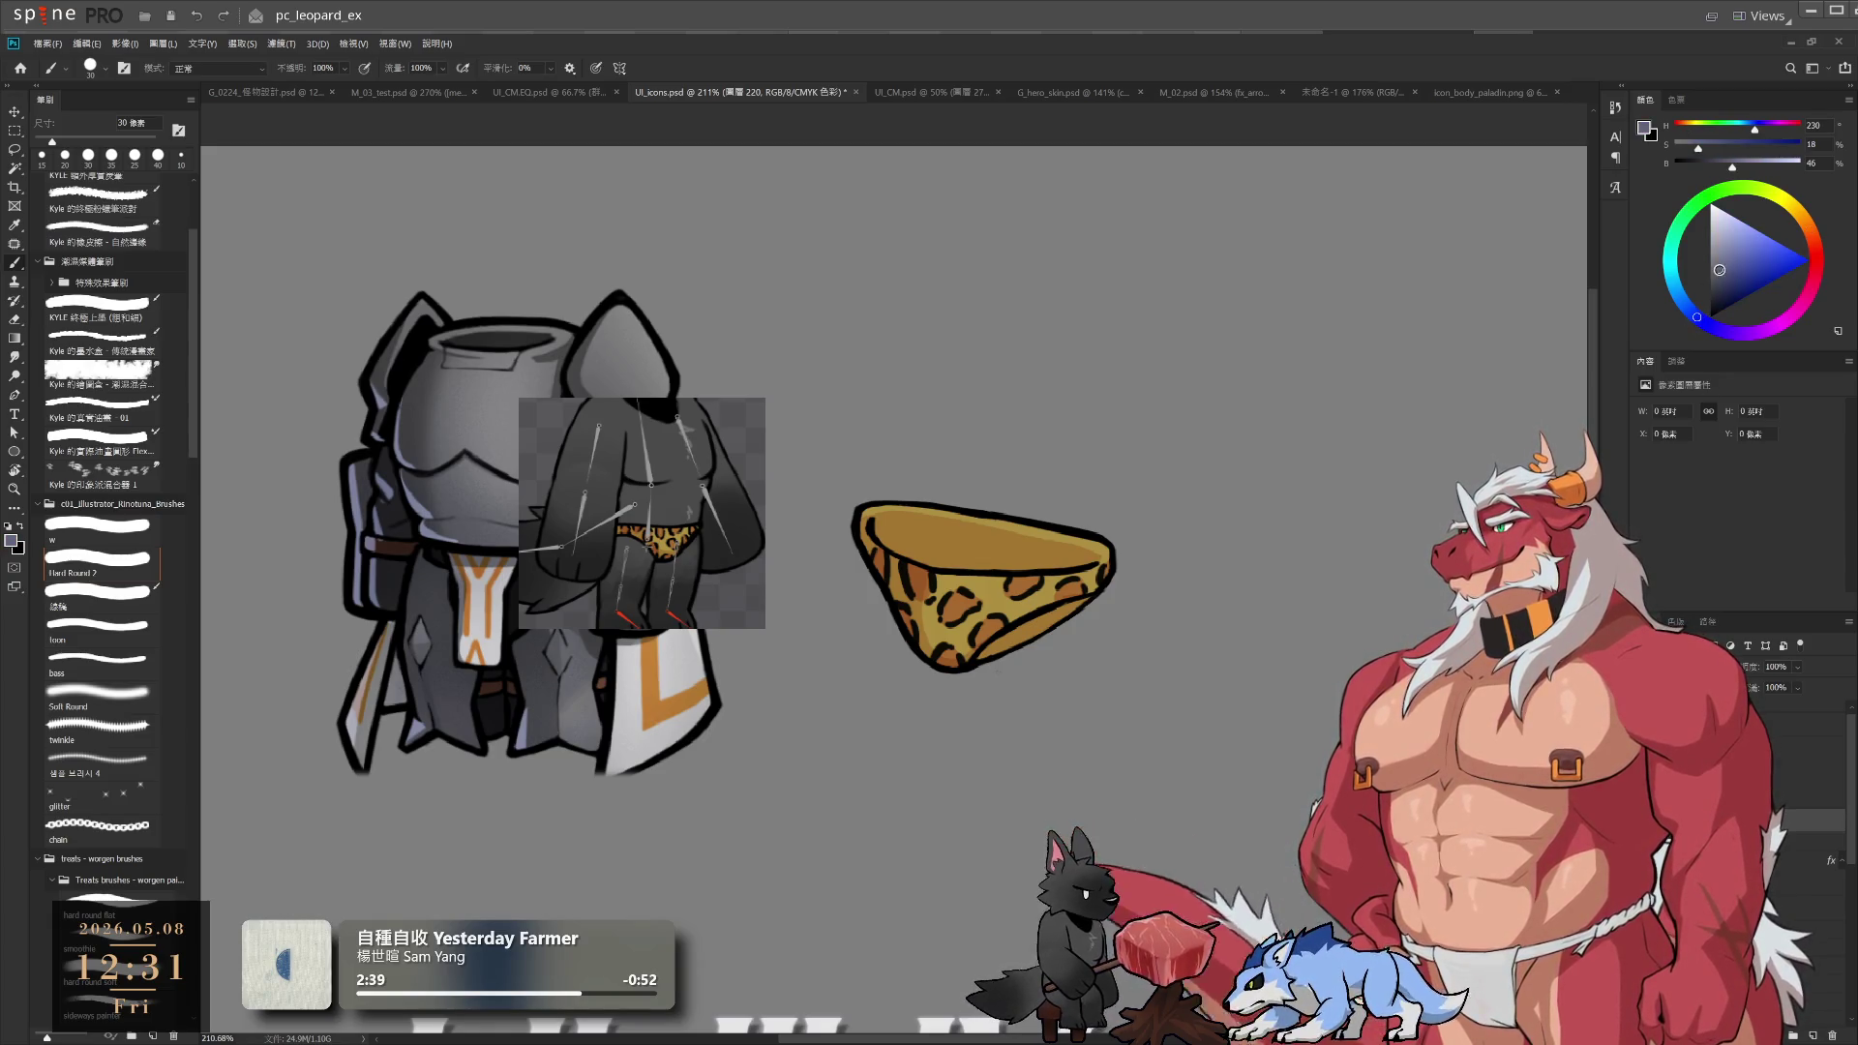
Set the brush to the 100 px preset, enlarged to 150 px
{"action": "scroll", "coordinate": [141, 941], "scroll_direction": "down", "scroll_amount": 1}
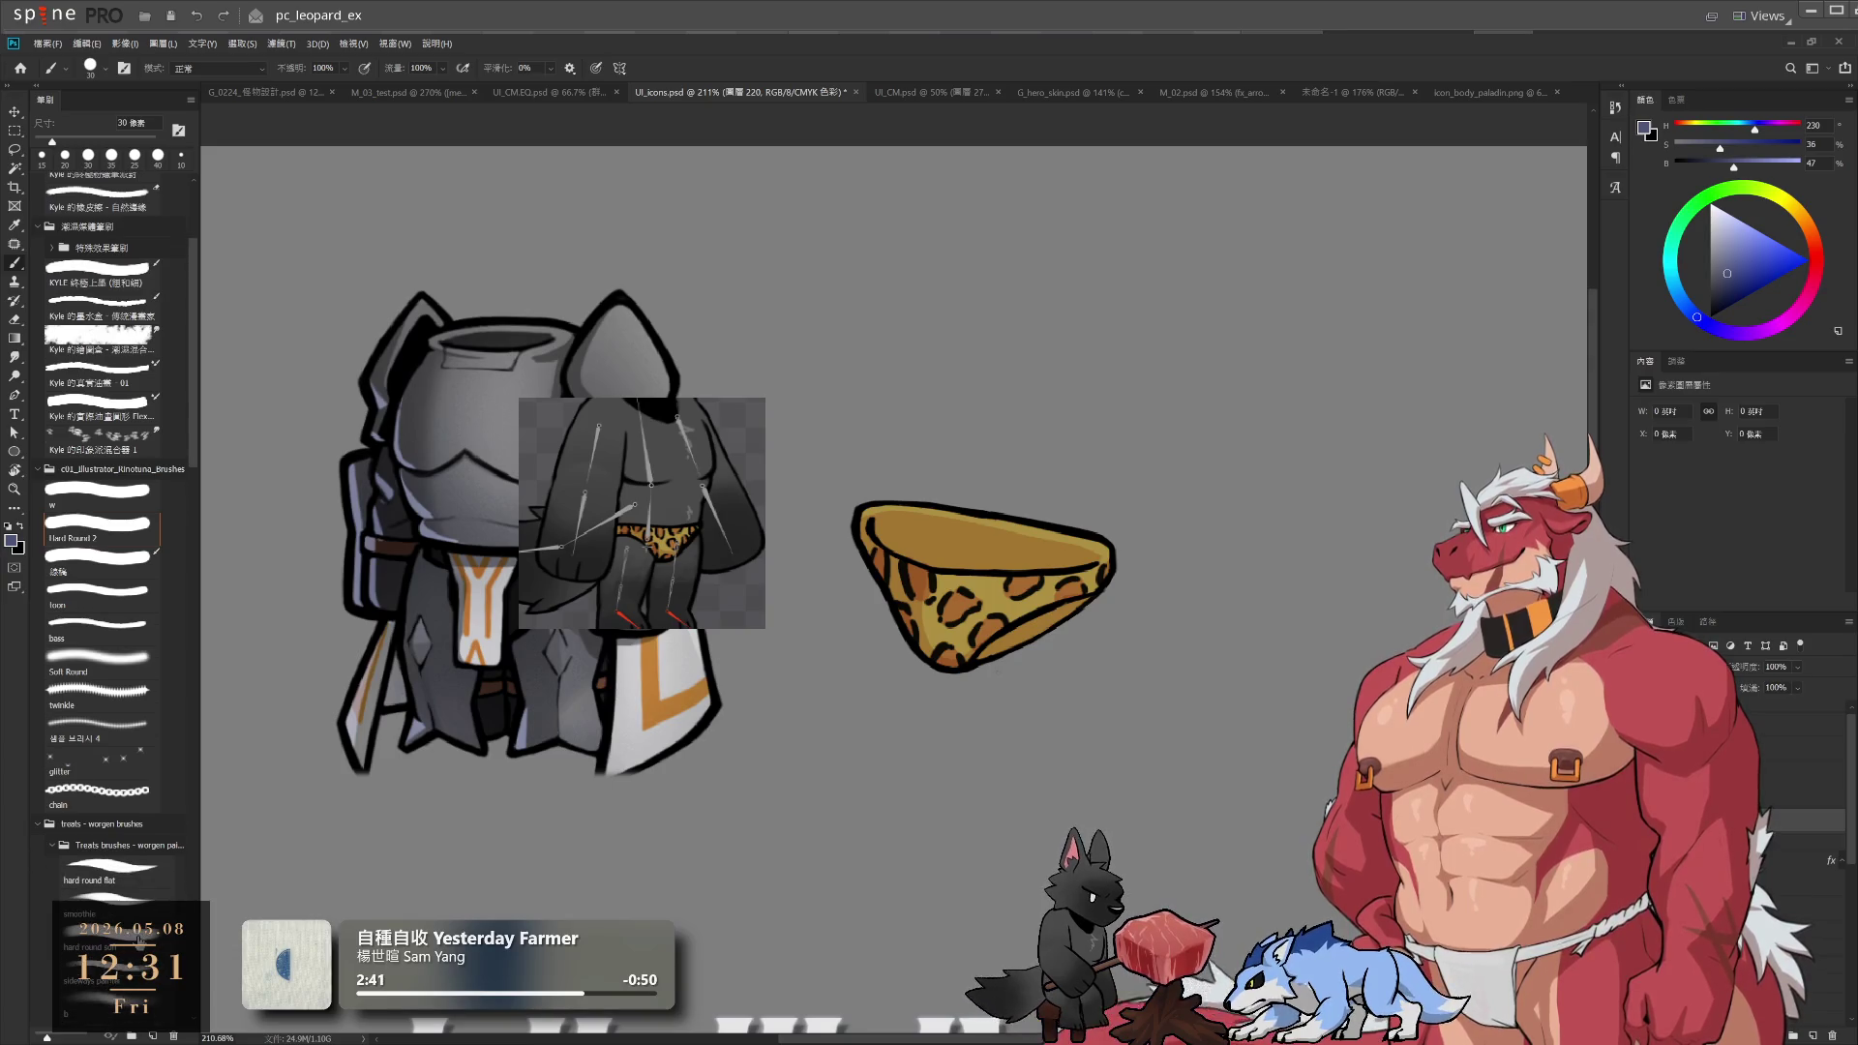
{"action": "left_click", "coordinate": [102, 997]}
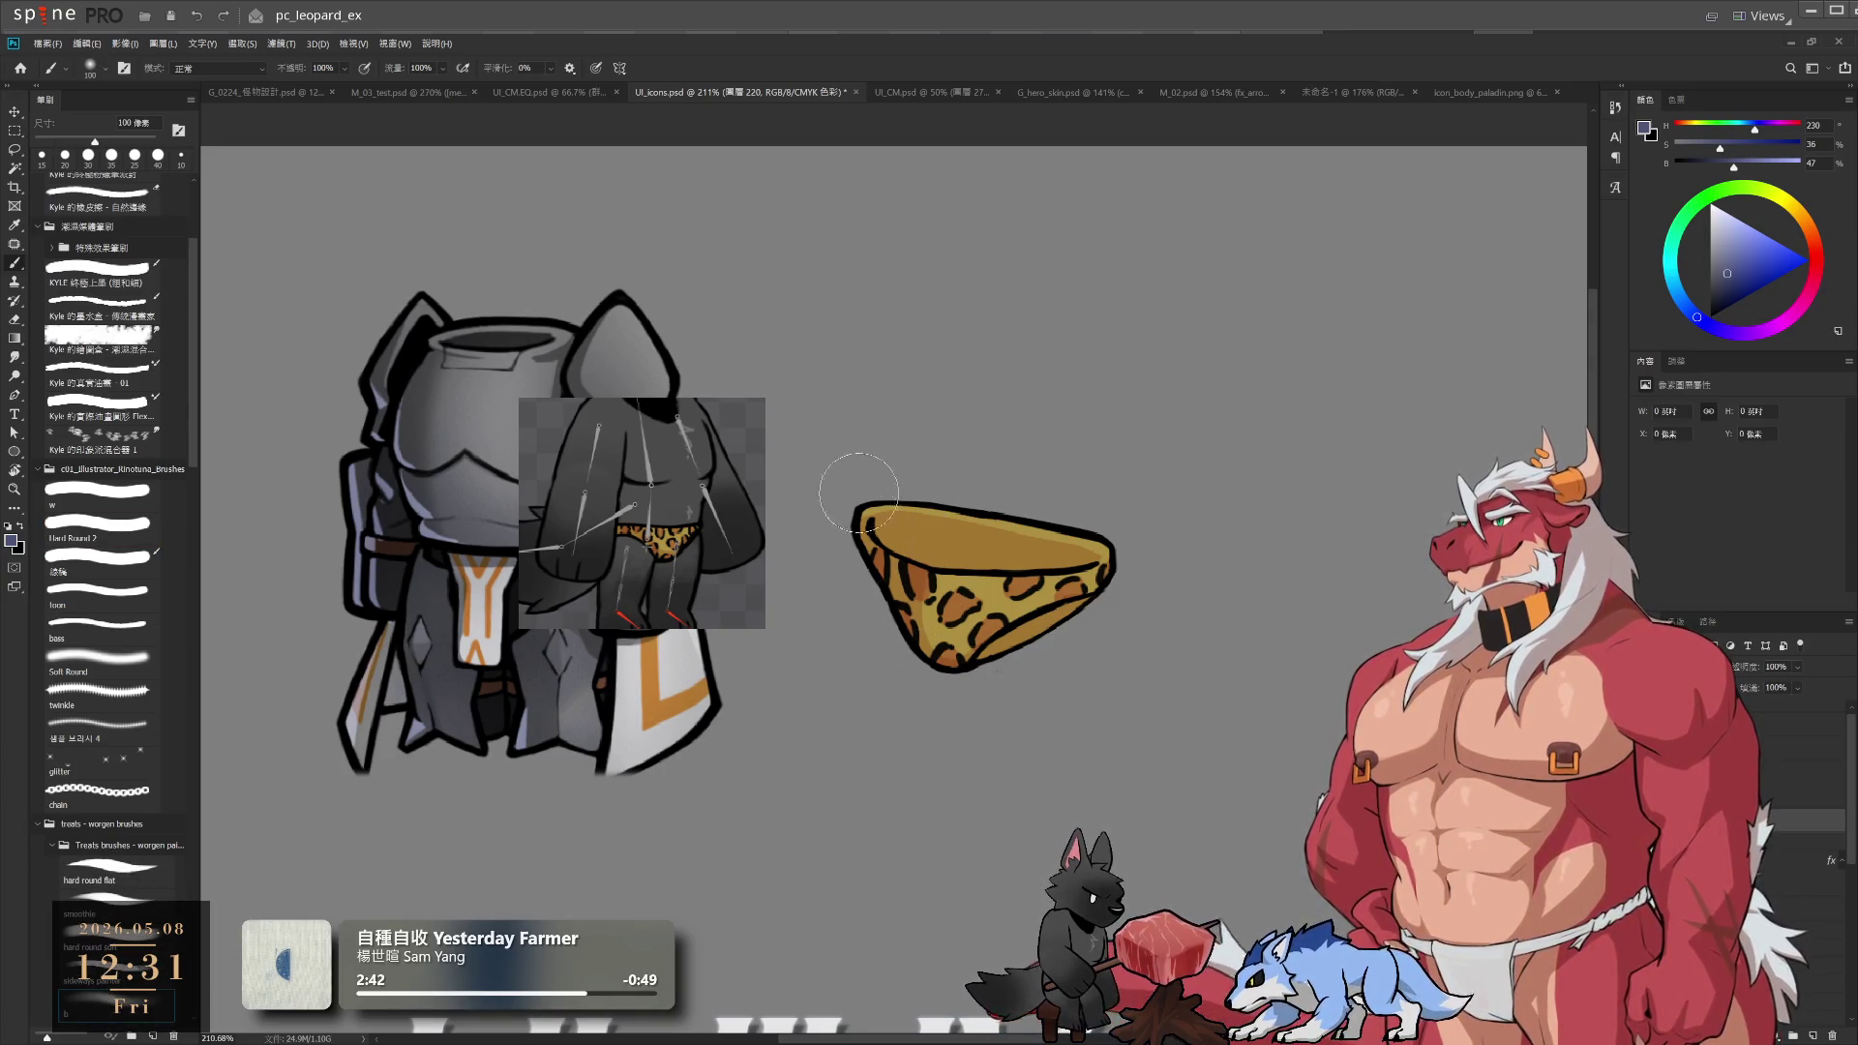
{"action": "key", "text": "bracketright"}
{"action": "key", "text": "bracketright"}
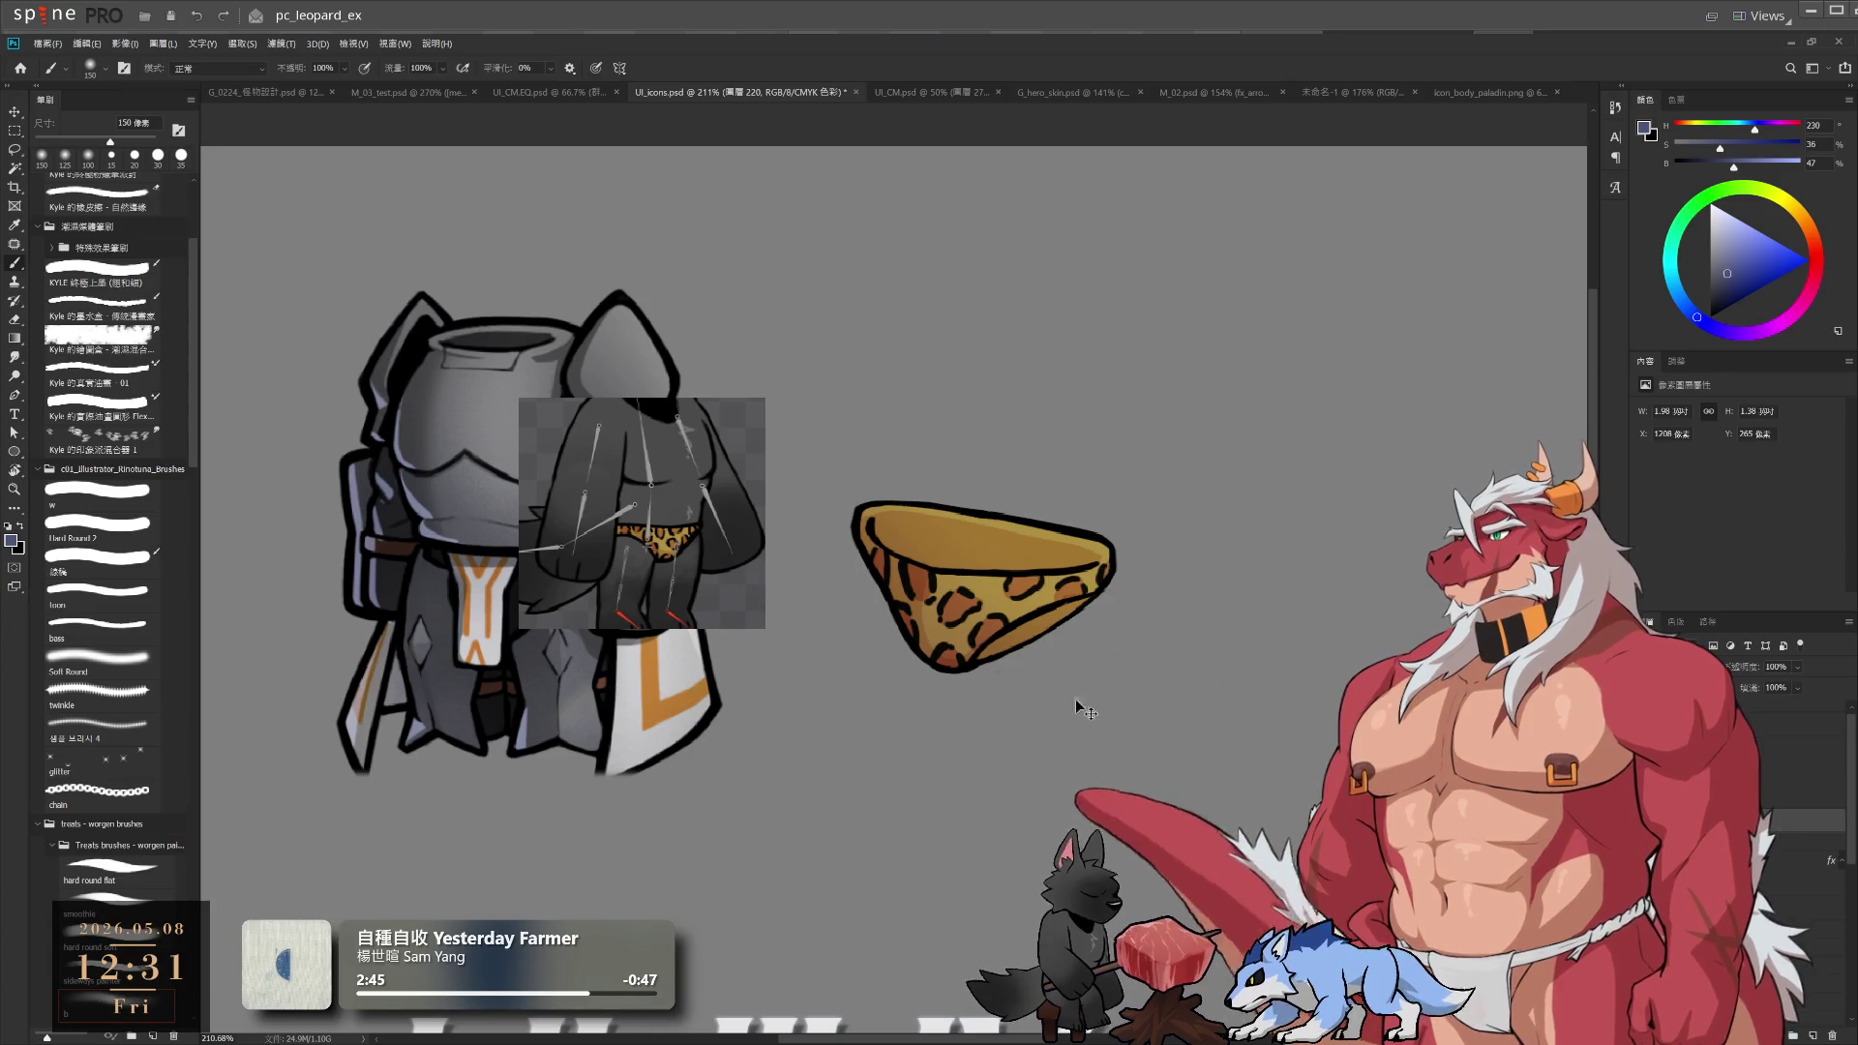
Rotate the view about 16° clockwise and lasso along the briefs' top and inner rim
{"action": "key", "text": "r"}
{"action": "mouse_move", "coordinate": [1151, 581]}
{"action": "left_mouse_down"}
{"action": "mouse_move", "coordinate": [1158, 627]}
{"action": "mouse_move", "coordinate": [1113, 600]}
{"action": "left_mouse_up"}
{"action": "key", "text": "l"}
{"action": "scroll", "coordinate": [958, 516], "scroll_direction": "up", "scroll_amount": 4}
{"action": "mouse_move", "coordinate": [935, 476]}
{"action": "left_mouse_down"}
{"action": "mouse_move", "coordinate": [968, 431]}
{"action": "mouse_move", "coordinate": [1036, 432]}
{"action": "mouse_move", "coordinate": [1259, 832]}
{"action": "mouse_move", "coordinate": [939, 956]}
{"action": "mouse_move", "coordinate": [973, 745]}
{"action": "mouse_move", "coordinate": [1039, 840]}
{"action": "mouse_move", "coordinate": [930, 585]}
{"action": "mouse_move", "coordinate": [998, 702]}
{"action": "mouse_move", "coordinate": [958, 610]}
{"action": "mouse_move", "coordinate": [968, 636]}
{"action": "left_mouse_up"}
Paint darker shading inside the waistband selection with a 125 px brush, then deselect
{"action": "scroll", "coordinate": [987, 678], "scroll_direction": "down", "scroll_amount": 1}
{"action": "key", "text": "r"}
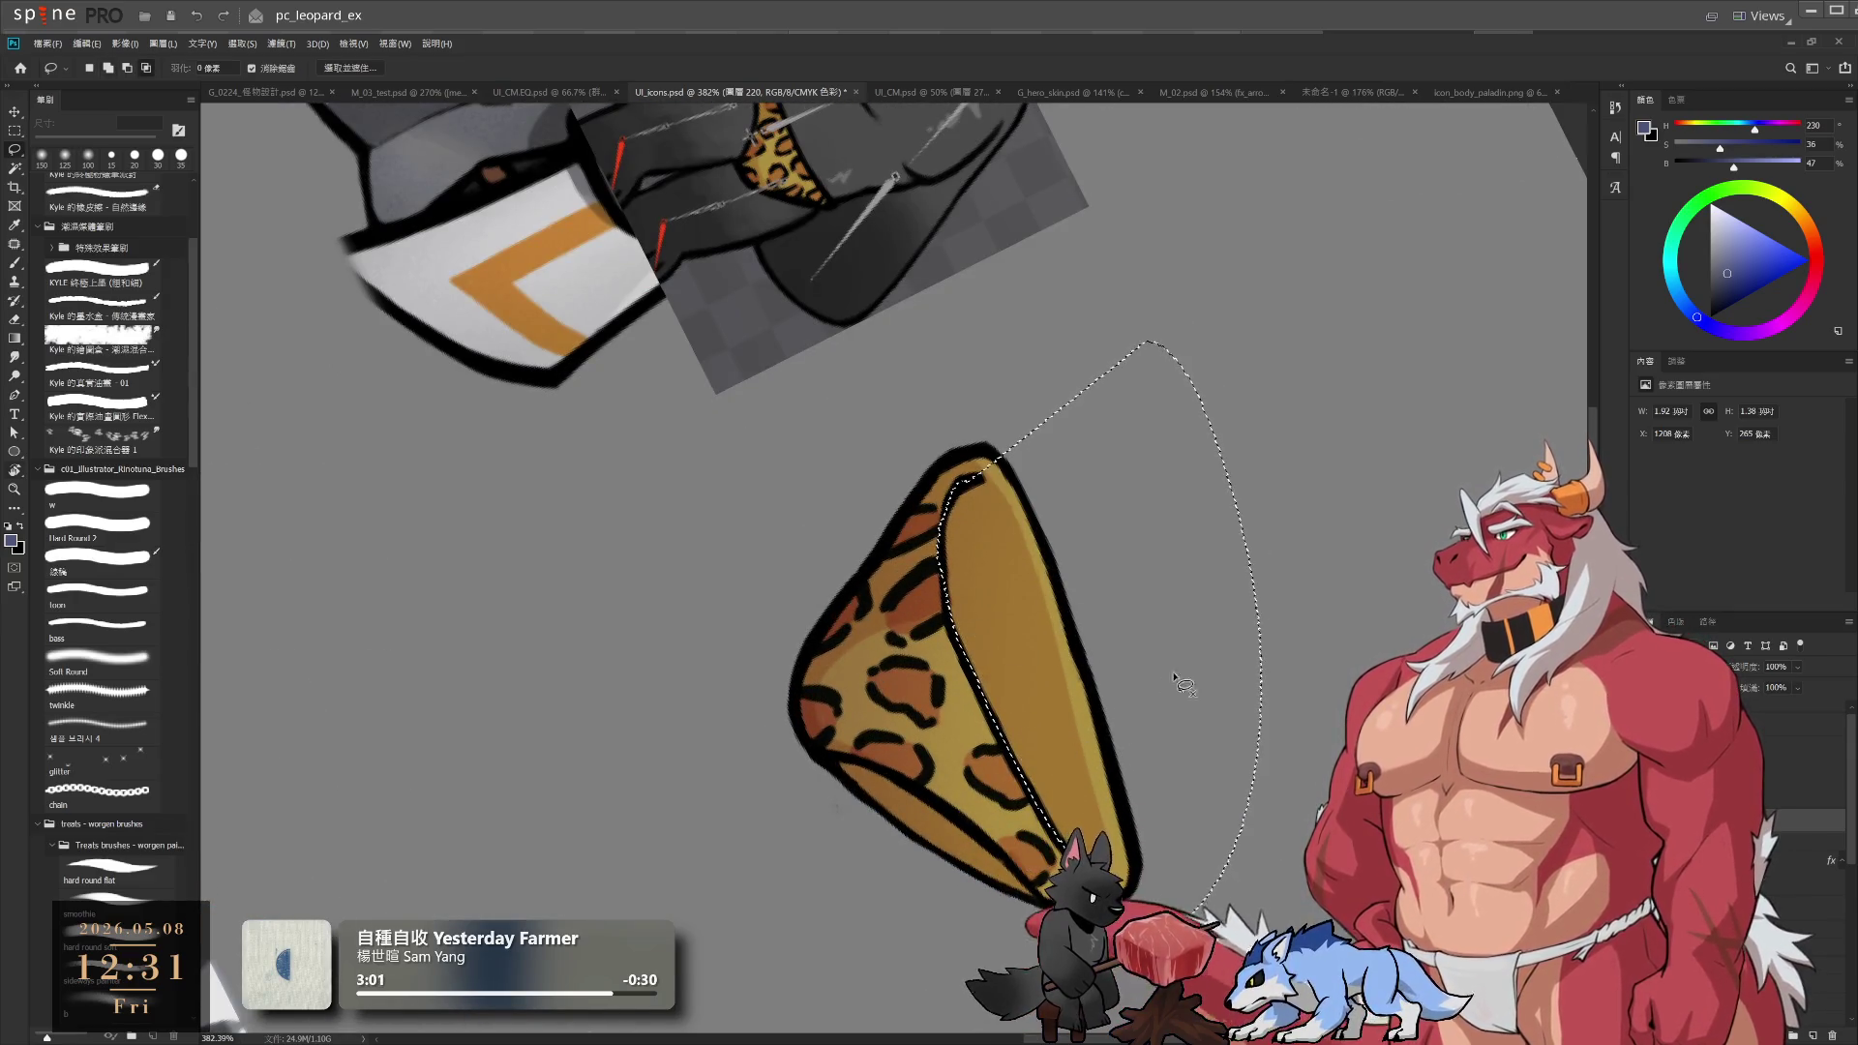
{"action": "mouse_move", "coordinate": [1185, 685]}
{"action": "left_mouse_down"}
{"action": "mouse_move", "coordinate": [1188, 465]}
{"action": "mouse_move", "coordinate": [915, 462]}
{"action": "mouse_move", "coordinate": [954, 522]}
{"action": "mouse_move", "coordinate": [948, 496]}
{"action": "mouse_move", "coordinate": [958, 610]}
{"action": "mouse_move", "coordinate": [958, 593]}
{"action": "left_mouse_up"}
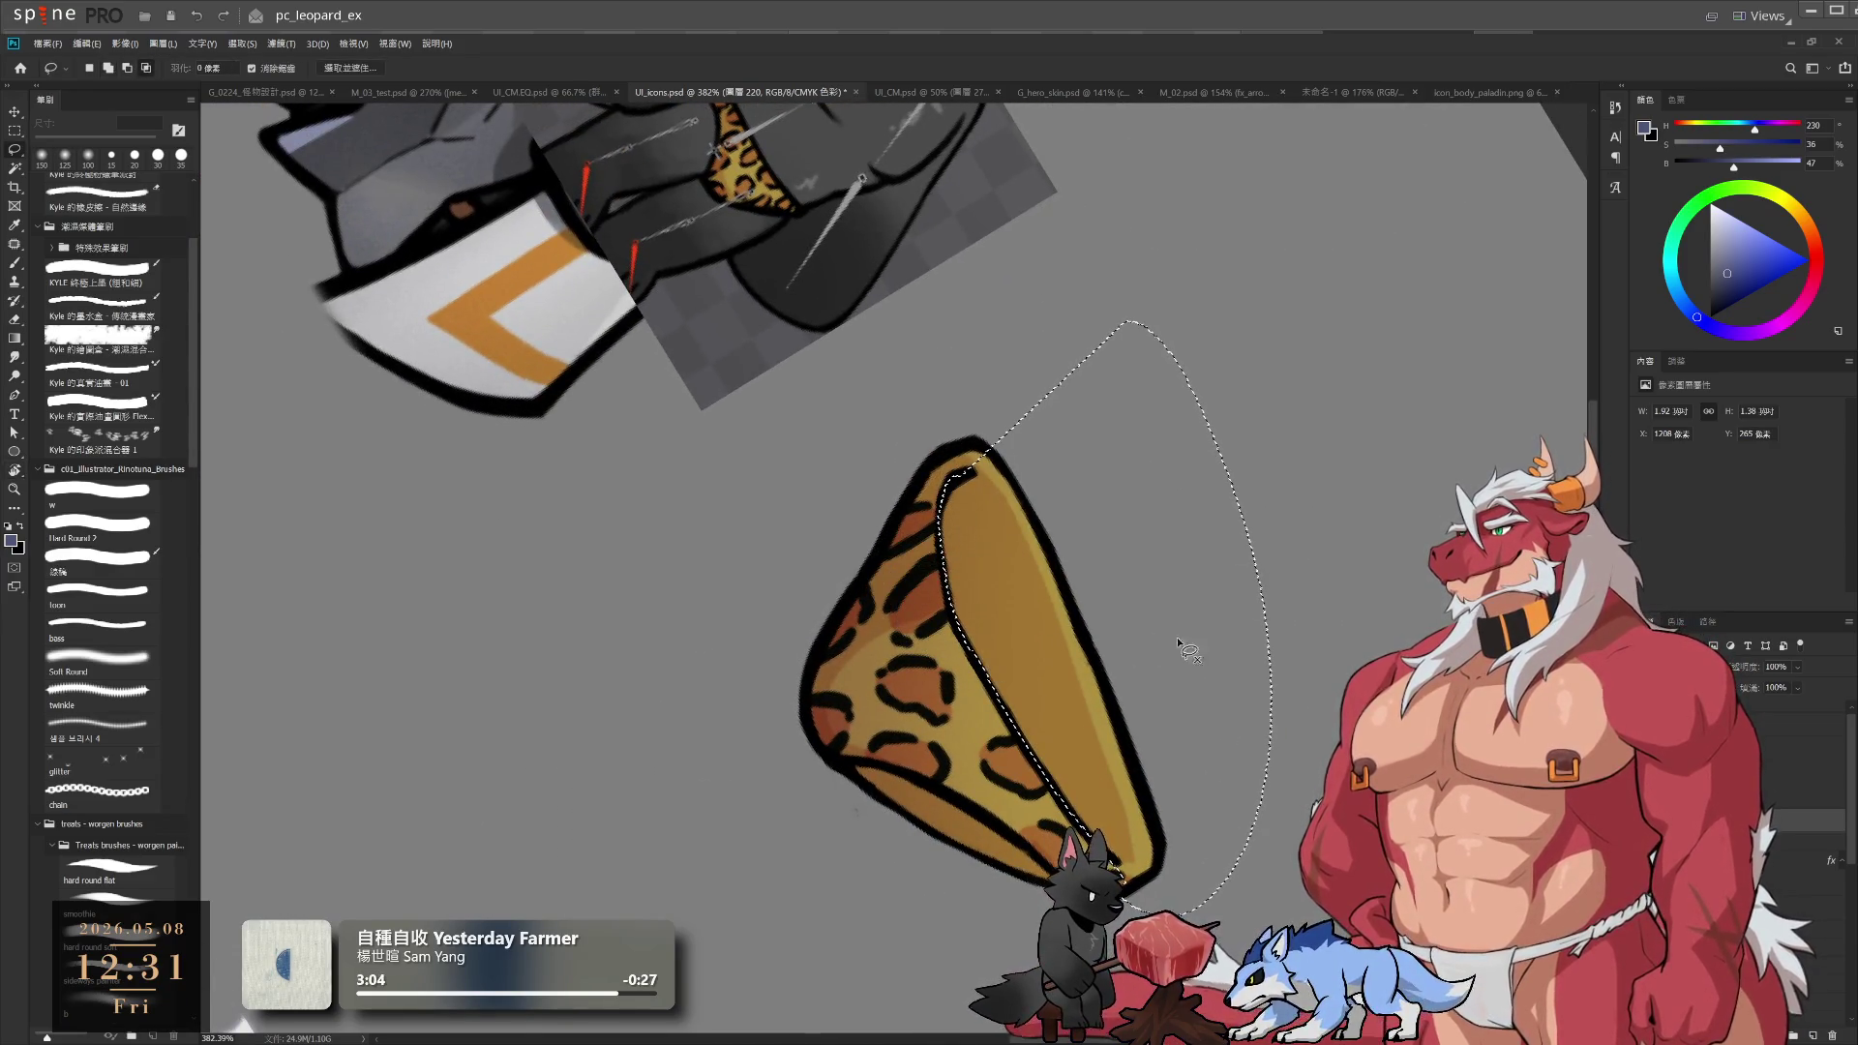
{"action": "key", "text": "b"}
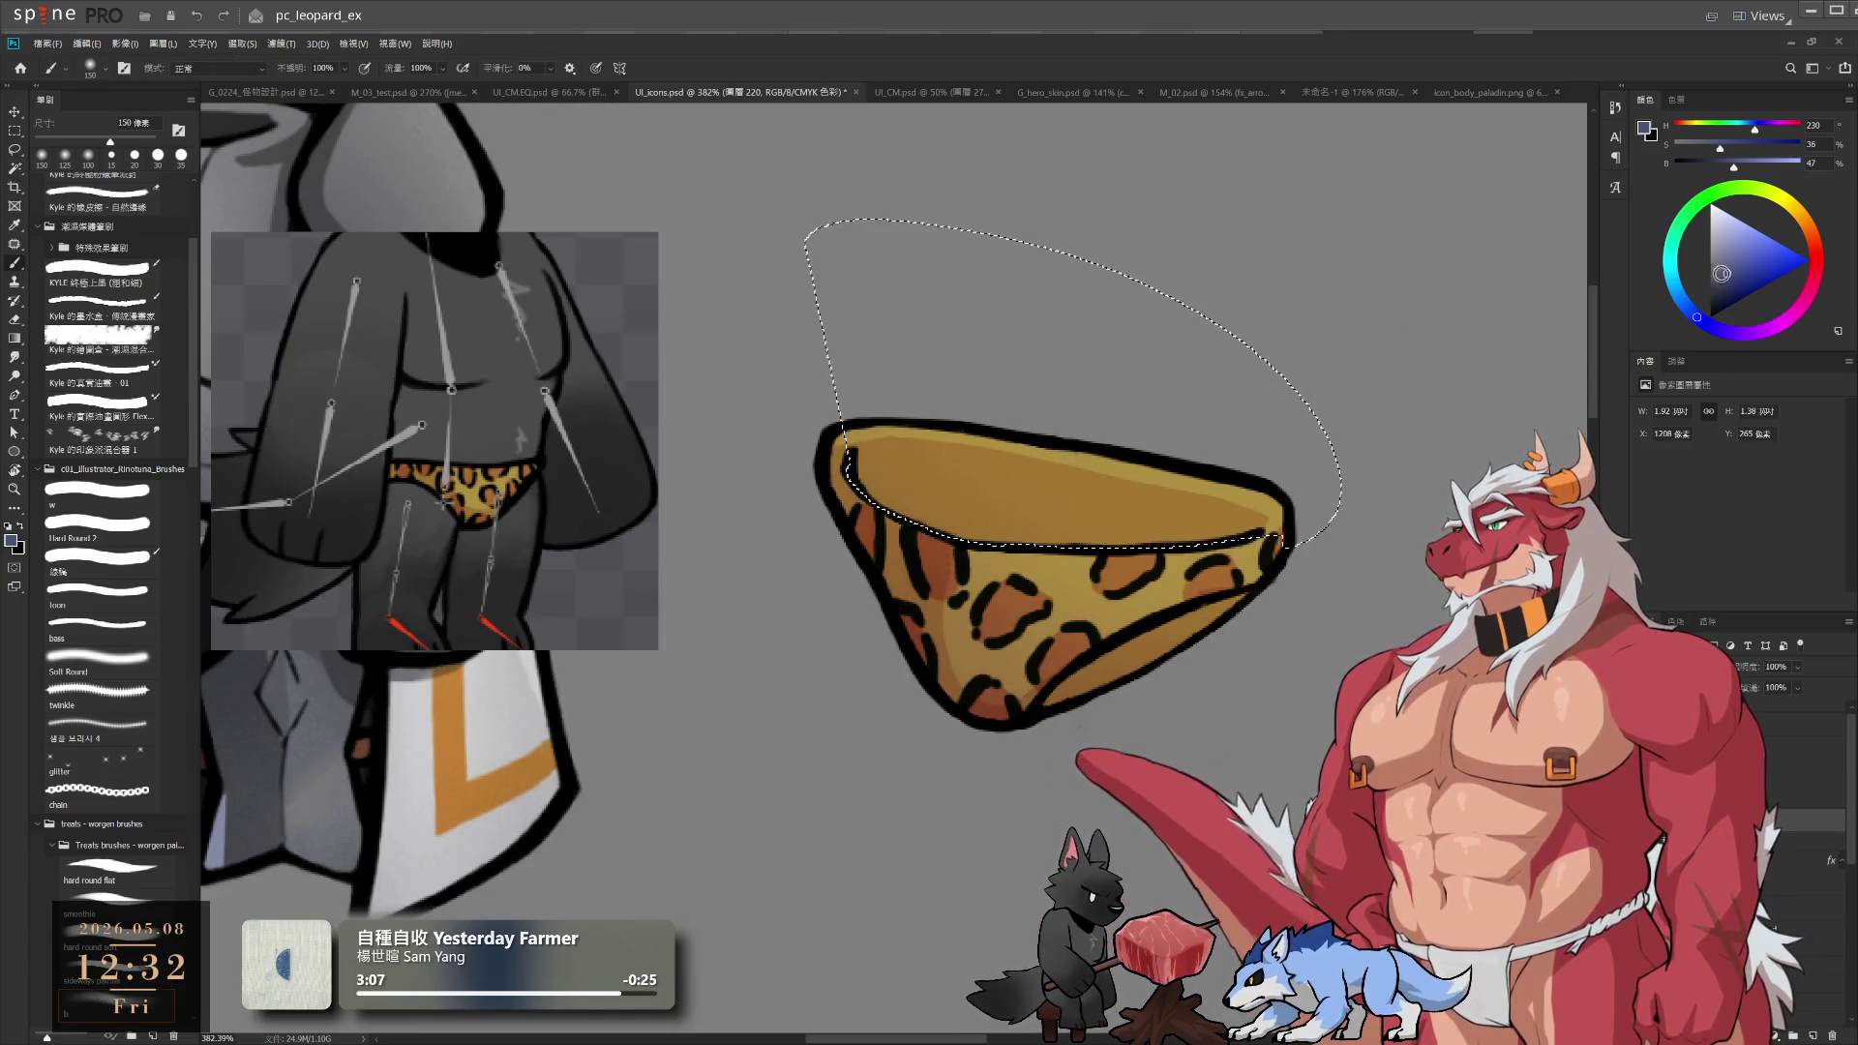
{"action": "key", "text": "bracketright"}
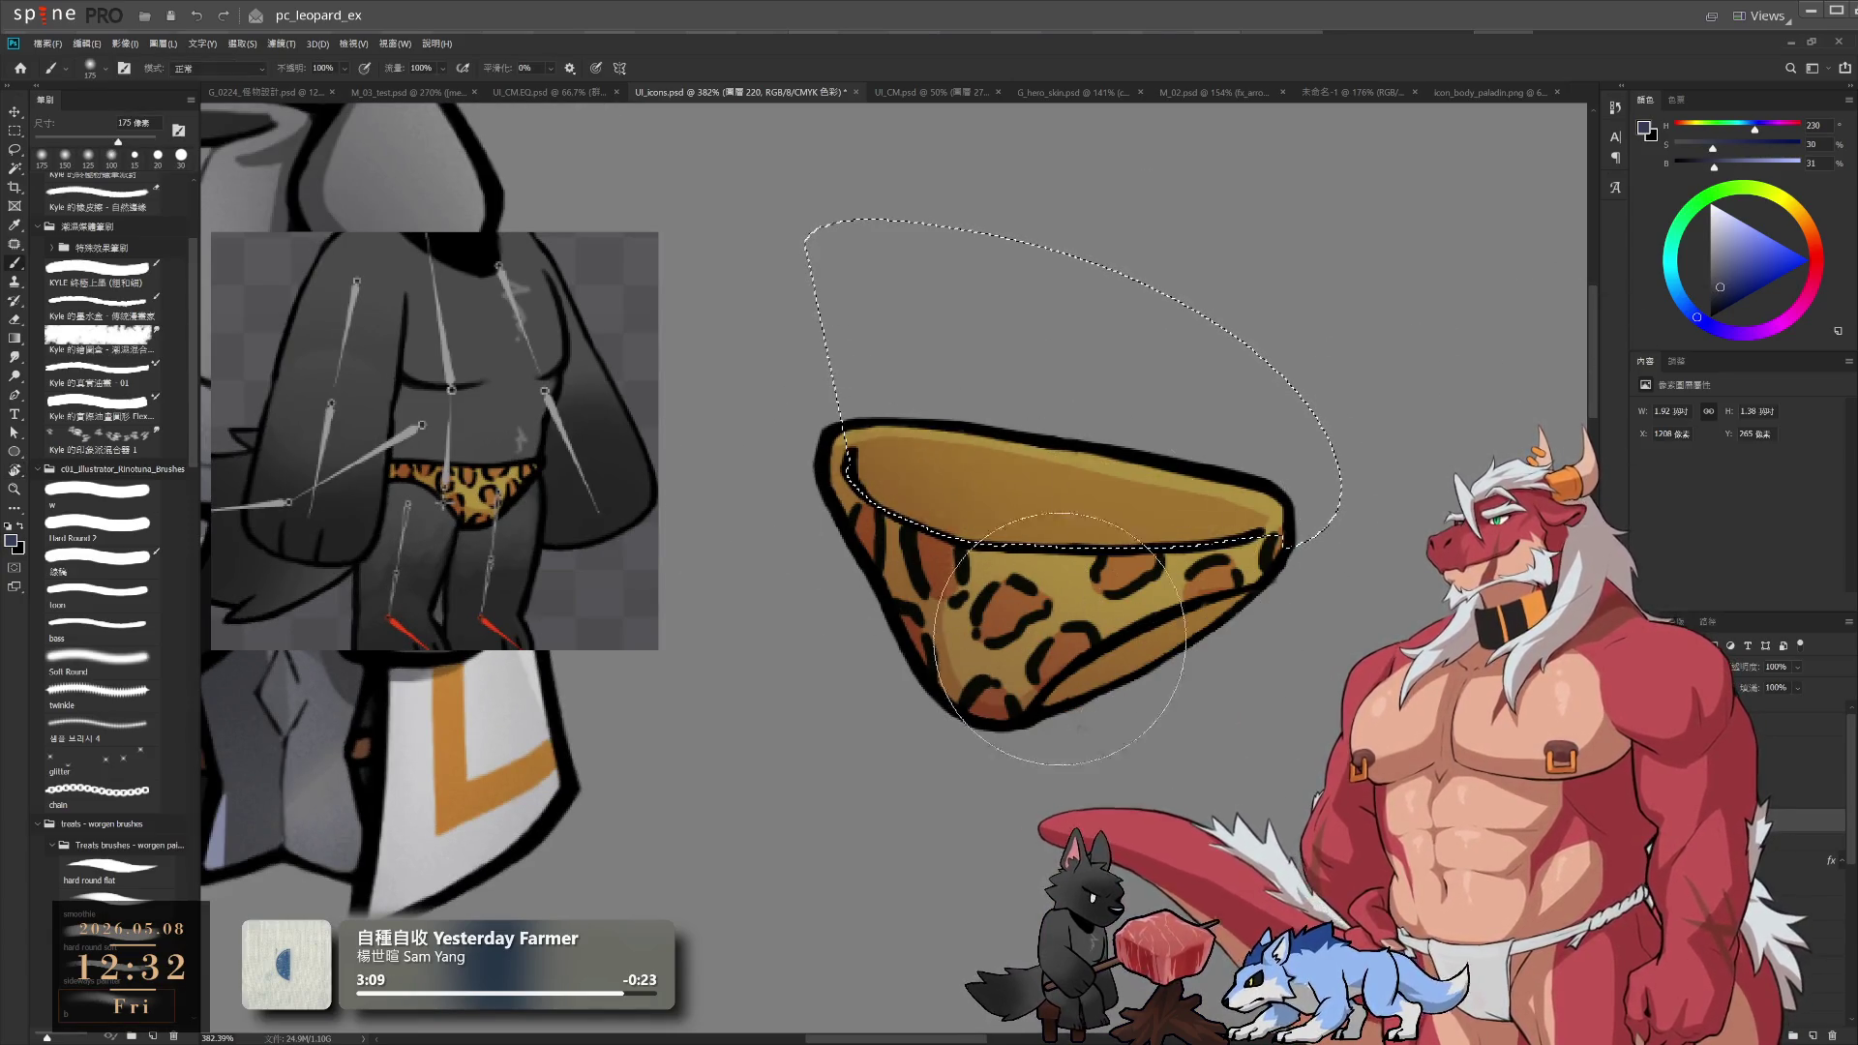
{"action": "key", "text": "bracketleft"}
{"action": "key", "text": "bracketleft"}
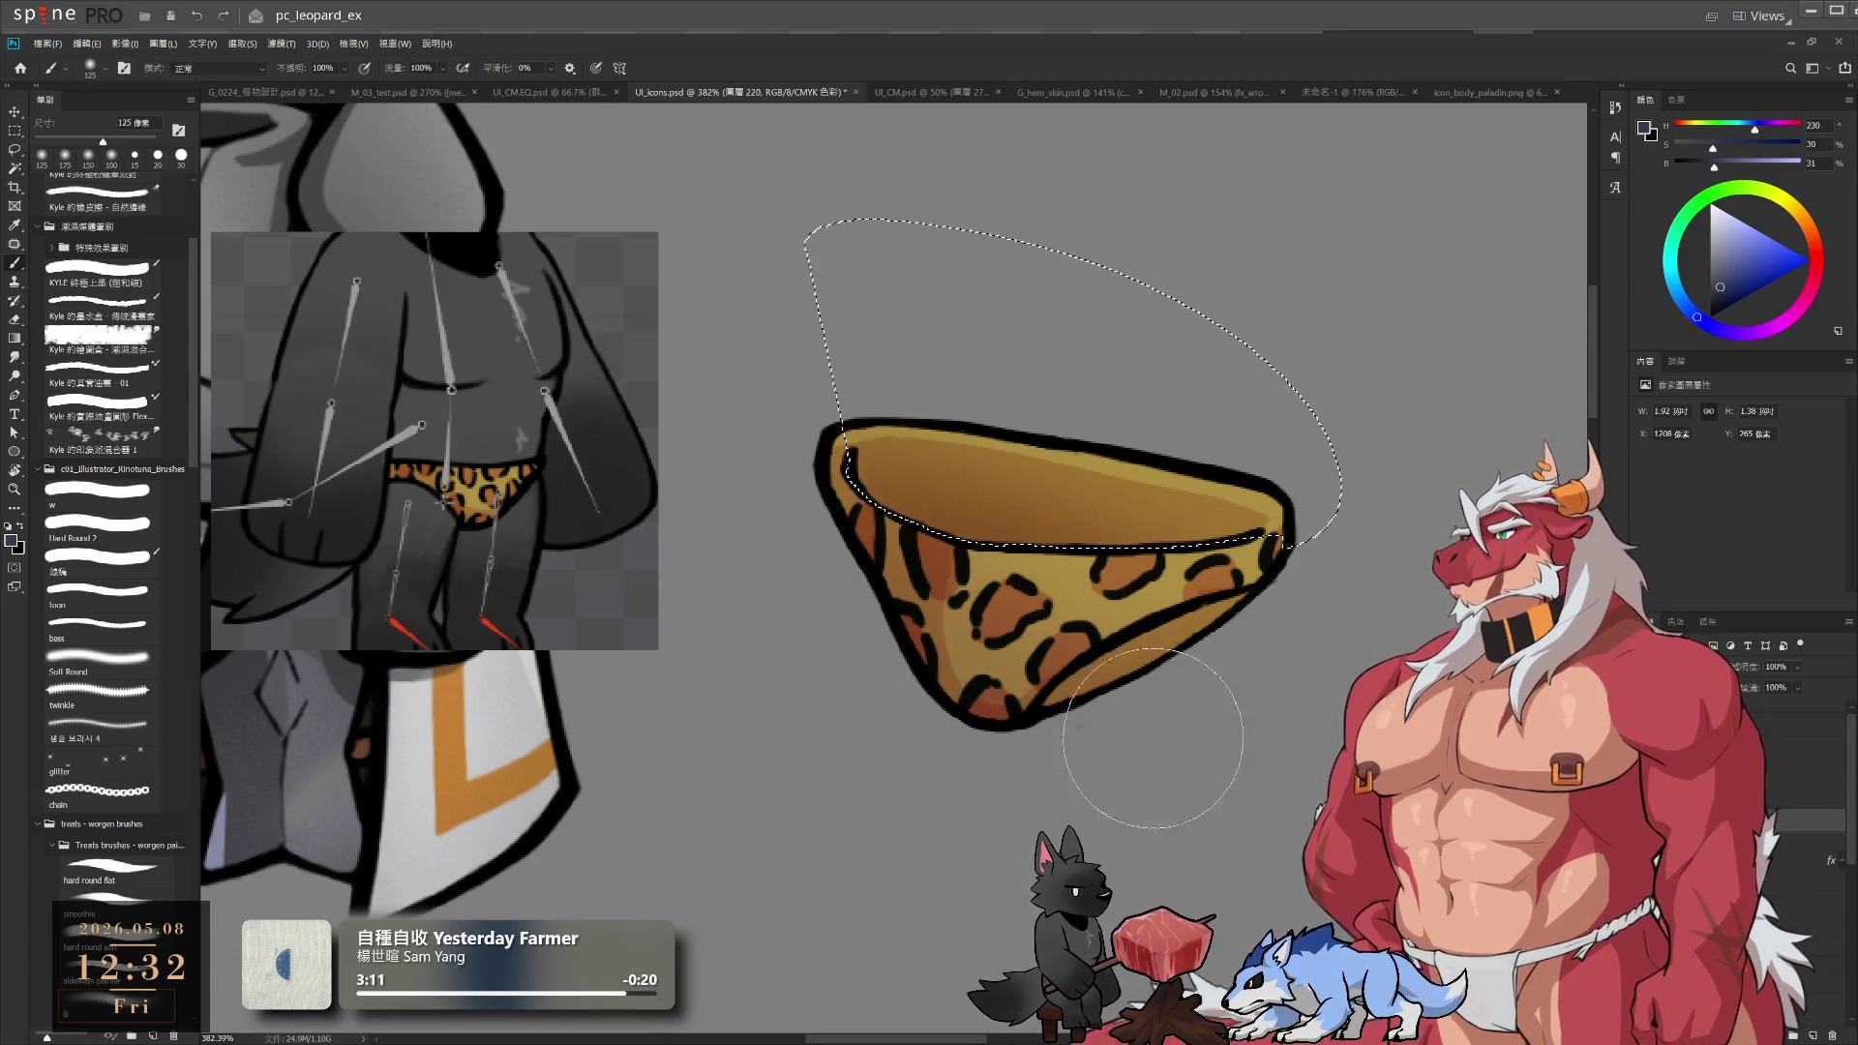
{"action": "key", "text": "bracketright"}
{"action": "left_click", "coordinate": [1003, 636], "text": "alt"}
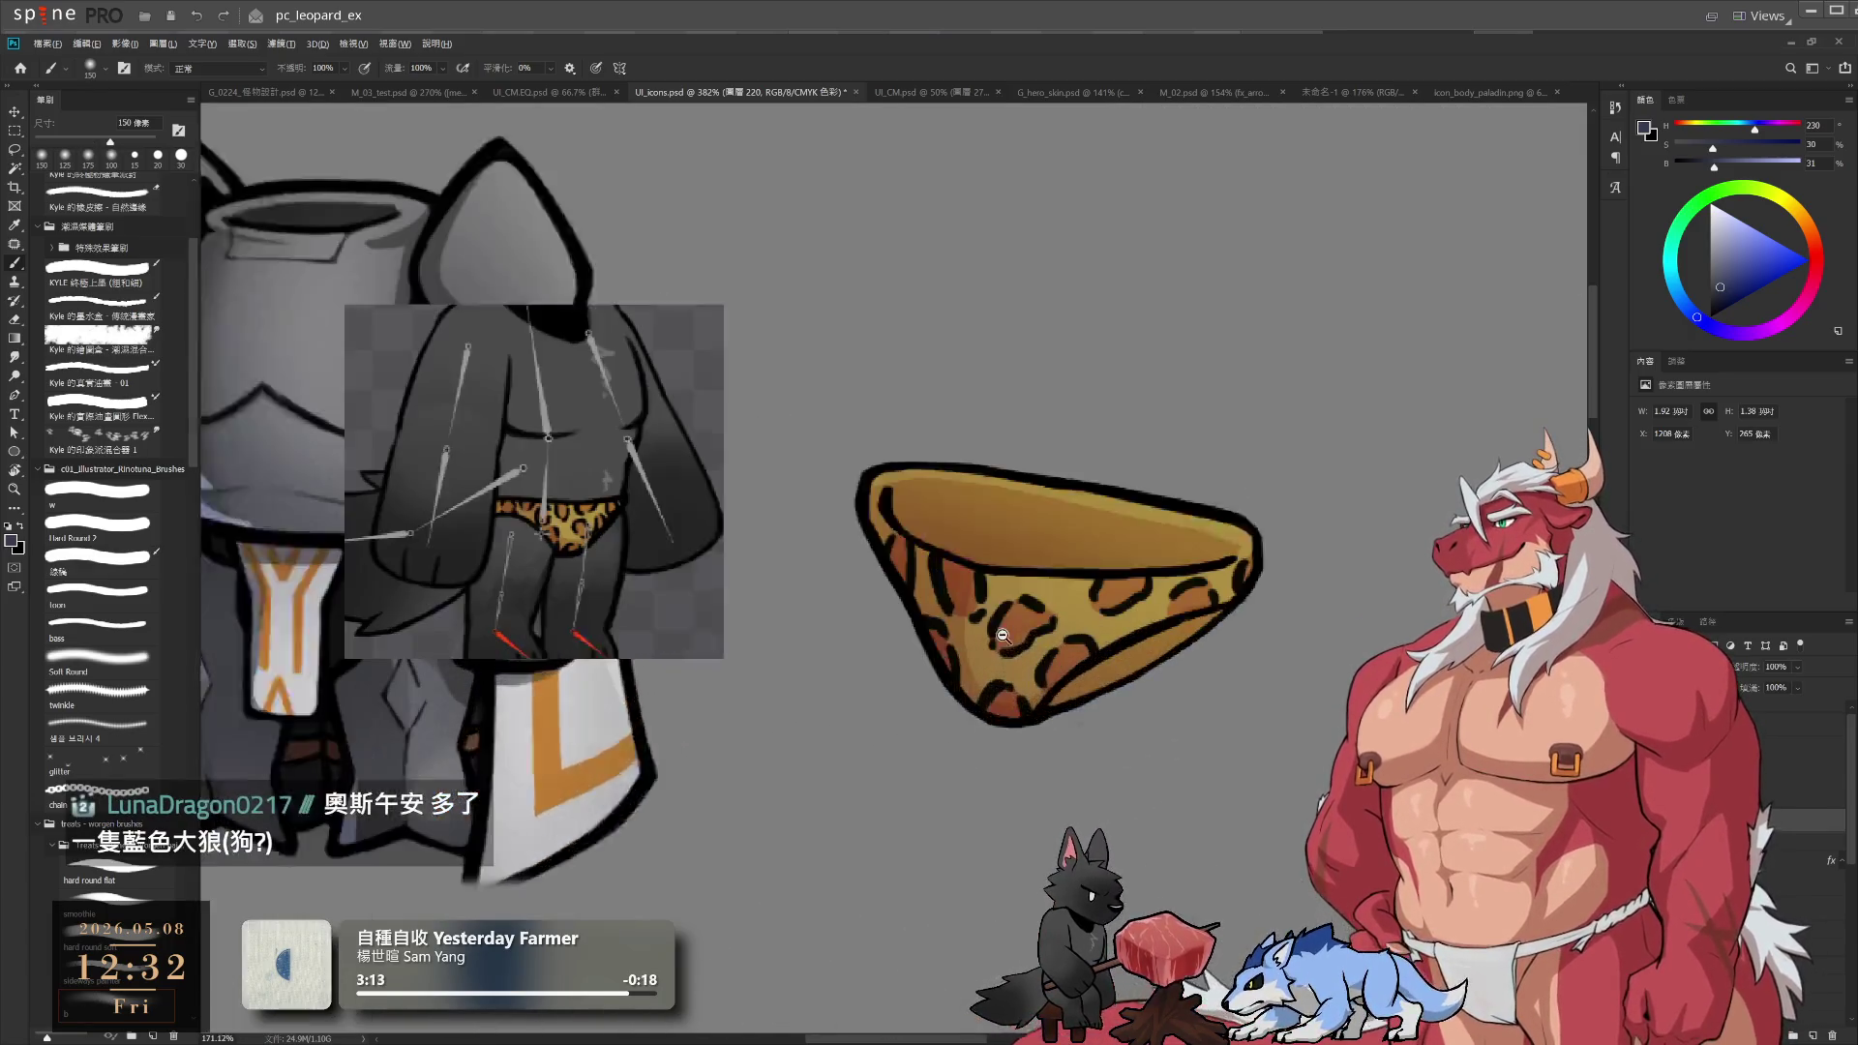
{"action": "key", "text": "l"}
{"action": "mouse_move", "coordinate": [851, 454]}
{"action": "left_mouse_down"}
{"action": "mouse_move", "coordinate": [1017, 254]}
{"action": "mouse_move", "coordinate": [1331, 475]}
{"action": "mouse_move", "coordinate": [967, 542]}
{"action": "mouse_move", "coordinate": [852, 459]}
{"action": "mouse_move", "coordinate": [1088, 416]}
{"action": "mouse_move", "coordinate": [1113, 474]}
{"action": "mouse_move", "coordinate": [1069, 673]}
{"action": "left_mouse_up"}
{"action": "key", "text": "ctrl+d"}
Lasso below the briefs' lower outline, clean it with a 15 px Eraser, then deselect
{"action": "scroll", "coordinate": [1046, 683], "scroll_direction": "down", "scroll_amount": 4}
{"action": "scroll", "coordinate": [1099, 644], "scroll_direction": "up", "scroll_amount": 5}
{"action": "key", "text": "l"}
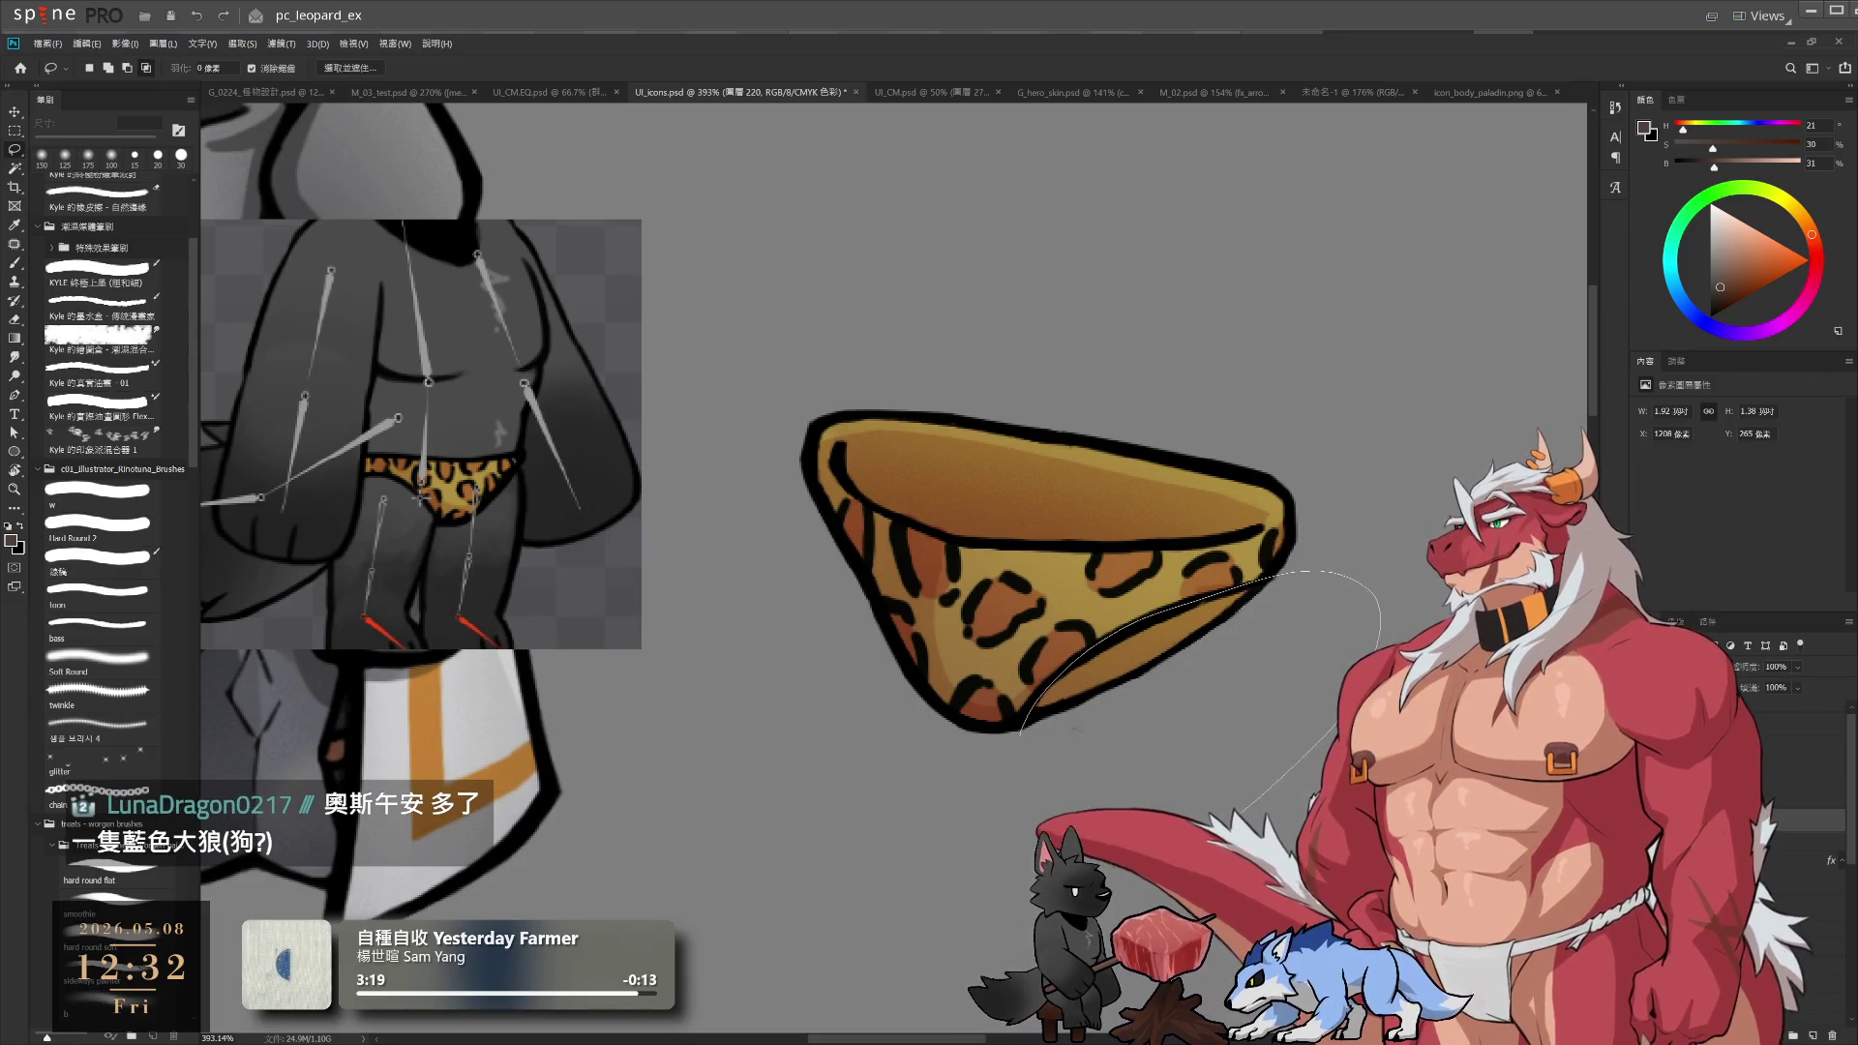
{"action": "left_click_drag", "start_coordinate": [1244, 808], "coordinate": [1237, 816]}
{"action": "key", "text": "b"}
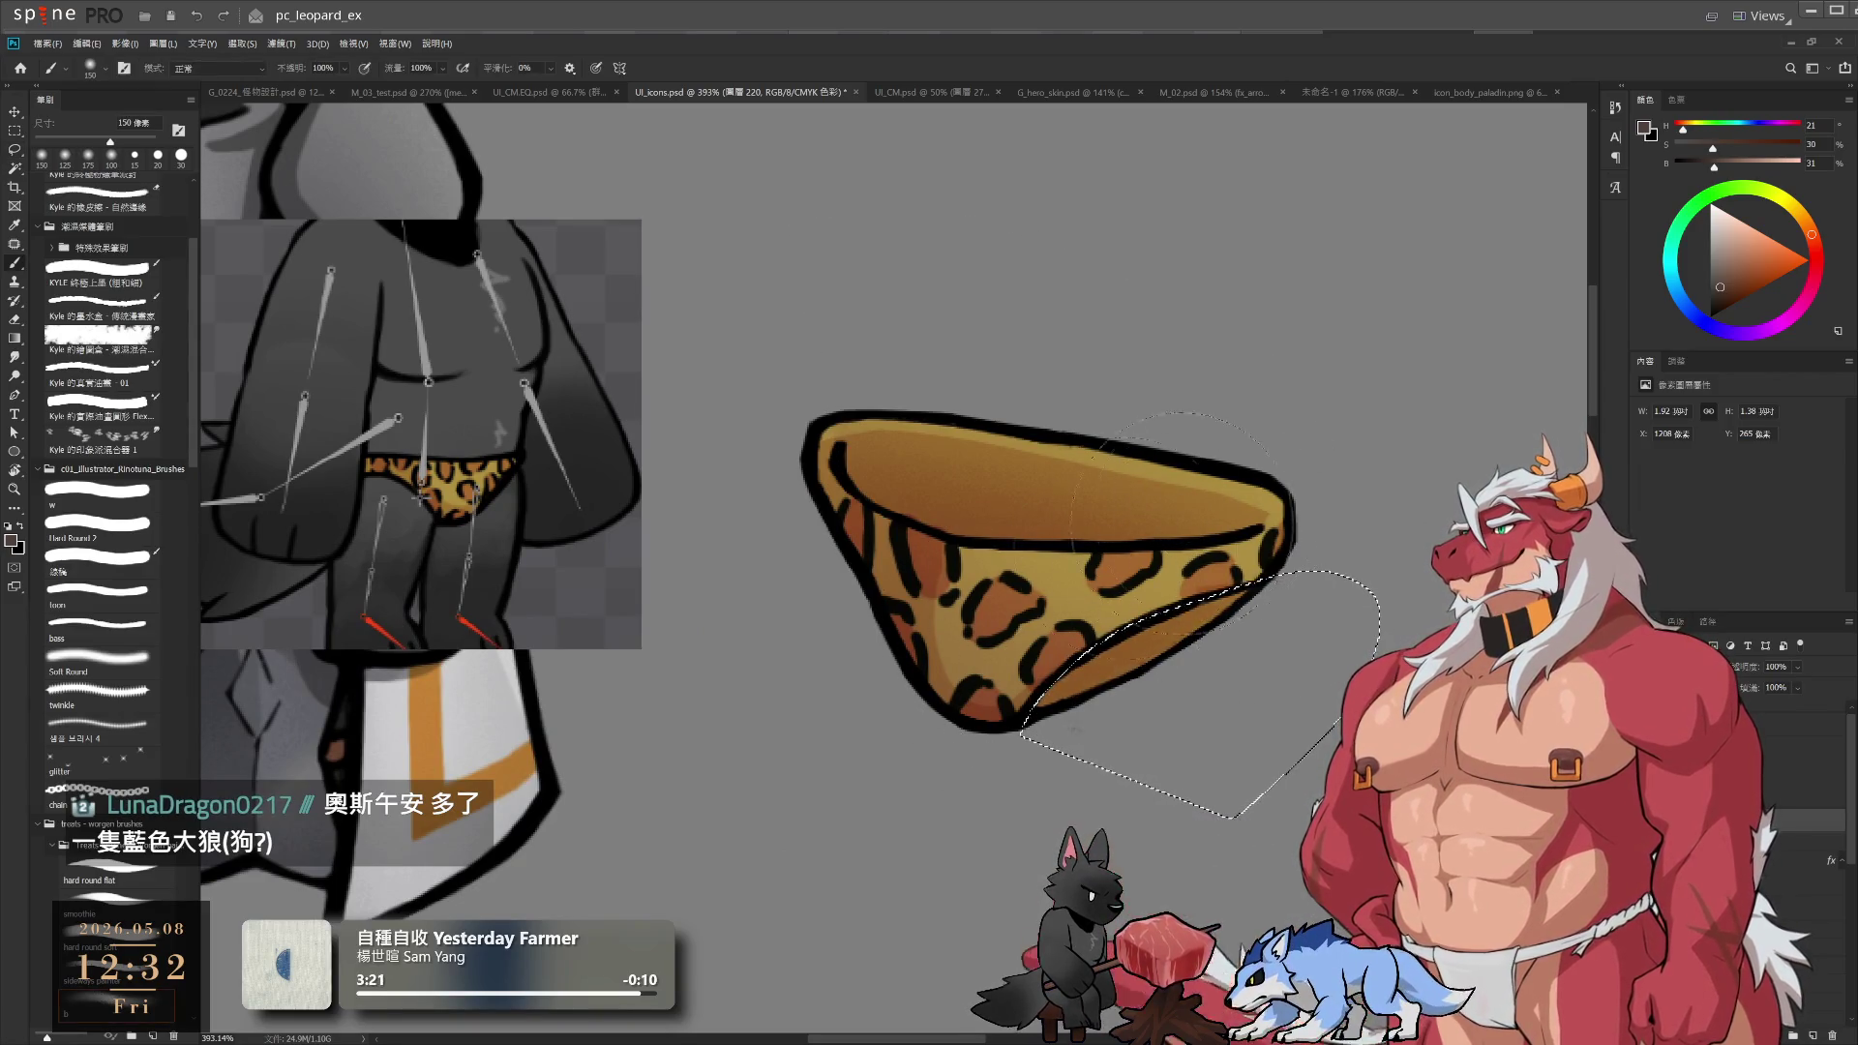
{"action": "key", "text": "e"}
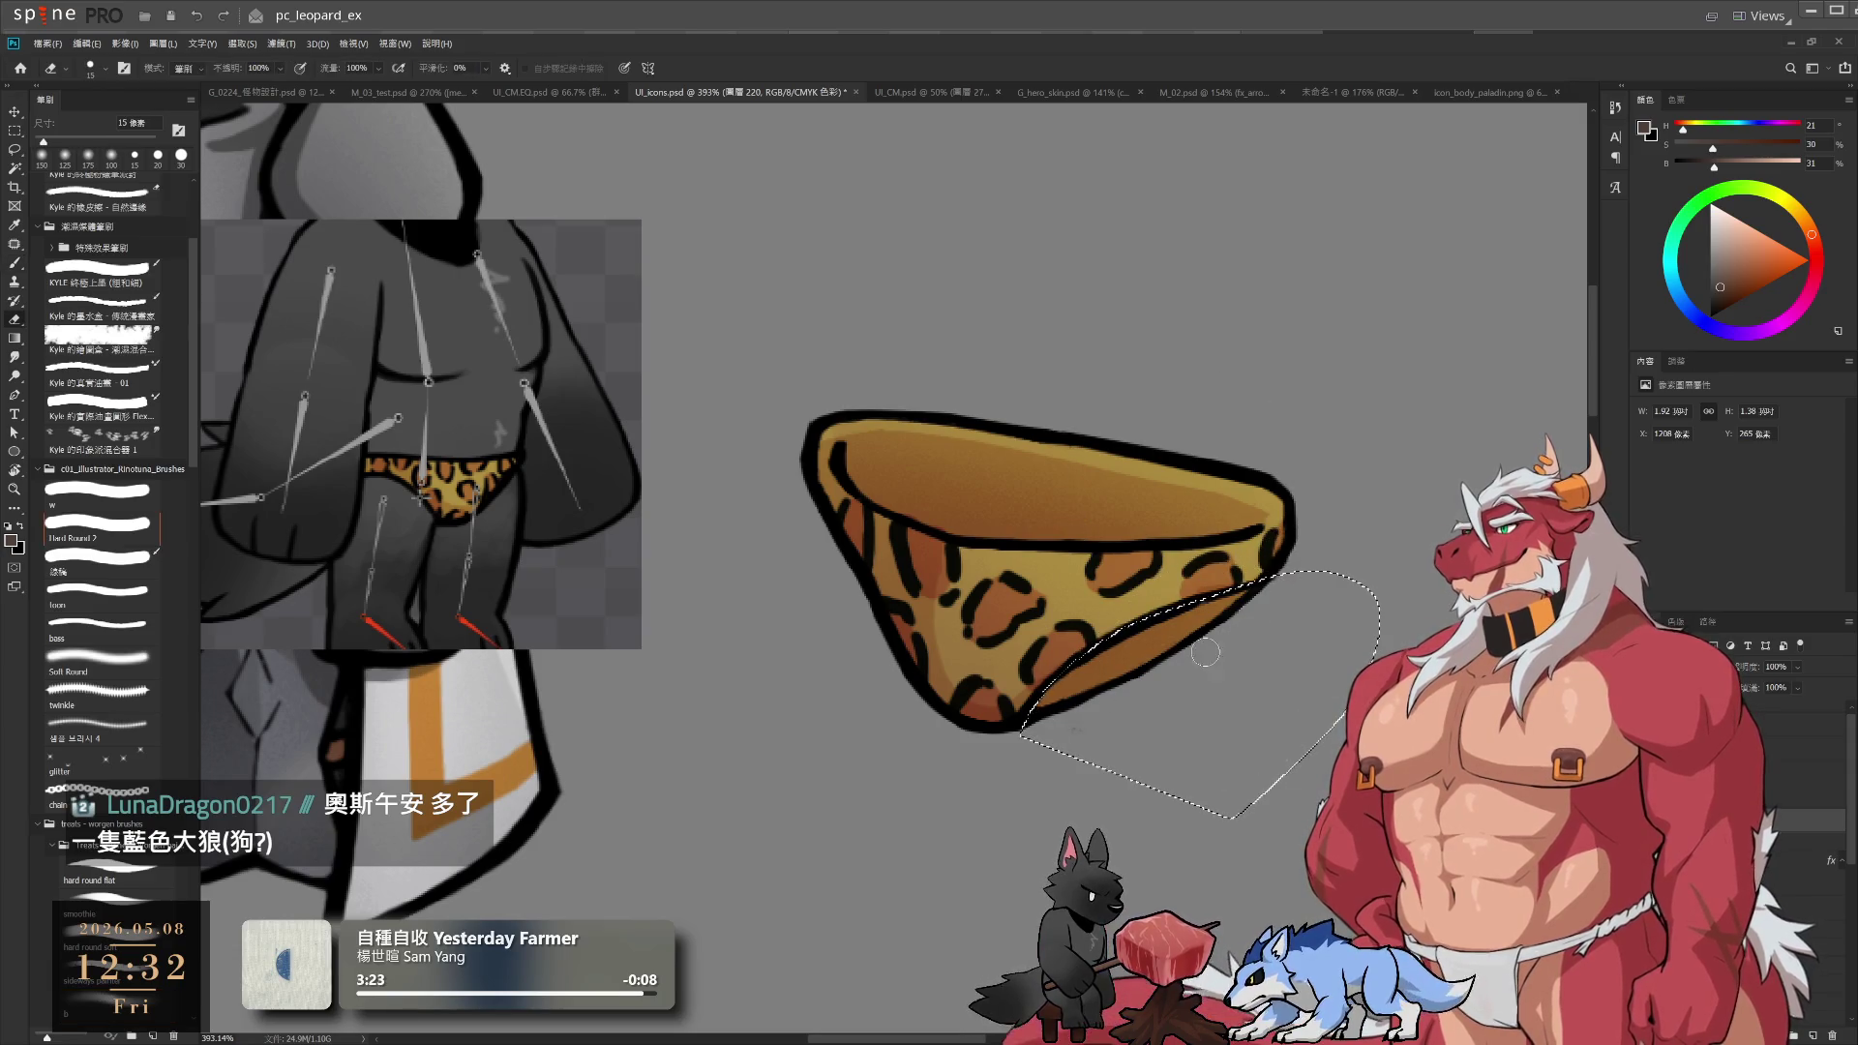
{"action": "left_click_drag", "start_coordinate": [1273, 598], "coordinate": [1050, 719]}
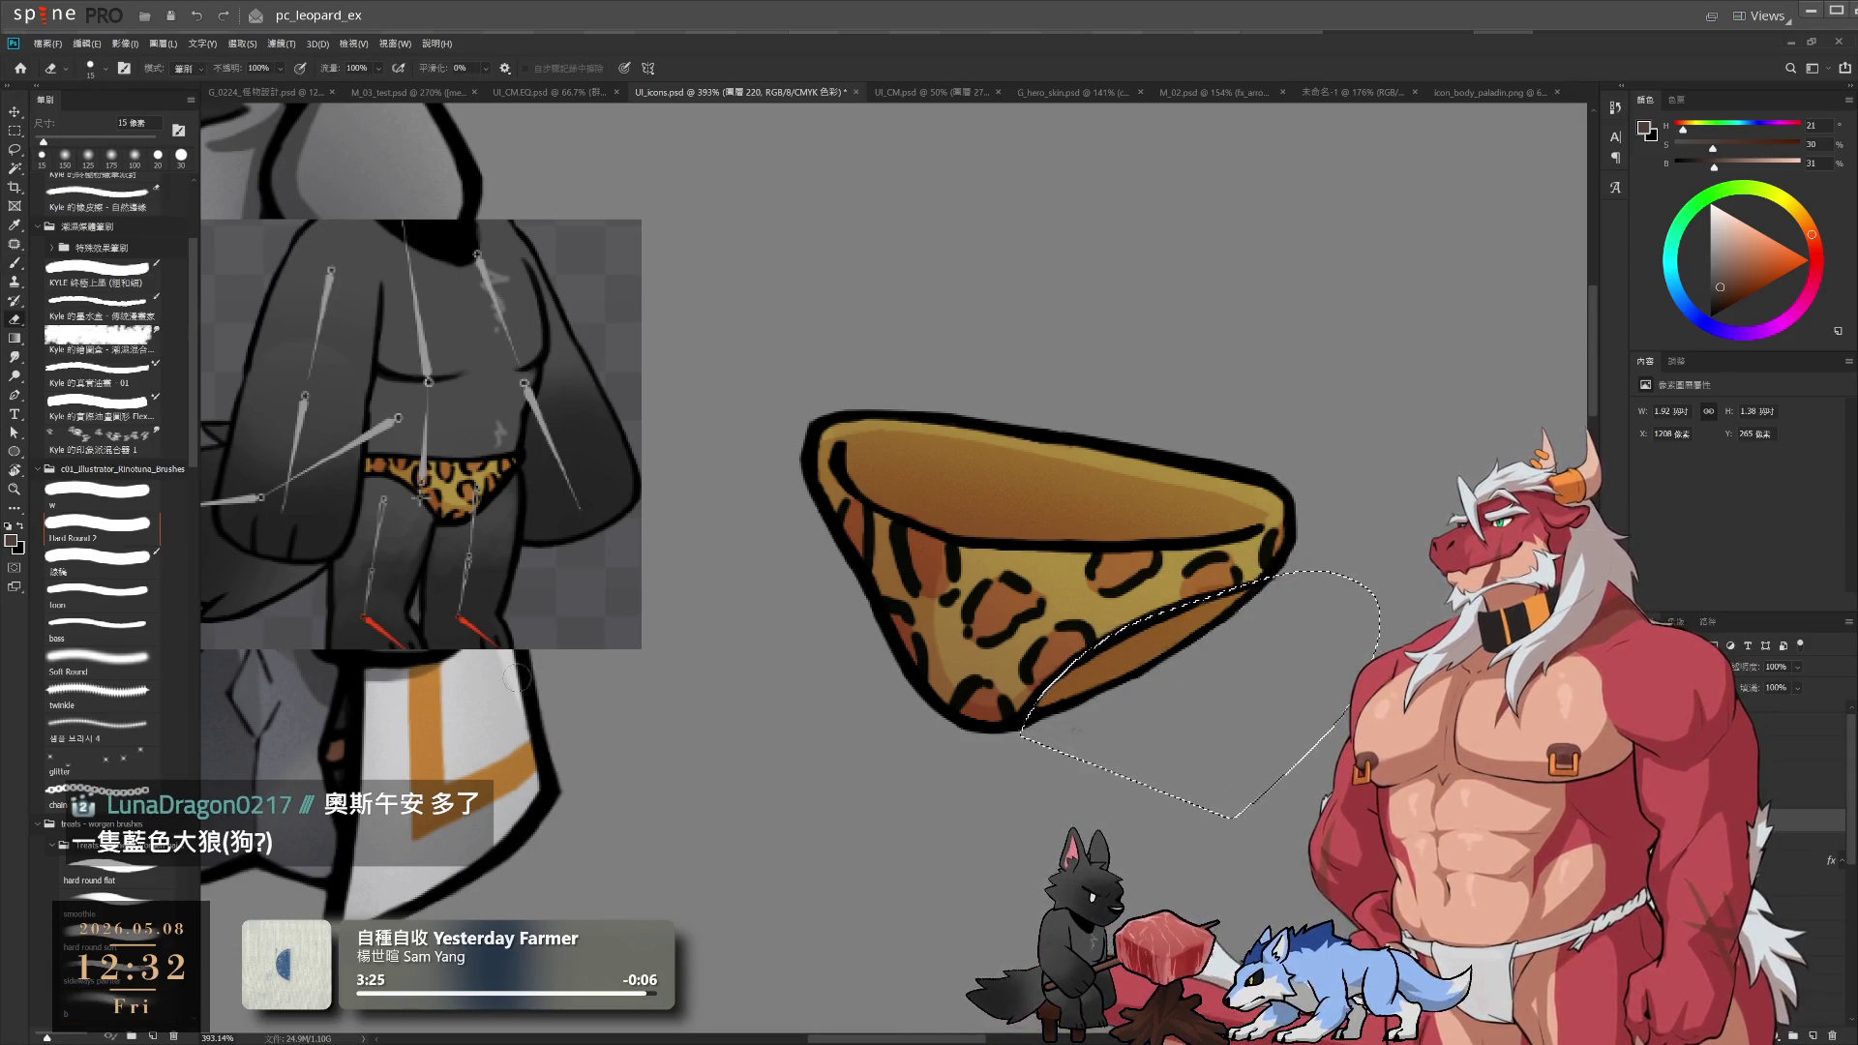
{"action": "scroll", "coordinate": [1222, 630], "scroll_direction": "down", "scroll_amount": 3}
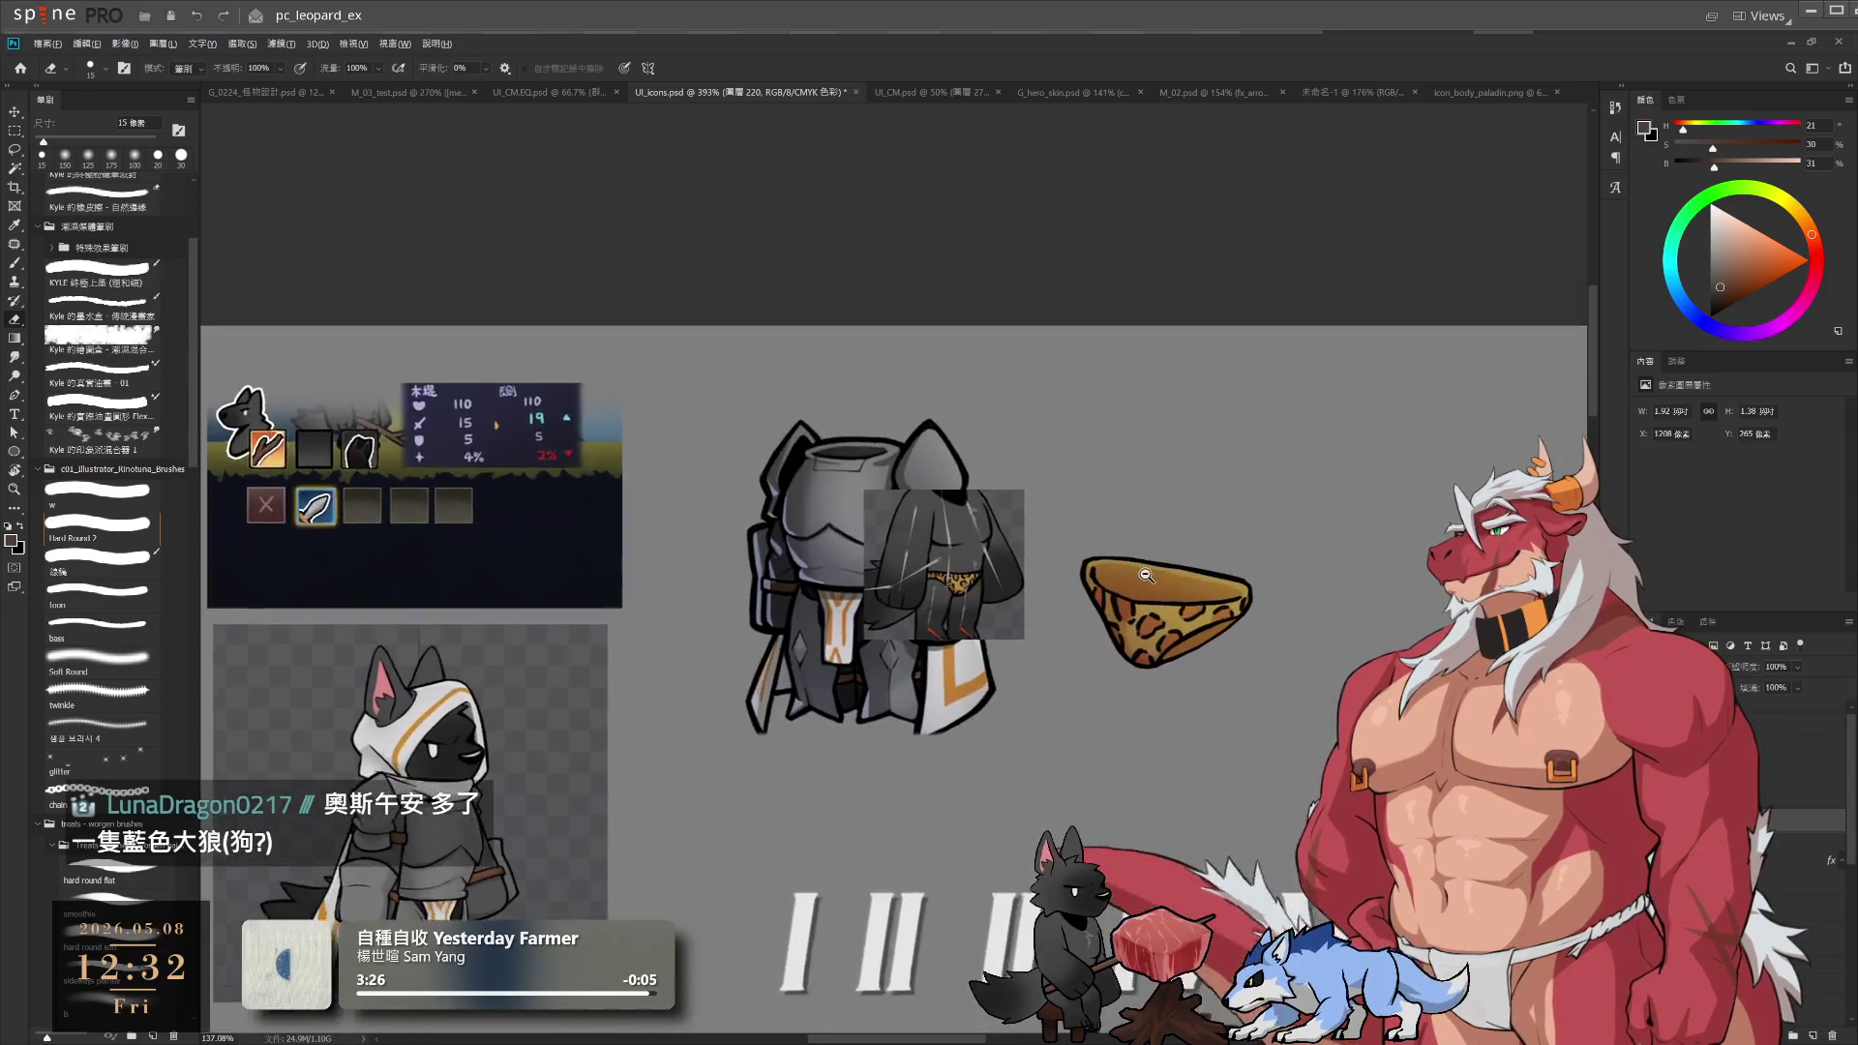
{"action": "scroll", "coordinate": [1222, 630], "scroll_direction": "up", "scroll_amount": 2}
{"action": "key", "text": "l"}
{"action": "key", "text": "ctrl+d"}
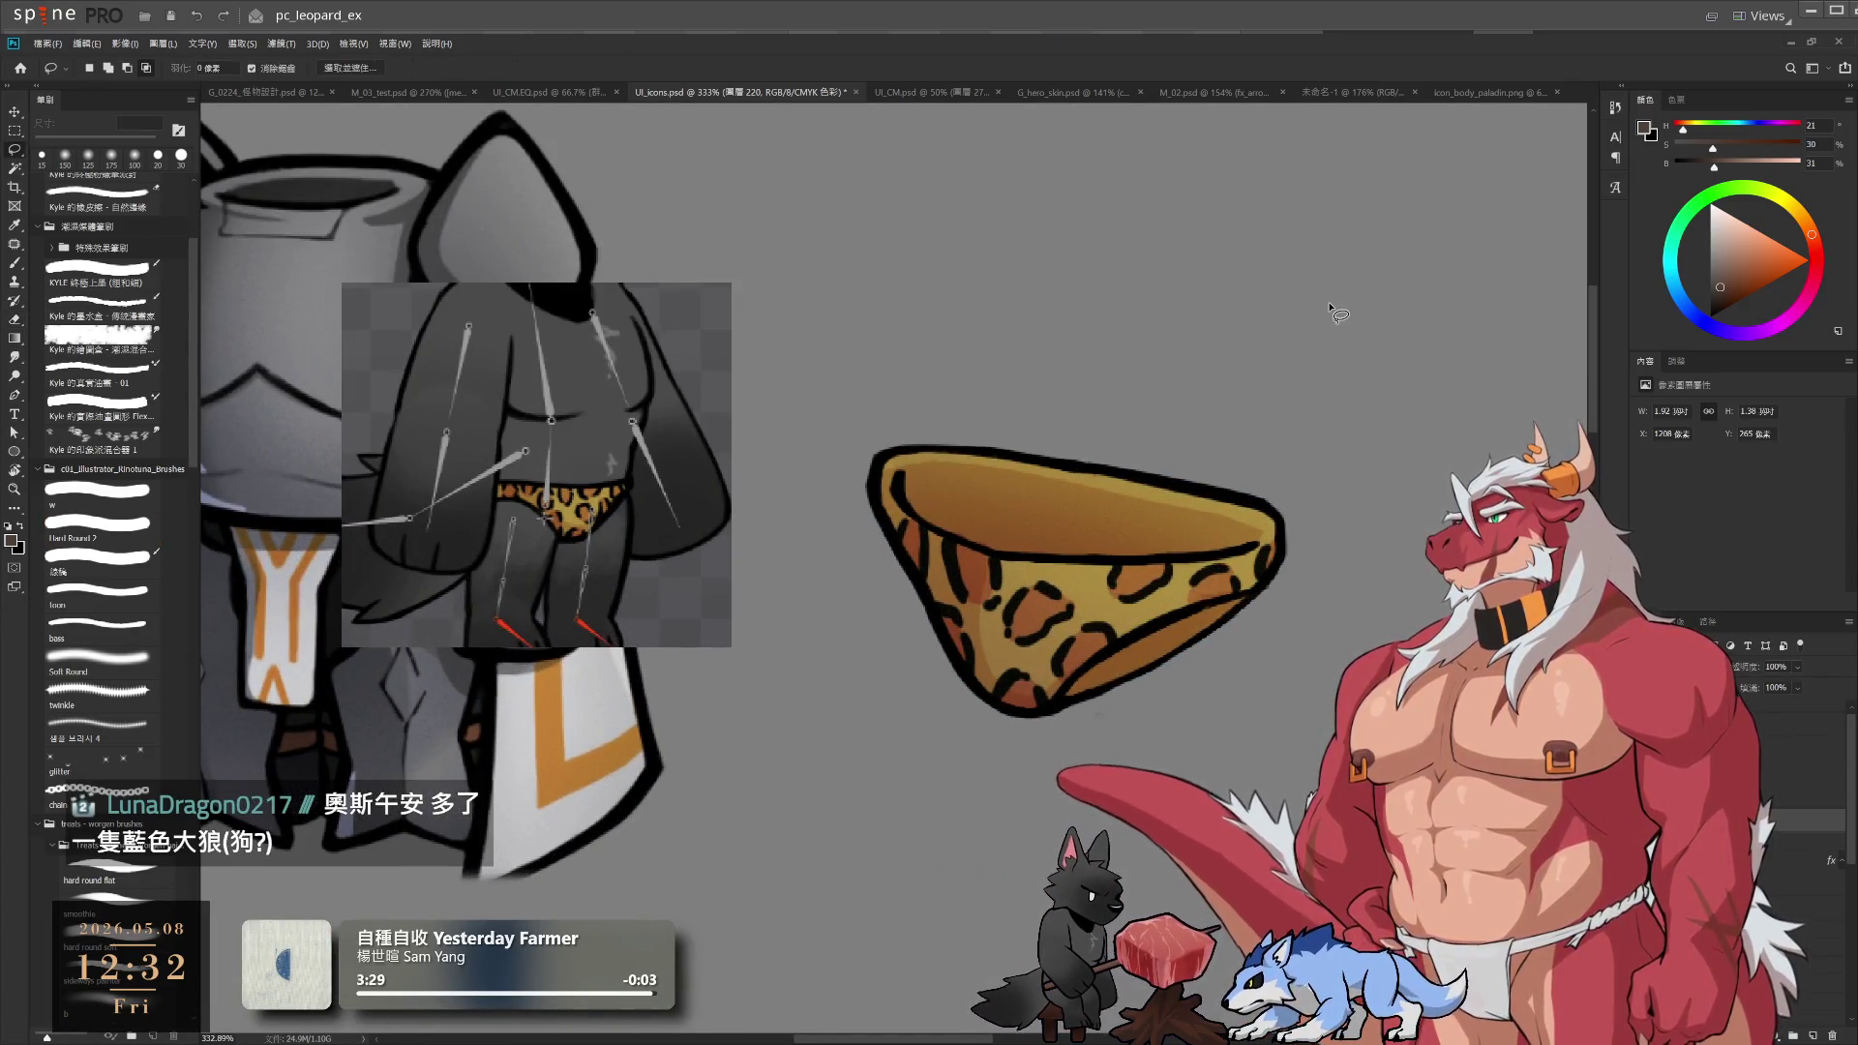
Add new layer 221 in group 37 with a blue colour and a 20 px hard brush
{"action": "scroll", "coordinate": [1149, 628], "scroll_direction": "down", "scroll_amount": 2}
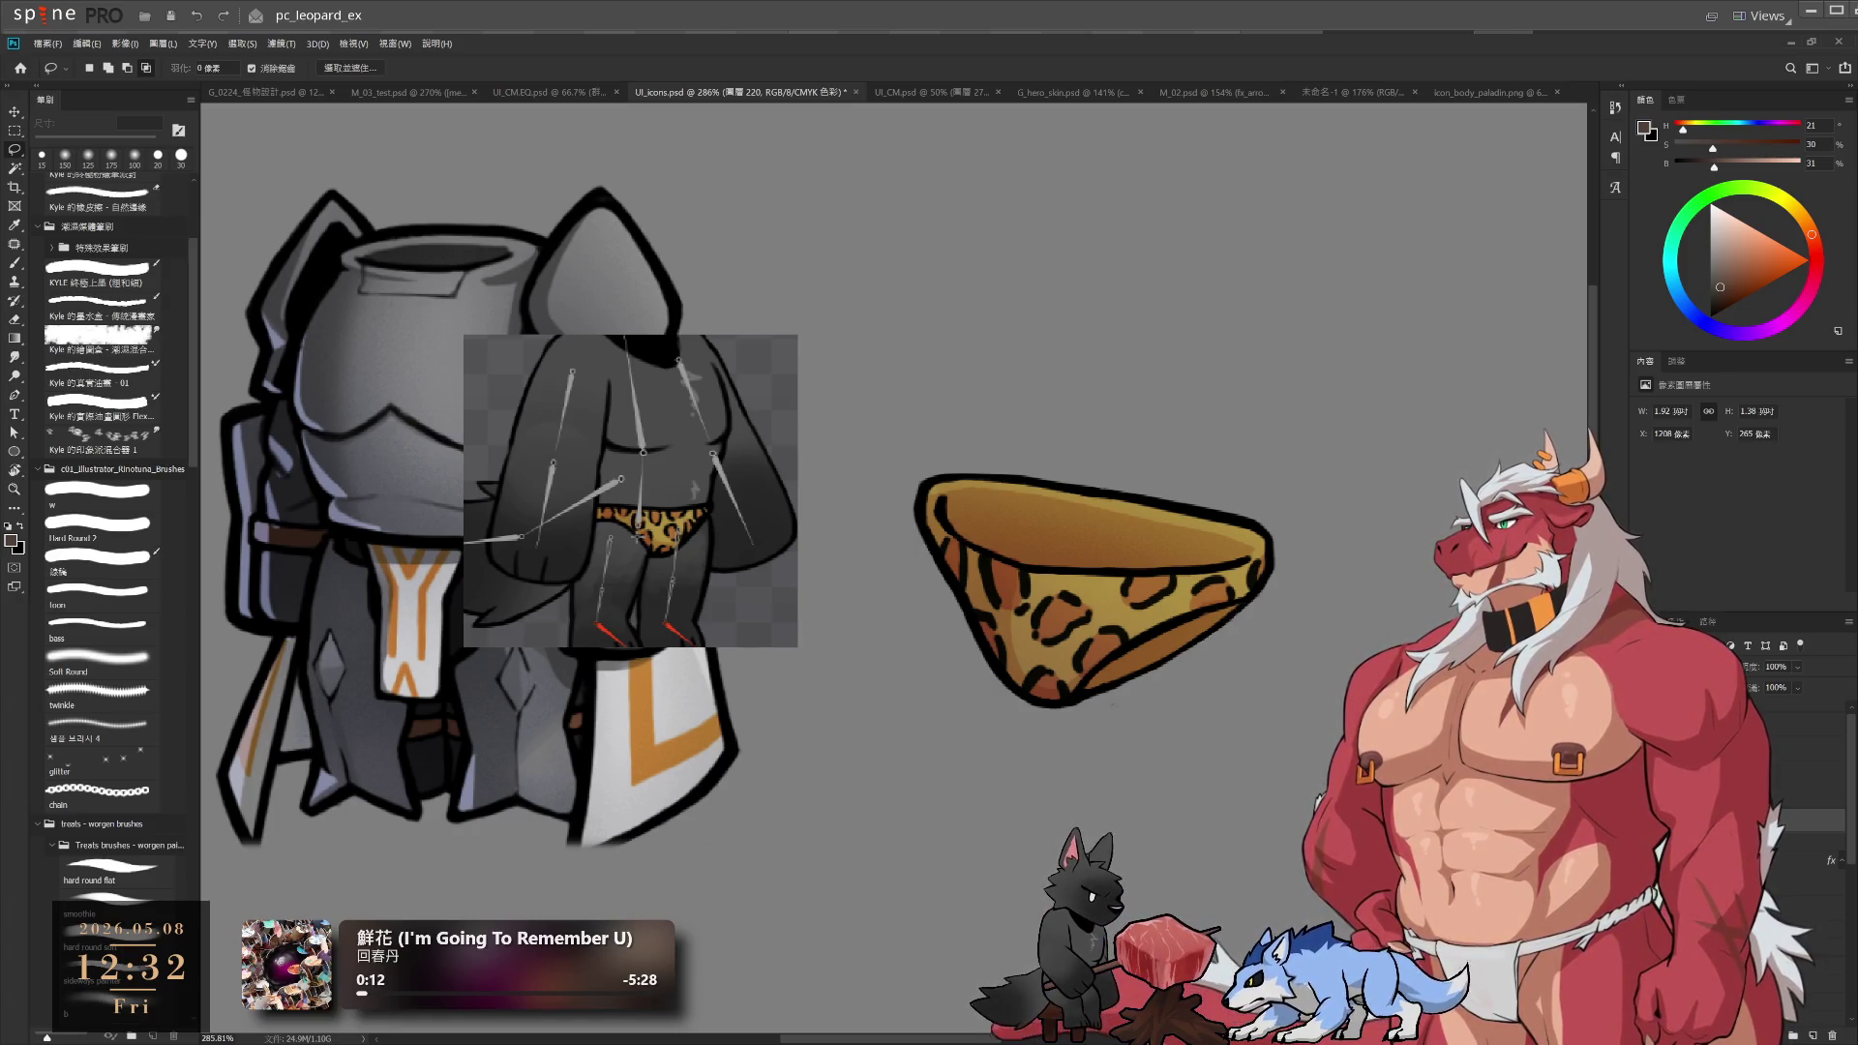
{"action": "left_click", "coordinate": [1813, 1009]}
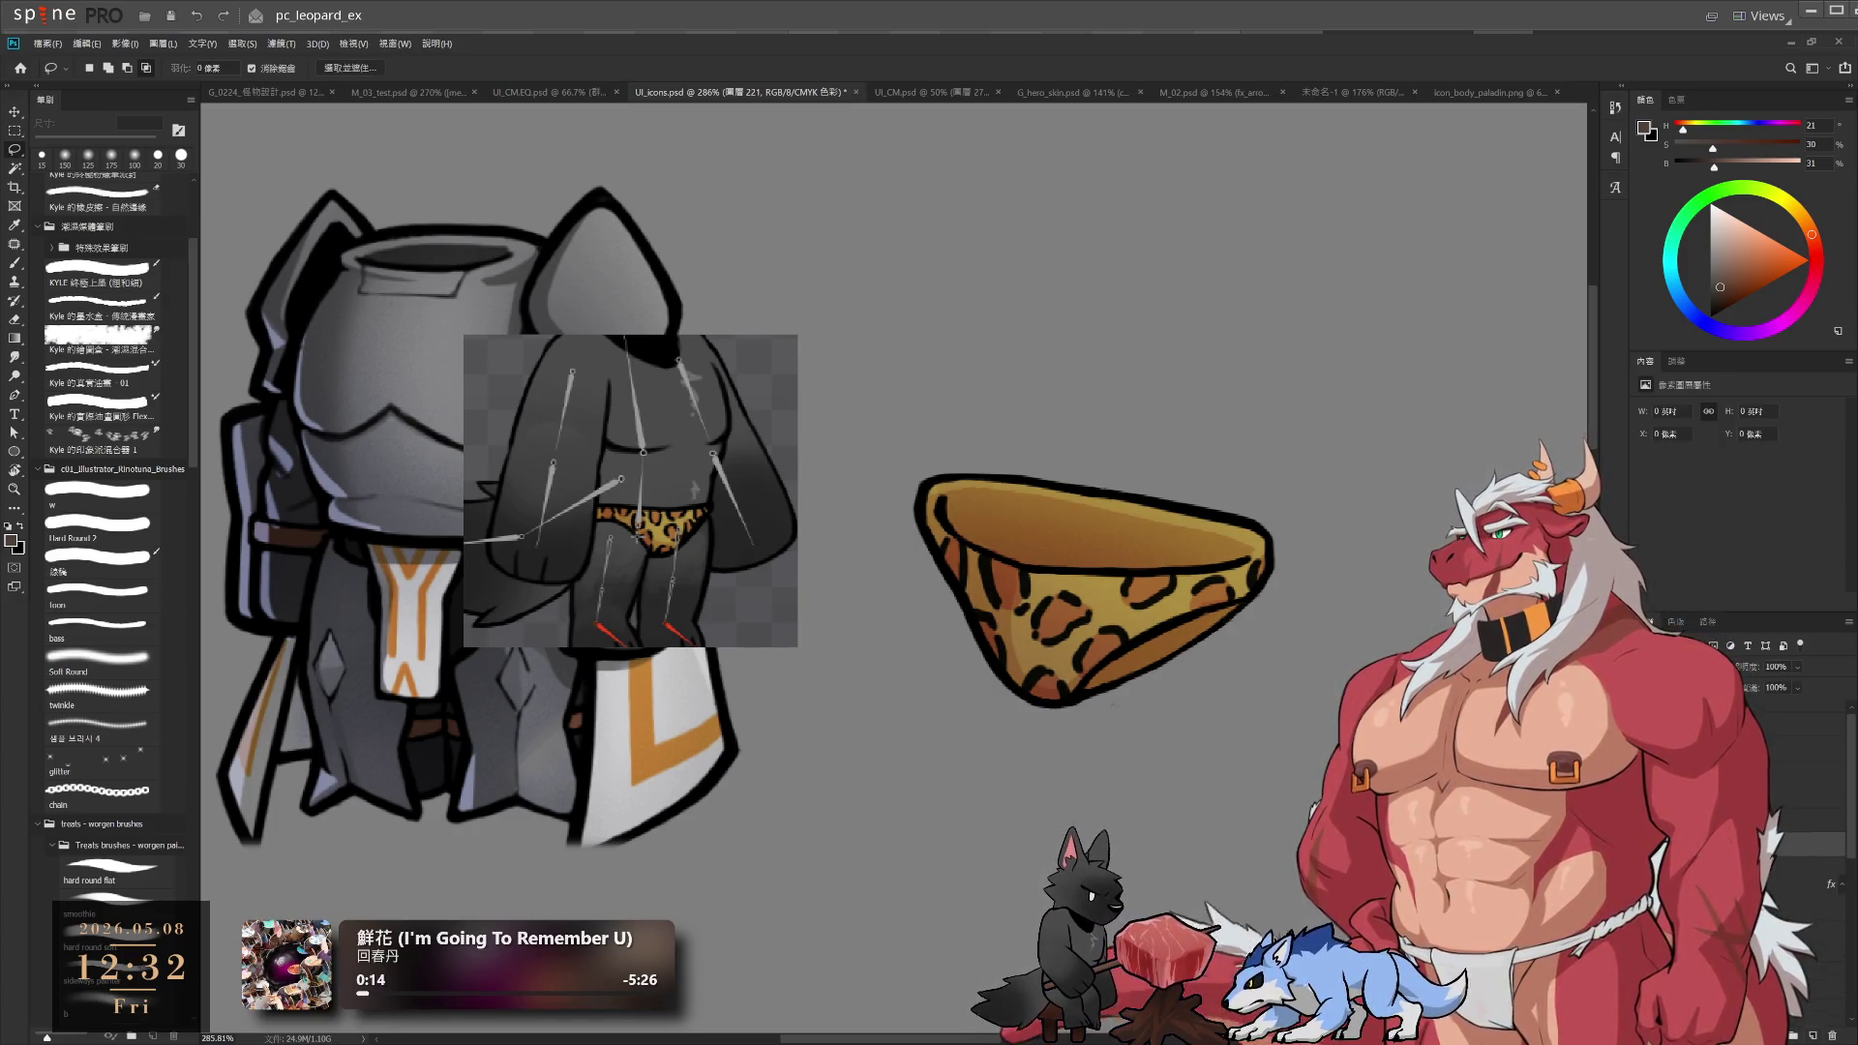
{"action": "left_click", "coordinate": [1813, 1008]}
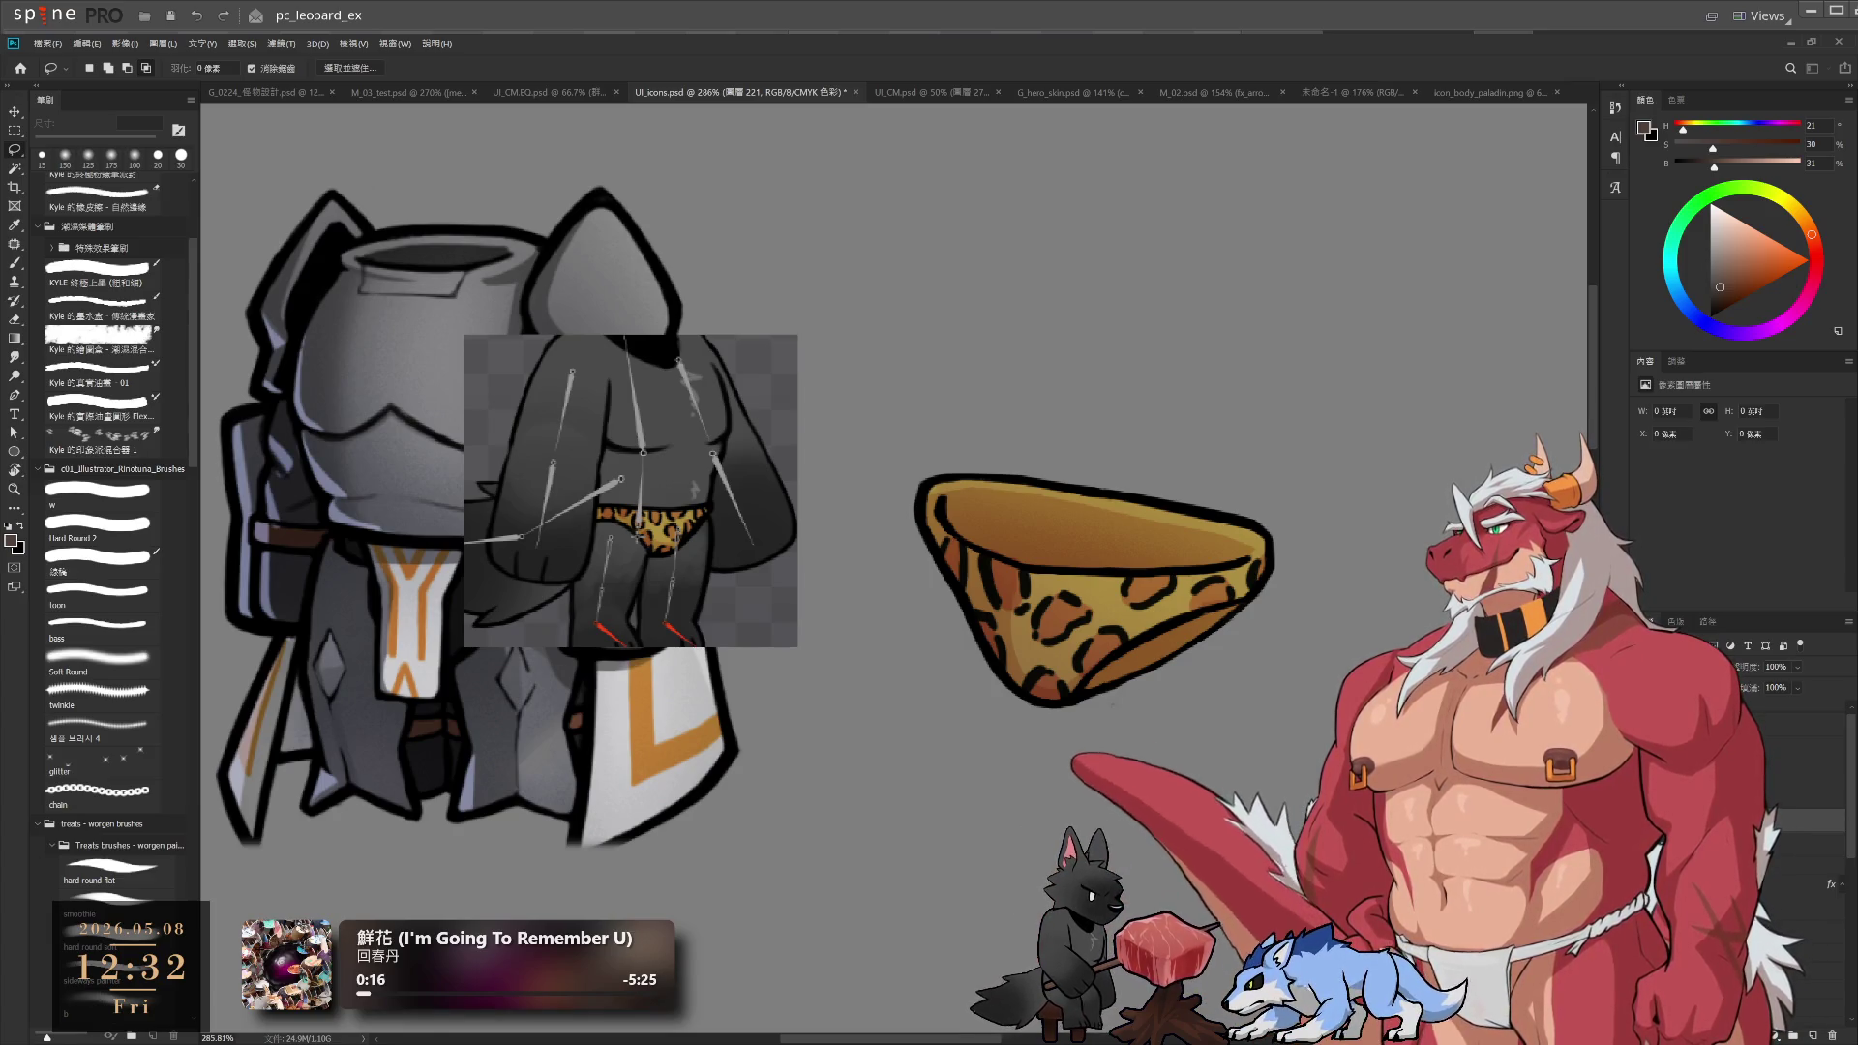
{"action": "left_click", "coordinate": [1684, 307]}
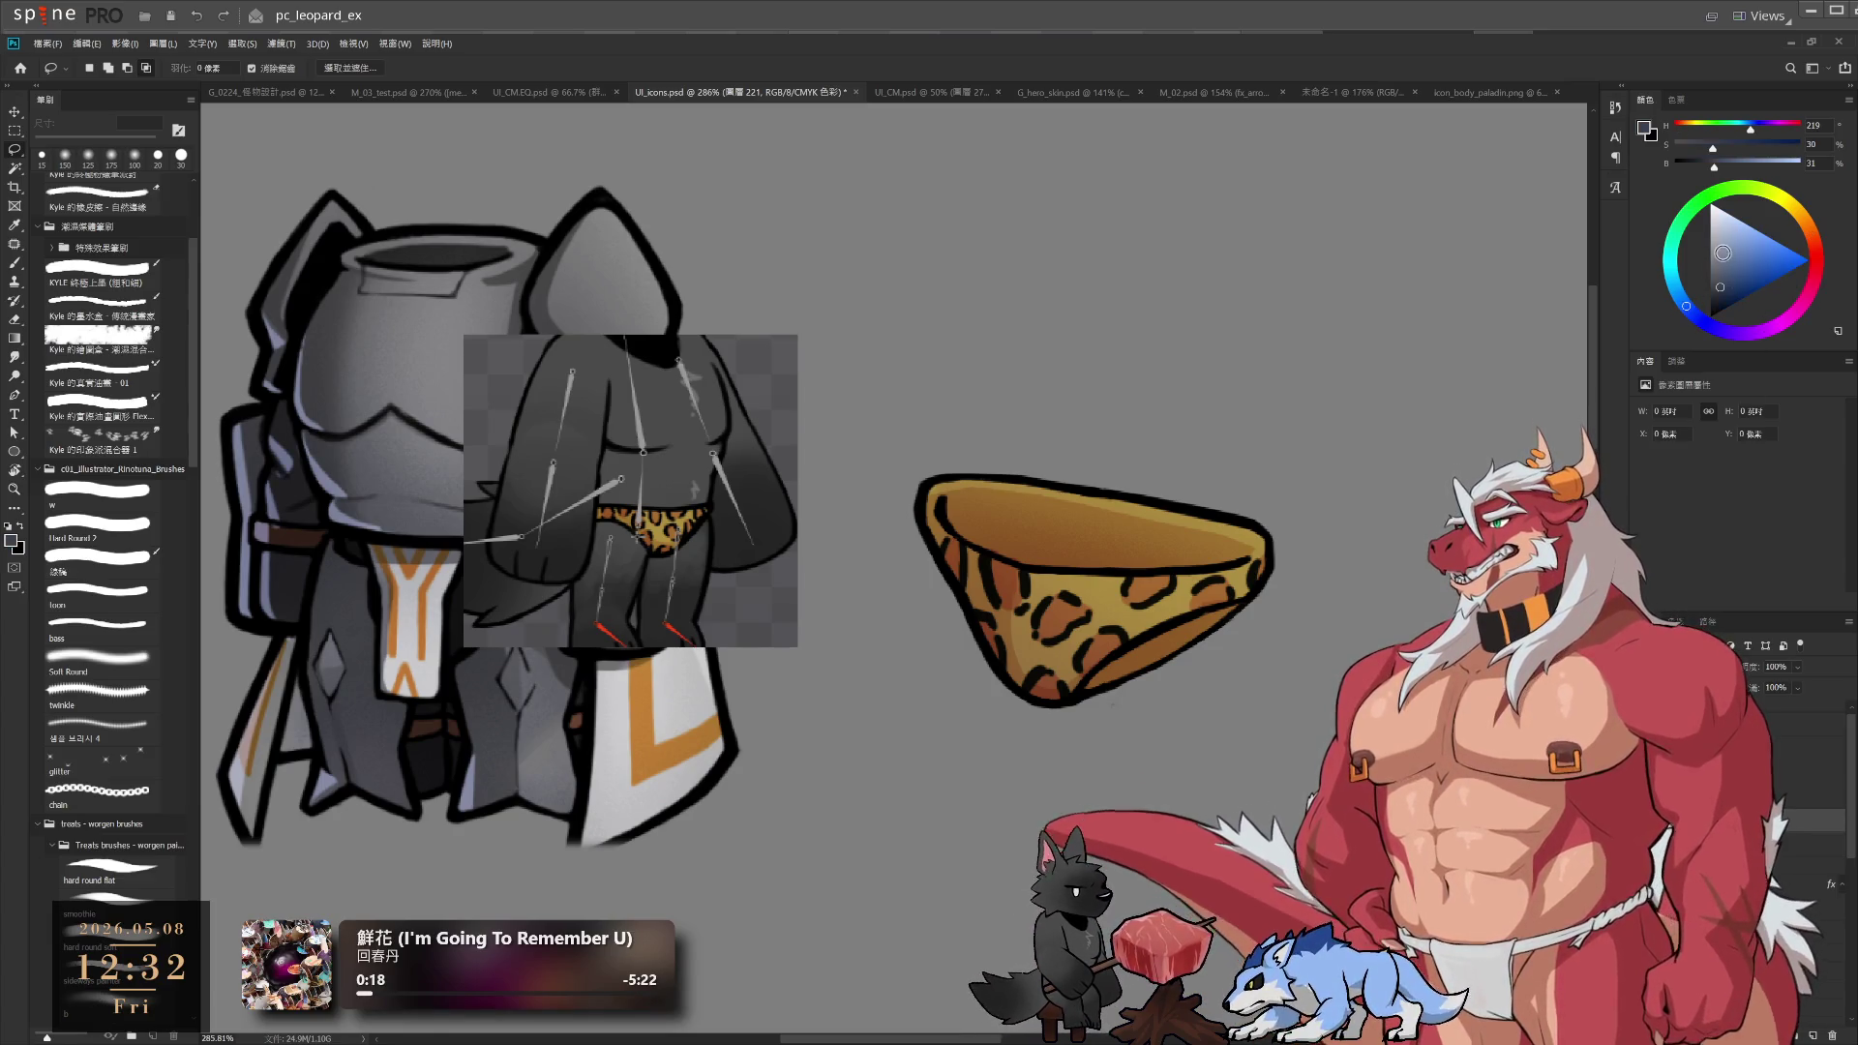
{"action": "left_click", "coordinate": [1723, 251]}
{"action": "key", "text": "b"}
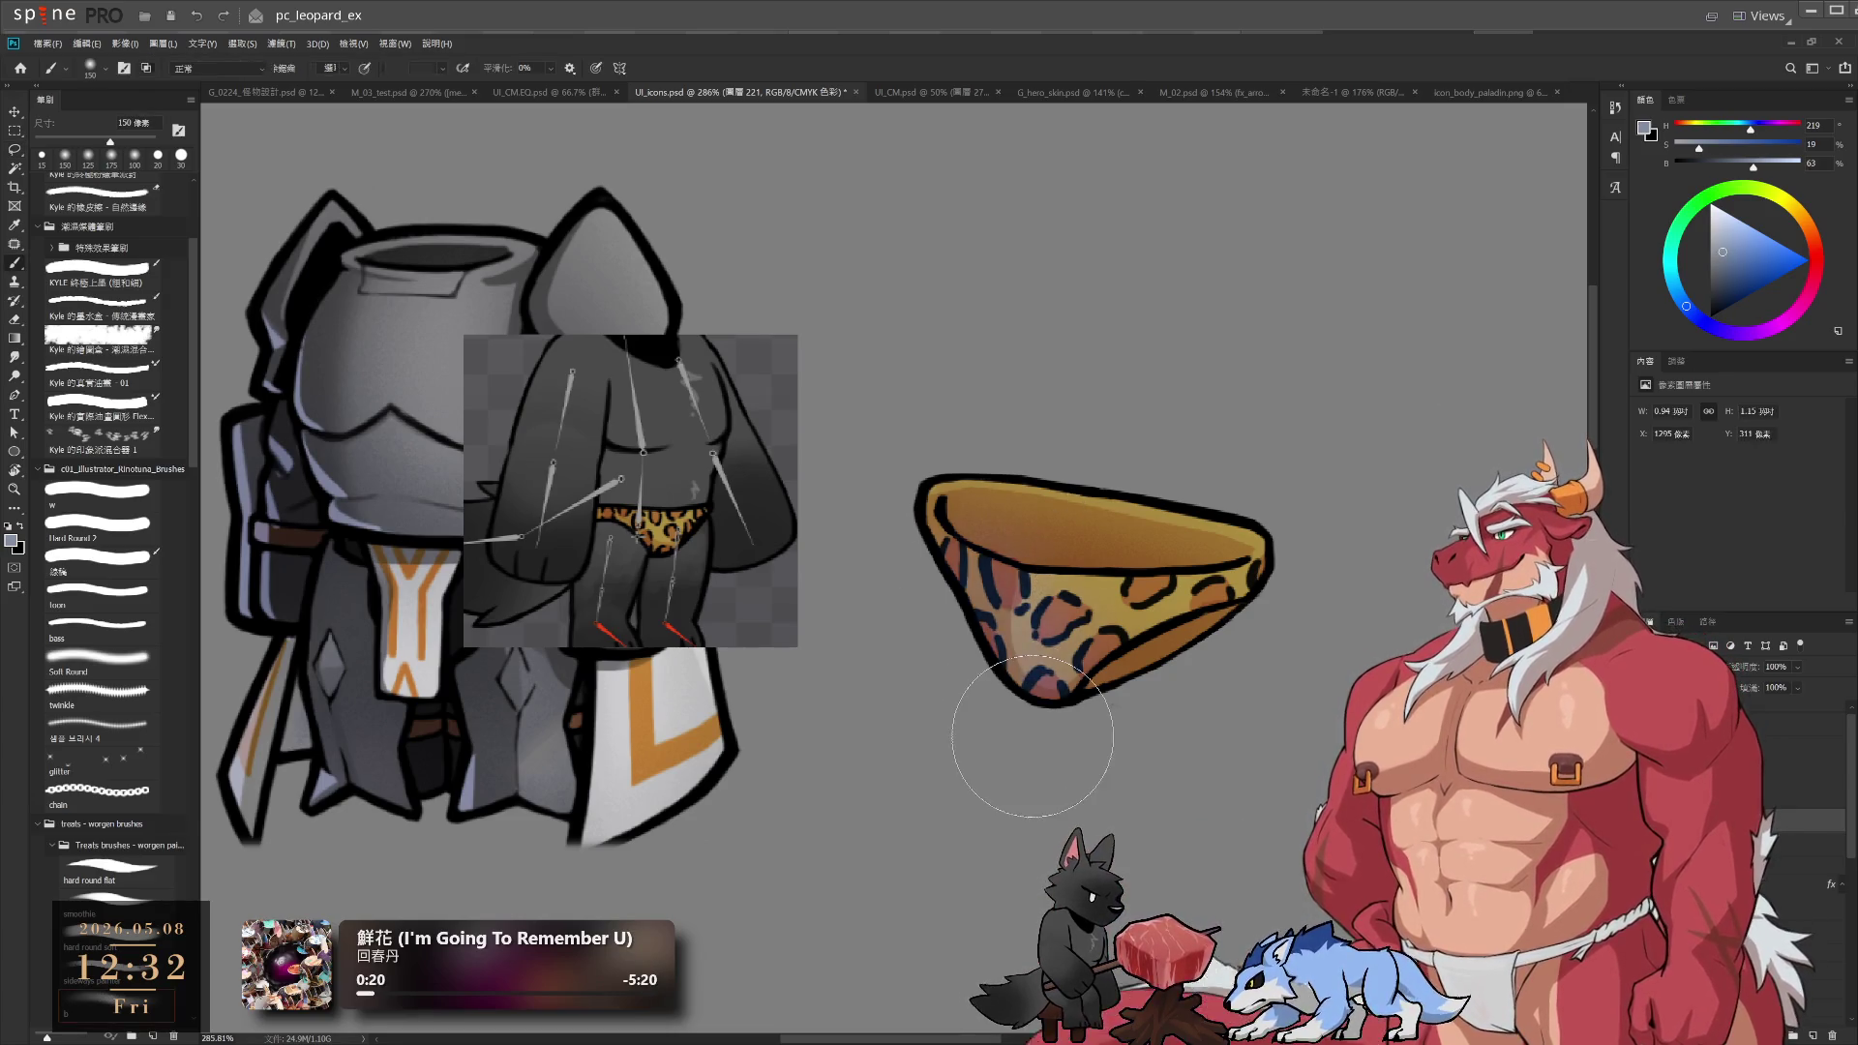
{"action": "left_click", "coordinate": [97, 524]}
{"action": "left_click", "coordinate": [1732, 253]}
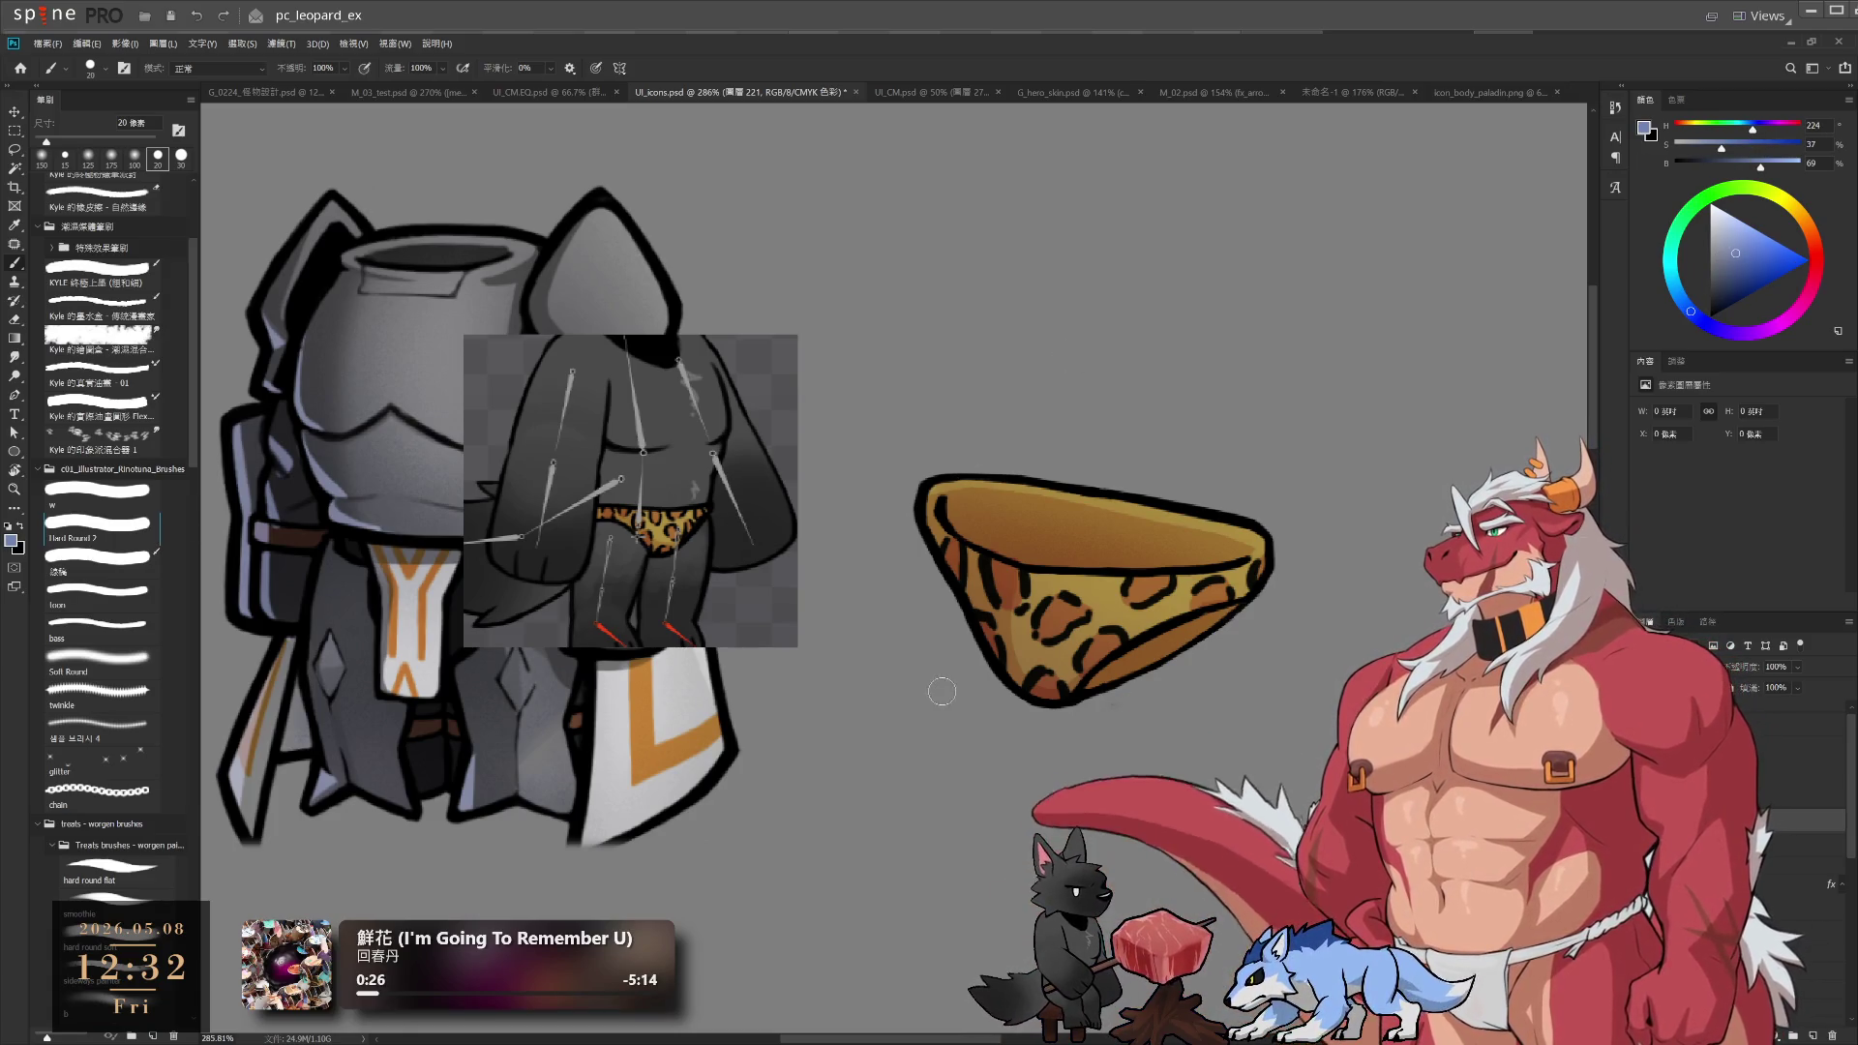
Try a shading stroke, undo it, and refine the colour toward a stronger purple-blue
{"action": "left_click_drag", "start_coordinate": [968, 576], "coordinate": [997, 668]}
{"action": "key", "text": "ctrl+z"}
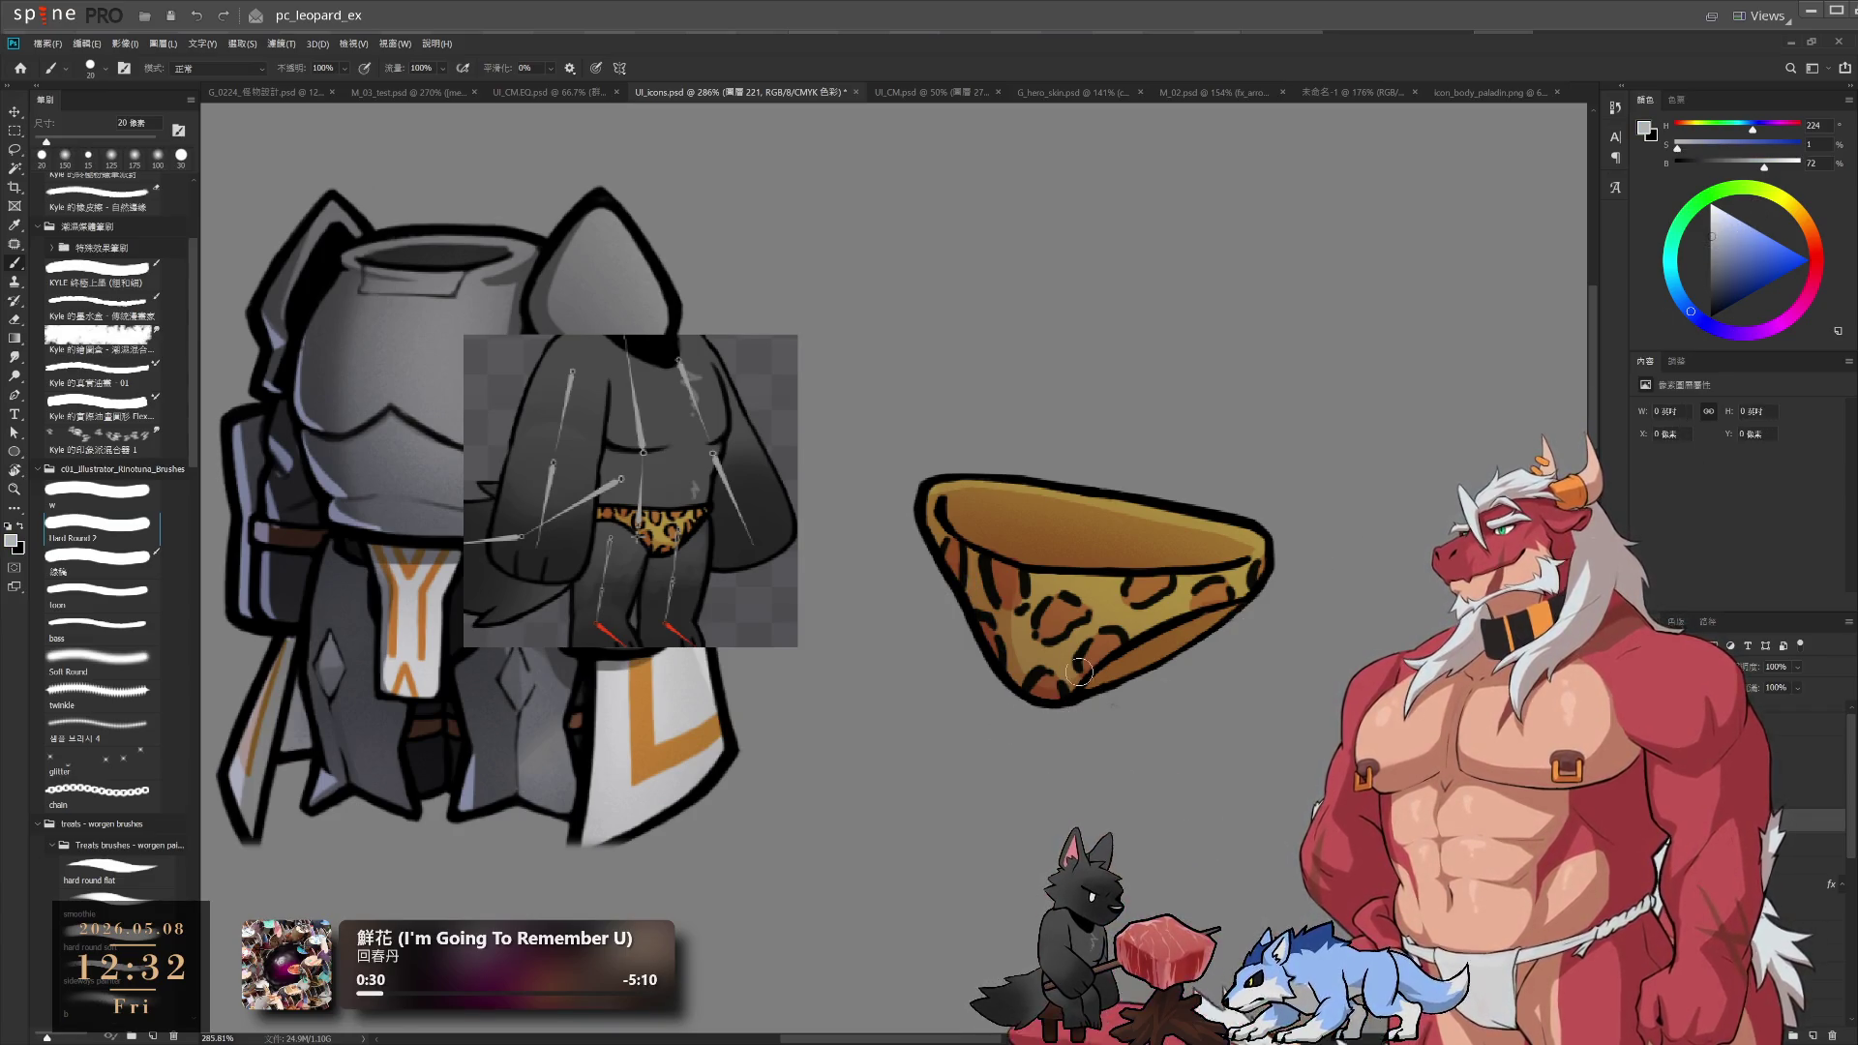
{"action": "left_click", "coordinate": [1728, 236]}
{"action": "left_click", "coordinate": [1725, 232]}
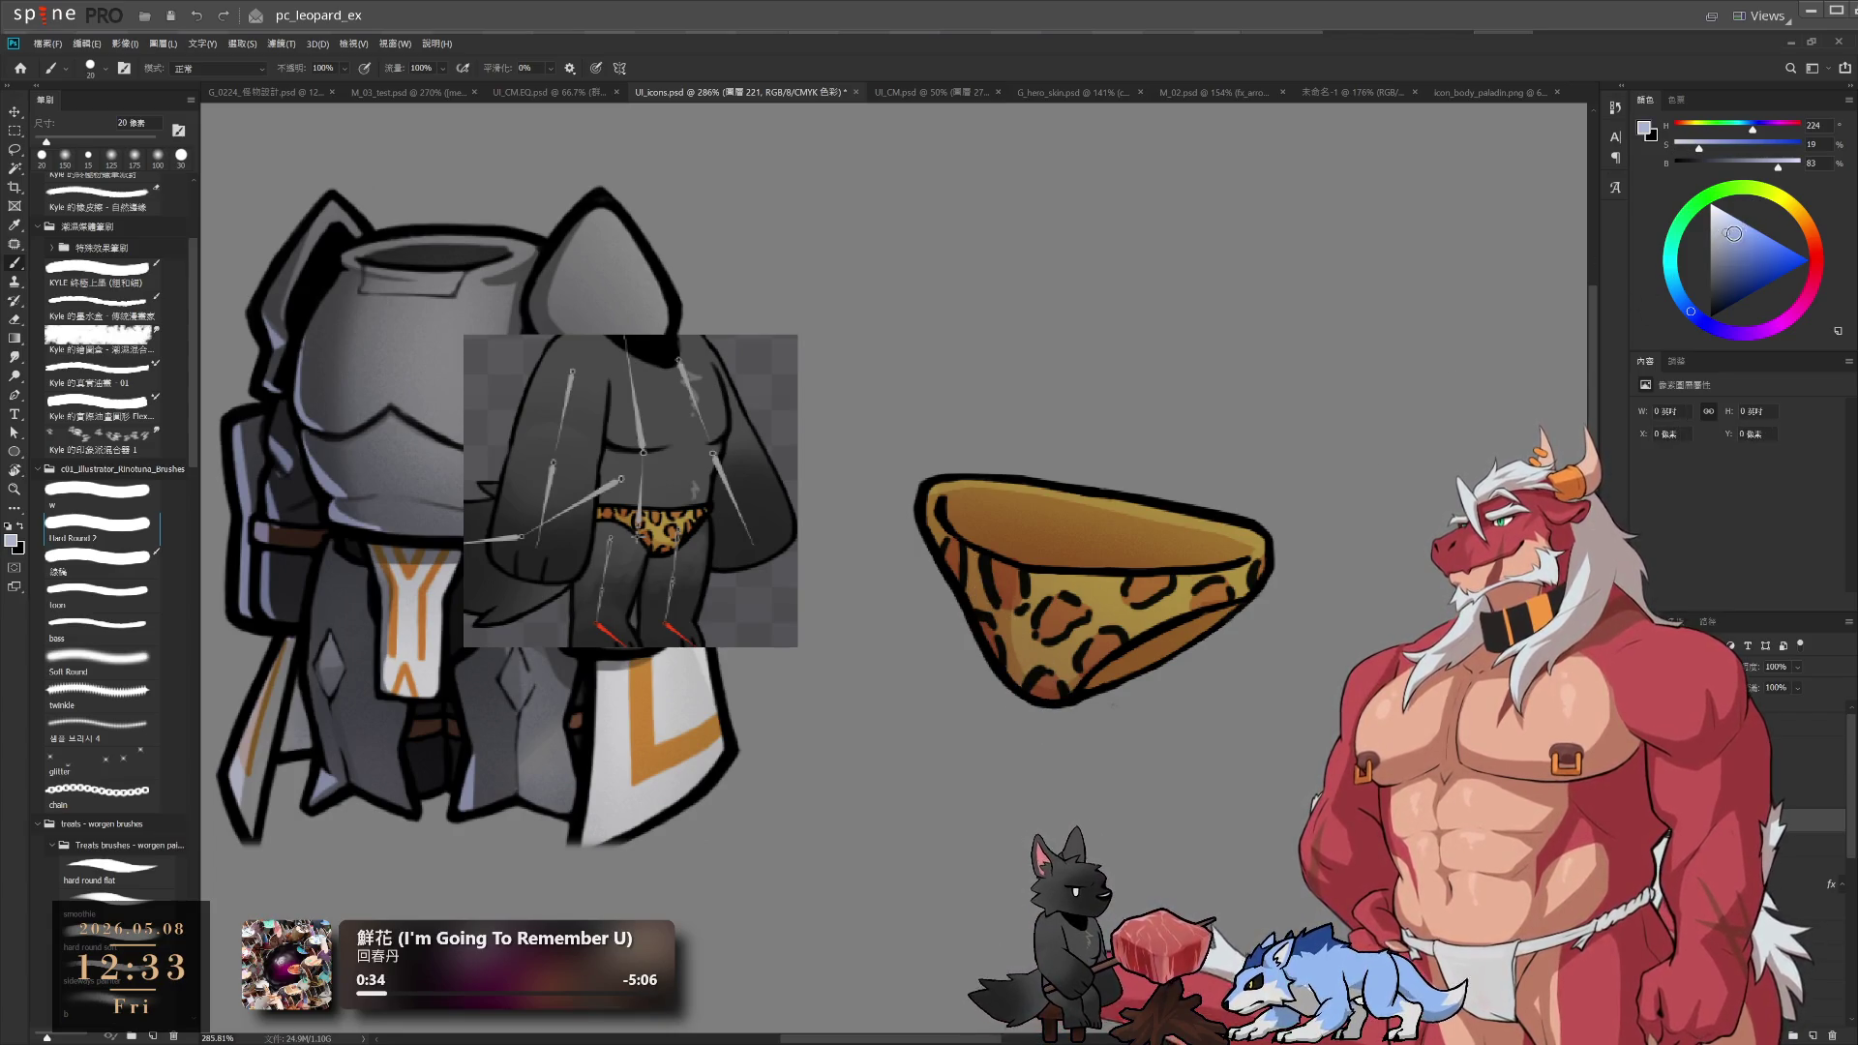
{"action": "left_click", "coordinate": [1730, 241]}
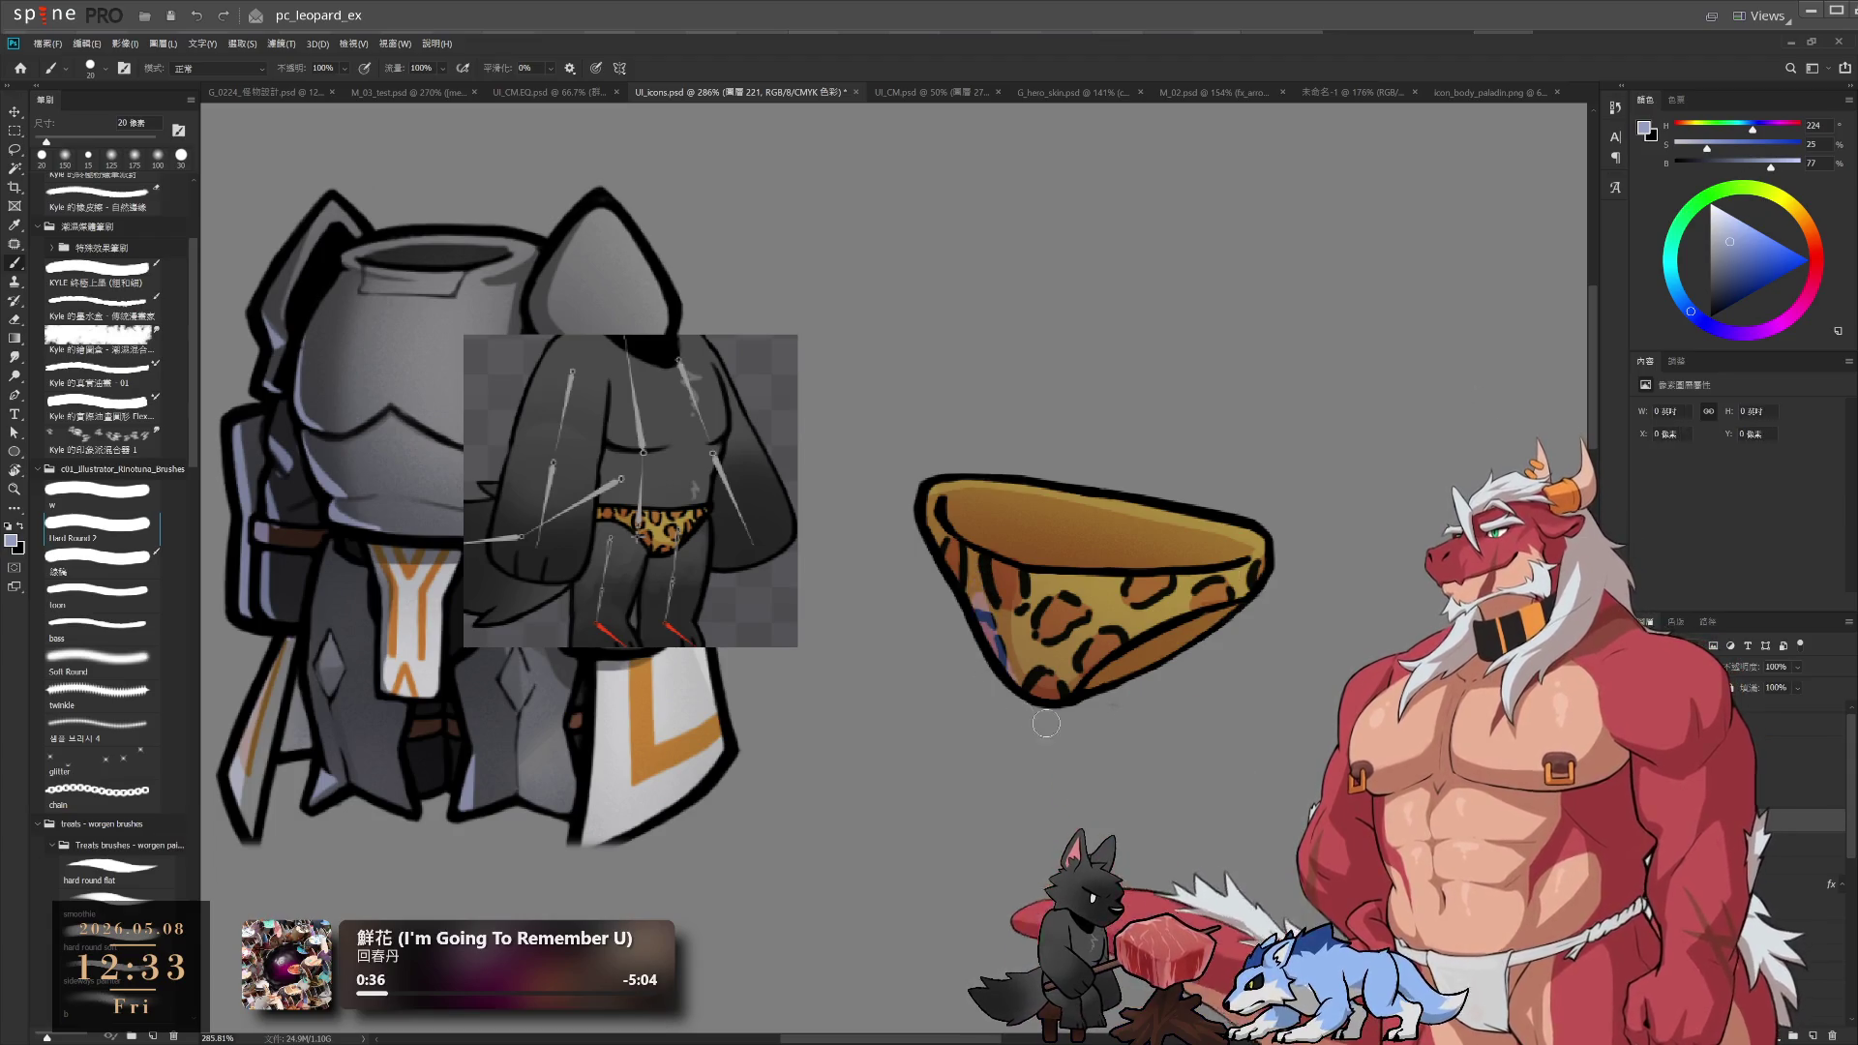
{"action": "left_click", "coordinate": [1739, 242]}
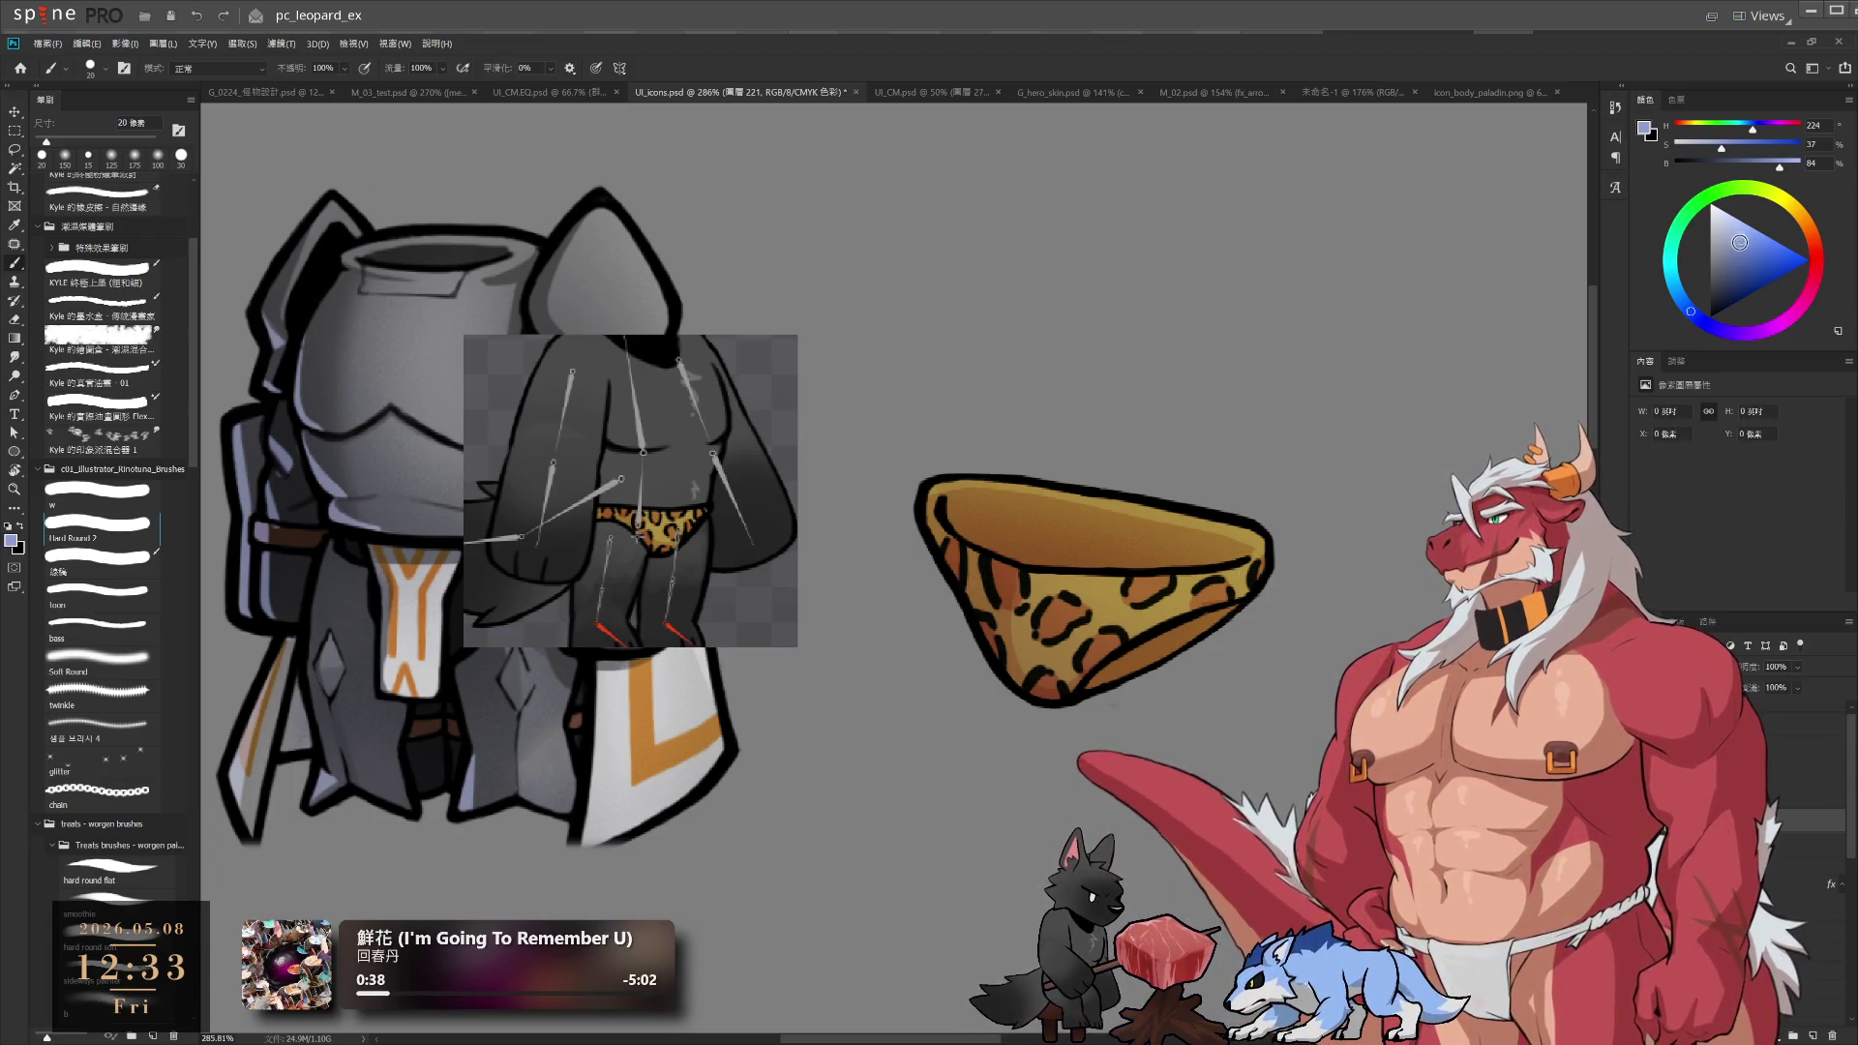
{"action": "left_click", "coordinate": [1760, 136]}
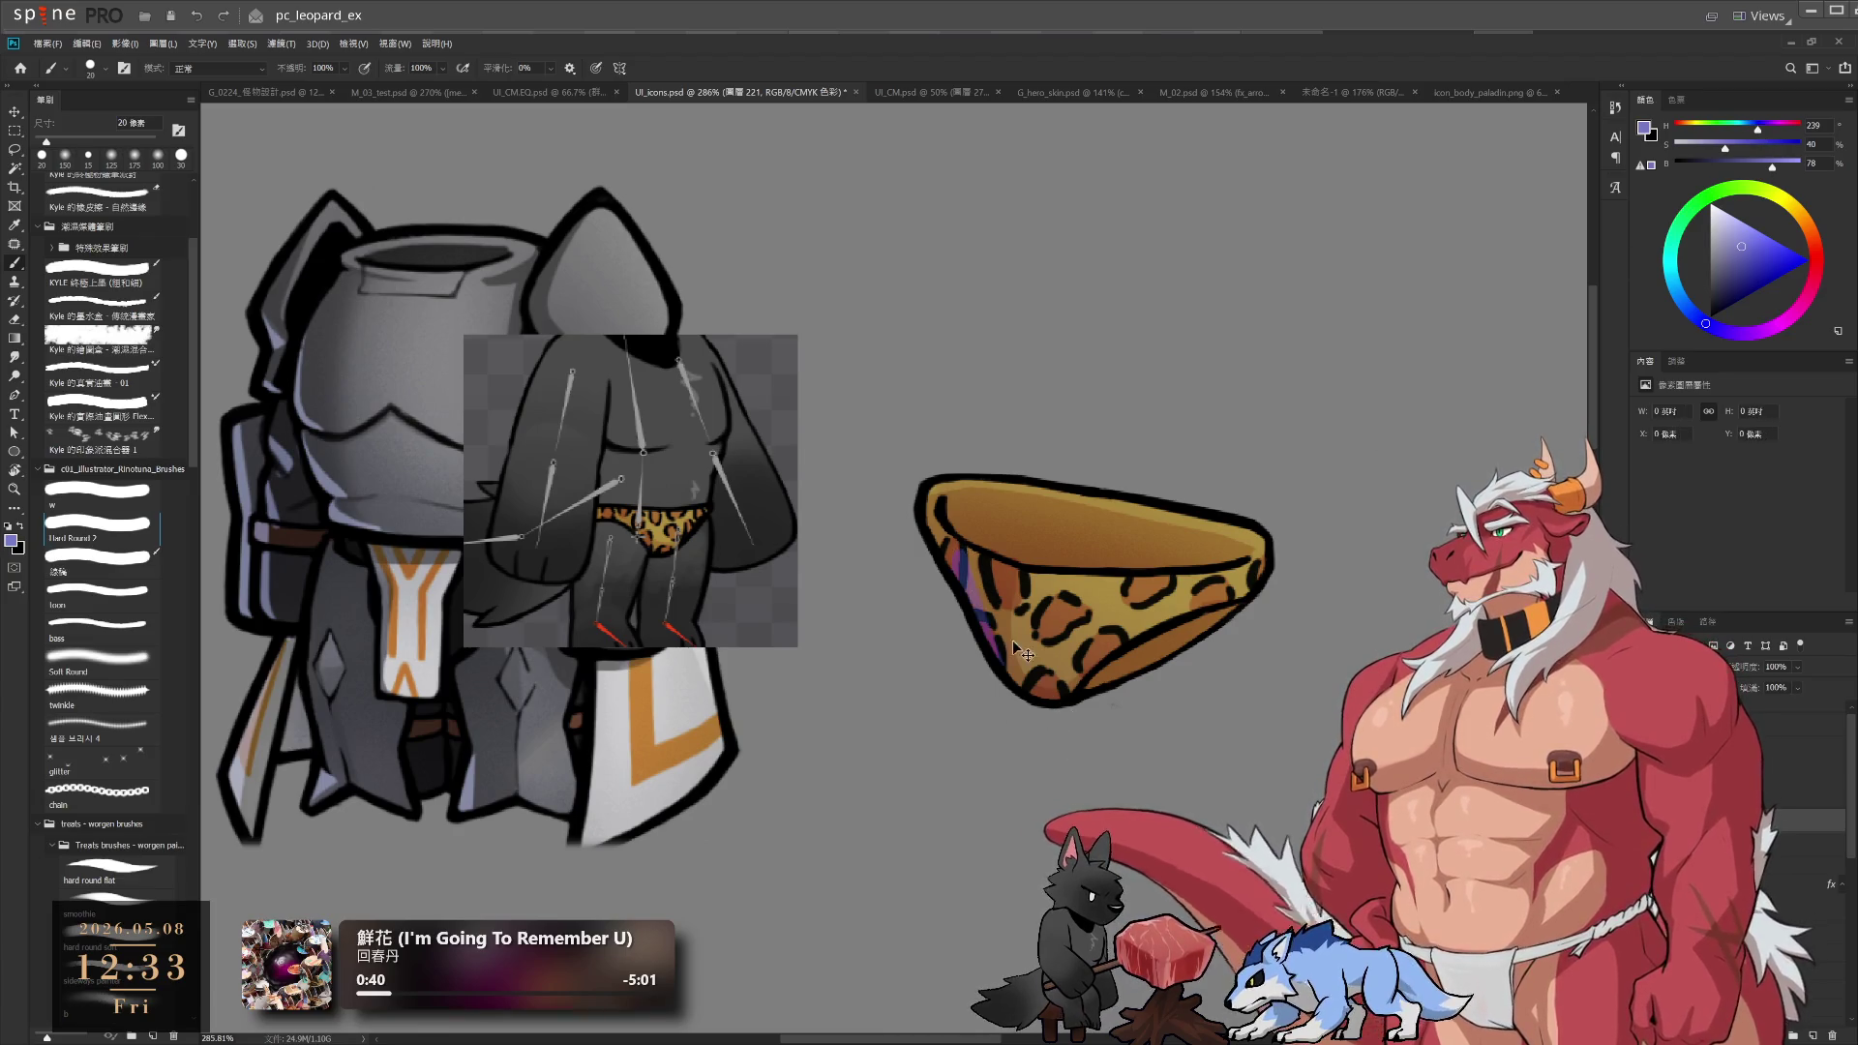
Paint purple-blue shading along the pouch's left edge, enlarging the brush to 30 px
{"action": "left_click_drag", "start_coordinate": [1017, 648], "coordinate": [987, 635]}
{"action": "scroll", "coordinate": [1064, 721], "scroll_direction": "down", "scroll_amount": 5}
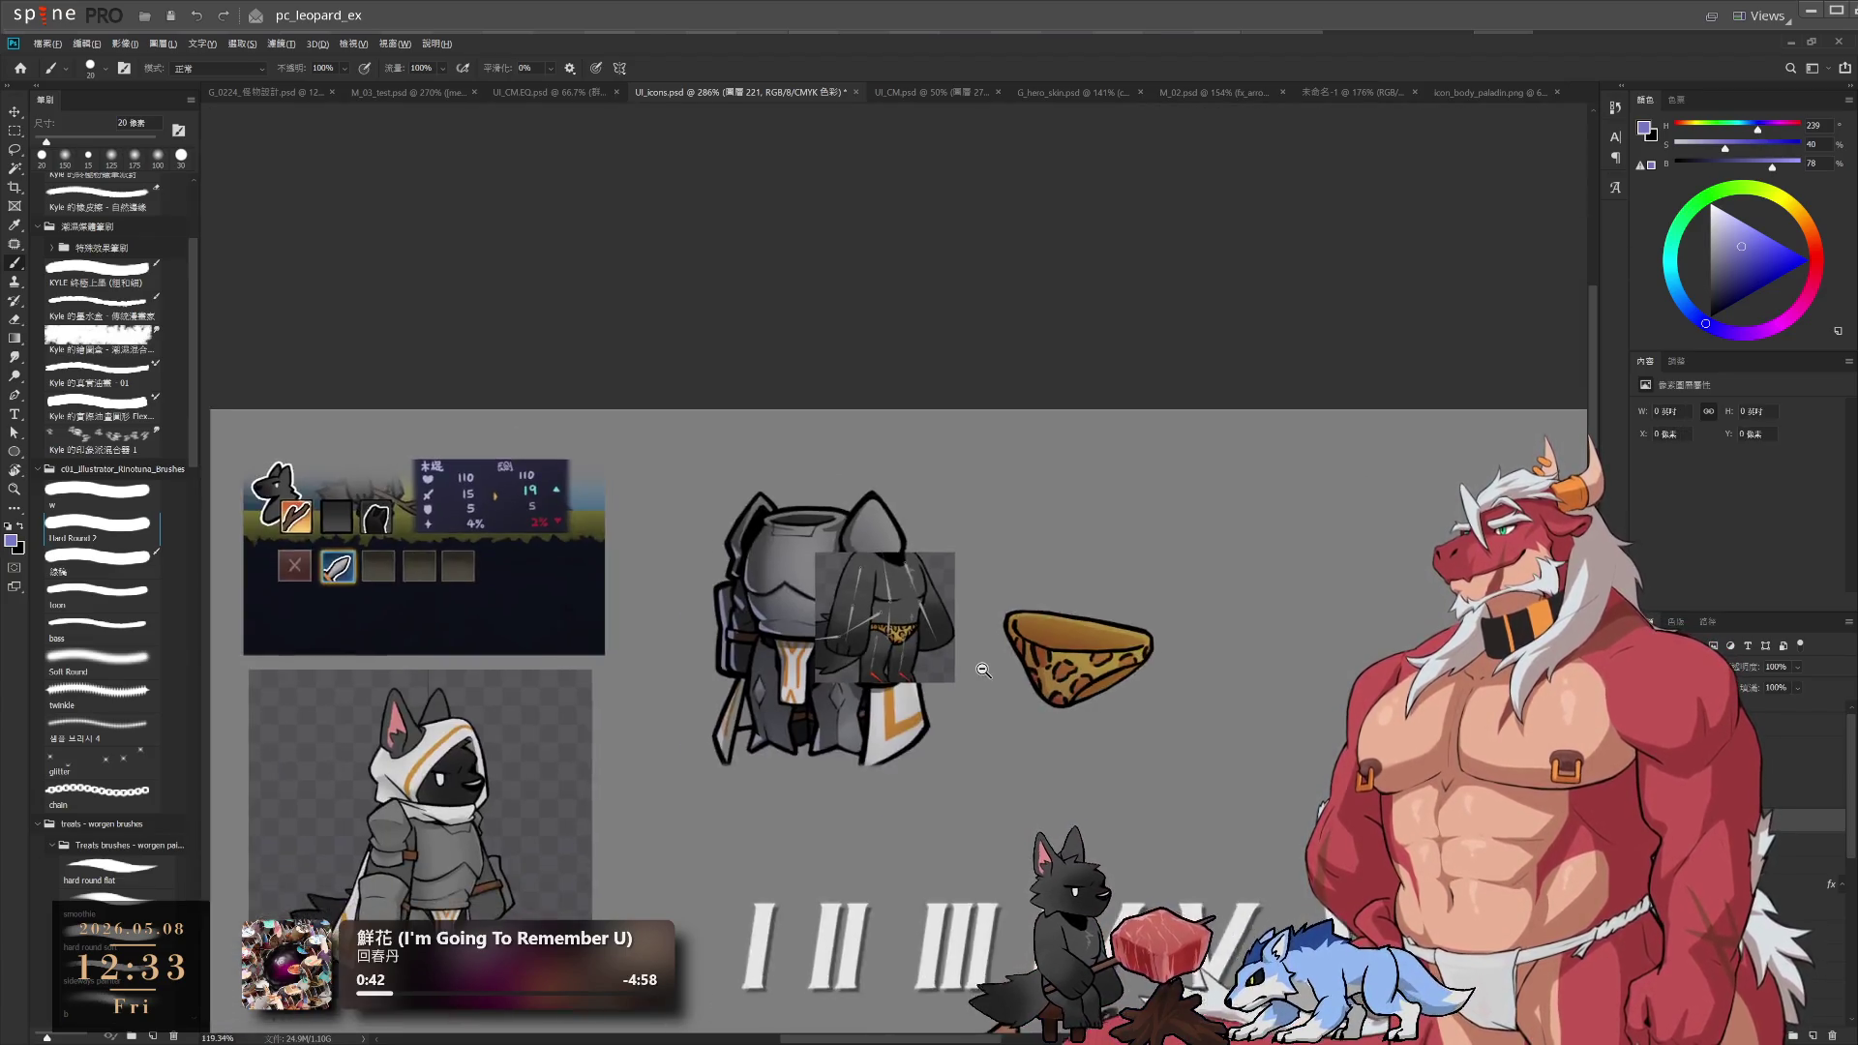
{"action": "scroll", "coordinate": [1065, 721], "scroll_direction": "up", "scroll_amount": 3}
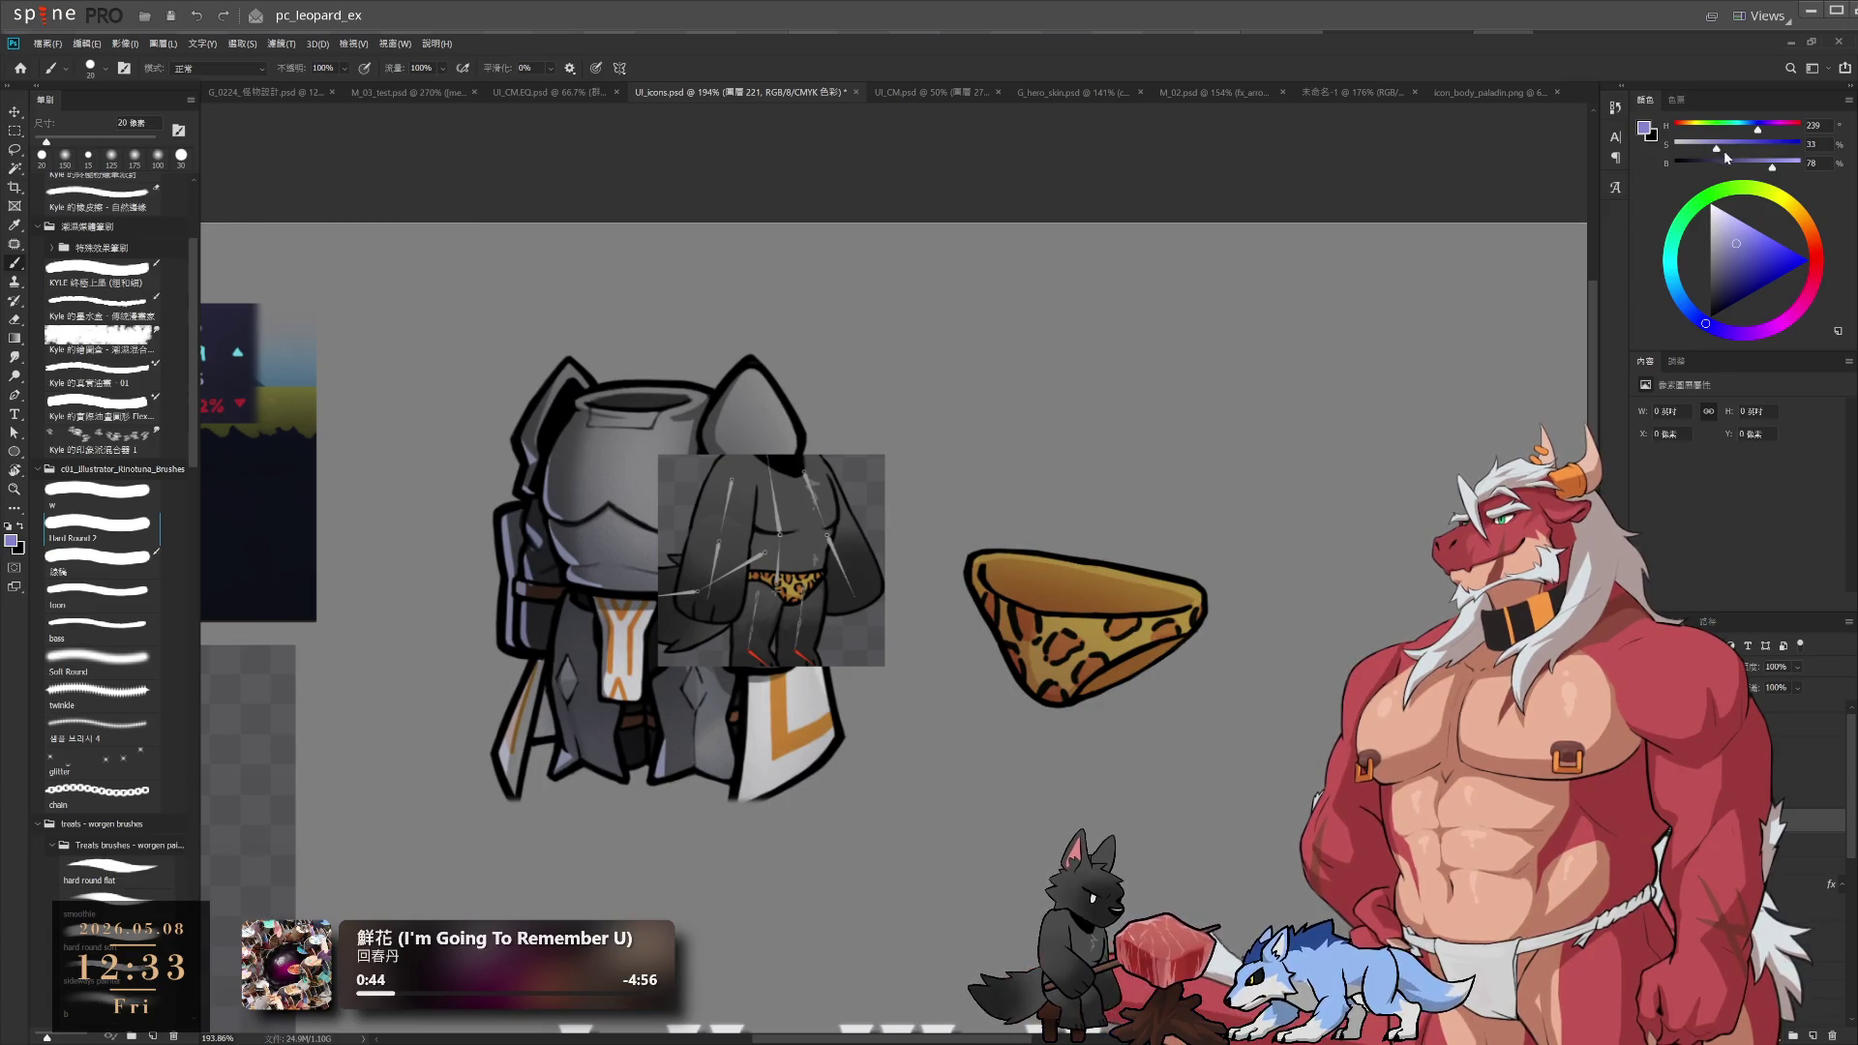
{"action": "left_click_drag", "start_coordinate": [1759, 131], "coordinate": [1753, 132]}
{"action": "key", "text": "bracketright"}
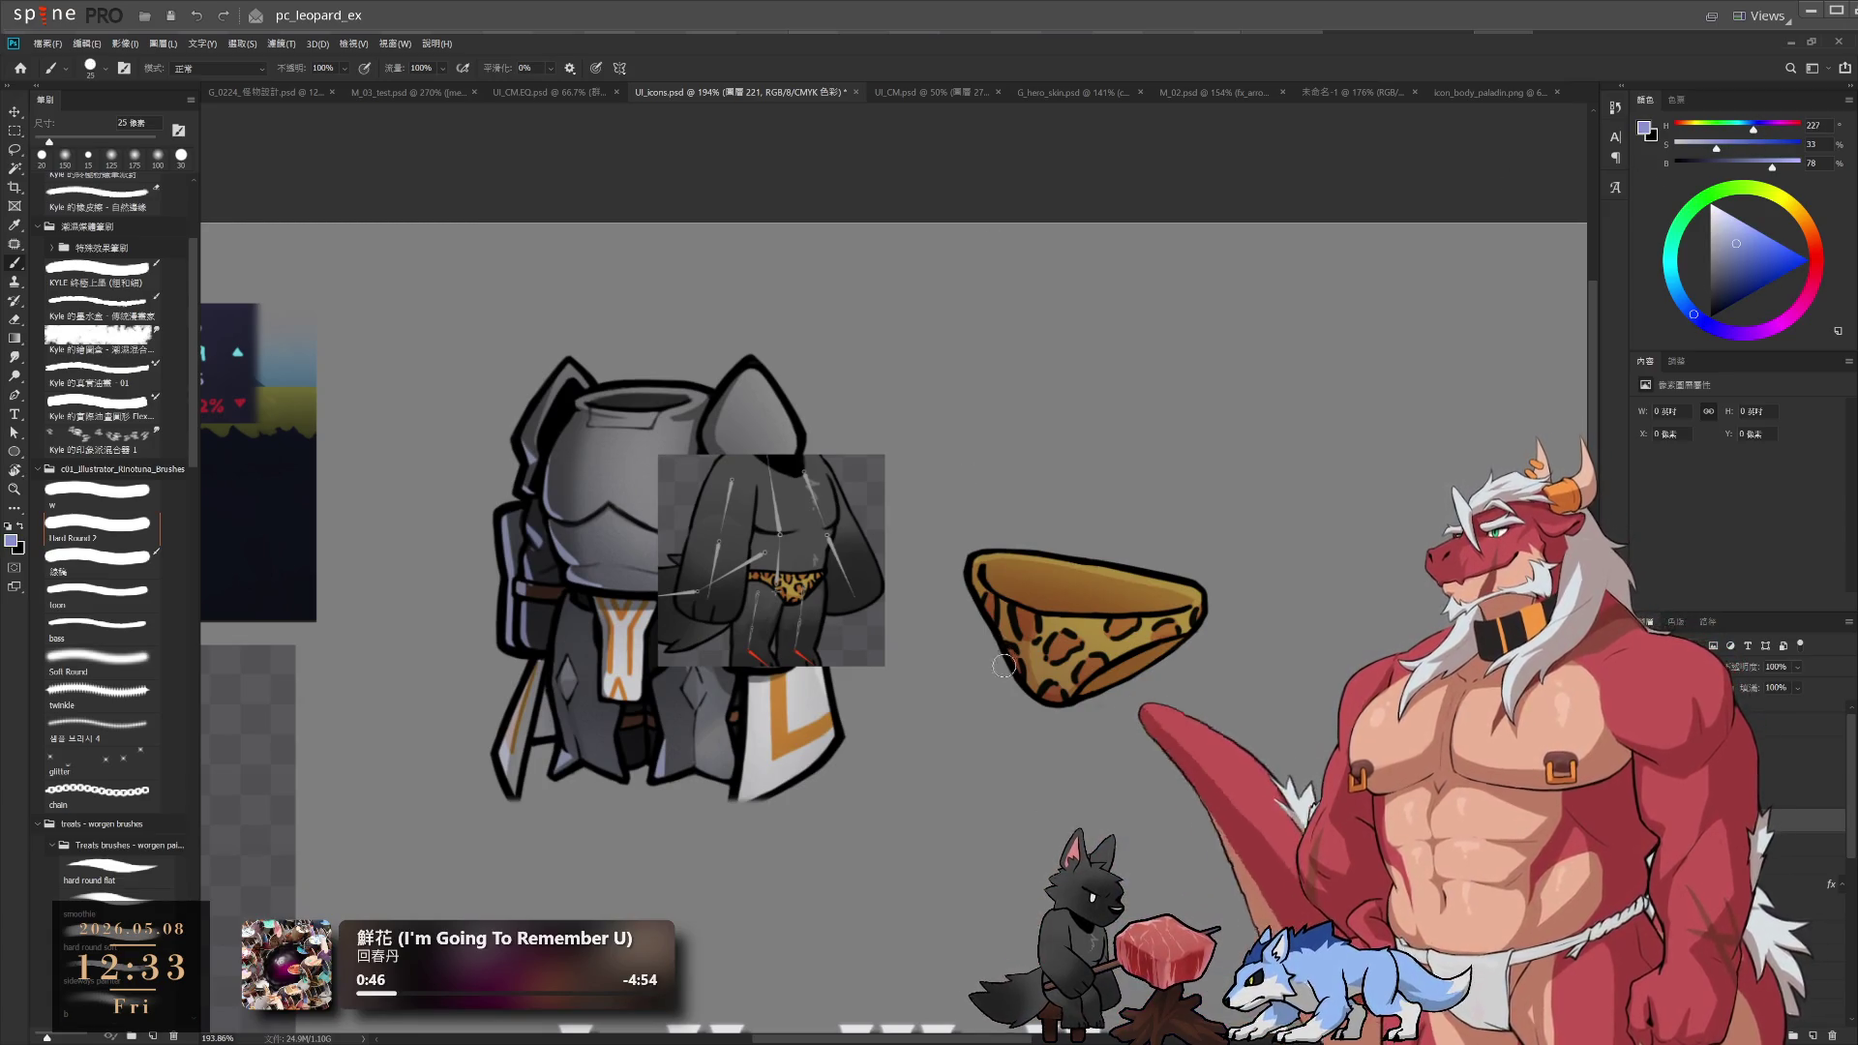
{"action": "left_click_drag", "start_coordinate": [976, 581], "coordinate": [1012, 651]}
Erase the excess purple near the pouch's upper-left edge
{"action": "scroll", "coordinate": [1017, 661], "scroll_direction": "up", "scroll_amount": 4}
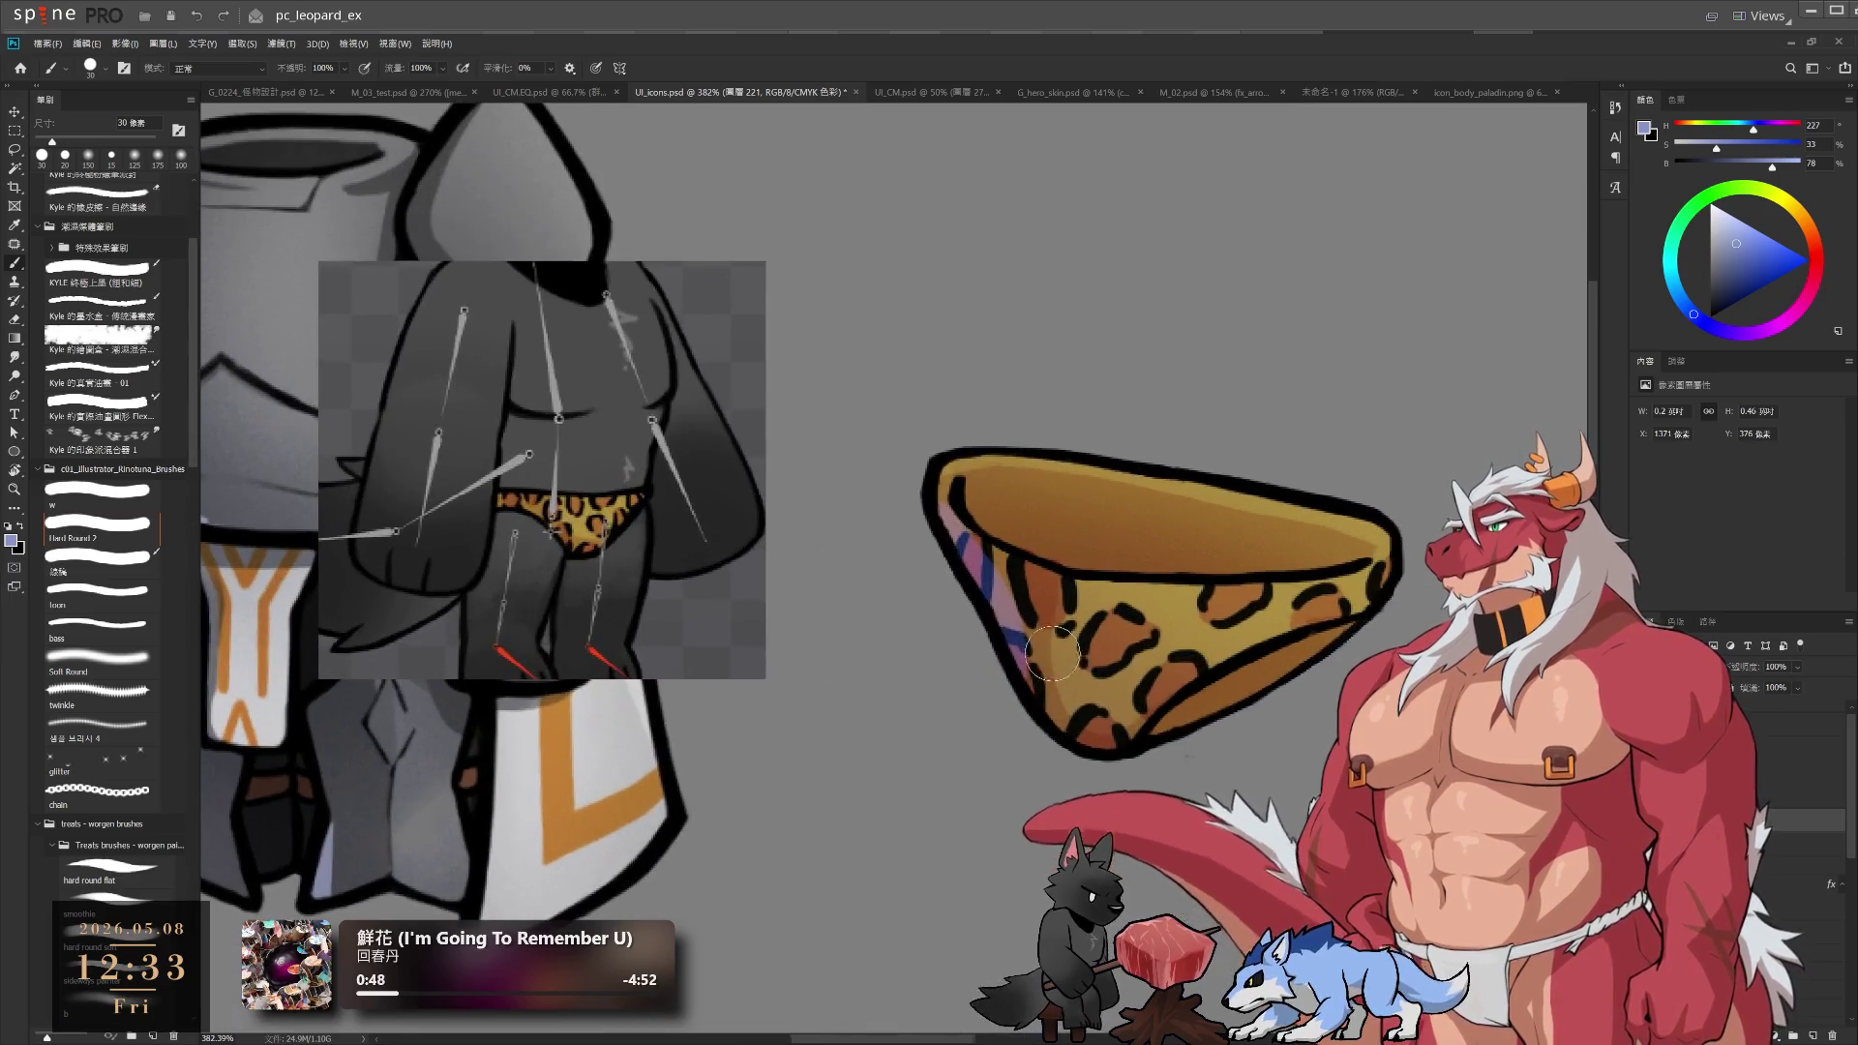
{"action": "key", "text": "bracketleft"}
{"action": "key", "text": "e"}
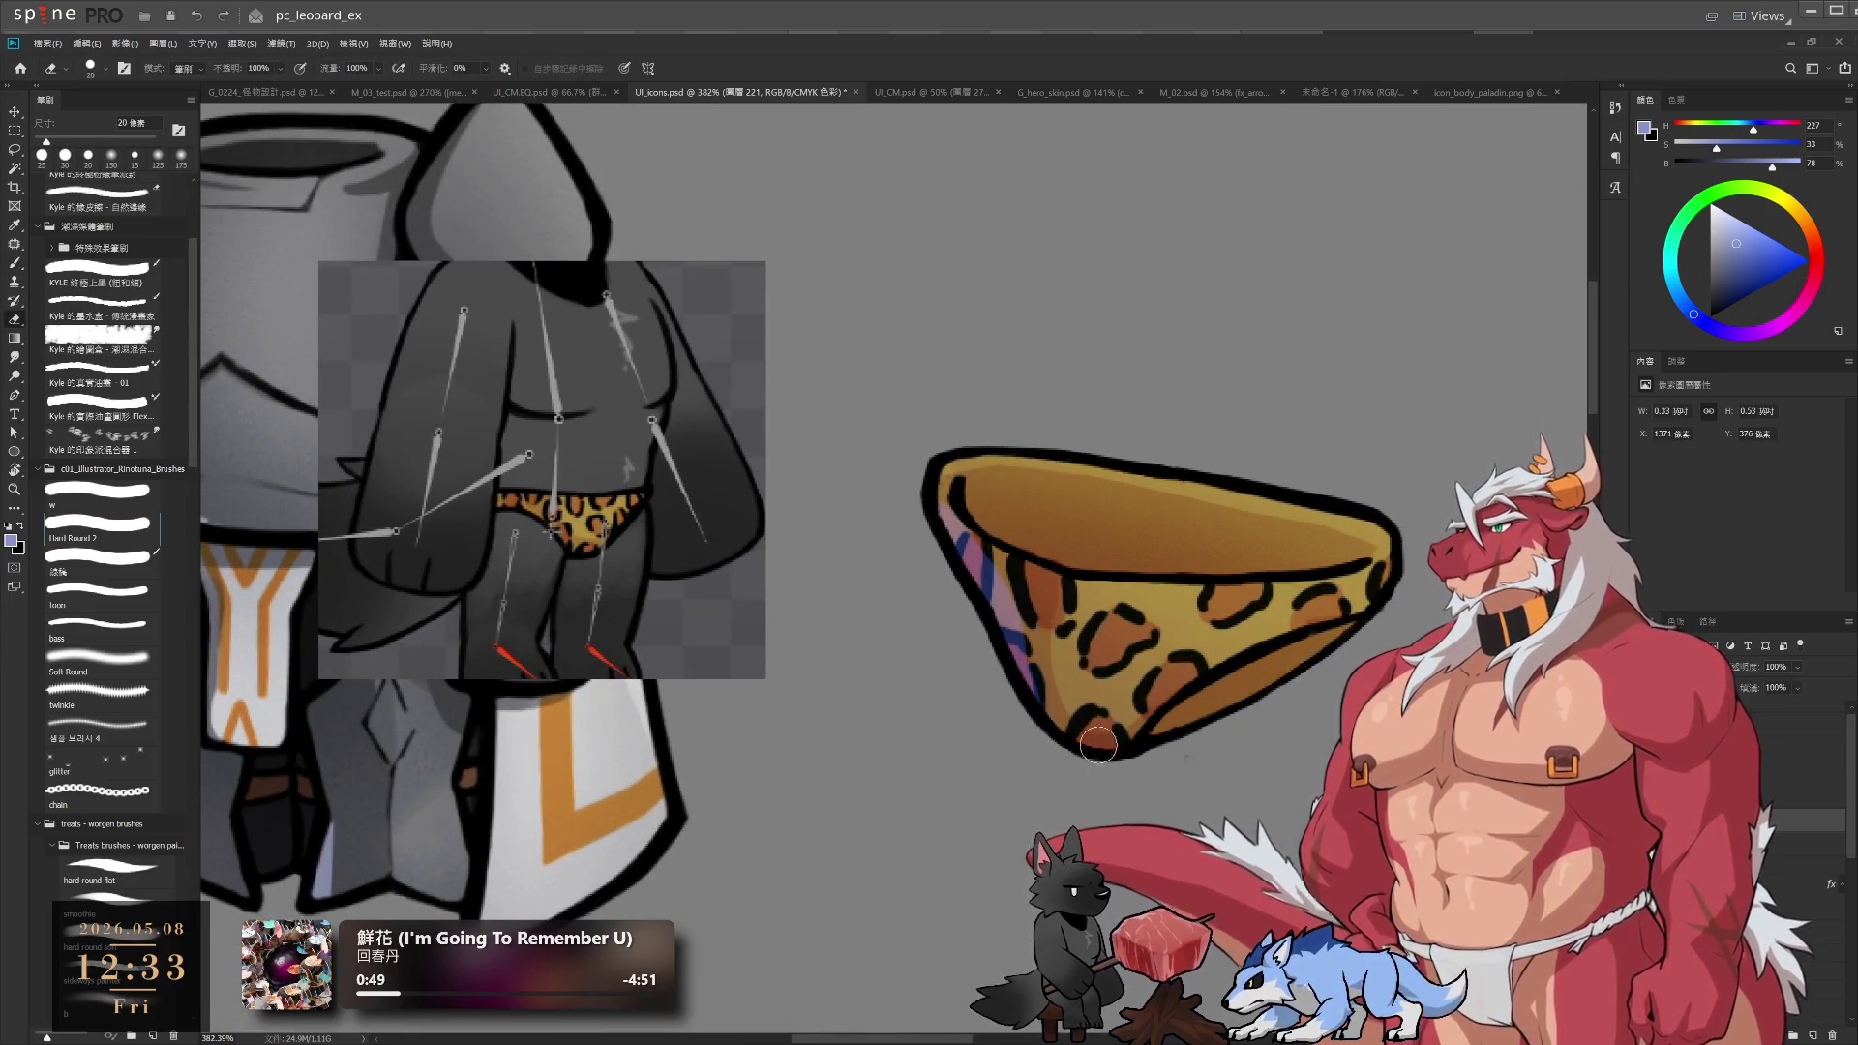
{"action": "left_click_drag", "start_coordinate": [1008, 572], "coordinate": [1061, 563]}
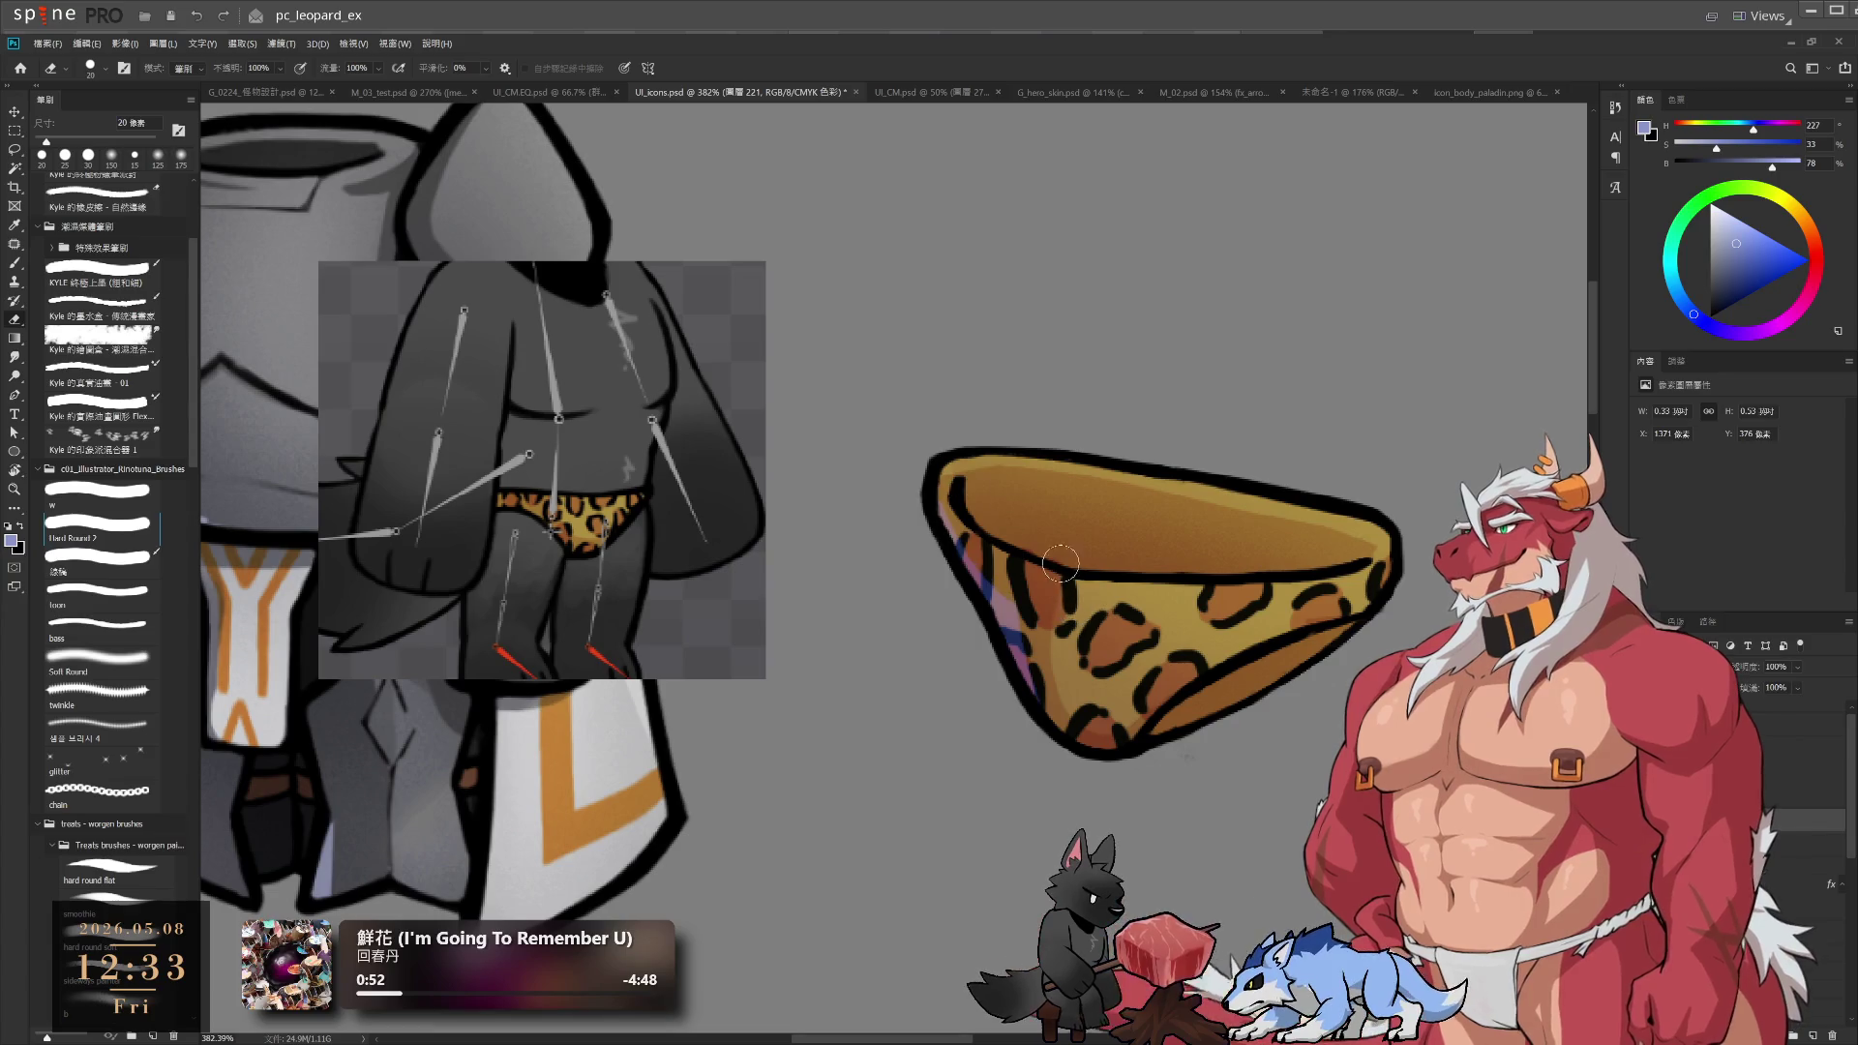
{"action": "scroll", "coordinate": [1162, 649], "scroll_direction": "down", "scroll_amount": 4}
{"action": "scroll", "coordinate": [1051, 667], "scroll_direction": "up", "scroll_amount": 4}
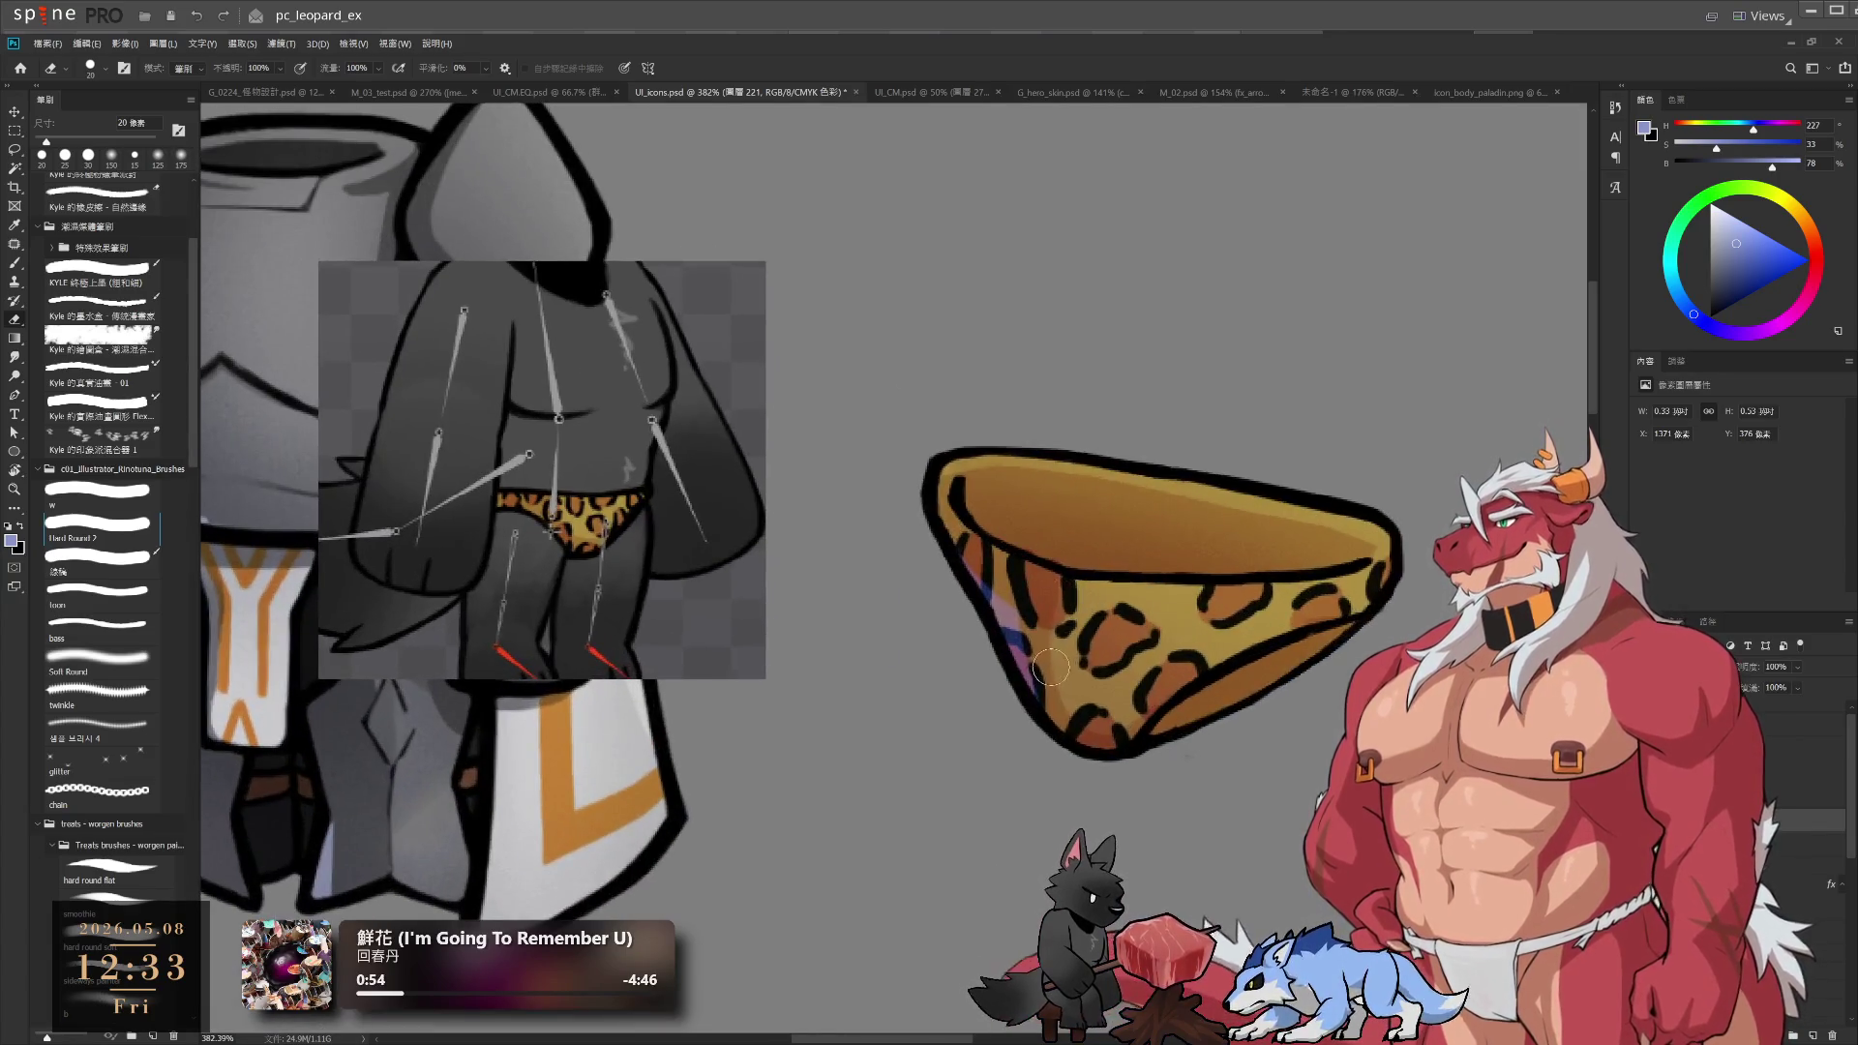
{"action": "scroll", "coordinate": [1086, 639], "scroll_direction": "down", "scroll_amount": 4}
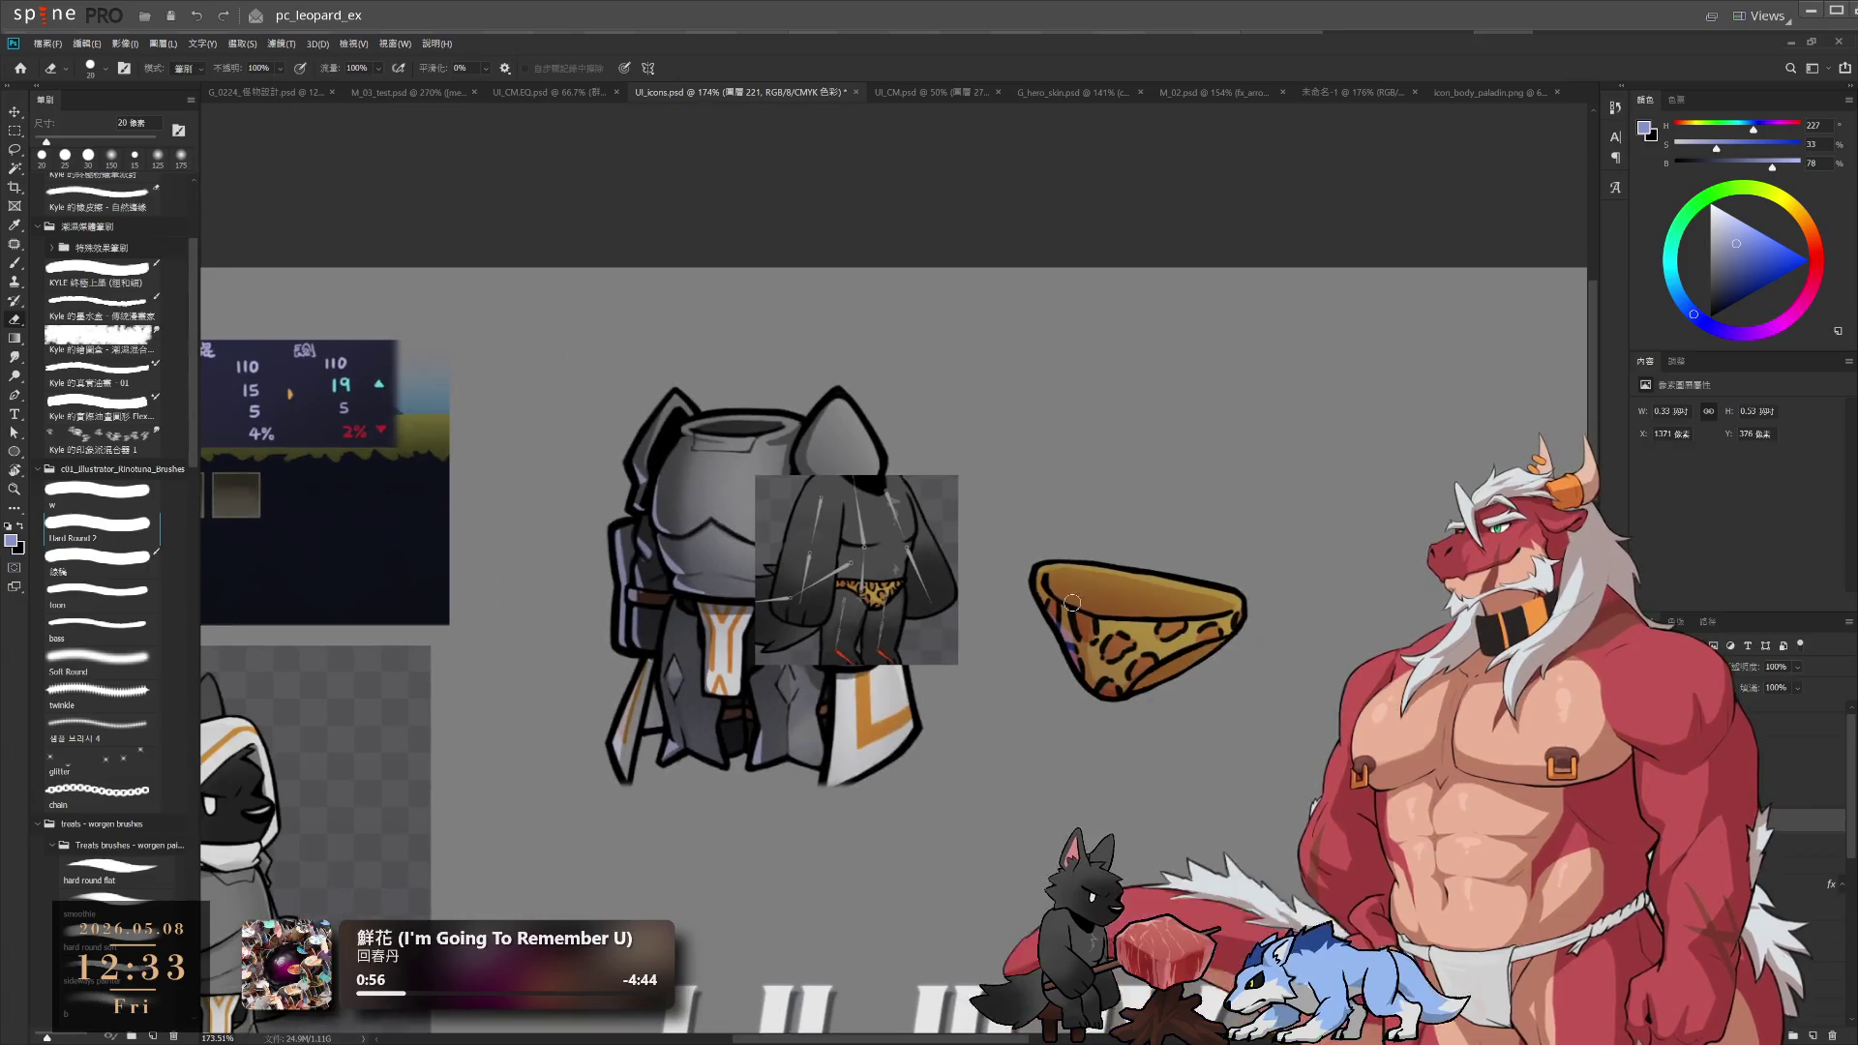
{"action": "key", "text": "r"}
{"action": "key", "text": "b"}
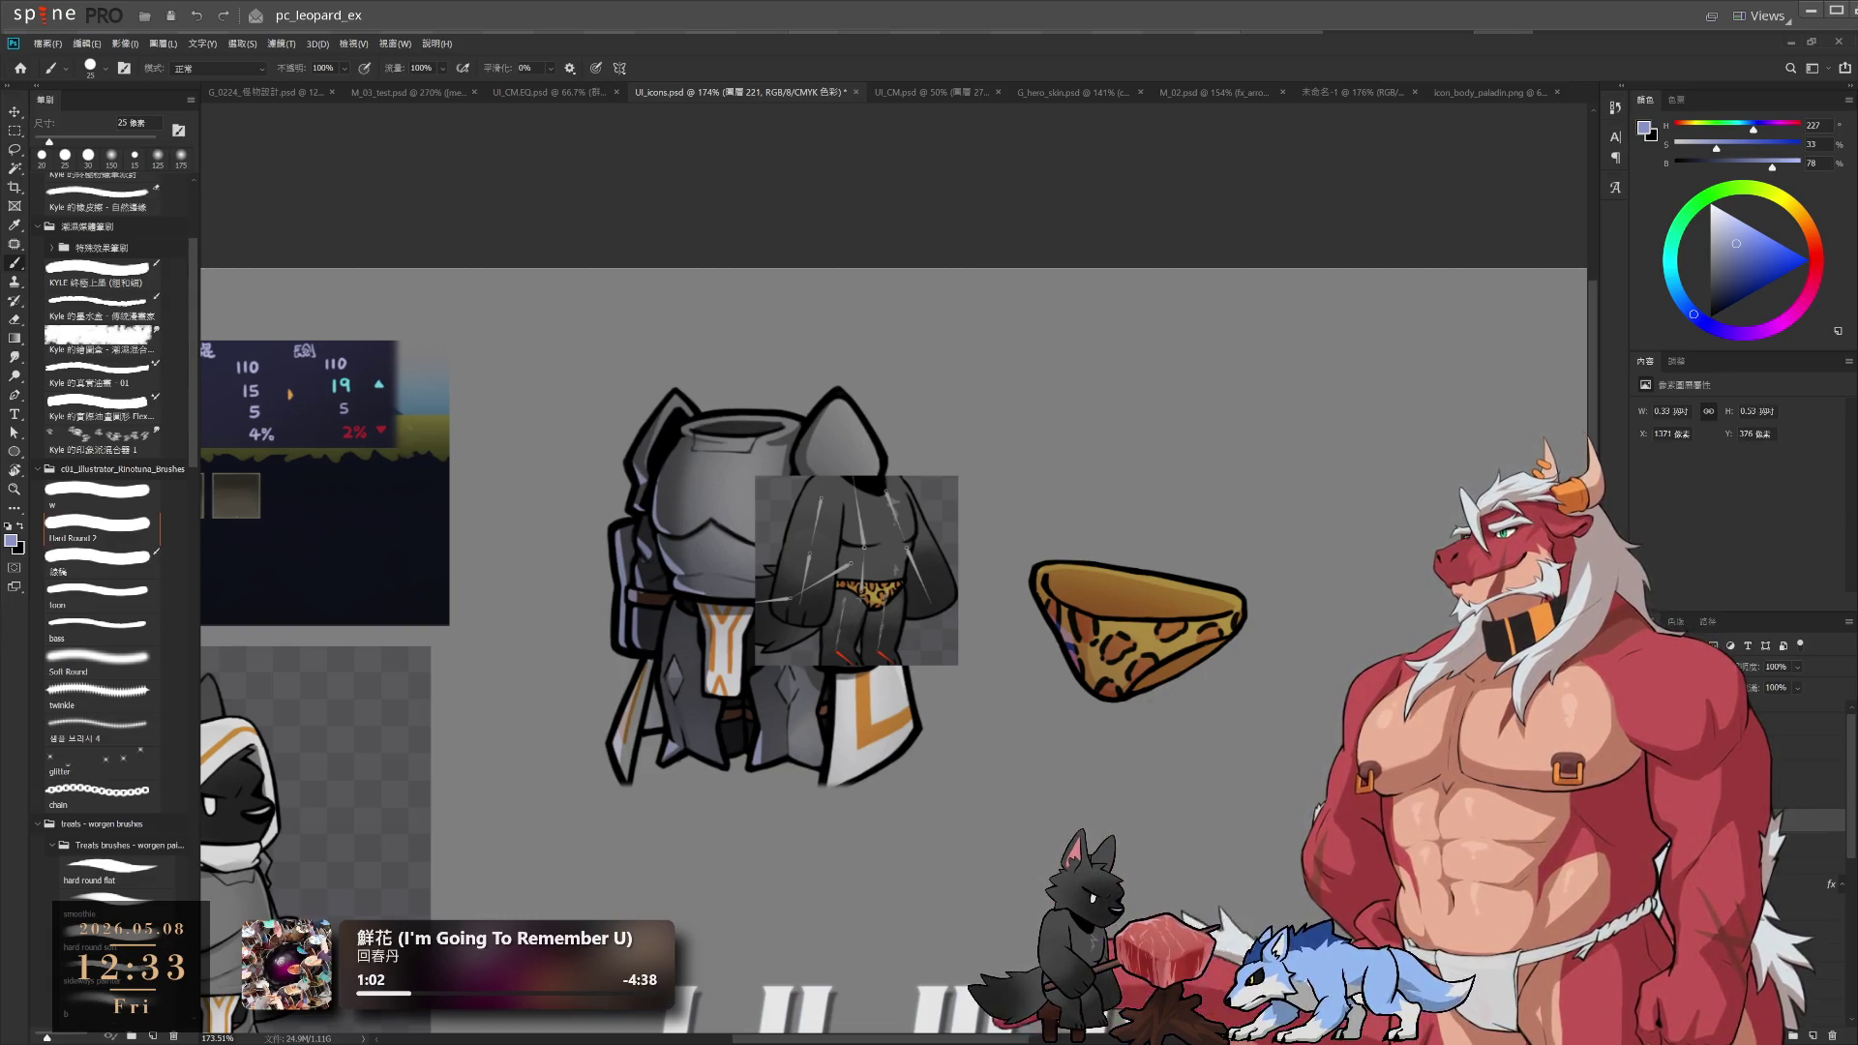
{"action": "left_click", "coordinate": [1792, 215]}
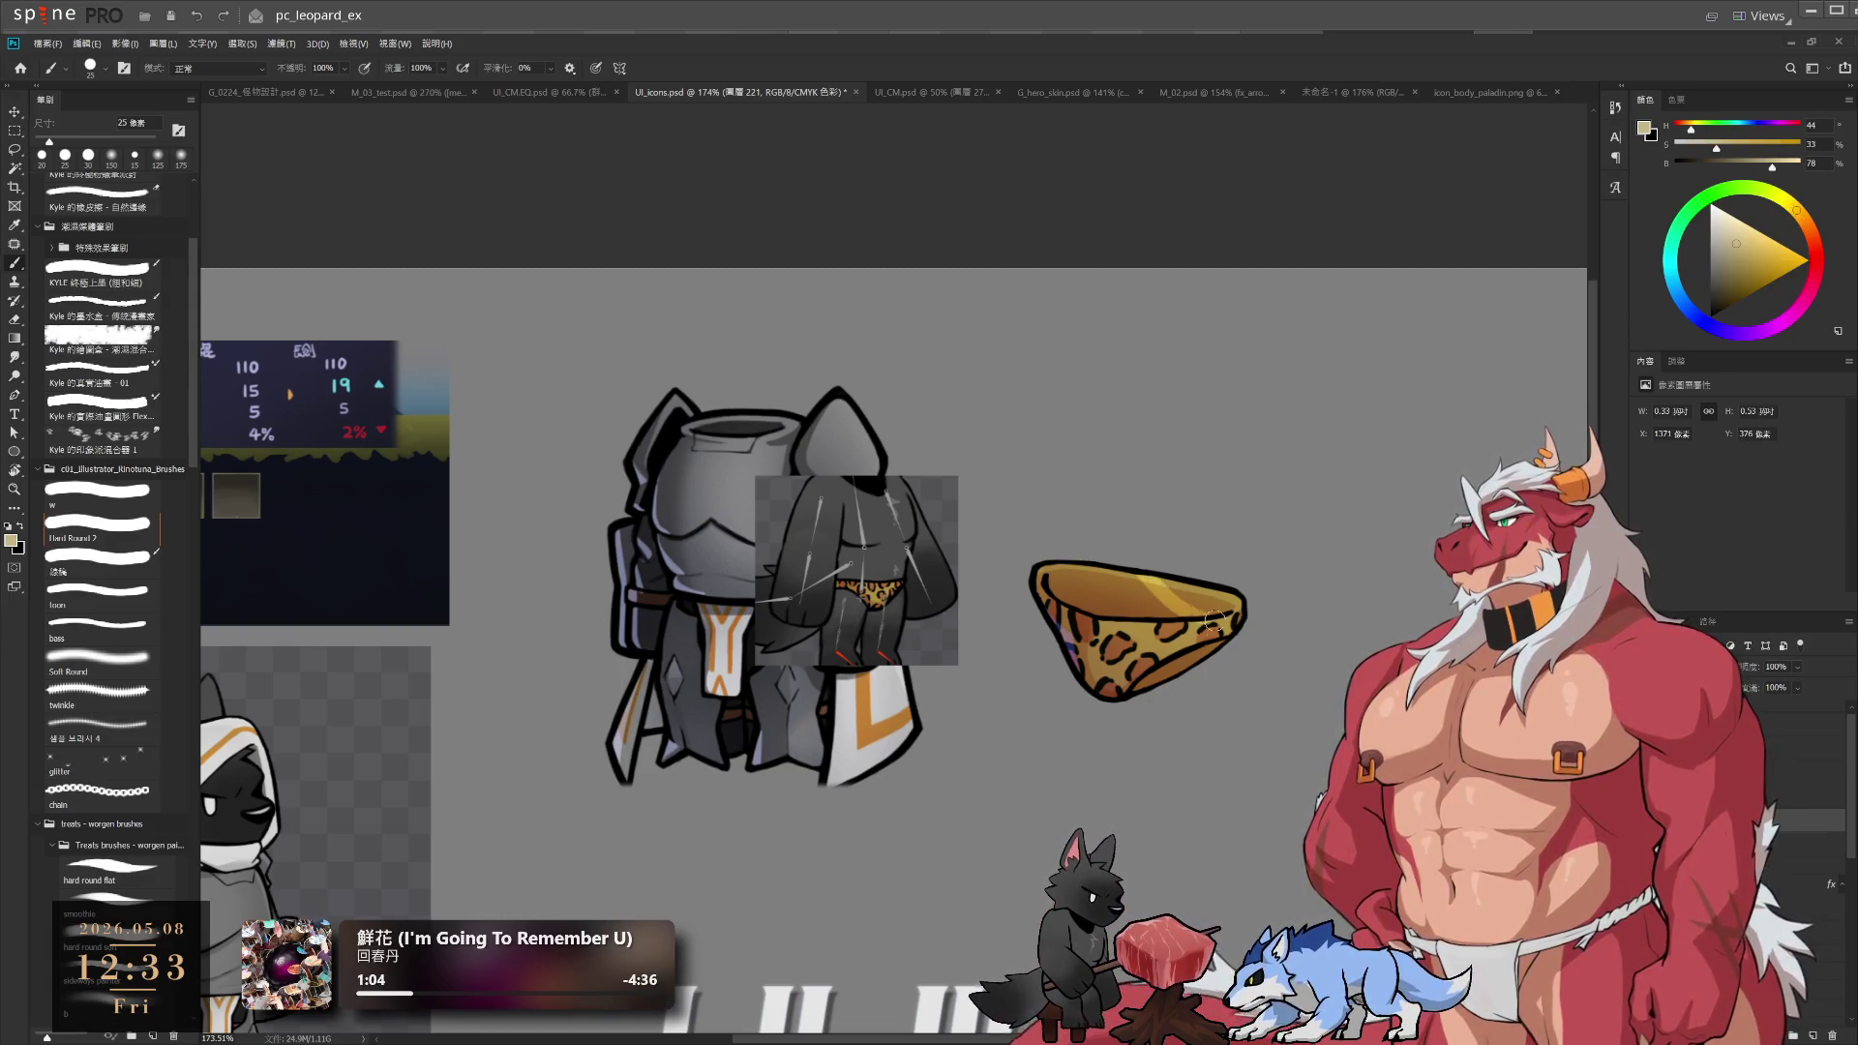
Tilt the view to about 55° and paint a warm yellow-orange shading stroke on the briefs
{"action": "key", "text": "r"}
{"action": "left_click_drag", "start_coordinate": [1361, 490], "coordinate": [842, 782]}
{"action": "key", "text": "b"}
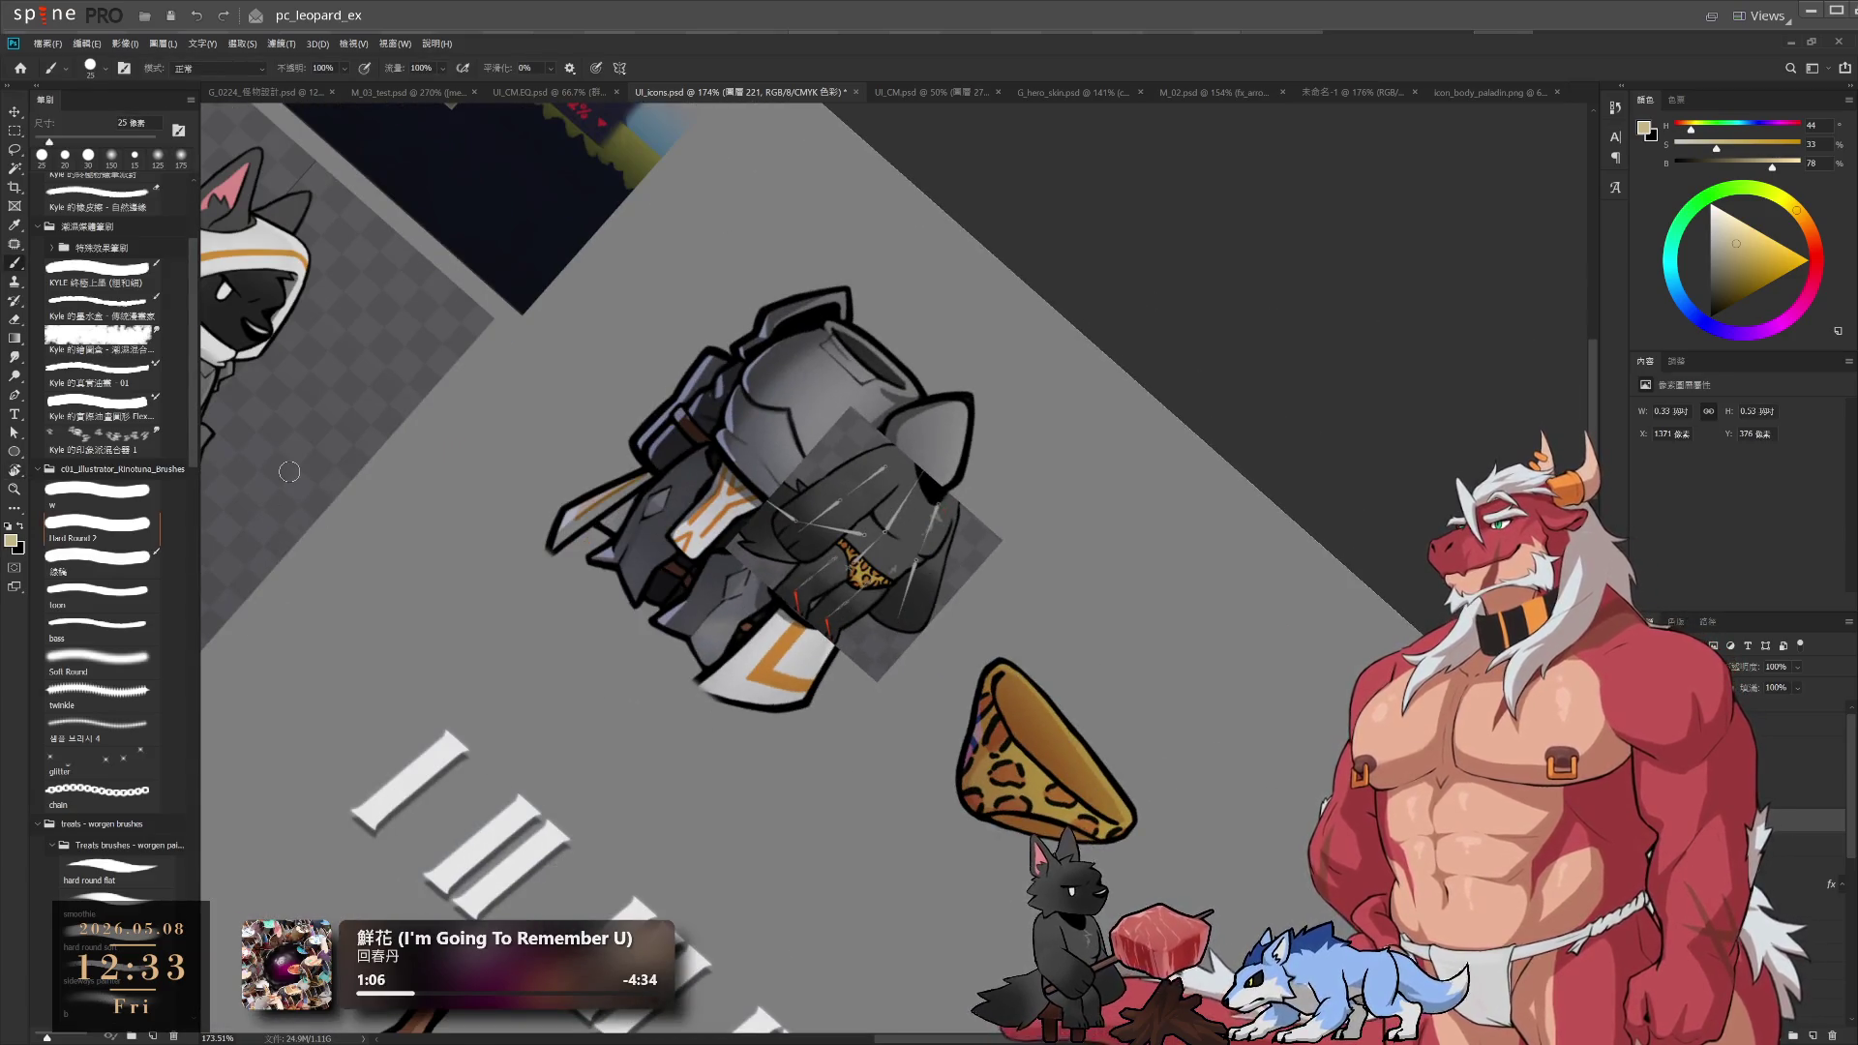
{"action": "key", "text": "r"}
{"action": "scroll", "coordinate": [1053, 789], "scroll_direction": "up", "scroll_amount": 5}
{"action": "mouse_move", "coordinate": [1053, 789]}
{"action": "left_mouse_down"}
{"action": "mouse_move", "coordinate": [884, 580]}
{"action": "mouse_move", "coordinate": [1009, 650]}
{"action": "left_mouse_up"}
{"action": "key", "text": "b"}
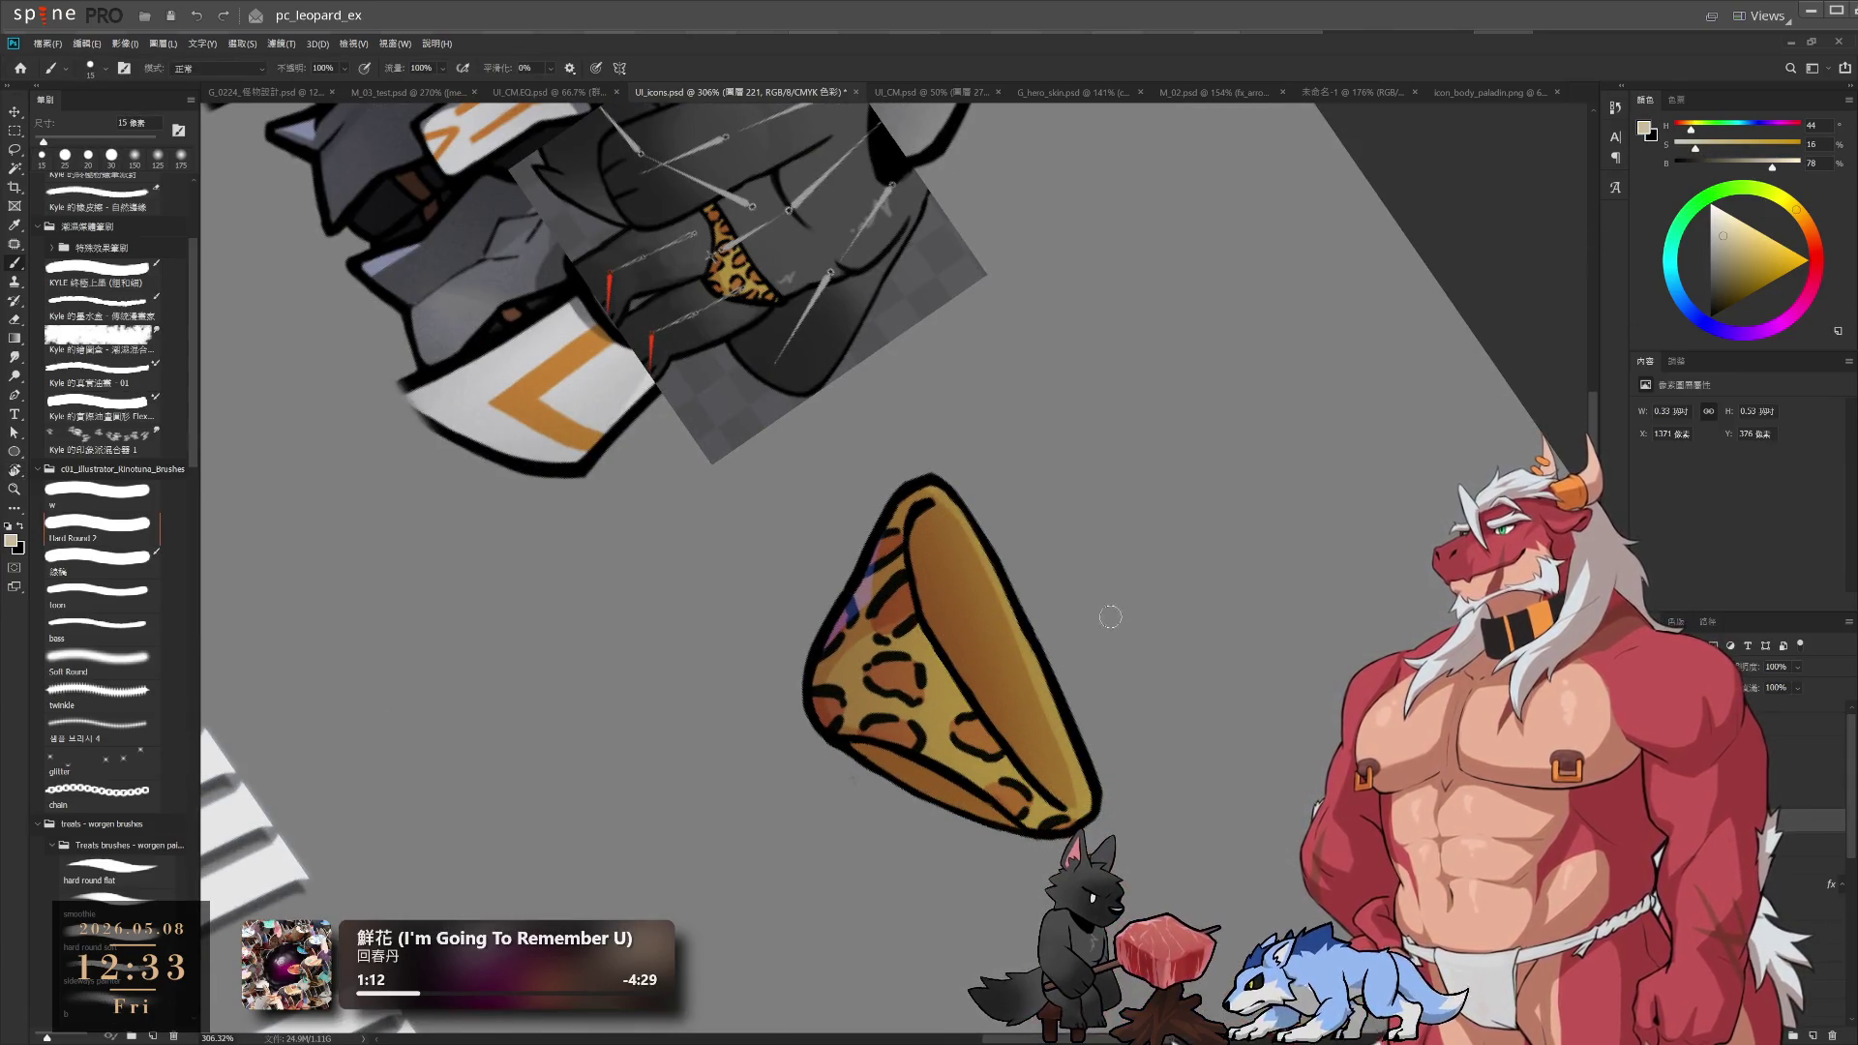
{"action": "mouse_move", "coordinate": [965, 715]}
{"action": "left_mouse_down"}
{"action": "mouse_move", "coordinate": [920, 629]}
{"action": "mouse_move", "coordinate": [997, 728]}
{"action": "left_mouse_up"}
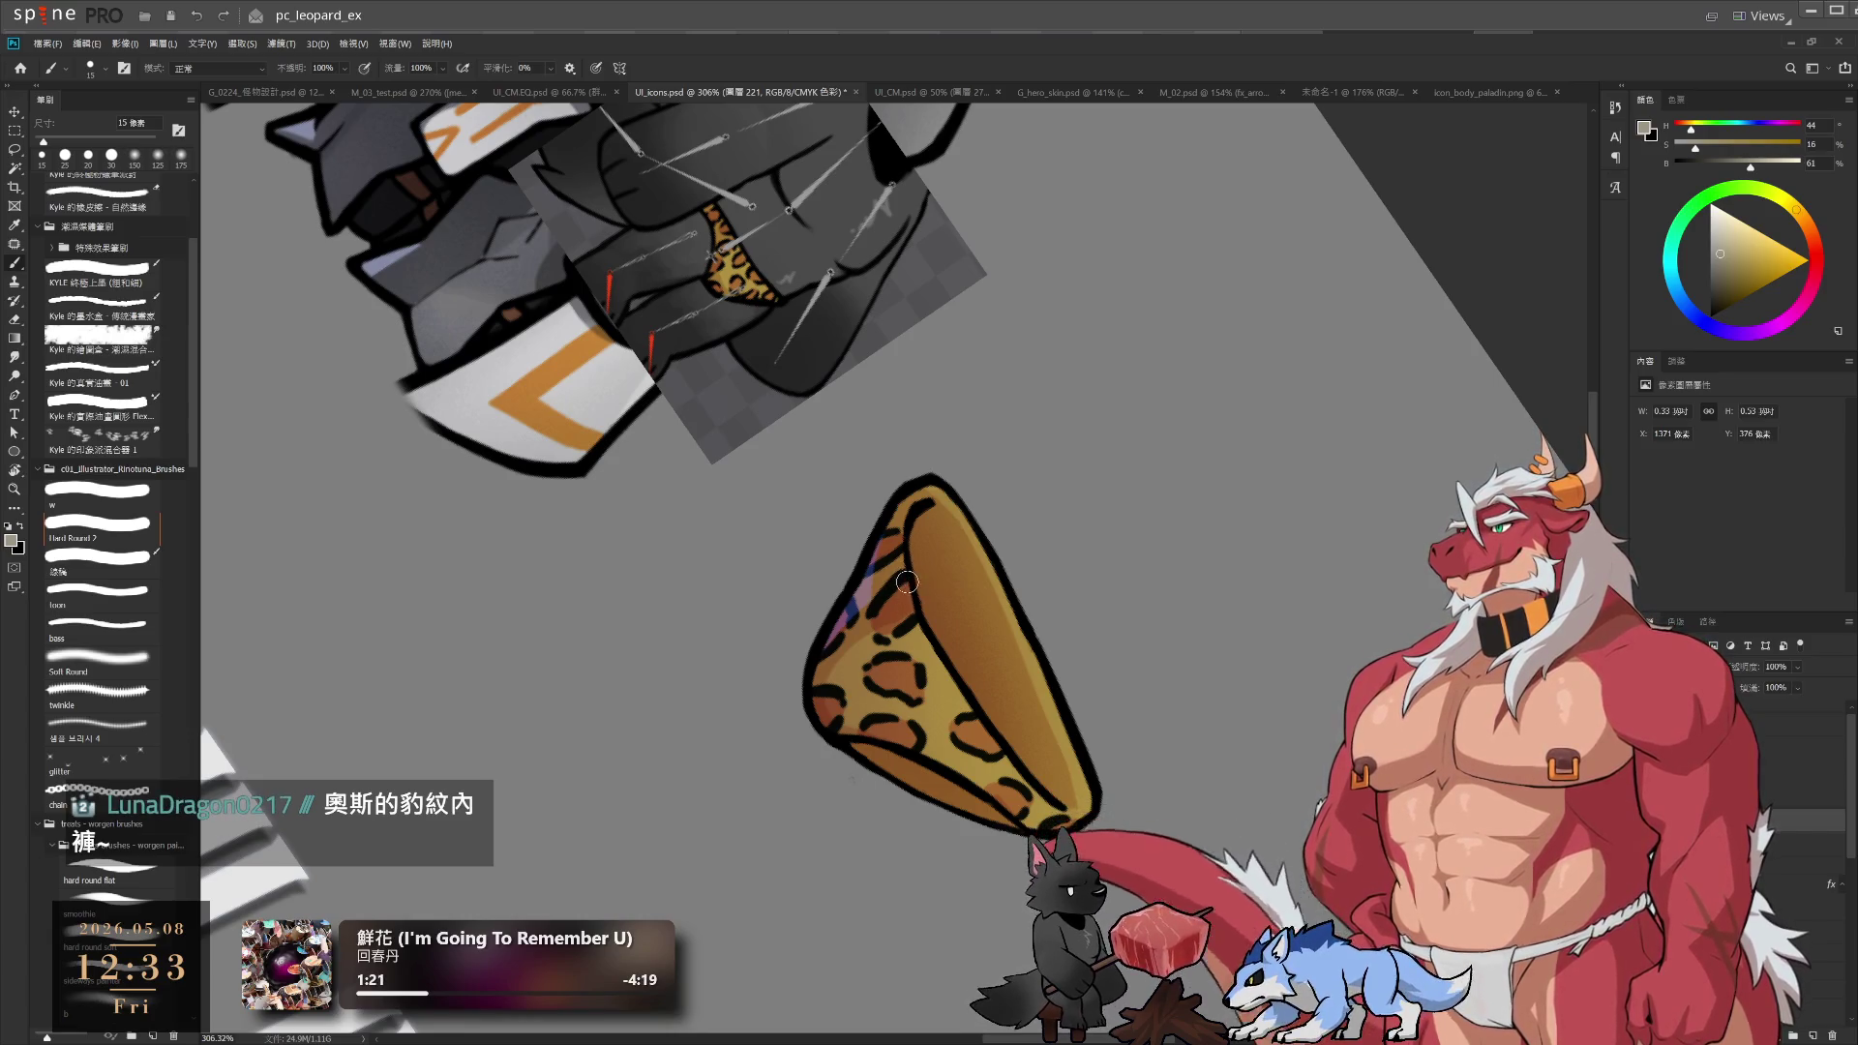
Resize the brush, reset the view upright, and reselect briefs layer 221
{"action": "key", "text": "bracketleft"}
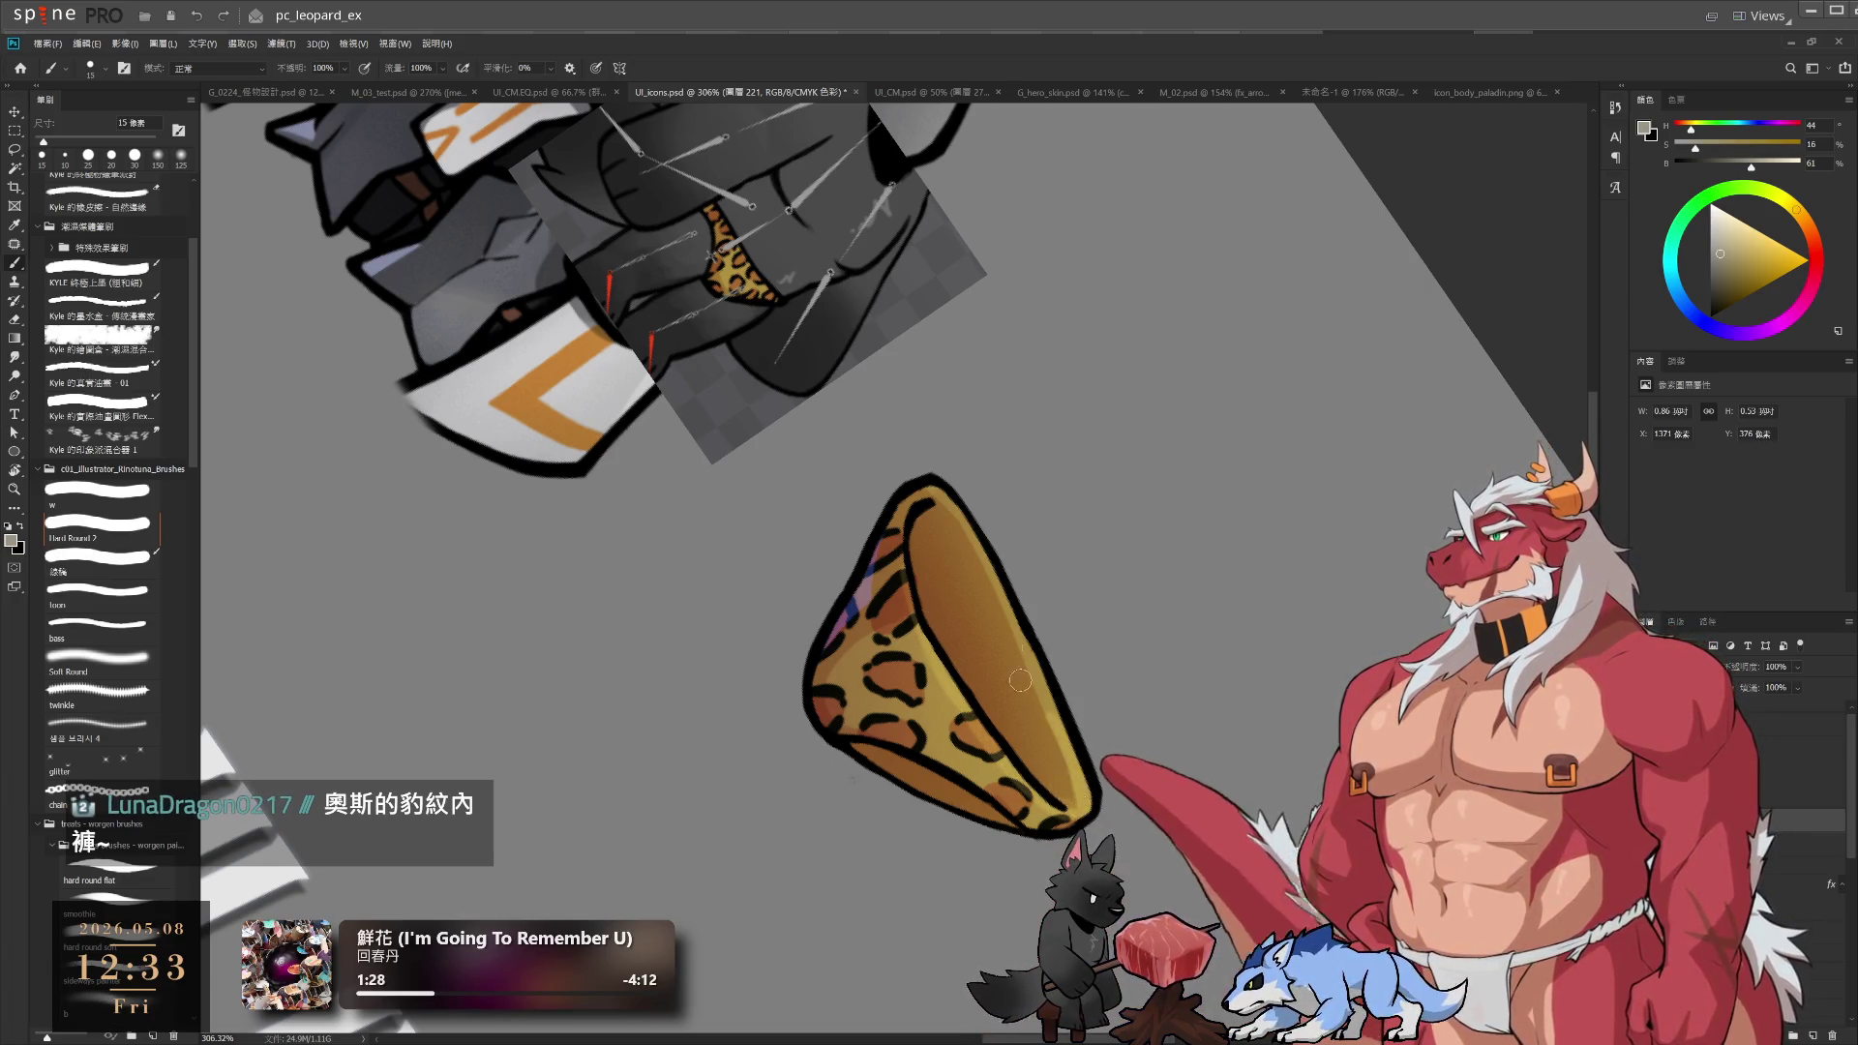
{"action": "key", "text": "bracketright"}
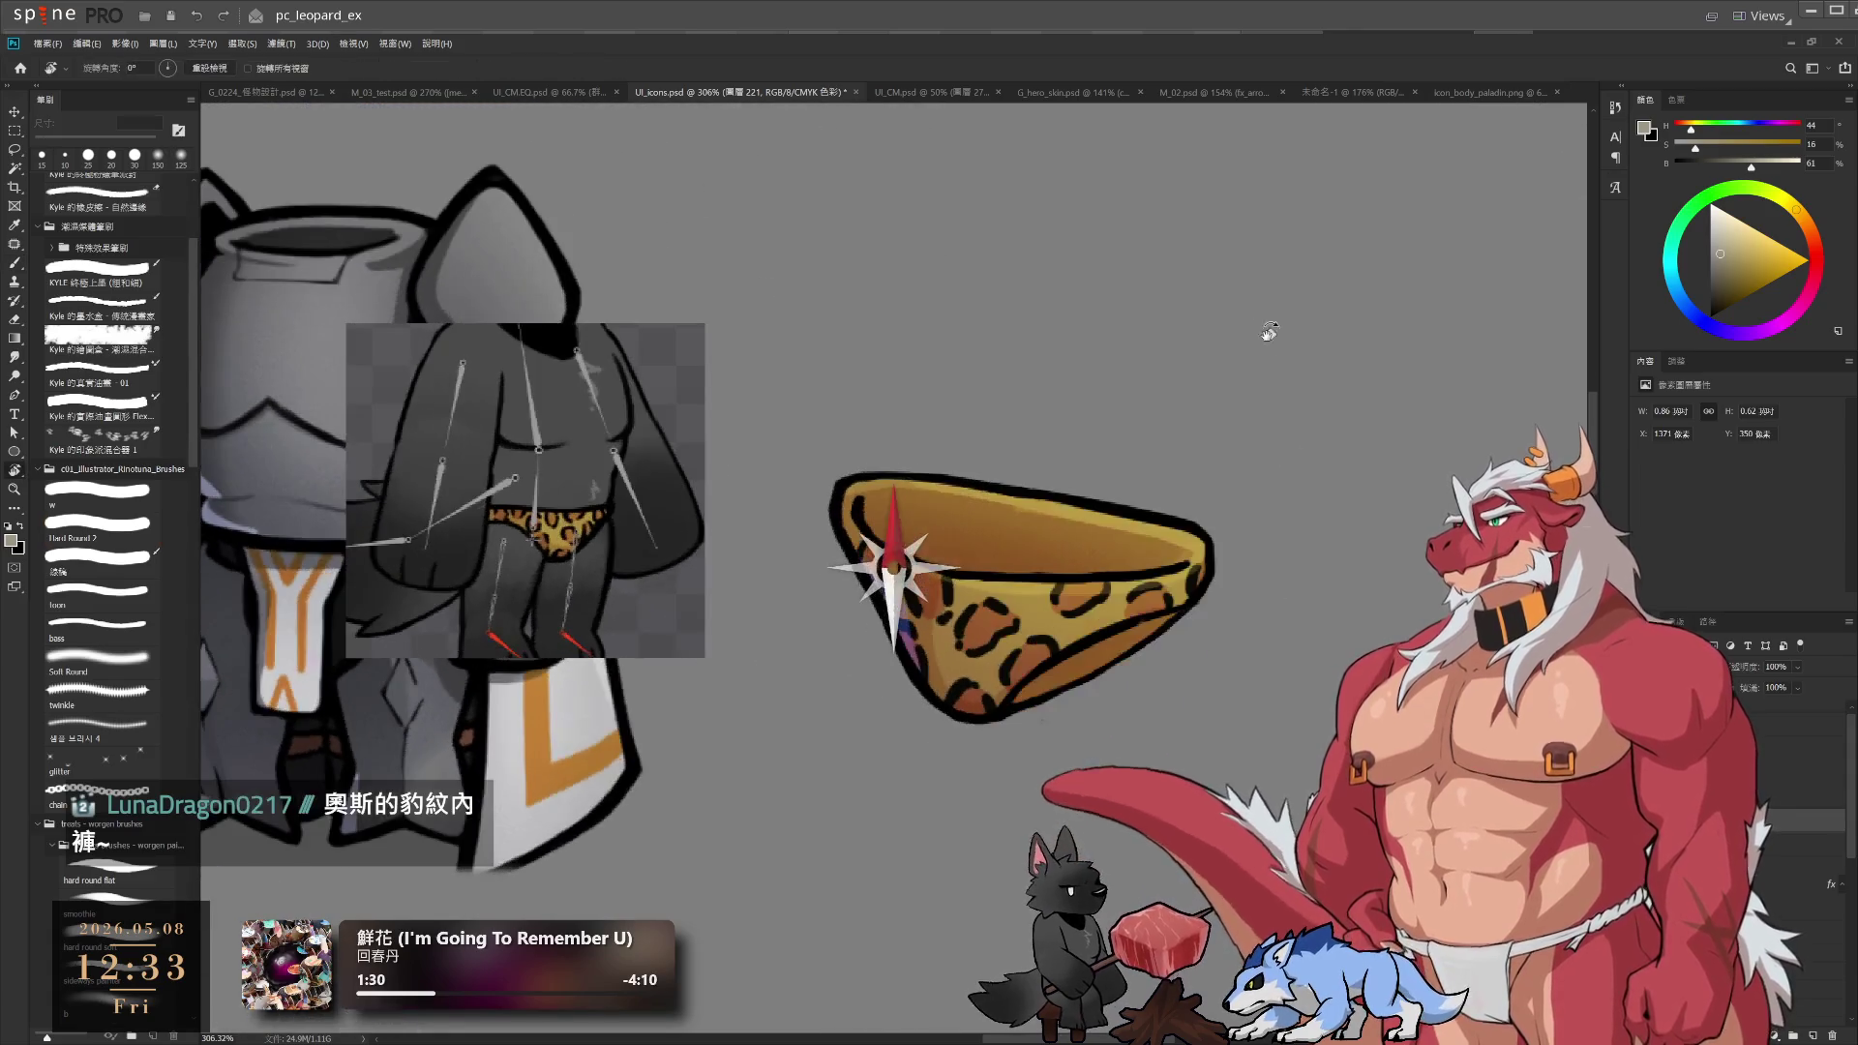
{"action": "key", "text": "Escape"}
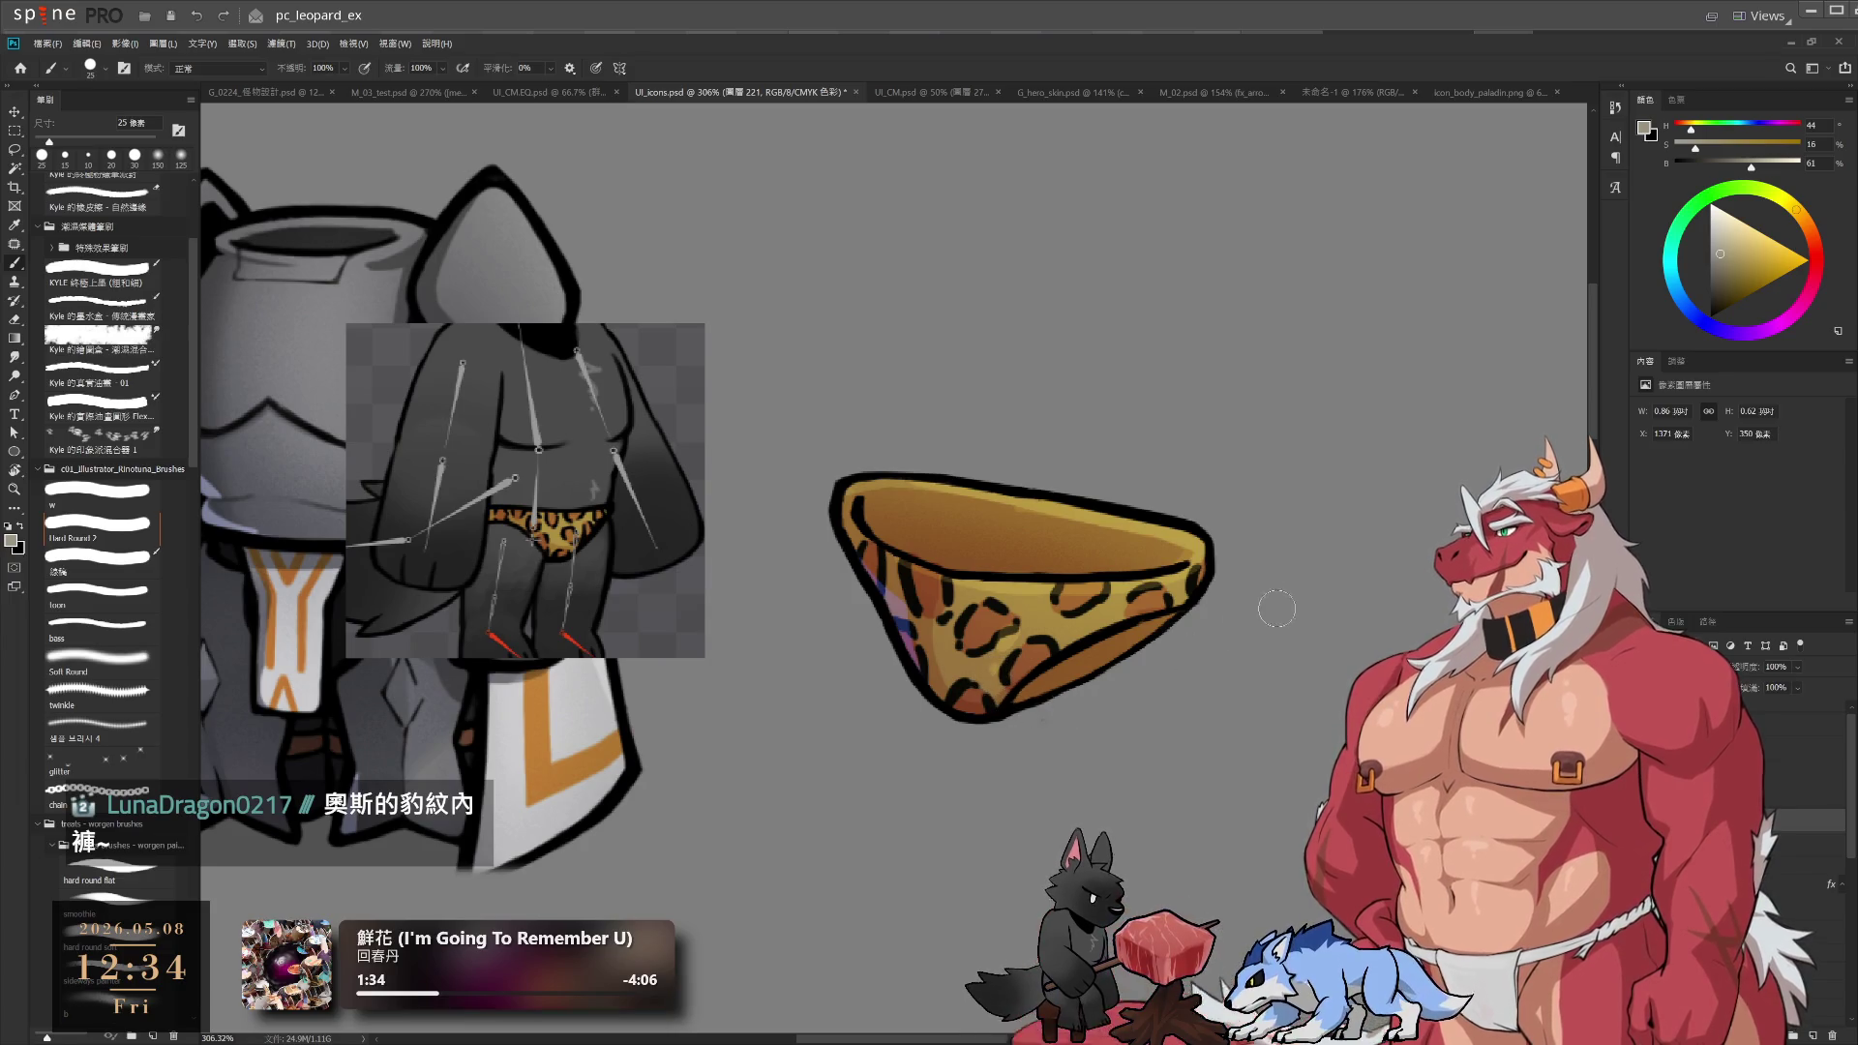
{"action": "scroll", "coordinate": [1246, 668], "scroll_direction": "down", "scroll_amount": 5}
{"action": "scroll", "coordinate": [1245, 668], "scroll_direction": "up", "scroll_amount": 4}
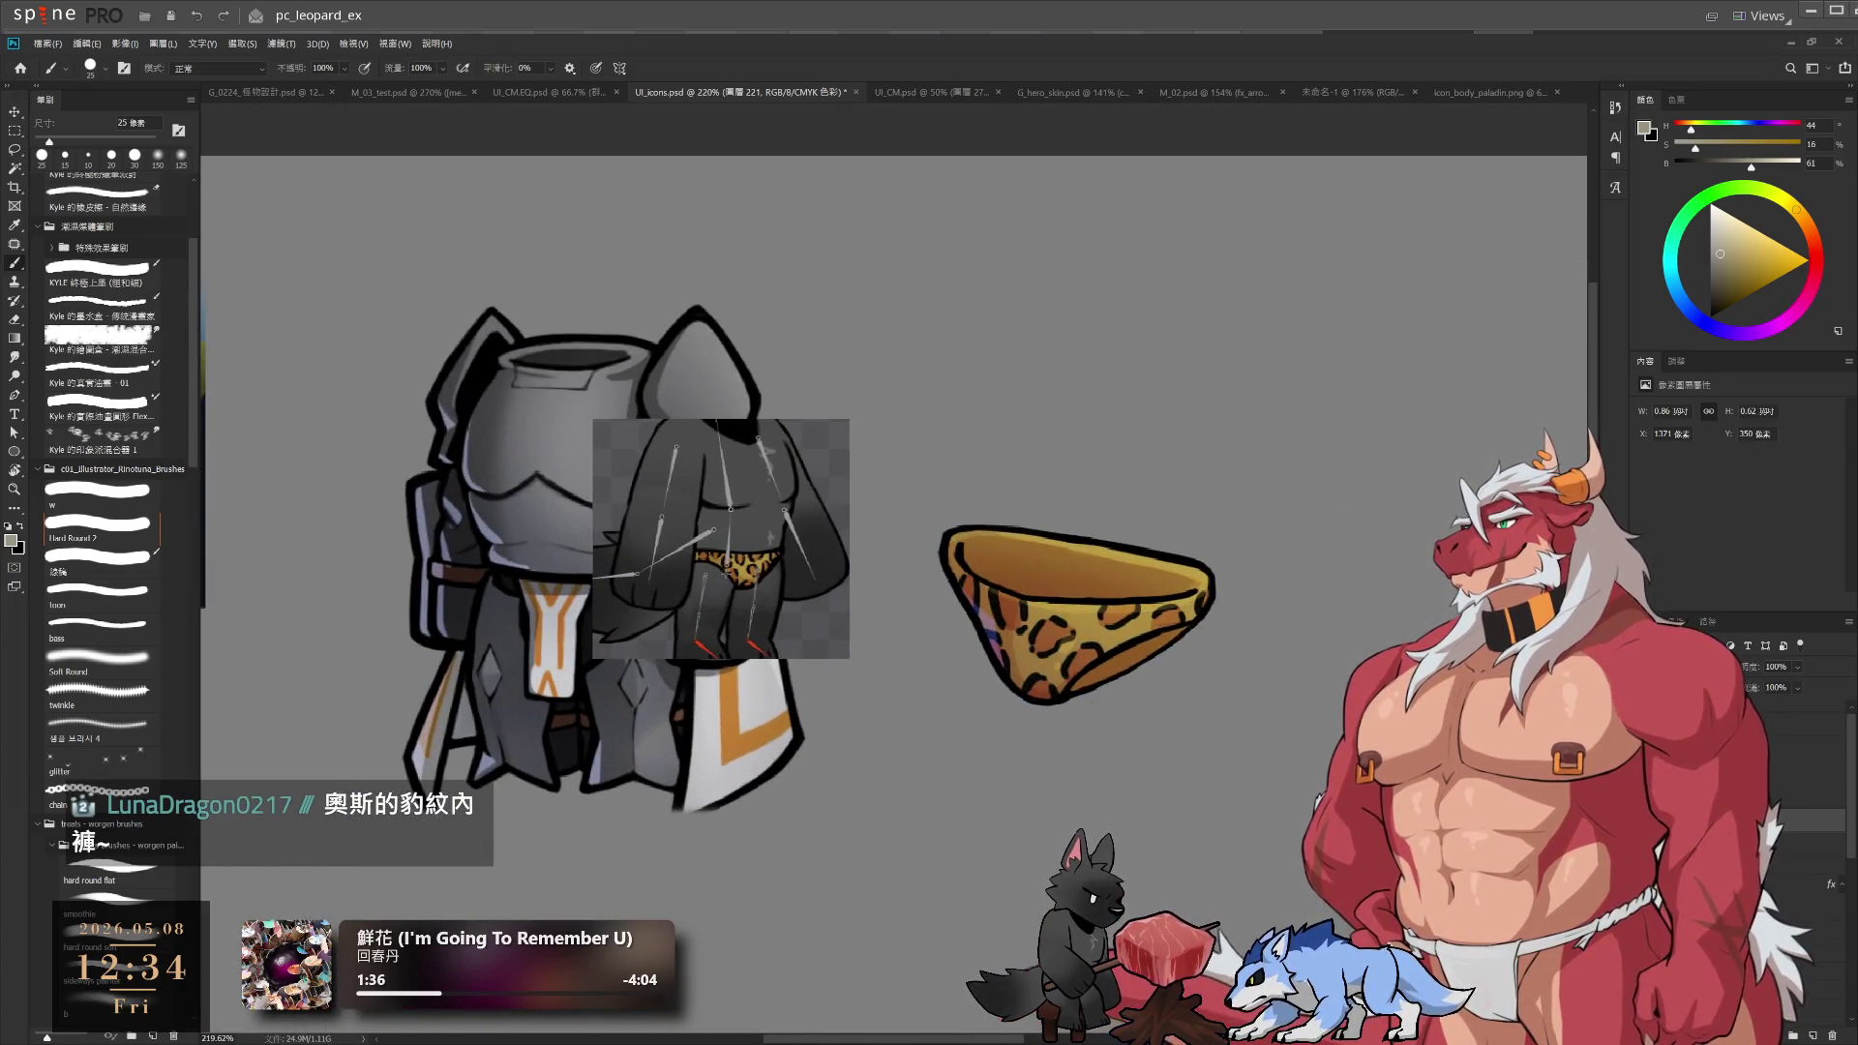
{"action": "key", "text": "ctrl+g"}
{"action": "key", "text": "alt+bracketleft"}
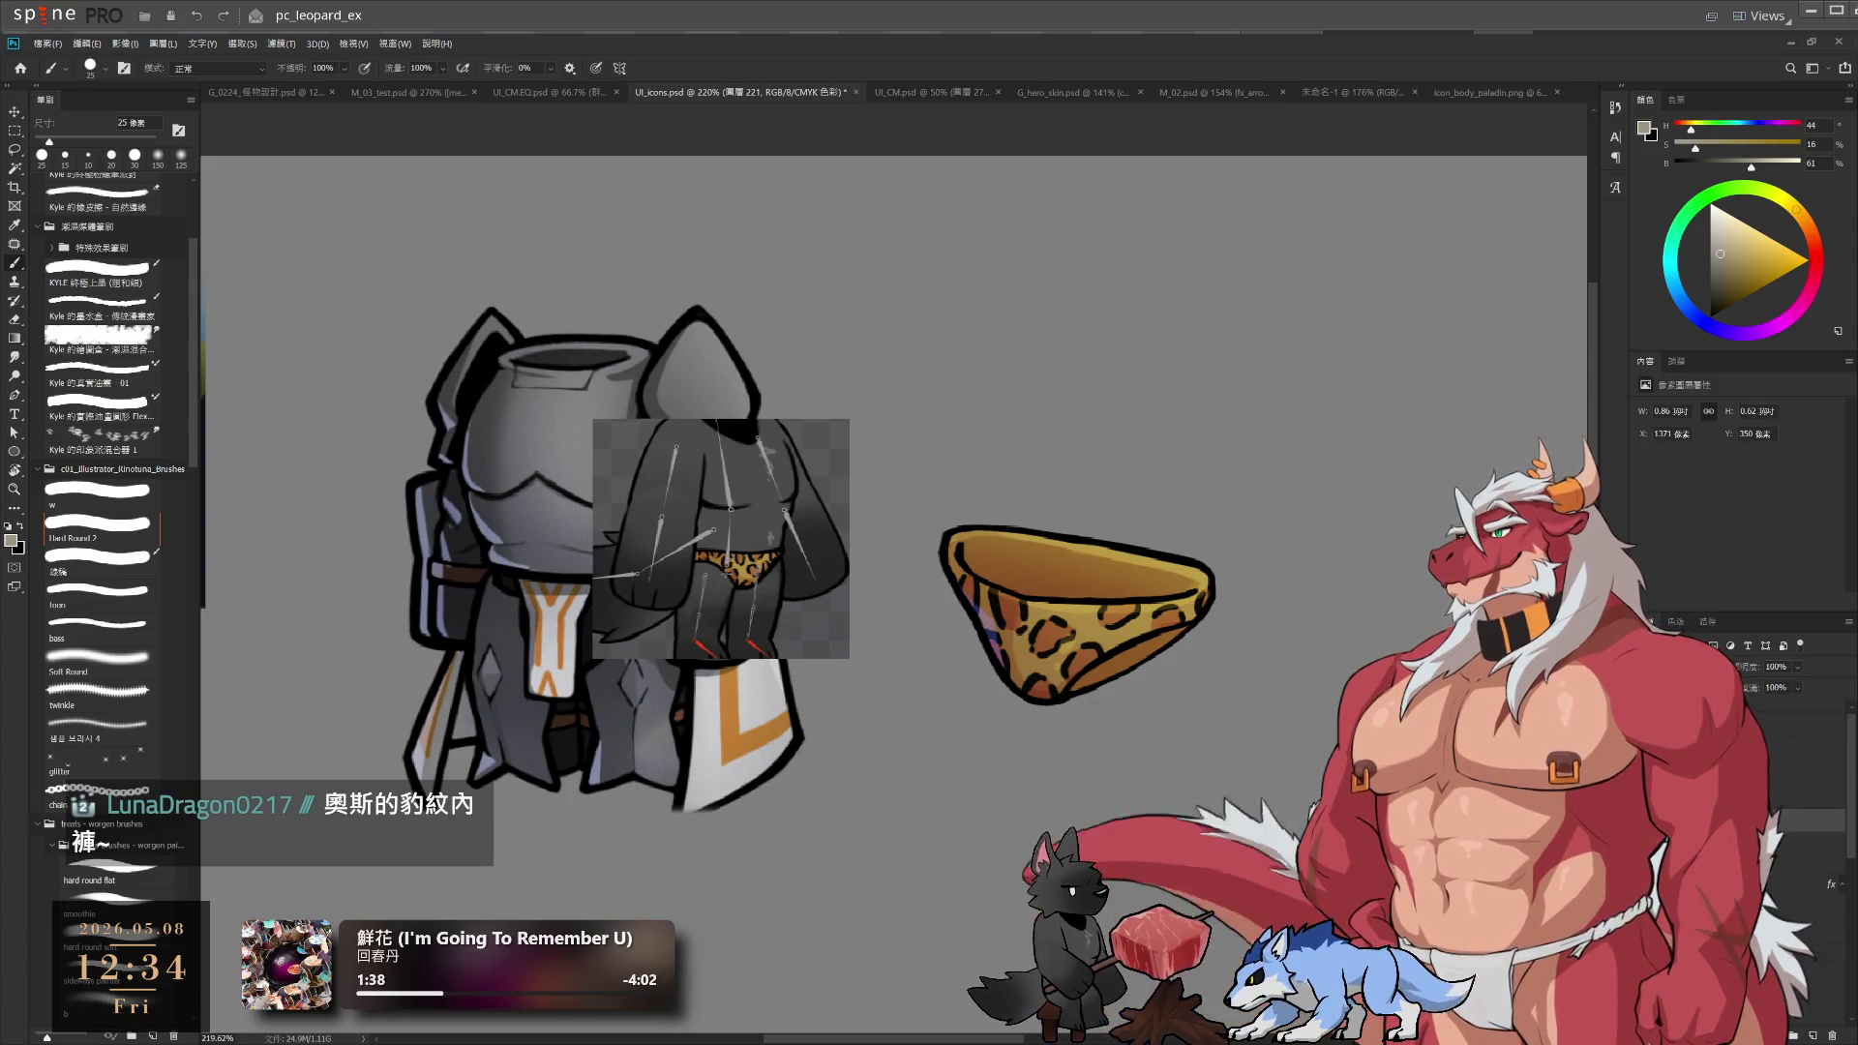
{"action": "key", "text": "alt+bracketright"}
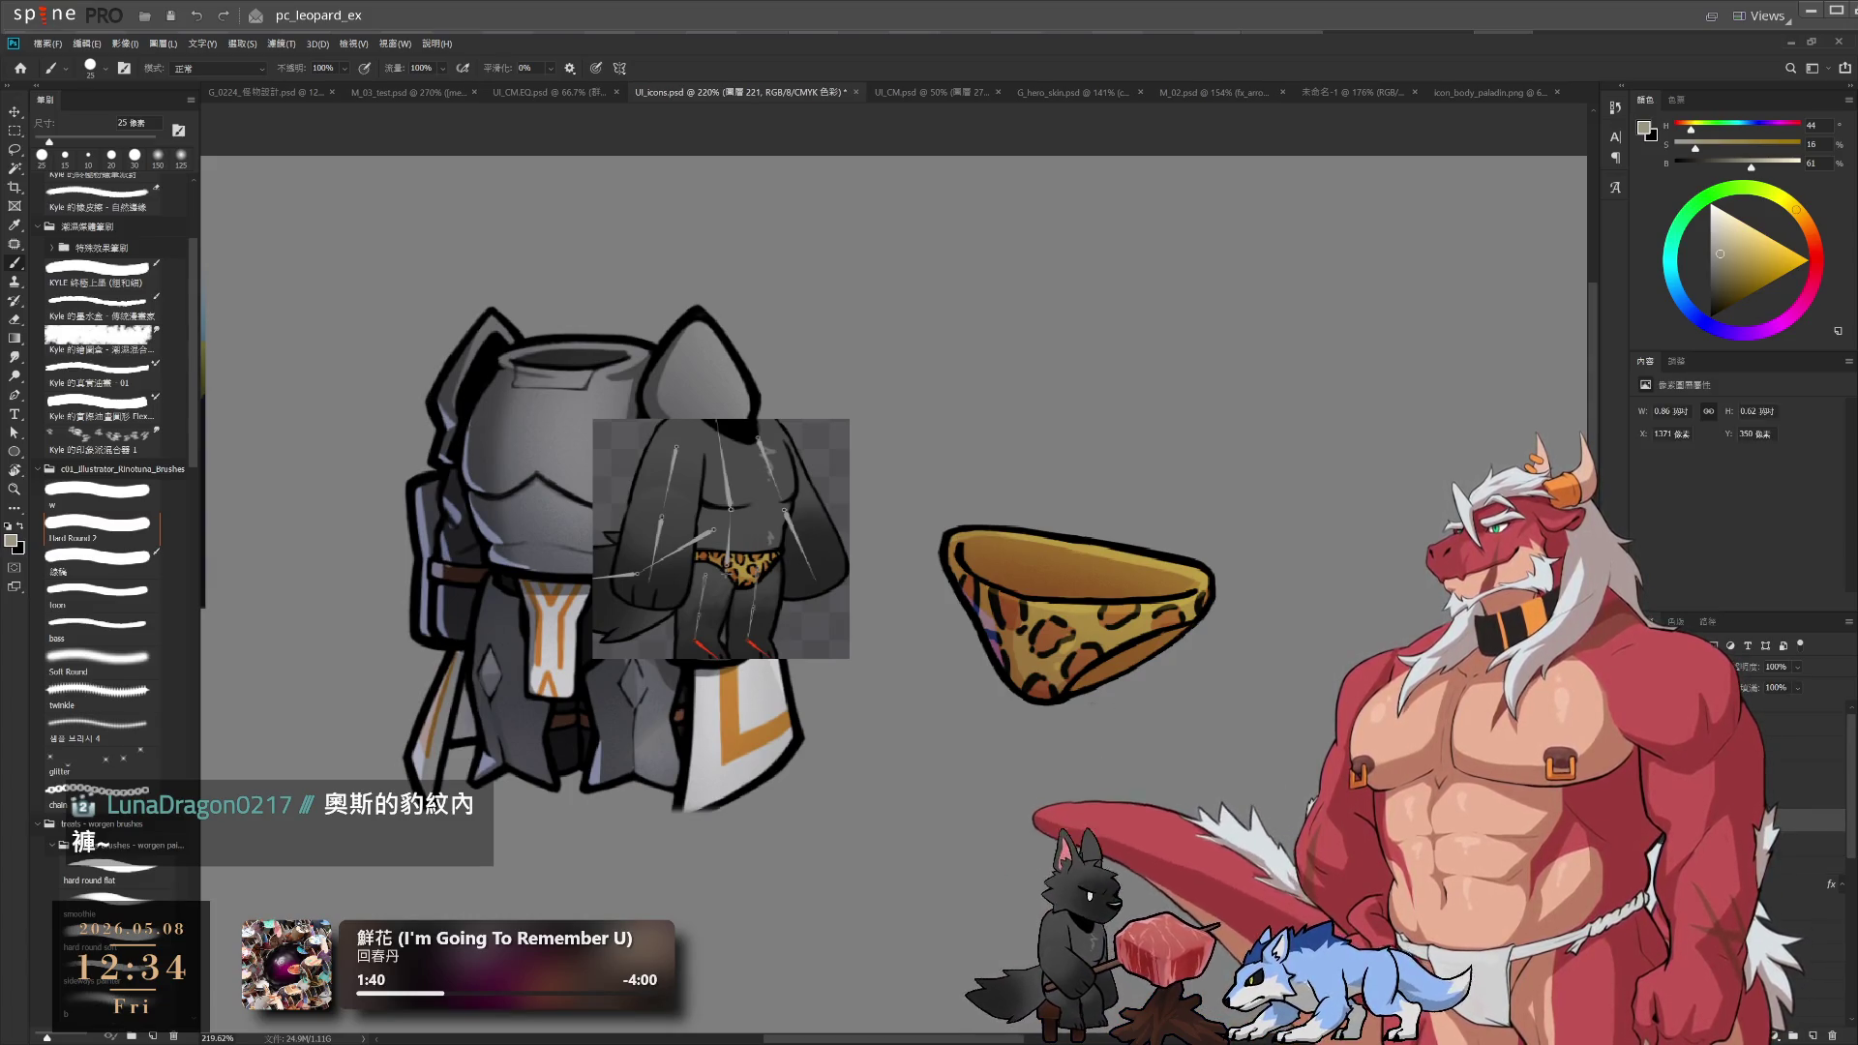
Mix a deep brown and paint a 100 px shading stroke on the briefs
{"action": "left_click_drag", "start_coordinate": [1727, 269], "coordinate": [1735, 275]}
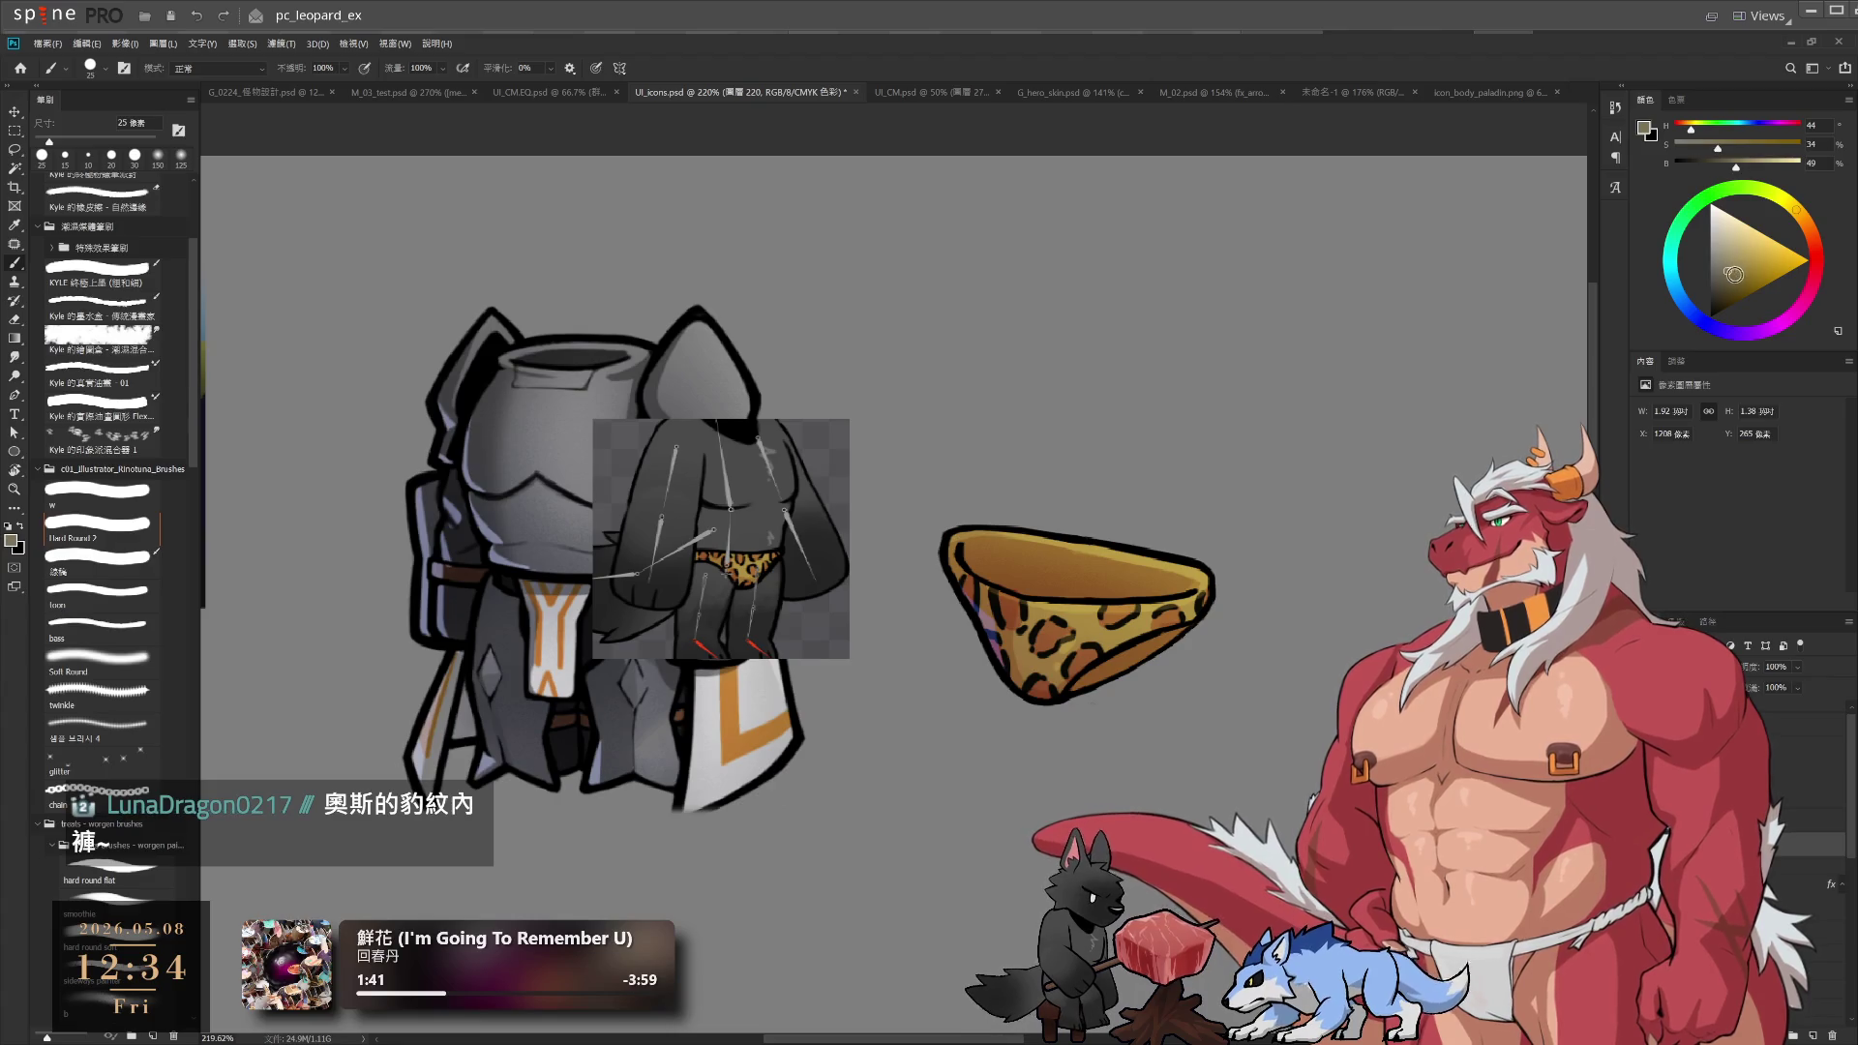
{"action": "left_click_drag", "start_coordinate": [1812, 224], "coordinate": [1808, 228]}
{"action": "left_click_drag", "start_coordinate": [1723, 276], "coordinate": [1722, 282]}
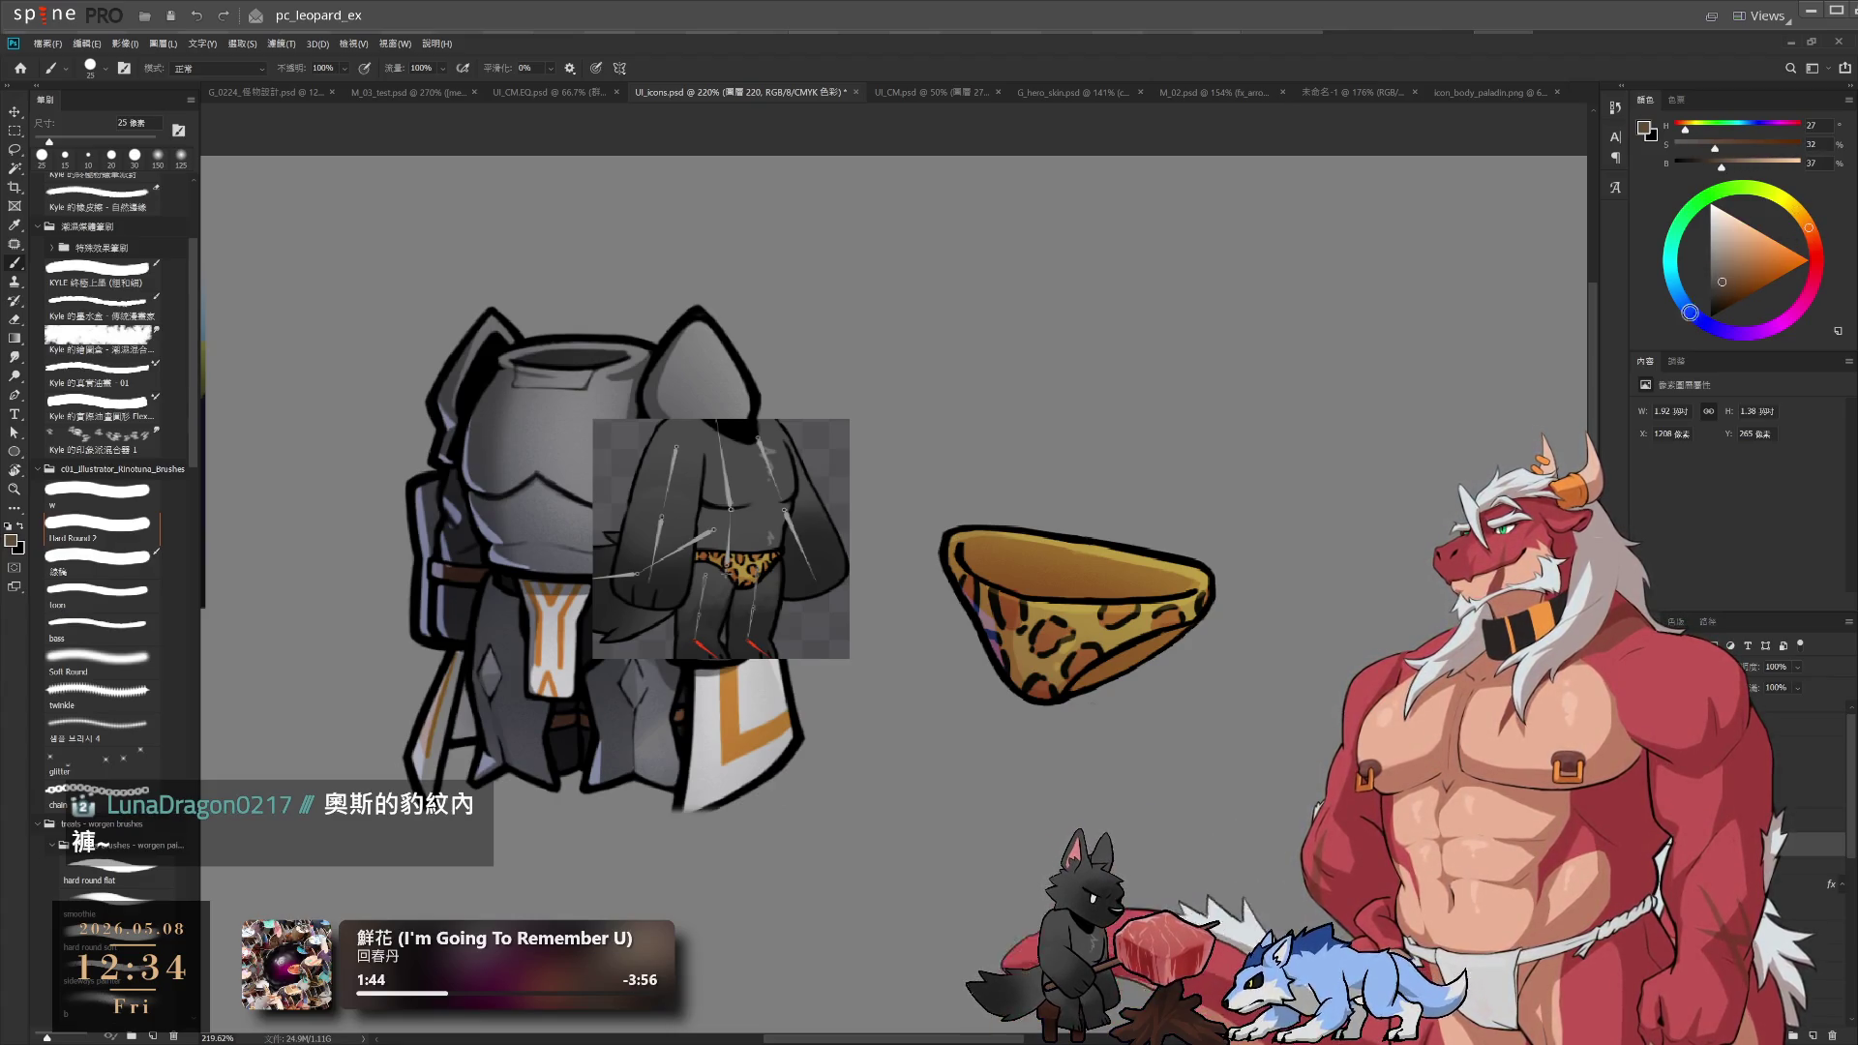
{"action": "left_click", "coordinate": [102, 1014]}
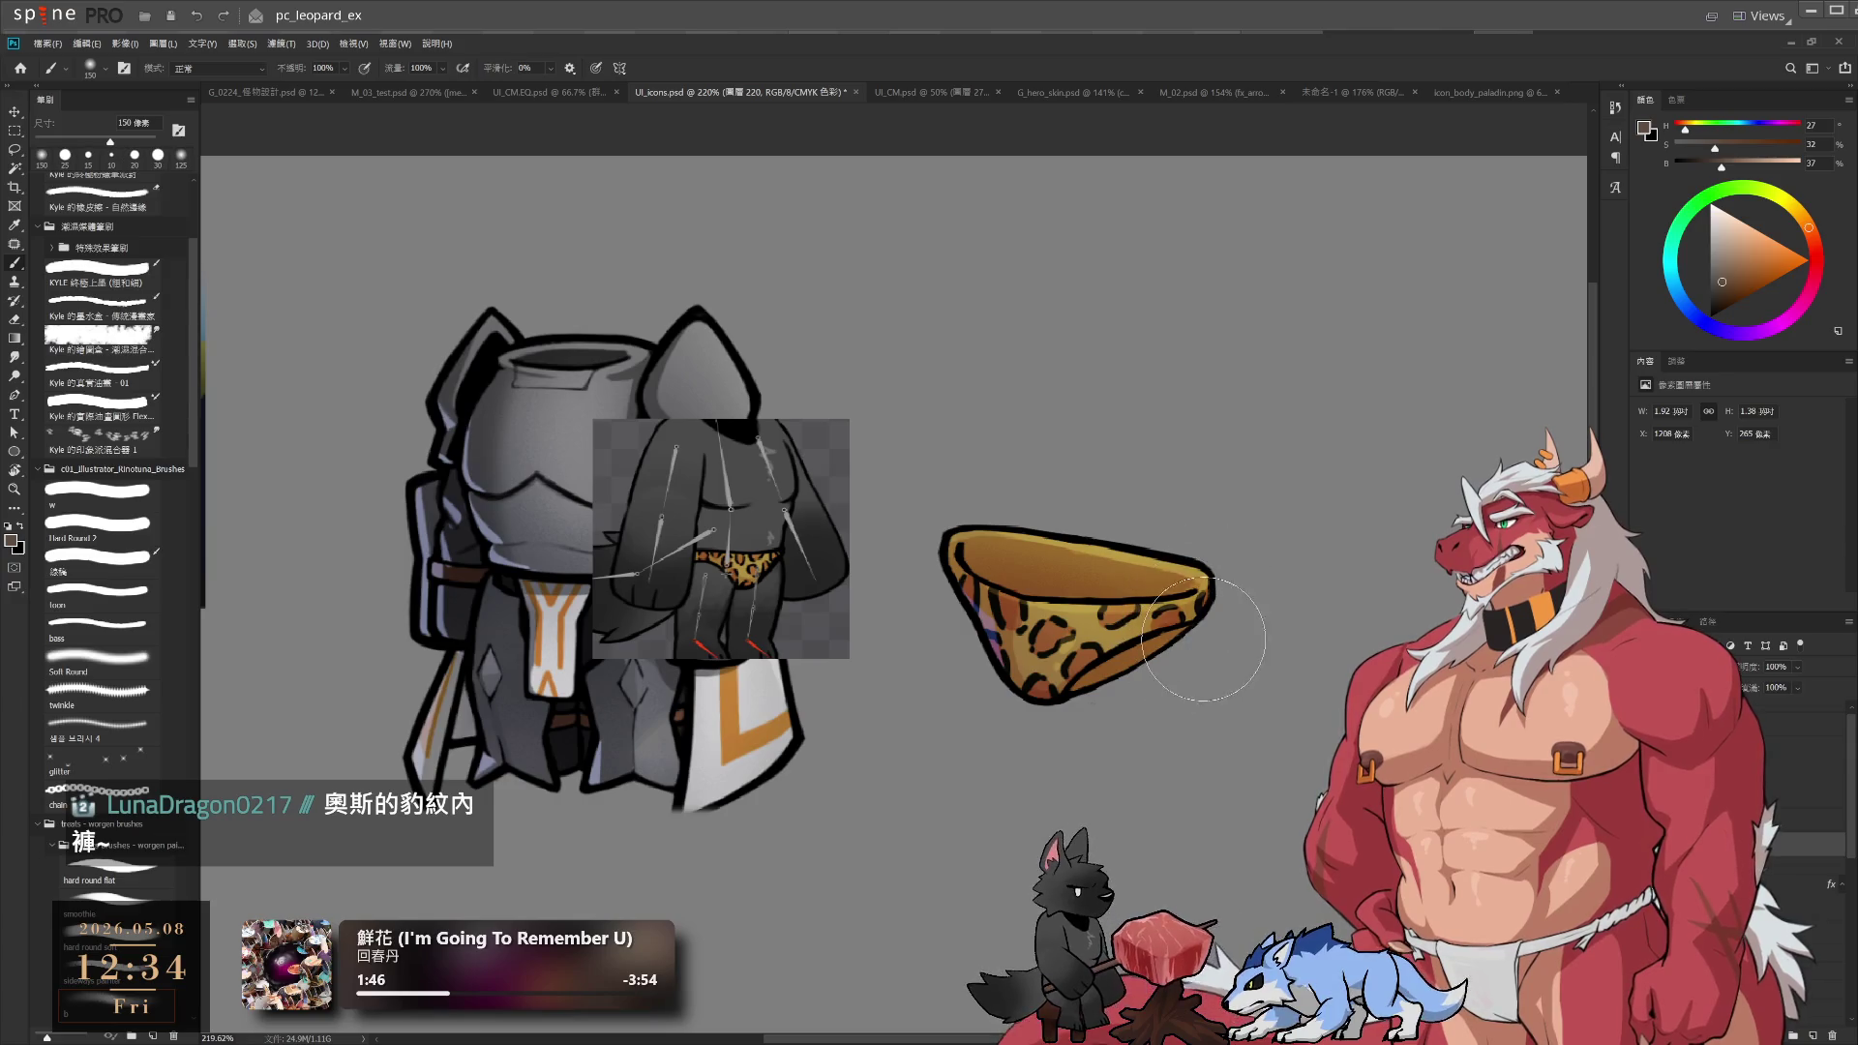
{"action": "left_click_drag", "start_coordinate": [1226, 547], "coordinate": [1180, 613]}
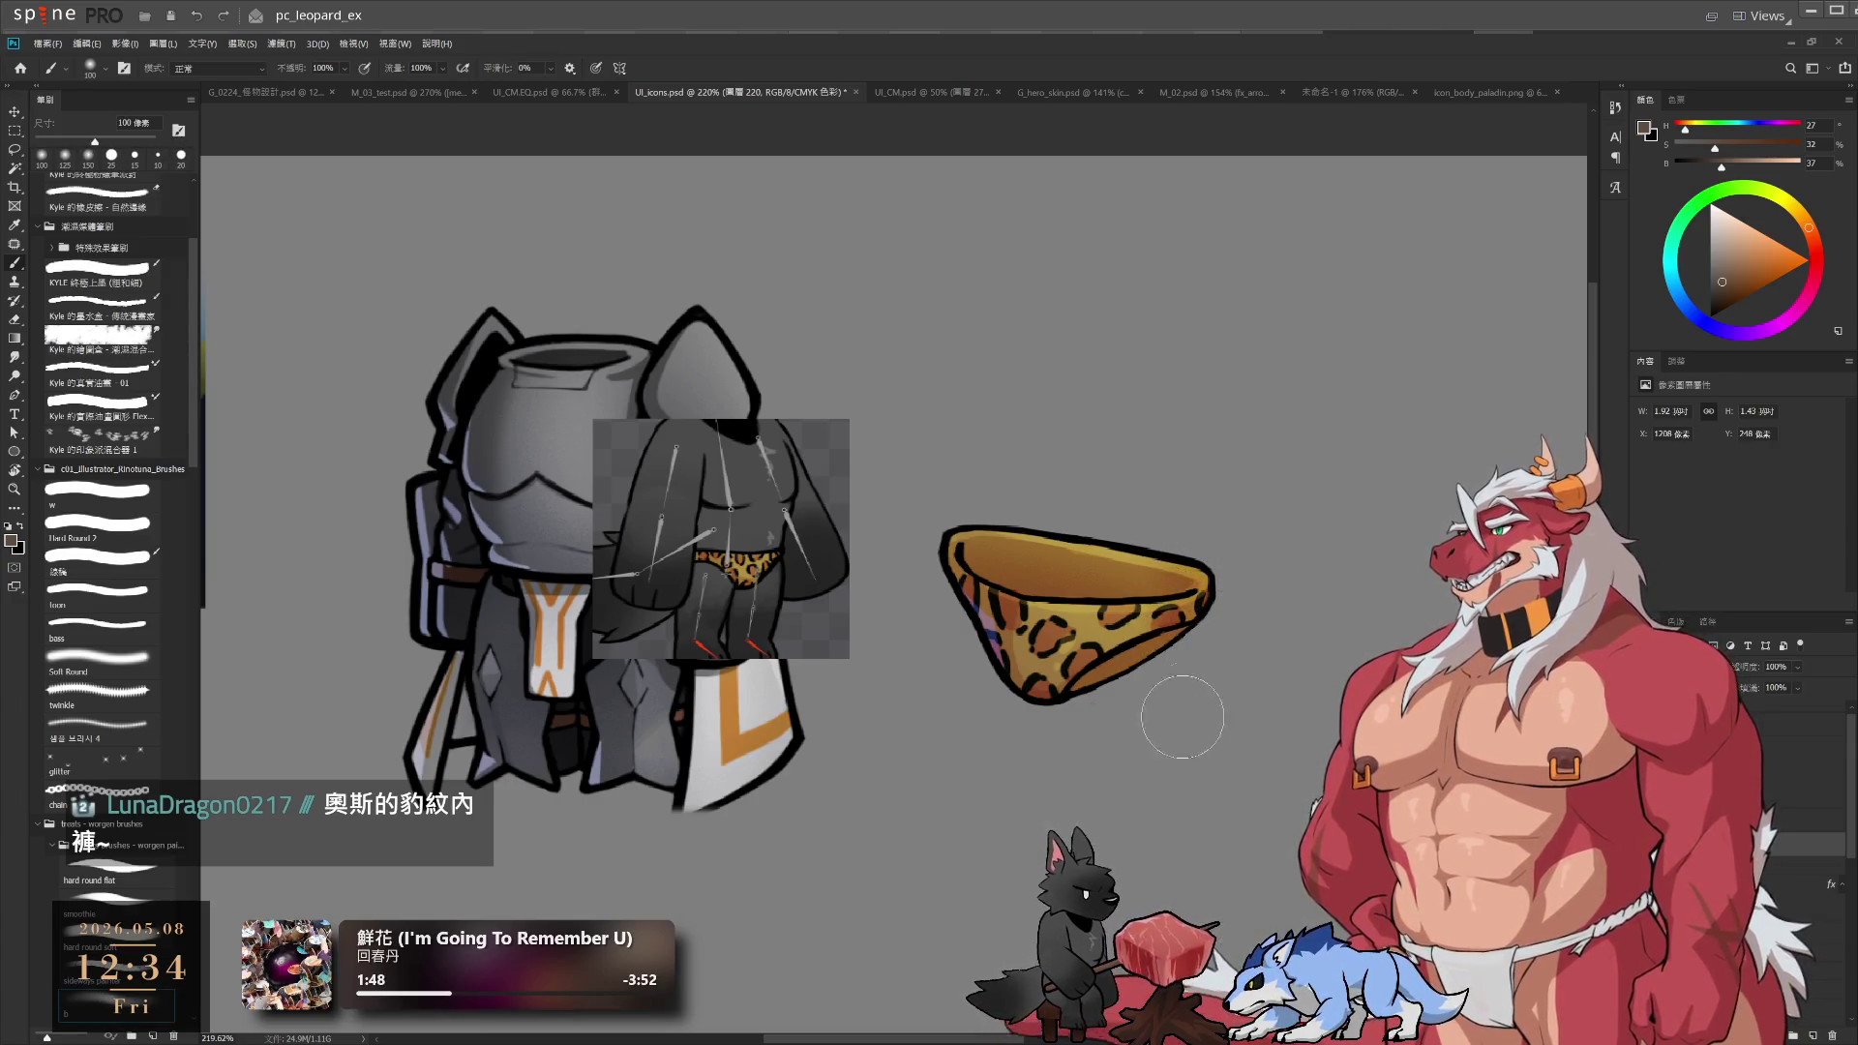
{"action": "key", "text": "bracketleft"}
{"action": "key", "text": "bracketleft"}
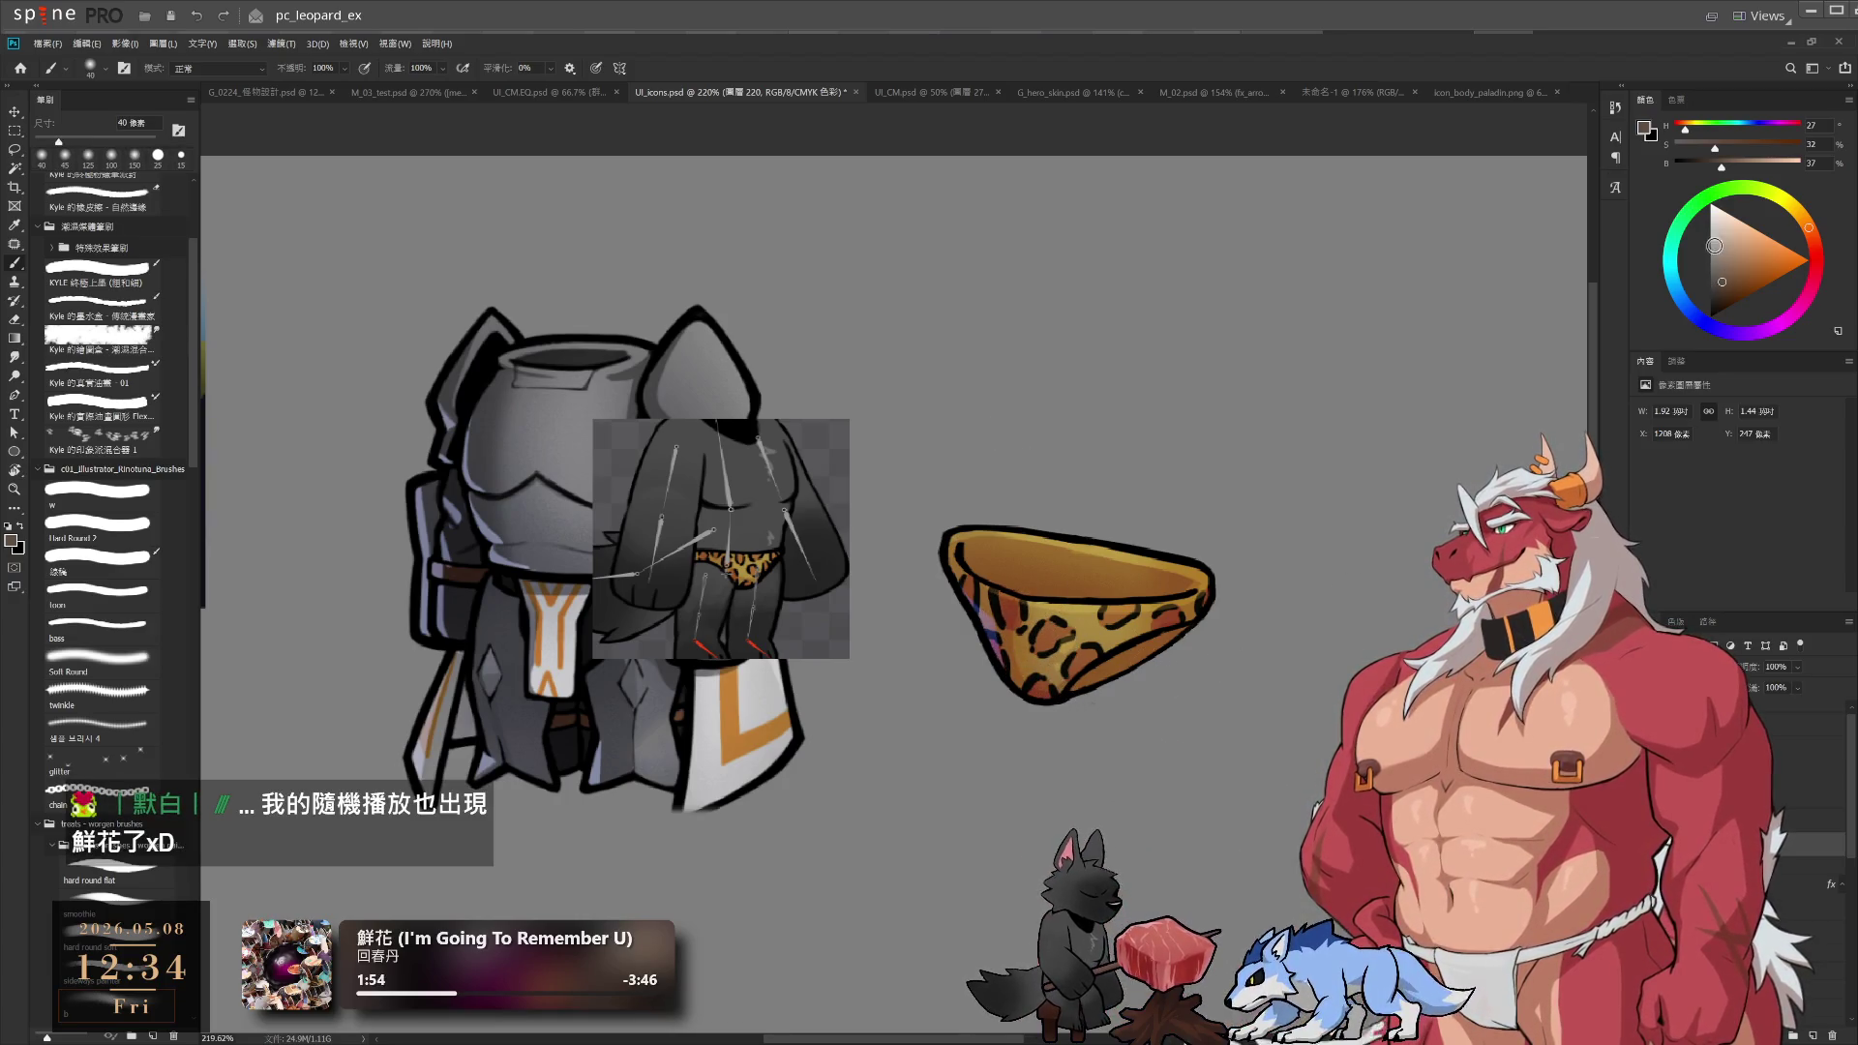
Switch to a light warm grey at 70 px and tilt the view around the briefs
{"action": "left_click_drag", "start_coordinate": [1714, 246], "coordinate": [1723, 233]}
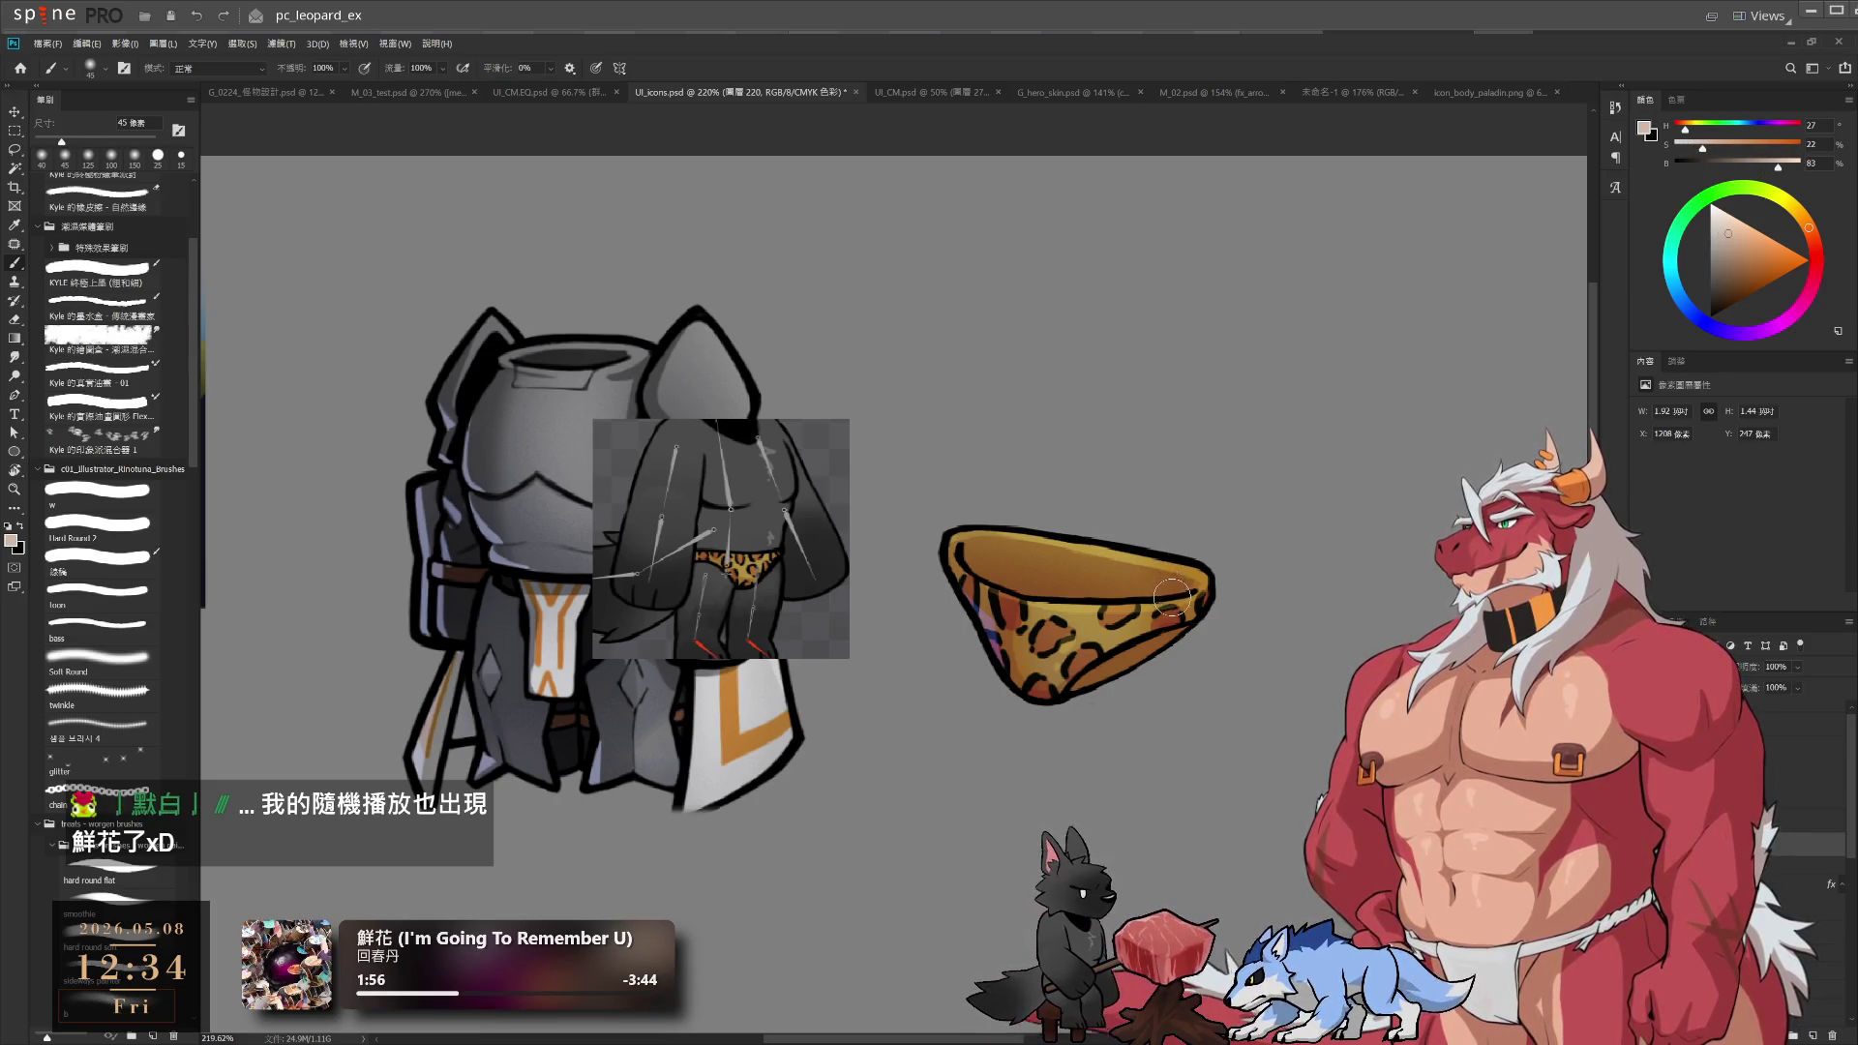
{"action": "key", "text": "bracketright"}
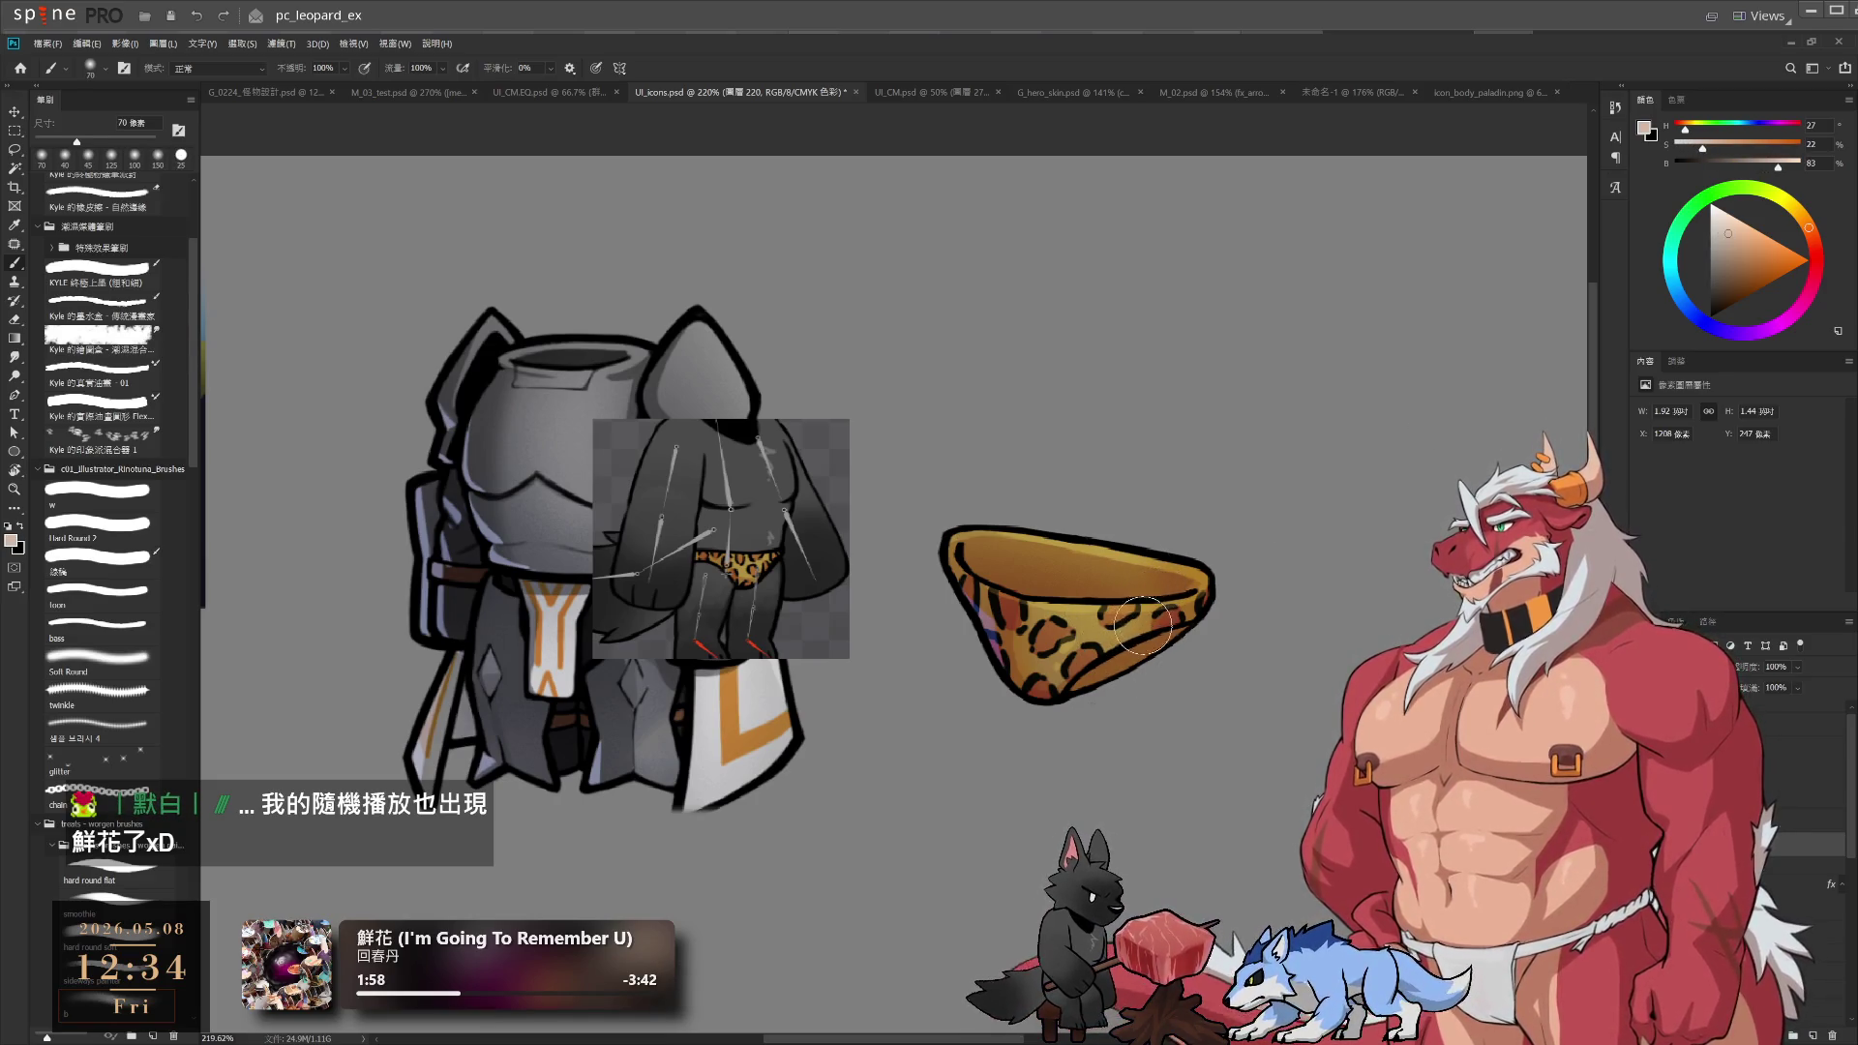
{"action": "key", "text": "r"}
{"action": "mouse_move", "coordinate": [1155, 699]}
{"action": "left_mouse_down"}
{"action": "mouse_move", "coordinate": [1074, 765]}
{"action": "mouse_move", "coordinate": [995, 774]}
{"action": "left_mouse_up"}
{"action": "scroll", "coordinate": [995, 774], "scroll_direction": "up", "scroll_amount": 3}
Lasso the area up to the cone's top rim, paint shading inside it, then deselect
{"action": "key", "text": "l"}
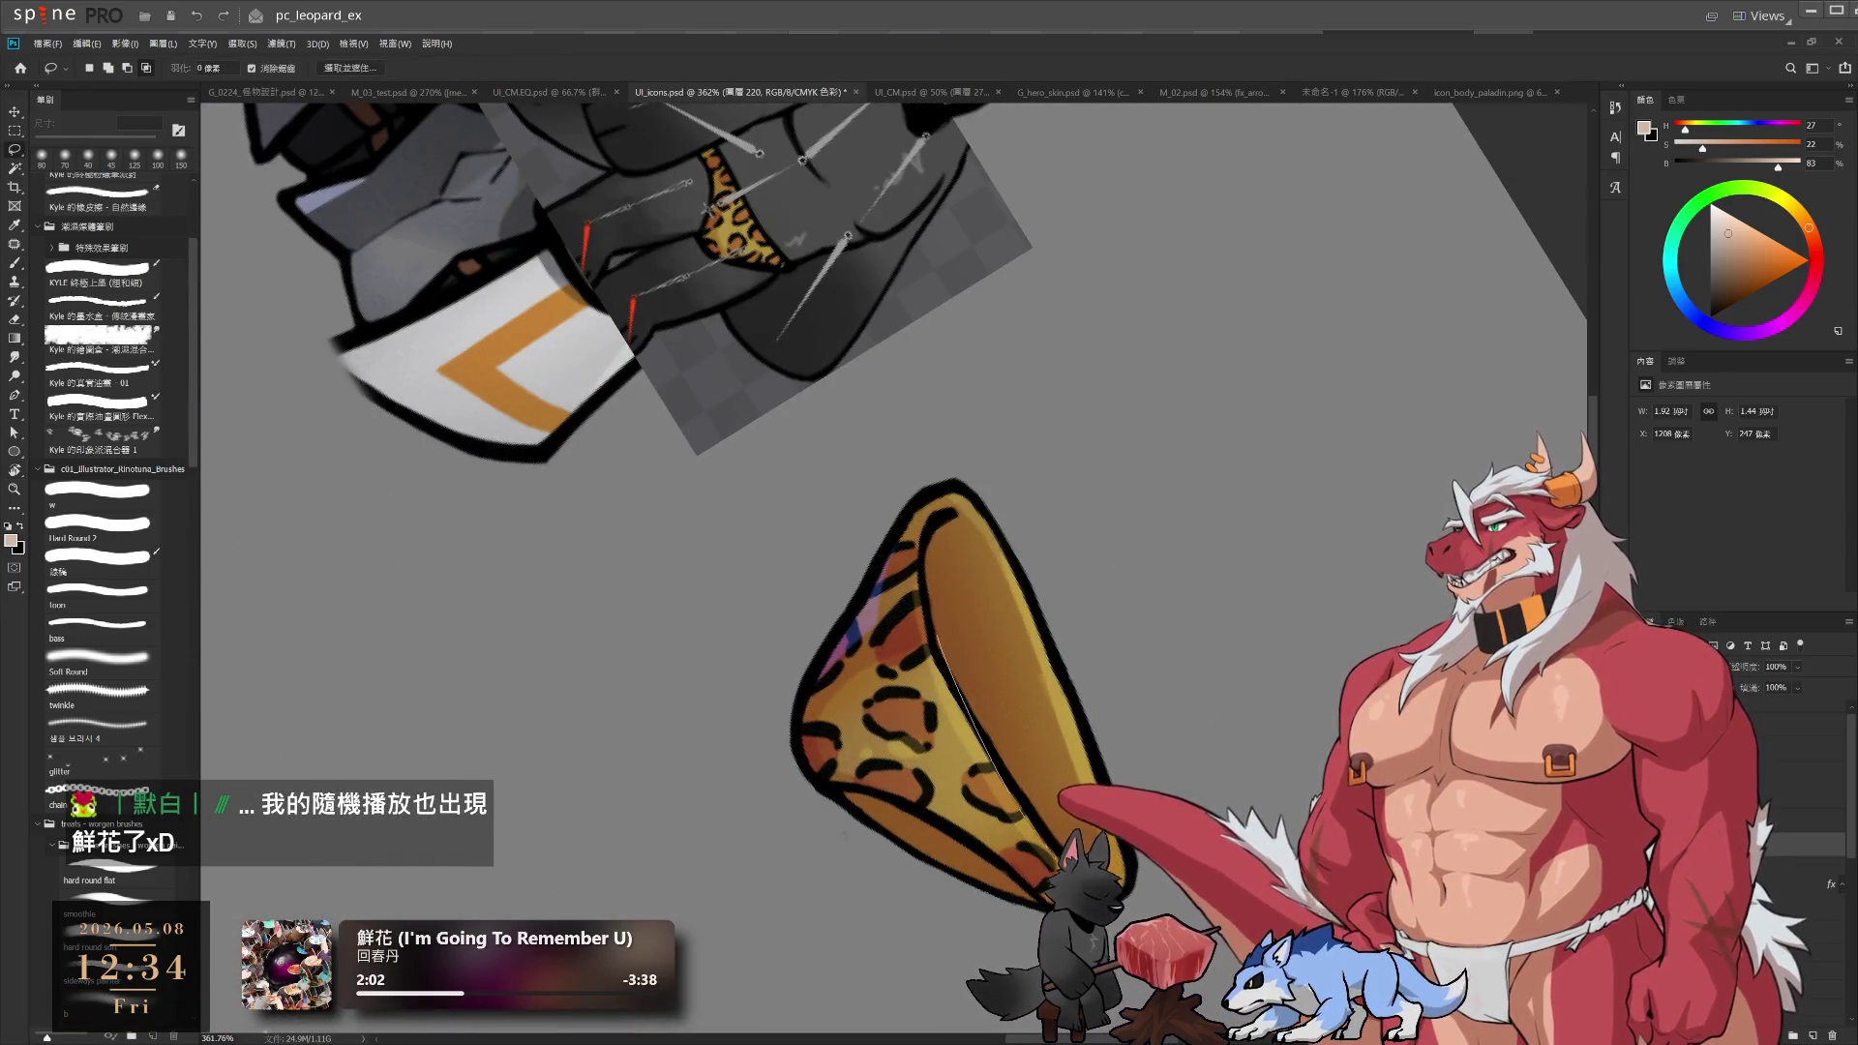
{"action": "mouse_move", "coordinate": [697, 726]}
{"action": "left_mouse_down"}
{"action": "mouse_move", "coordinate": [959, 677]}
{"action": "mouse_move", "coordinate": [966, 716]}
{"action": "mouse_move", "coordinate": [803, 605]}
{"action": "mouse_move", "coordinate": [1034, 872]}
{"action": "left_mouse_up"}
{"action": "scroll", "coordinate": [966, 711], "scroll_direction": "down", "scroll_amount": 2}
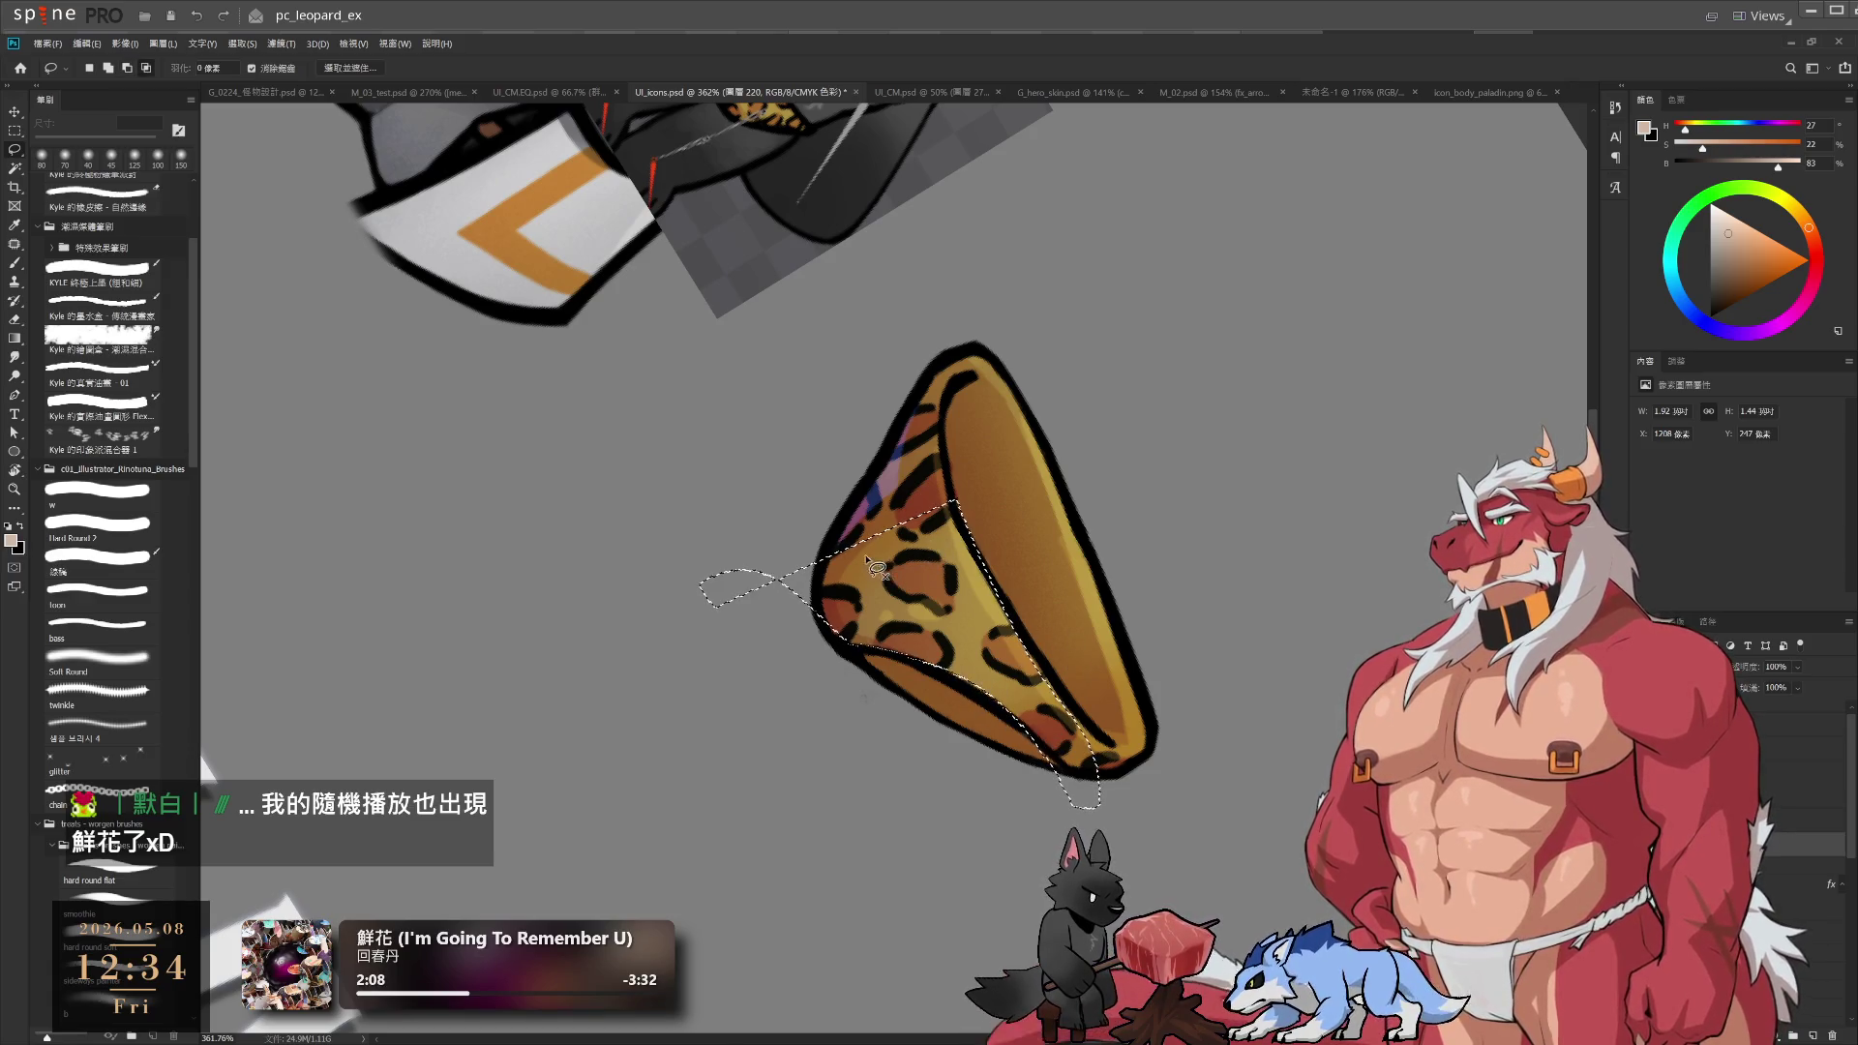
{"action": "mouse_move", "coordinate": [868, 562]}
{"action": "left_mouse_down"}
{"action": "mouse_move", "coordinate": [906, 392]}
{"action": "mouse_move", "coordinate": [968, 504]}
{"action": "left_mouse_up"}
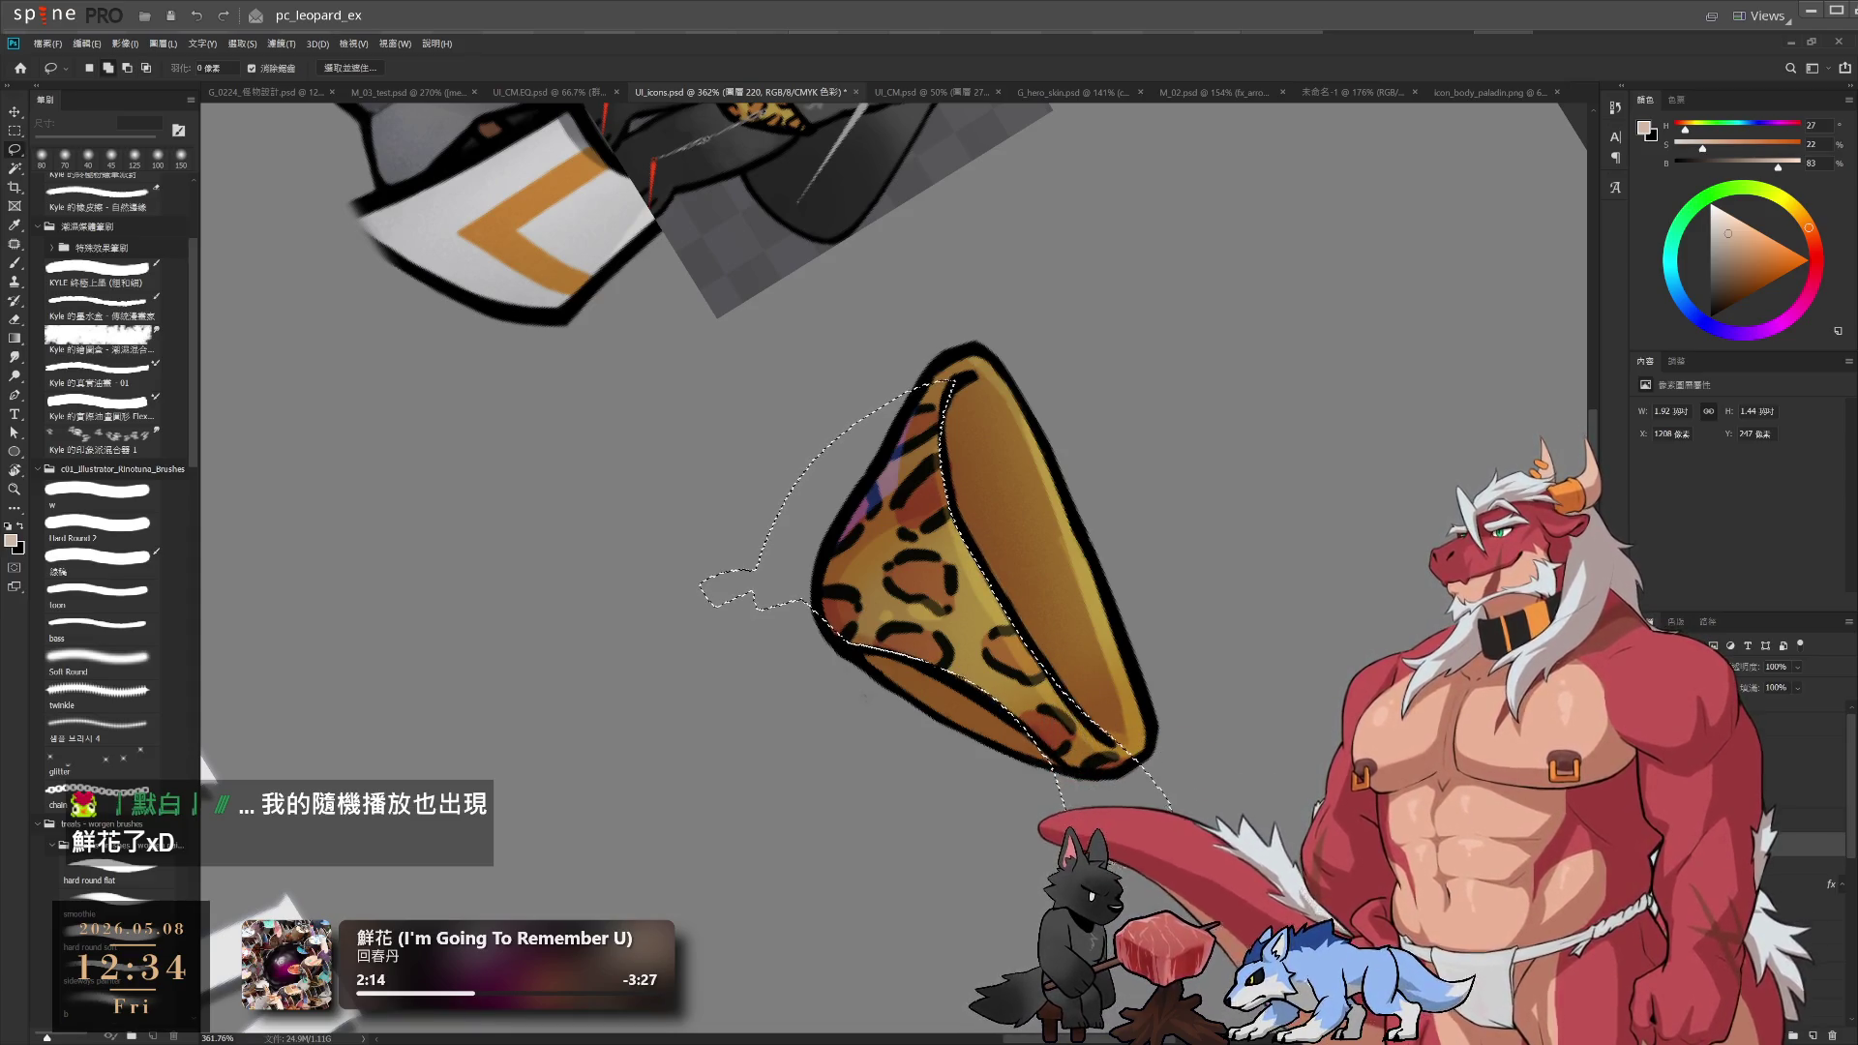
{"action": "key", "text": "b"}
{"action": "left_click_drag", "start_coordinate": [948, 523], "coordinate": [1022, 464]}
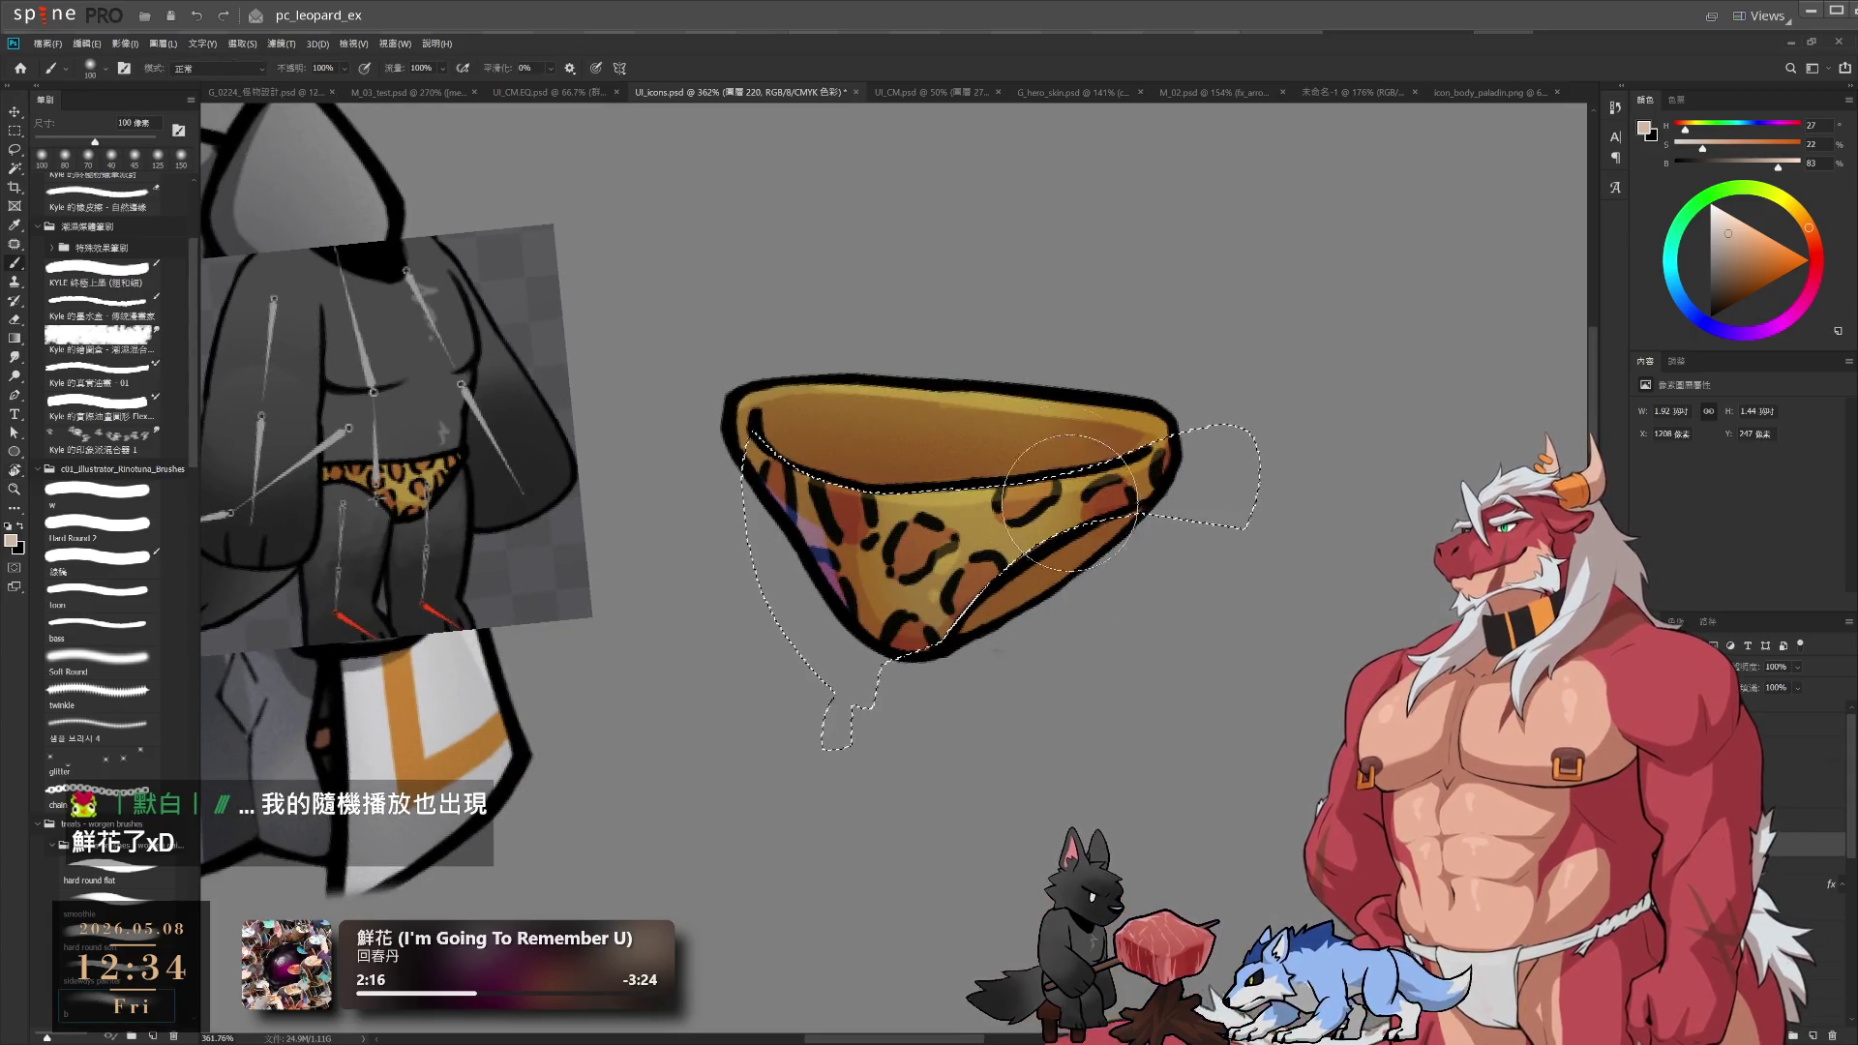
{"action": "key", "text": "bracketright"}
{"action": "key", "text": "bracketright"}
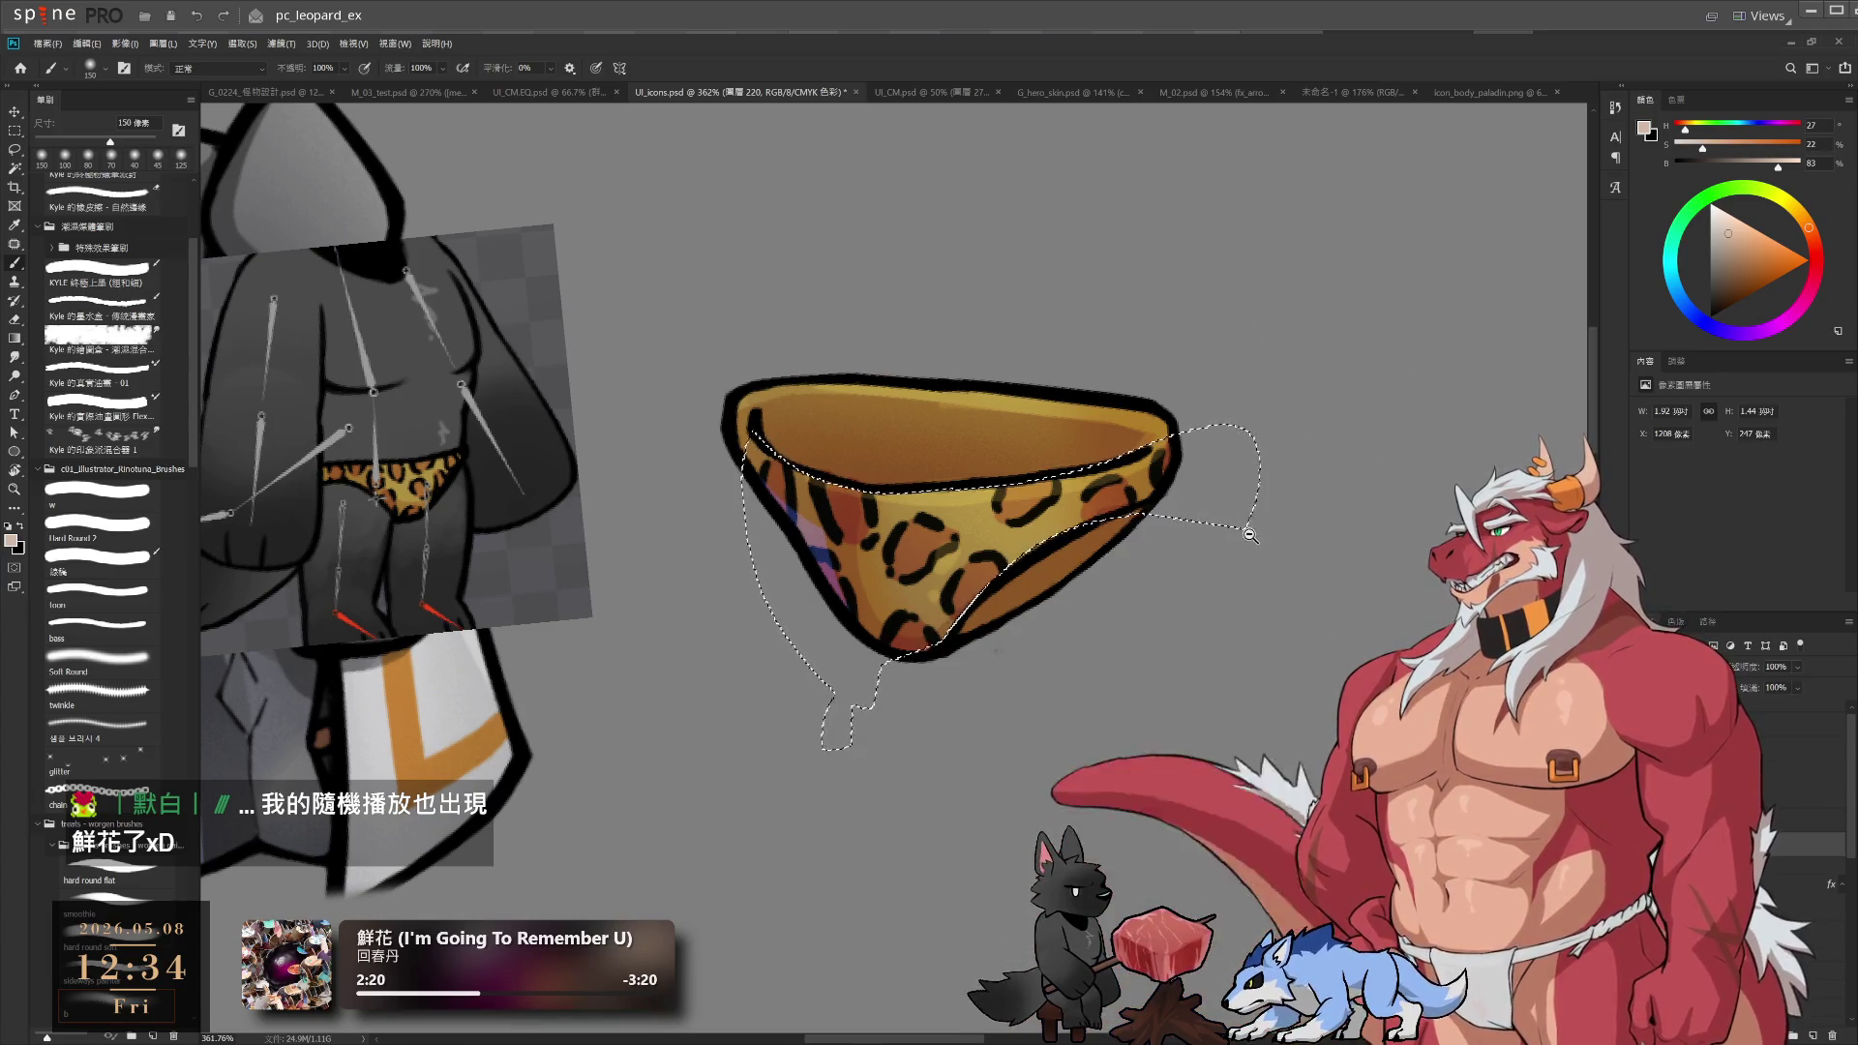
{"action": "scroll", "coordinate": [1249, 534], "scroll_direction": "down", "scroll_amount": 3}
{"action": "key", "text": "l"}
{"action": "key", "text": "ctrl+d"}
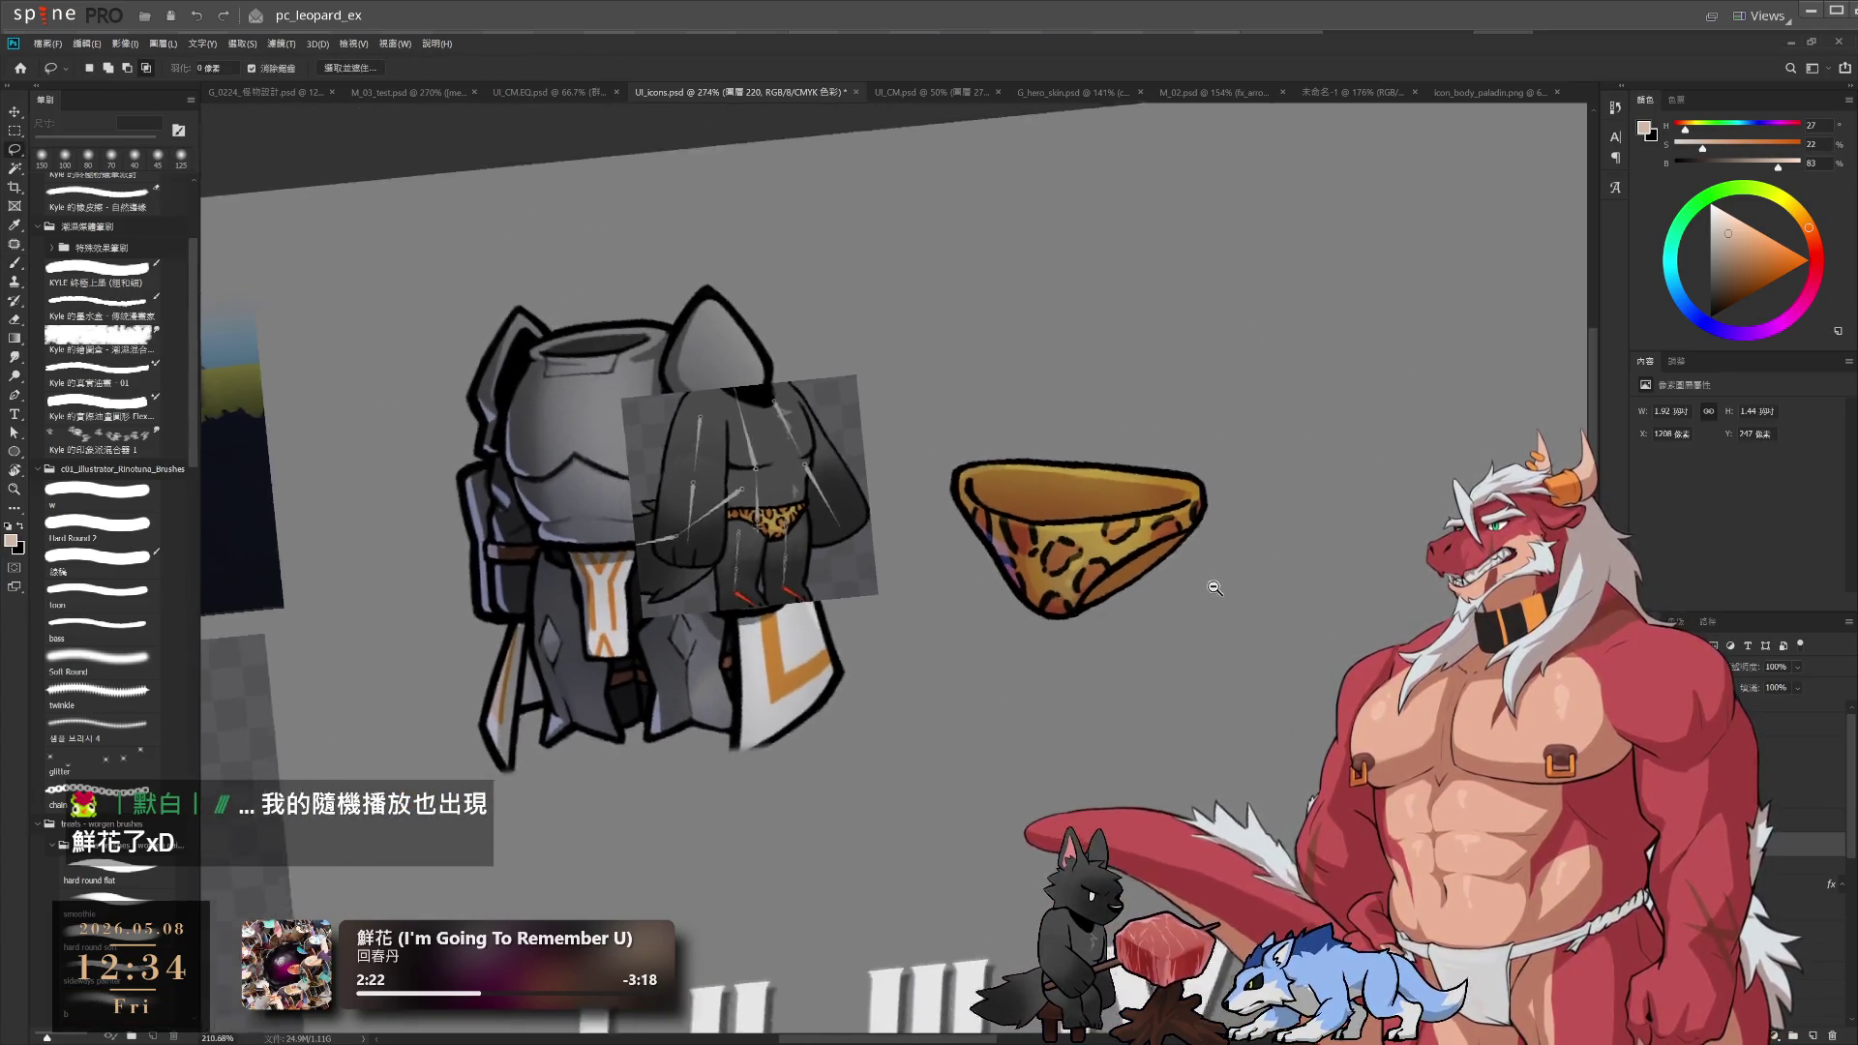
{"action": "key", "text": "r"}
{"action": "key", "text": "Escape"}
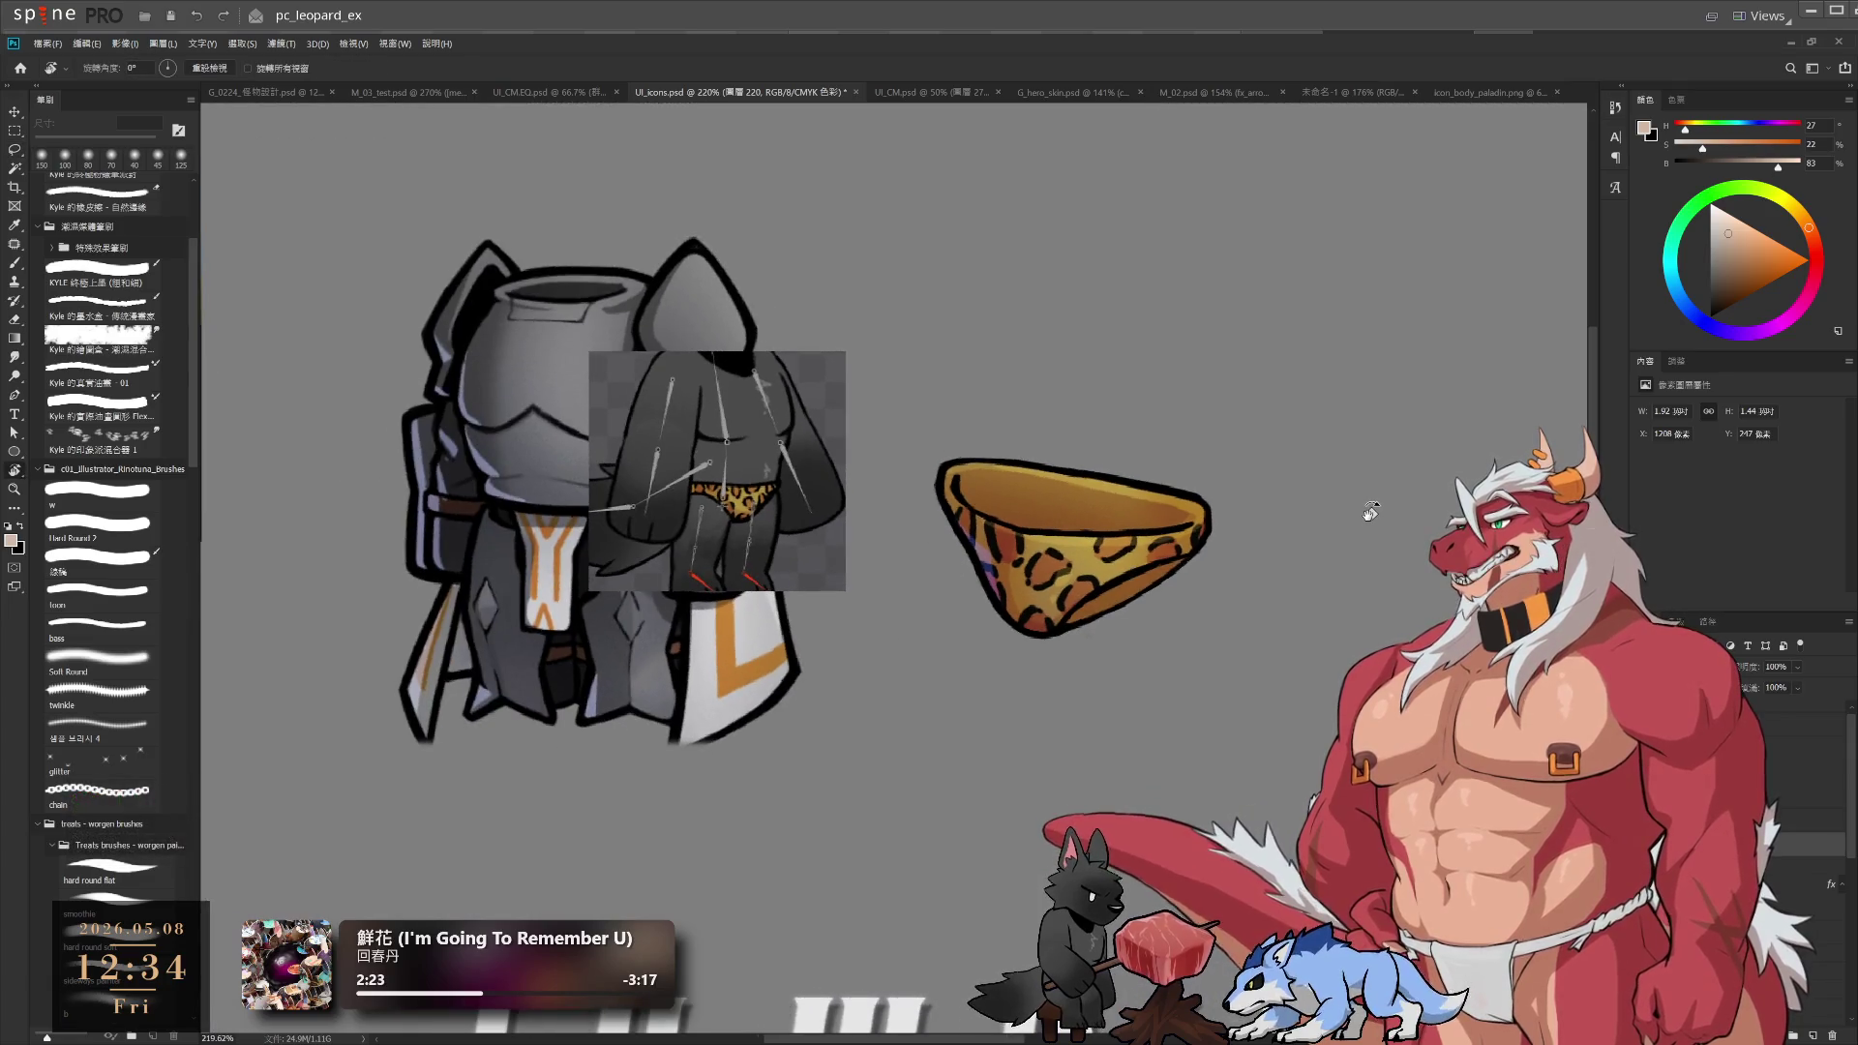
{"action": "scroll", "coordinate": [1278, 511], "scroll_direction": "down", "scroll_amount": 2}
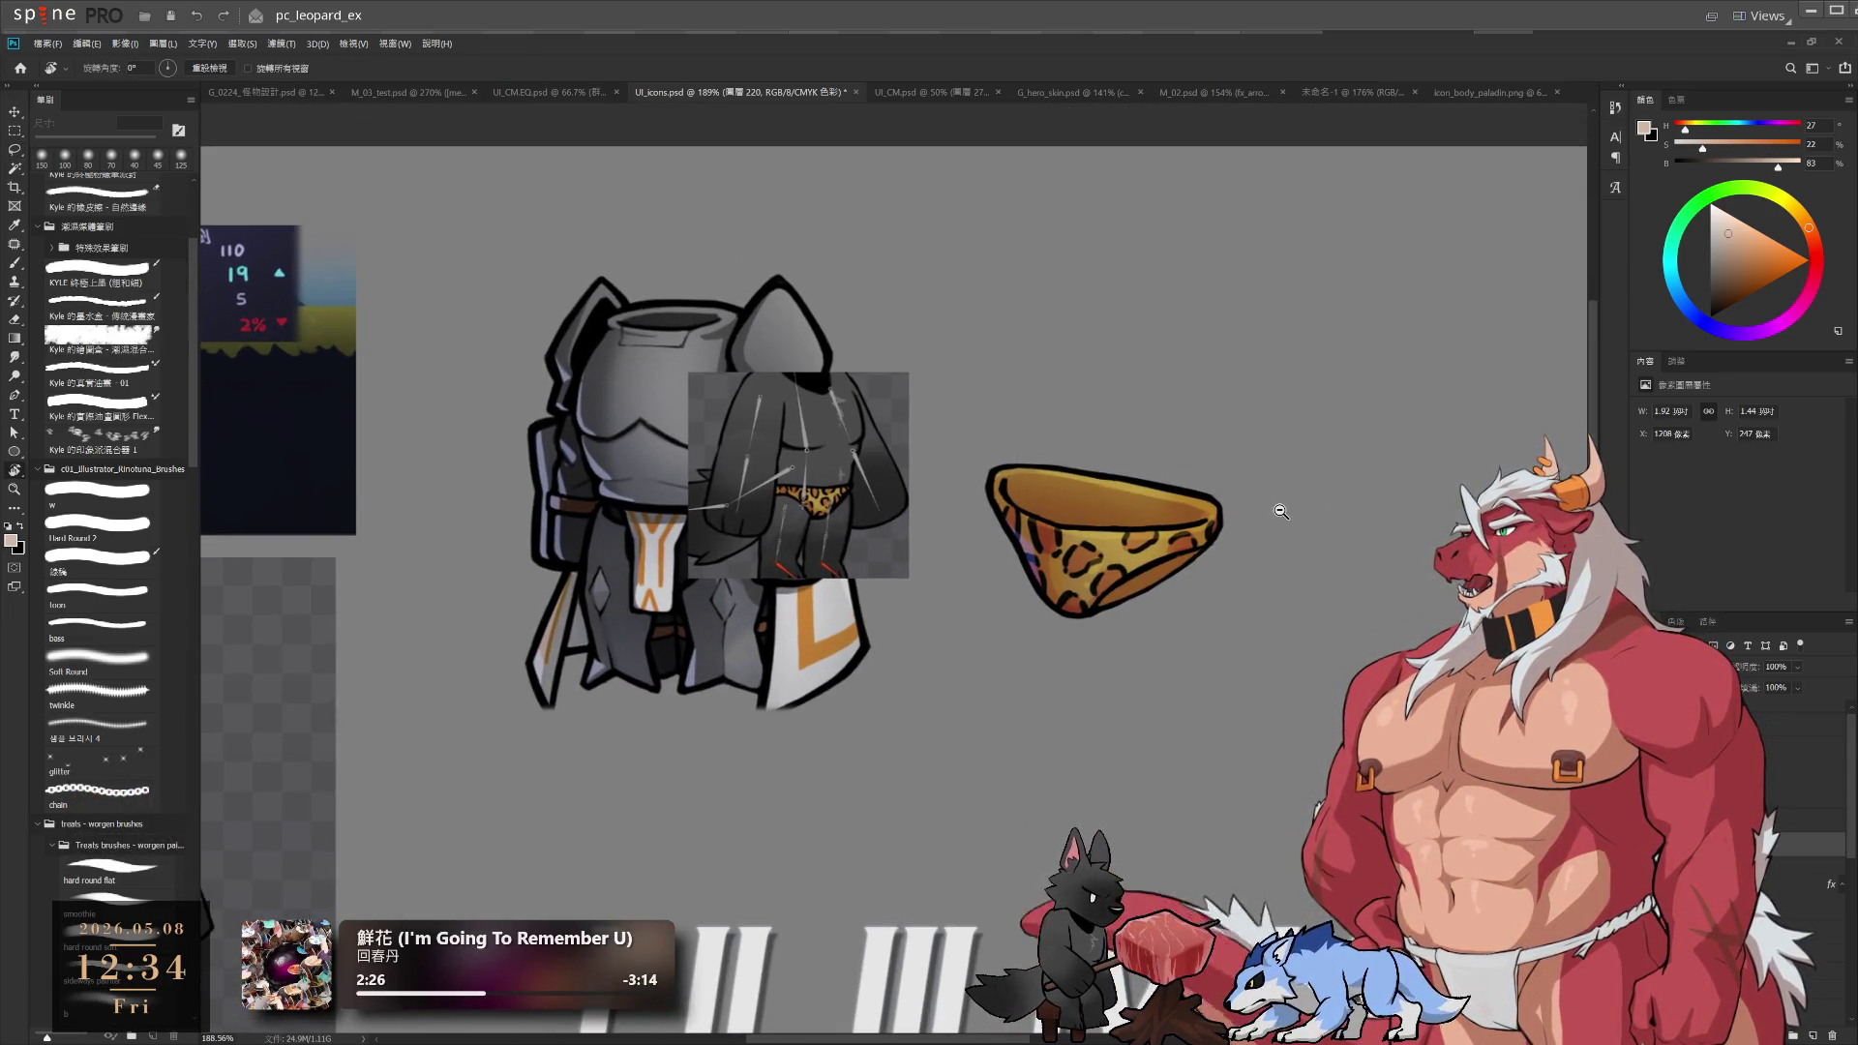
{"action": "key", "text": "ctrl+z"}
{"action": "key", "text": "ctrl+shift+z"}
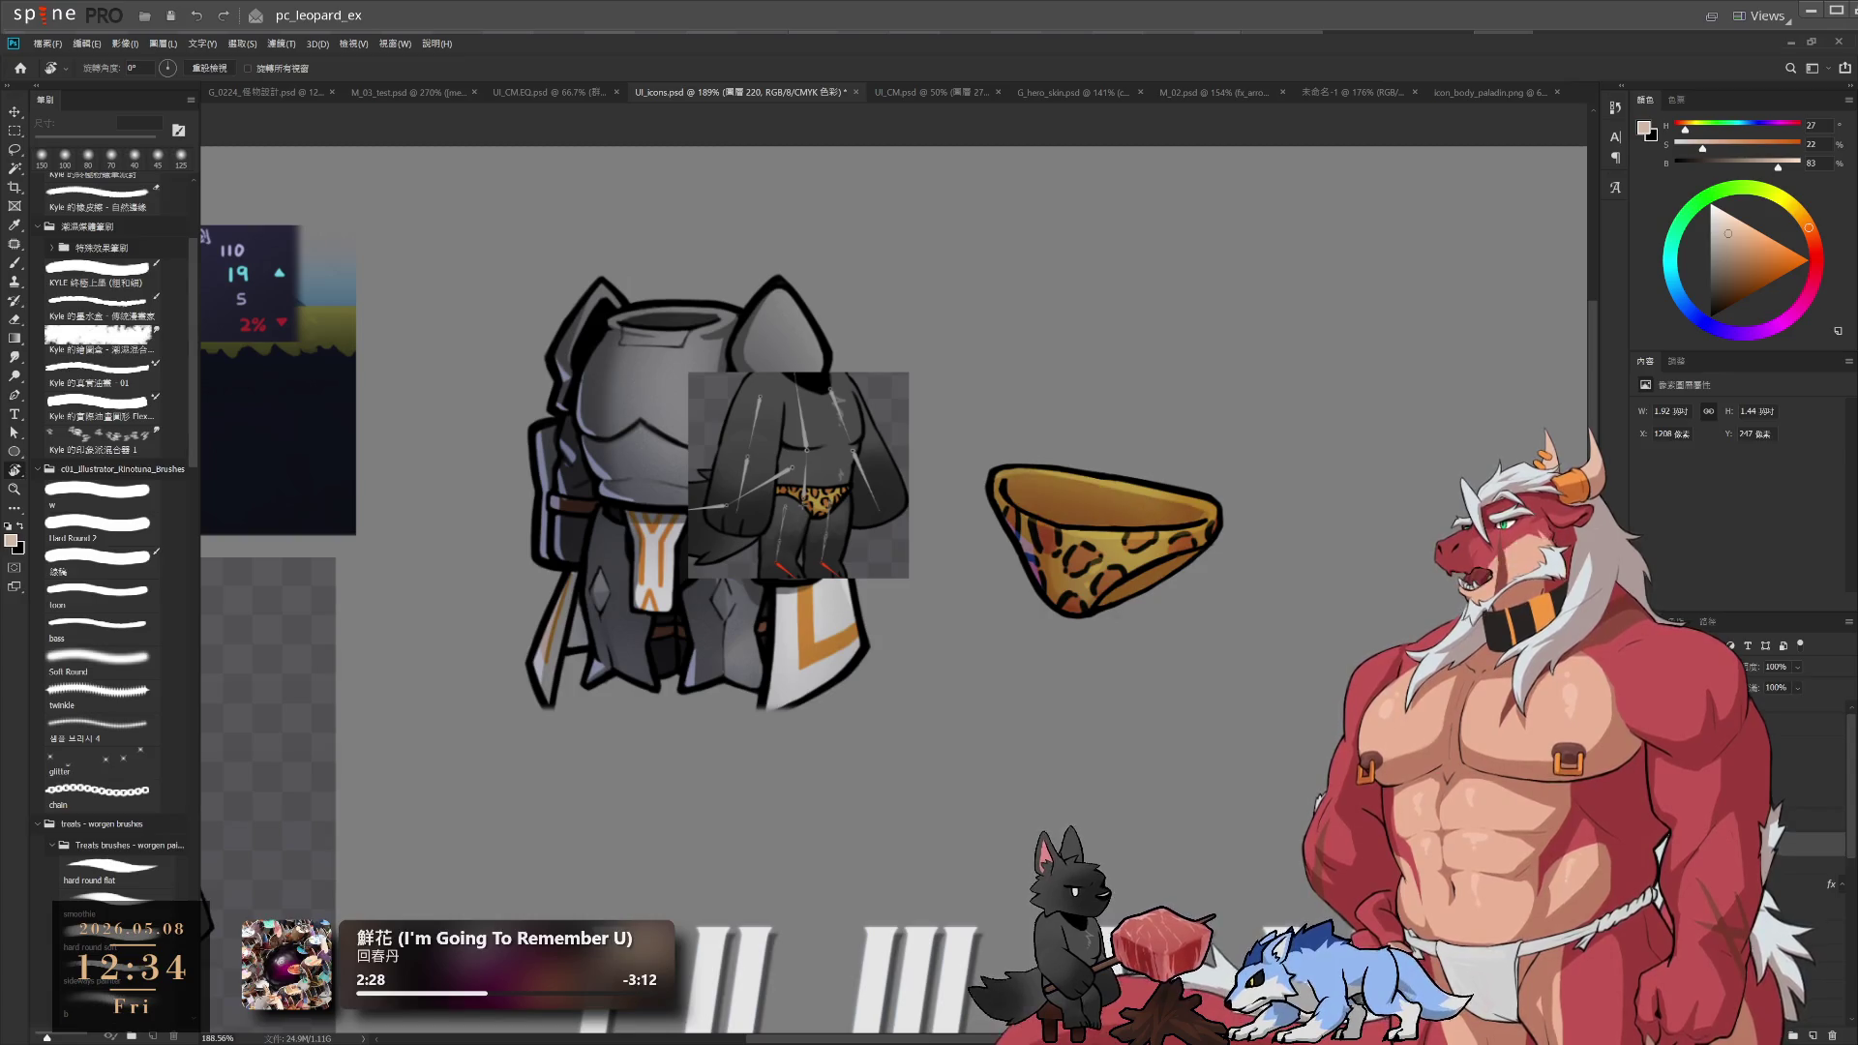
{"action": "key", "text": "ctrl+z"}
{"action": "key", "text": "ctrl+shift+z"}
{"action": "key", "text": "ctrl+z"}
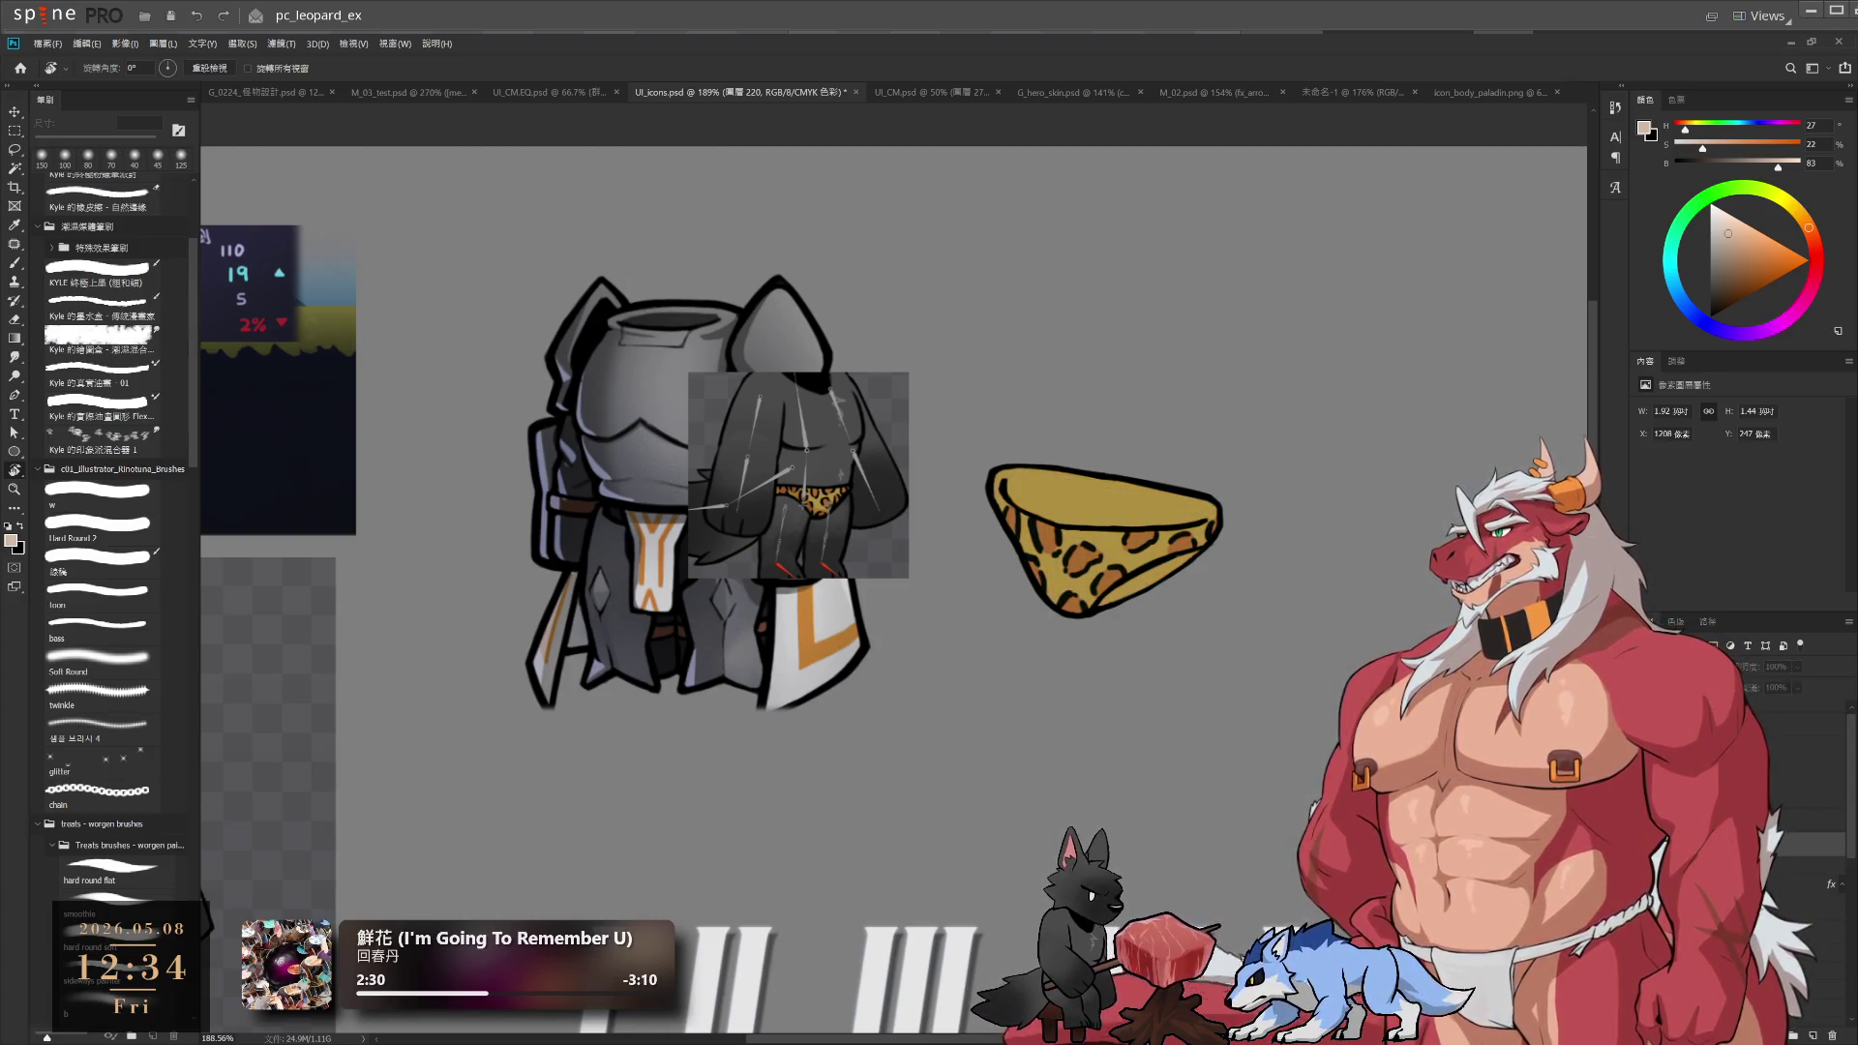
{"action": "key", "text": "ctrl+shift+z"}
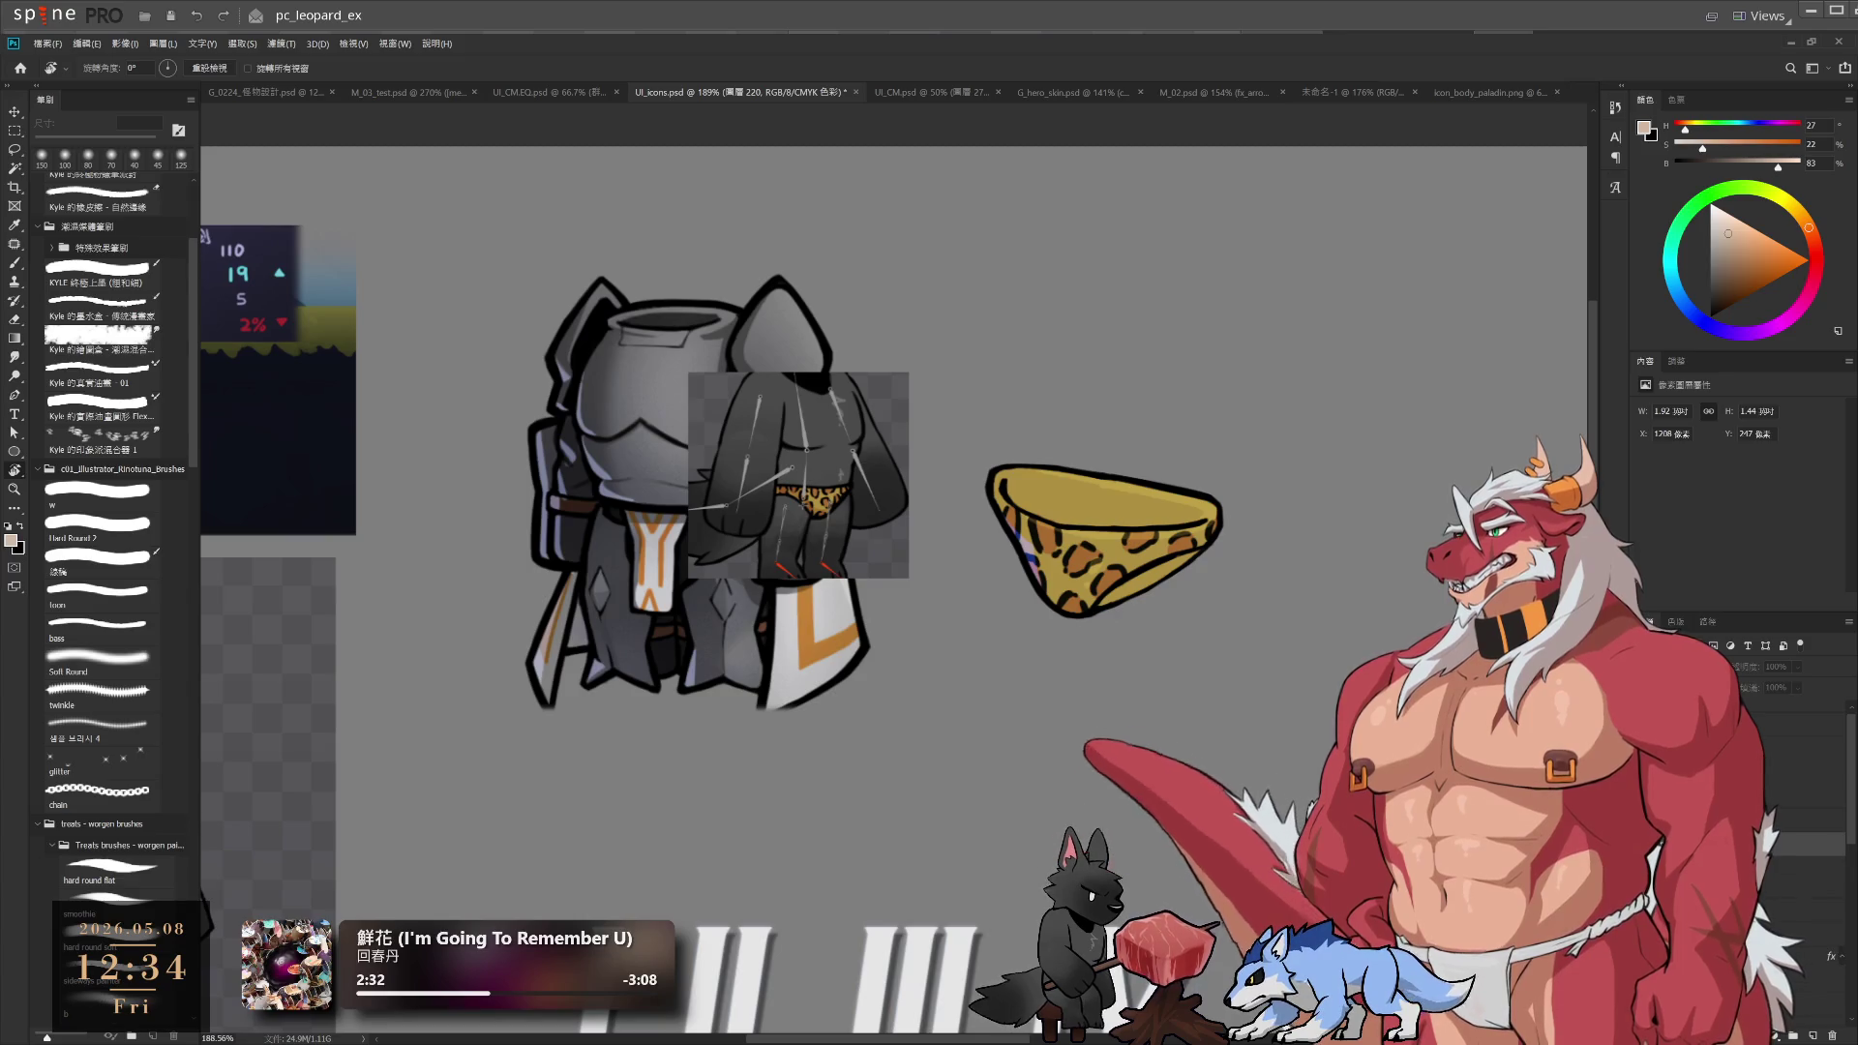
{"action": "key", "text": "ctrl+z"}
{"action": "key", "text": "ctrl+shift+z"}
{"action": "key", "text": "ctrl+z"}
{"action": "key", "text": "ctrl+shift+z"}
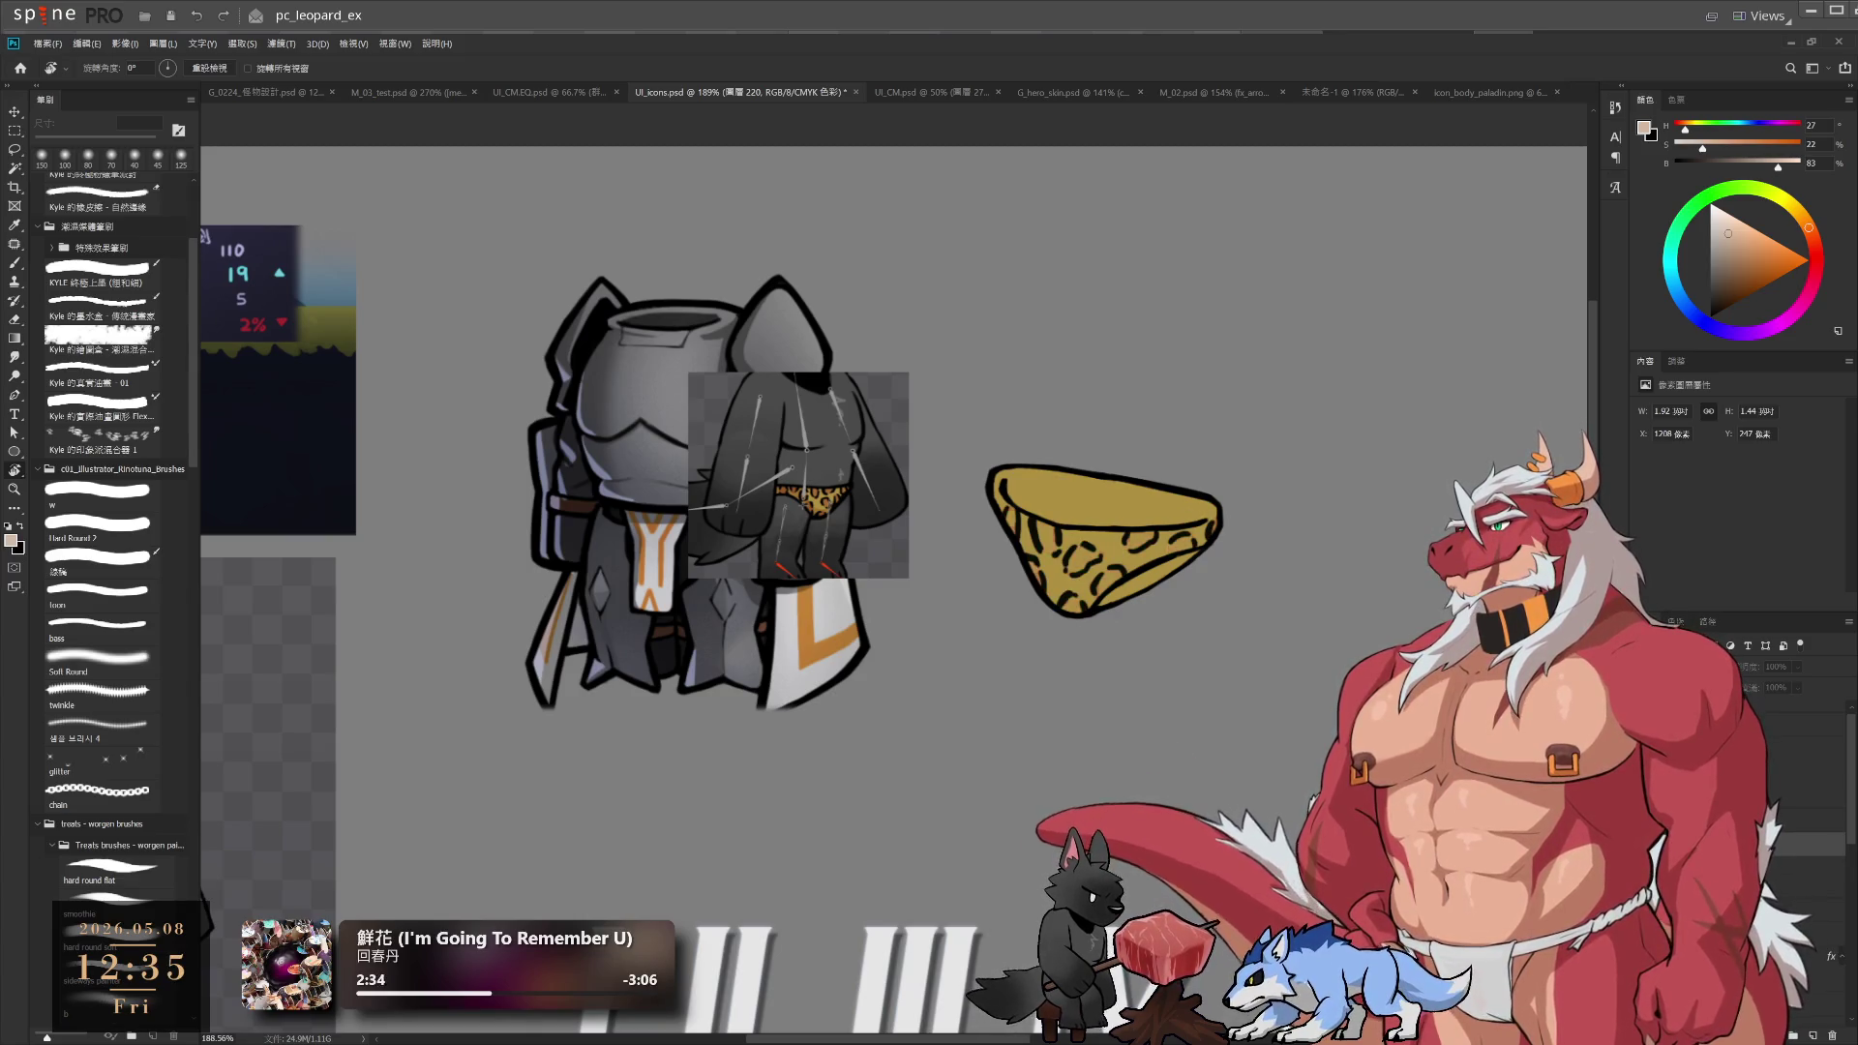
{"action": "key", "text": "ctrl+z"}
{"action": "key", "text": "ctrl+shift+z"}
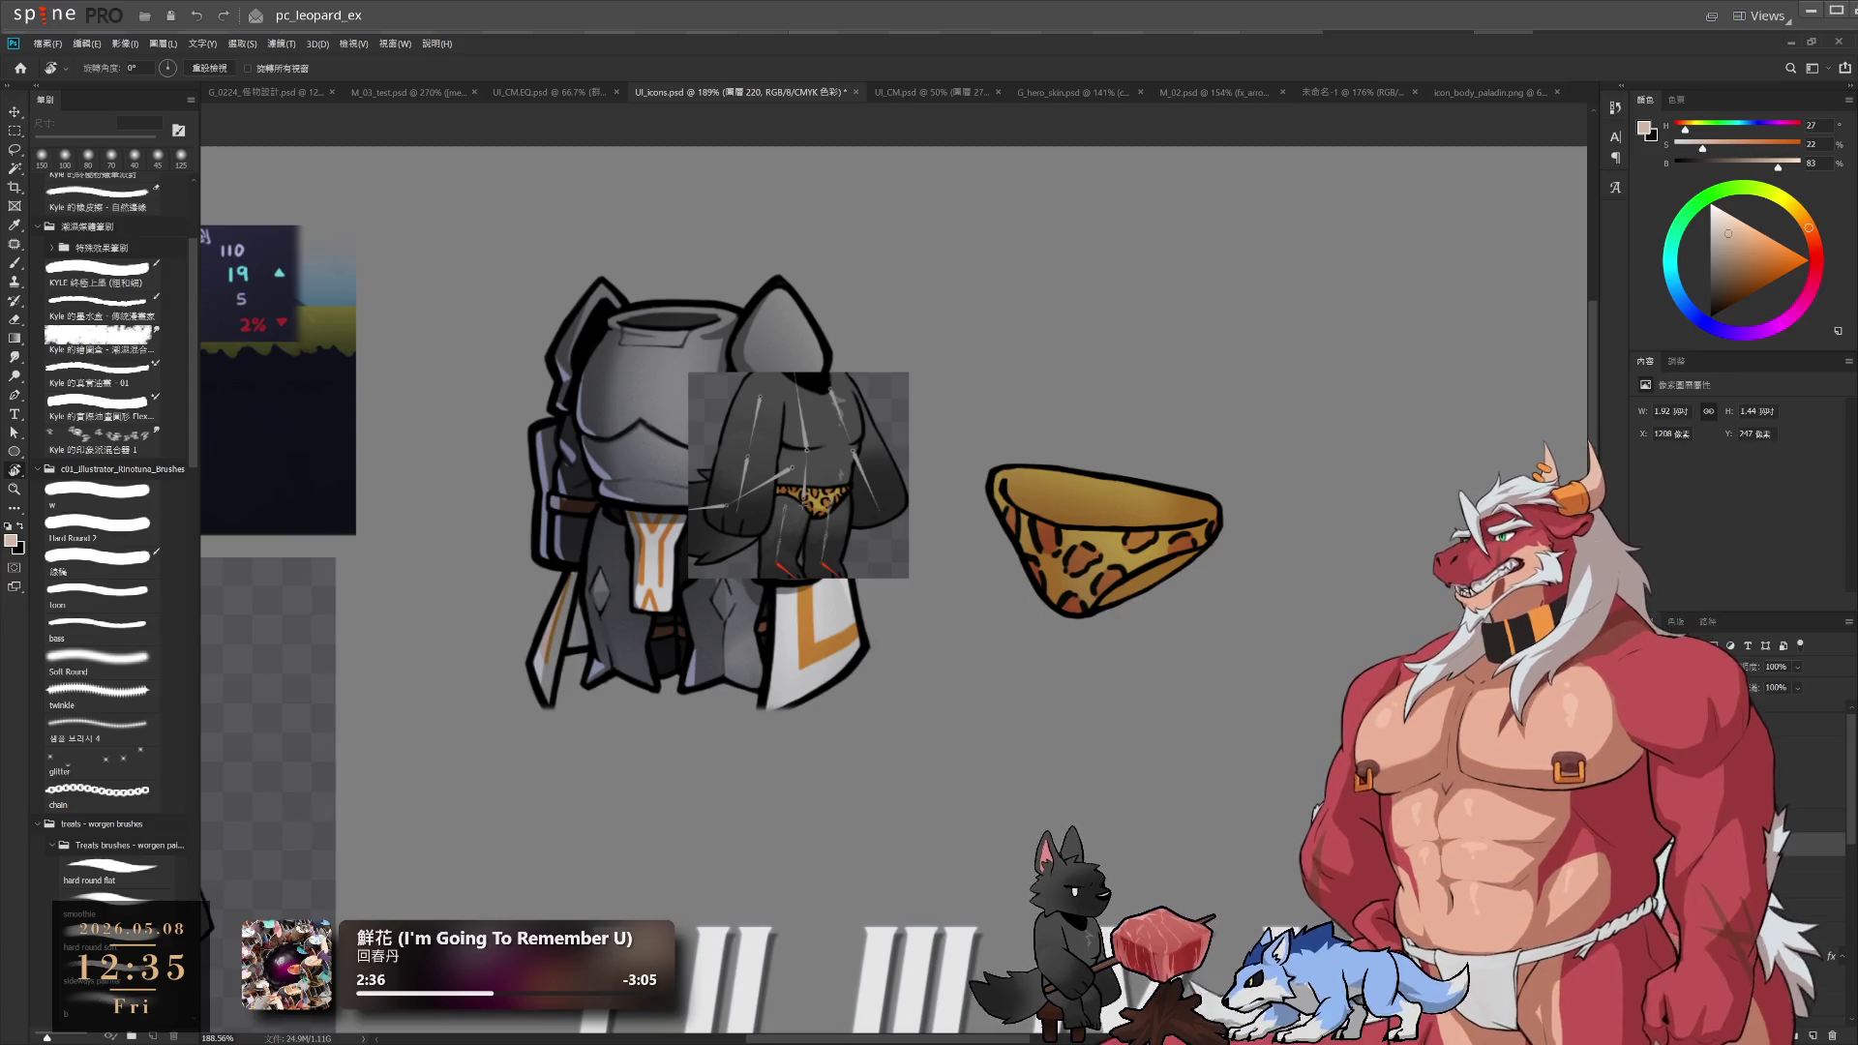
{"action": "key", "text": "ctrl+shift+z"}
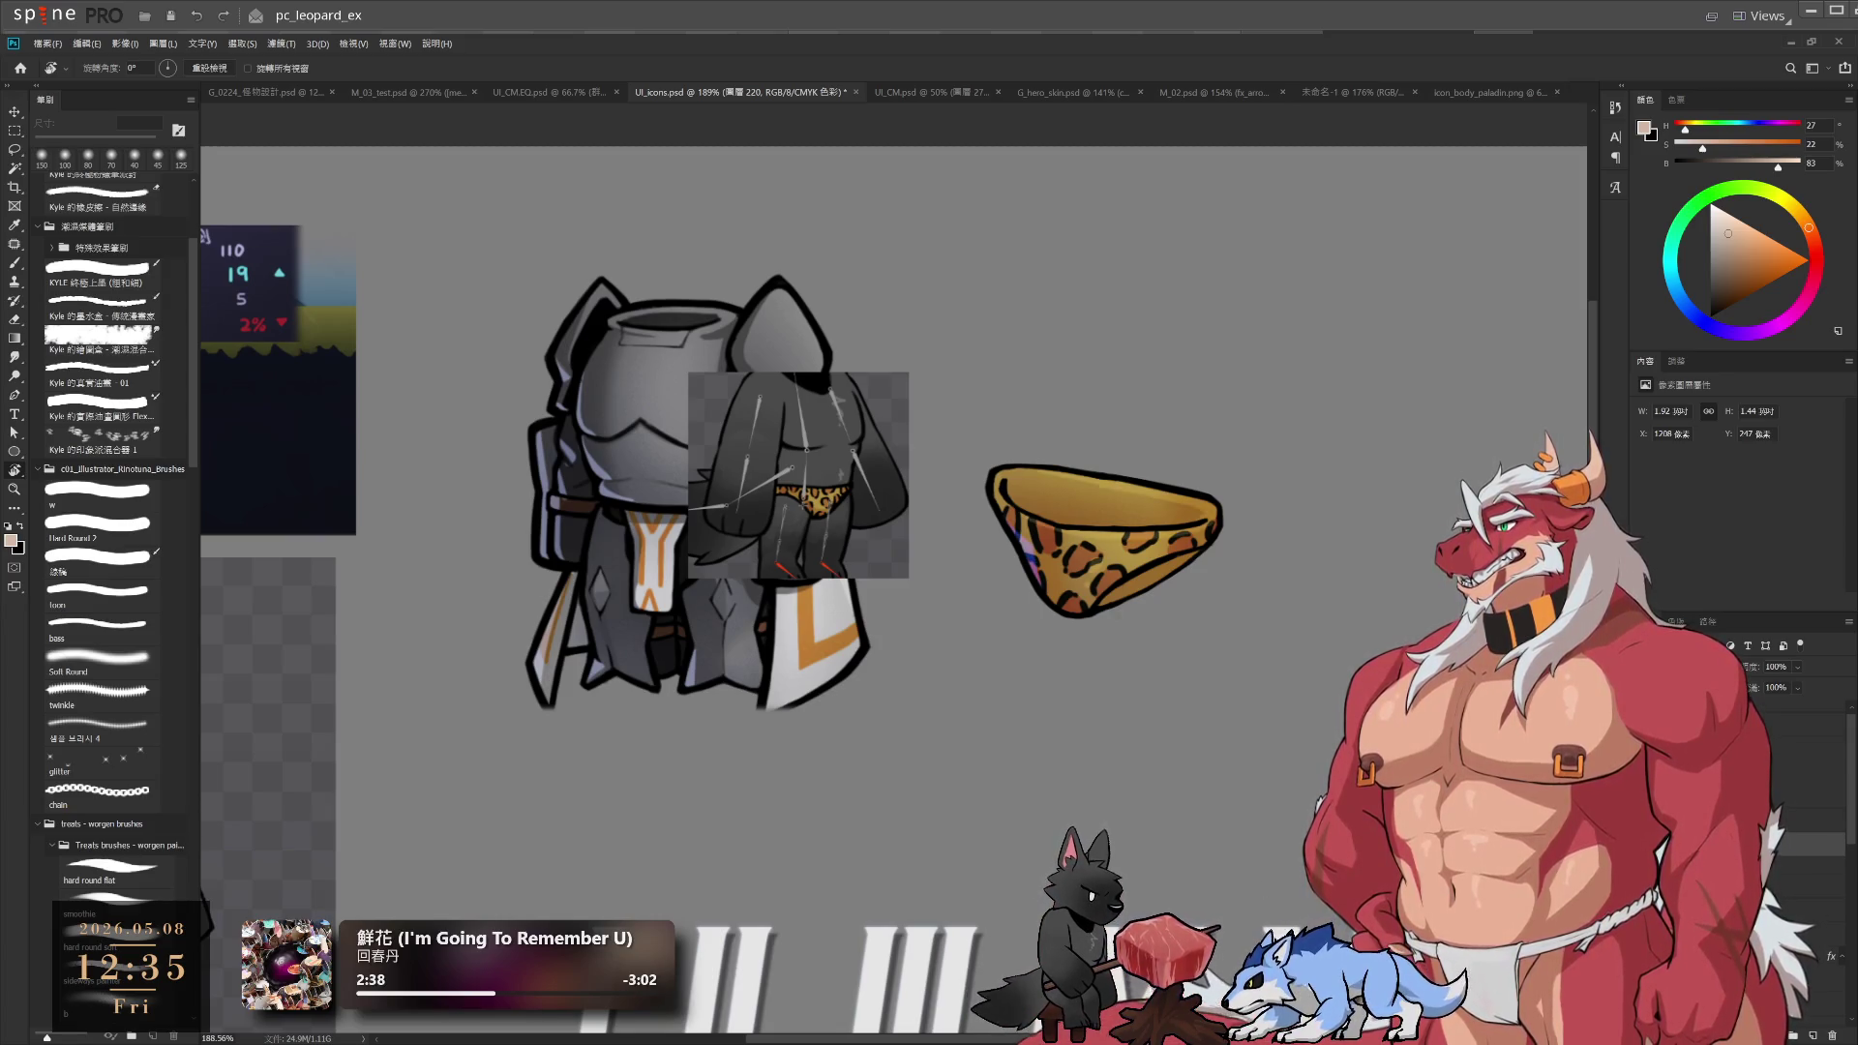
{"action": "left_click_drag", "start_coordinate": [1306, 527], "coordinate": [1278, 728]}
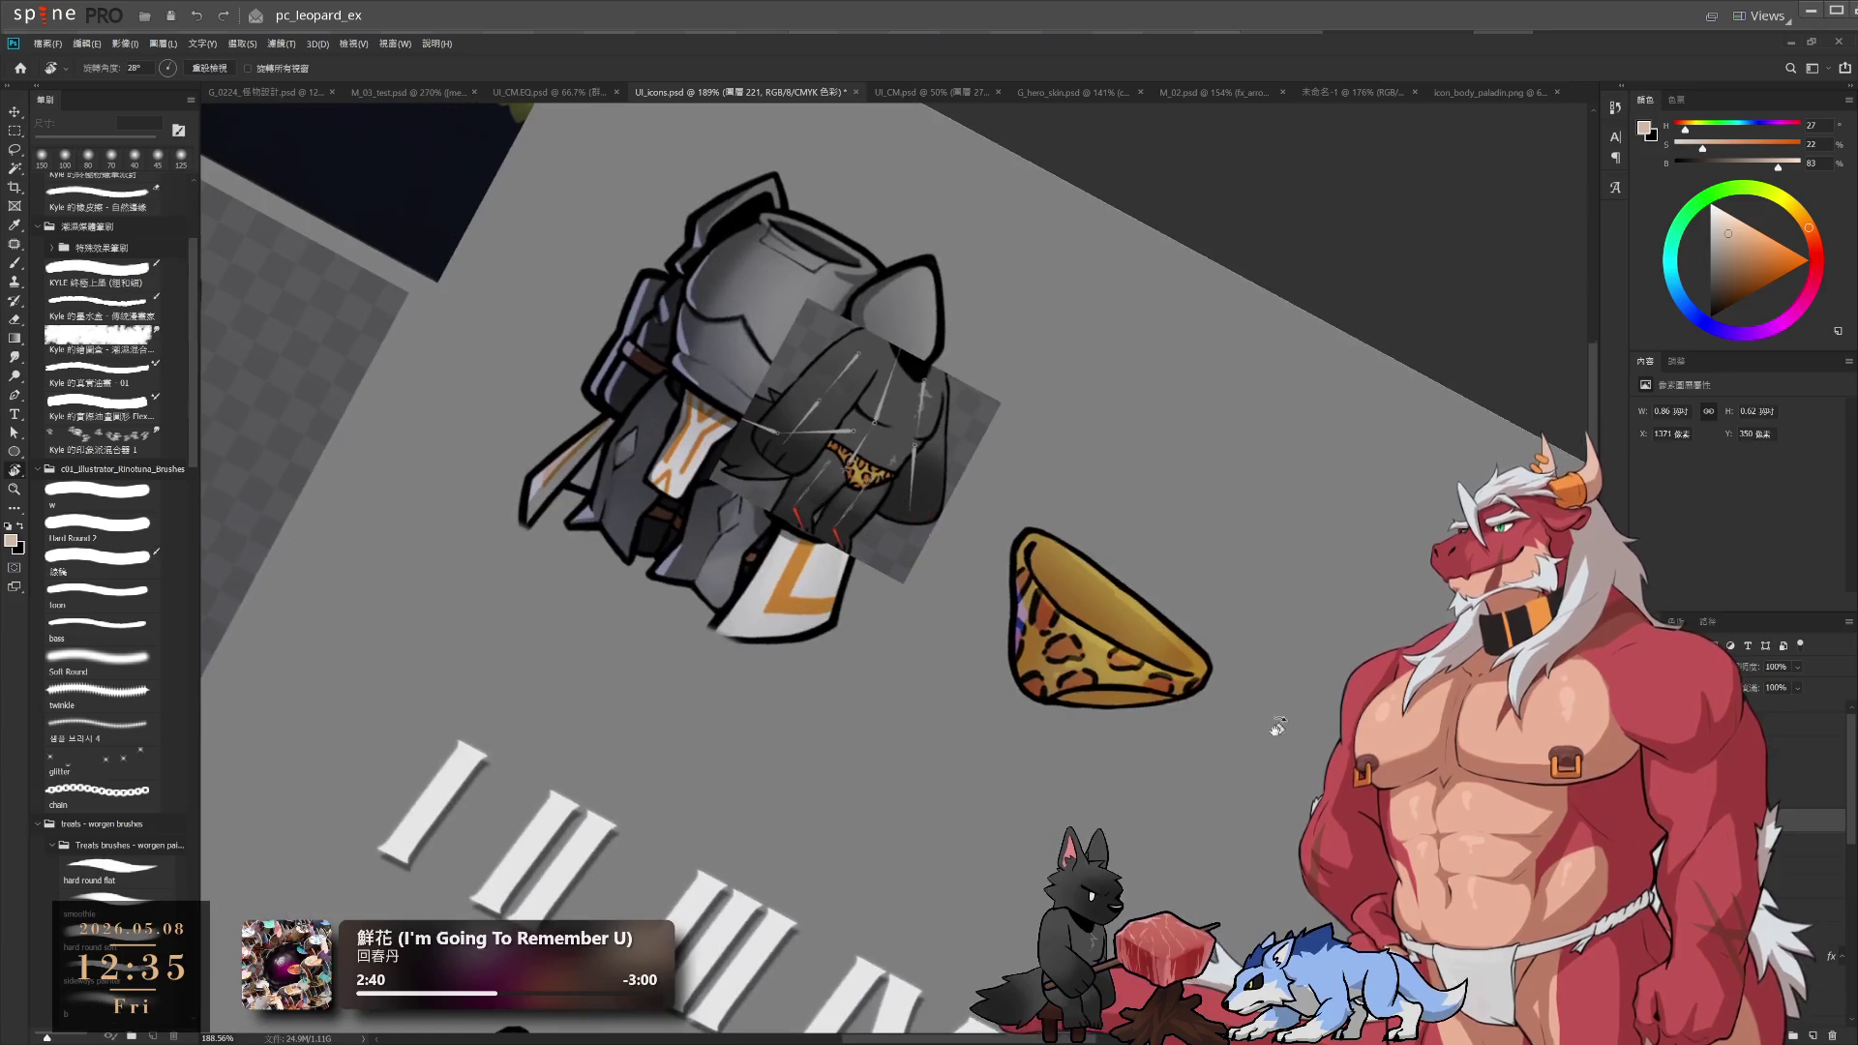
Set up a 10 px eraser tip and rotate the view so the briefs lie flat
{"action": "scroll", "coordinate": [1078, 507], "scroll_direction": "up", "scroll_amount": 5}
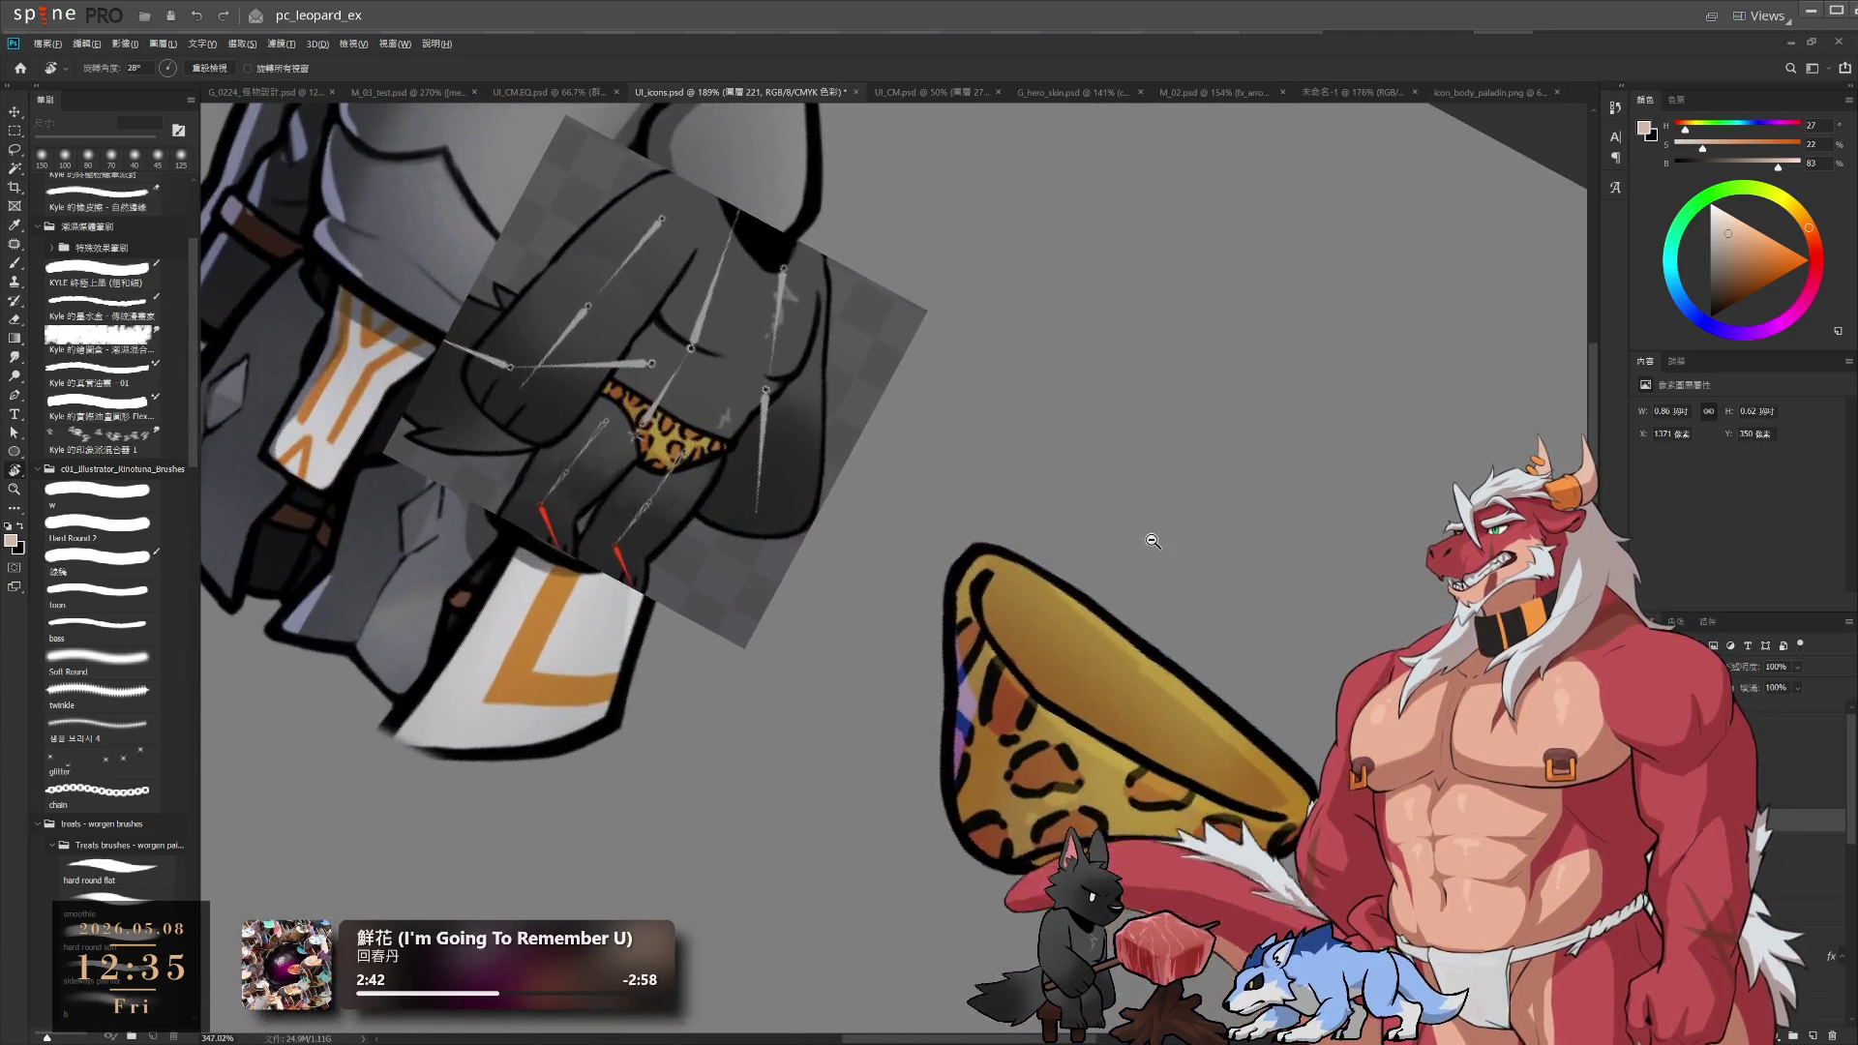
{"action": "key", "text": "e"}
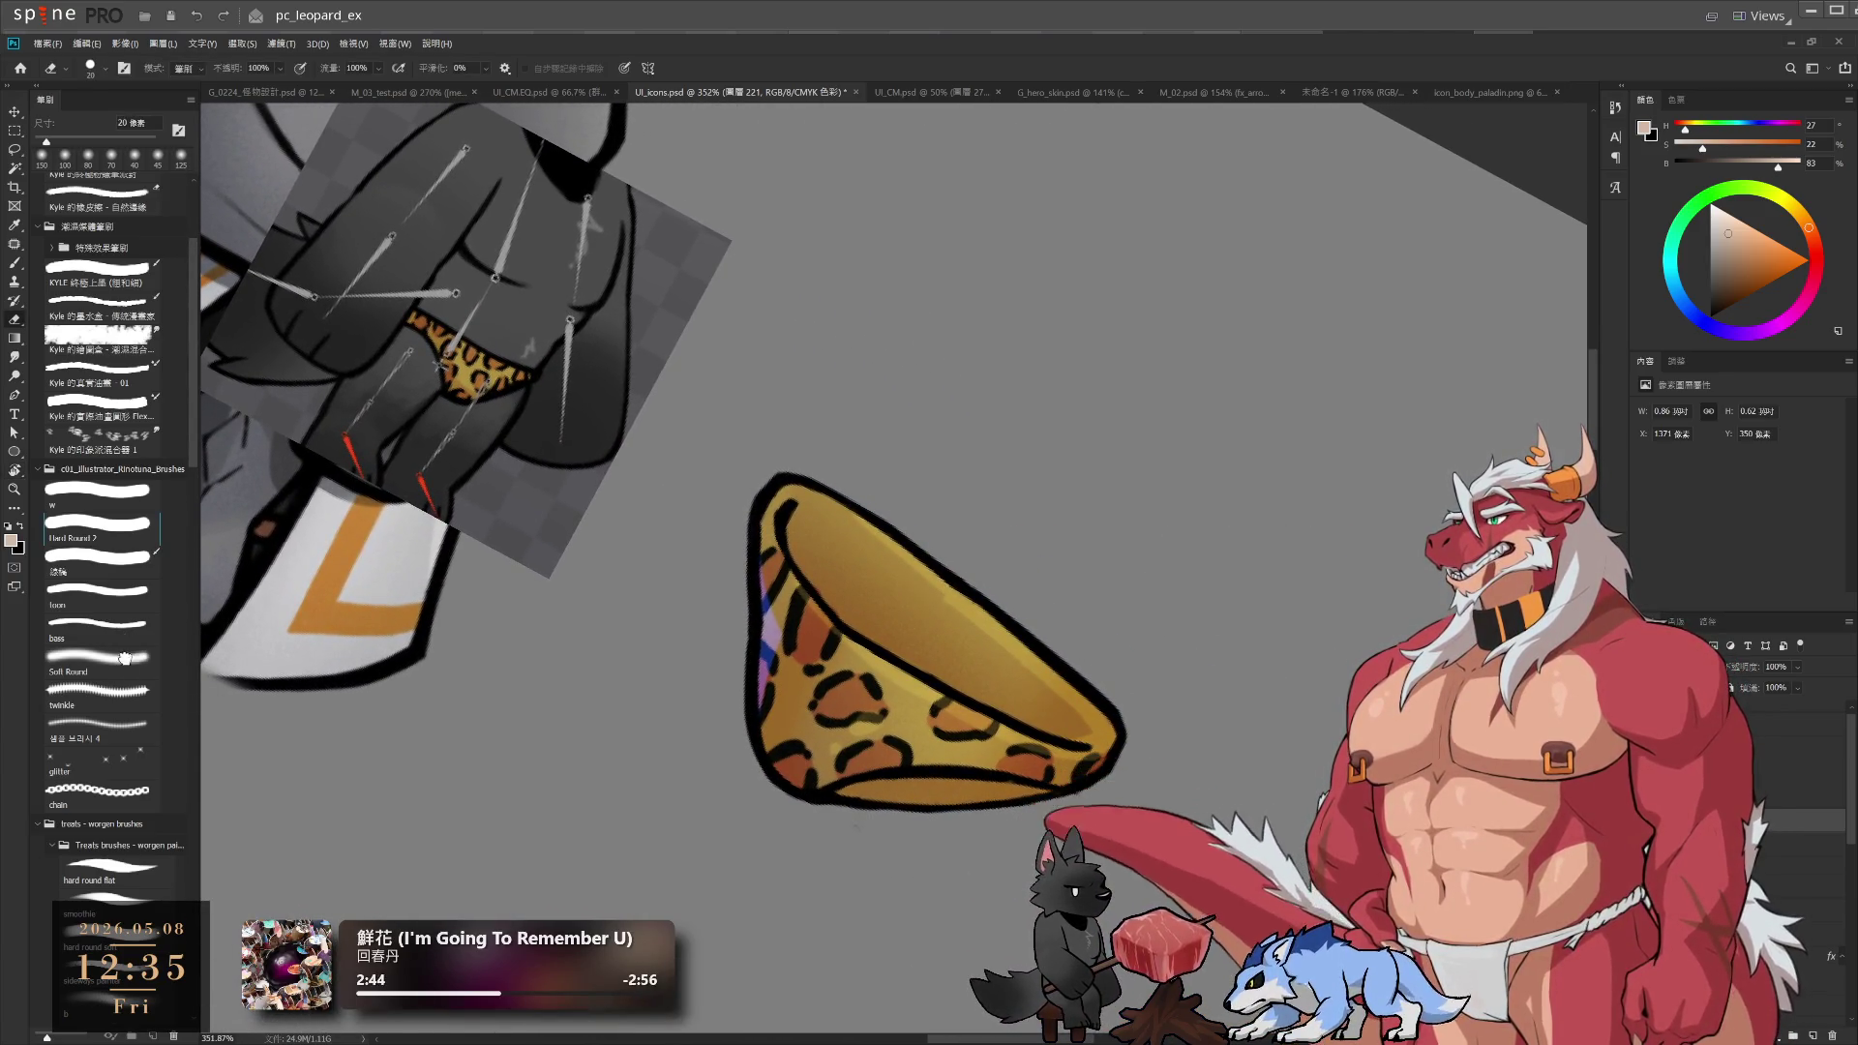
{"action": "left_click", "coordinate": [114, 664]}
{"action": "left_click", "coordinate": [112, 499]}
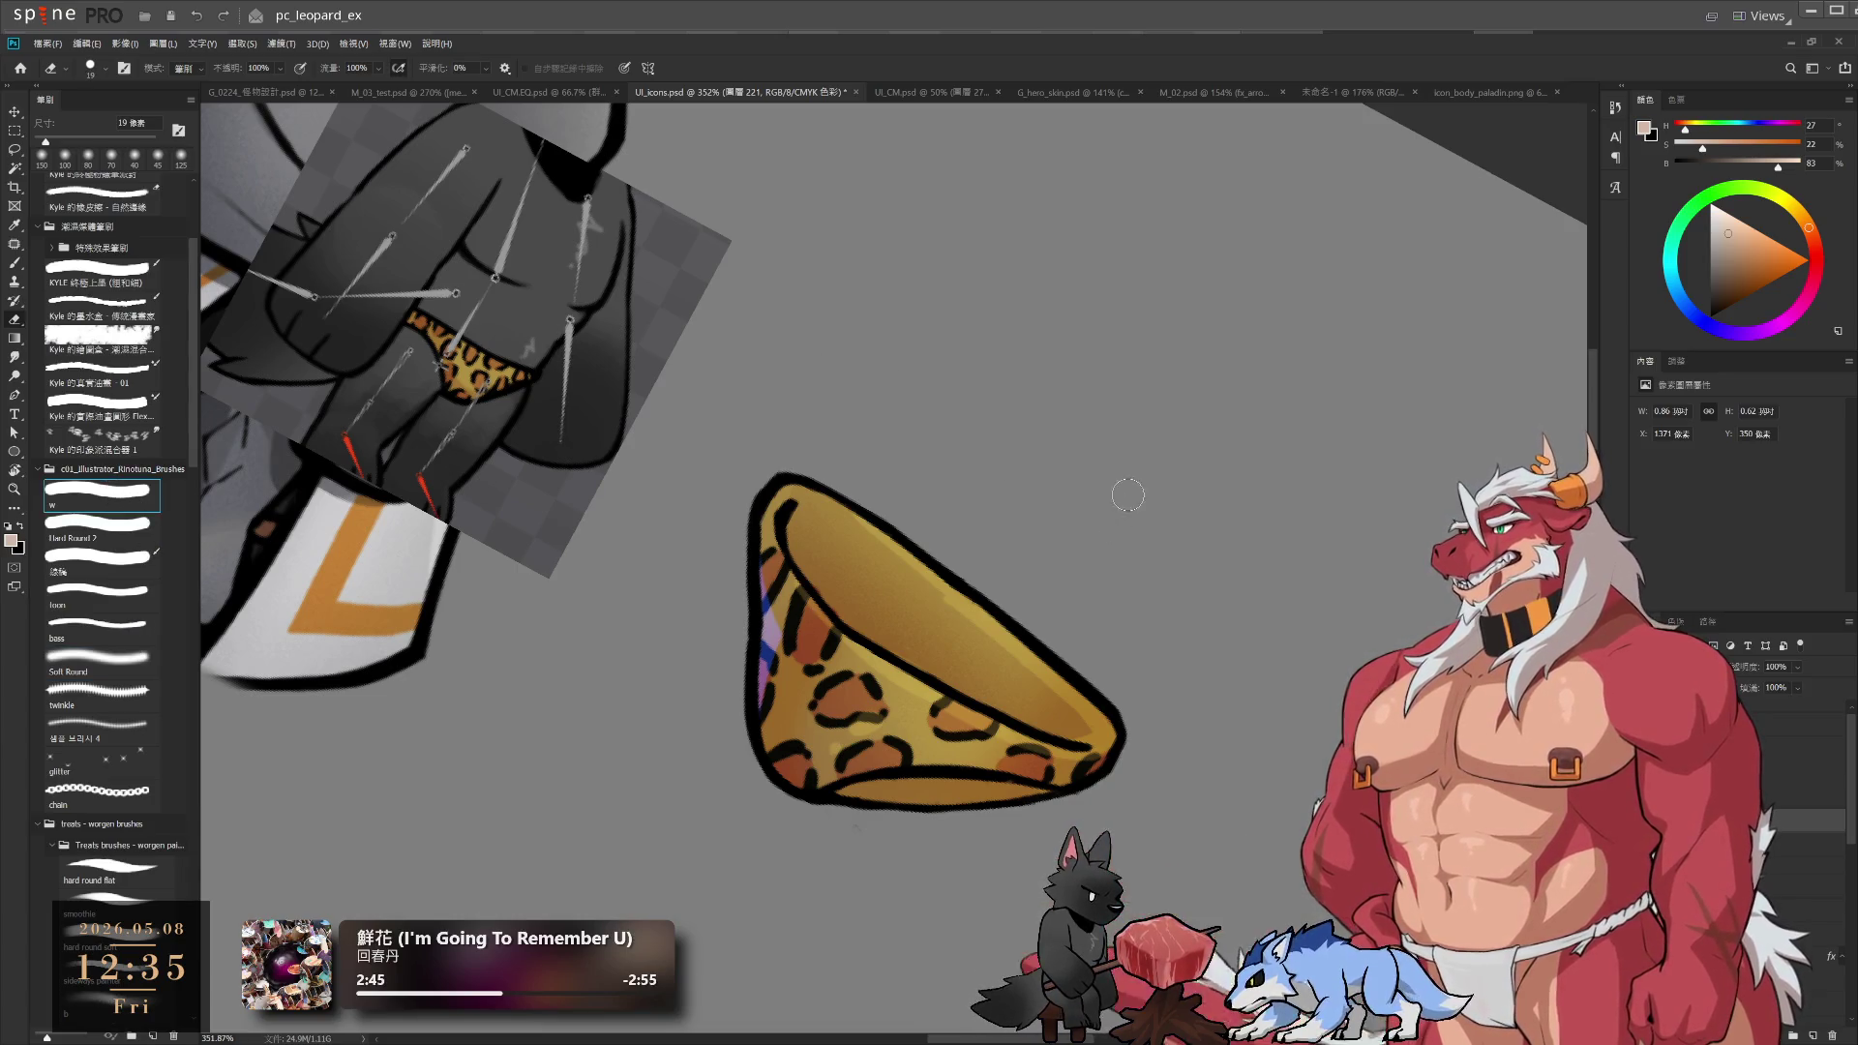
{"action": "left_click_drag", "start_coordinate": [1129, 496], "coordinate": [1174, 551]}
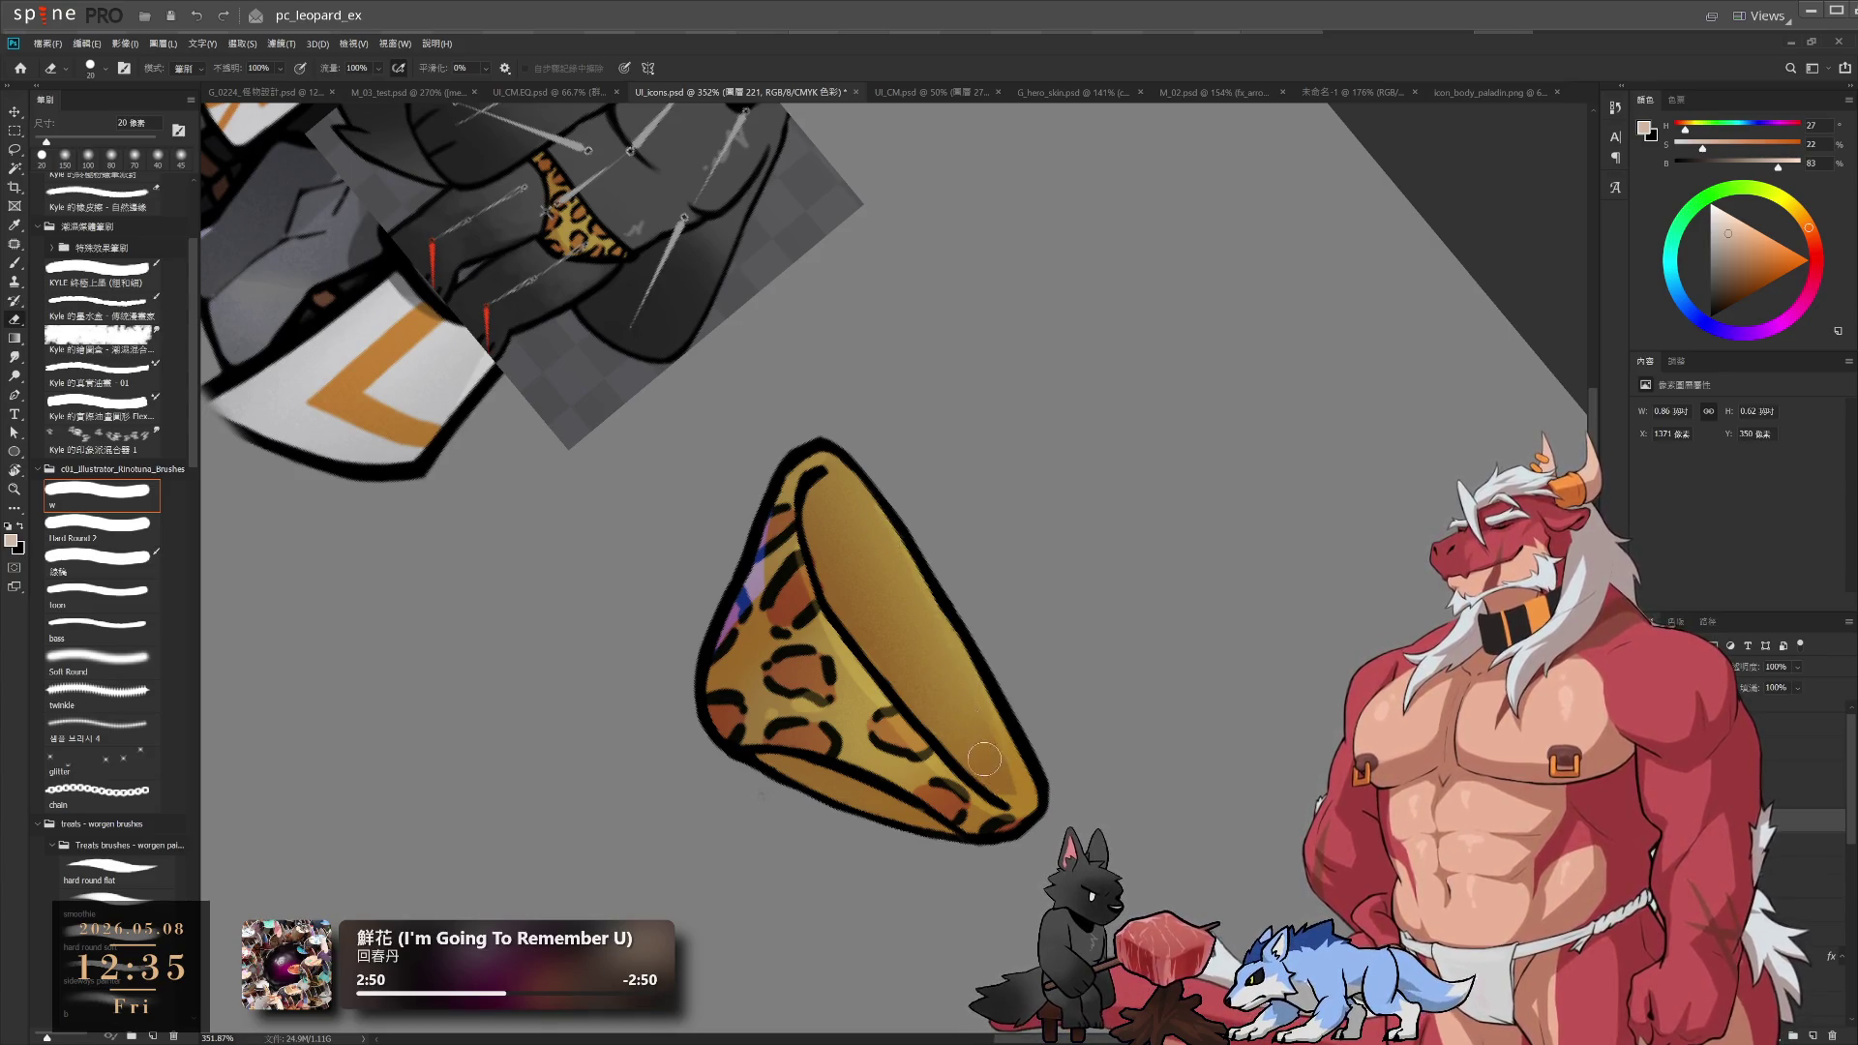
{"action": "key", "text": "bracketleft"}
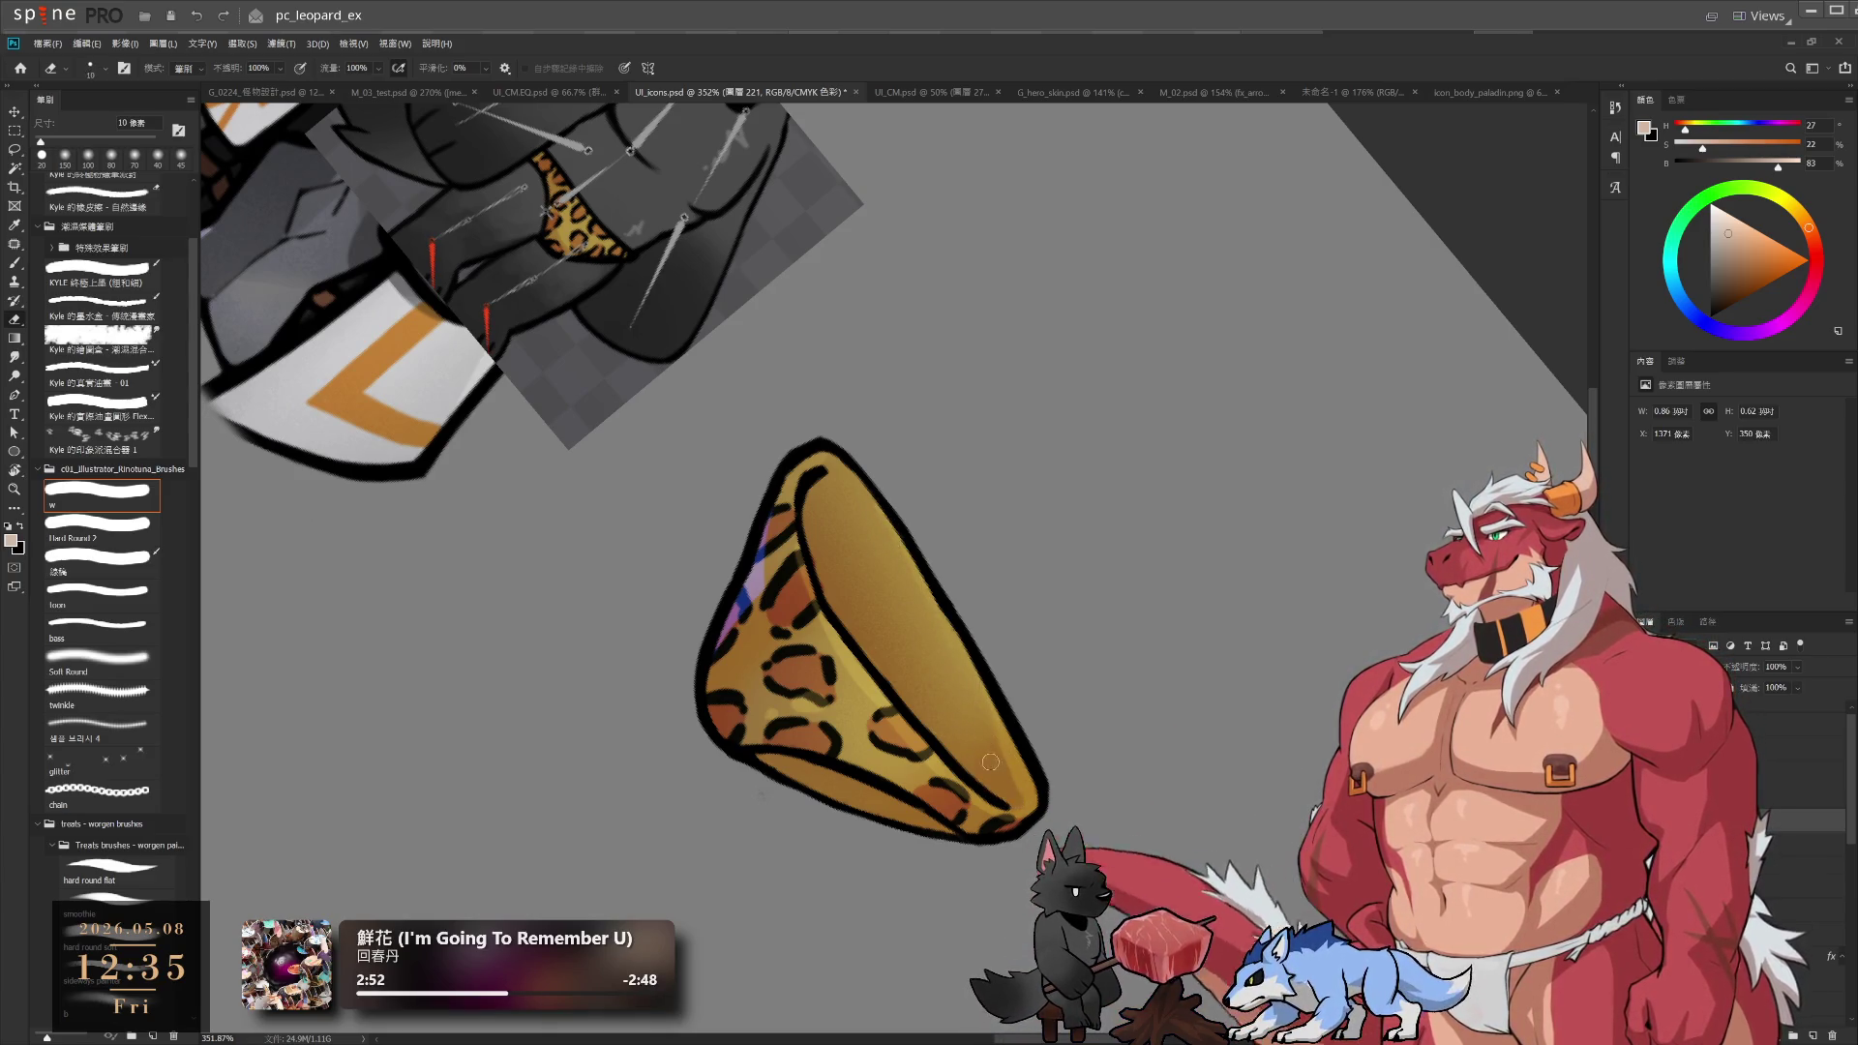
{"action": "key", "text": "r"}
{"action": "left_click_drag", "start_coordinate": [1141, 688], "coordinate": [1191, 556]}
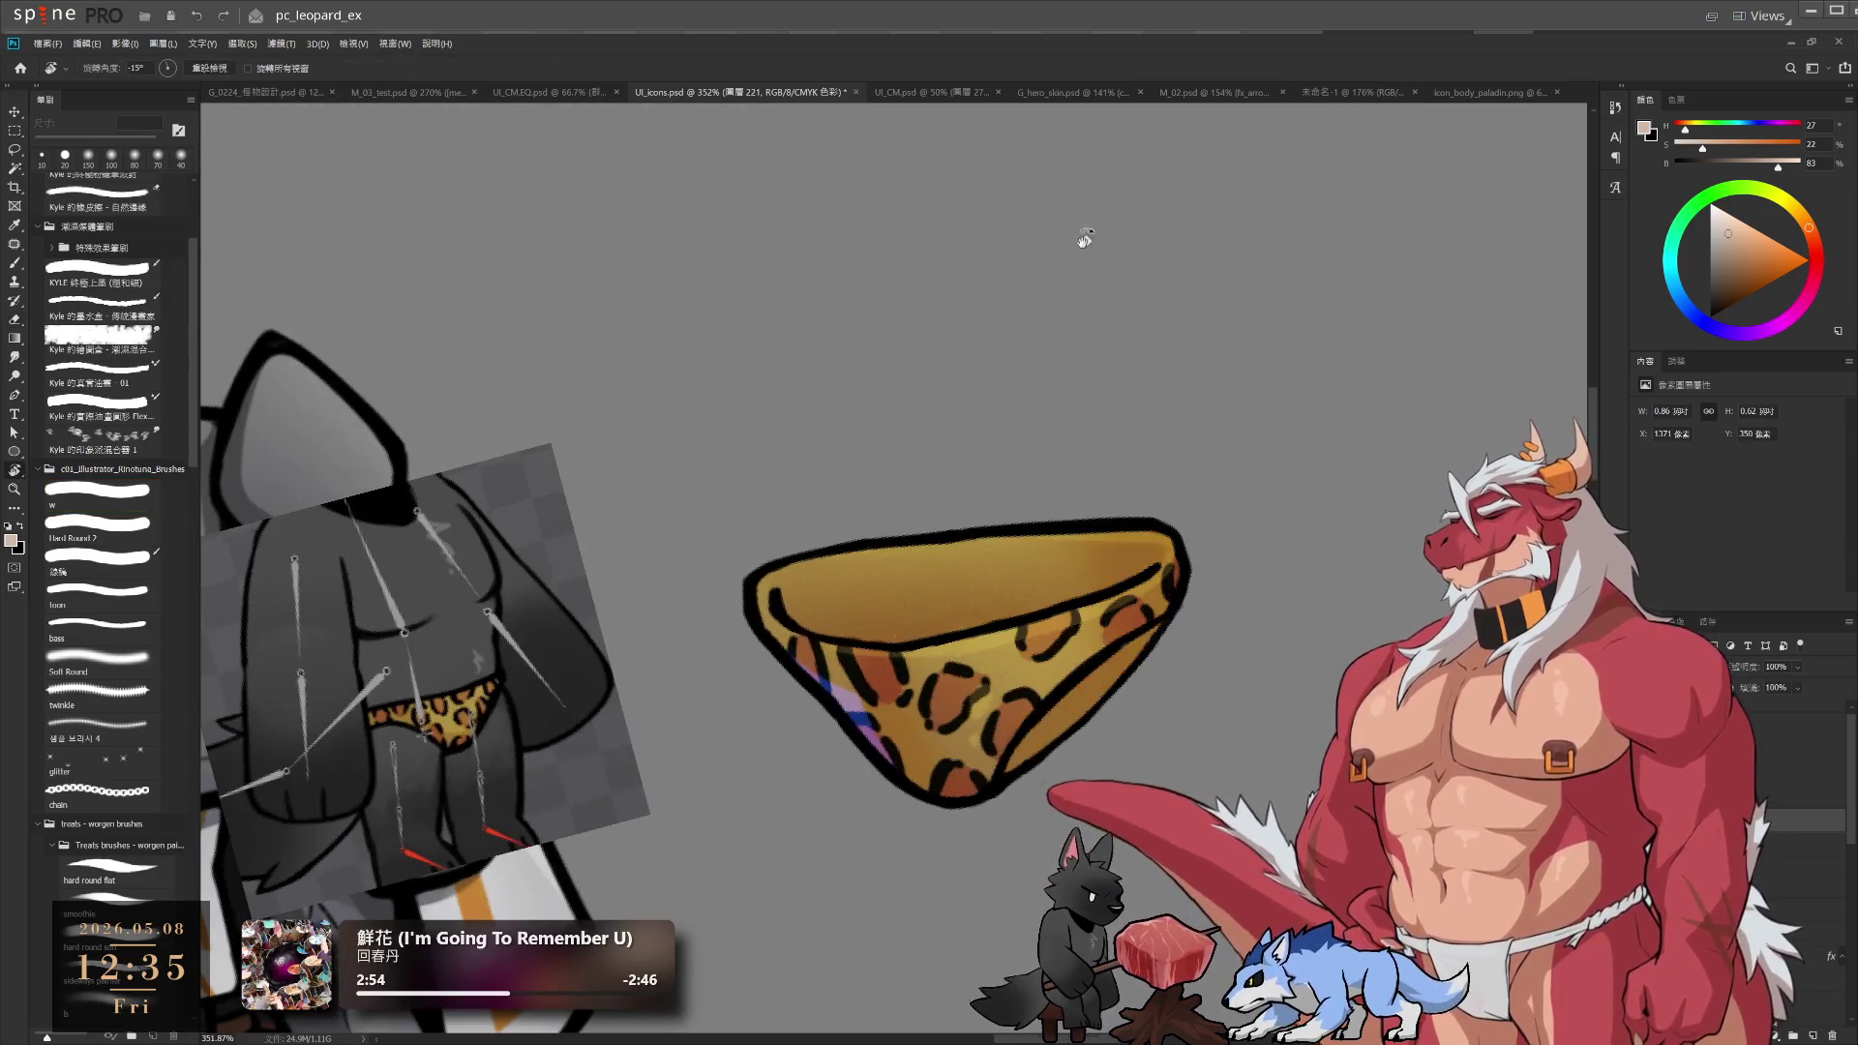
{"action": "key", "text": "b"}
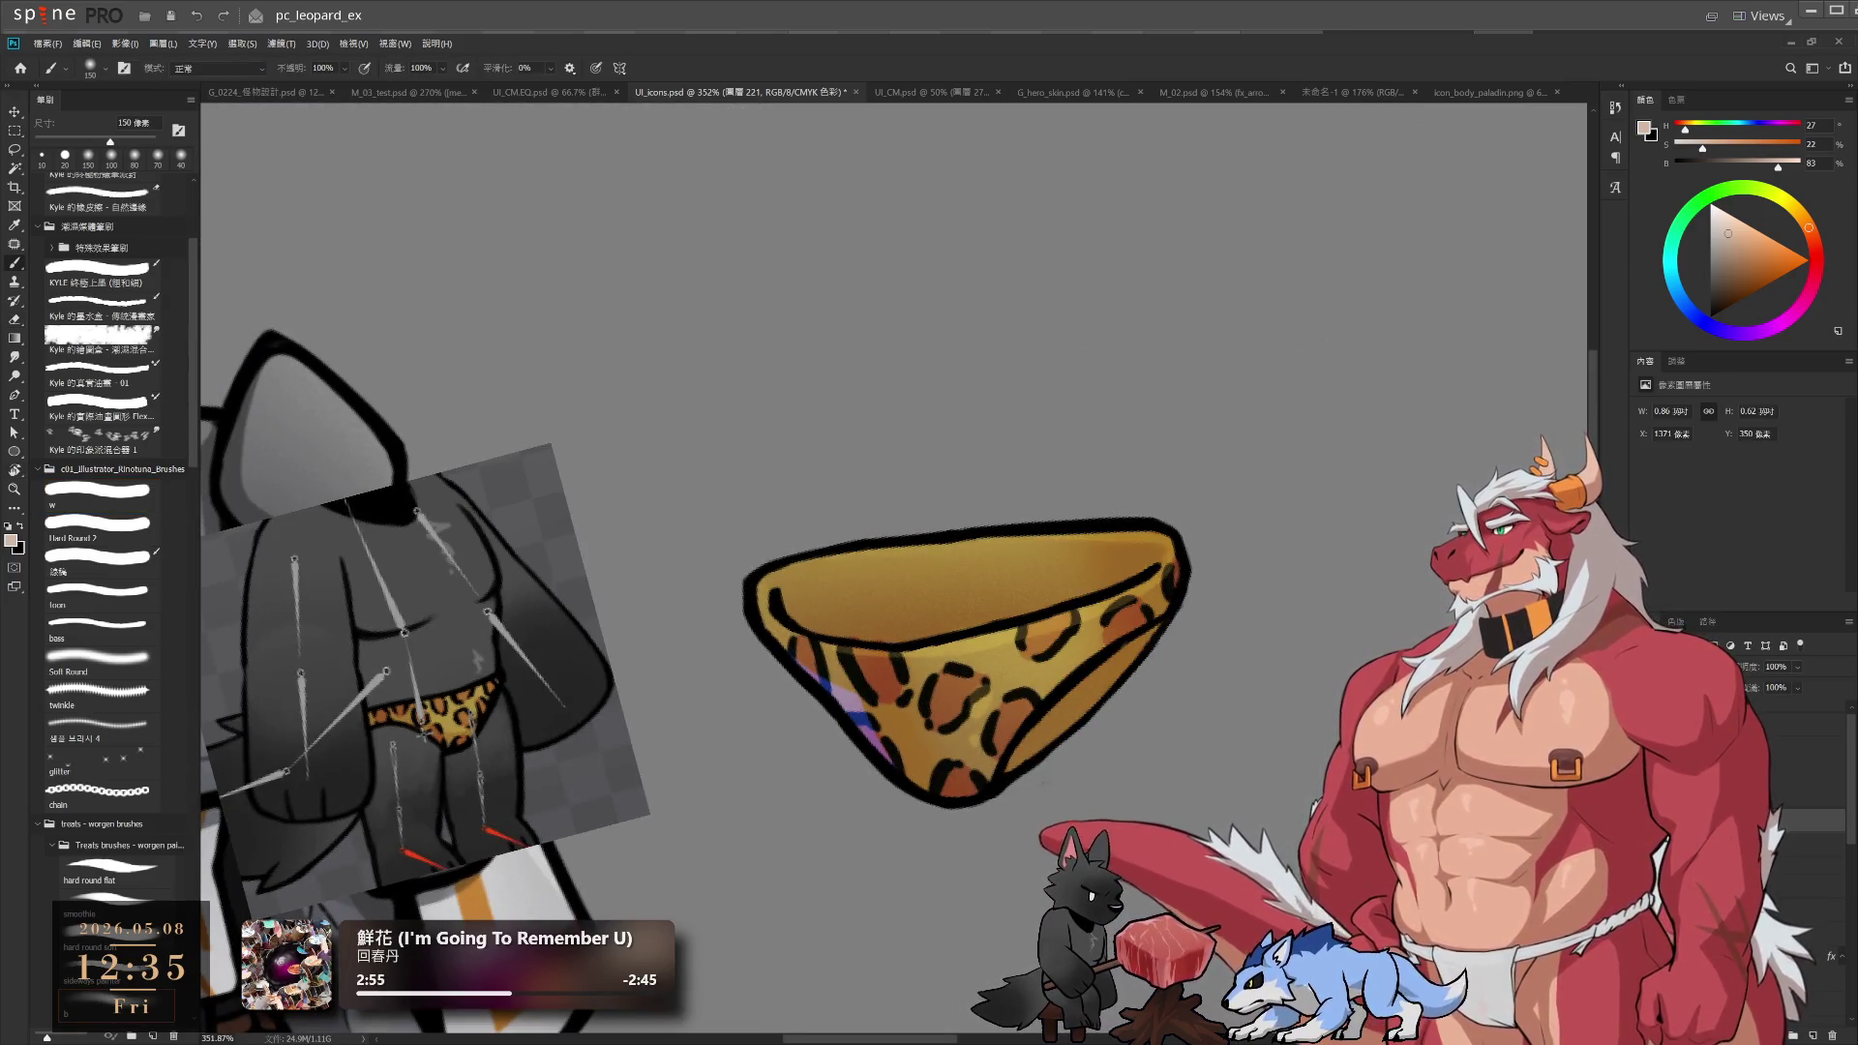
{"action": "scroll", "coordinate": [1179, 543], "scroll_direction": "down", "scroll_amount": 4}
Smudge the cone shading with a 40 px brush at a 64° tilt, stepping through history
{"action": "key", "text": "r"}
{"action": "left_click_drag", "start_coordinate": [1352, 478], "coordinate": [997, 842]}
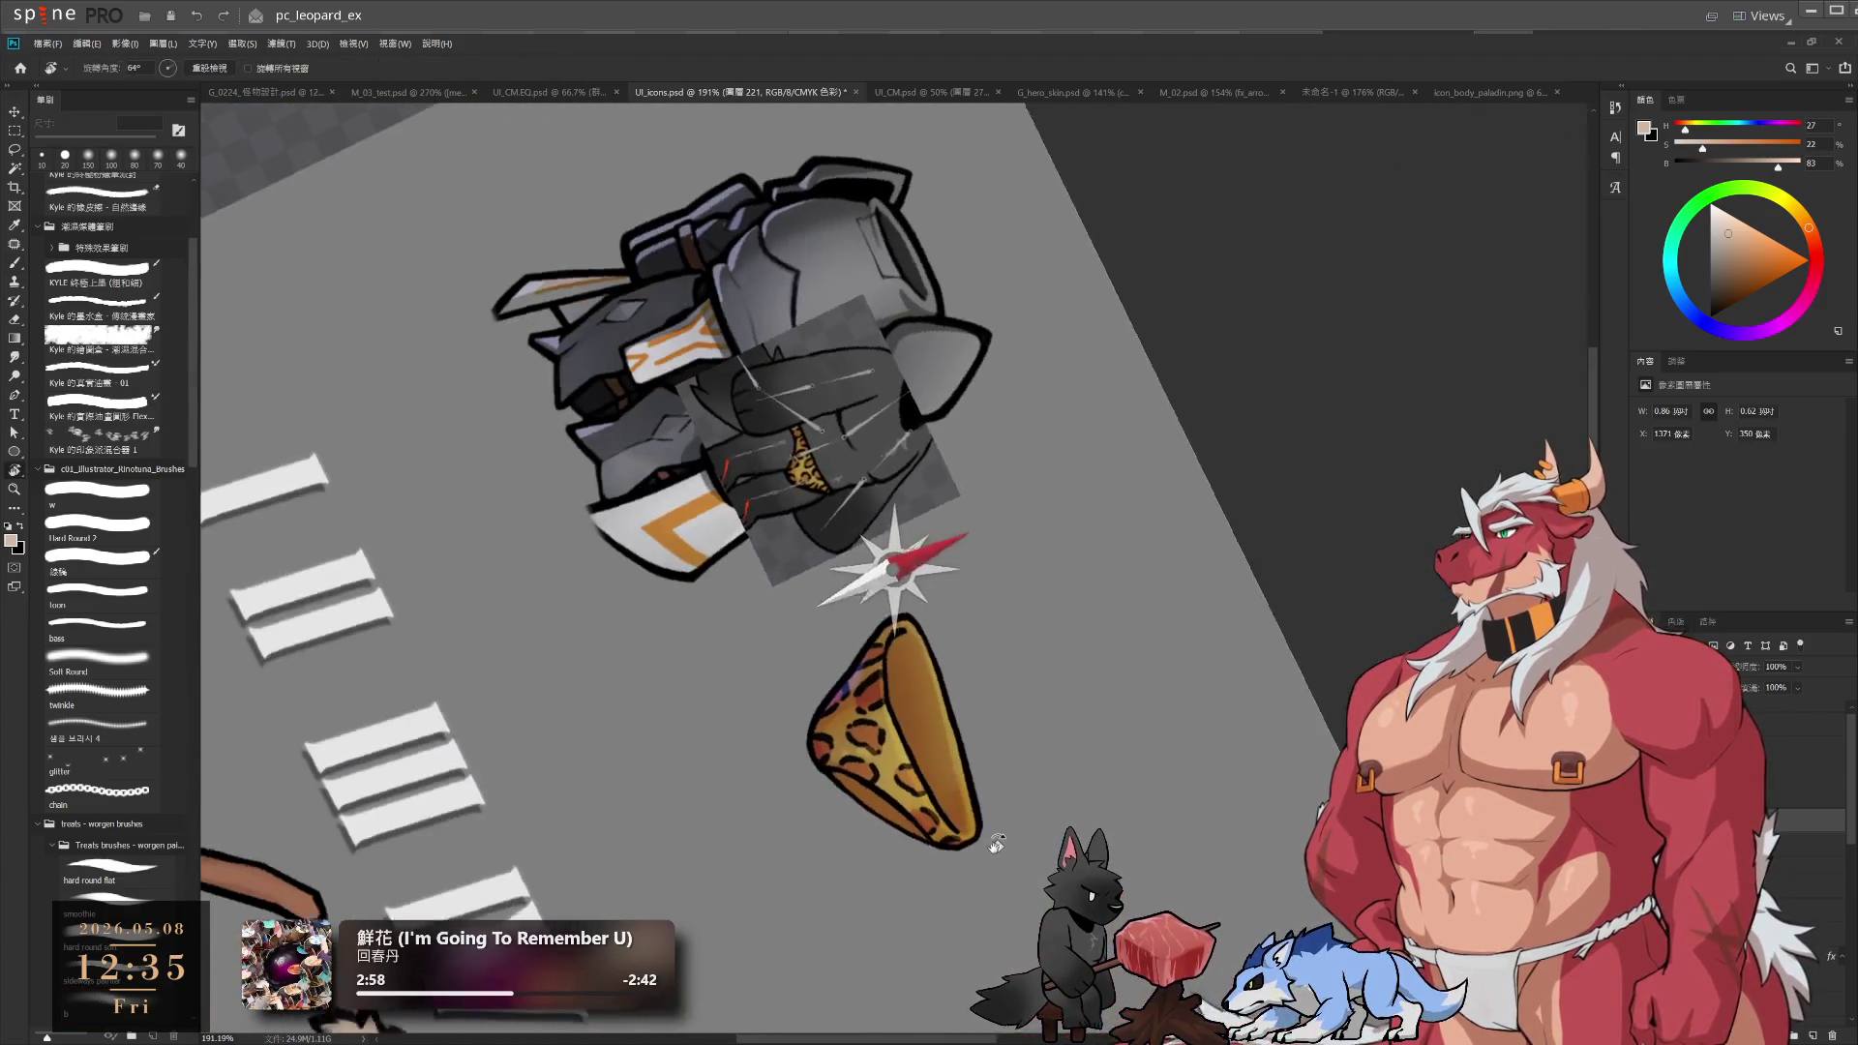
{"action": "scroll", "coordinate": [1006, 799], "scroll_direction": "up", "scroll_amount": 4}
{"action": "key", "text": "r"}
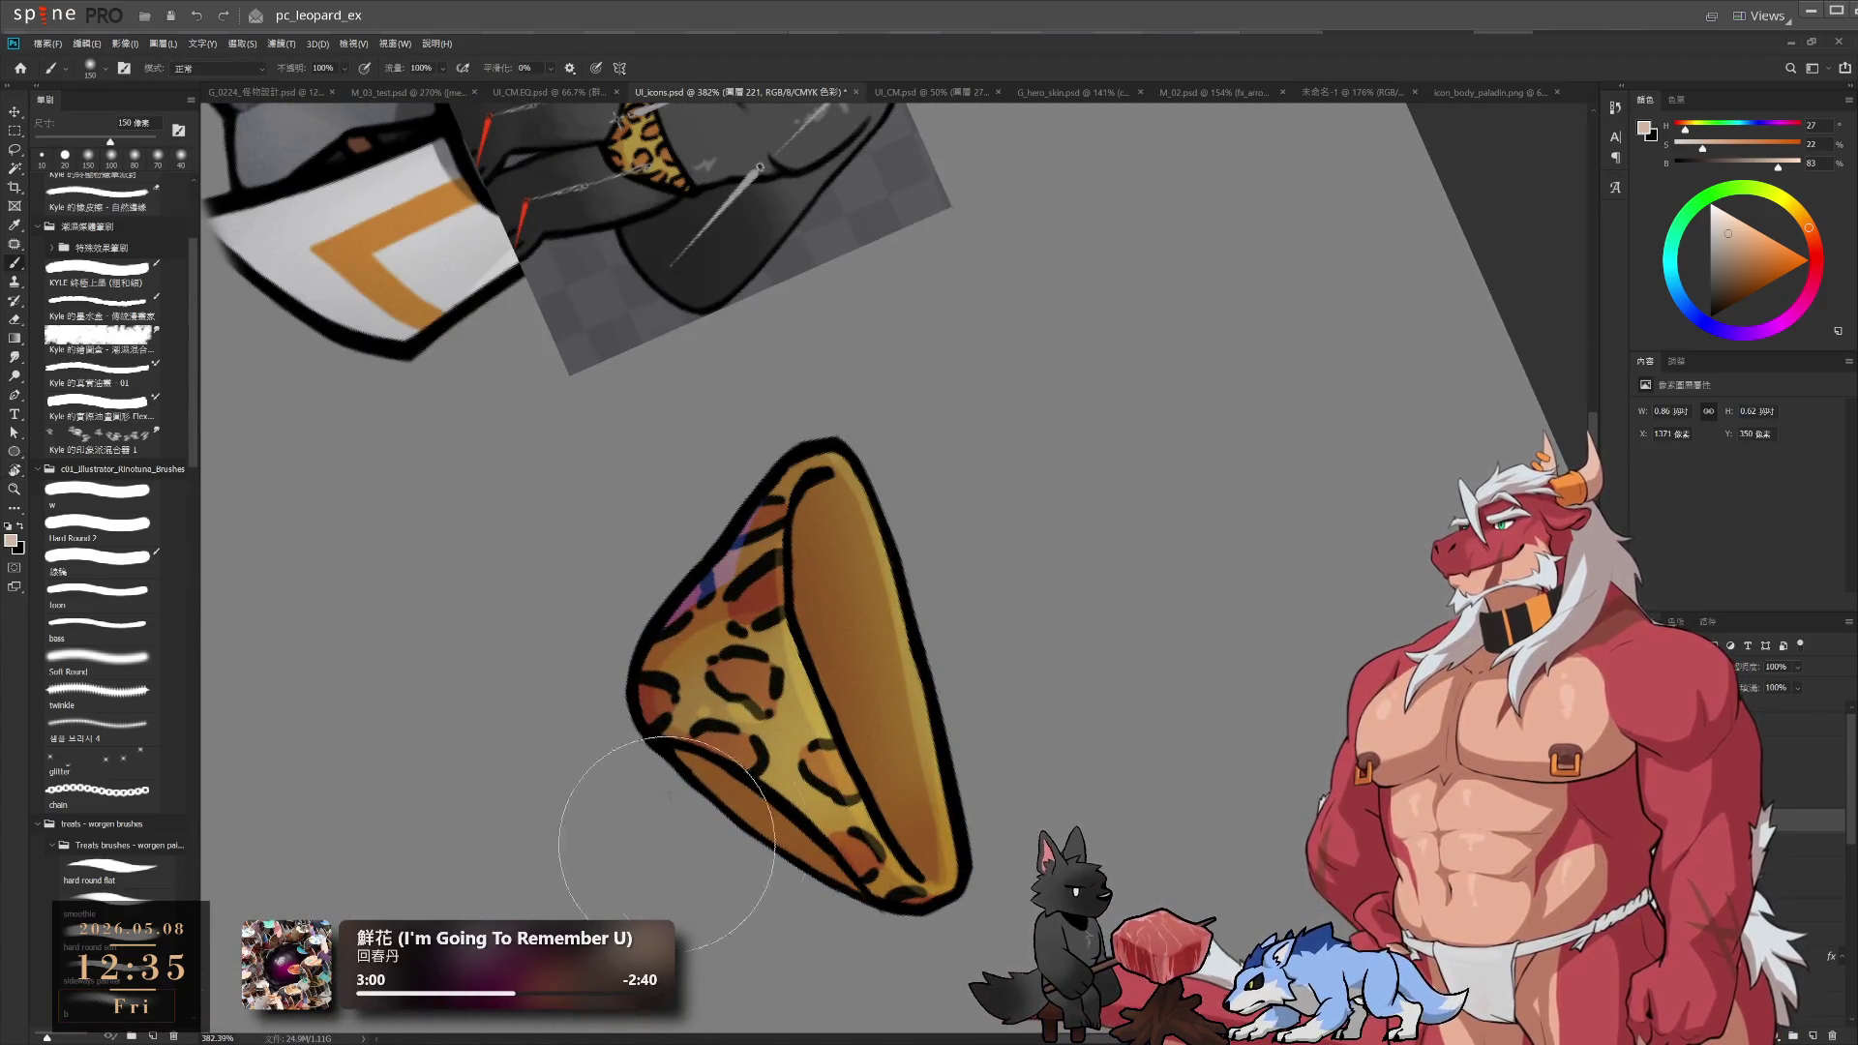
{"action": "key", "text": "bracketleft"}
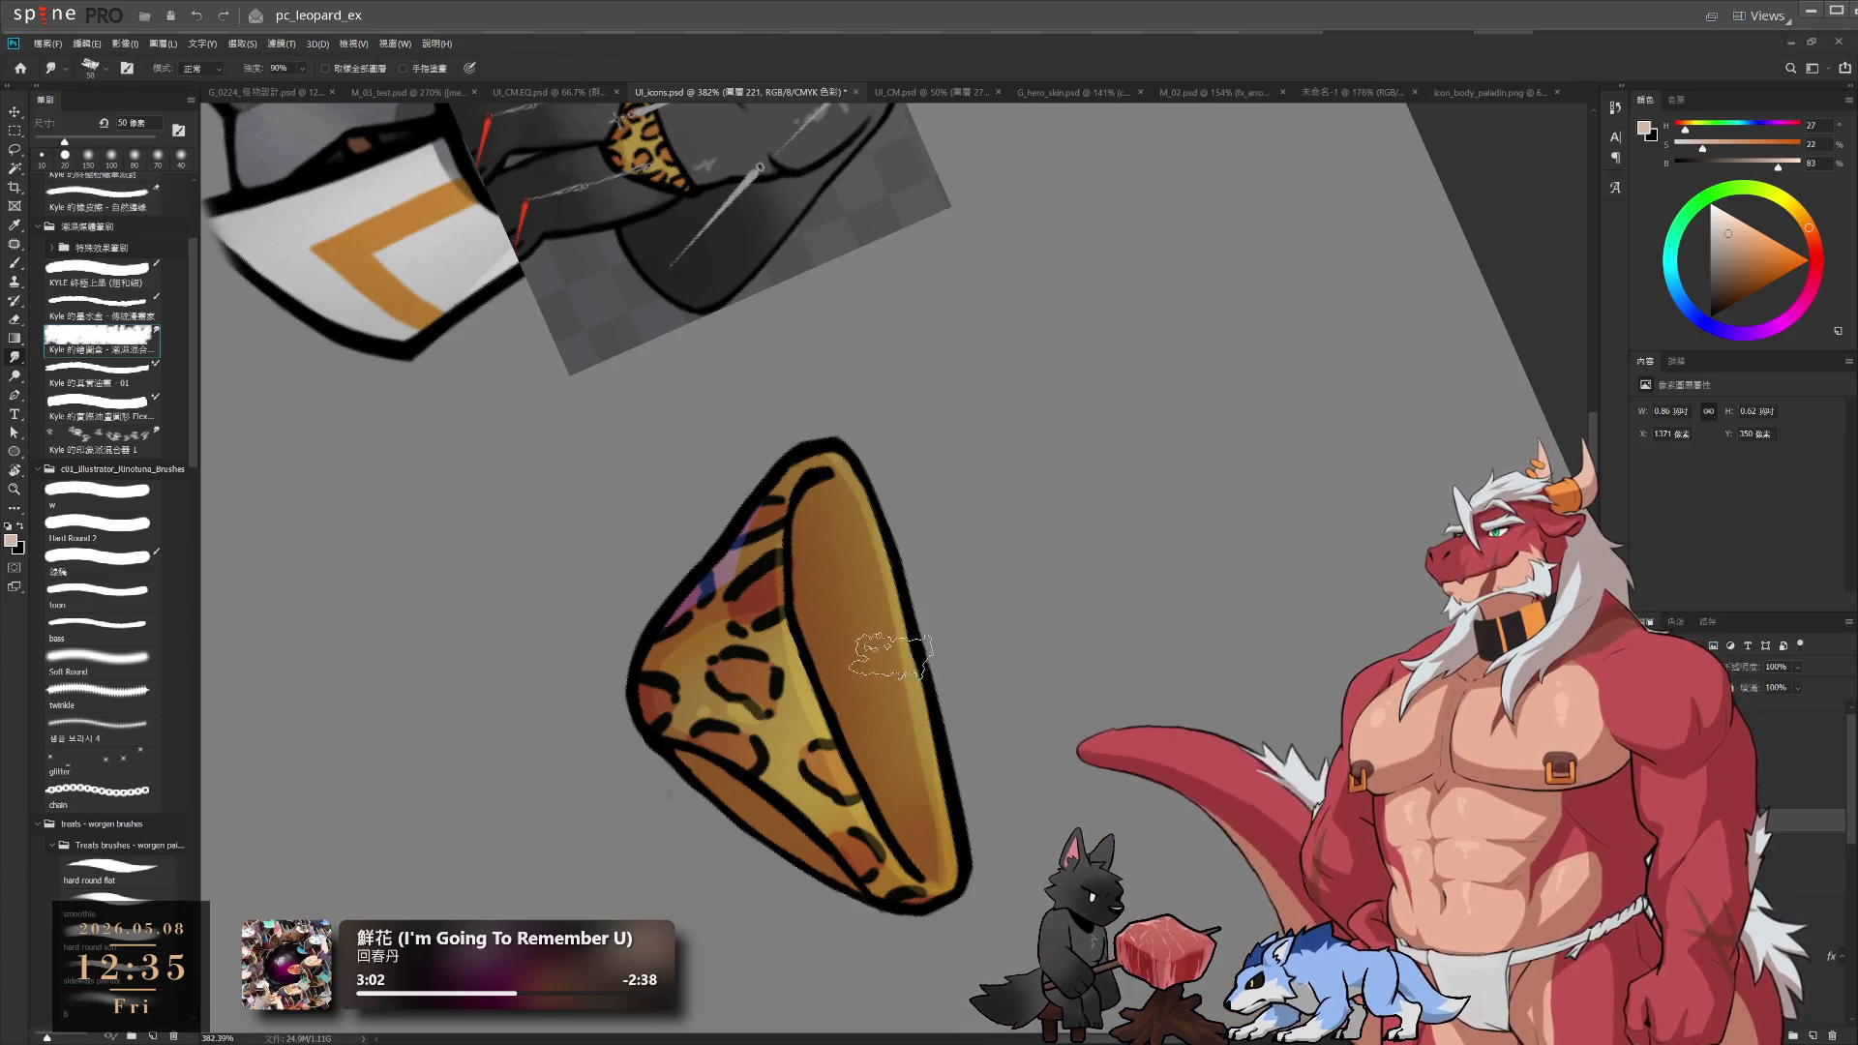
{"action": "mouse_move", "coordinate": [893, 663]}
{"action": "left_mouse_down"}
{"action": "mouse_move", "coordinate": [934, 770]}
{"action": "mouse_move", "coordinate": [859, 484]}
{"action": "mouse_move", "coordinate": [885, 753]}
{"action": "left_mouse_up"}
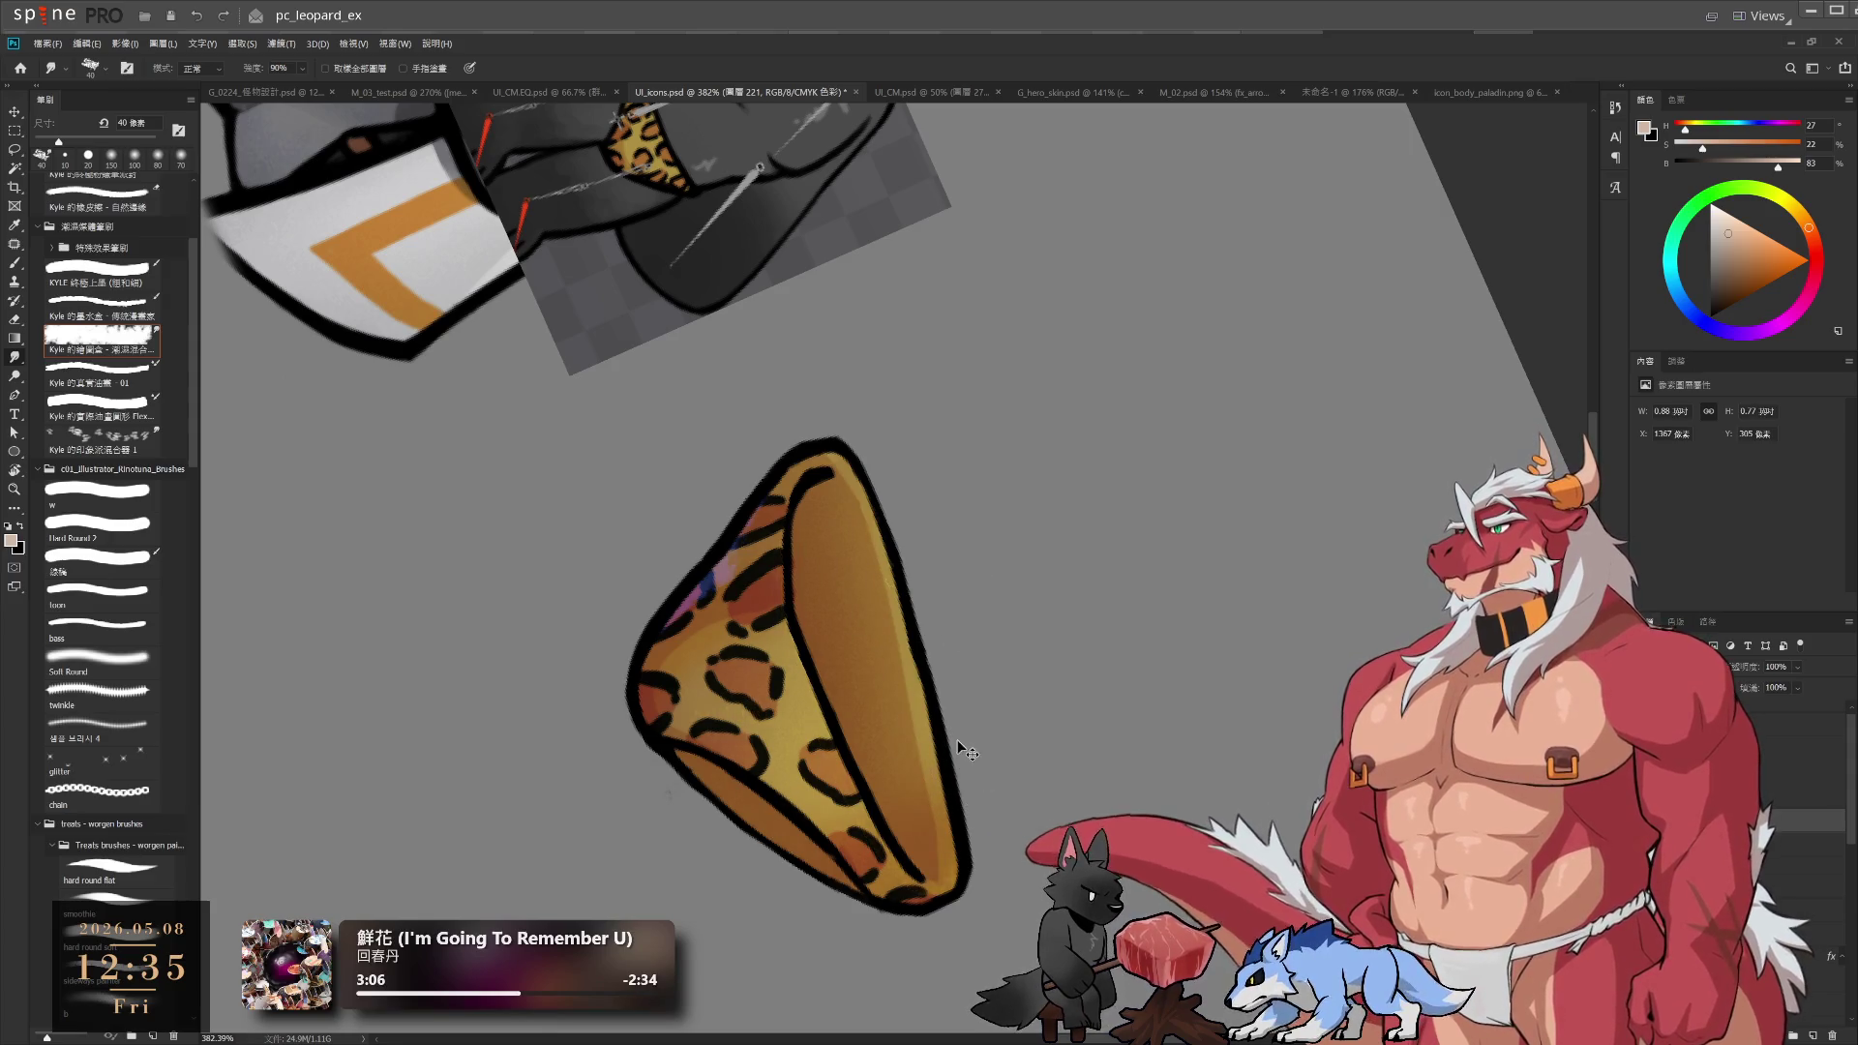
{"action": "key", "text": "ctrl+z"}
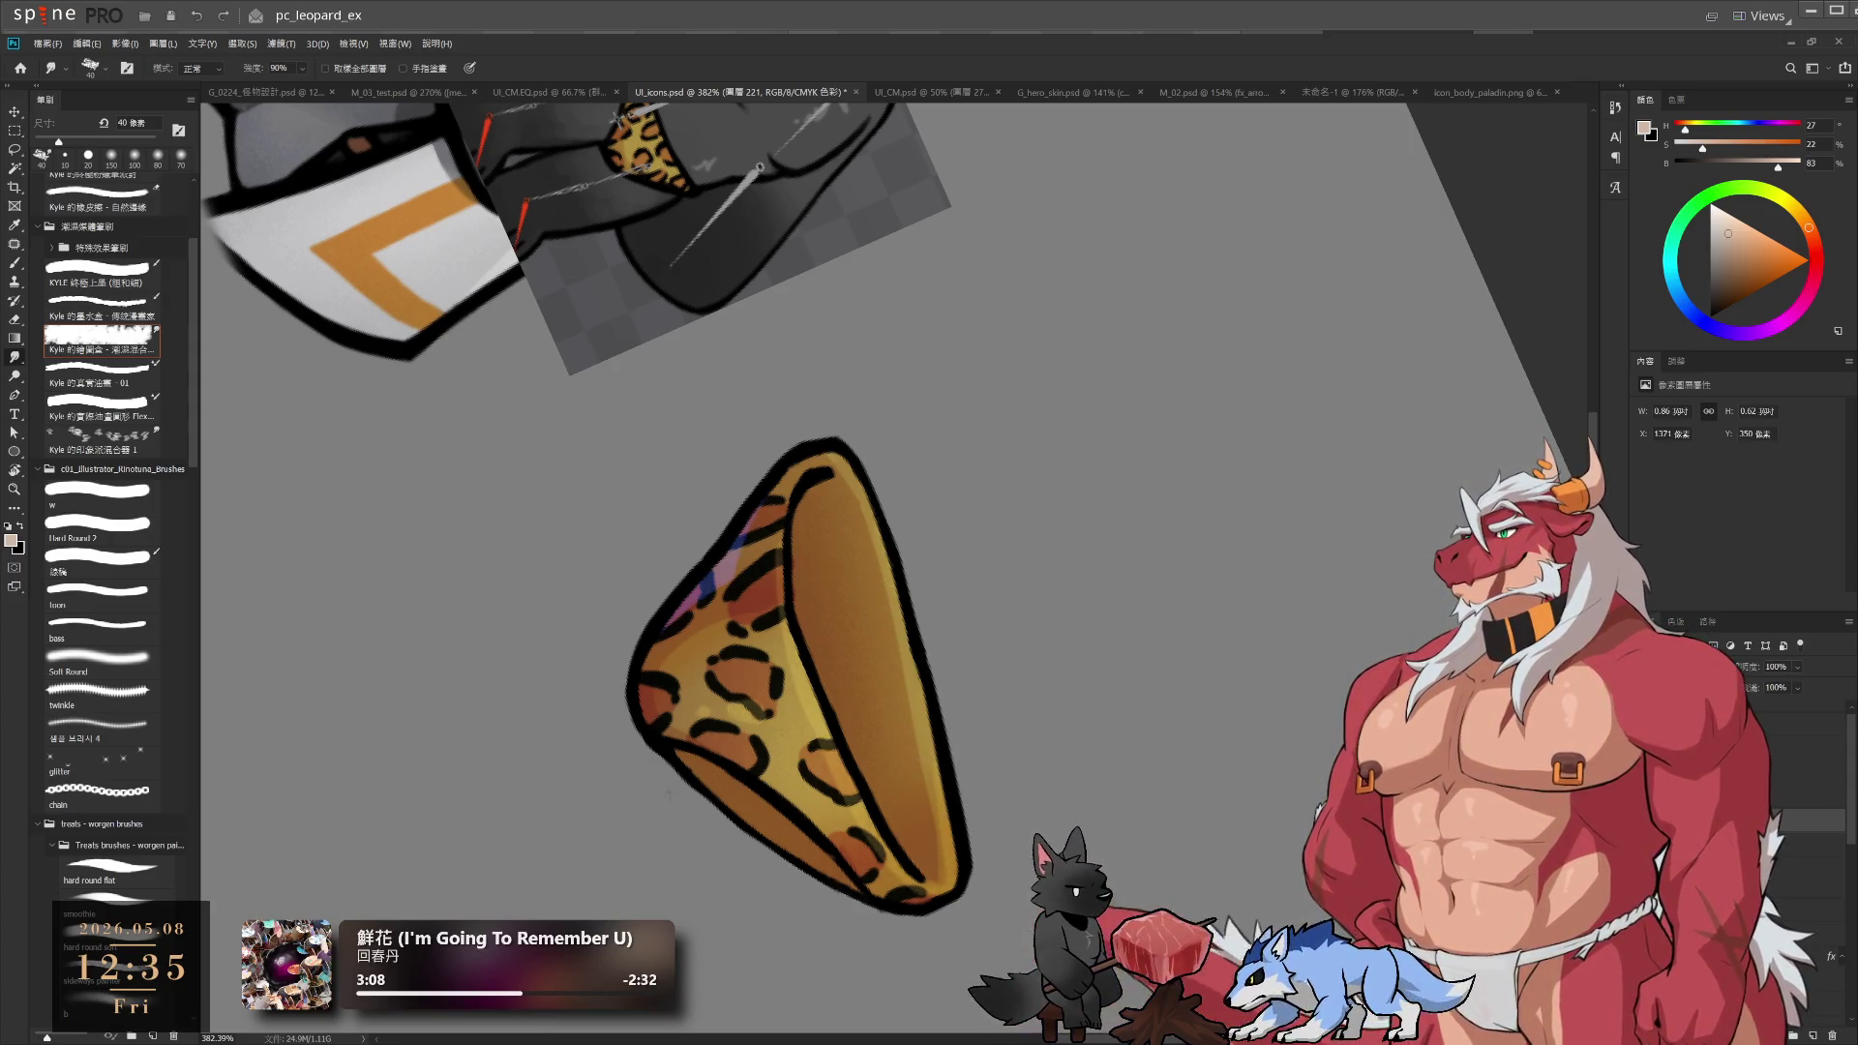
{"action": "key", "text": "ctrl+z"}
{"action": "key", "text": "ctrl+z"}
{"action": "key", "text": "ctrl+z"}
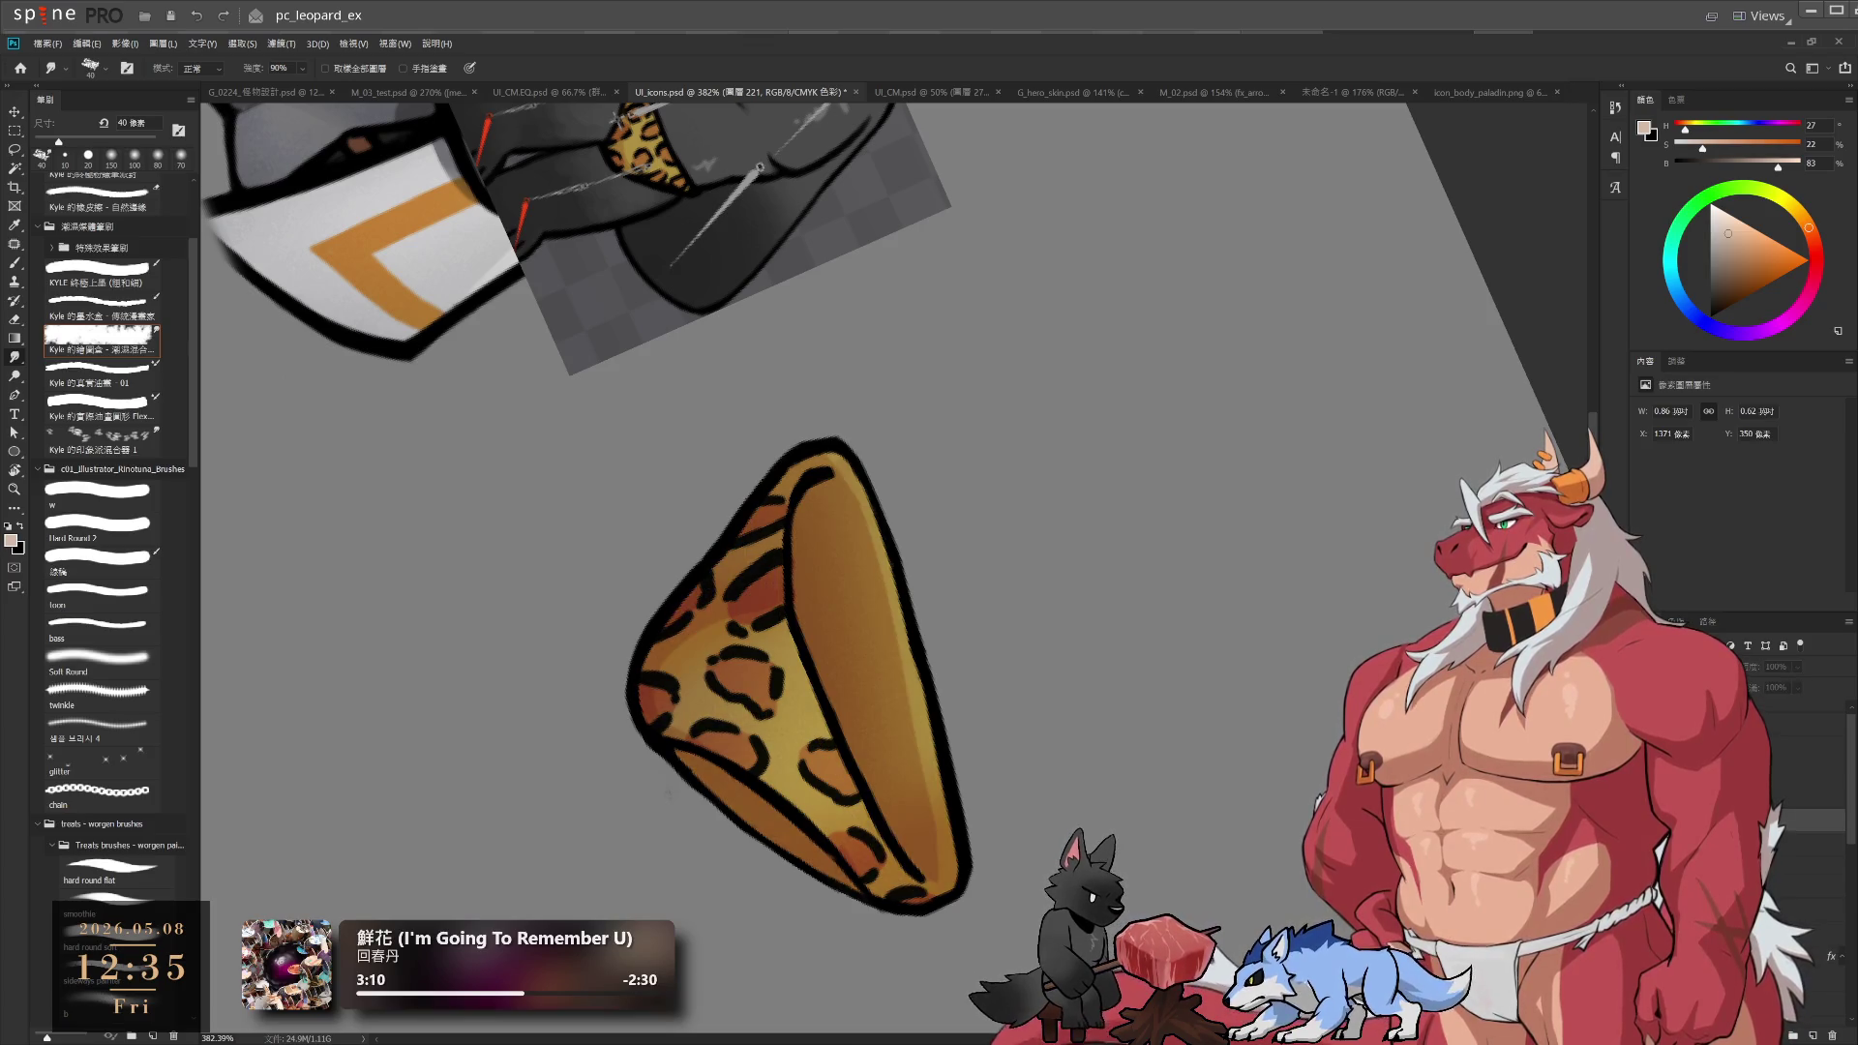
{"action": "key", "text": "ctrl+z"}
{"action": "key", "text": "ctrl+z"}
{"action": "key", "text": "ctrl+z"}
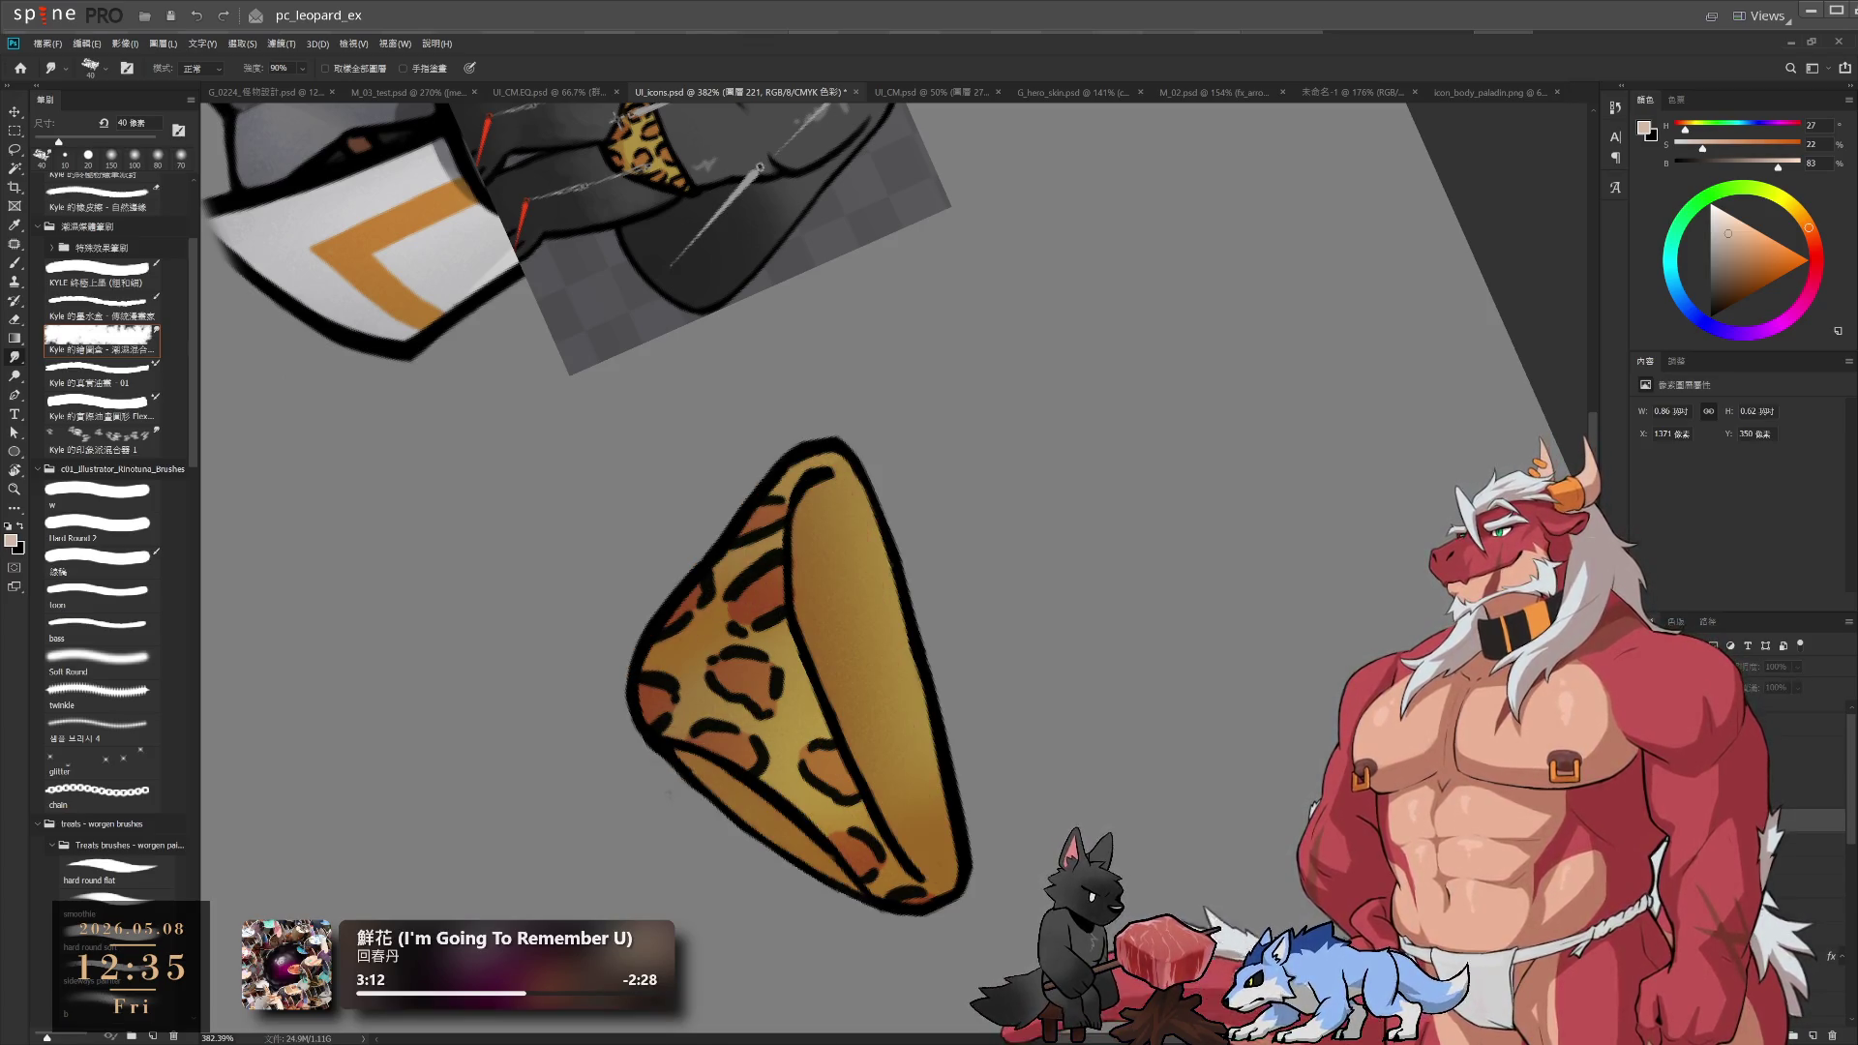
{"action": "key", "text": "ctrl+z"}
{"action": "key", "text": "ctrl+z"}
{"action": "key", "text": "ctrl+z"}
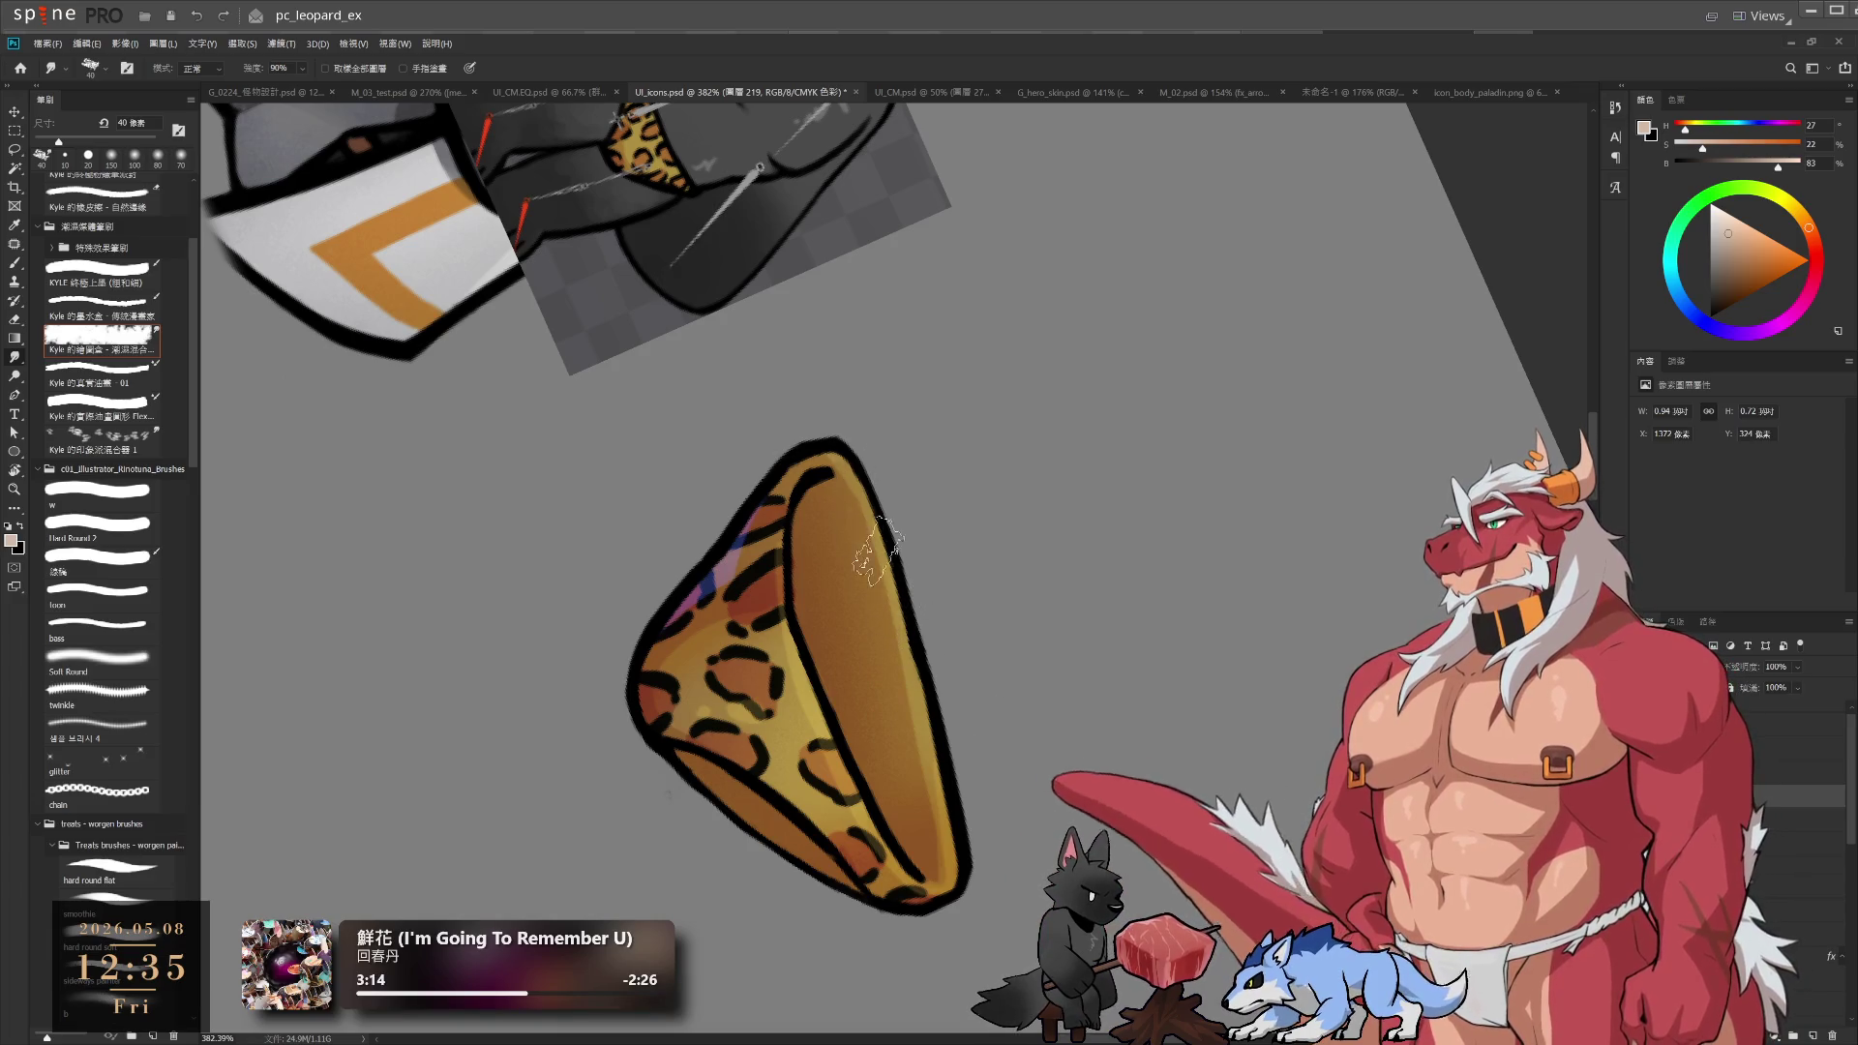
Choose a 15 px smudge brush, reset the view rotation upright and fit the document on screen
{"action": "key", "text": "e"}
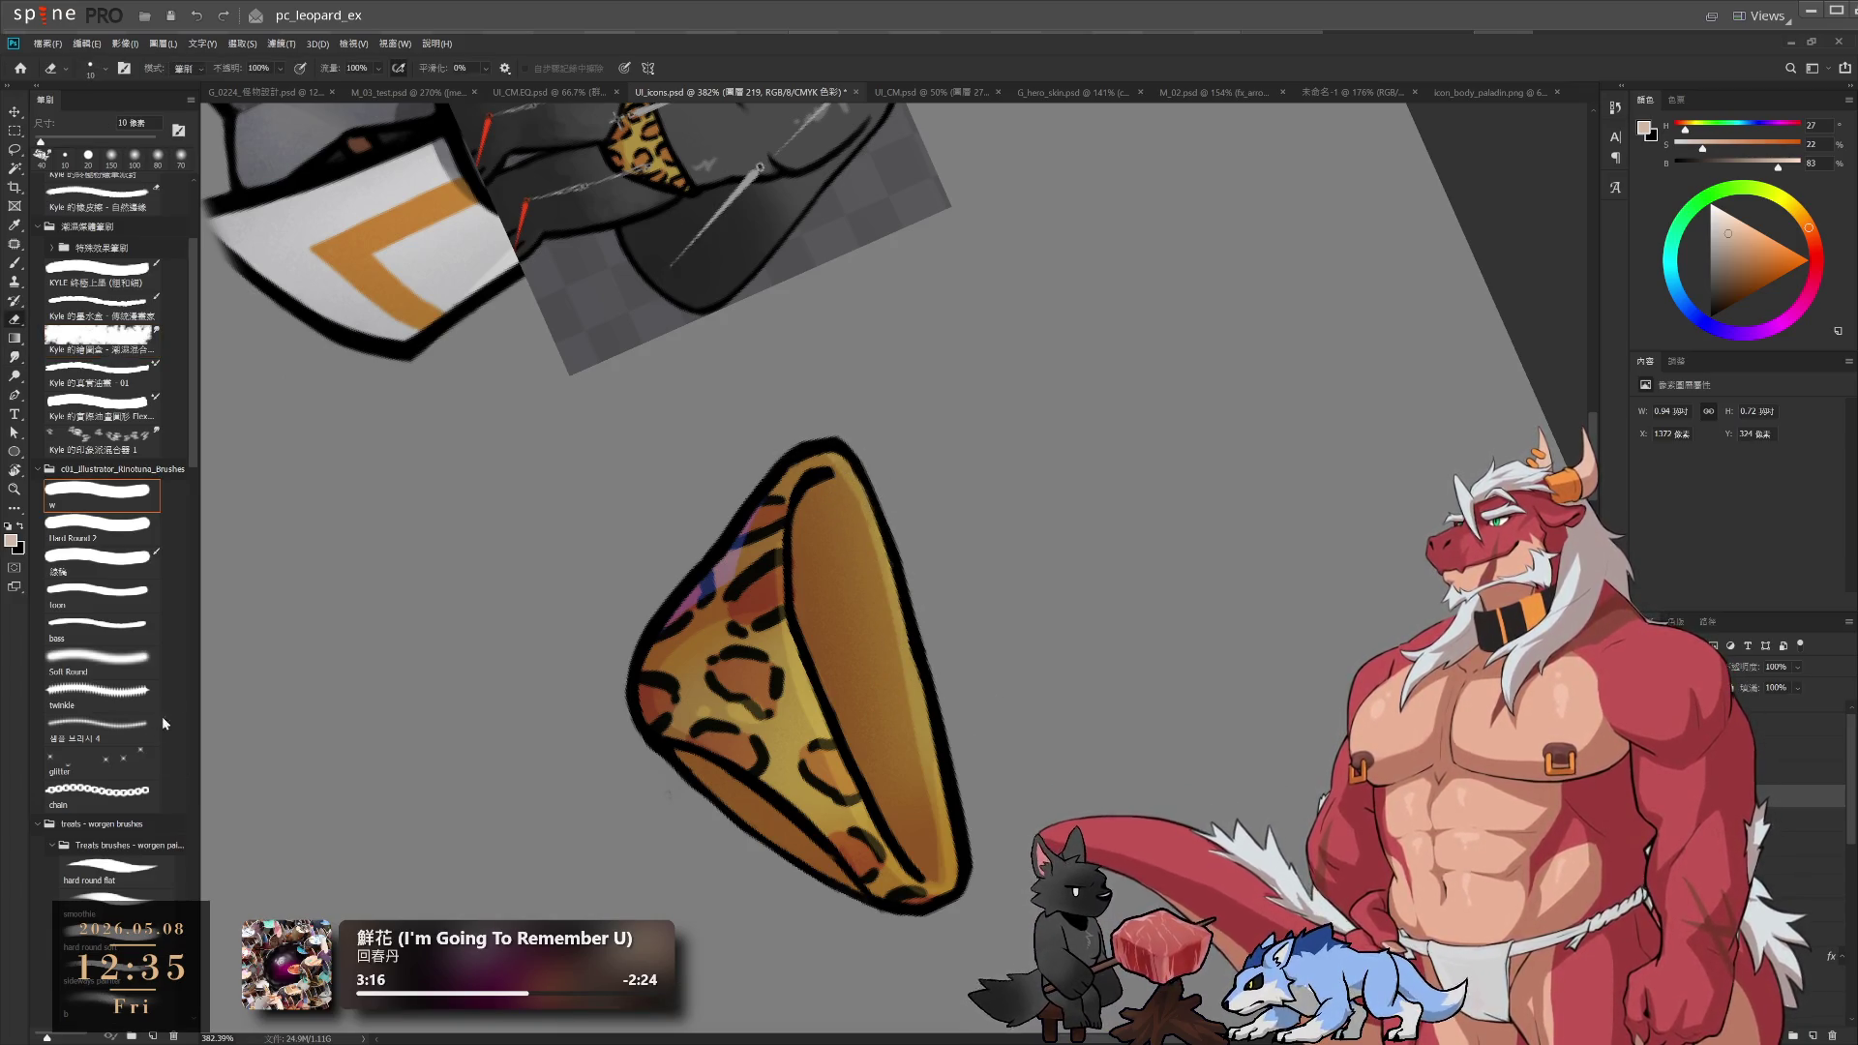
{"action": "key", "text": "r"}
{"action": "left_click", "coordinate": [104, 495]}
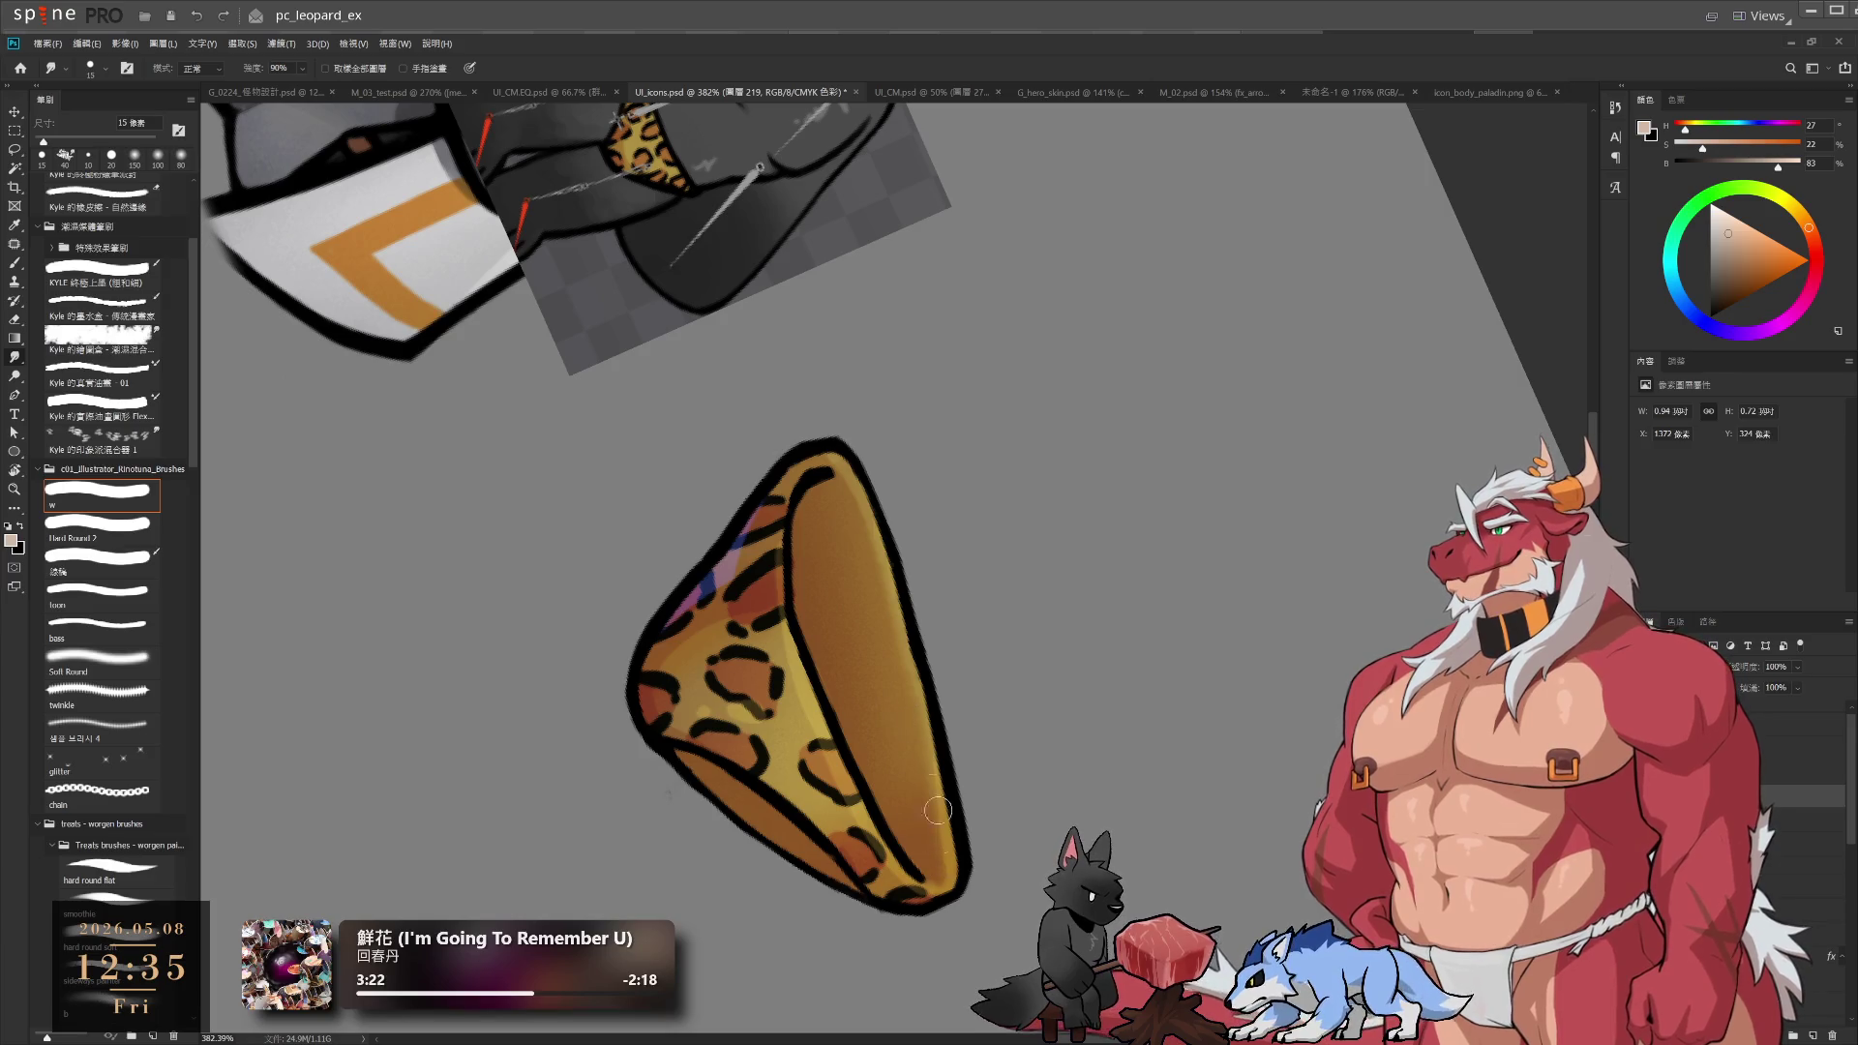
{"action": "key", "text": "r"}
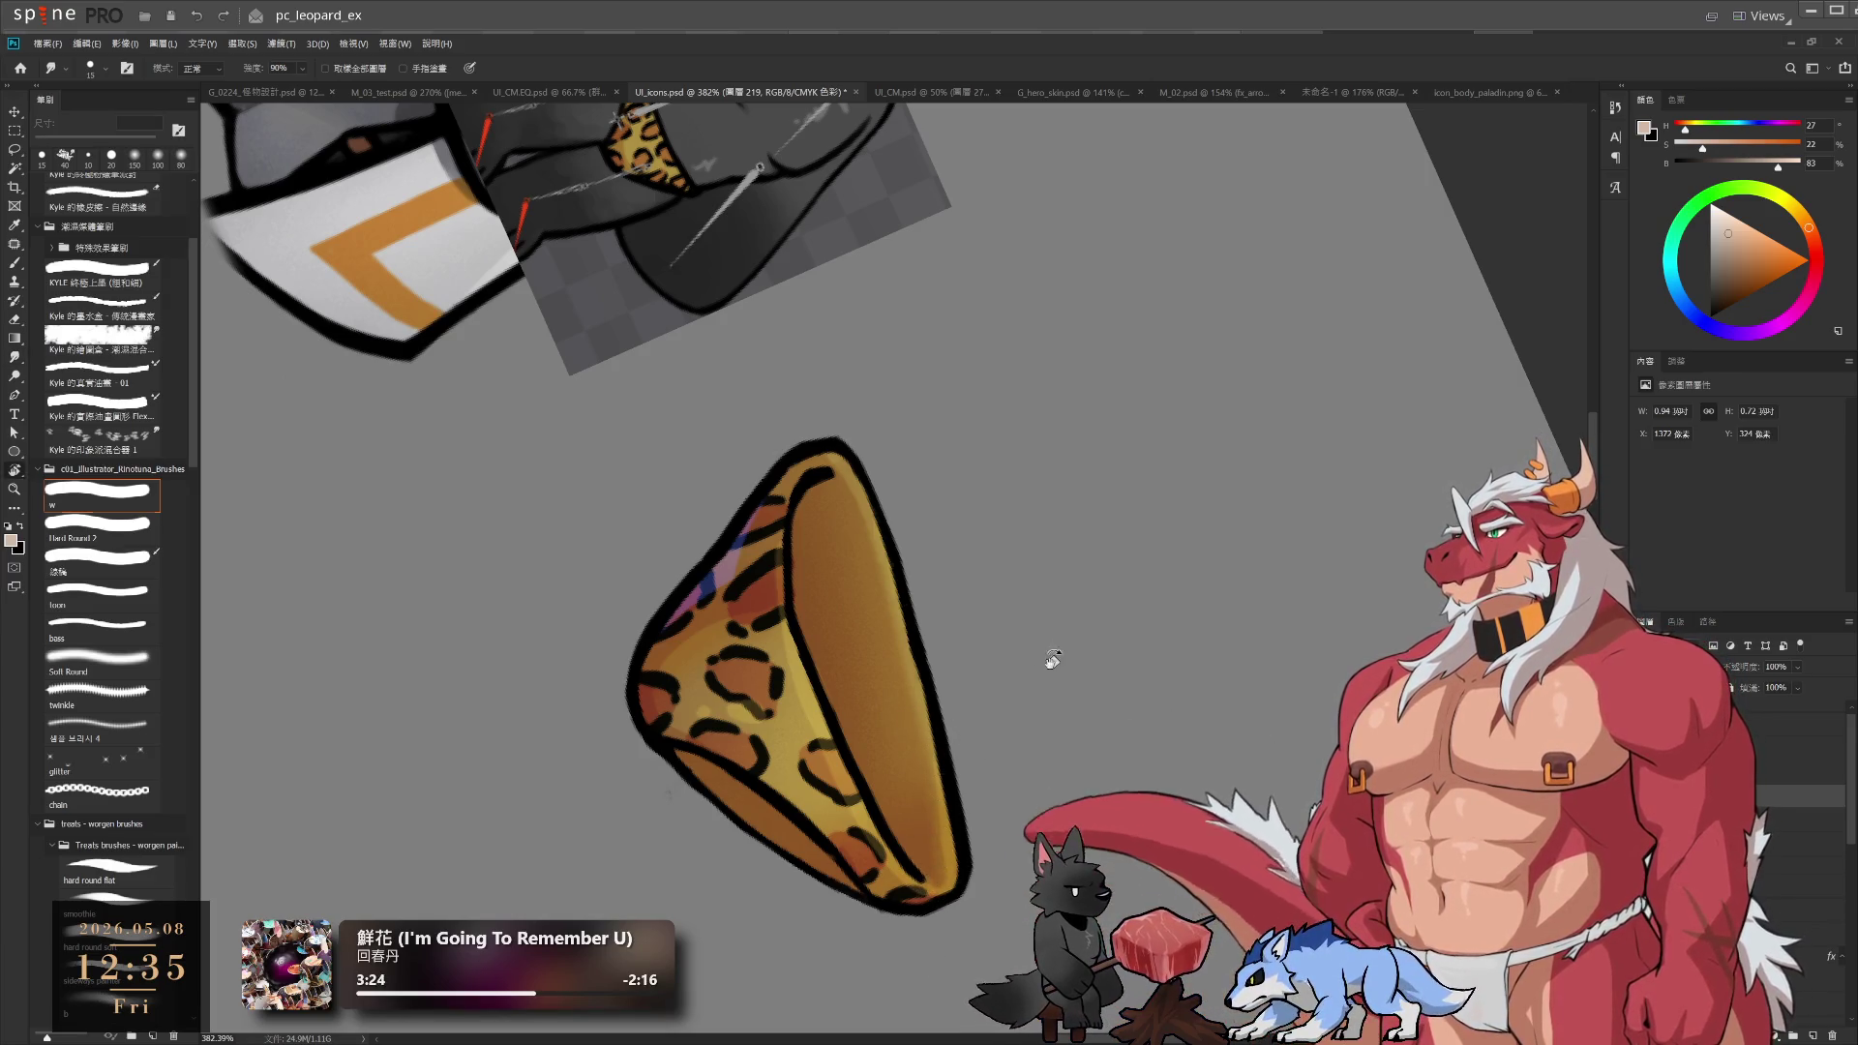
{"action": "left_click_drag", "start_coordinate": [1049, 655], "coordinate": [857, 201]}
{"action": "key", "text": "Escape"}
{"action": "key", "text": "ctrl+0"}
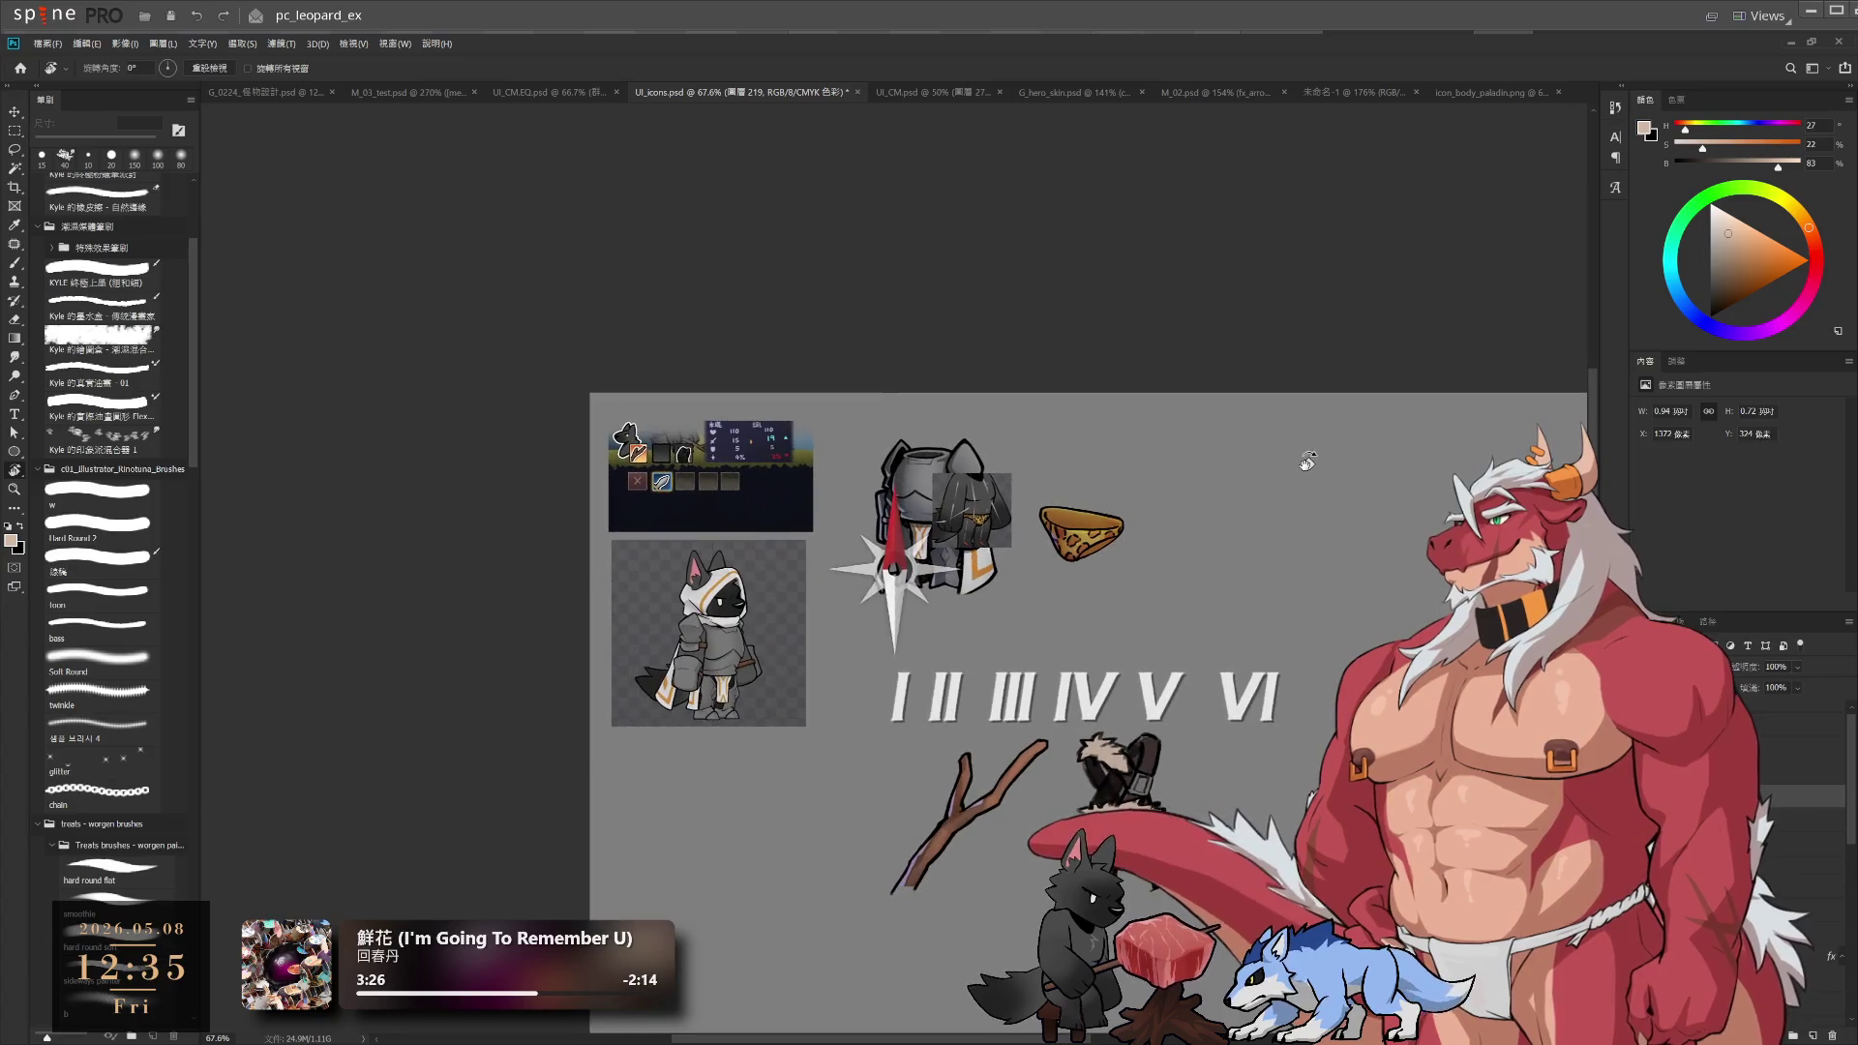
Select the leopard piece's group and free-transform drag it onto the armour's torso
{"action": "scroll", "coordinate": [1120, 558], "scroll_direction": "up", "scroll_amount": 5}
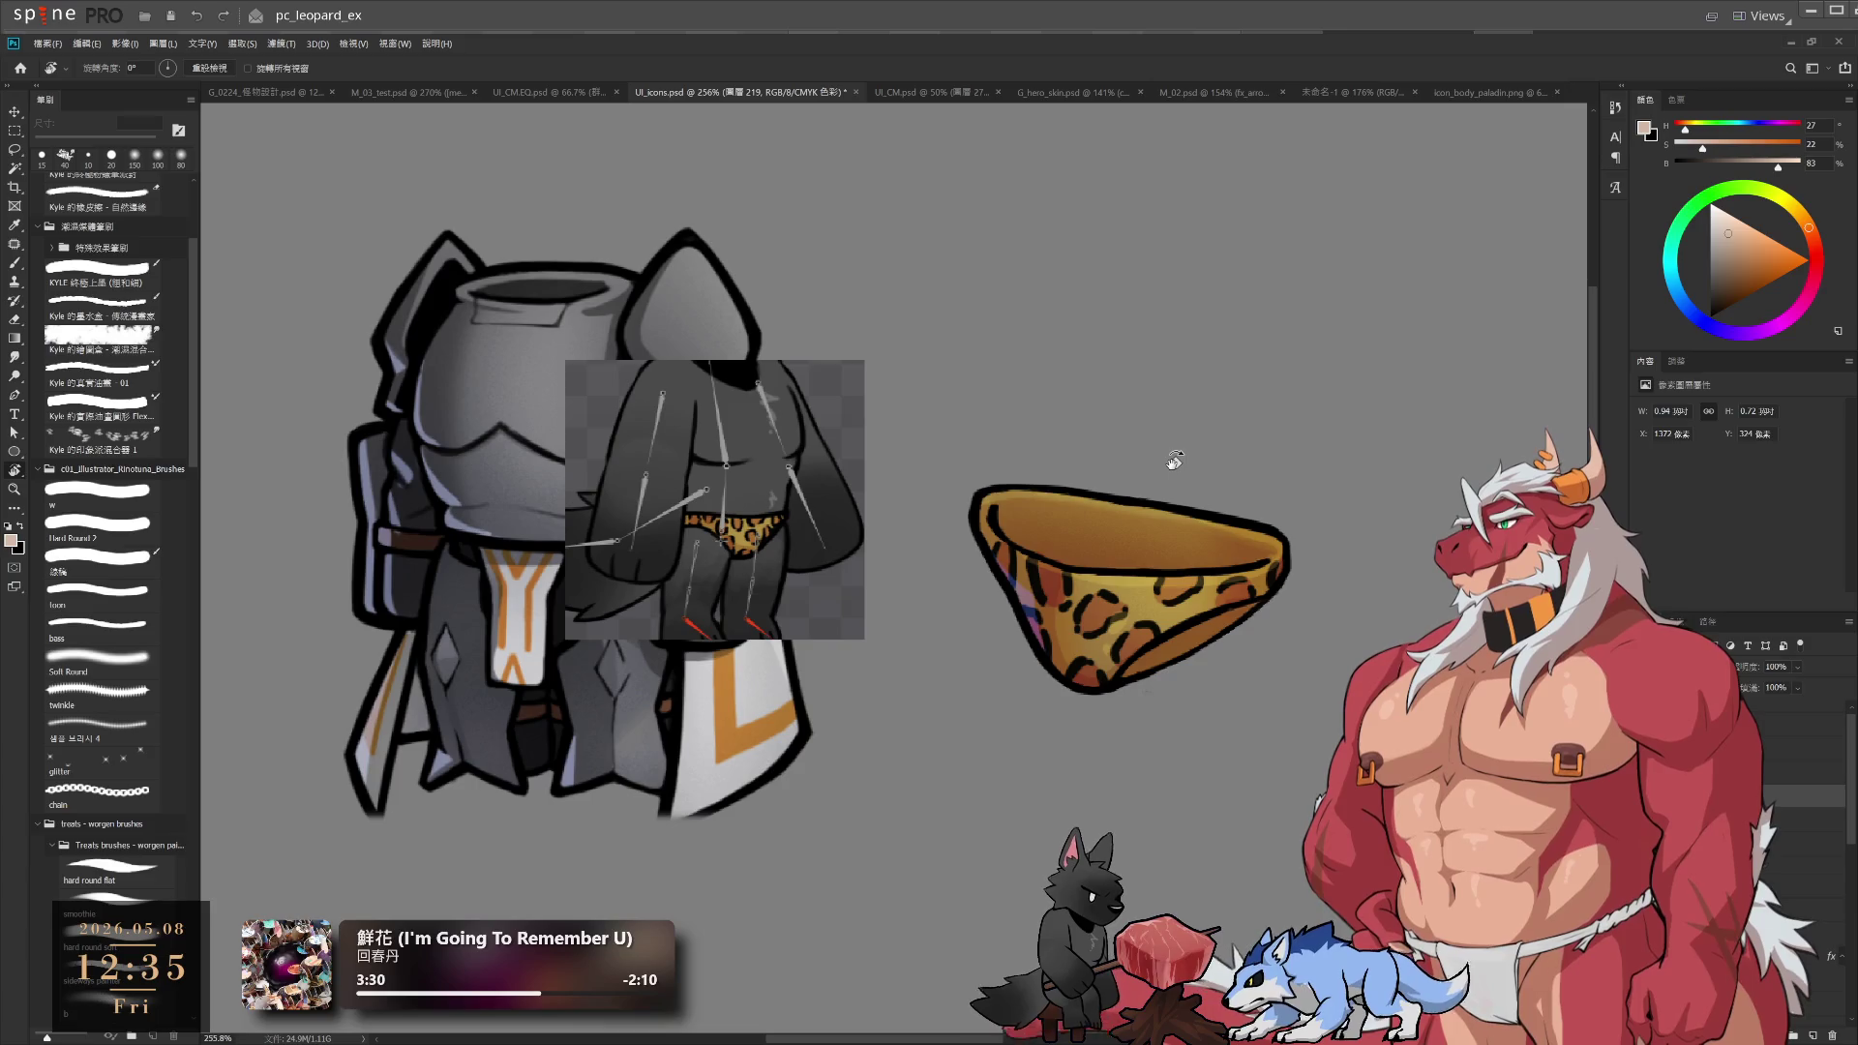
{"action": "scroll", "coordinate": [1156, 469], "scroll_direction": "down", "scroll_amount": 5}
{"action": "scroll", "coordinate": [1170, 485], "scroll_direction": "up", "scroll_amount": 4}
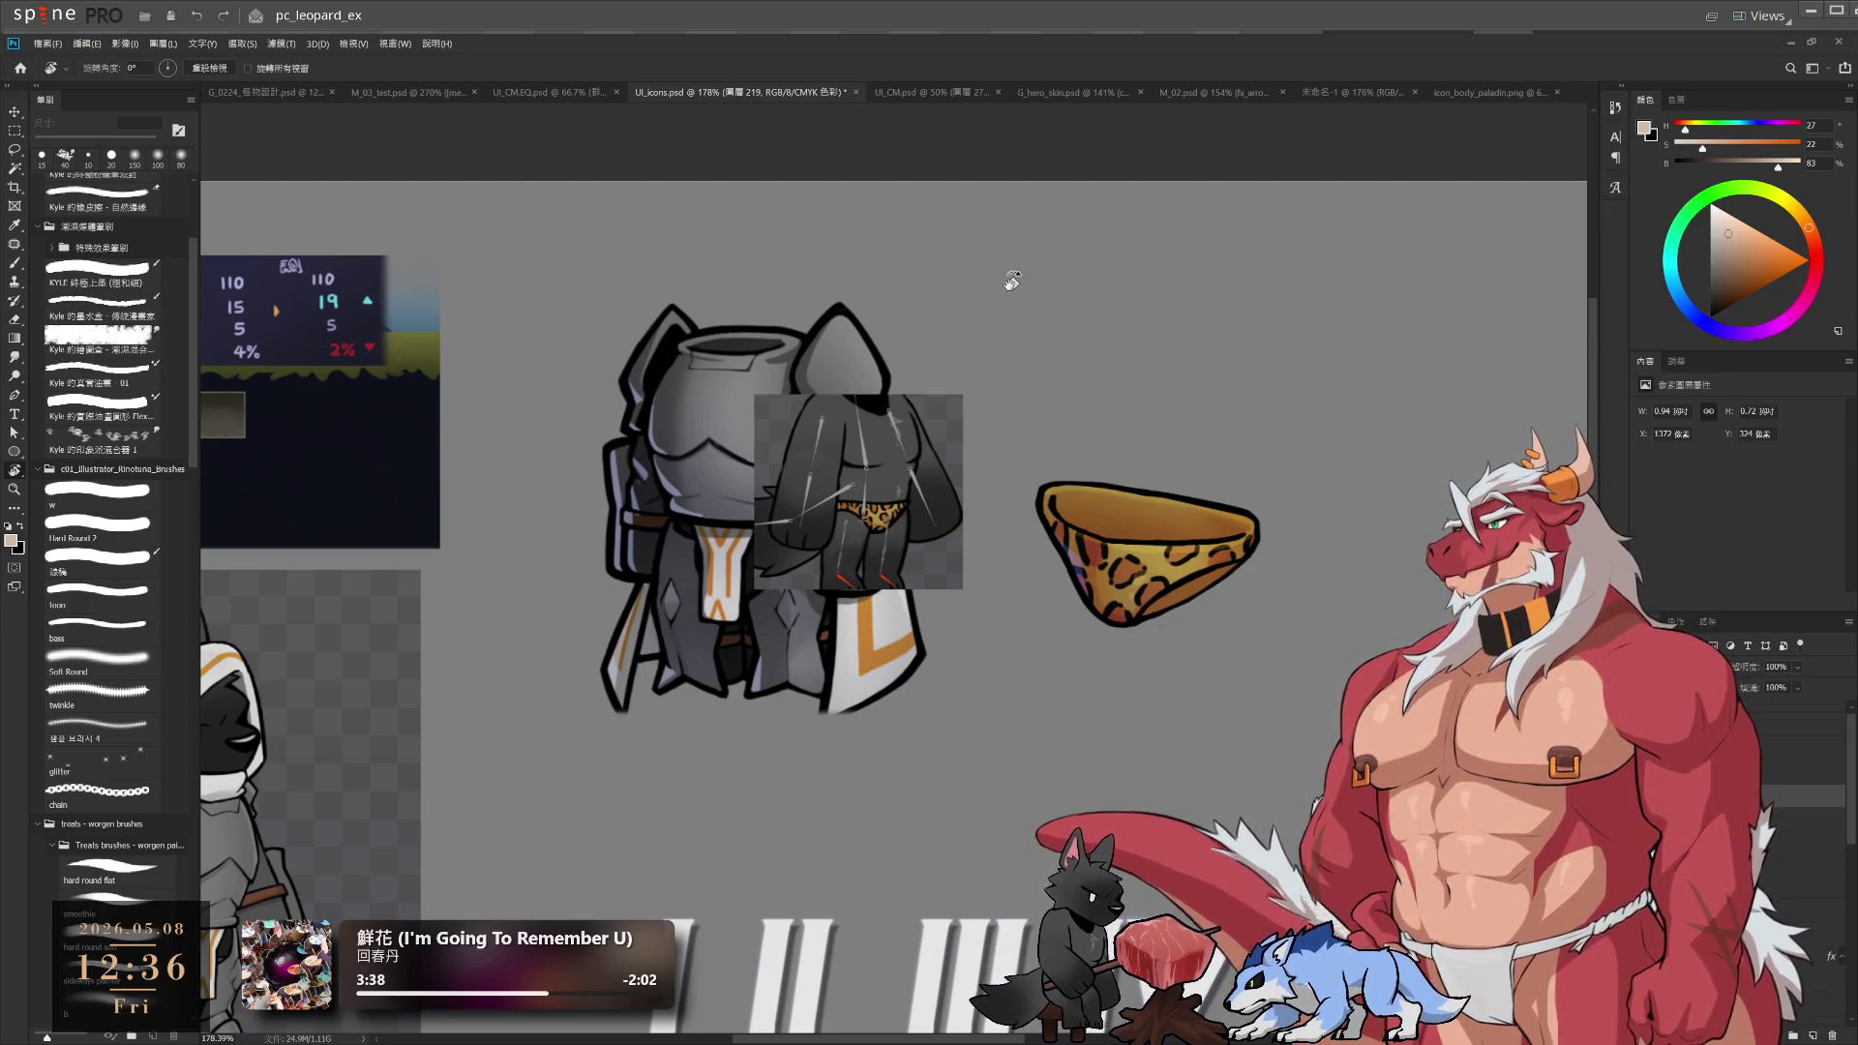
{"action": "scroll", "coordinate": [1252, 635], "scroll_direction": "down", "scroll_amount": 3}
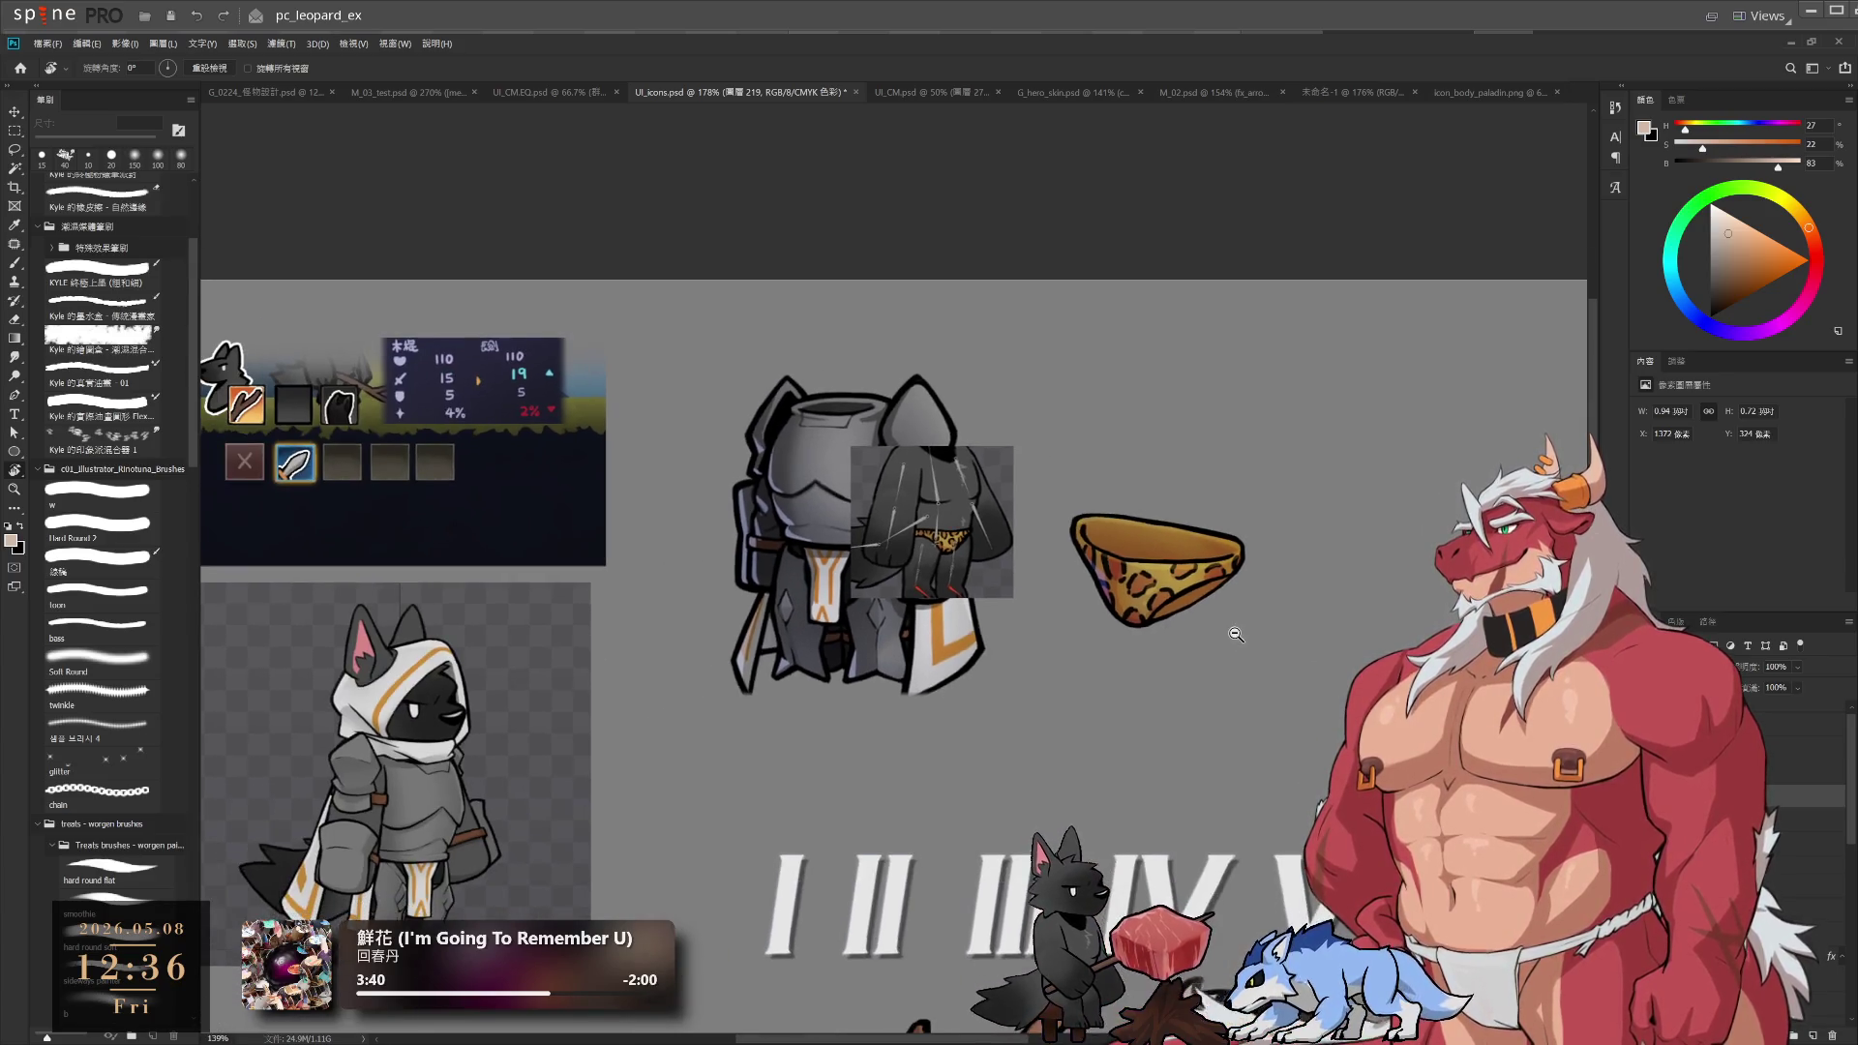
{"action": "scroll", "coordinate": [1093, 663], "scroll_direction": "down", "scroll_amount": 2}
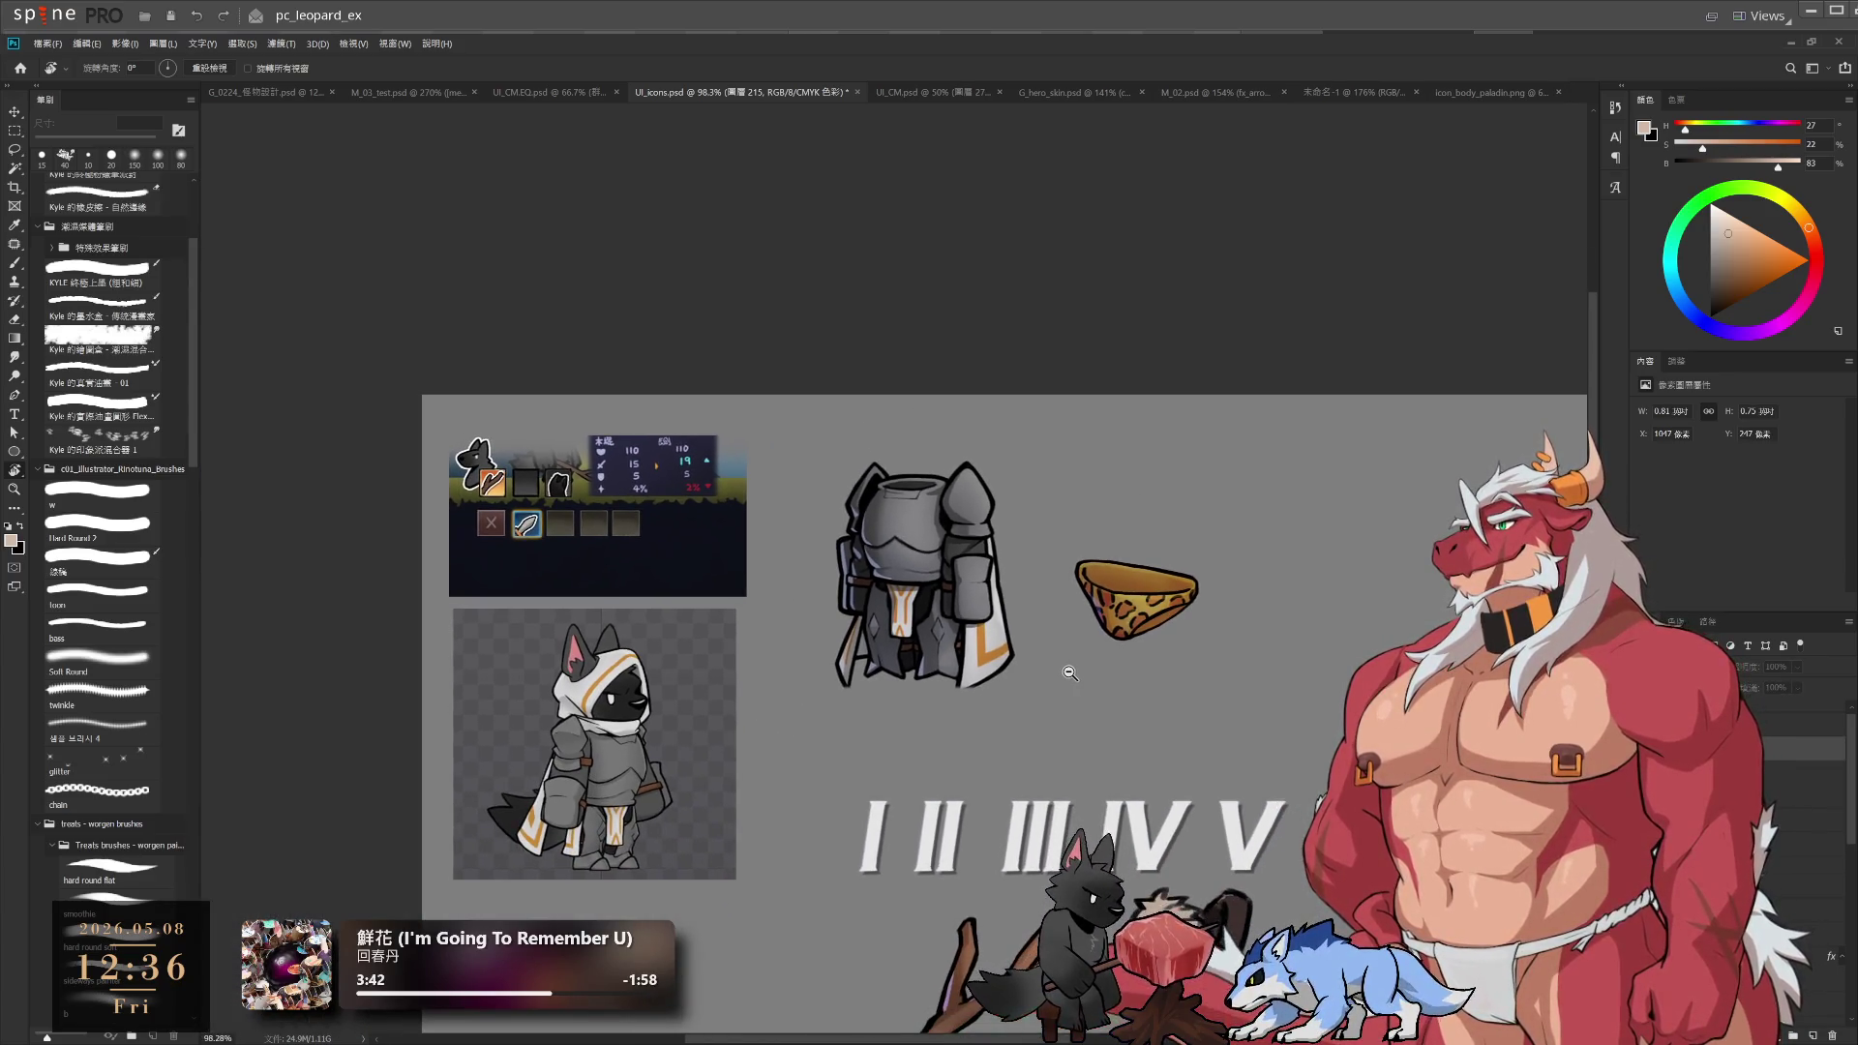
{"action": "scroll", "coordinate": [1120, 633], "scroll_direction": "up", "scroll_amount": 5}
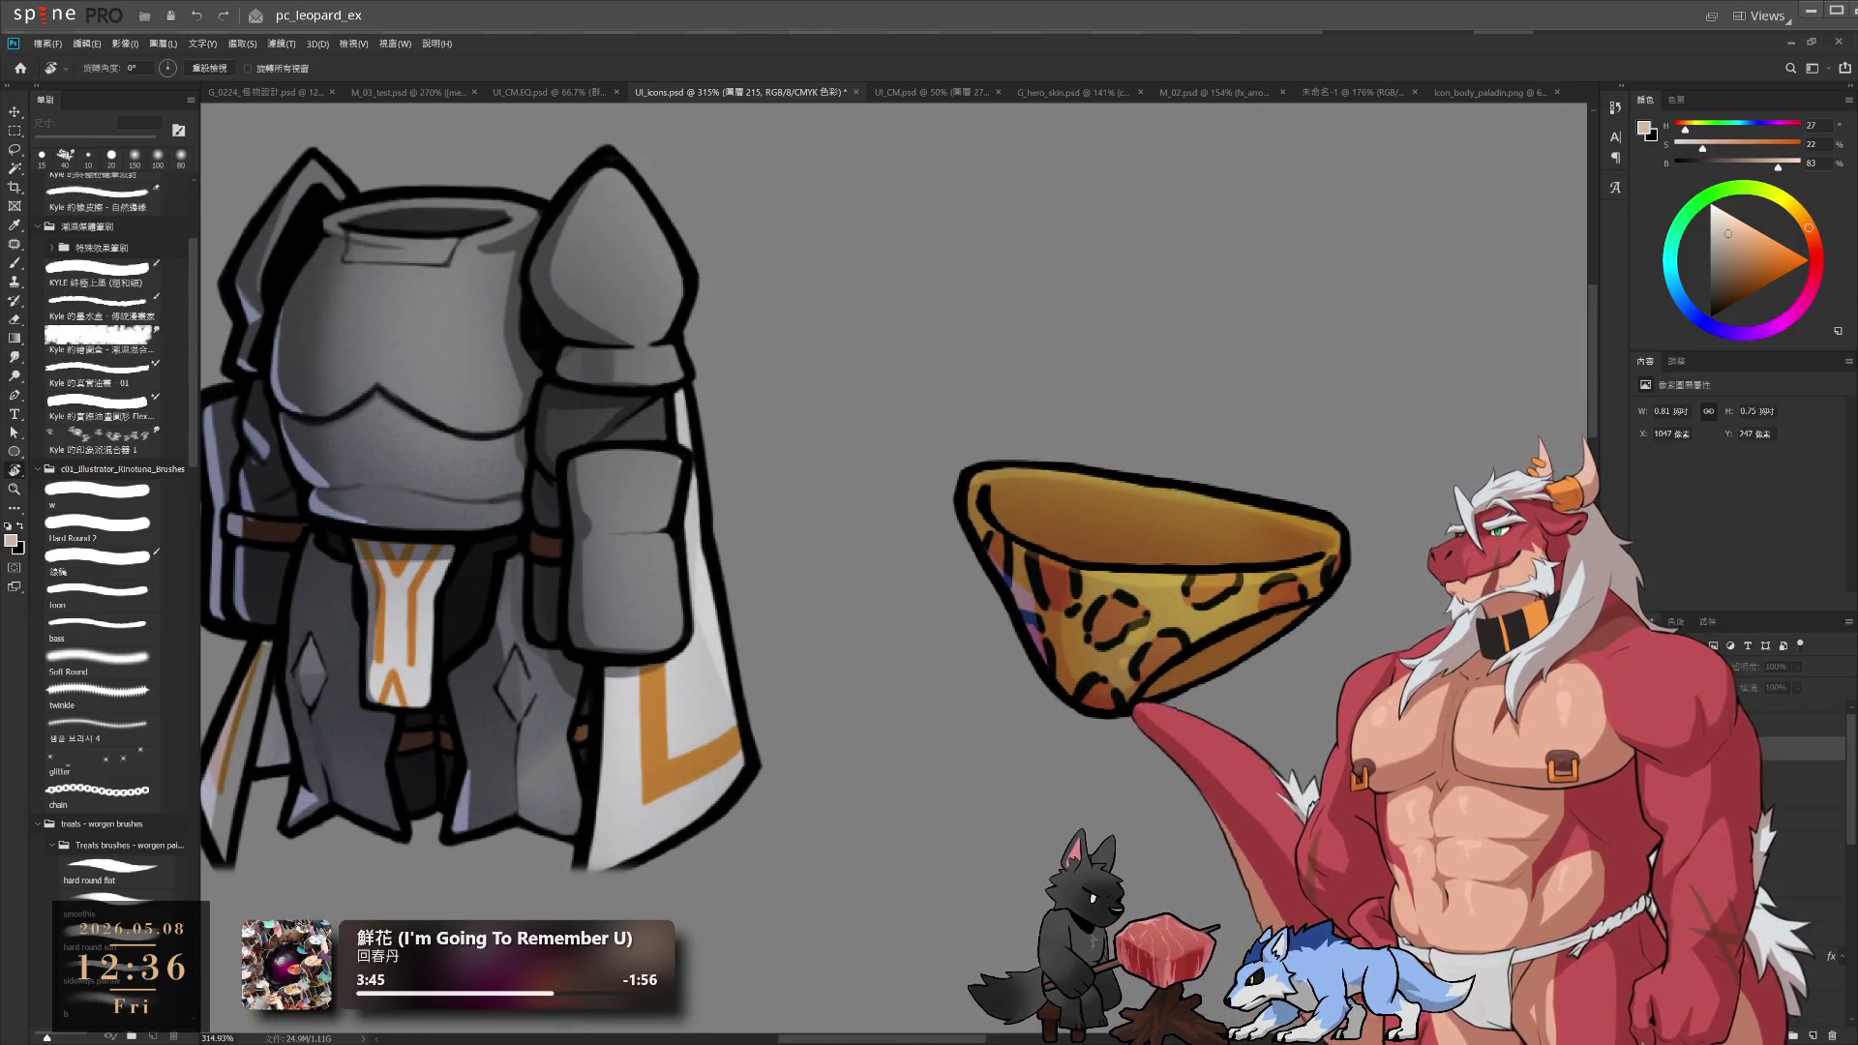
{"action": "left_click", "coordinate": [1183, 488], "text": "ctrl"}
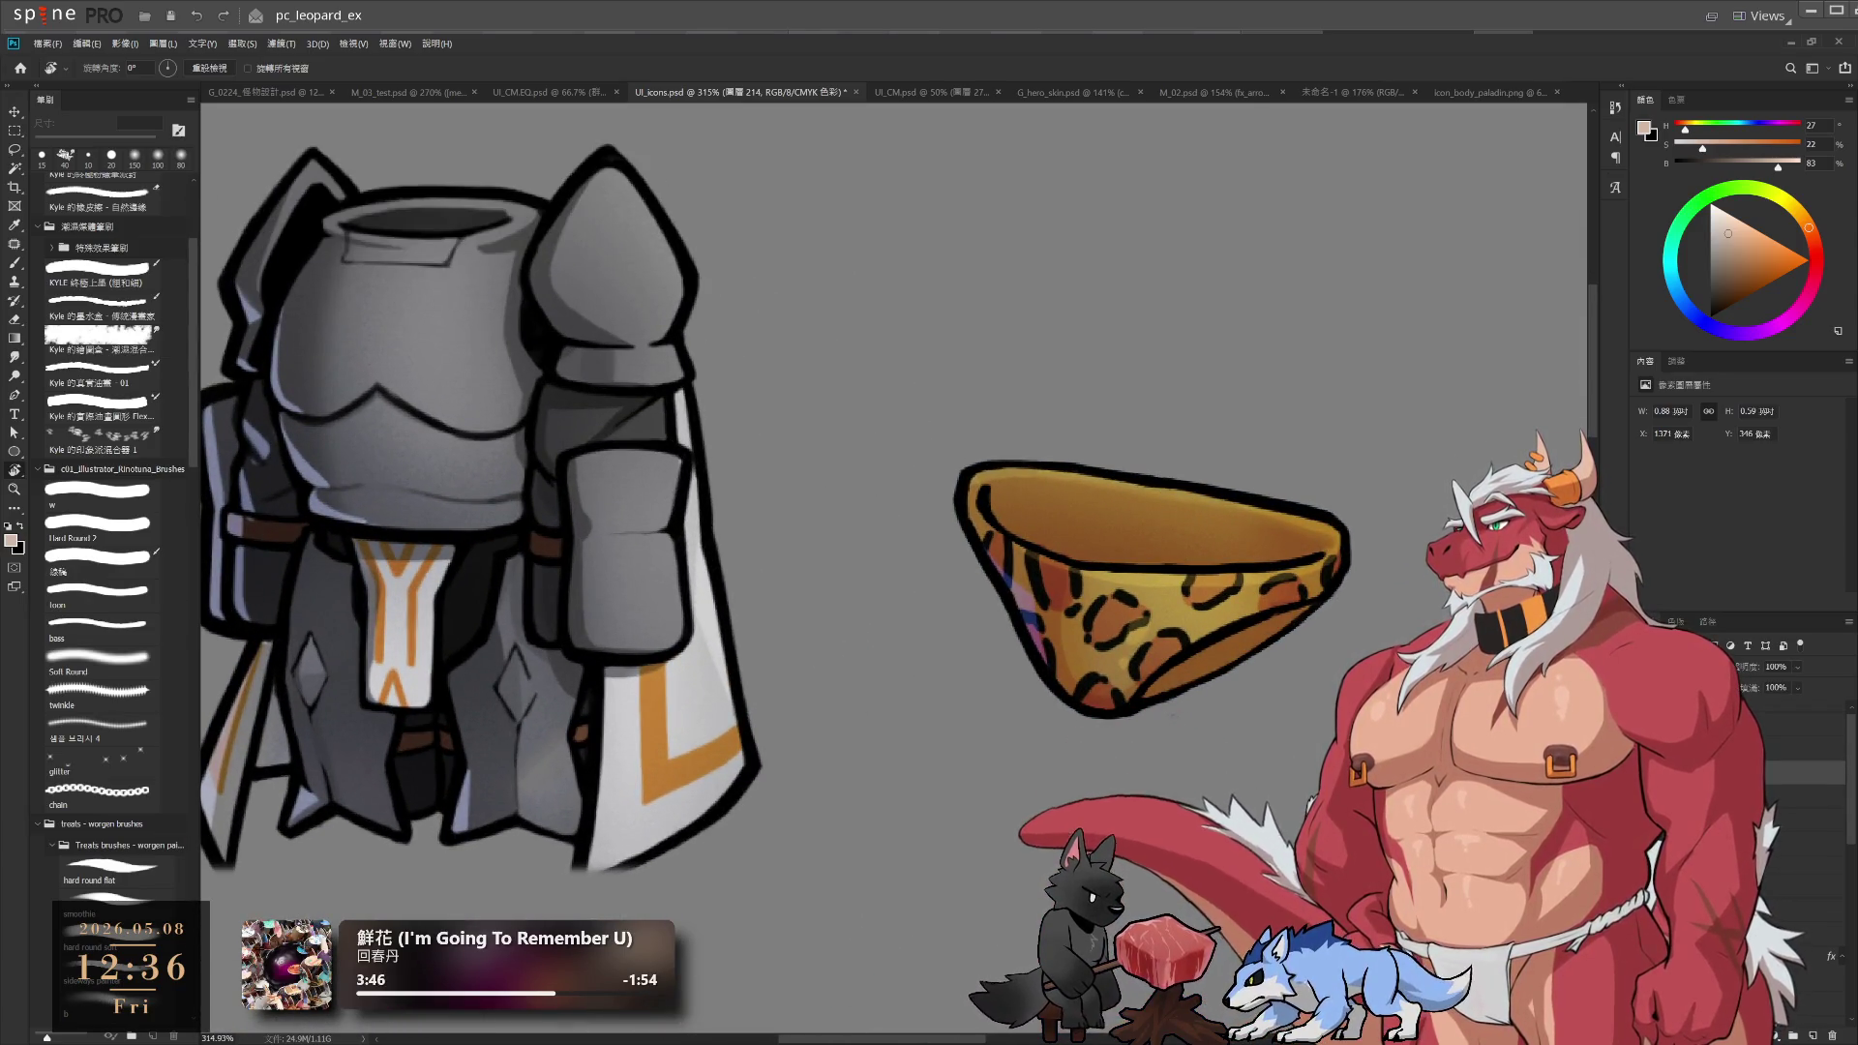
{"action": "key", "text": "ctrl+g"}
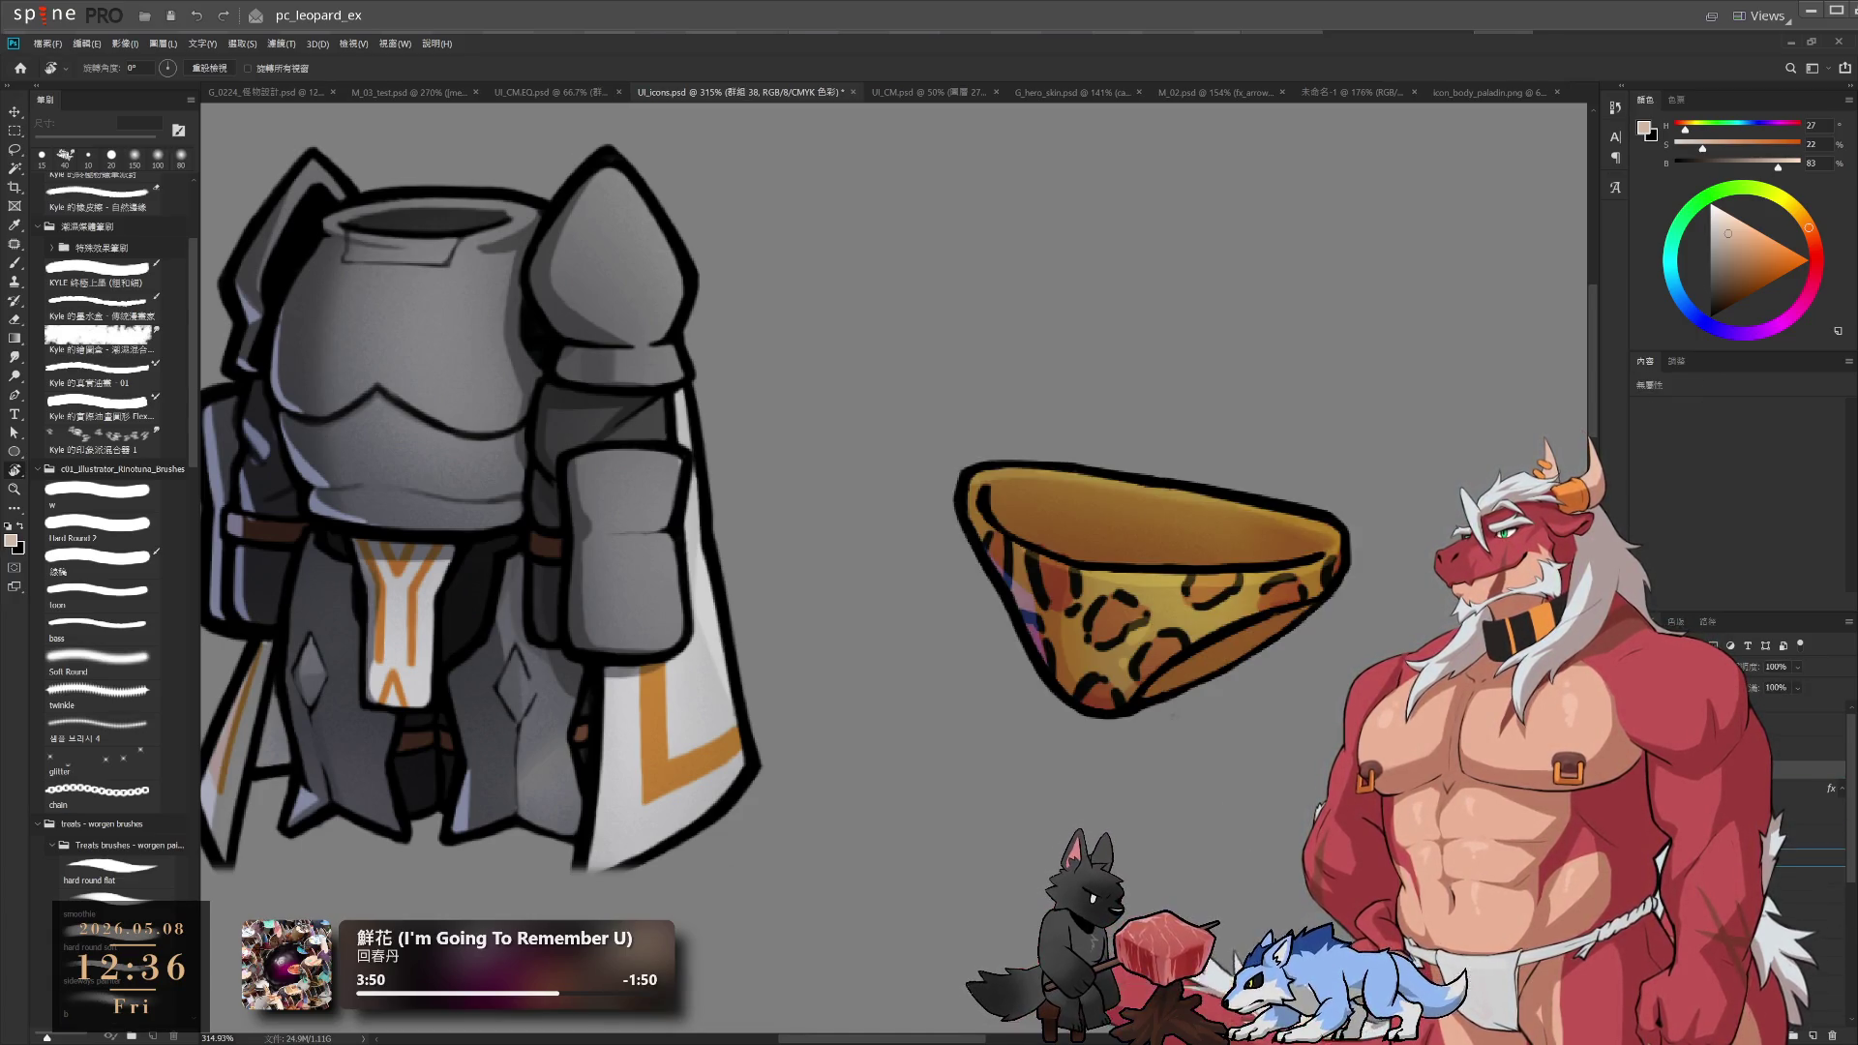
{"action": "key", "text": "ctrl+t"}
{"action": "left_click_drag", "start_coordinate": [1152, 581], "coordinate": [416, 431]}
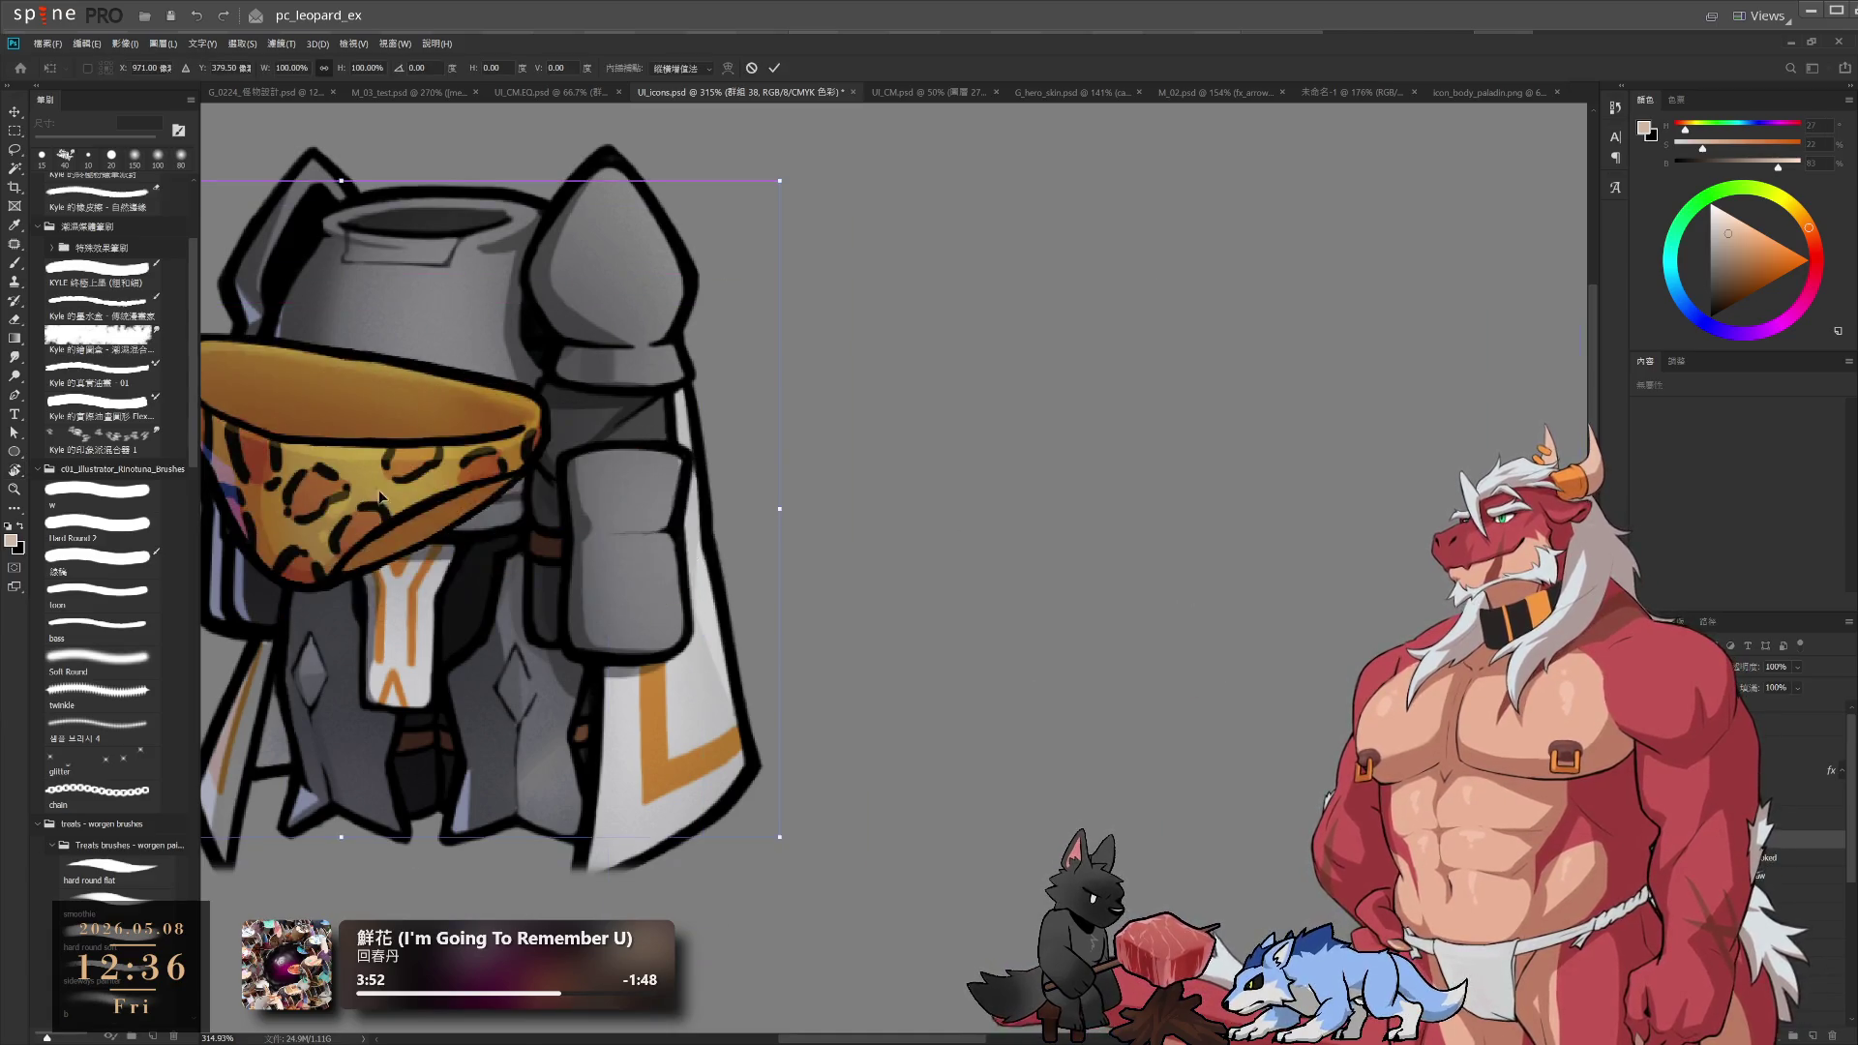
Scale the leopard piece to about 146% and commit it across the middle of the armour
{"action": "left_click_drag", "start_coordinate": [447, 524], "coordinate": [790, 559]}
{"action": "scroll", "coordinate": [791, 559], "scroll_direction": "down", "scroll_amount": 3}
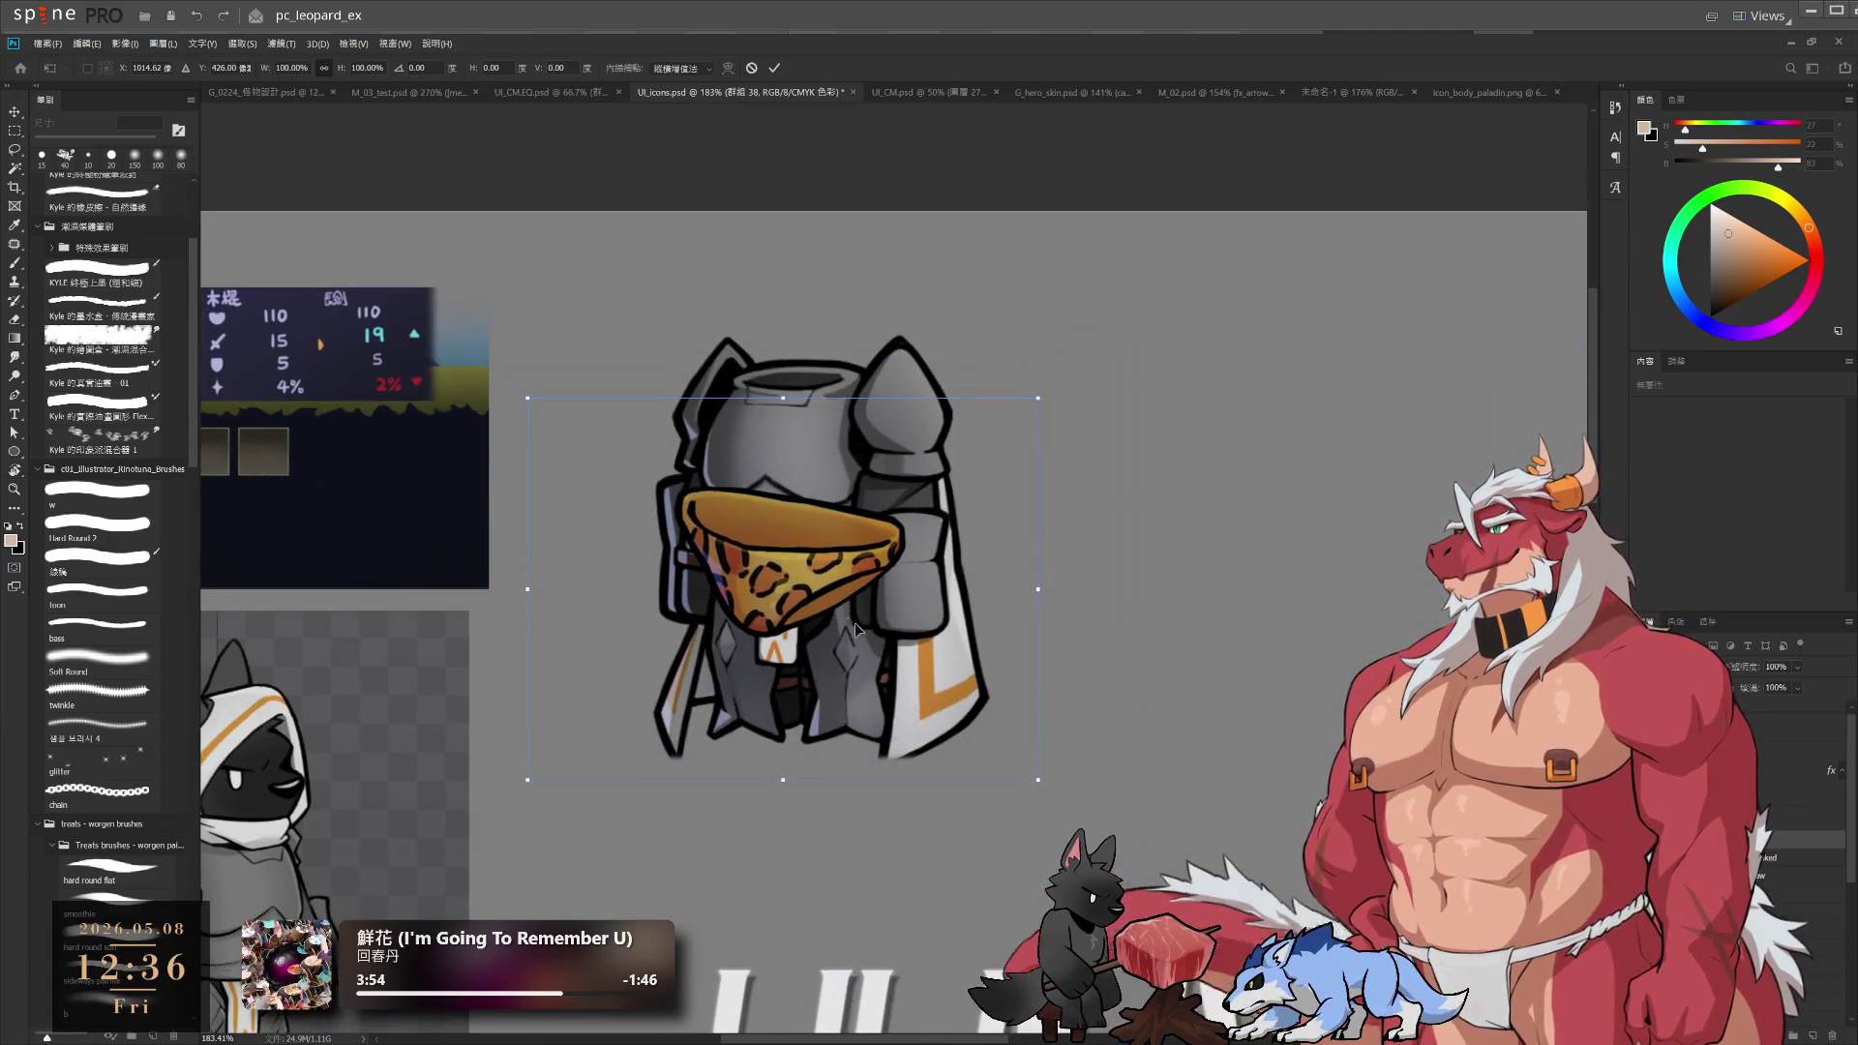
{"action": "left_click_drag", "start_coordinate": [1024, 775], "coordinate": [1112, 841]}
{"action": "mouse_move", "coordinate": [963, 721]}
{"action": "left_mouse_down"}
{"action": "mouse_move", "coordinate": [915, 689]}
{"action": "mouse_move", "coordinate": [839, 694]}
{"action": "mouse_move", "coordinate": [1002, 711]}
{"action": "mouse_move", "coordinate": [885, 698]}
{"action": "mouse_move", "coordinate": [908, 698]}
{"action": "left_mouse_up"}
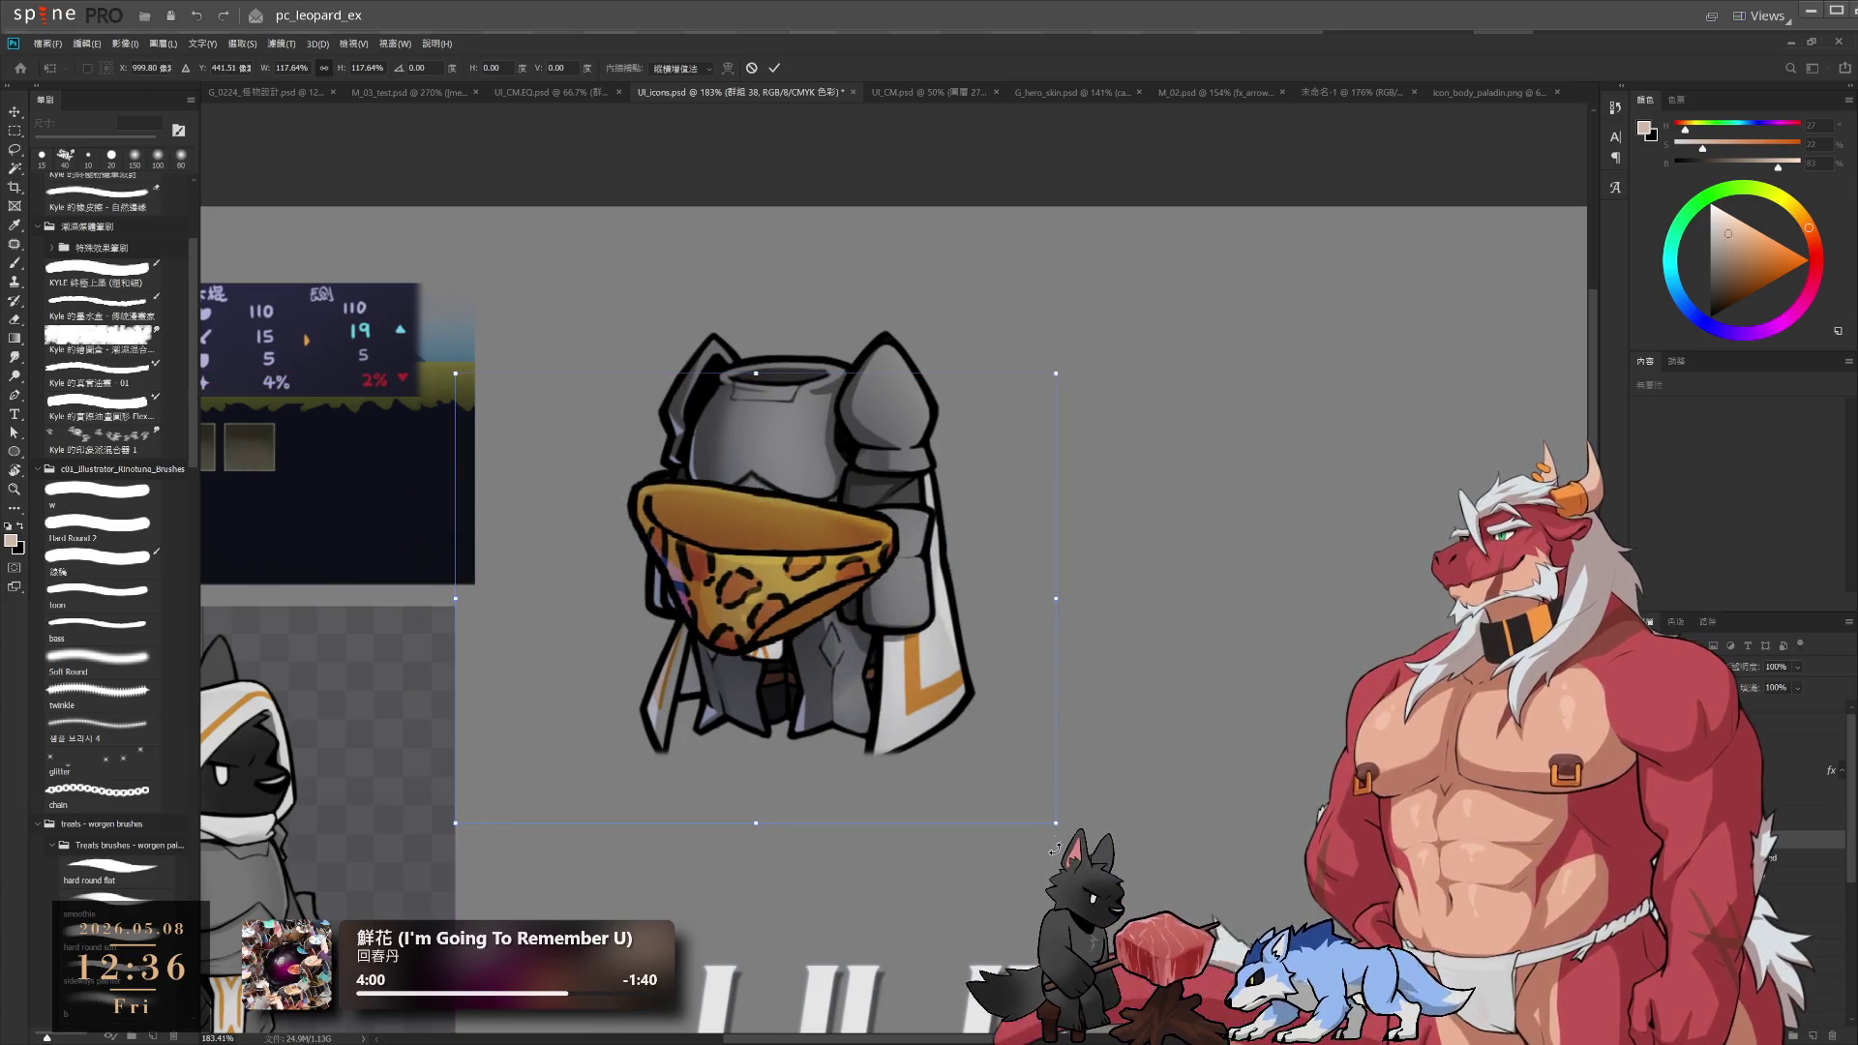
{"action": "left_click_drag", "start_coordinate": [1055, 829], "coordinate": [1128, 877]}
{"action": "mouse_move", "coordinate": [1012, 781]}
{"action": "left_mouse_down"}
{"action": "mouse_move", "coordinate": [968, 778]}
{"action": "mouse_move", "coordinate": [1007, 780]}
{"action": "left_mouse_up"}
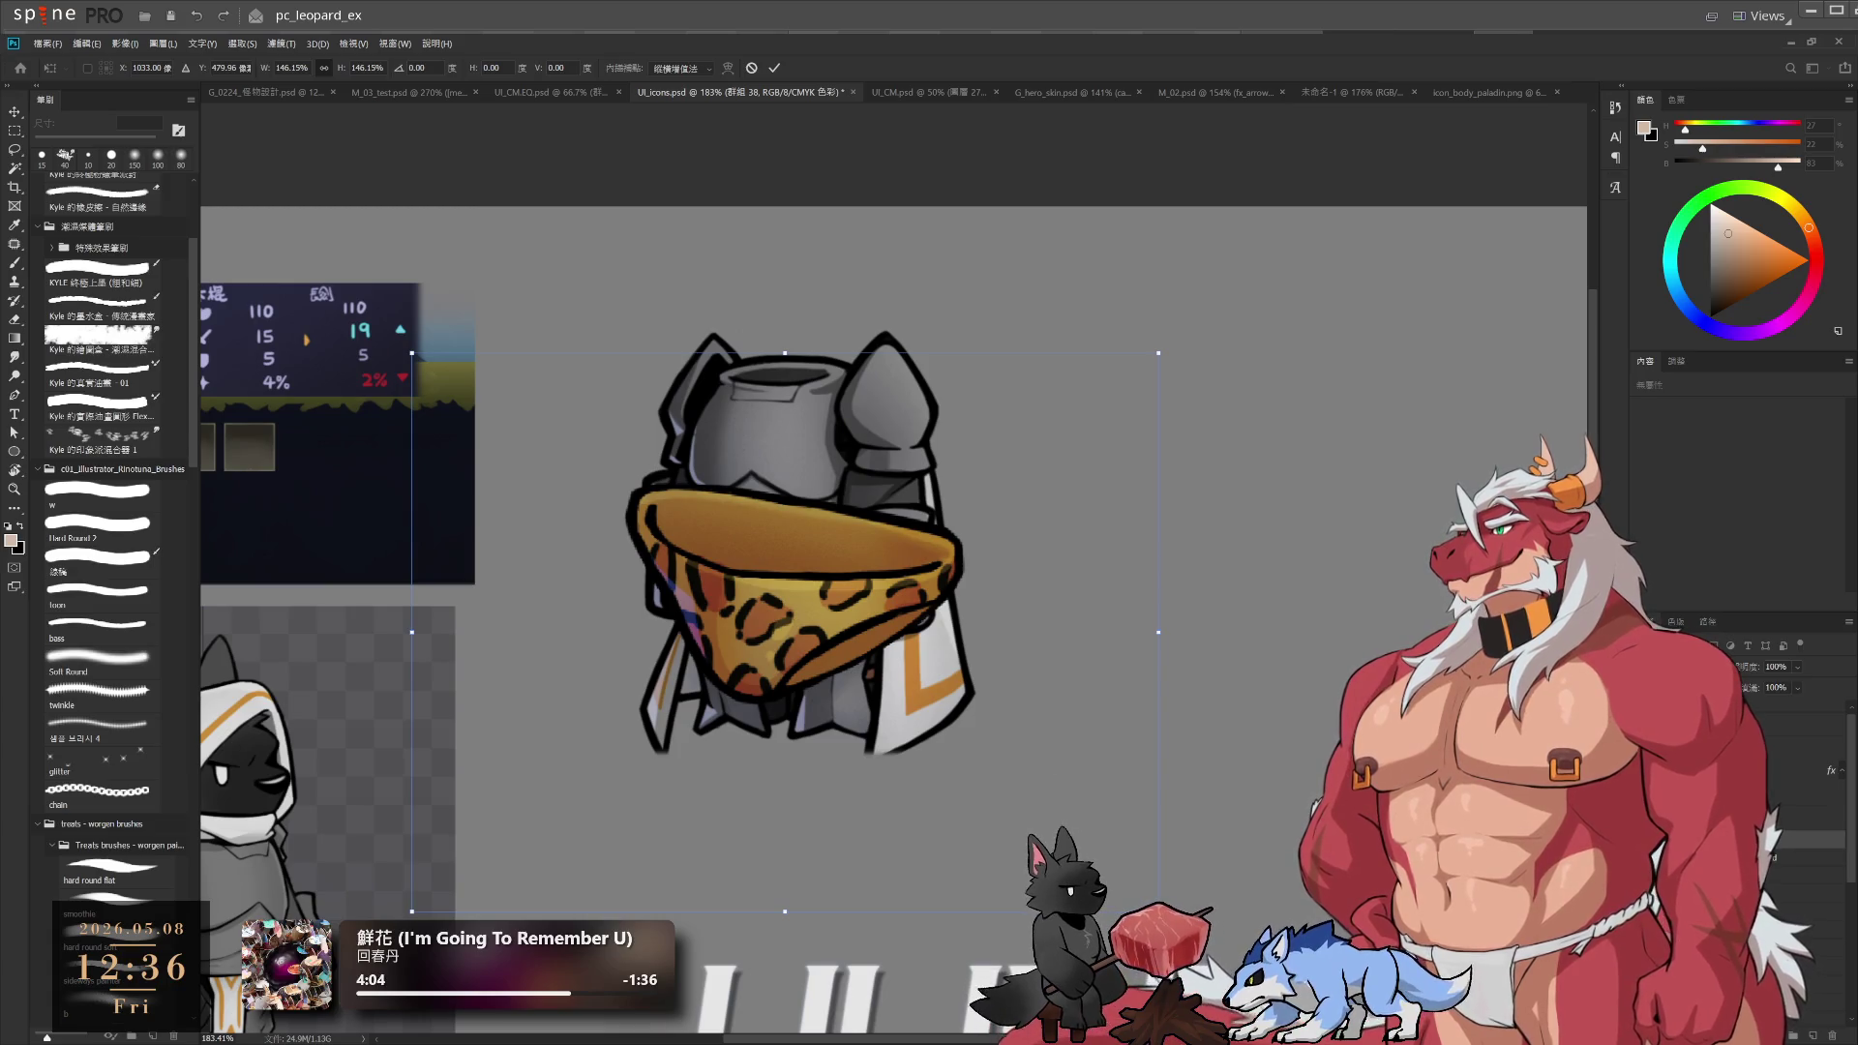
{"action": "key", "text": "Return"}
Step through icon_body_wild and icon_wpn_meat_cooked, ending on the icon_body_leopard layer
{"action": "key", "text": "r"}
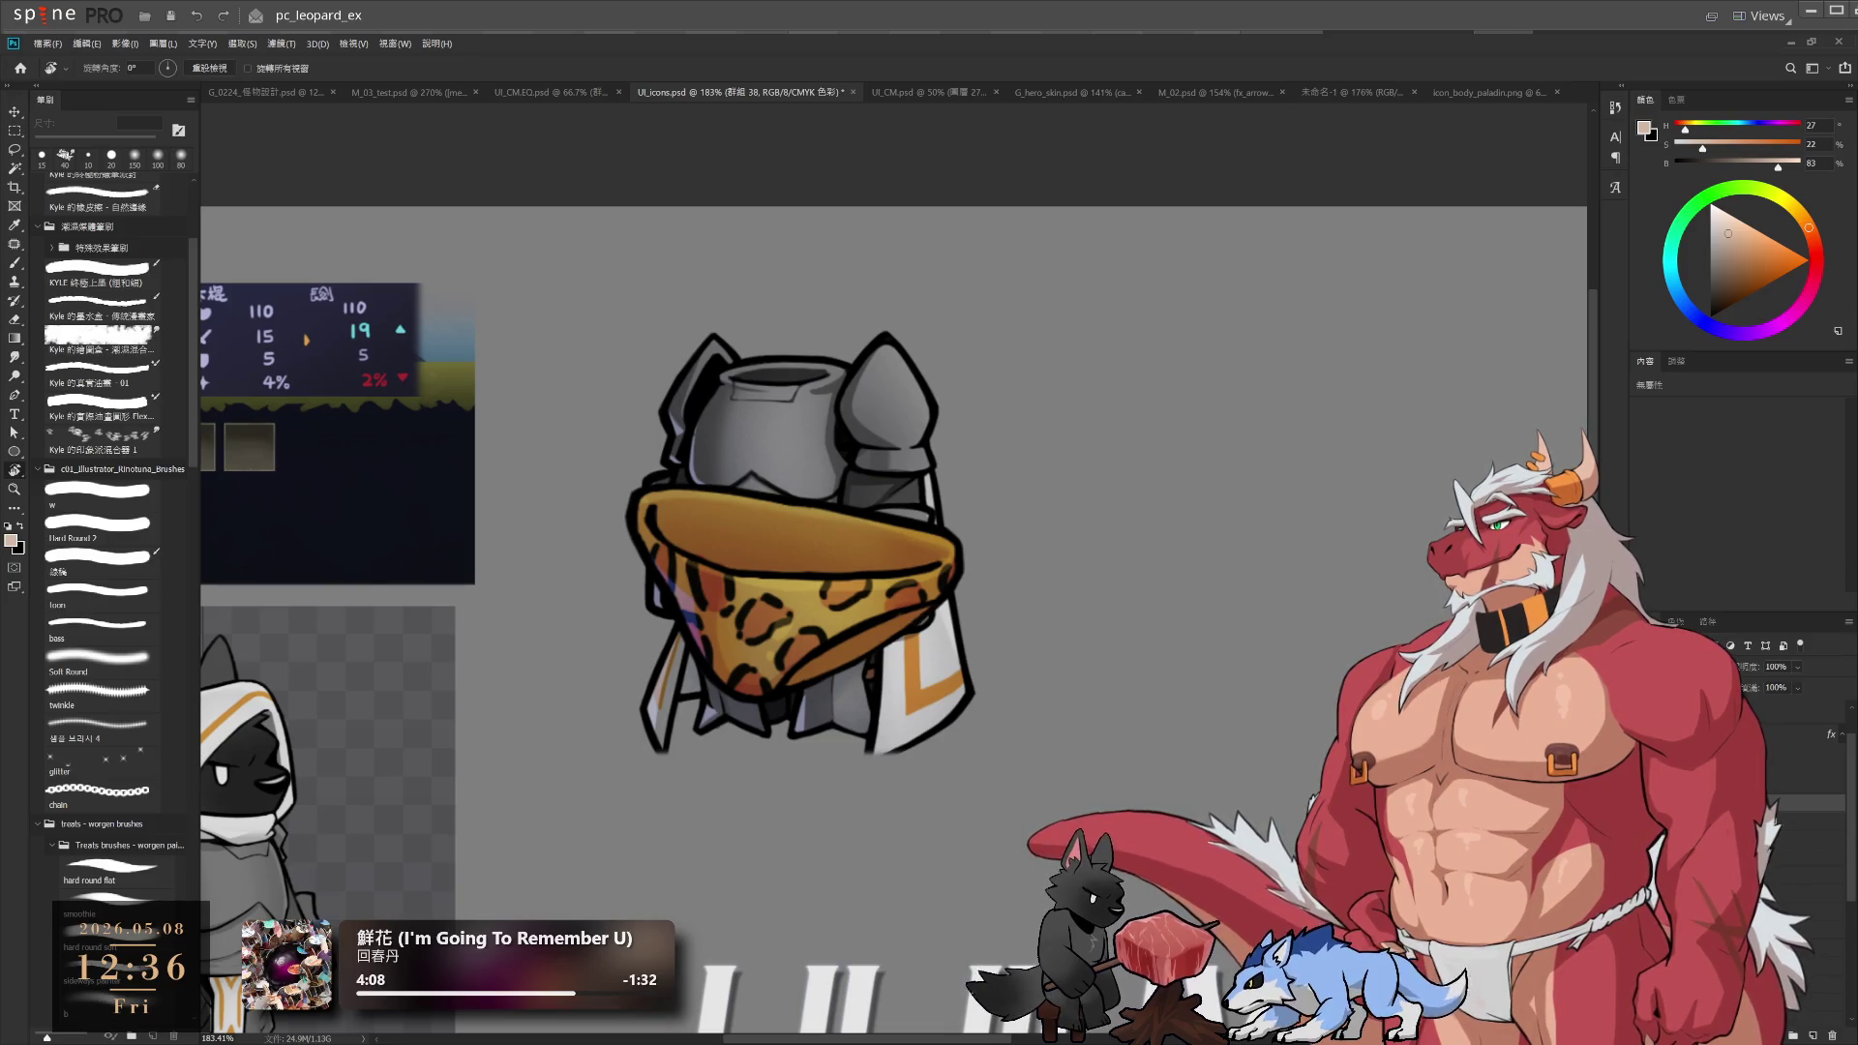
{"action": "key", "text": "alt+bracketleft"}
{"action": "key", "text": "alt+bracketright"}
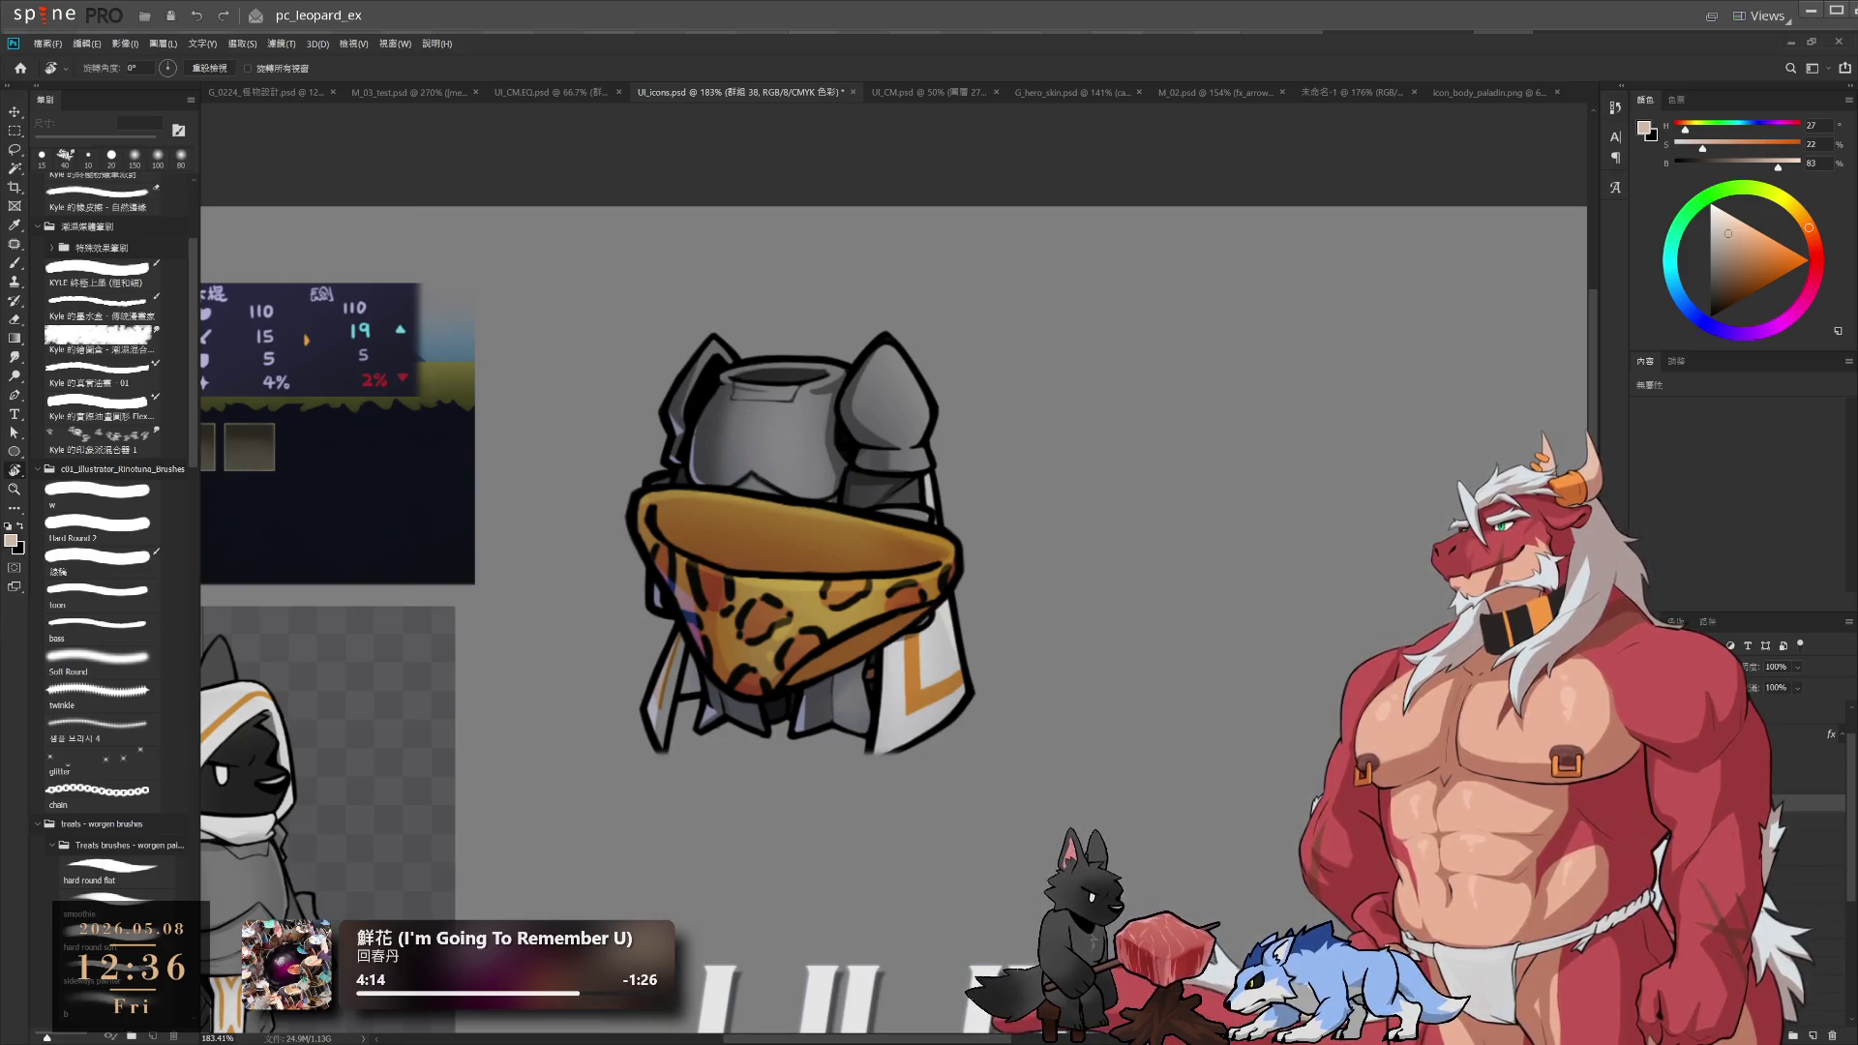
{"action": "key", "text": "alt+bracketleft"}
{"action": "key", "text": "alt+bracketleft"}
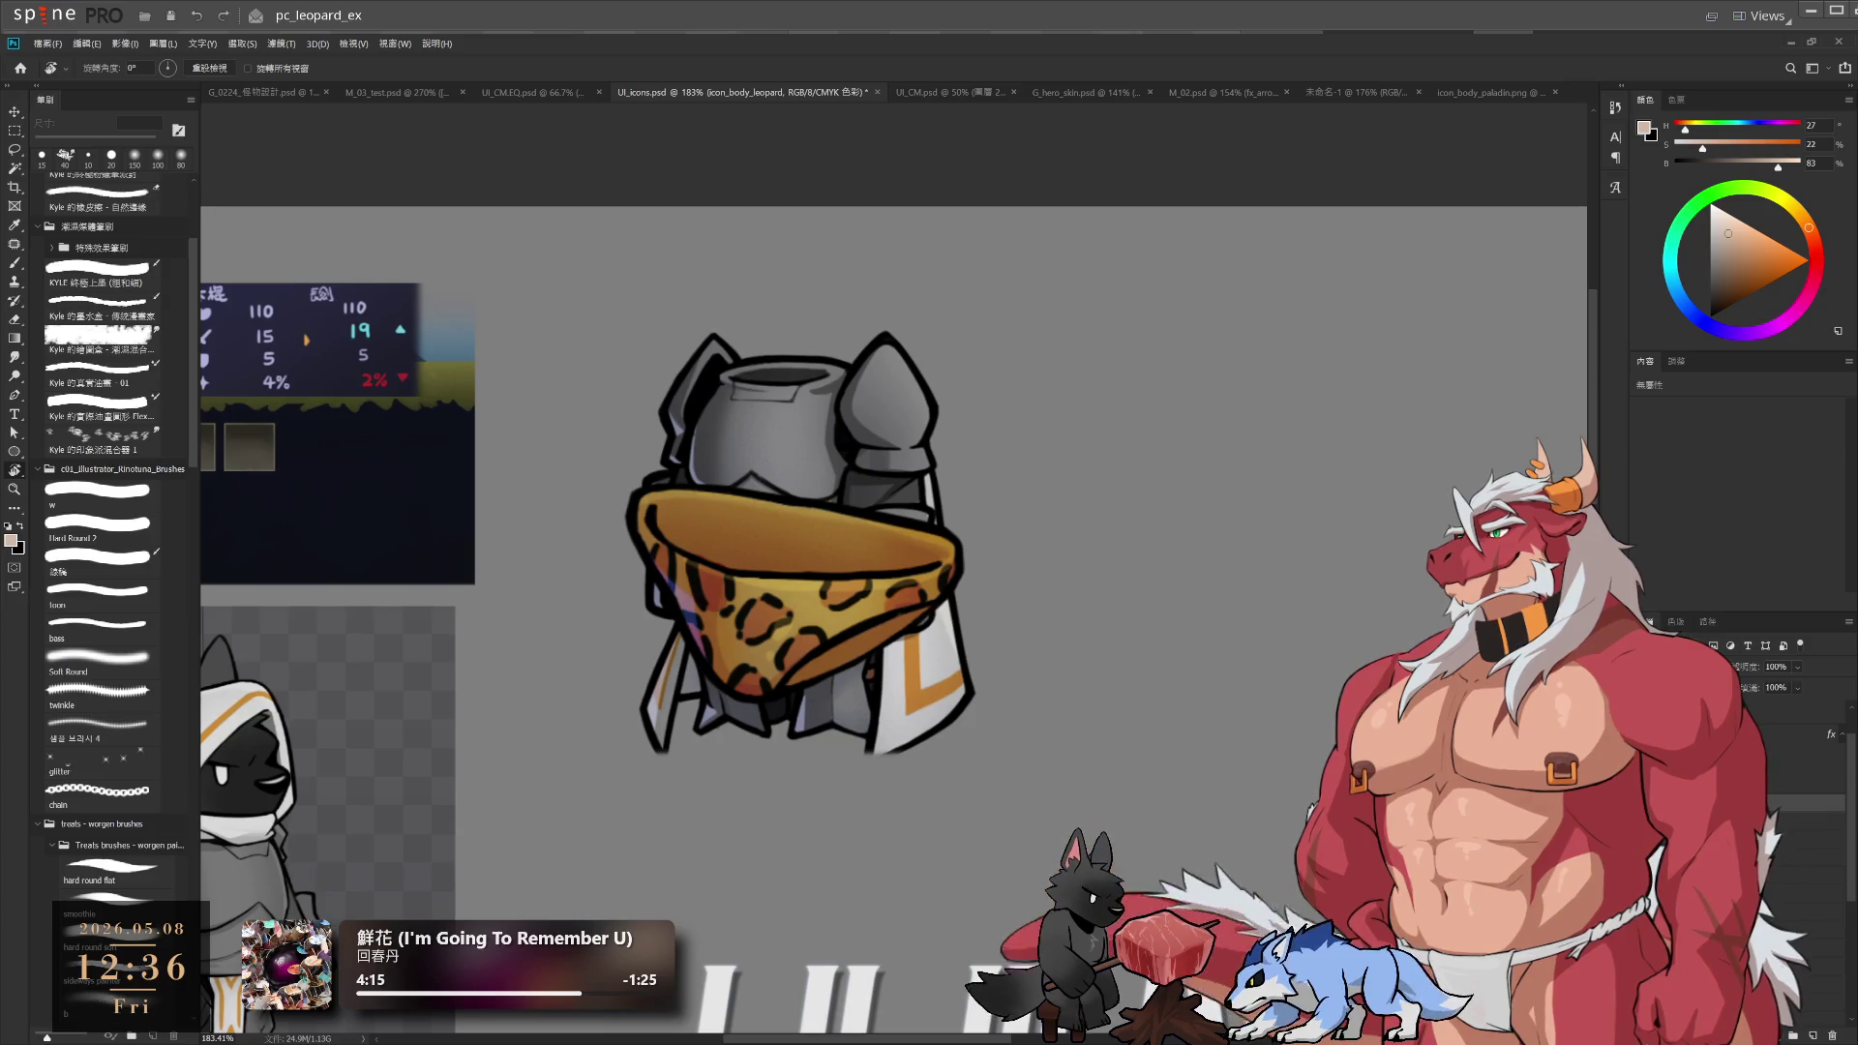
{"action": "key", "text": "alt+bracketleft"}
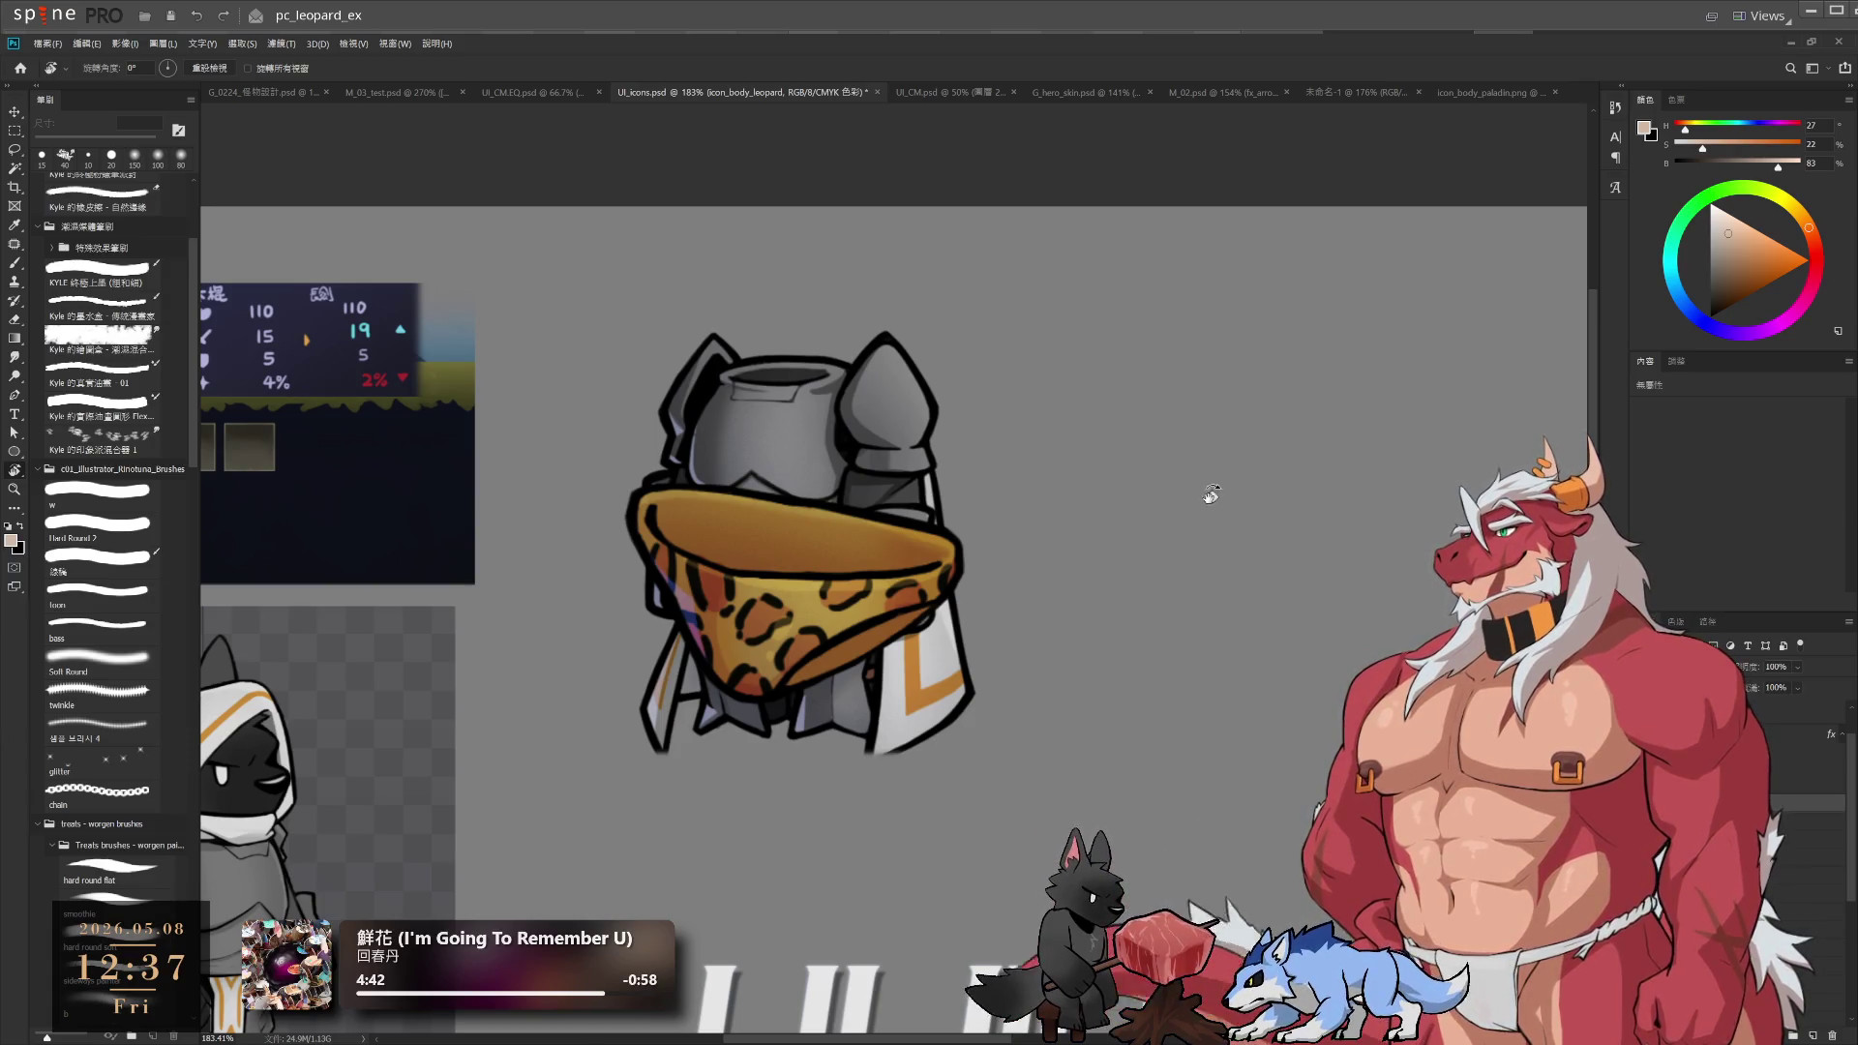
Briefly hide the leopard piece to compare, then rotate the view to 59°
{"action": "scroll", "coordinate": [1124, 688], "scroll_direction": "up", "scroll_amount": 3}
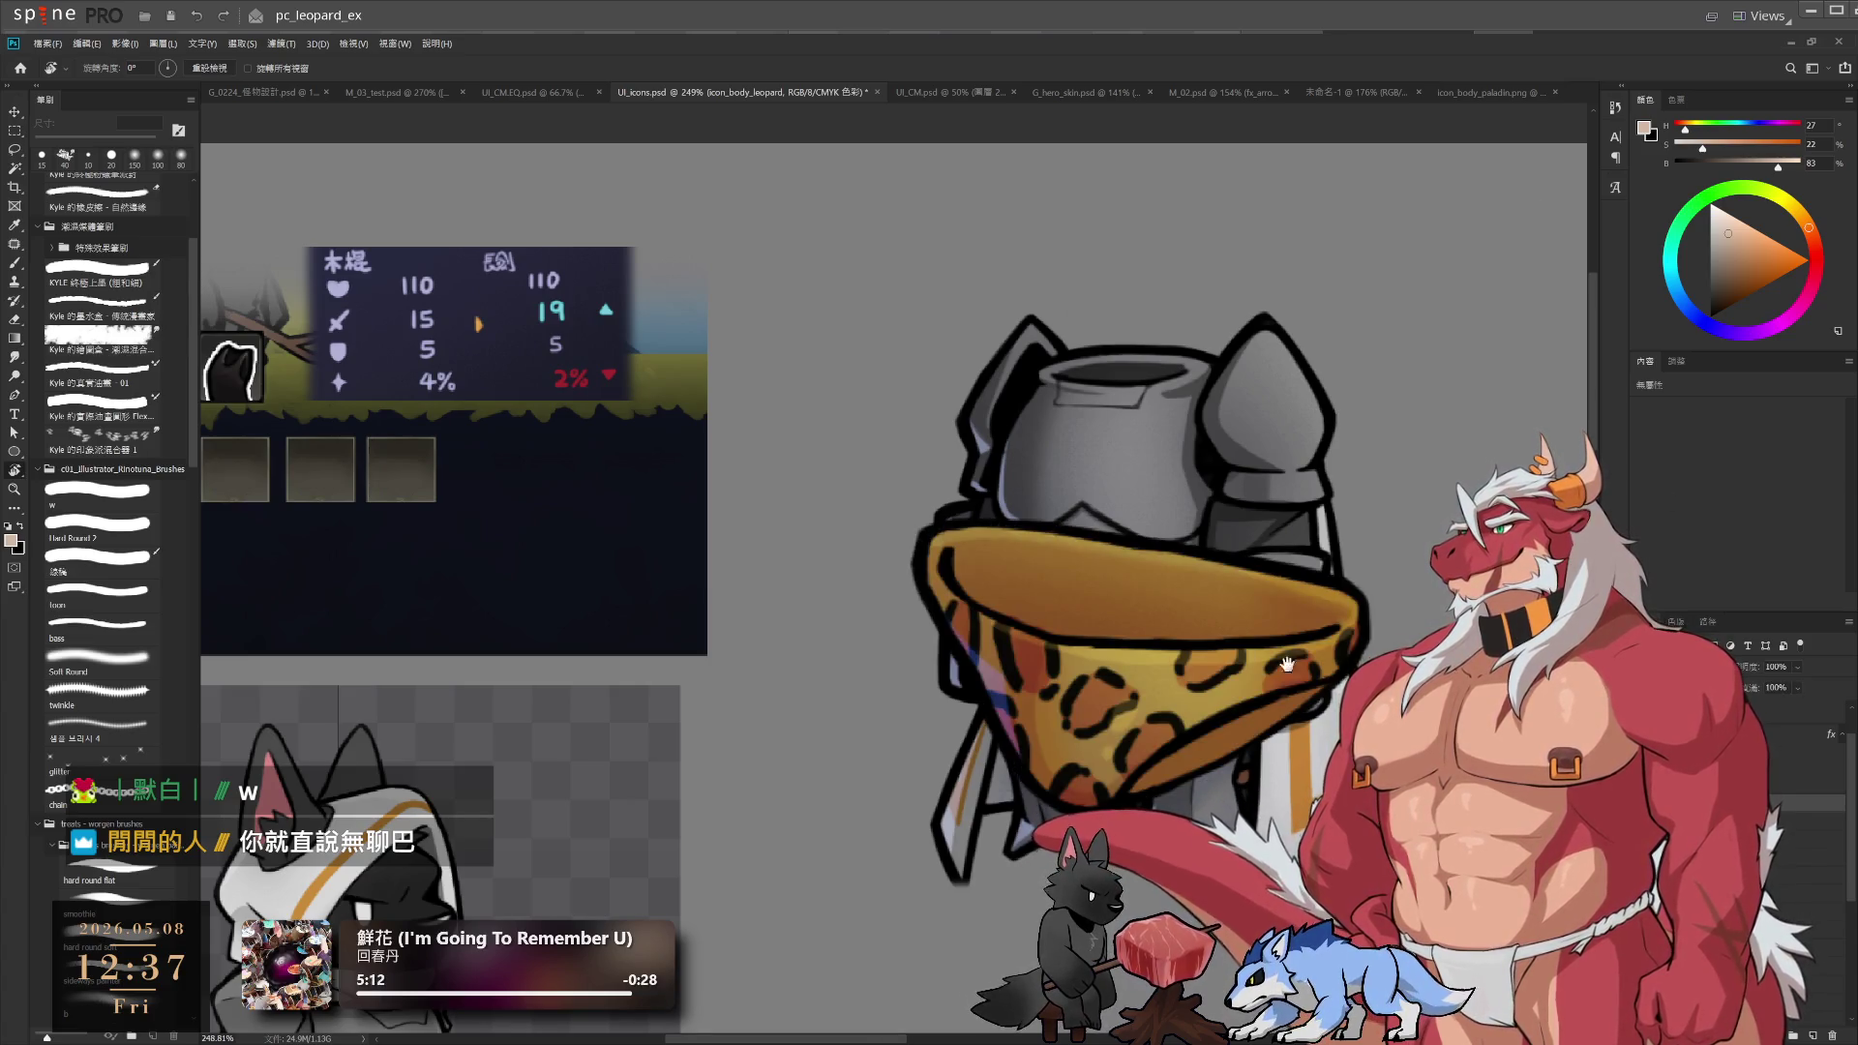
{"action": "scroll", "coordinate": [1193, 665], "scroll_direction": "down", "scroll_amount": 2, "text": "alt"}
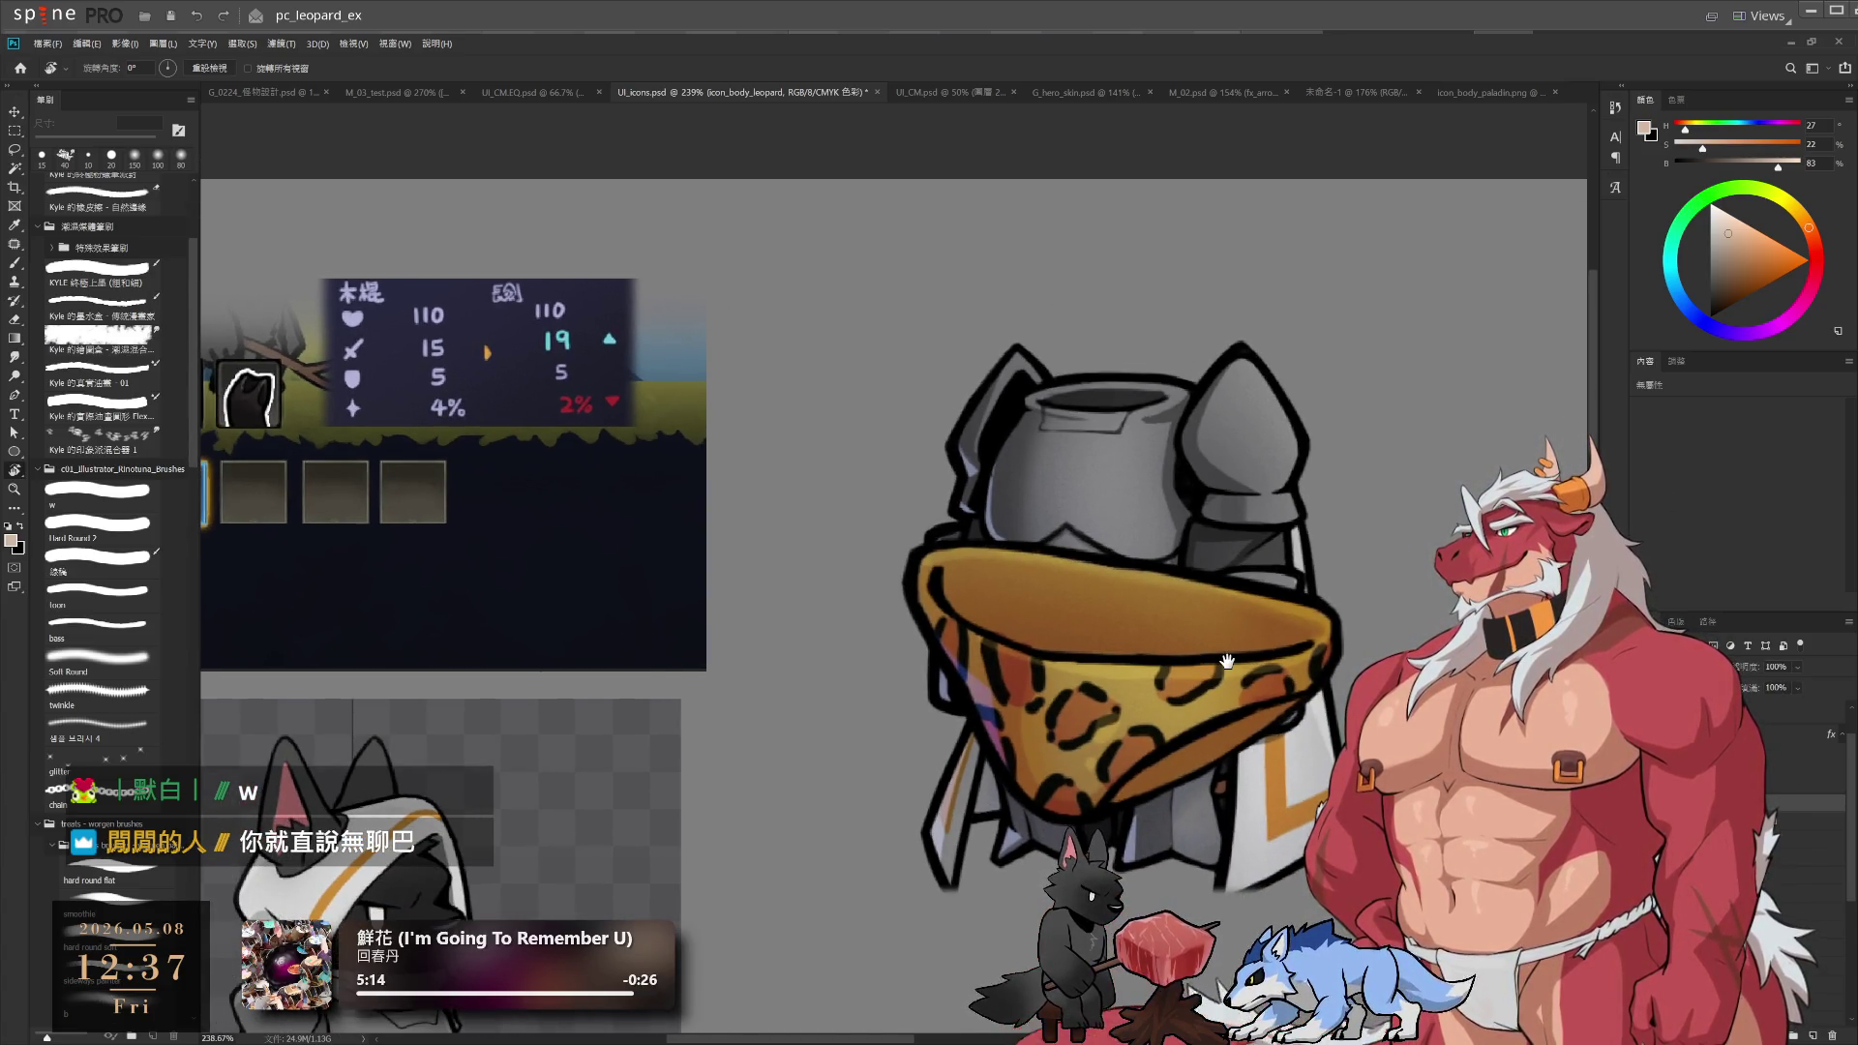
{"action": "key", "text": "ctrl+comma"}
{"action": "key", "text": "ctrl+comma"}
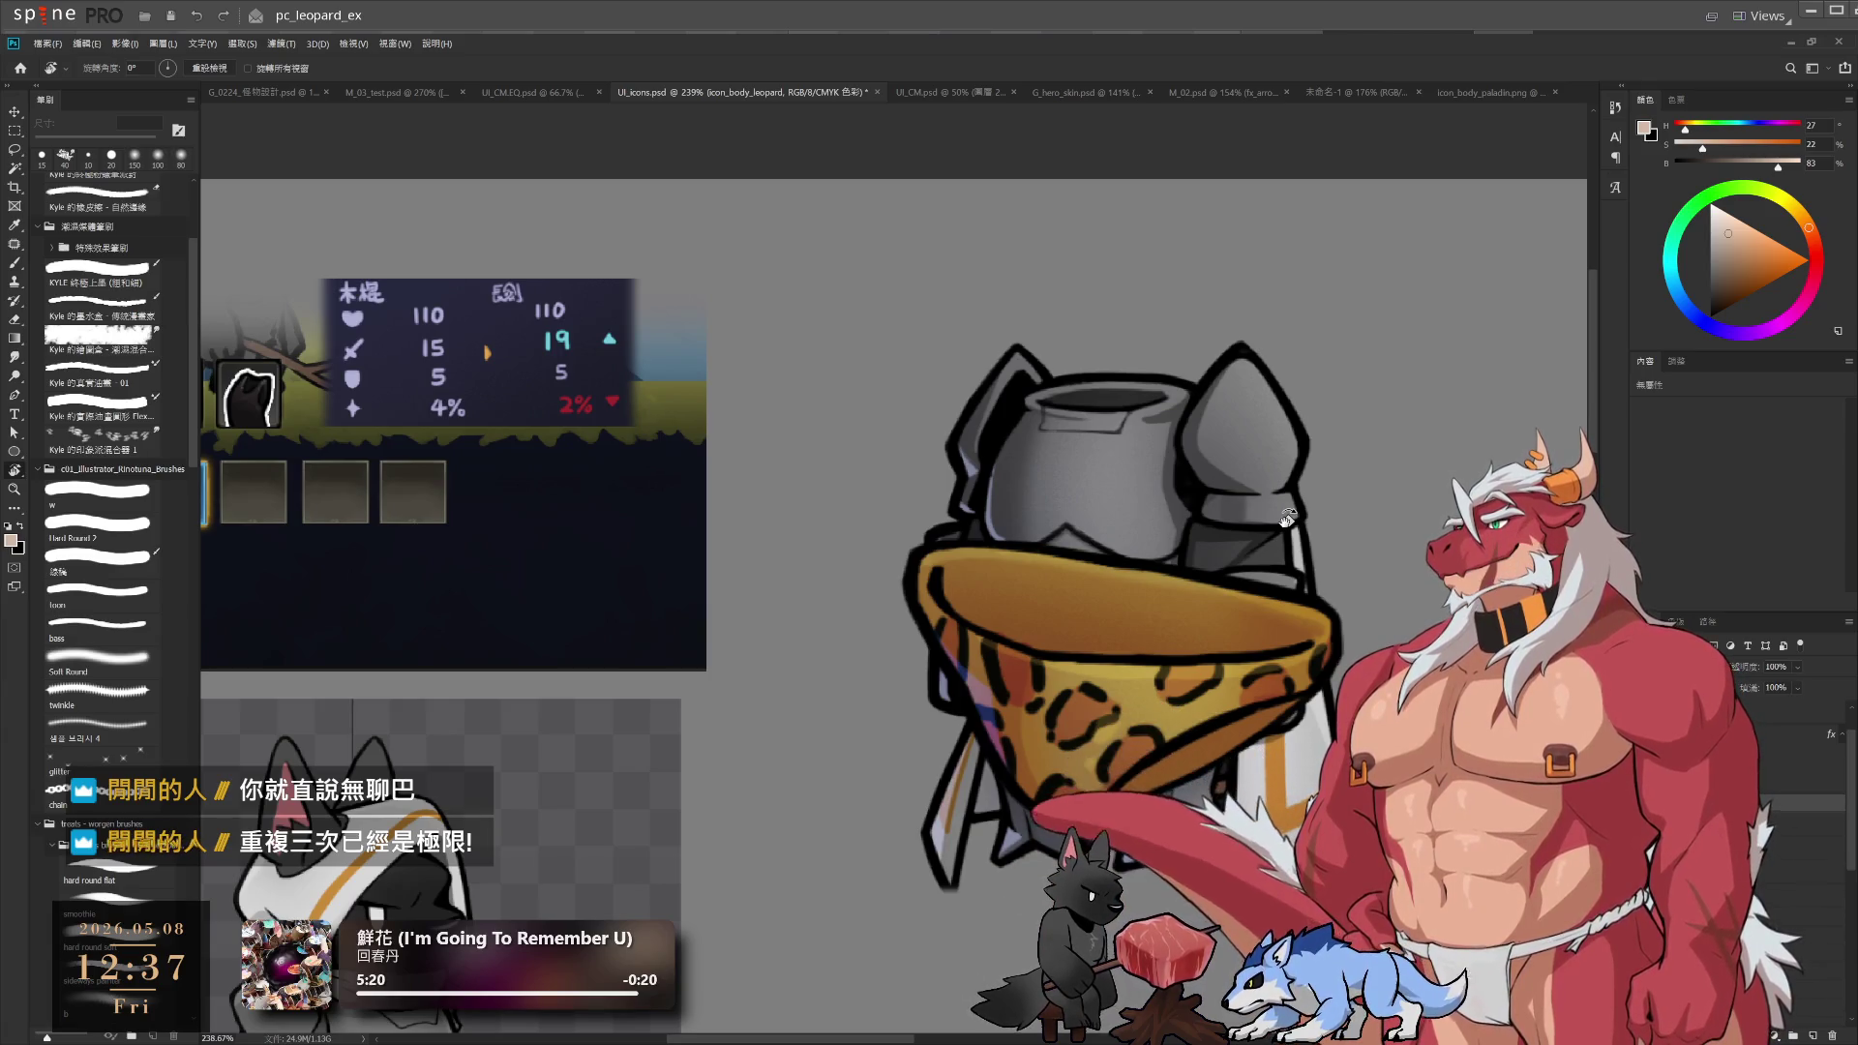
{"action": "mouse_move", "coordinate": [1176, 441]}
{"action": "left_mouse_down"}
{"action": "mouse_move", "coordinate": [1201, 598]}
{"action": "mouse_move", "coordinate": [1146, 743]}
{"action": "left_mouse_up"}
{"action": "scroll", "coordinate": [1146, 744], "scroll_direction": "up", "scroll_amount": 5}
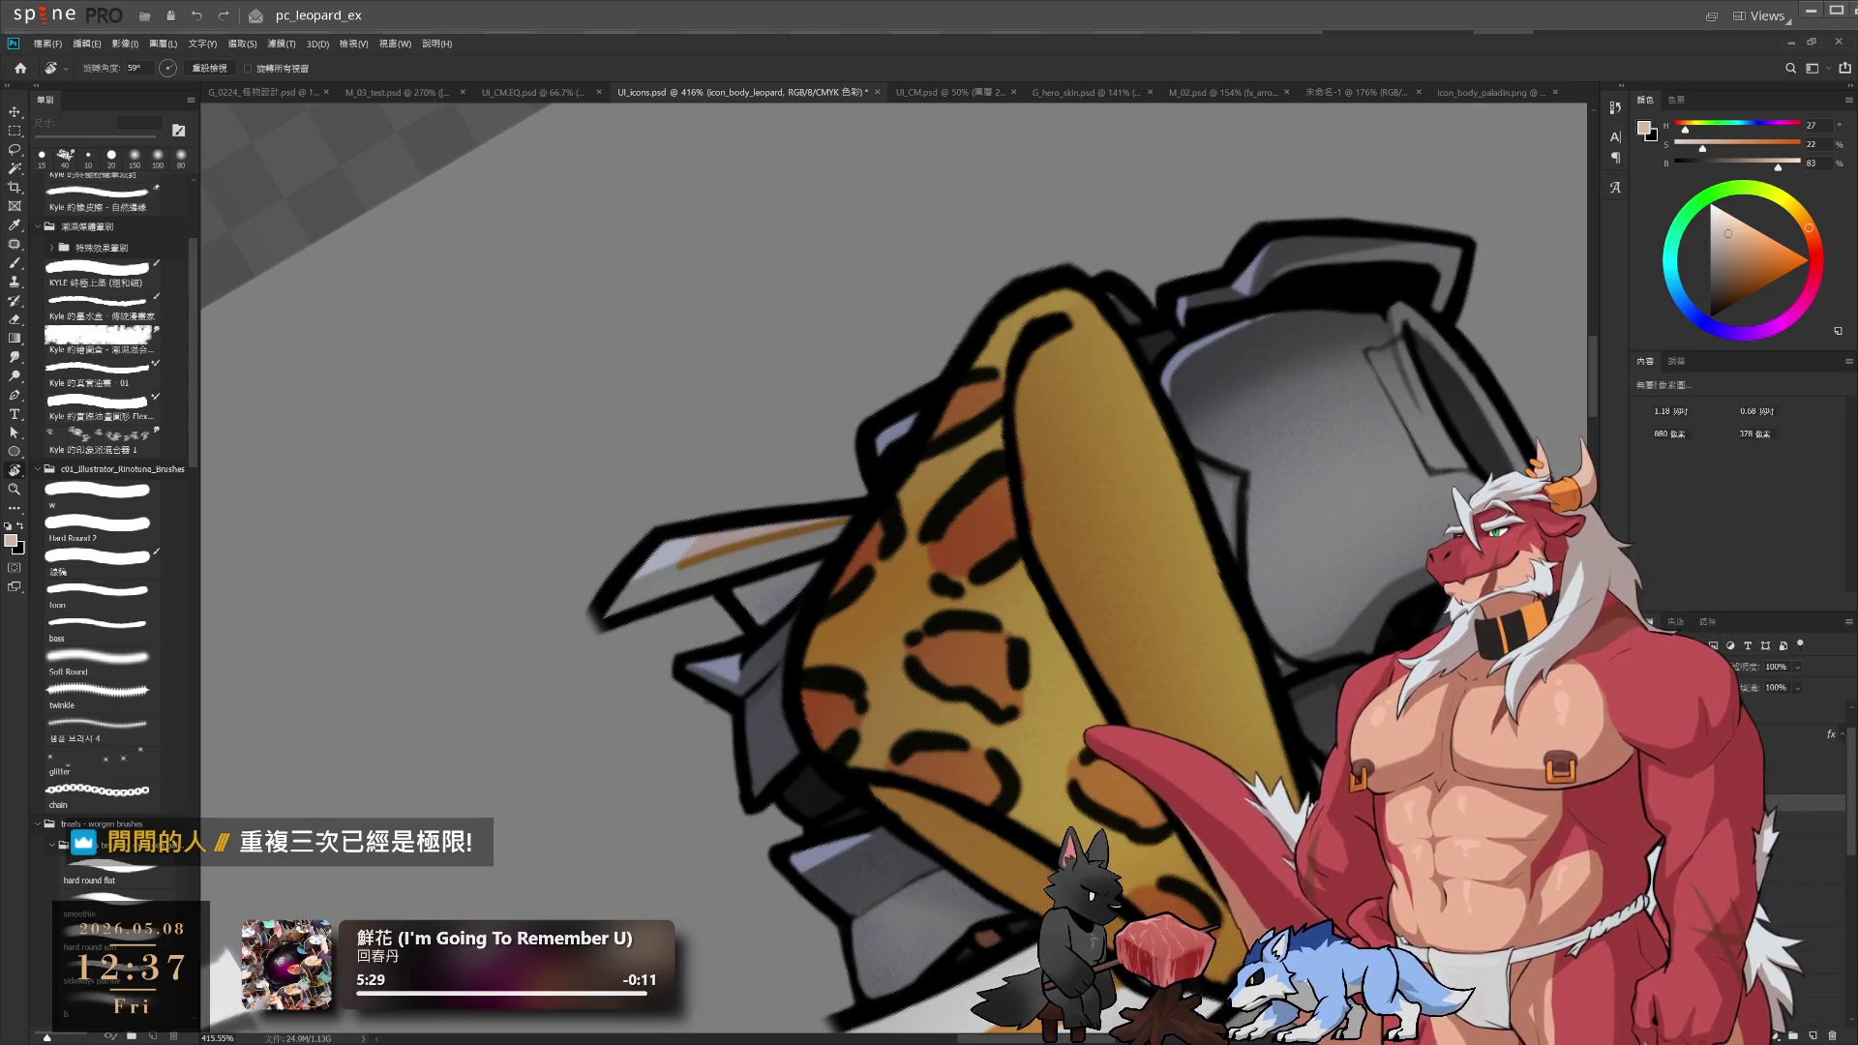
Erase a small spot on the briefs, then rotate the view about 80° clockwise
{"action": "key", "text": "e"}
{"action": "left_click_drag", "start_coordinate": [1026, 454], "coordinate": [1028, 481]}
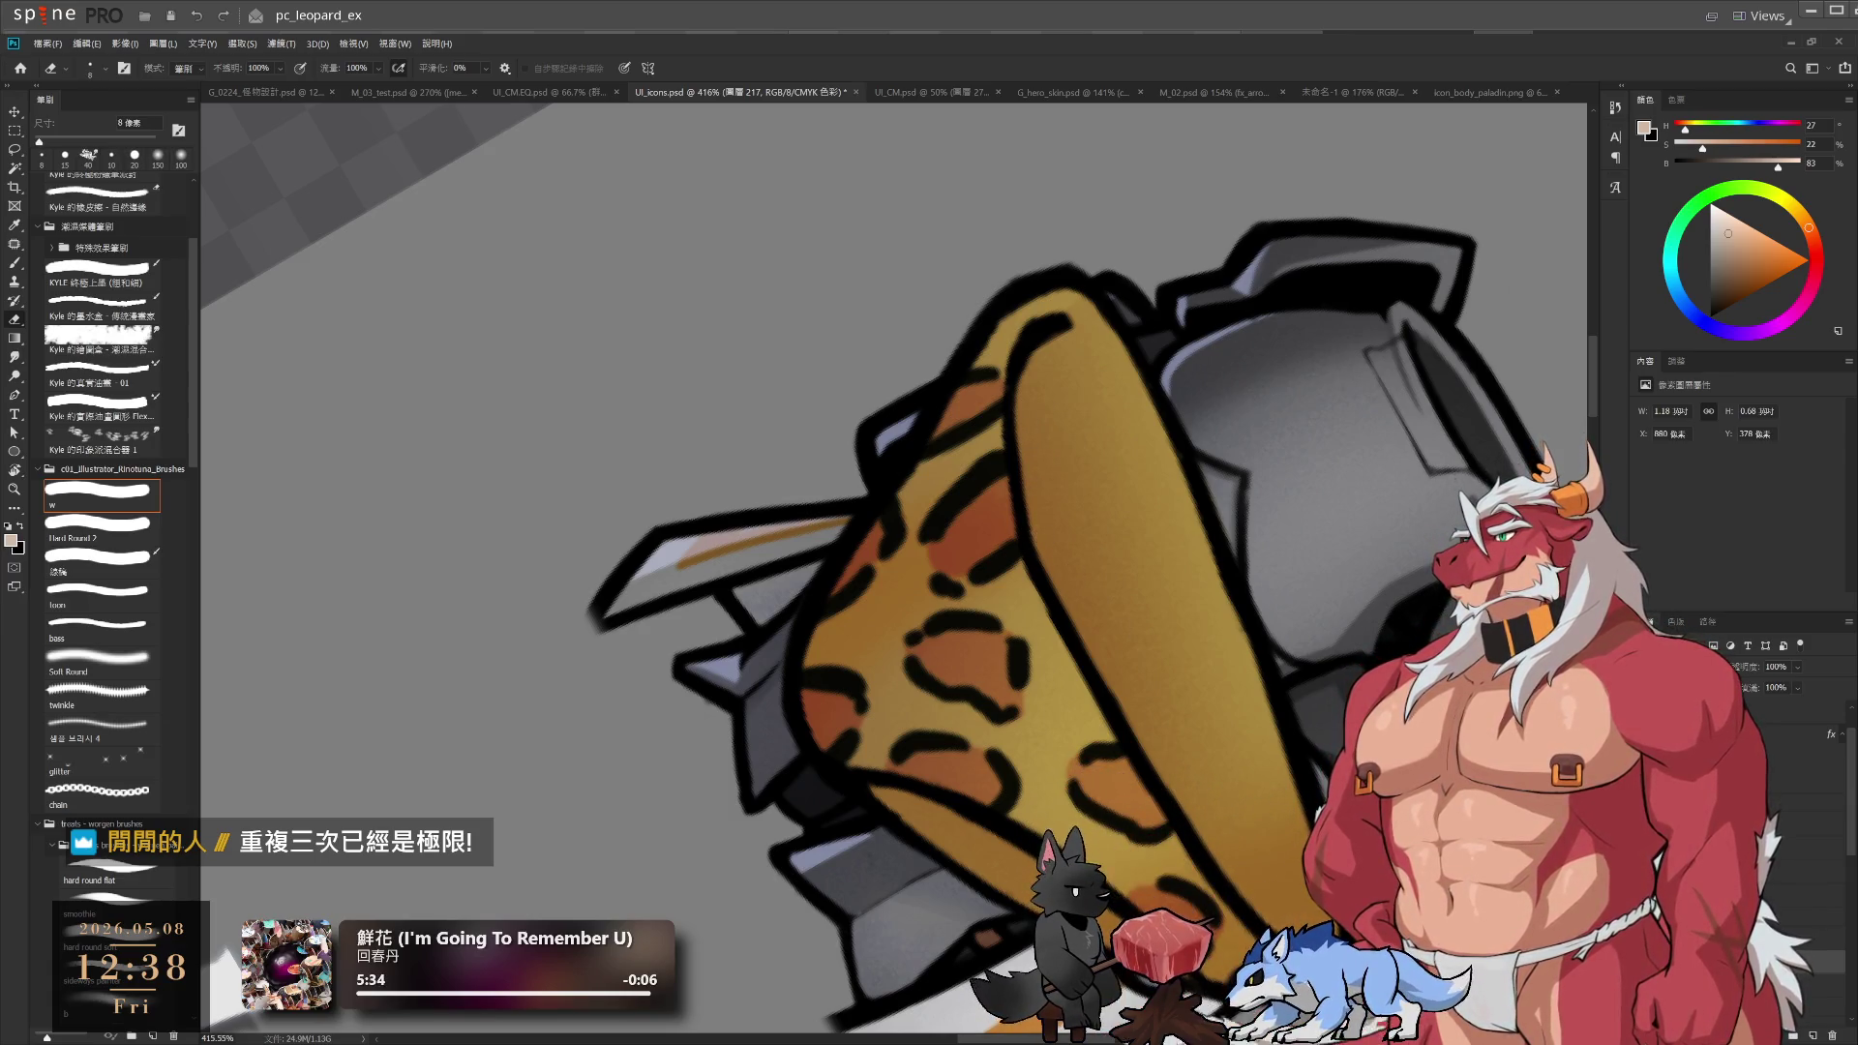
{"action": "scroll", "coordinate": [1218, 322], "scroll_direction": "down", "scroll_amount": 4}
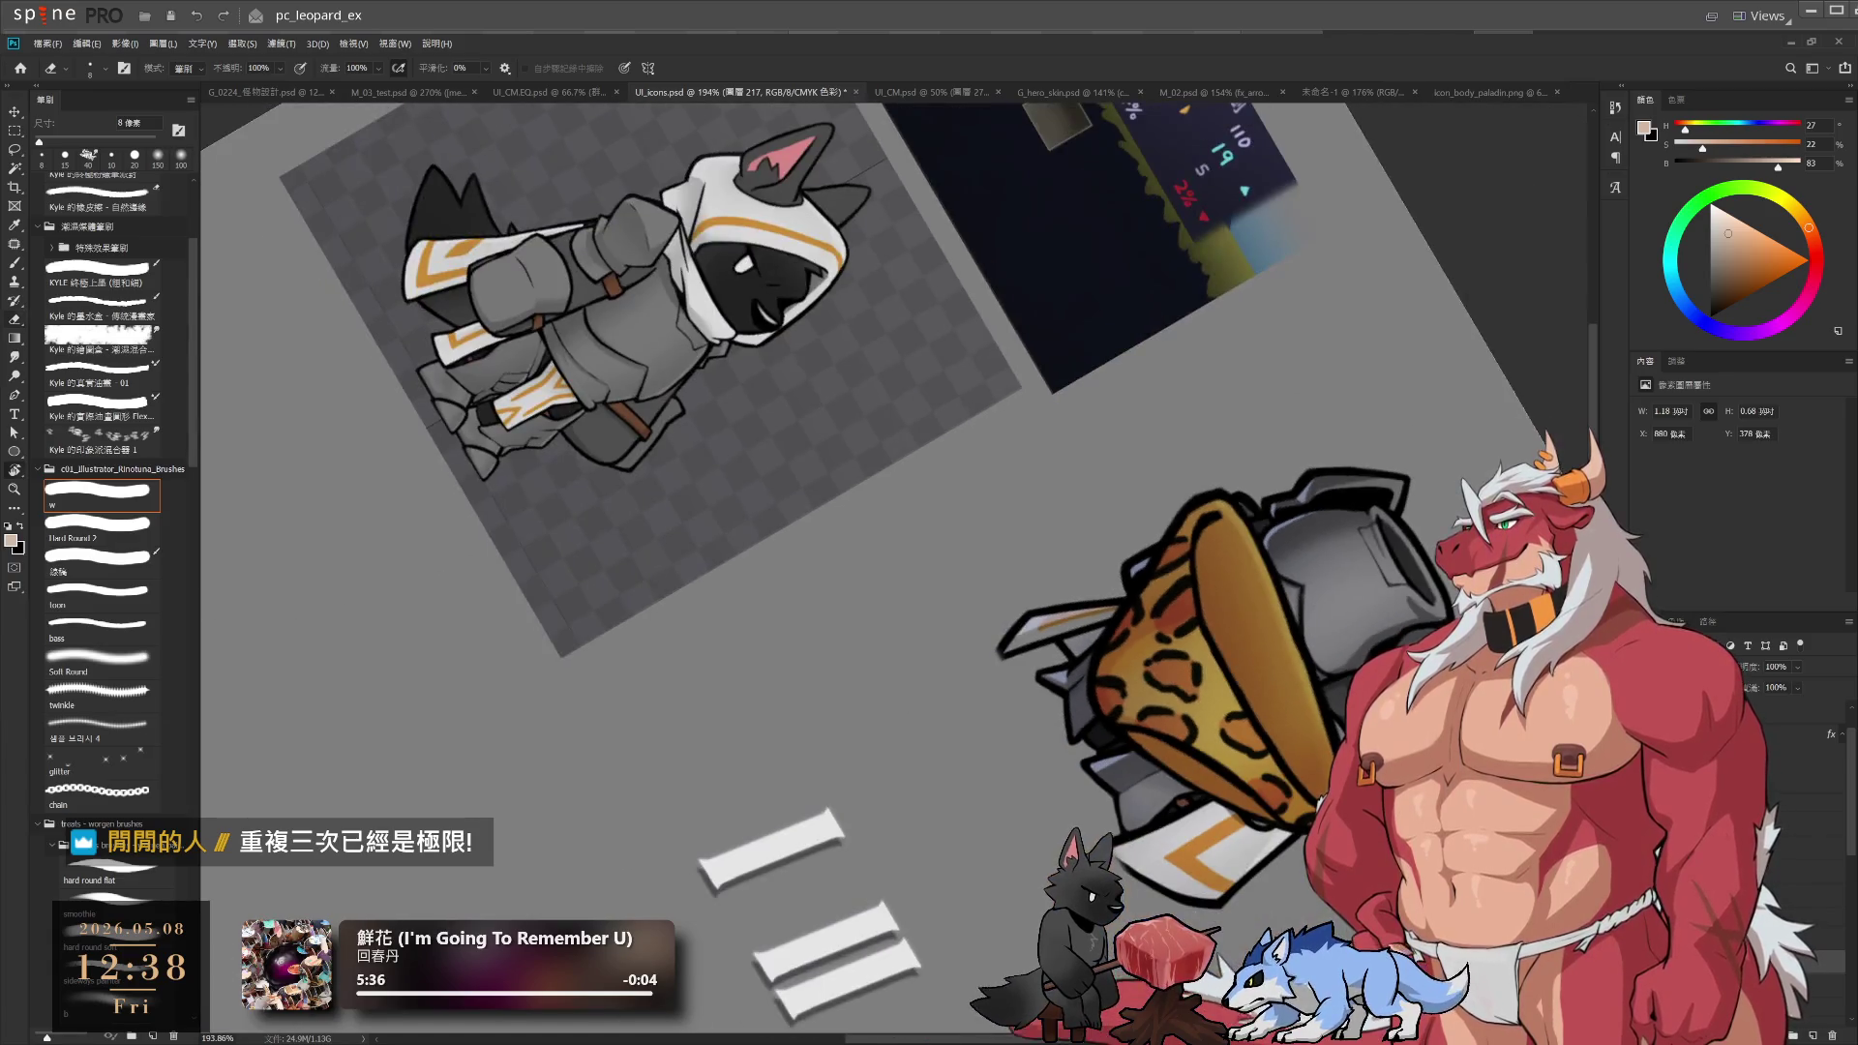
{"action": "key", "text": "r"}
{"action": "mouse_move", "coordinate": [1161, 435]}
{"action": "left_mouse_down"}
{"action": "mouse_move", "coordinate": [1219, 322]}
{"action": "mouse_move", "coordinate": [1143, 247]}
{"action": "left_mouse_up"}
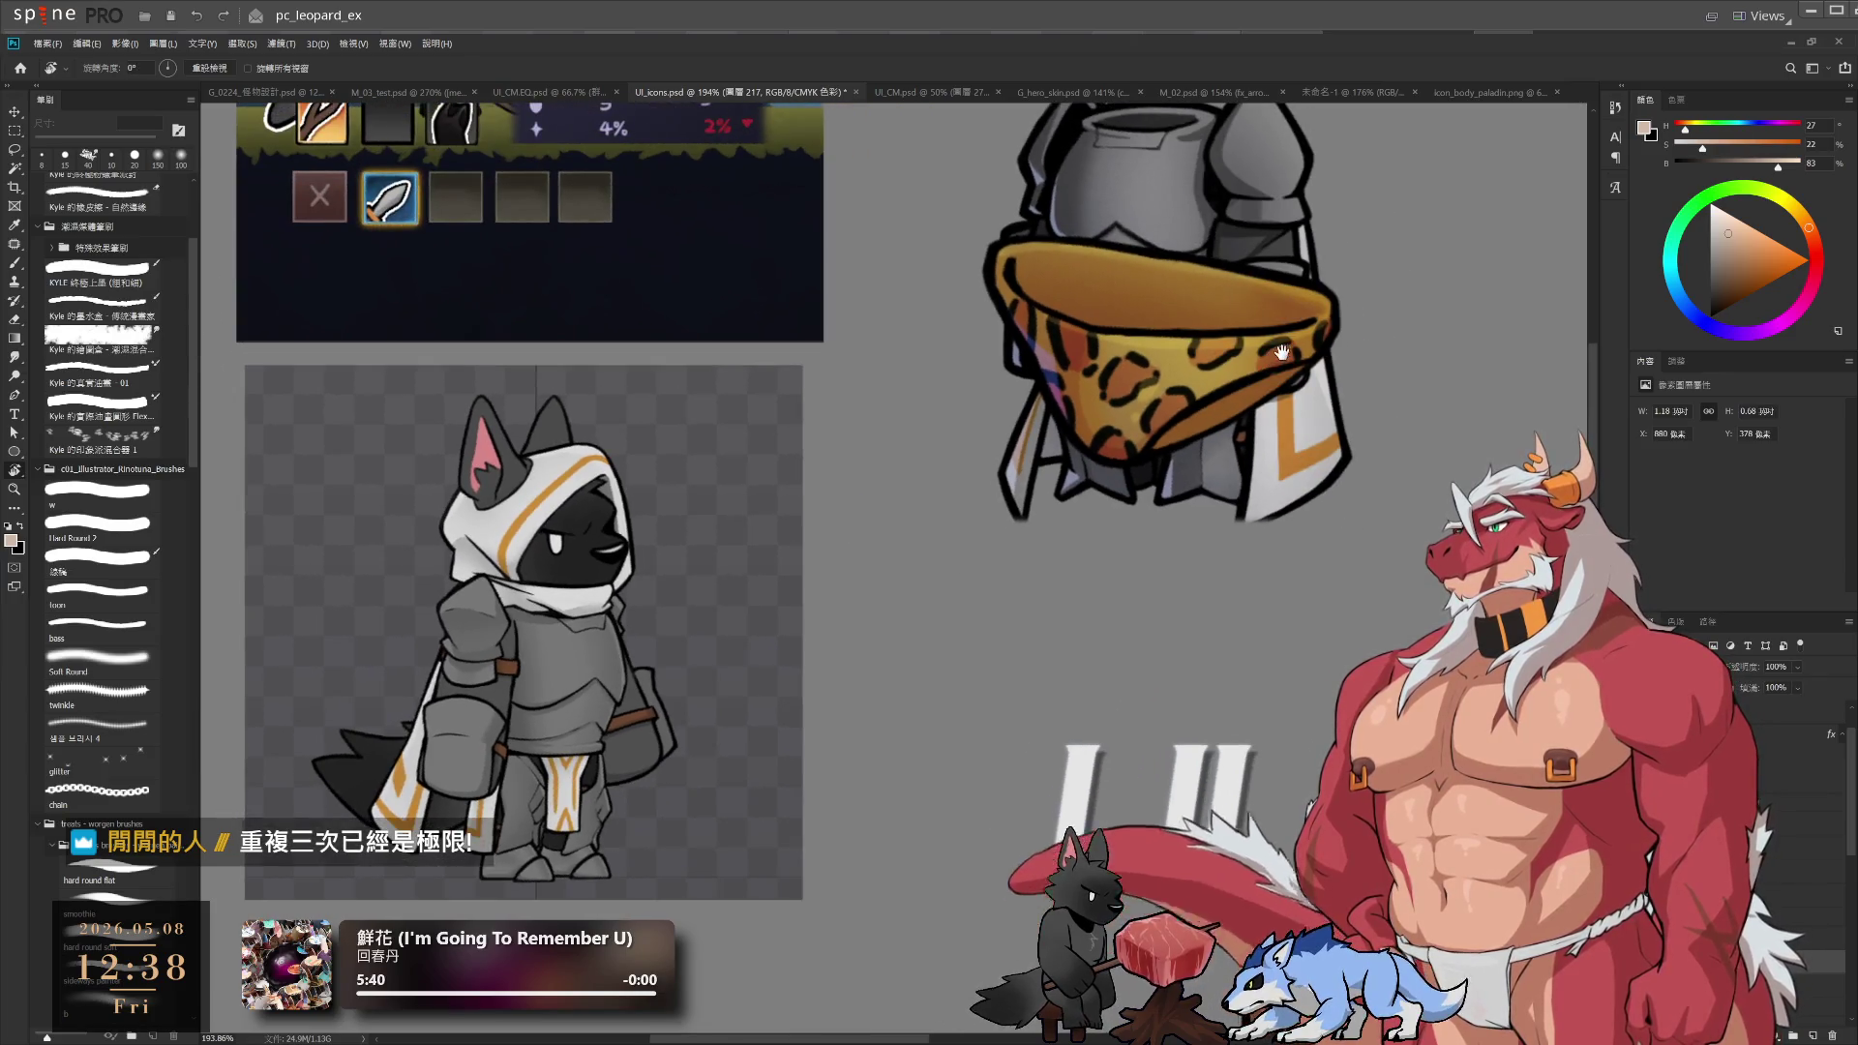
{"action": "left_click_drag", "start_coordinate": [1272, 252], "coordinate": [1214, 542]}
{"action": "scroll", "coordinate": [1214, 542], "scroll_direction": "up", "scroll_amount": 4}
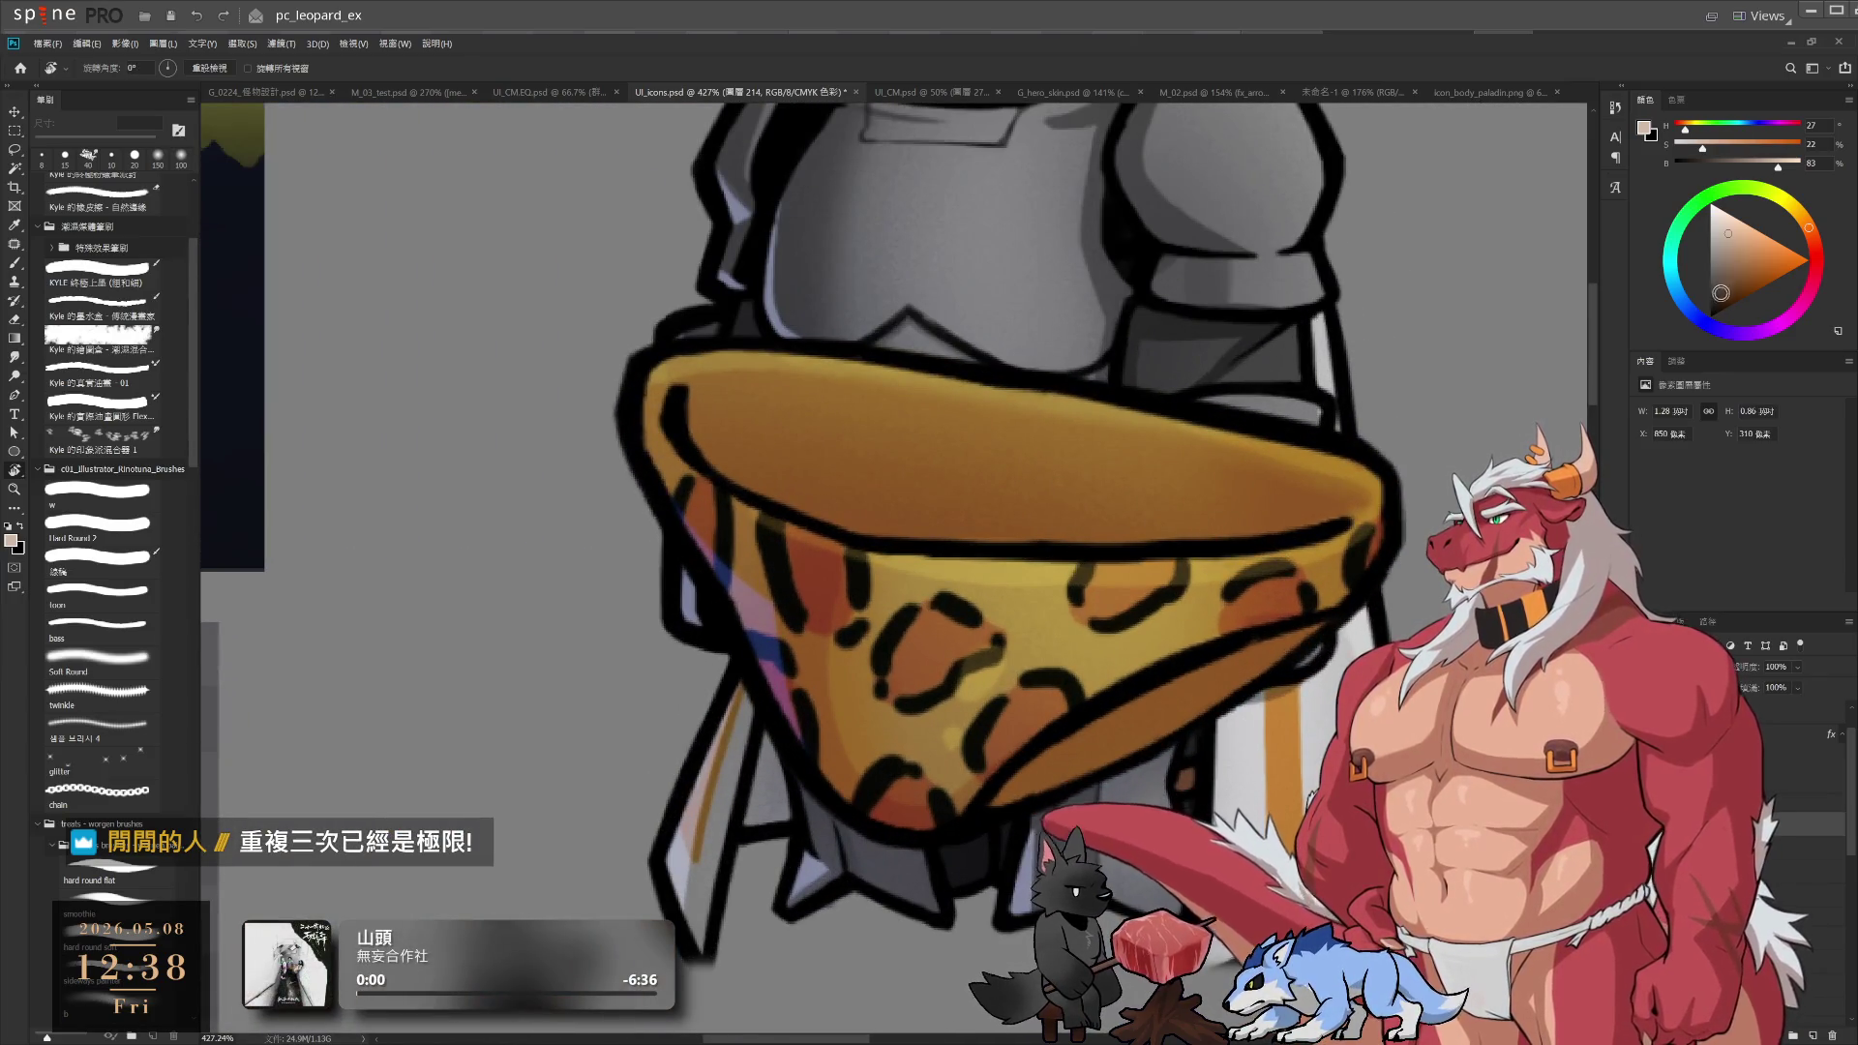
{"action": "mouse_move", "coordinate": [1391, 314]}
{"action": "left_mouse_down"}
{"action": "mouse_move", "coordinate": [1174, 676]}
{"action": "mouse_move", "coordinate": [1024, 771]}
{"action": "left_mouse_up"}
Touch up the briefs' linework with a small eraser and a small hard black brush
{"action": "key", "text": "e"}
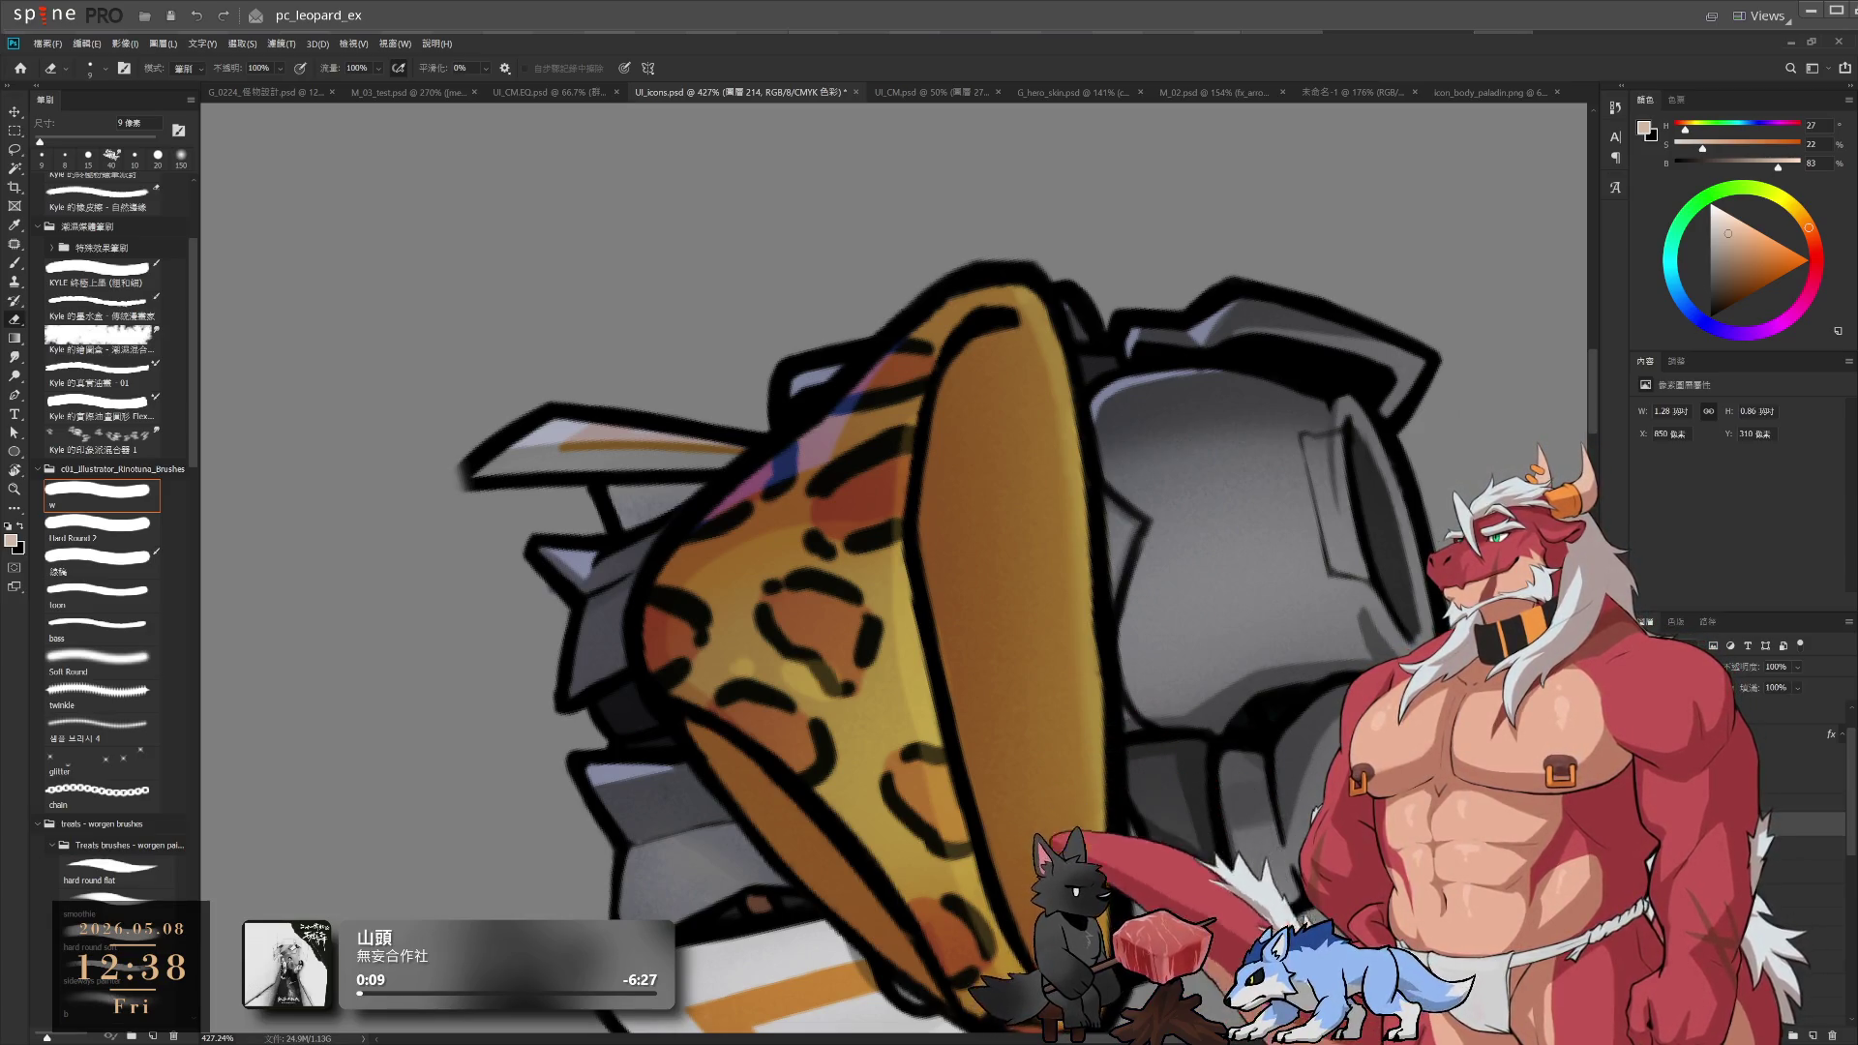
{"action": "scroll", "coordinate": [1004, 693], "scroll_direction": "down", "scroll_amount": 5}
{"action": "scroll", "coordinate": [1112, 601], "scroll_direction": "up", "scroll_amount": 6}
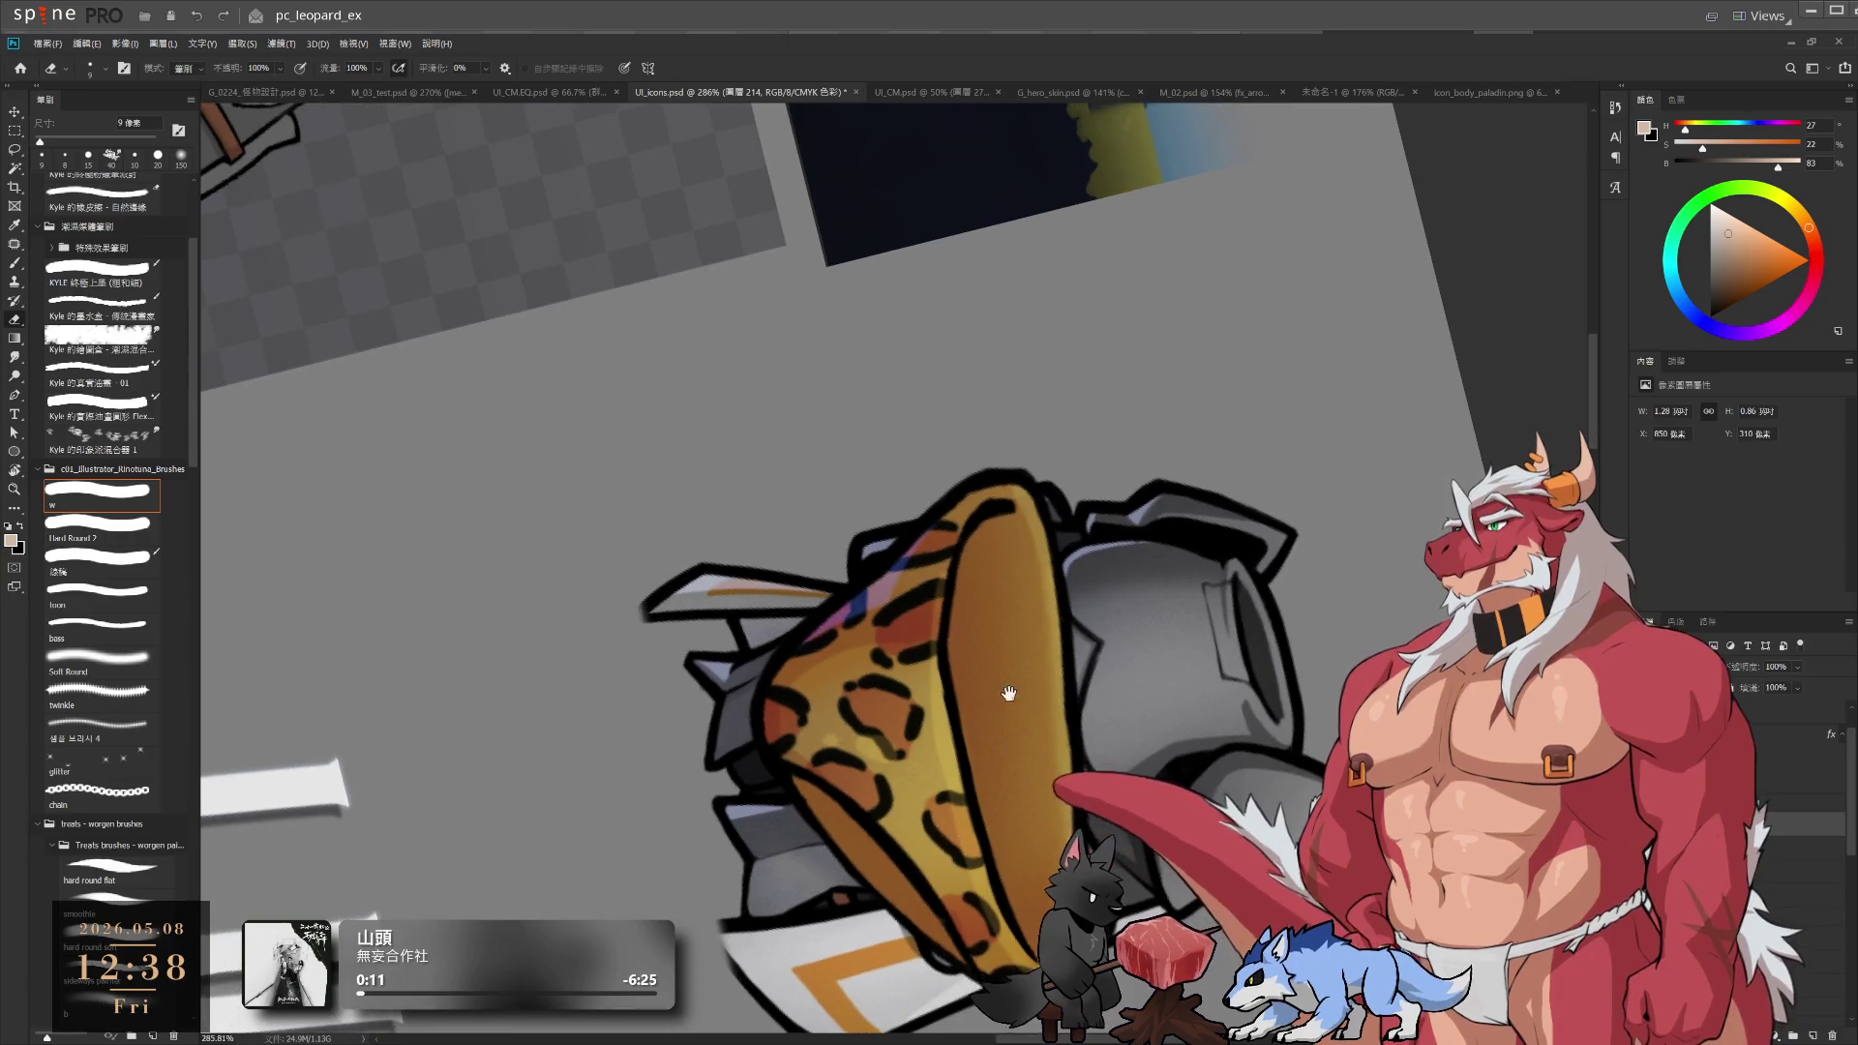
{"action": "key", "text": "b"}
{"action": "key", "text": "d"}
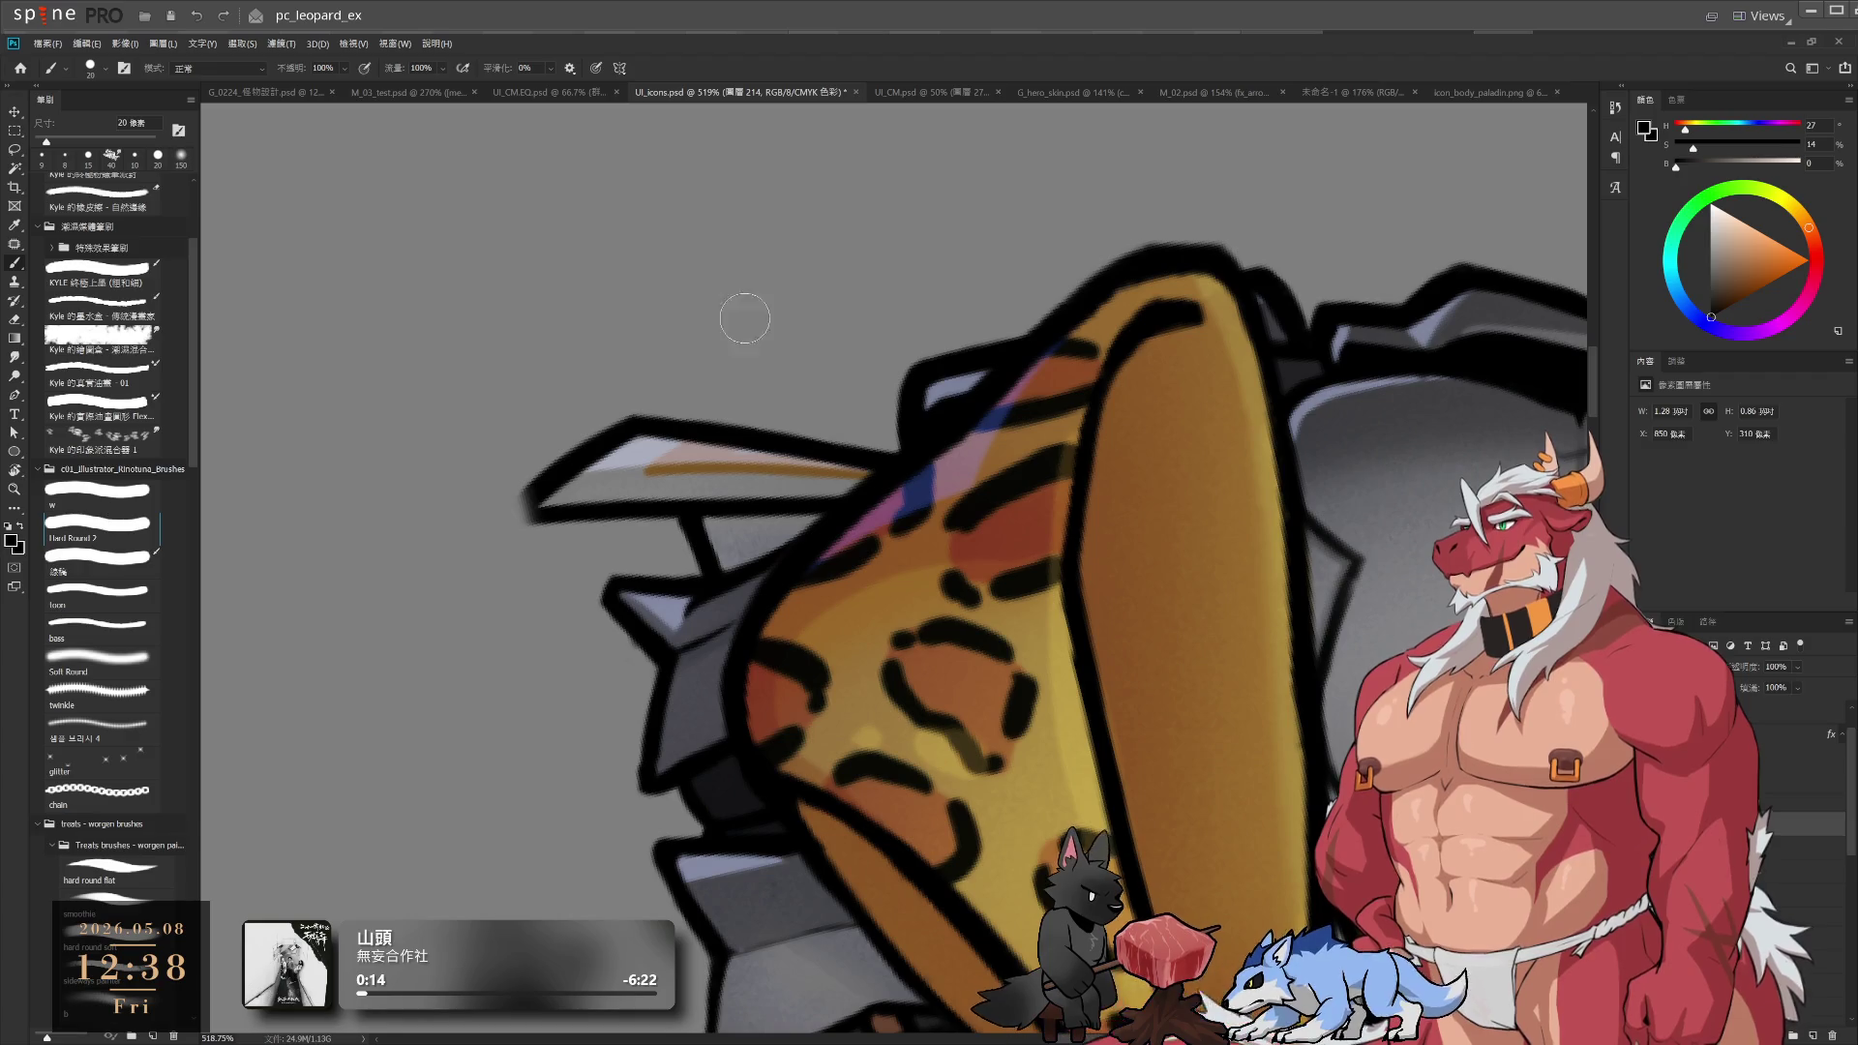
{"action": "key", "text": "e"}
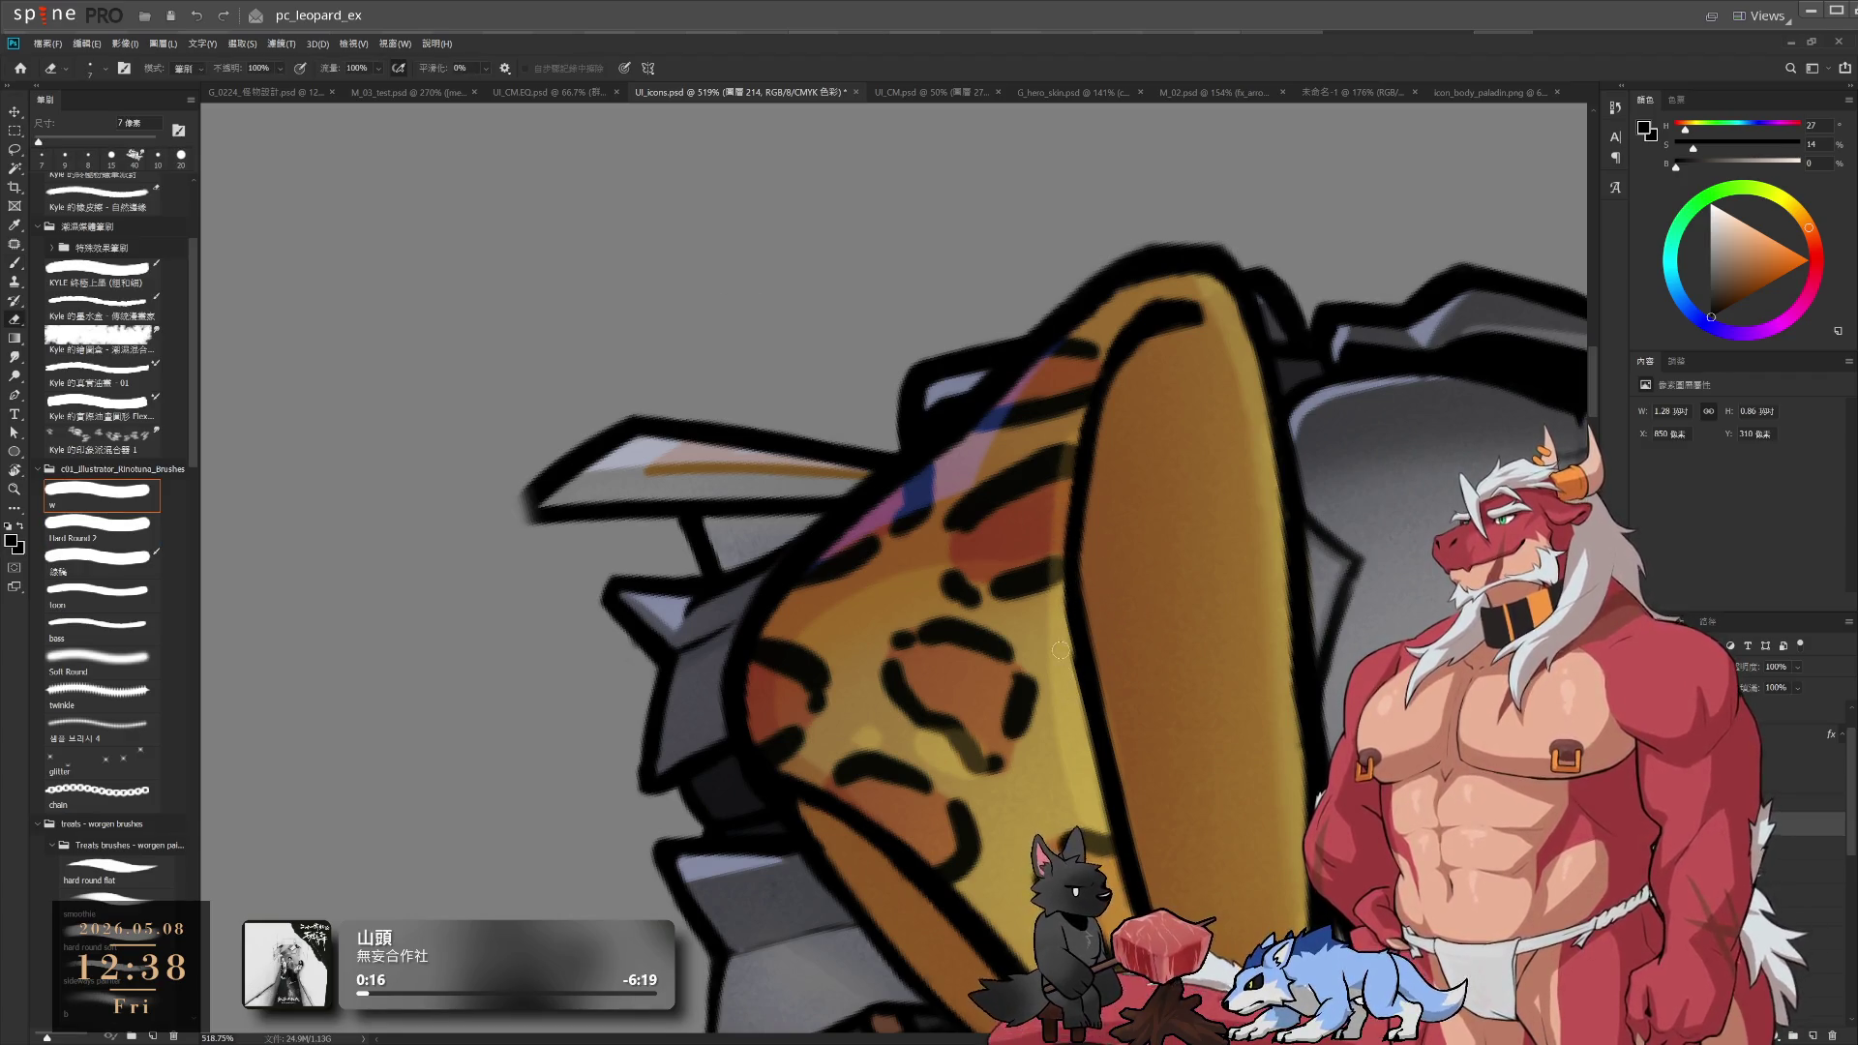
{"action": "key", "text": "b"}
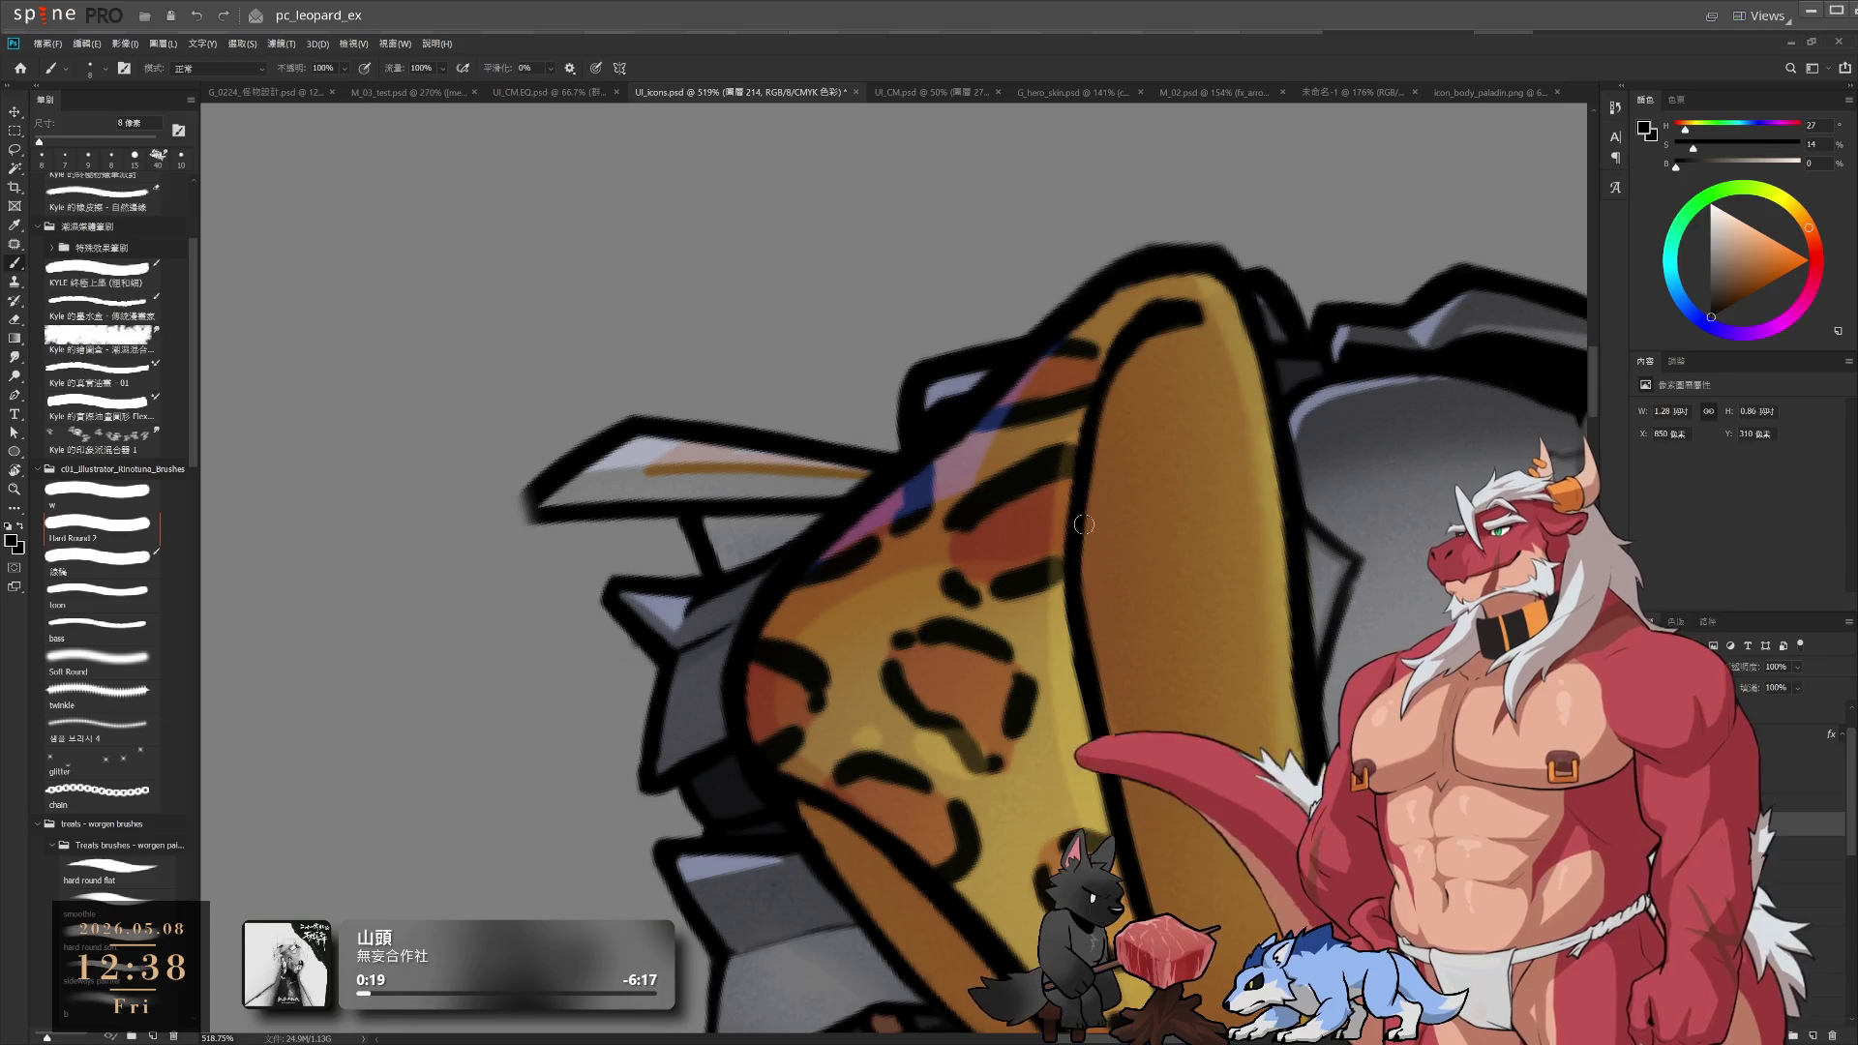
{"action": "scroll", "coordinate": [1074, 494], "scroll_direction": "down", "scroll_amount": 2}
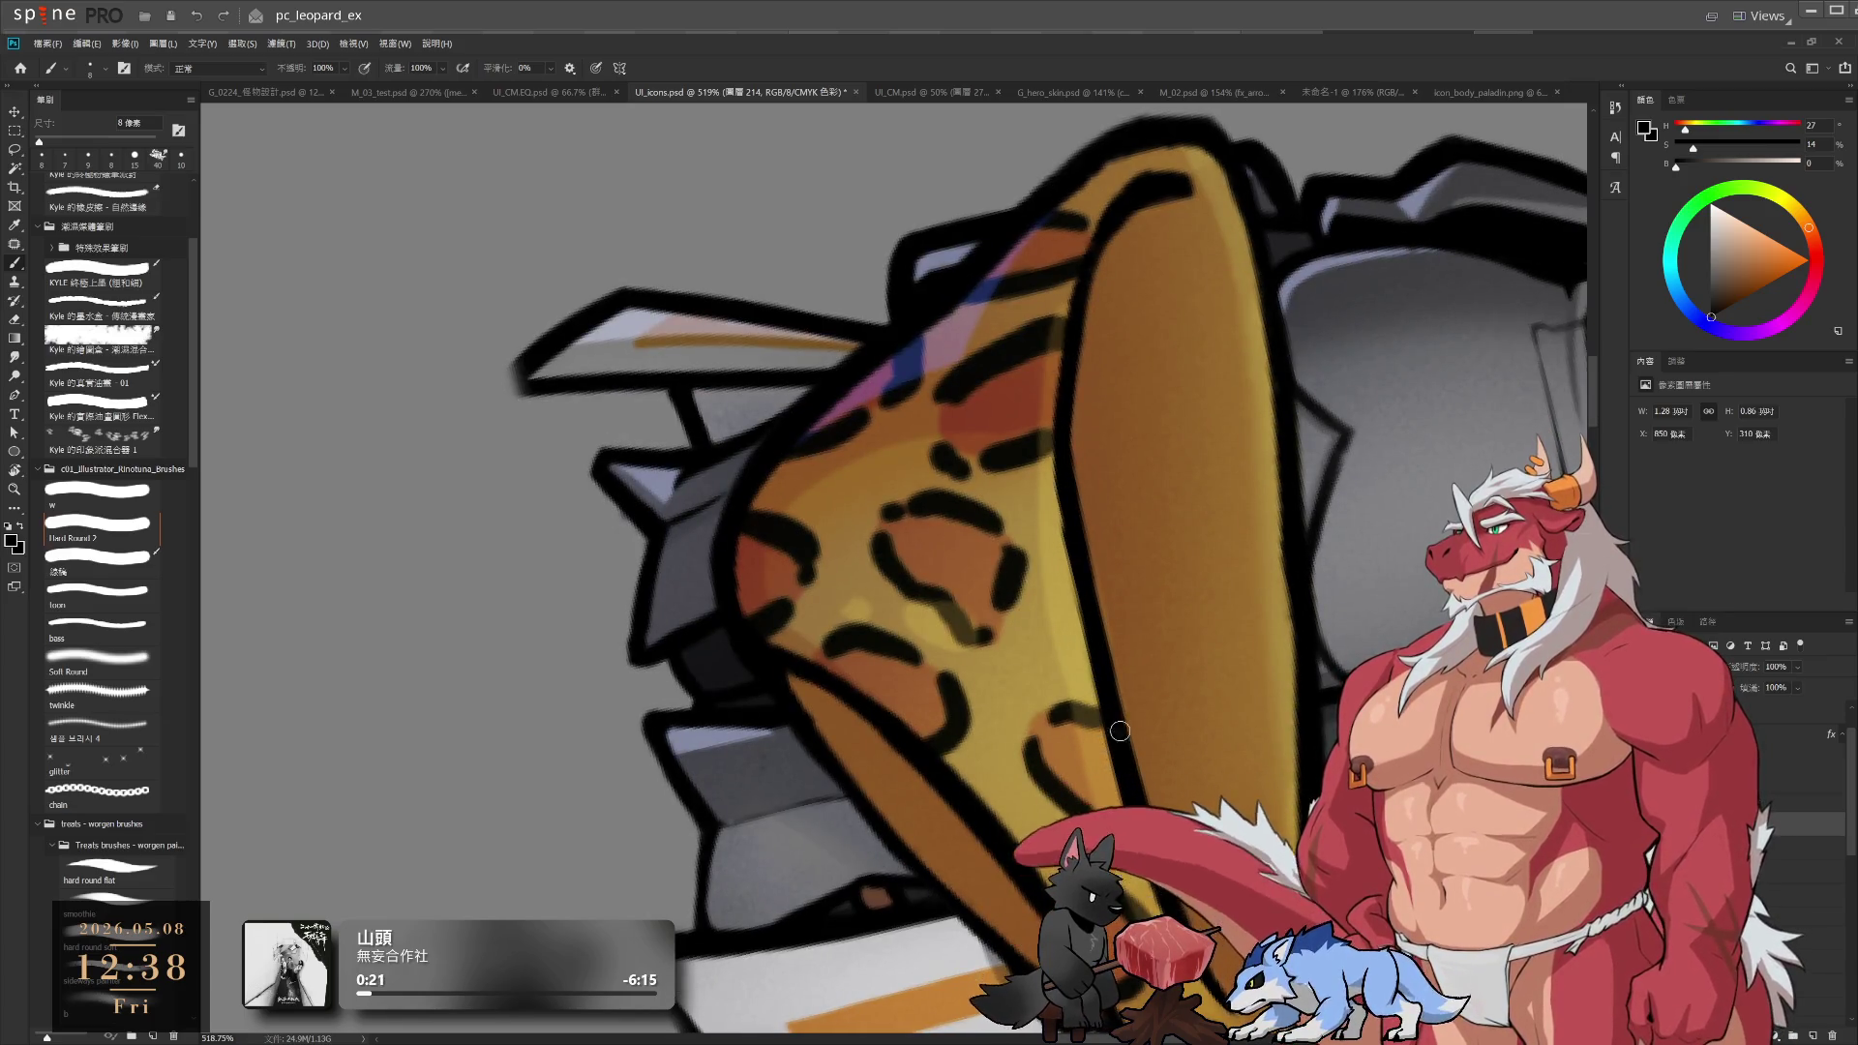
{"action": "scroll", "coordinate": [1064, 581], "scroll_direction": "down", "scroll_amount": 5}
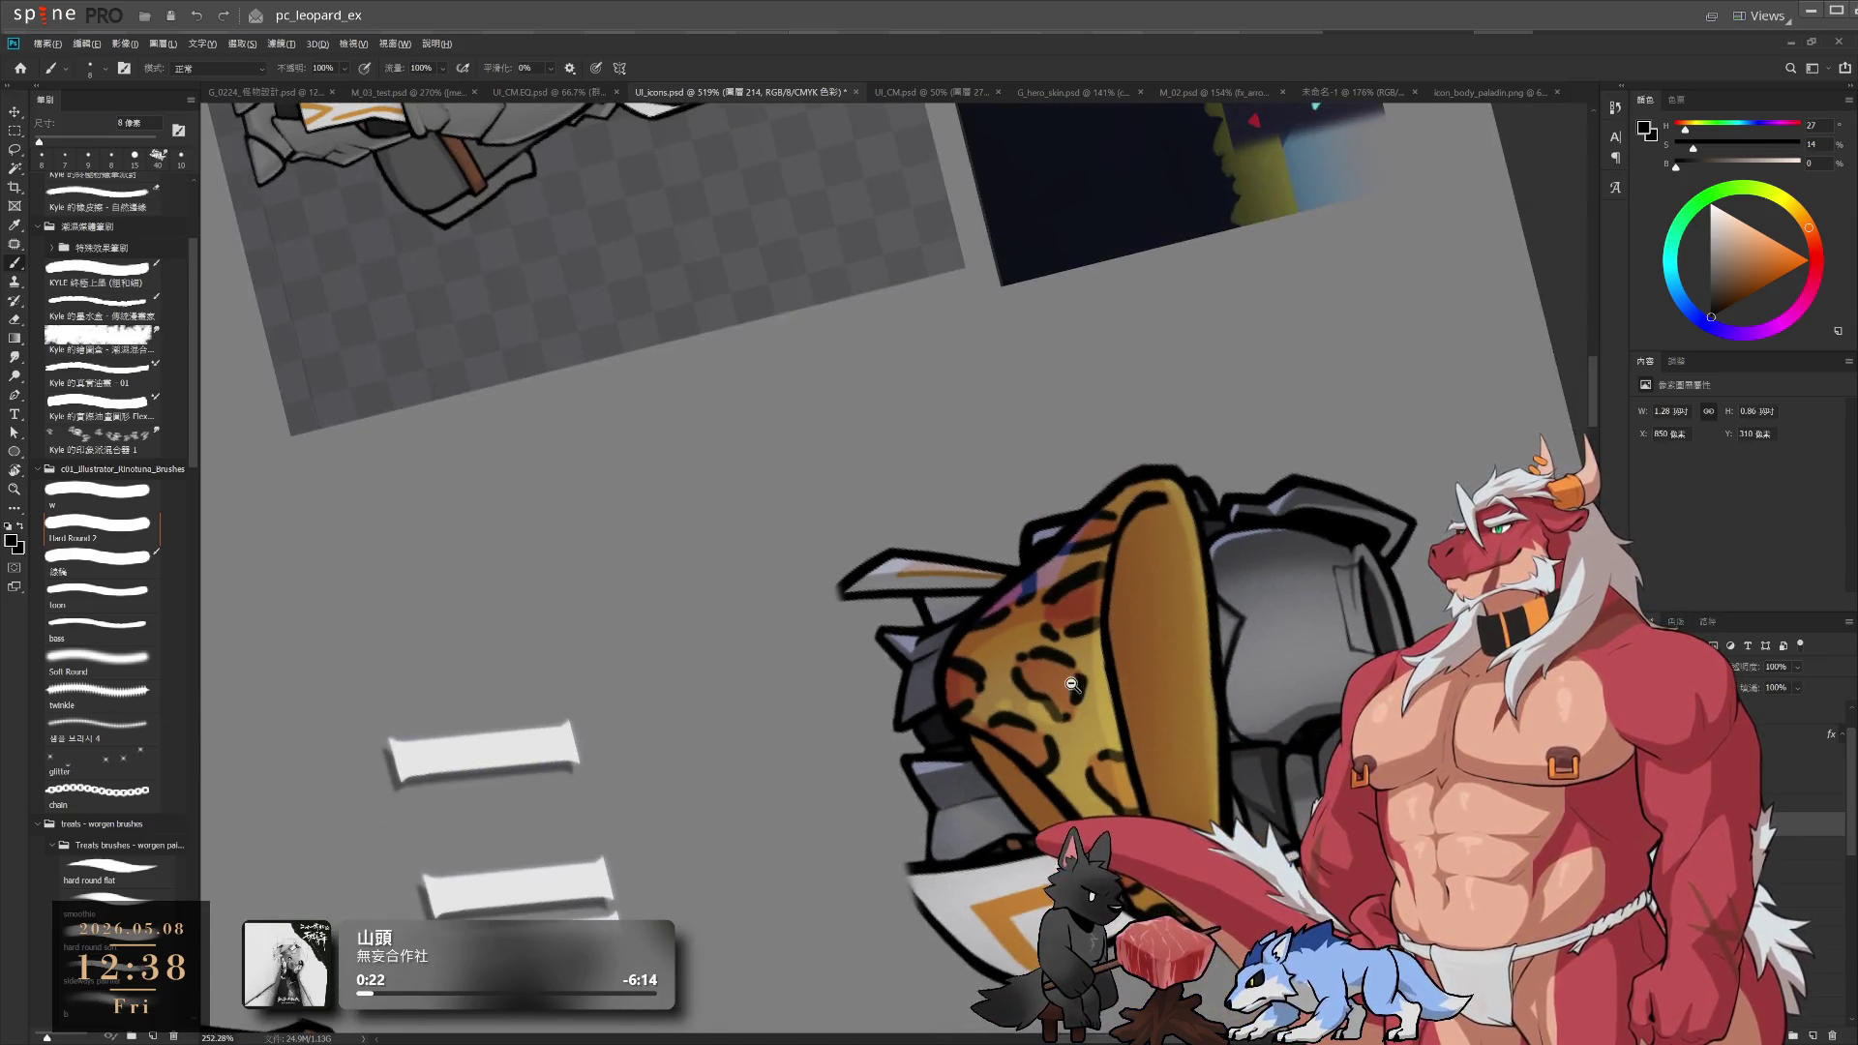
Zoom out, select the icon_body_leopard layer, and switch to the icon_body_paladin document
{"action": "key", "text": "r"}
{"action": "scroll", "coordinate": [1069, 622], "scroll_direction": "up", "scroll_amount": 3}
{"action": "key", "text": "z"}
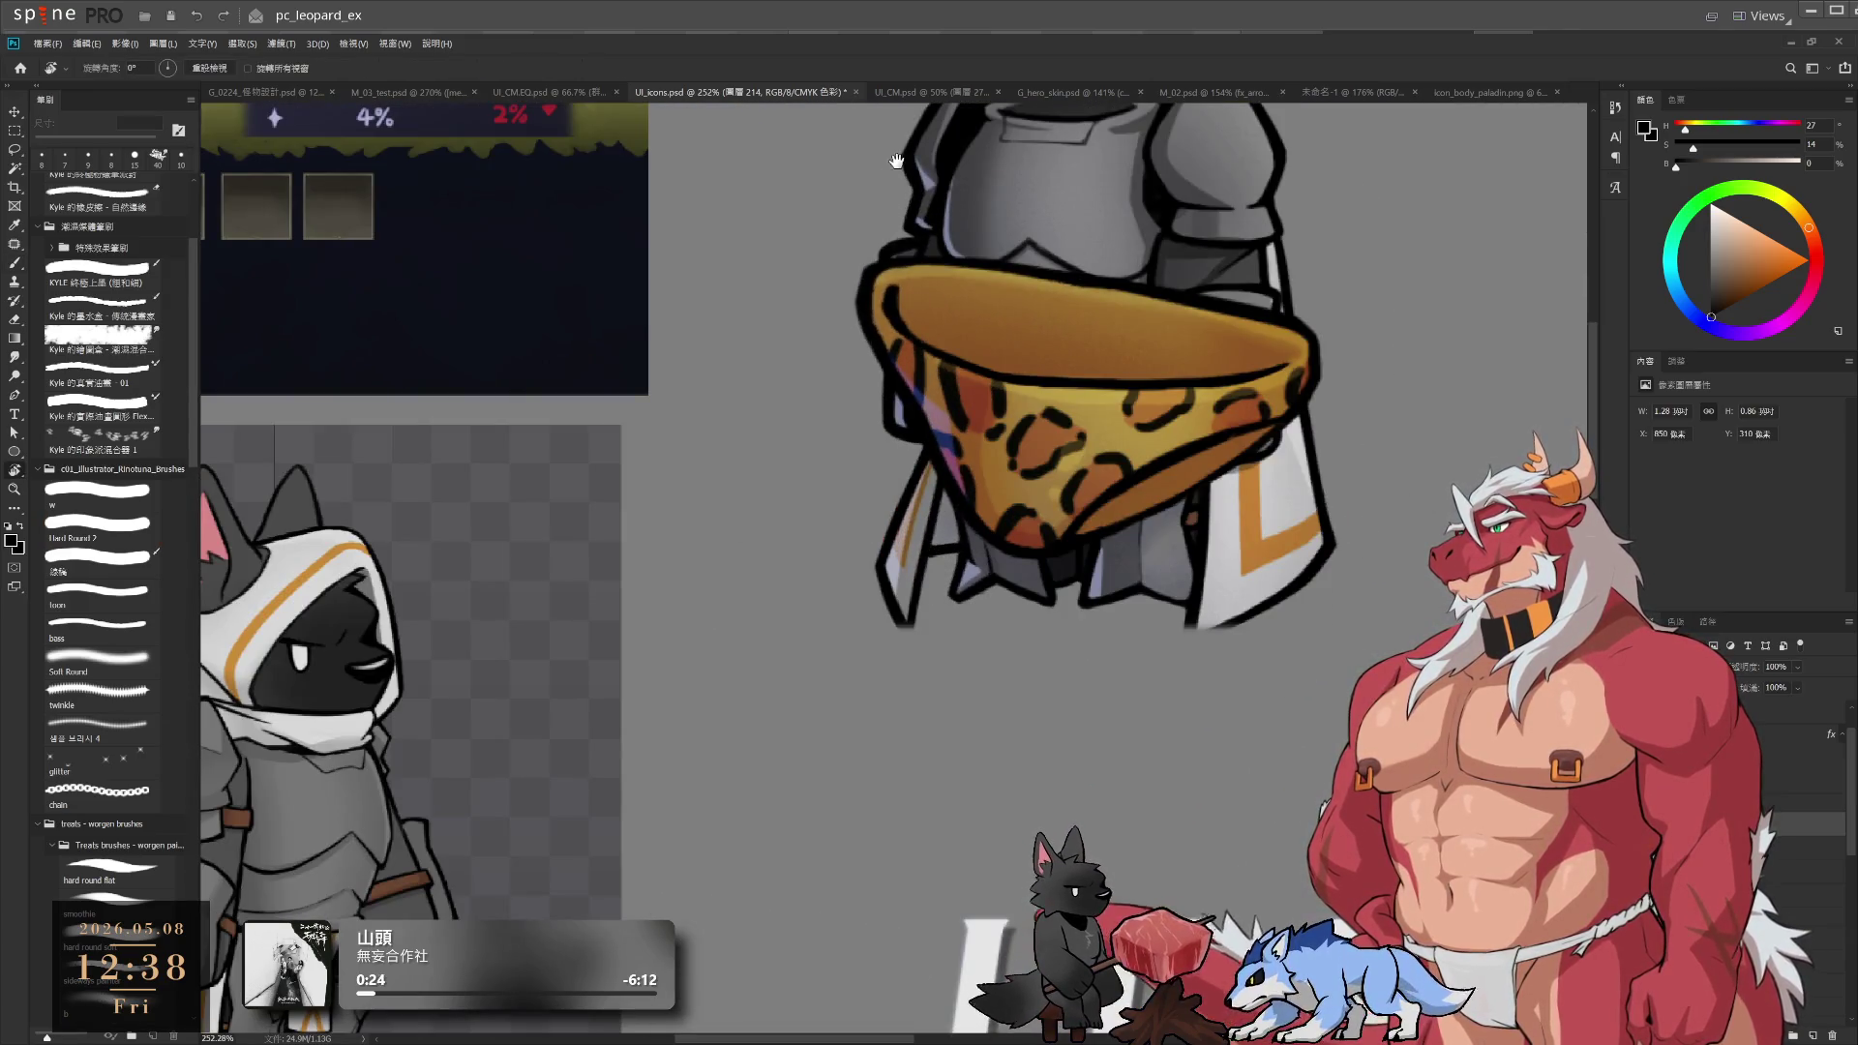
{"action": "scroll", "coordinate": [1137, 639], "scroll_direction": "down", "scroll_amount": 5}
{"action": "scroll", "coordinate": [1137, 639], "scroll_direction": "up", "scroll_amount": 4}
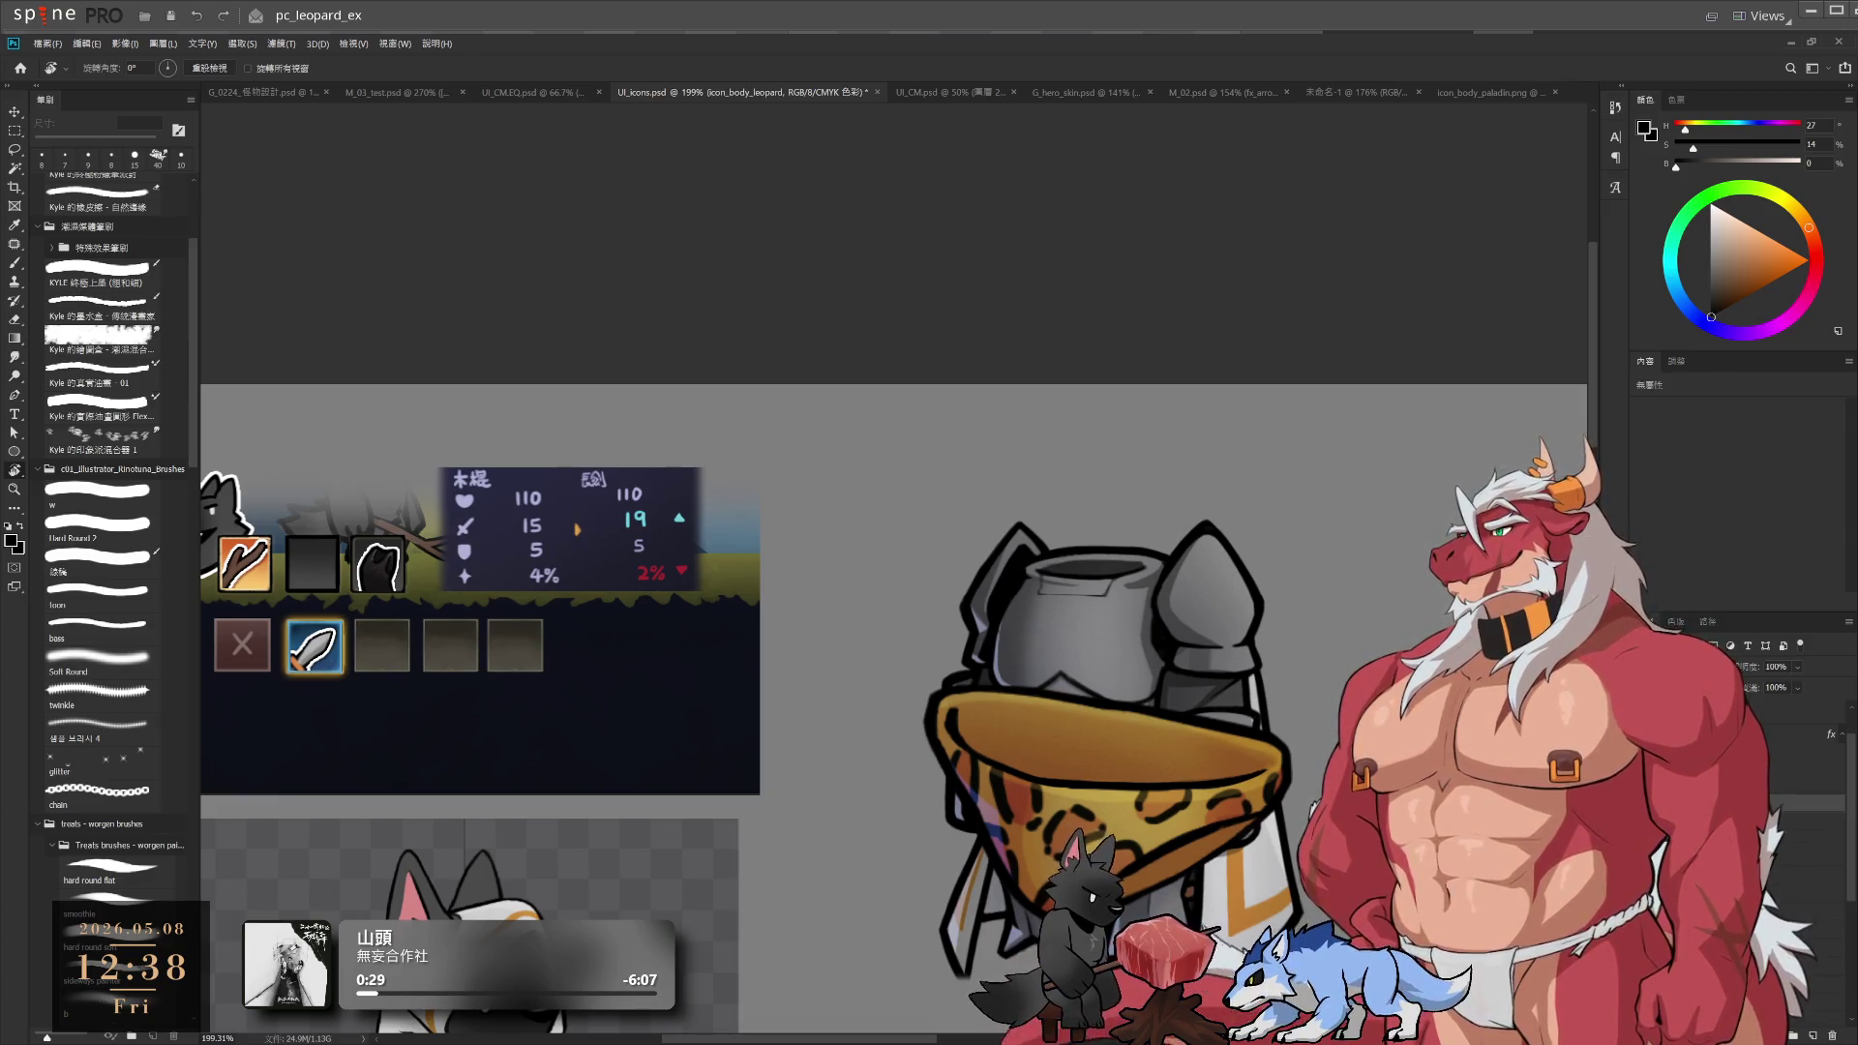
{"action": "key", "text": "alt+bracketleft"}
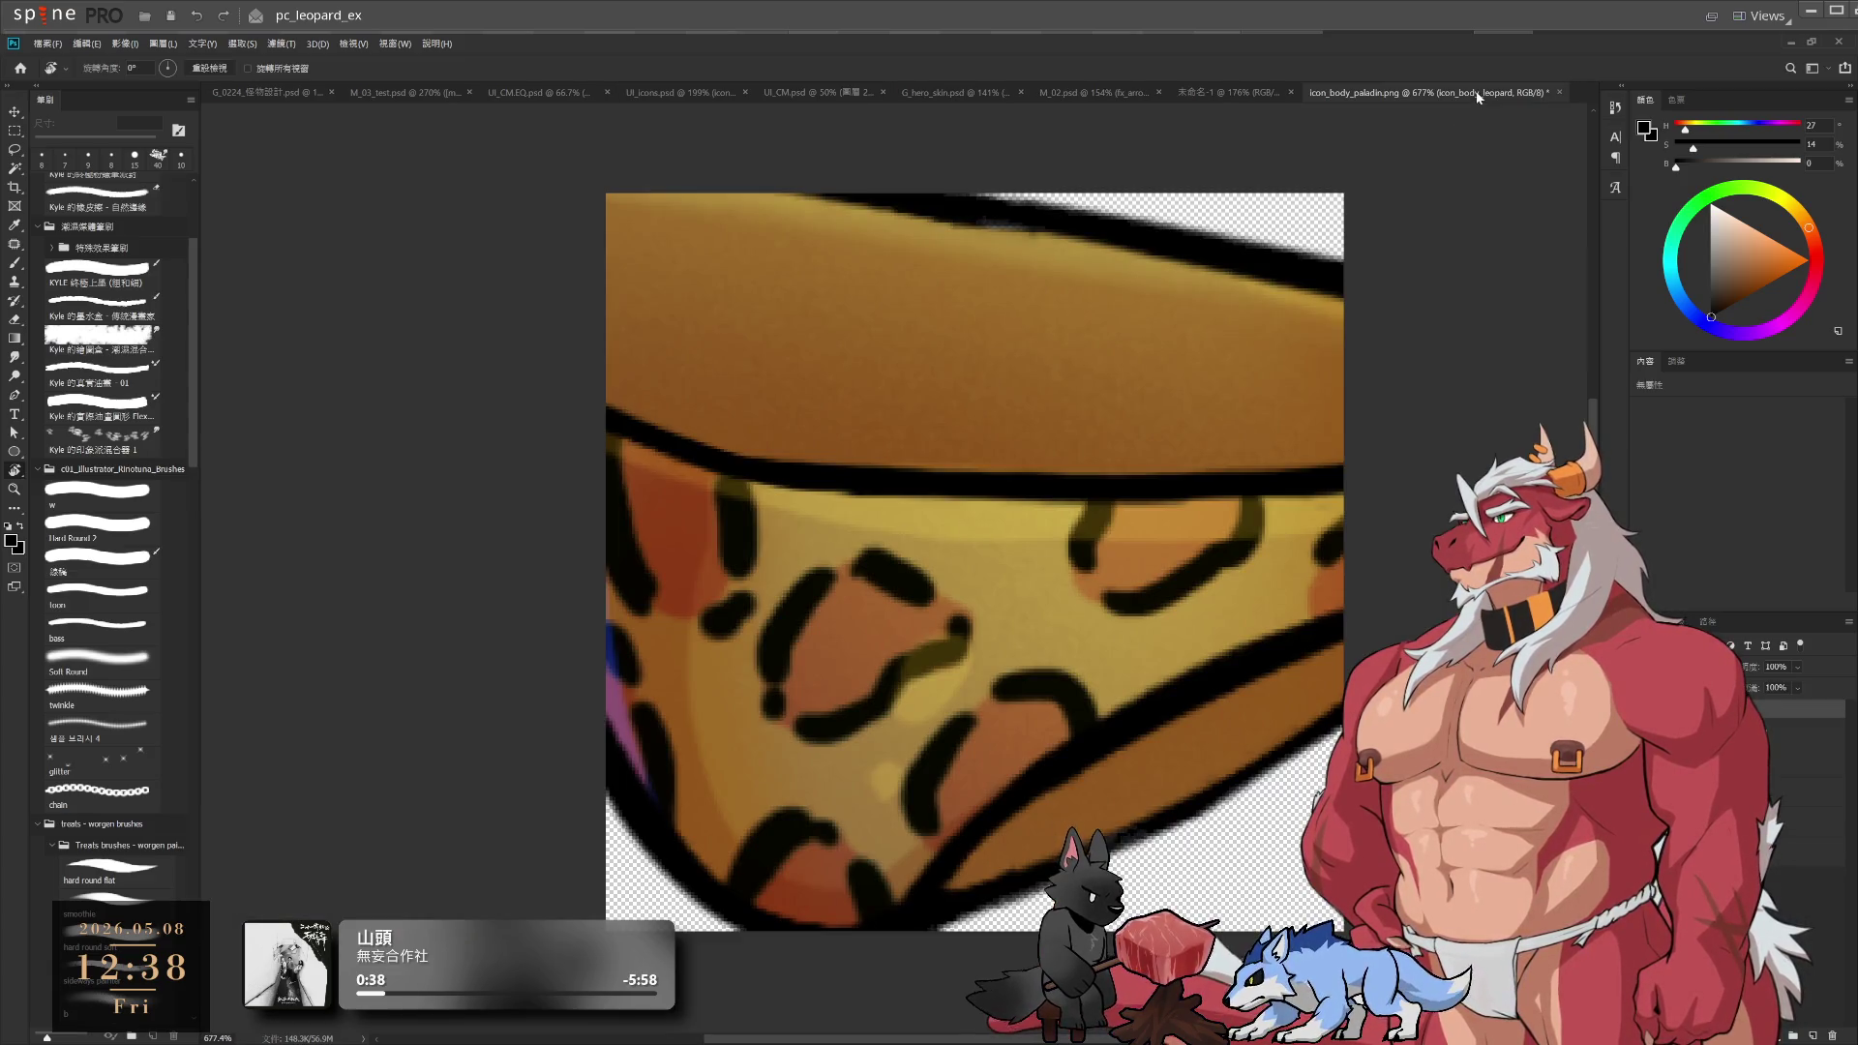
{"action": "left_click", "coordinate": [1481, 92]}
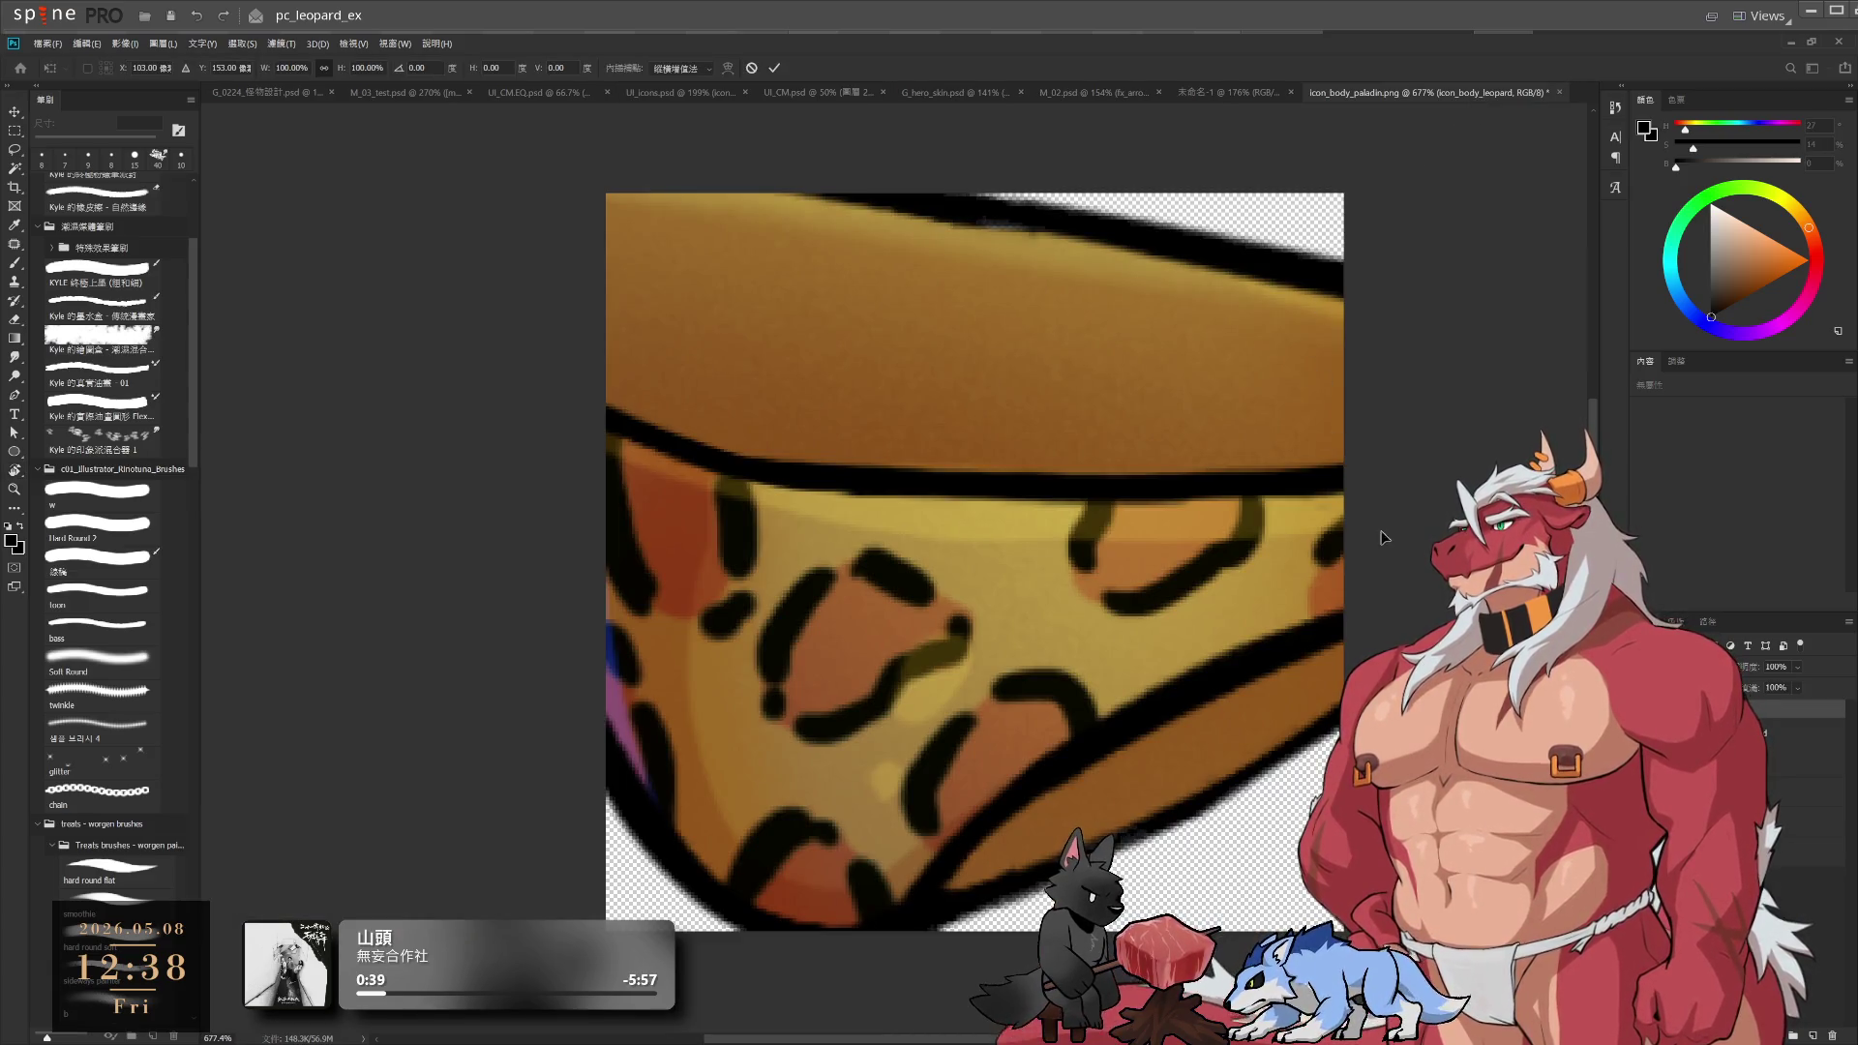
Scale the pasted leopard briefs down to about 39% and commit the resize
{"action": "key", "text": "ctrl+t"}
{"action": "scroll", "coordinate": [1365, 522], "scroll_direction": "down", "scroll_amount": 5}
{"action": "mouse_move", "coordinate": [772, 593]}
{"action": "left_mouse_down"}
{"action": "mouse_move", "coordinate": [1007, 594]}
{"action": "mouse_move", "coordinate": [775, 594]}
{"action": "mouse_move", "coordinate": [877, 593]}
{"action": "left_mouse_up"}
{"action": "mouse_move", "coordinate": [1273, 592]}
{"action": "left_mouse_down"}
{"action": "mouse_move", "coordinate": [1314, 612]}
{"action": "mouse_move", "coordinate": [1151, 581]}
{"action": "left_mouse_up"}
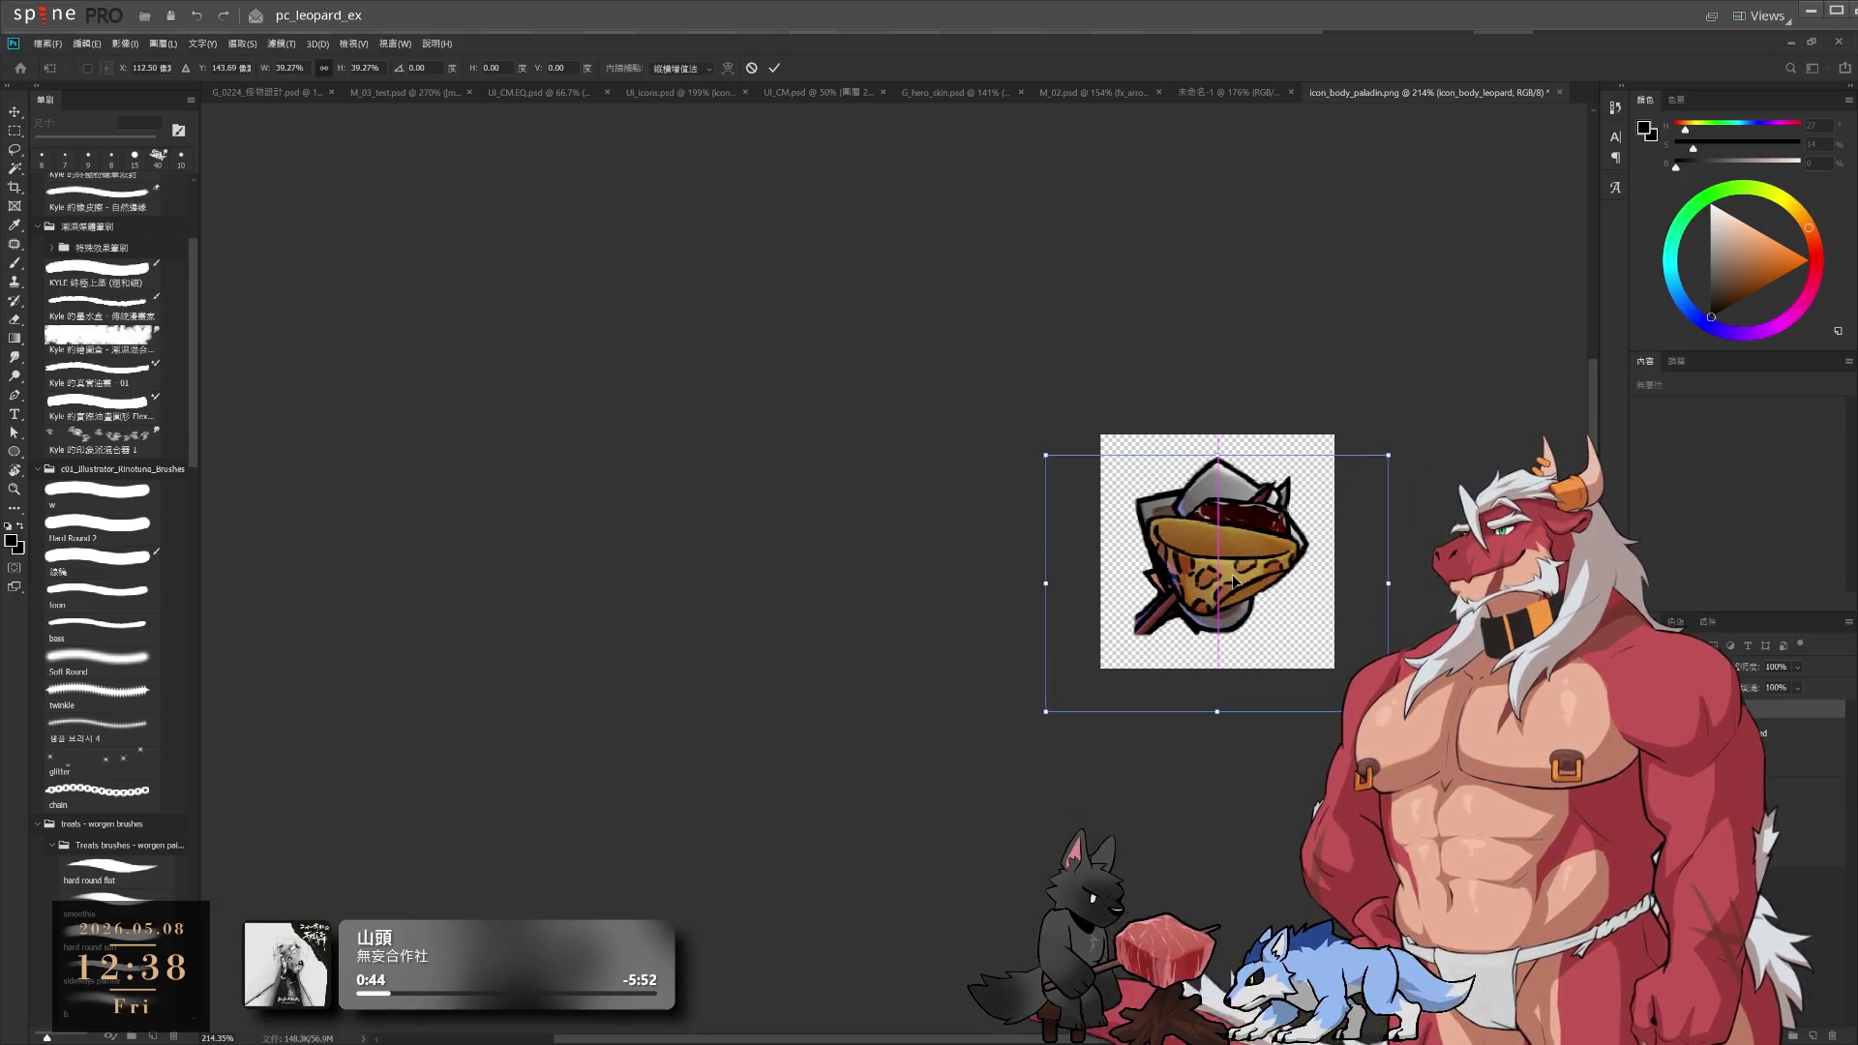
{"action": "scroll", "coordinate": [1314, 578], "scroll_direction": "up", "scroll_amount": 4}
{"action": "left_click_drag", "start_coordinate": [1314, 578], "coordinate": [1294, 584]}
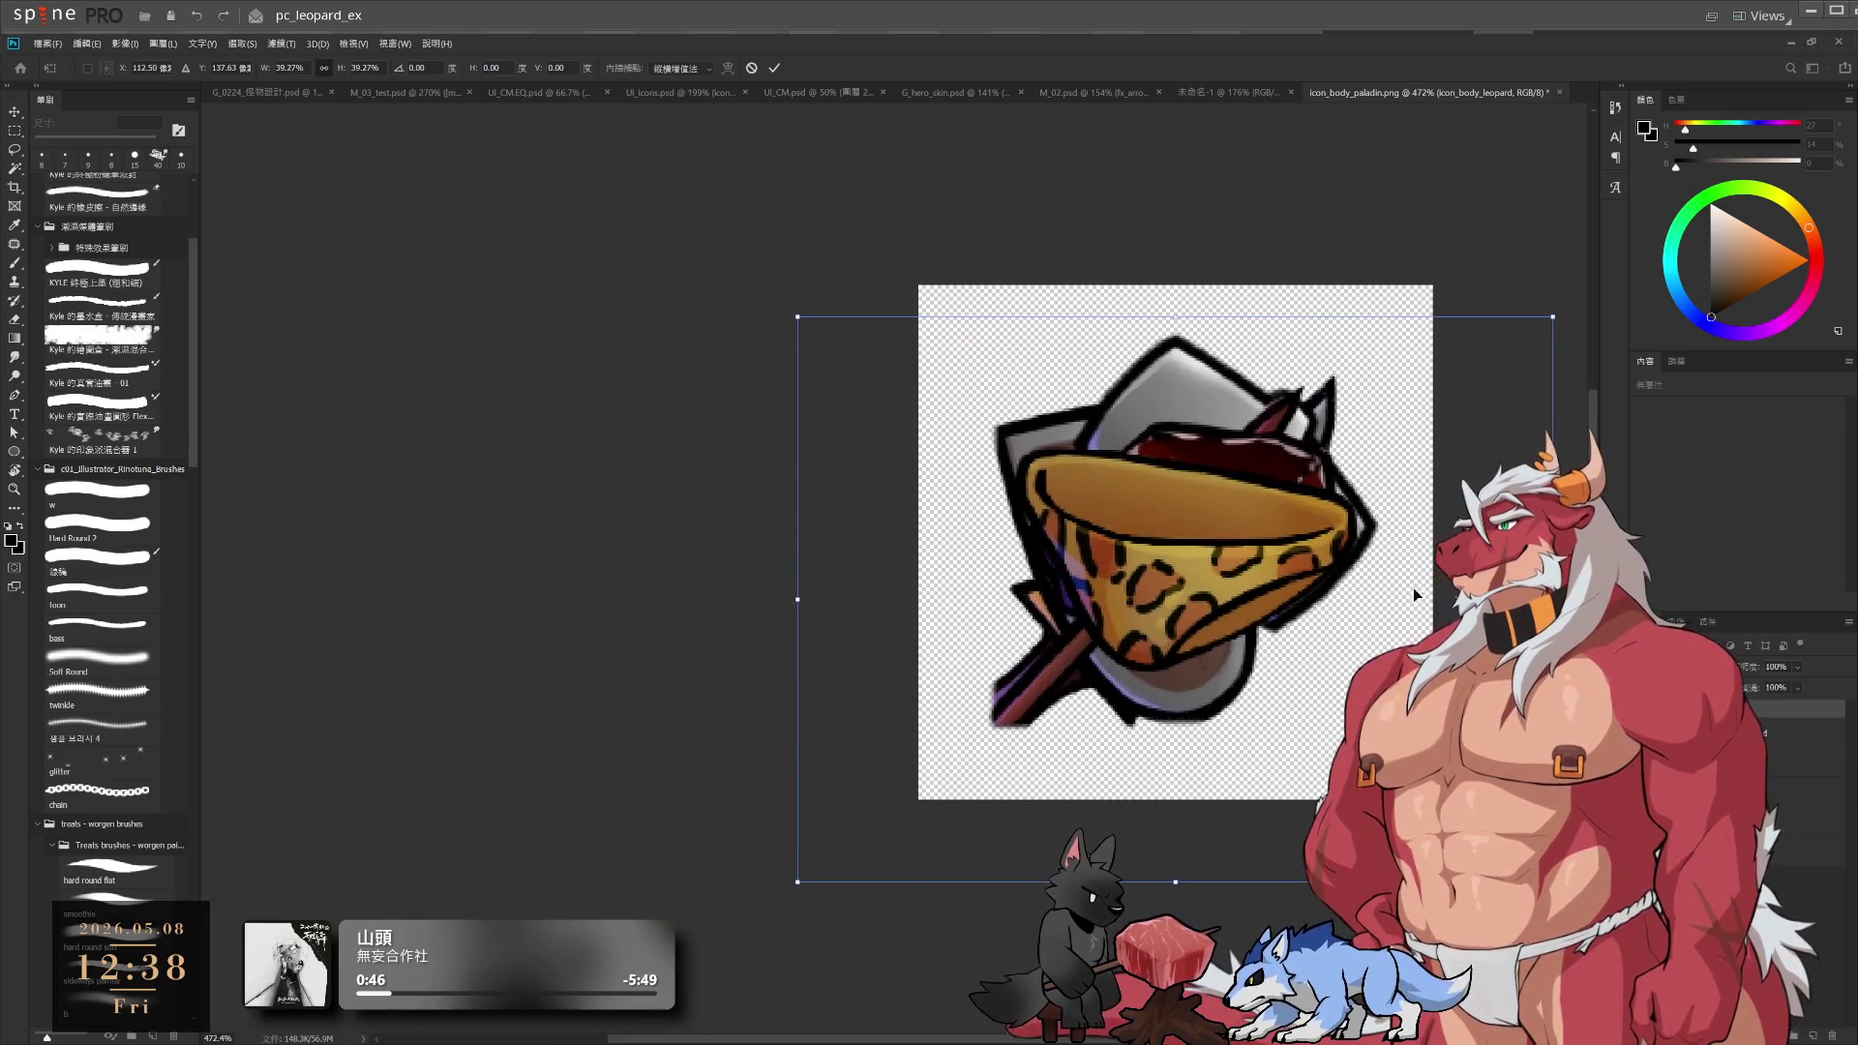
{"action": "key", "text": "Return"}
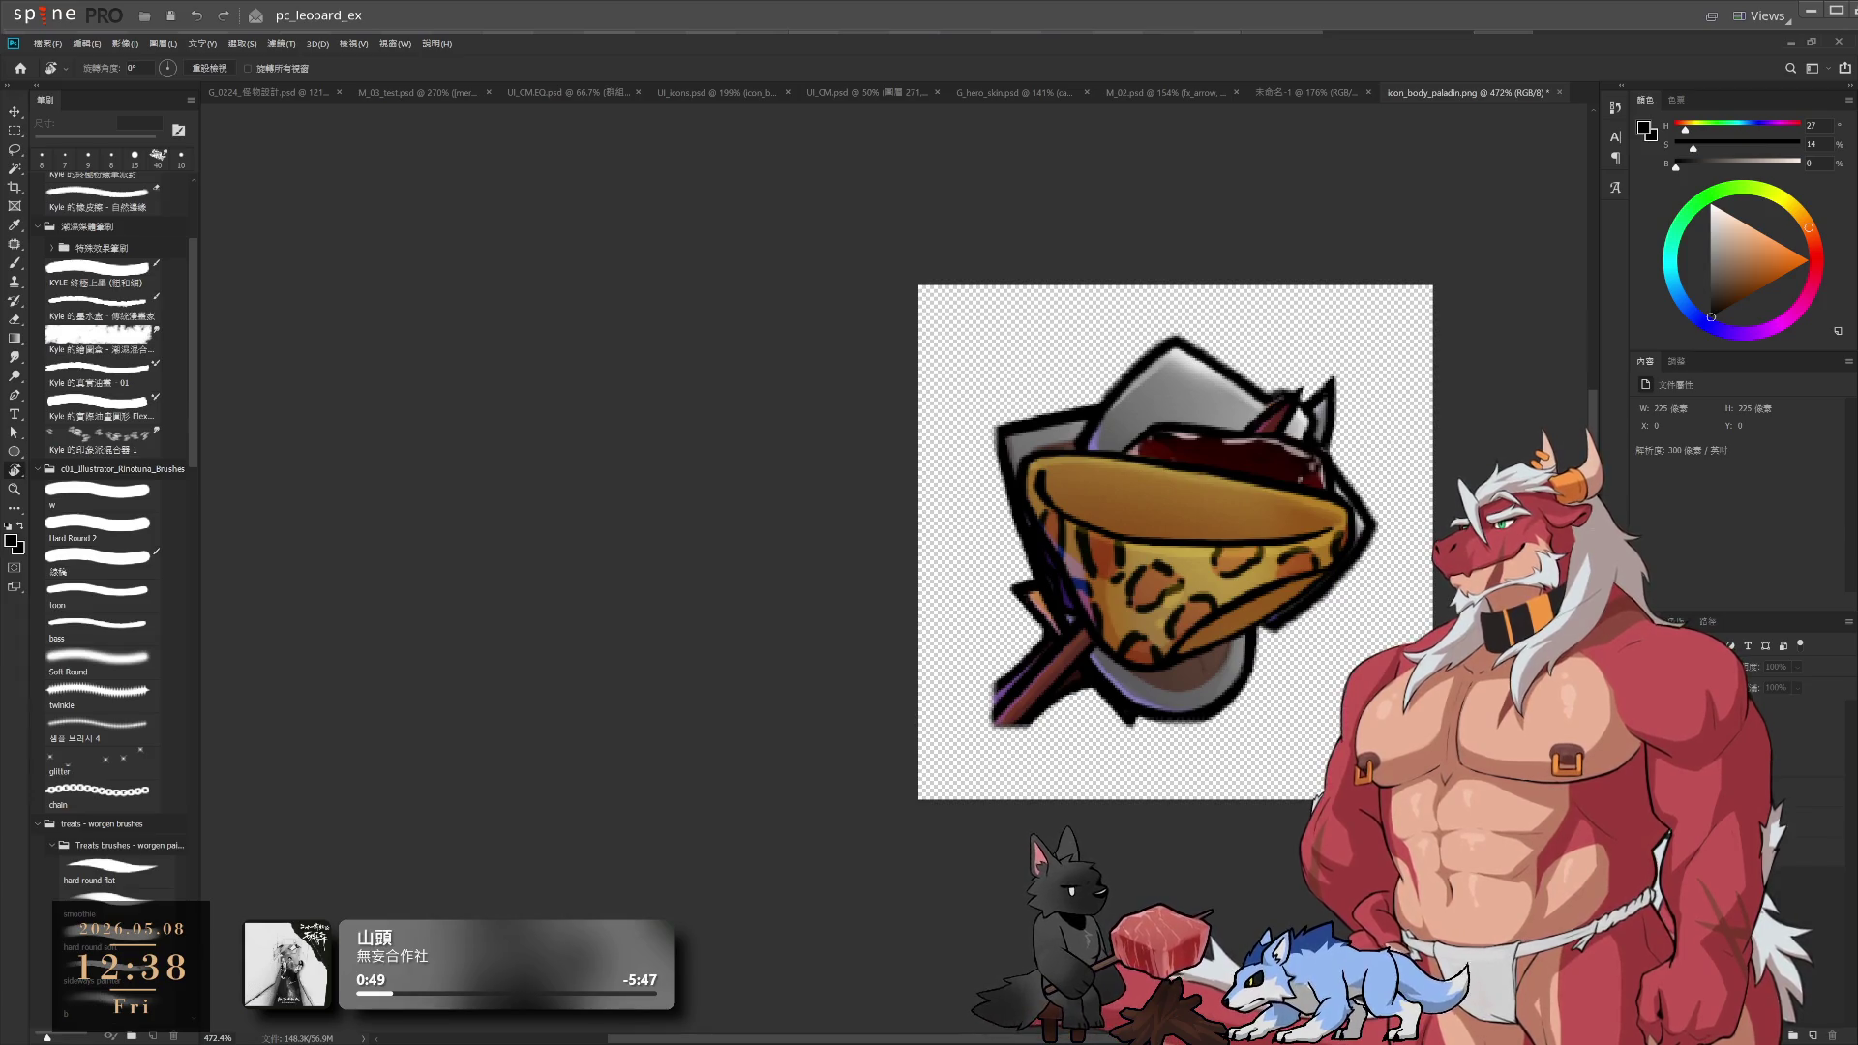
Select icon_body_leopard, toggle its visibility to compare, and hide the shield and axe artwork
{"action": "left_click", "coordinate": [1791, 717]}
{"action": "left_click", "coordinate": [1657, 716]}
{"action": "left_click", "coordinate": [1657, 716]}
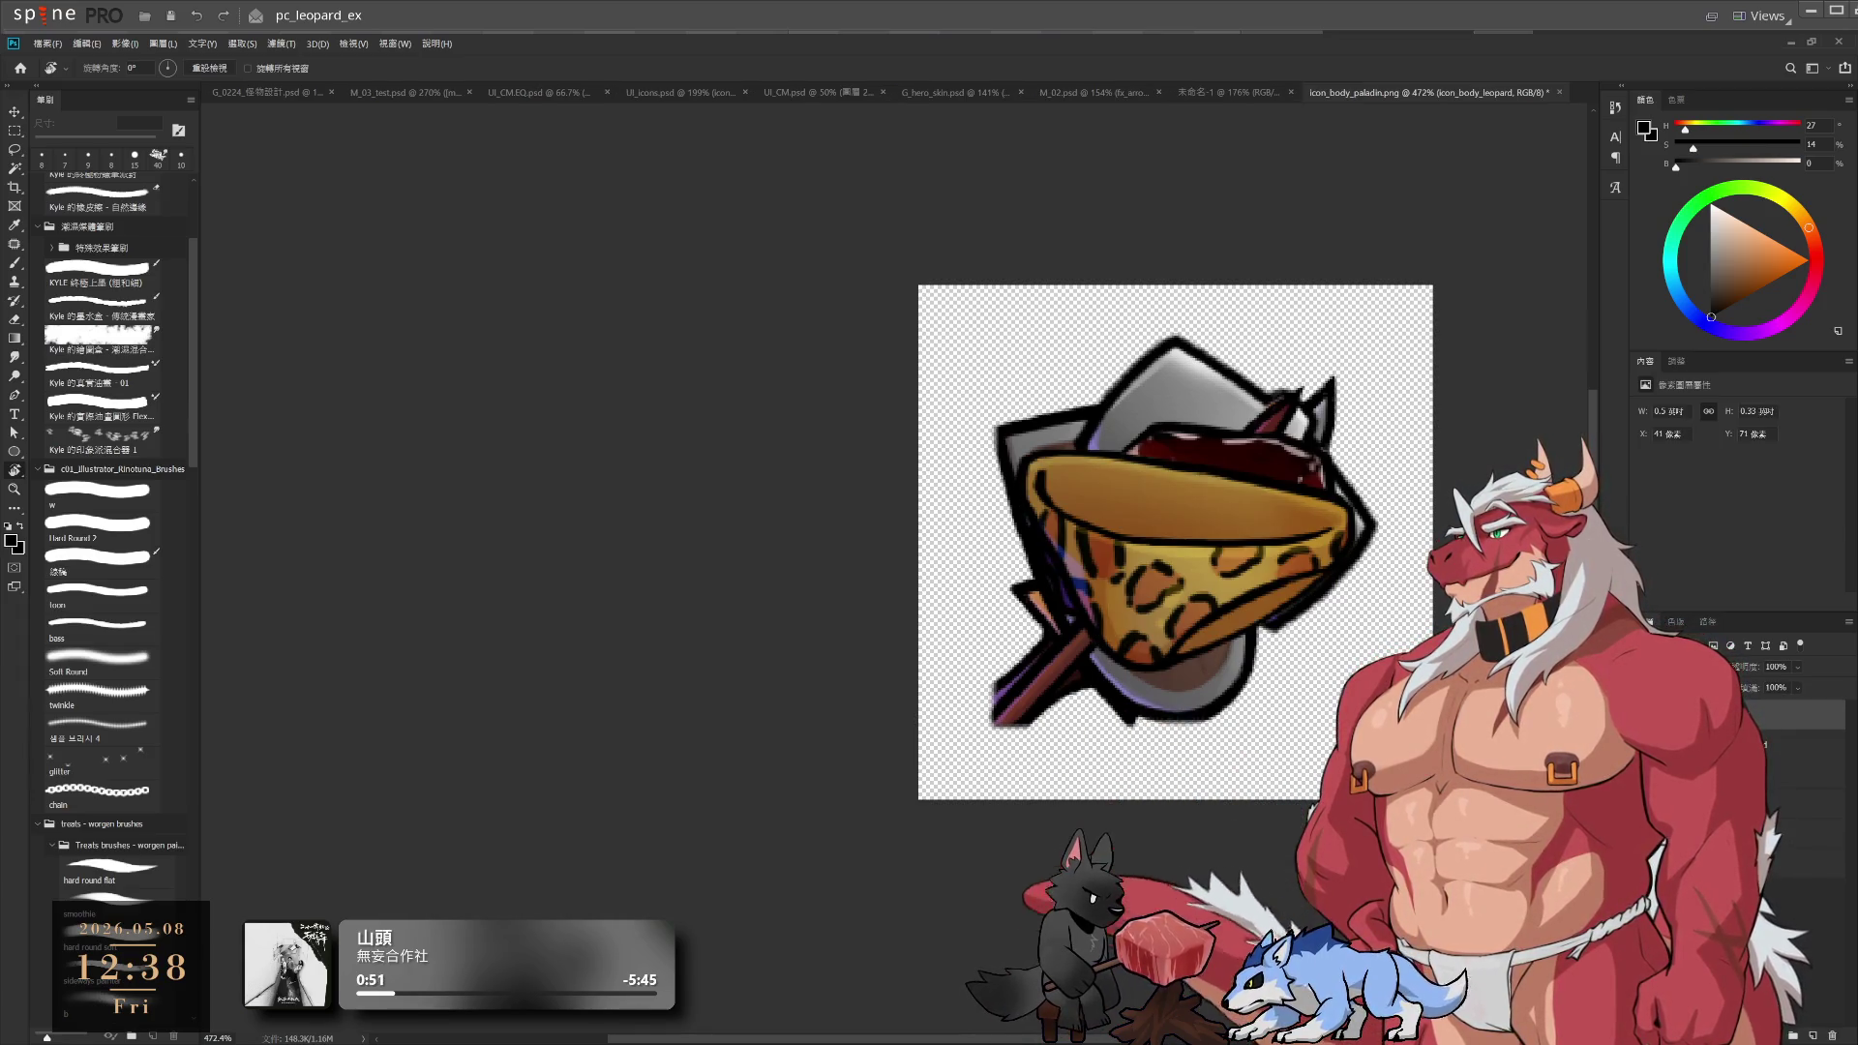
{"action": "left_click", "coordinate": [1657, 717], "text": "alt"}
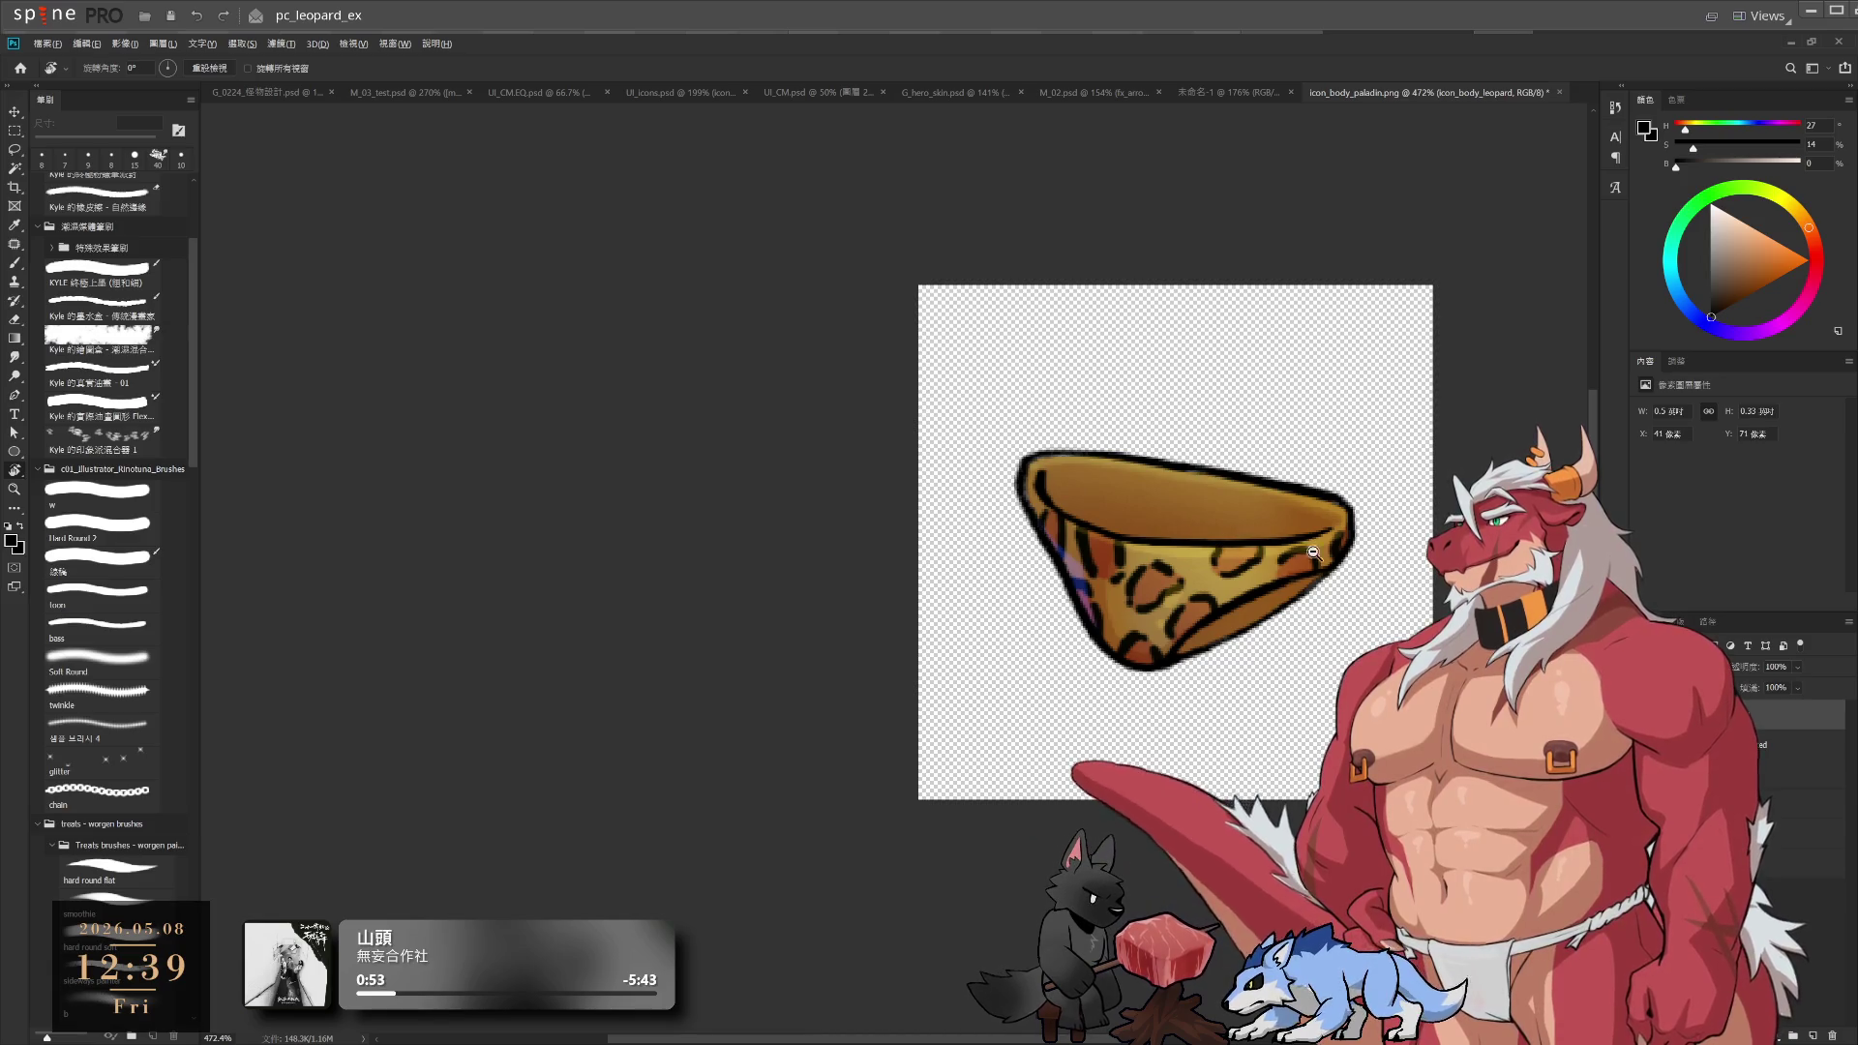
Zoom in on the briefs and duplicate the icon_body_leopard layer to strengthen it
{"action": "left_click", "coordinate": [1345, 625], "text": "alt"}
{"action": "scroll", "coordinate": [1334, 627], "scroll_direction": "up", "scroll_amount": 2}
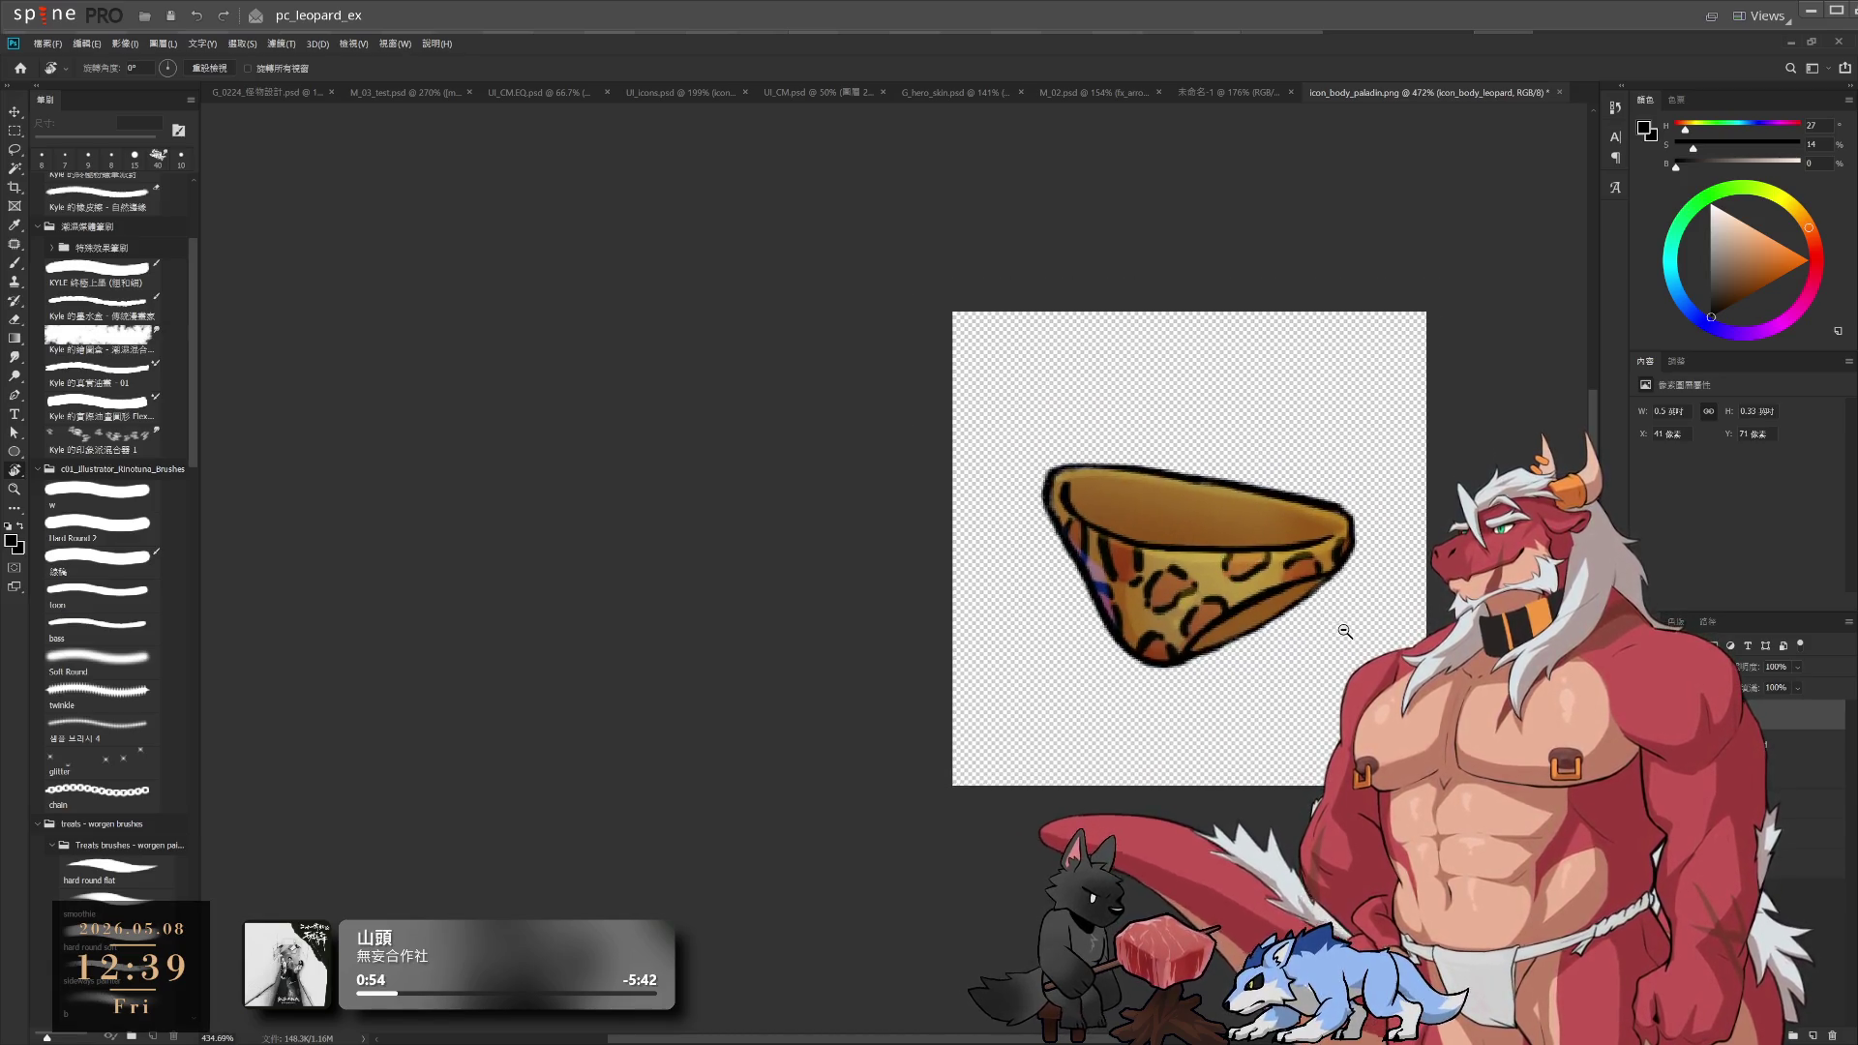
{"action": "scroll", "coordinate": [1326, 629], "scroll_direction": "down", "scroll_amount": 4}
{"action": "scroll", "coordinate": [1352, 624], "scroll_direction": "up", "scroll_amount": 2}
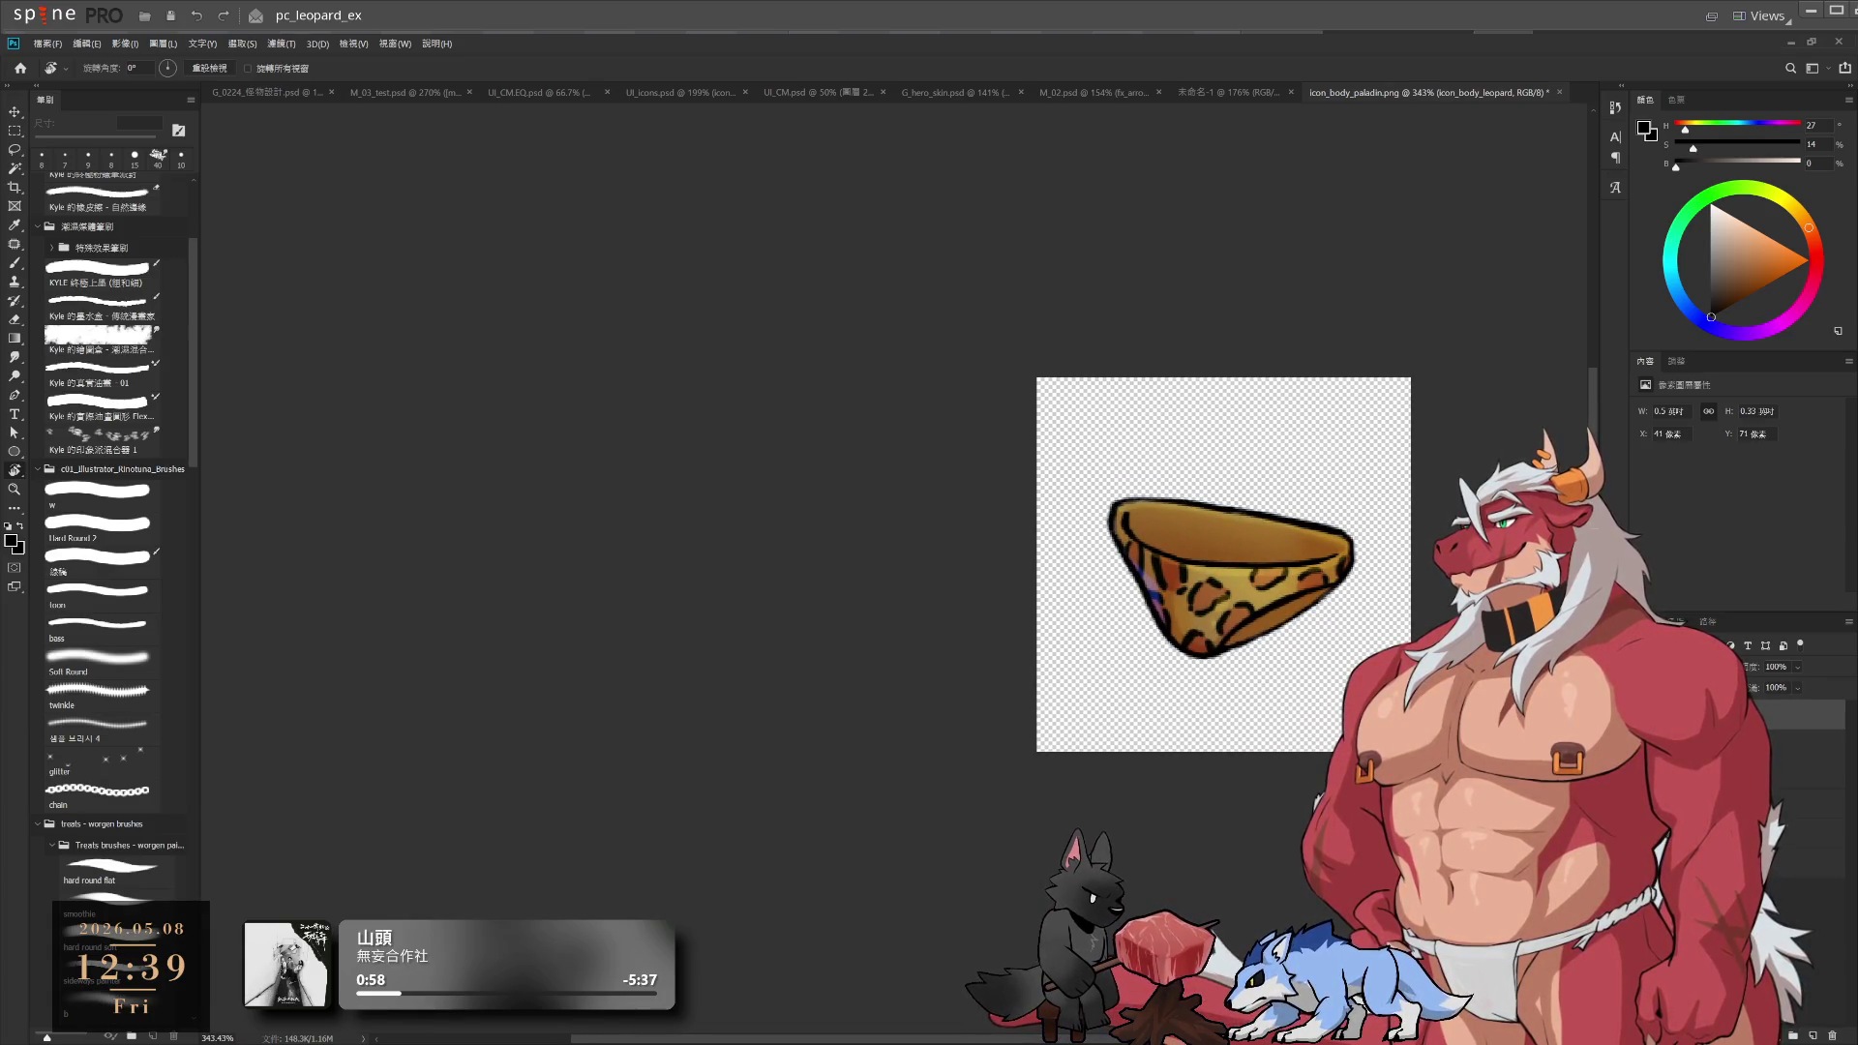
{"action": "scroll", "coordinate": [1334, 639], "scroll_direction": "up", "scroll_amount": 3}
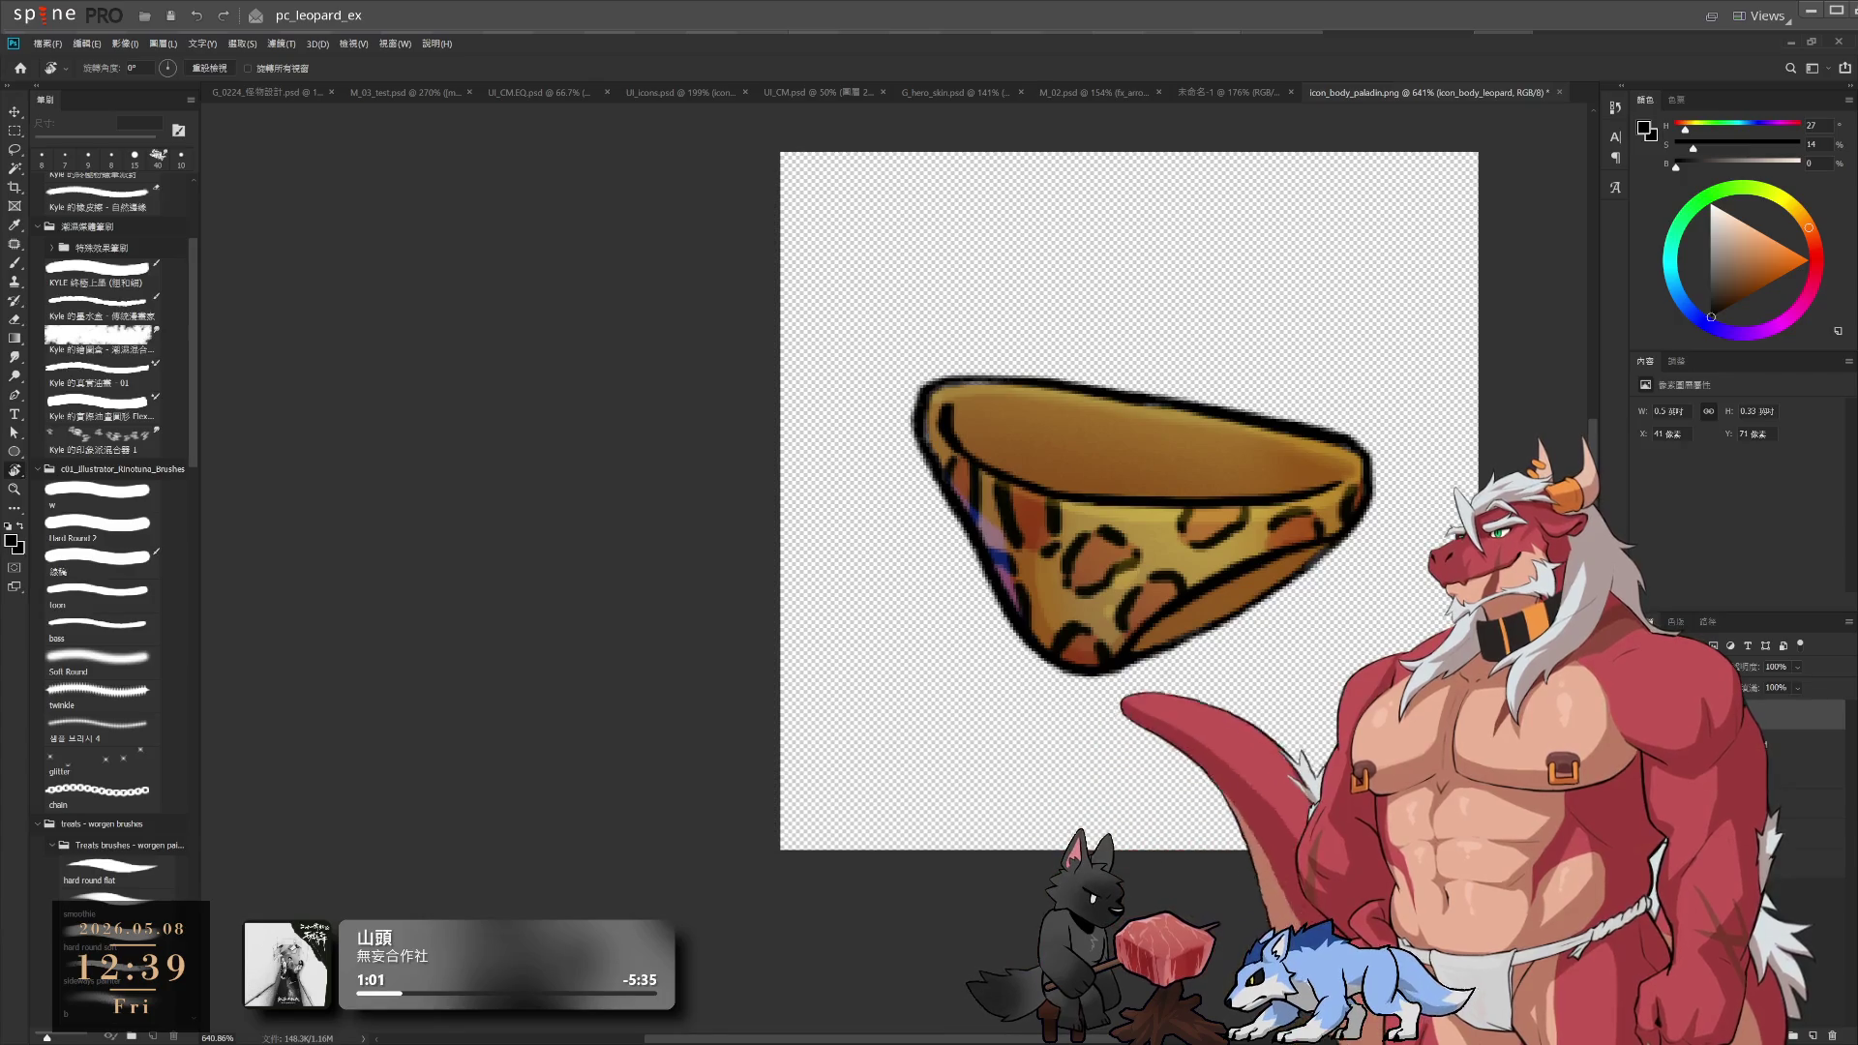
{"action": "key", "text": "ctrl+j"}
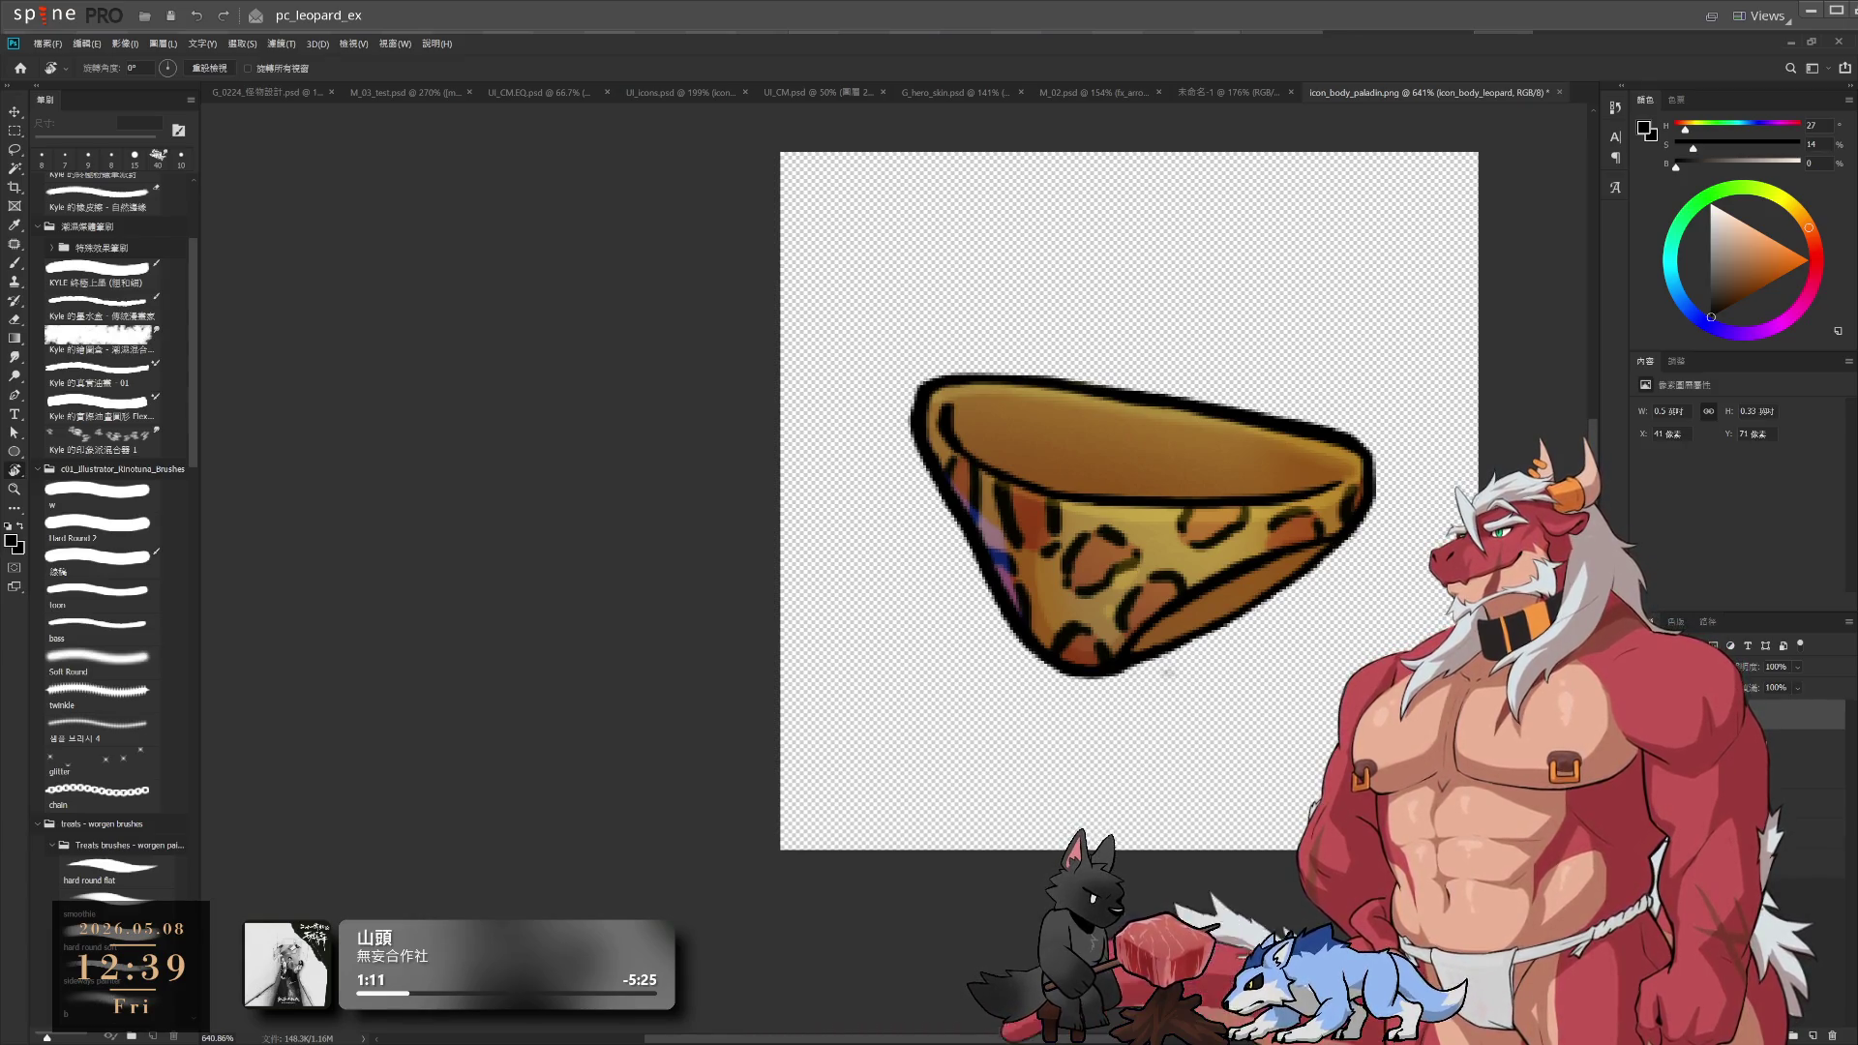
Compare the darker shading with undo/redo, then select a different layer
{"action": "scroll", "coordinate": [1053, 769], "scroll_direction": "down", "scroll_amount": 5}
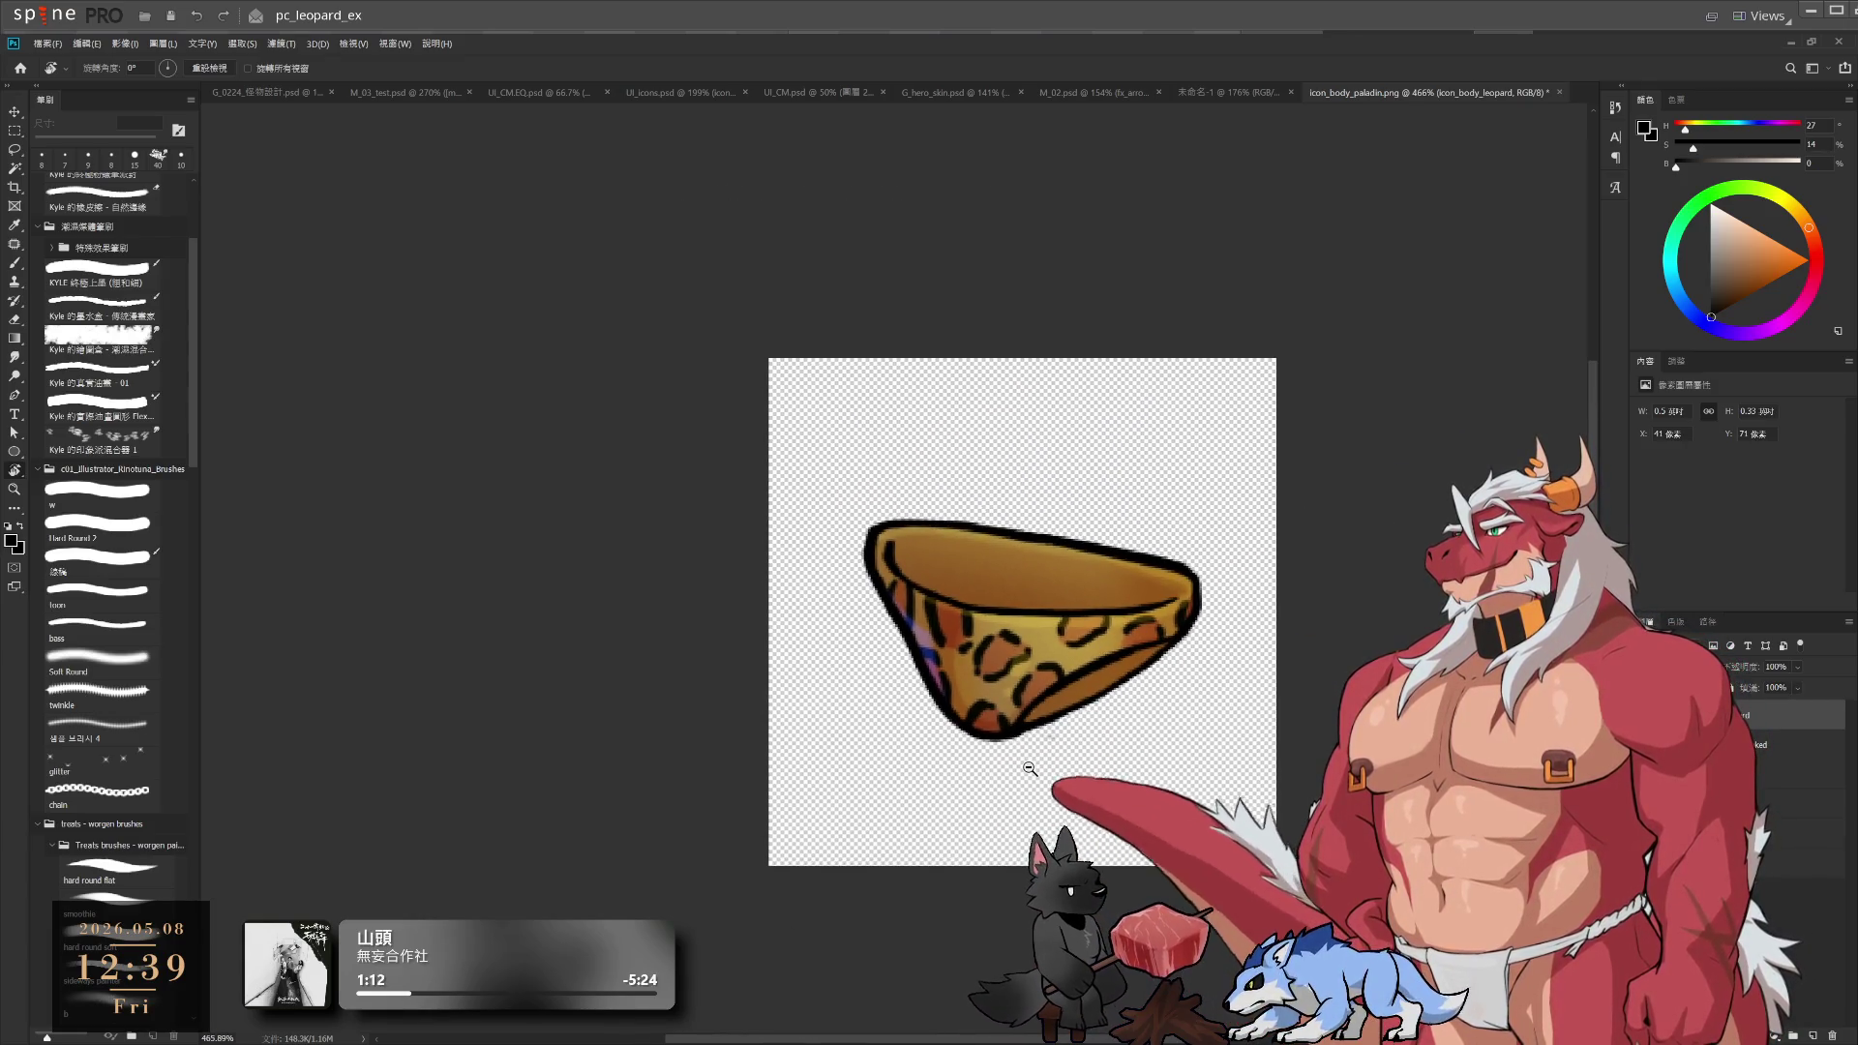
{"action": "scroll", "coordinate": [1041, 676], "scroll_direction": "down", "scroll_amount": 2}
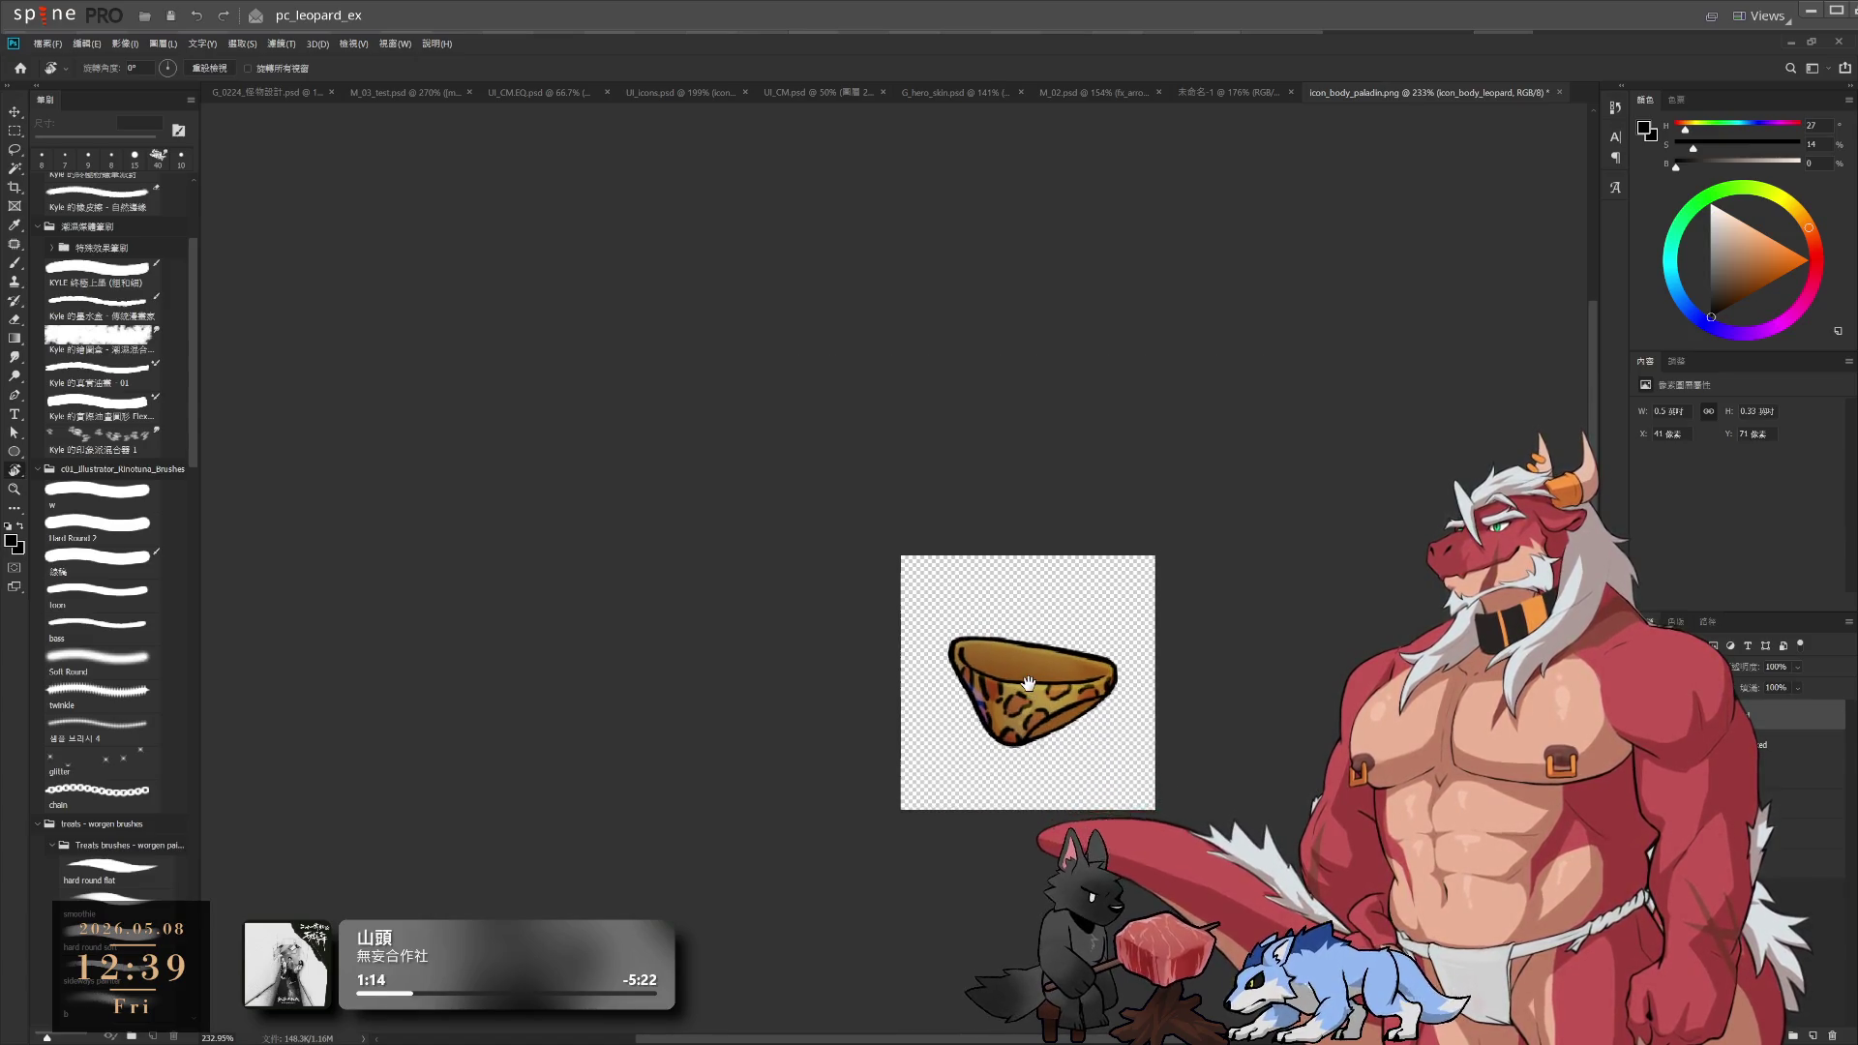
{"action": "scroll", "coordinate": [1041, 677], "scroll_direction": "up", "scroll_amount": 2}
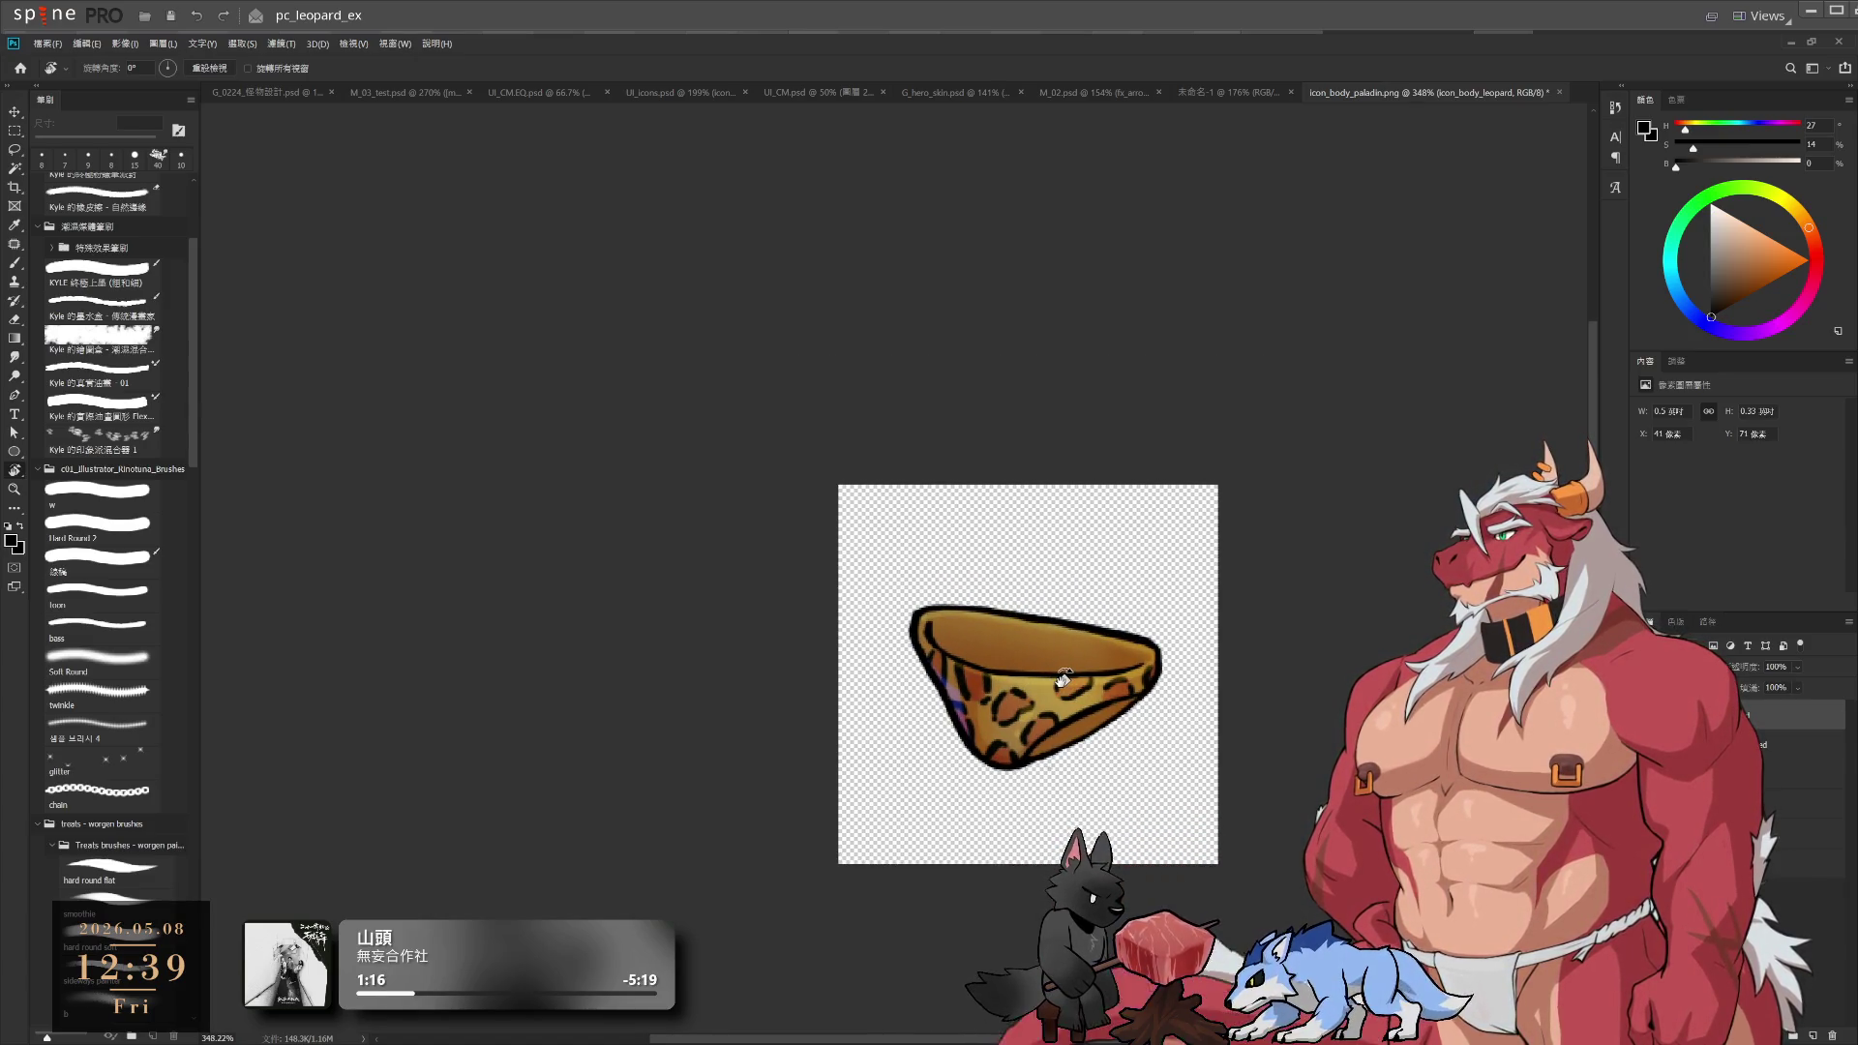
{"action": "key", "text": "b"}
{"action": "key", "text": "ctrl+z"}
{"action": "key", "text": "ctrl+shift+z"}
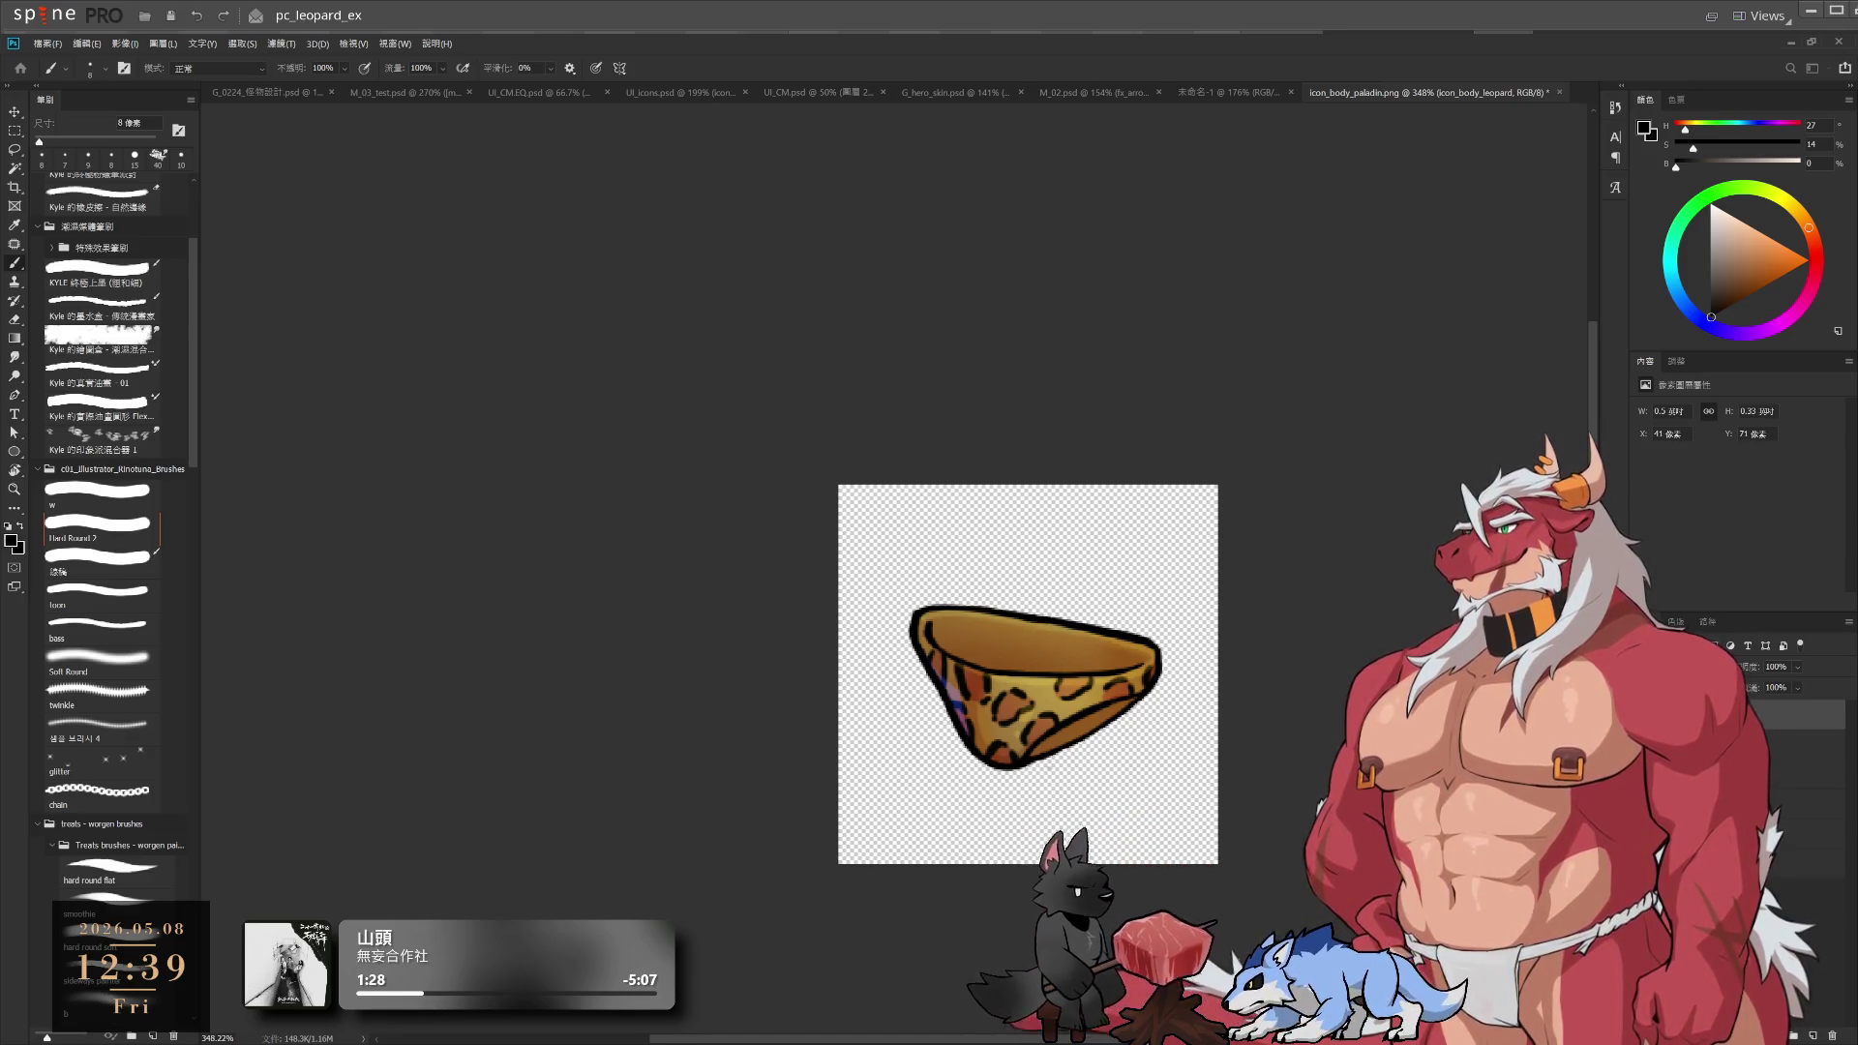
{"action": "key", "text": "alt+bracketleft"}
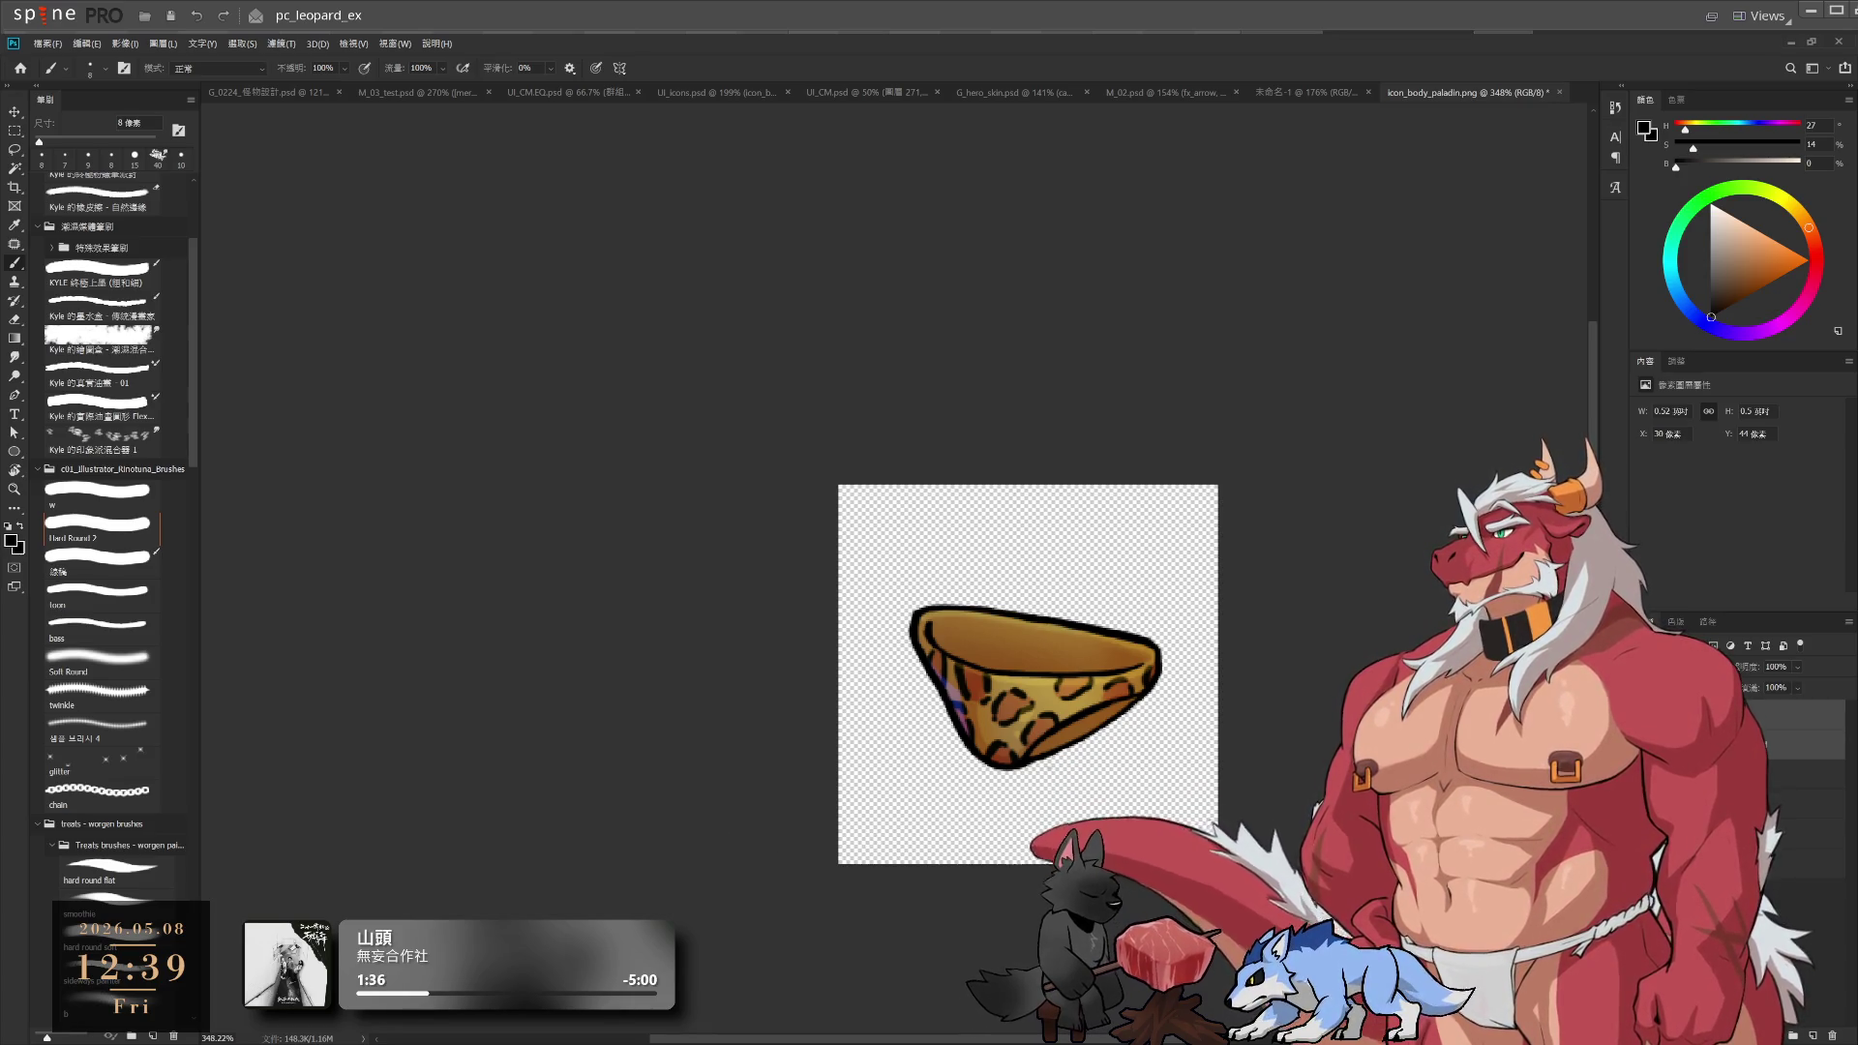
{"action": "left_click", "coordinate": [1017, 346]}
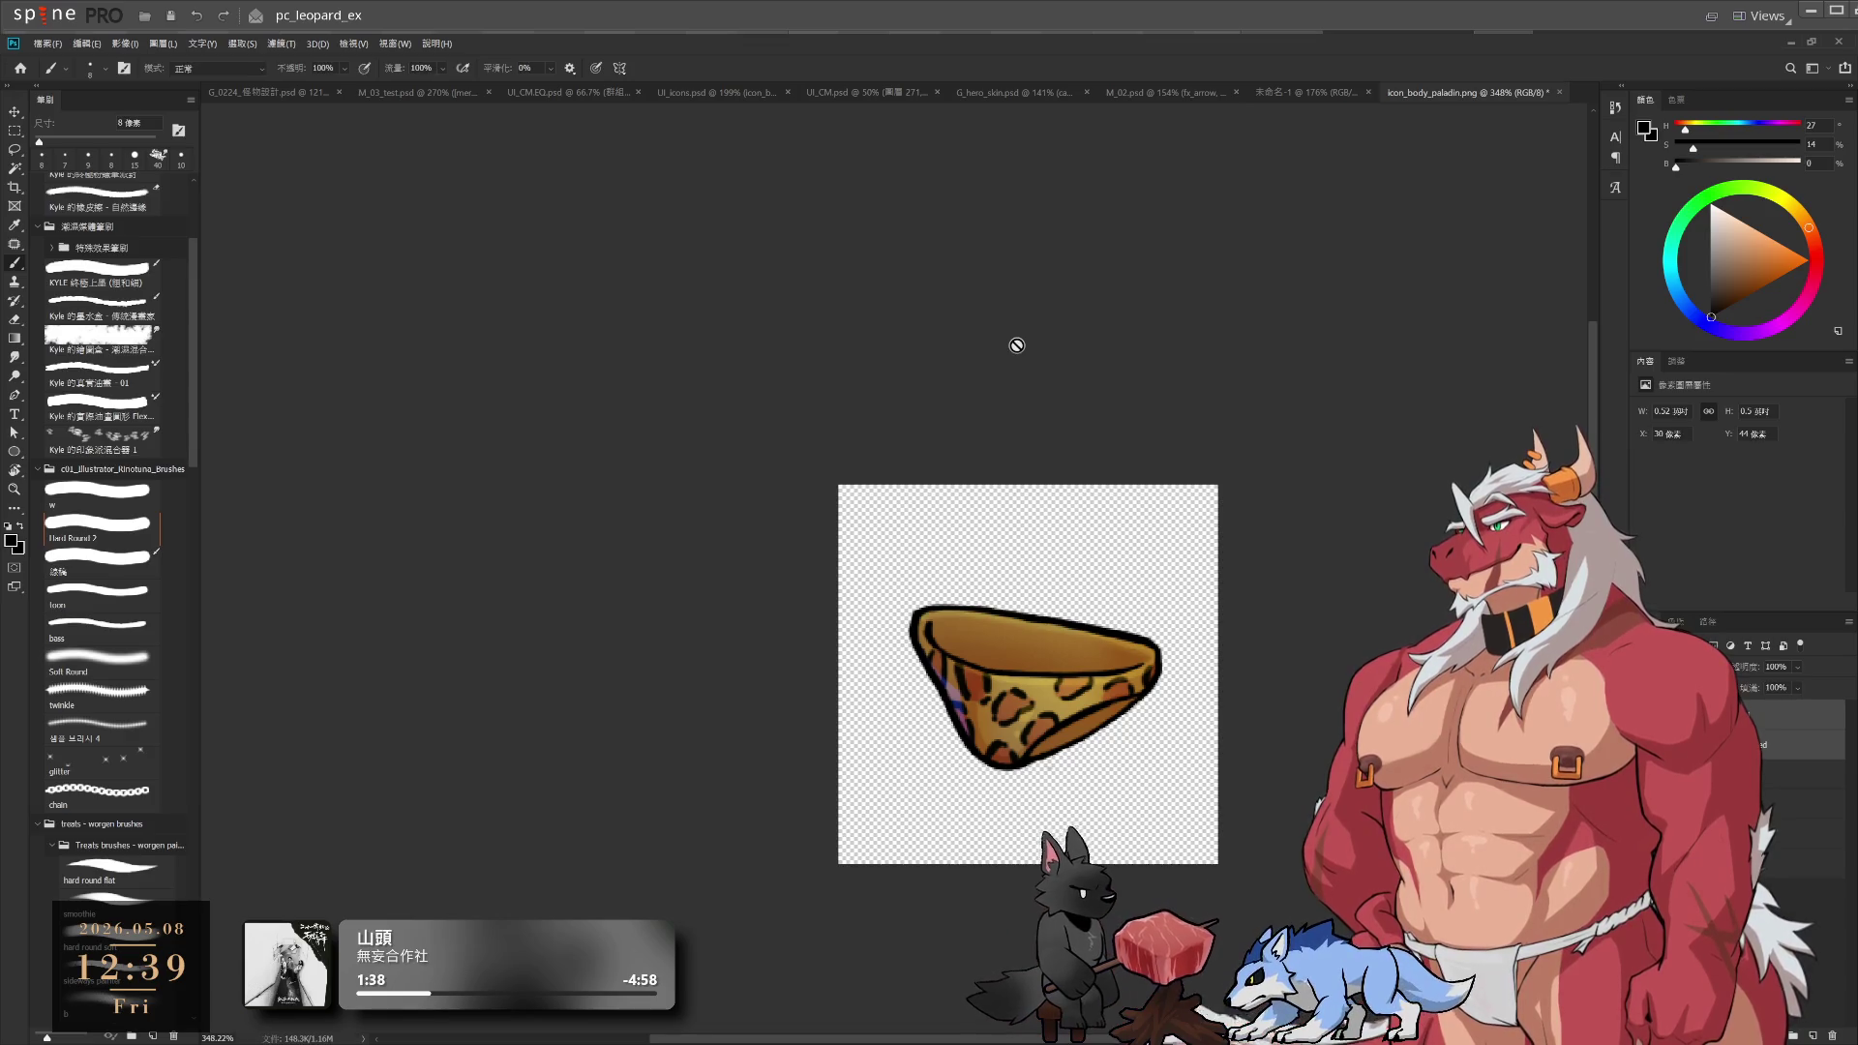